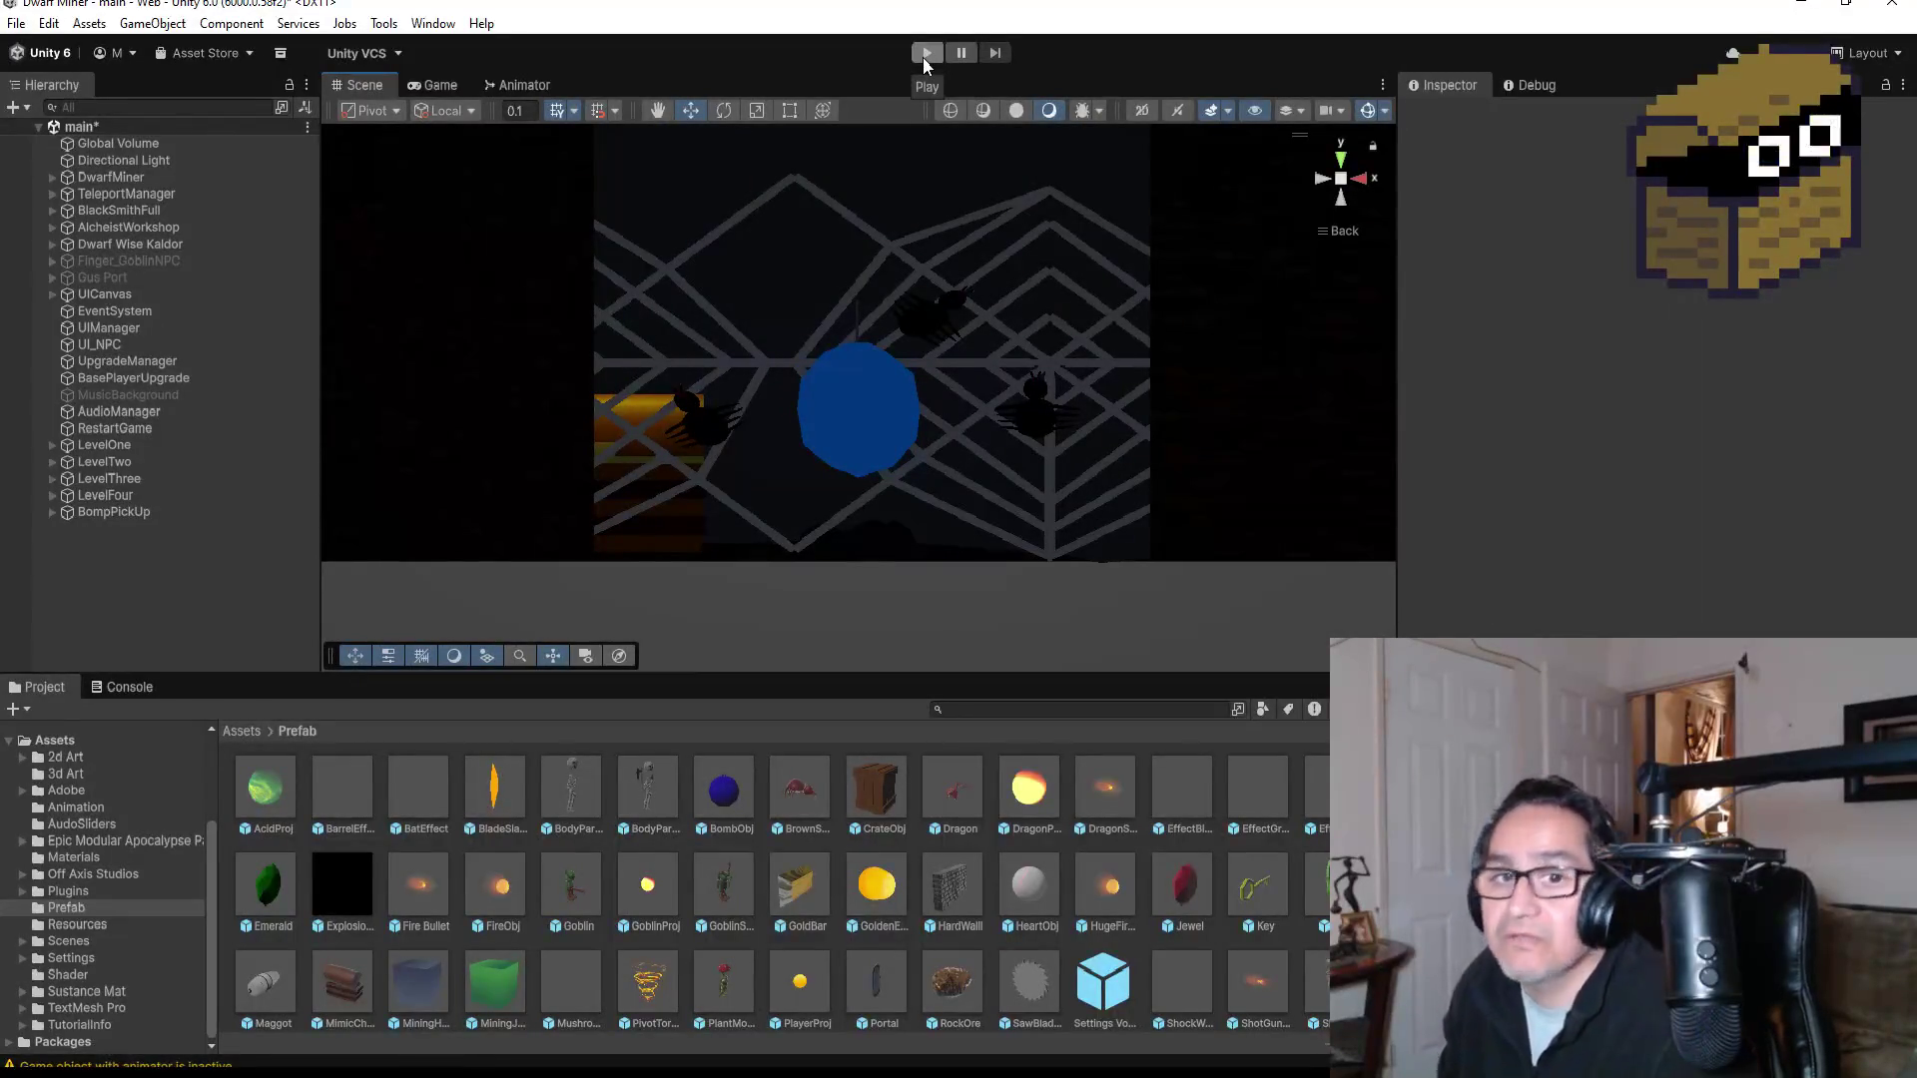
Step: Inspect the level from above and frame the red mining cube tile in LevelFour
left_click(1343, 158)
scroll(940, 405, "down", 3)
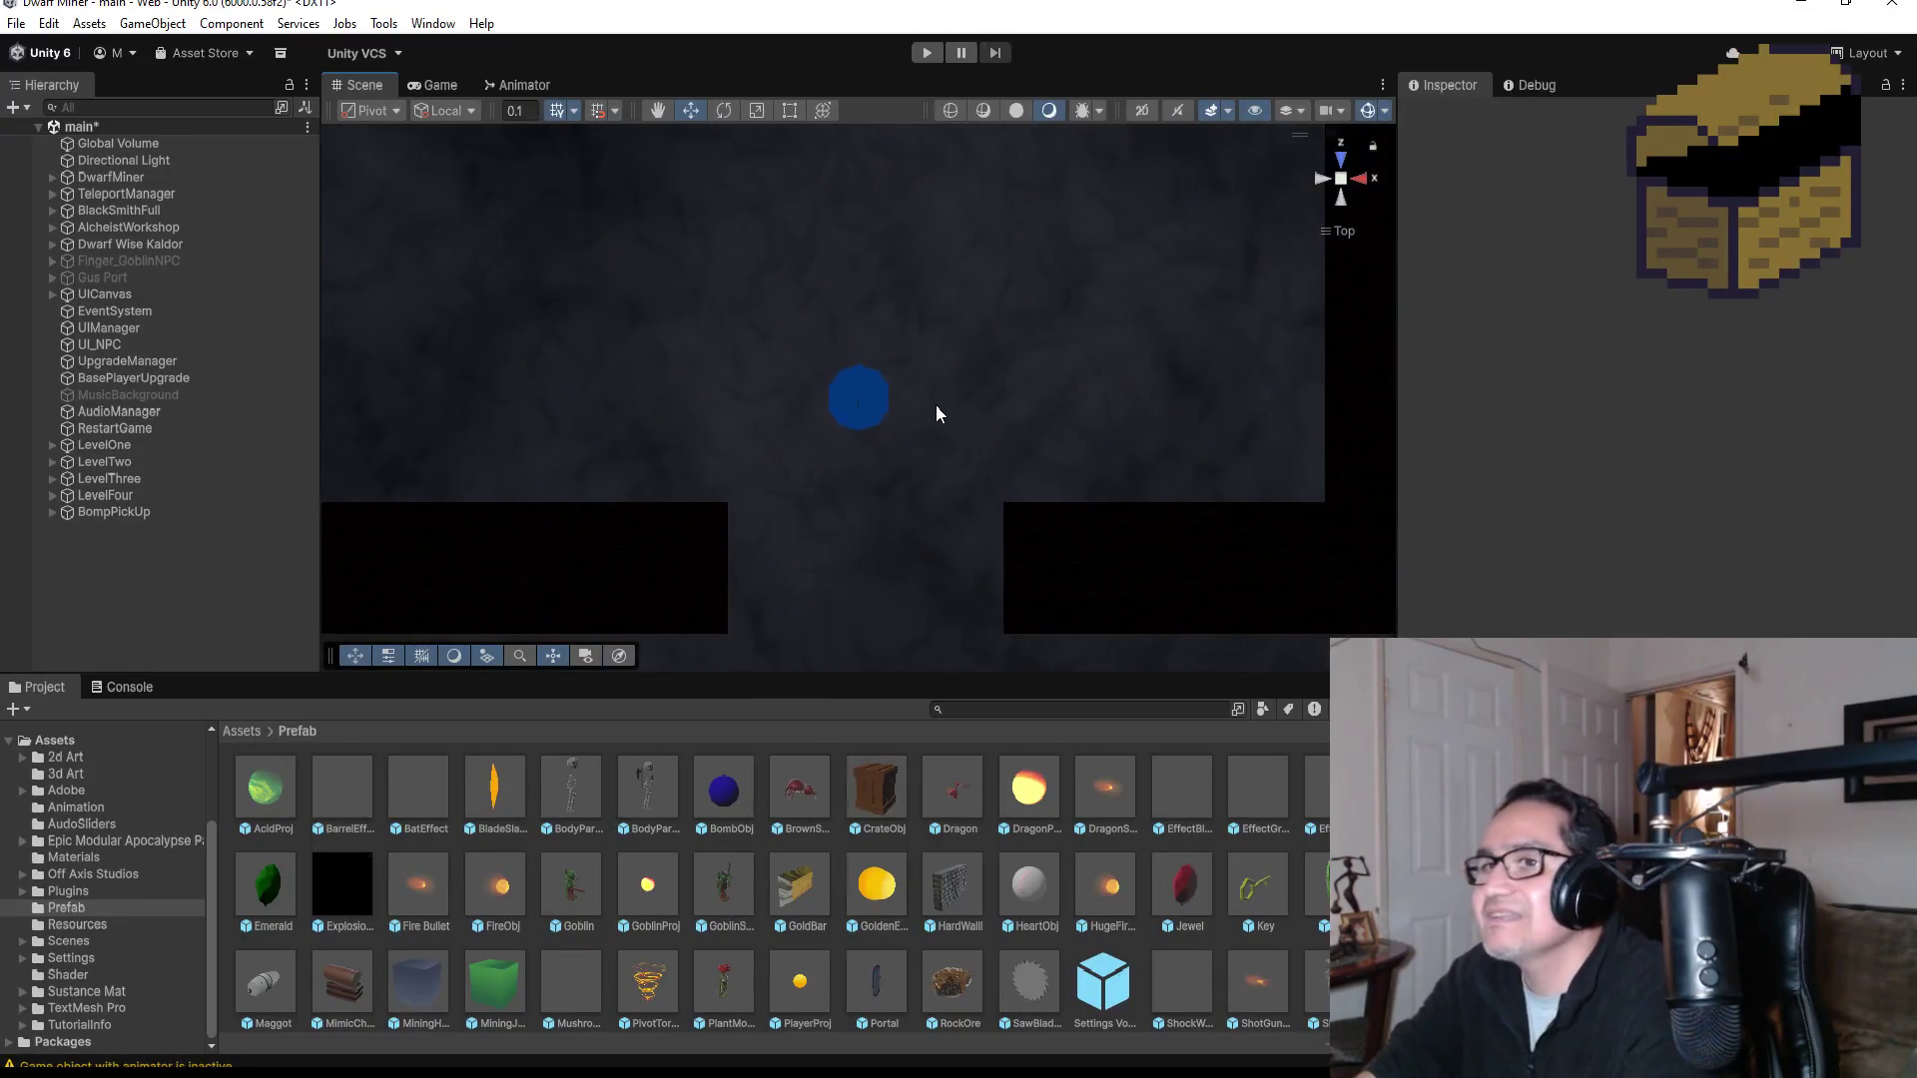
left_click(130, 512)
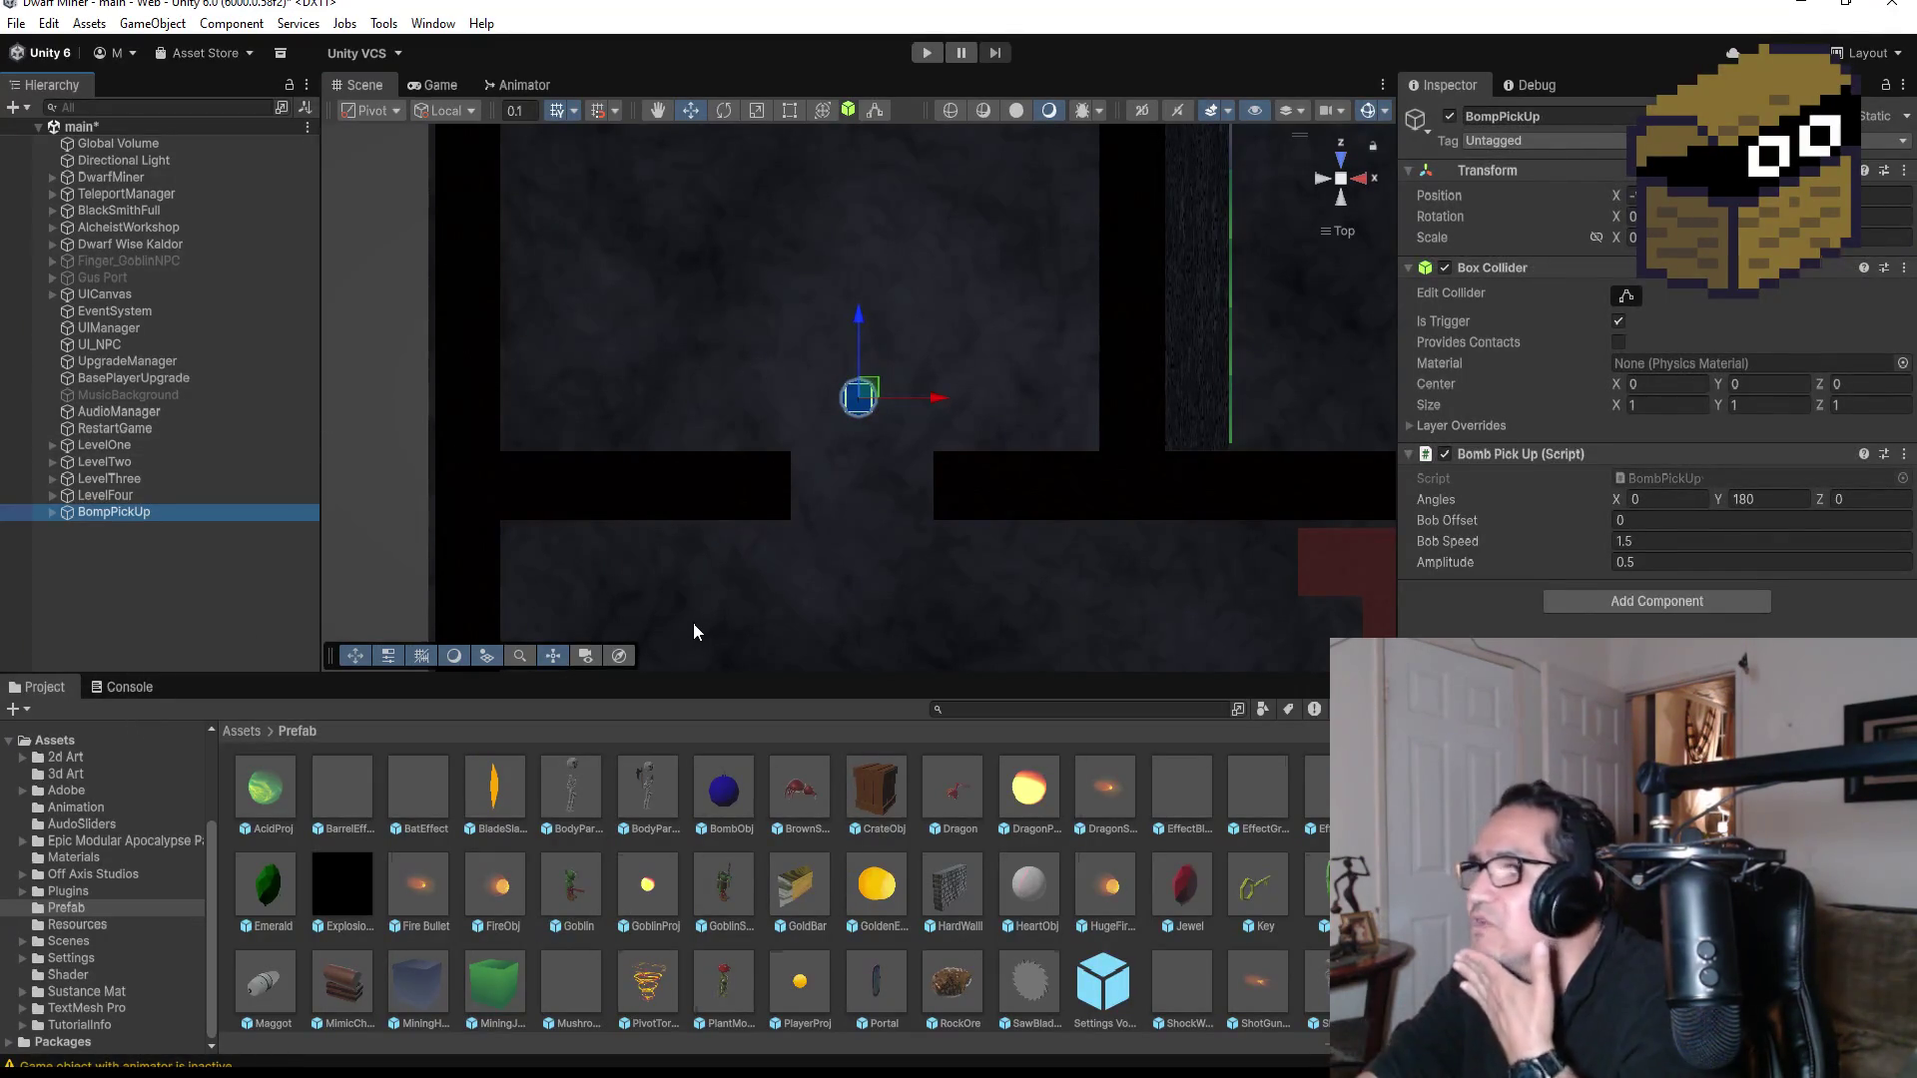
scroll(903, 587, "down", 5)
scroll(895, 569, "down", 3)
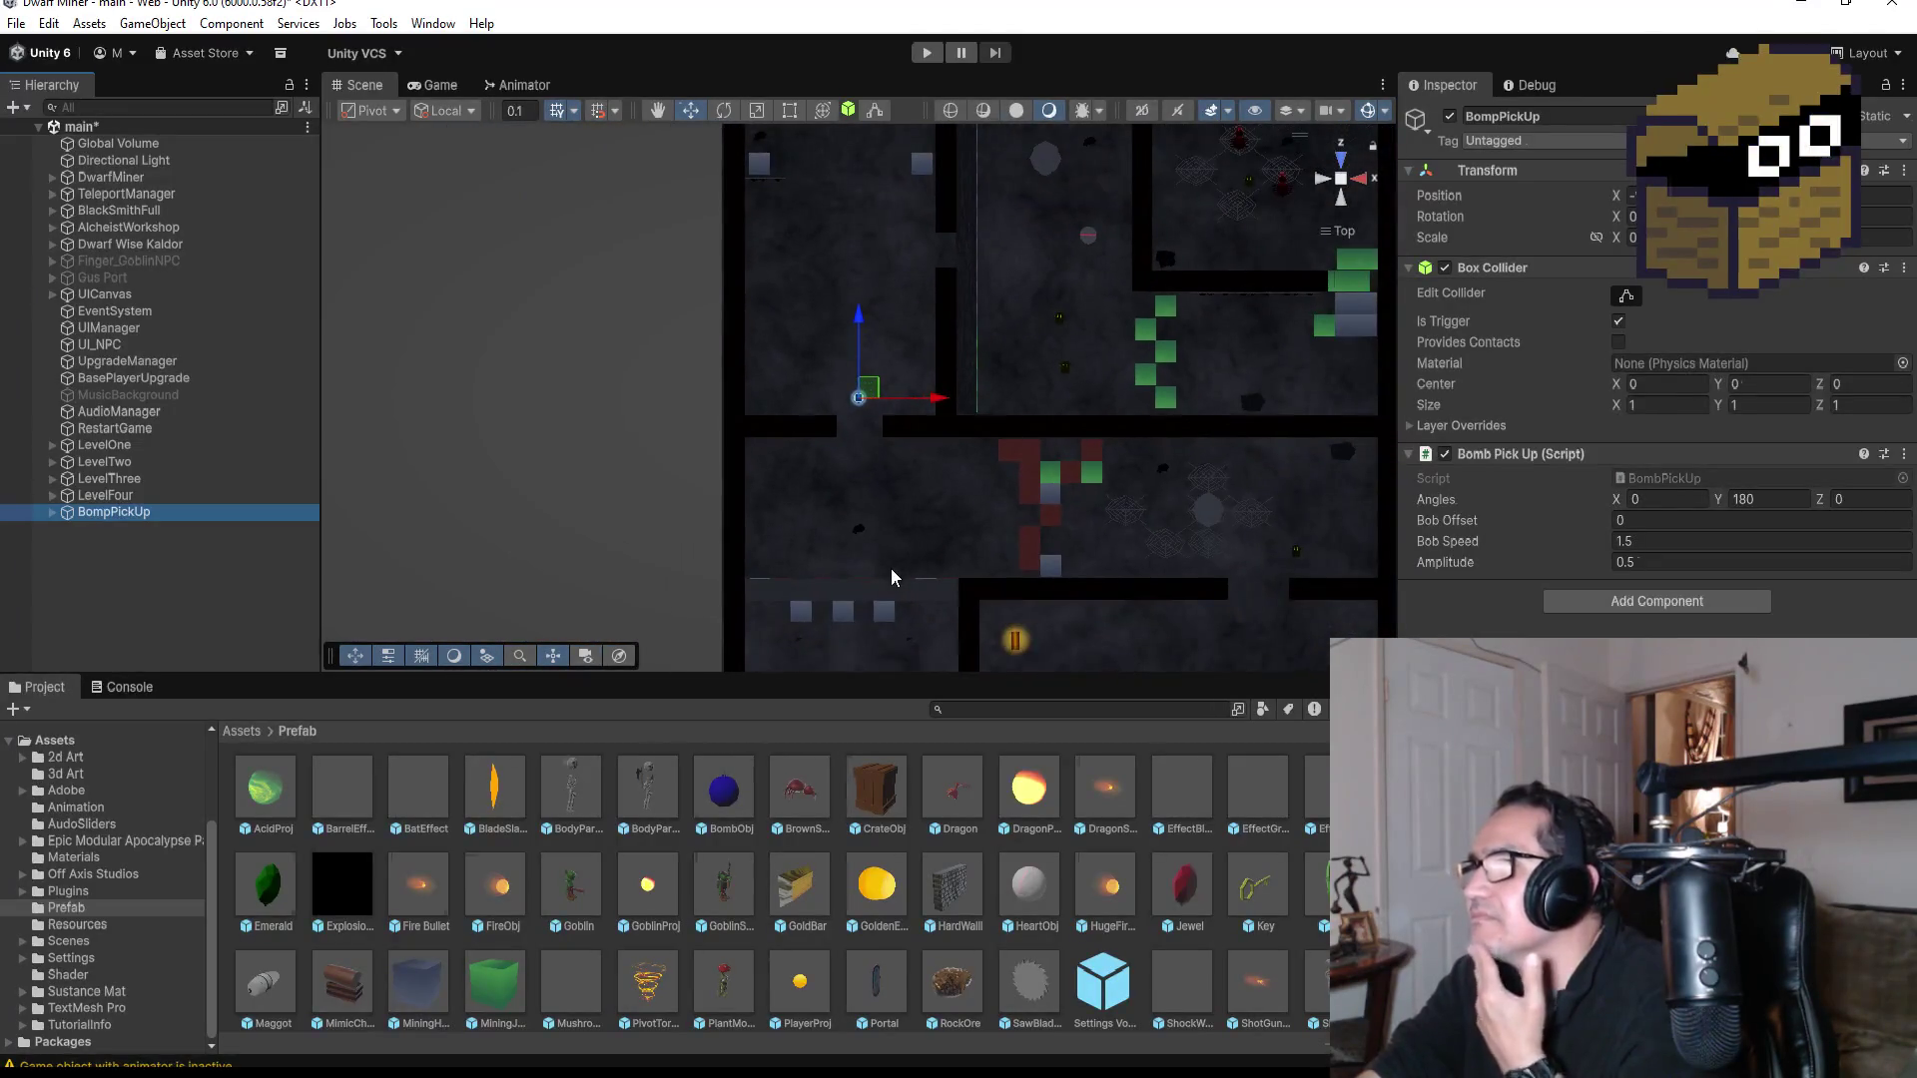
scroll(913, 333, "down", 6)
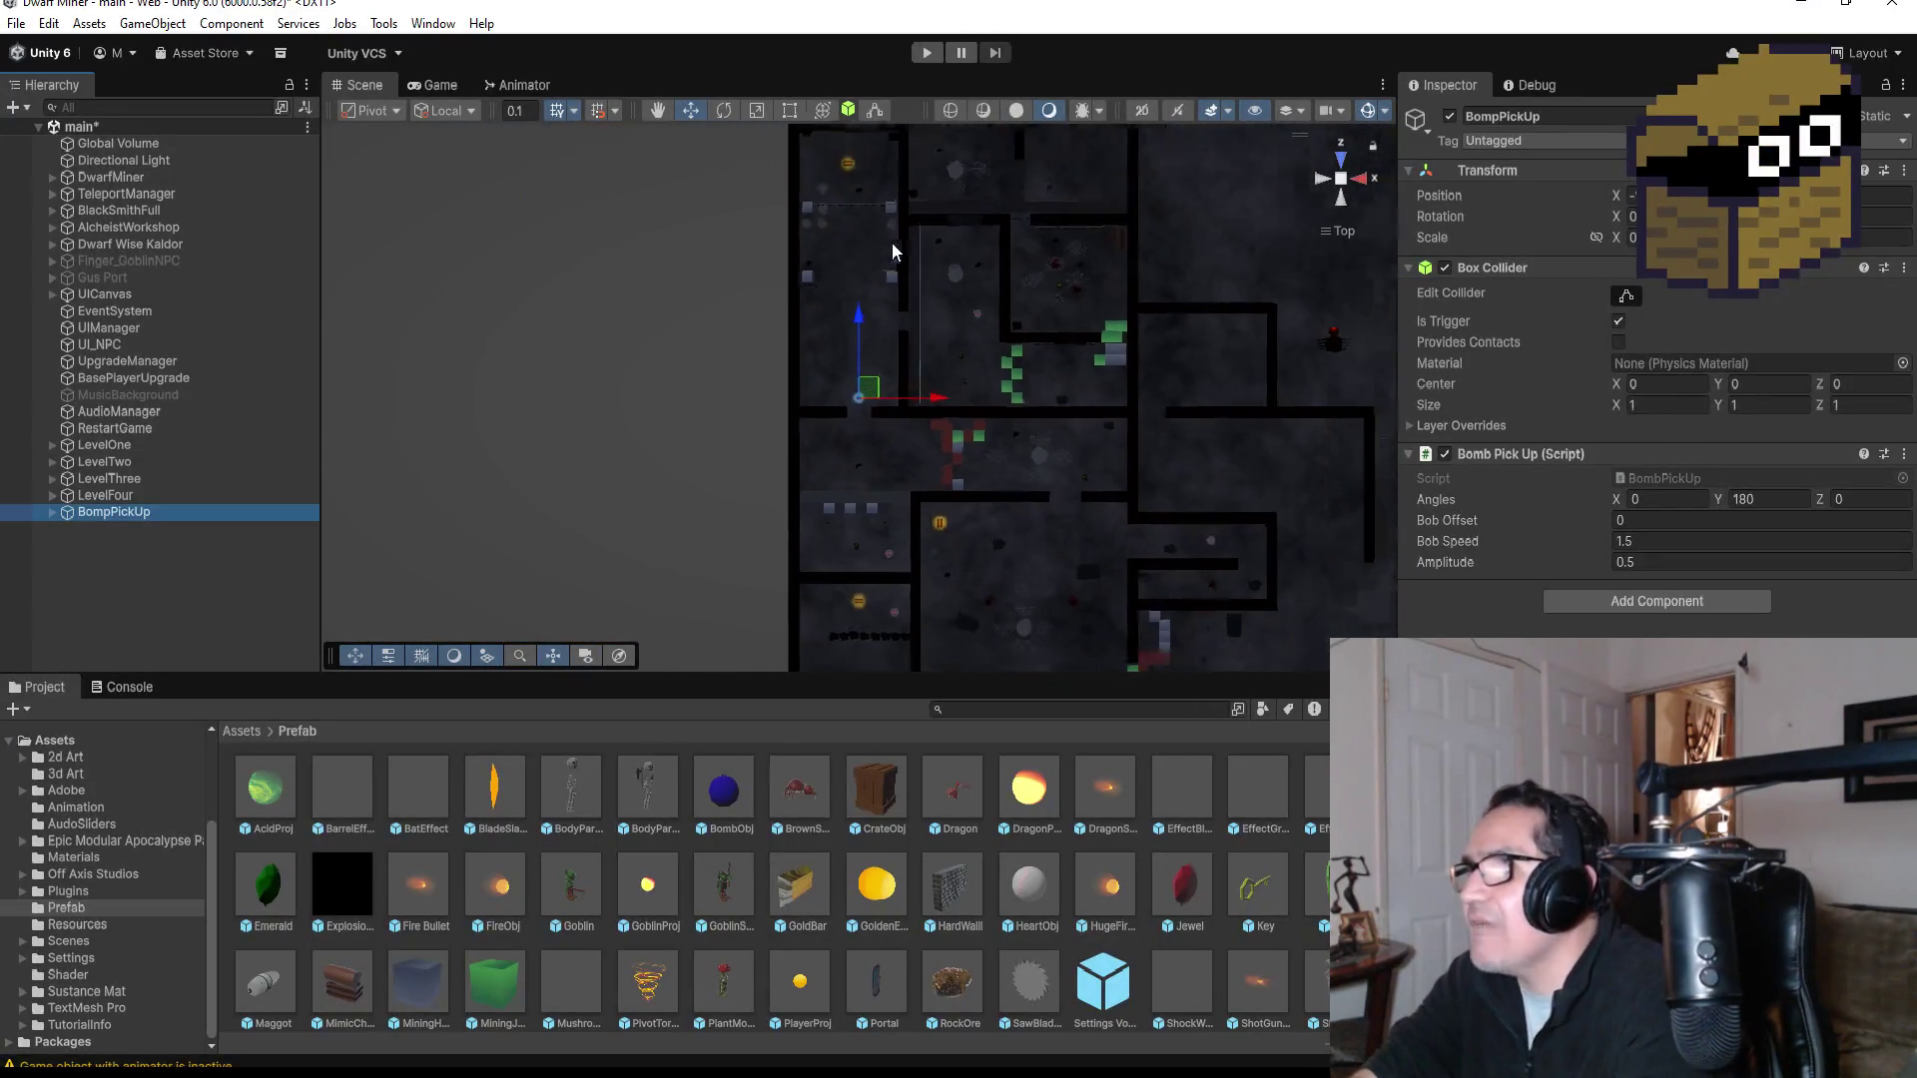
left_click(852, 156)
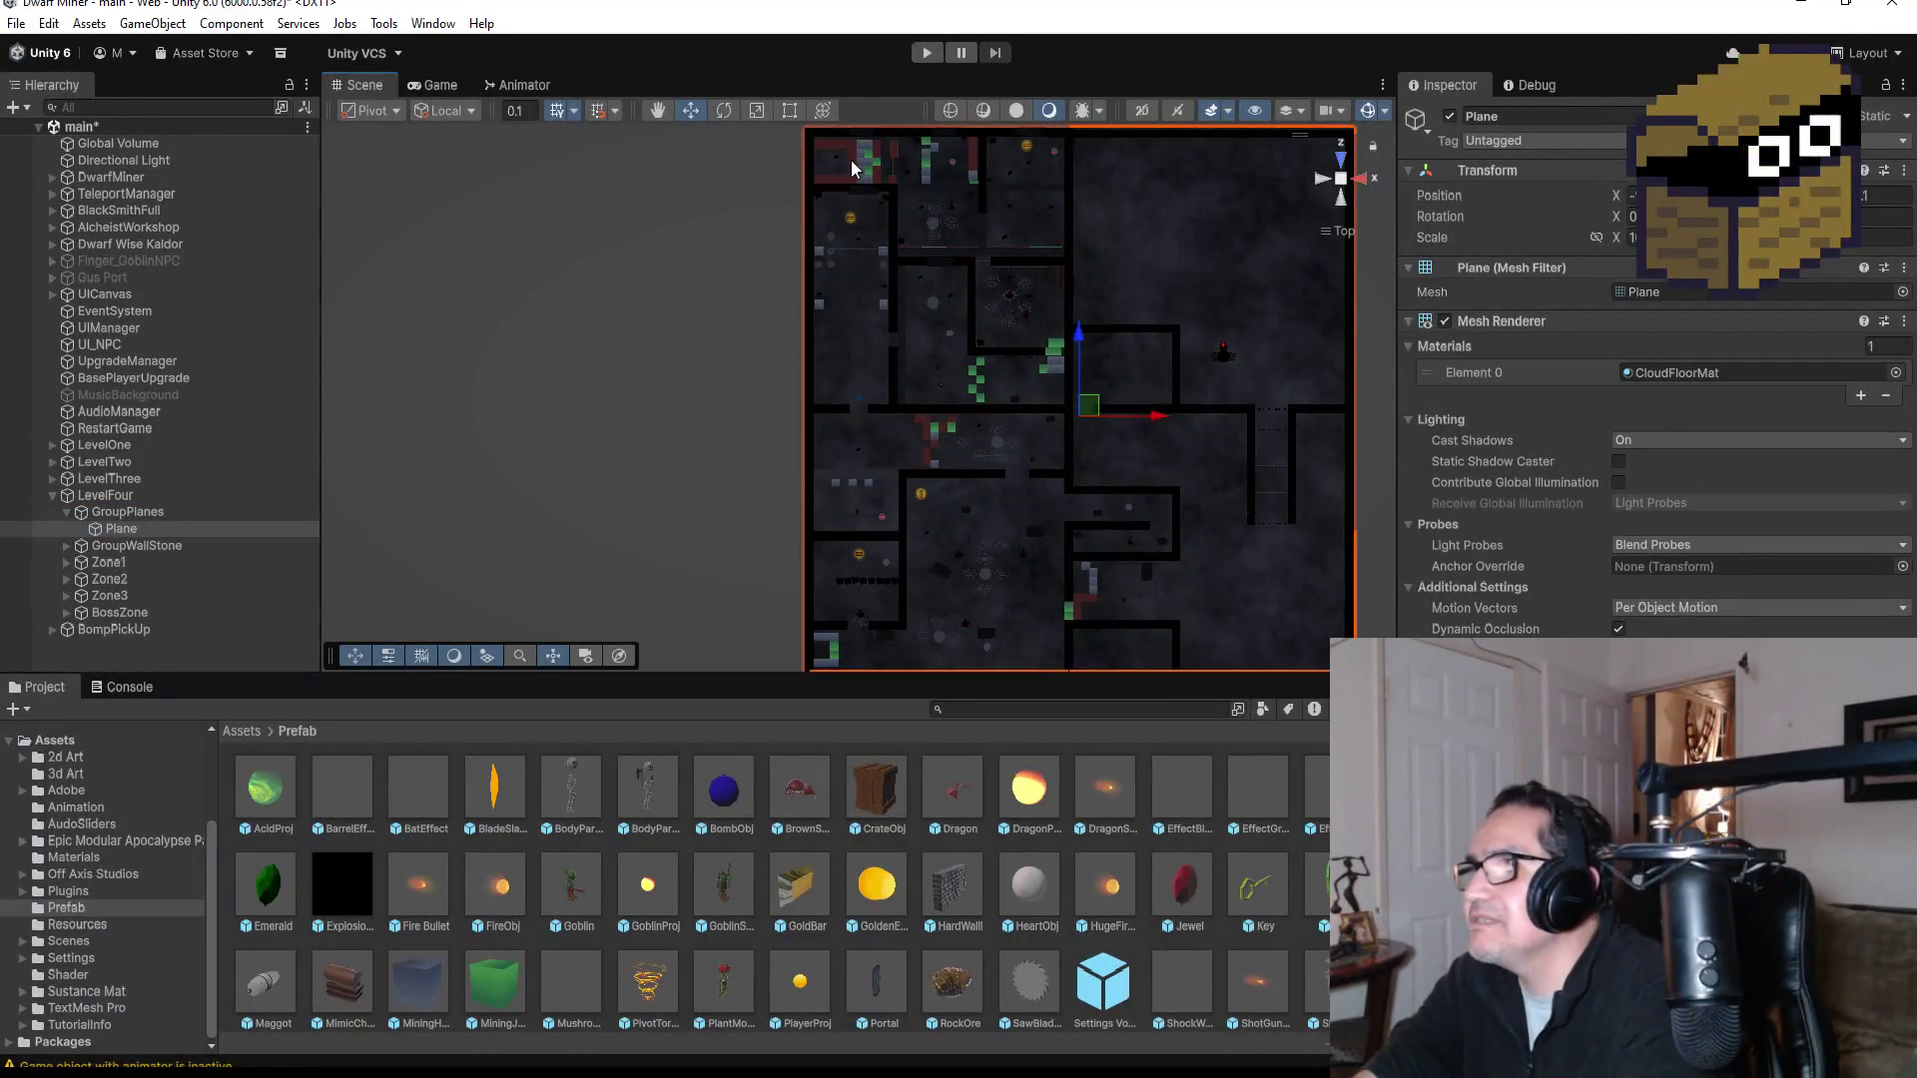
left_click(852, 163)
key("f")
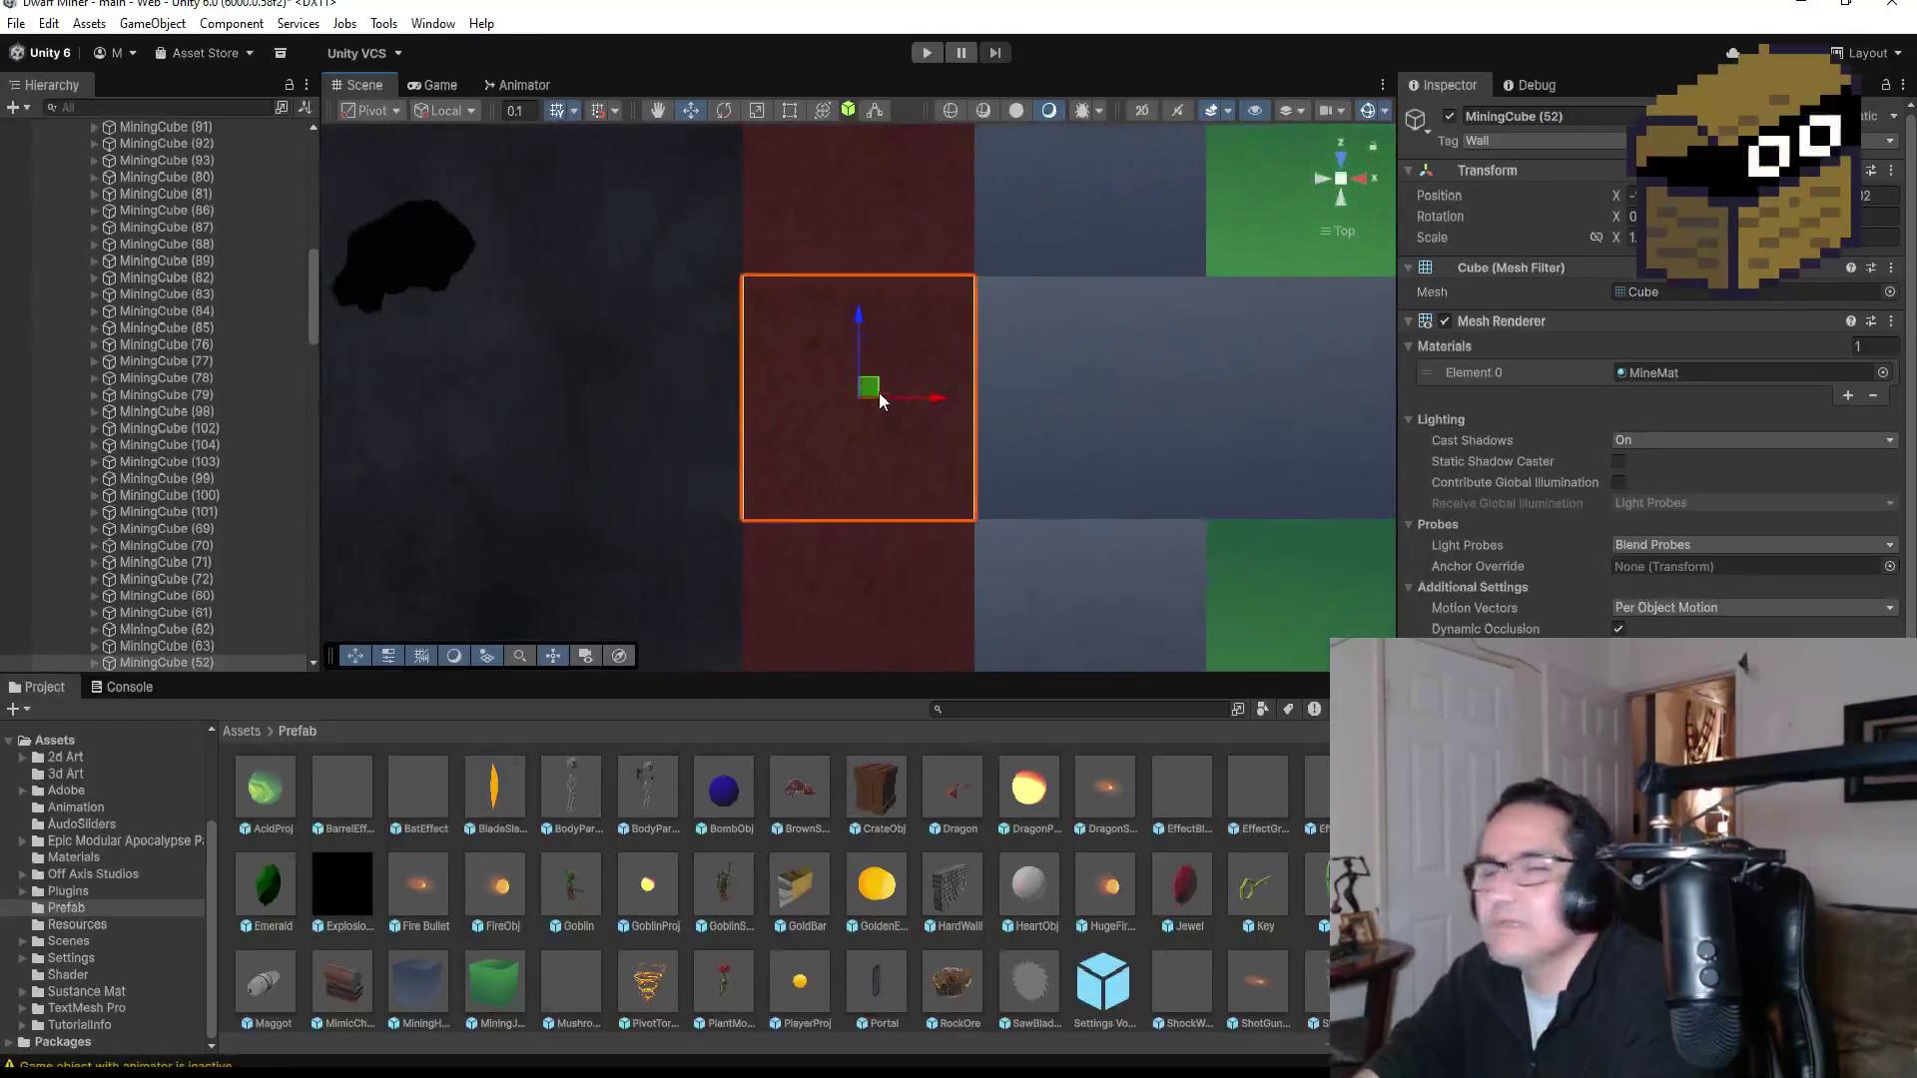
scroll(870, 390, "down", 1)
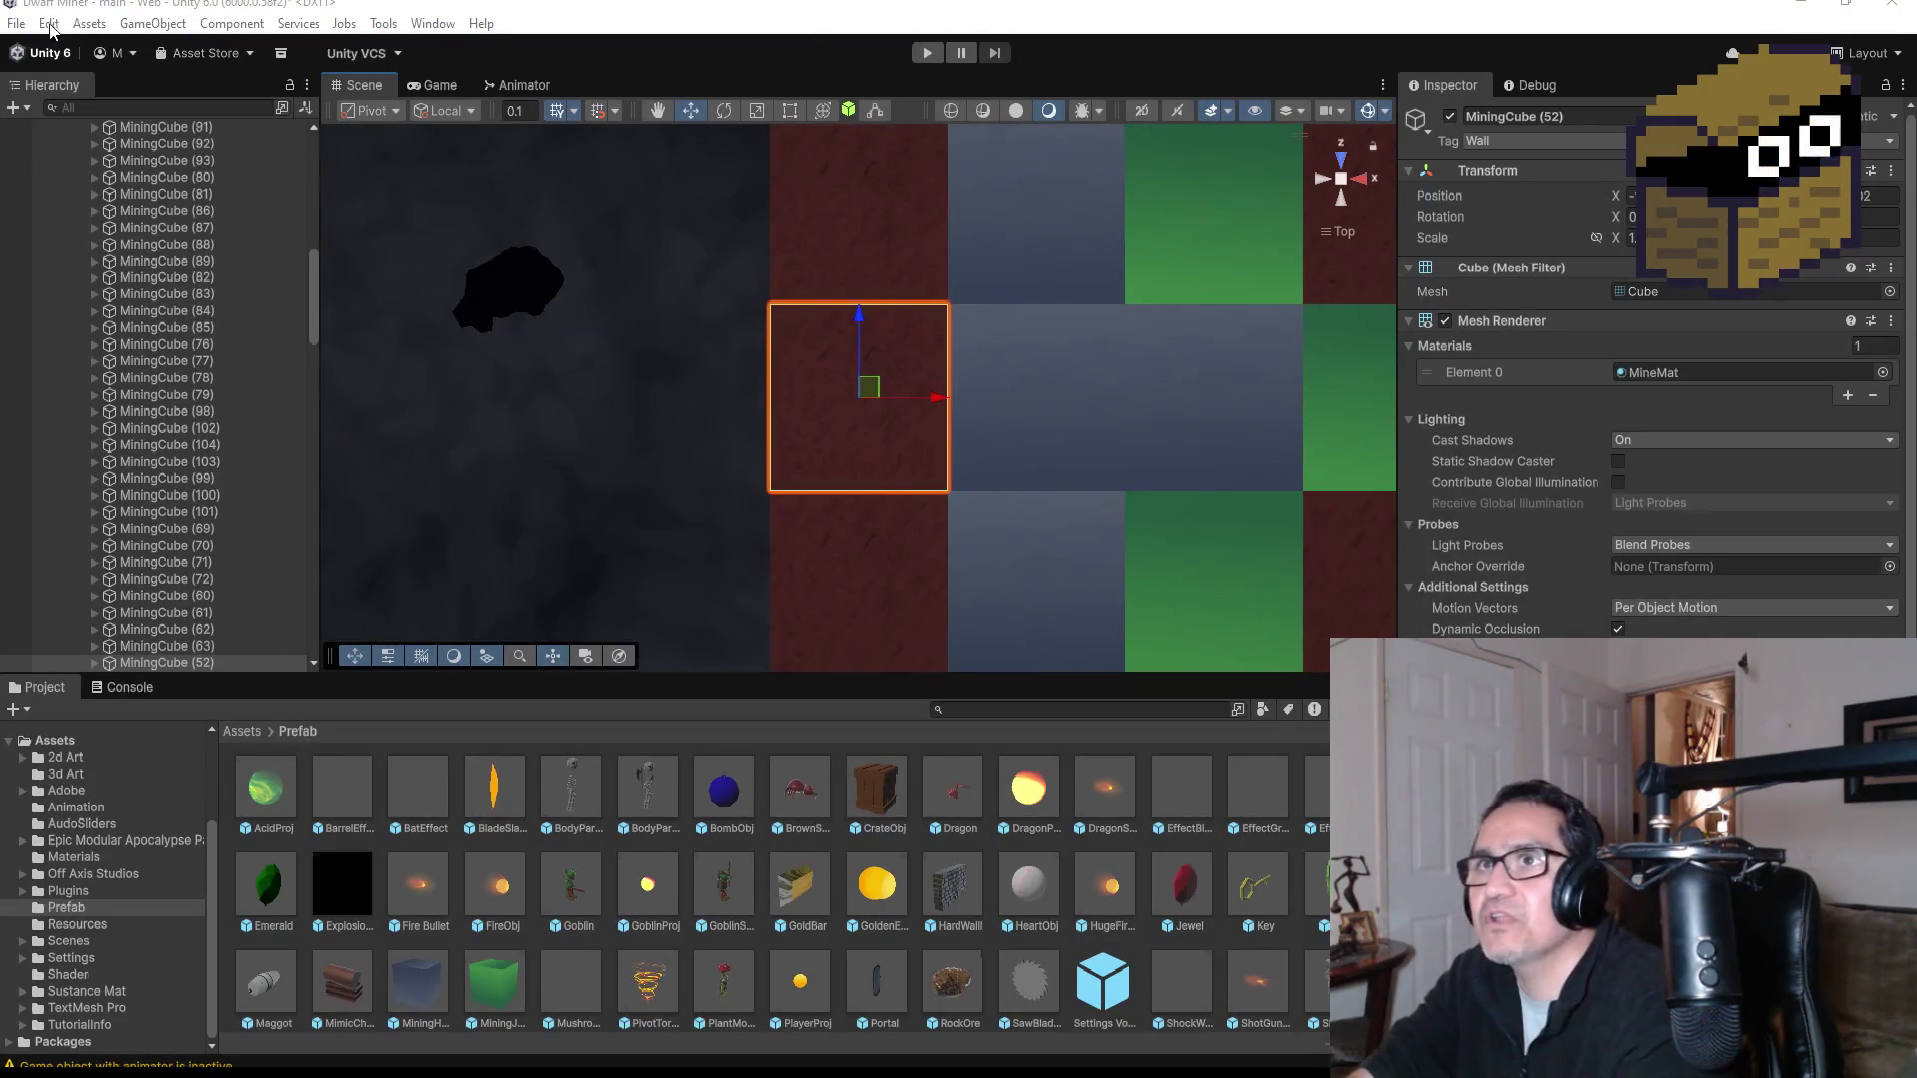
Step: Save the main scene and collapse Zone1 in the Hierarchy
left_click(16, 22)
left_click(30, 124)
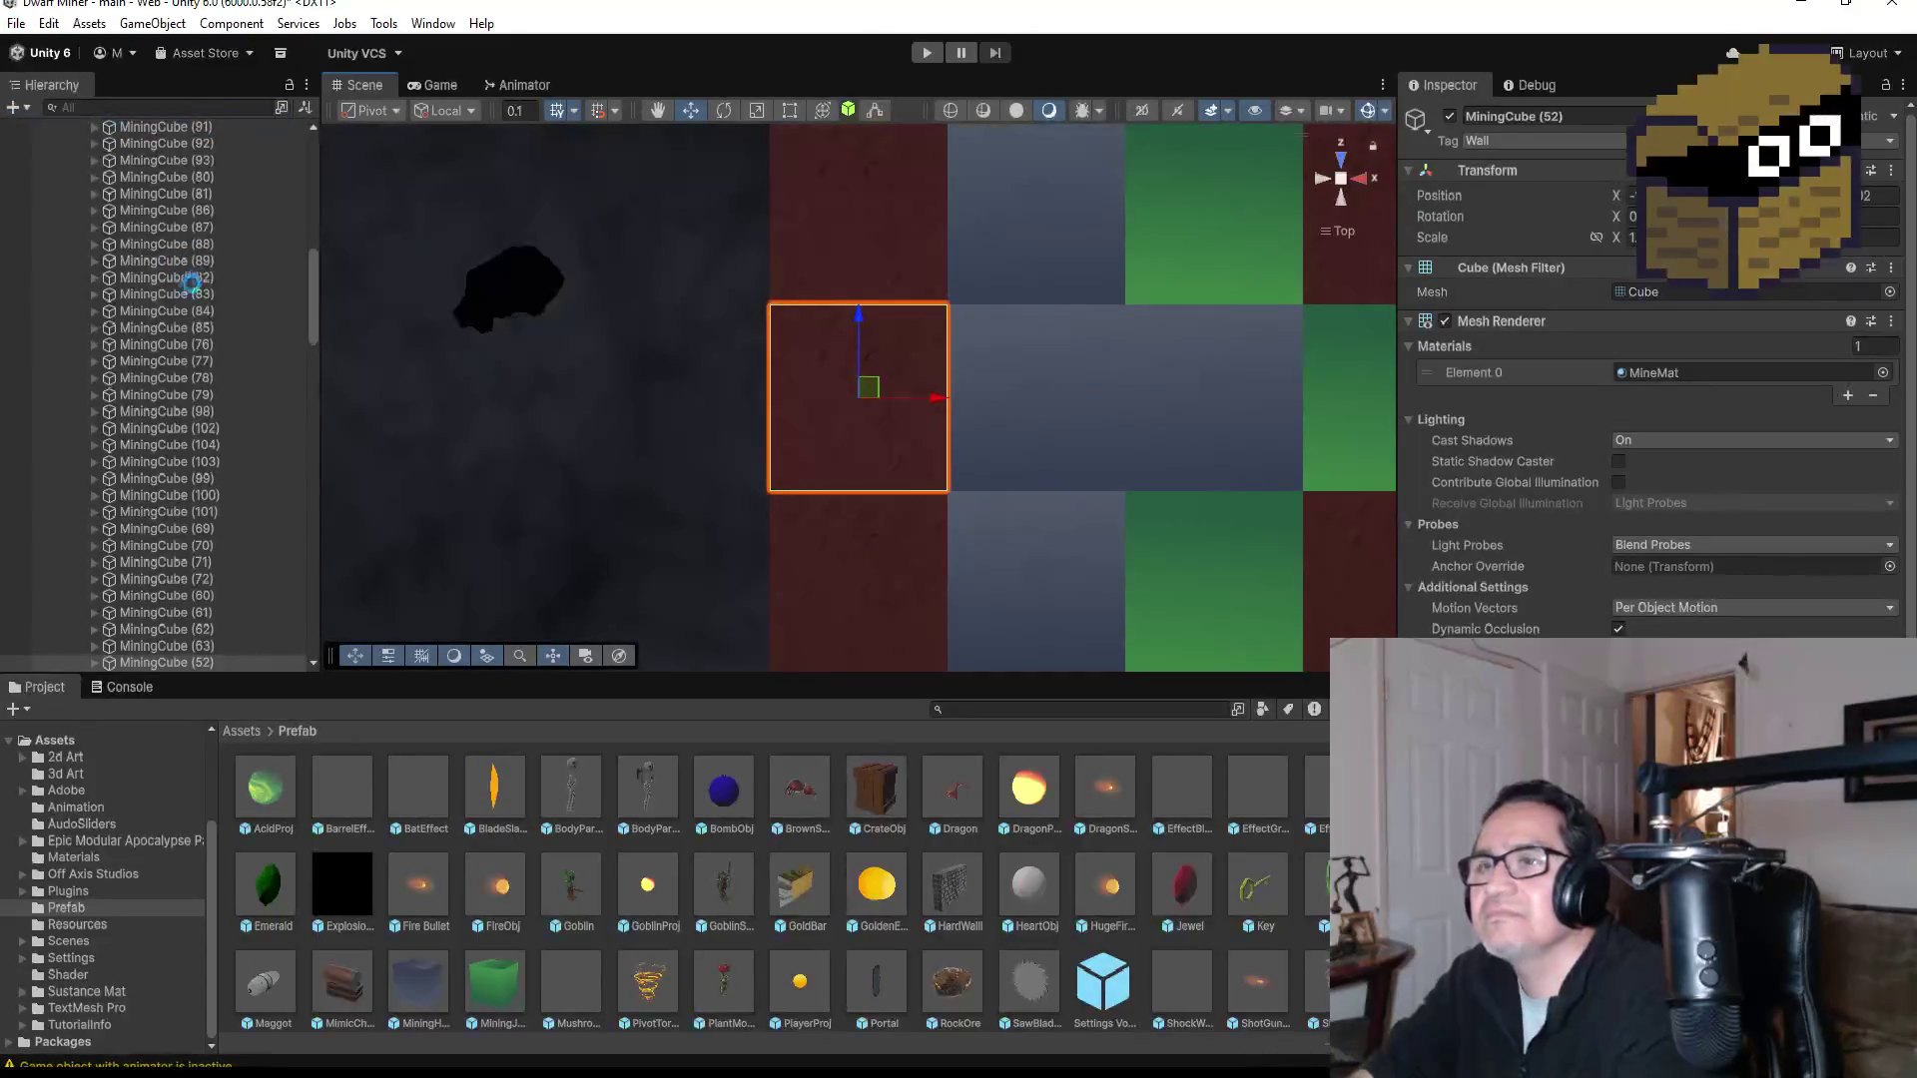
scroll(182, 279, "up", 10)
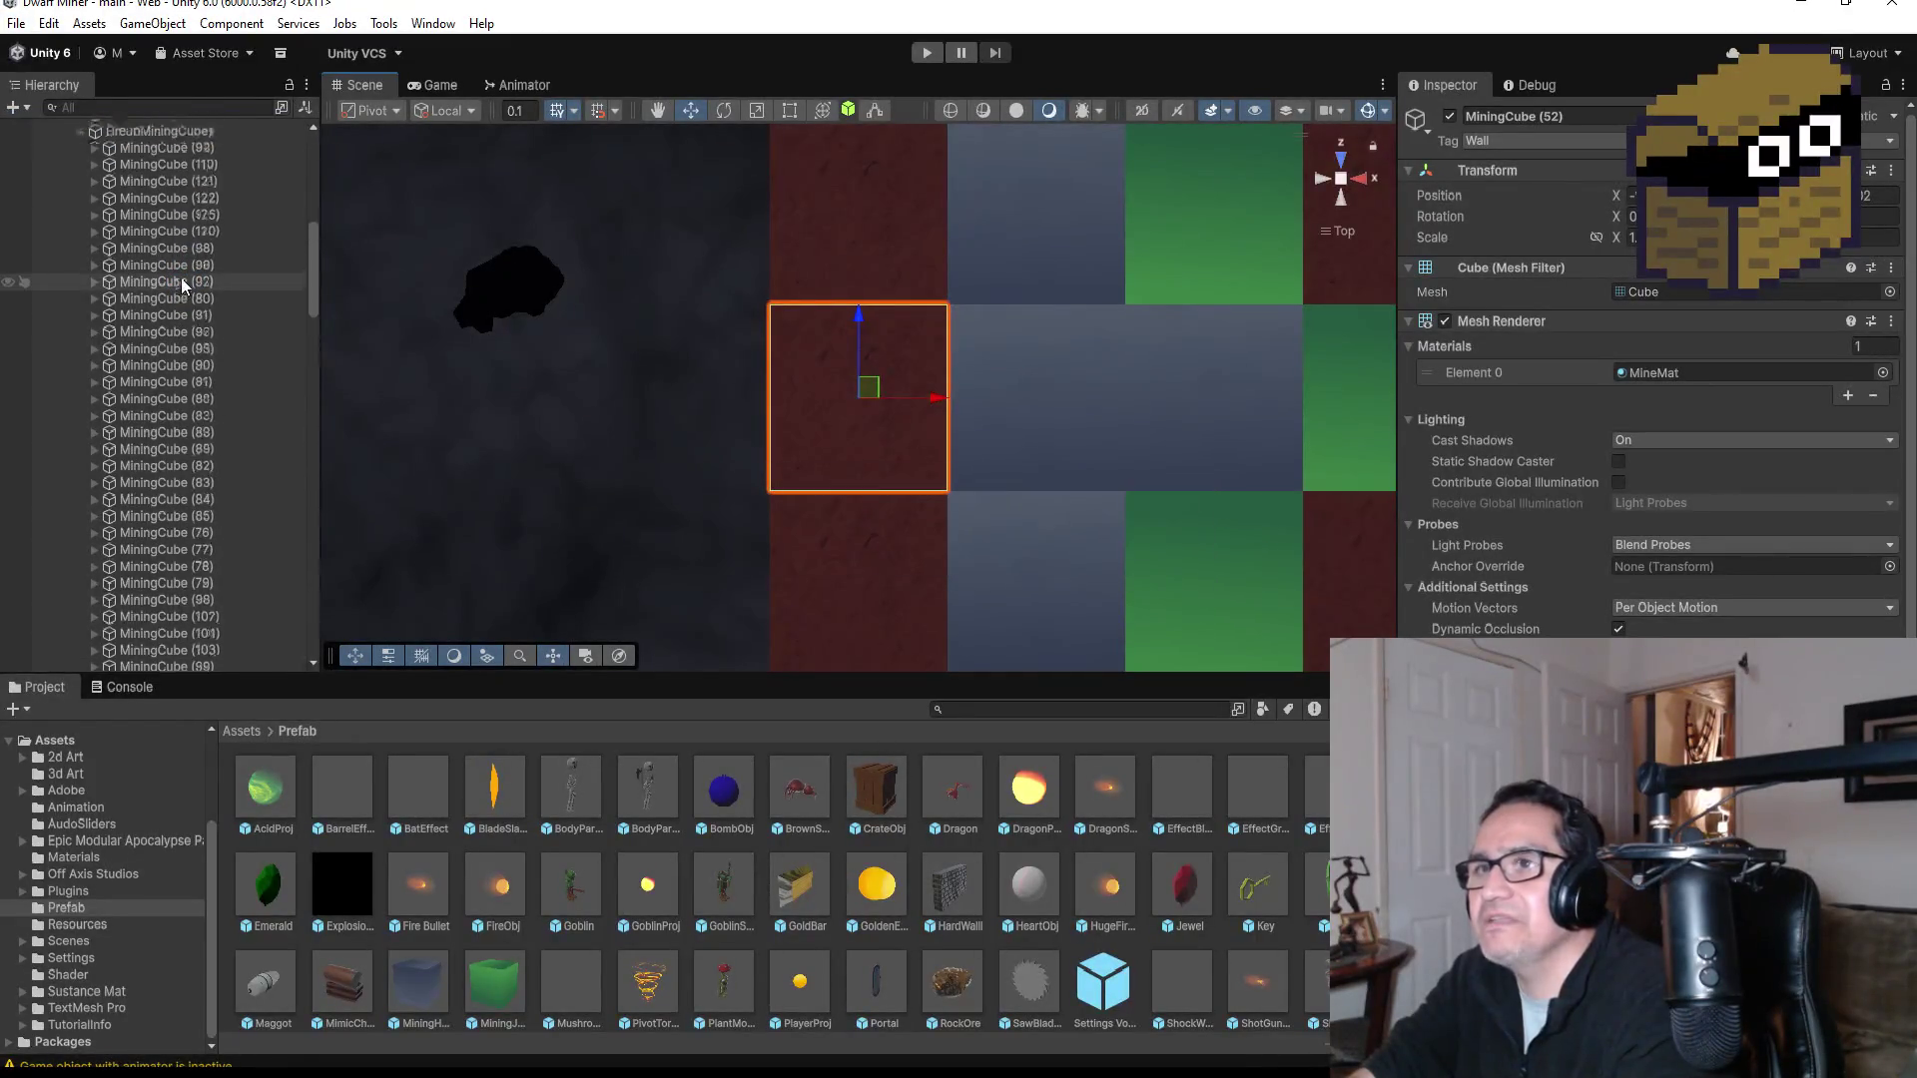
left_click(66, 387)
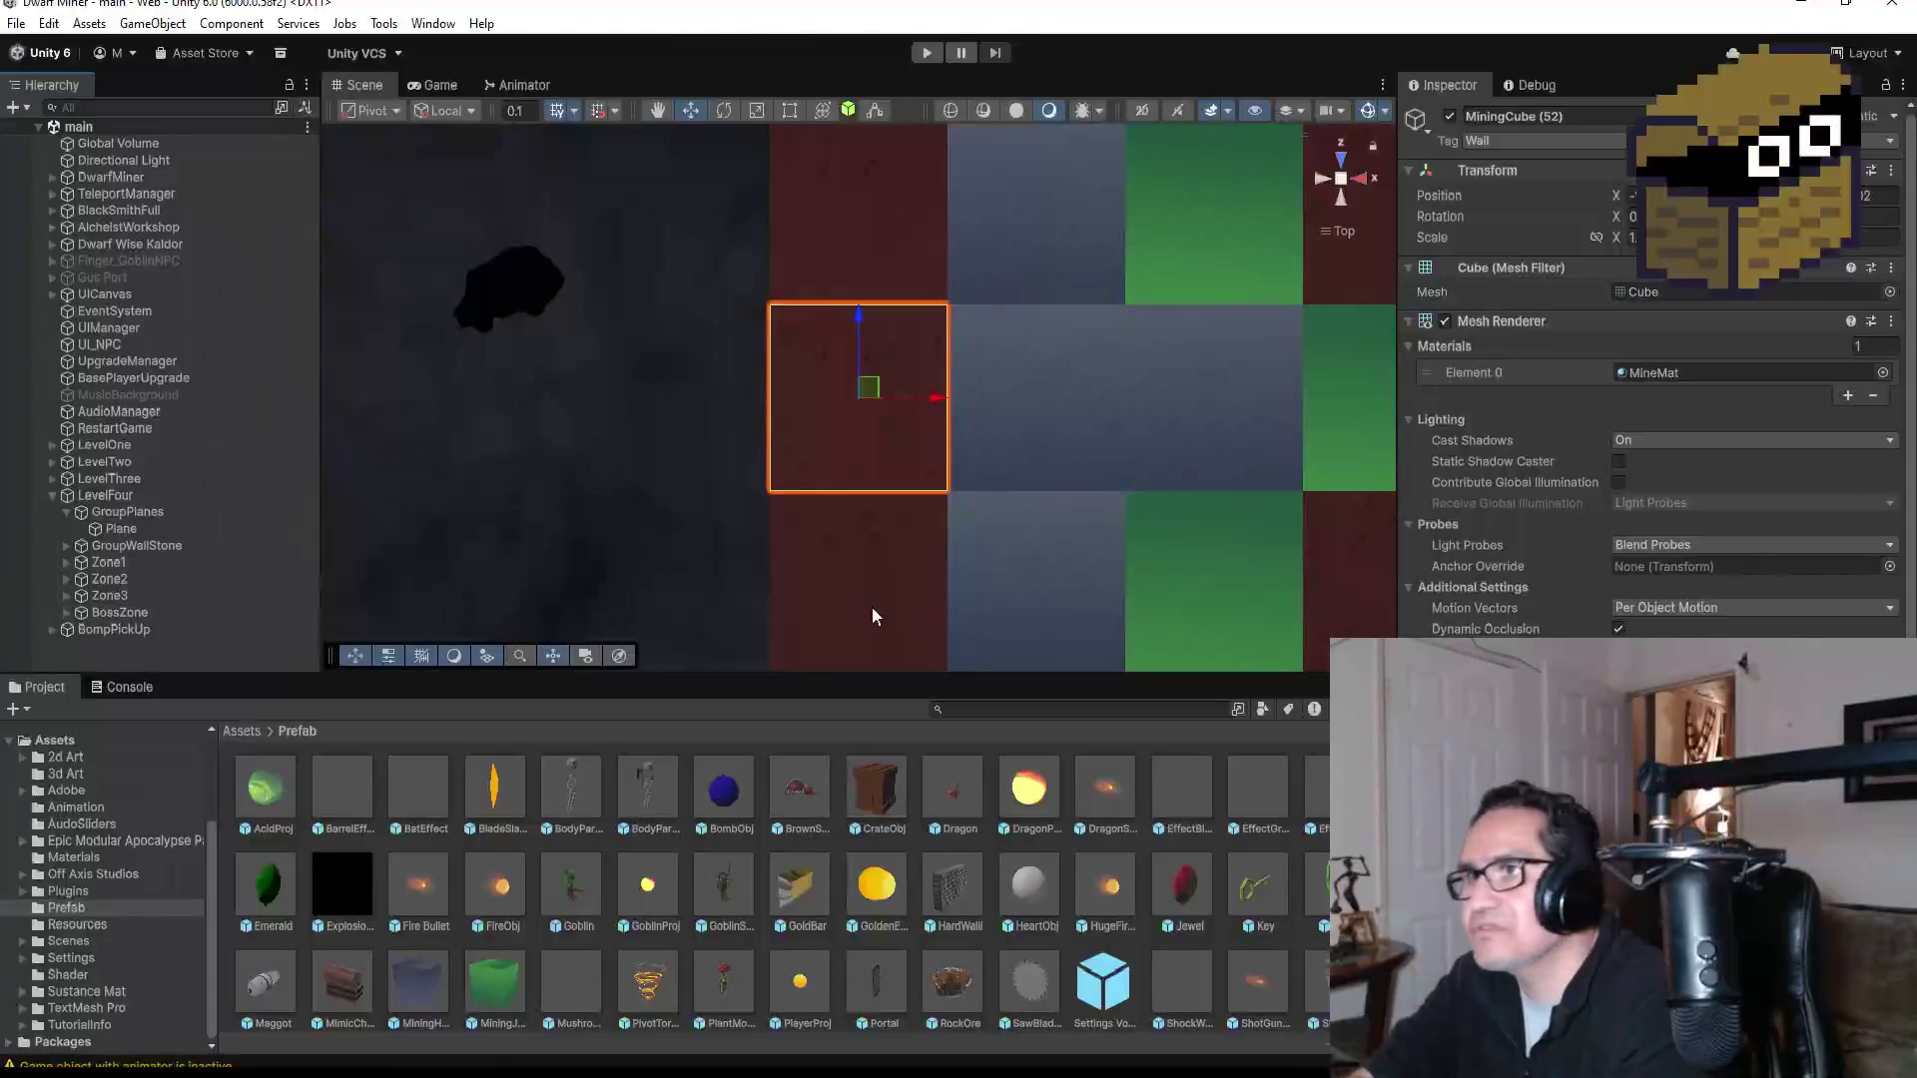
Step: Collapse LevelFour, zoom out the Scene view, and show the root Assets folder
scroll(899, 479, "down", 3)
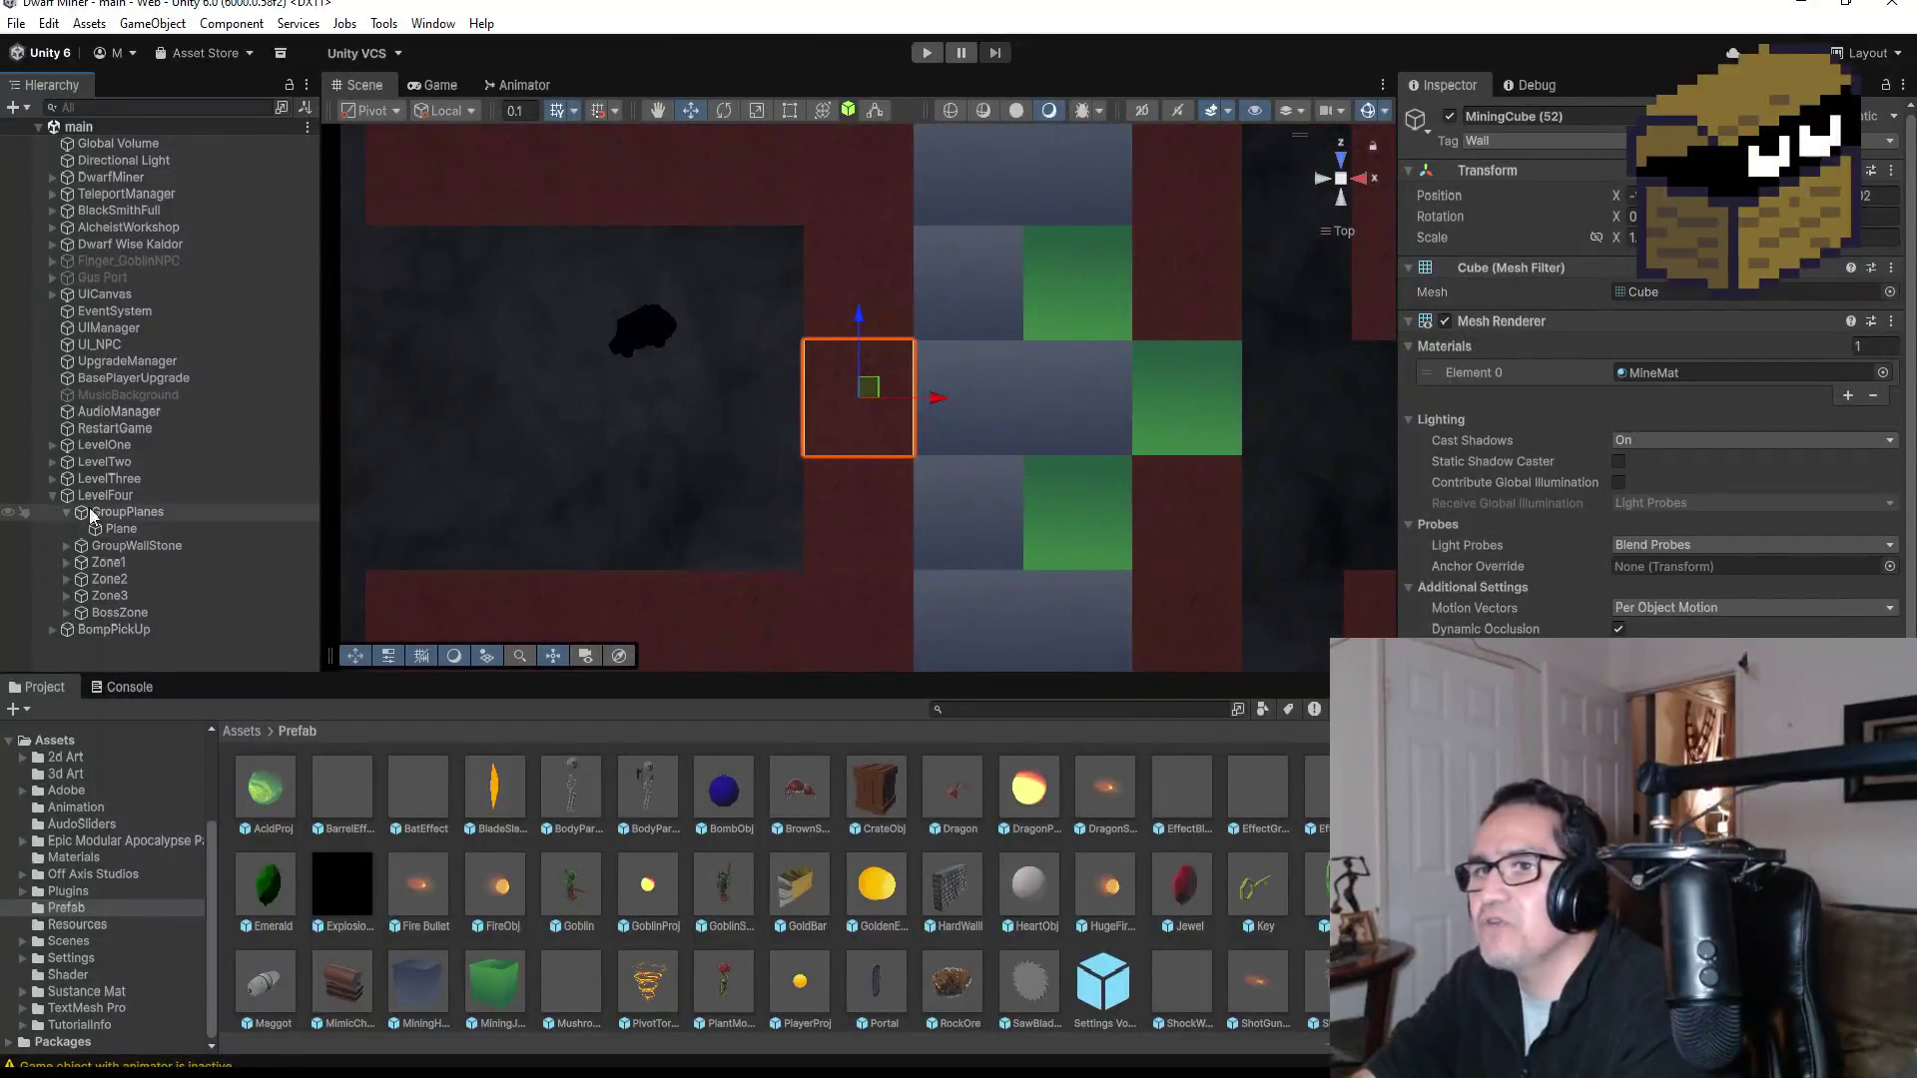
left_click(52, 496)
scroll(794, 401, "down", 1)
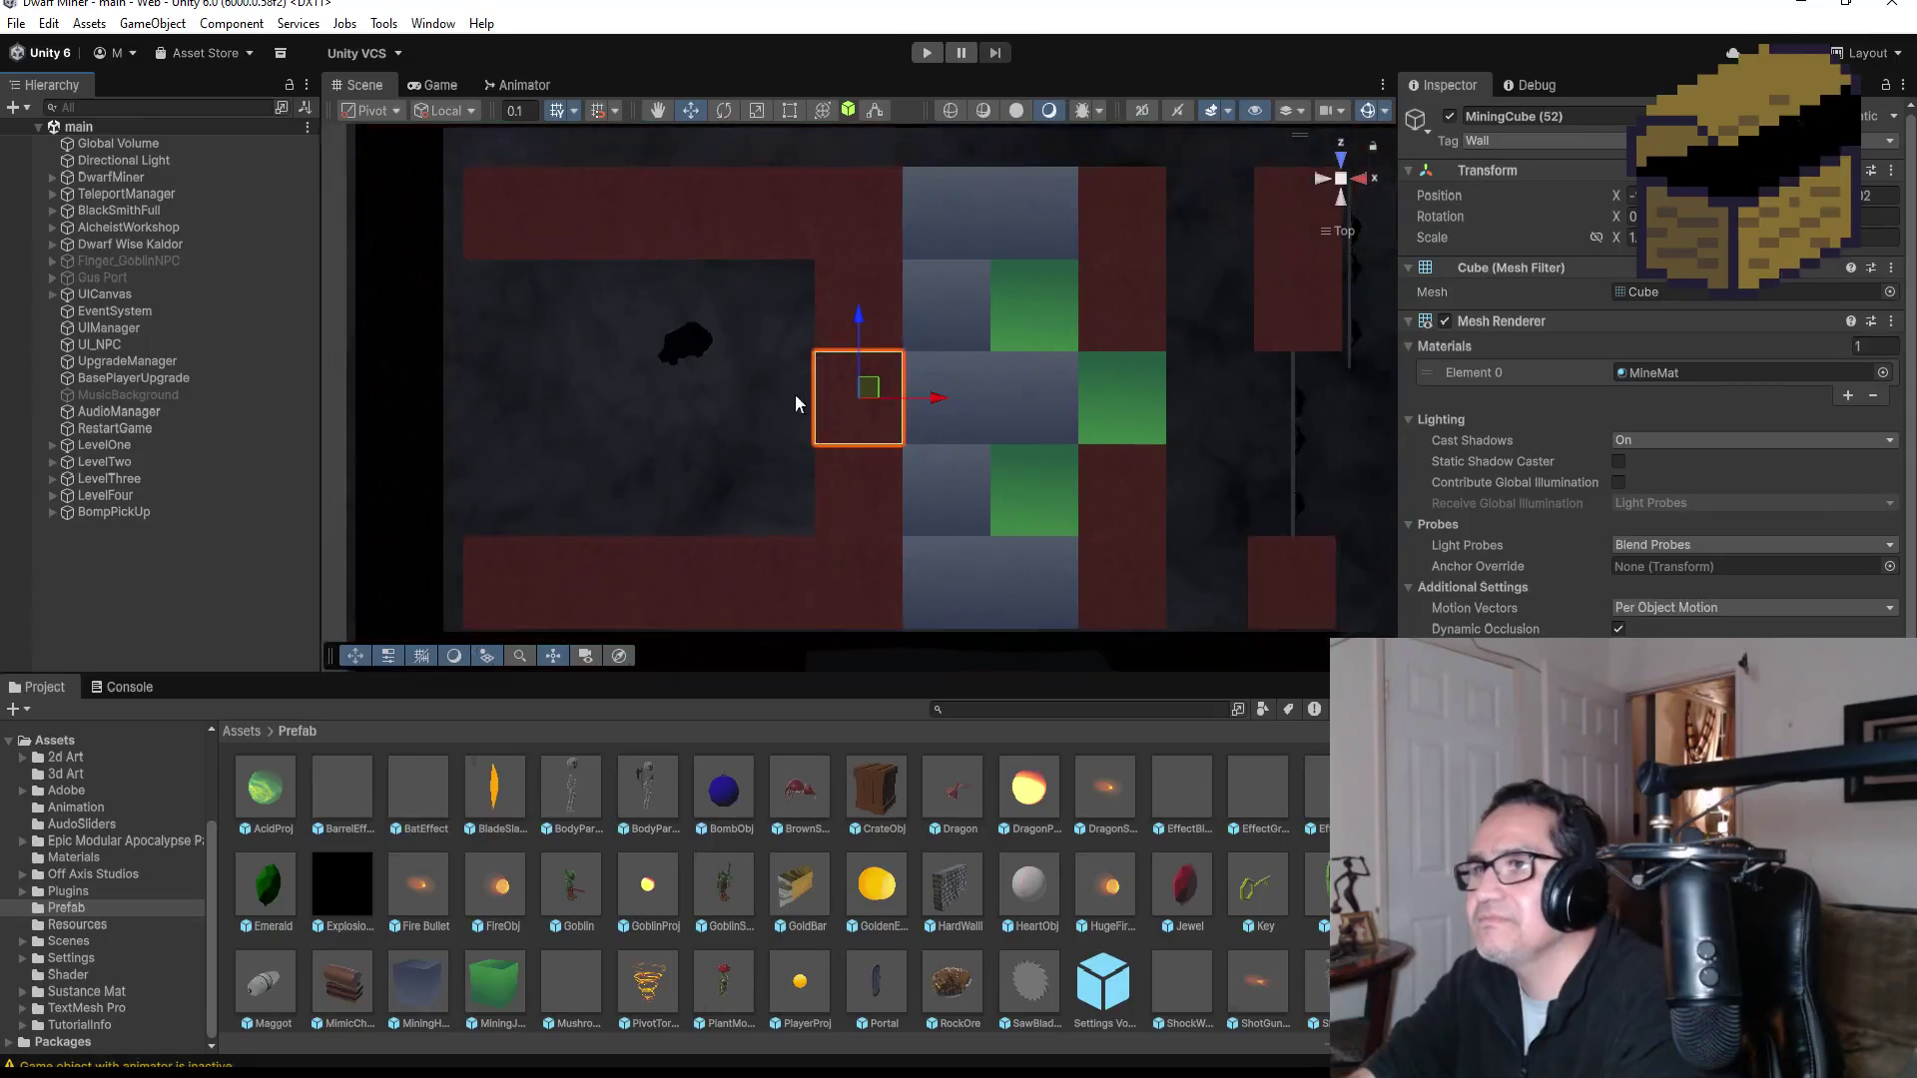
scroll(793, 402, "down", 3)
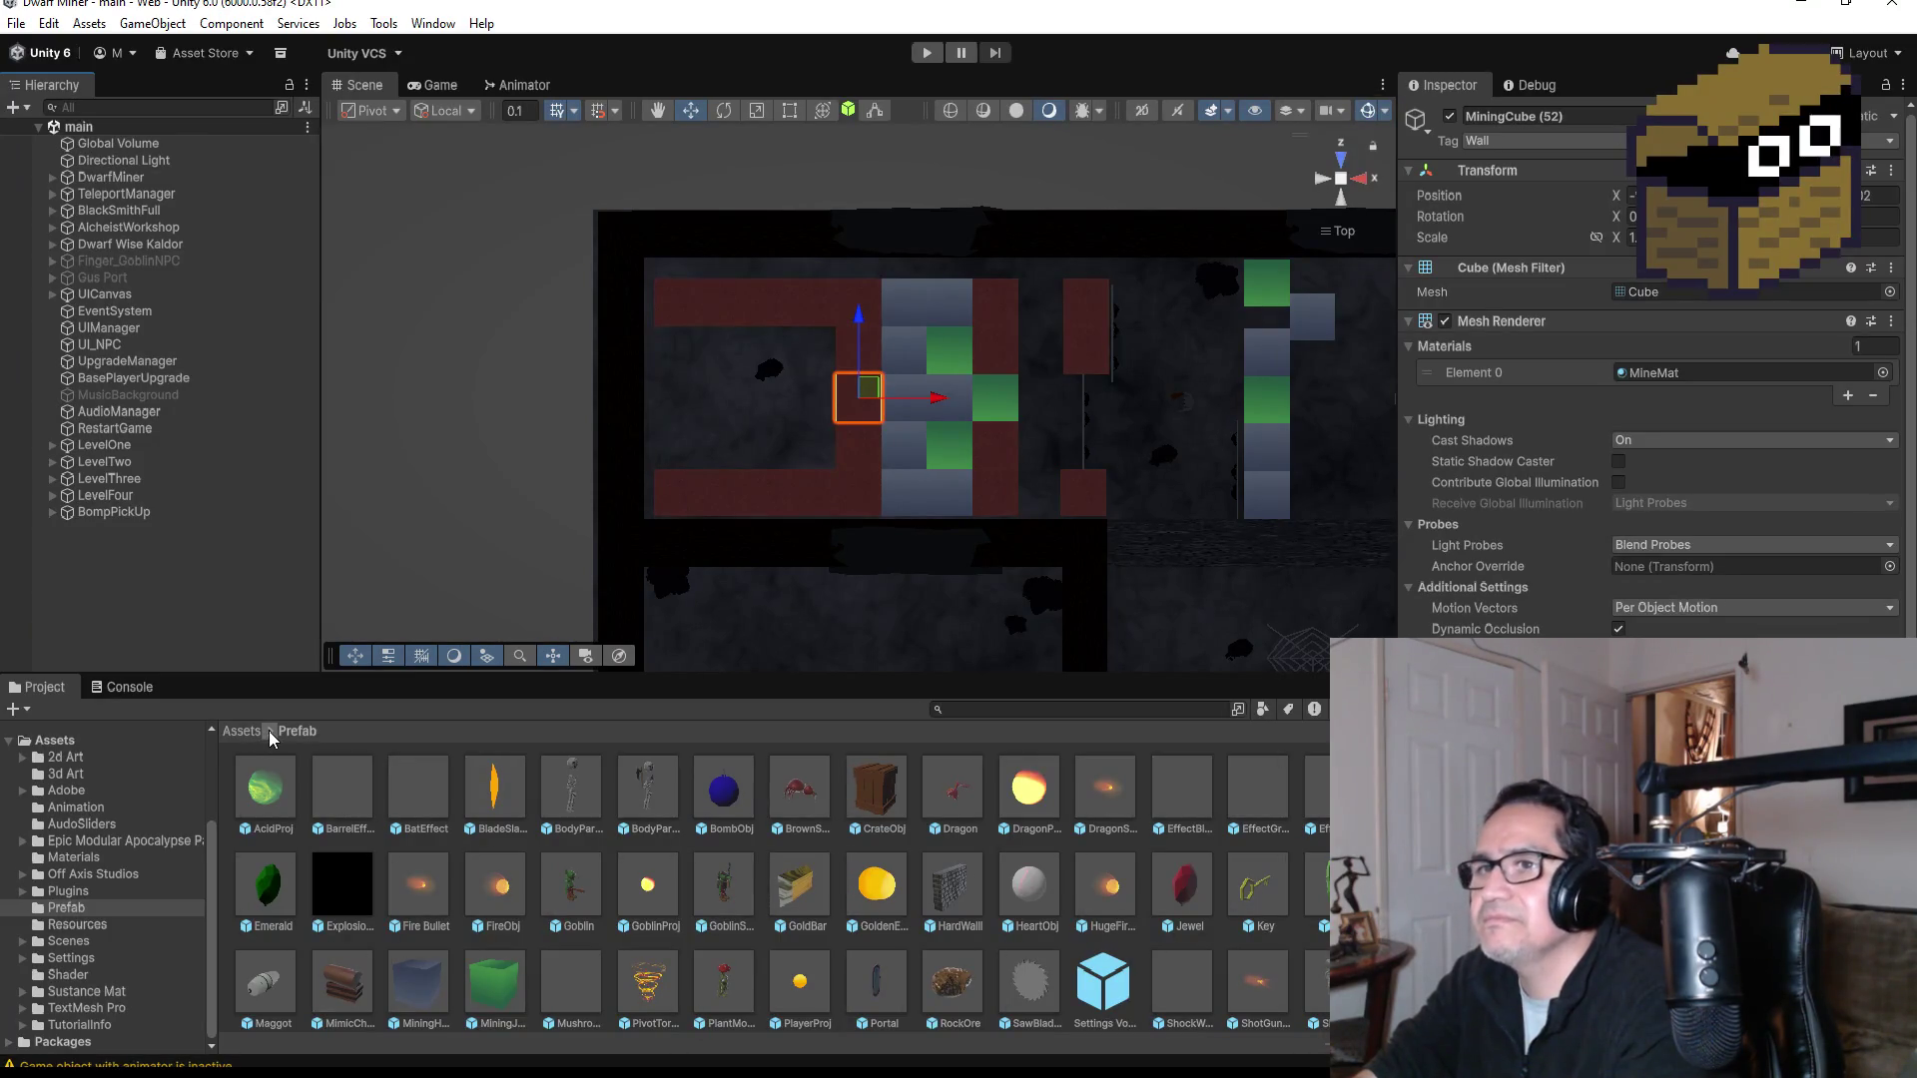
left_click(246, 732)
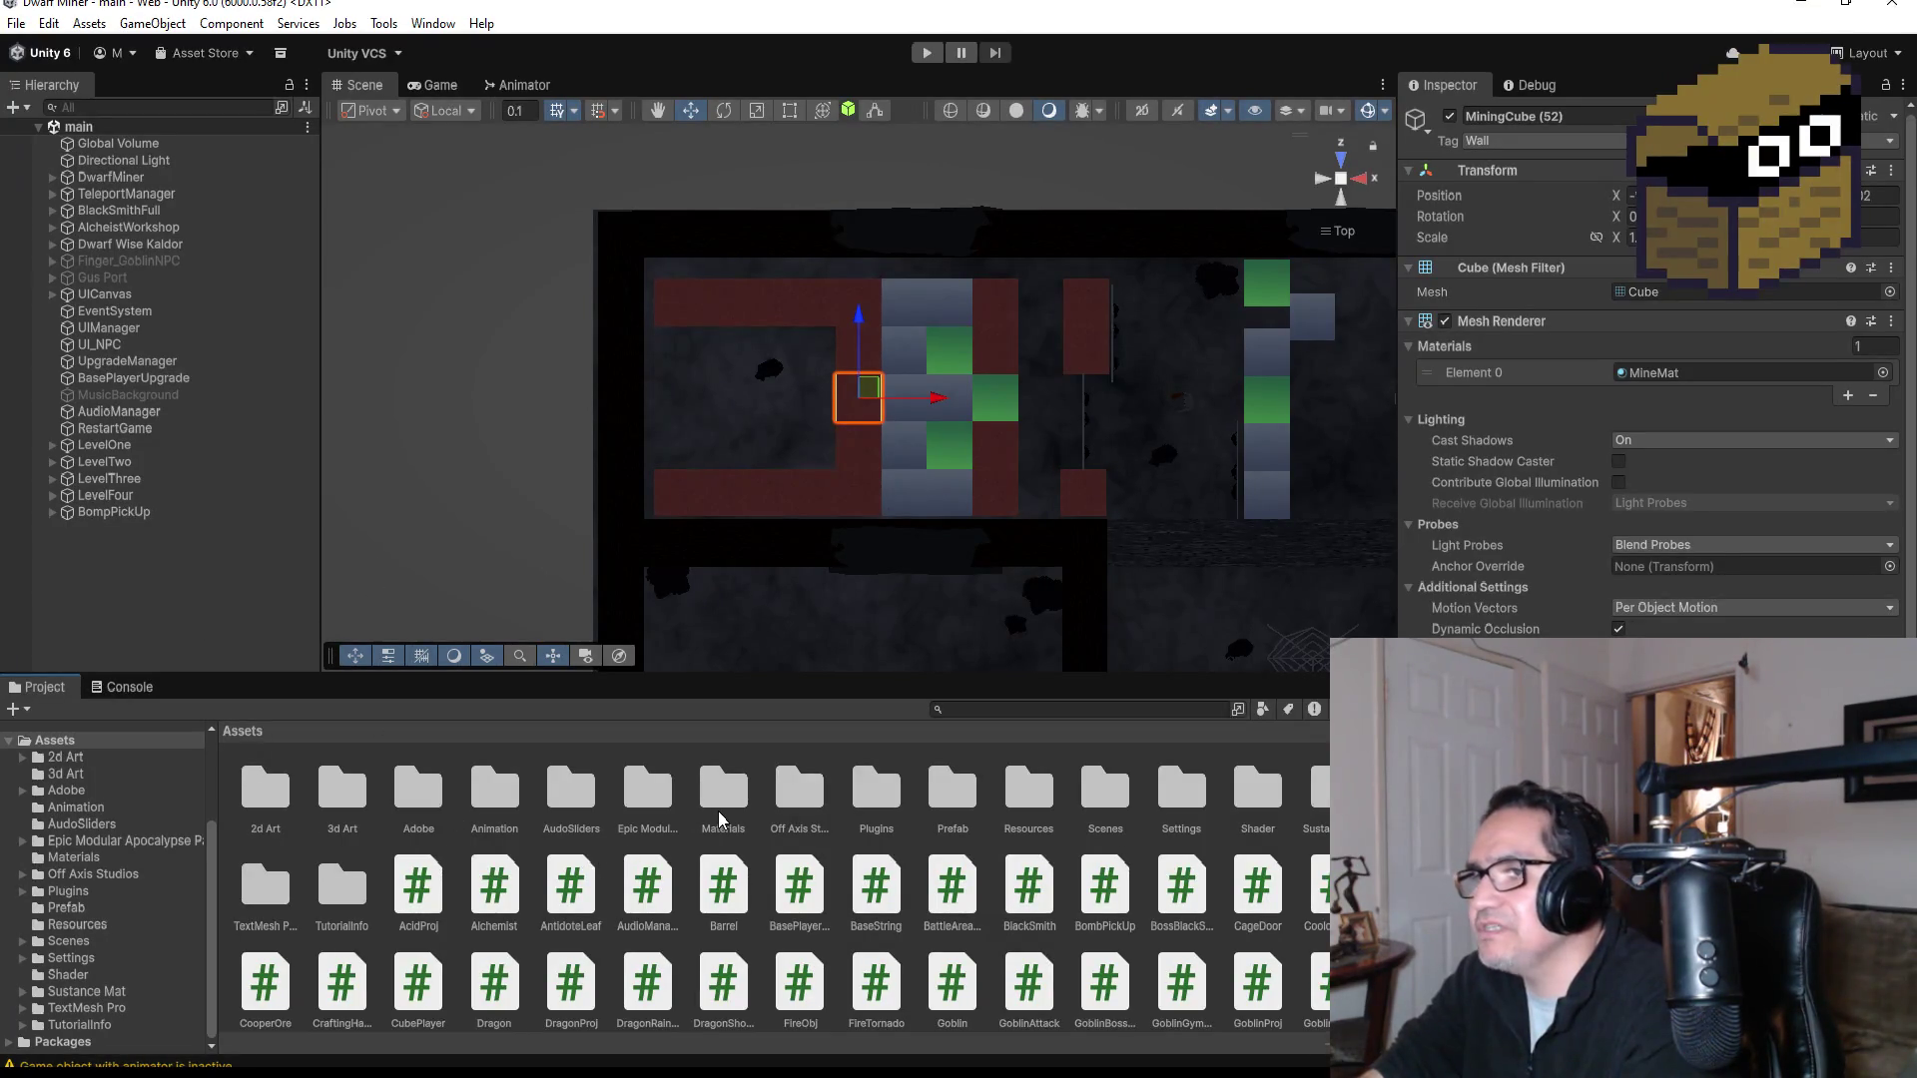
Step: Compare the MiningJadeCube and MiningHardCube prefabs, then drag MiningHardCube into the Hierarchy
left_click(946, 791)
double_click(944, 799)
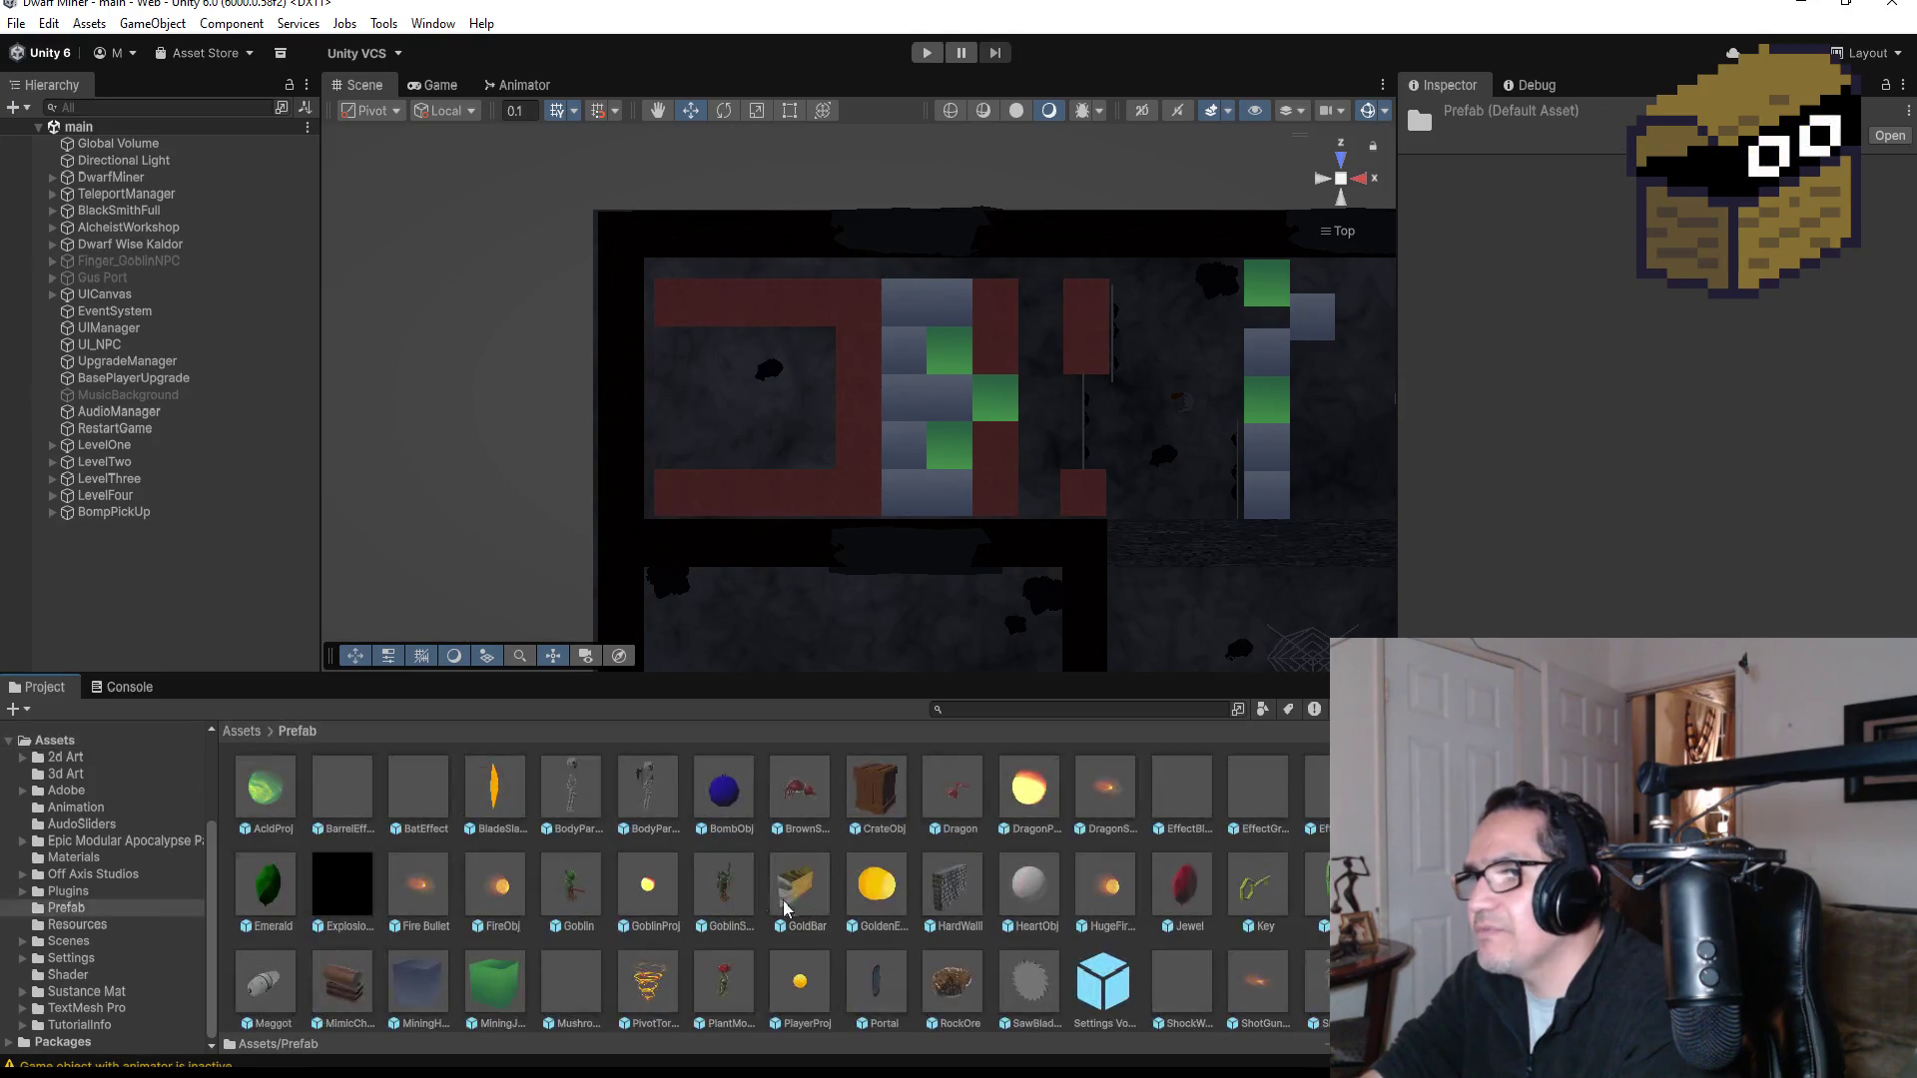
scroll(803, 904, "down", 1)
left_click(504, 881)
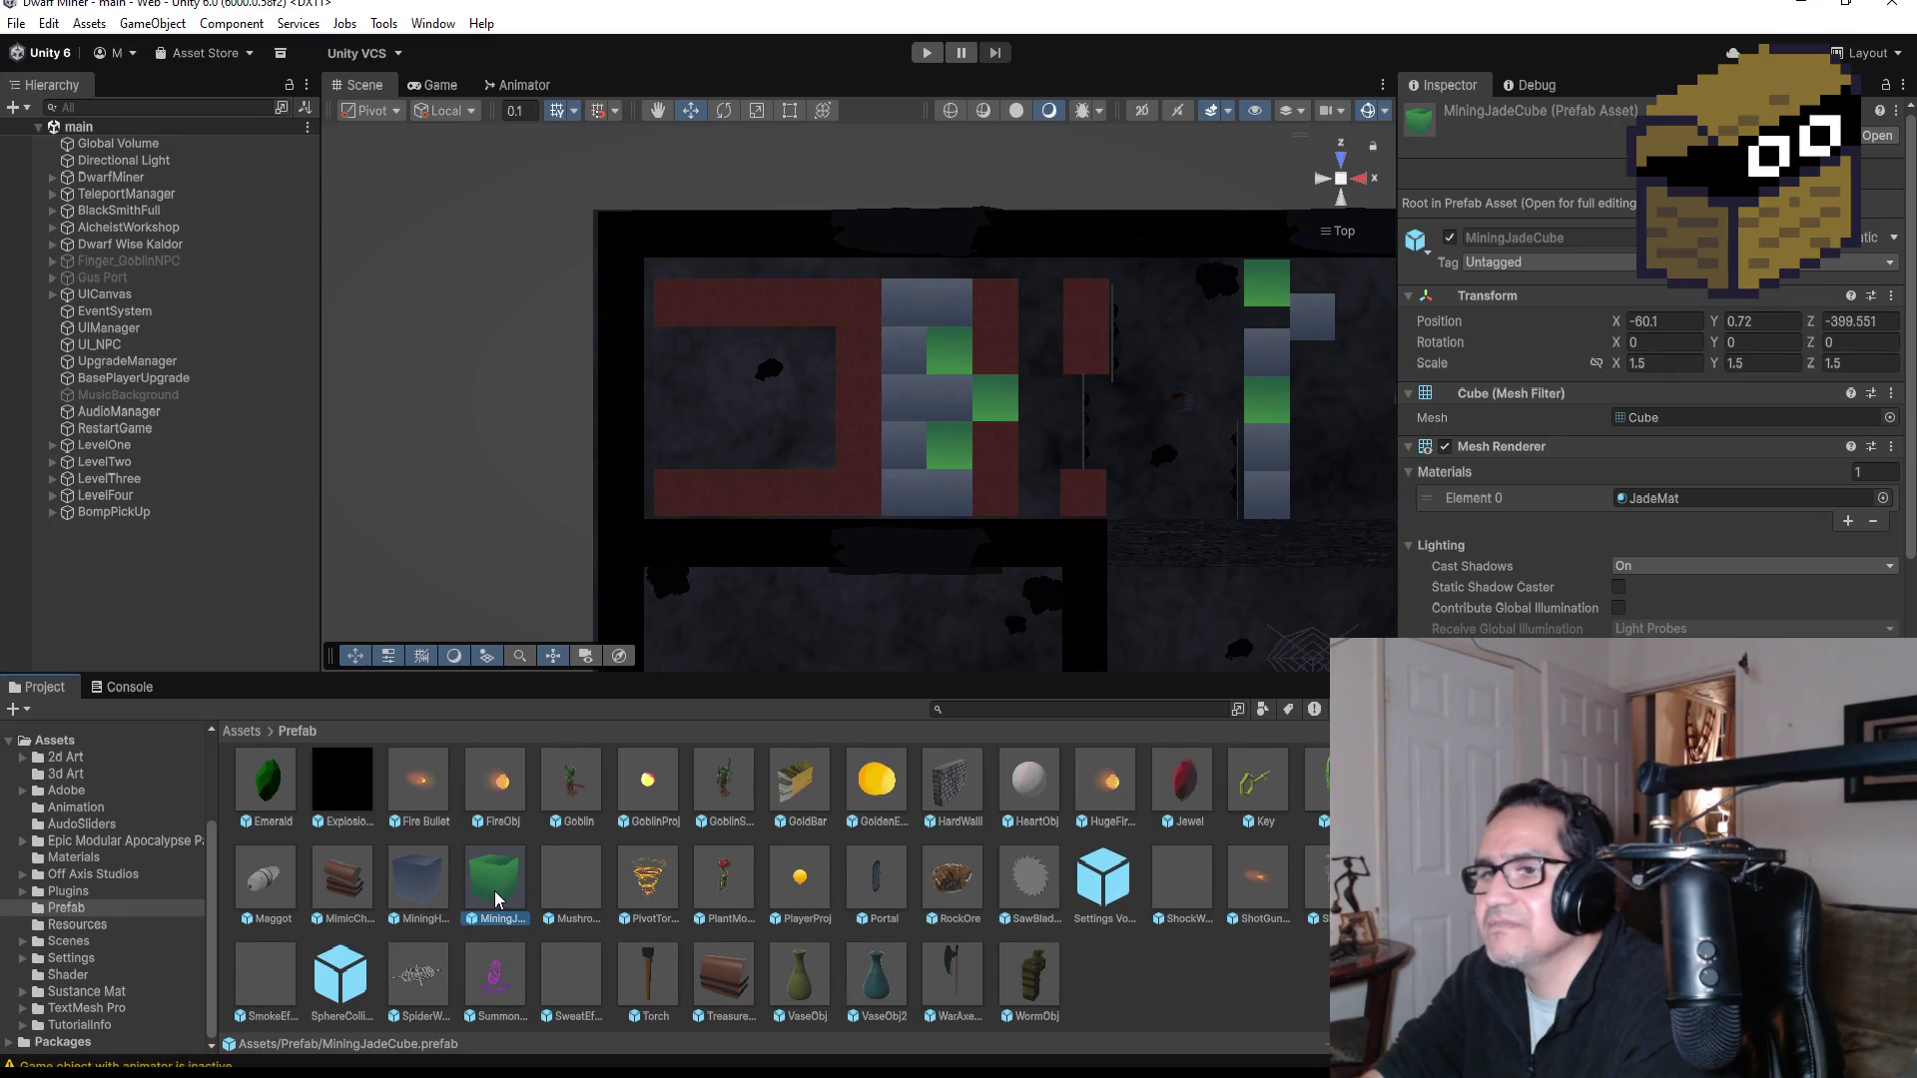
left_click(418, 868)
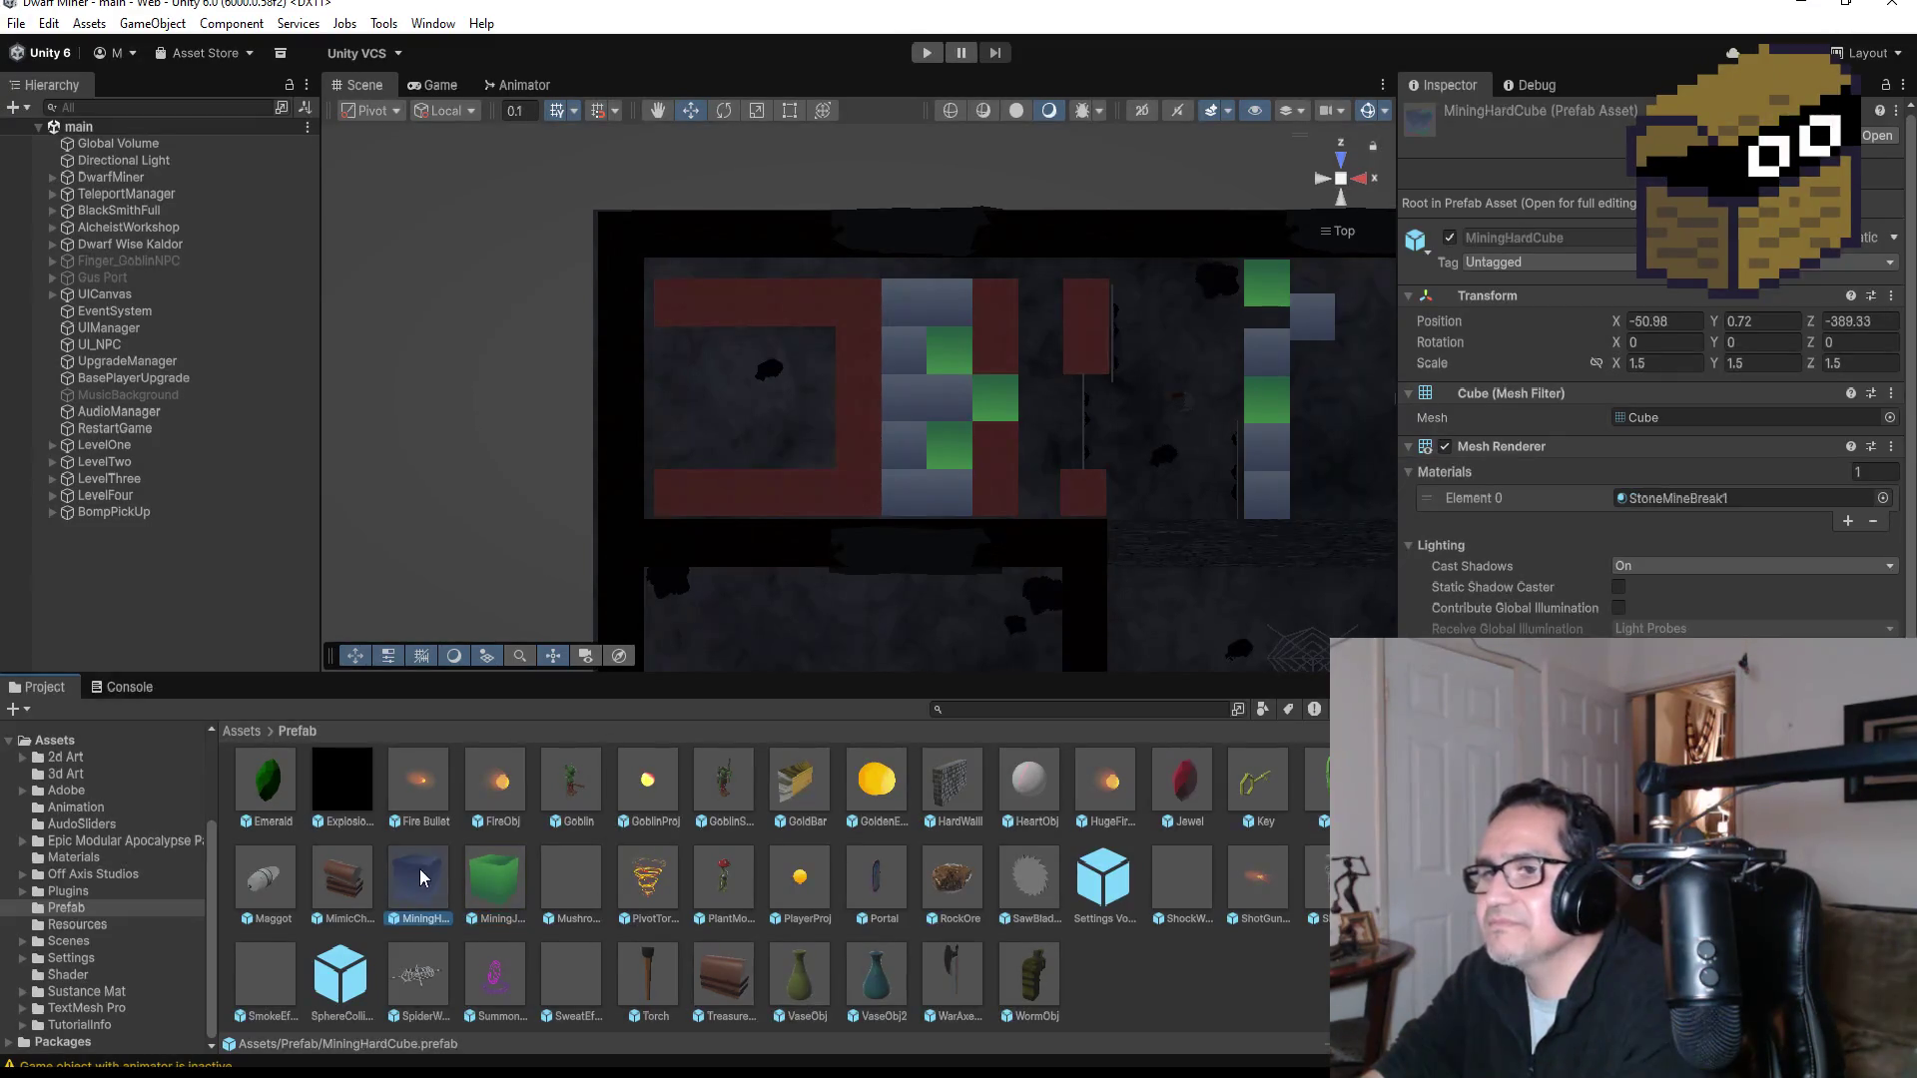
left_click(511, 873)
mouse_move(410, 865)
left_mouse_down()
mouse_move(380, 739)
mouse_move(128, 571)
mouse_move(153, 597)
left_mouse_up()
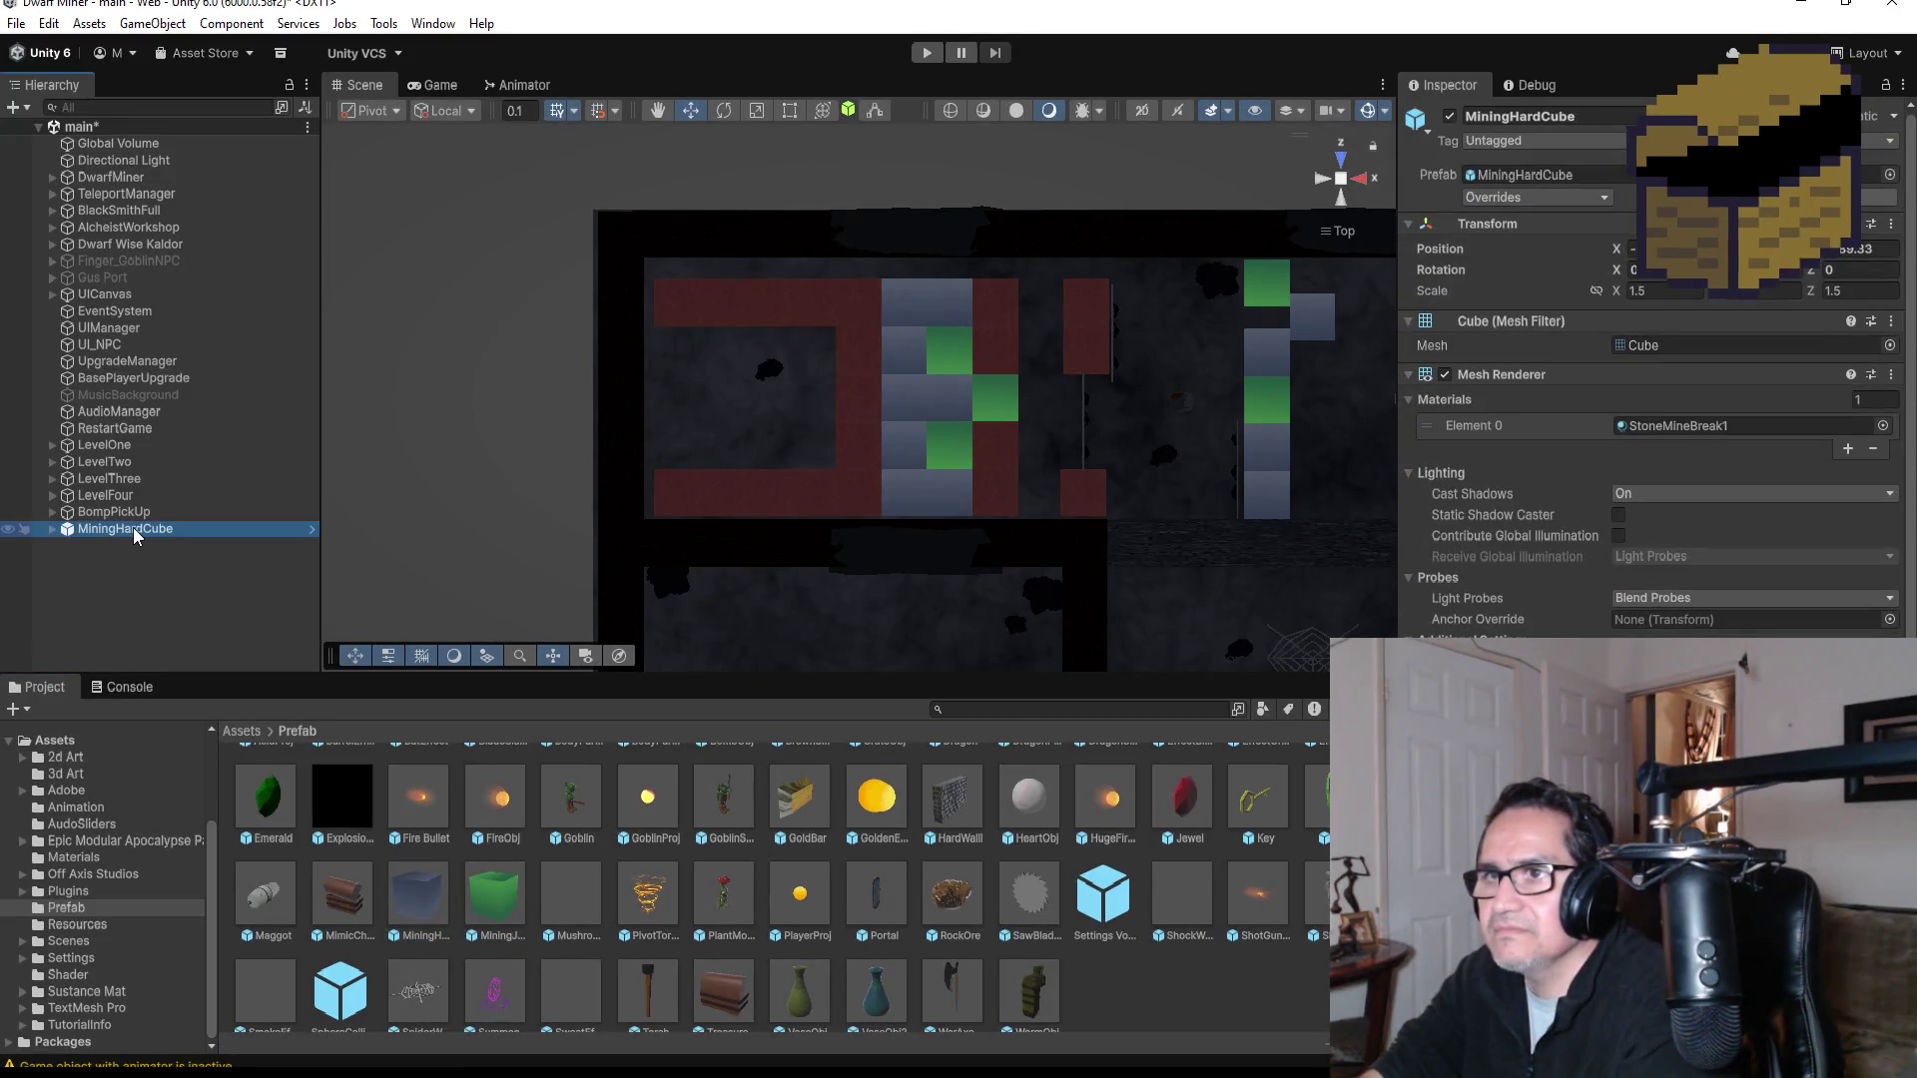
double_click(133, 526)
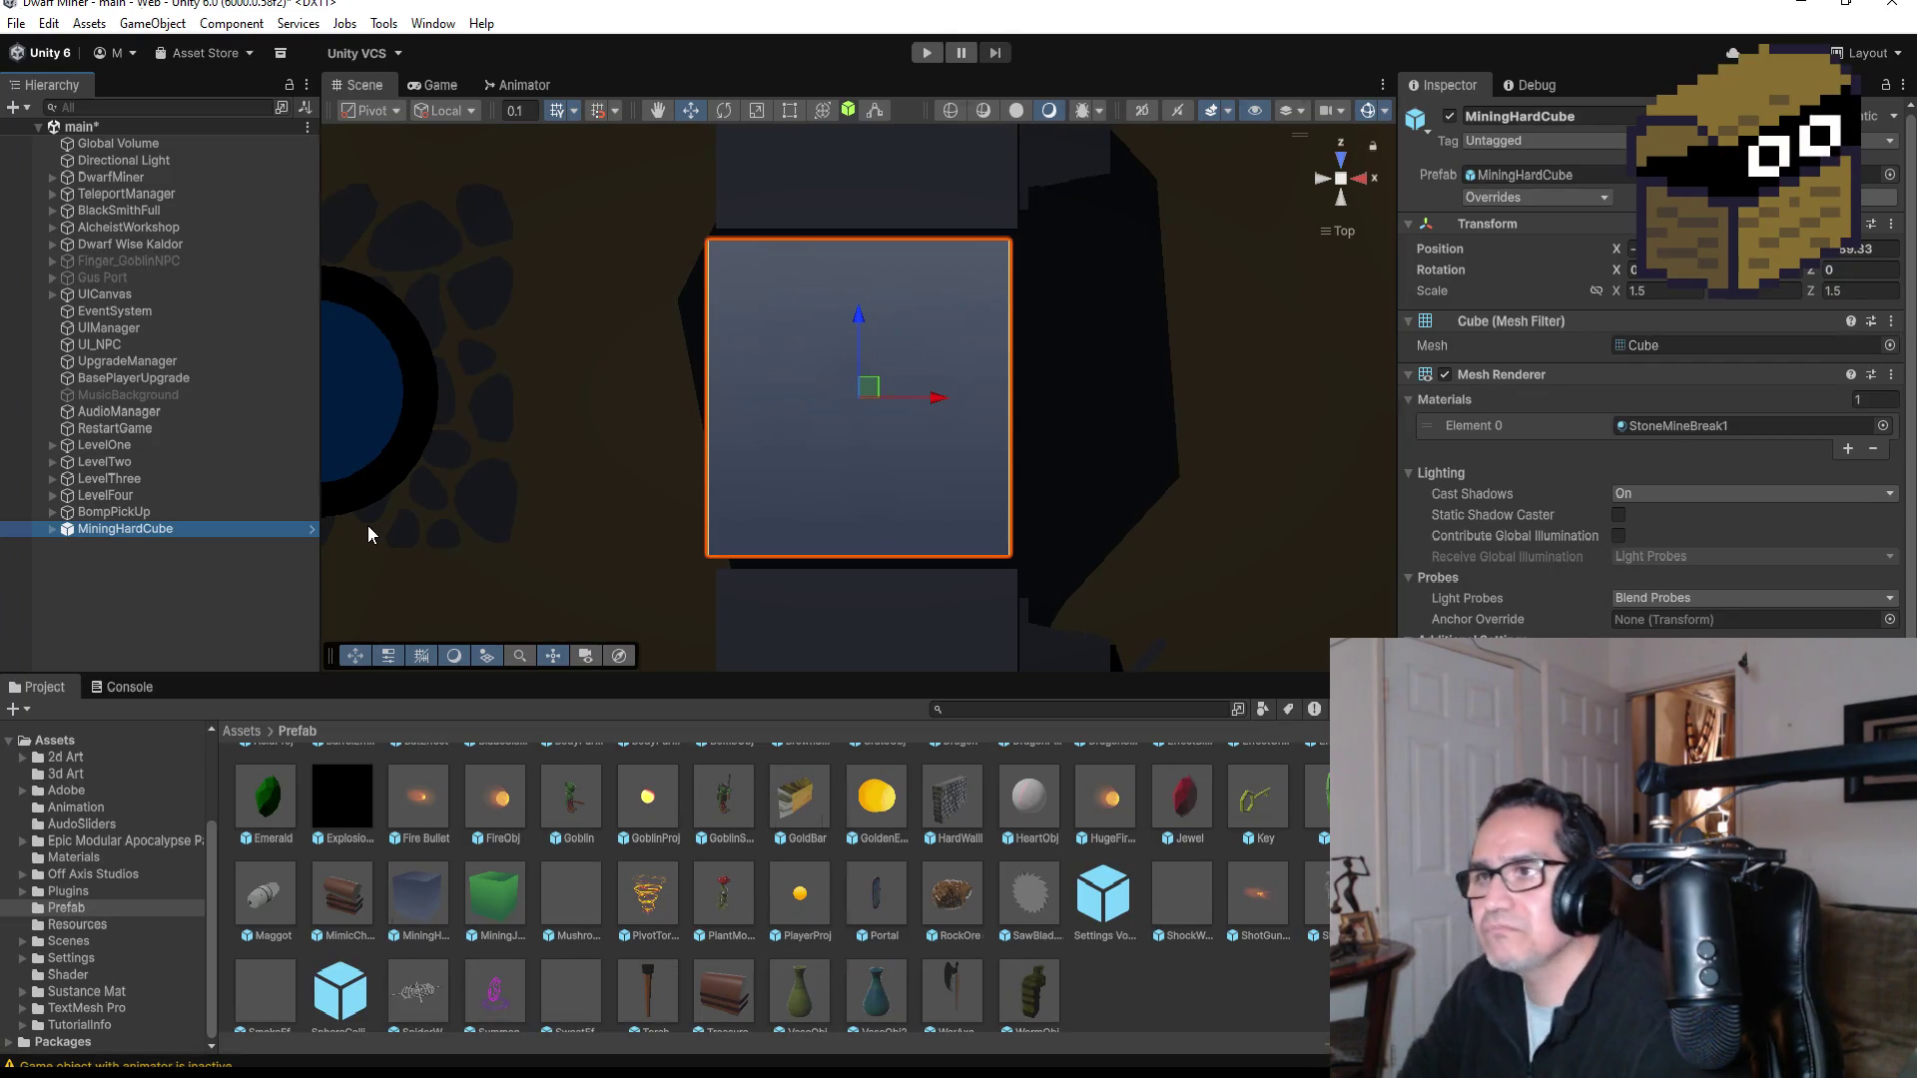
right_click(163, 527)
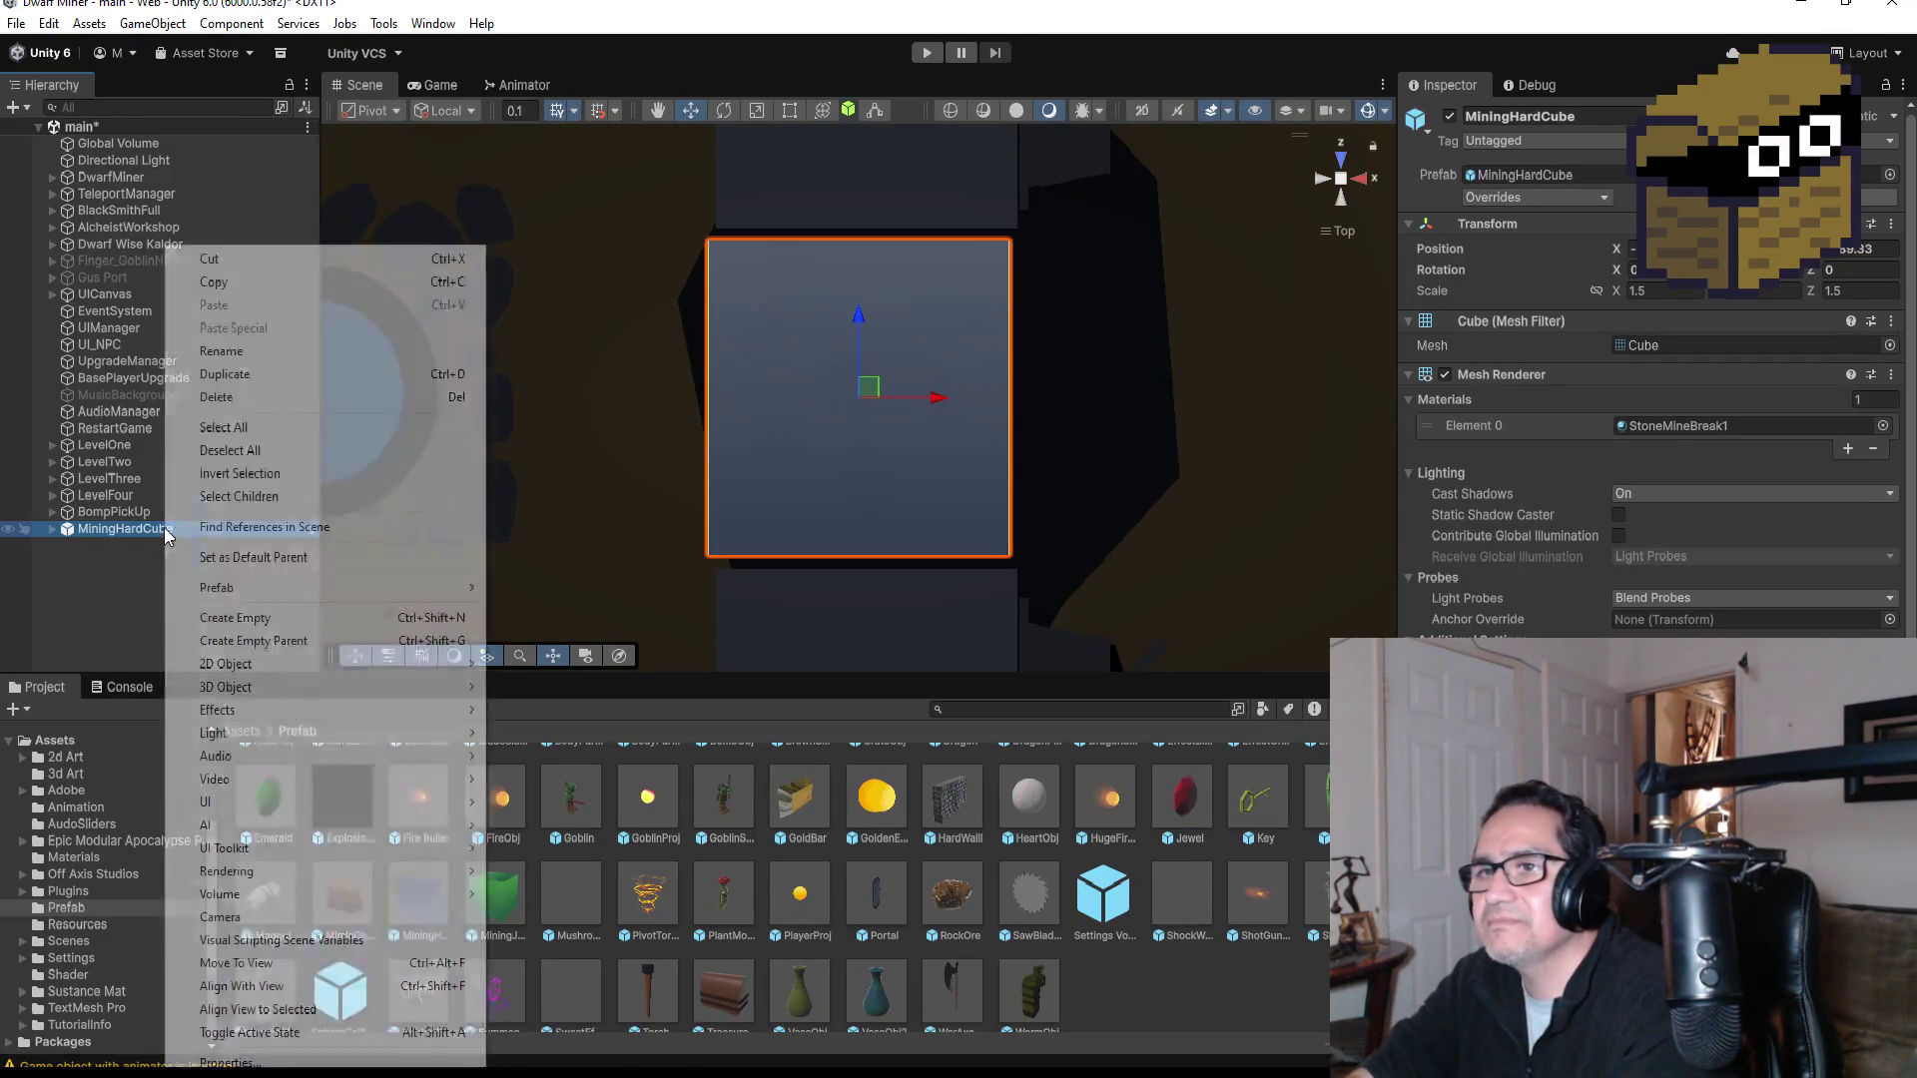
Step: Unpack MiningHardCube completely from its prefab and frame it
mouse_move(258, 591)
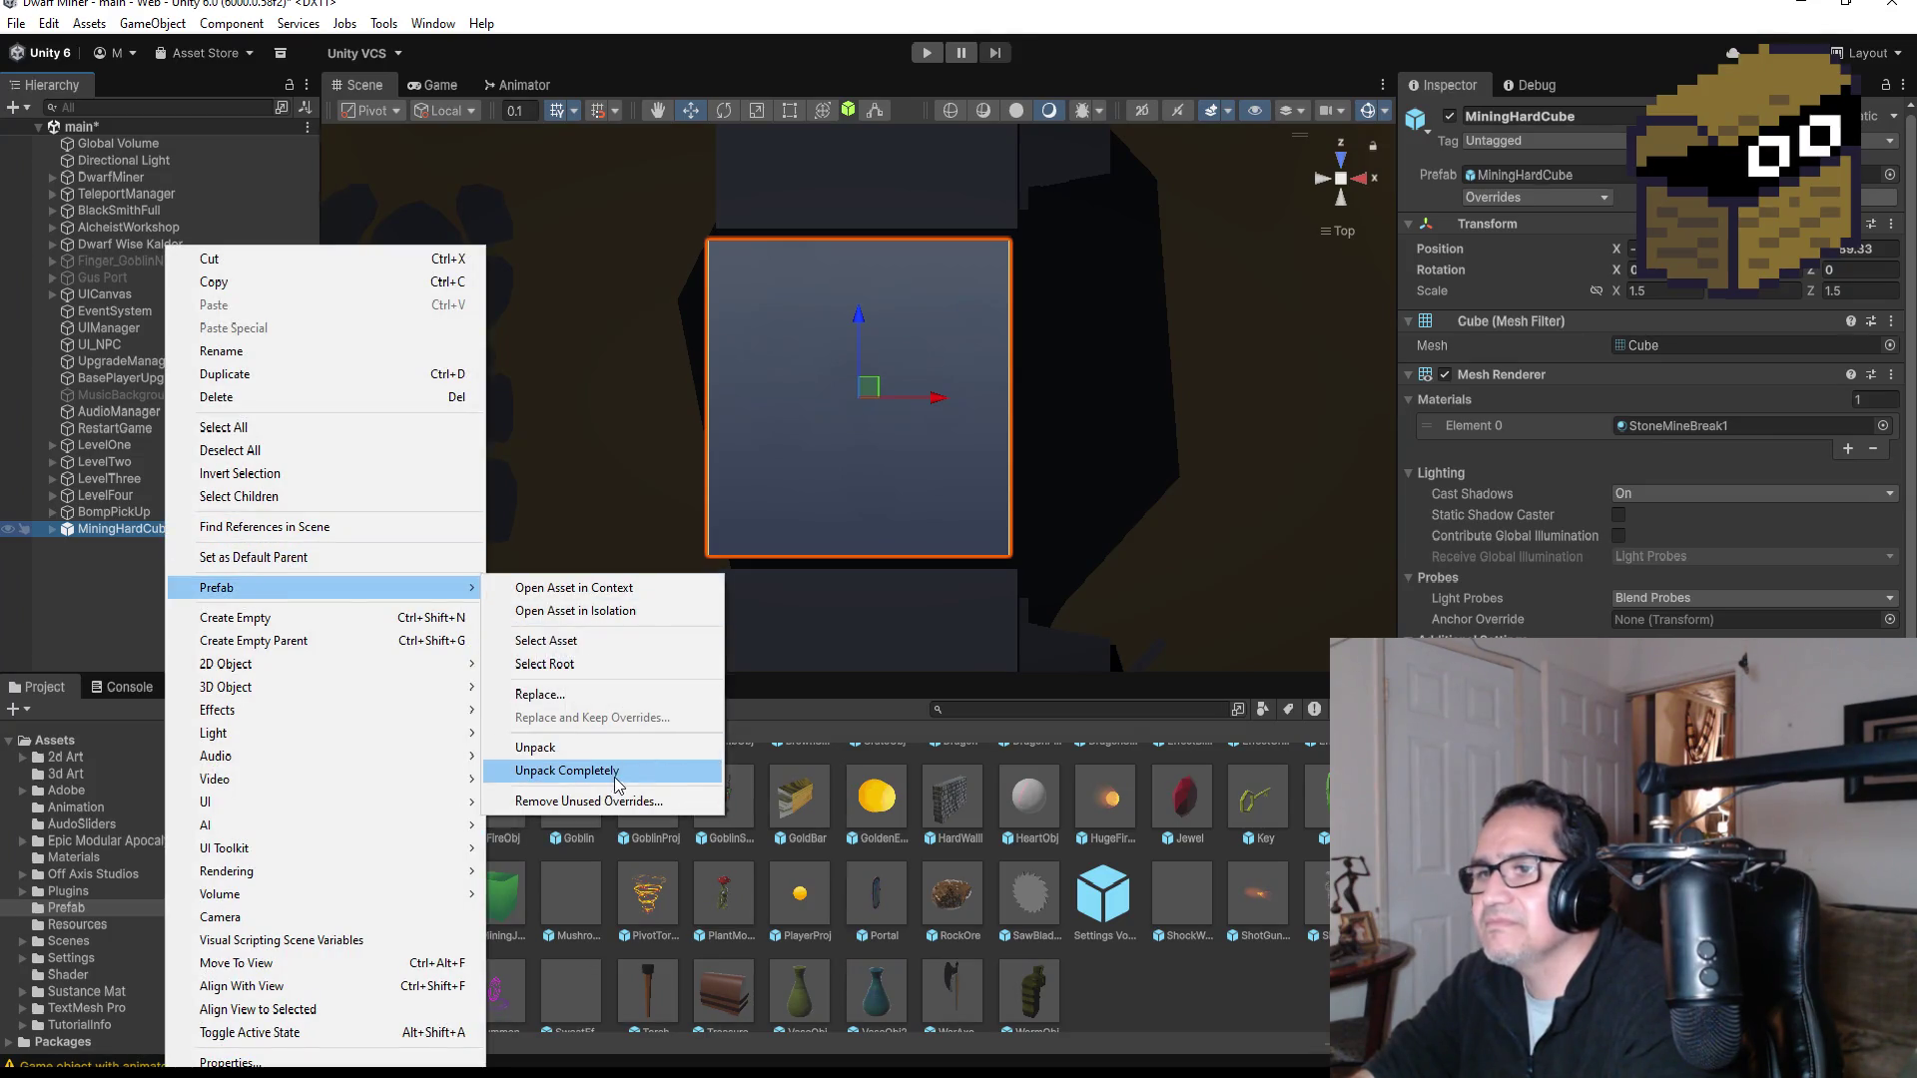
left_click(599, 770)
double_click(141, 530)
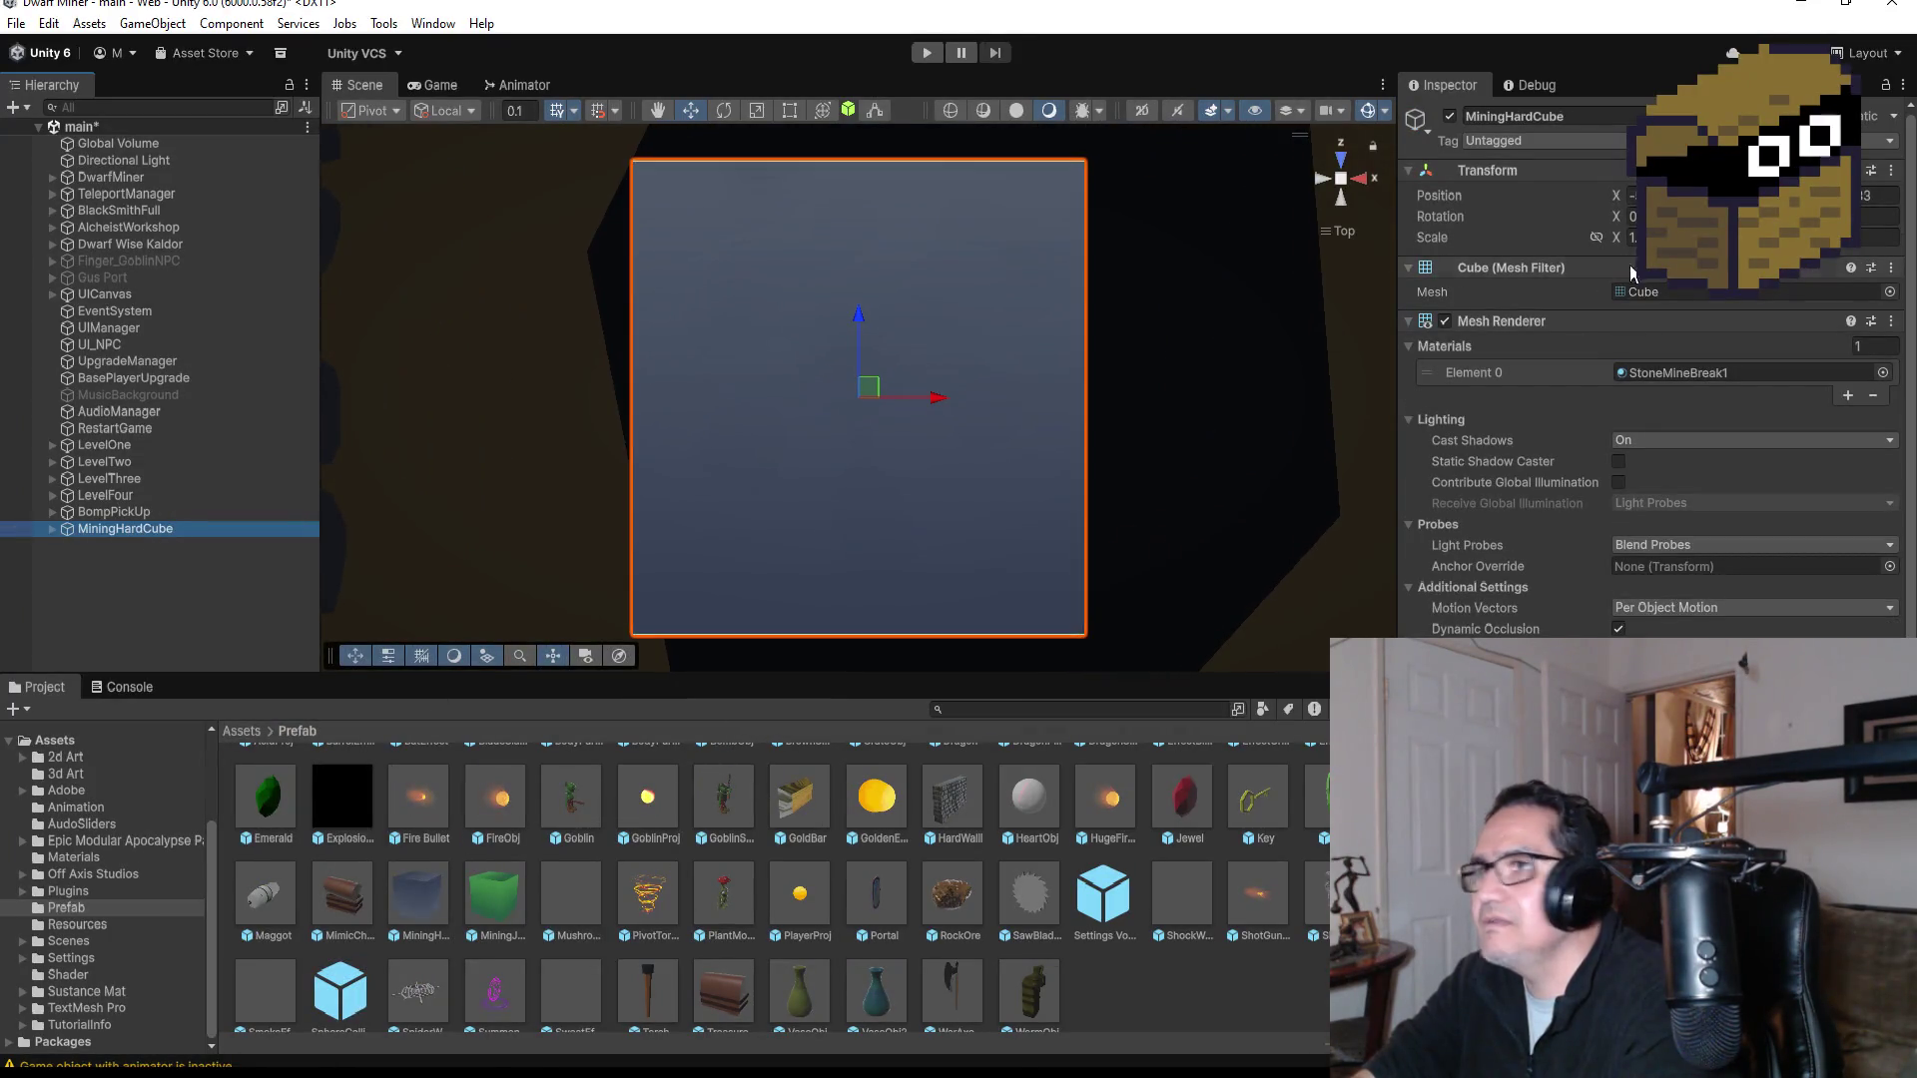
Step: Reset MiningHardCube's Transform to position 0 and scale 1
left_click(1890, 170)
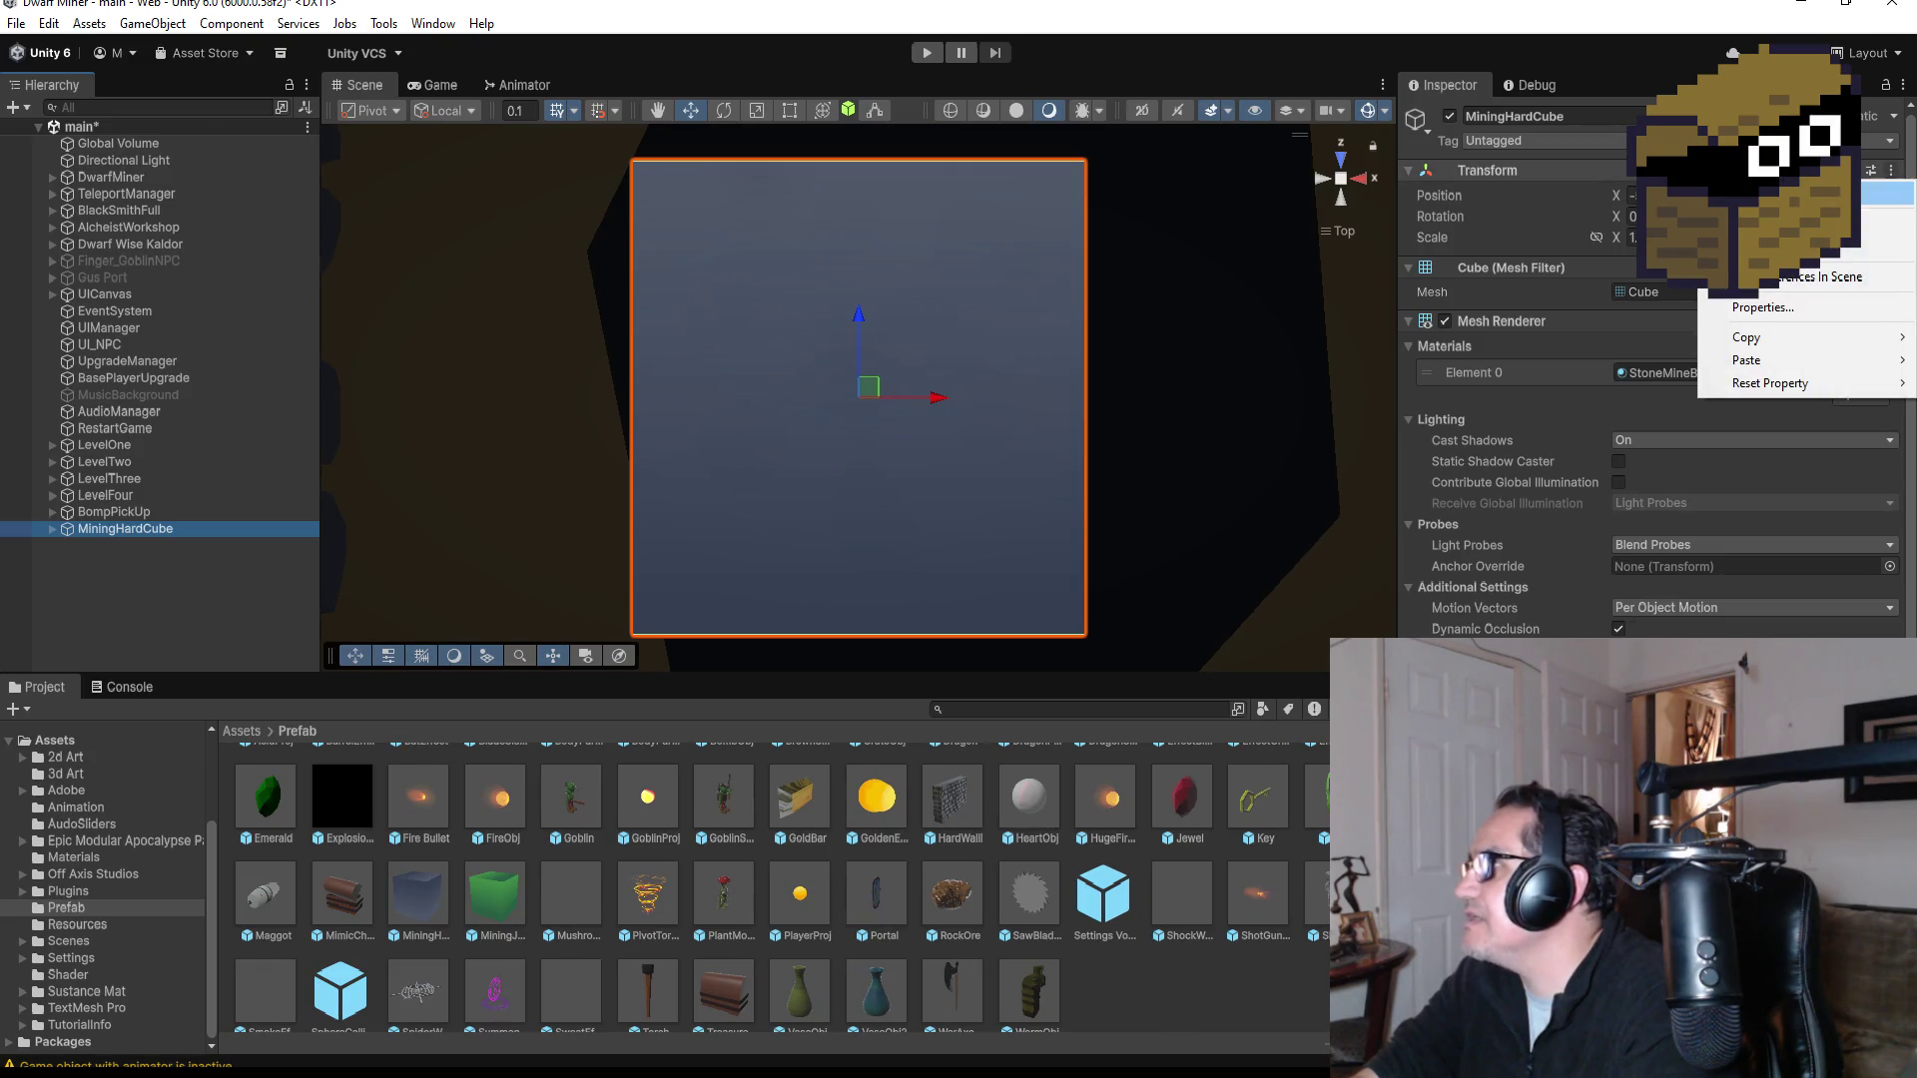
left_click(1892, 192)
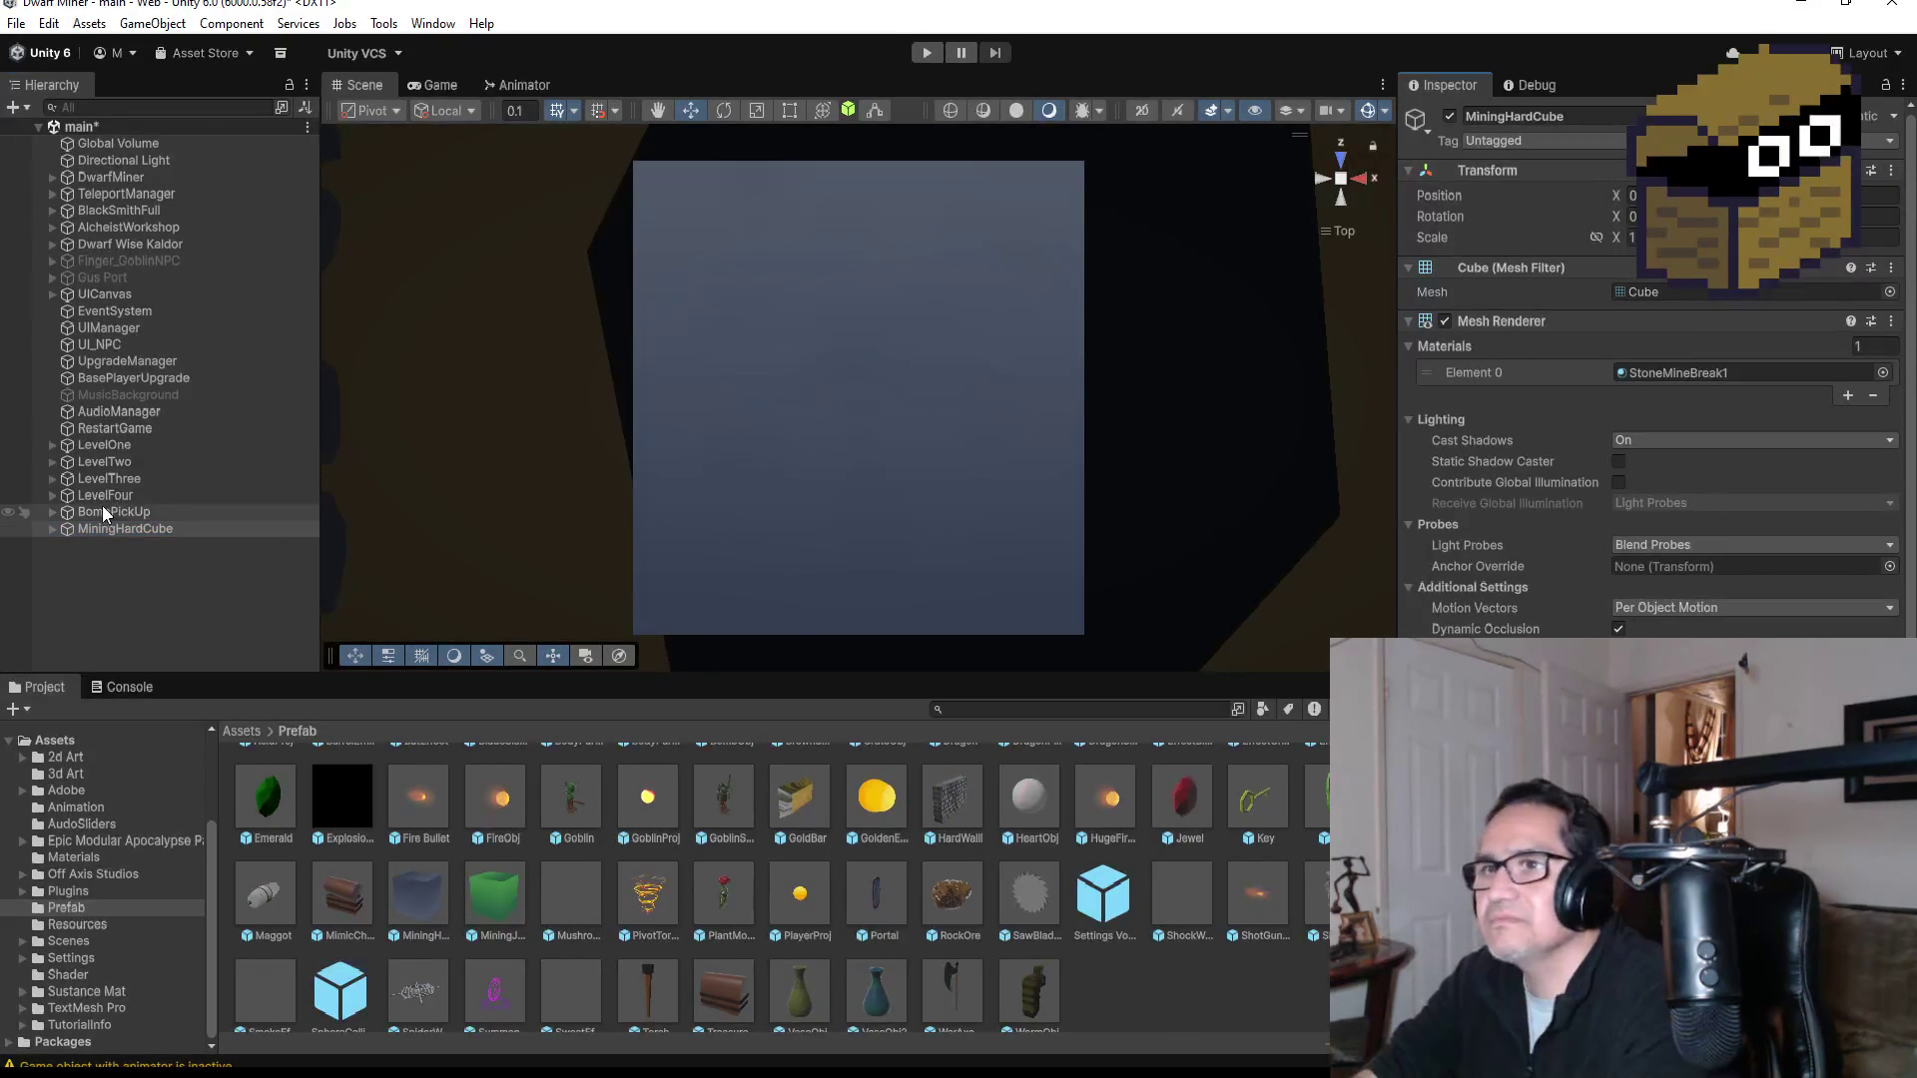
double_click(120, 530)
scroll(784, 494, "down", 3)
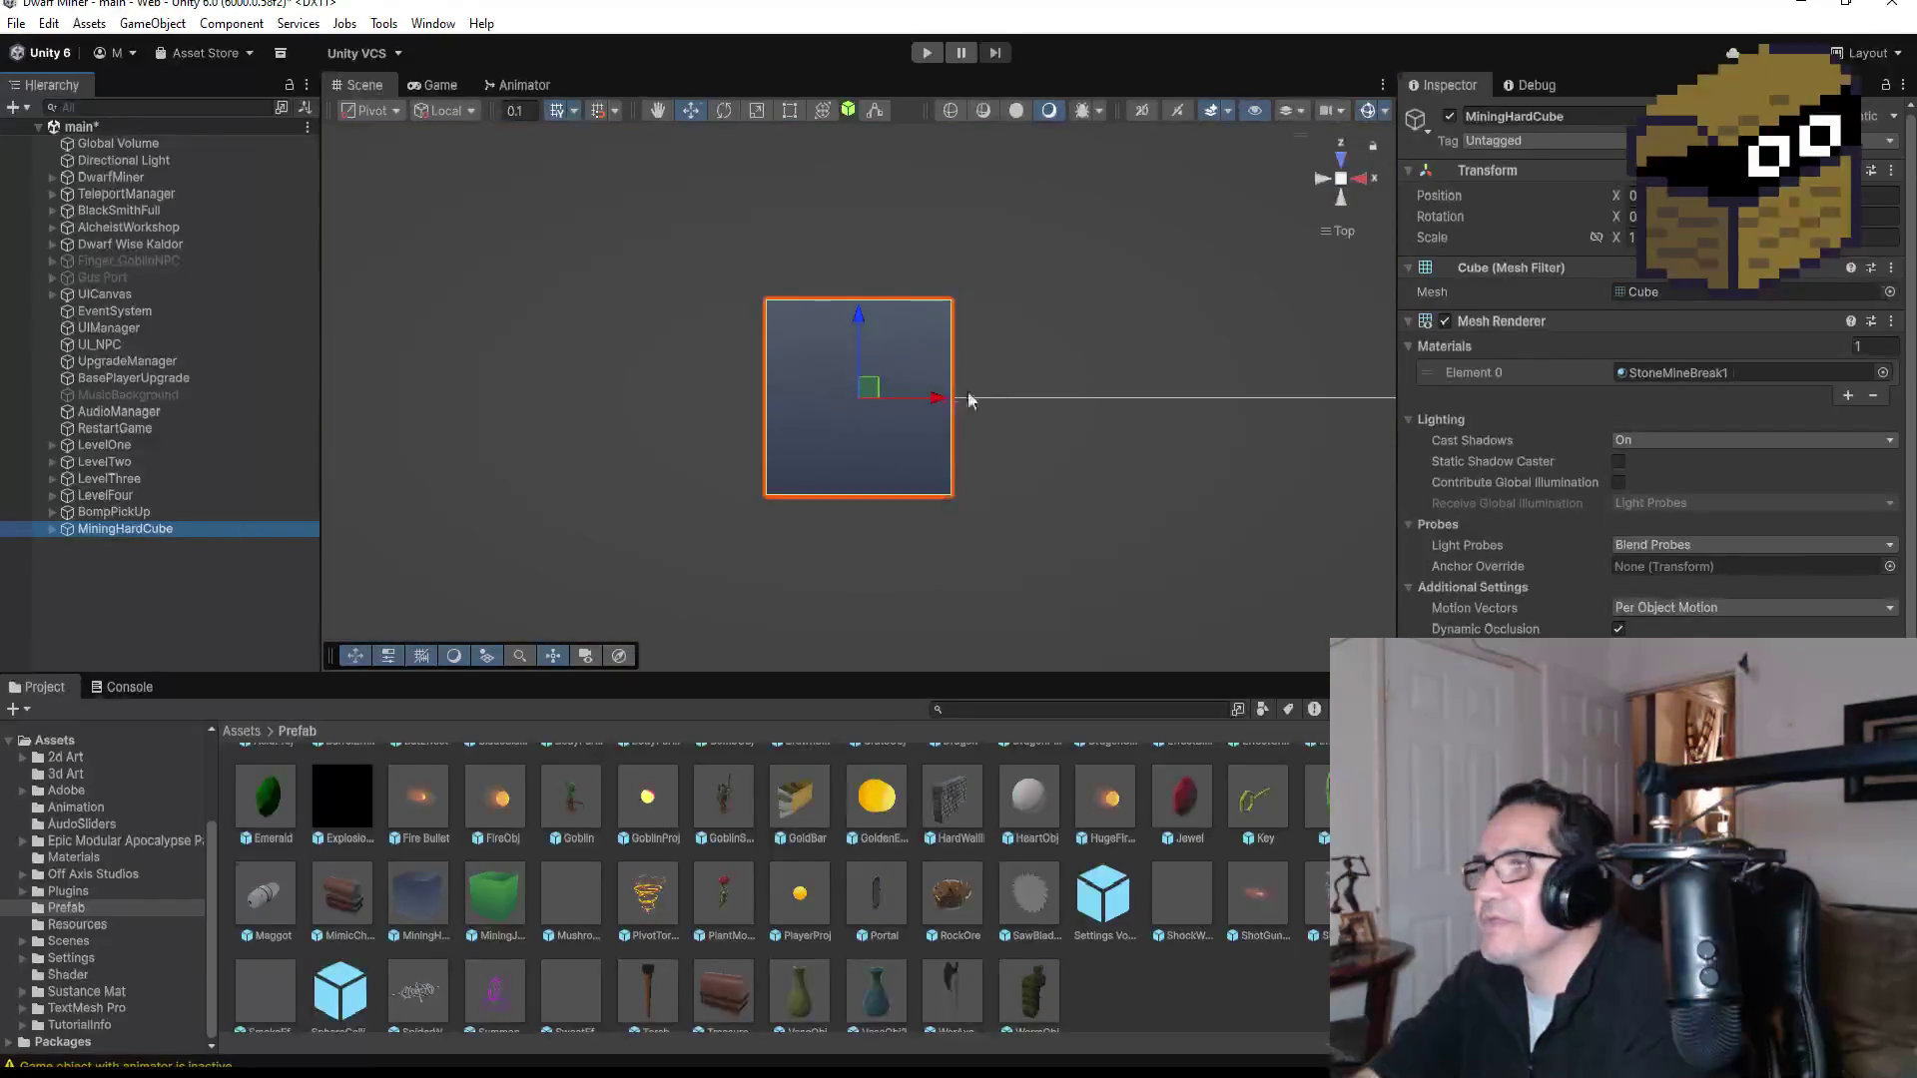
mouse_move(1082, 552)
left_mouse_down()
mouse_move(1134, 270)
mouse_move(1069, 360)
left_mouse_up()
scroll(1652, 399, "down", 3)
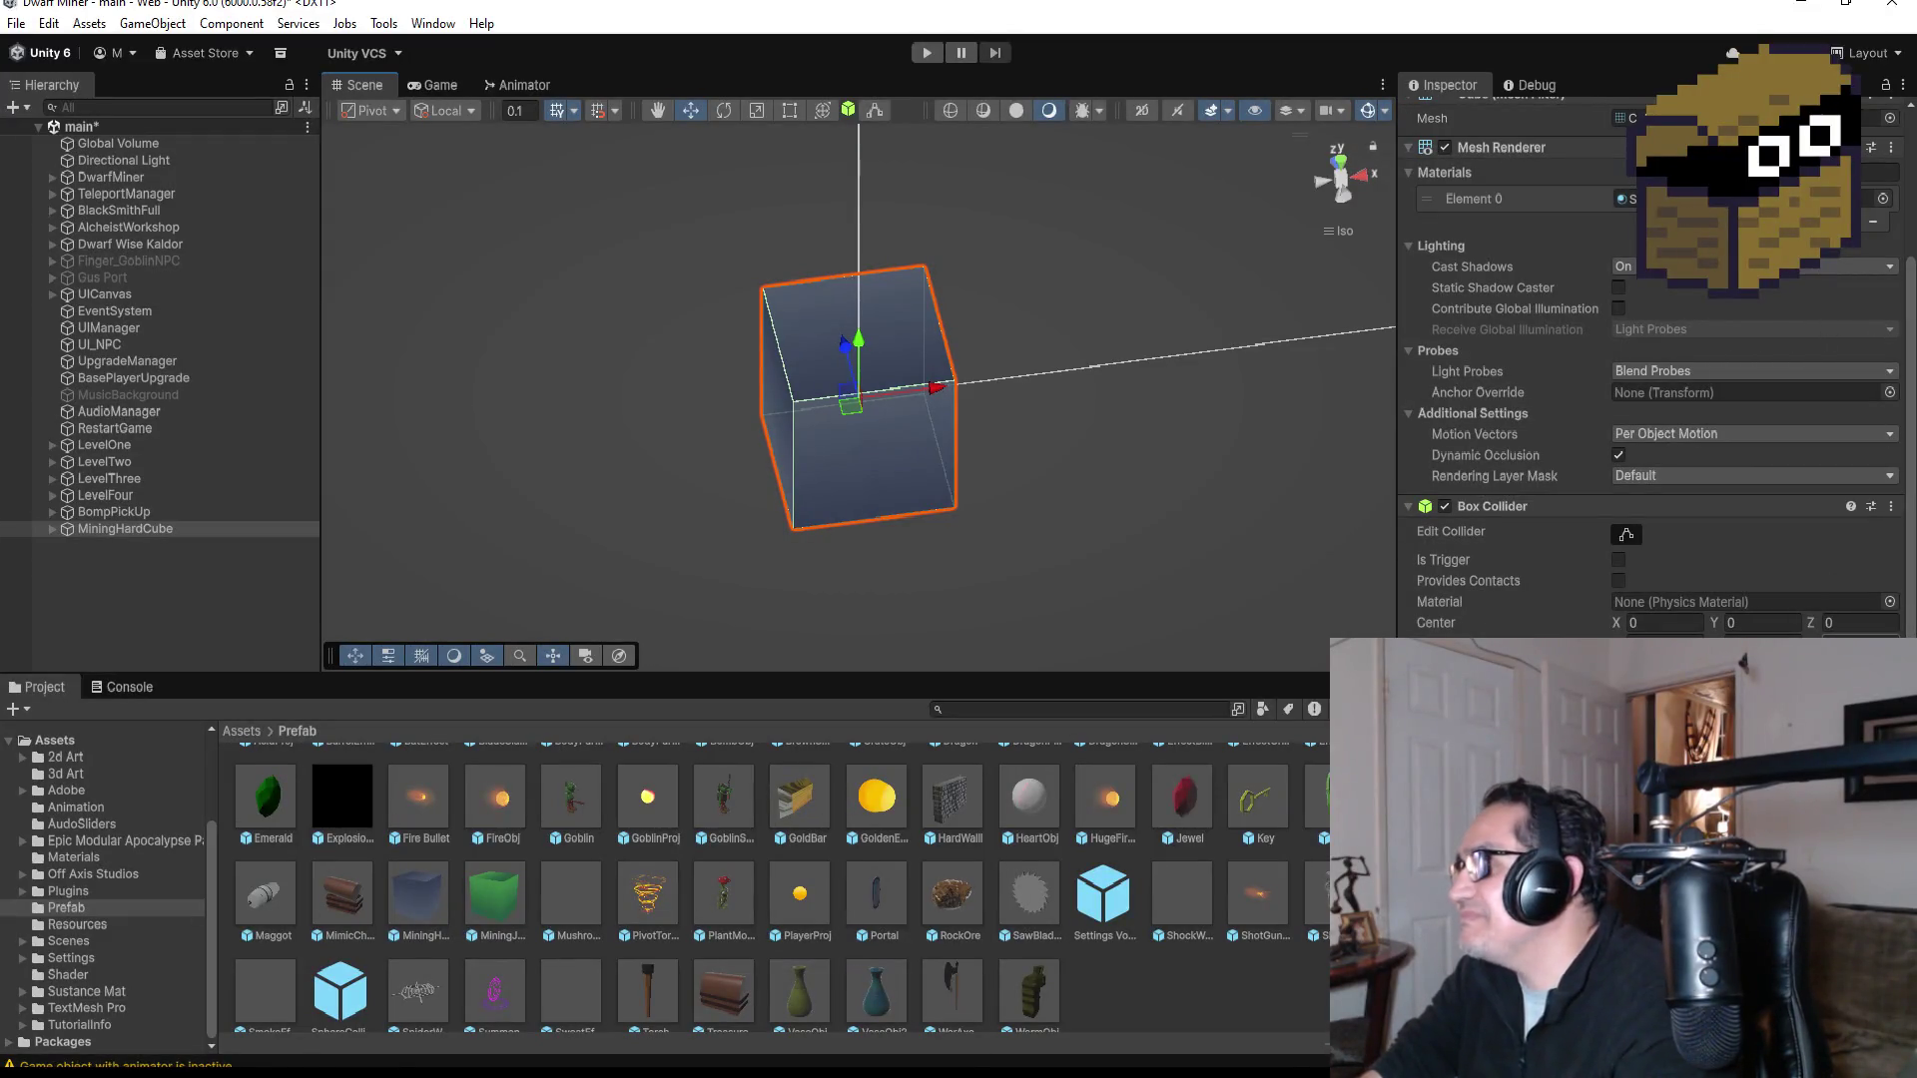
Step: Go up to the root Assets folder and pick Plugins, then Resources
scroll(592, 811, "up", 2)
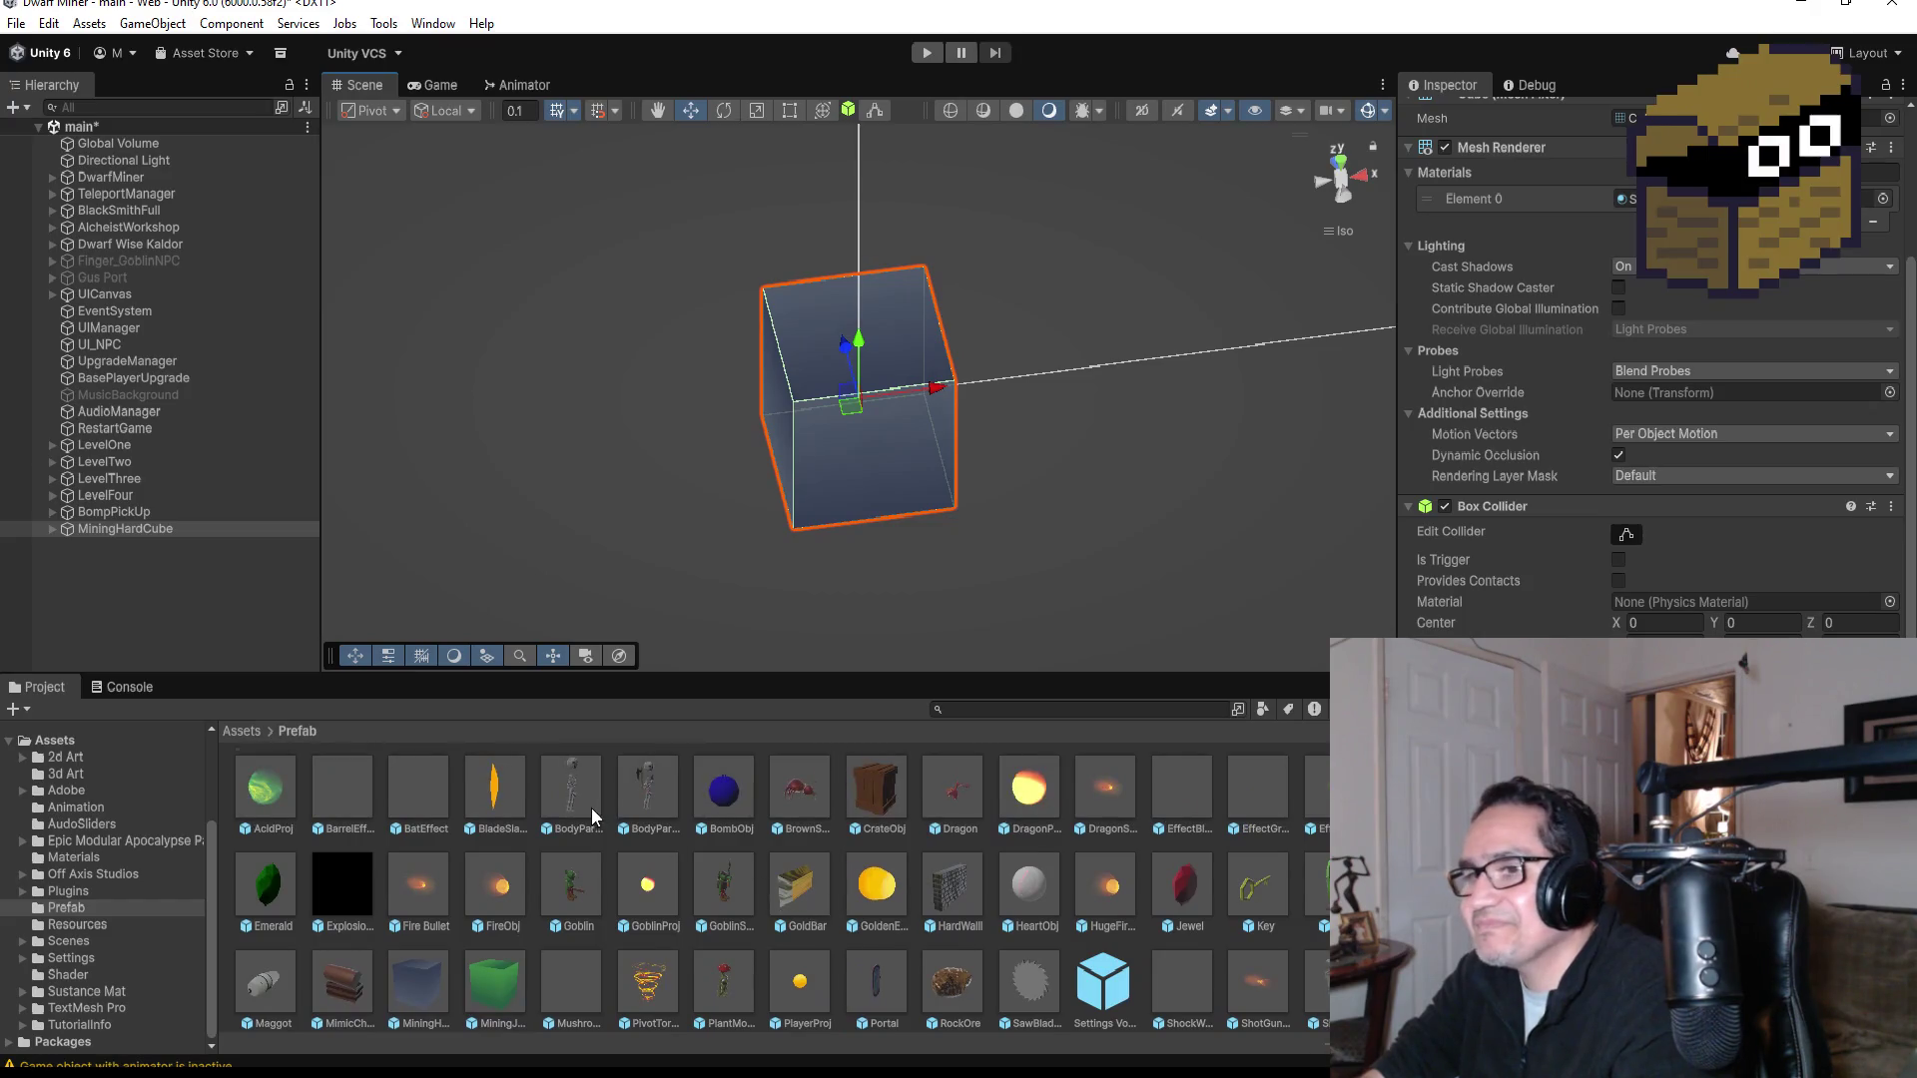
scroll(591, 806, "down", 2)
left_click(243, 731)
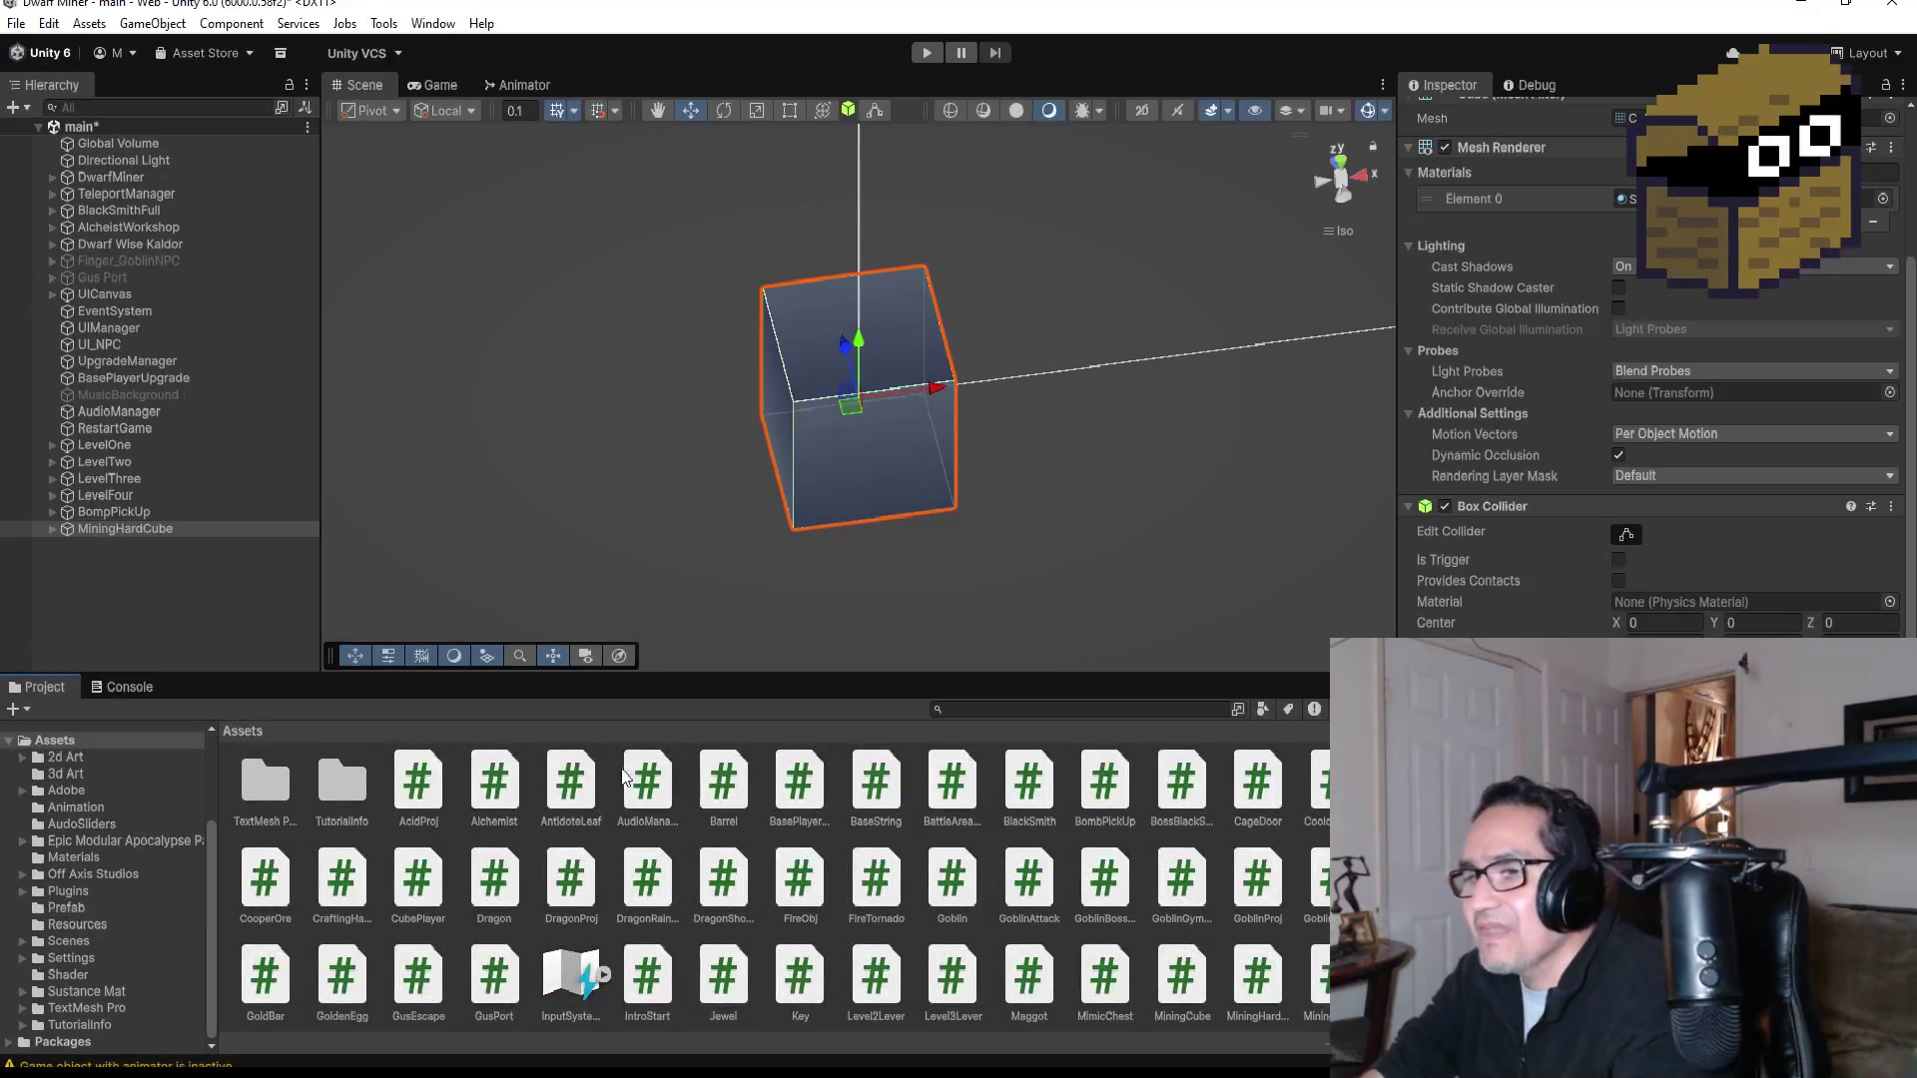
scroll(630, 770, "up", 2)
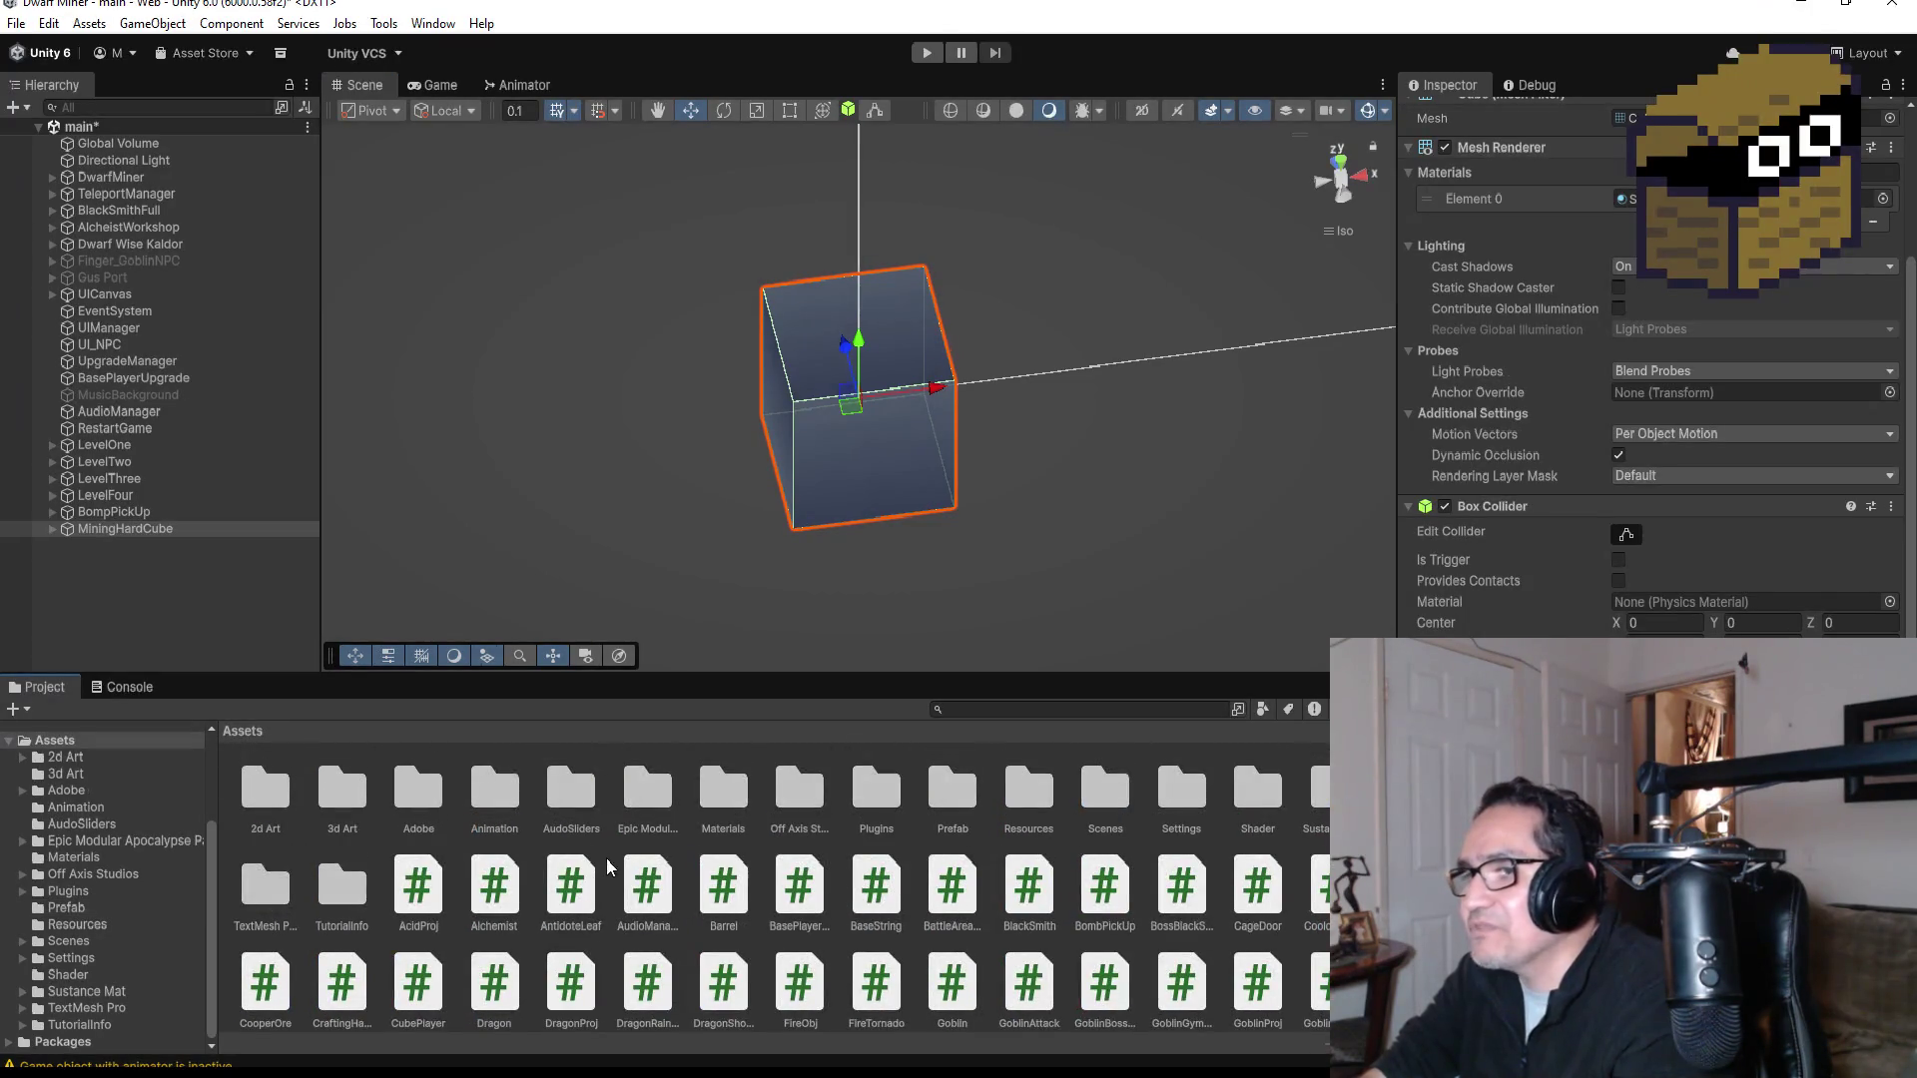
left_click(893, 799)
left_click(1011, 795)
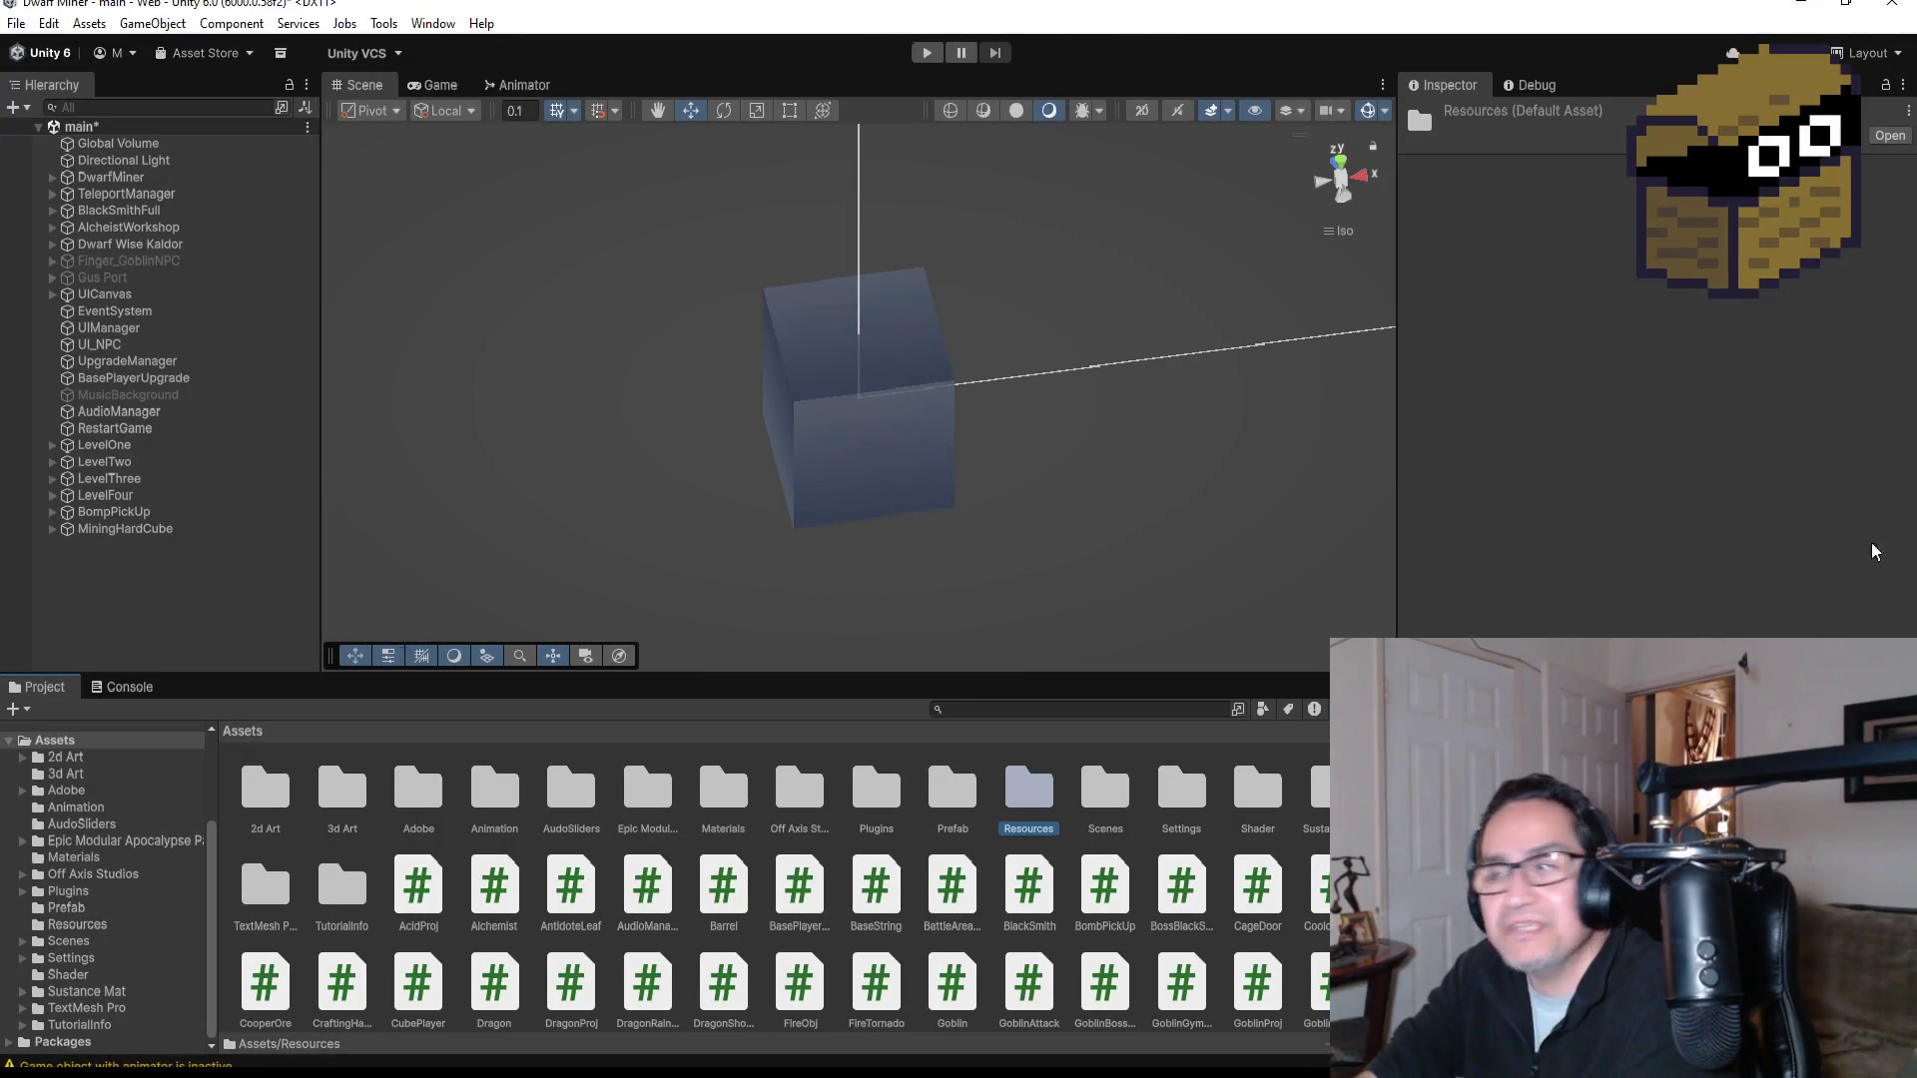
Step: Select MiningHardCube to inspect it and save the main scene
left_click(140, 513)
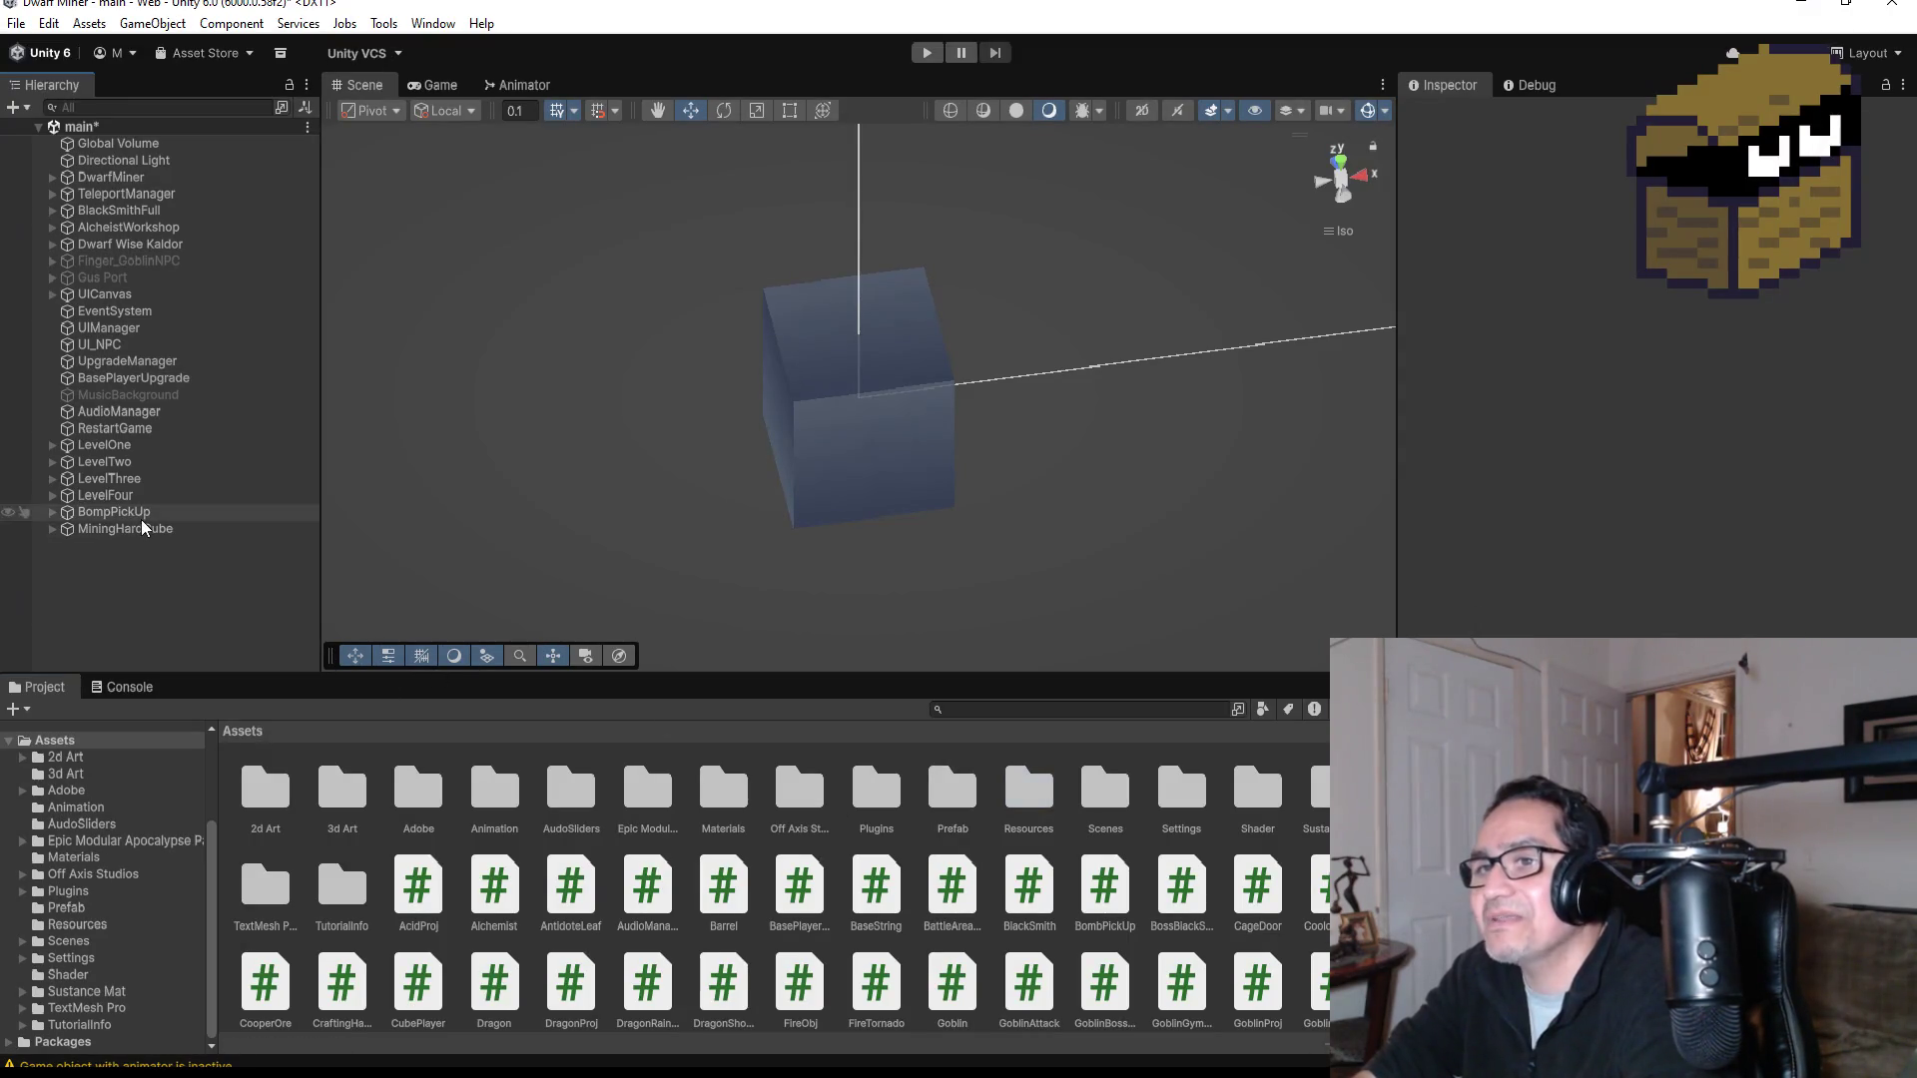
left_click(143, 529)
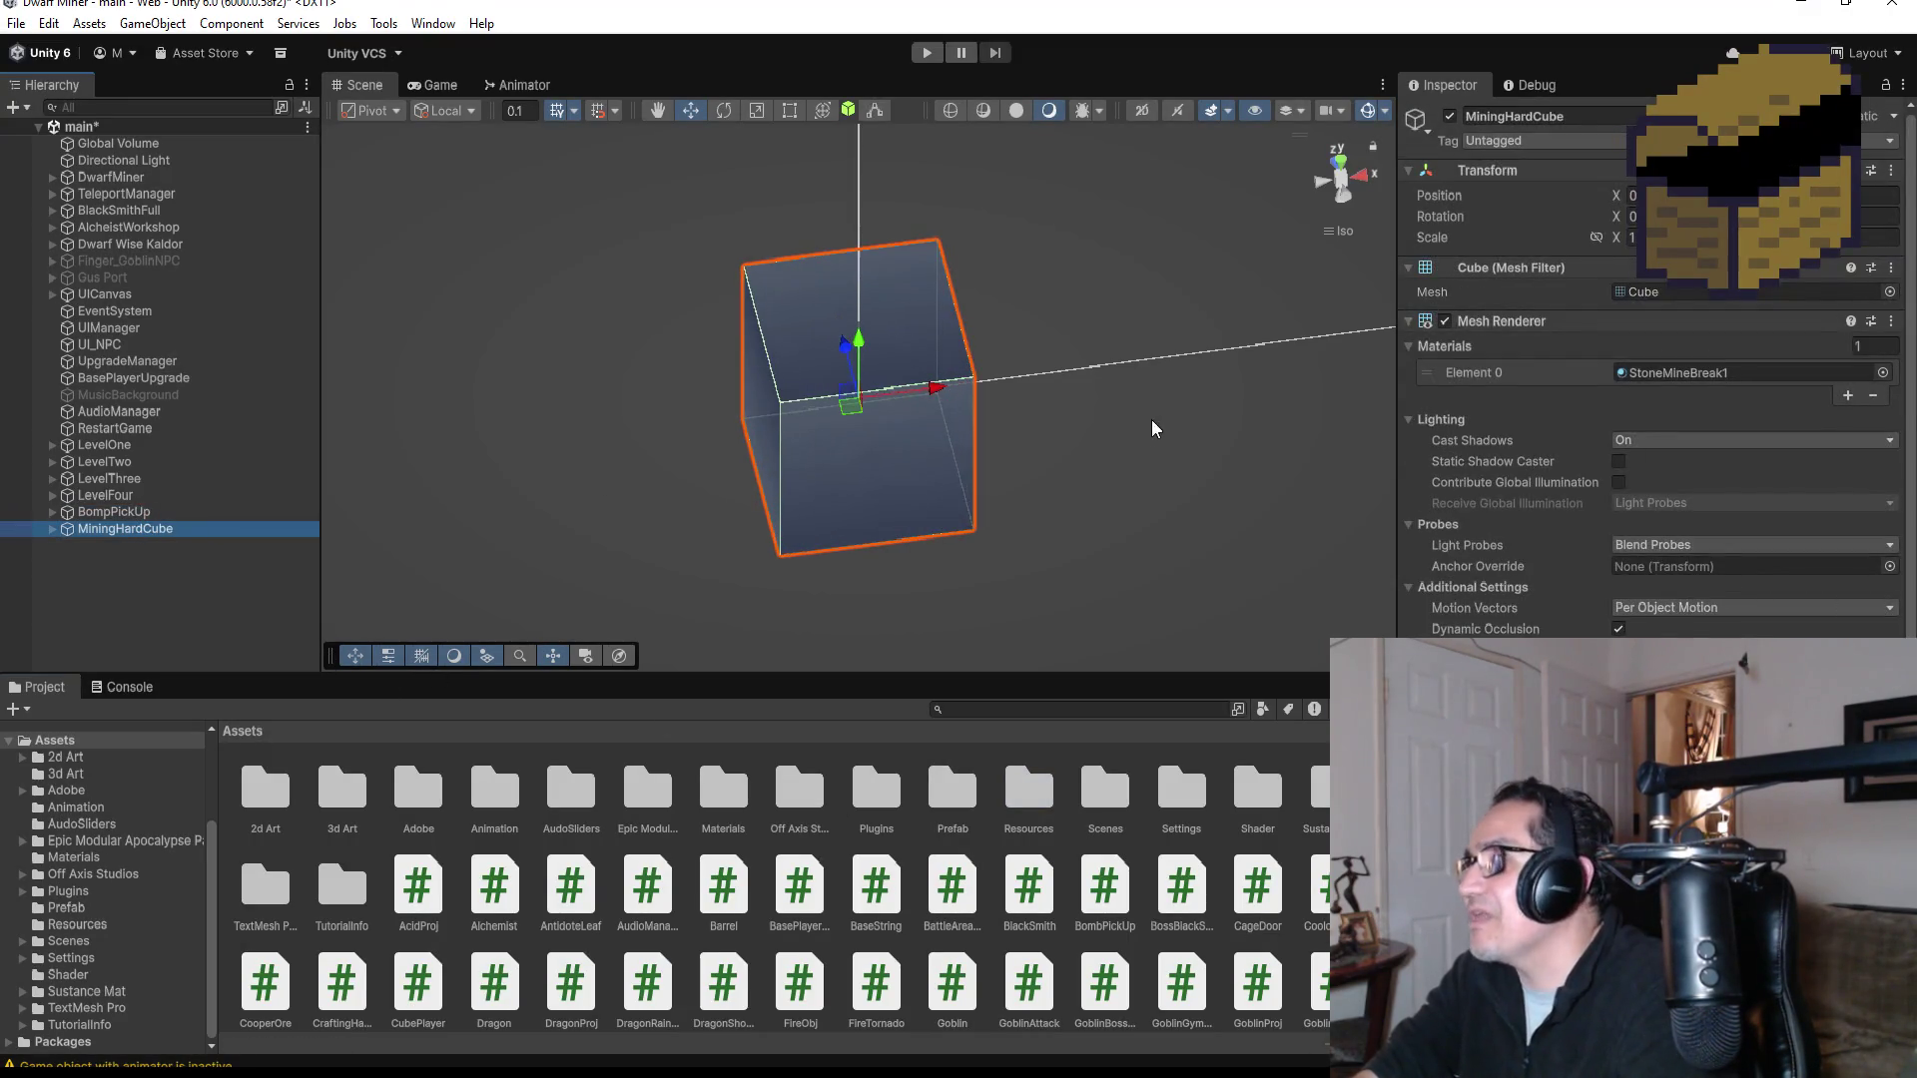
mouse_move(1088, 452)
left_mouse_down()
mouse_move(1172, 373)
mouse_move(1121, 329)
mouse_move(1027, 393)
left_mouse_up()
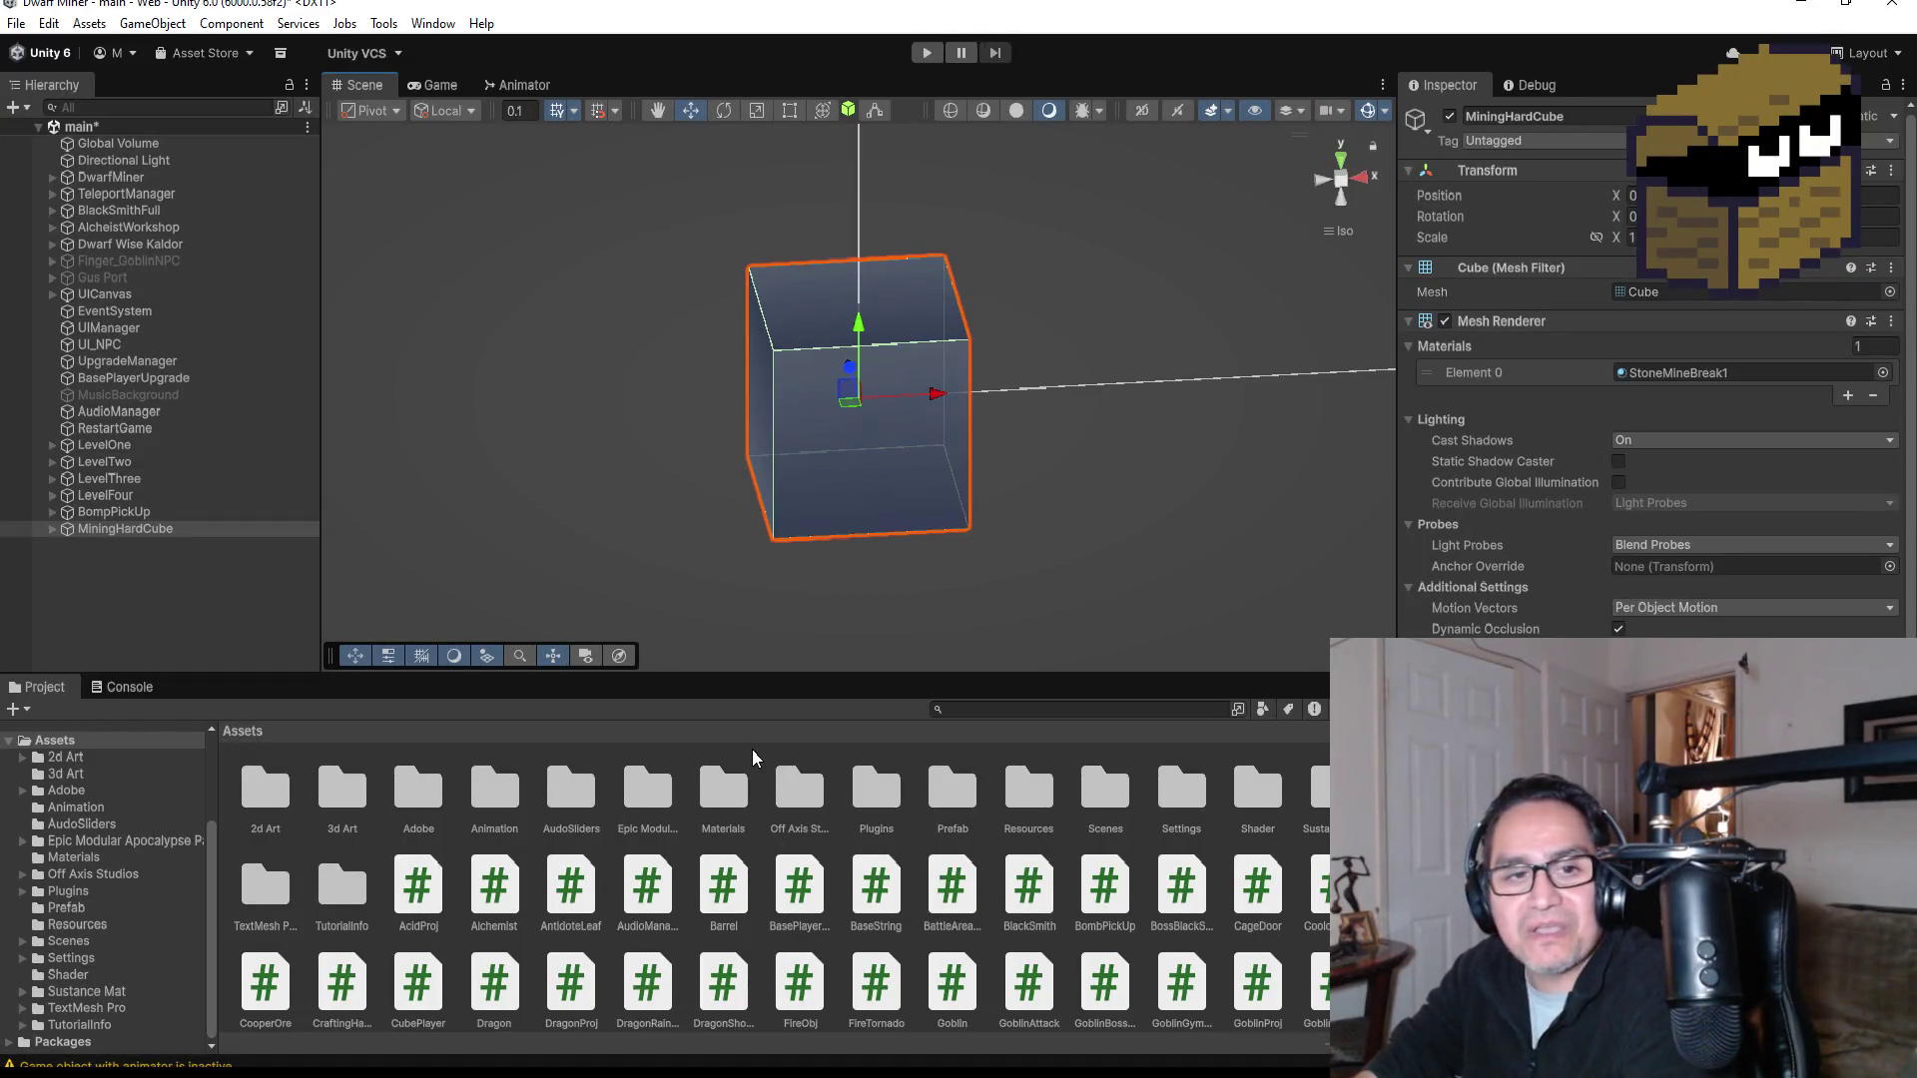
left_click(16, 23)
left_click(52, 131)
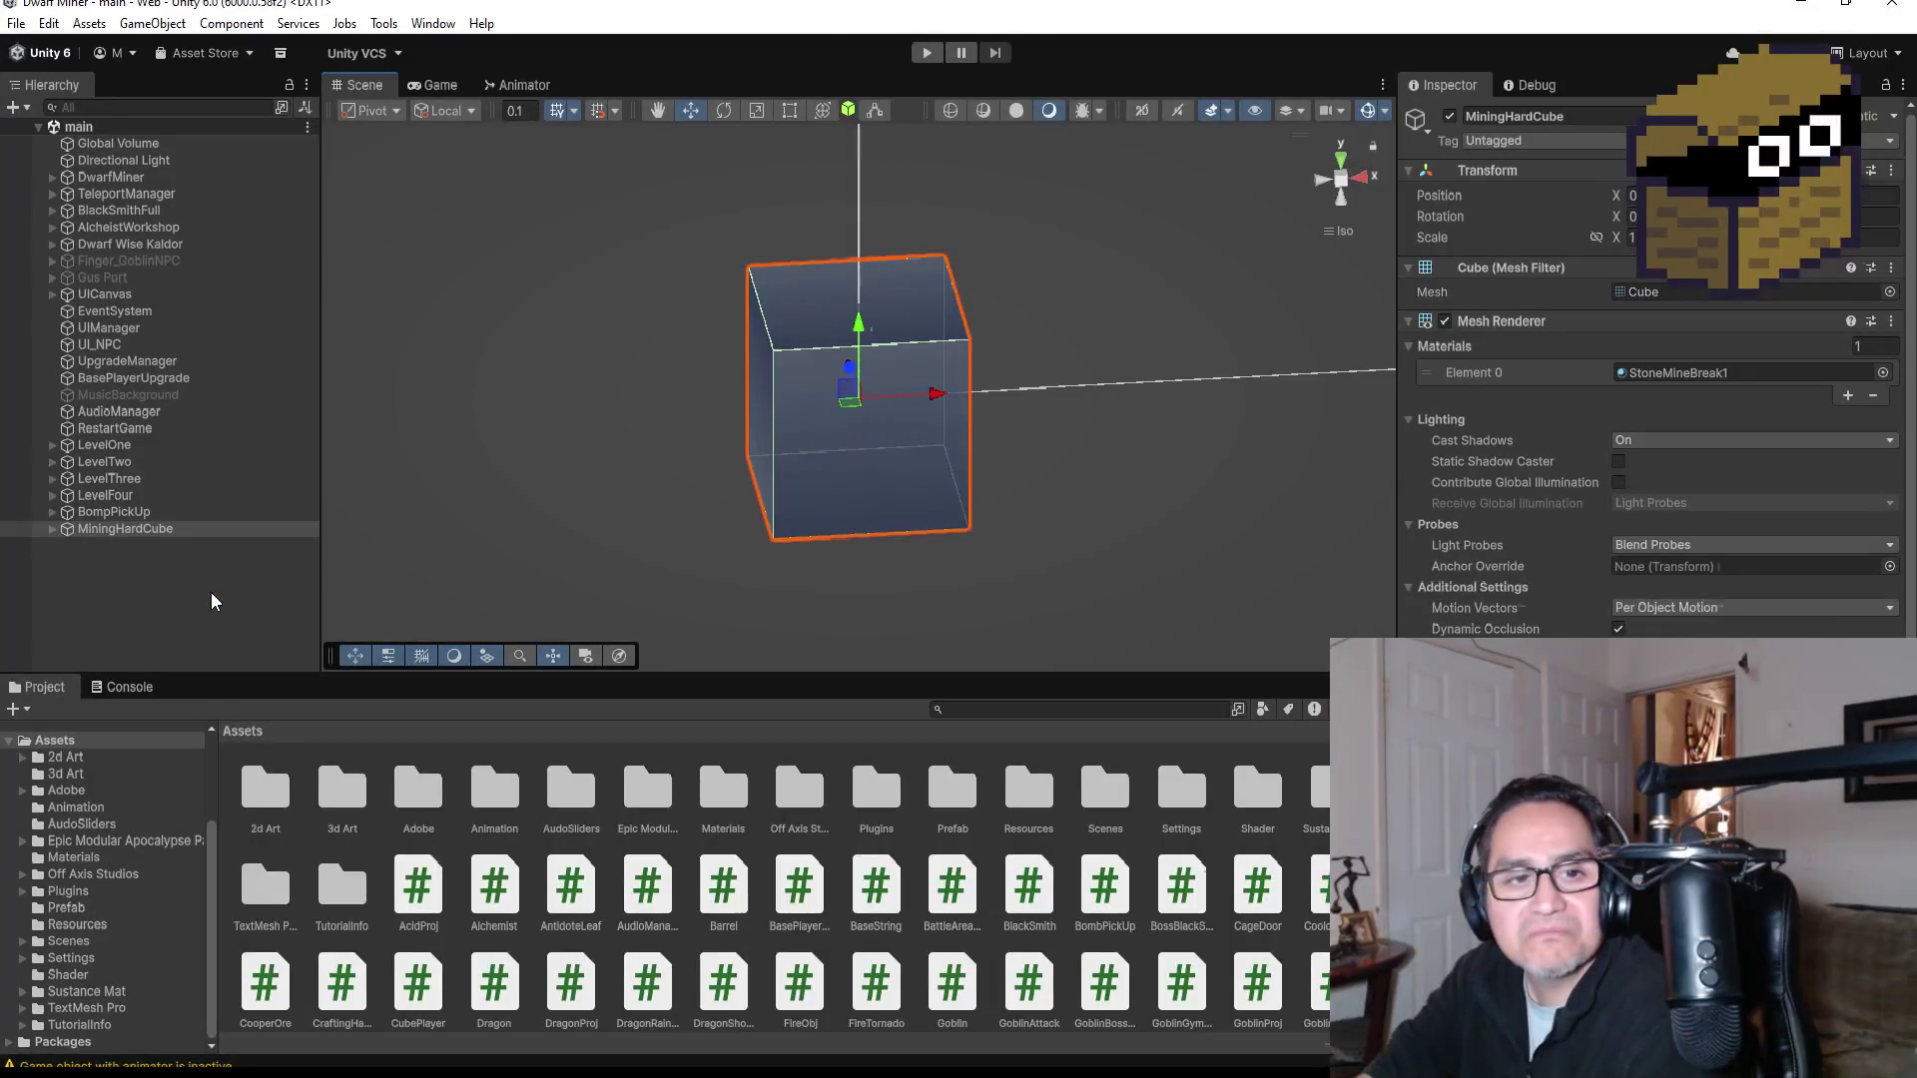
Step: Browse the Adobe and Resources asset folders, then close the Unity editor
left_click(419, 794)
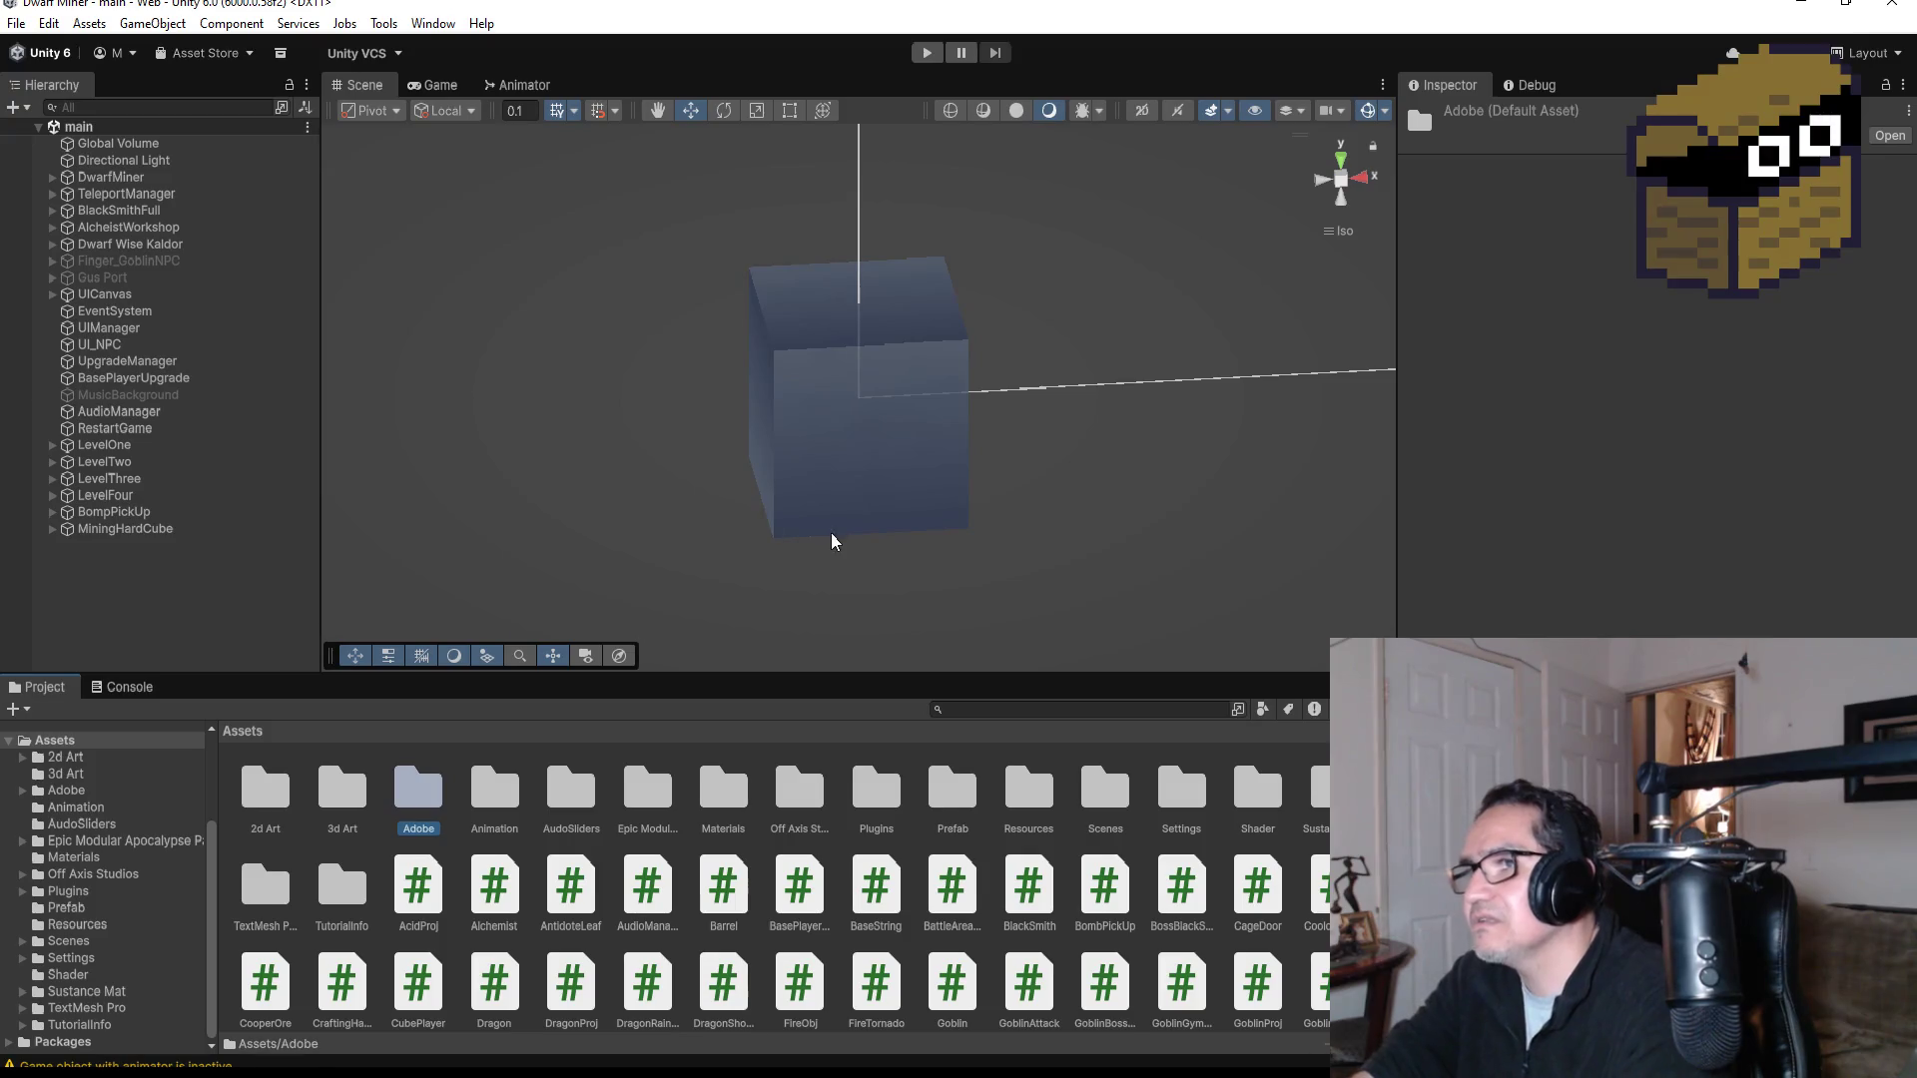
scroll(942, 422, "up", 1)
mouse_move(942, 422)
left_mouse_down()
mouse_move(864, 440)
mouse_move(1249, 398)
mouse_move(1202, 356)
mouse_move(979, 366)
left_mouse_up()
left_click(1034, 794)
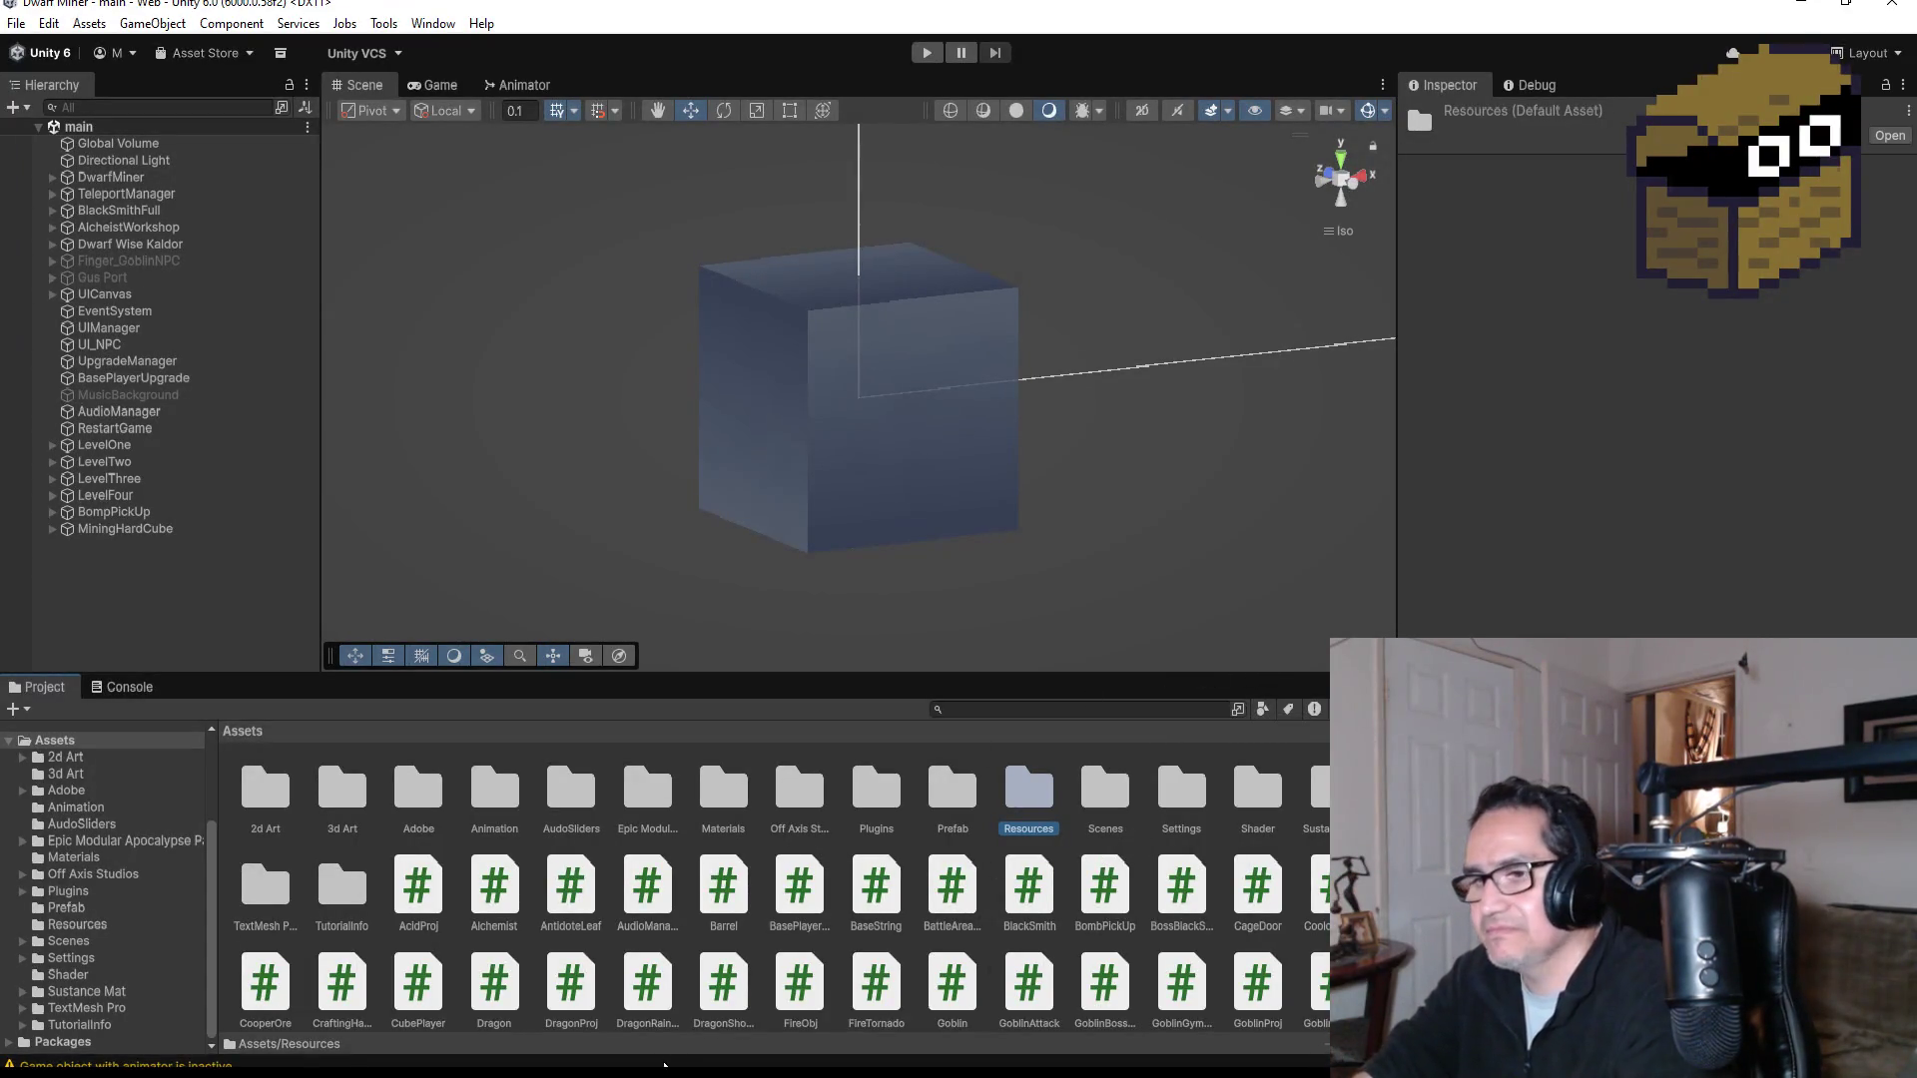
left_click(1892, 8)
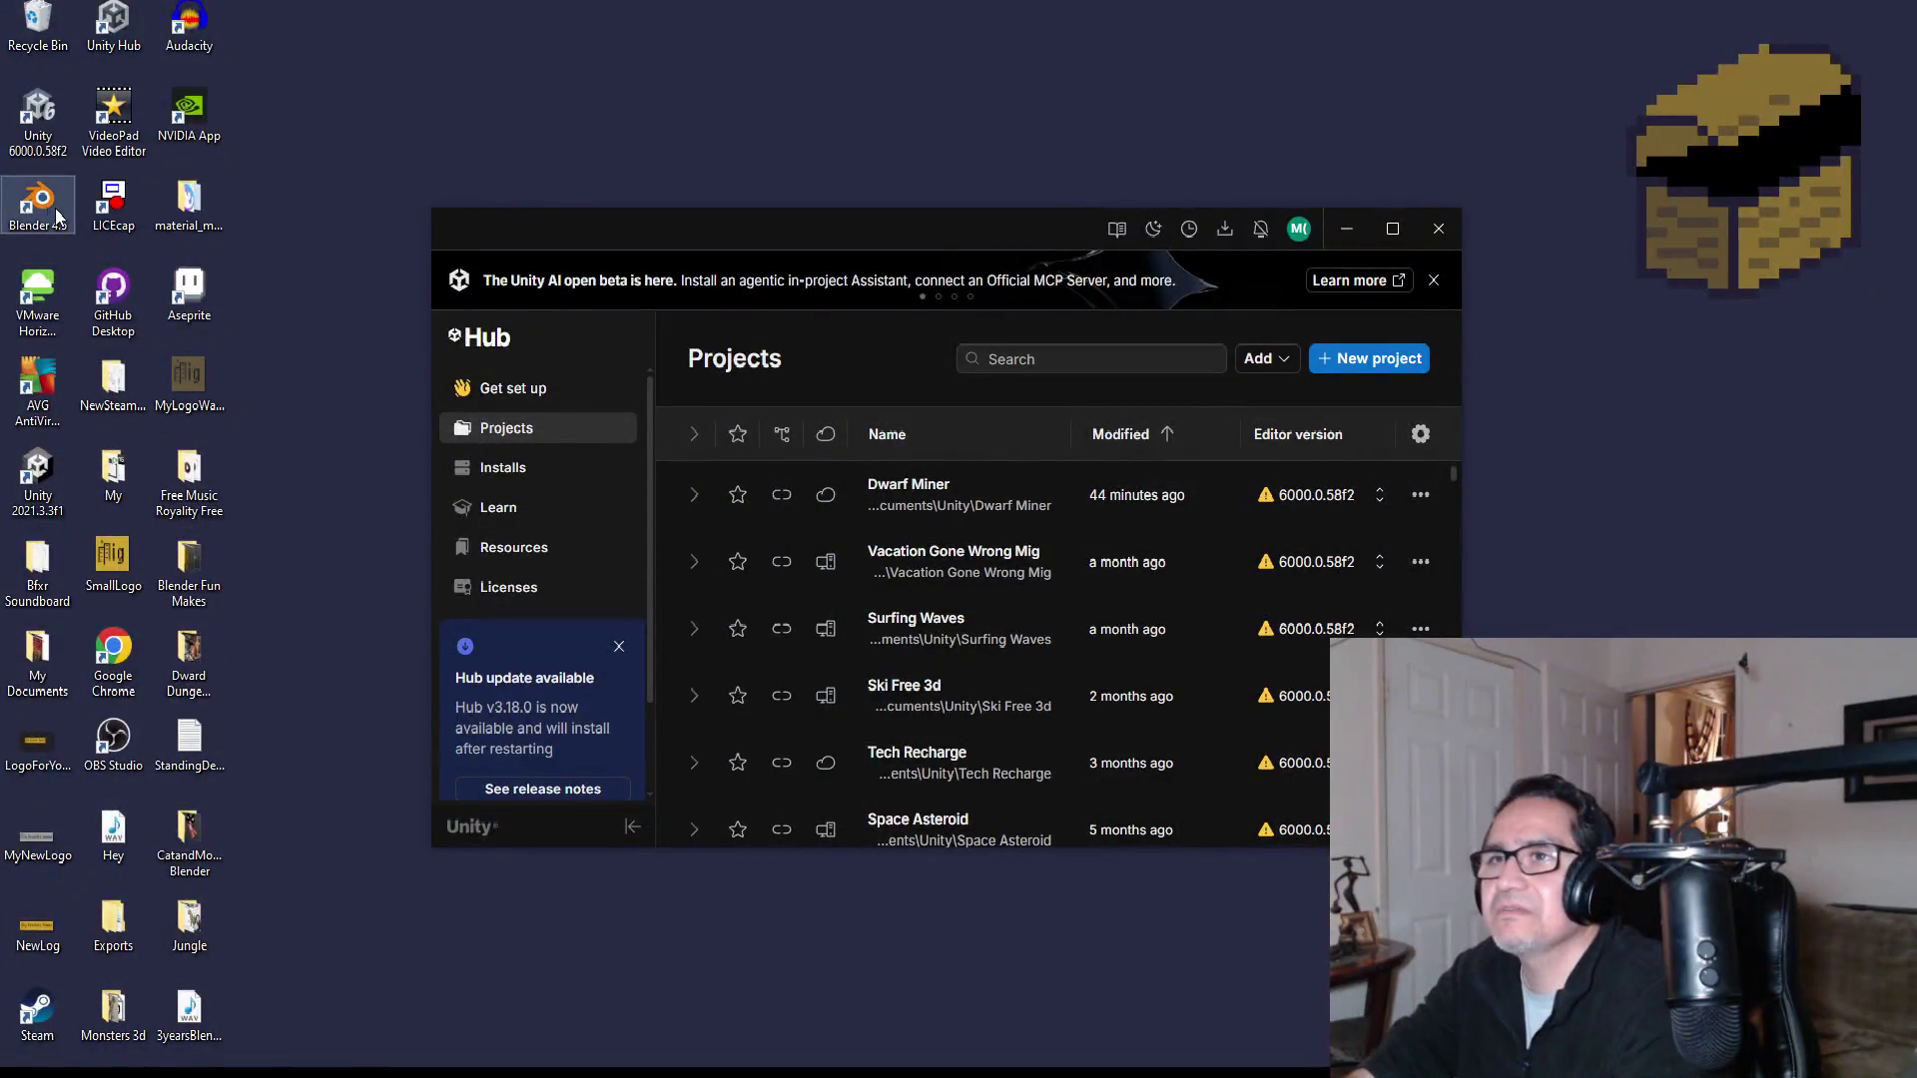
Step: Launch Blender 4.5 from its desktop icon
double_click(58, 214)
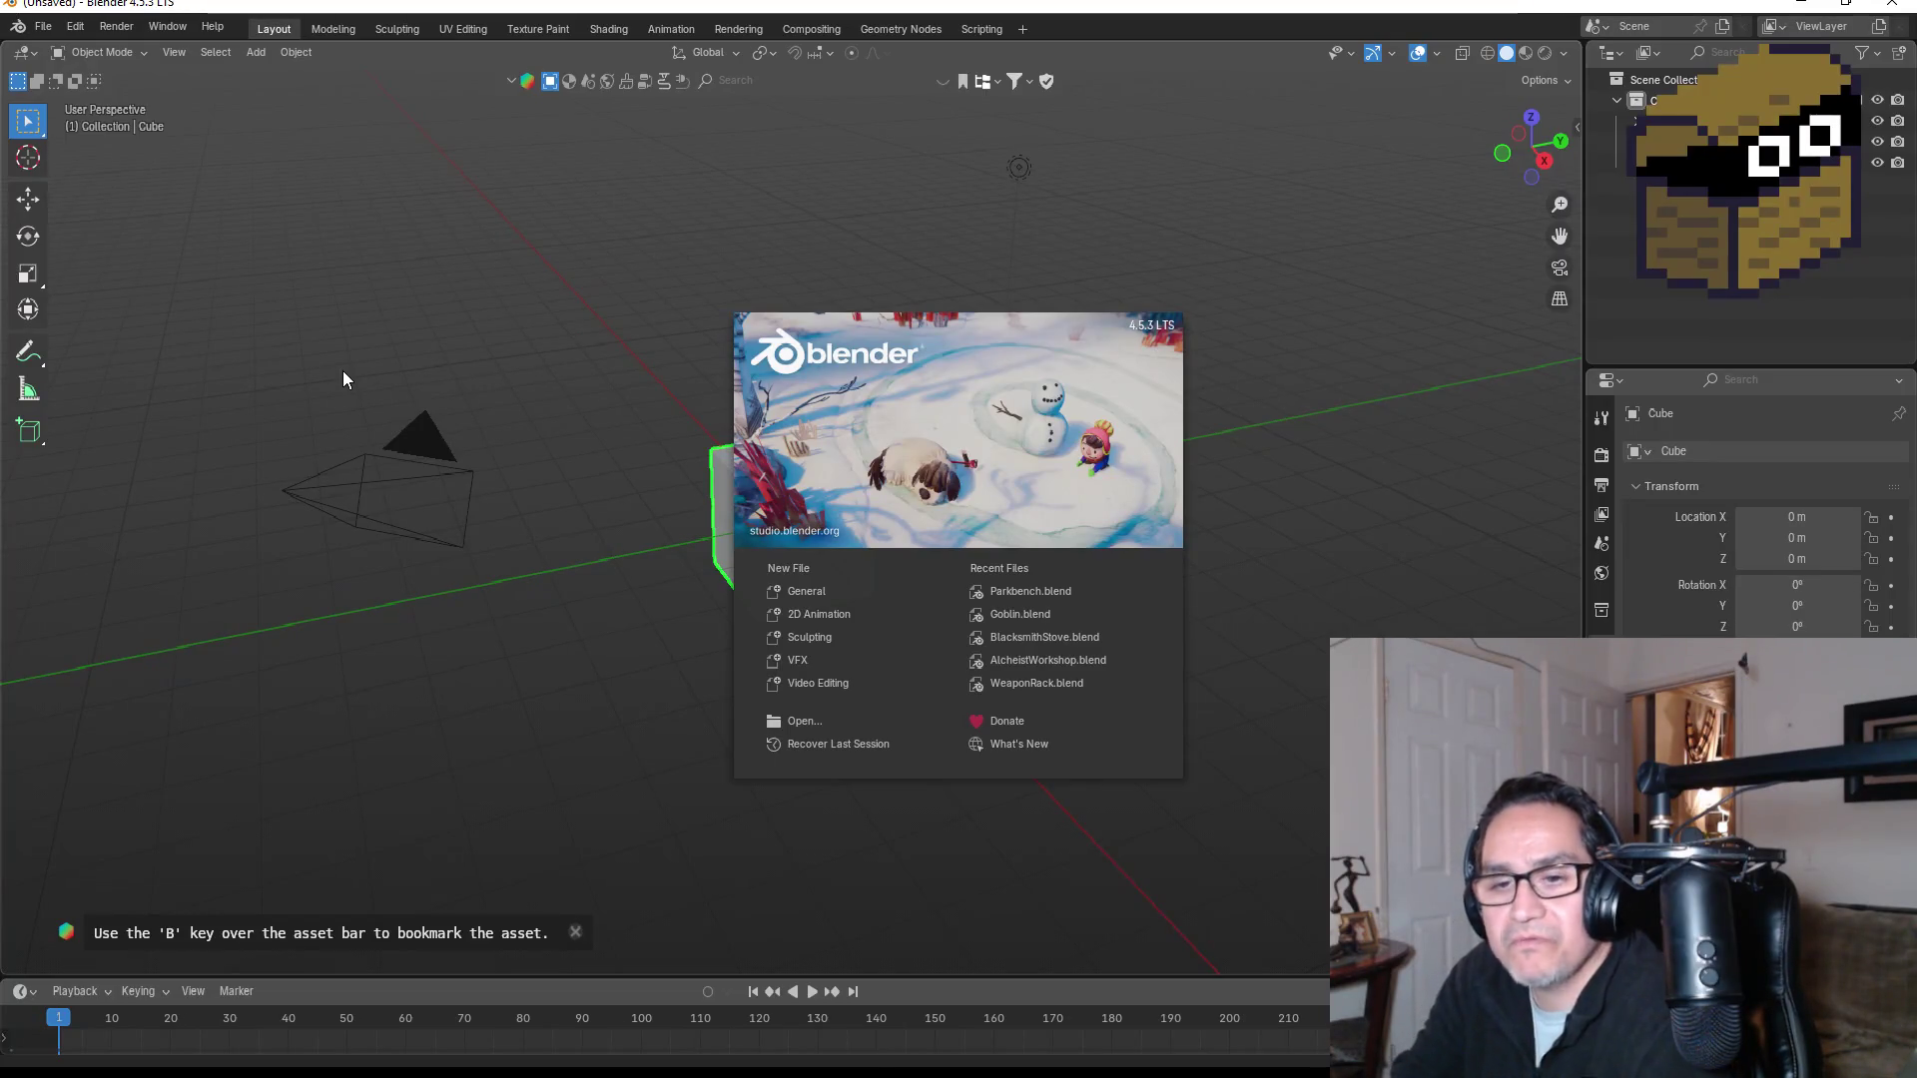
Step: Dismiss the splash, enter Edit Mode with face selection, and select the cube's front face
left_click(554, 257)
key("KP_1")
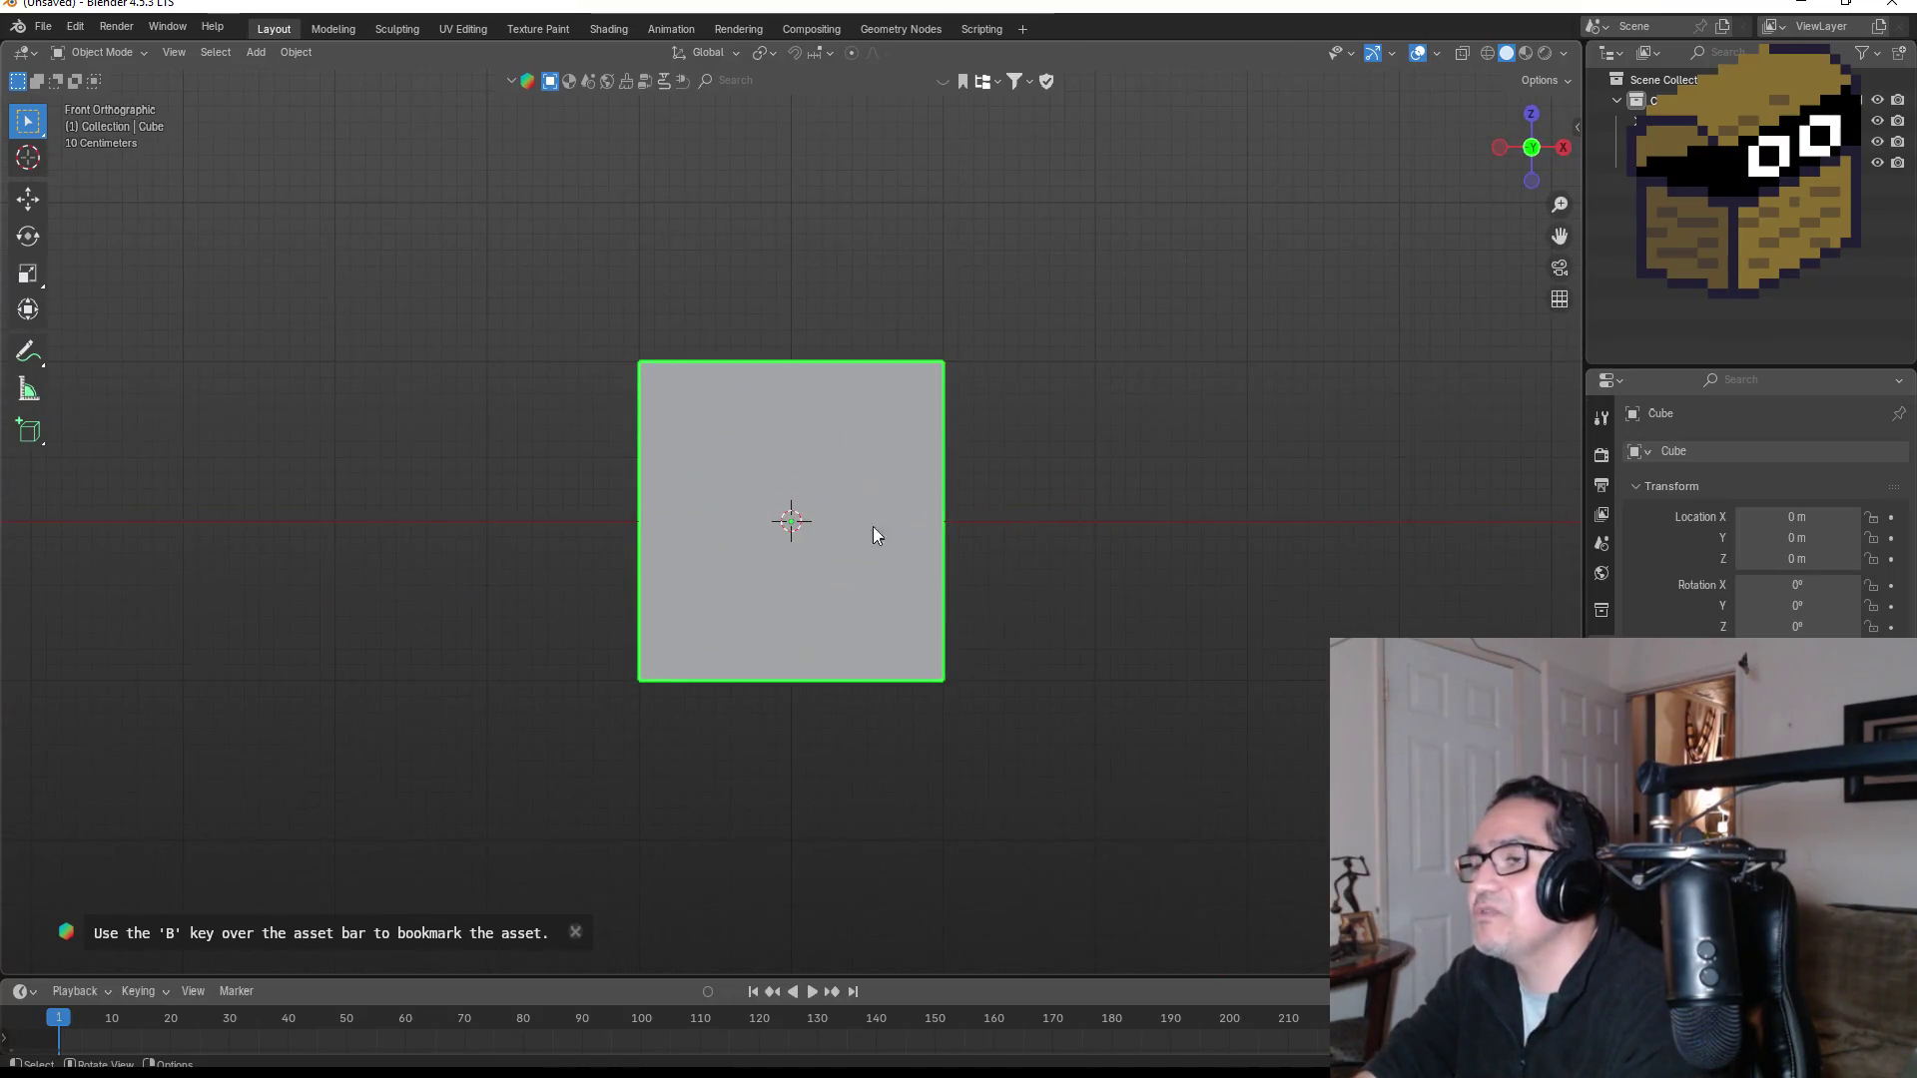
mouse_move(1041, 482)
left_mouse_down()
mouse_move(911, 552)
mouse_move(924, 590)
mouse_move(1000, 534)
mouse_move(796, 520)
left_mouse_up()
key("Tab")
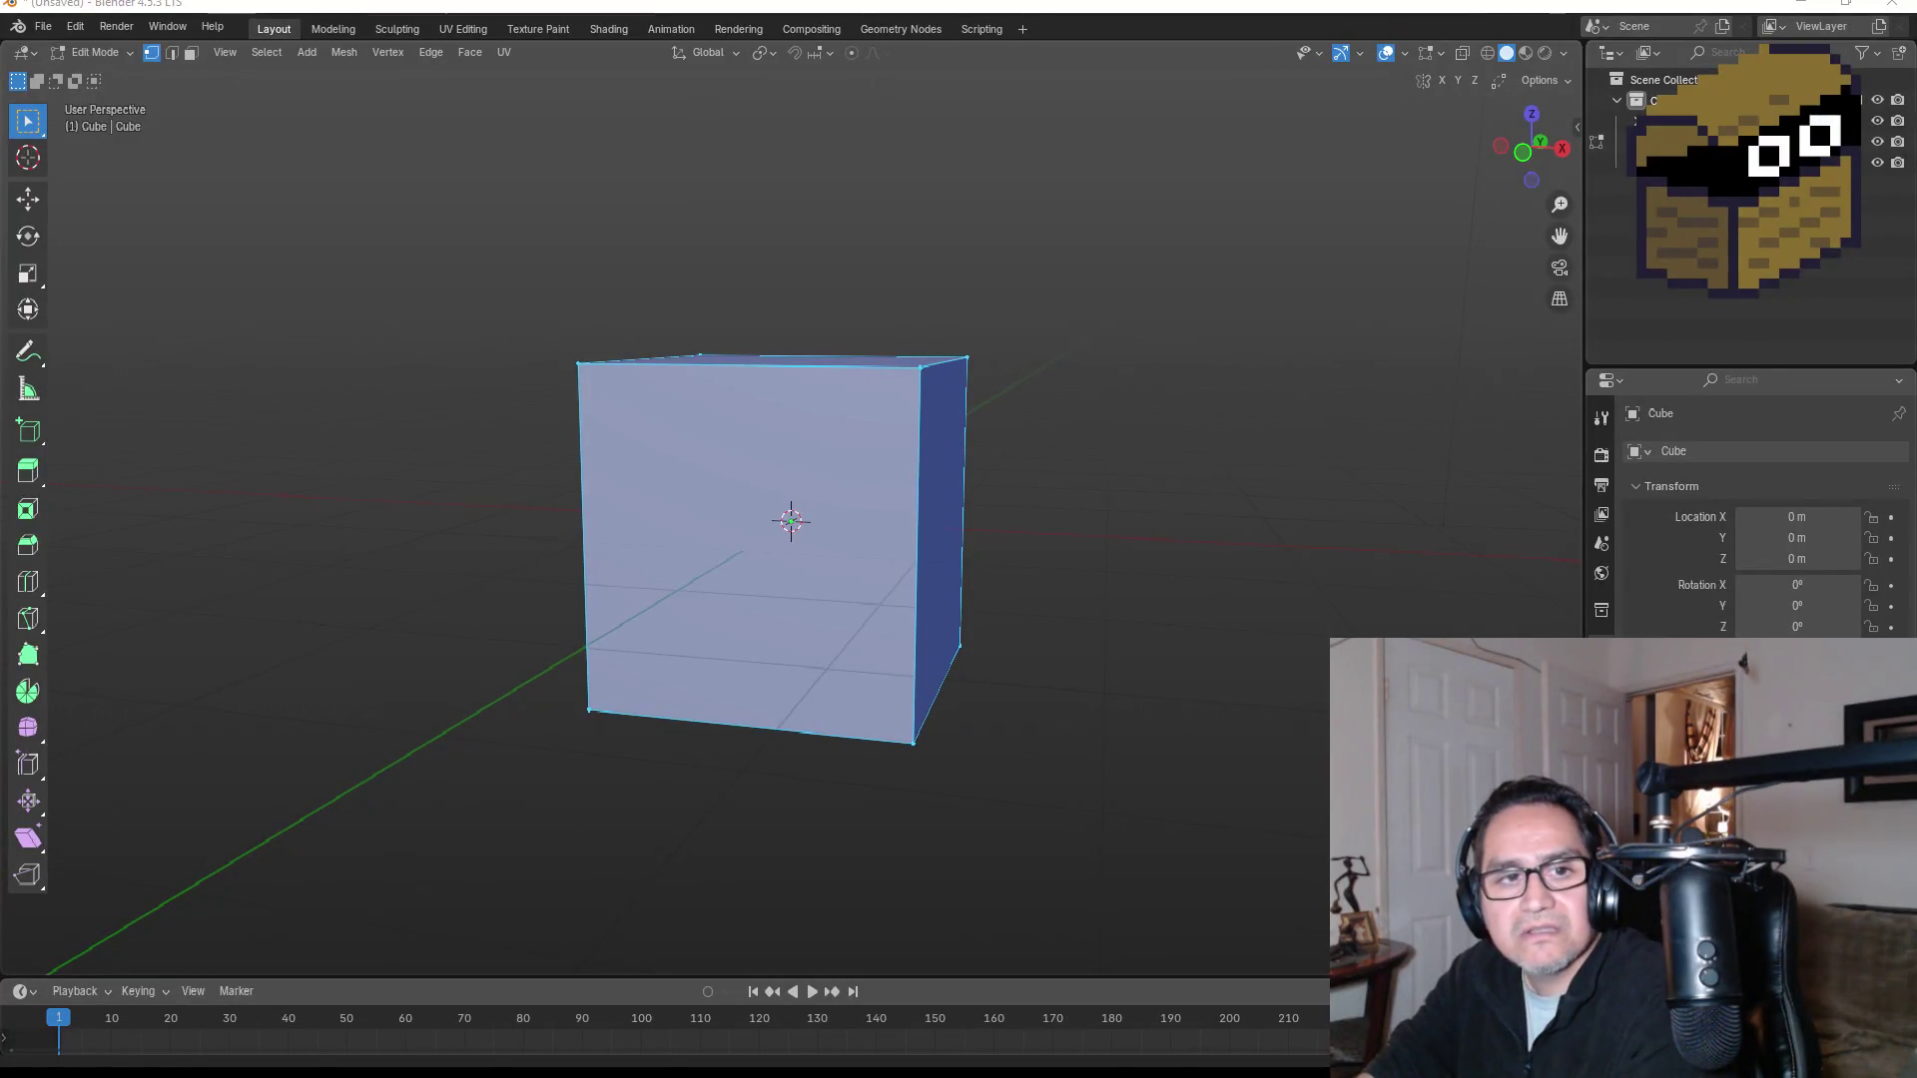
left_click(191, 52)
left_click(733, 512)
mouse_move(733, 512)
left_mouse_down()
mouse_move(950, 496)
mouse_move(924, 598)
left_mouse_up()
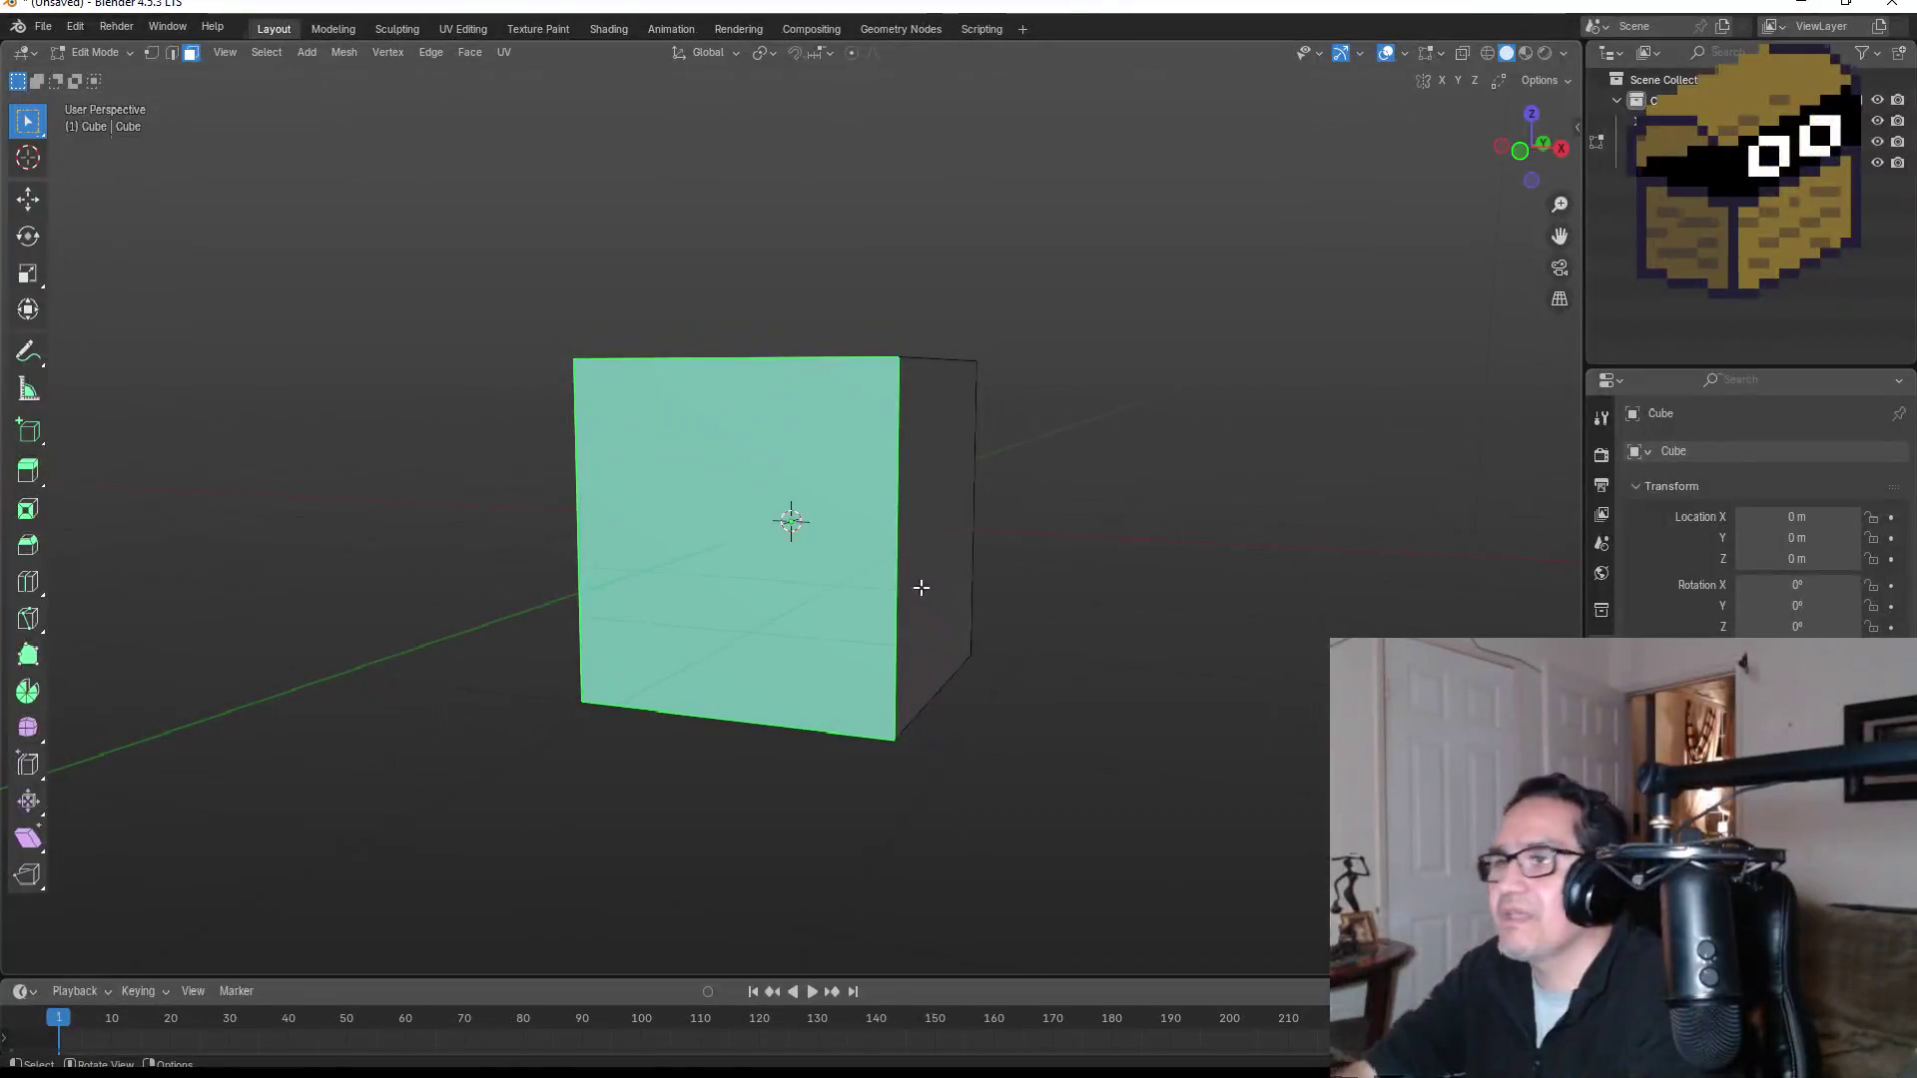
right_click(823, 514)
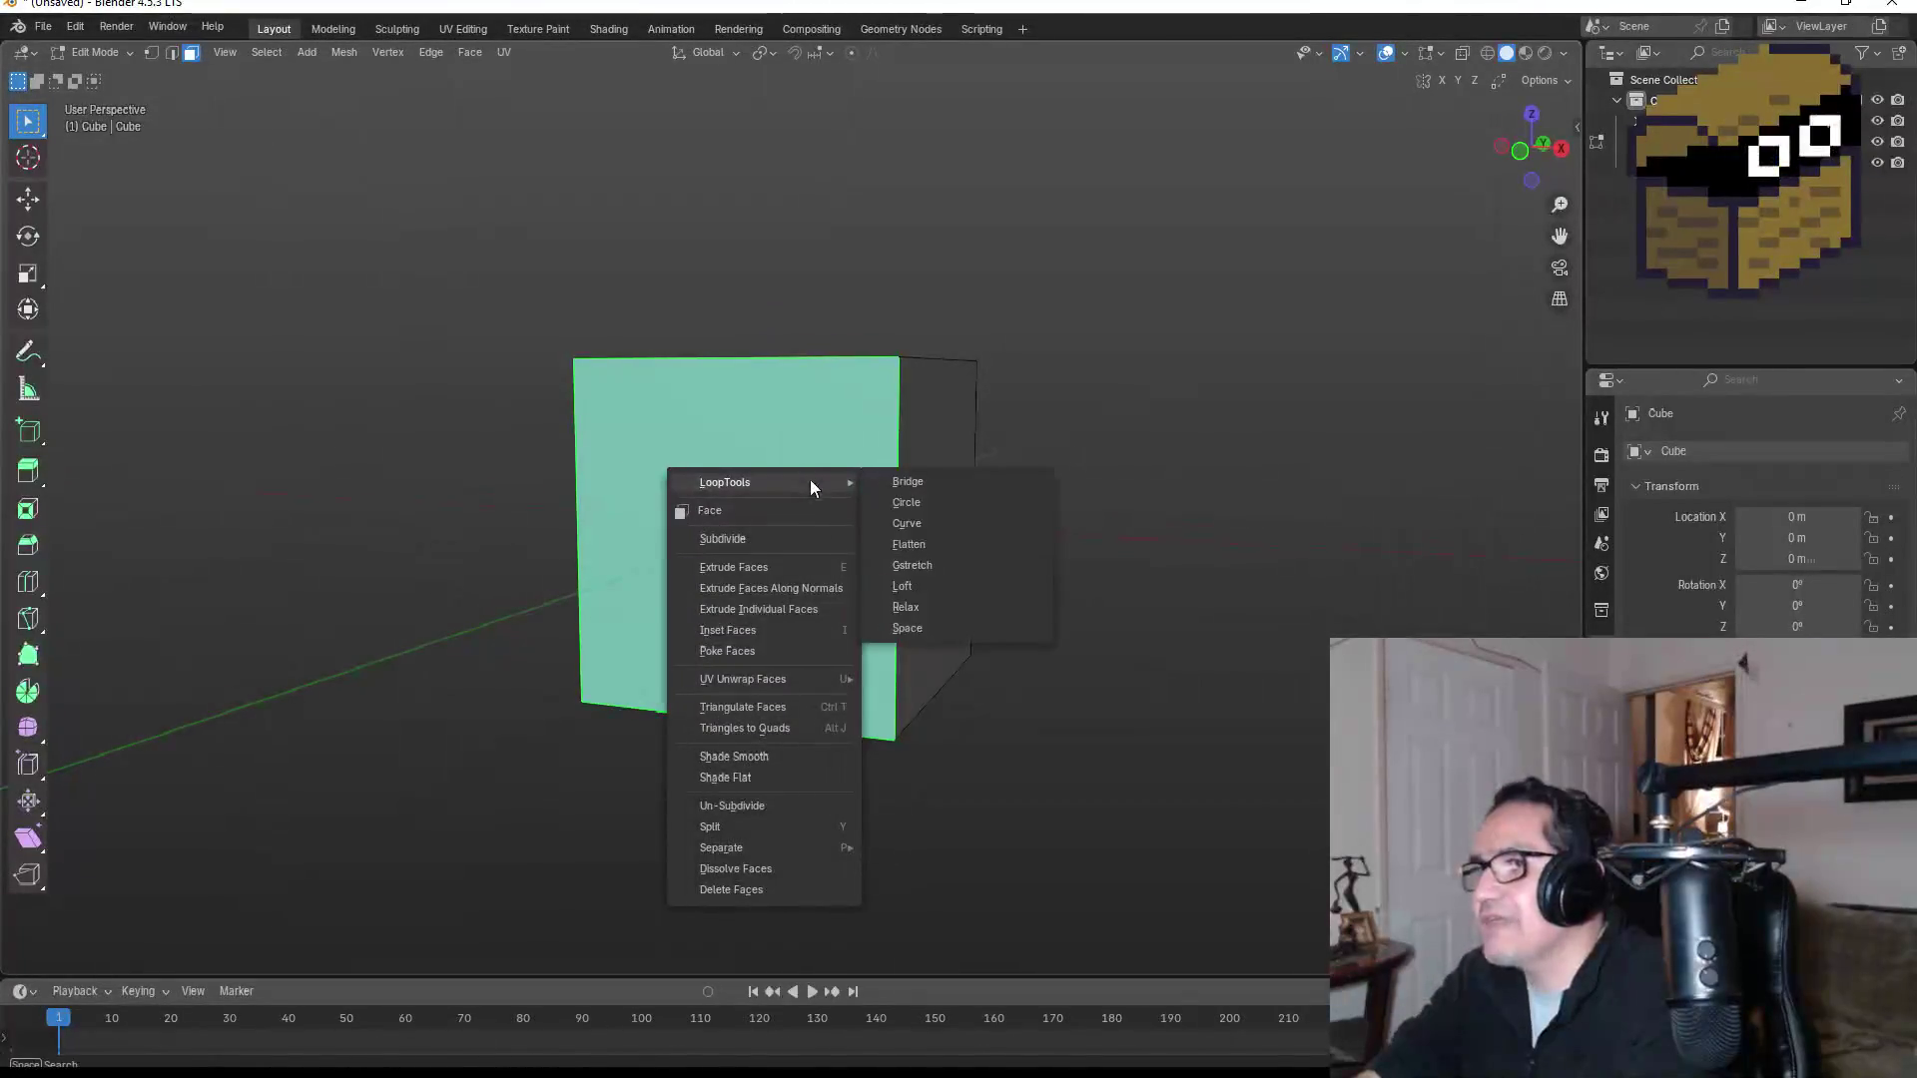
Step: Subdivide the cube's front face with 4 cuts
left_click(743, 543)
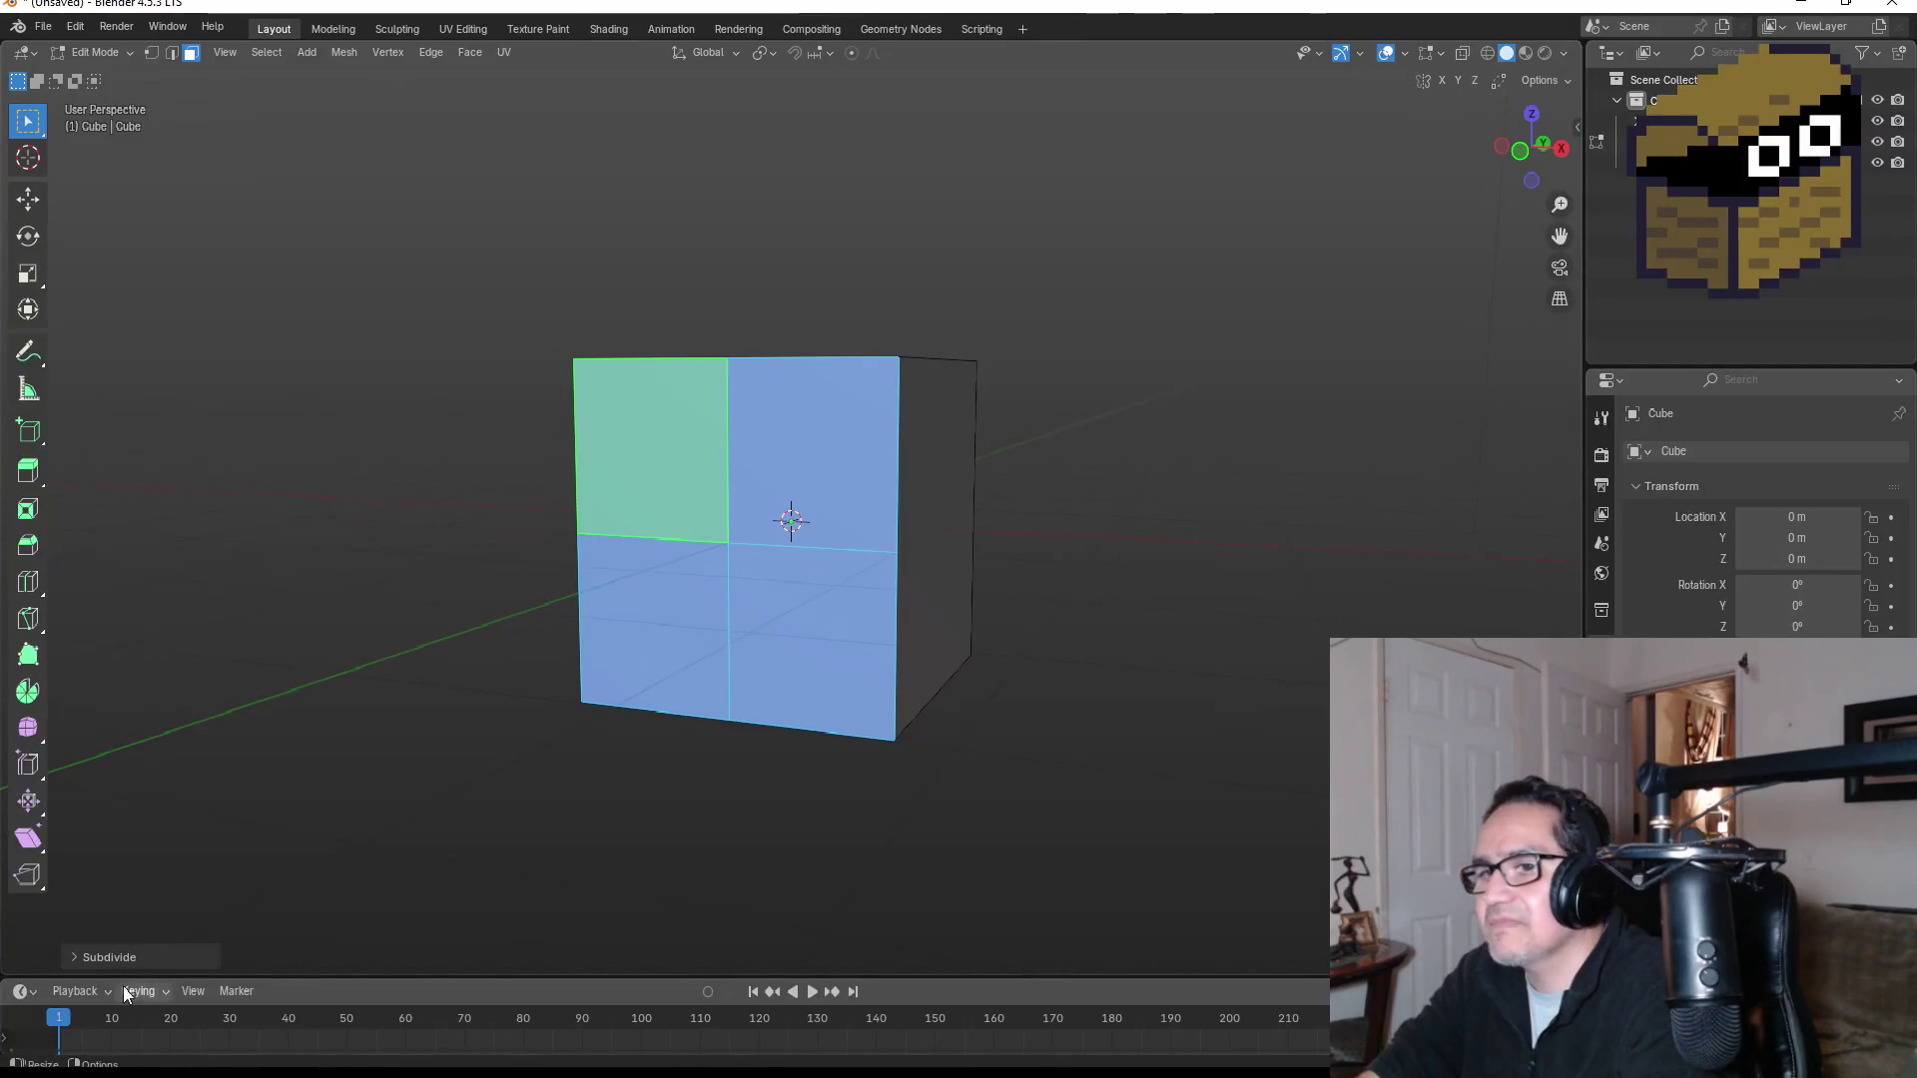
left_click(132, 956)
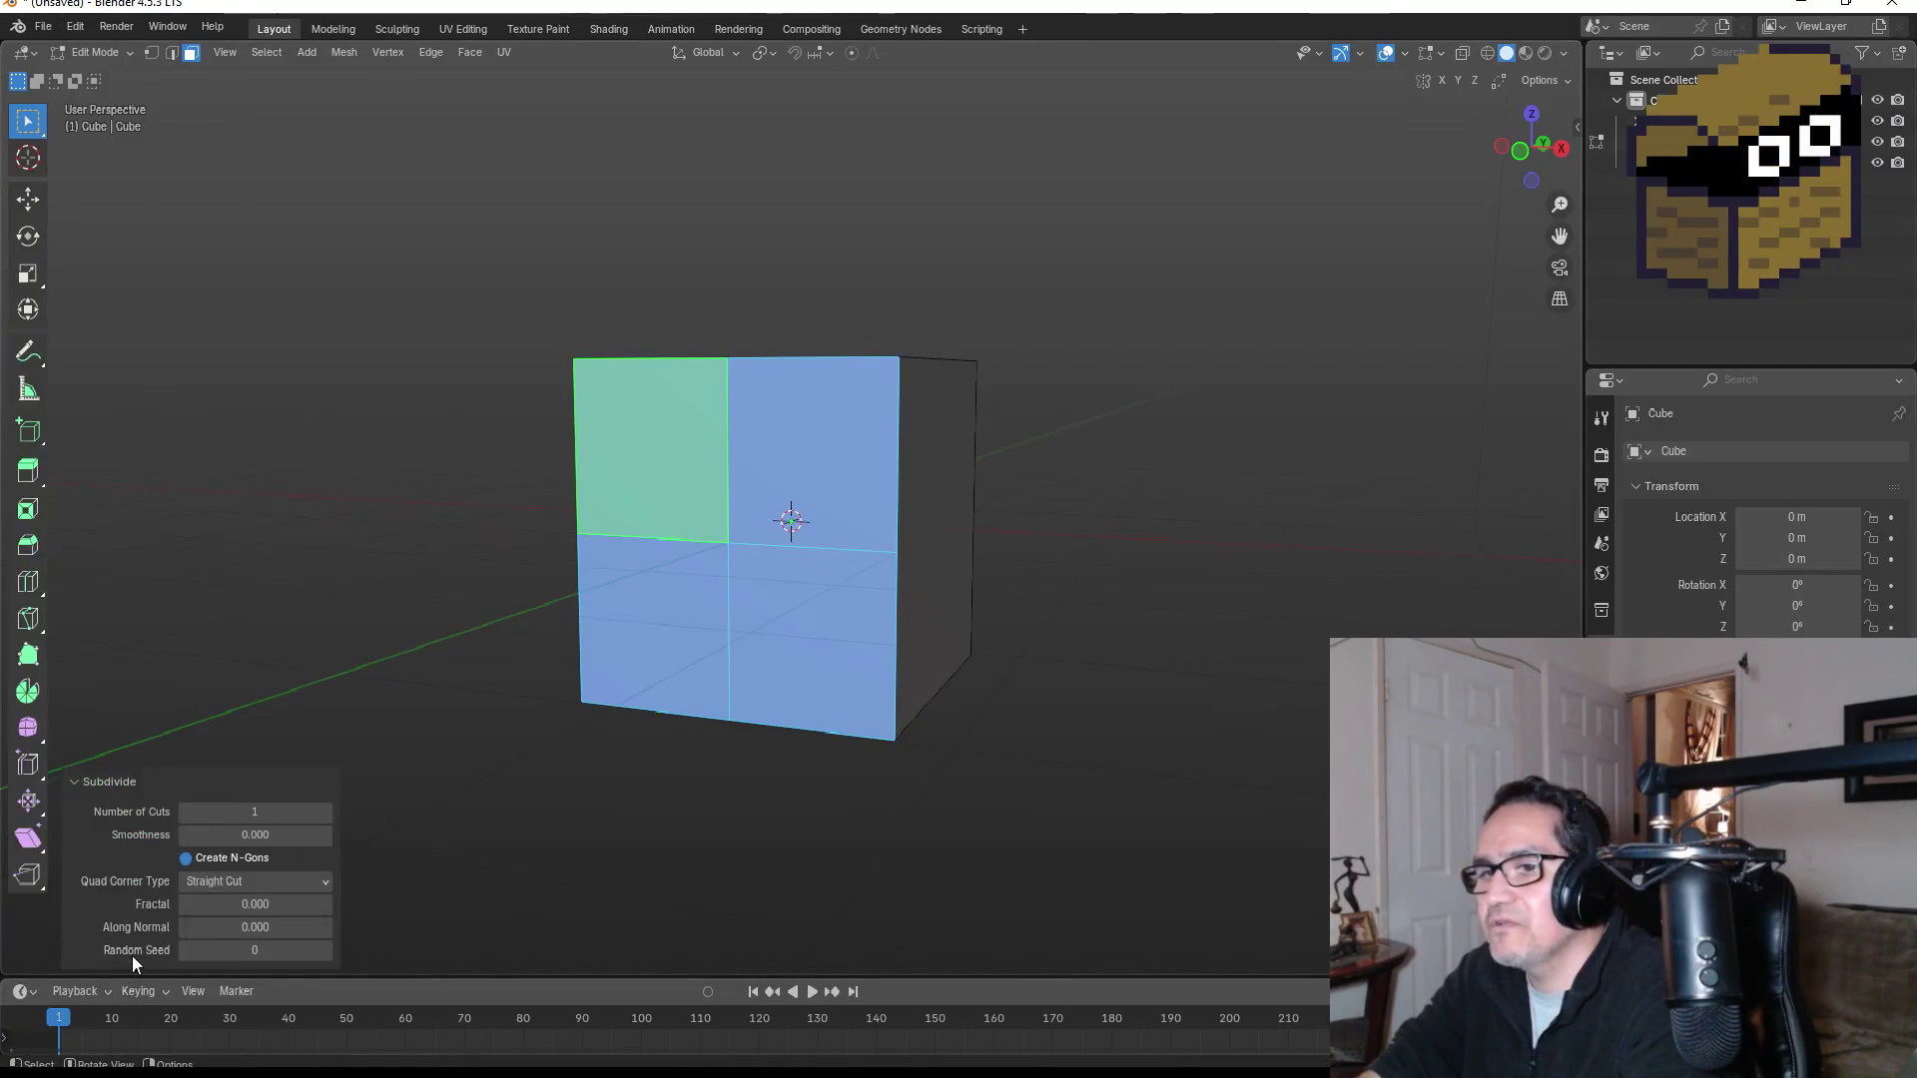
left_click(323, 815)
left_click(323, 815)
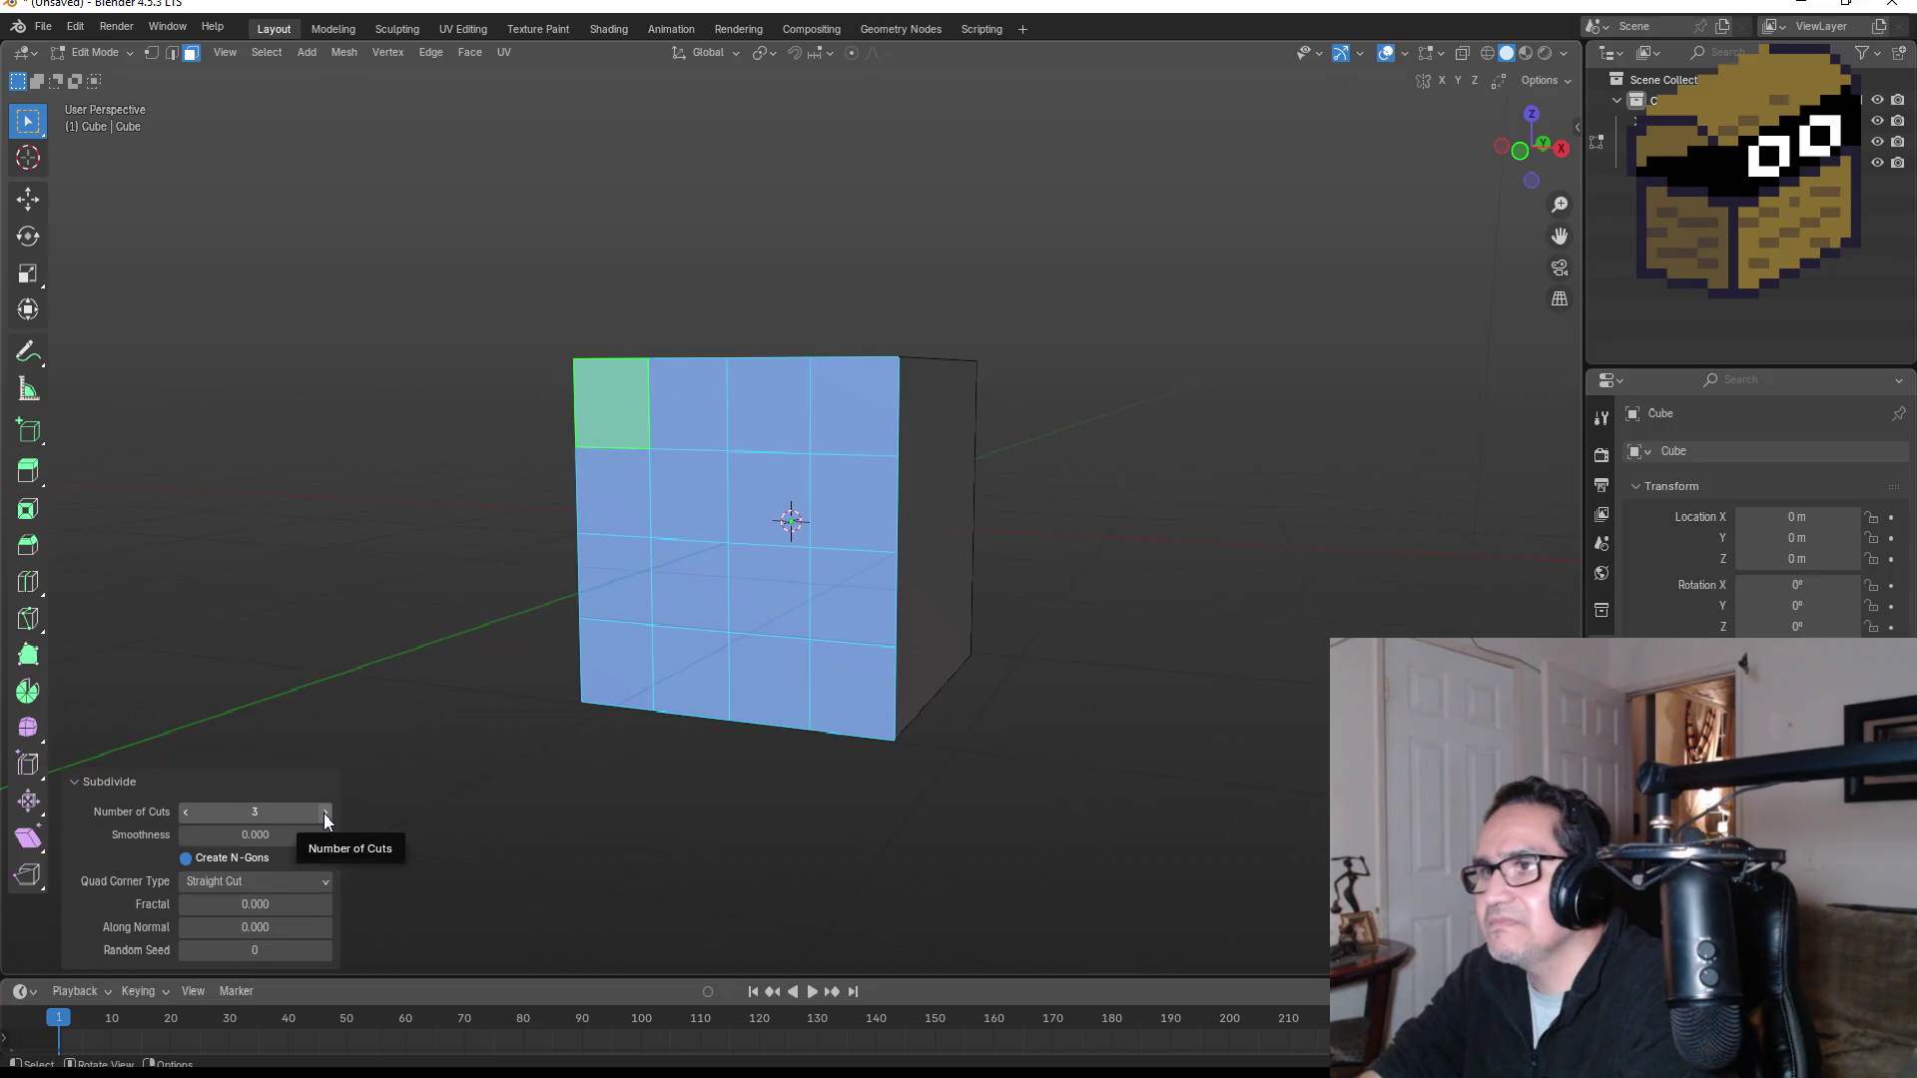
left_click(324, 815)
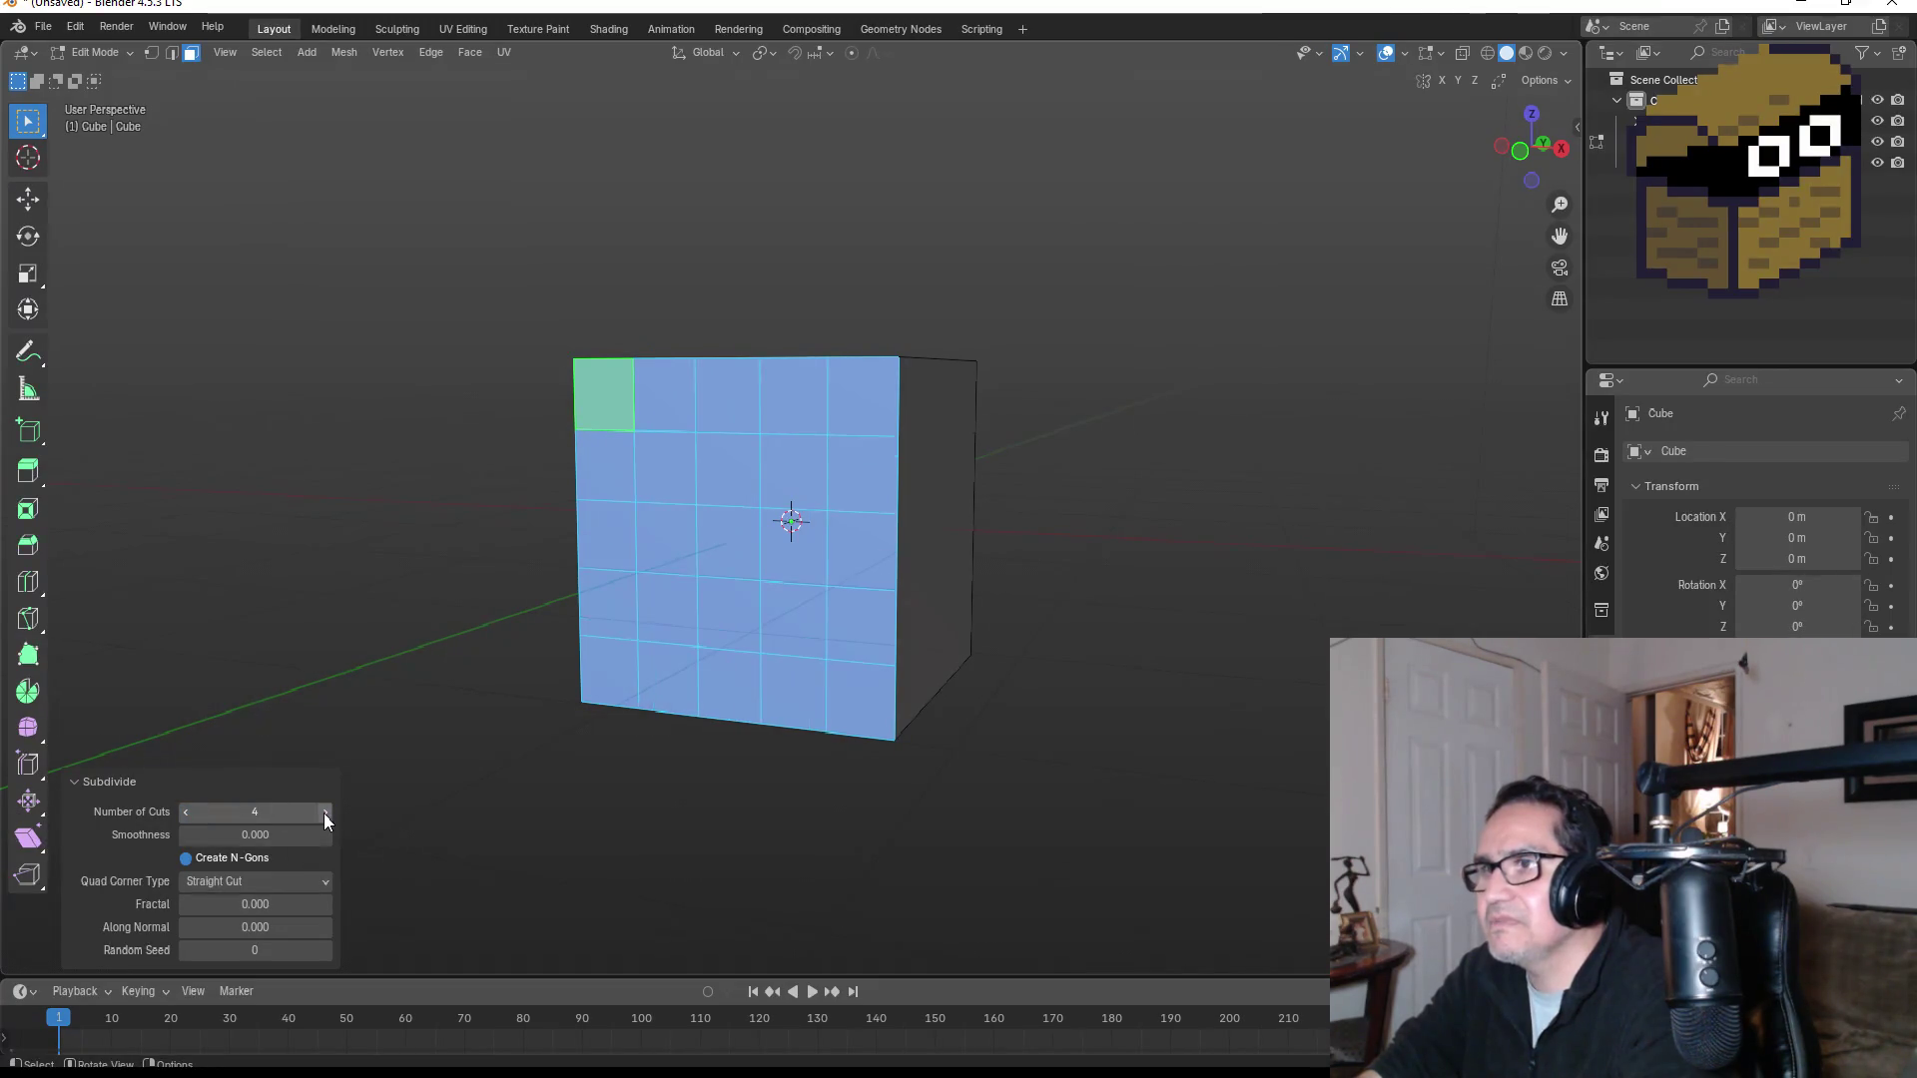
left_click_drag(1017, 518, 835, 543)
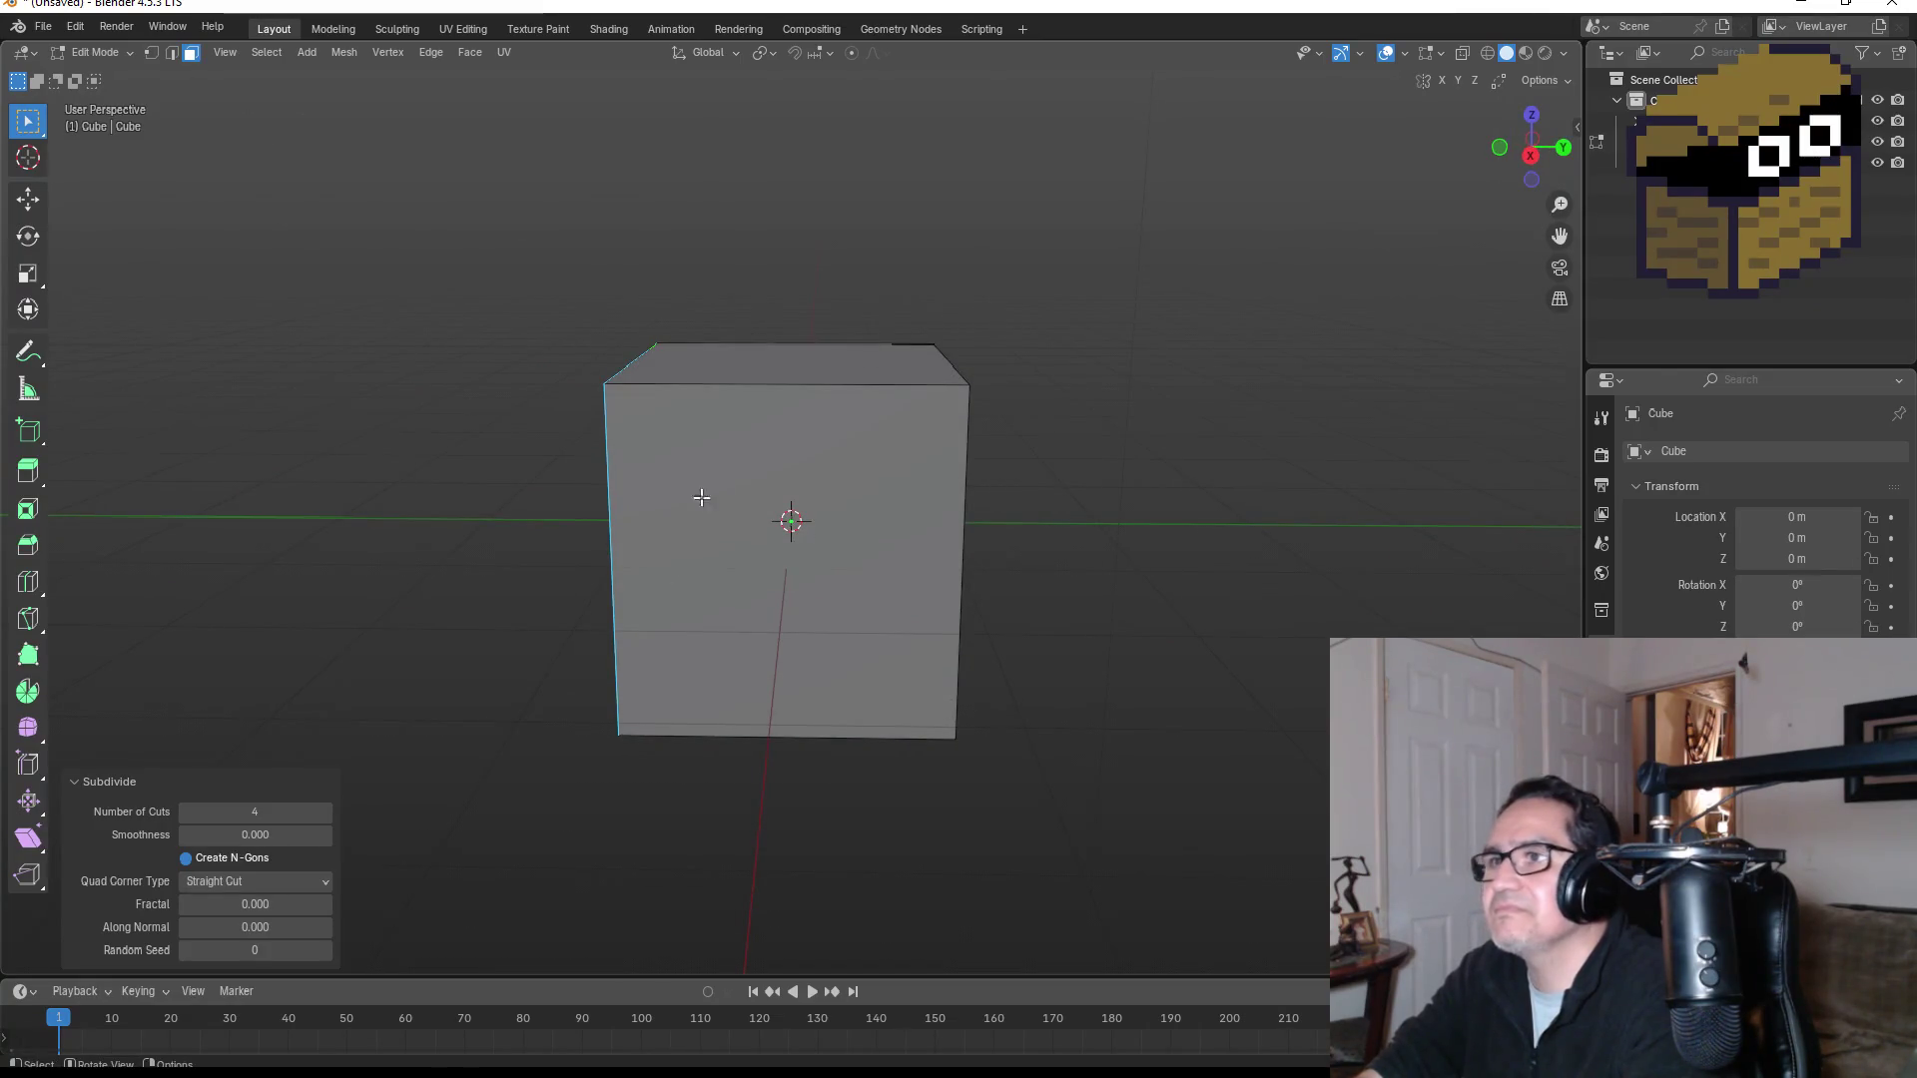
Step: Select the front, right and top faces together
left_click(788, 513)
left_click_drag(1079, 489, 911, 497)
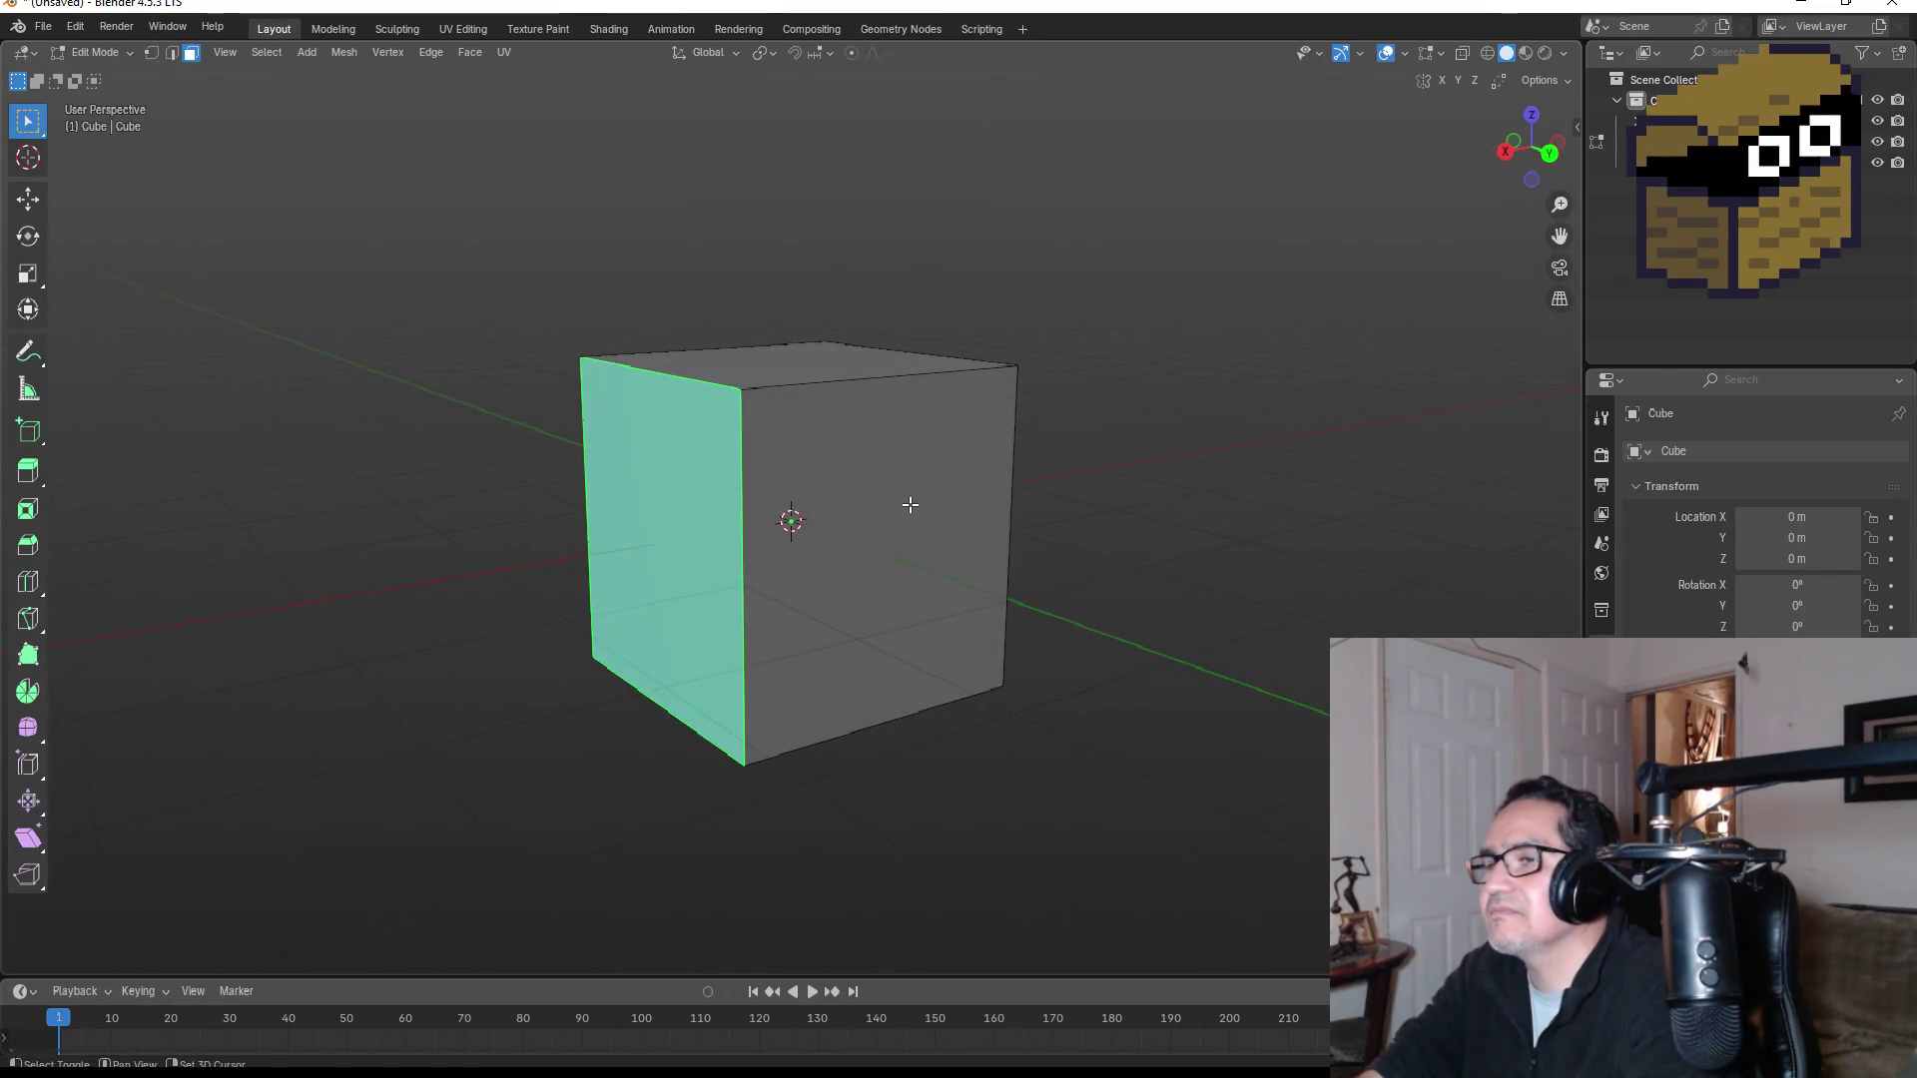
left_click_drag(584, 587, 771, 493)
right_click(771, 493)
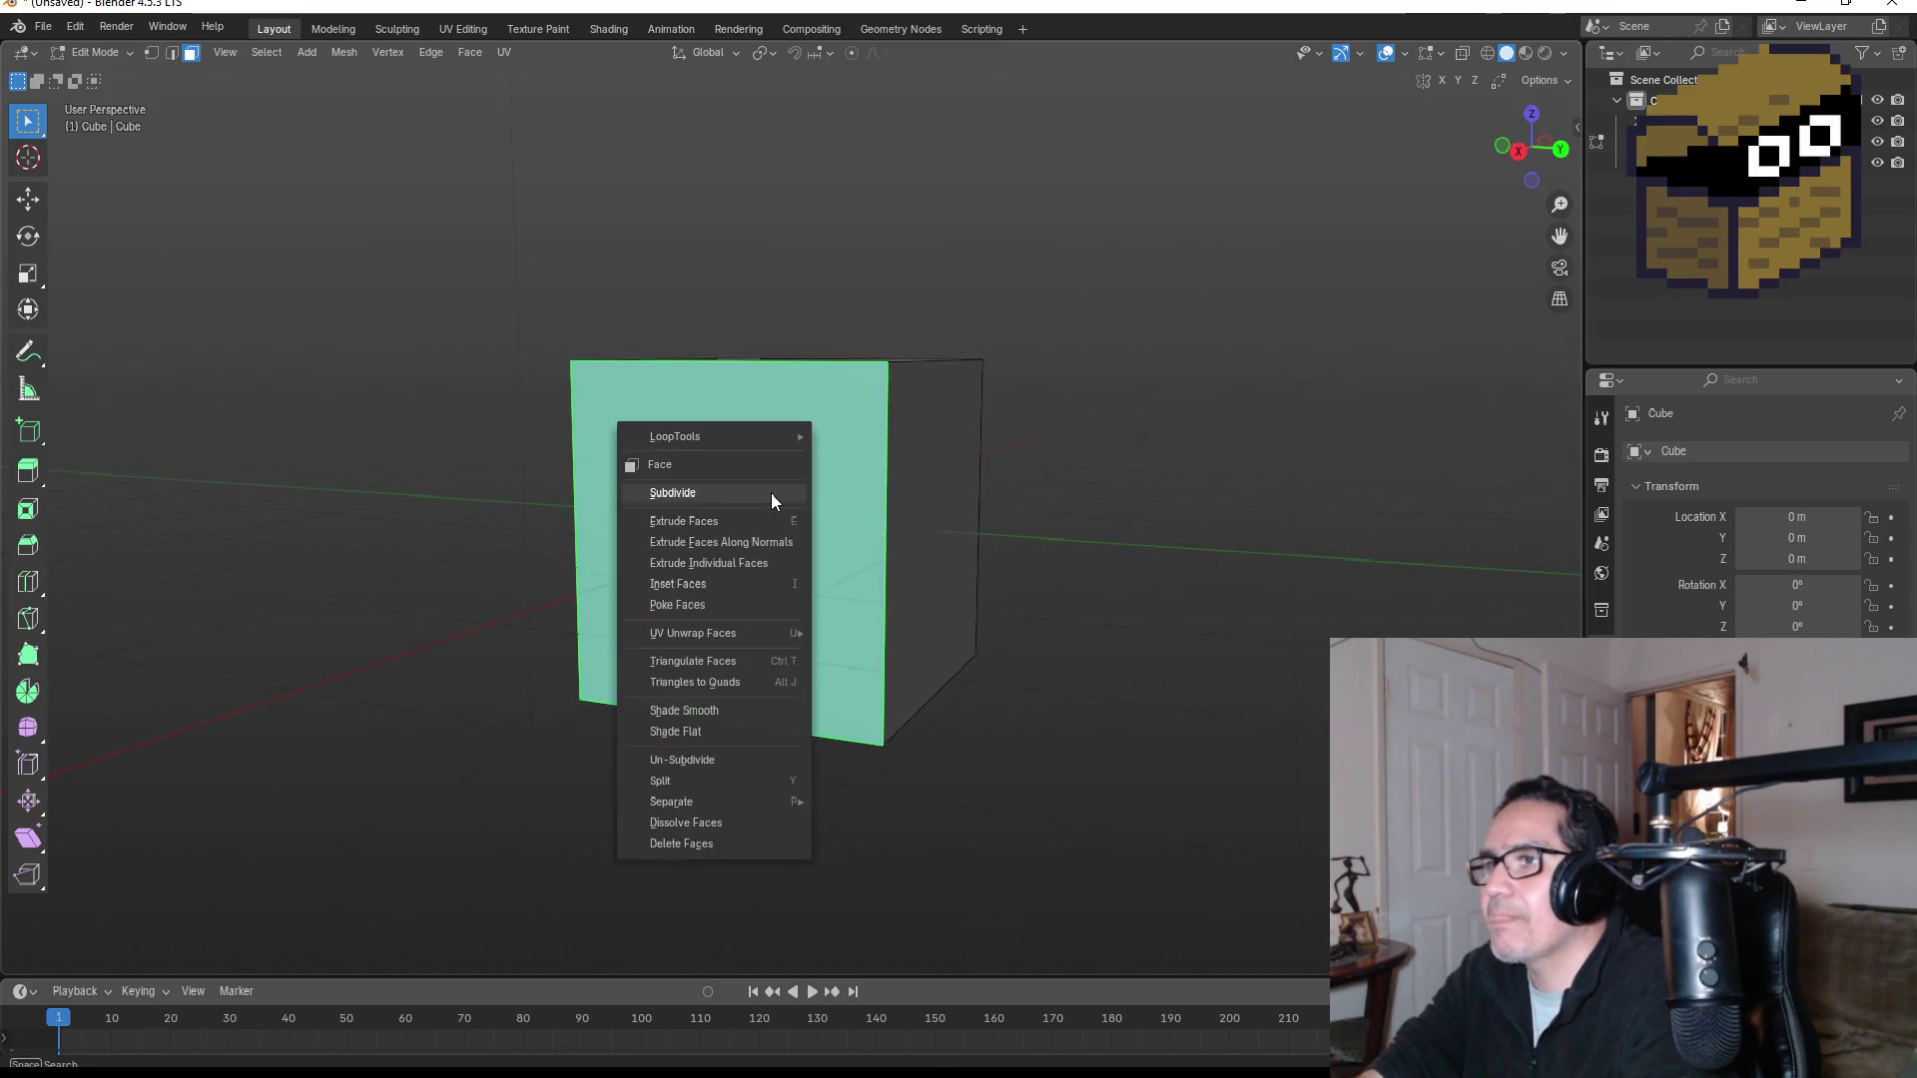
left_click(975, 475, "shift")
key("ctrl+z")
mouse_move(1134, 483)
left_mouse_down()
mouse_move(878, 509)
mouse_move(914, 505)
left_mouse_up()
left_click(915, 506, "shift")
left_click(810, 378, "shift")
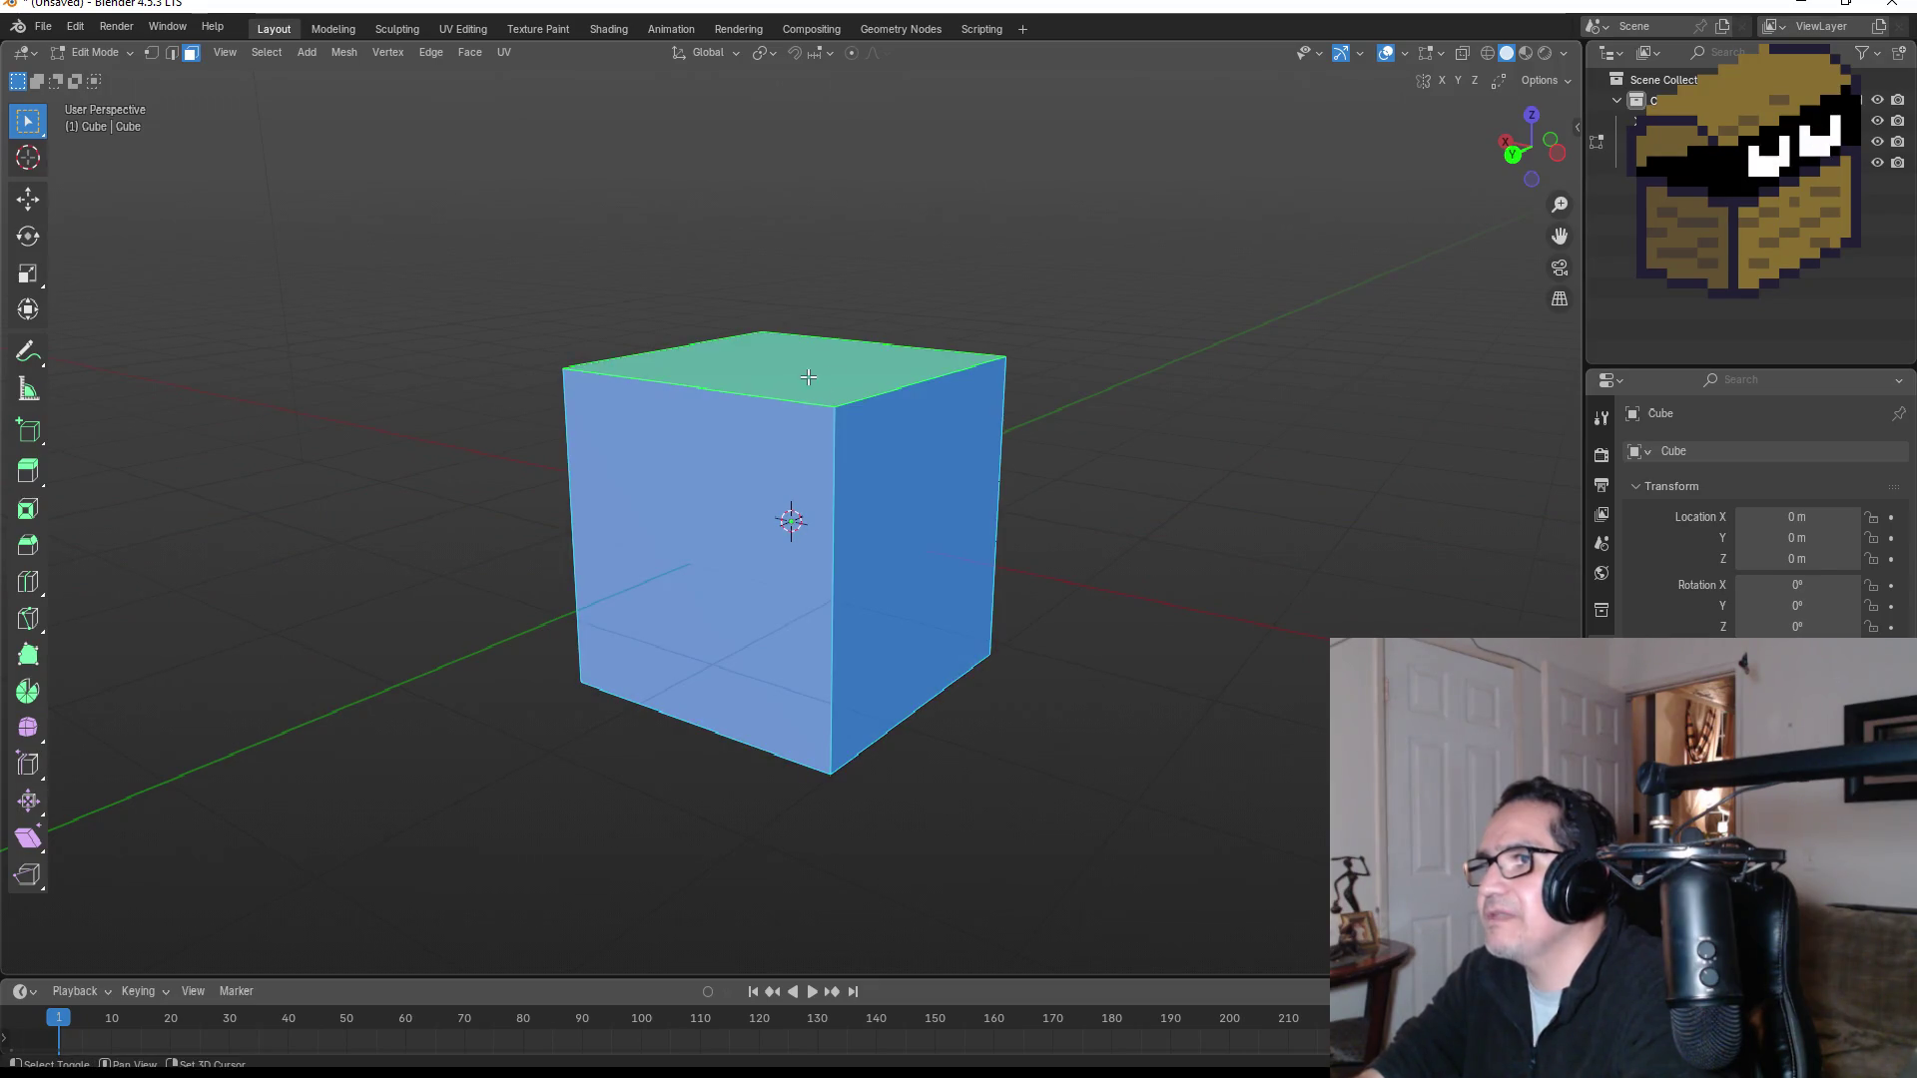
Step: Subdivide the selected faces with 4 cuts
right_click(818, 374)
left_click(736, 375)
left_click(325, 812)
left_click(325, 812)
left_click(325, 812)
mouse_move(493, 766)
left_mouse_down()
mouse_move(903, 522)
mouse_move(1092, 513)
mouse_move(858, 563)
mouse_move(874, 511)
mouse_move(1100, 530)
mouse_move(655, 506)
mouse_move(847, 511)
left_mouse_up()
left_click(799, 519)
Step: Subdivide the front face with 4 cuts and deselect it
right_click(847, 510)
left_click(788, 505)
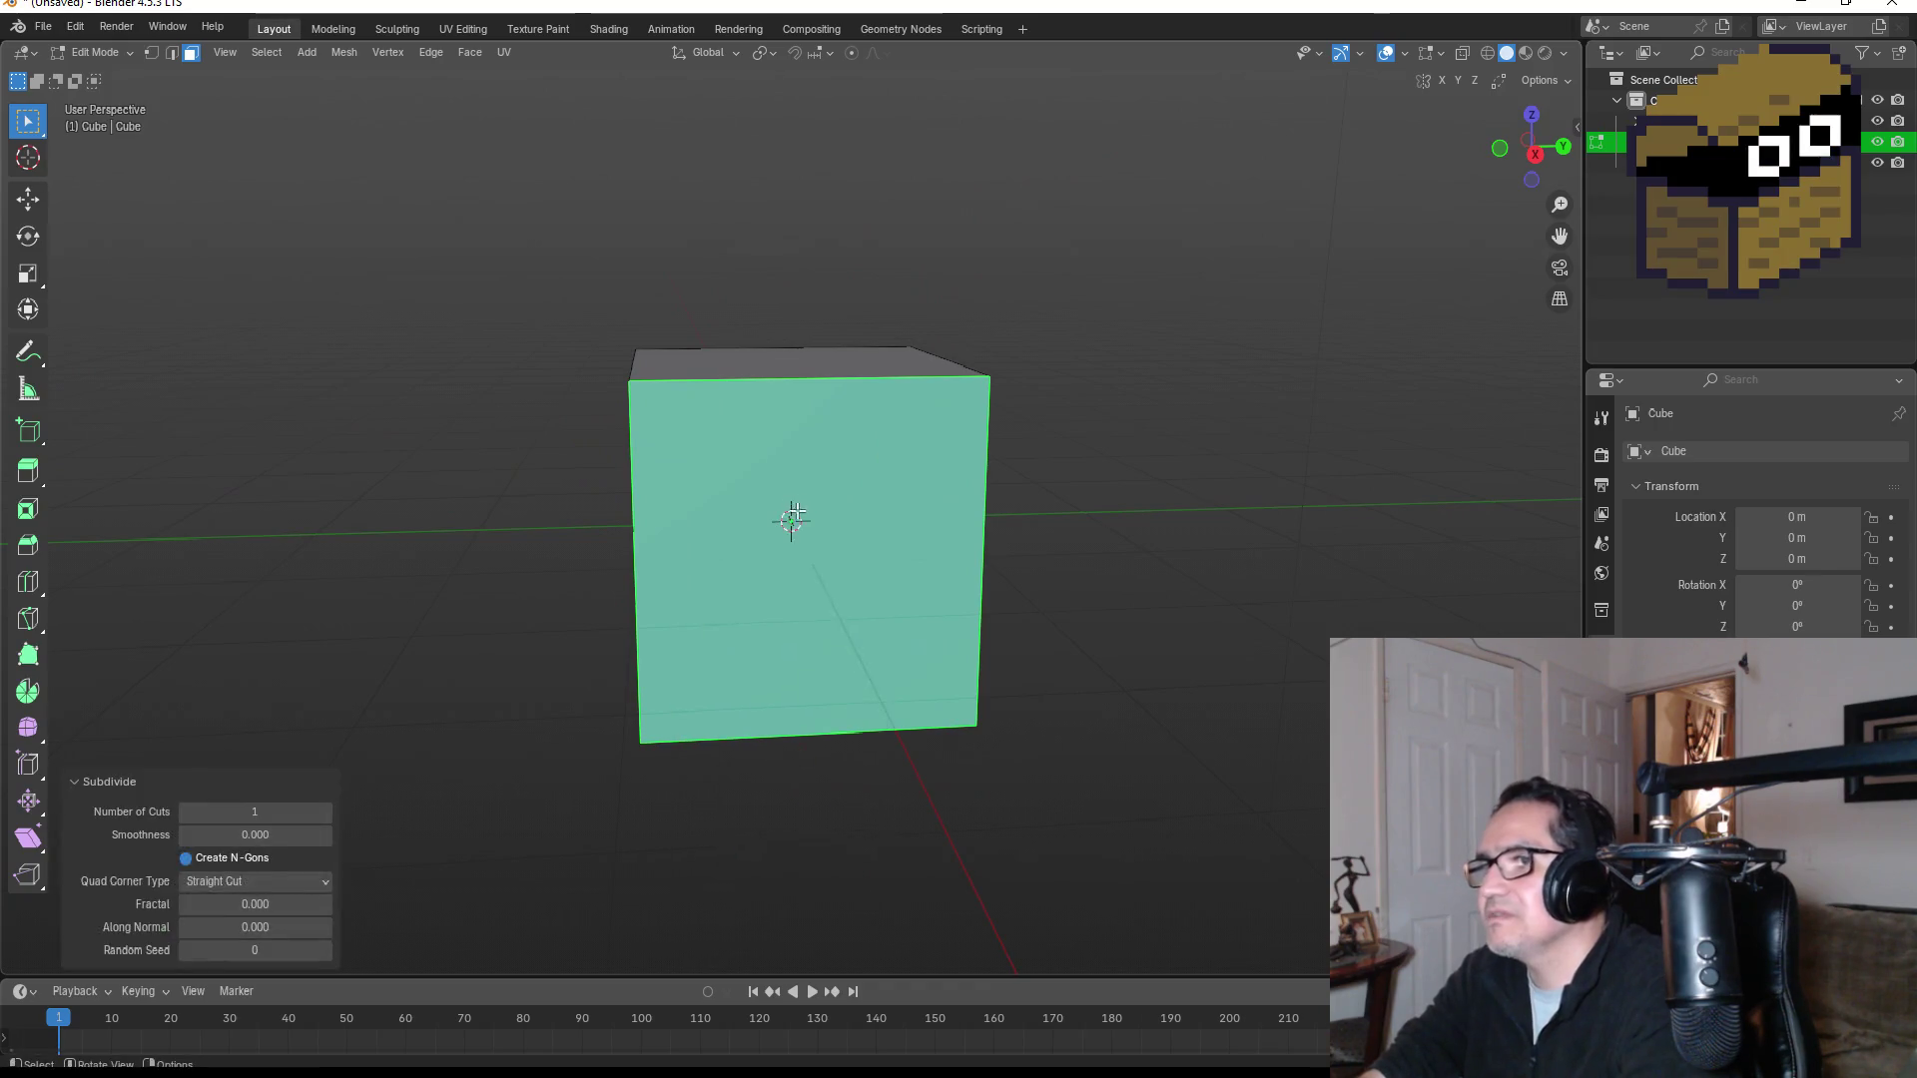
left_click(326, 812)
left_click(325, 813)
left_click(325, 812)
mouse_move(632, 577)
left_mouse_down()
mouse_move(1000, 465)
mouse_move(953, 493)
left_mouse_up()
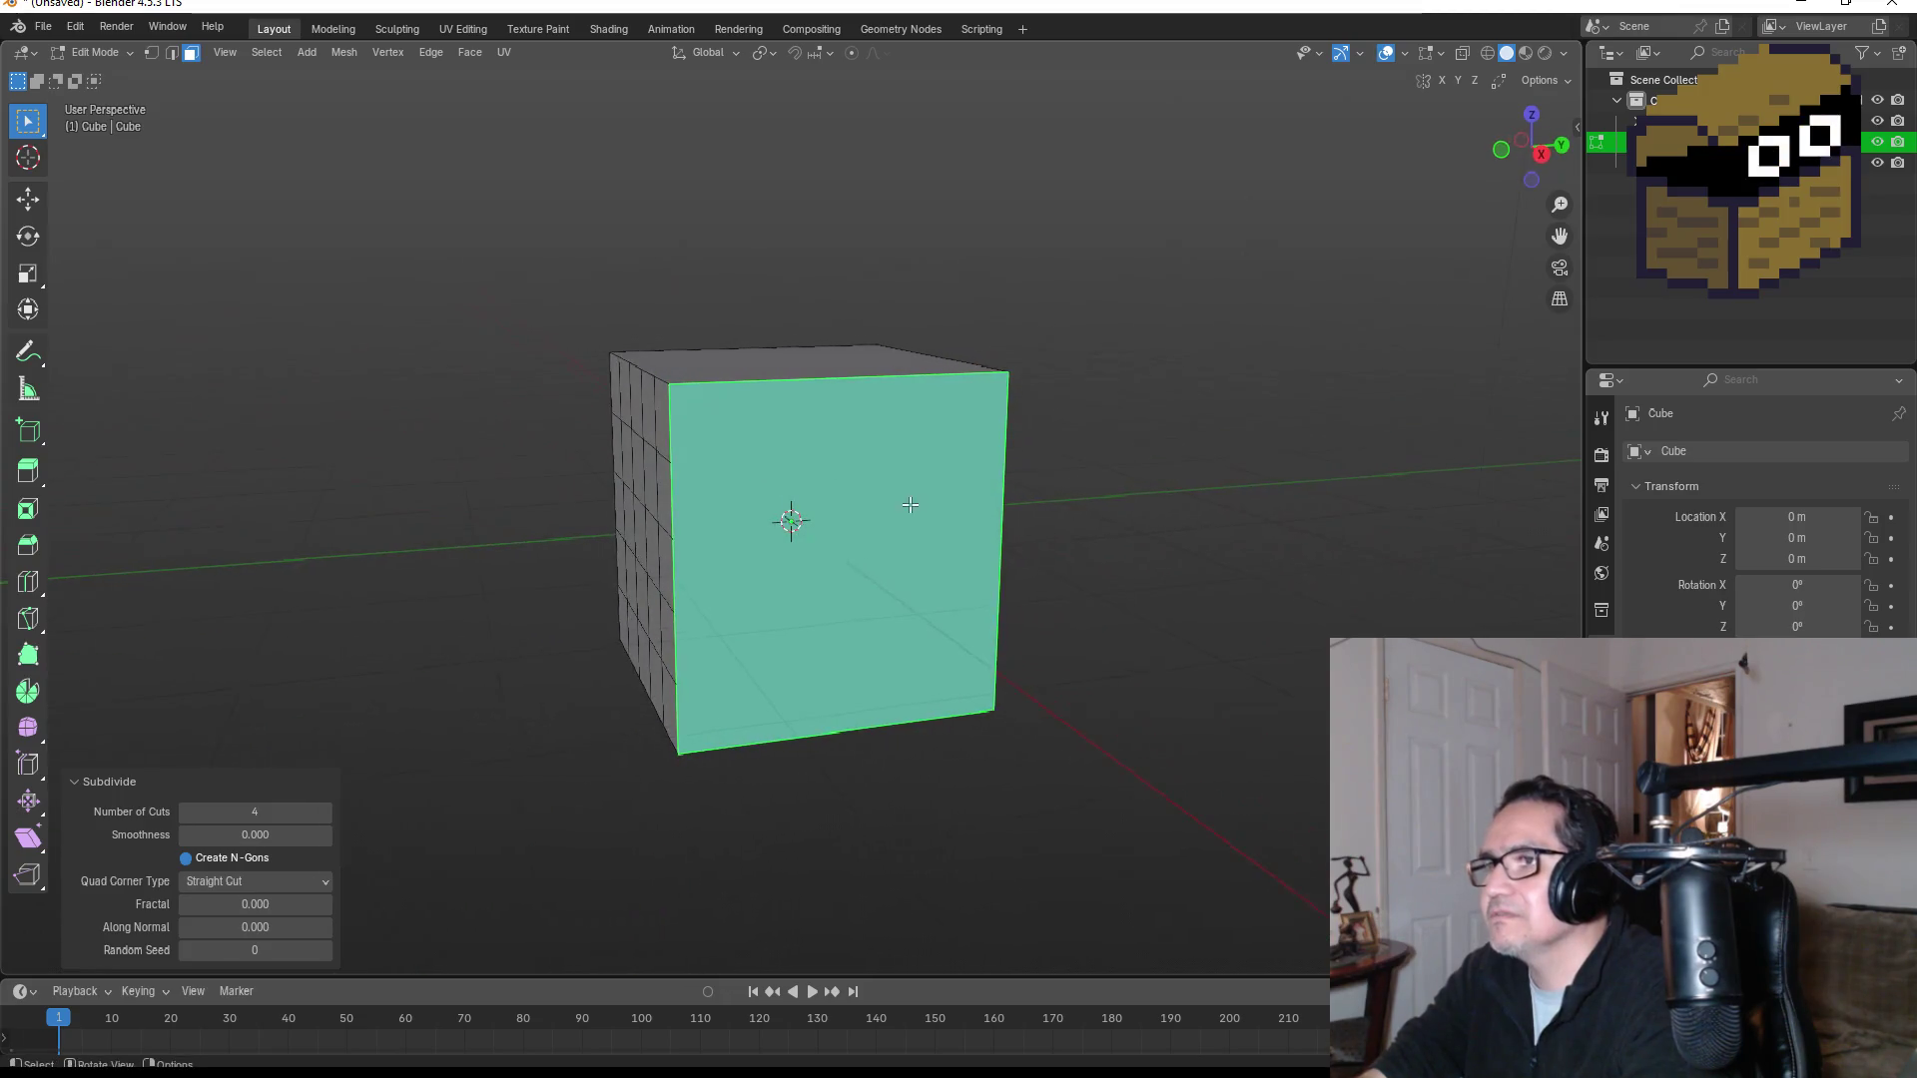
left_click(1165, 528)
Step: Subdivide the cube's left face with 4 cuts
mouse_move(1216, 477)
left_mouse_down()
mouse_move(1185, 458)
mouse_move(518, 453)
mouse_move(691, 497)
left_mouse_up()
left_click(691, 499)
right_click(691, 501)
left_click(679, 502)
left_click(331, 813)
left_click(331, 813)
left_click(332, 813)
left_click(548, 644)
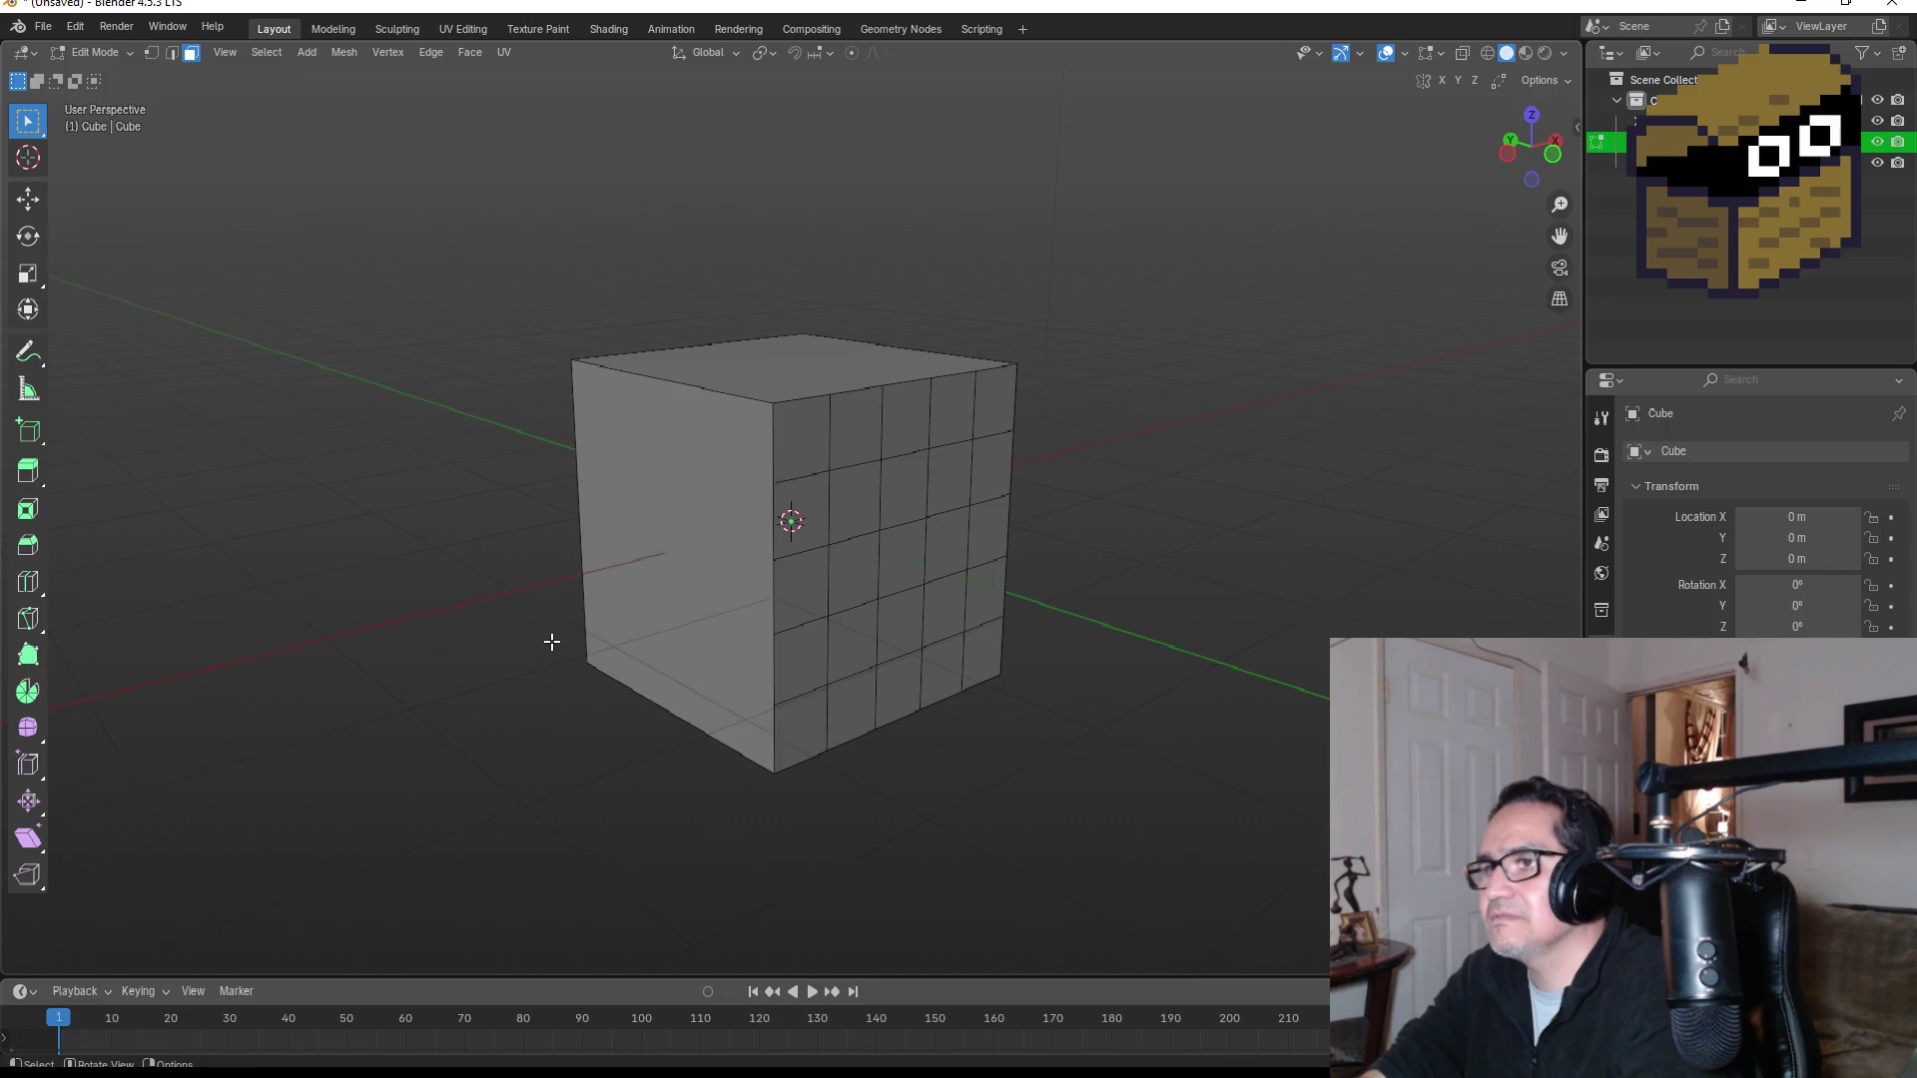
left_click(695, 530)
mouse_move(694, 530)
left_mouse_down()
mouse_move(796, 513)
mouse_move(1035, 557)
mouse_move(830, 560)
left_mouse_up()
Step: Leave Edit Mode, then undo stray face selections and the last subdivision
key("Tab")
key("Tab")
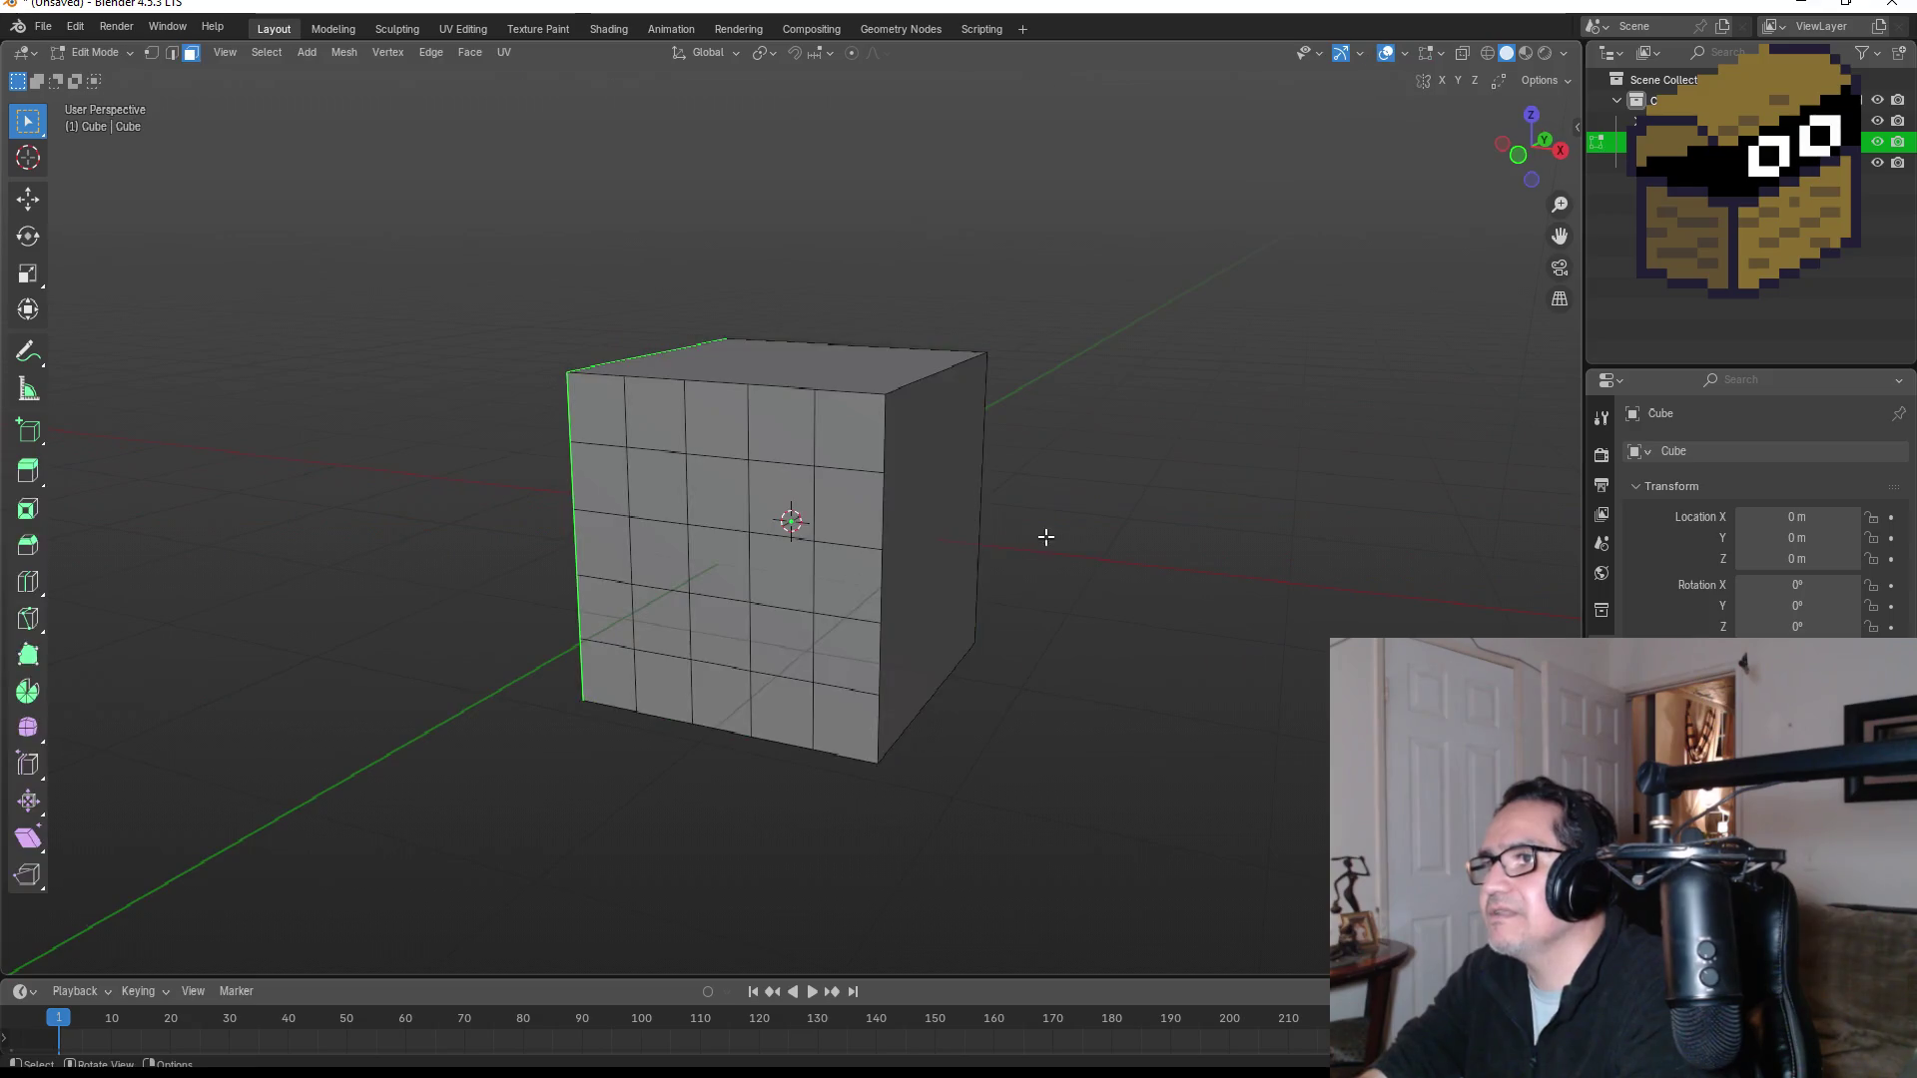
left_click_drag(1044, 536, 941, 566)
left_click(766, 418)
mouse_move(862, 405)
left_mouse_down()
mouse_move(792, 393)
mouse_move(947, 394)
mouse_move(949, 427)
left_mouse_up()
key("ctrl+z")
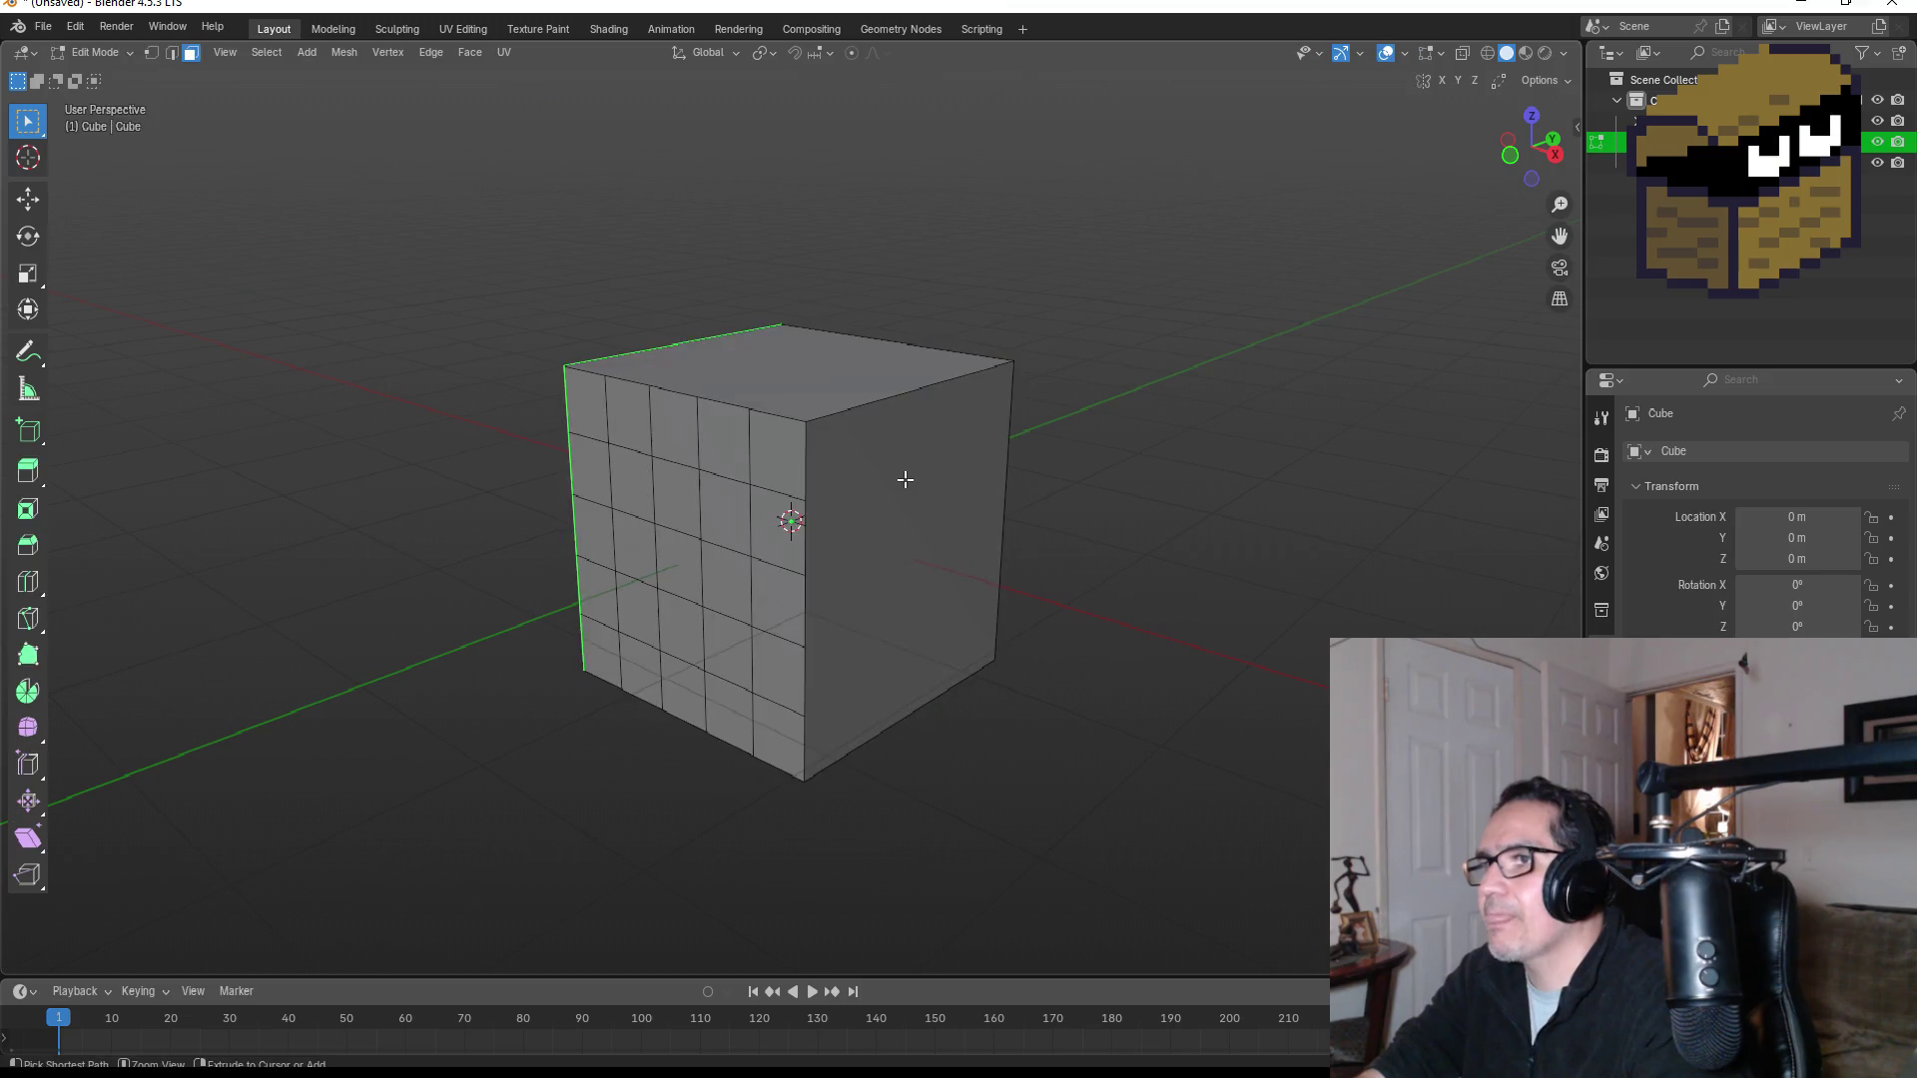
left_click(904, 481)
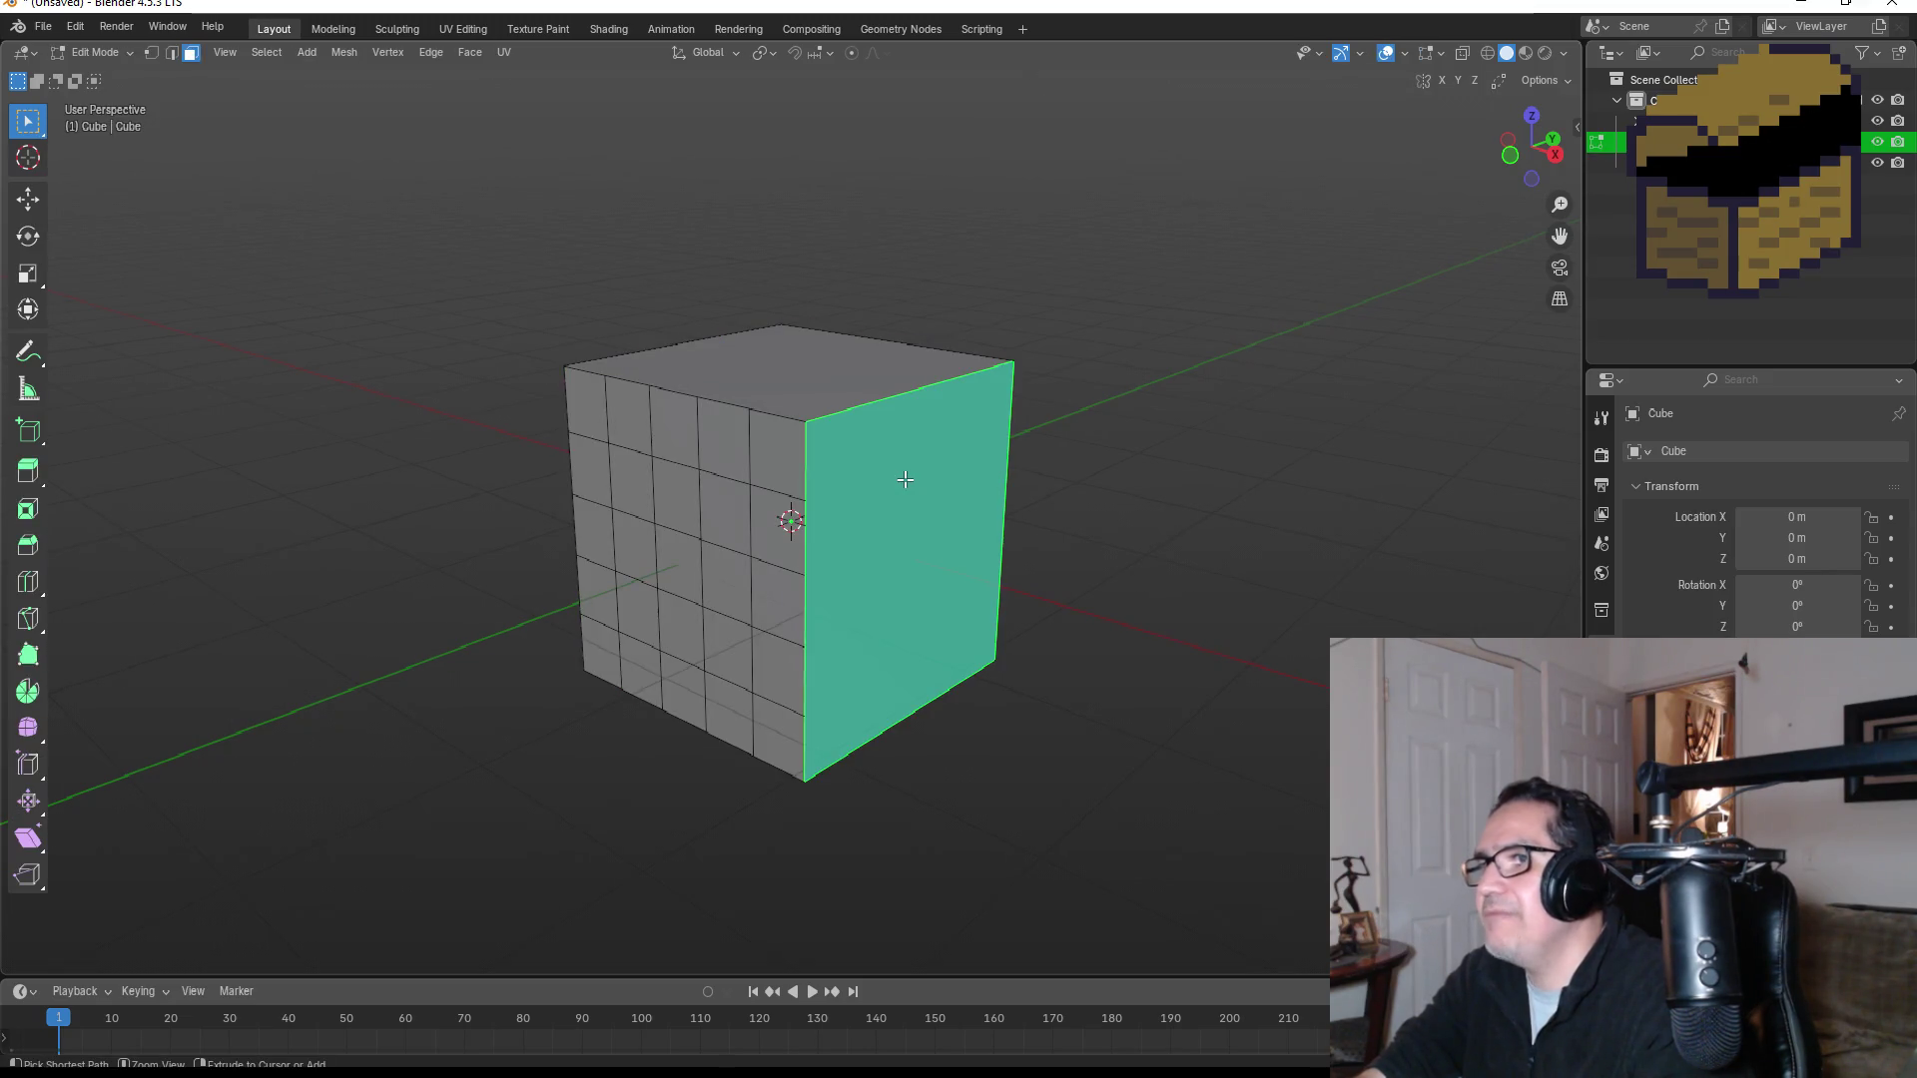
key("ctrl+z")
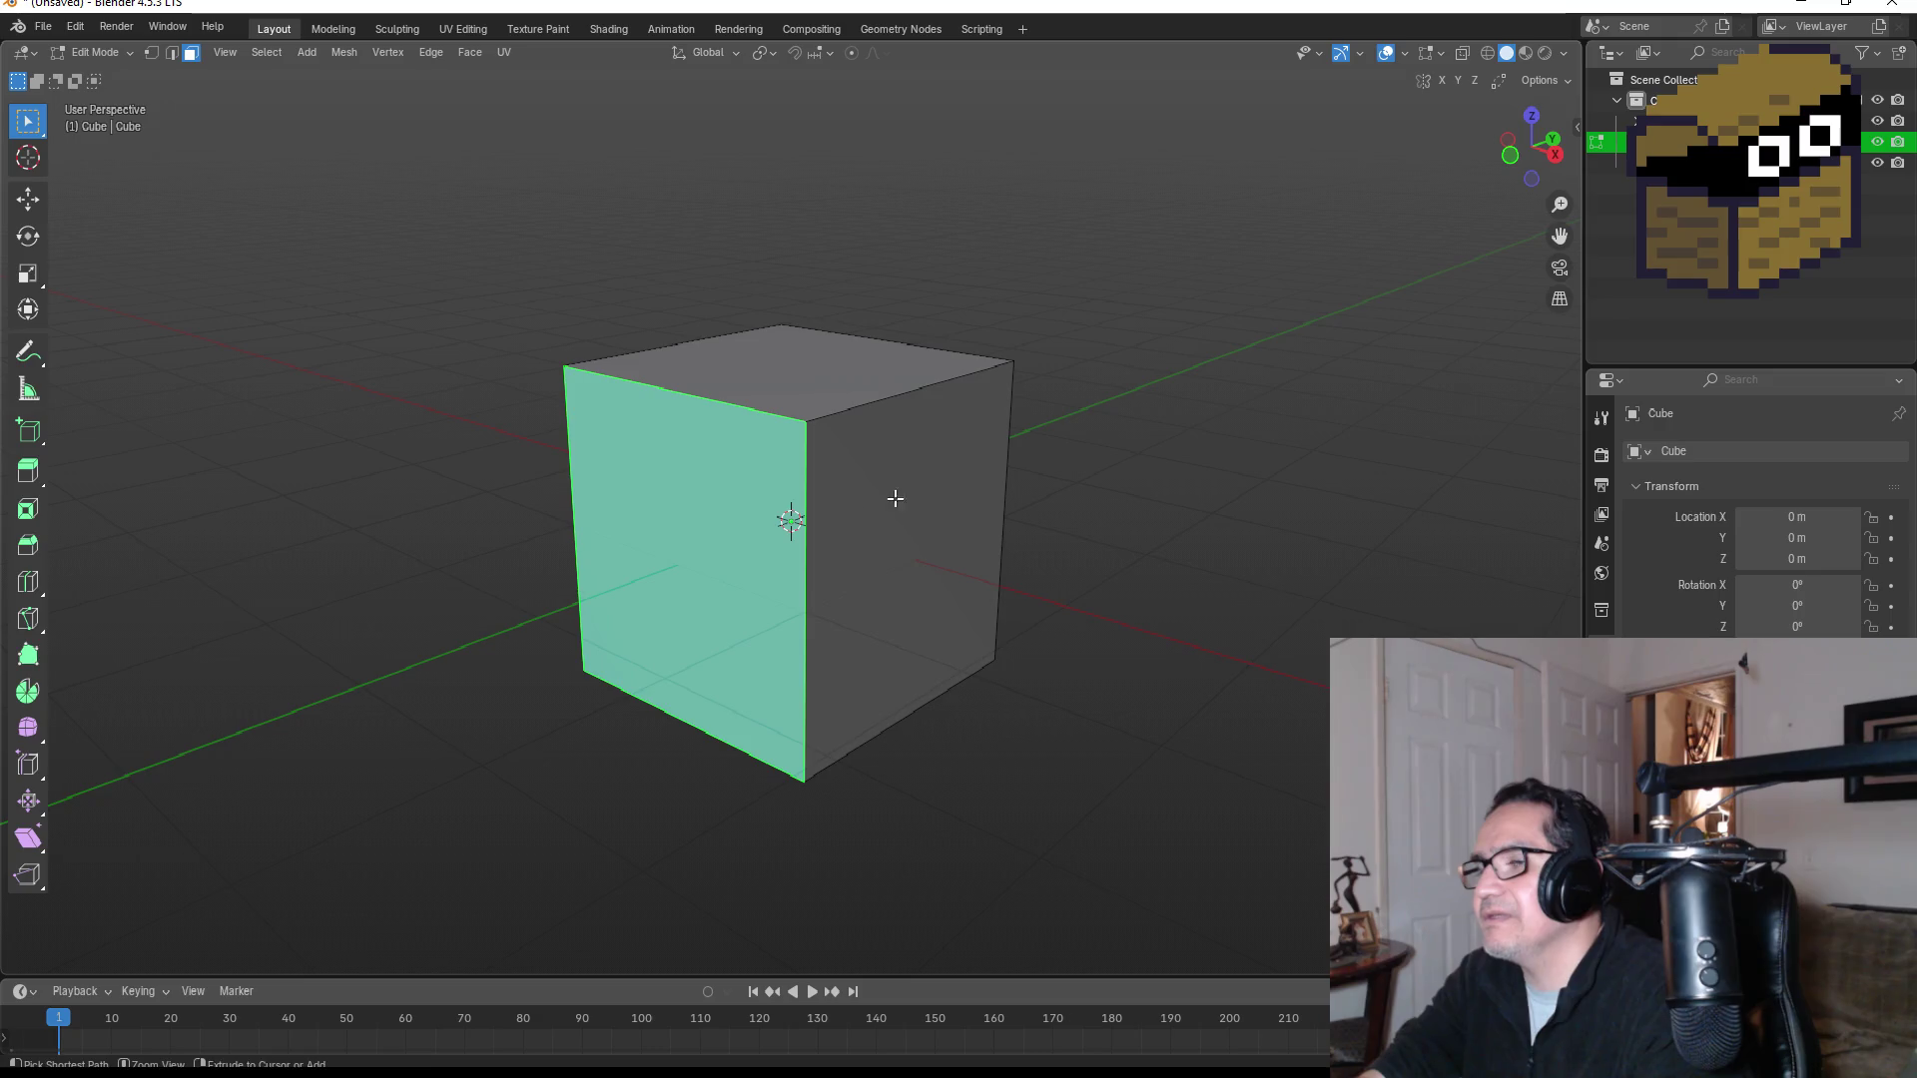
left_click(848, 391)
Step: Select every face, subdivide with 4 cuts, and view the cube from the front
key("a")
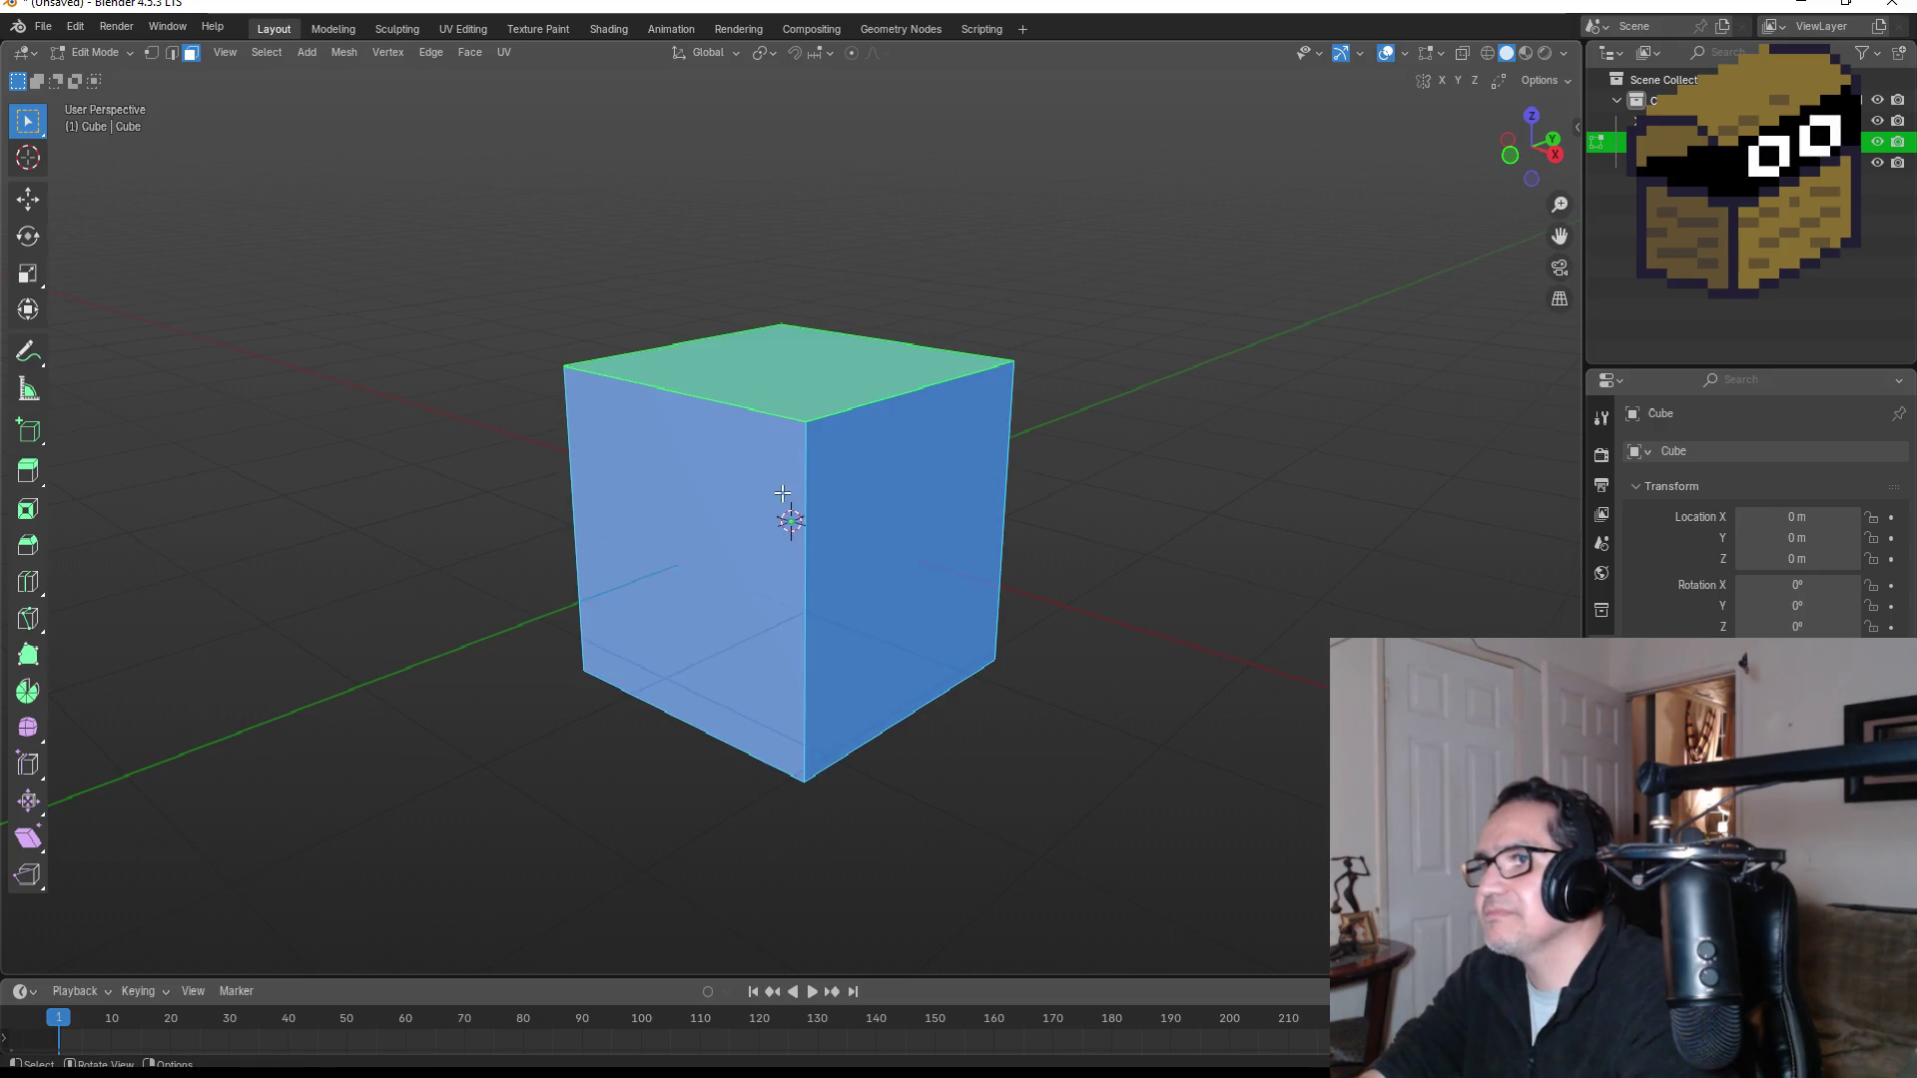
right_click(782, 493)
left_click(737, 494)
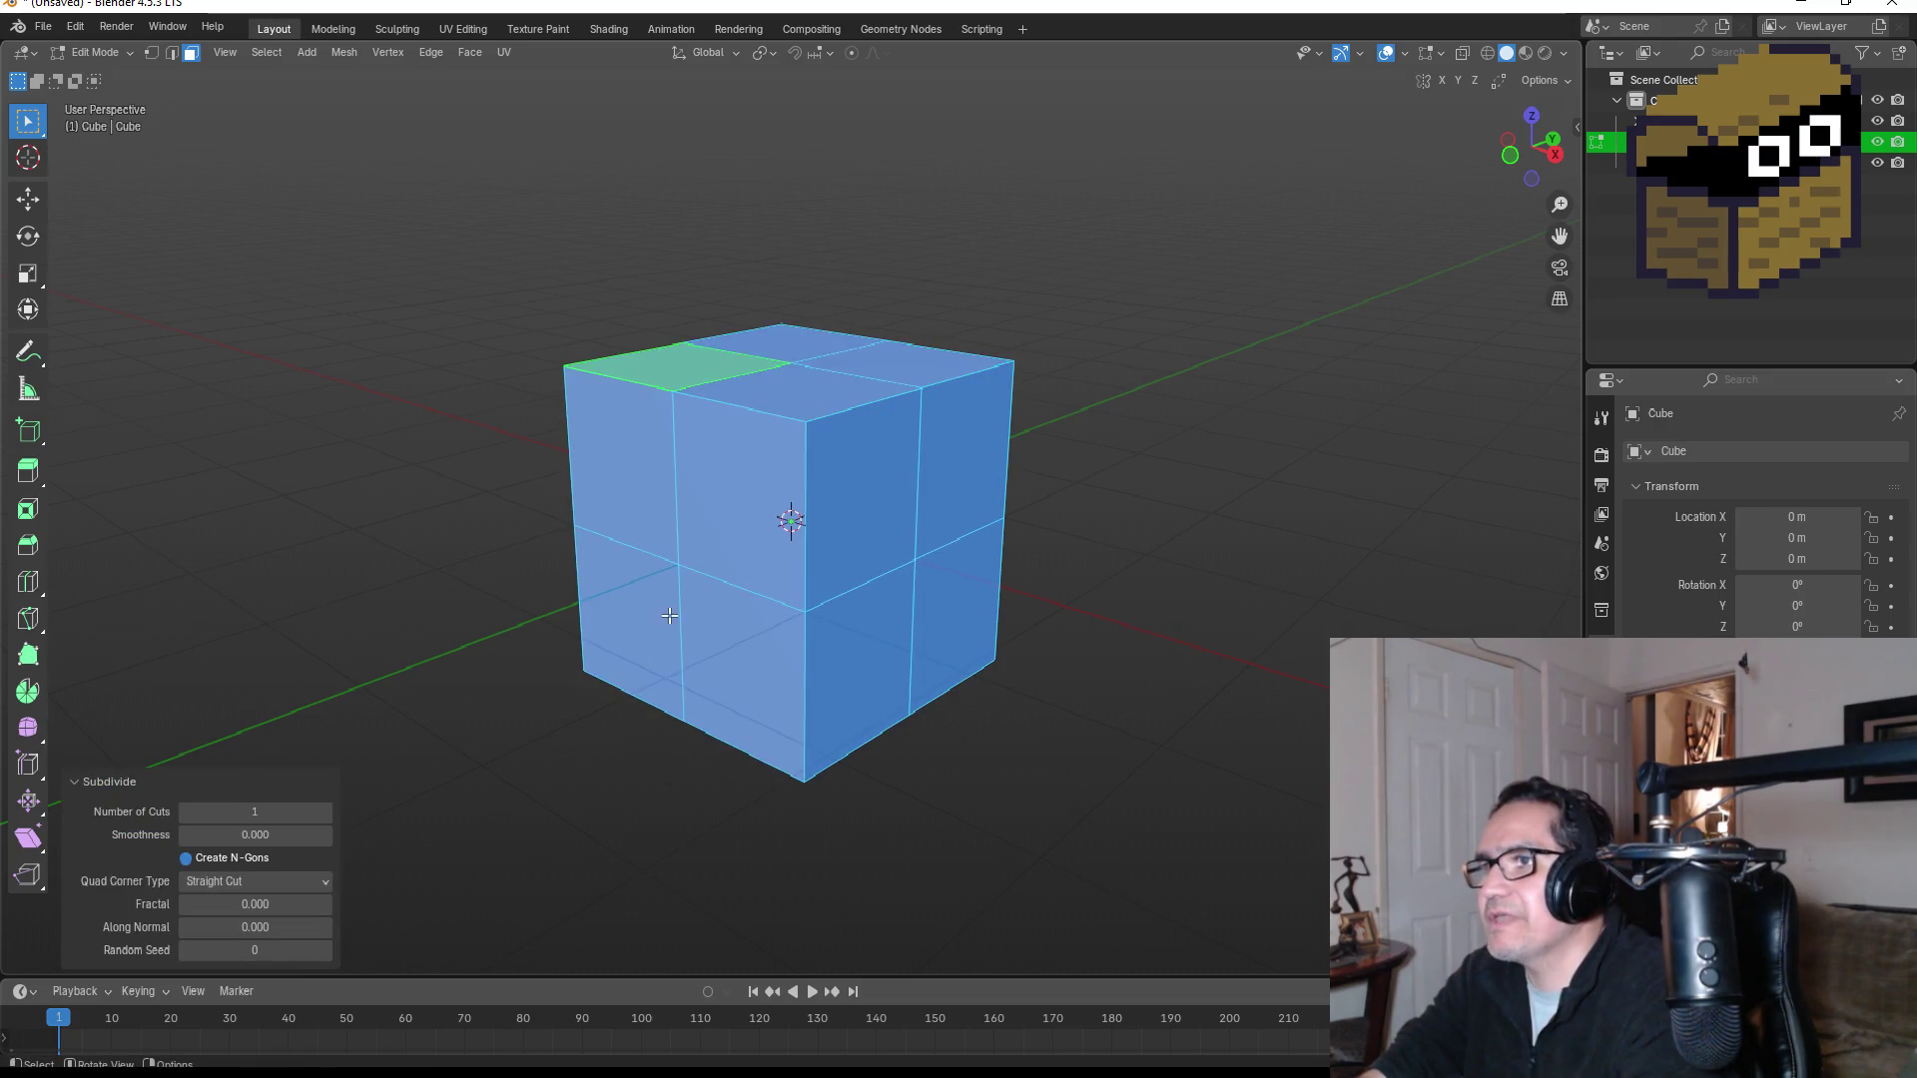
left_click(322, 813)
left_click(322, 812)
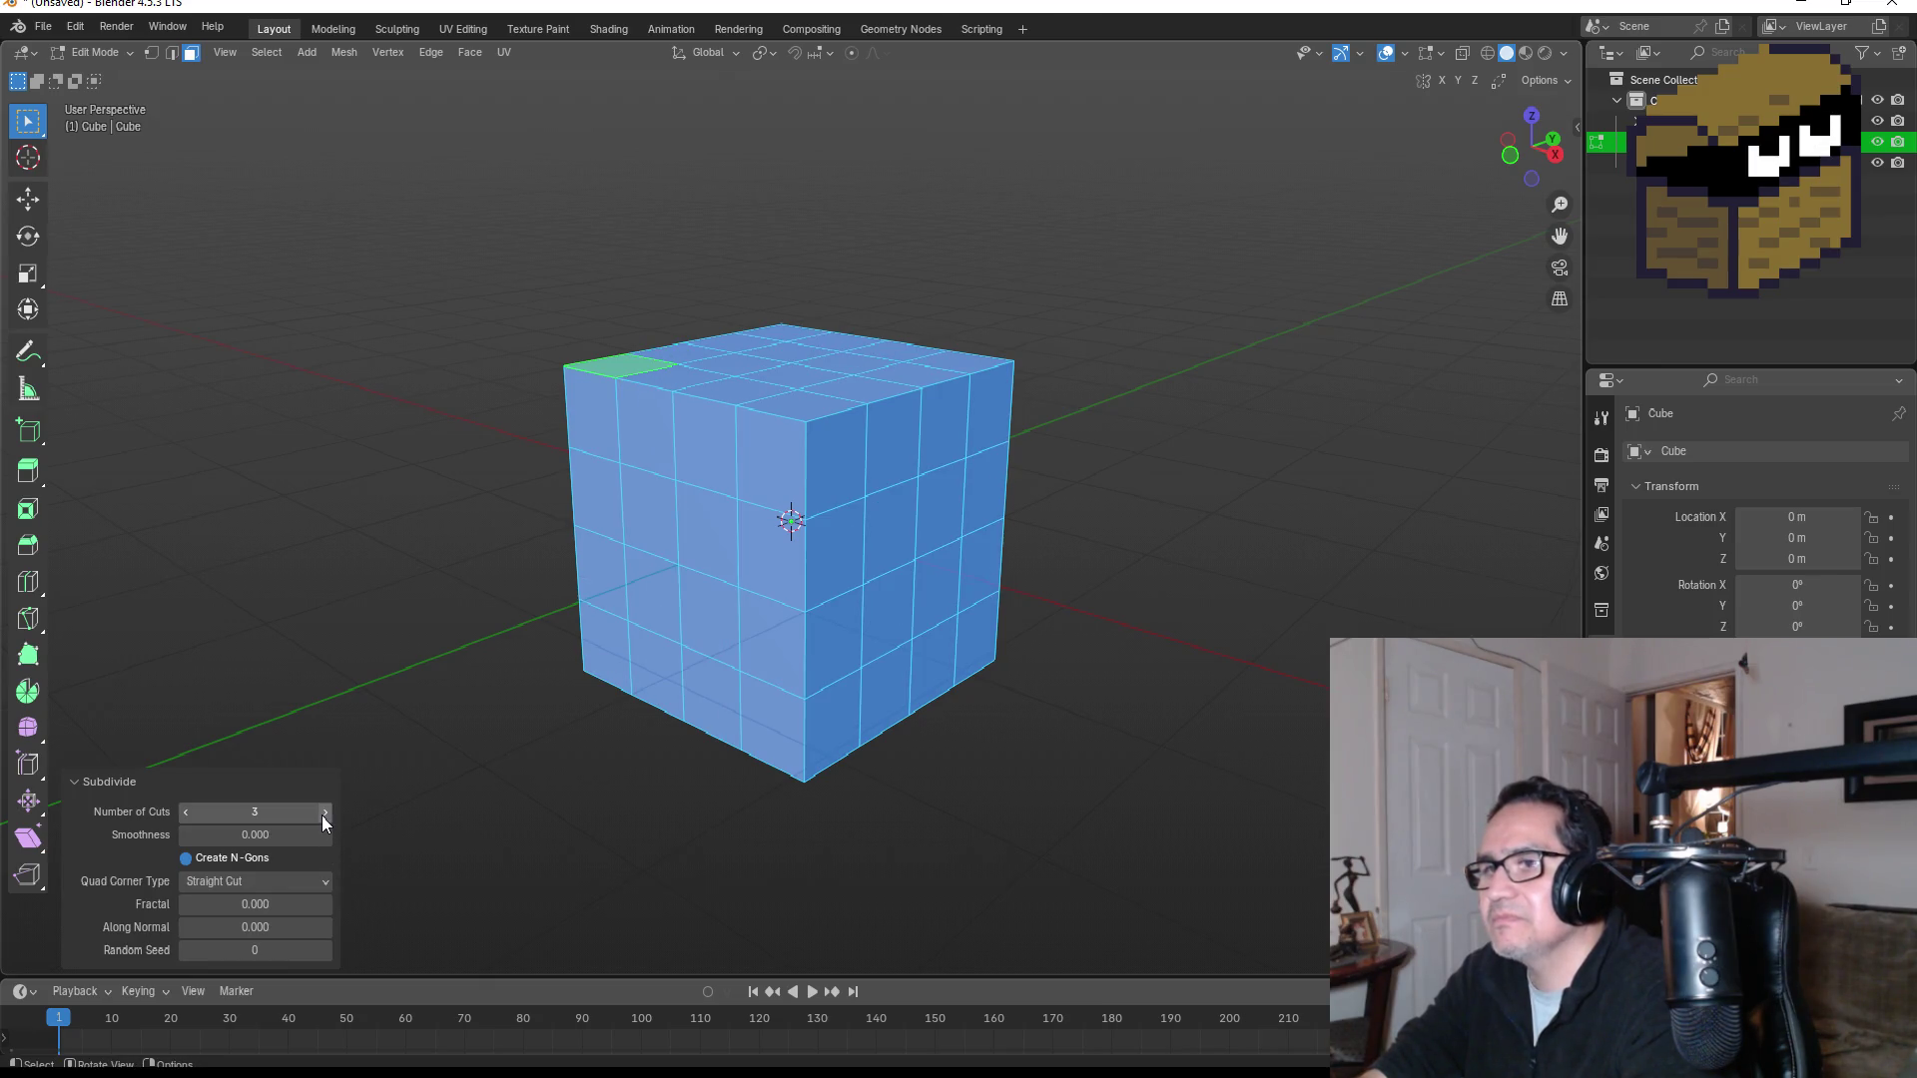
left_click(322, 813)
left_click(1188, 519)
key("KP_1")
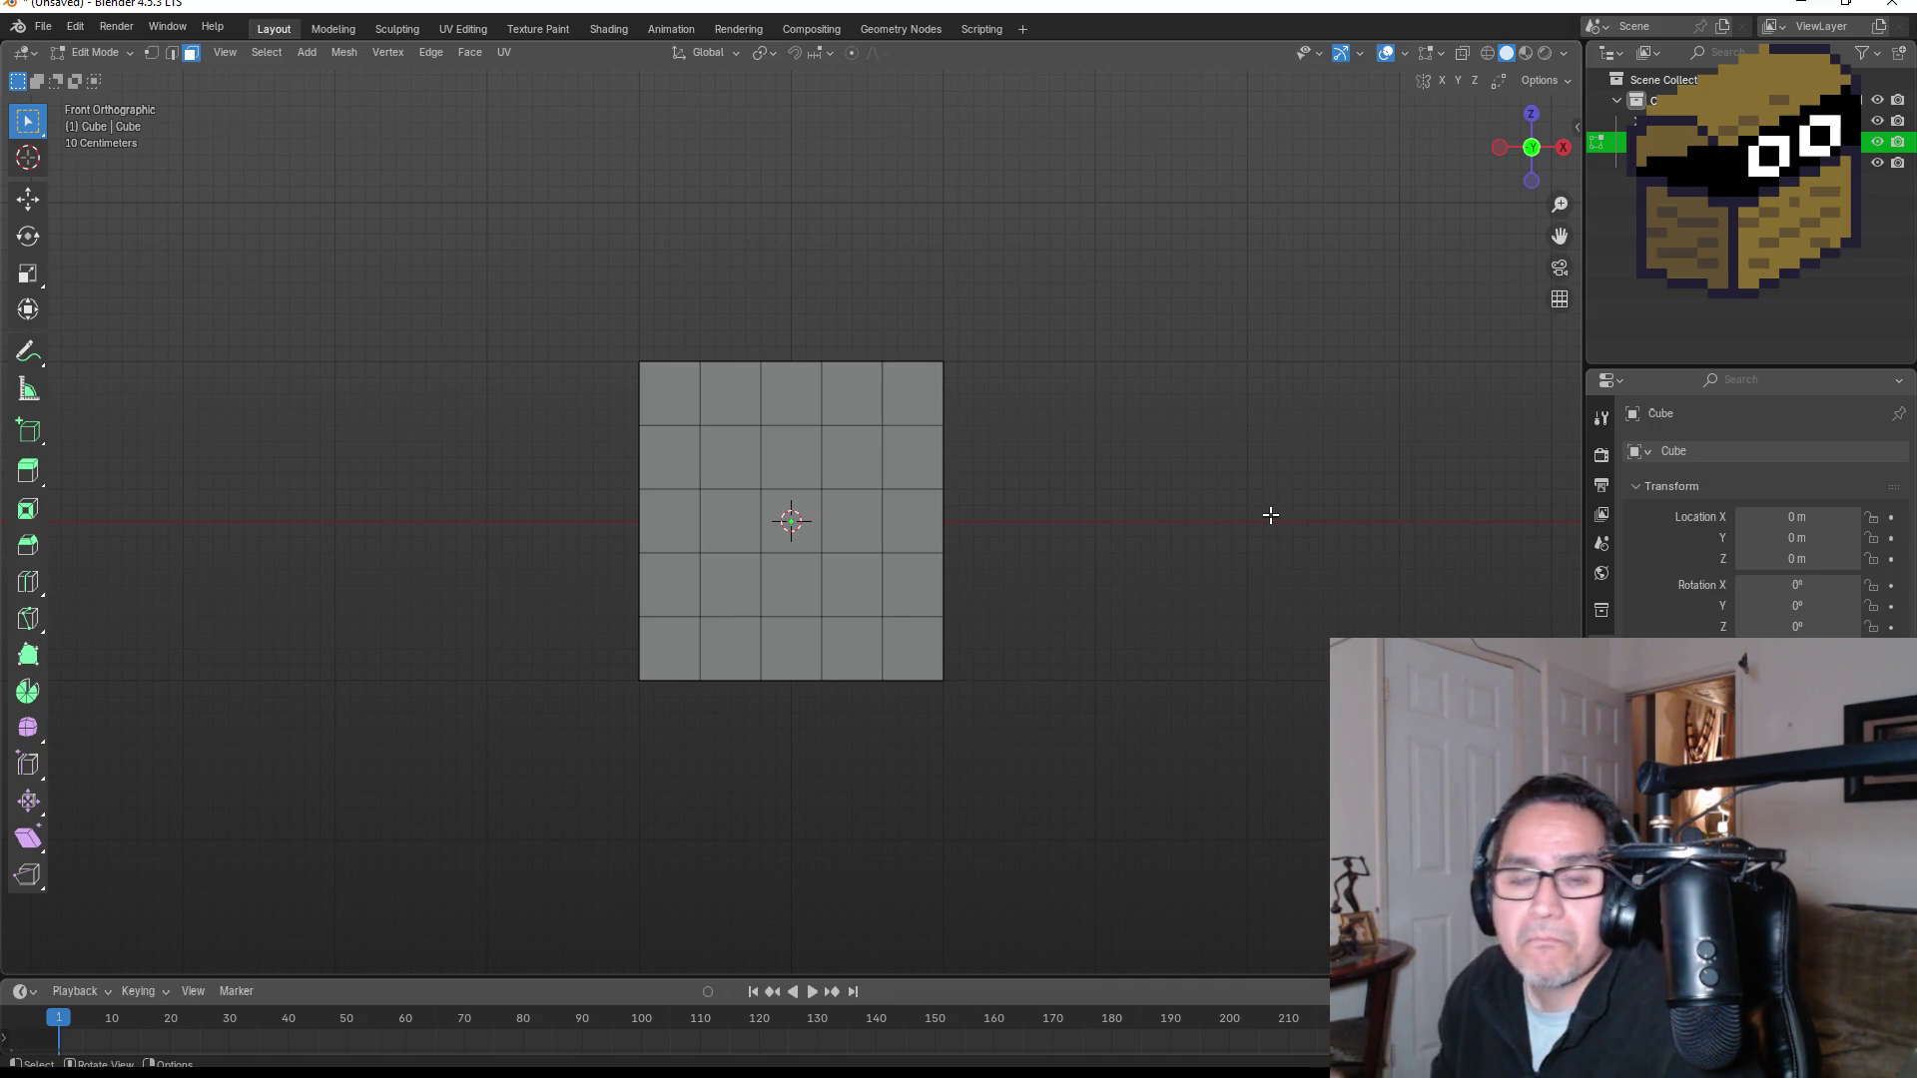
Step: Select a checker pattern of faces on the cube's front, restarting the selection once
left_click(819, 452)
mouse_move(975, 470)
left_mouse_down()
mouse_move(856, 483)
mouse_move(792, 522)
mouse_move(809, 552)
mouse_move(899, 536)
mouse_move(803, 559)
left_mouse_up()
left_click(669, 408)
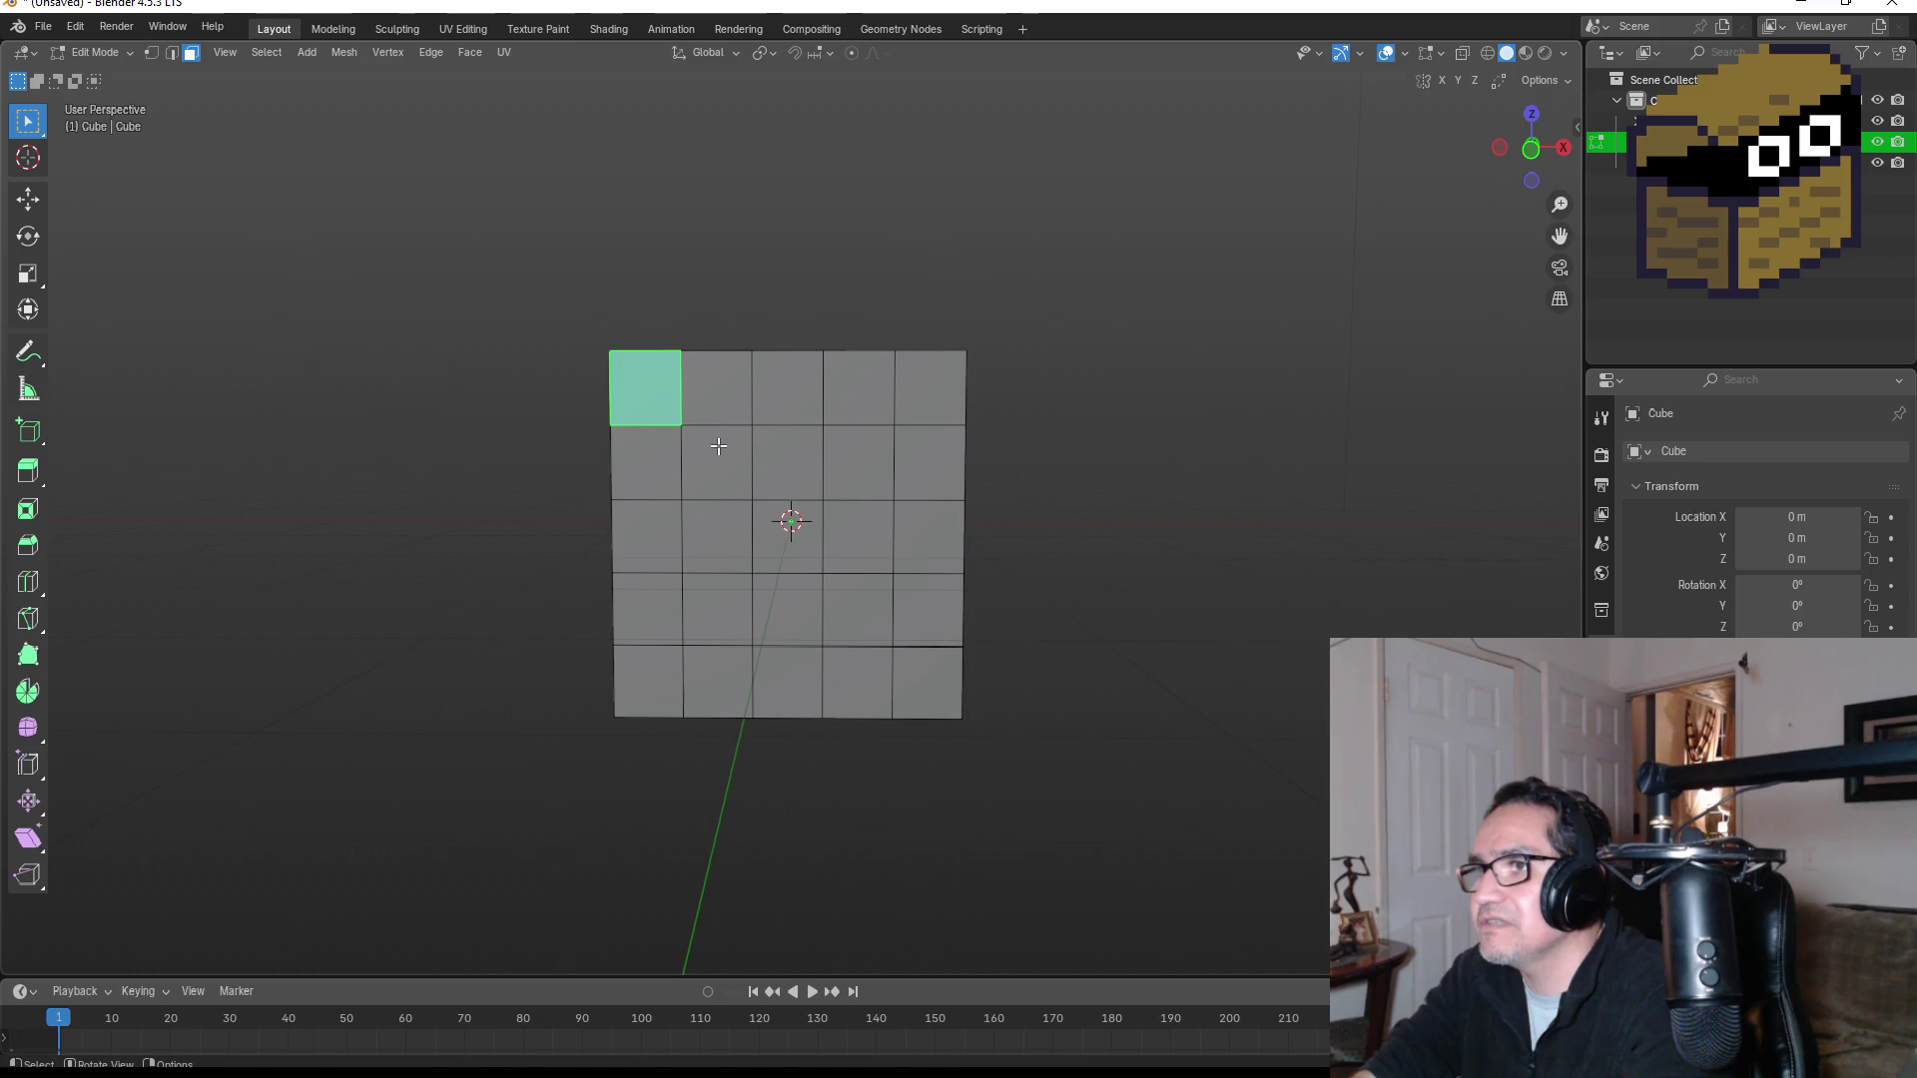
left_click(725, 460, "shift")
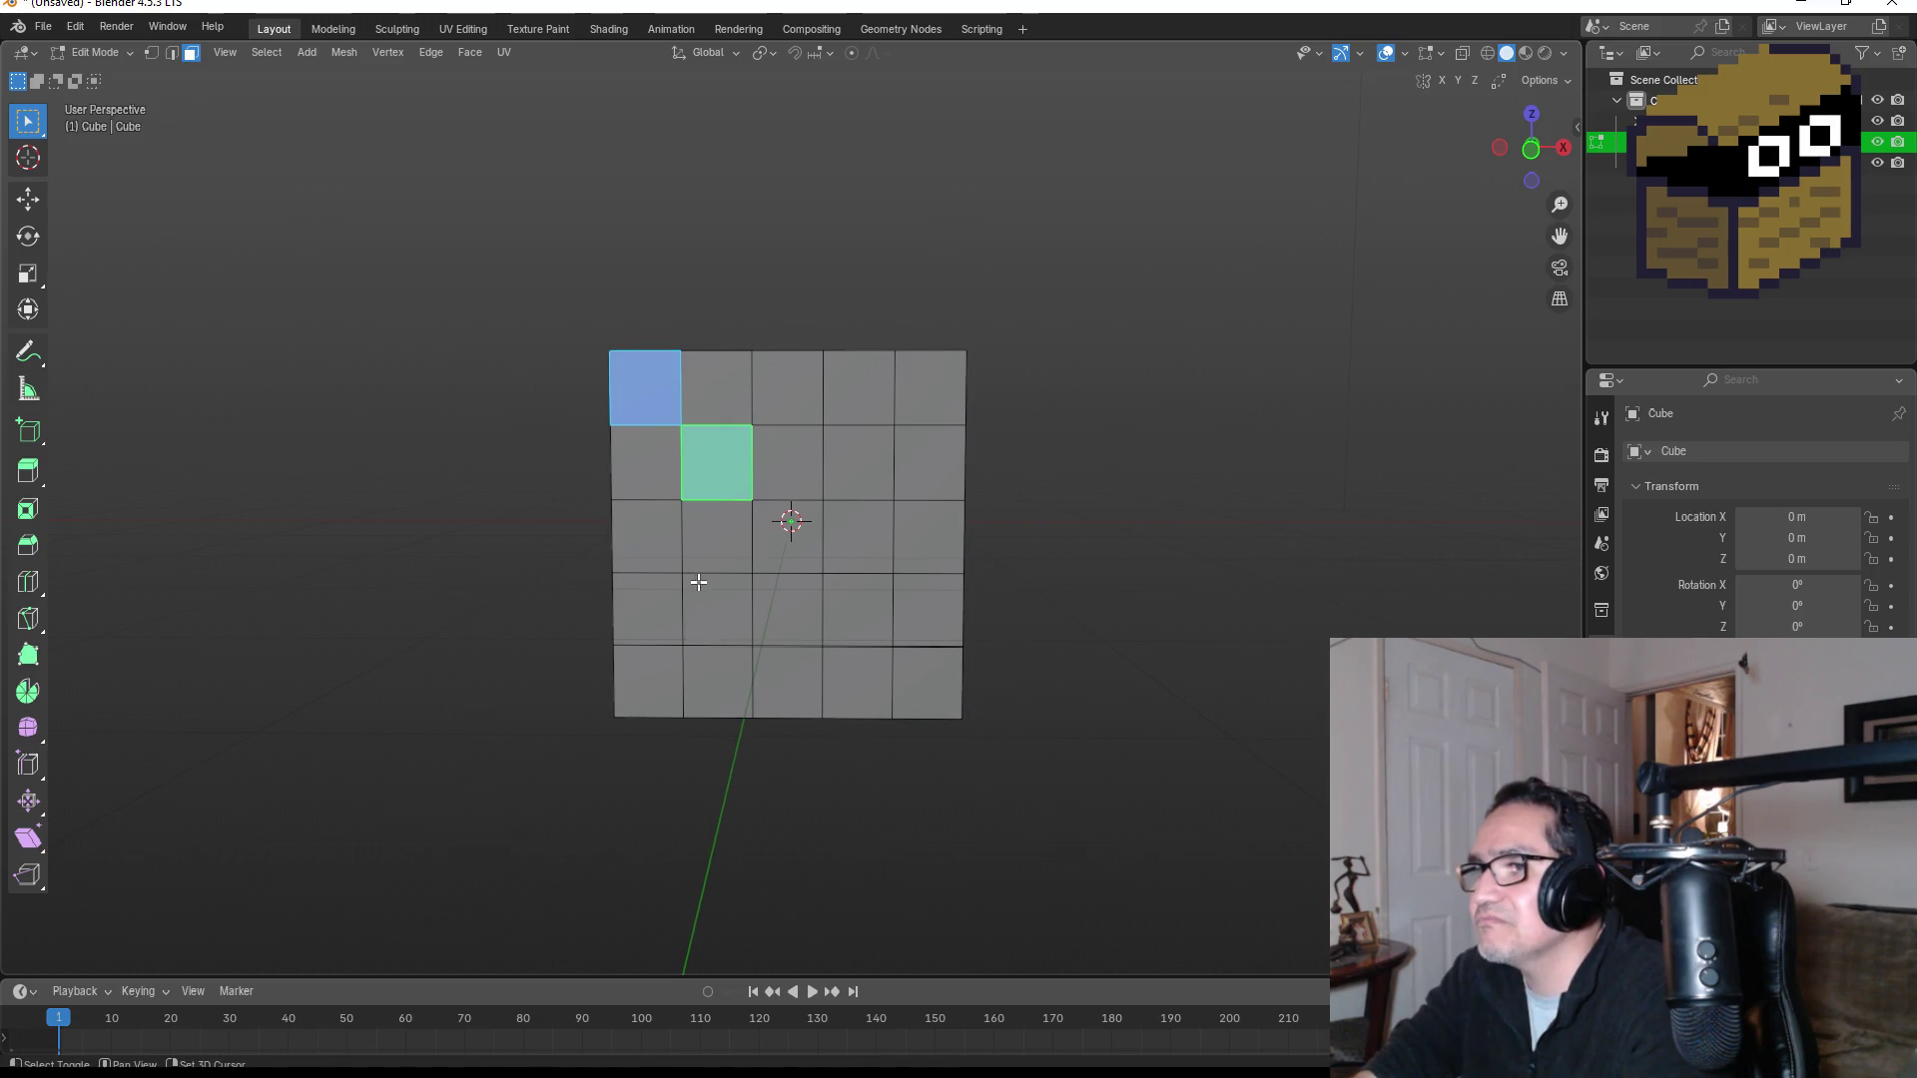
left_click(668, 671, "shift")
left_click(723, 615, "shift")
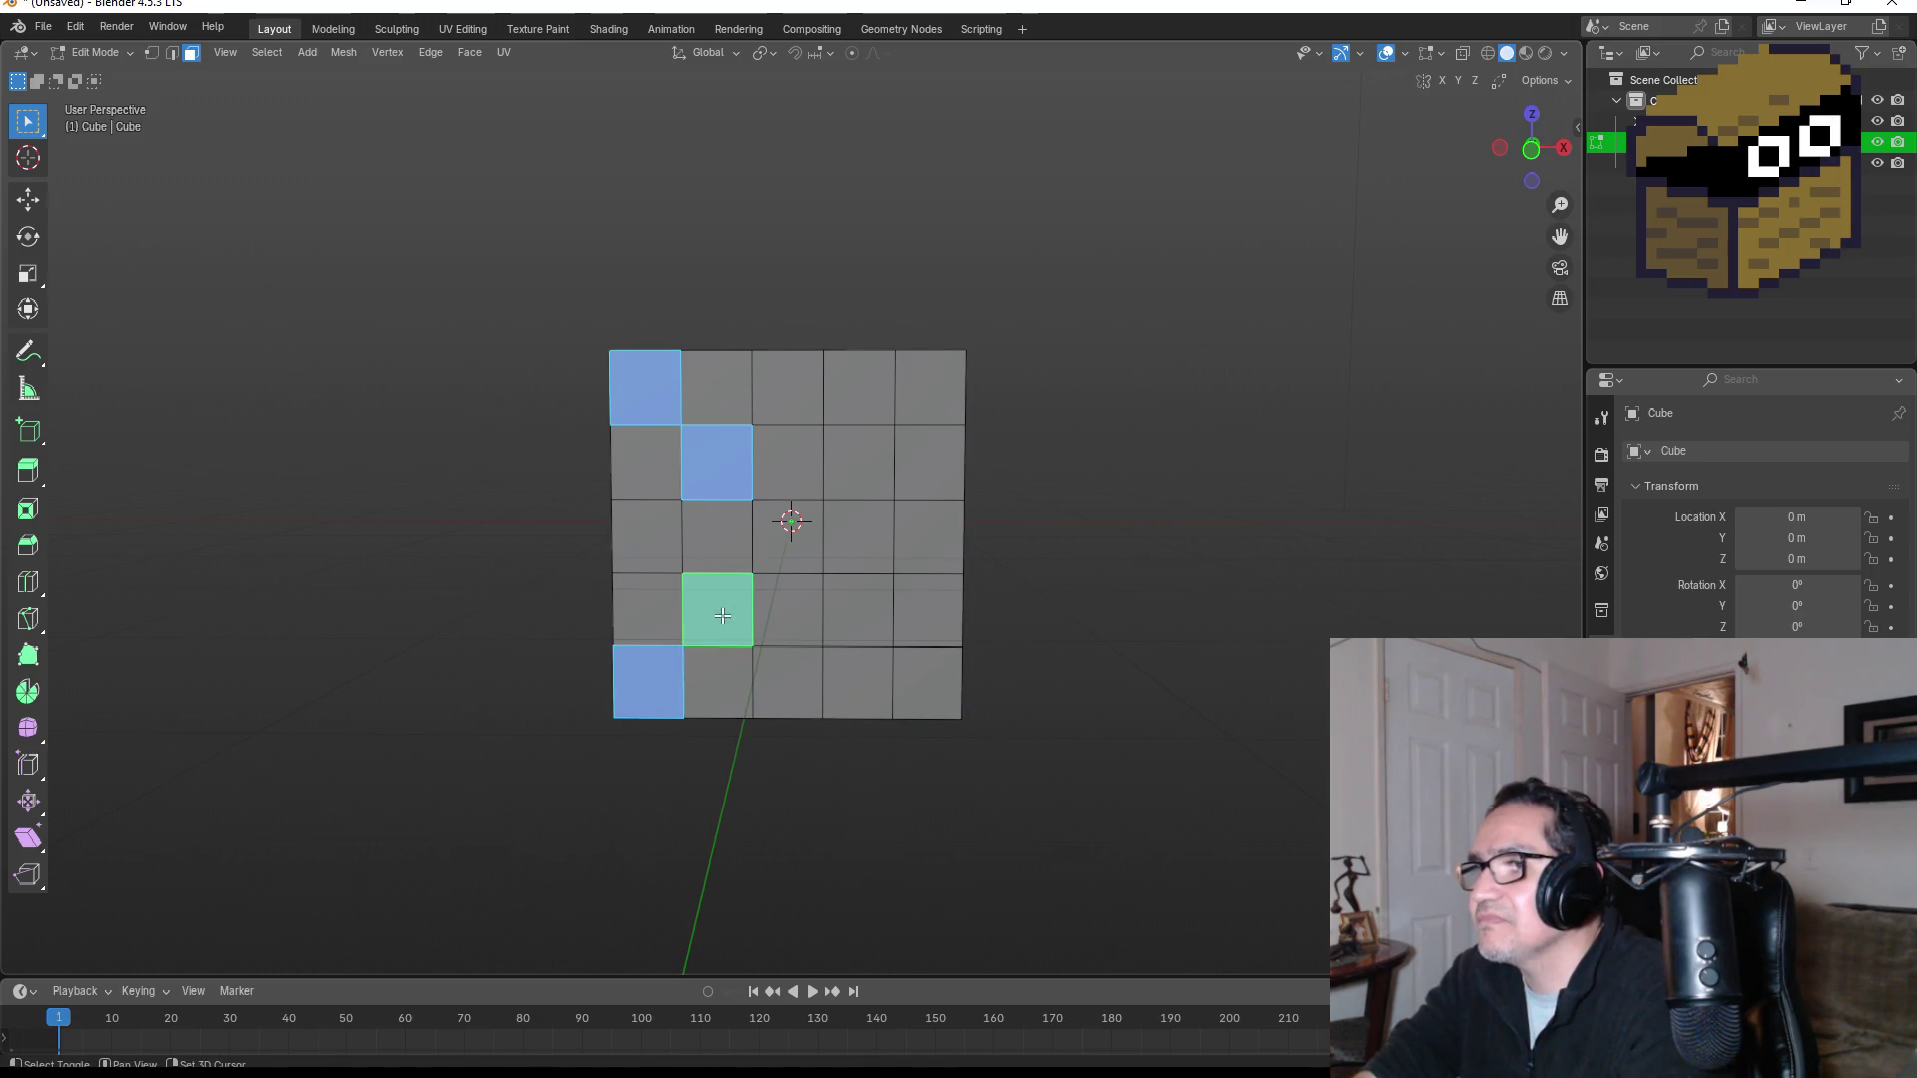
left_click(801, 553, "shift")
left_click(721, 602)
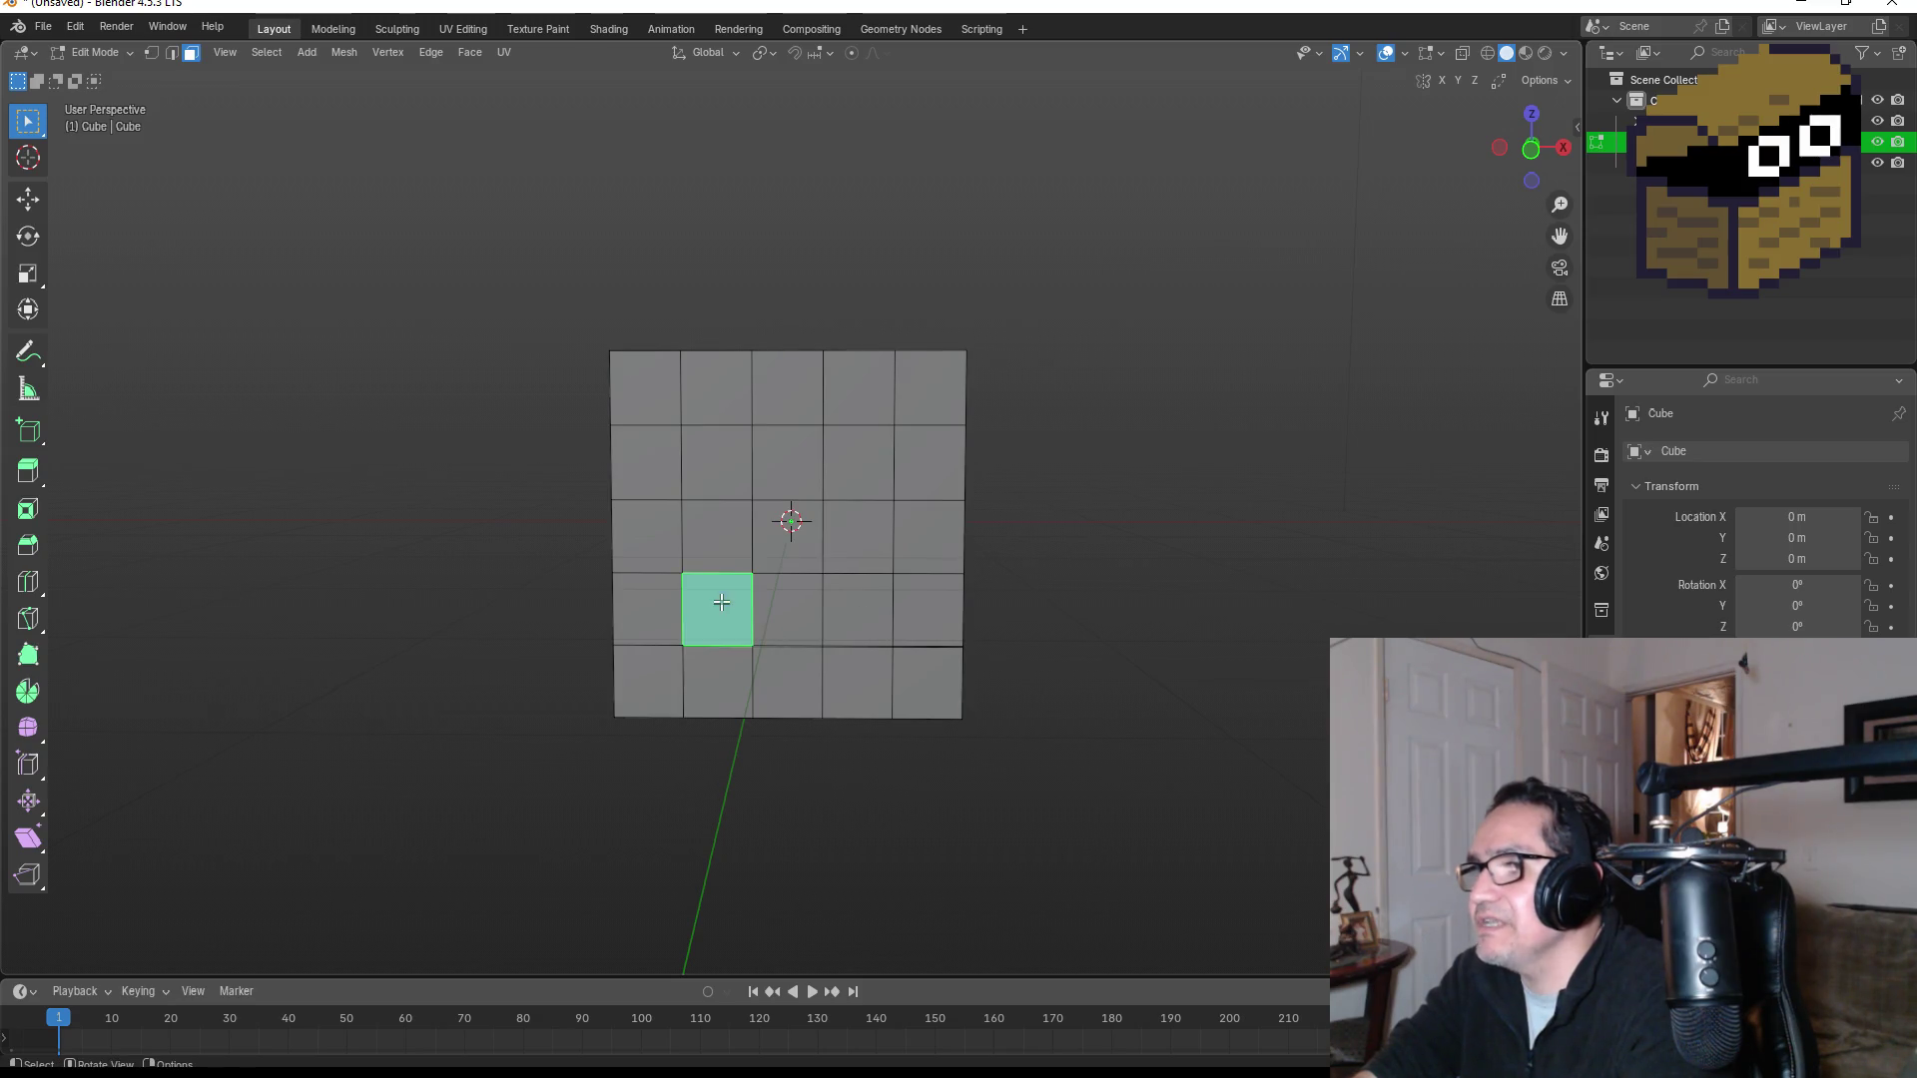
left_click(709, 378)
left_click(787, 459, "shift")
left_click(656, 469, "shift")
left_click(719, 539, "shift")
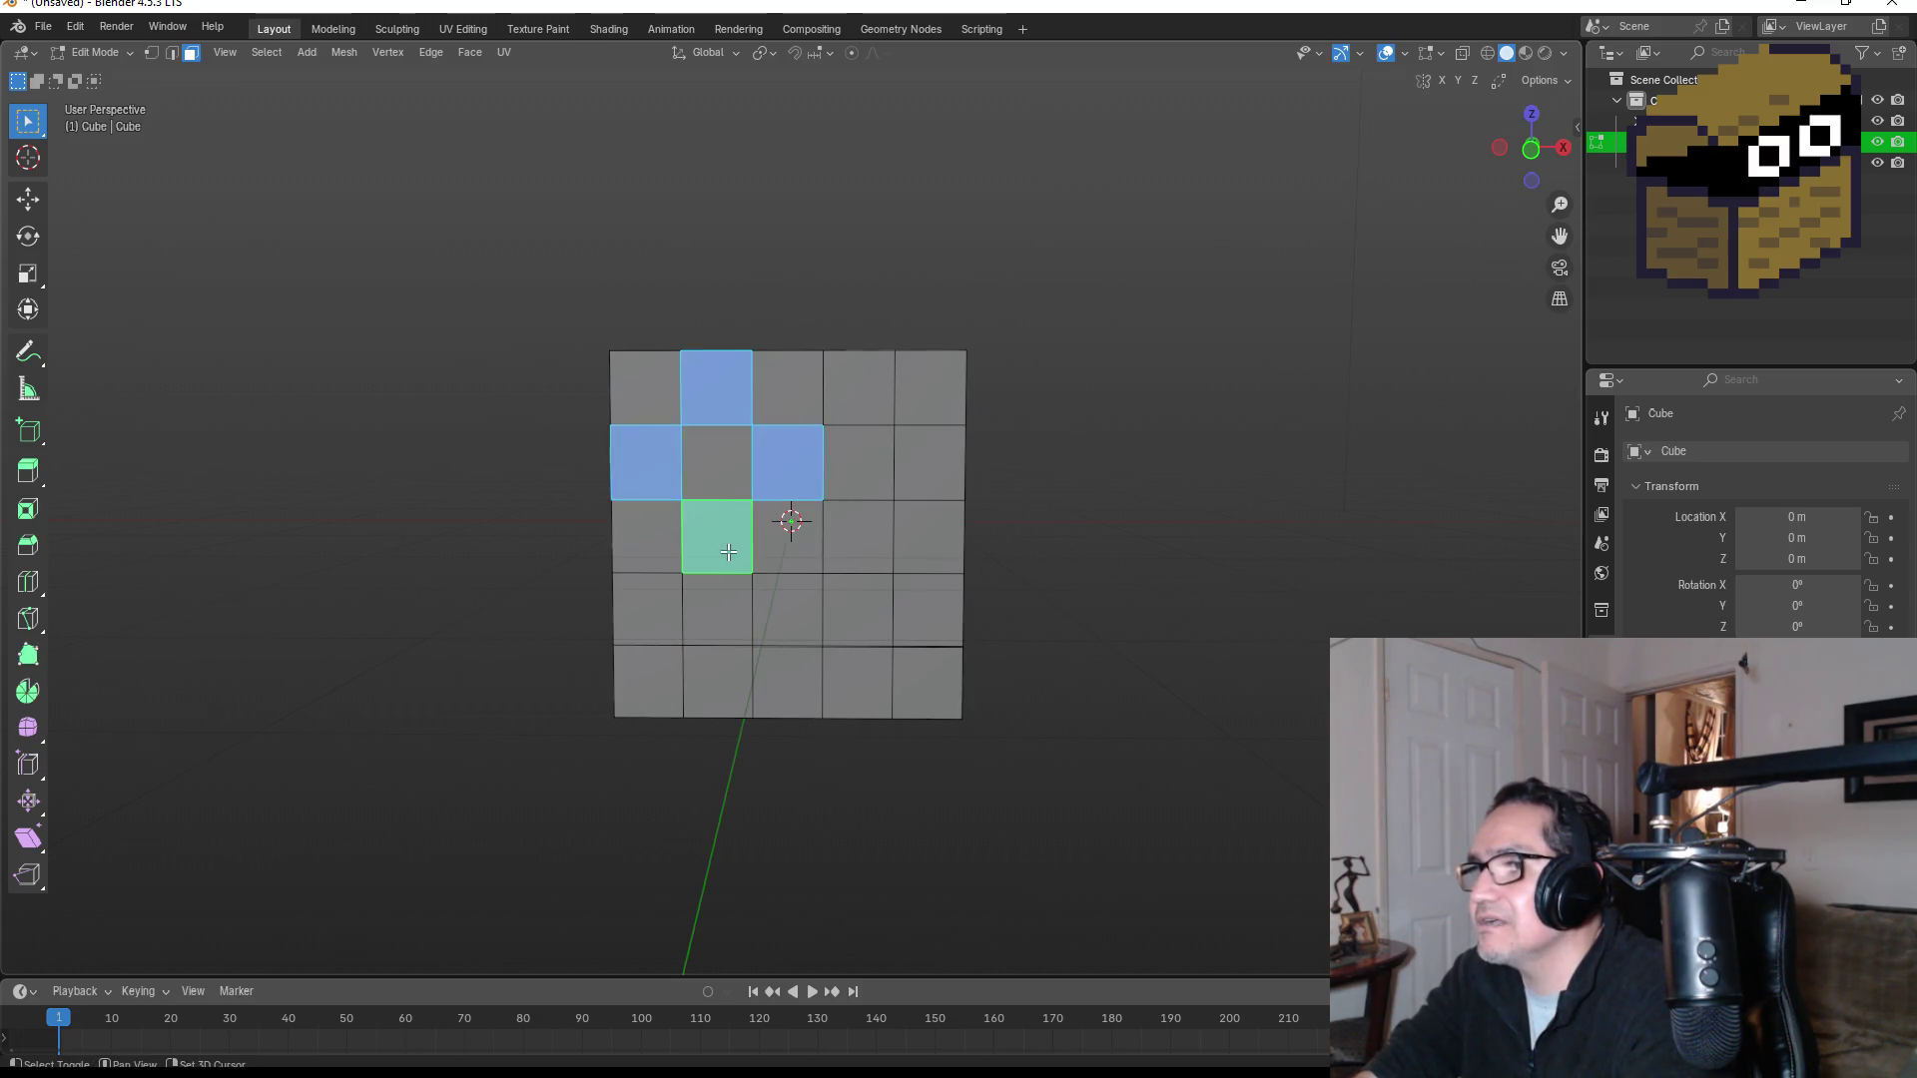
Step: Complete the front checkerboard and extrude it about 0.126 m along the normals
left_click(661, 637, "shift")
left_click(716, 672, "shift")
left_click(772, 606, "shift")
left_click(856, 671, "shift")
left_click(943, 620, "shift")
left_click(859, 537, "shift")
left_click(930, 462, "shift")
left_click(858, 387, "shift")
mouse_move(929, 444)
left_mouse_down()
mouse_move(943, 455)
mouse_move(856, 463)
mouse_move(829, 513)
left_mouse_up()
key("e")
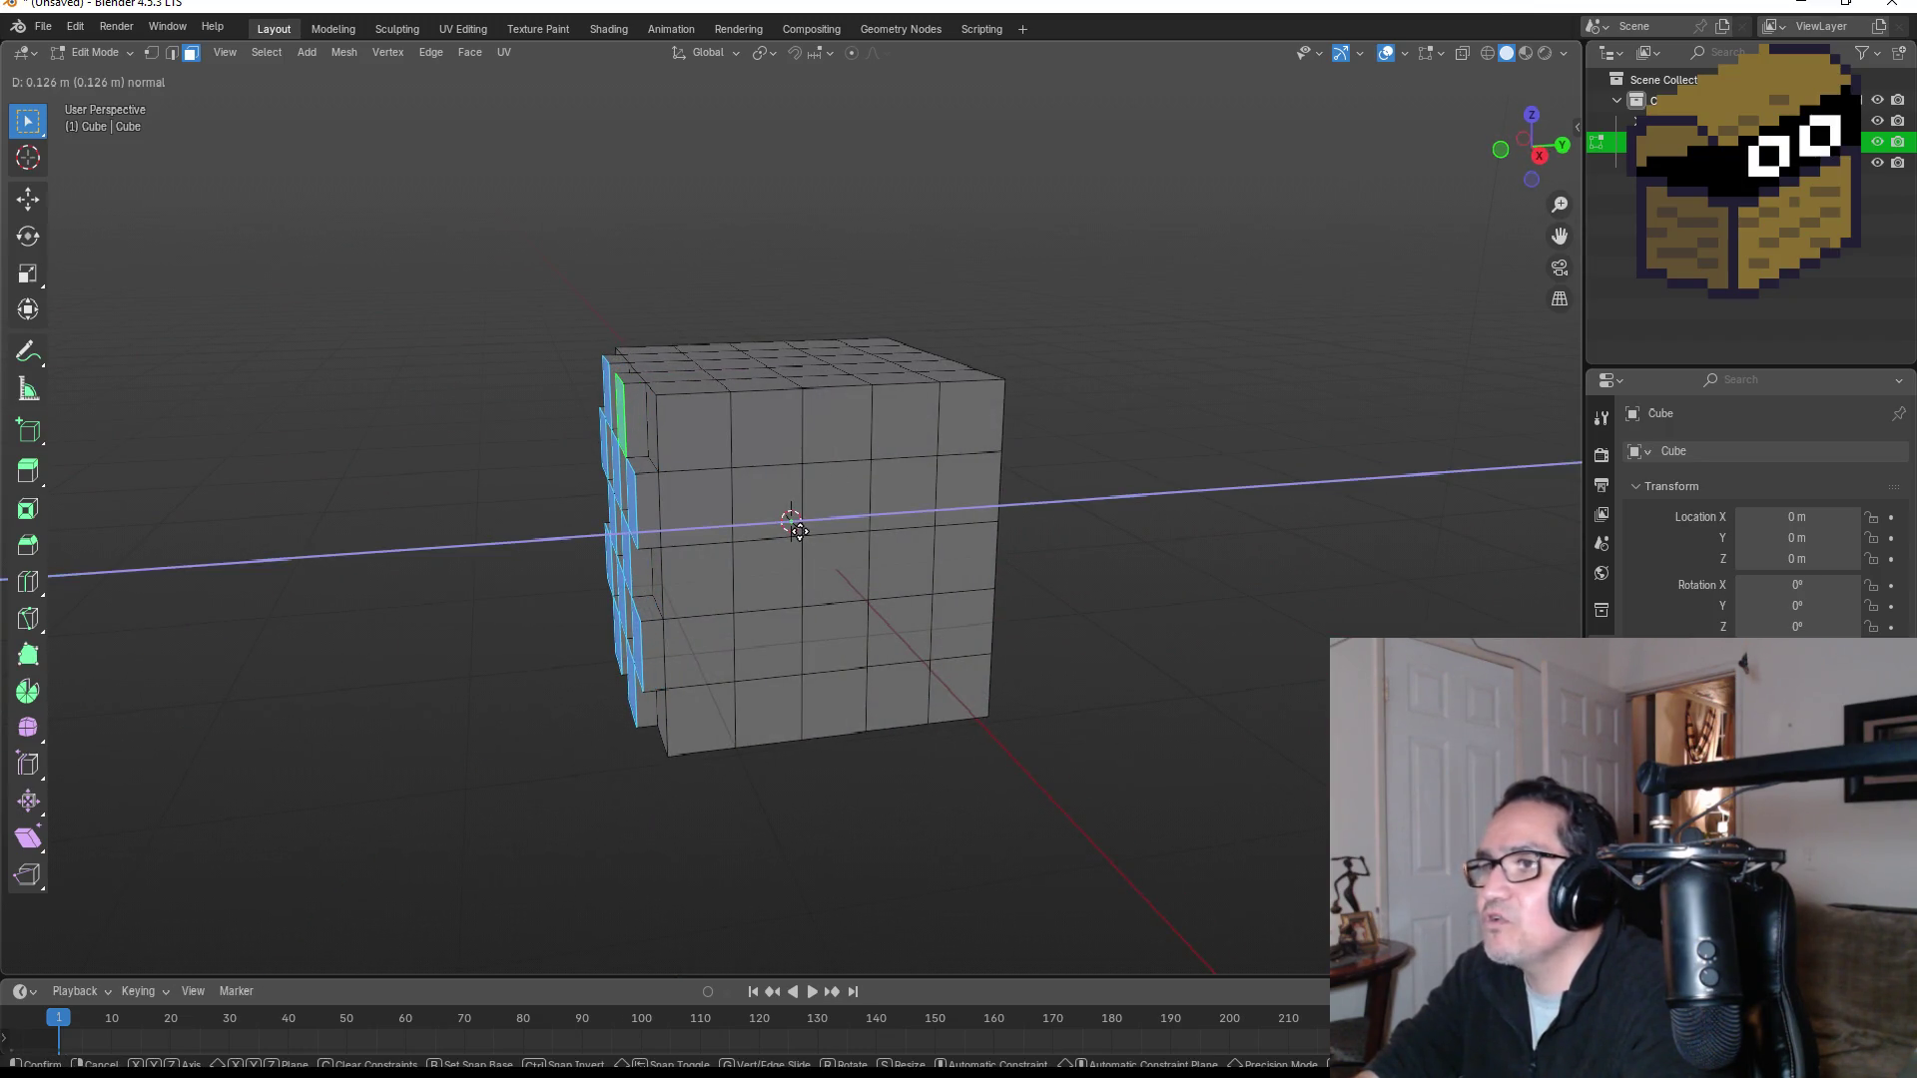
left_click(794, 528)
Step: Start a new checker selection of faces on the adjacent side
left_click_drag(822, 526, 904, 514)
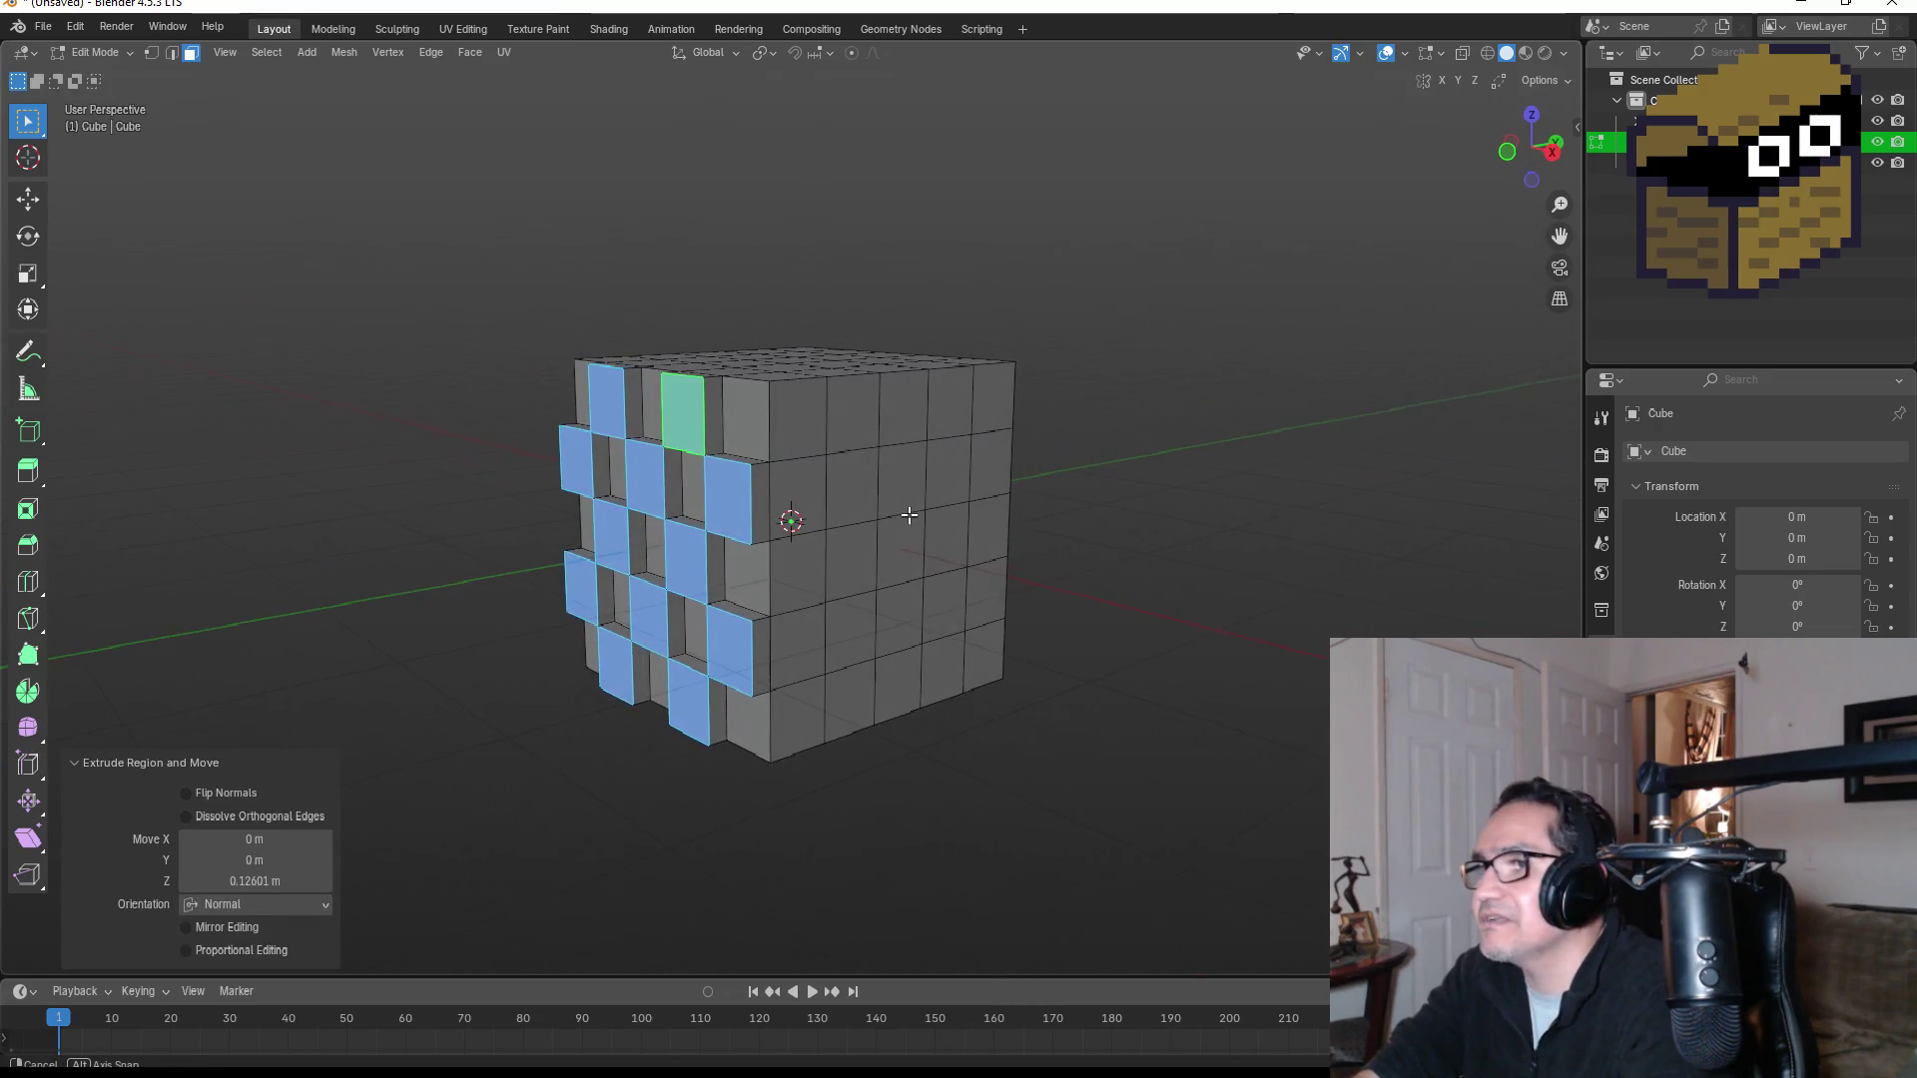
left_click(879, 430)
left_click_drag(899, 433, 738, 494)
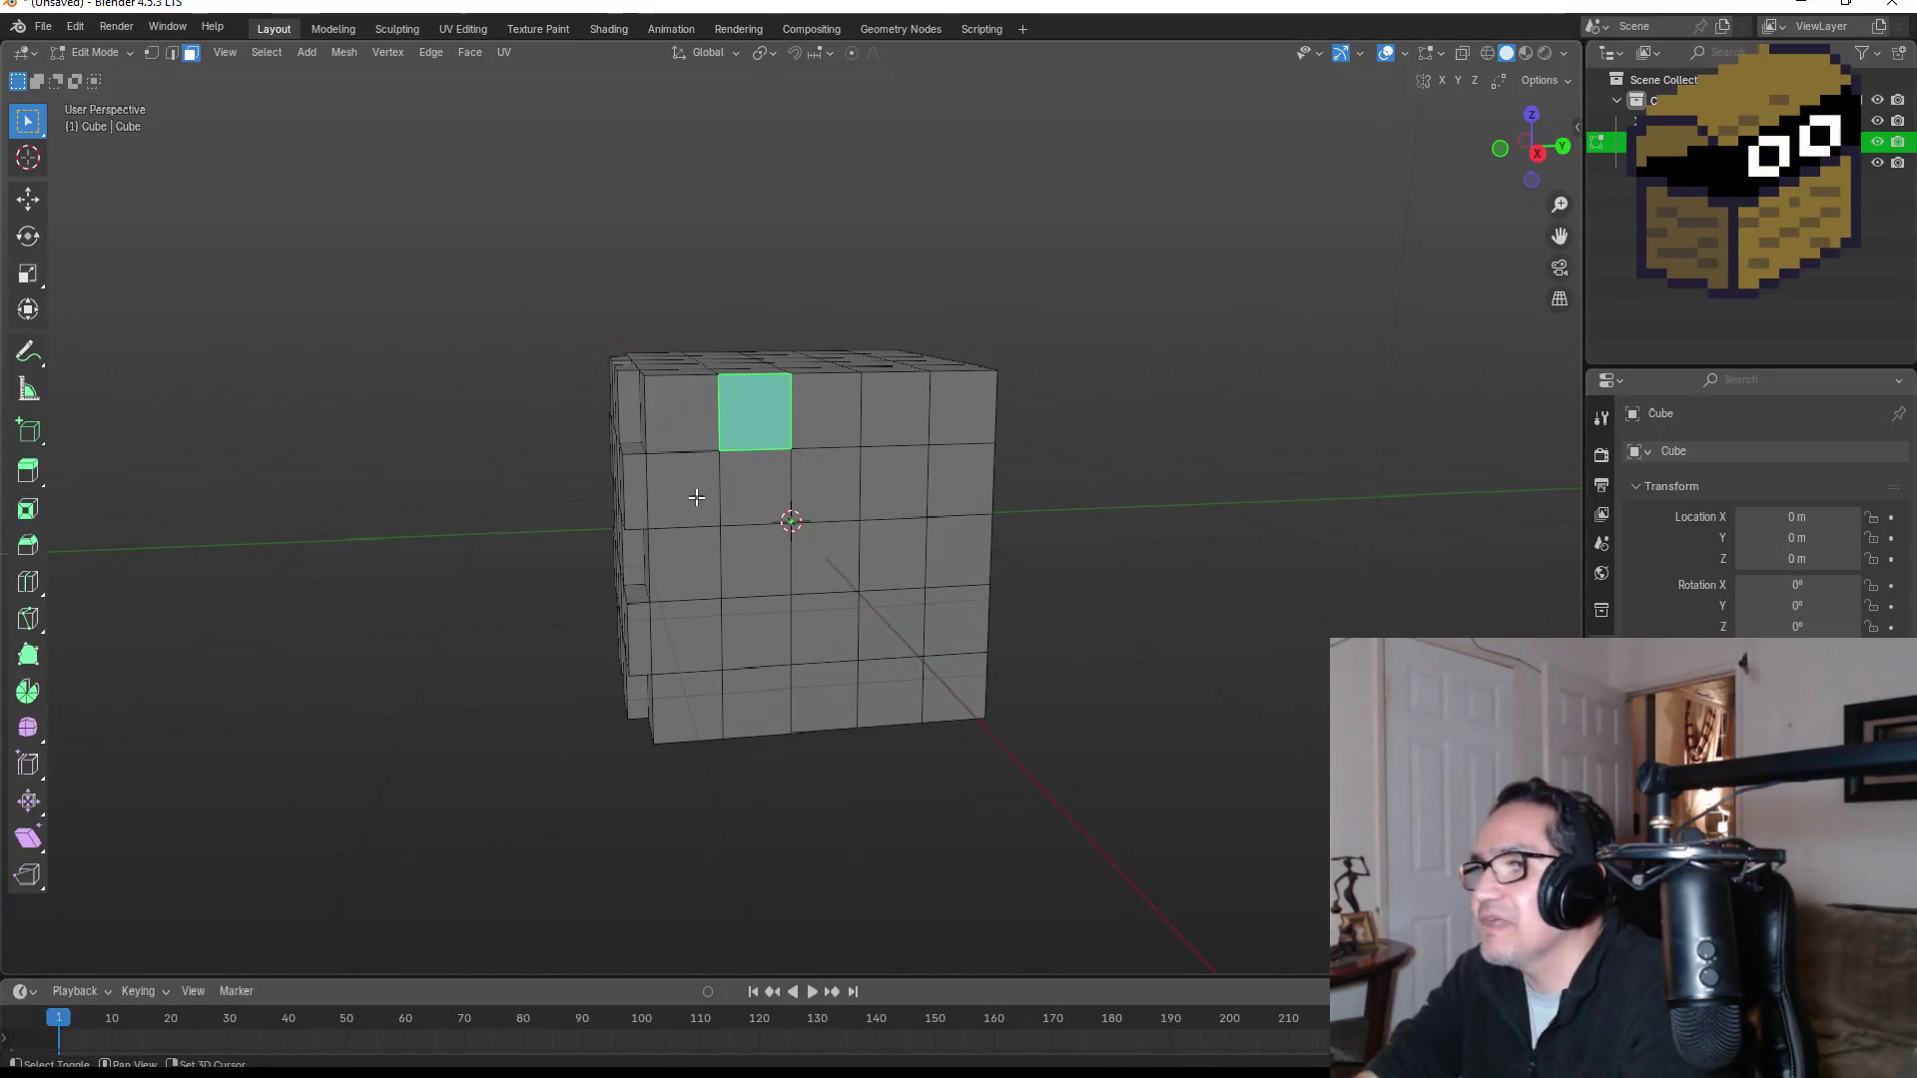
left_click(695, 497, "shift")
left_click(755, 561, "shift")
left_click(844, 507, "shift")
left_click(911, 556, "shift")
left_click(961, 489, "shift")
left_click(894, 410, "shift")
Step: Add the lower and centre faces to complete the adjacent side's checker
mouse_move(899, 552)
left_mouse_down()
mouse_move(877, 478)
mouse_move(879, 509)
left_mouse_up()
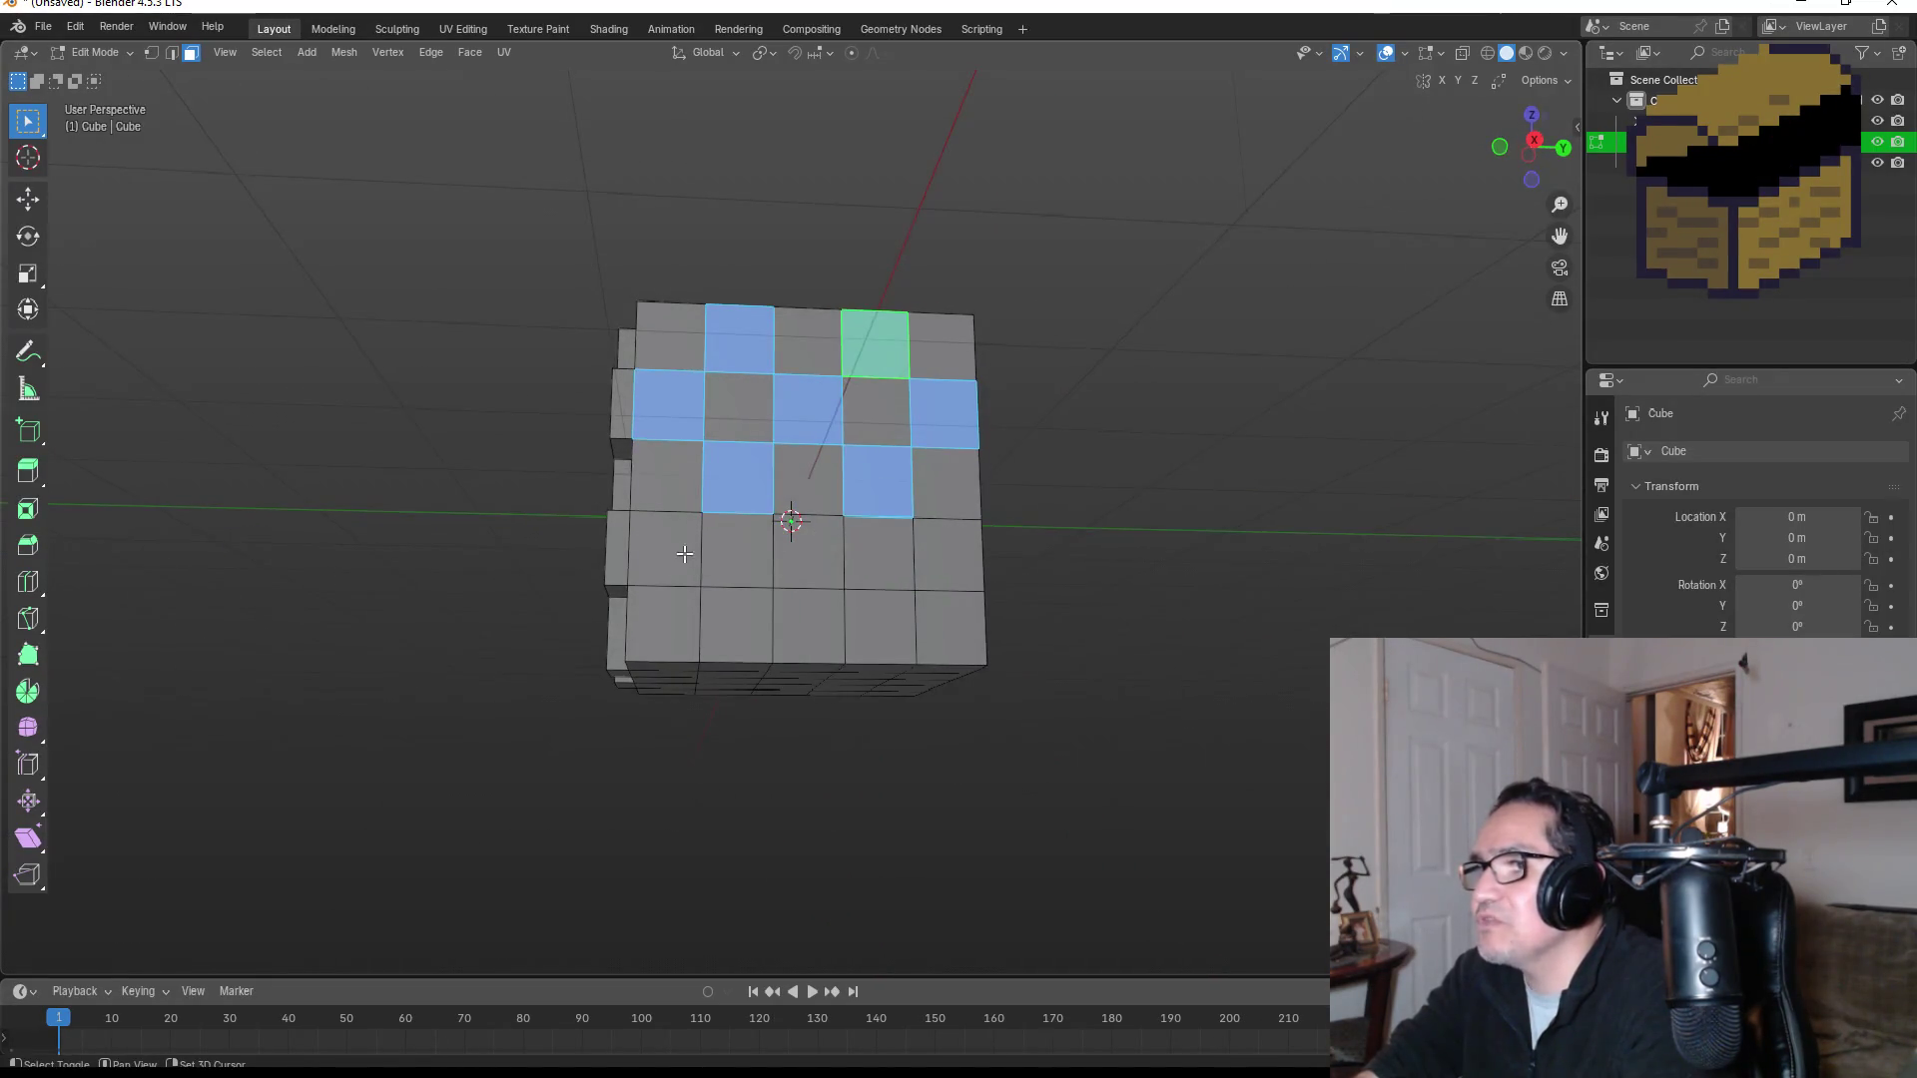
left_click(665, 549, "shift")
left_click(736, 625, "shift")
left_click(808, 559, "shift")
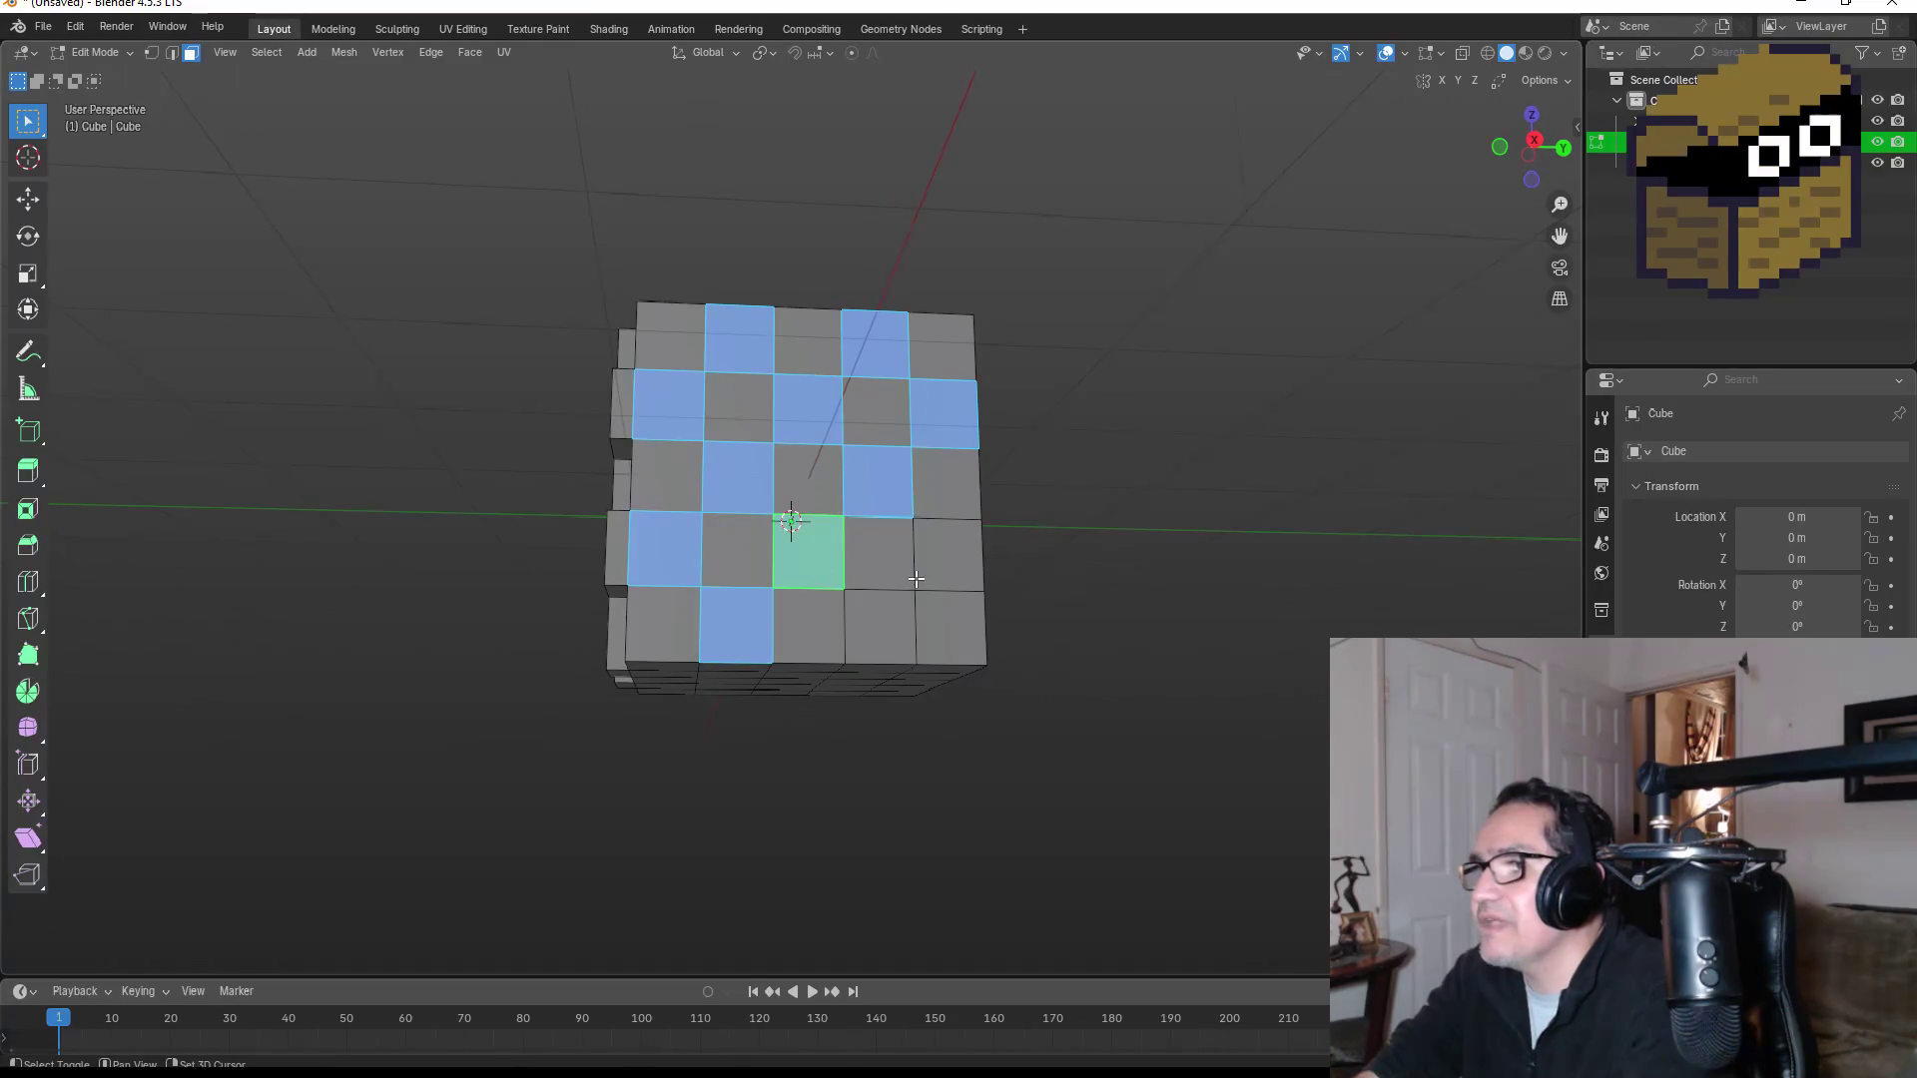
left_click(899, 644, "shift")
left_click(941, 567, "shift")
mouse_move(941, 567)
left_mouse_down()
mouse_move(976, 562)
mouse_move(817, 595)
left_mouse_up()
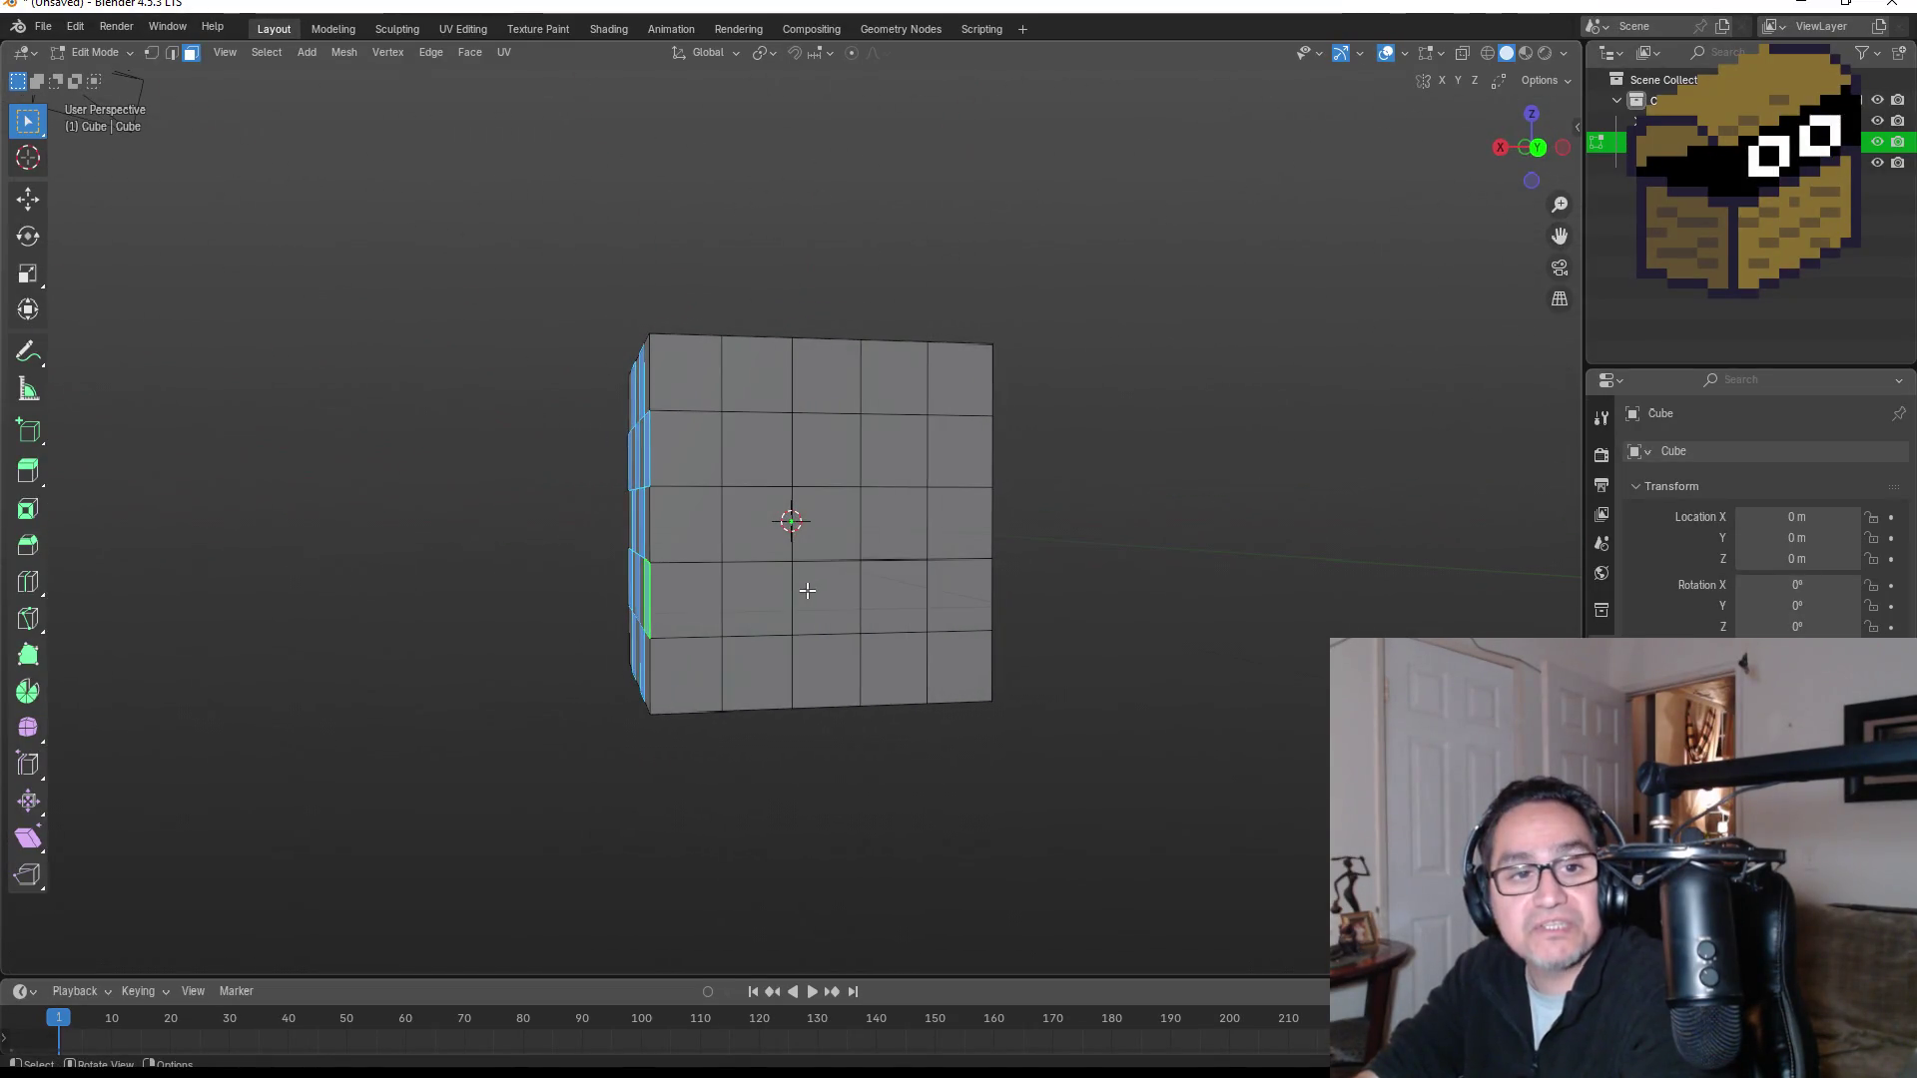
Step: Extrude the second side's checker faces about 0.0885 m outward, then pick a face on the next side
key("e")
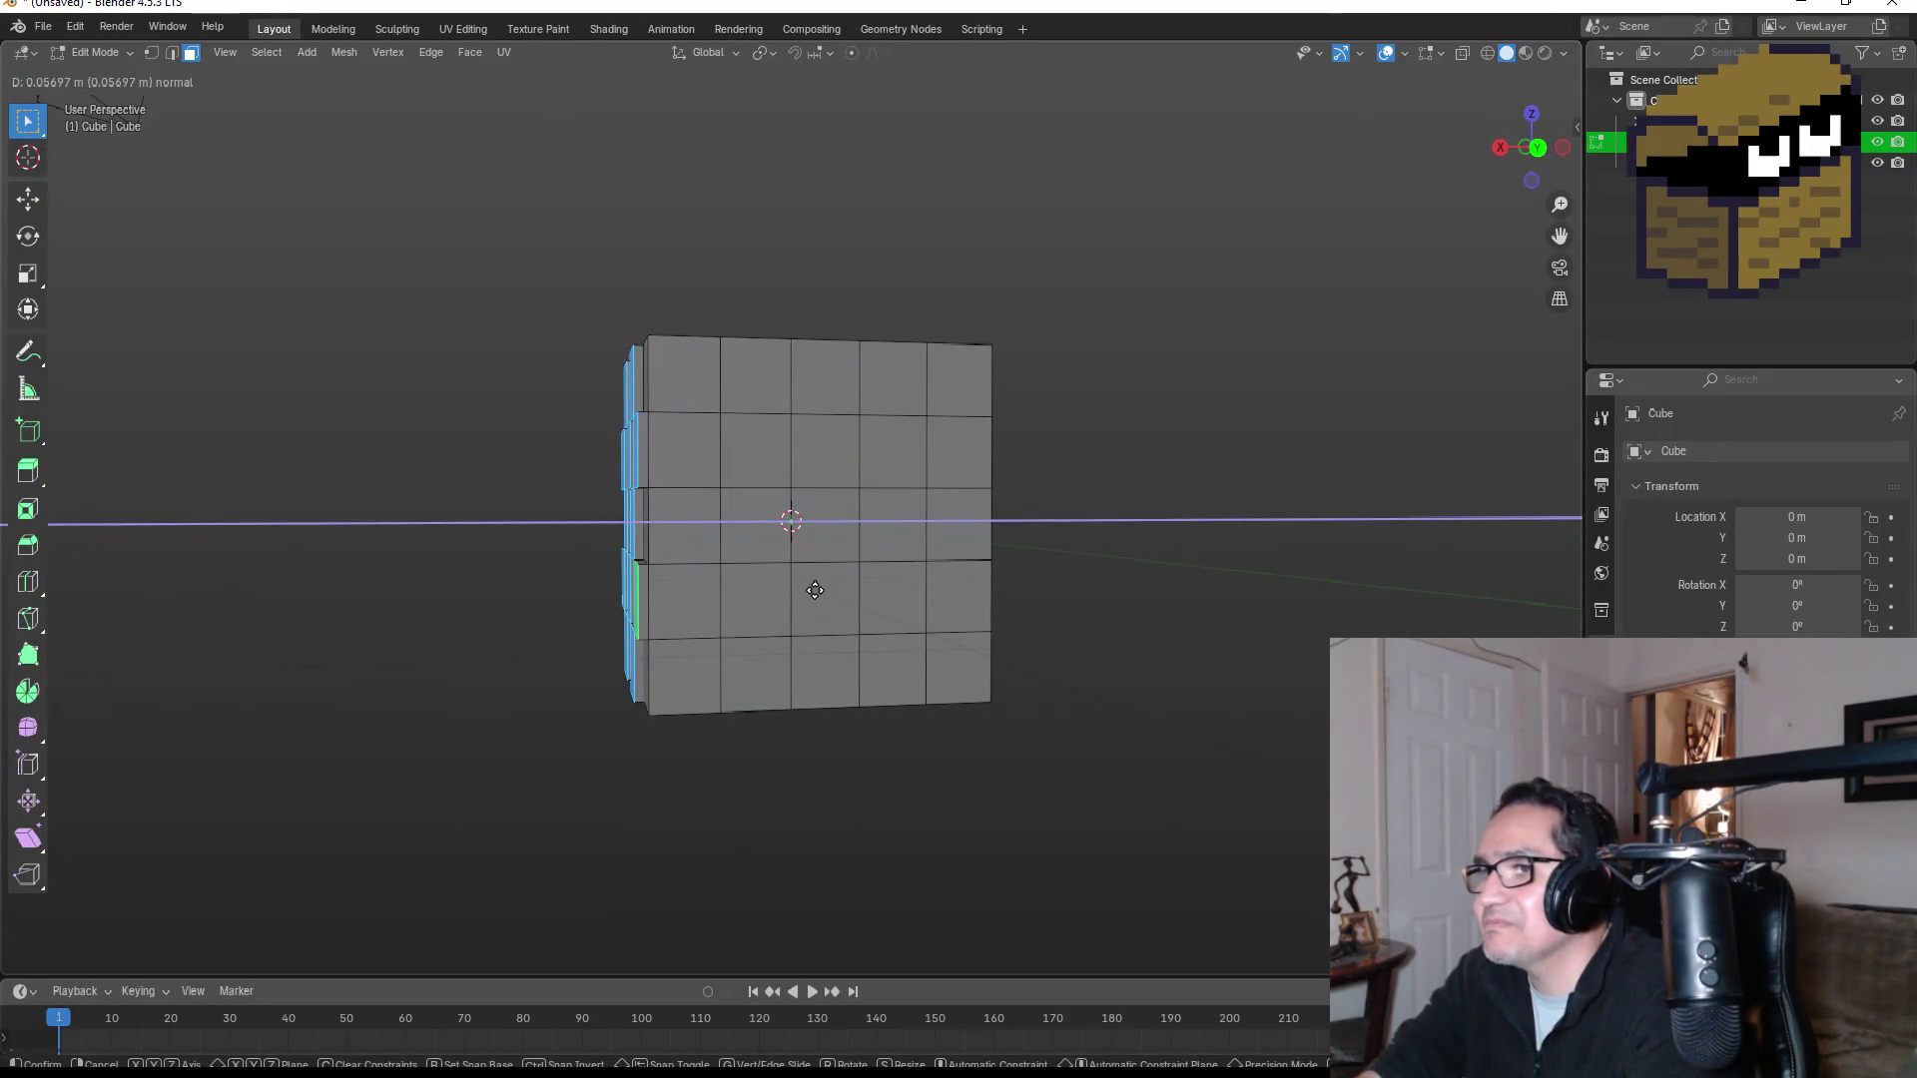
left_click(810, 589)
mouse_move(810, 589)
left_mouse_down()
mouse_move(885, 543)
mouse_move(1213, 618)
left_mouse_up()
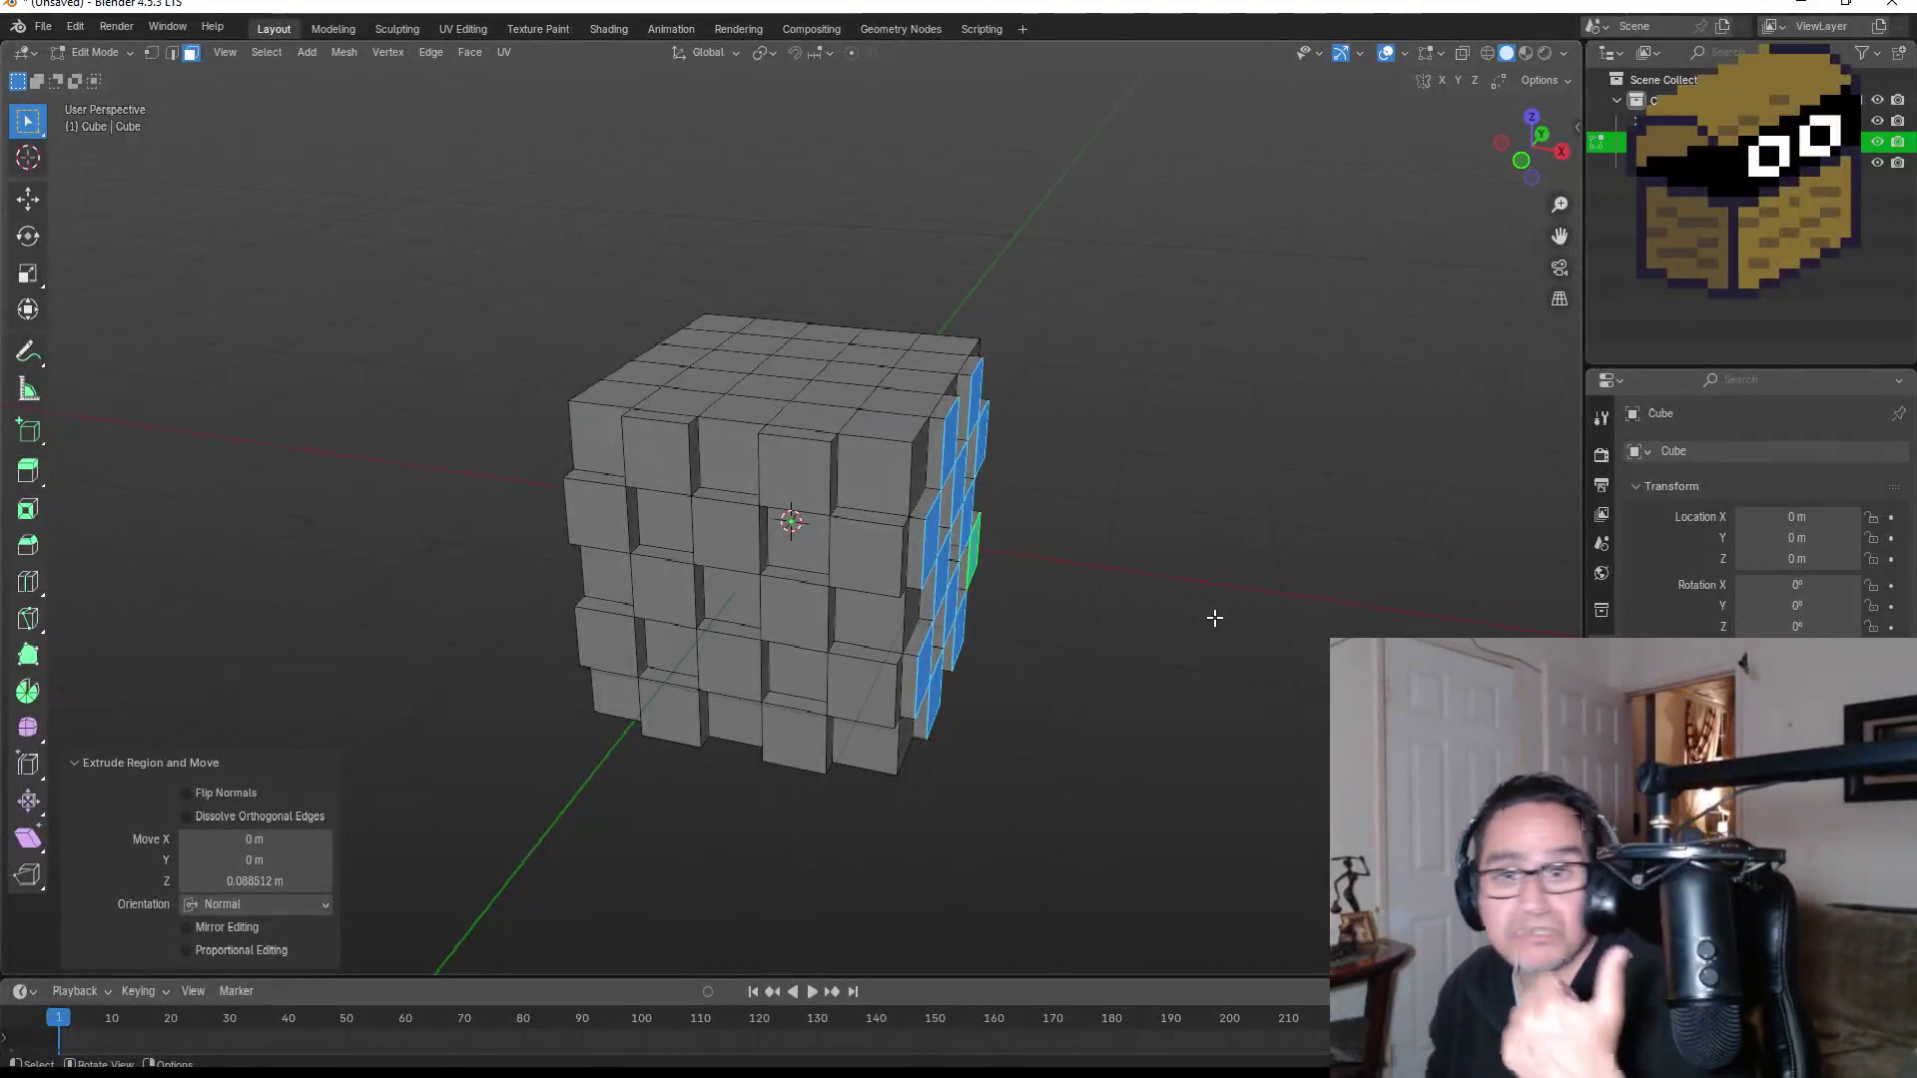
mouse_move(1156, 430)
left_mouse_down()
mouse_move(736, 501)
mouse_move(753, 483)
mouse_move(793, 520)
mouse_move(803, 490)
mouse_move(719, 479)
left_mouse_up()
left_click(719, 480)
Step: Add the upper and lower checker faces on the third side
left_click(800, 411, "shift")
left_click(881, 475, "shift")
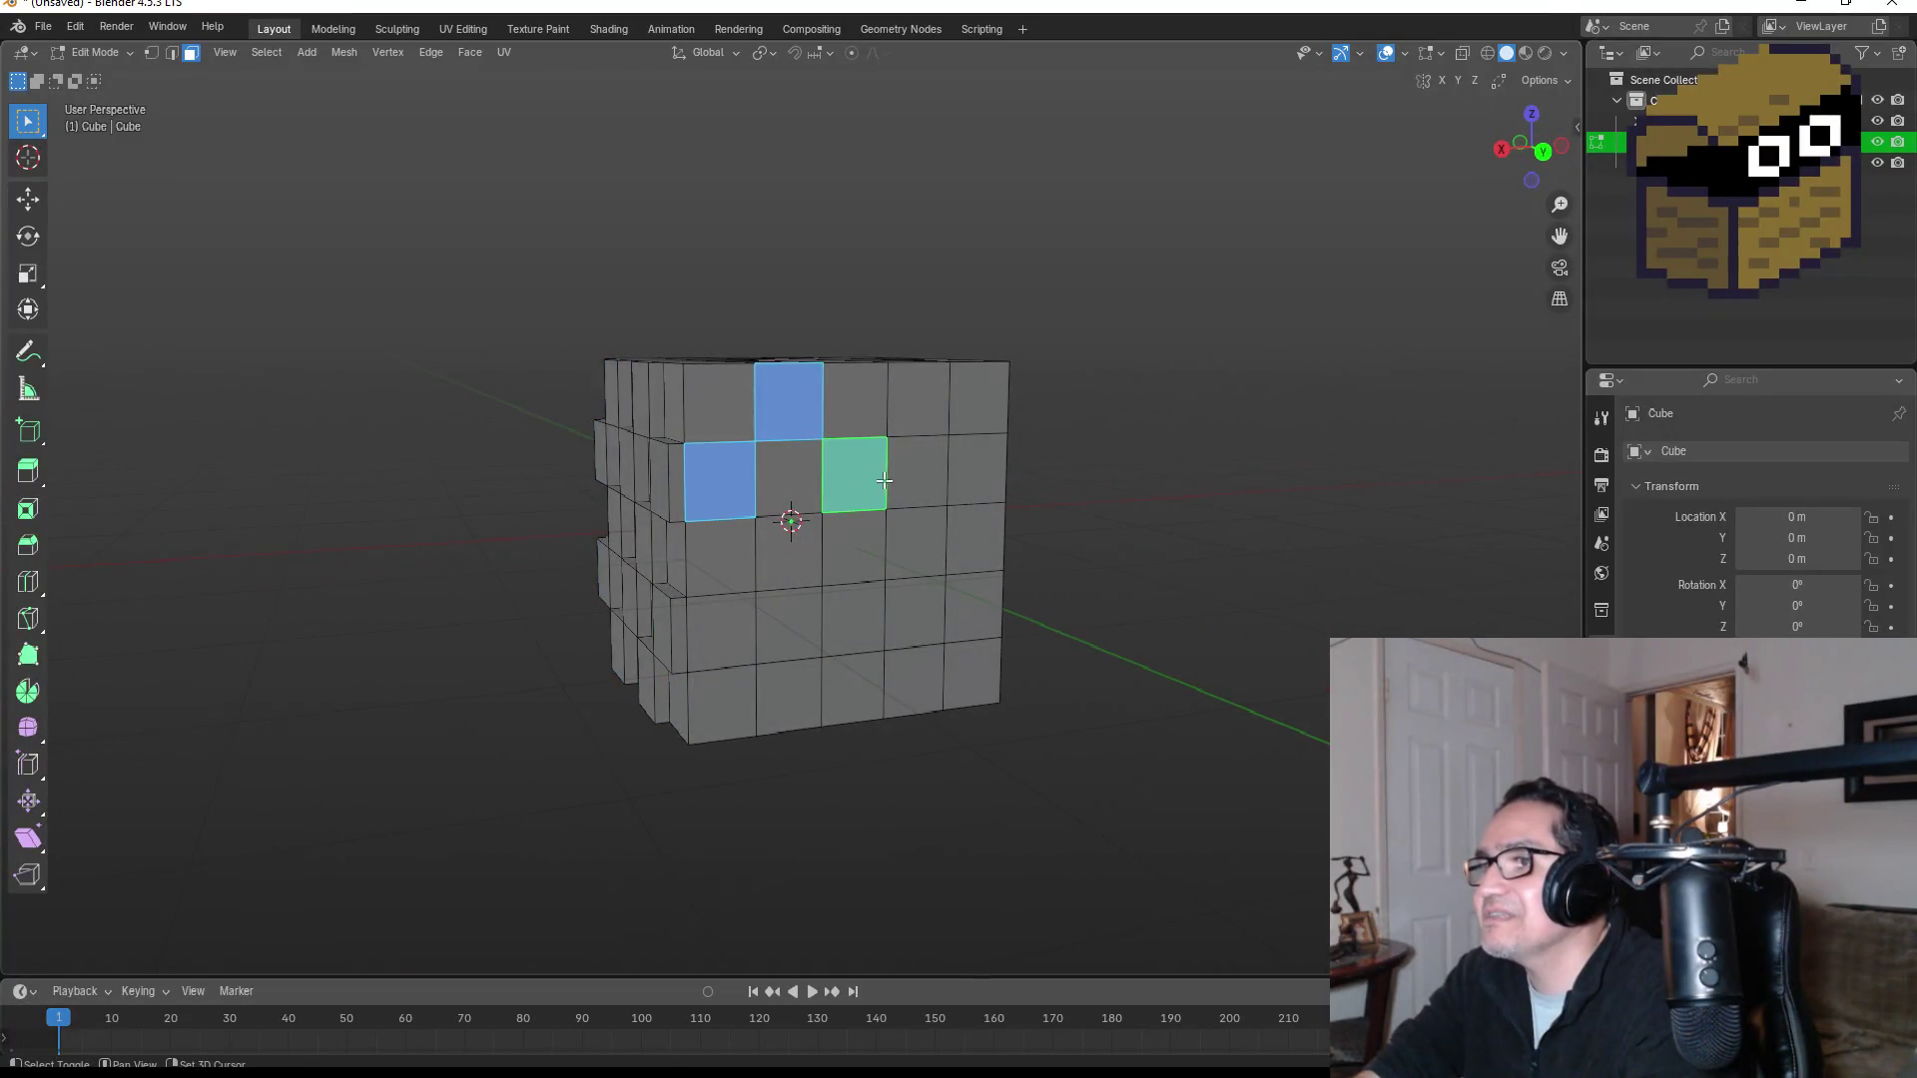
left_click_drag(883, 480, 801, 505)
left_click(763, 539, "shift")
left_click(694, 619, "shift")
left_click(764, 684, "shift")
left_click(829, 604, "shift")
Step: Finish the third side's checker and extrude it about 0.0755 m outward
left_click_drag(911, 541, 878, 539)
left_click(866, 532, "shift")
left_click(860, 659, "shift")
left_click(934, 599, "shift")
left_click(951, 467, "shift")
left_click(877, 405, "shift")
mouse_move(988, 406)
left_mouse_down()
mouse_move(775, 437)
mouse_move(773, 467)
left_mouse_up()
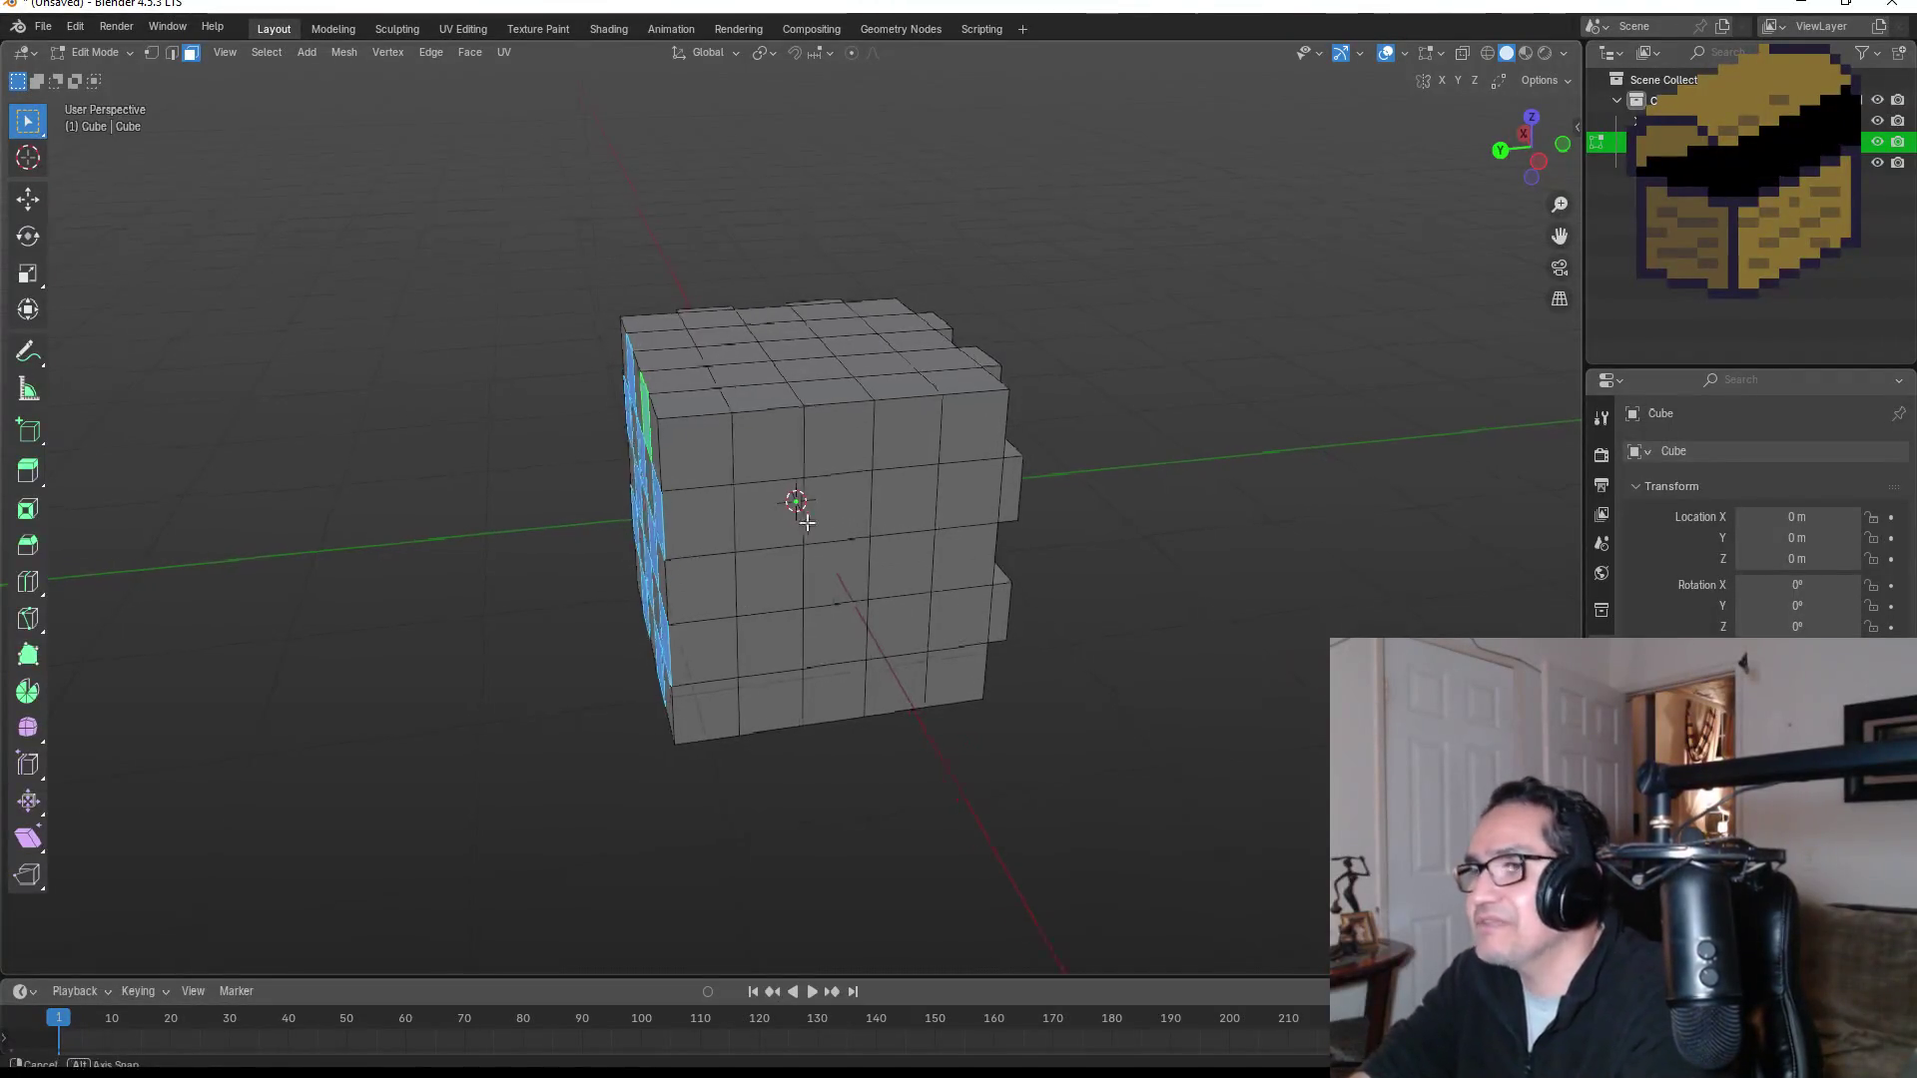
key("e")
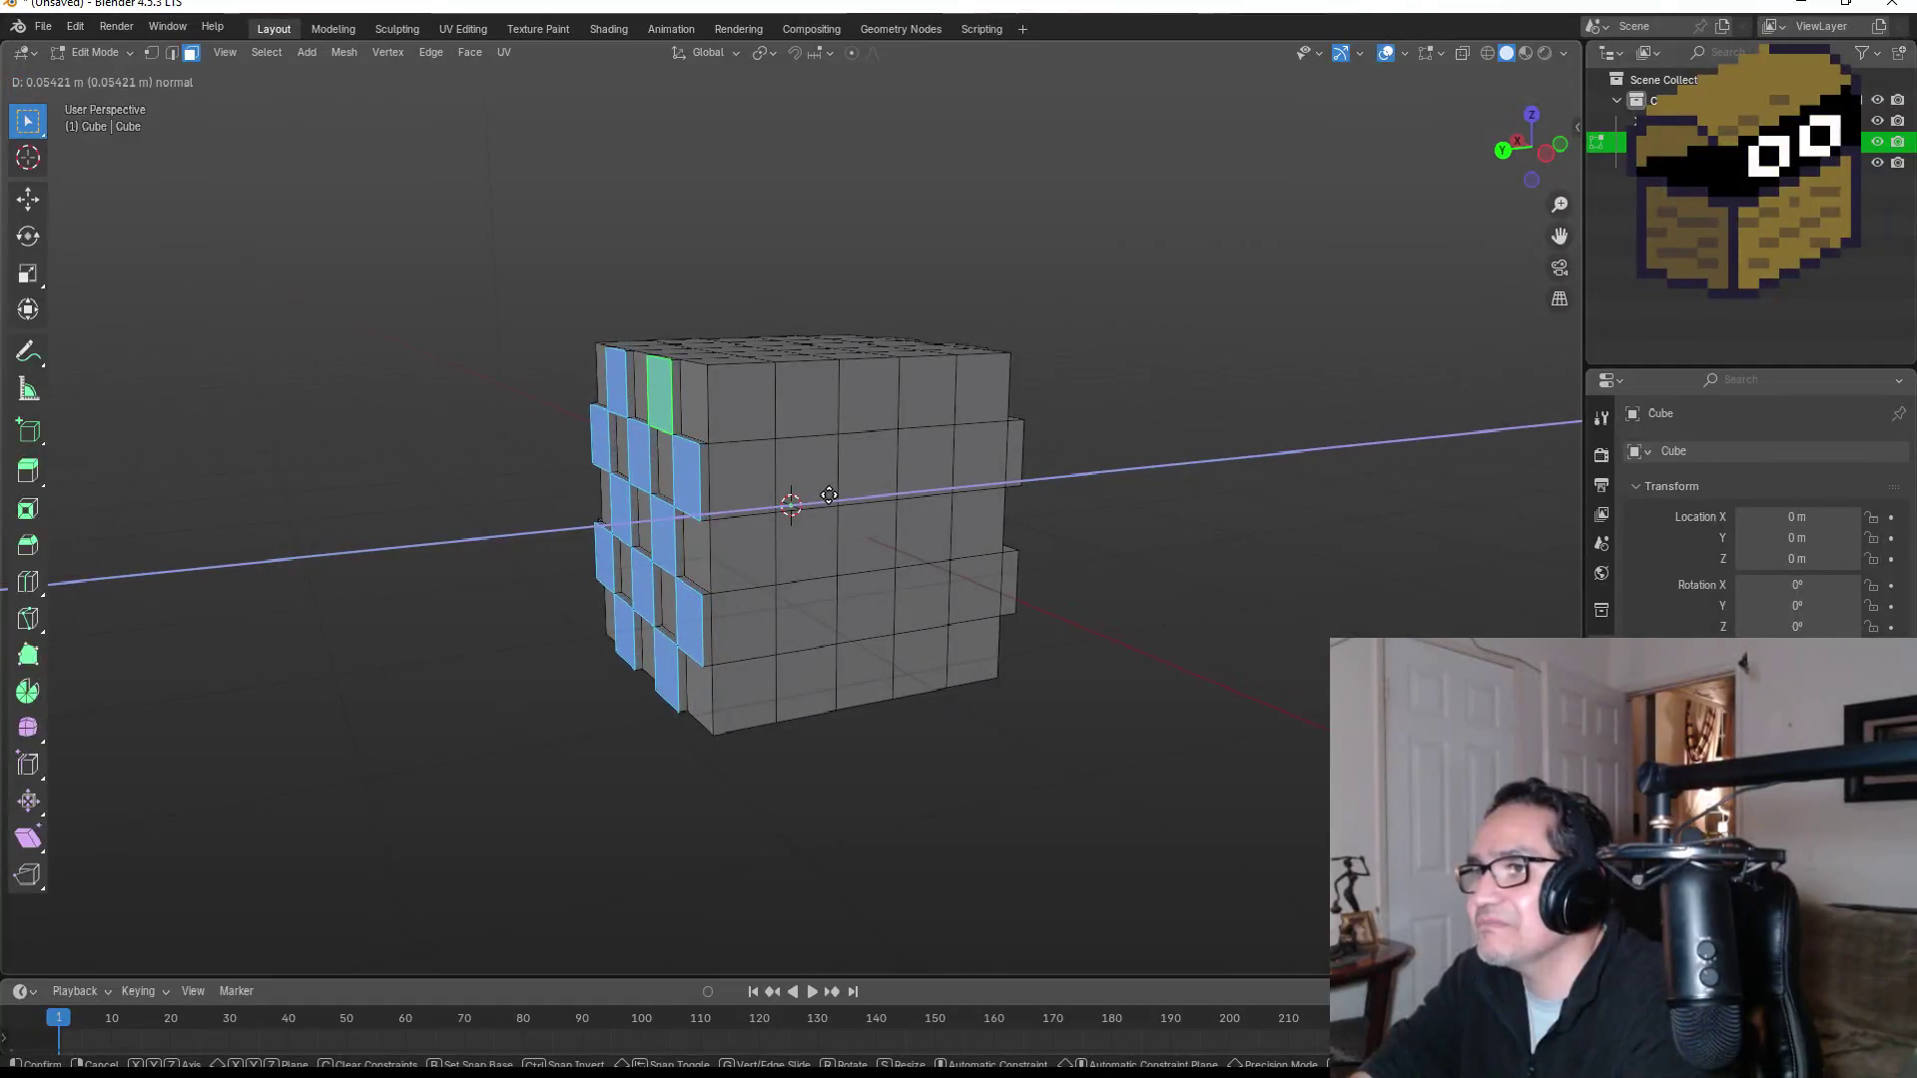
left_click(827, 497)
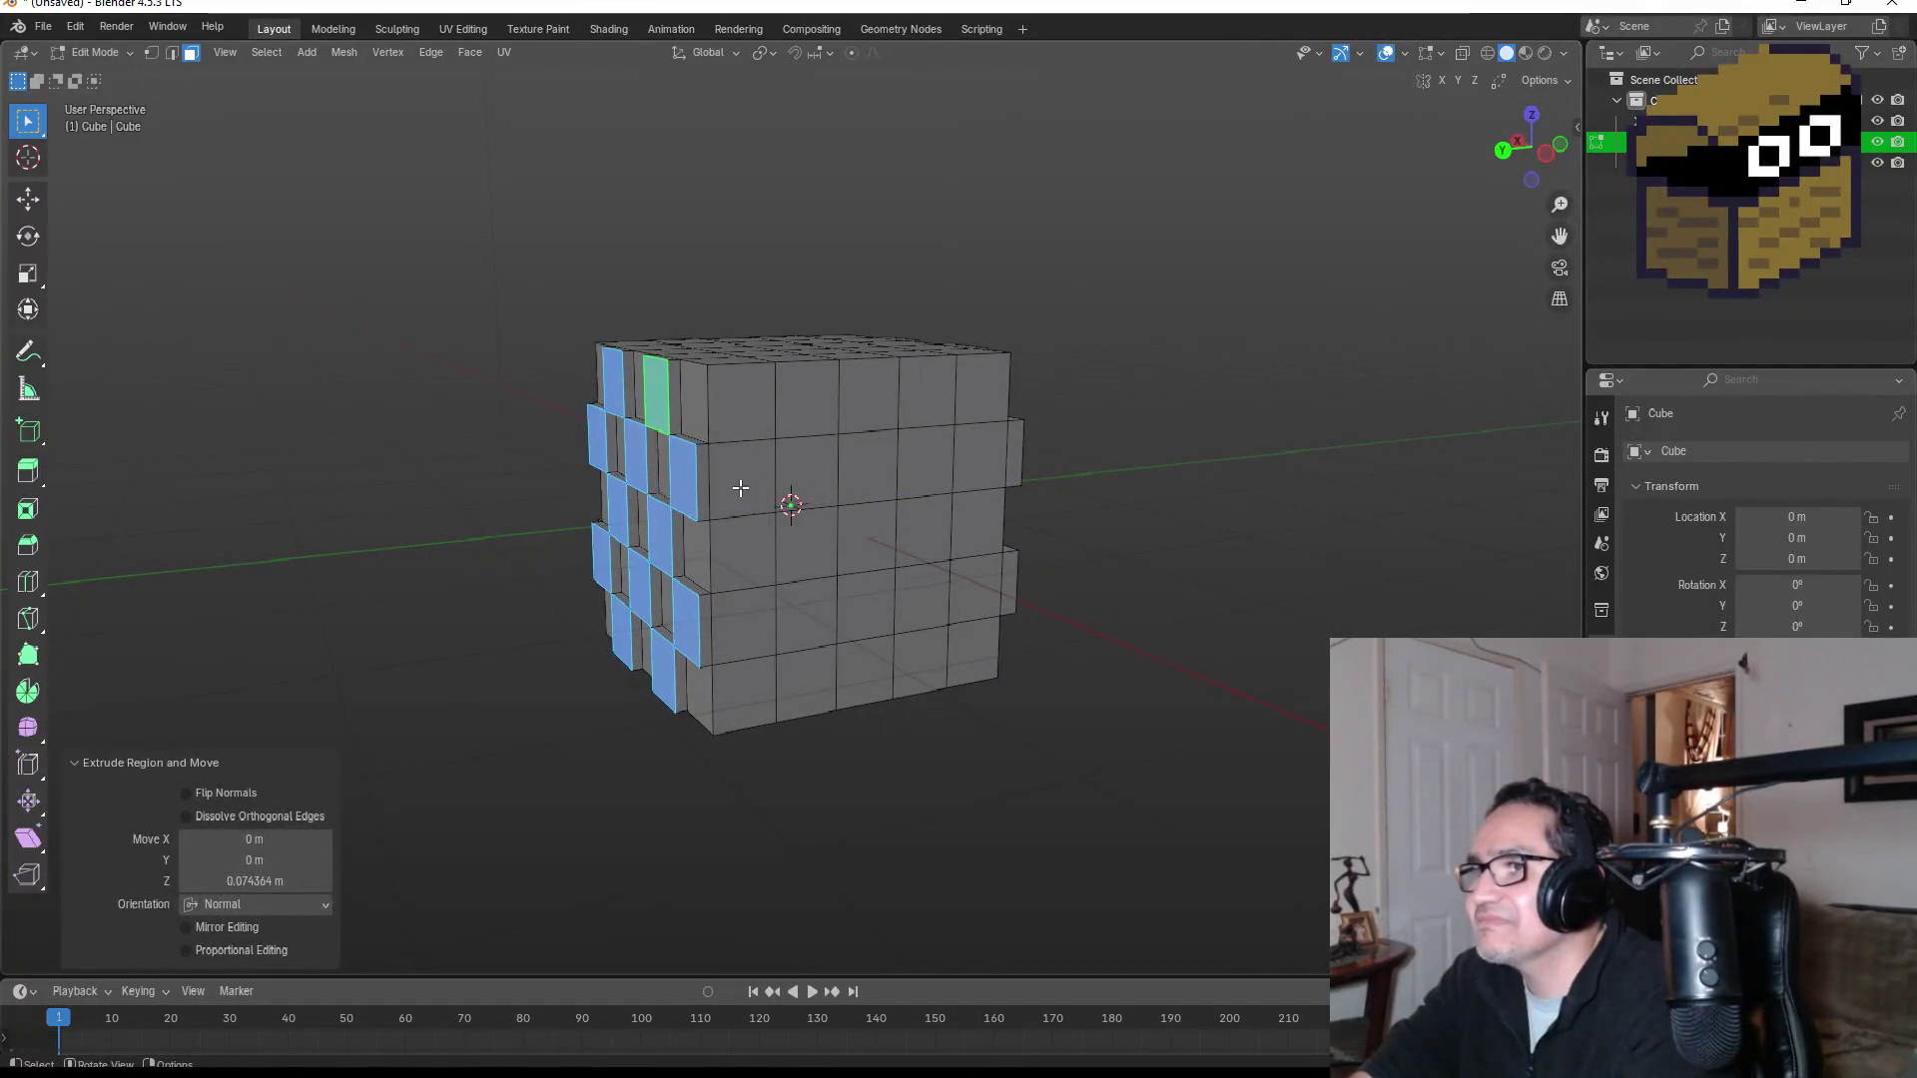
Step: Start a checker selection of faces on the fourth side
left_click(741, 485)
left_click(807, 399, "shift")
left_click(807, 544, "shift")
left_click(866, 464, "shift")
left_click(931, 400, "shift")
left_click(977, 522, "shift")
left_click(916, 537)
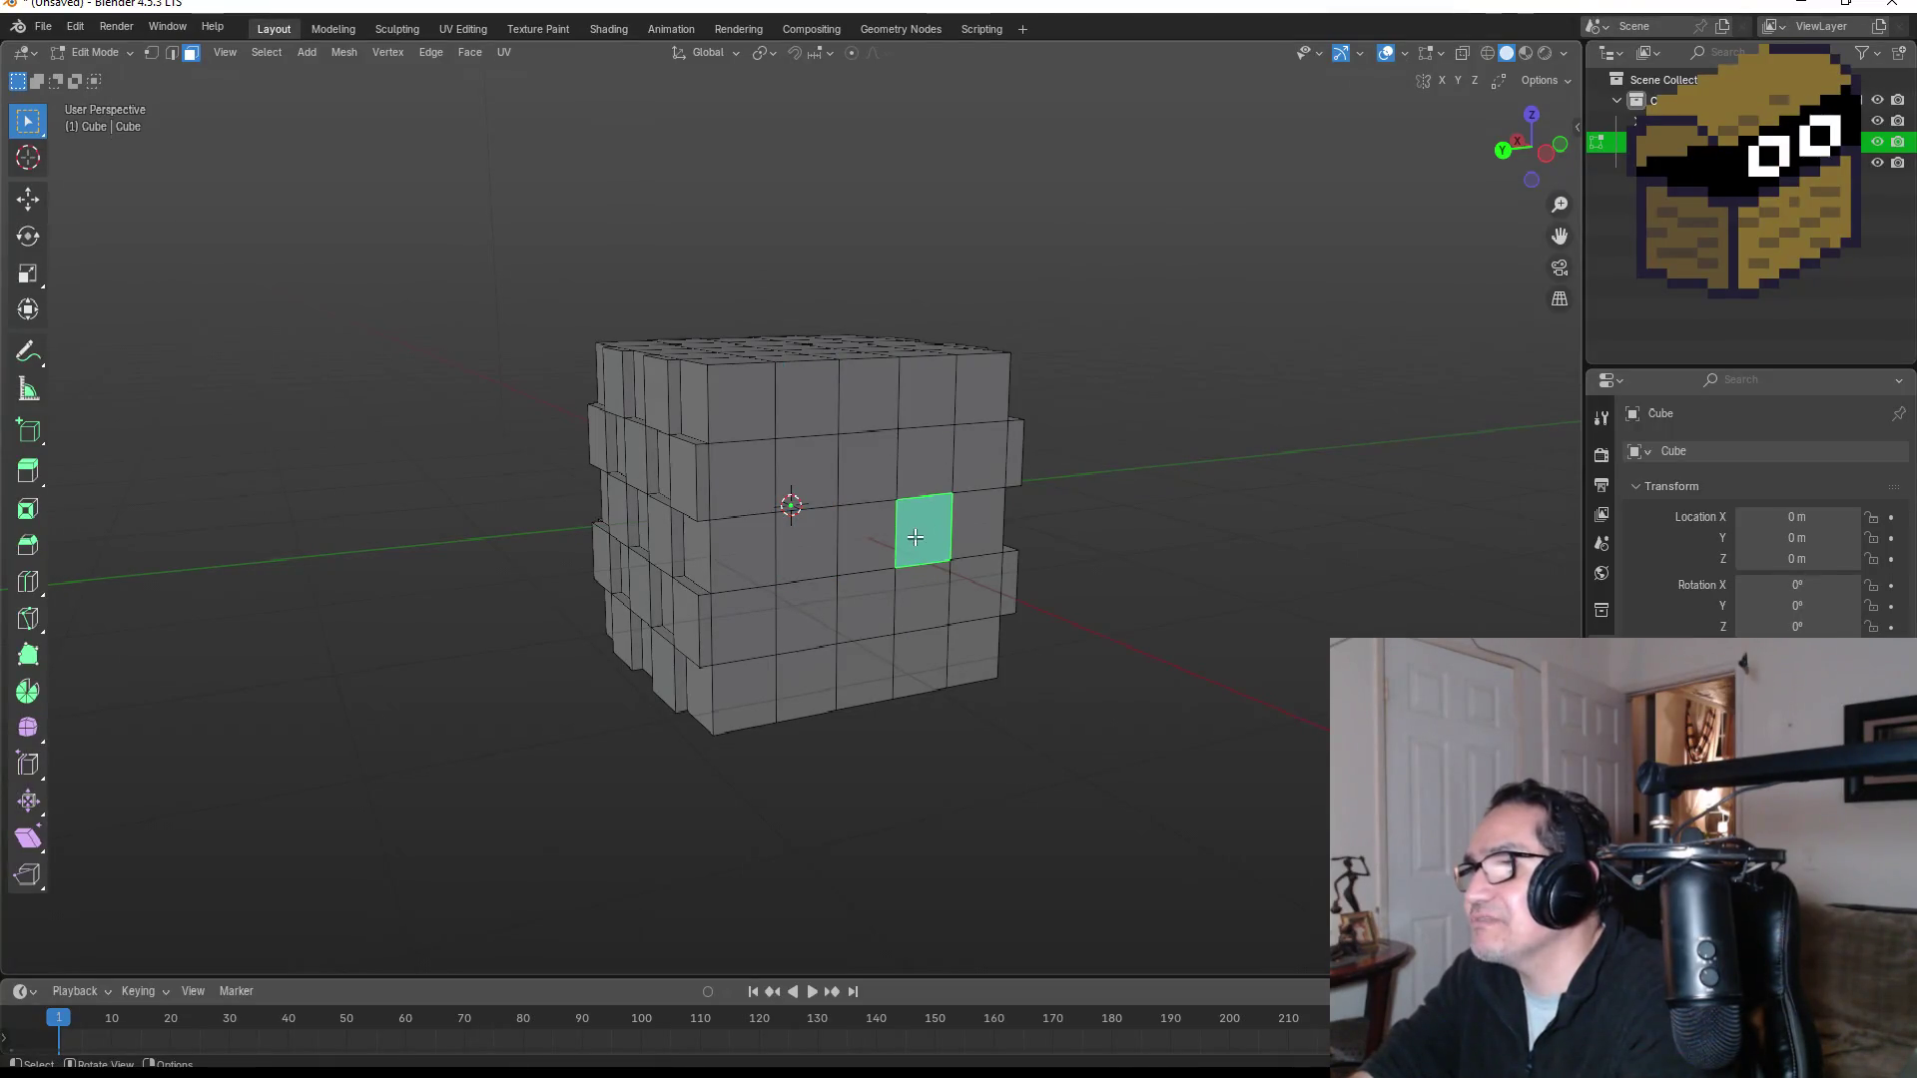
Step: Reselect the fourth side's upper checker faces, starting from the left face
left_click(741, 482)
left_click(807, 399, "shift")
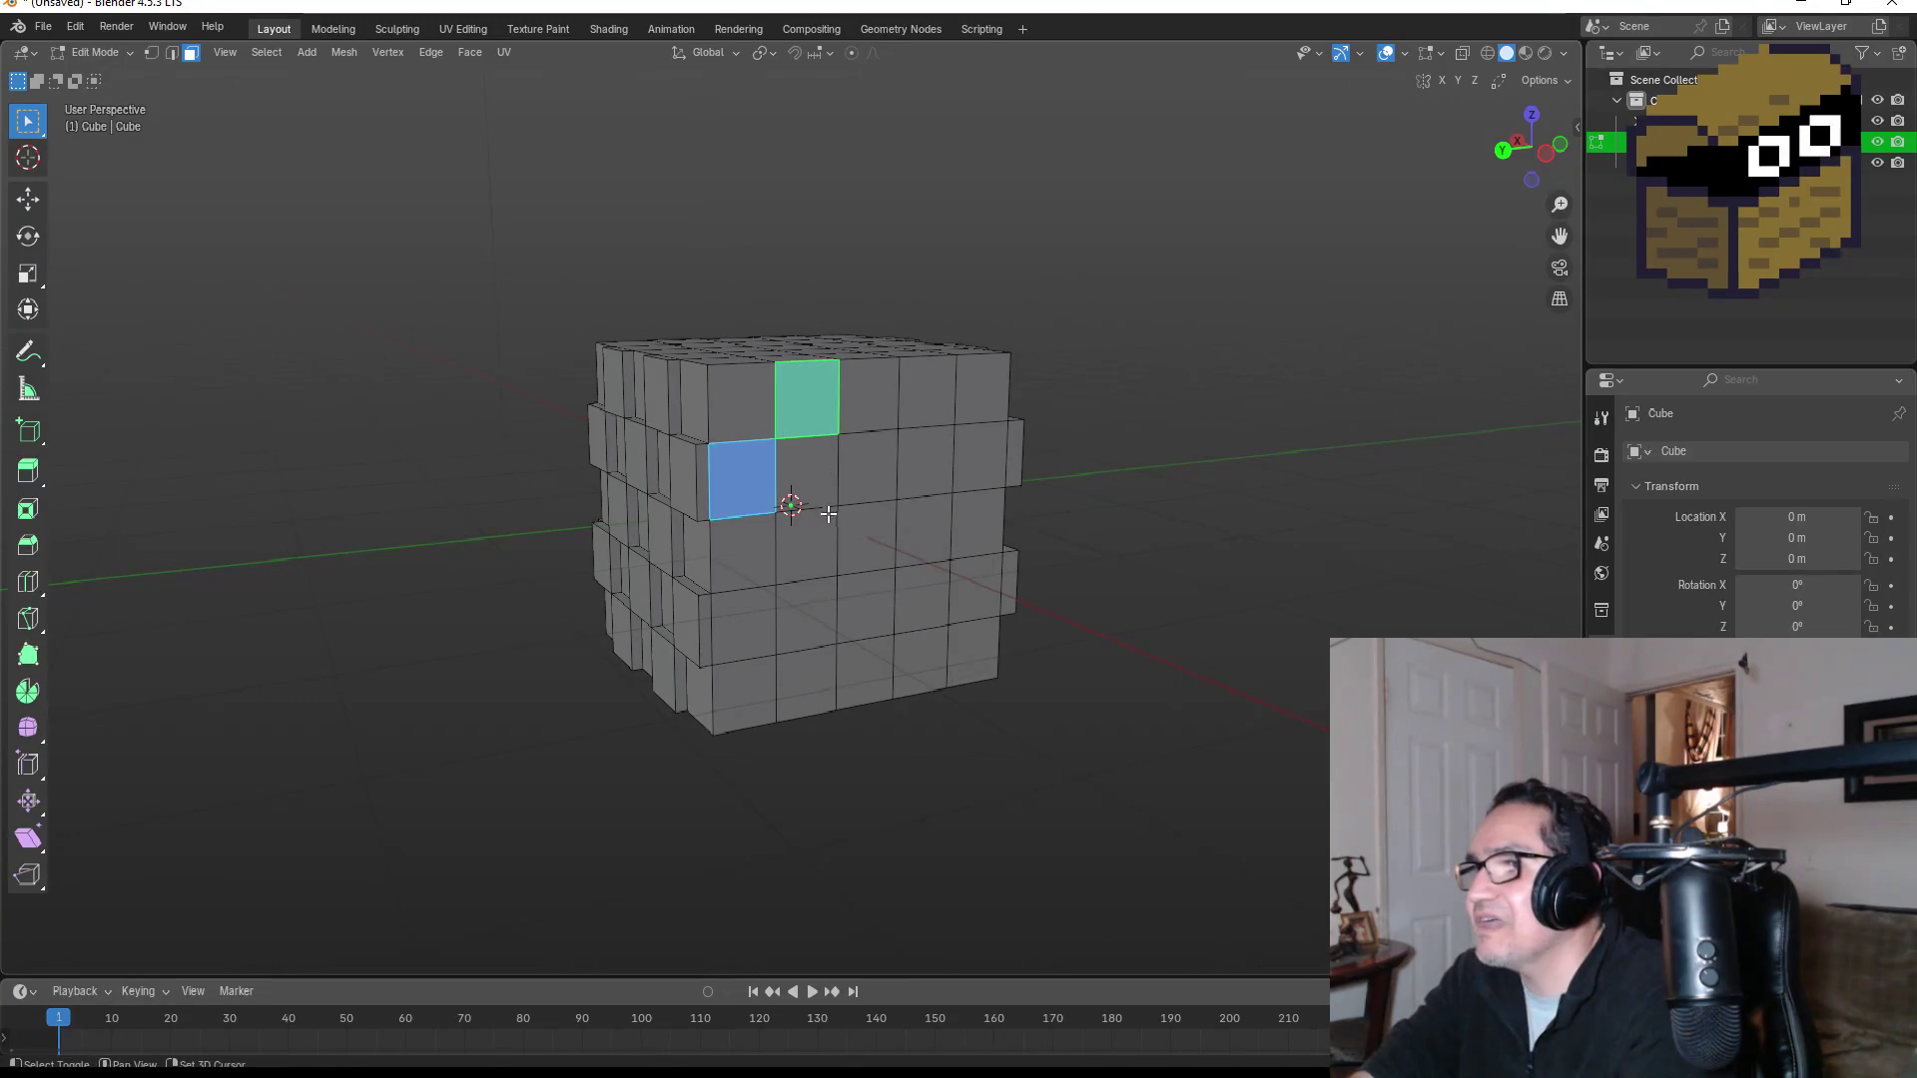
left_click(829, 515, "shift")
left_click(861, 467, "shift")
left_click(927, 391, "shift")
left_click(978, 455, "shift")
left_click(924, 529, "shift")
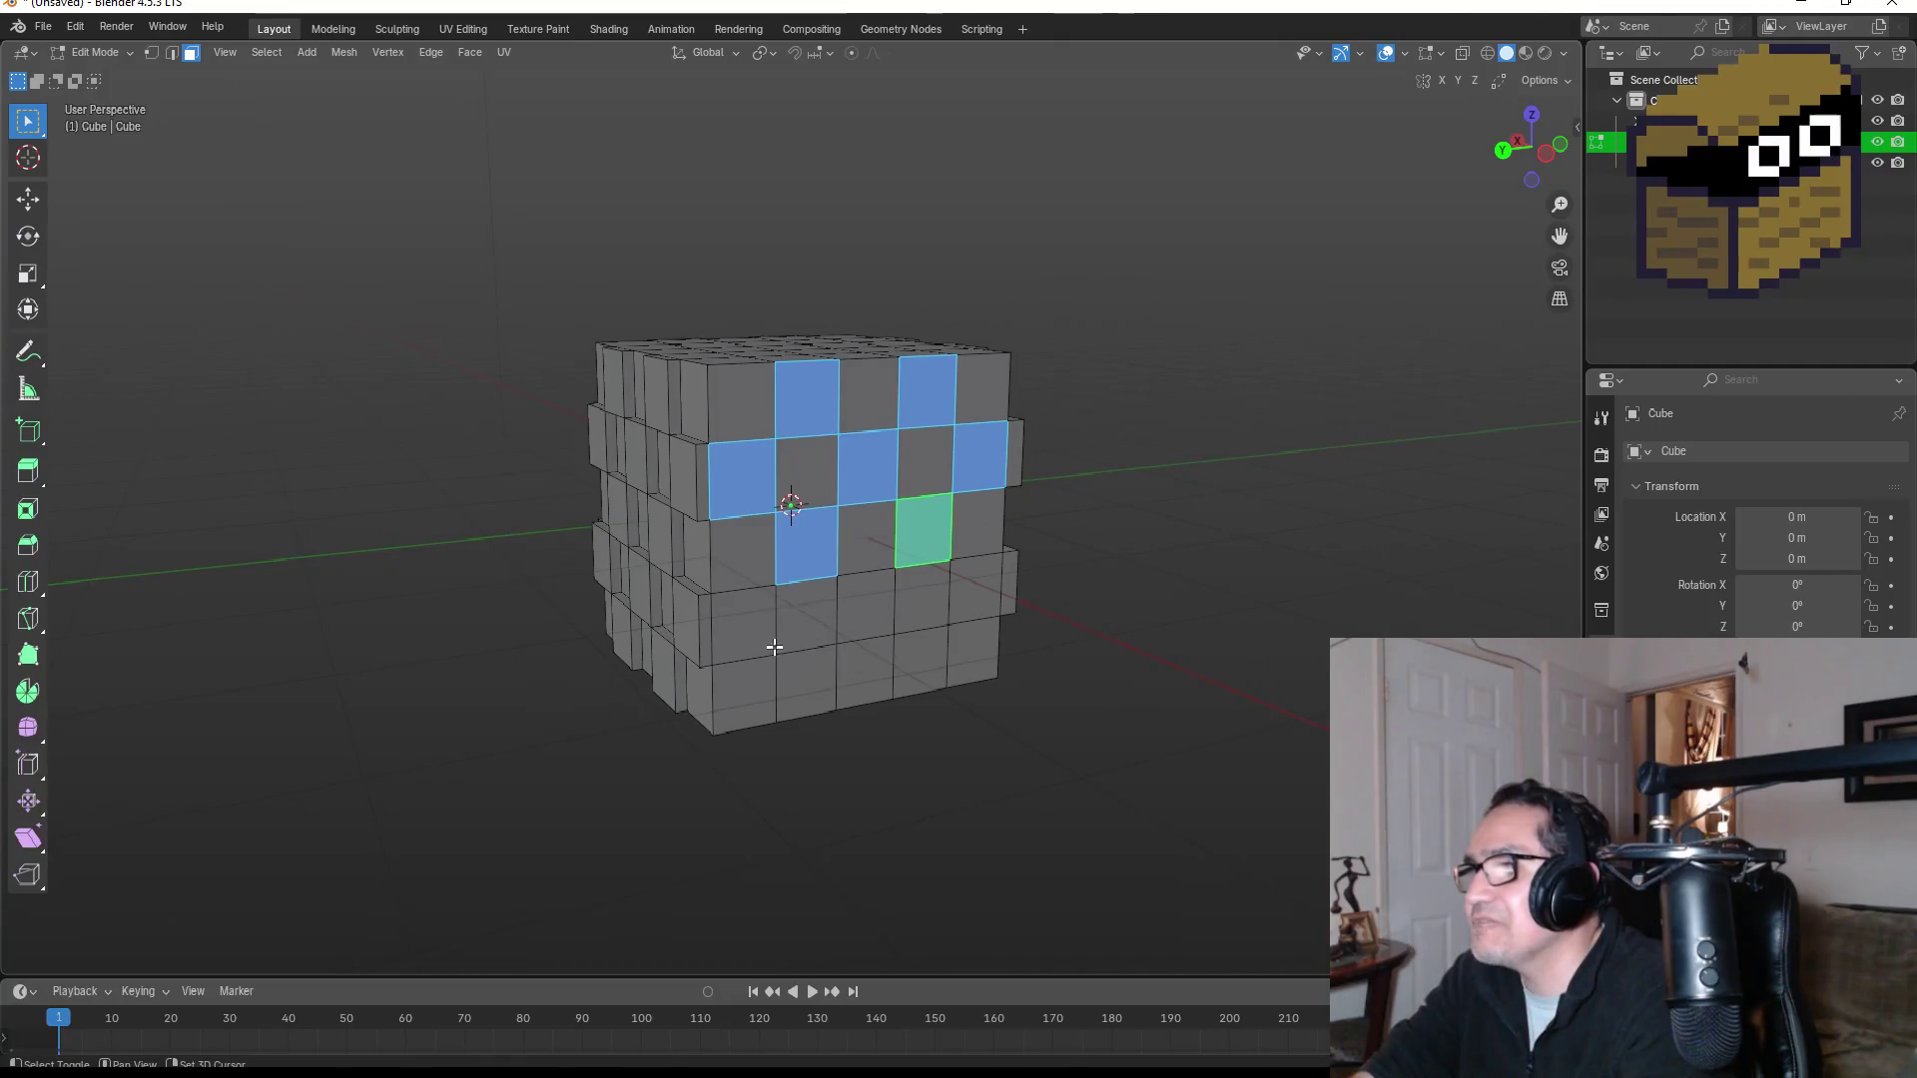
Step: Add the bottom-row faces and extrude the fourth side's checker outward
left_click(767, 620, "shift")
left_click(807, 689, "shift")
left_click(855, 623, "shift")
left_click(936, 675, "shift")
left_click(971, 609, "shift")
key("e")
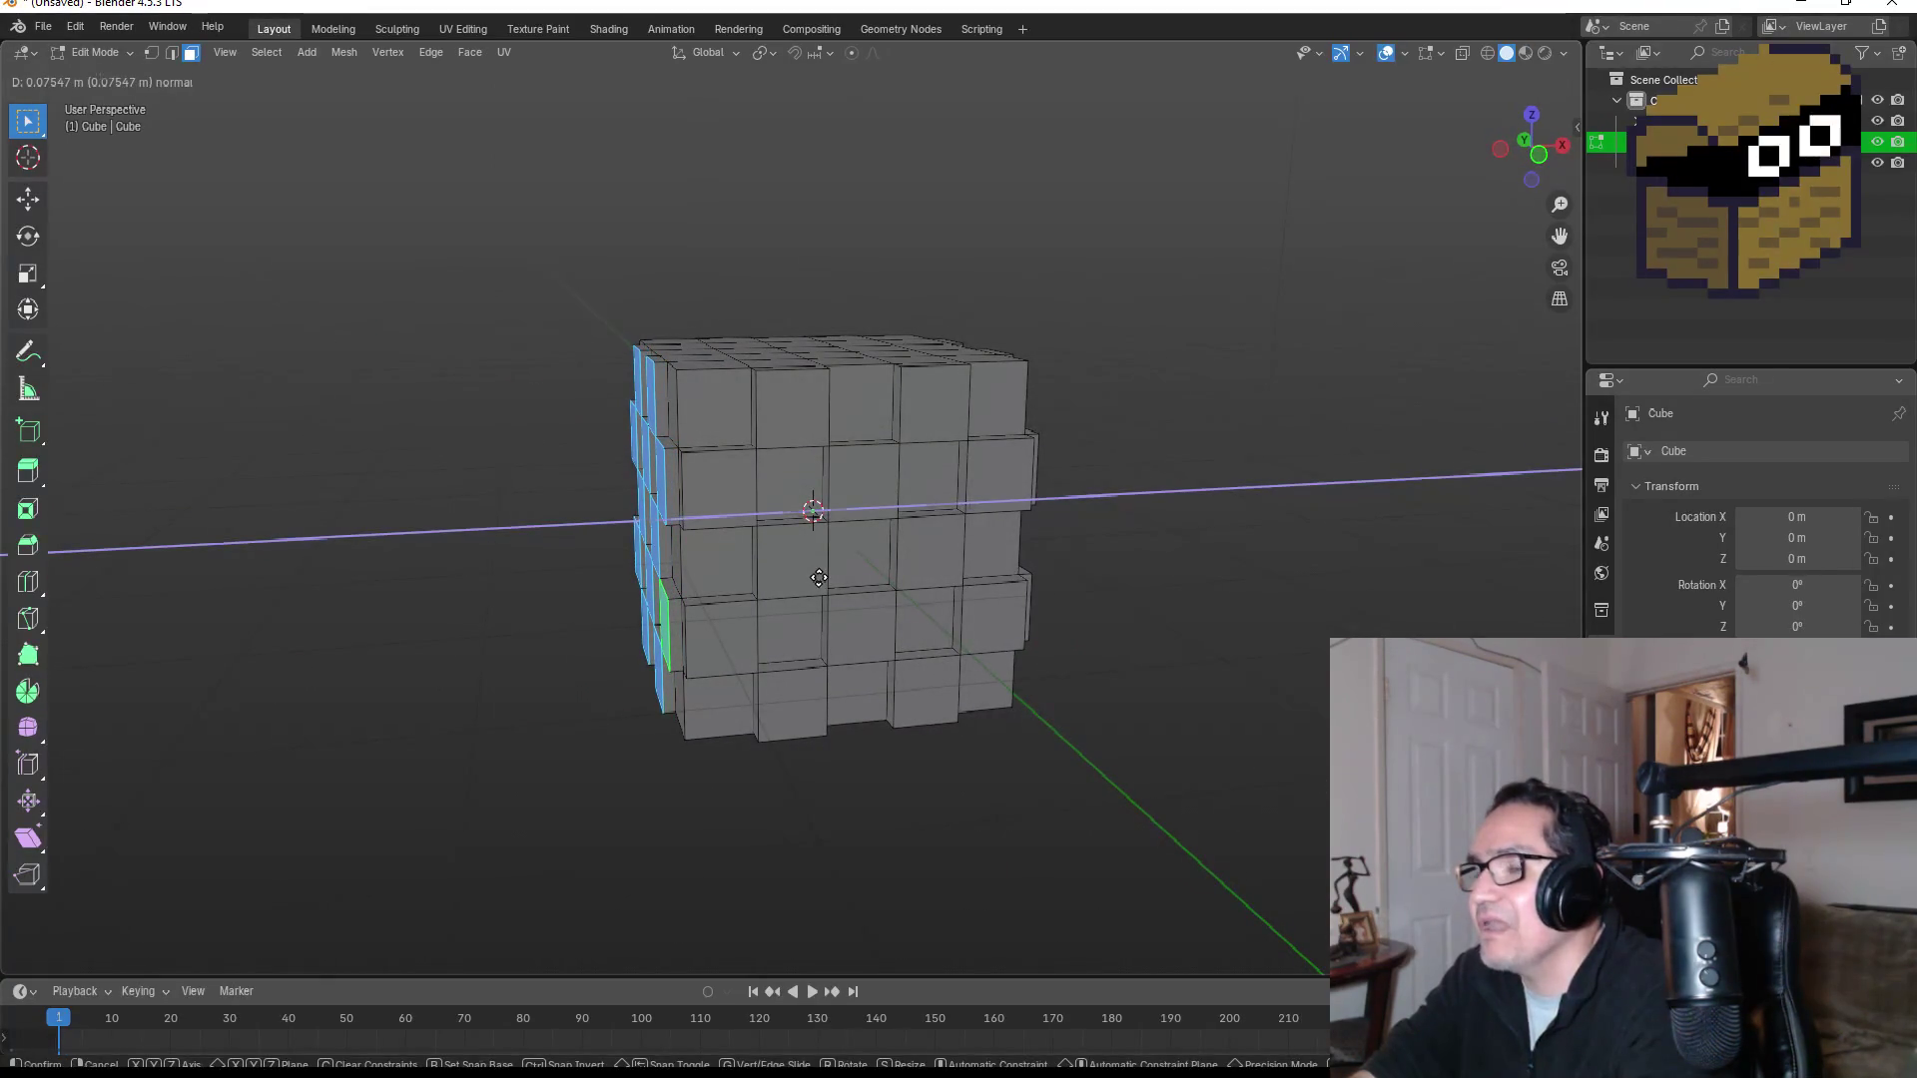
left_click(820, 578)
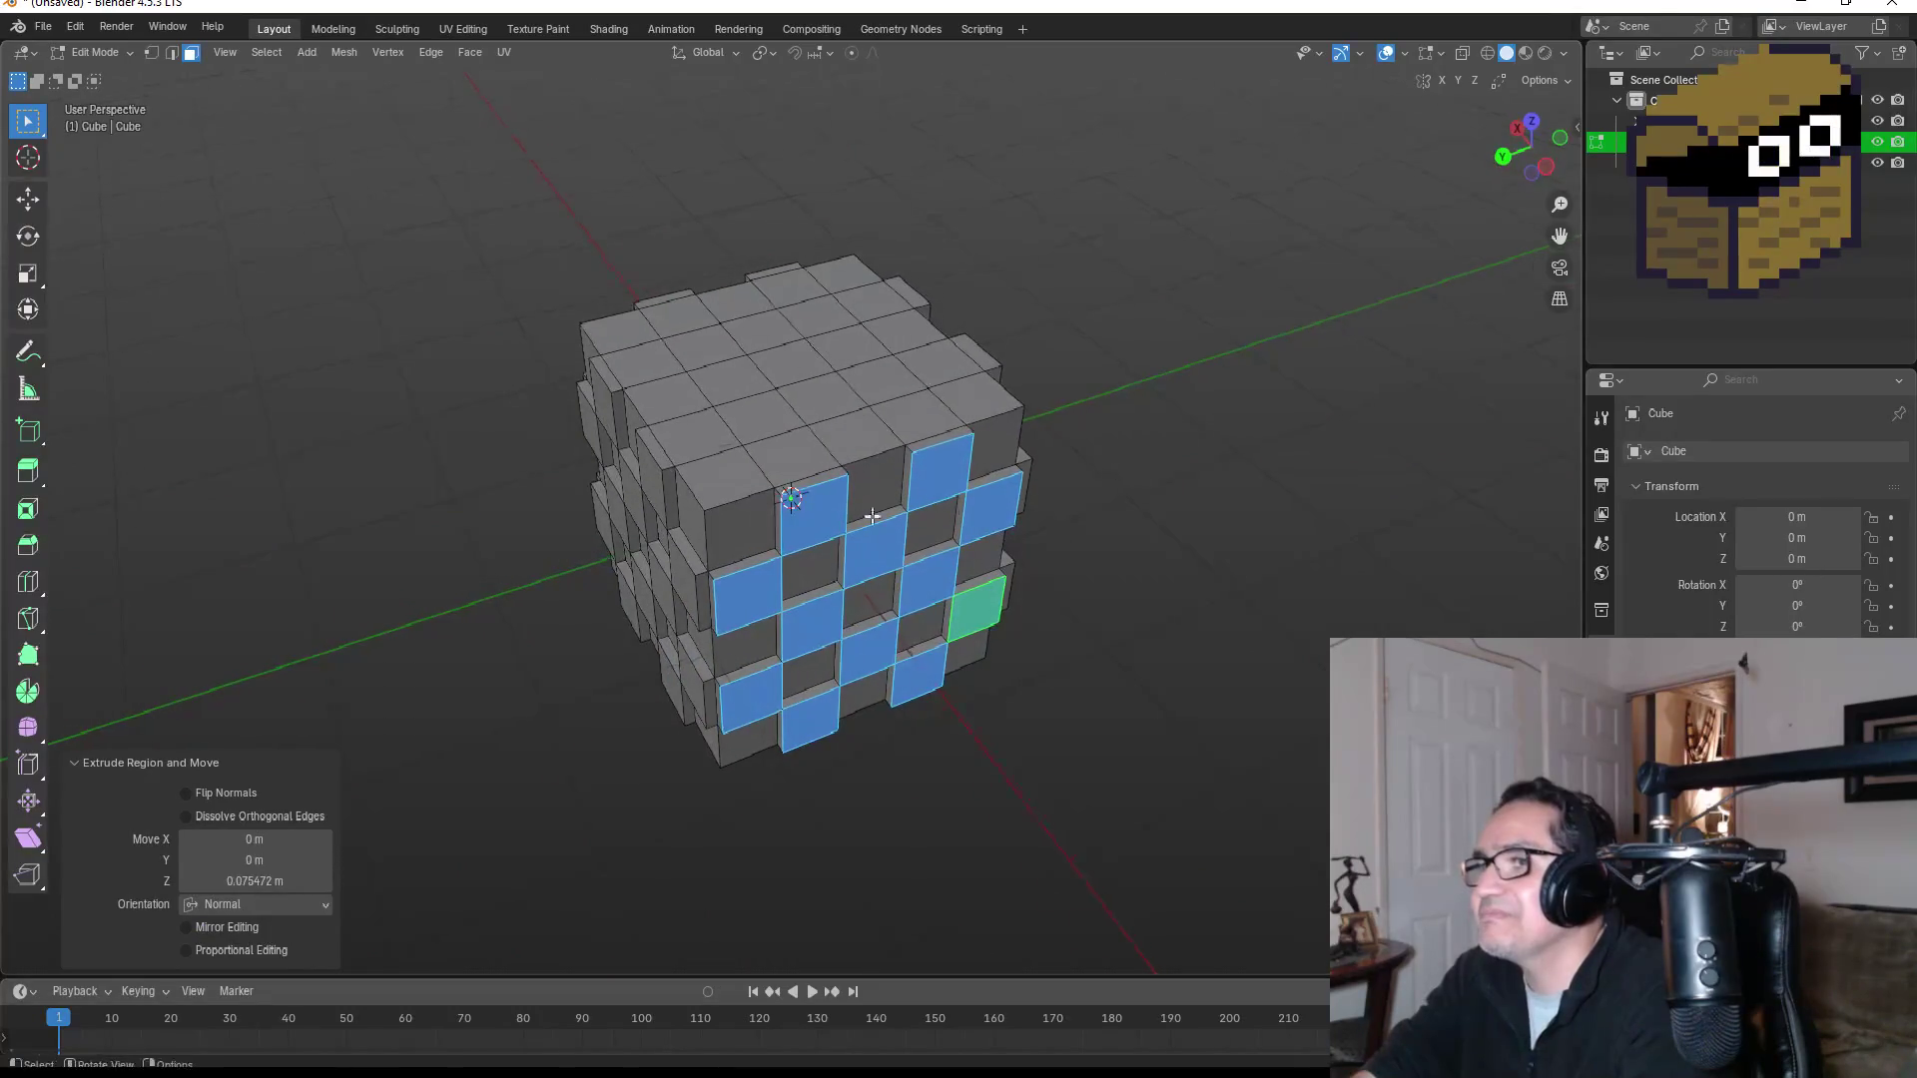
left_click(699, 436)
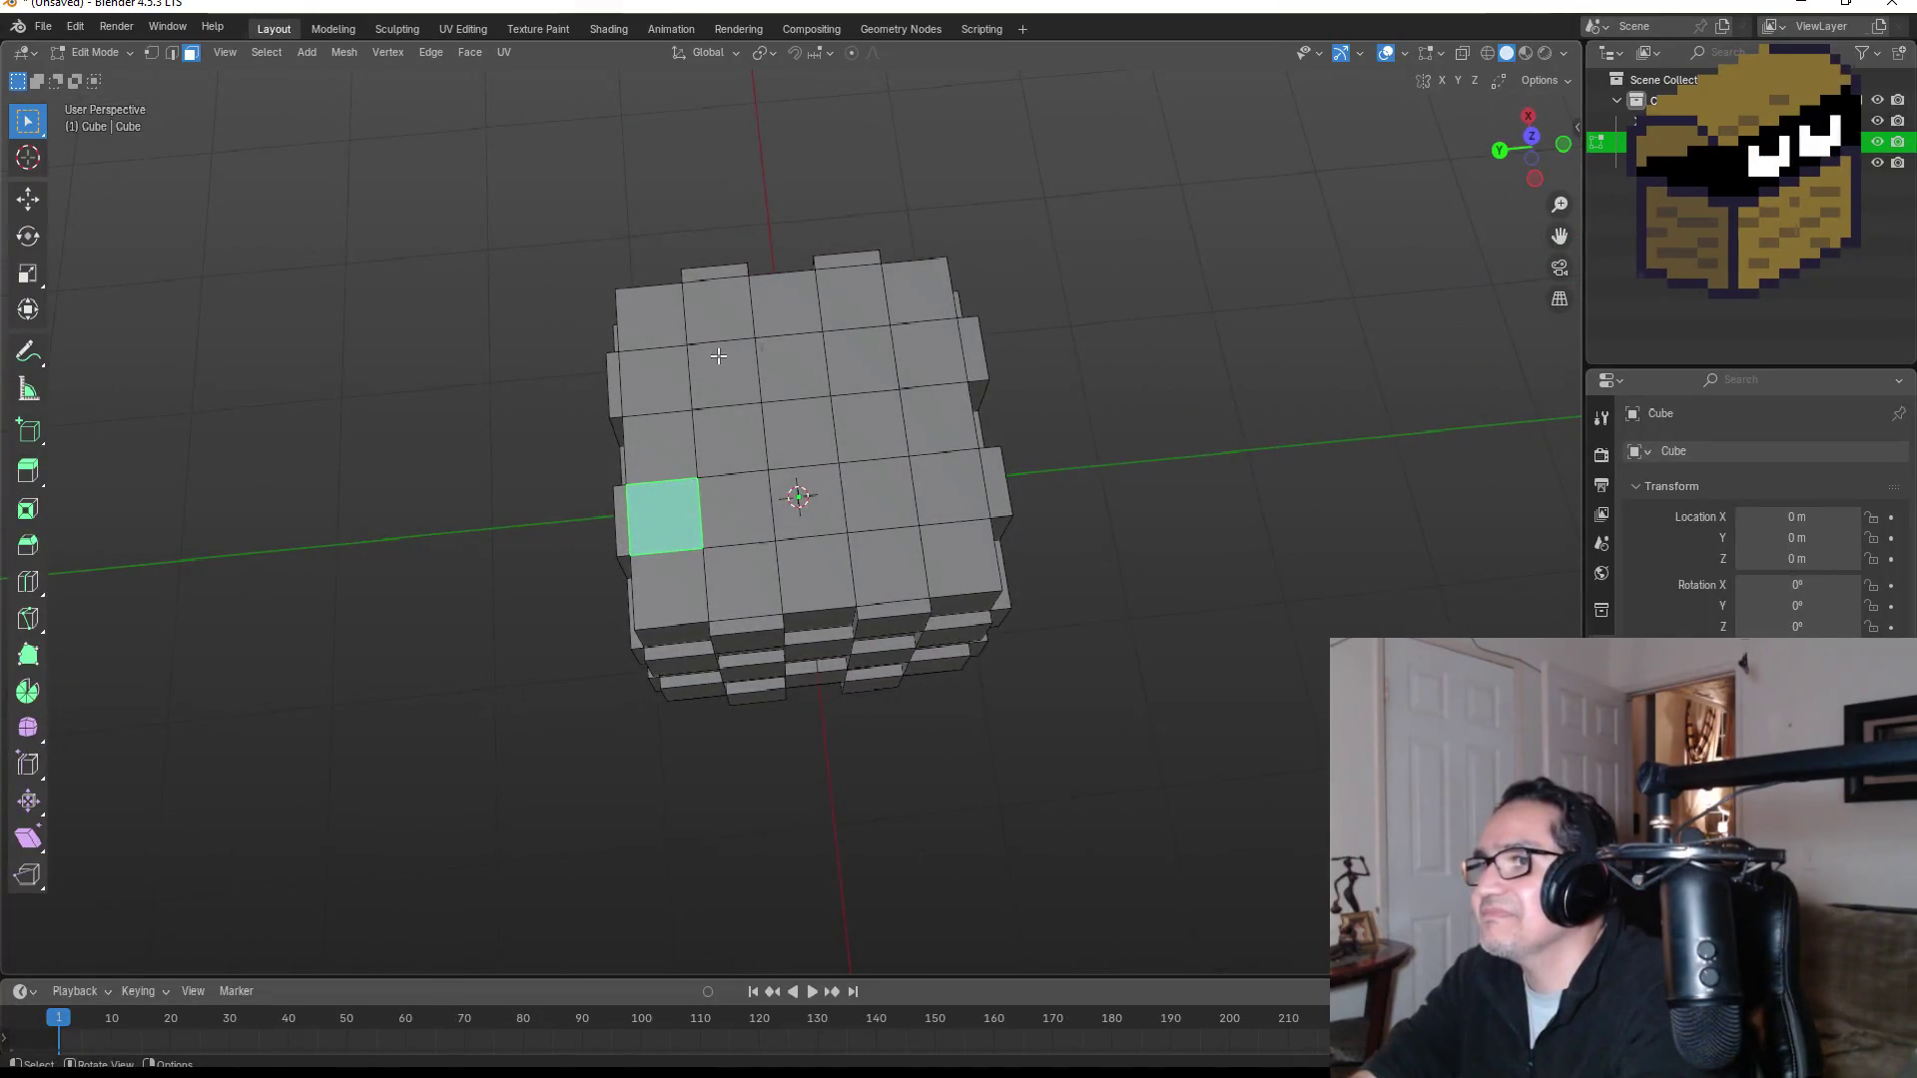
Step: Select a checkerboard of twelve faces on the cube's top
left_click(724, 325)
left_click(699, 395, "shift")
left_click(729, 439, "shift")
left_click(791, 364, "shift")
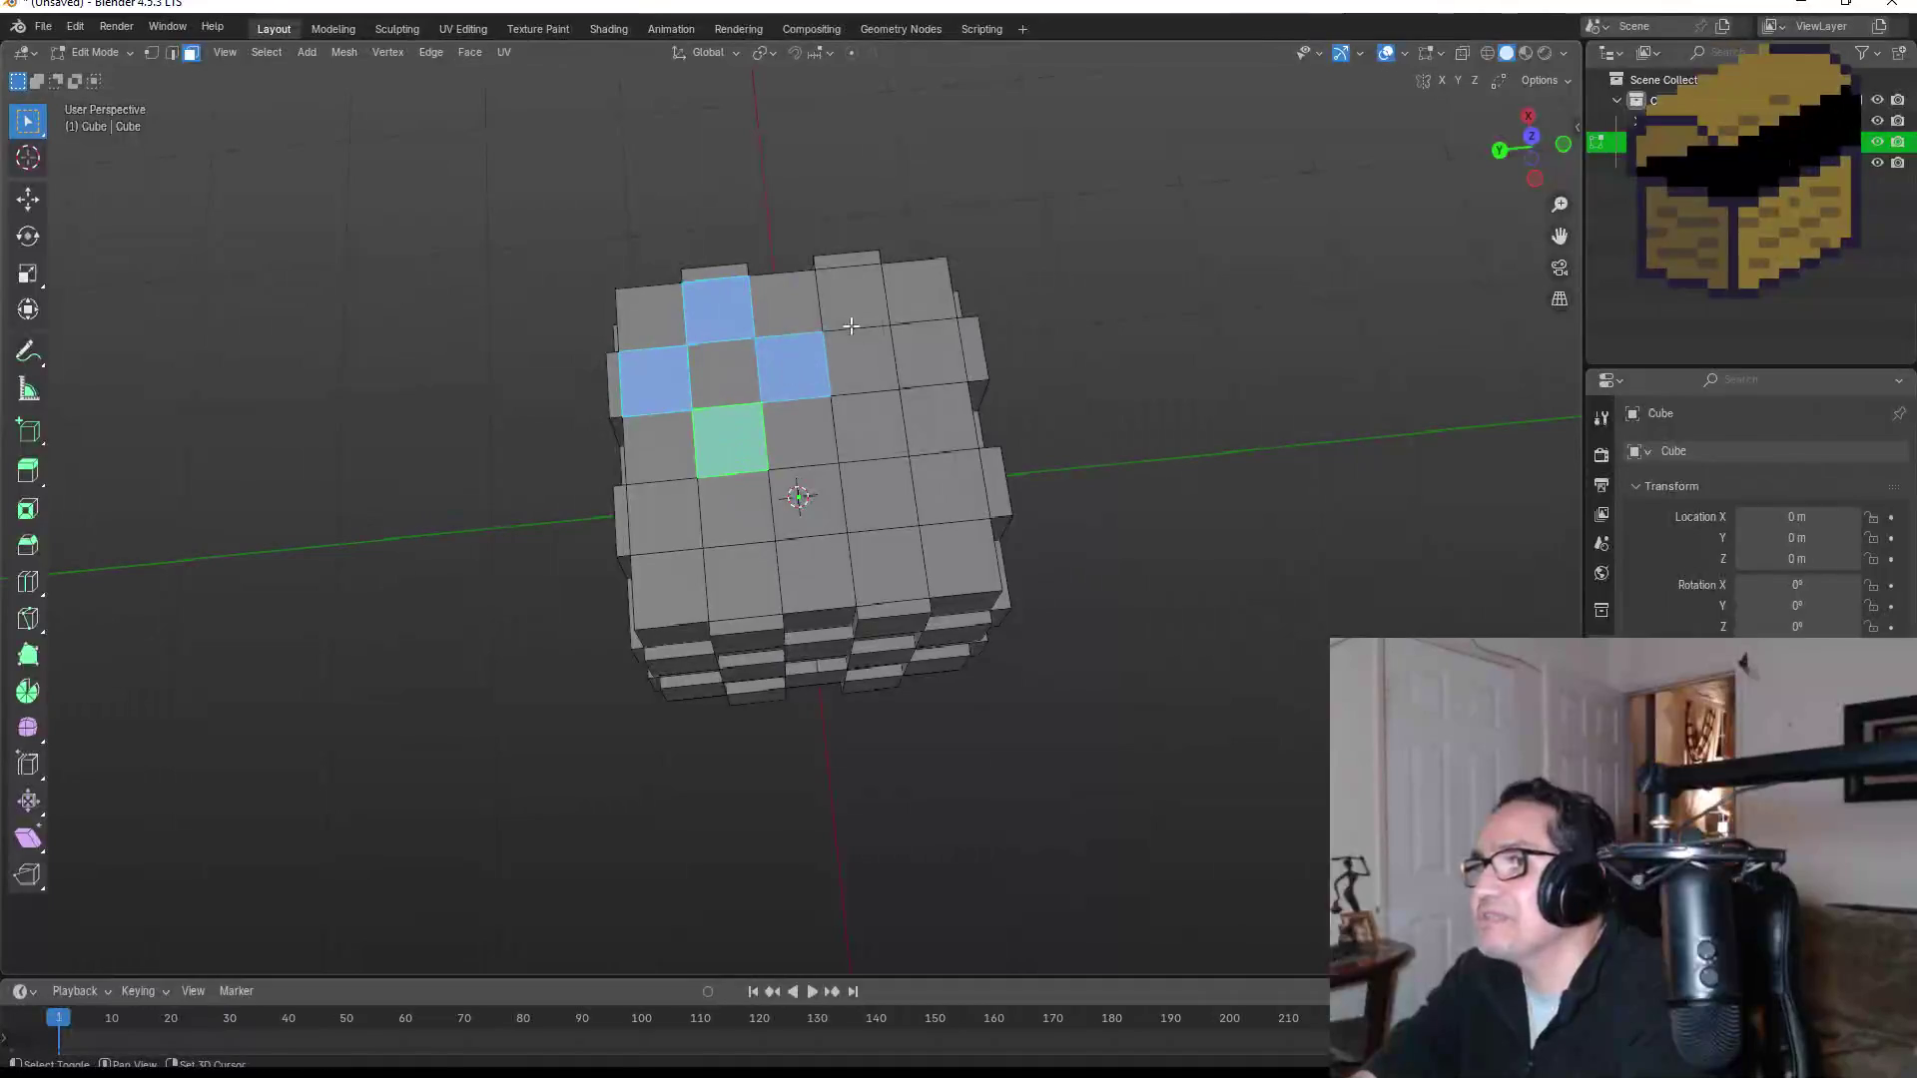
left_click(851, 295, "shift")
left_click(910, 378, "shift")
left_click(868, 429, "shift")
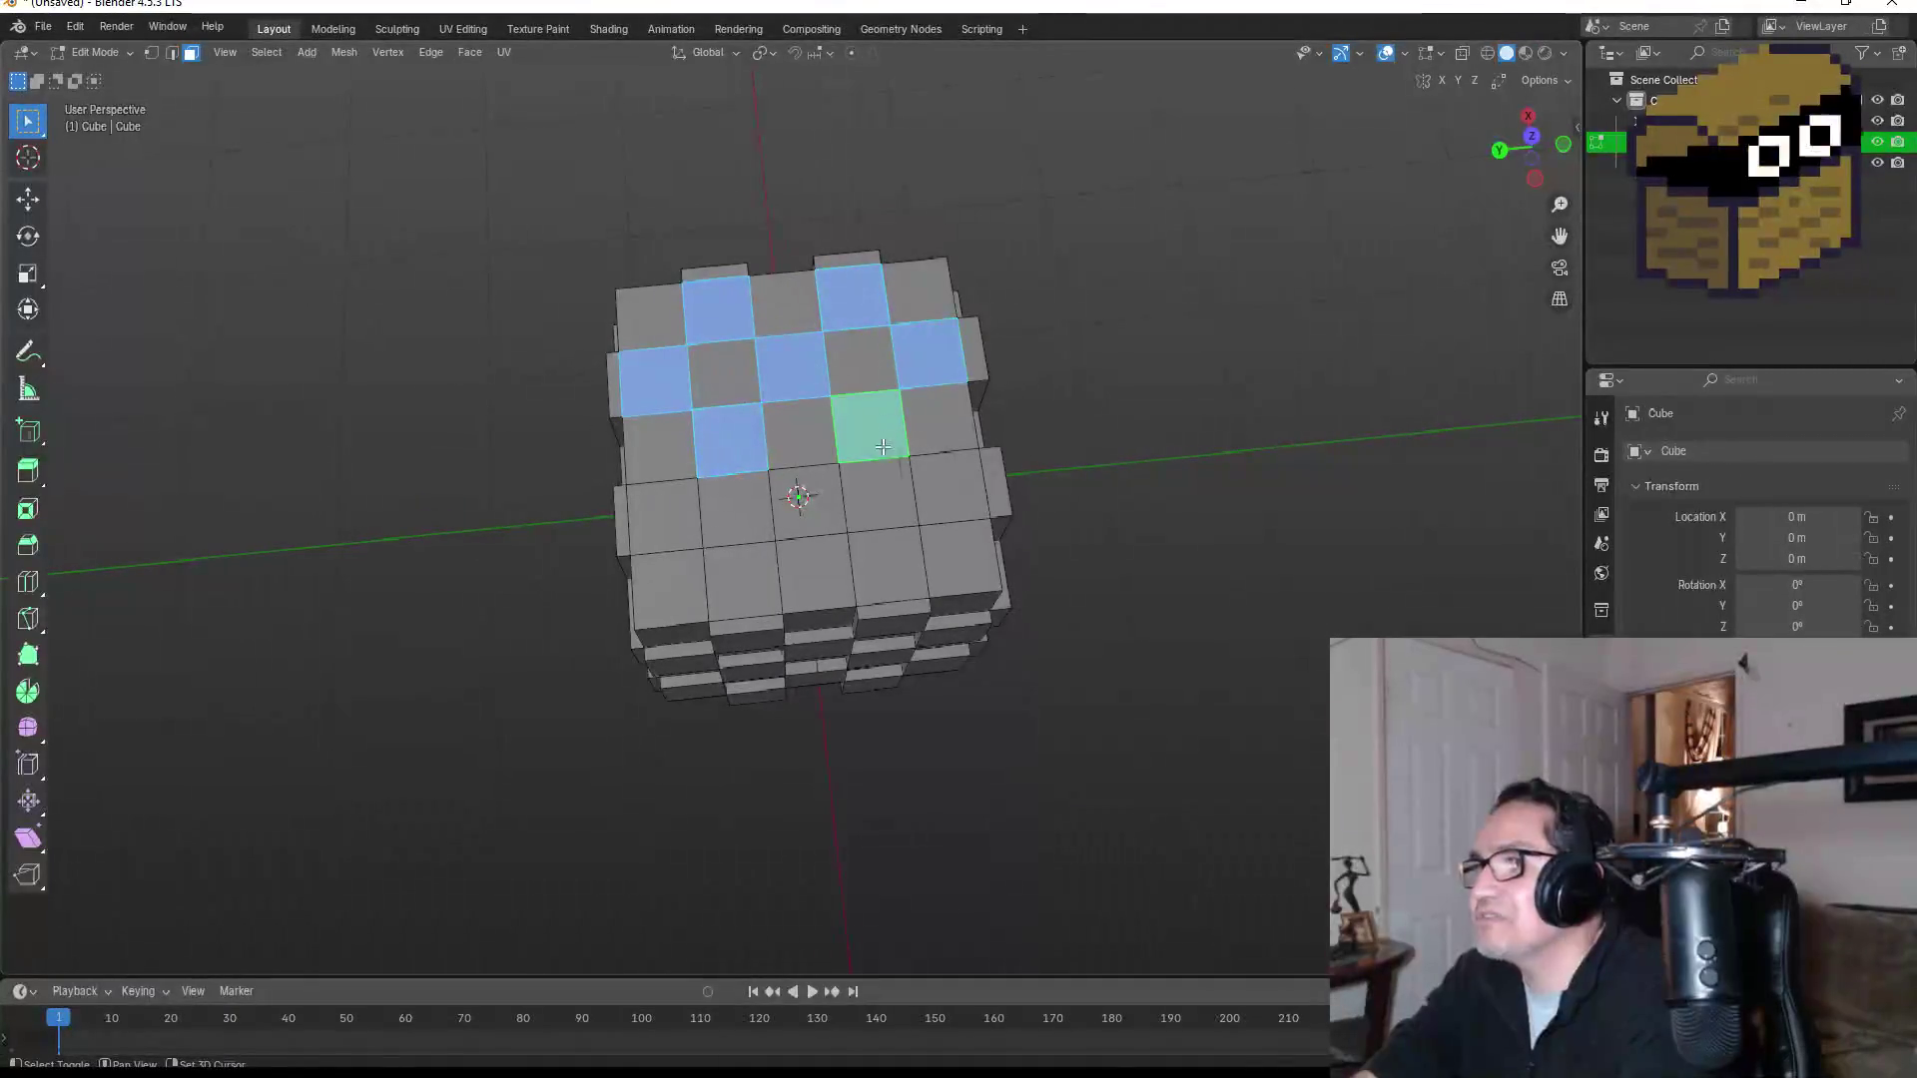
left_click(804, 499, "shift")
left_click(741, 577, "shift")
left_click(662, 515, "shift")
left_click(894, 569, "shift")
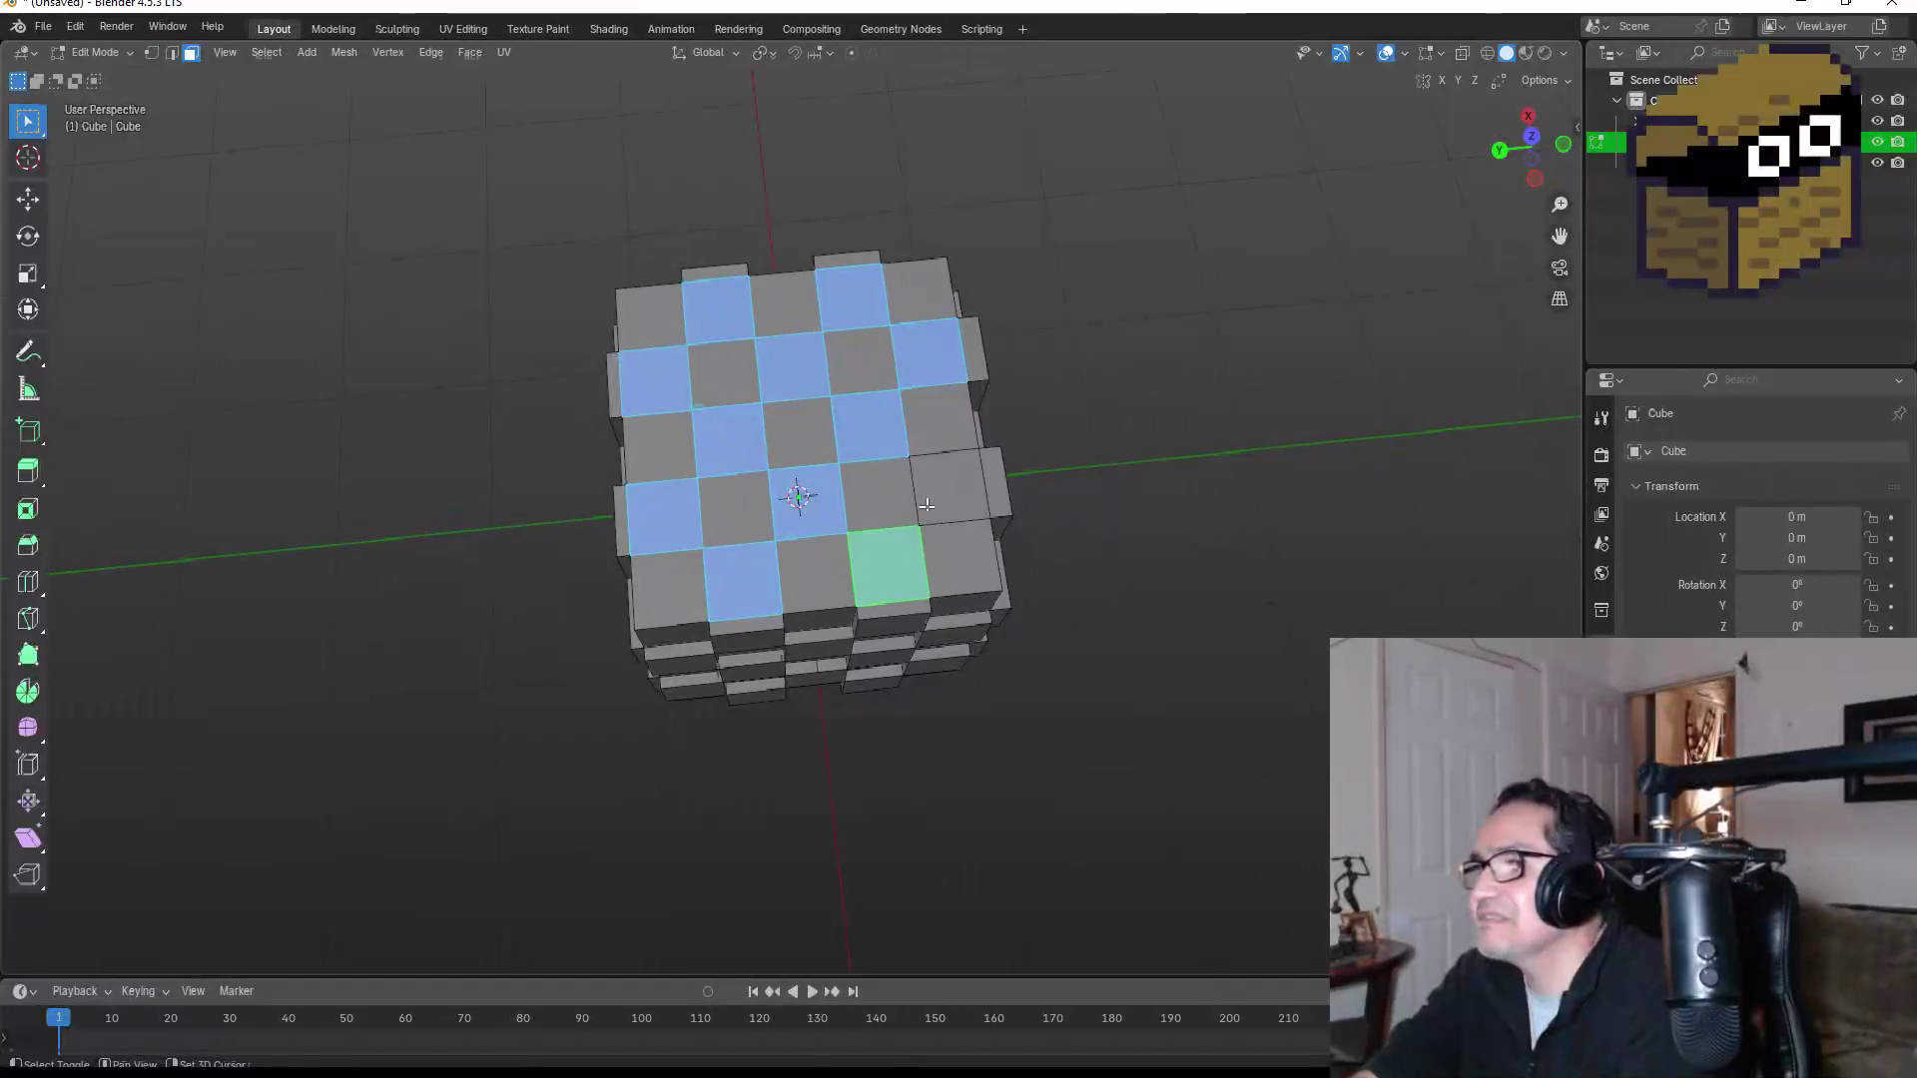
left_click(927, 510, "shift")
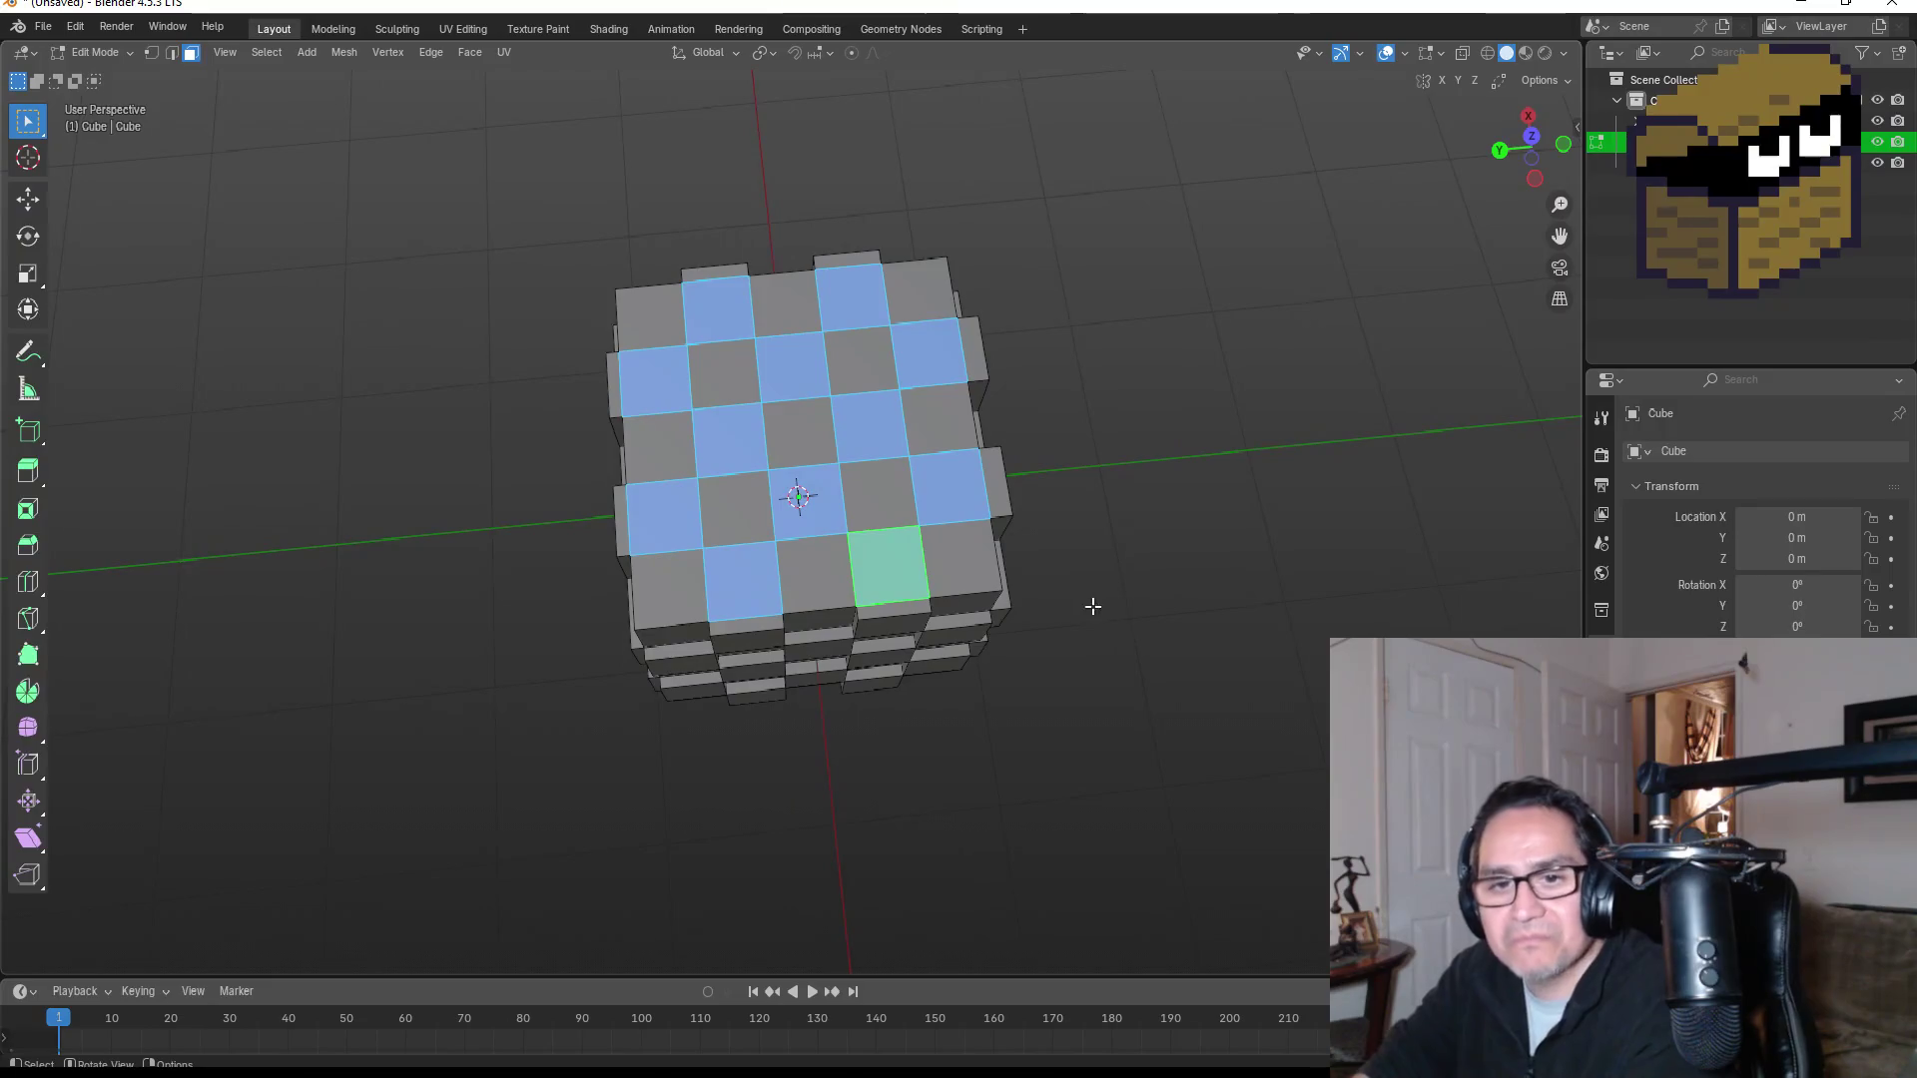
Step: Extrude the top checker faces about 0.062 m upward and return to Object Mode
left_click_drag(1165, 569, 927, 428)
key("e")
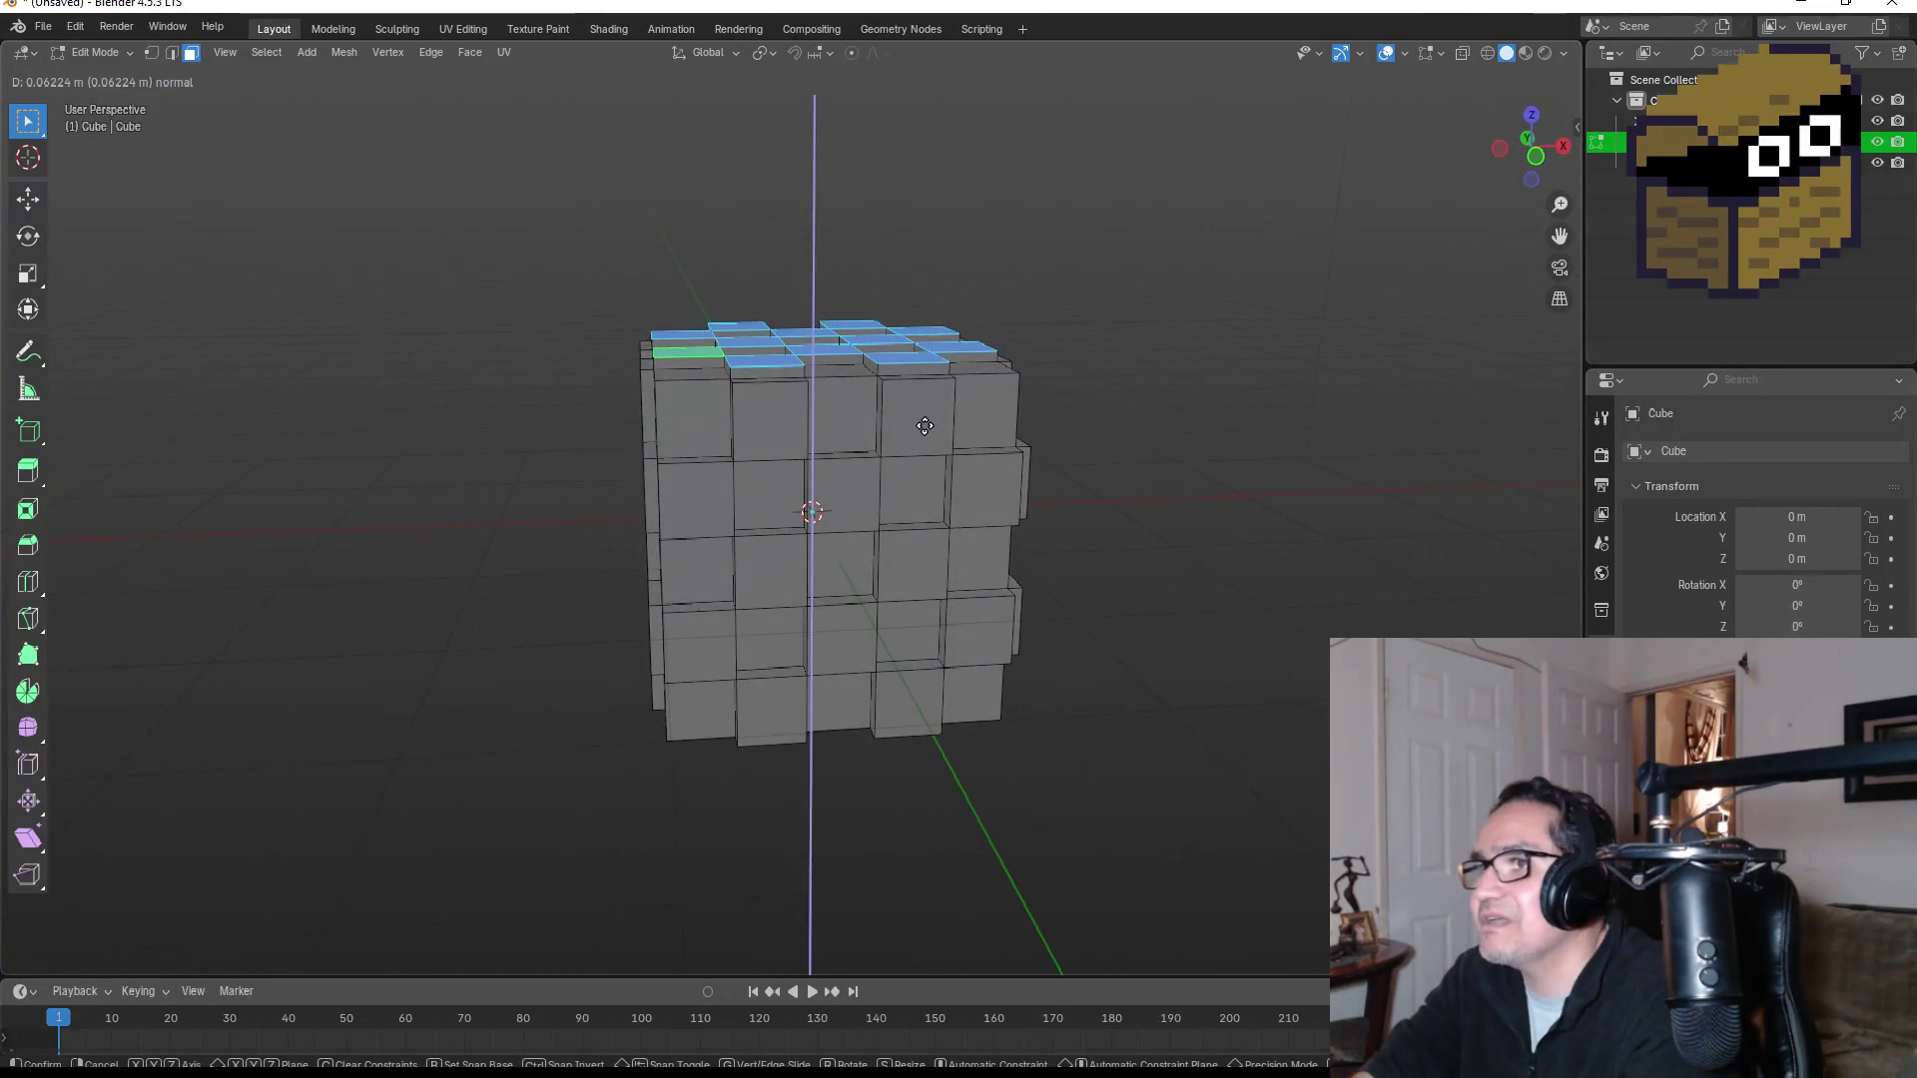
left_click(923, 425)
key("Tab")
mouse_move(1175, 469)
left_mouse_down()
mouse_move(1118, 457)
mouse_move(1430, 469)
mouse_move(1248, 518)
left_mouse_up()
mouse_move(1084, 491)
left_mouse_down()
mouse_move(652, 493)
mouse_move(795, 519)
mouse_move(911, 492)
mouse_move(895, 505)
mouse_move(1134, 533)
mouse_move(306, 536)
mouse_move(693, 607)
mouse_move(937, 562)
left_mouse_up()
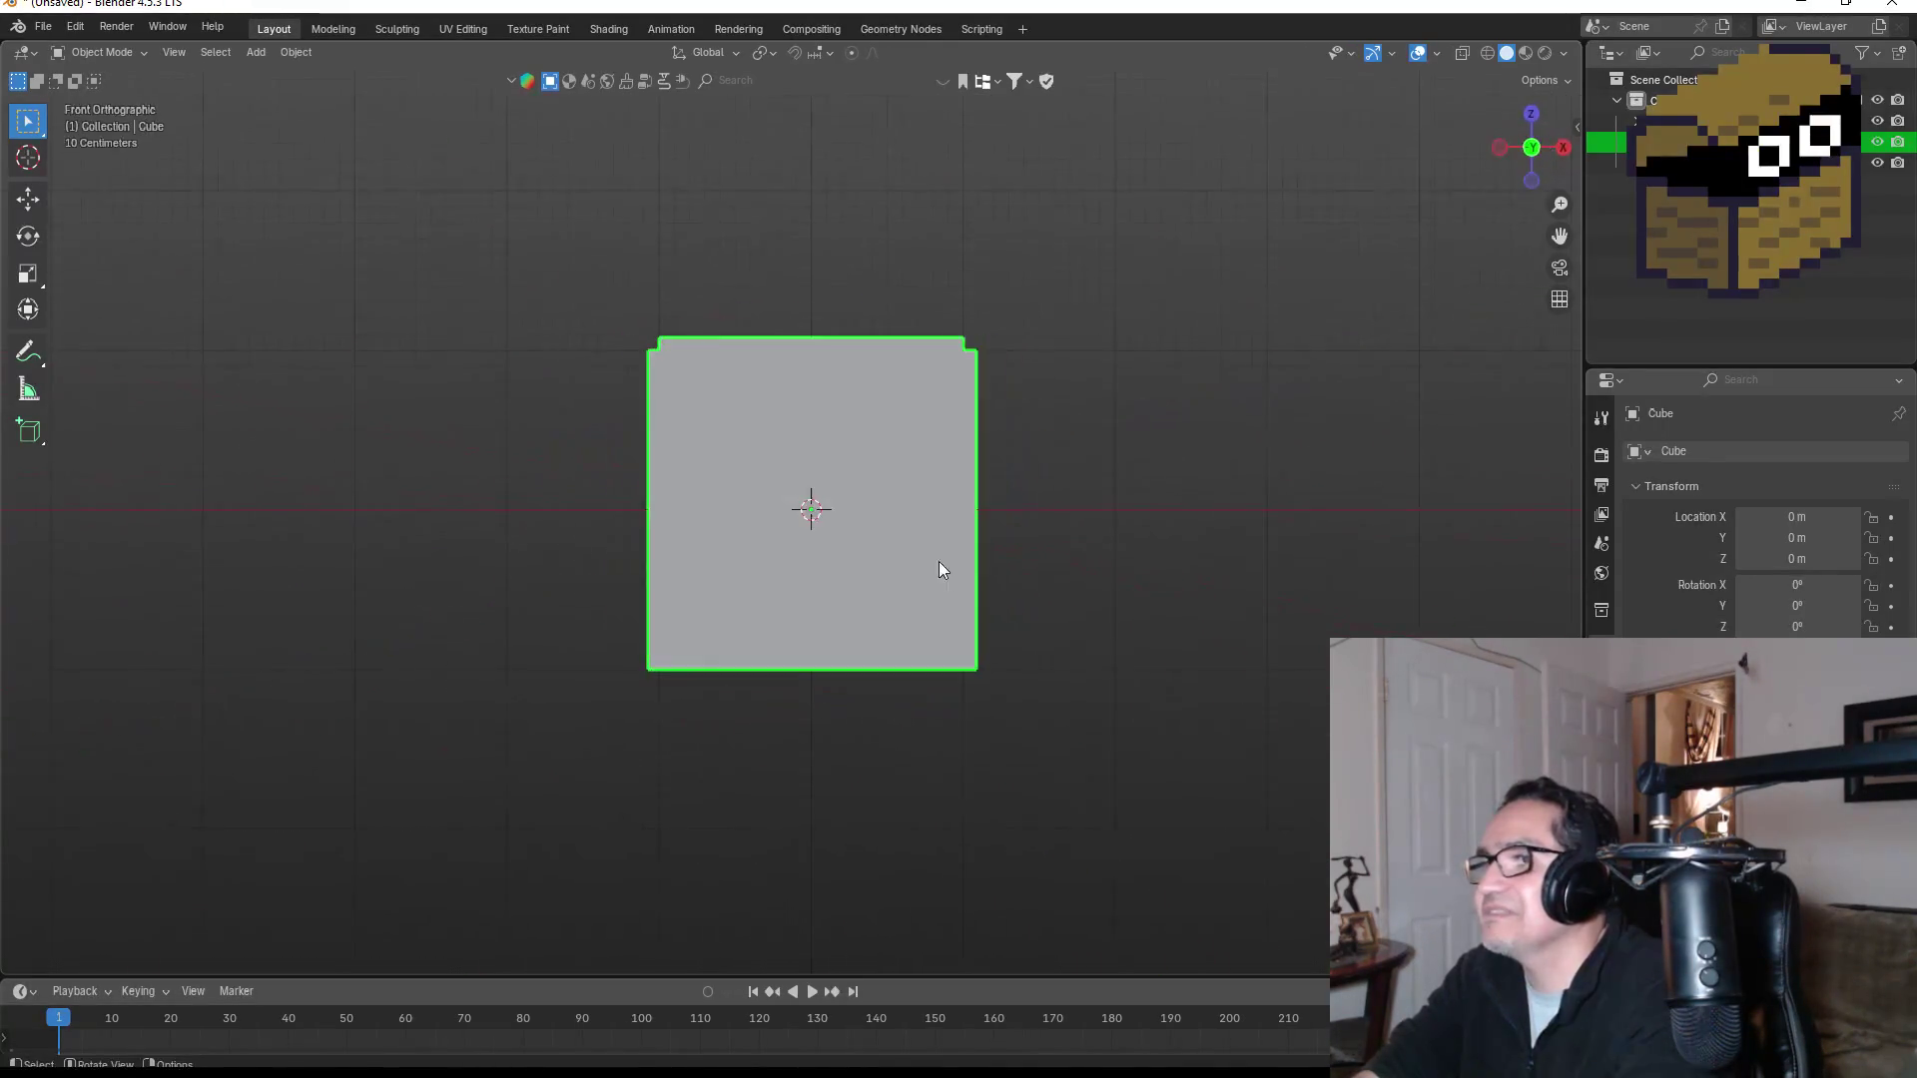
left_click(1107, 487)
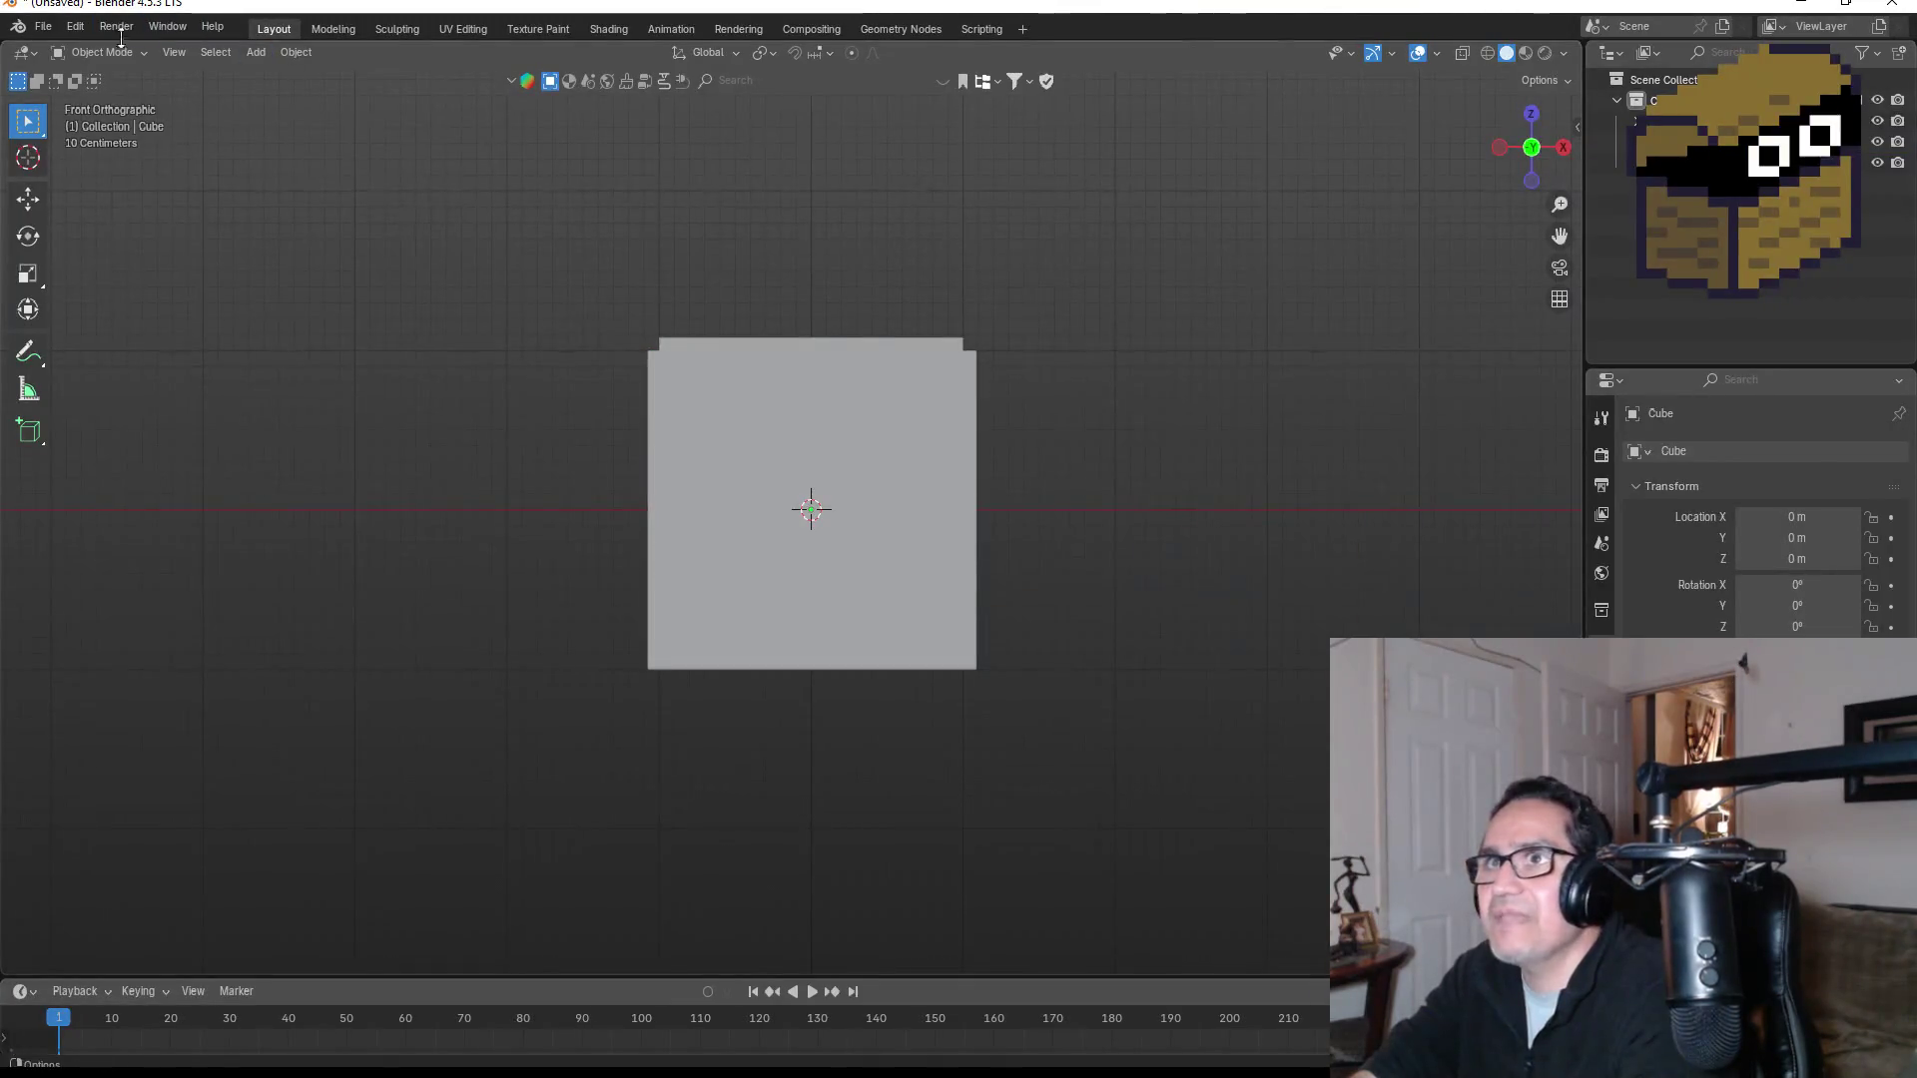
Step: Rename the cube's material to White
right_click(827, 410)
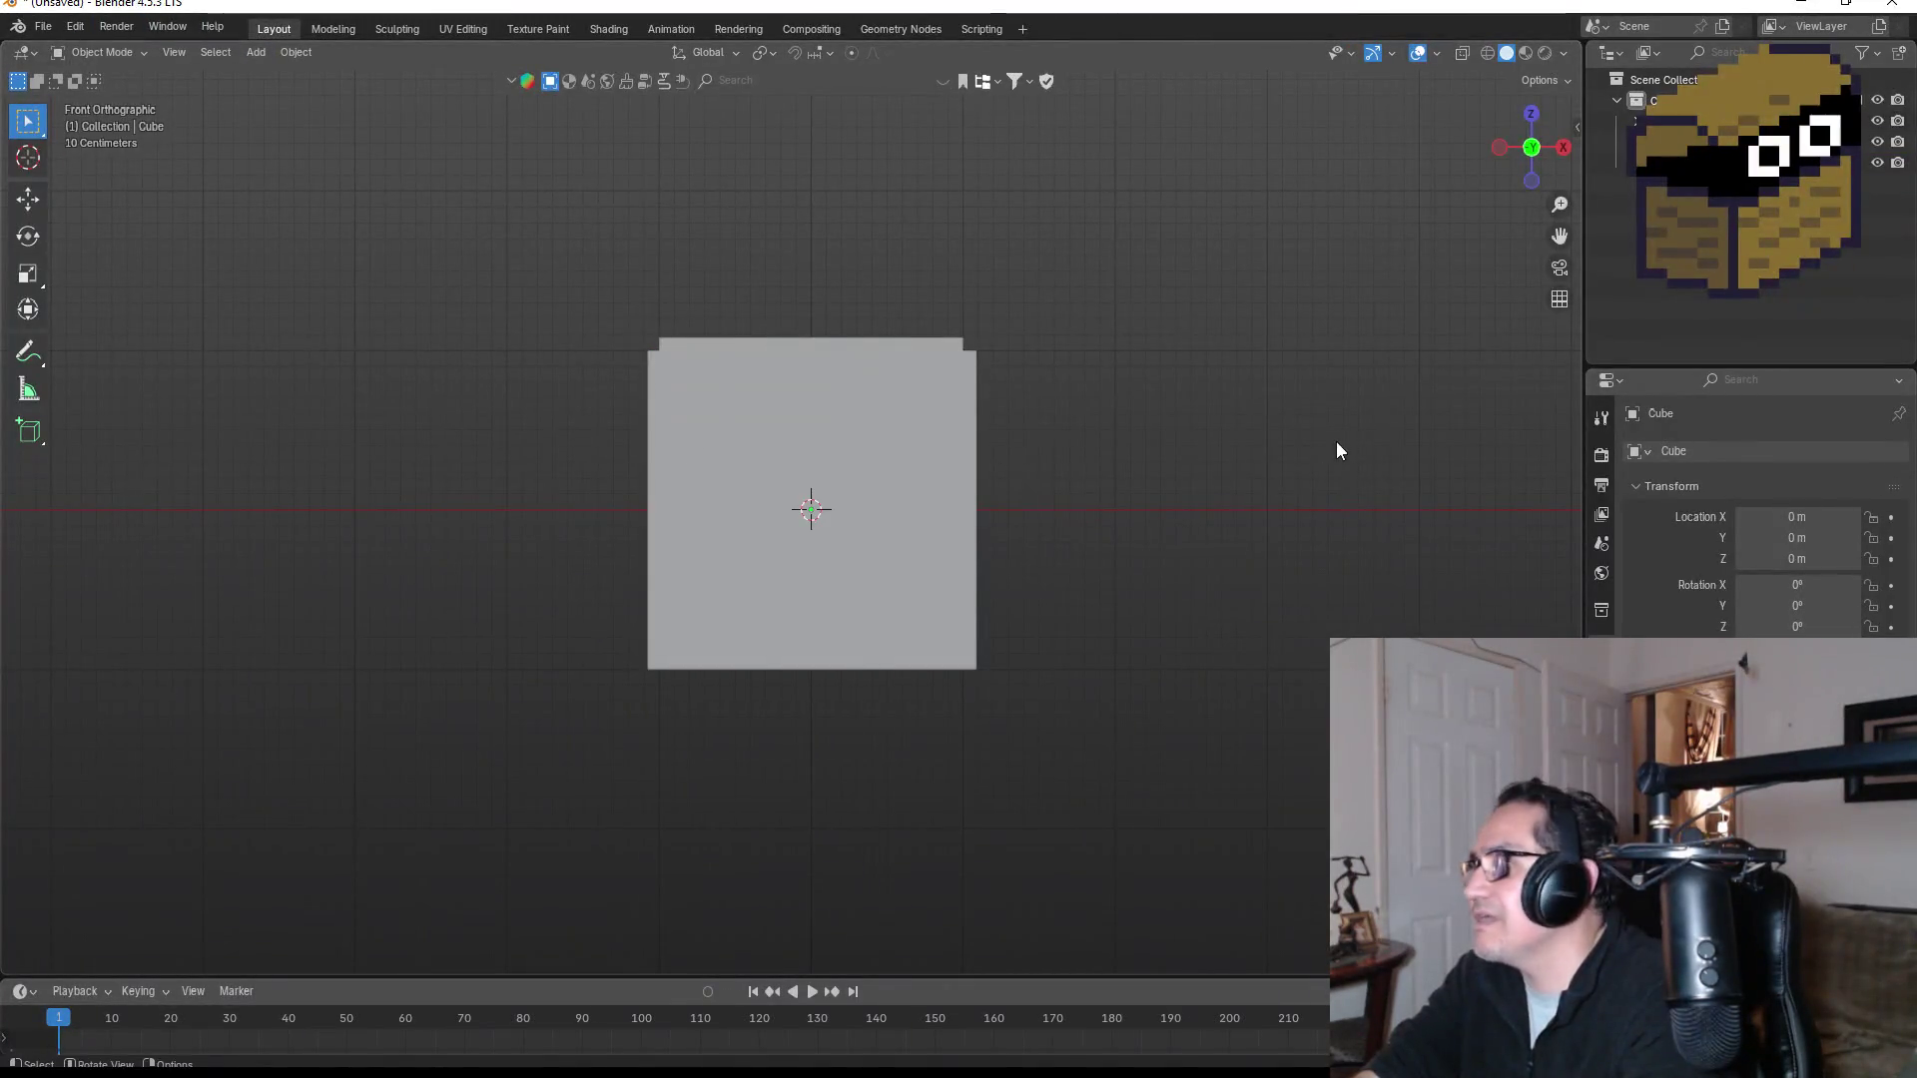
left_click(1602, 819)
double_click(1712, 456)
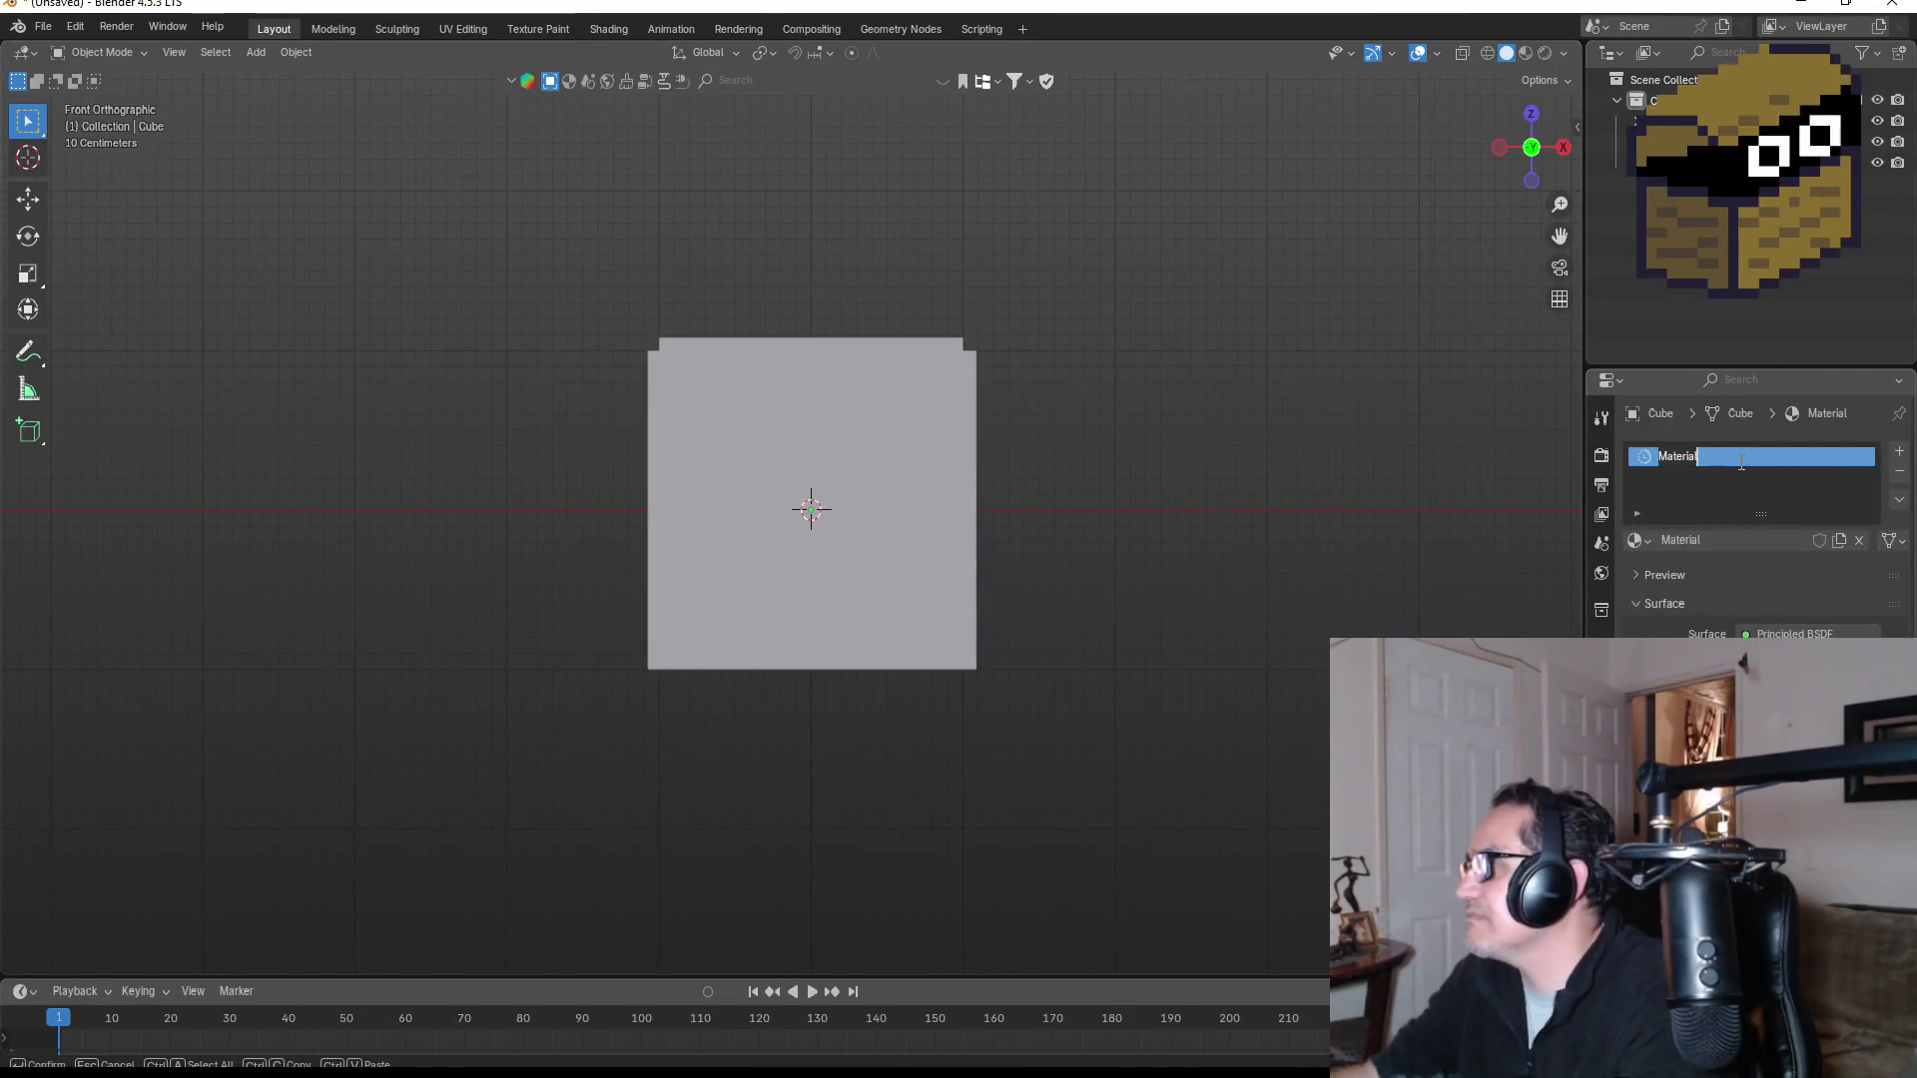
type("White")
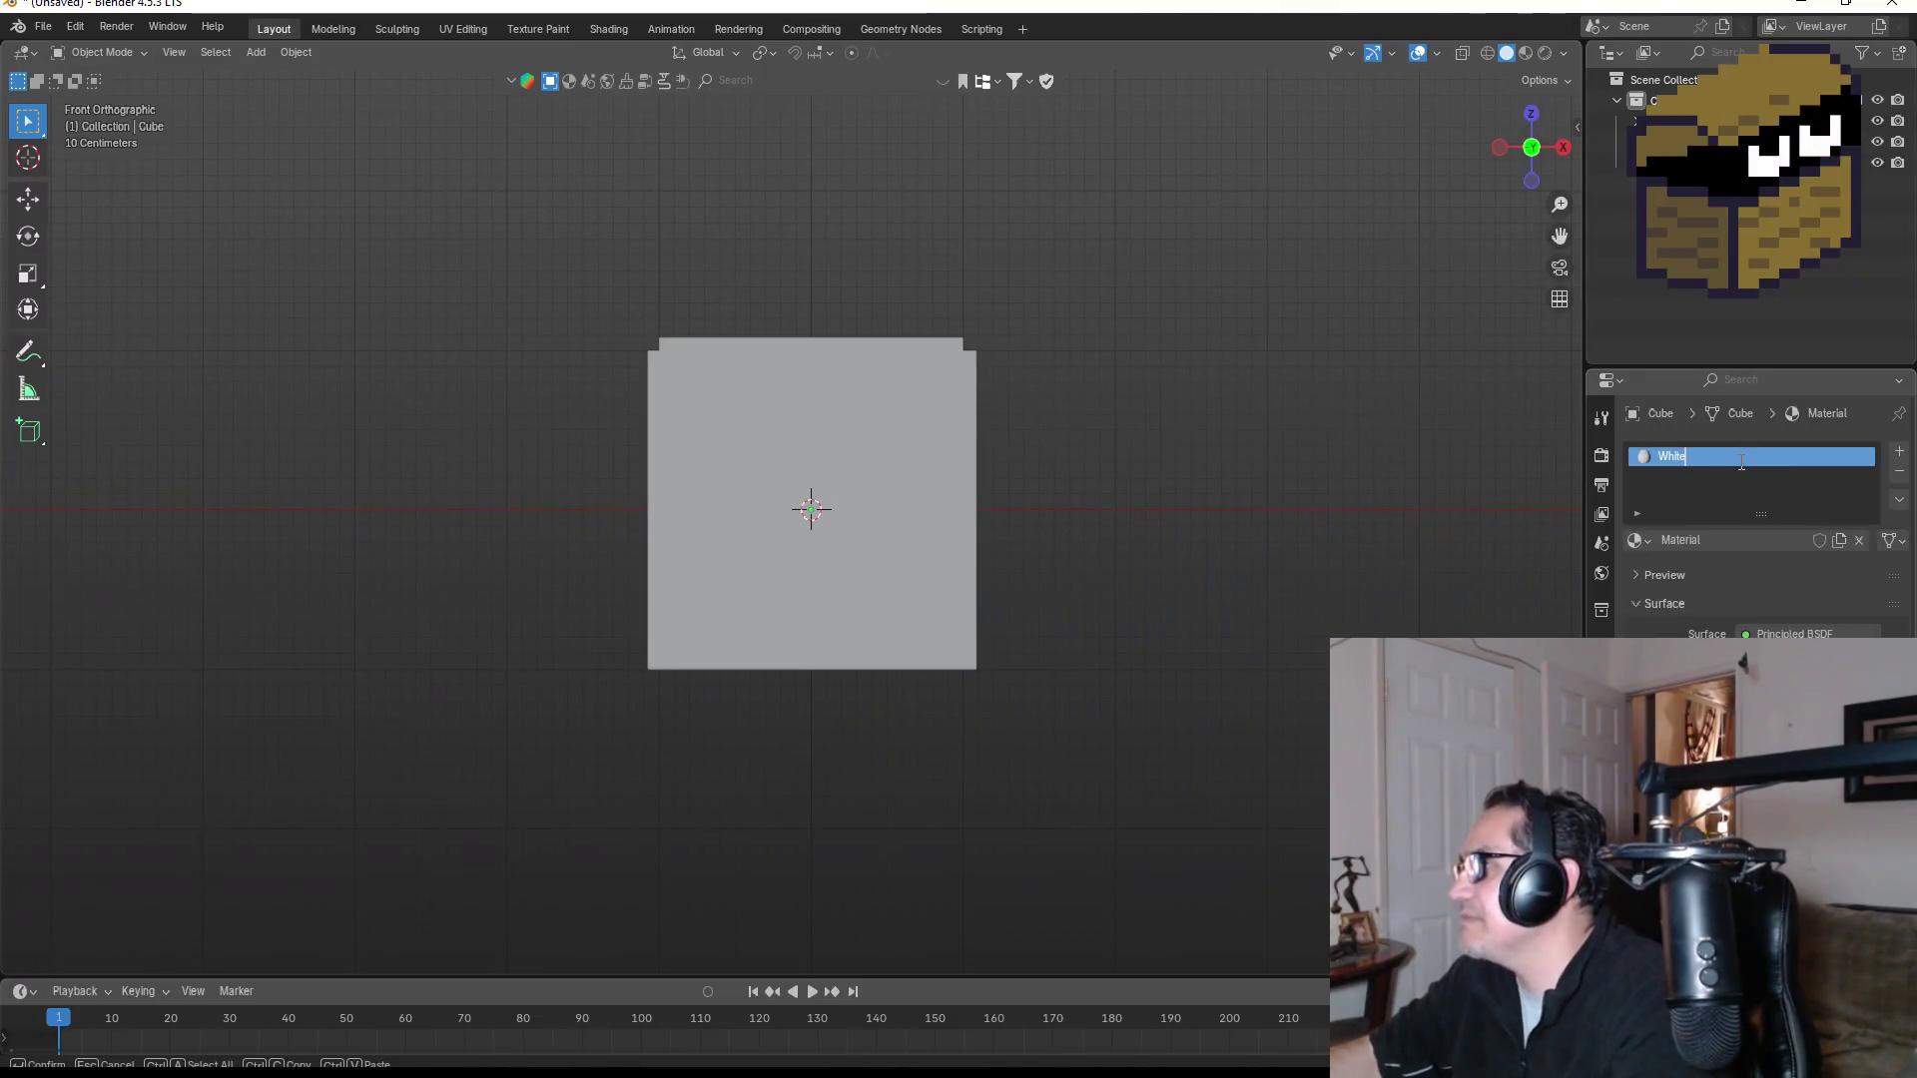
key("Return")
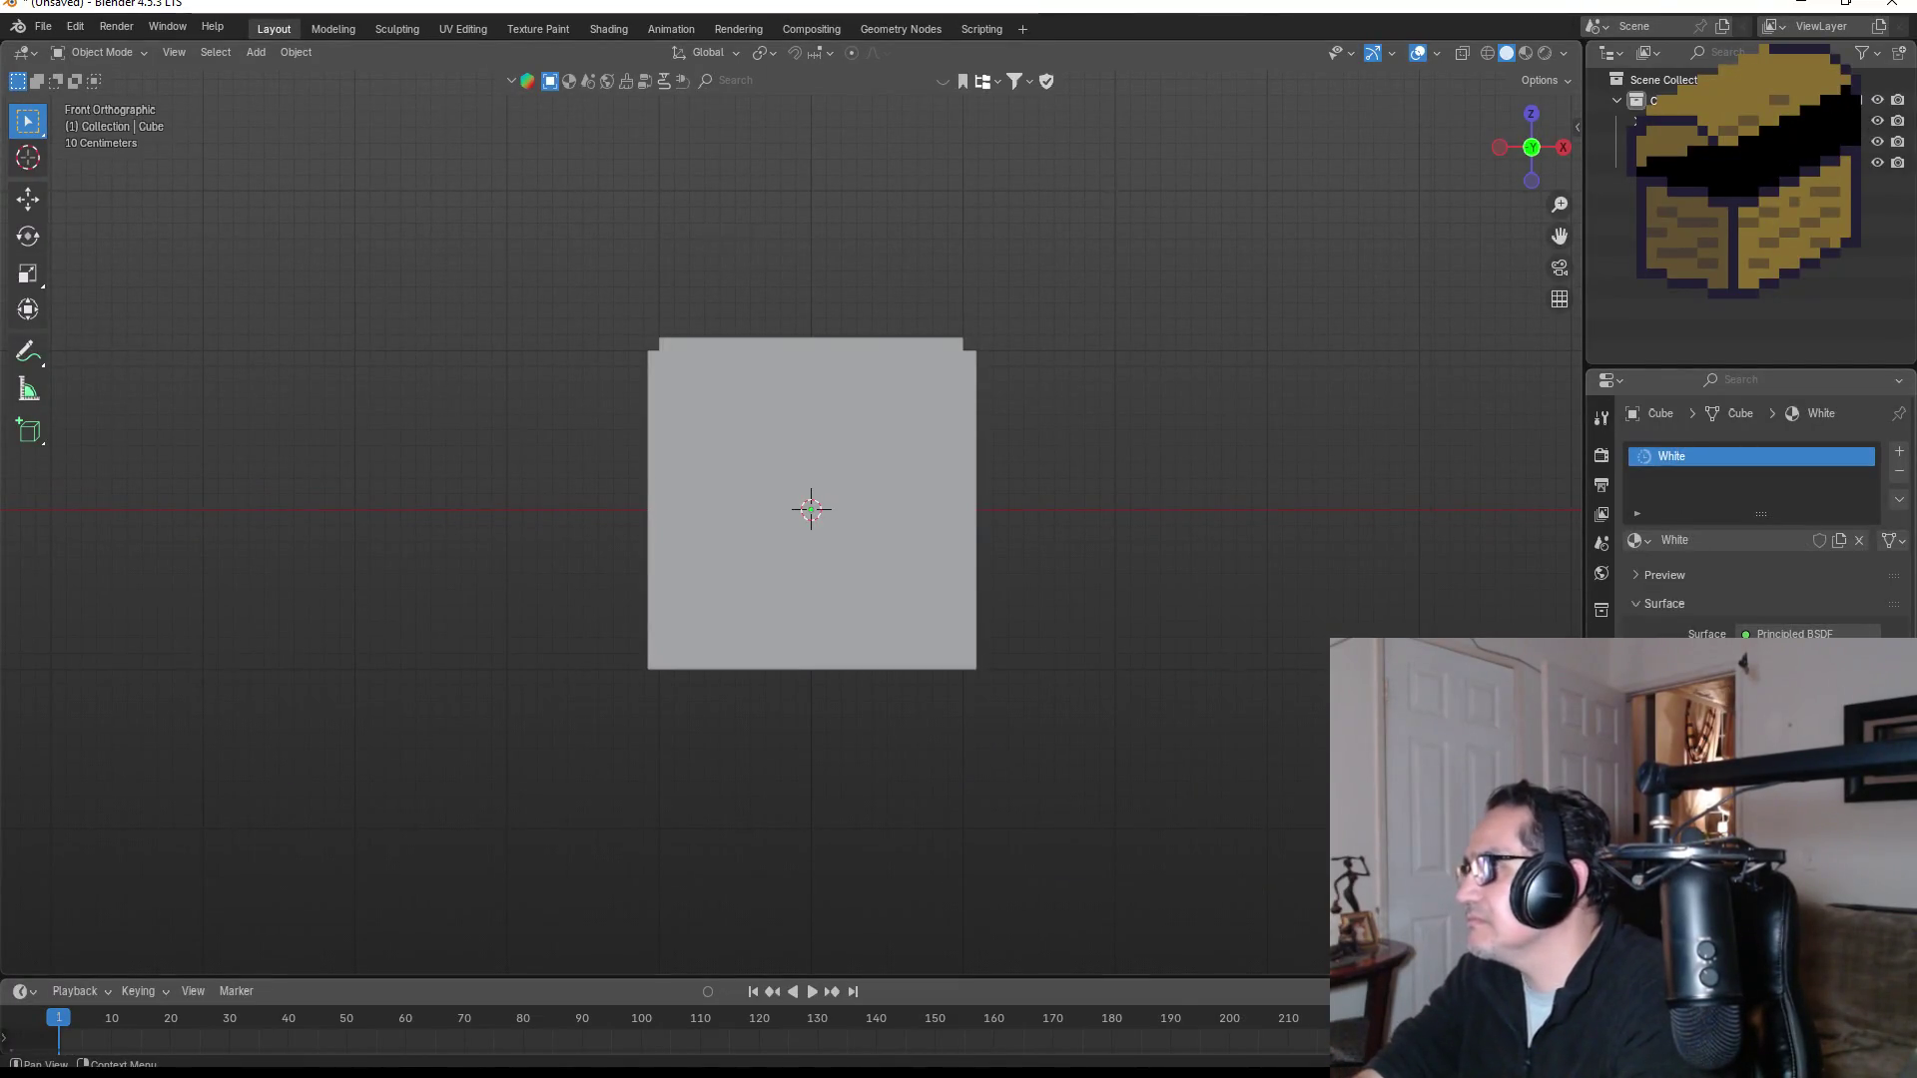
Step: Switch the viewport to Rendered shading to preview the cube's blocky surface
key("z")
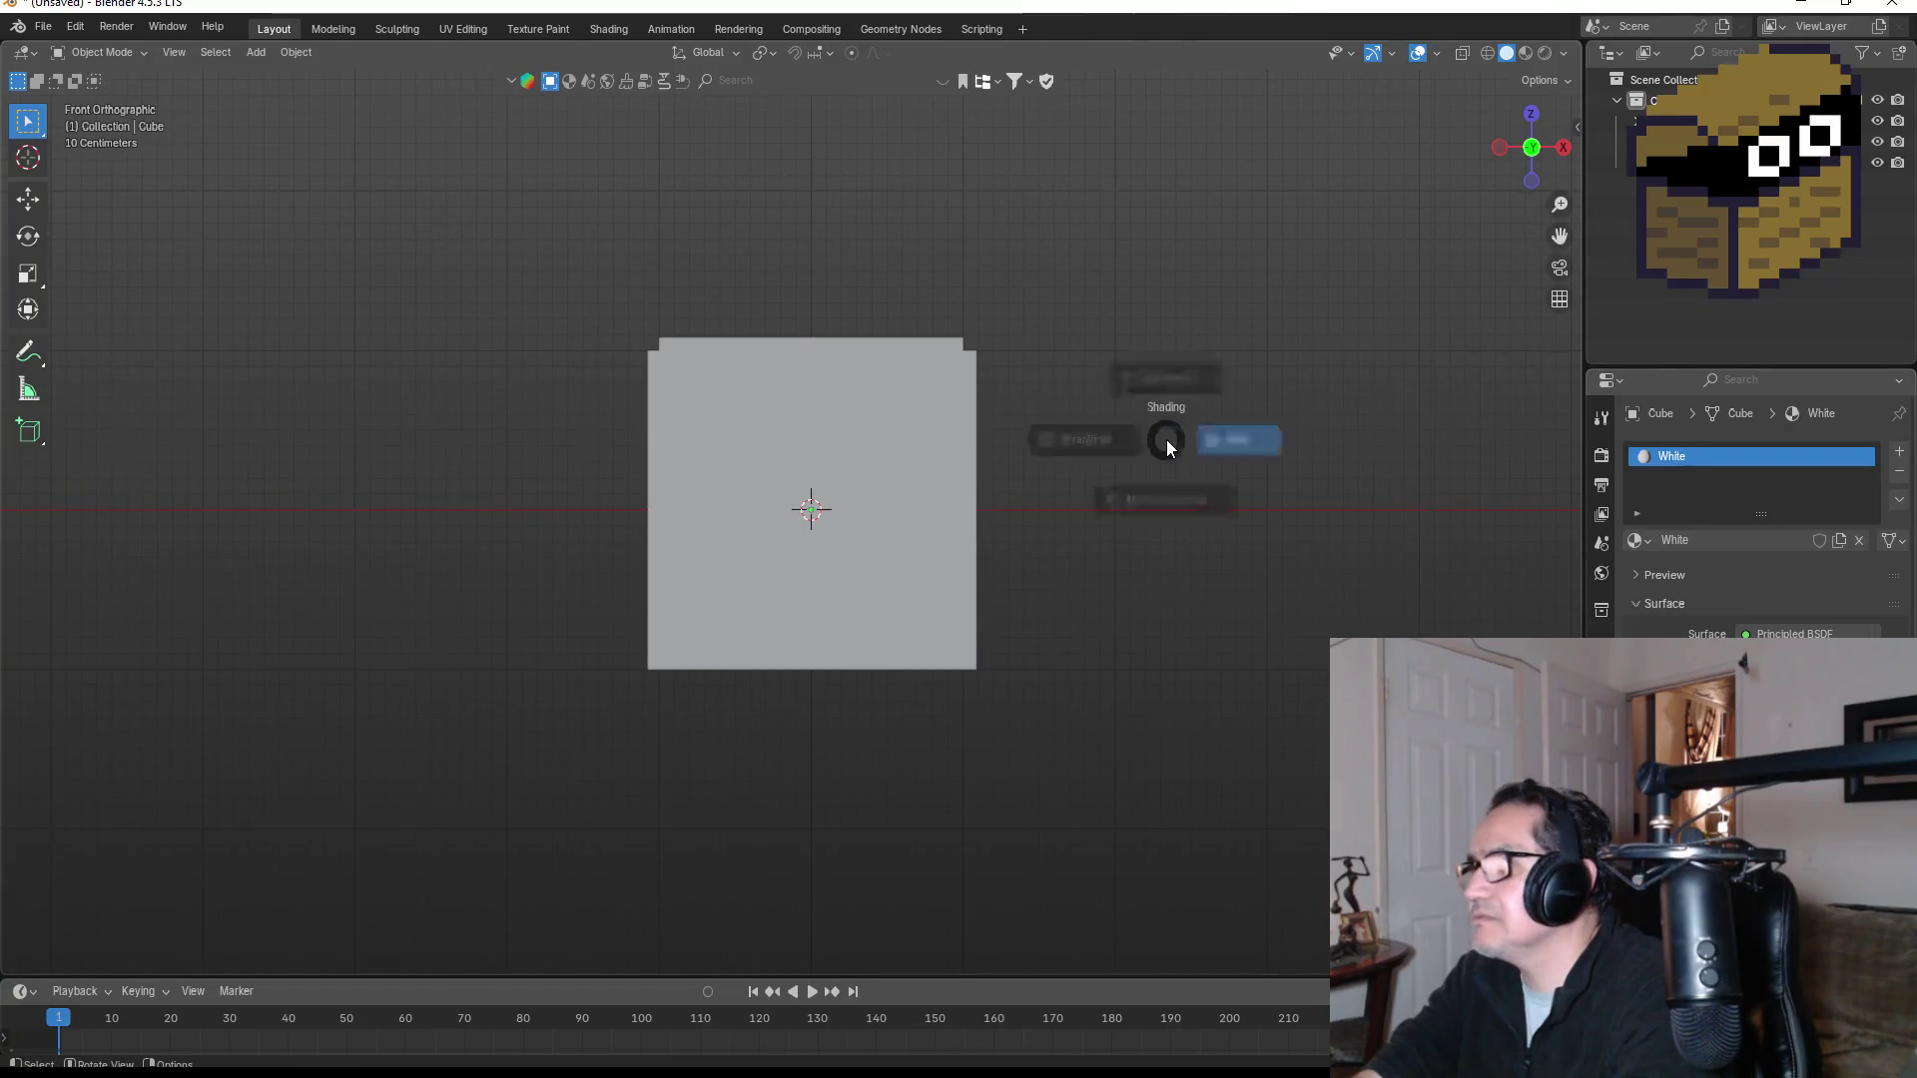
left_click(1166, 561)
mouse_move(1190, 423)
left_mouse_down()
mouse_move(985, 449)
mouse_move(865, 497)
mouse_move(1039, 518)
mouse_move(1184, 460)
left_mouse_up()
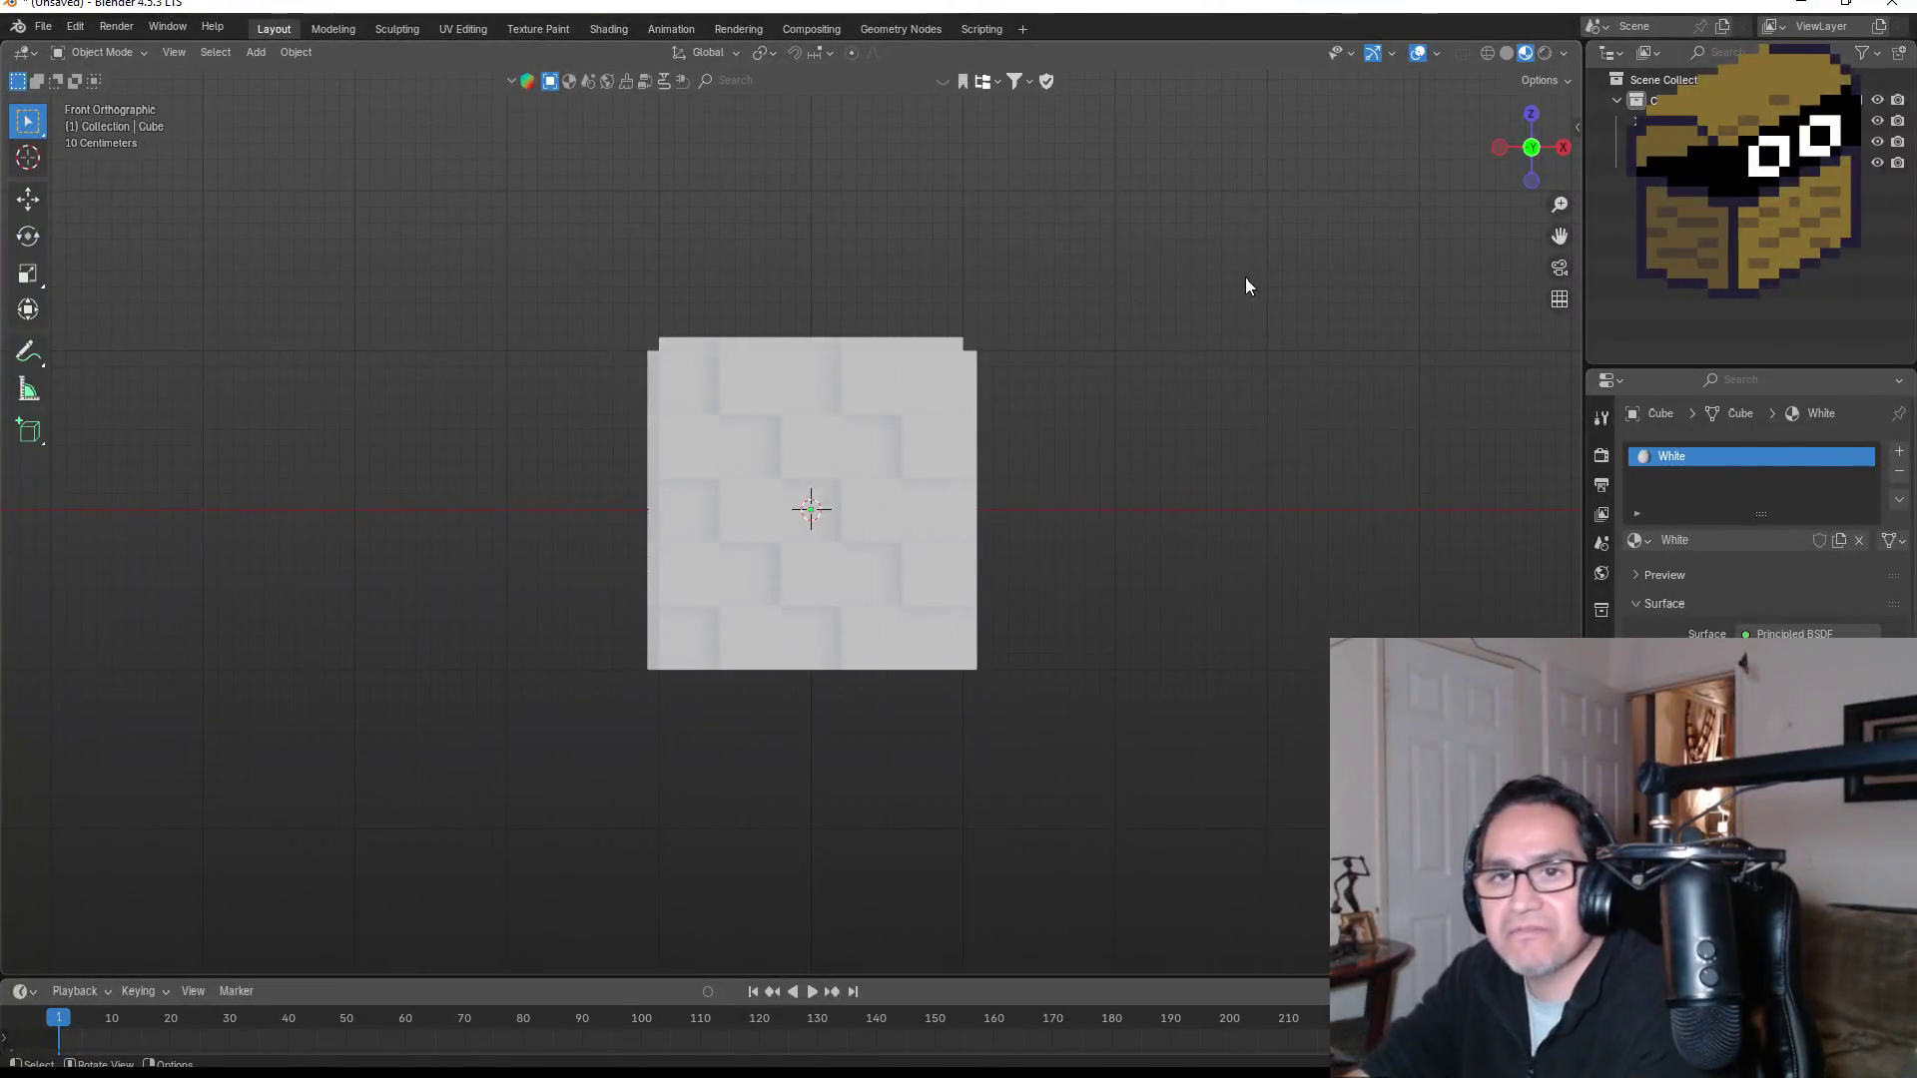
left_click(43, 26)
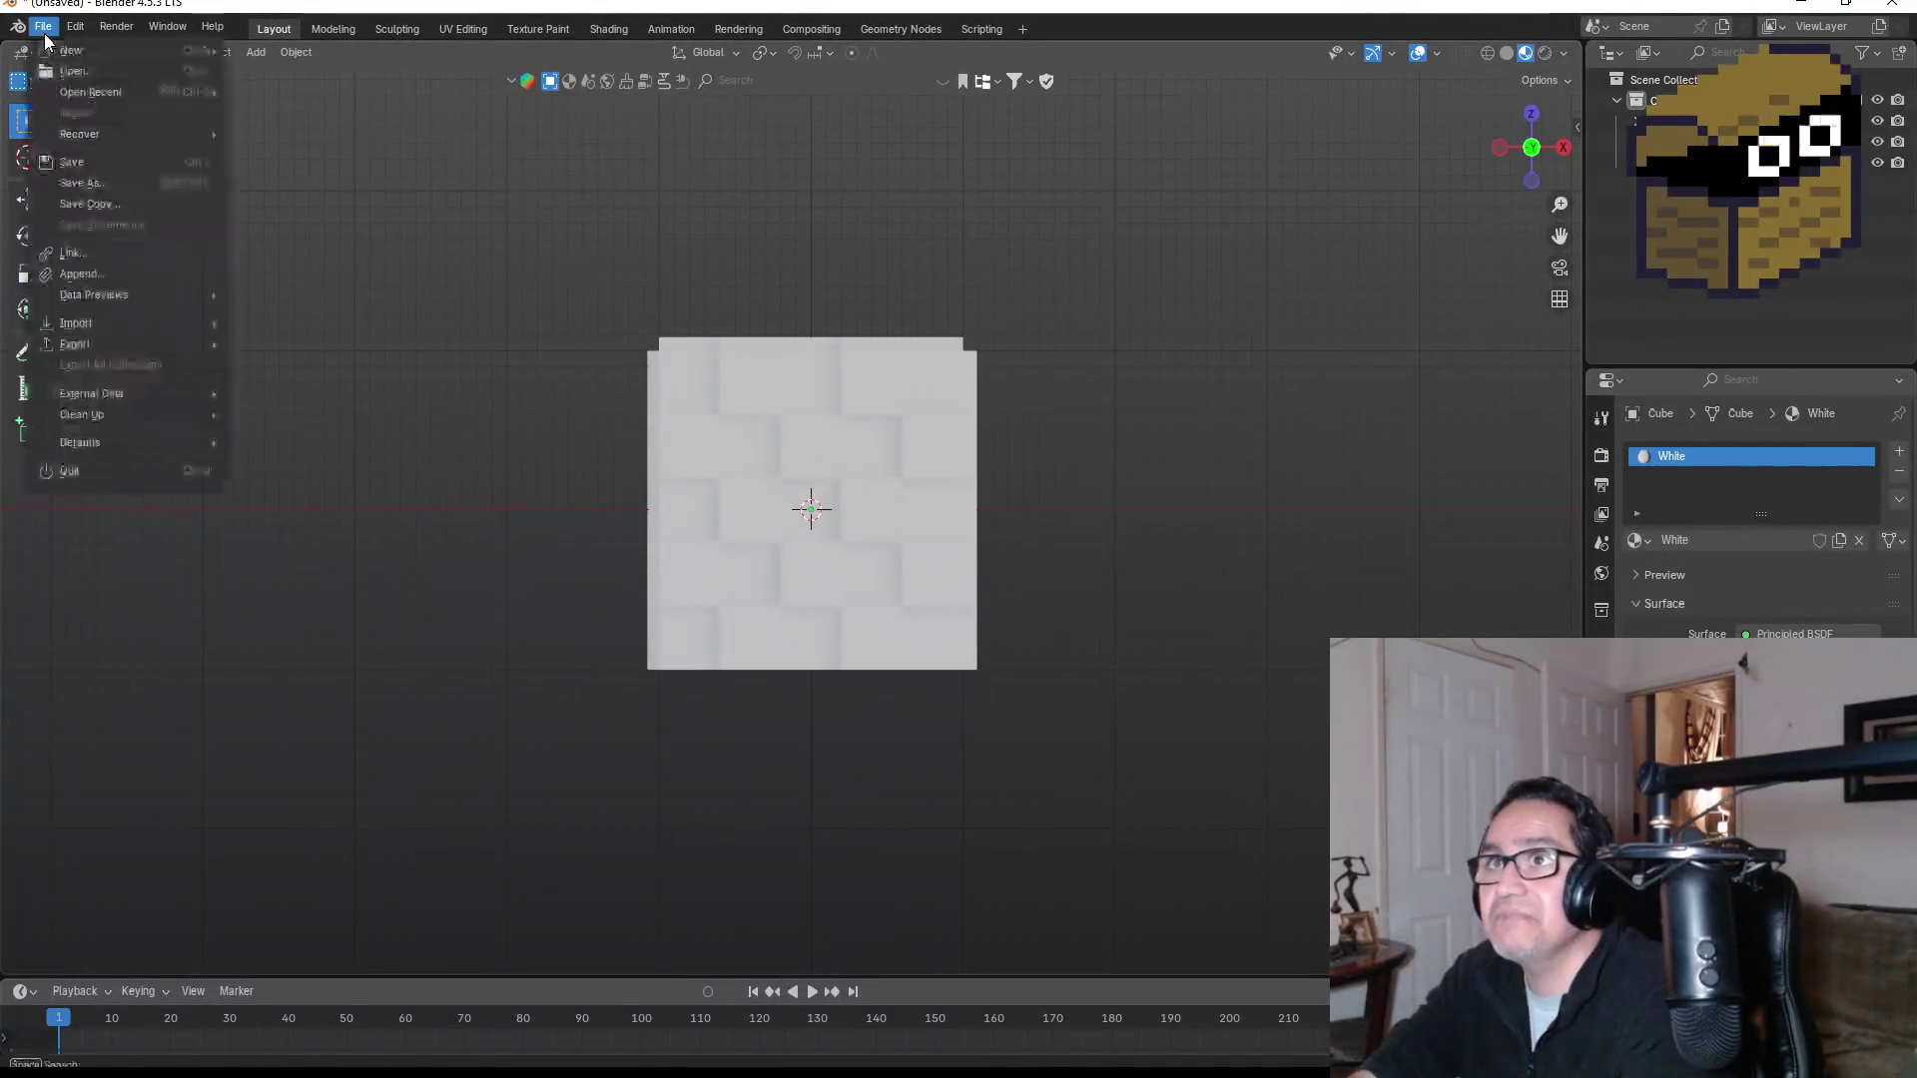
Step: Save the Blender file as SuperHardCube.blend, replacing the Untitled.blend name
left_click(79, 183)
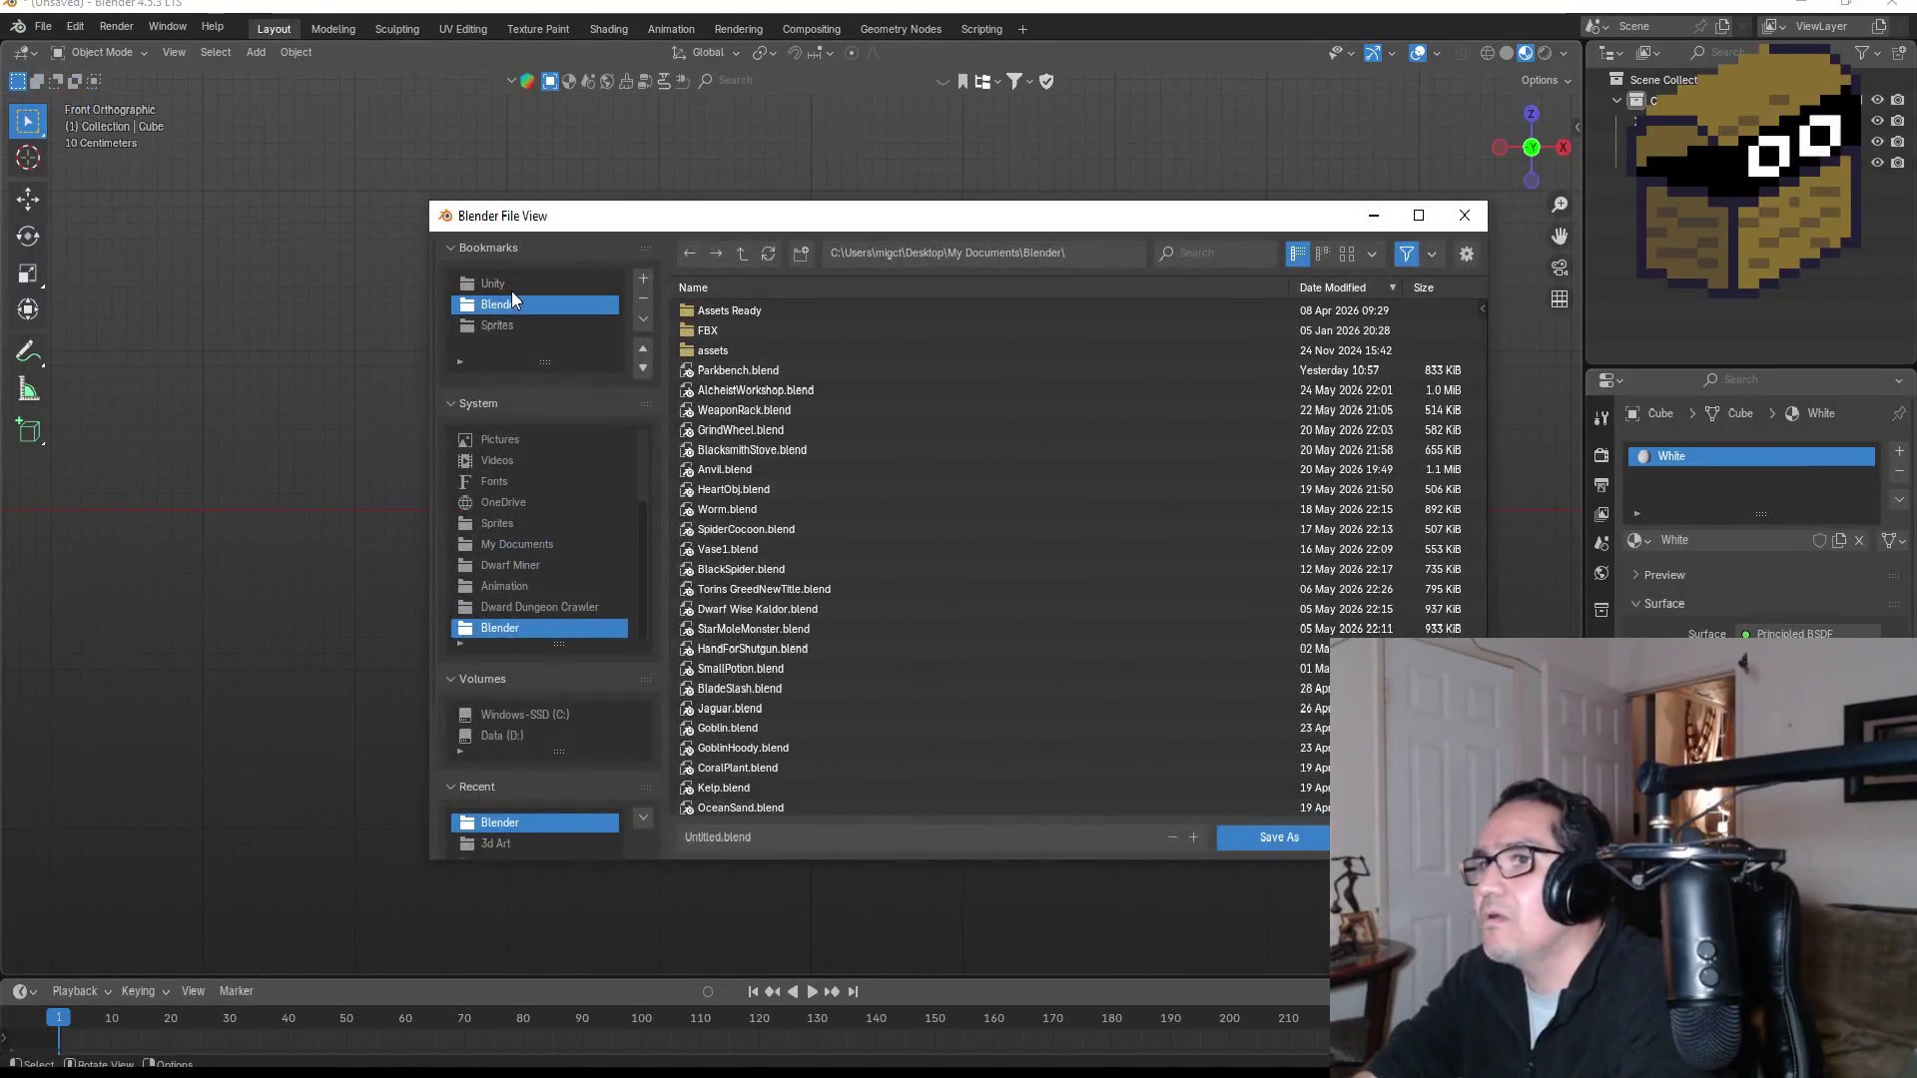
left_click(787, 838)
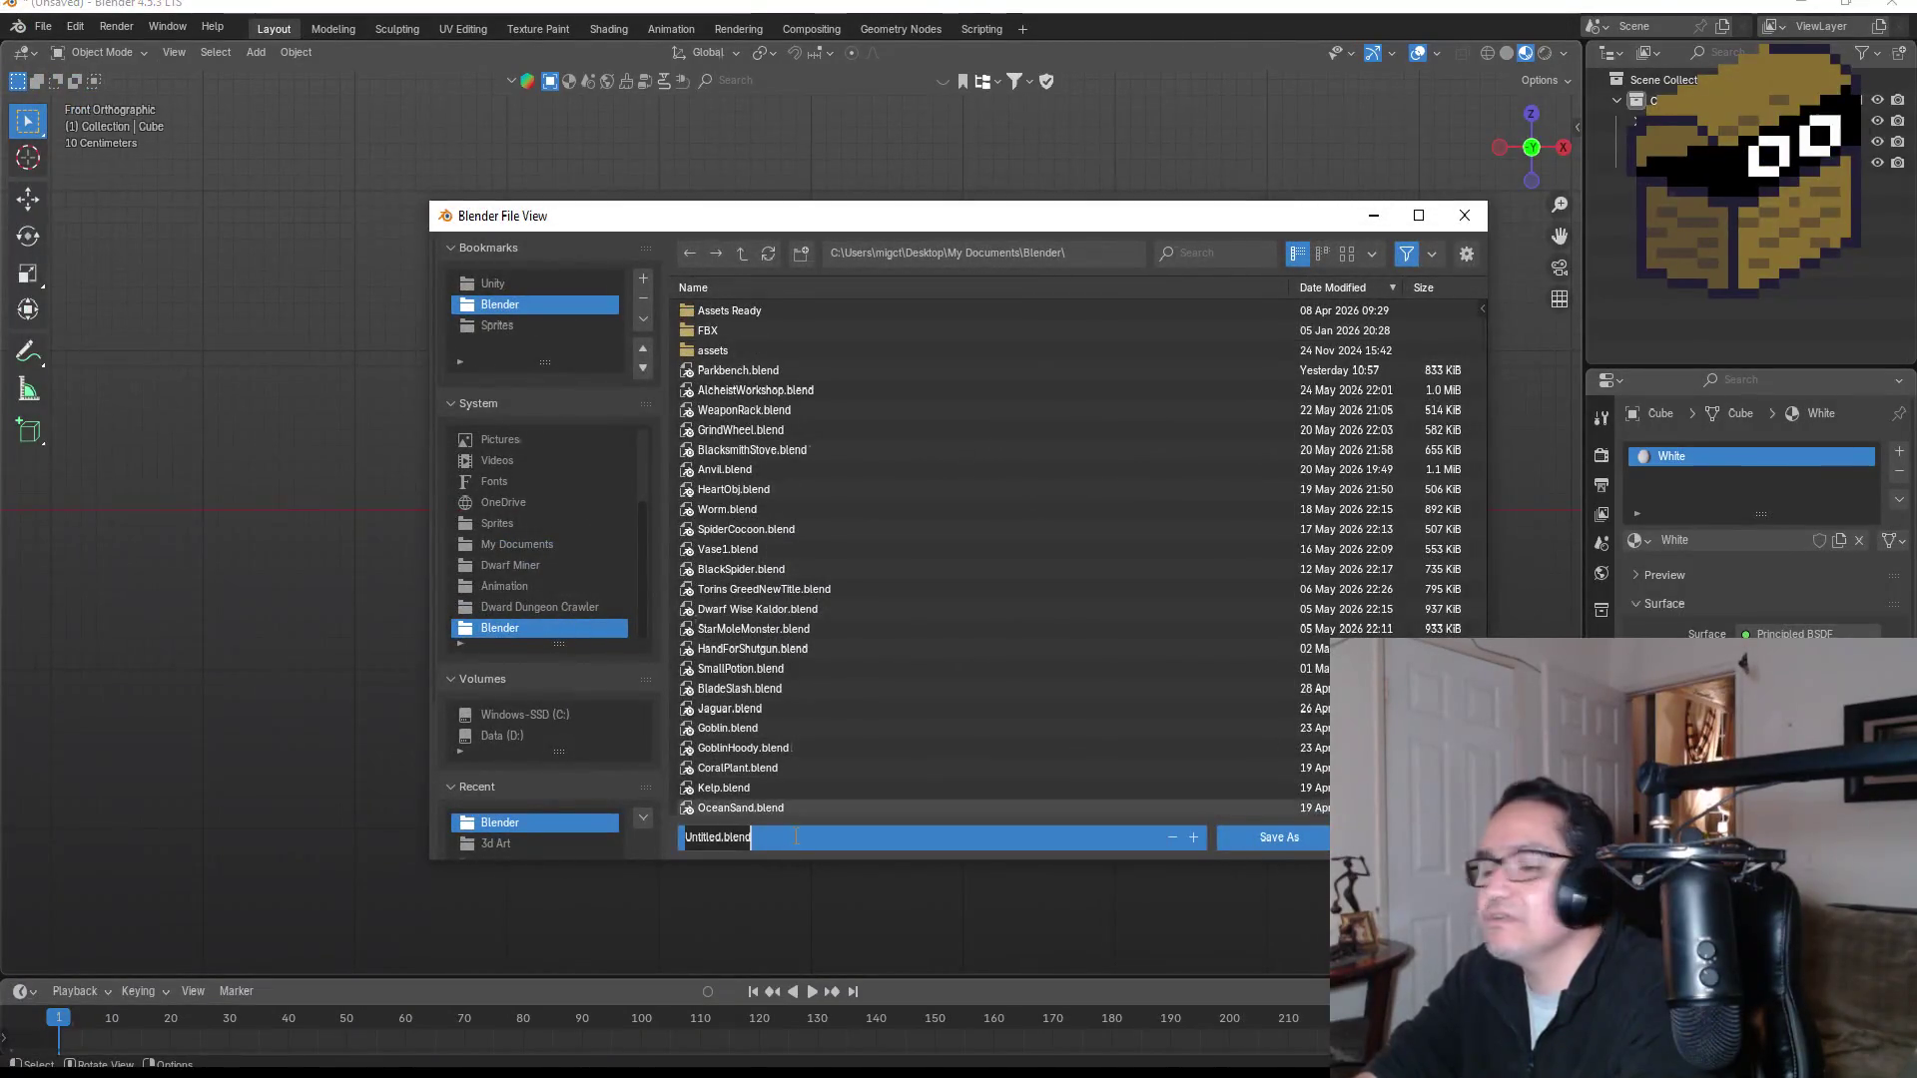
key("BackSpace")
type("Mi")
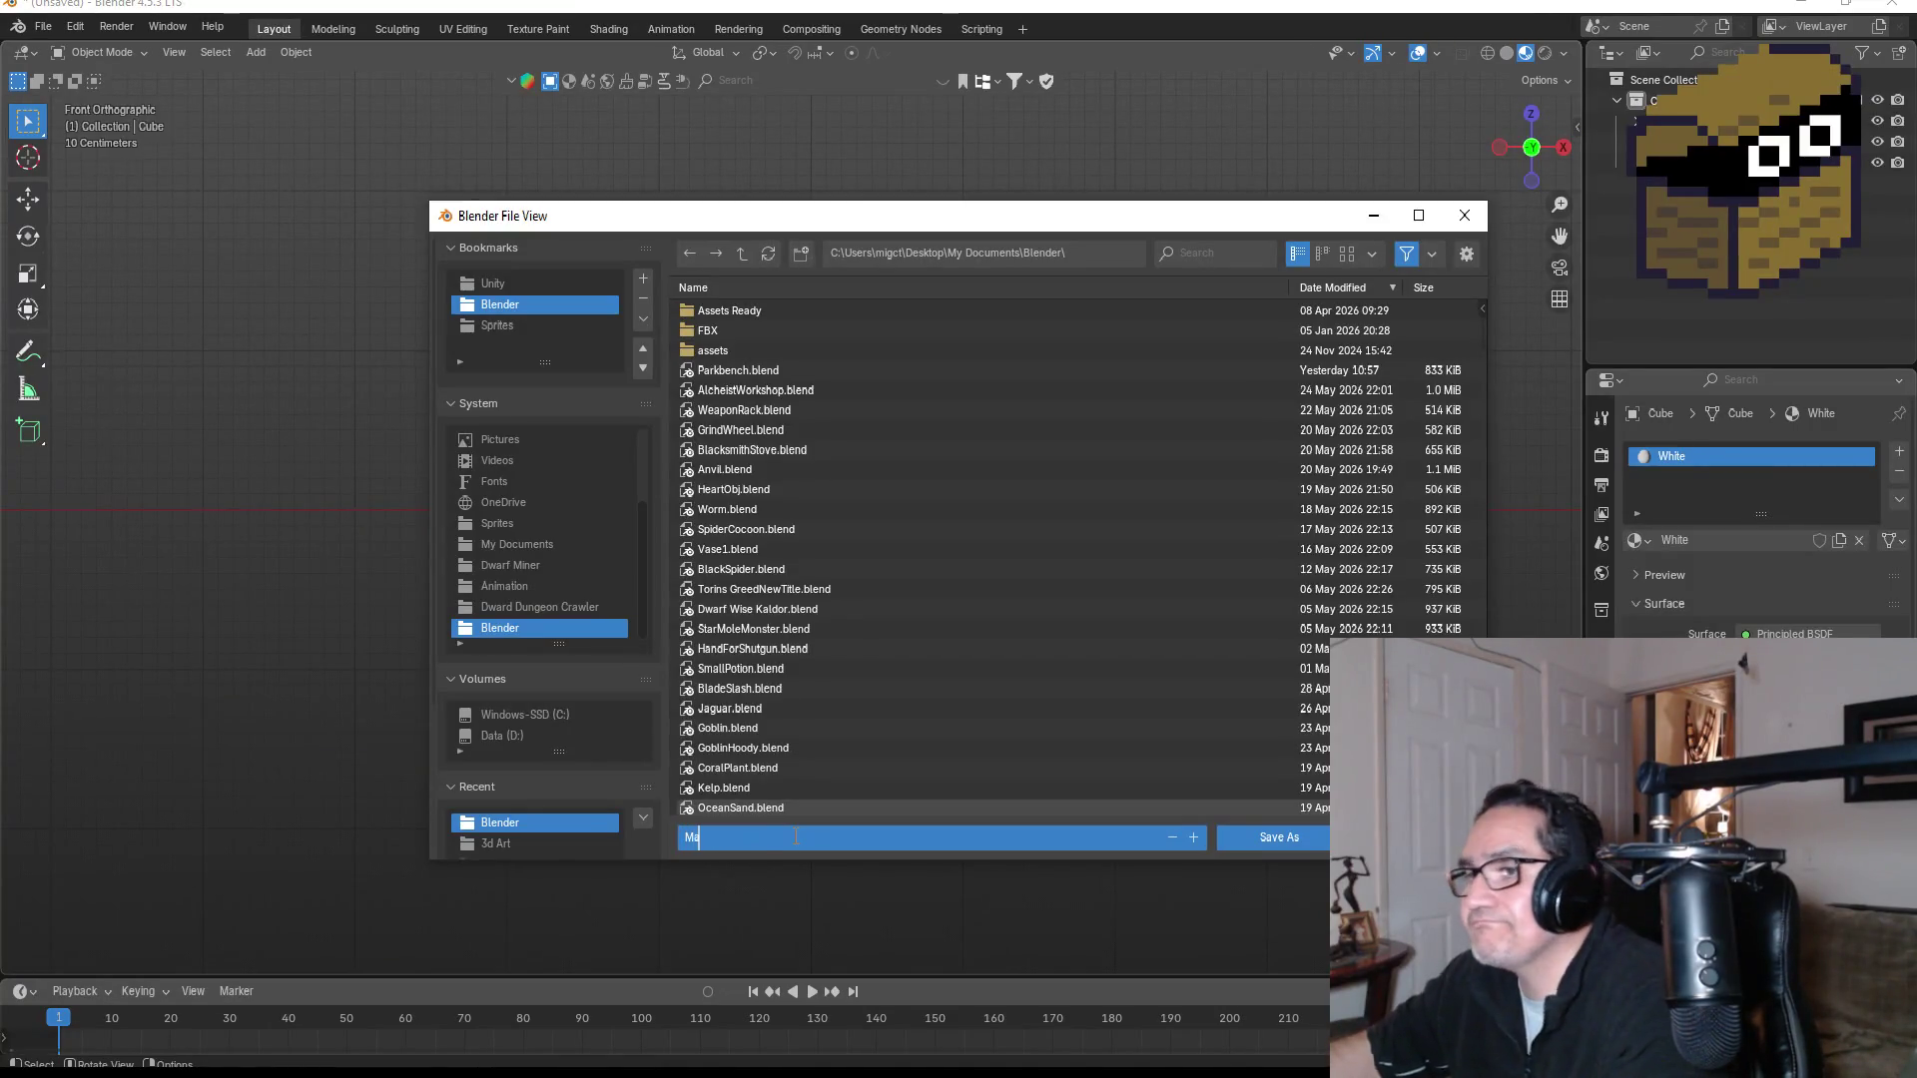
key("BackSpace")
key("BackSpace")
type("C")
key("BackSpace")
key("BackSpace")
type("Hard")
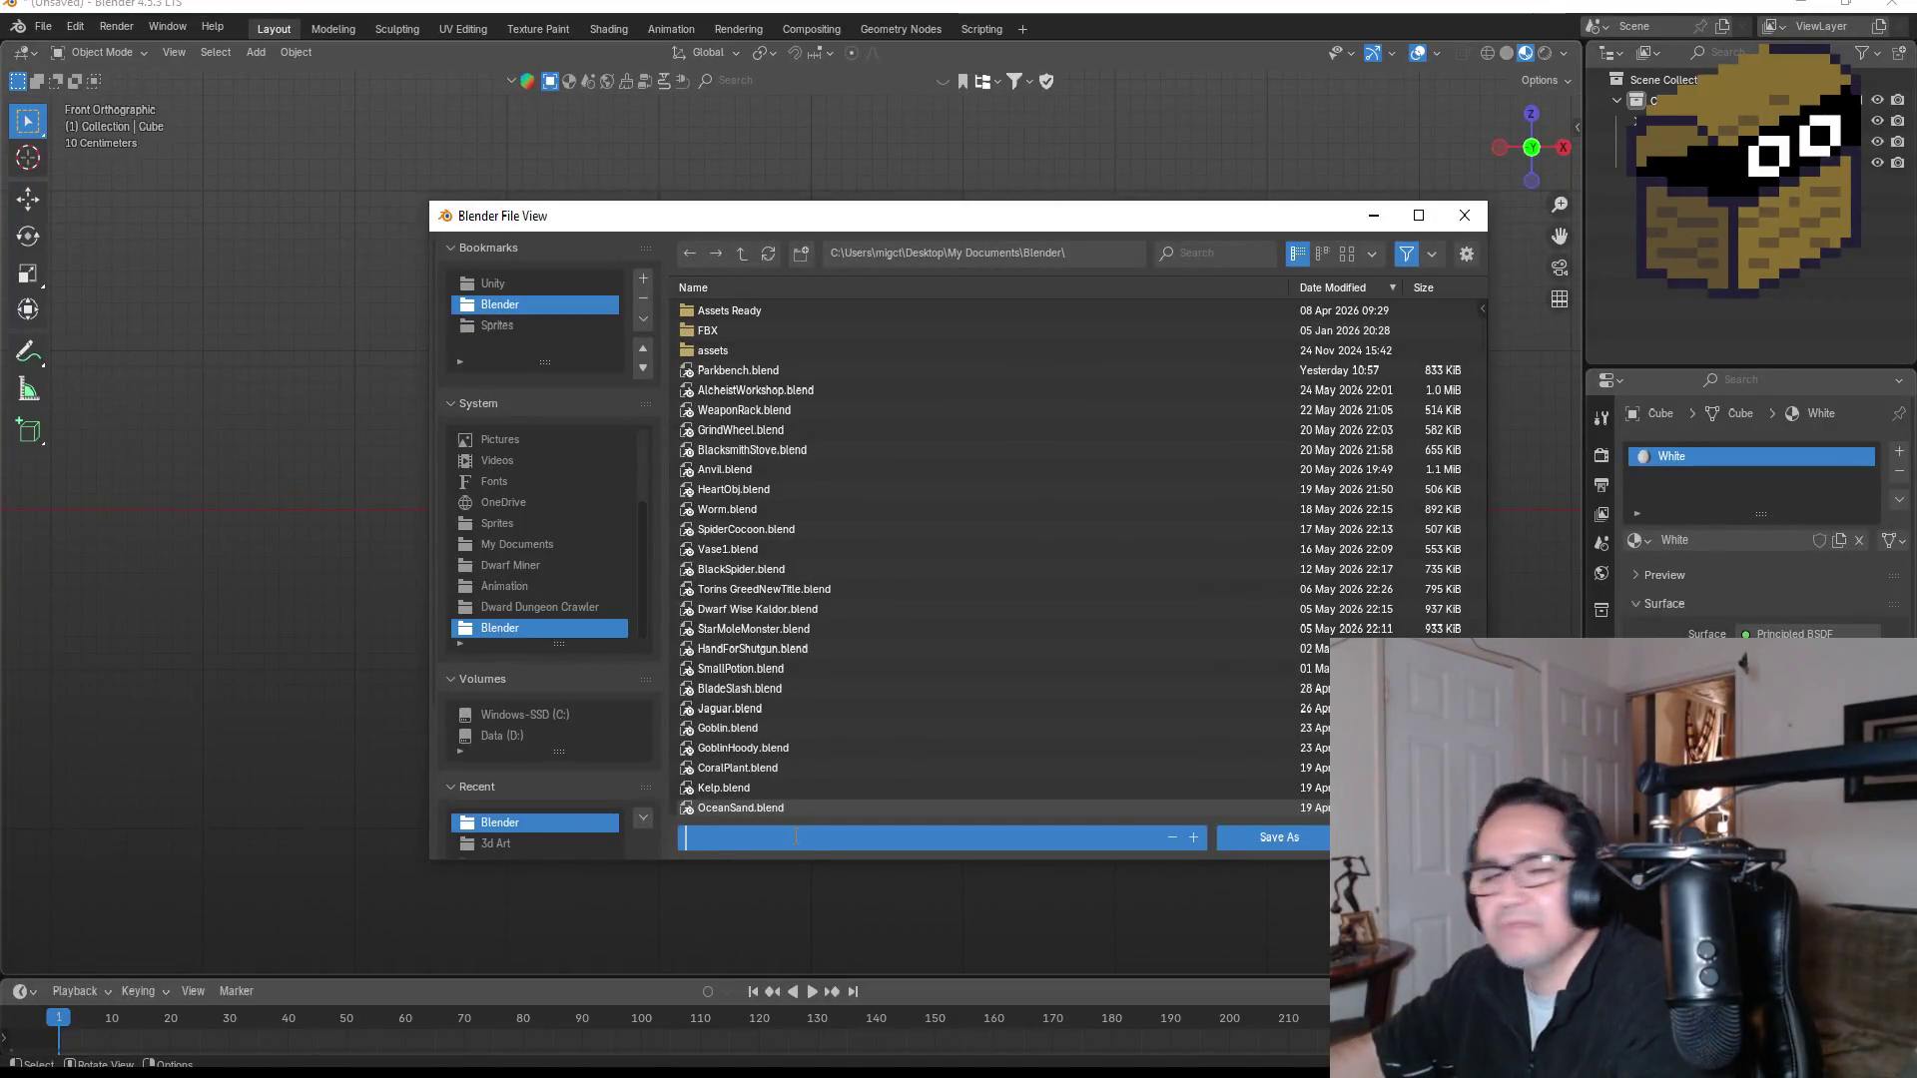
type("Super")
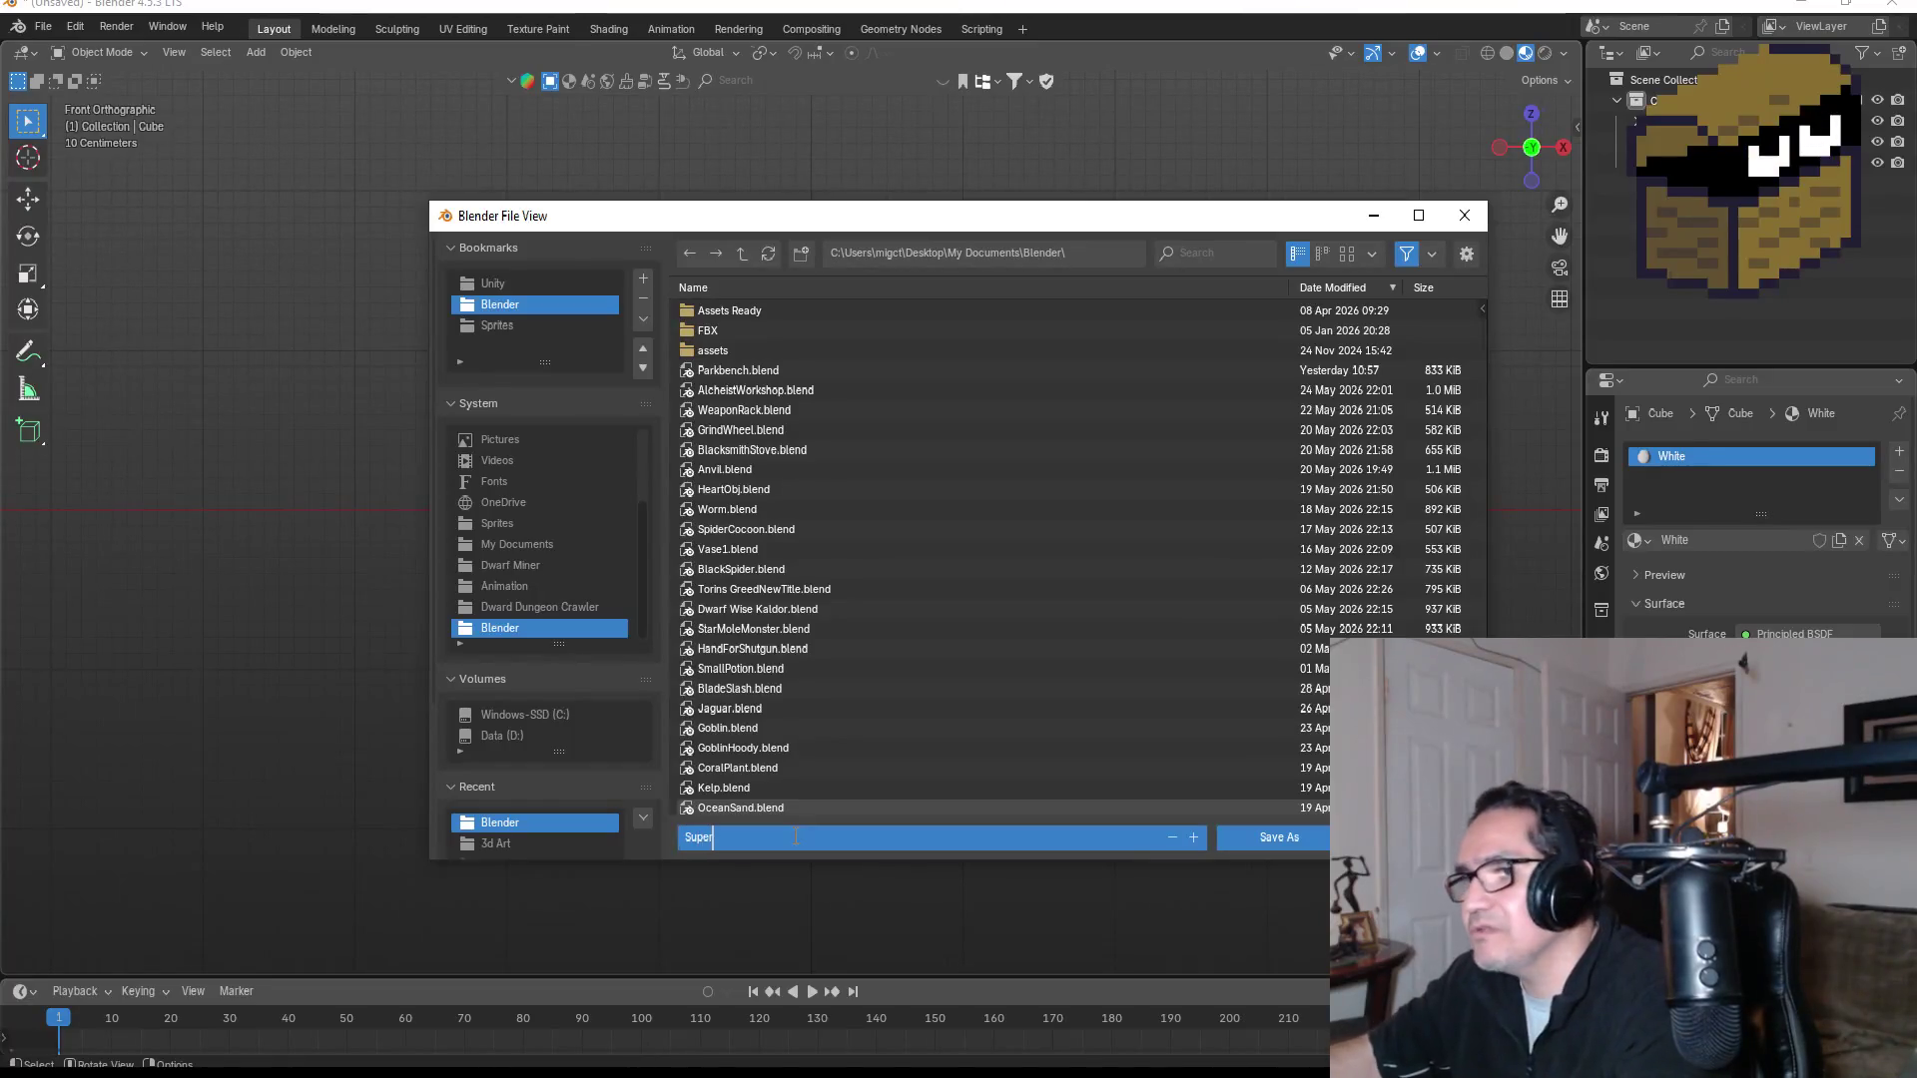
type("HardCube")
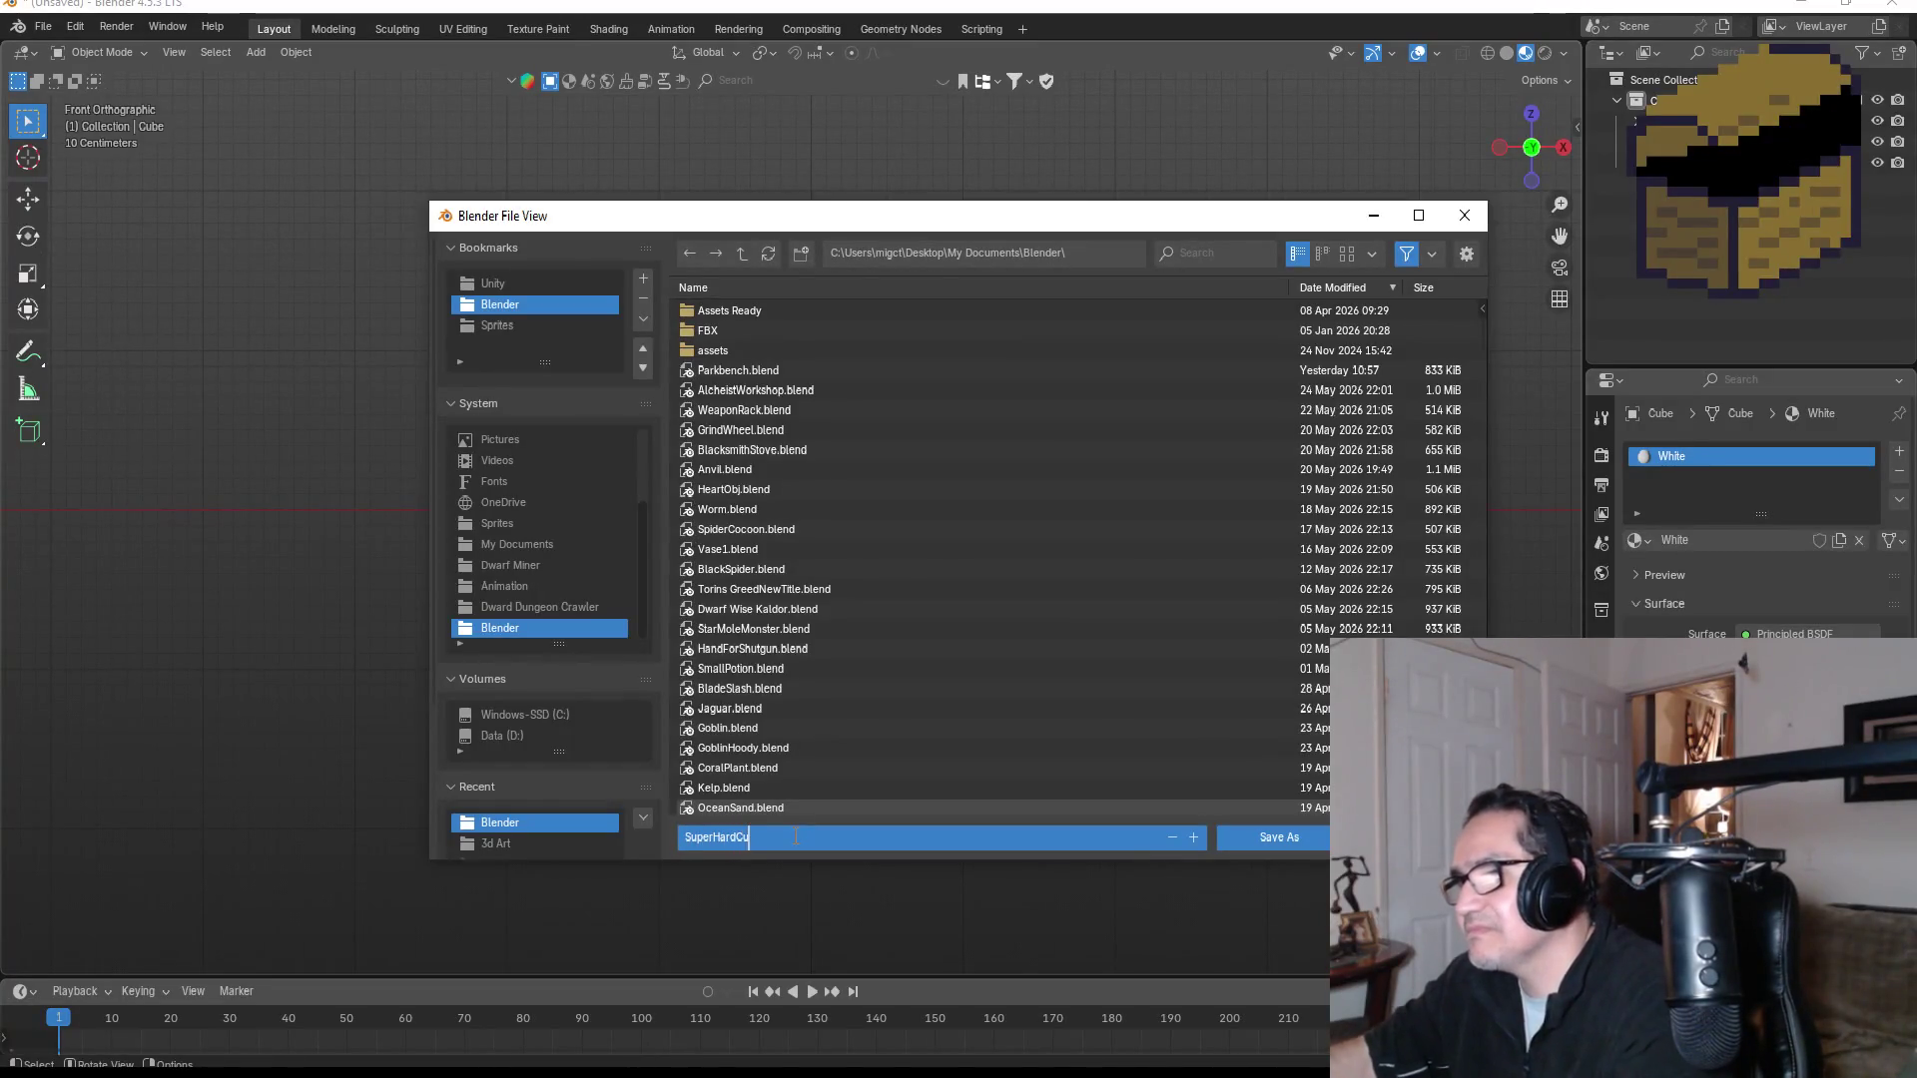
left_click(1272, 834)
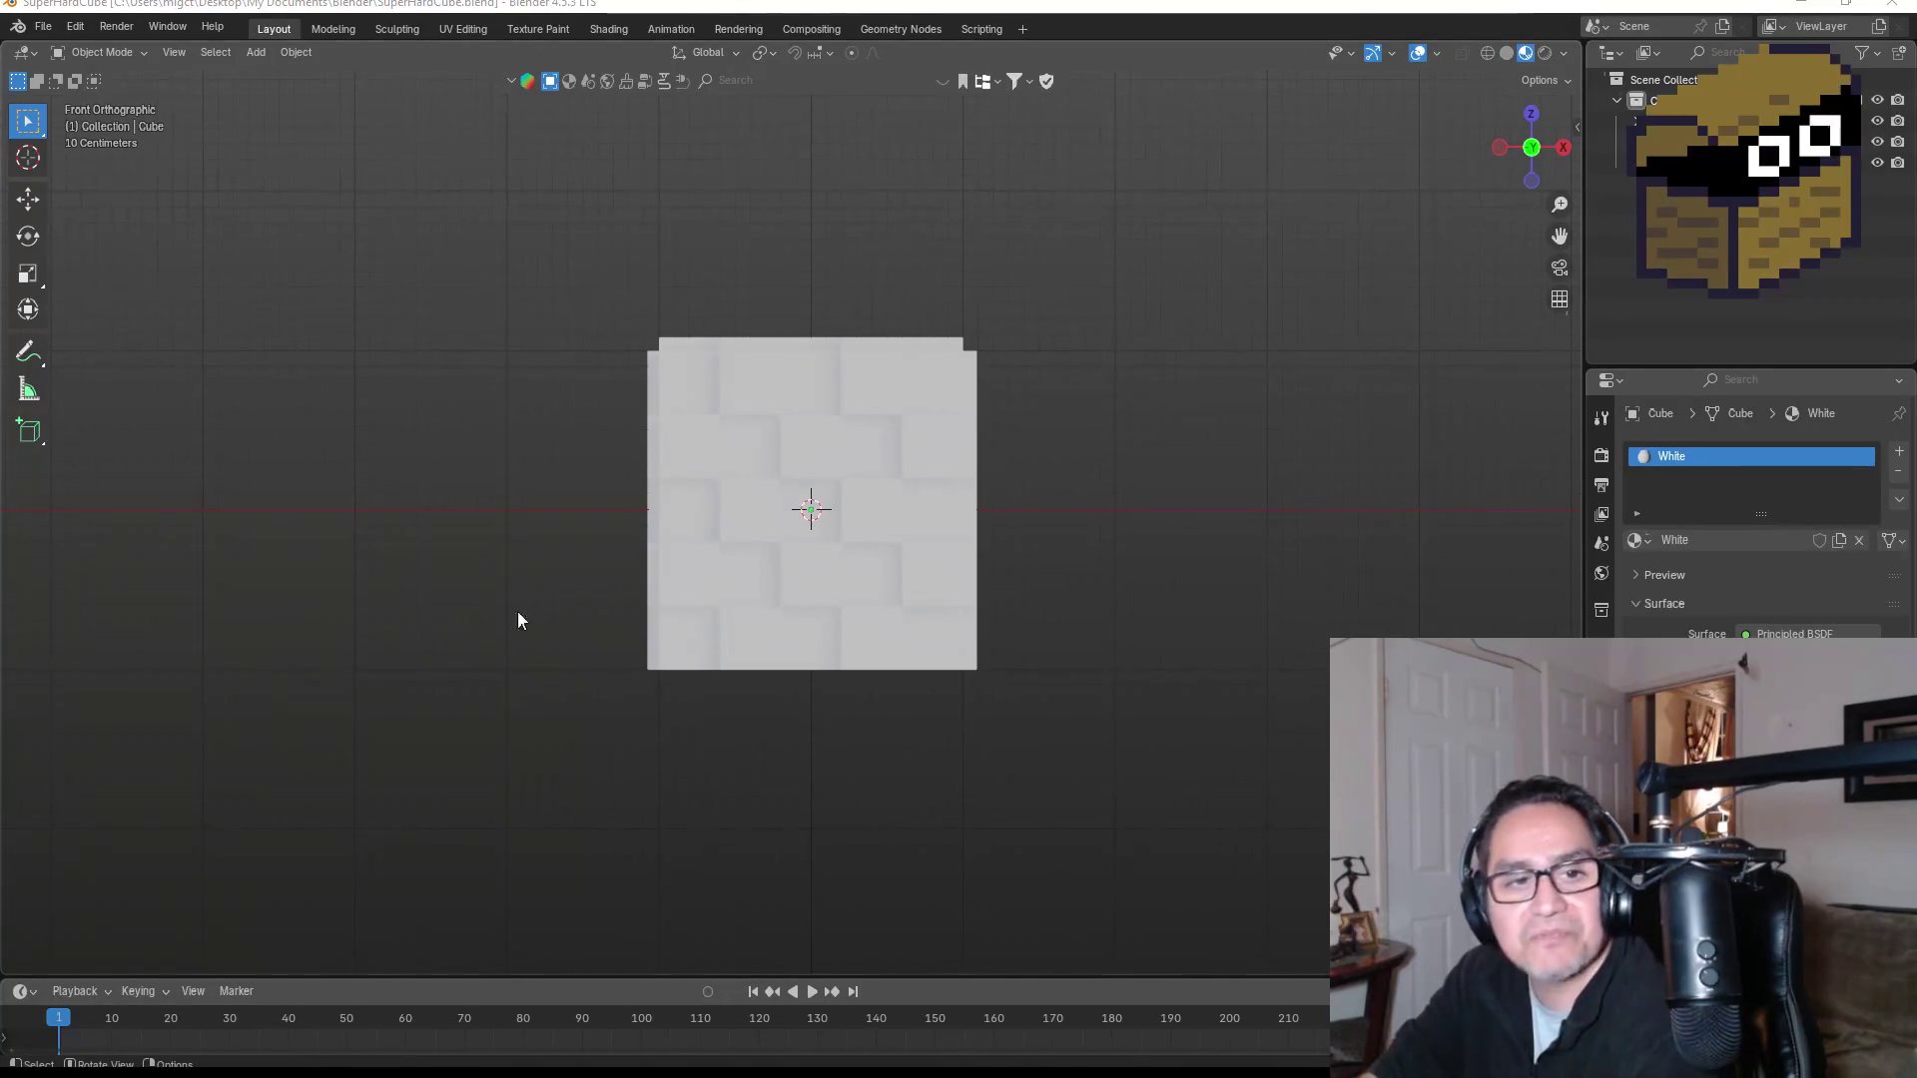
Step: Export SuperHardCube.fbx to the Unity bookmark folder using a preset without cameras and lamps
key("KP_8")
key("KP_4")
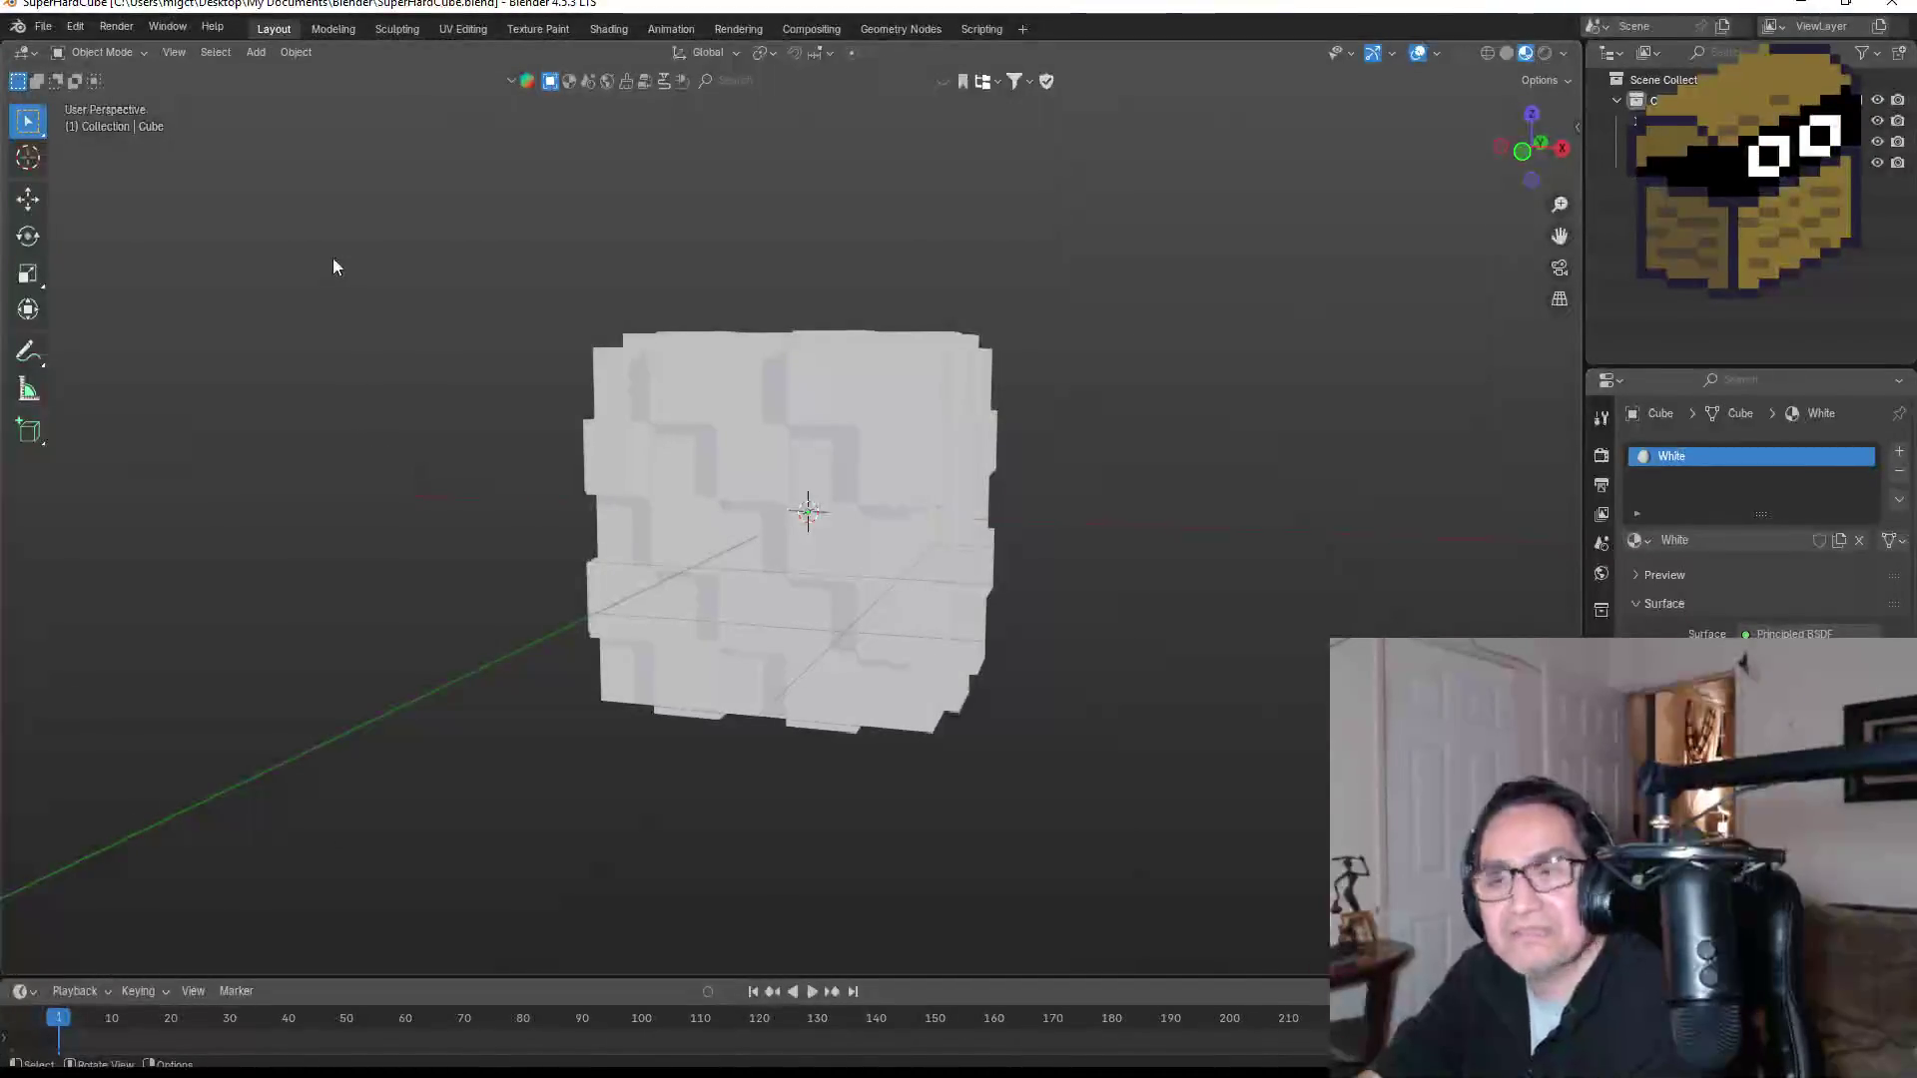
left_click(43, 27)
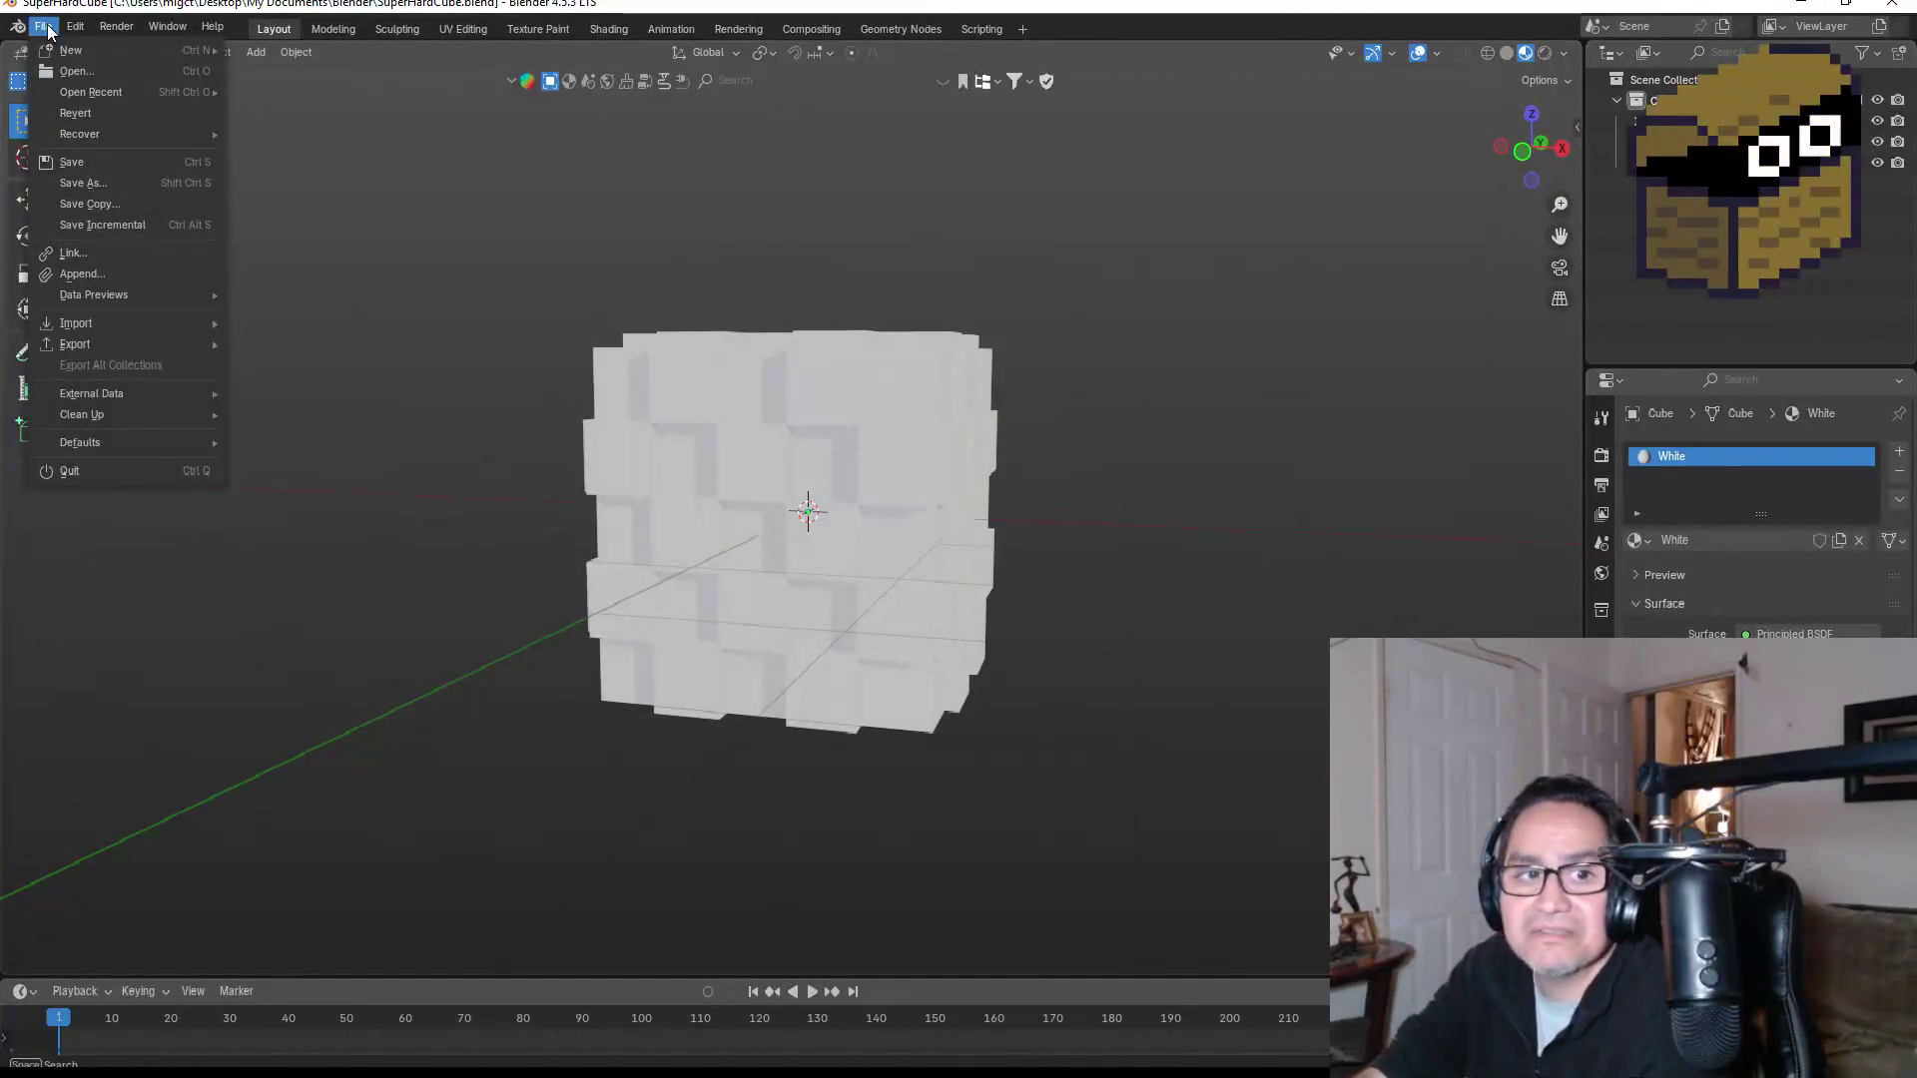
mouse_move(104, 346)
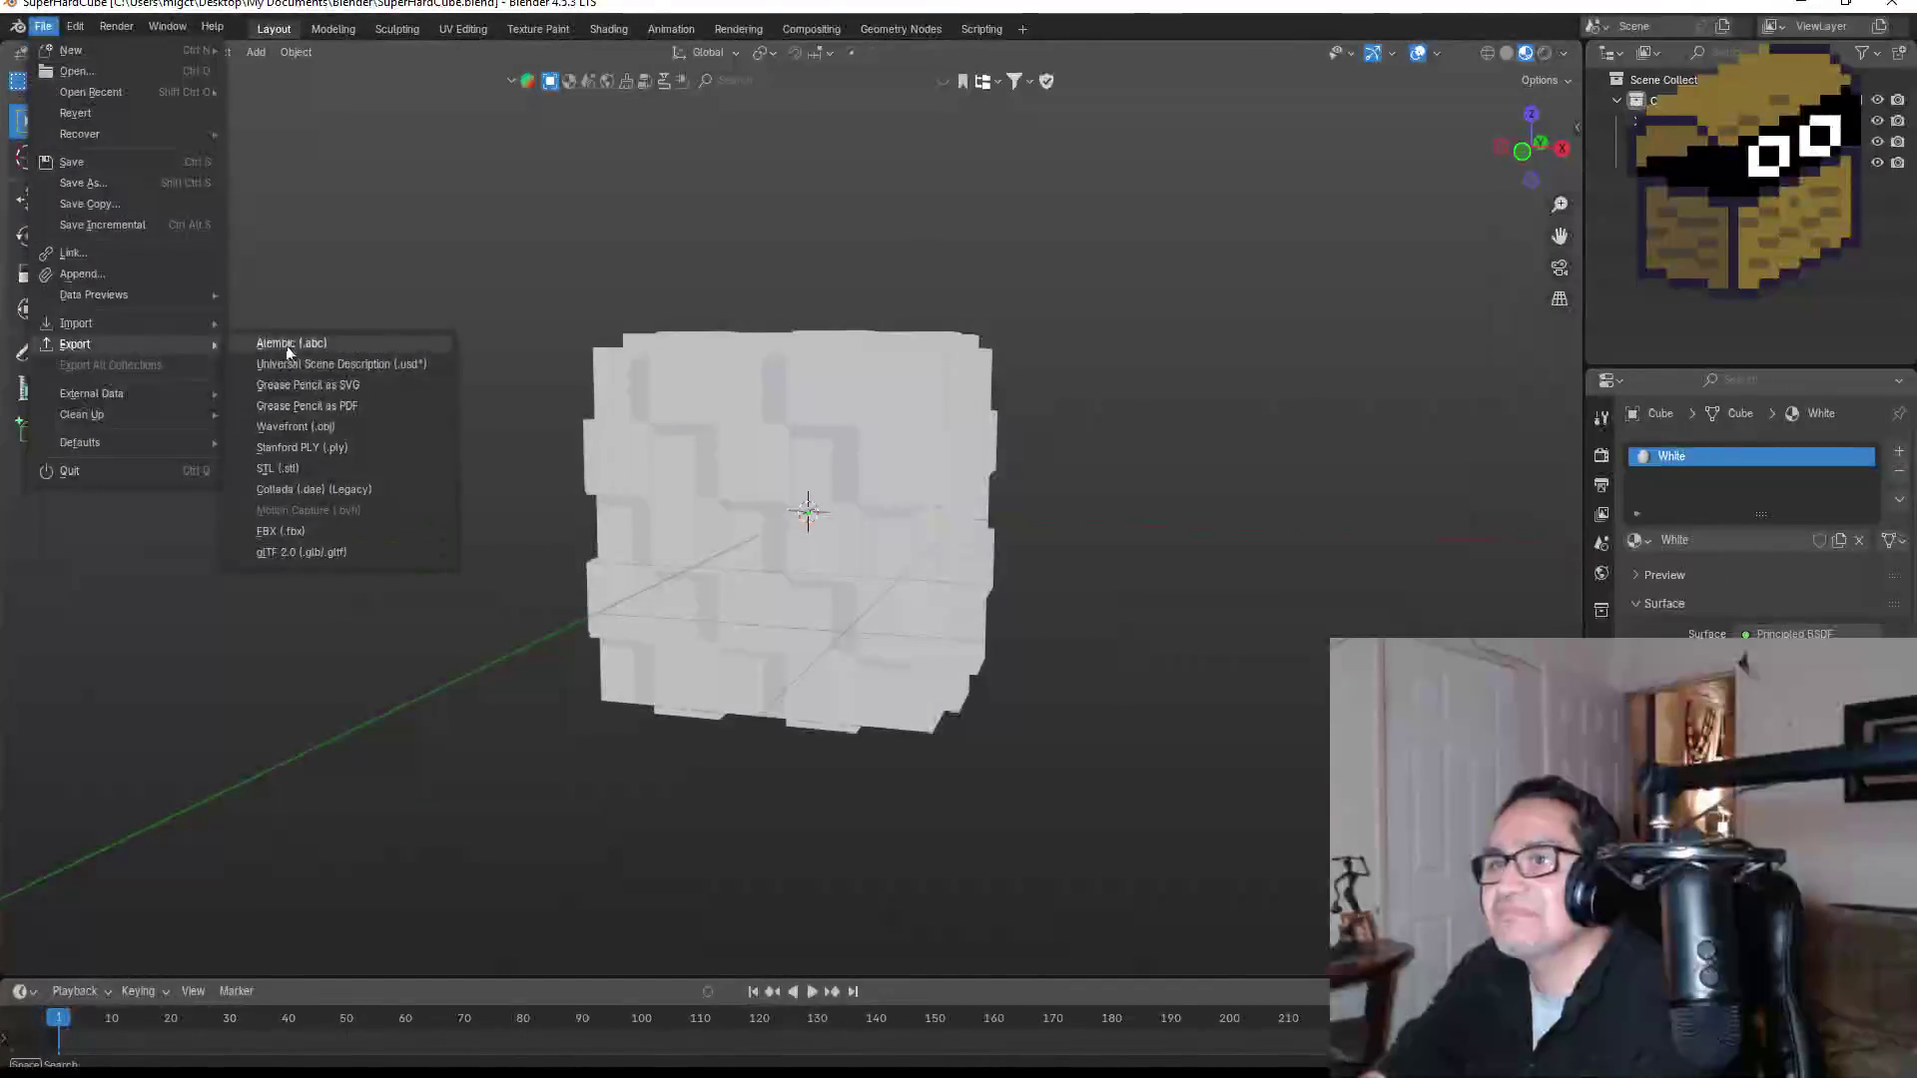
left_click(292, 531)
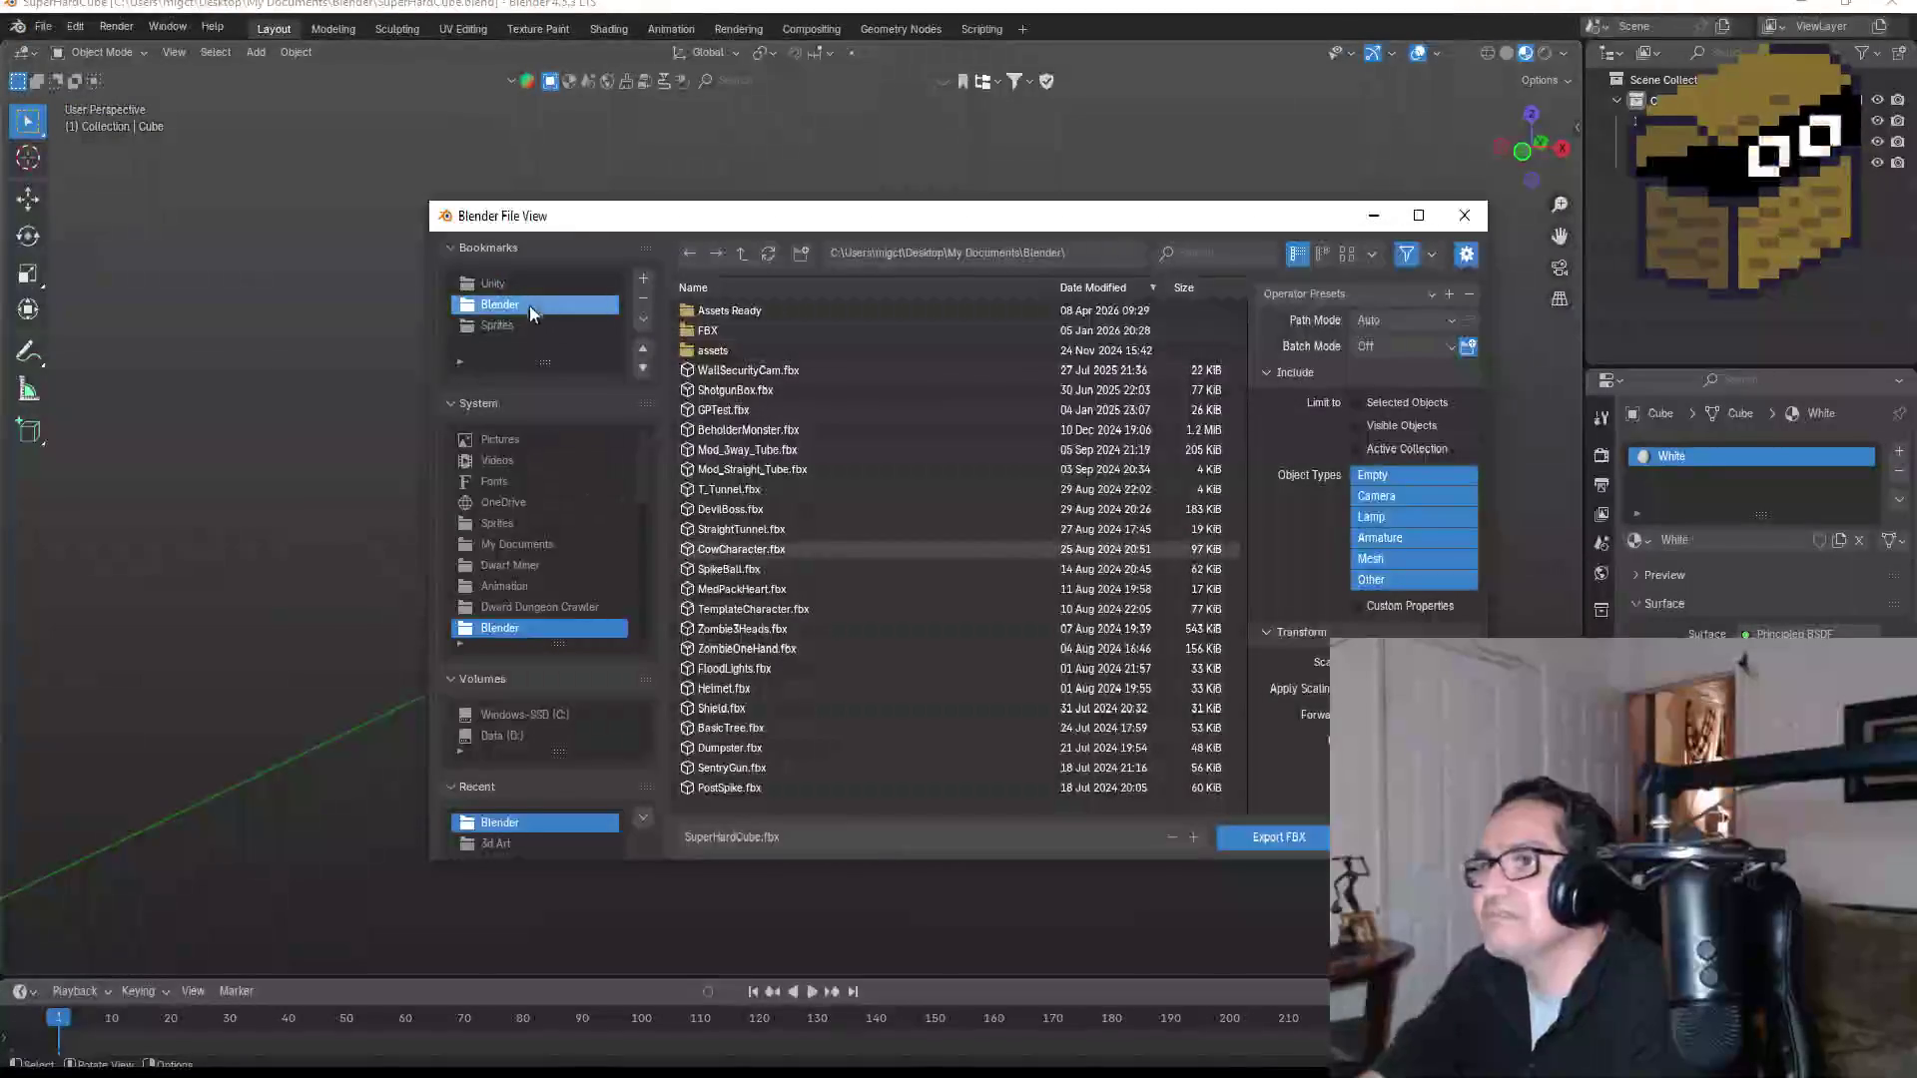
left_click(504, 286)
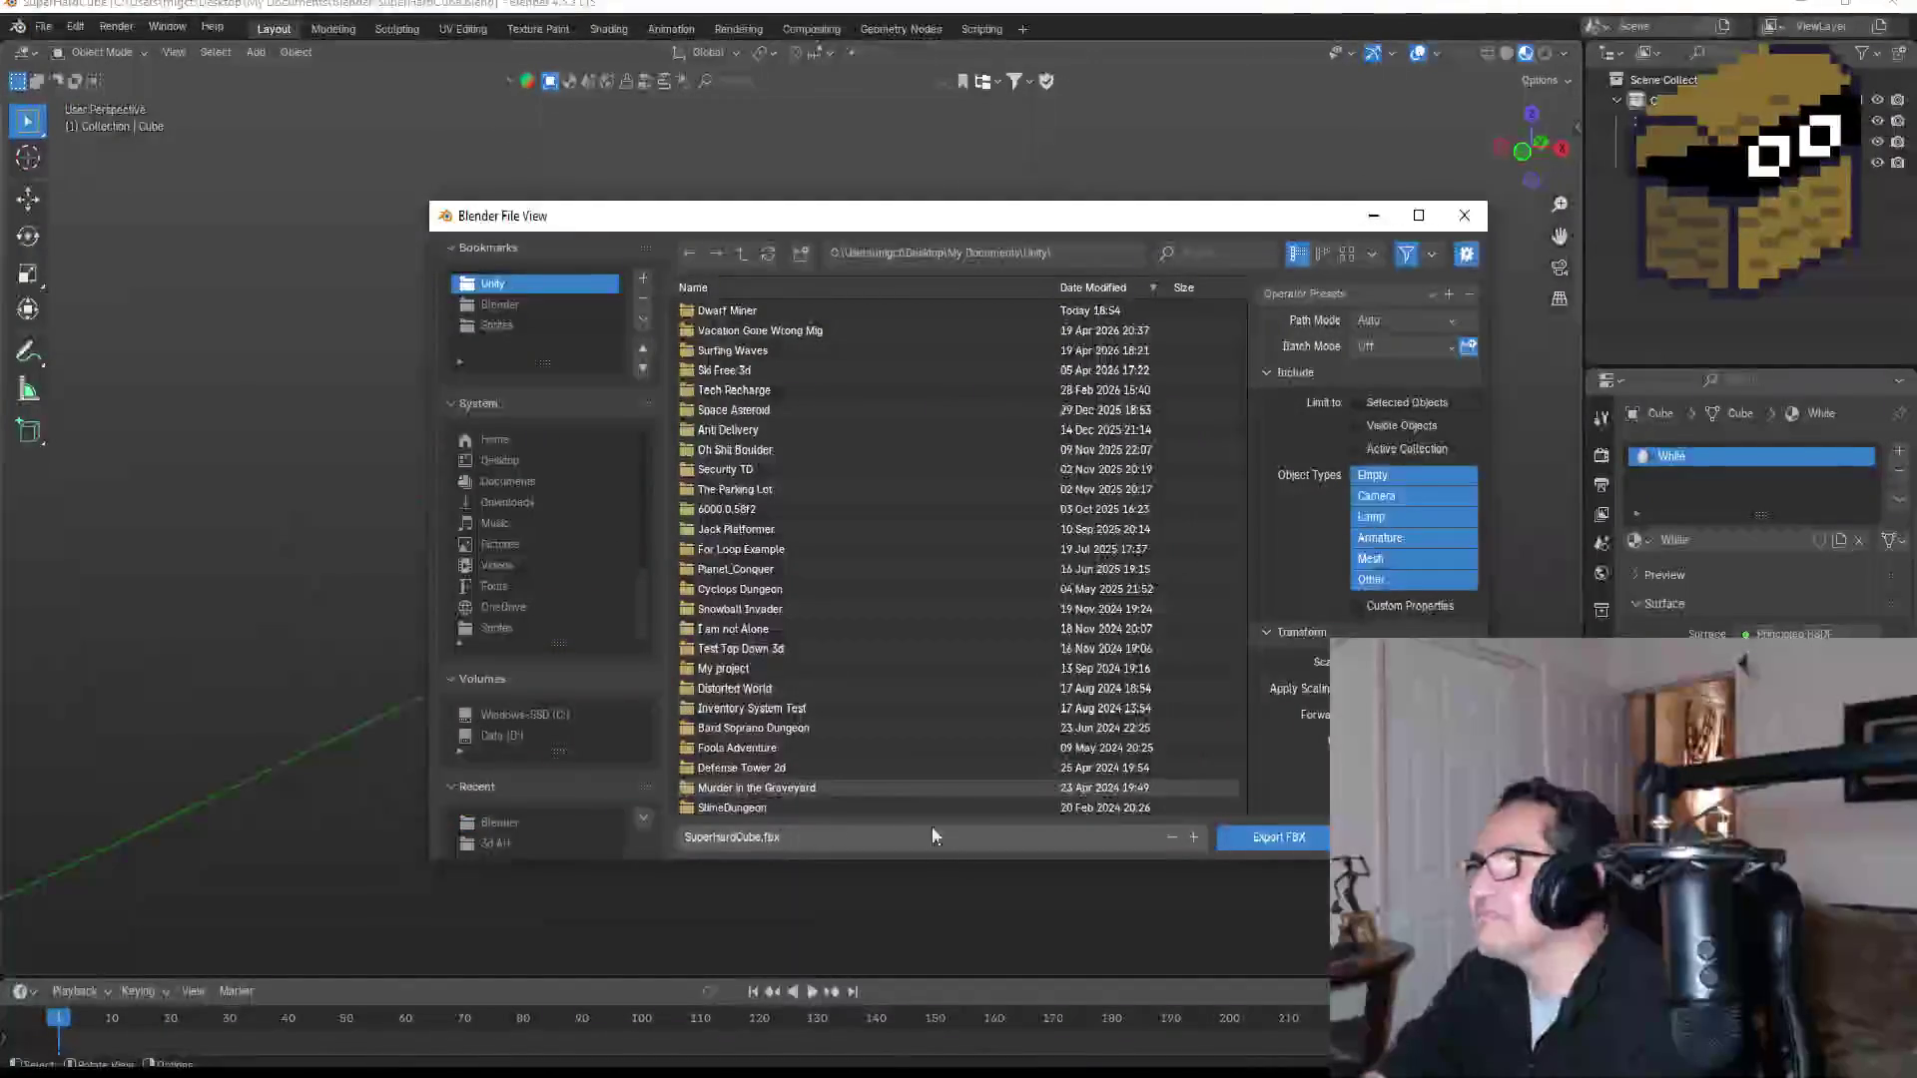
left_click(1352, 290)
left_click(1344, 345)
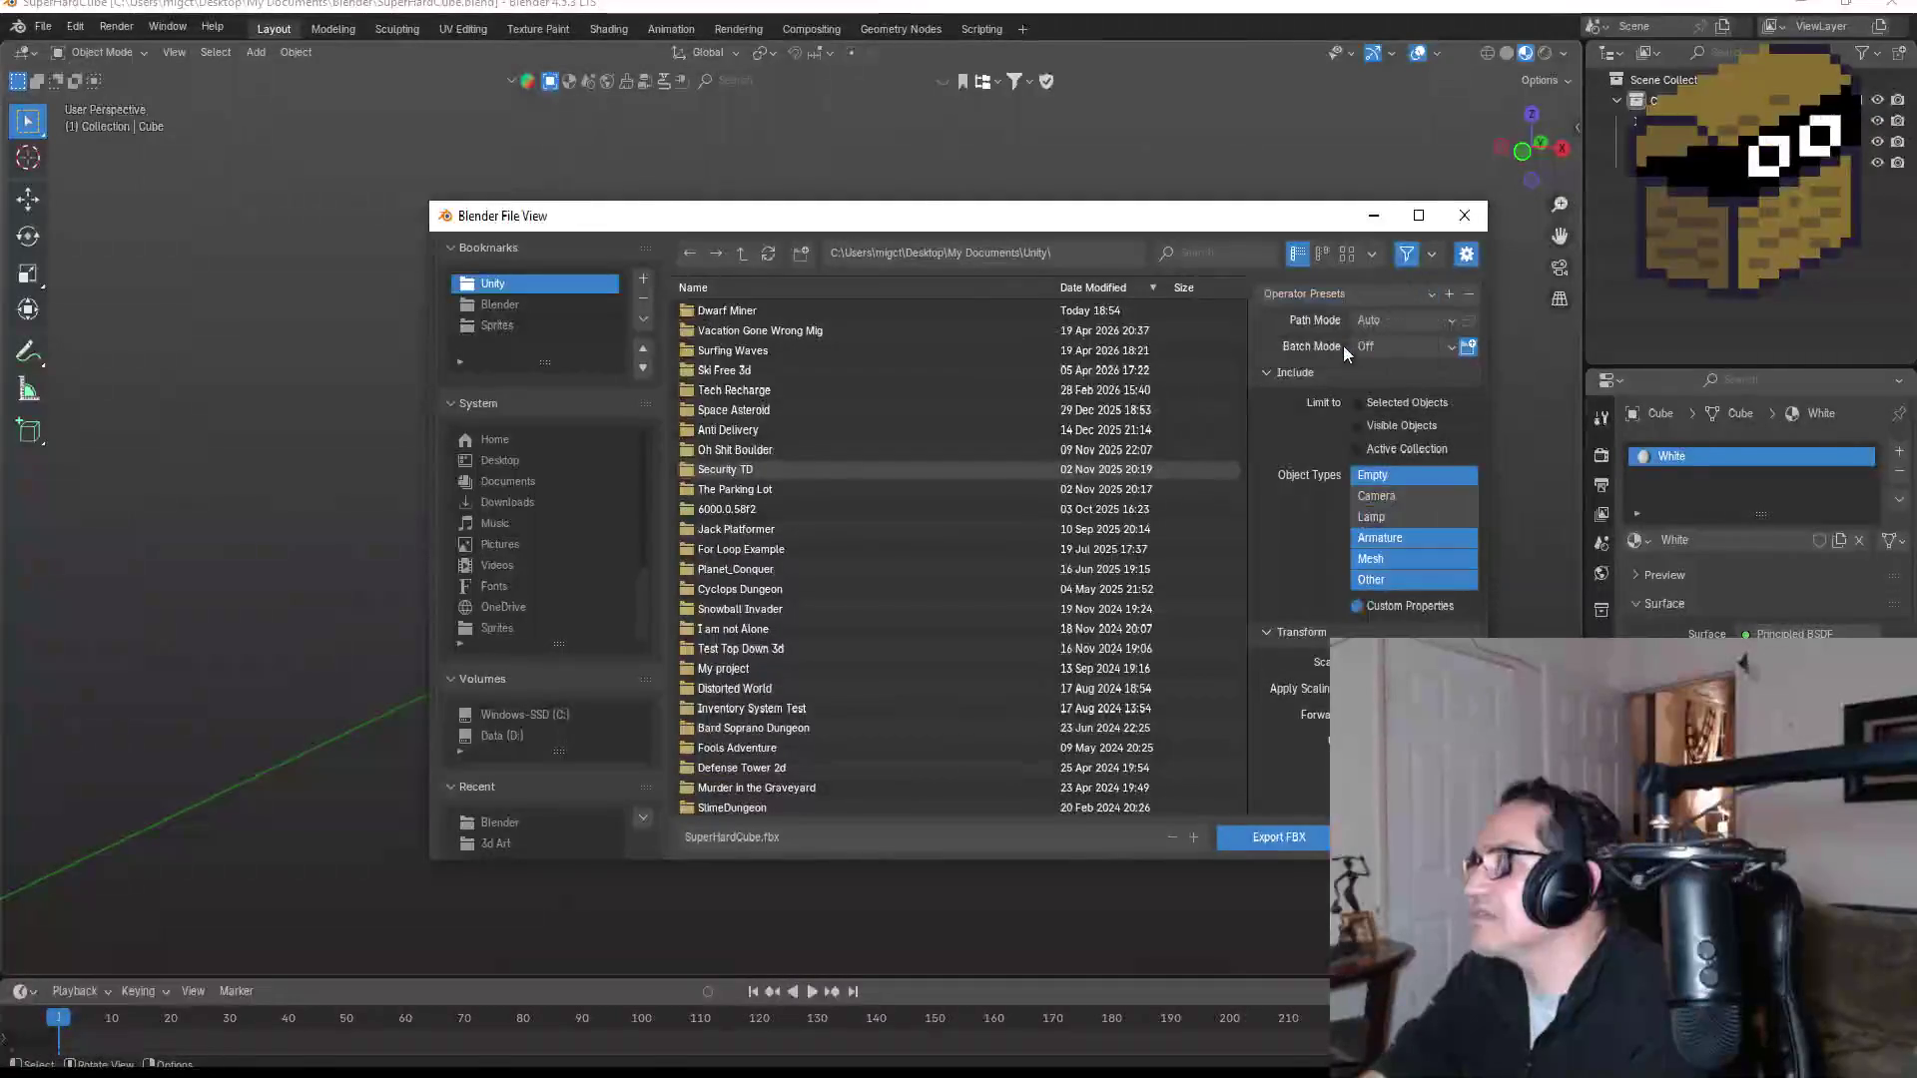
left_click(1268, 837)
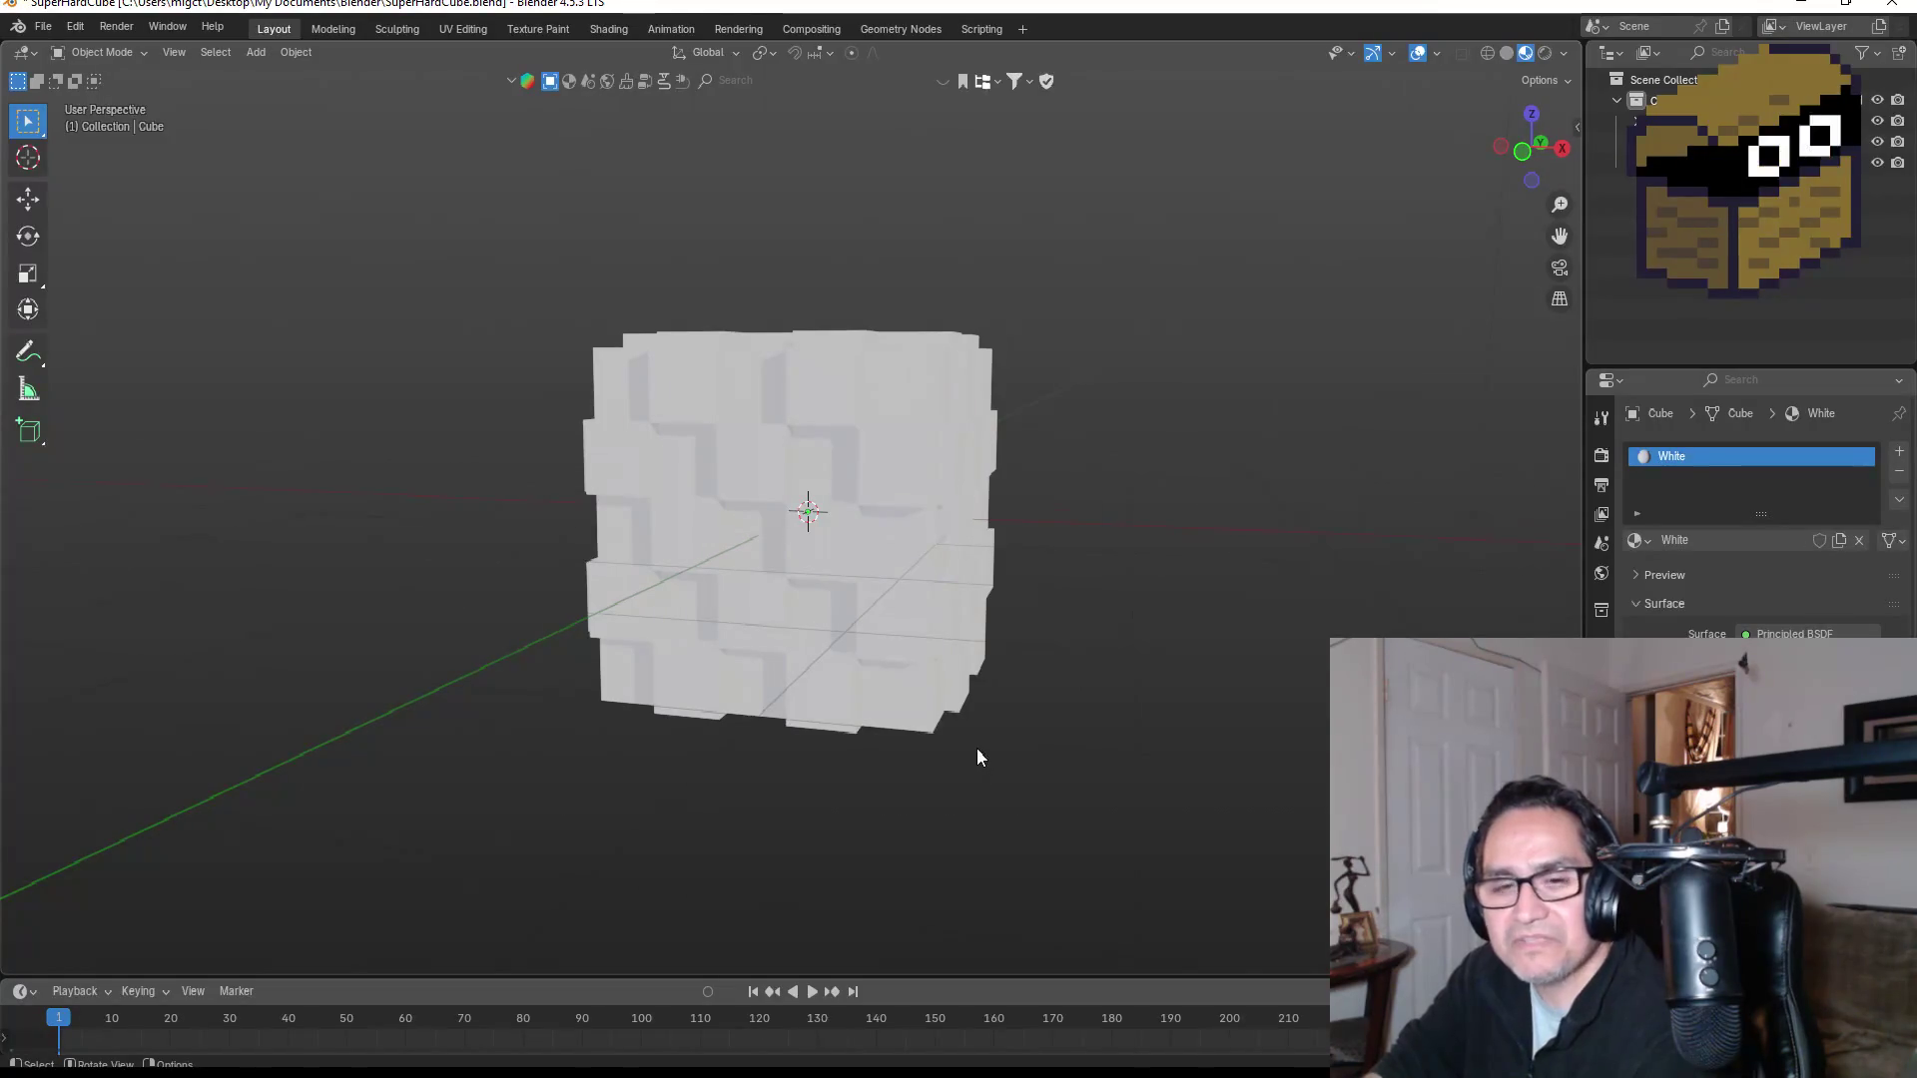
left_click(1800, 3)
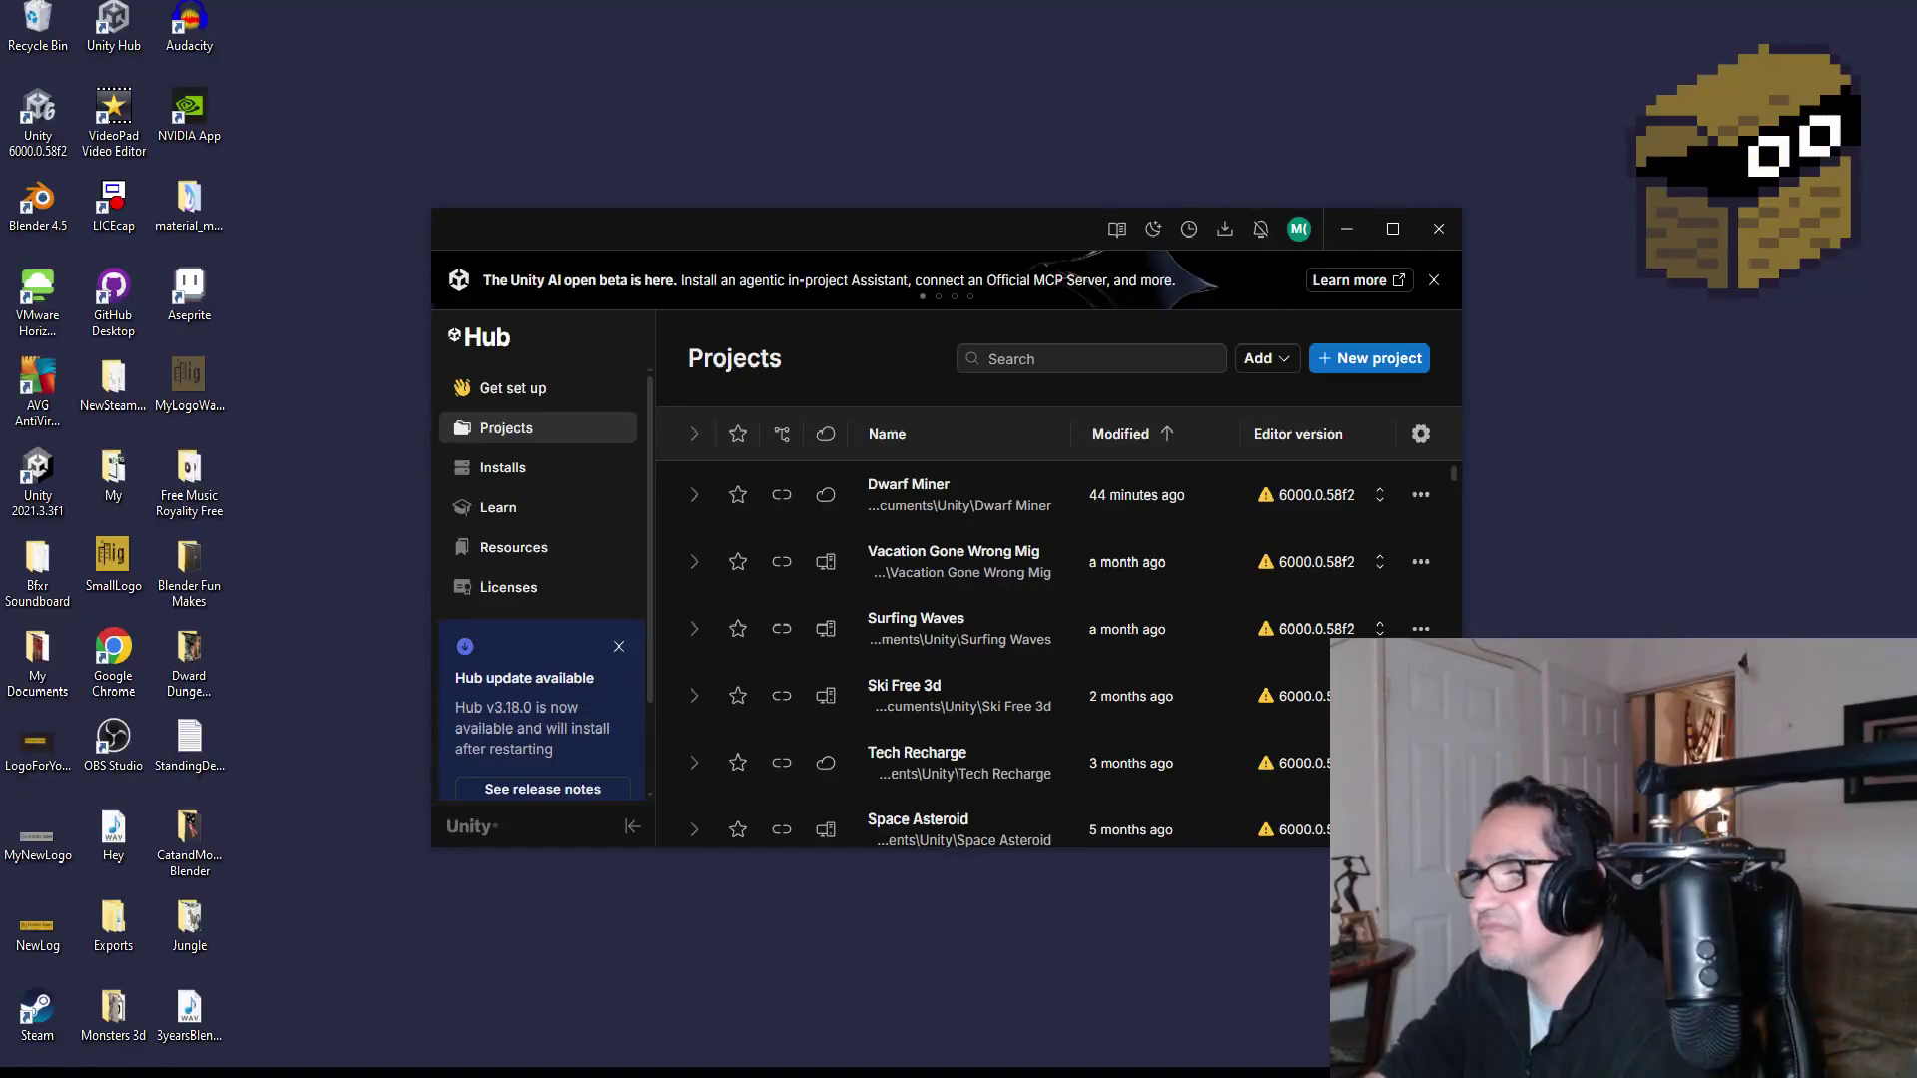
Step: Close Blender, saving its changes, to return to Unity Hub's Projects list
key("alt+Tab")
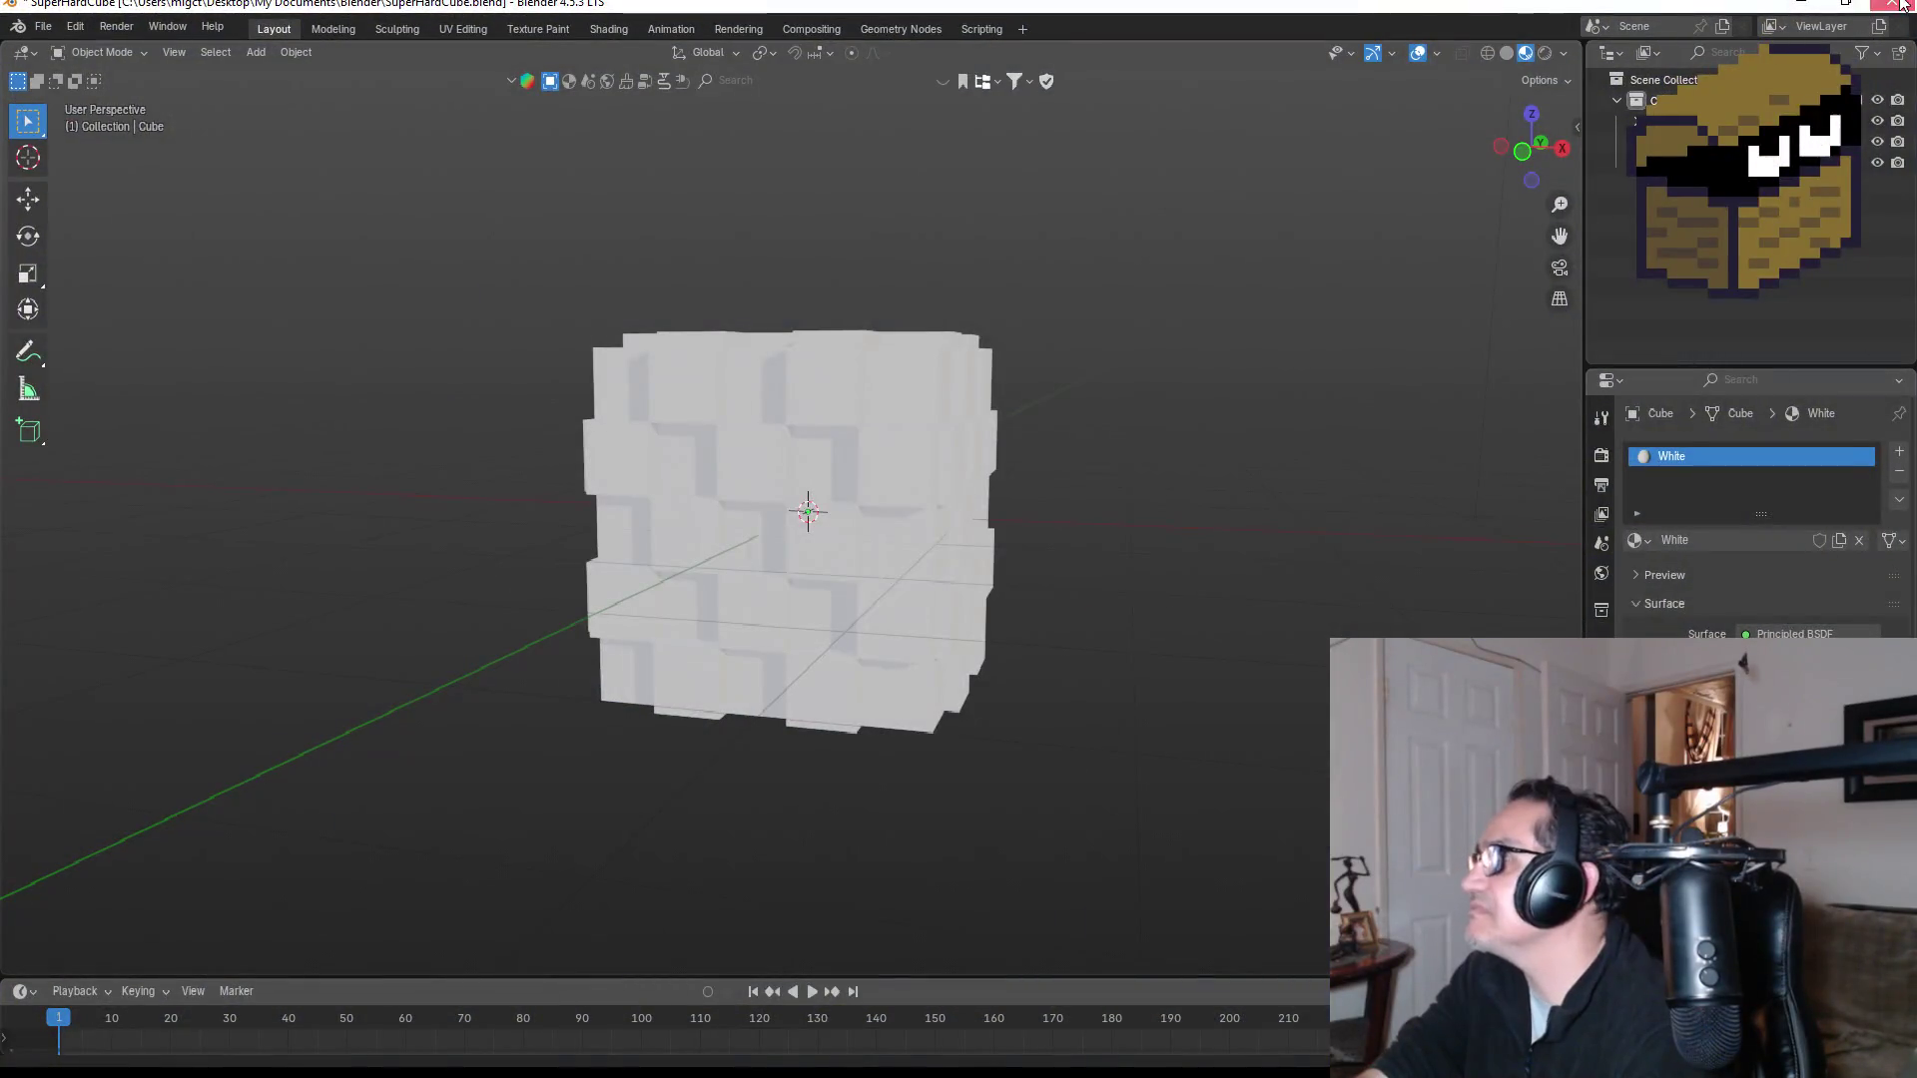
left_click(1892, 4)
left_click(873, 576)
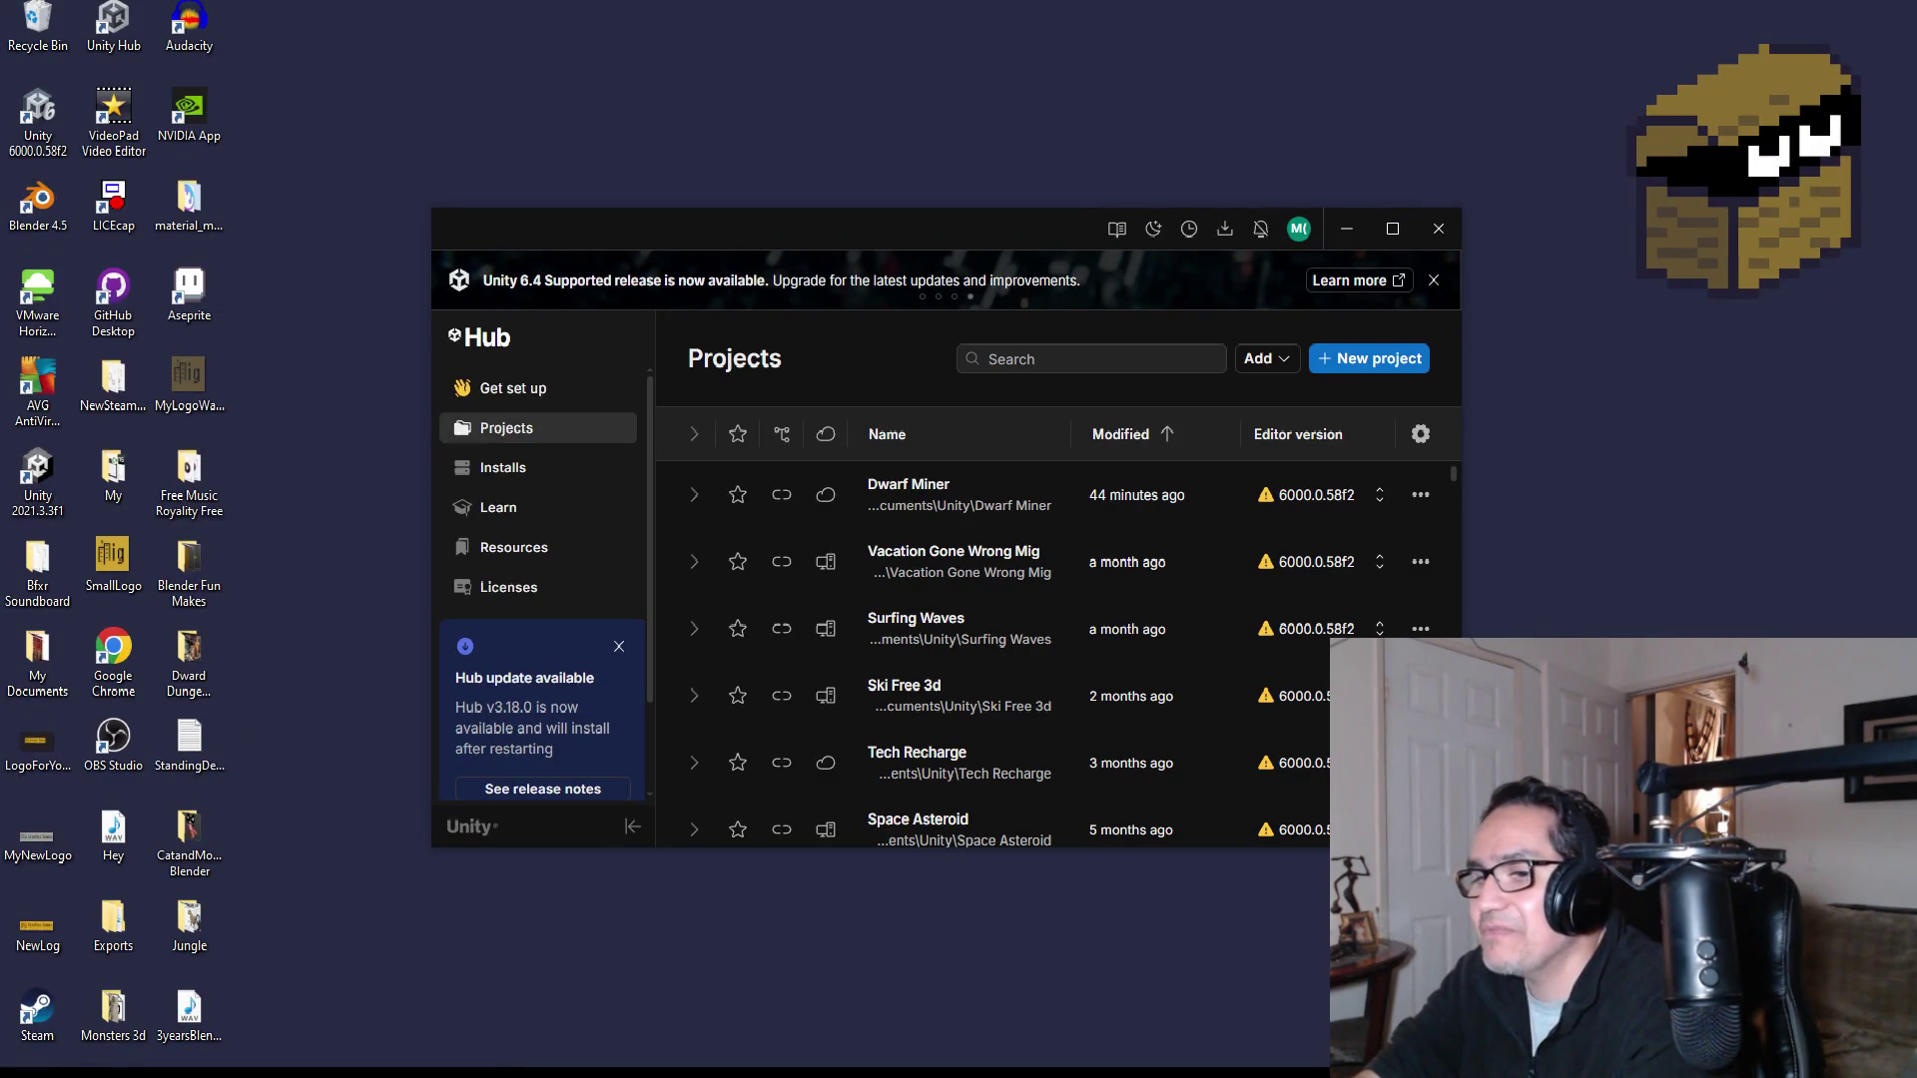
mouse_move(317, 1074)
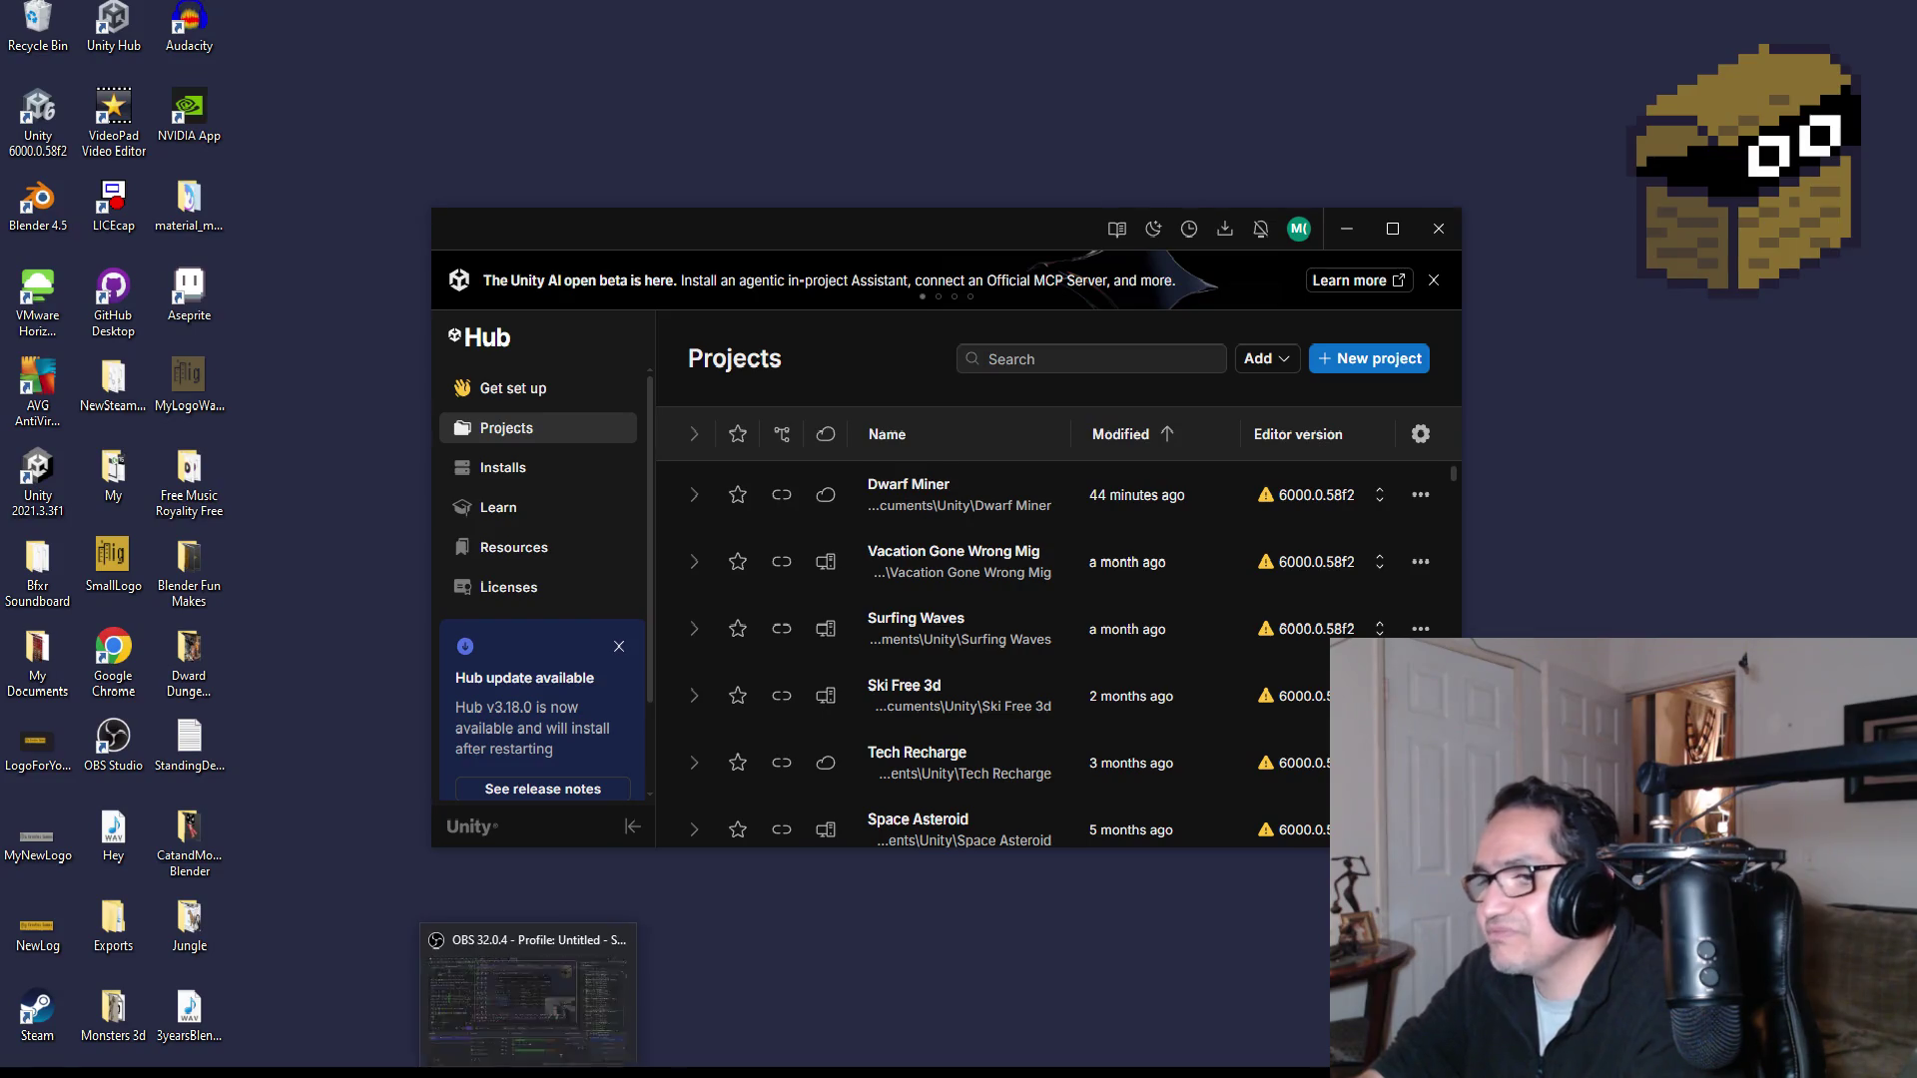
left_click(519, 1073)
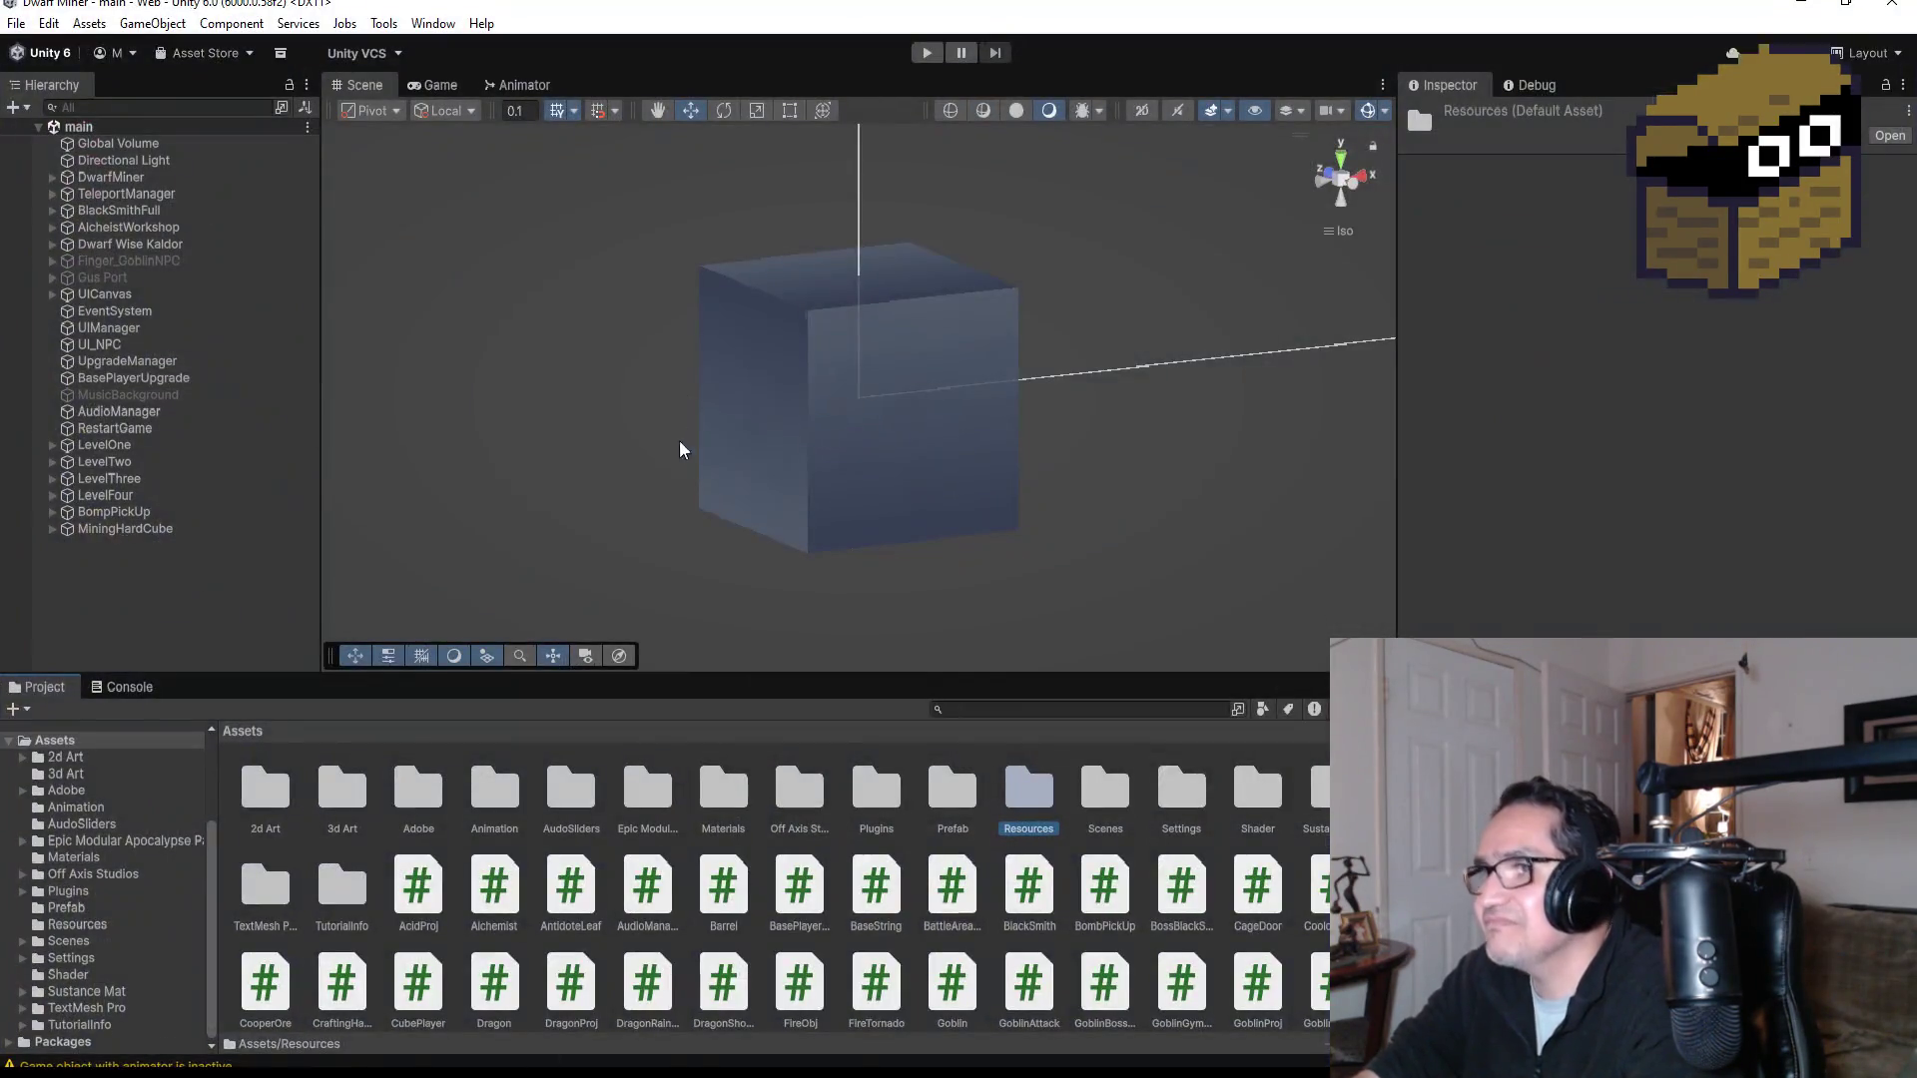
scroll(809, 454, "down", 1)
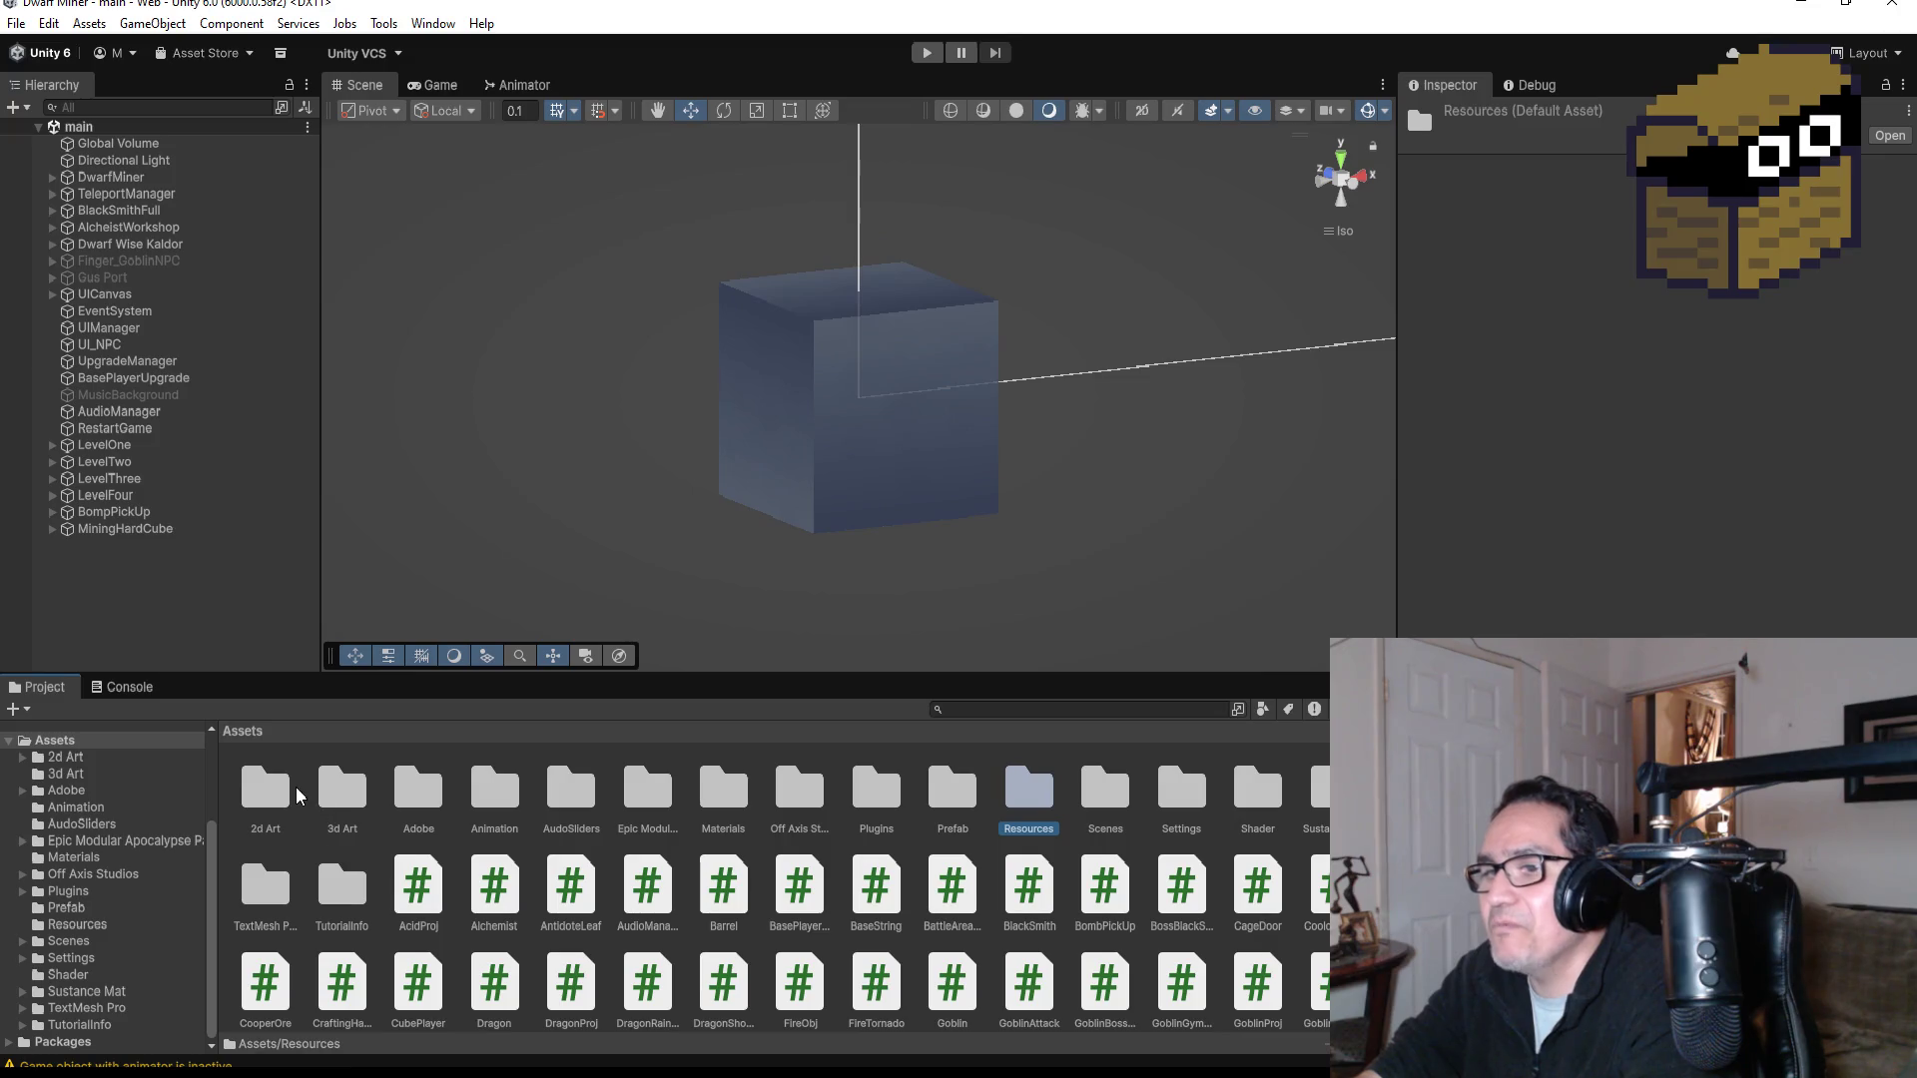
double_click(344, 796)
scroll(865, 861, "down", 3)
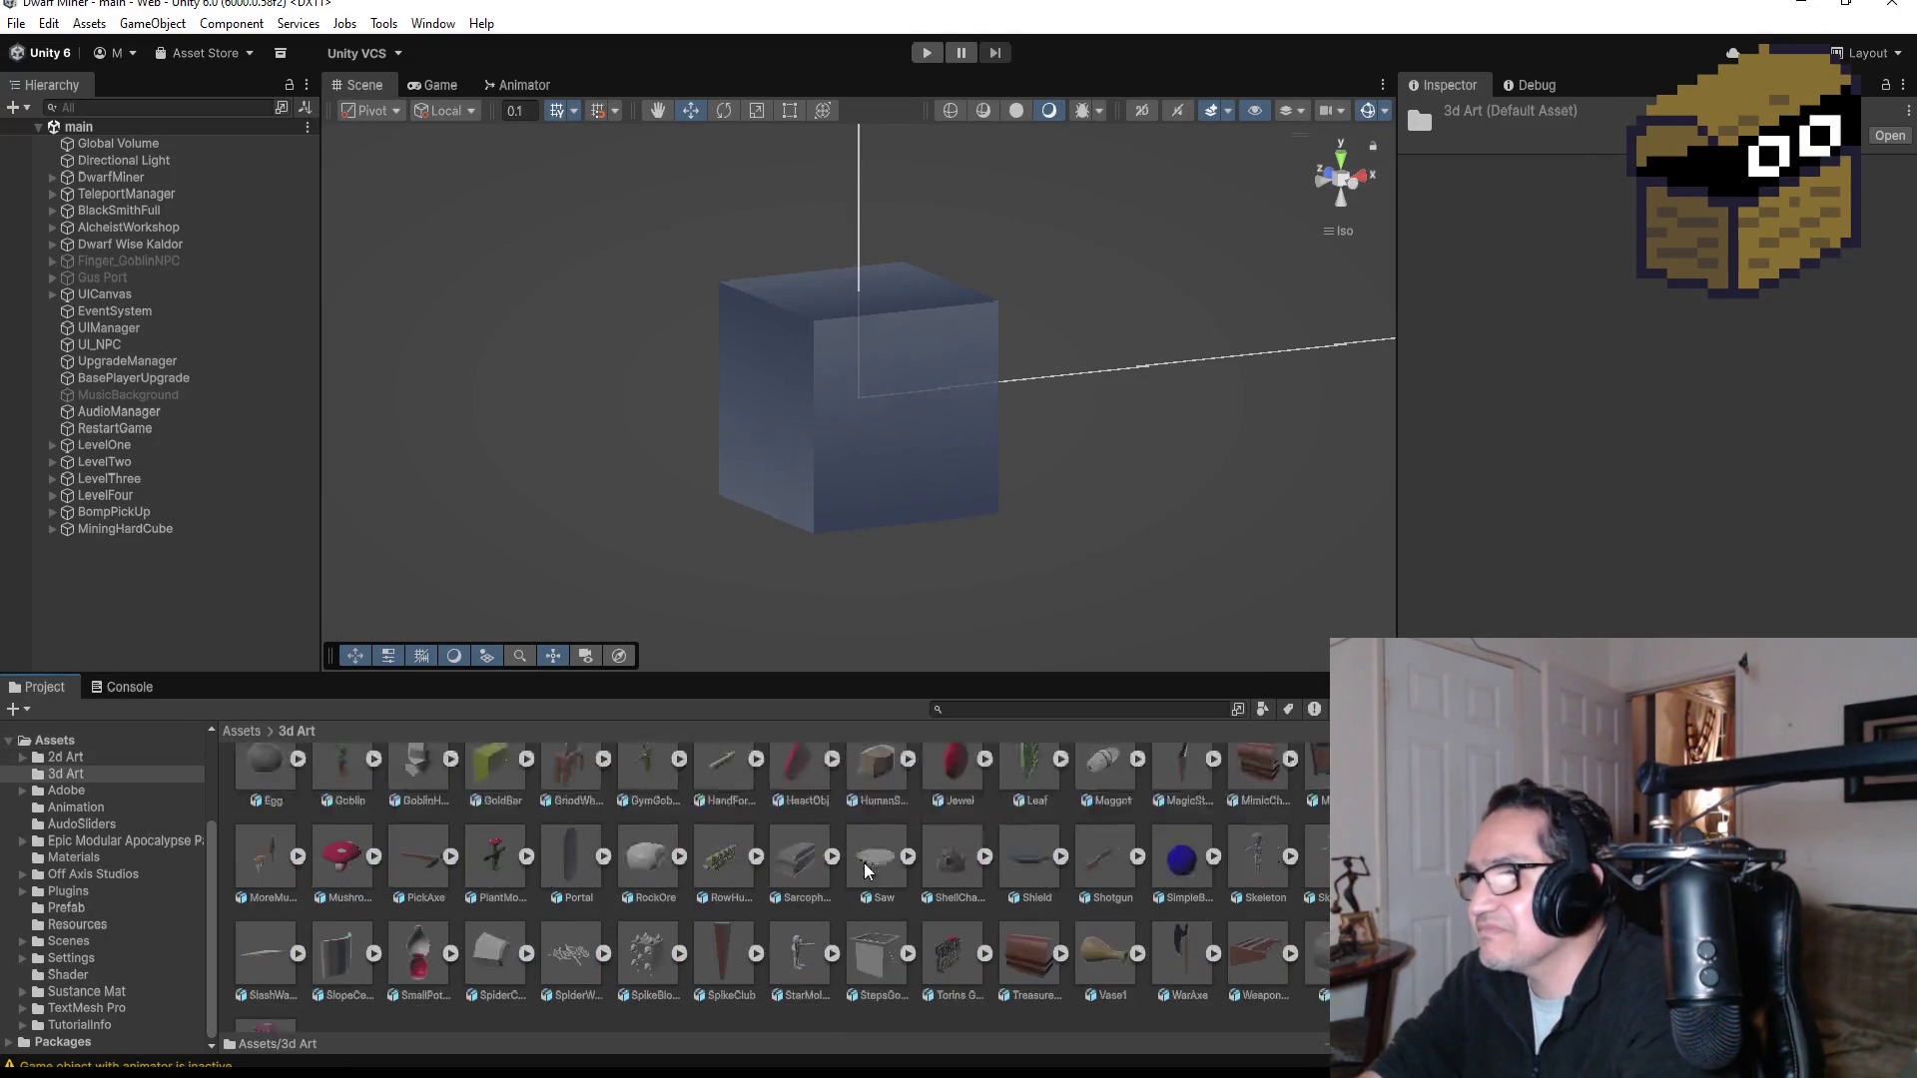
scroll(885, 885, "up", 3)
scroll(902, 873, "down", 3)
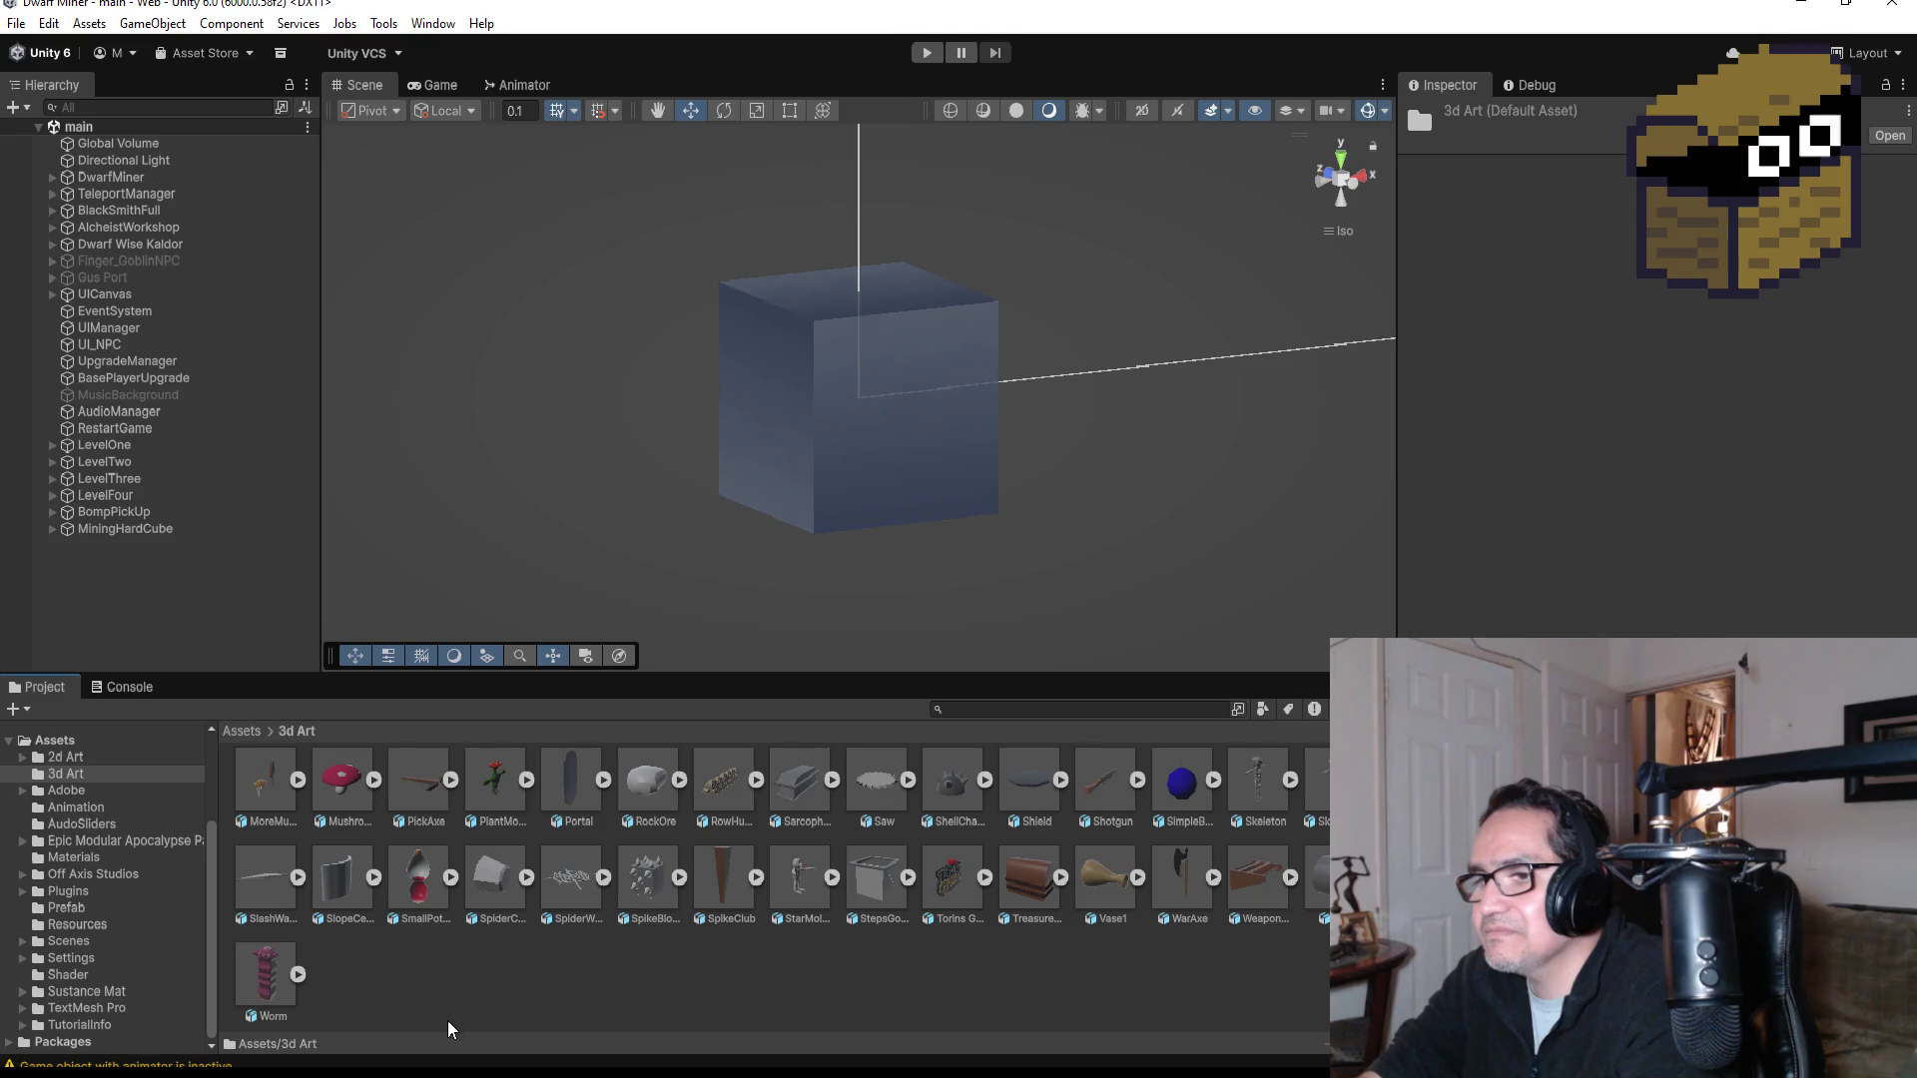
left_click(757, 786)
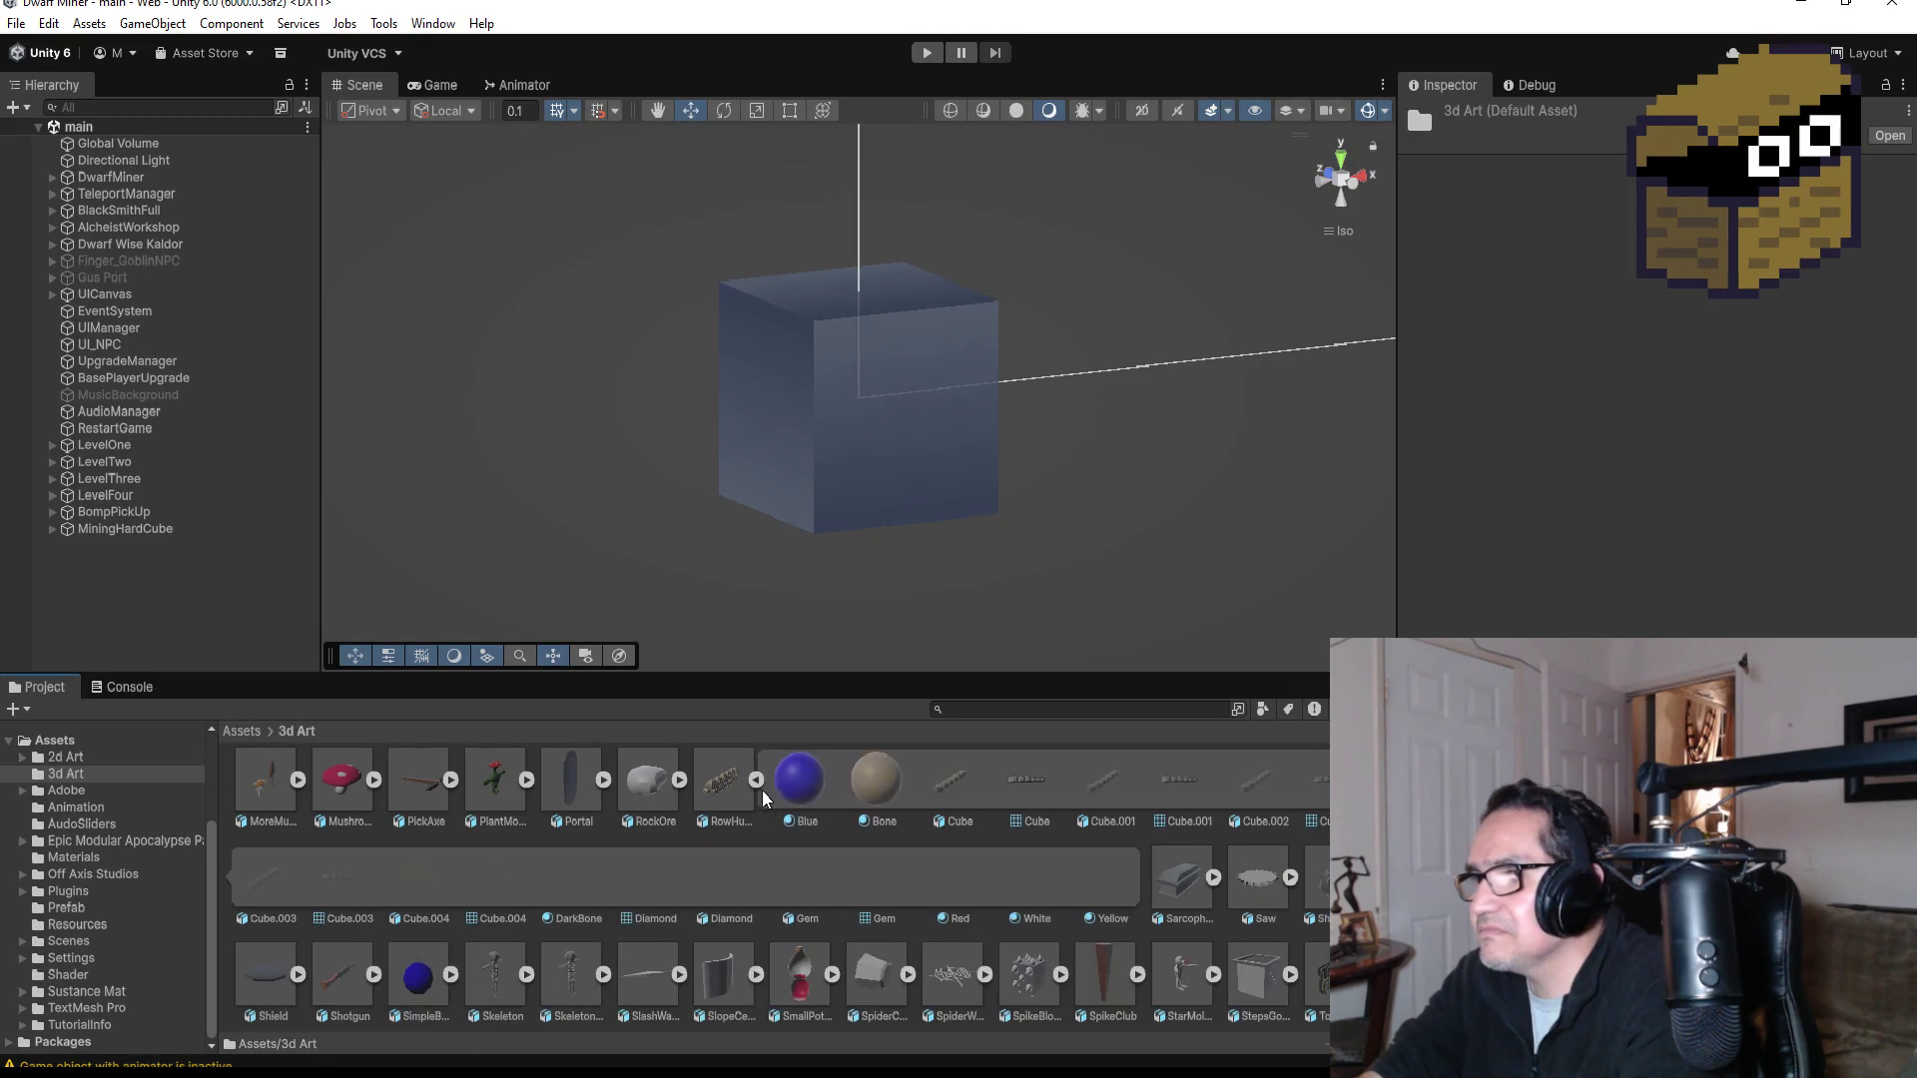
left_click(757, 781)
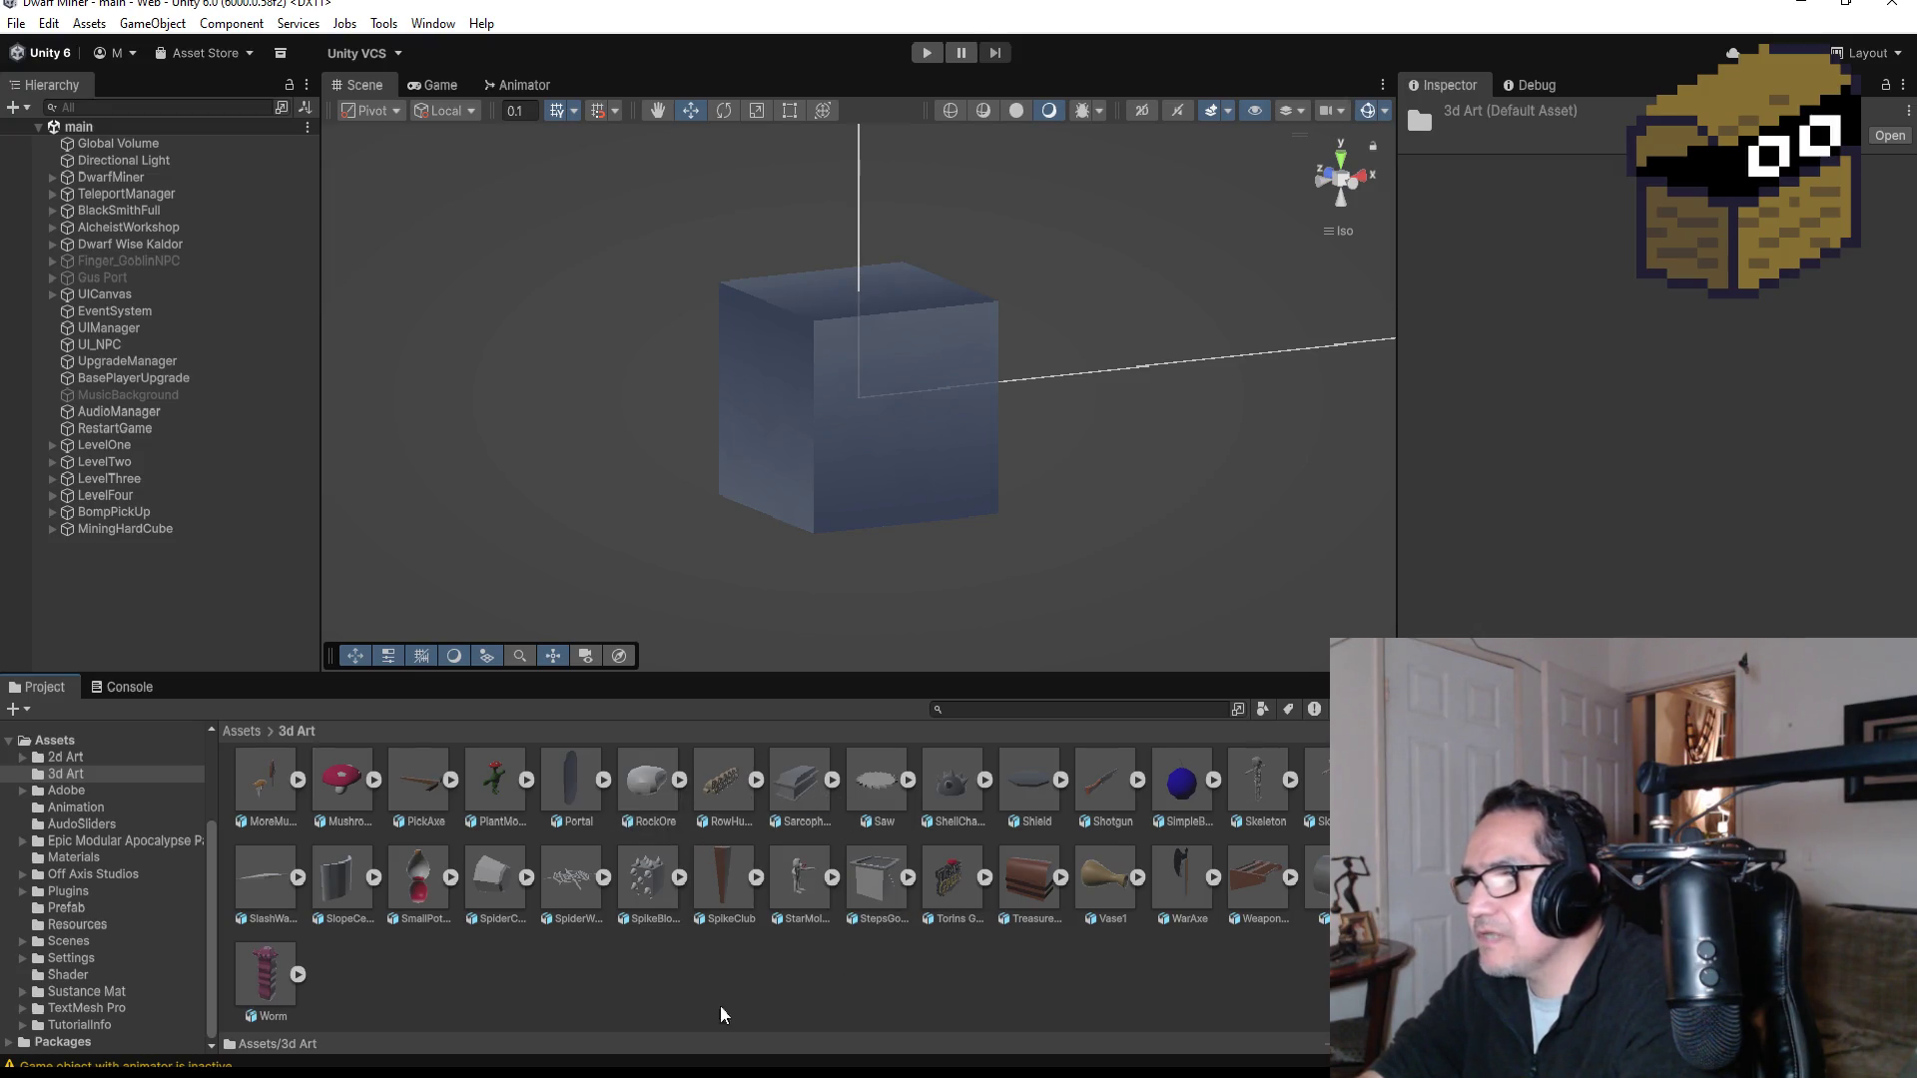
left_click(1802, 4)
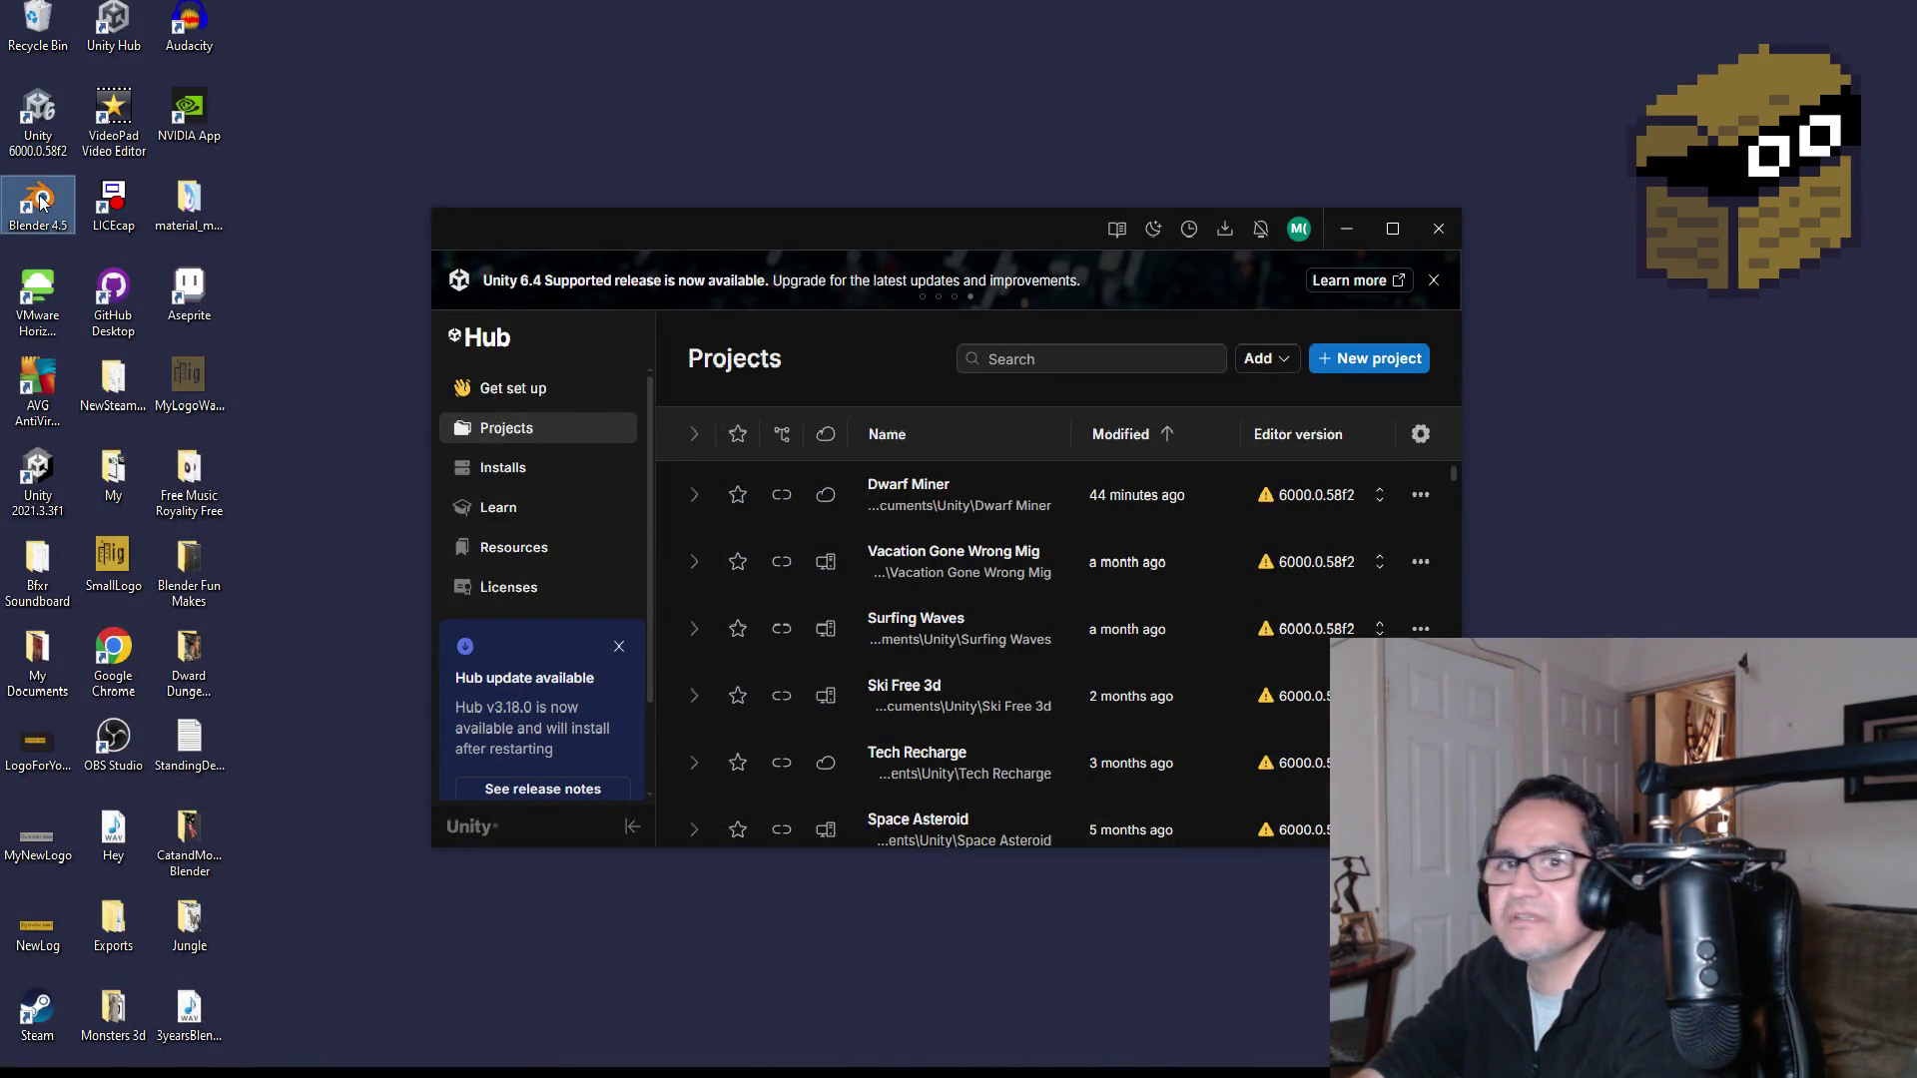
Step: Launch Blender 4.5 from the desktop and dismiss its splash screen
double_click(76, 206)
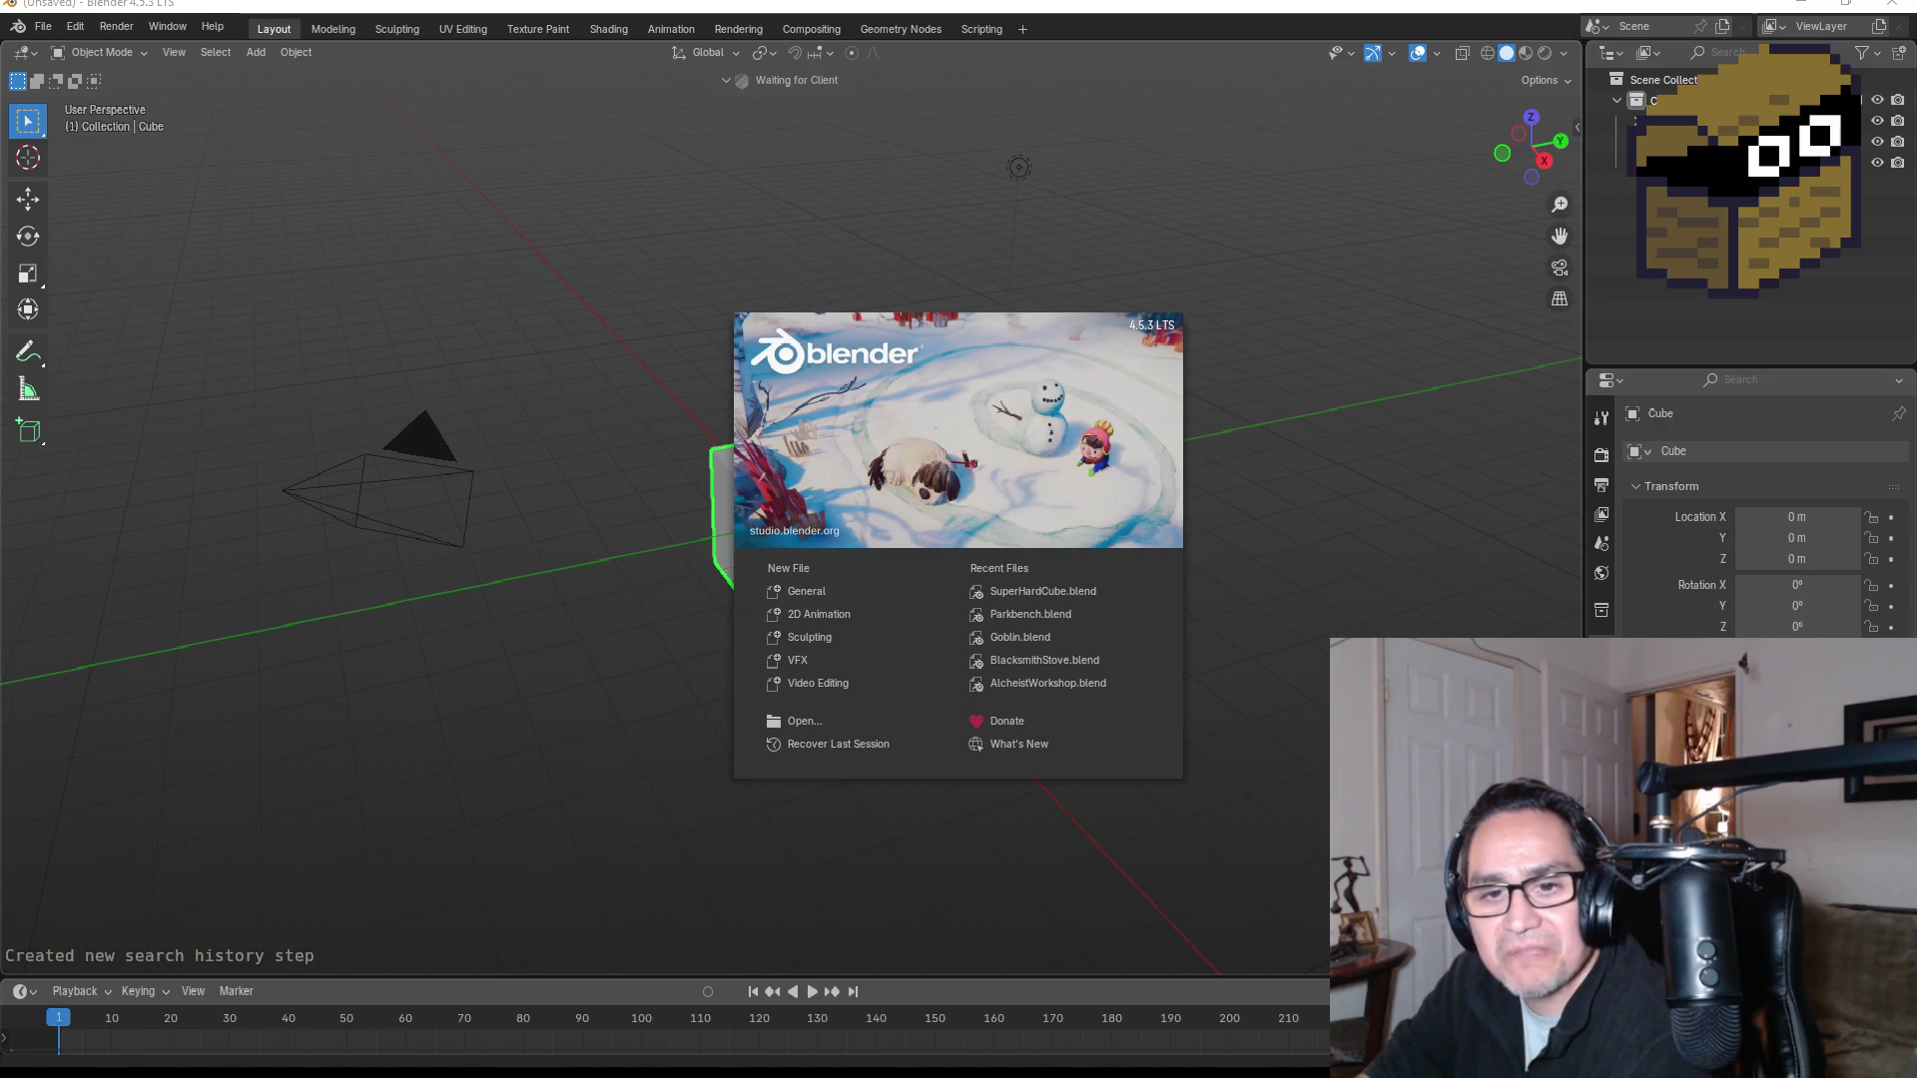
left_click(529, 232)
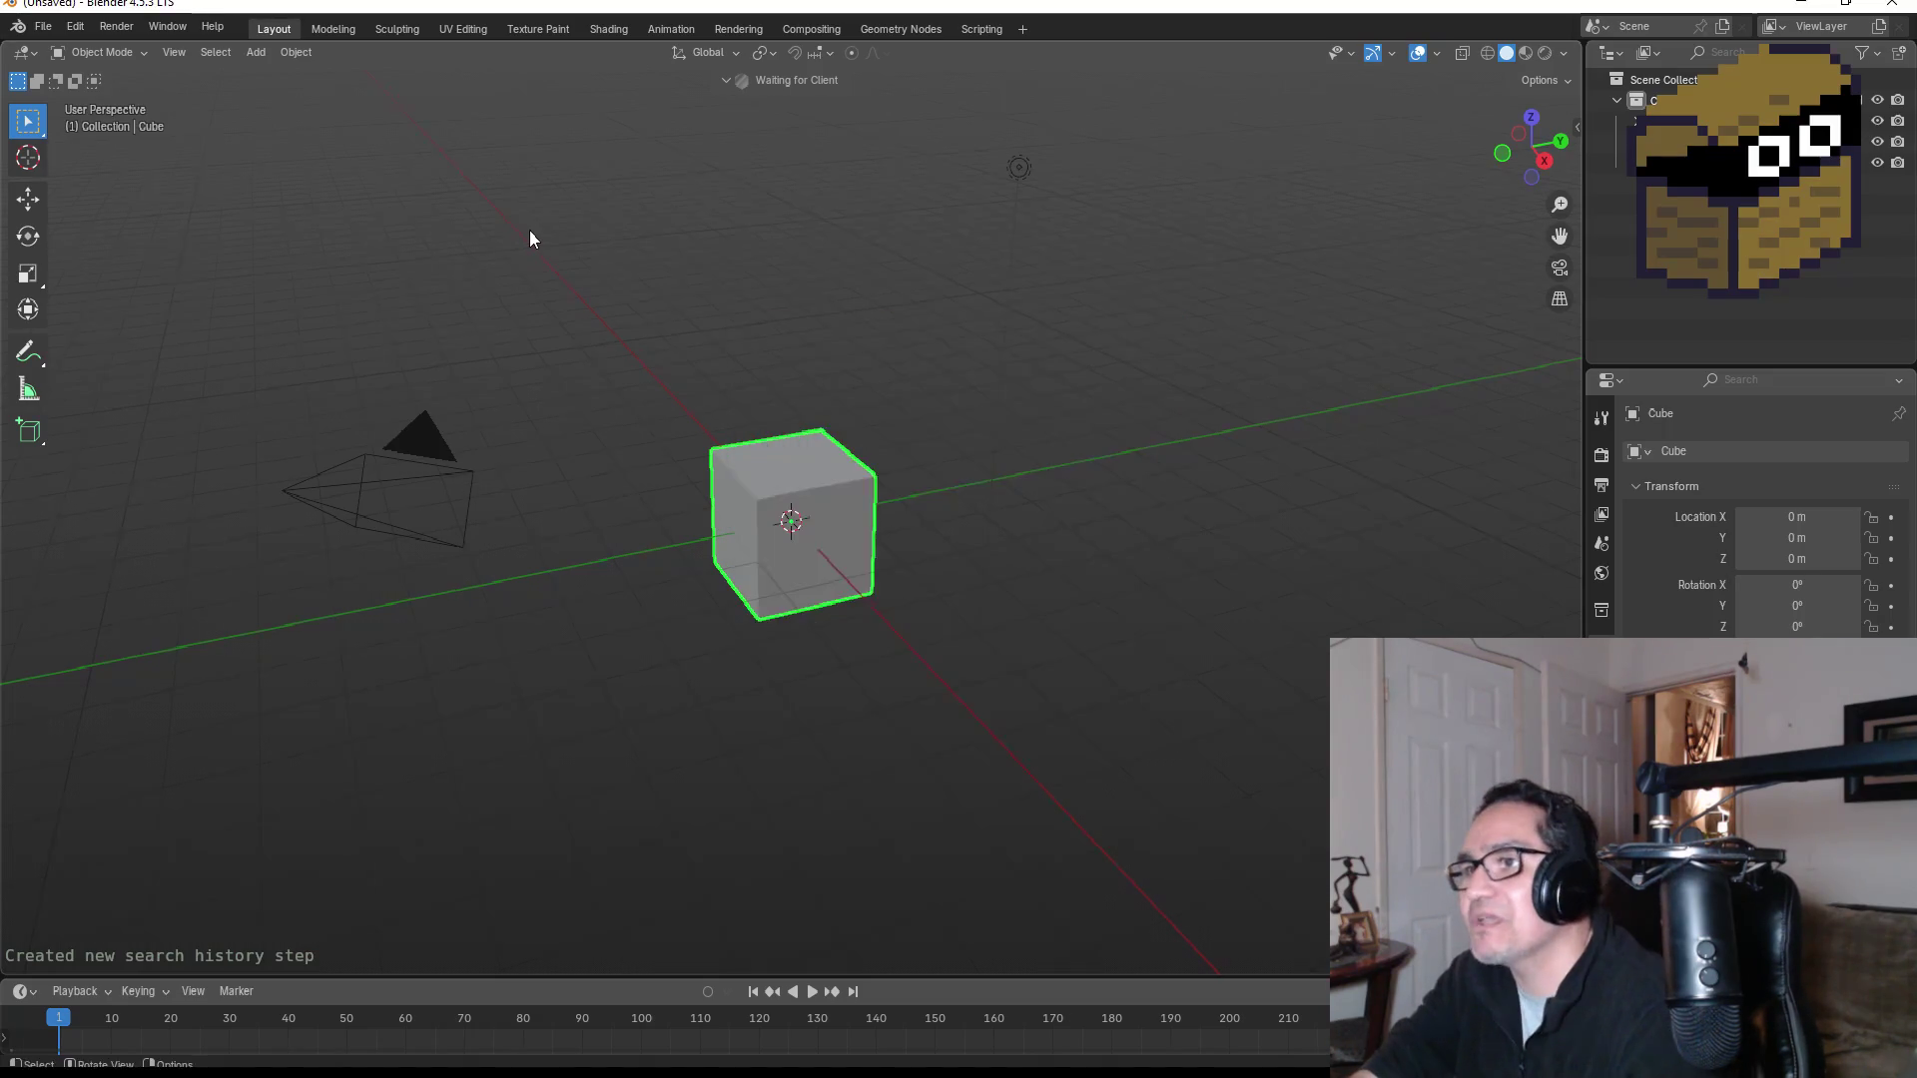
Step: Open SuperHardCube.blend in Blender
left_click(39, 26)
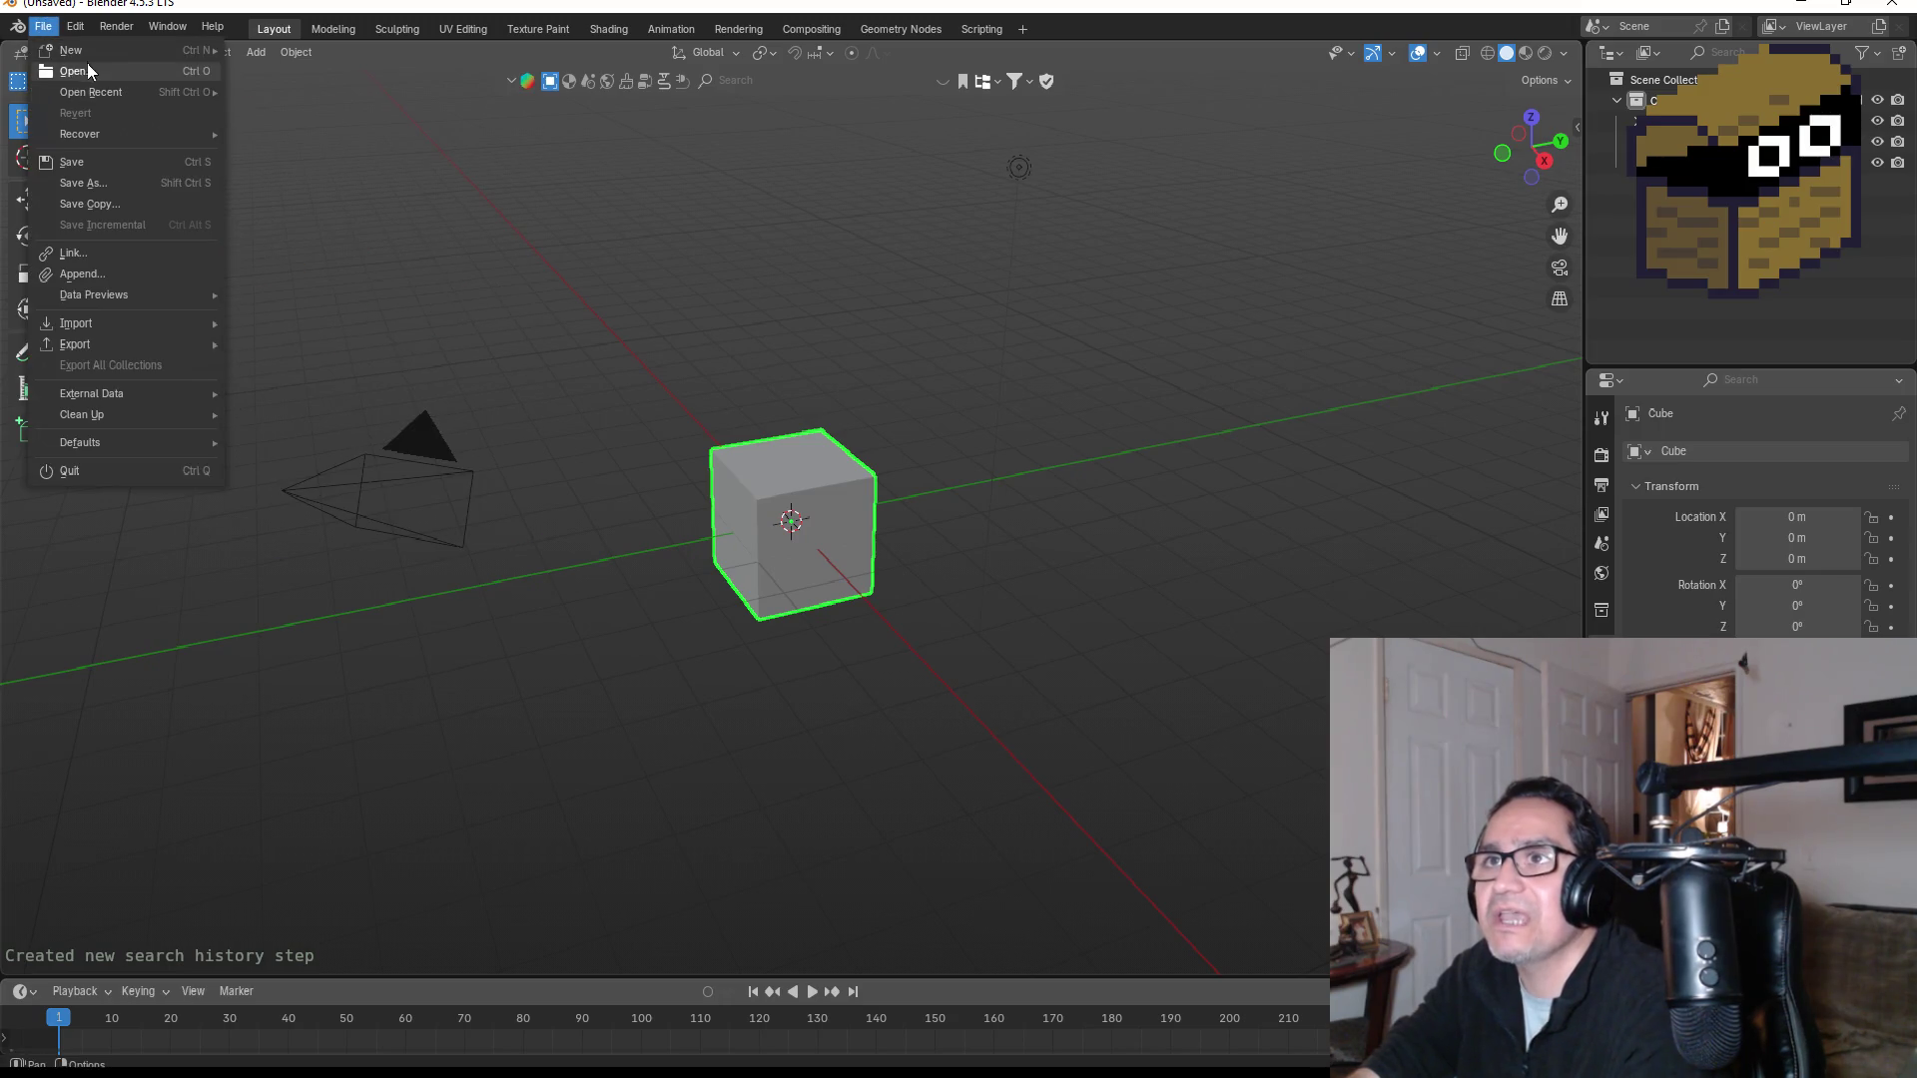
left_click(64, 66)
double_click(775, 371)
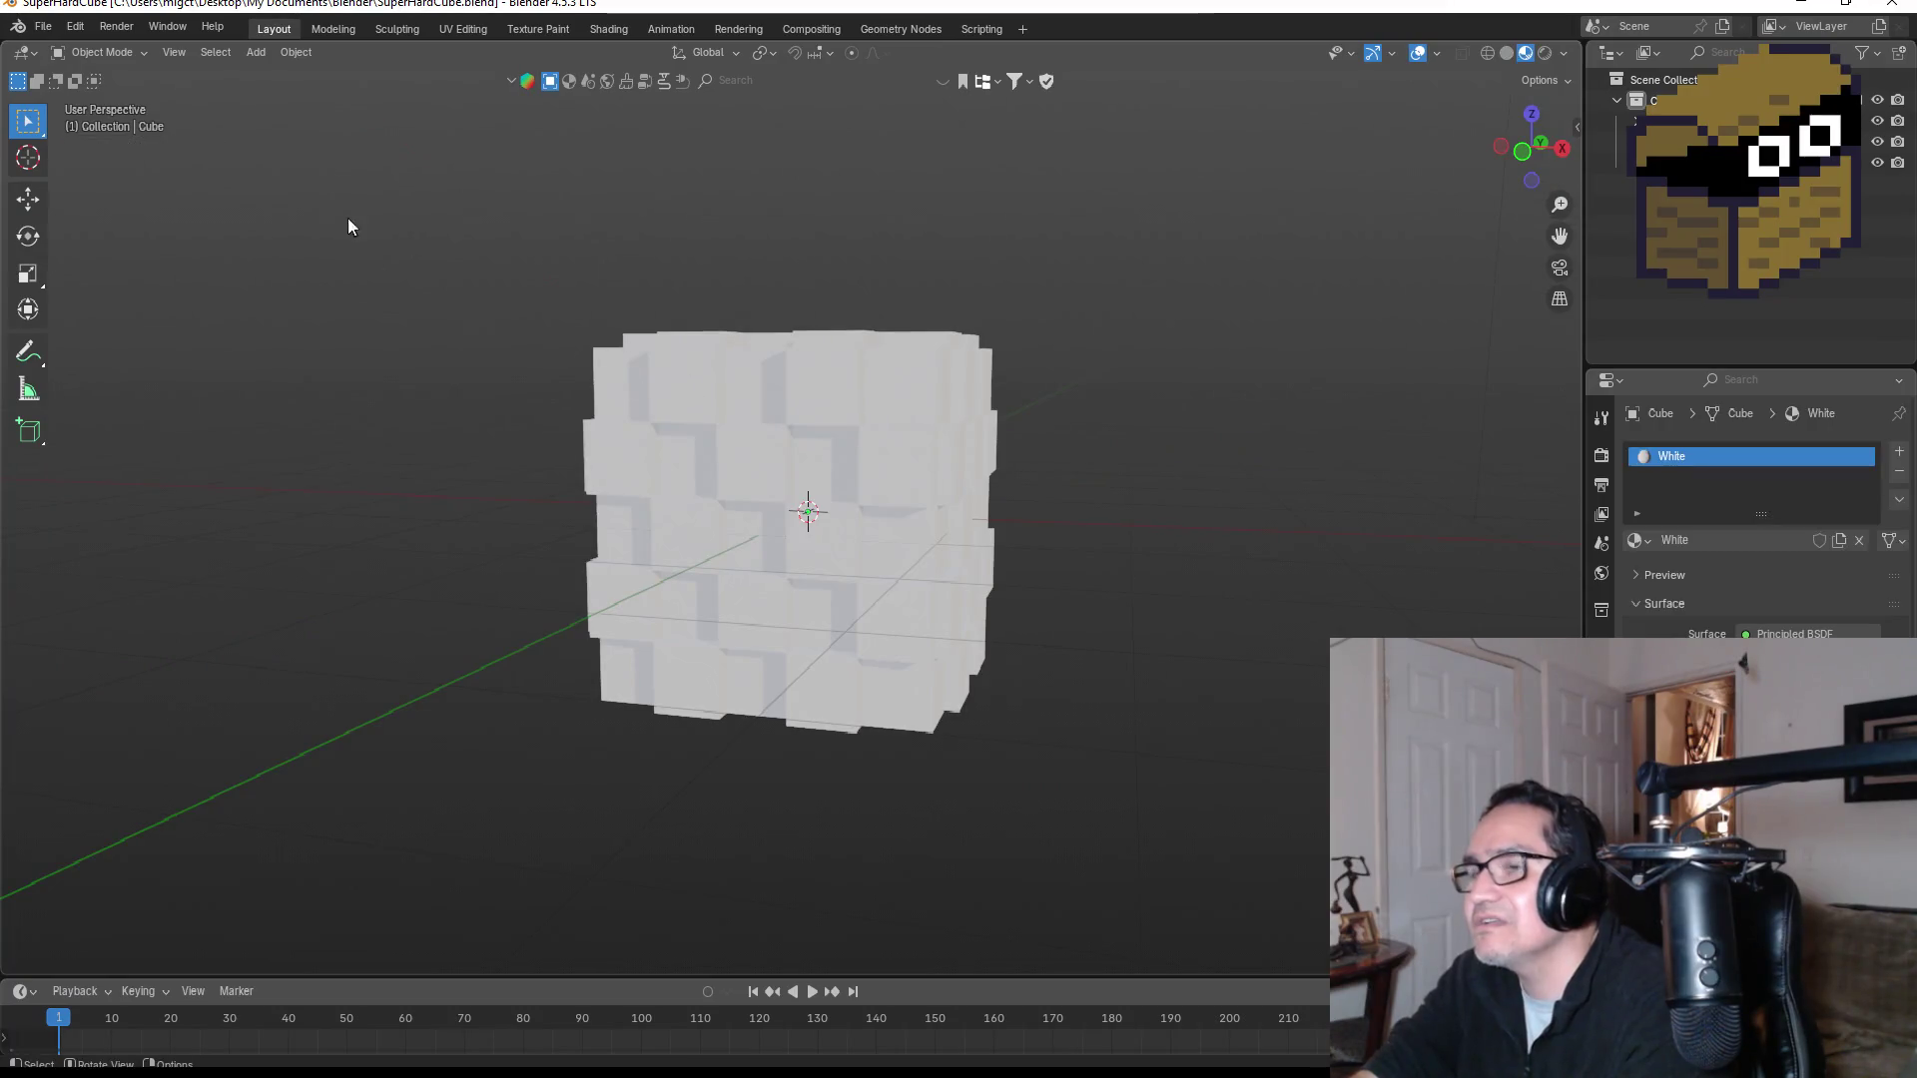
Step: Start an FBX export of the cube, aimed at the Unity projects bookmark folder
left_click(43, 26)
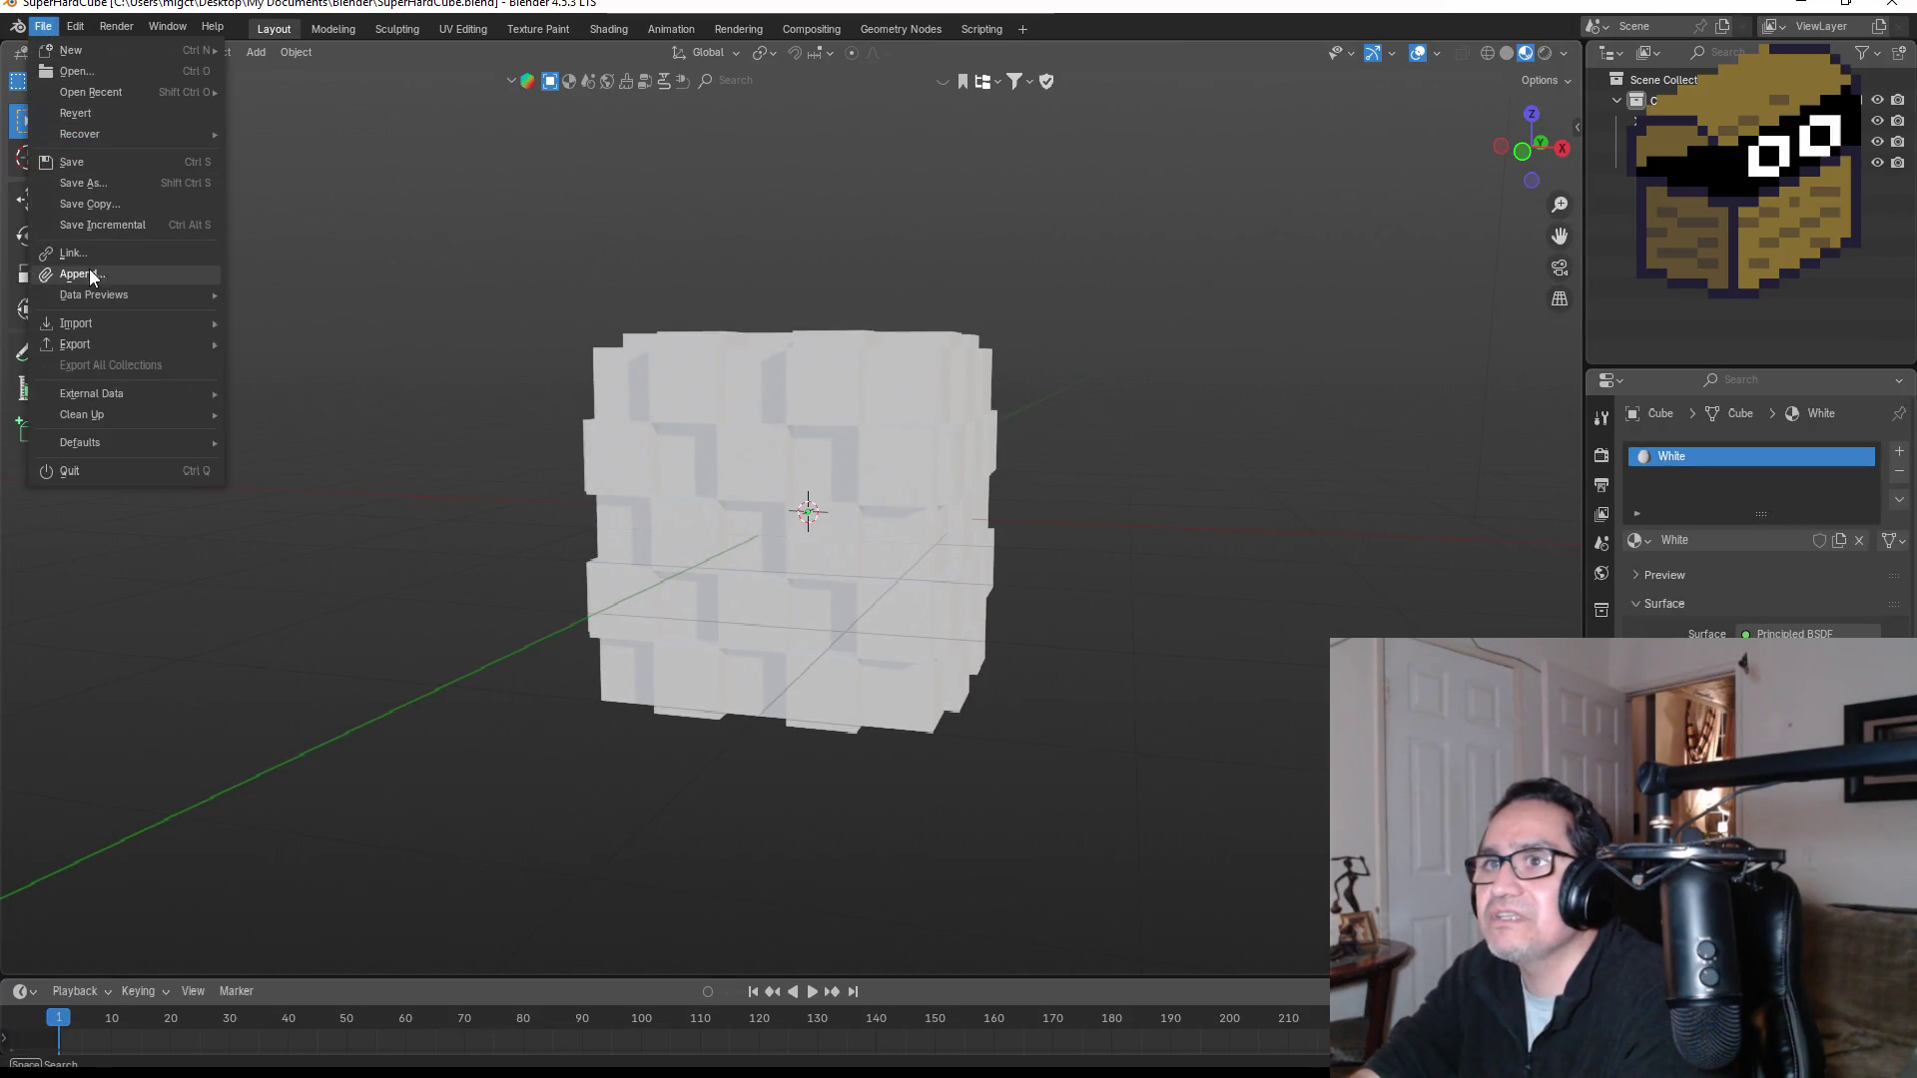
mouse_move(114, 345)
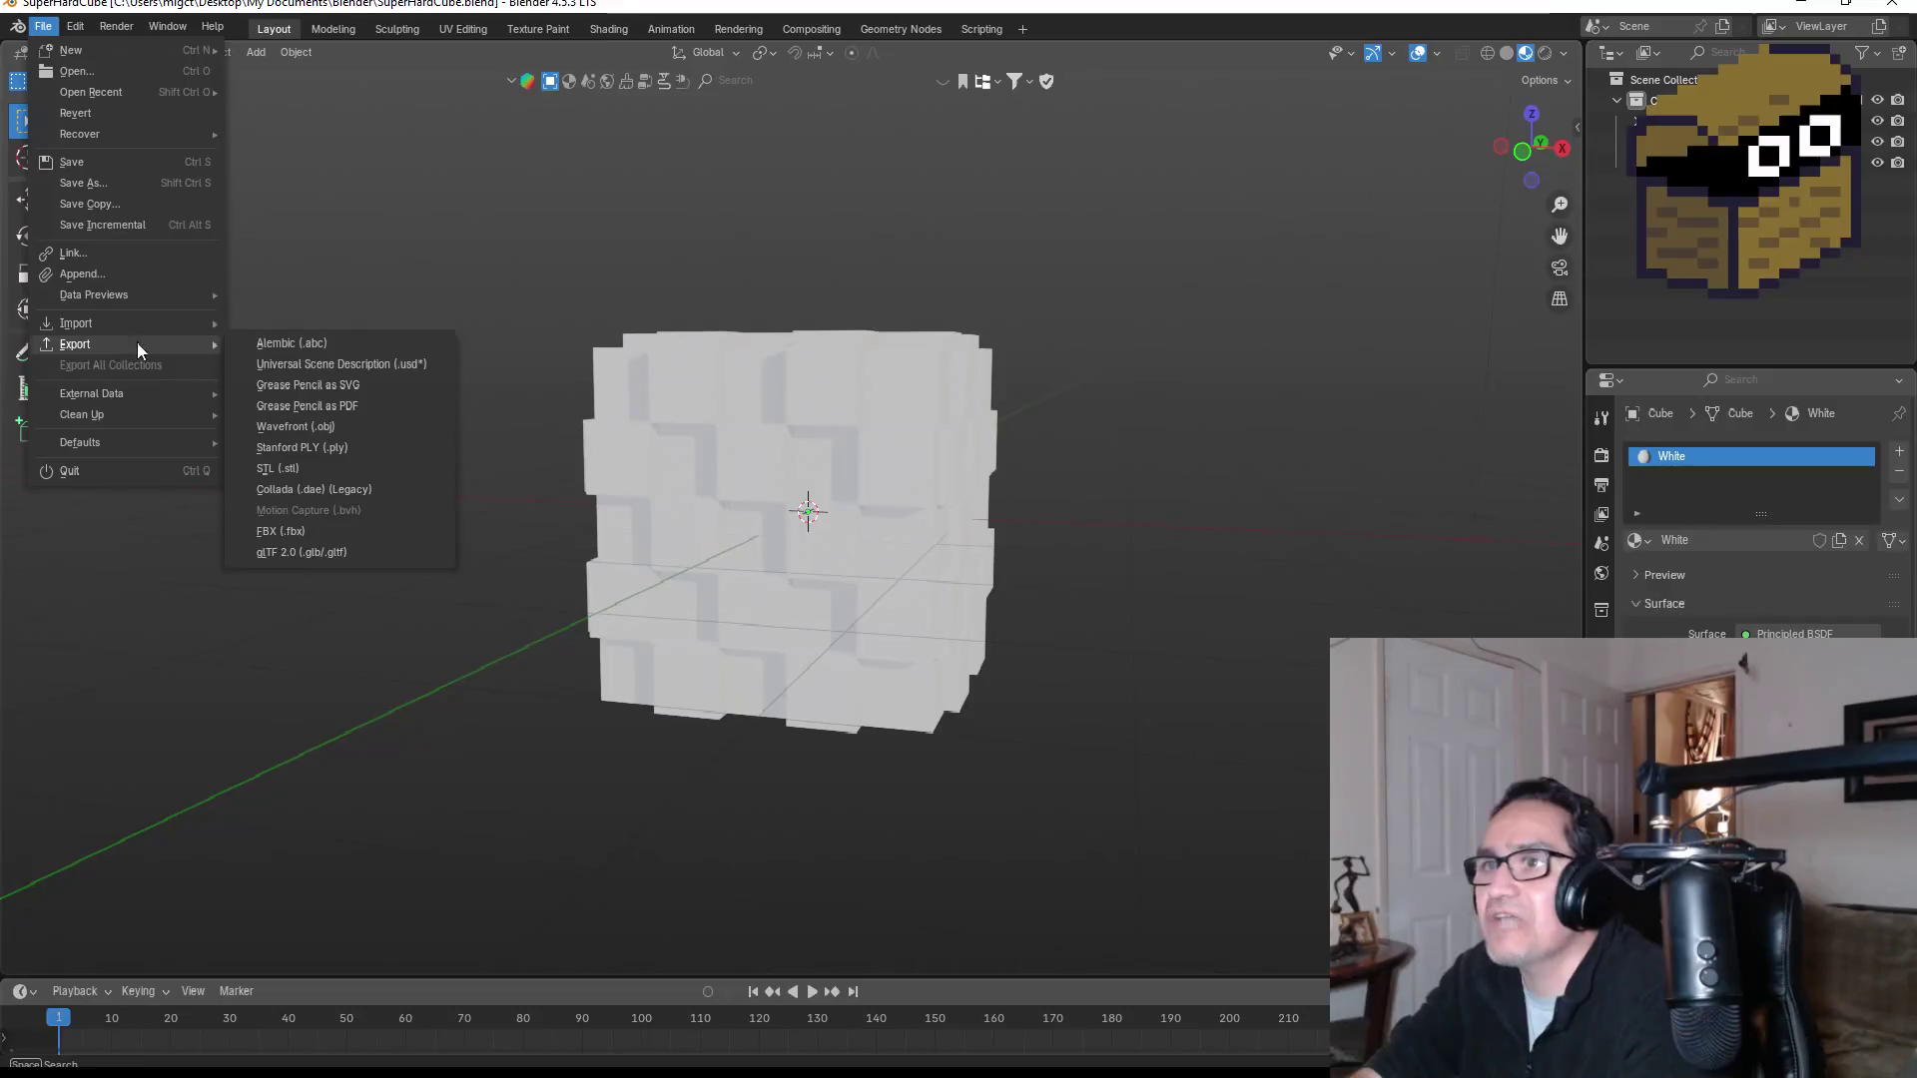
left_click(338, 534)
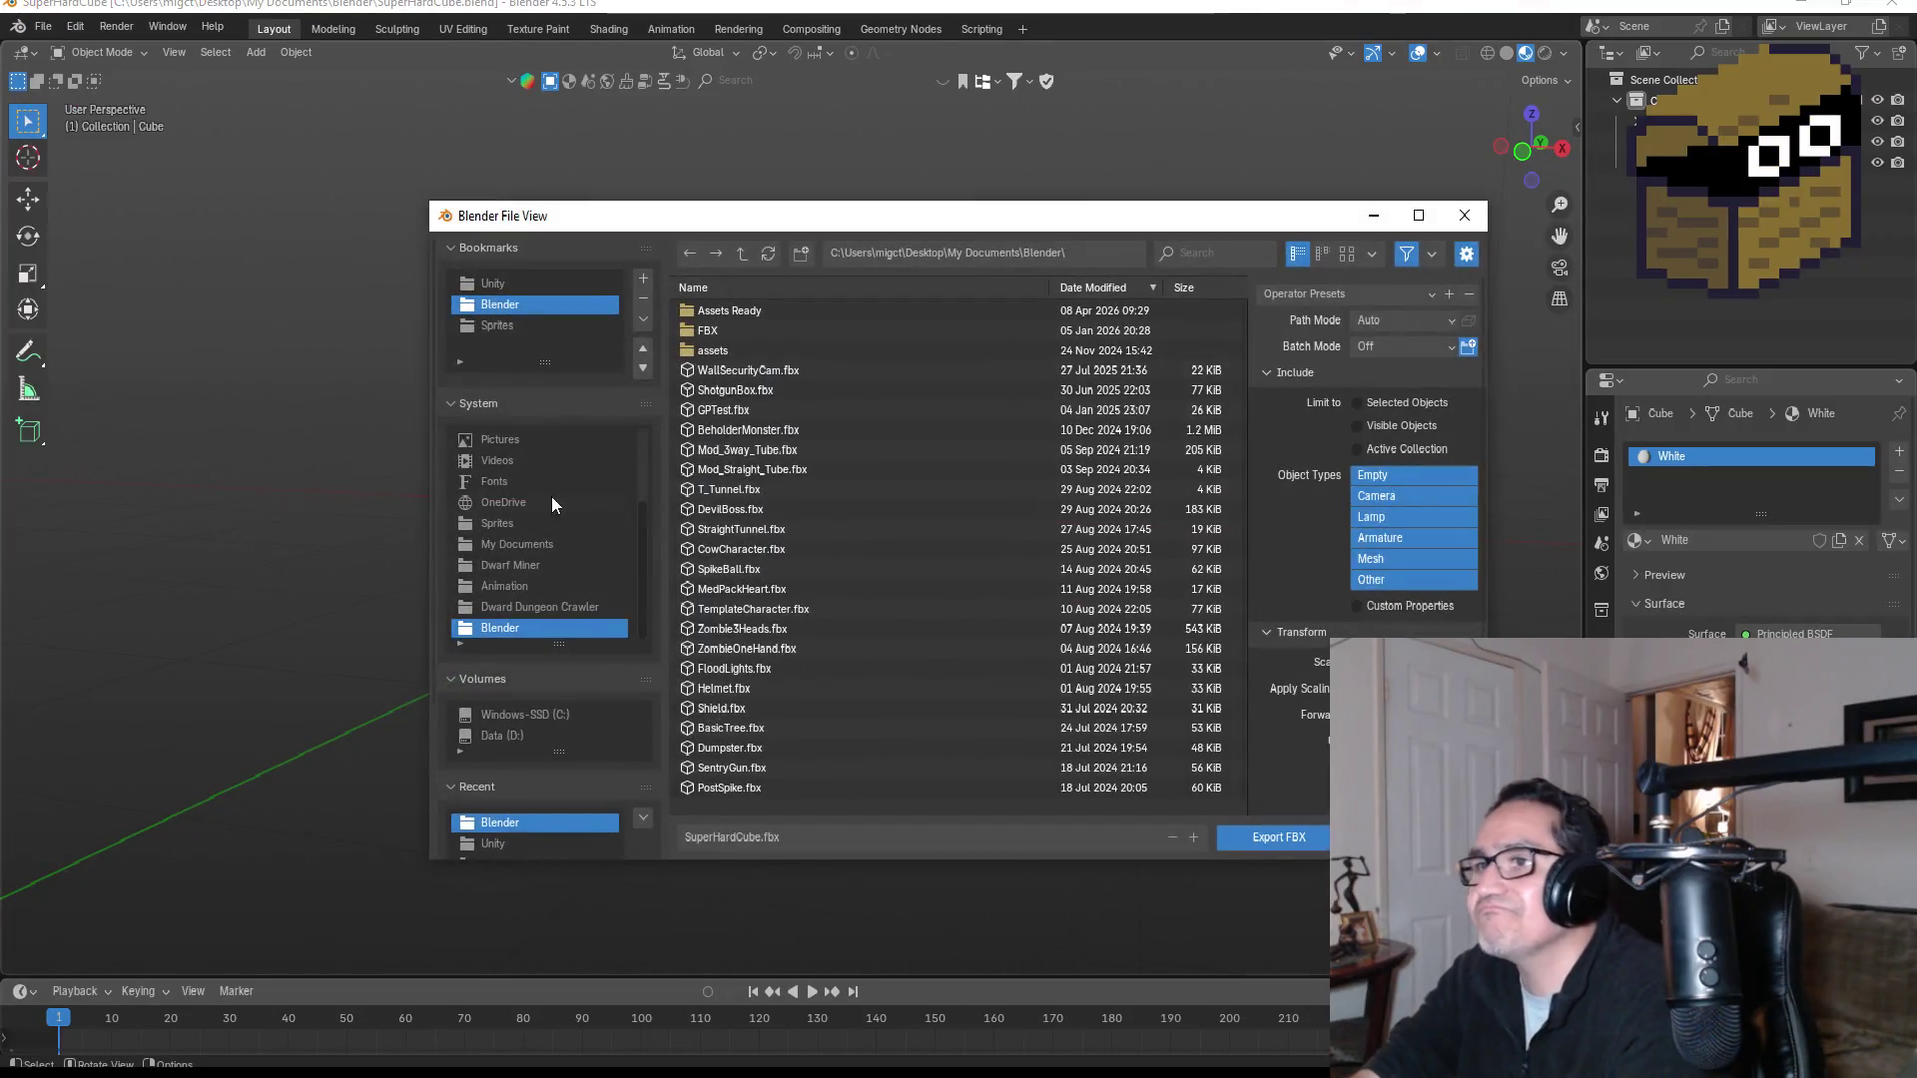
left_click(536, 287)
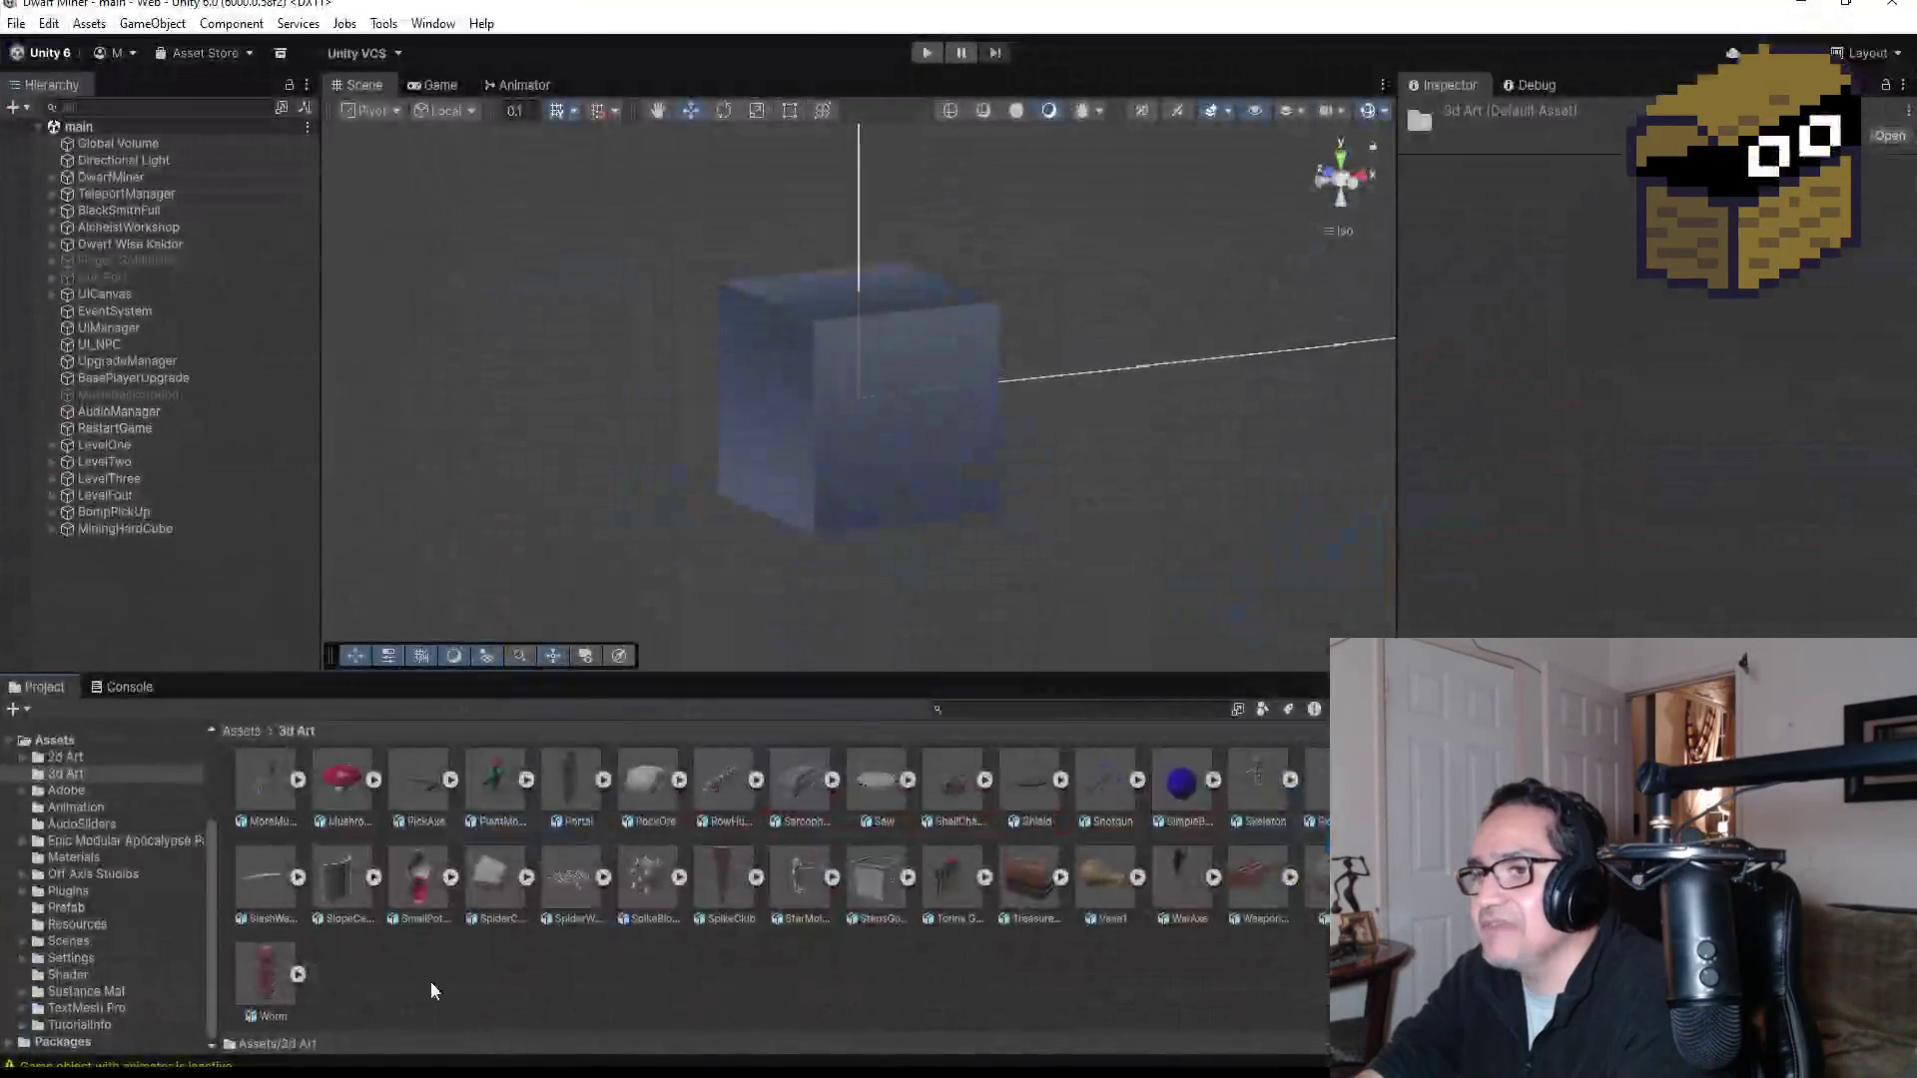
scroll(491, 796, "up", 3)
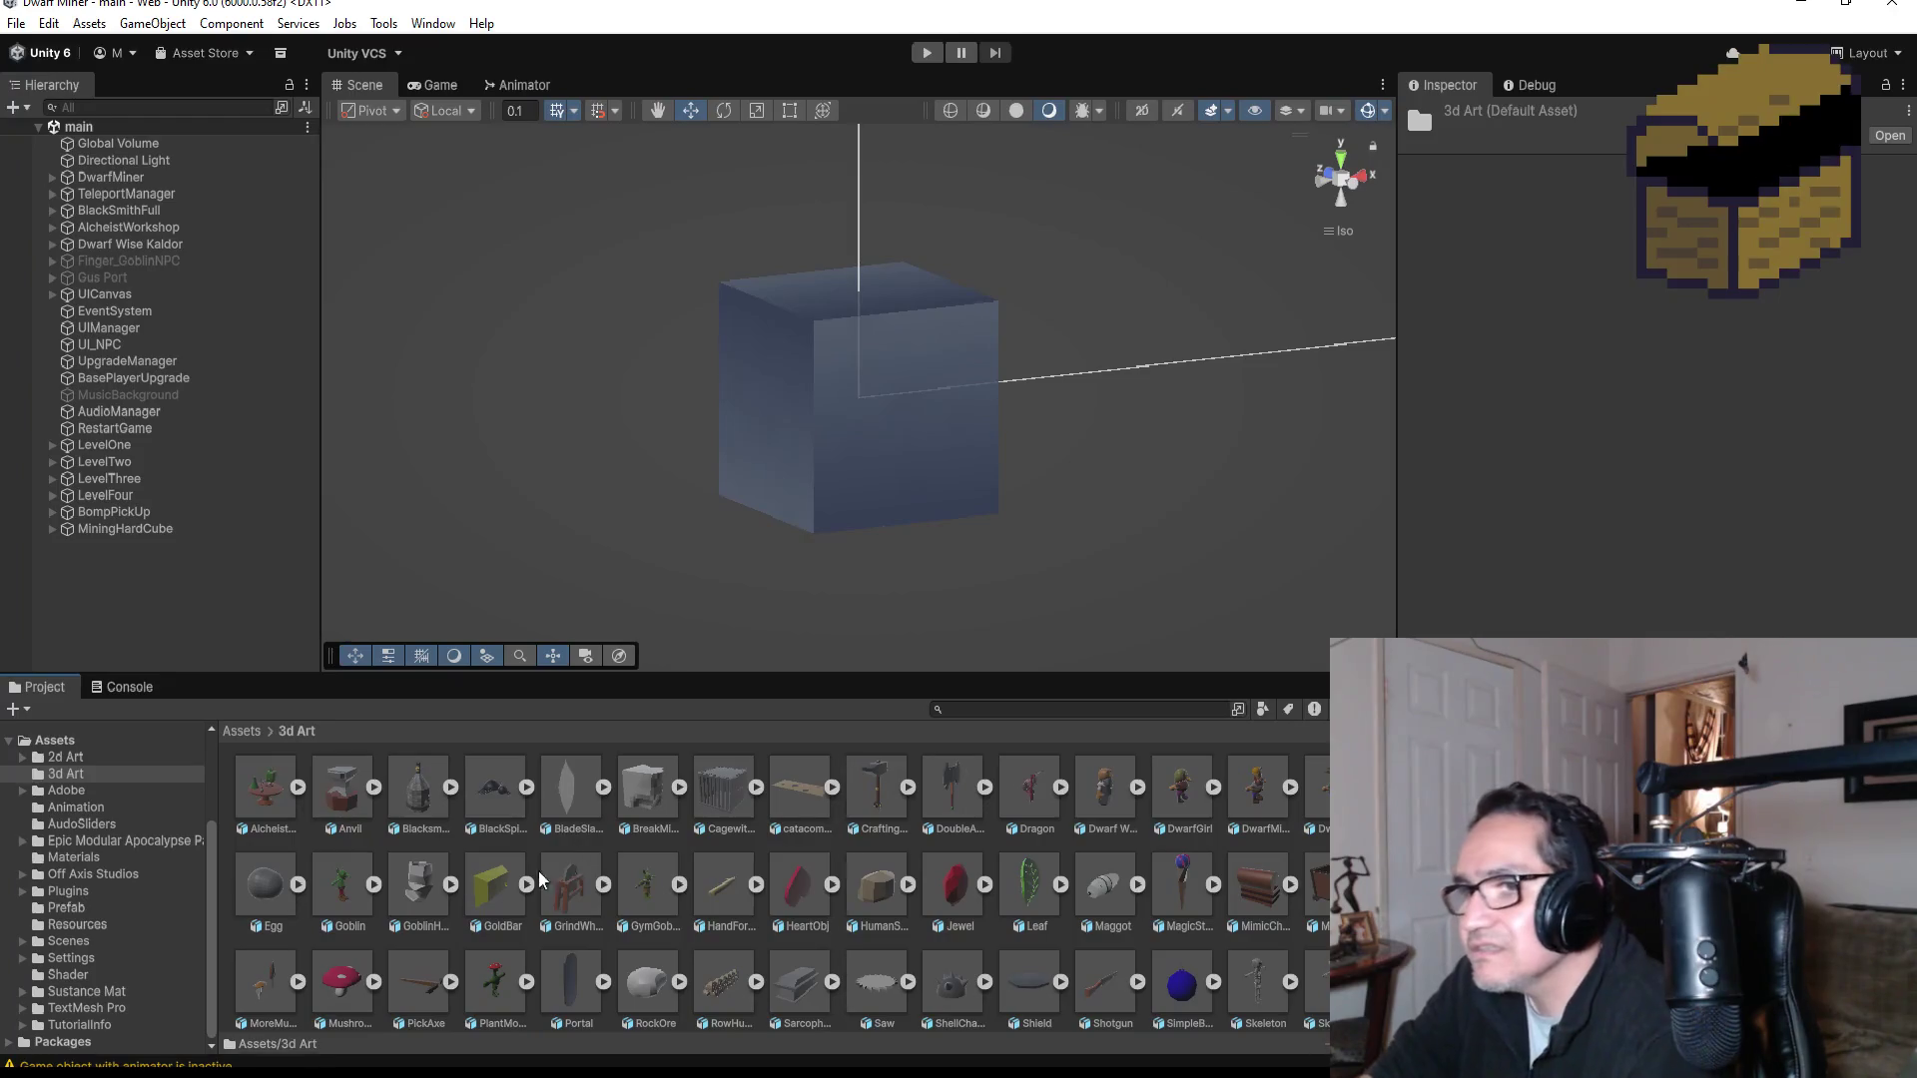
scroll(1020, 895, "down", 2)
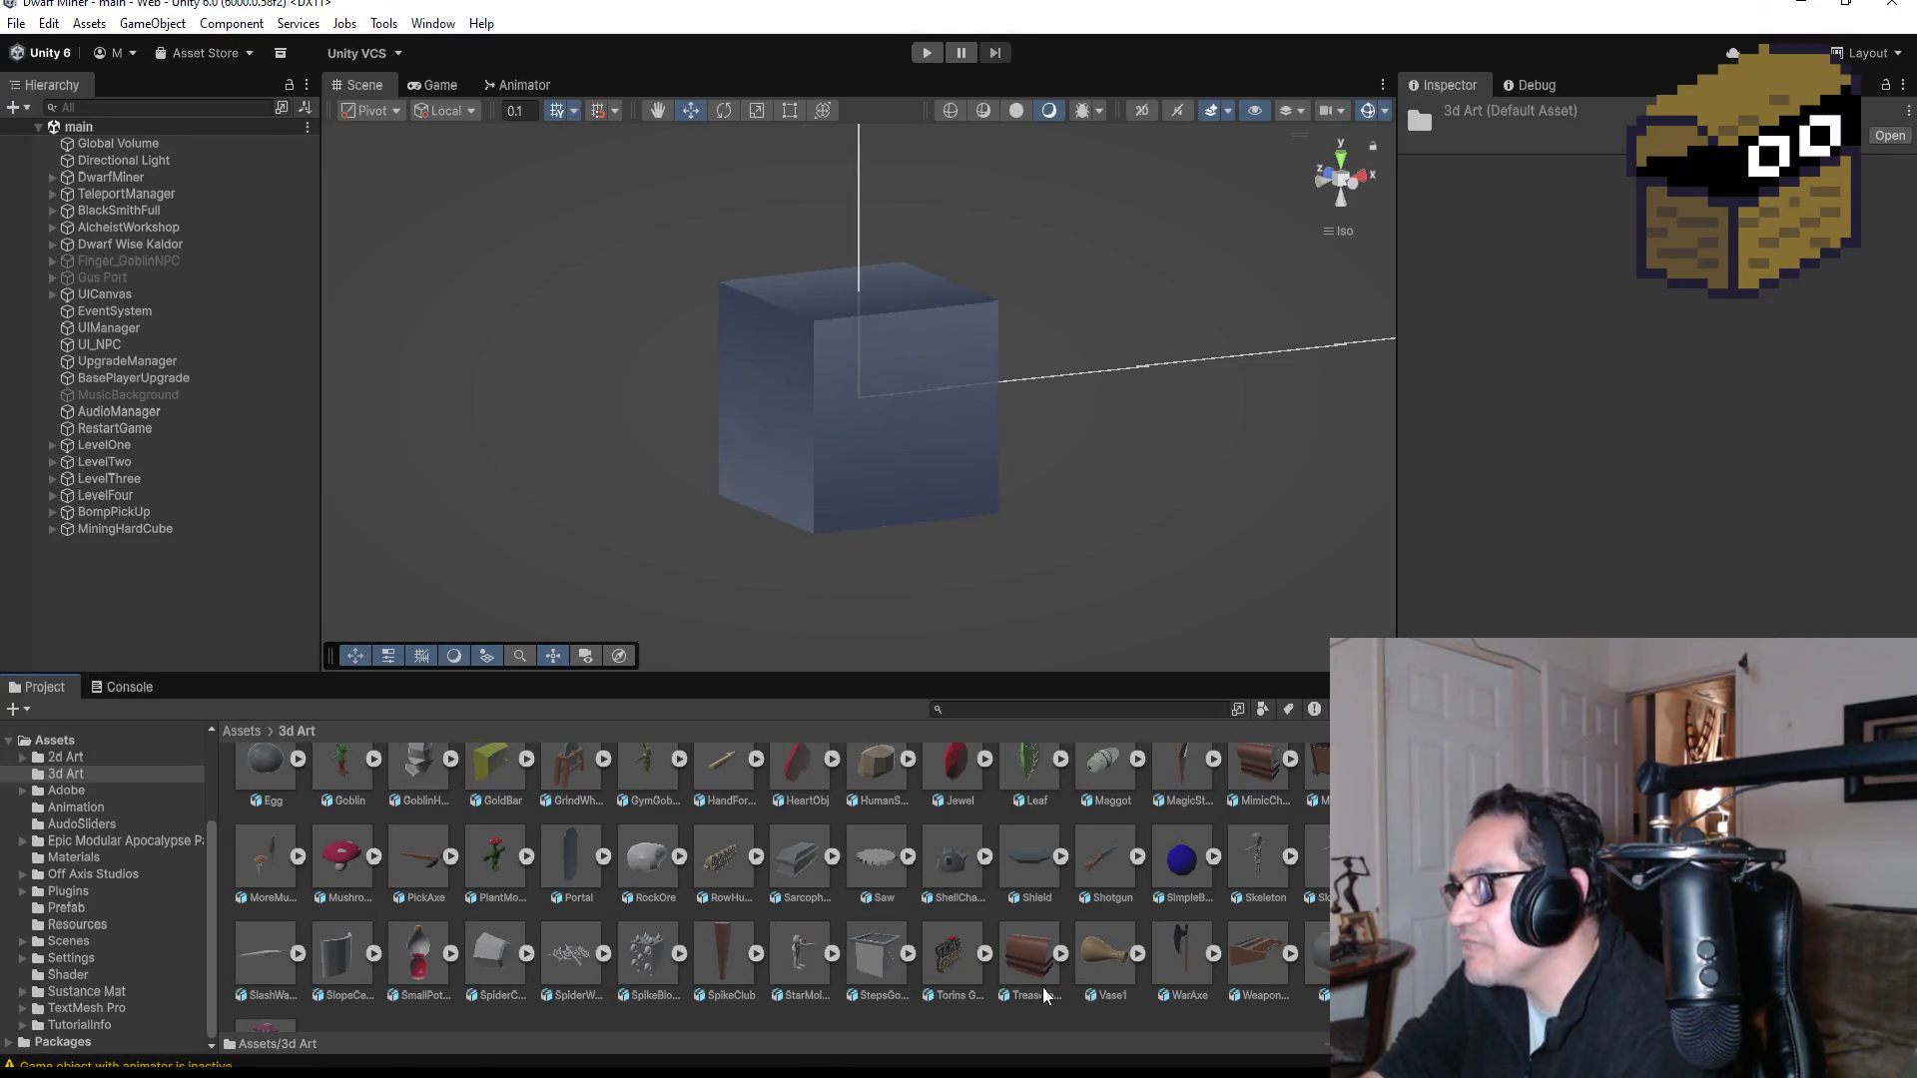
scroll(942, 920, "down", 2)
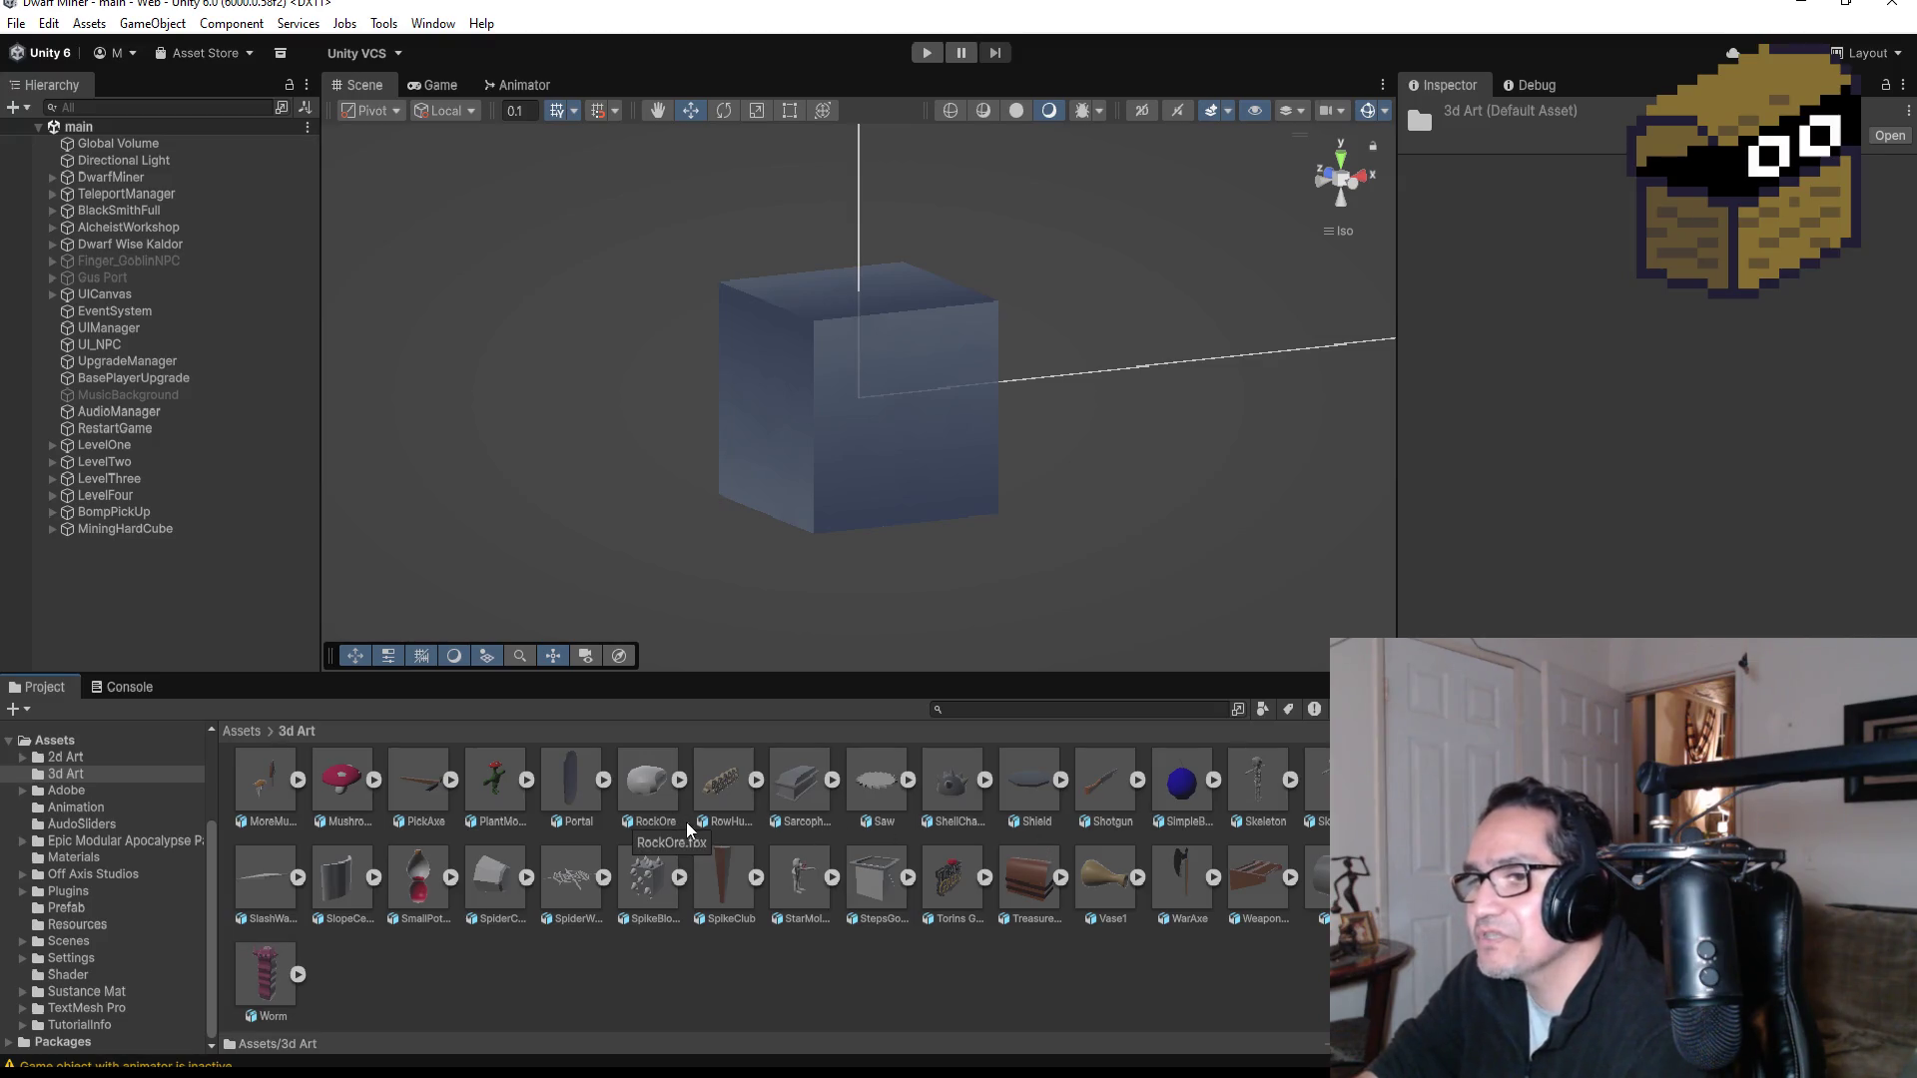
scroll(799, 919, "up", 2)
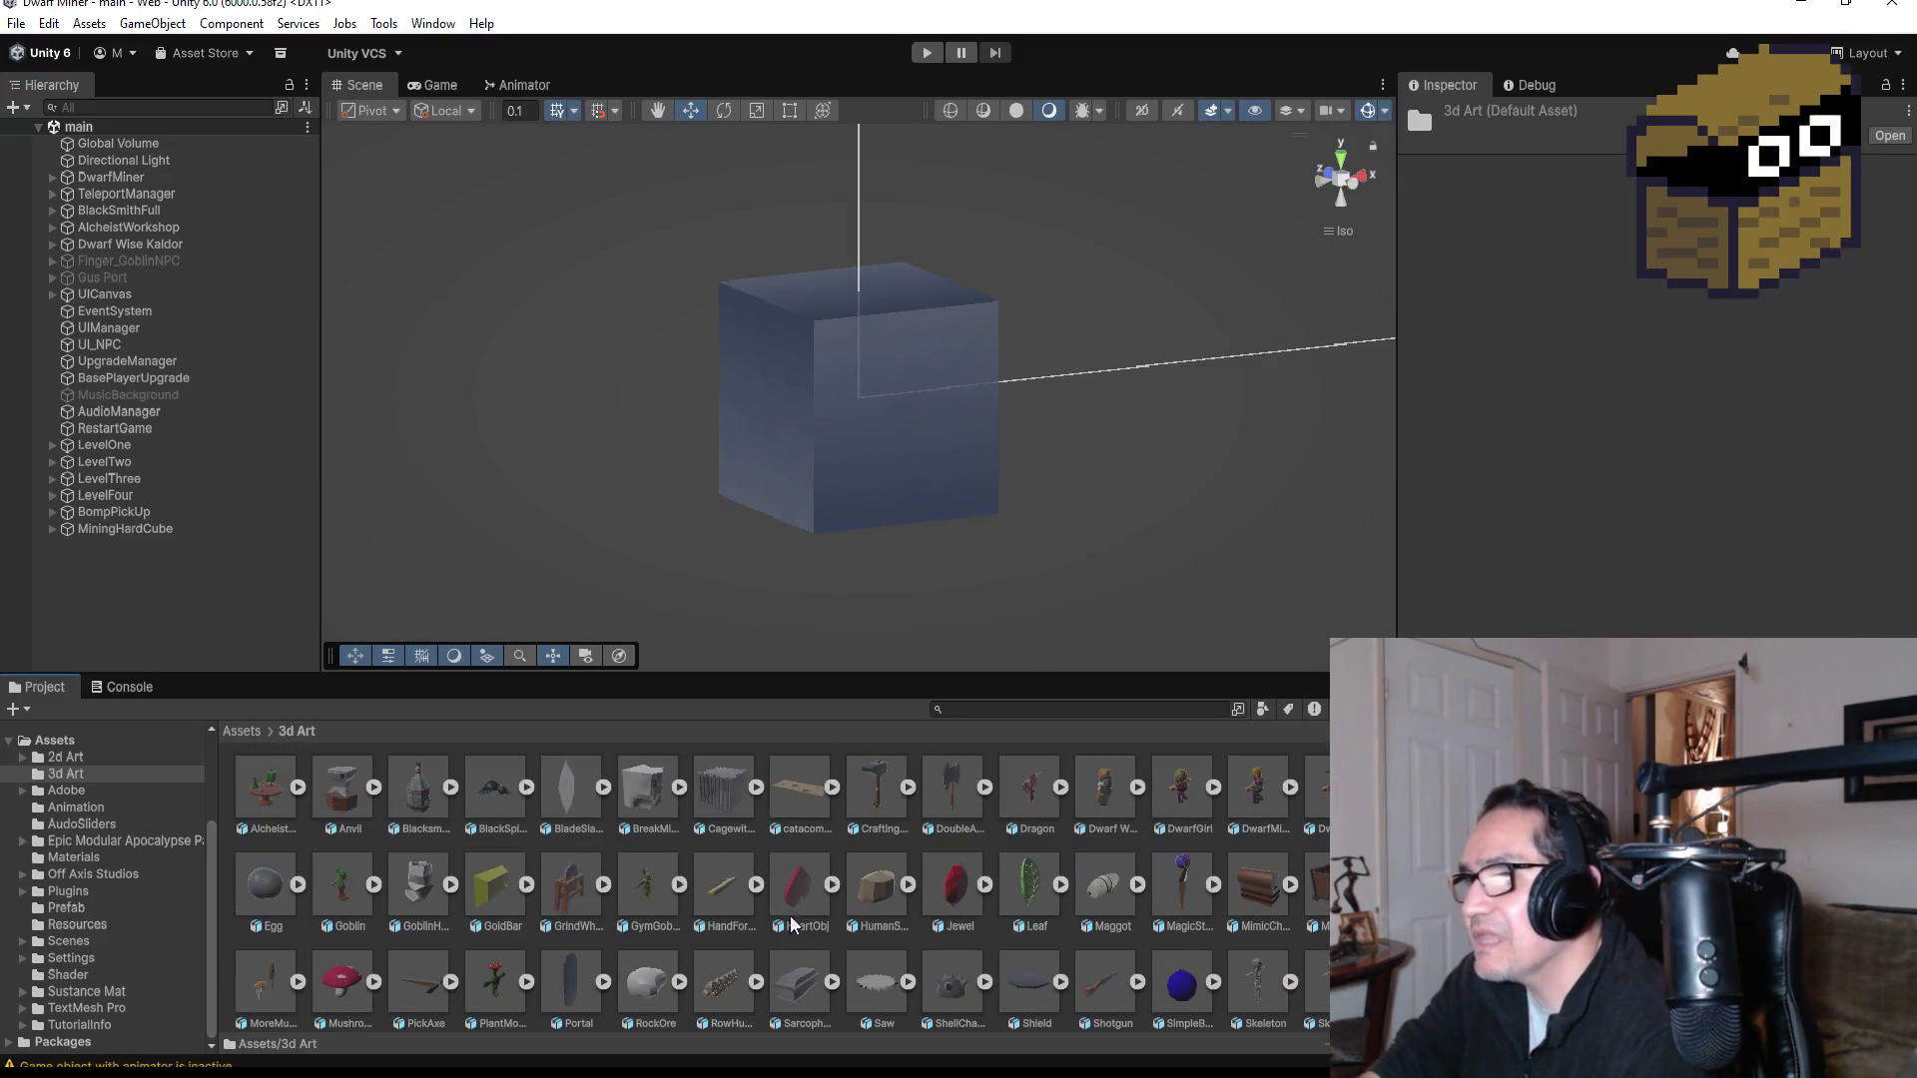
mouse_move(614, 1073)
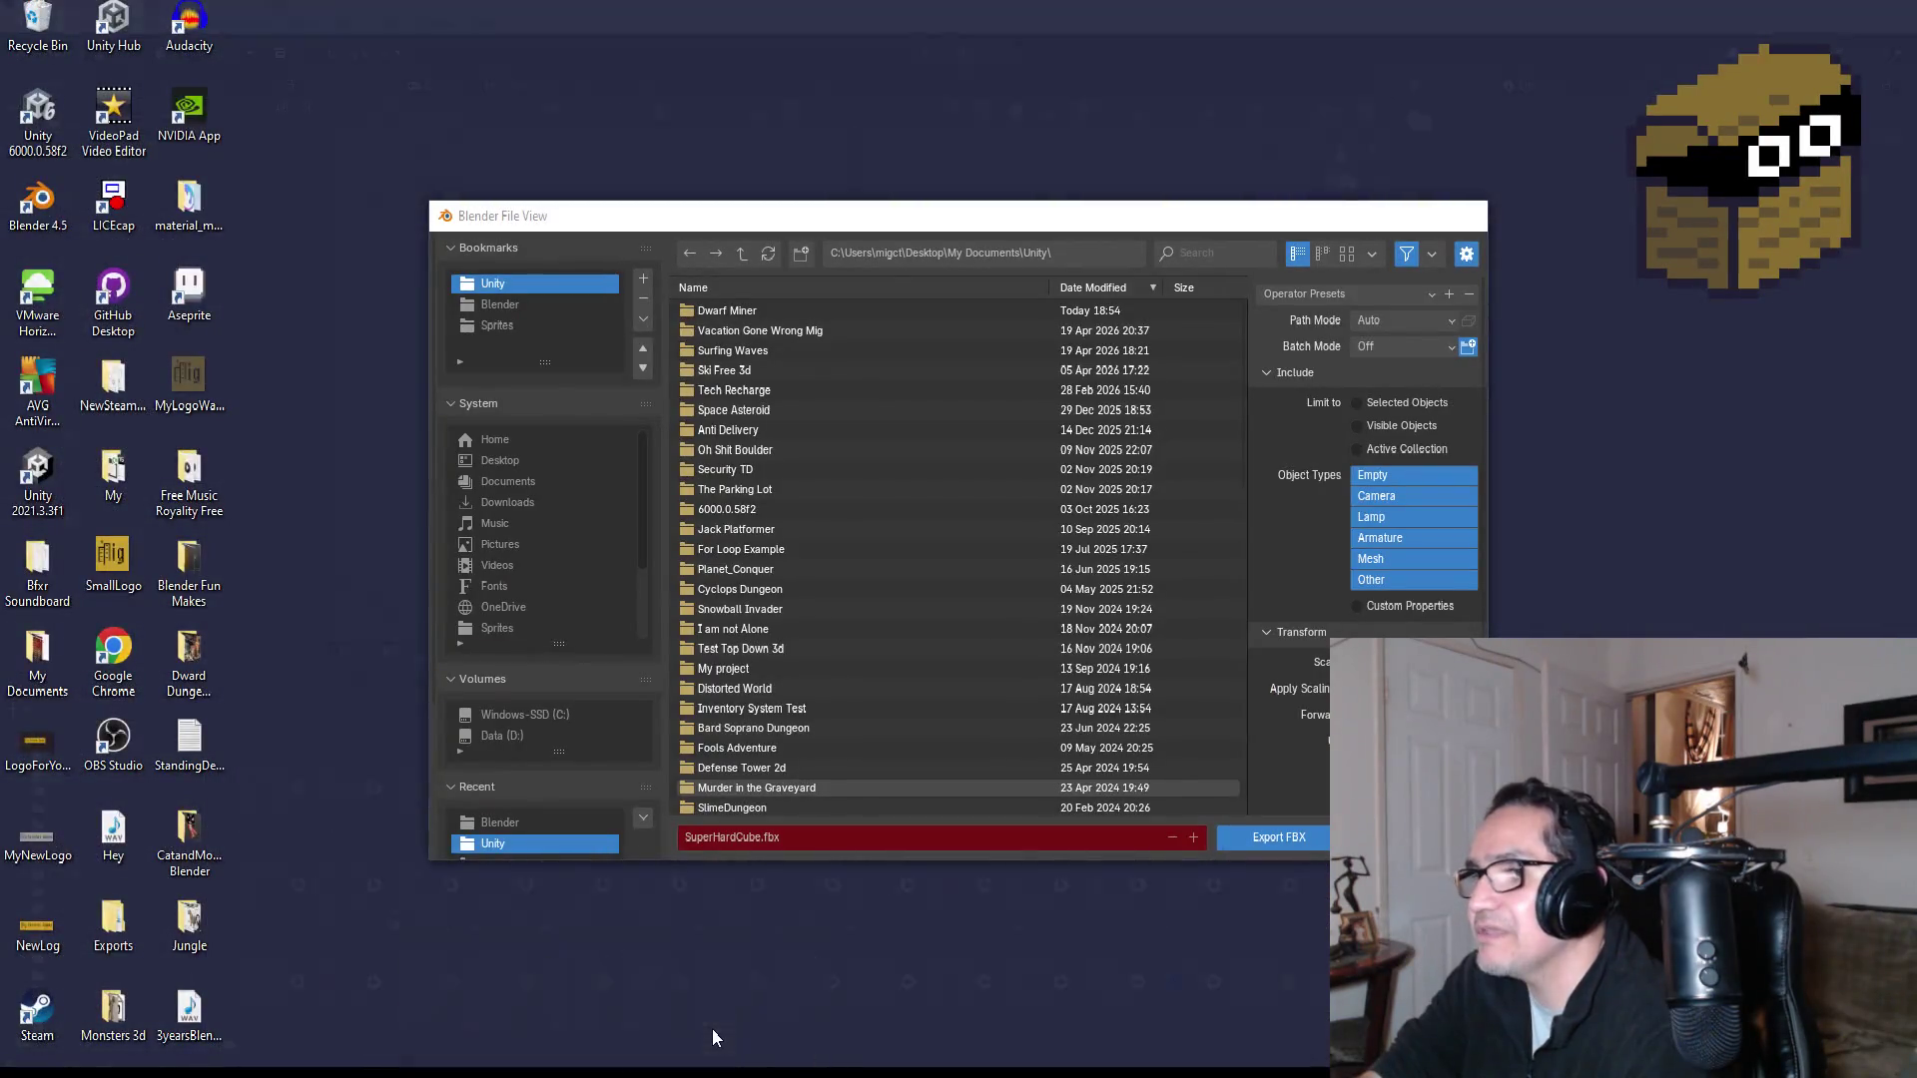
Step: Export SuperHardCube.fbx to Dwarf Miner/Assets/3d Art with the ExportUnity preset, then close Blender, saving
left_click(711, 1029)
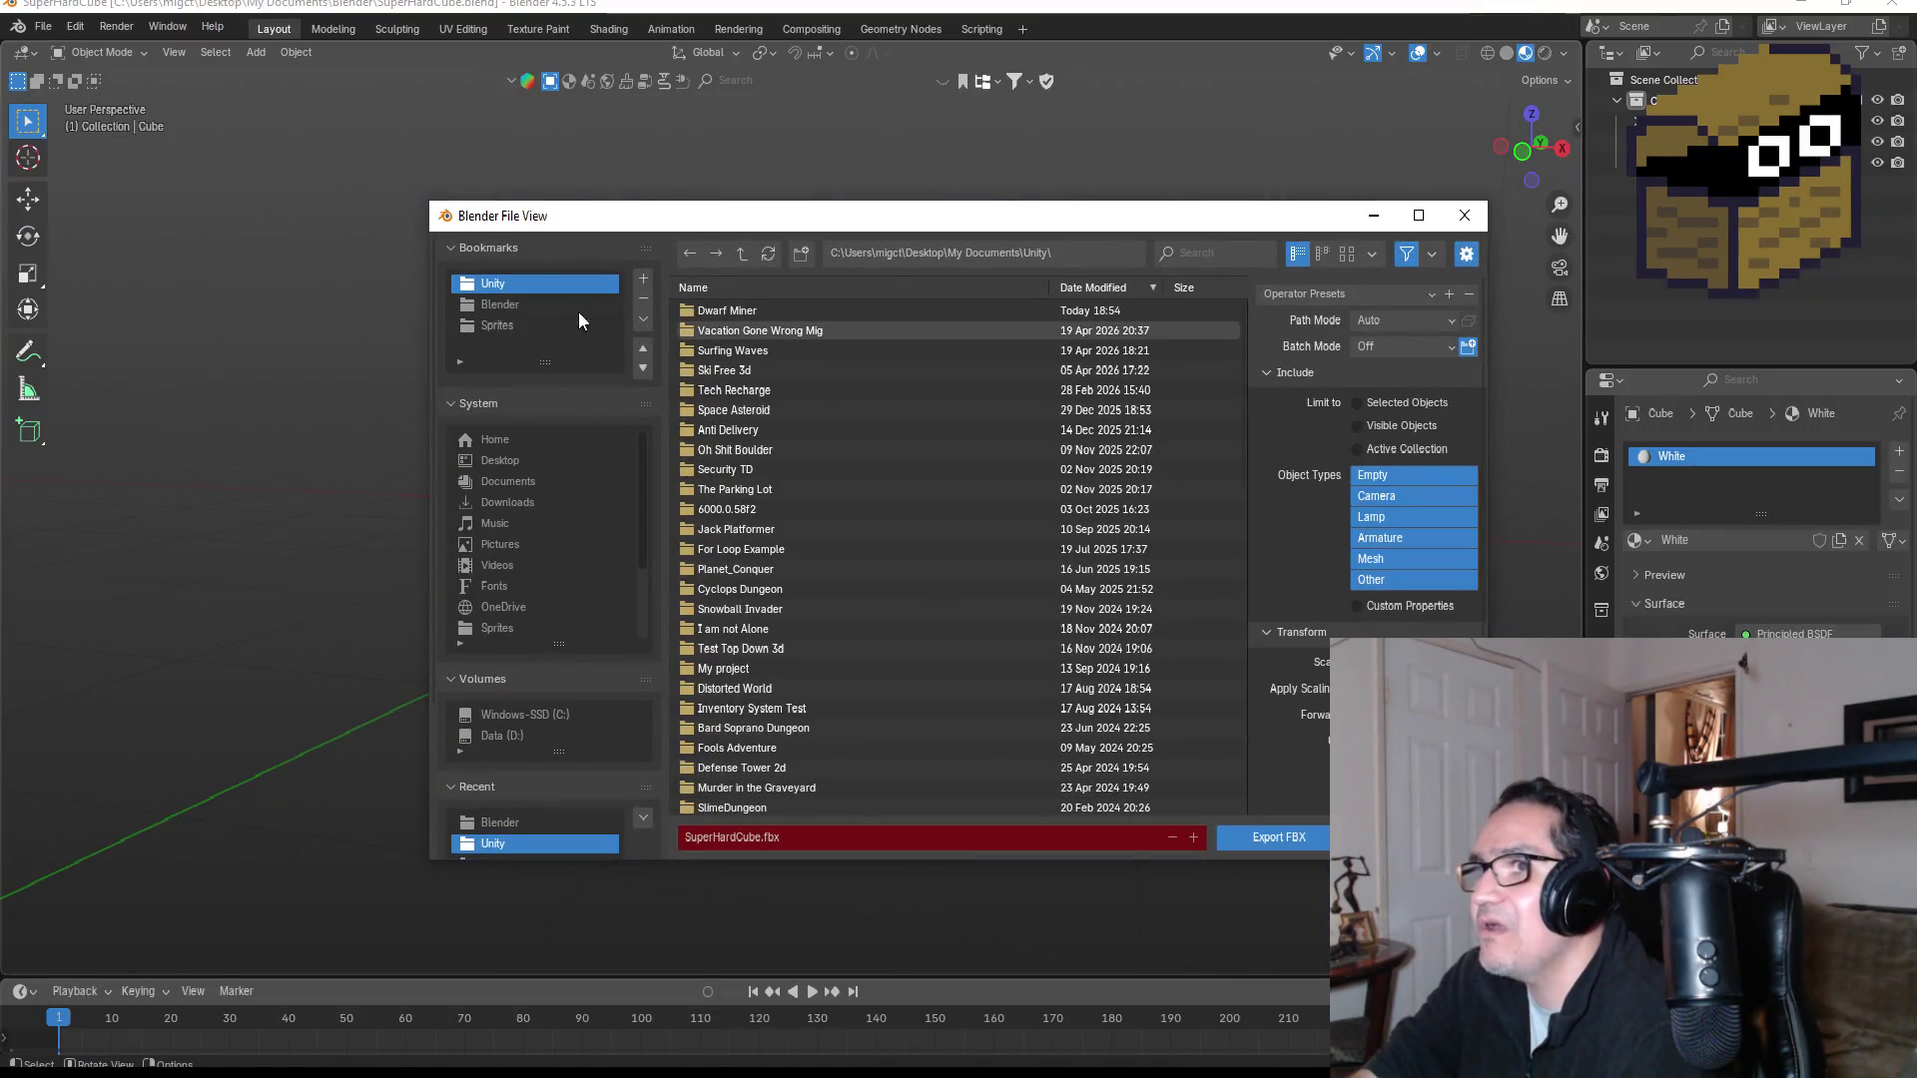
double_click(734, 310)
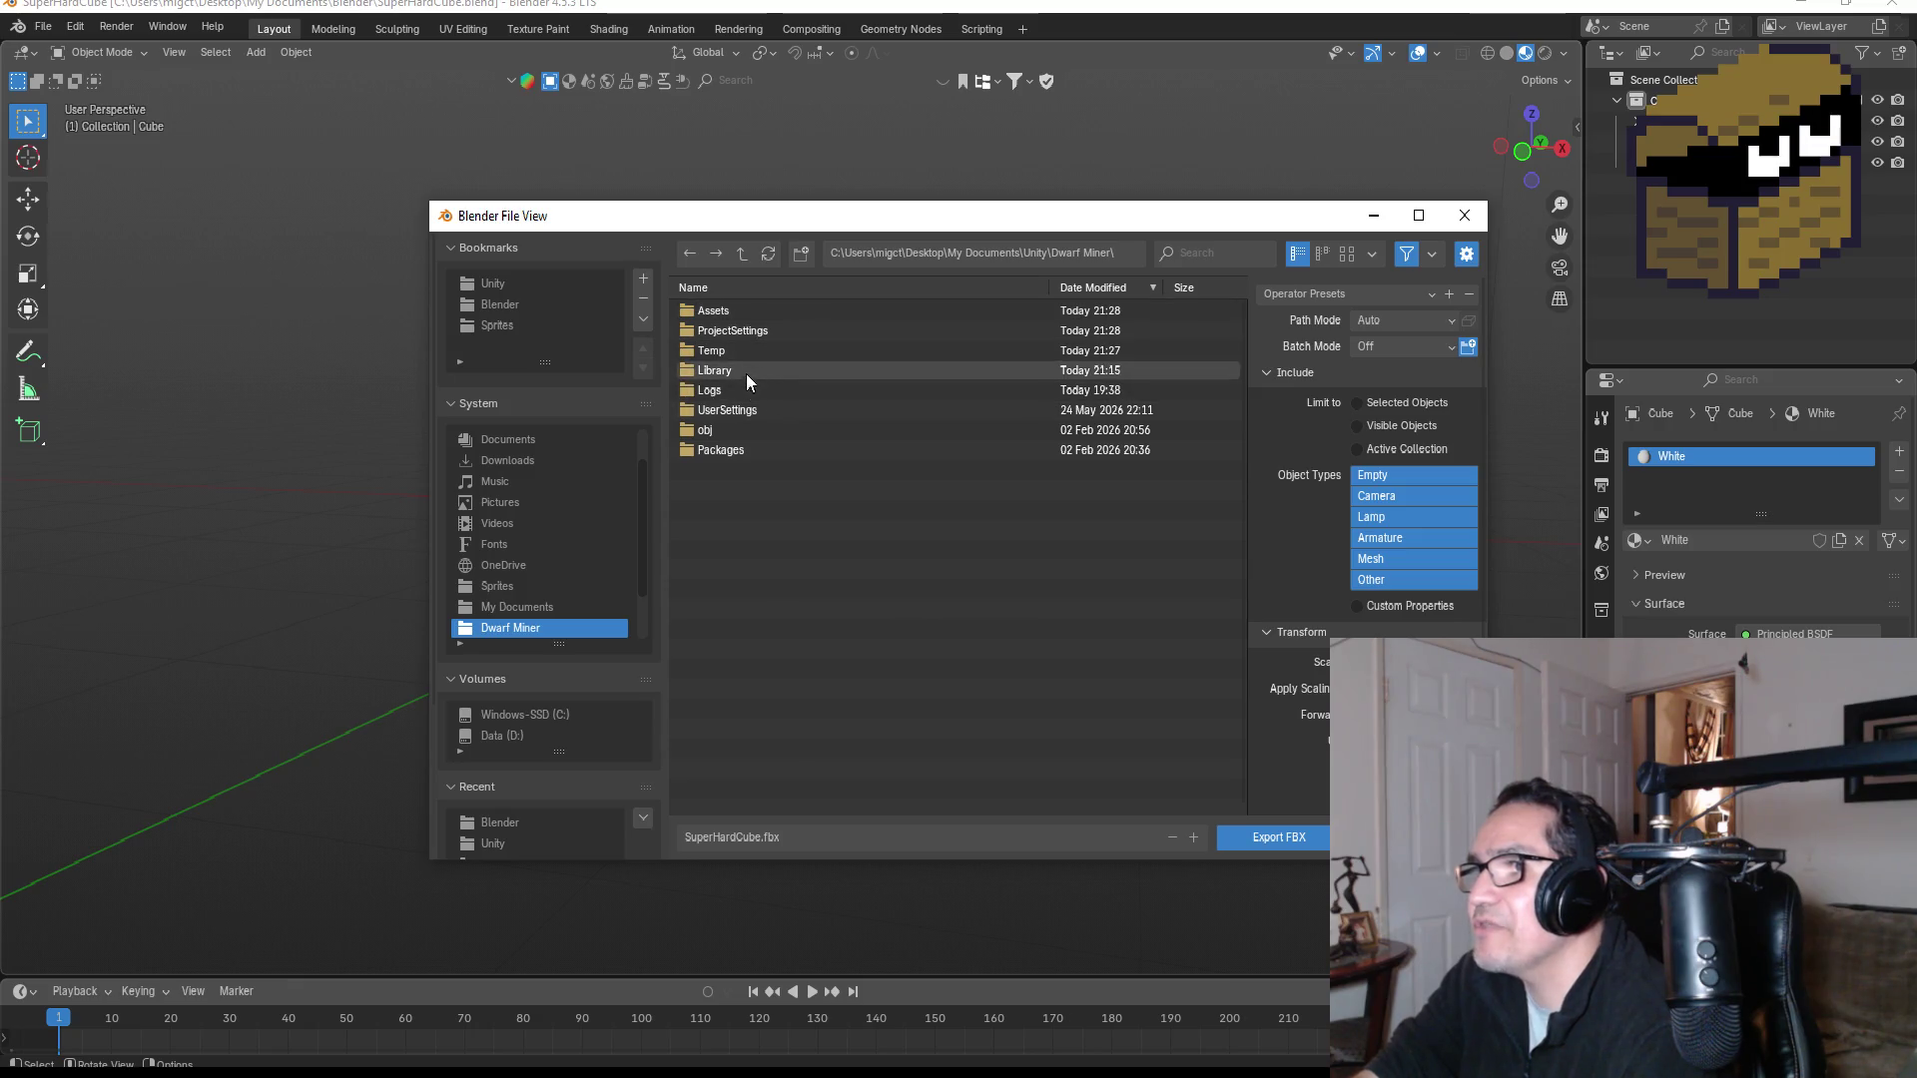
double_click(740, 309)
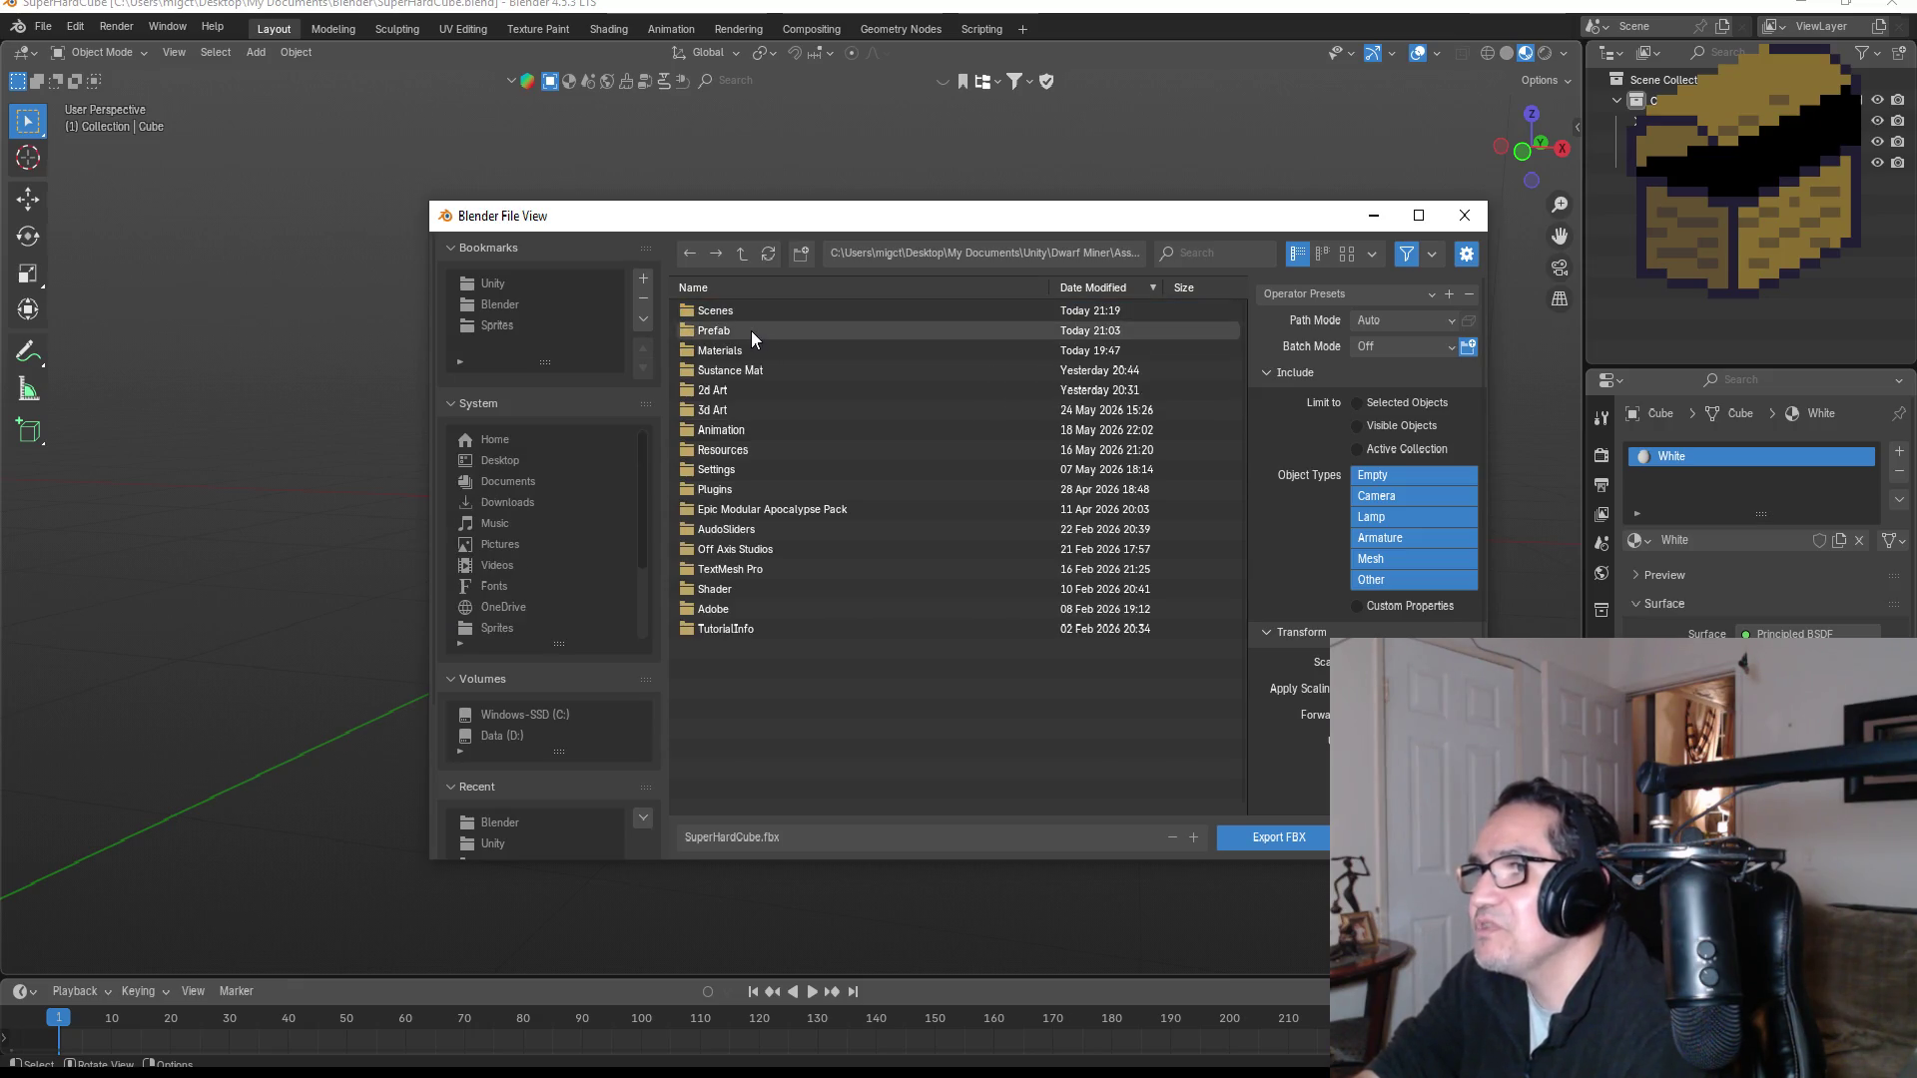
double_click(735, 411)
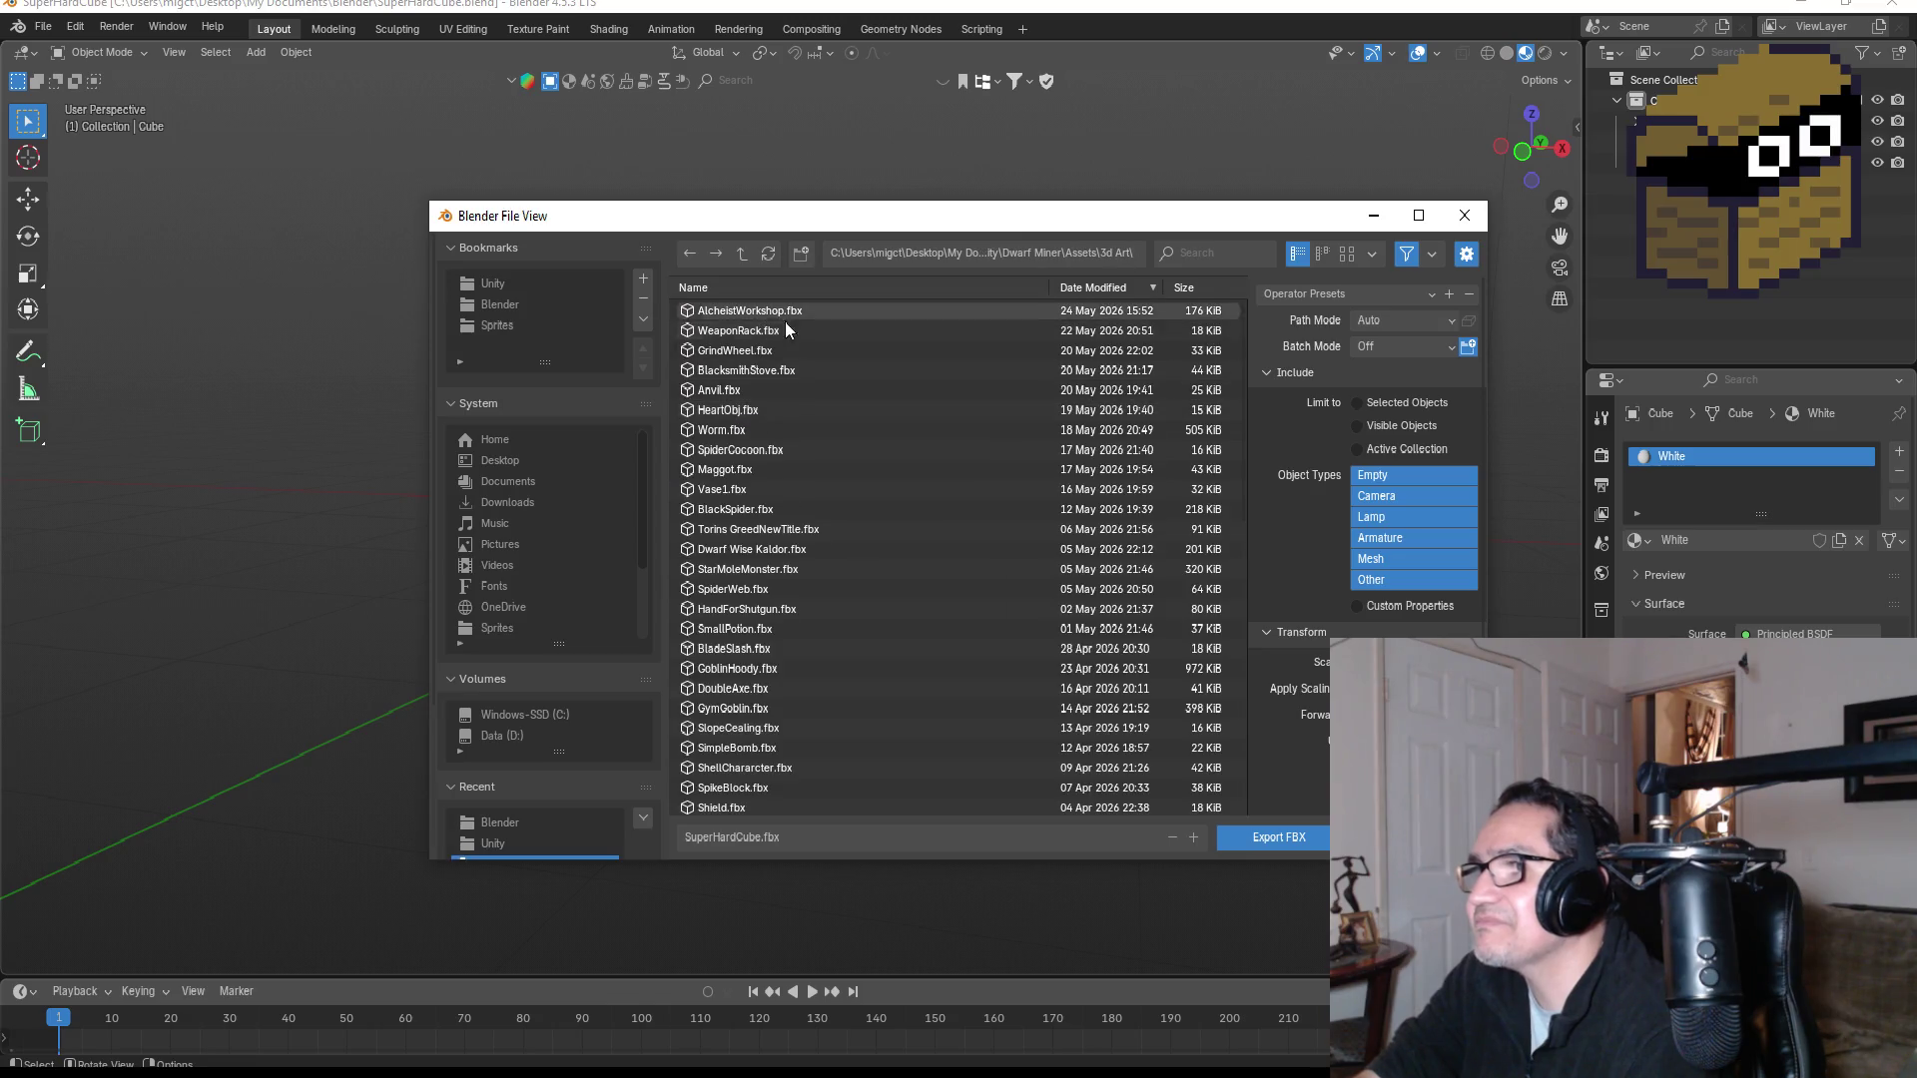
left_click(1333, 294)
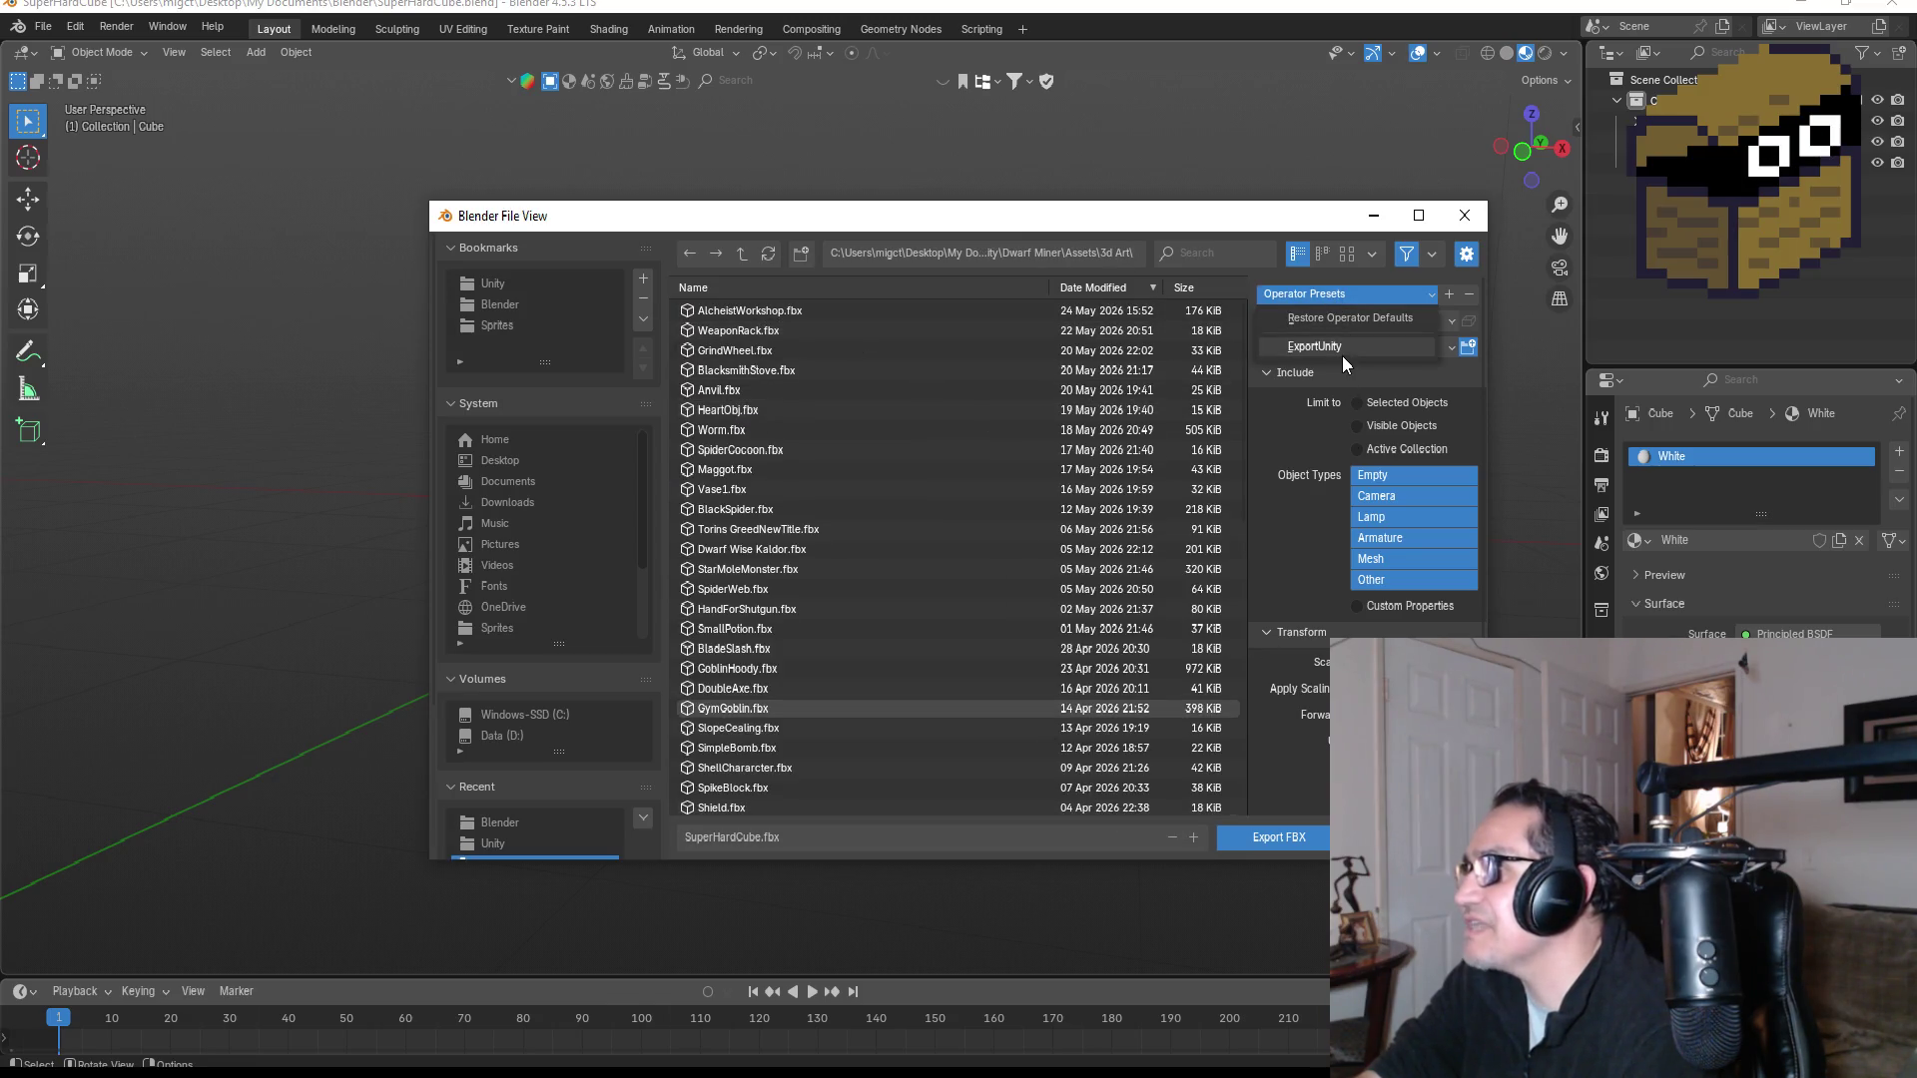
left_click(1342, 355)
left_click(1280, 837)
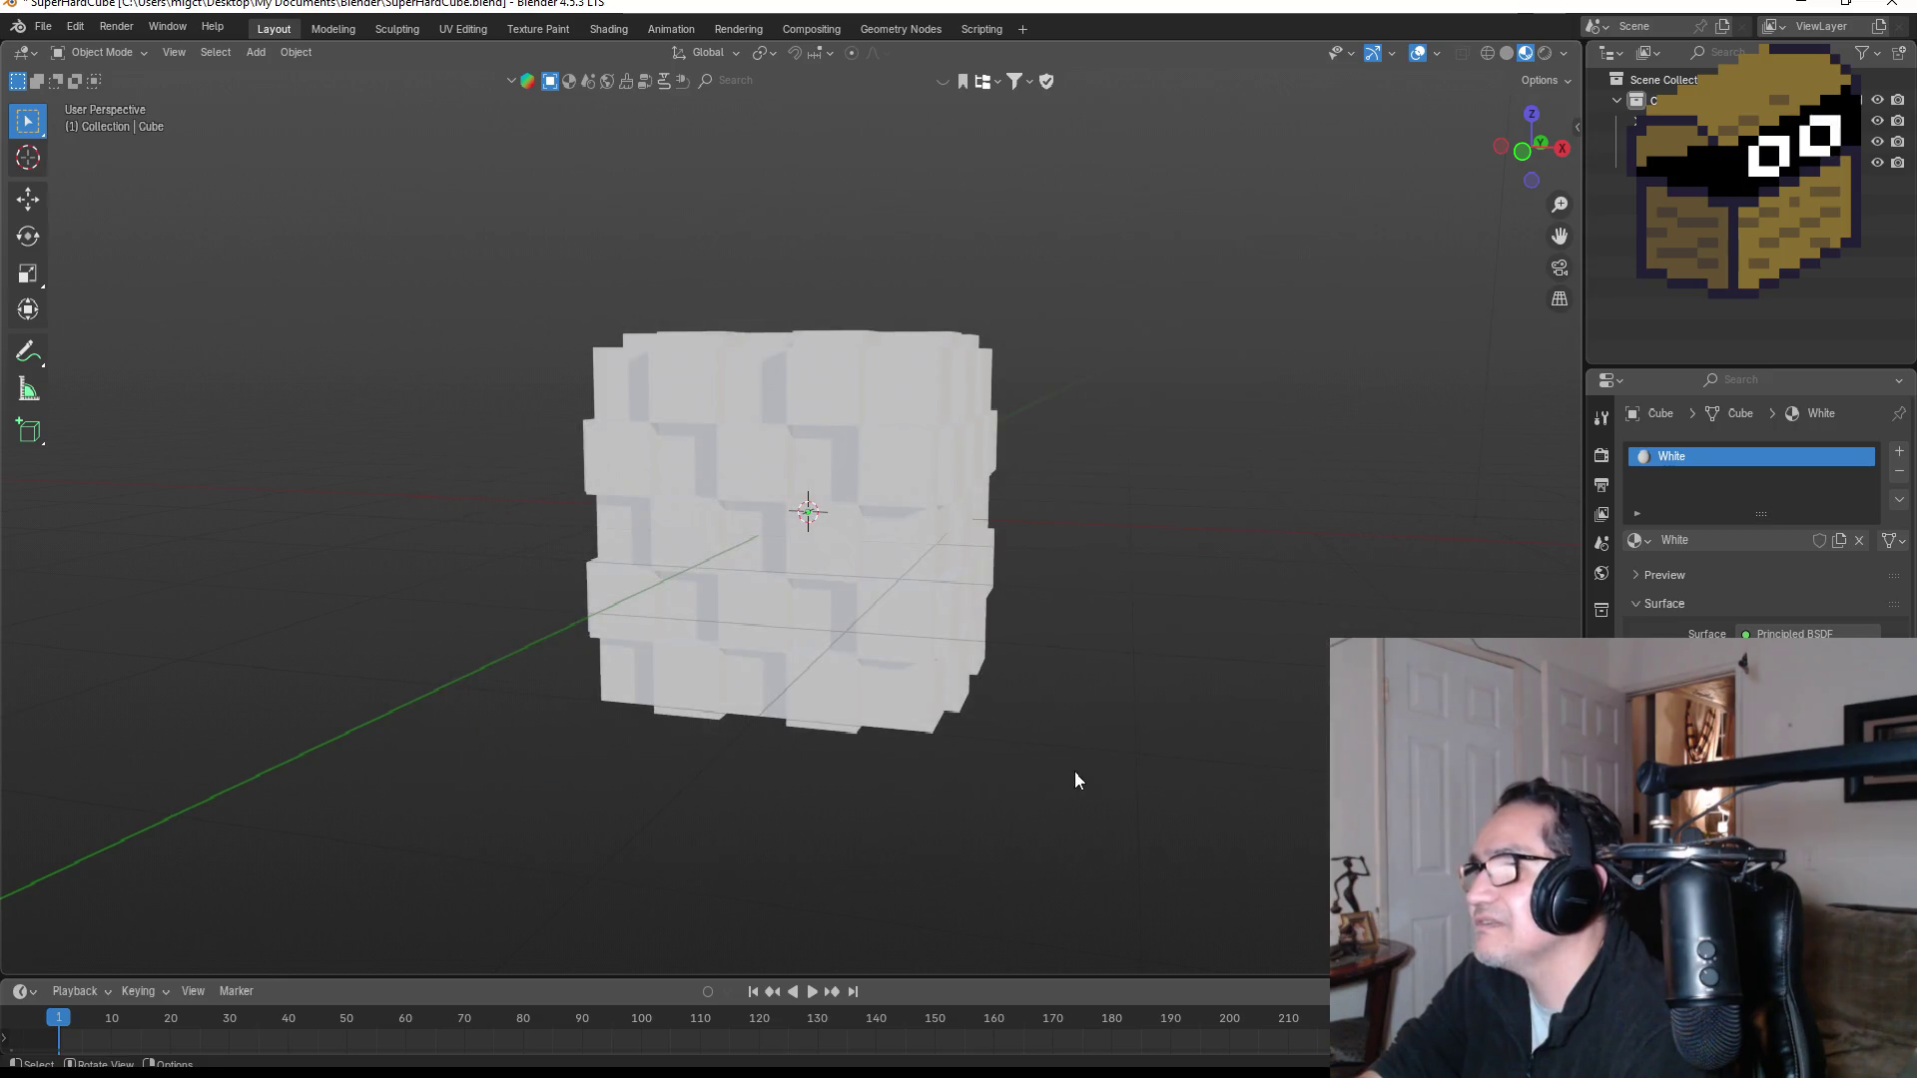
left_click(1893, 4)
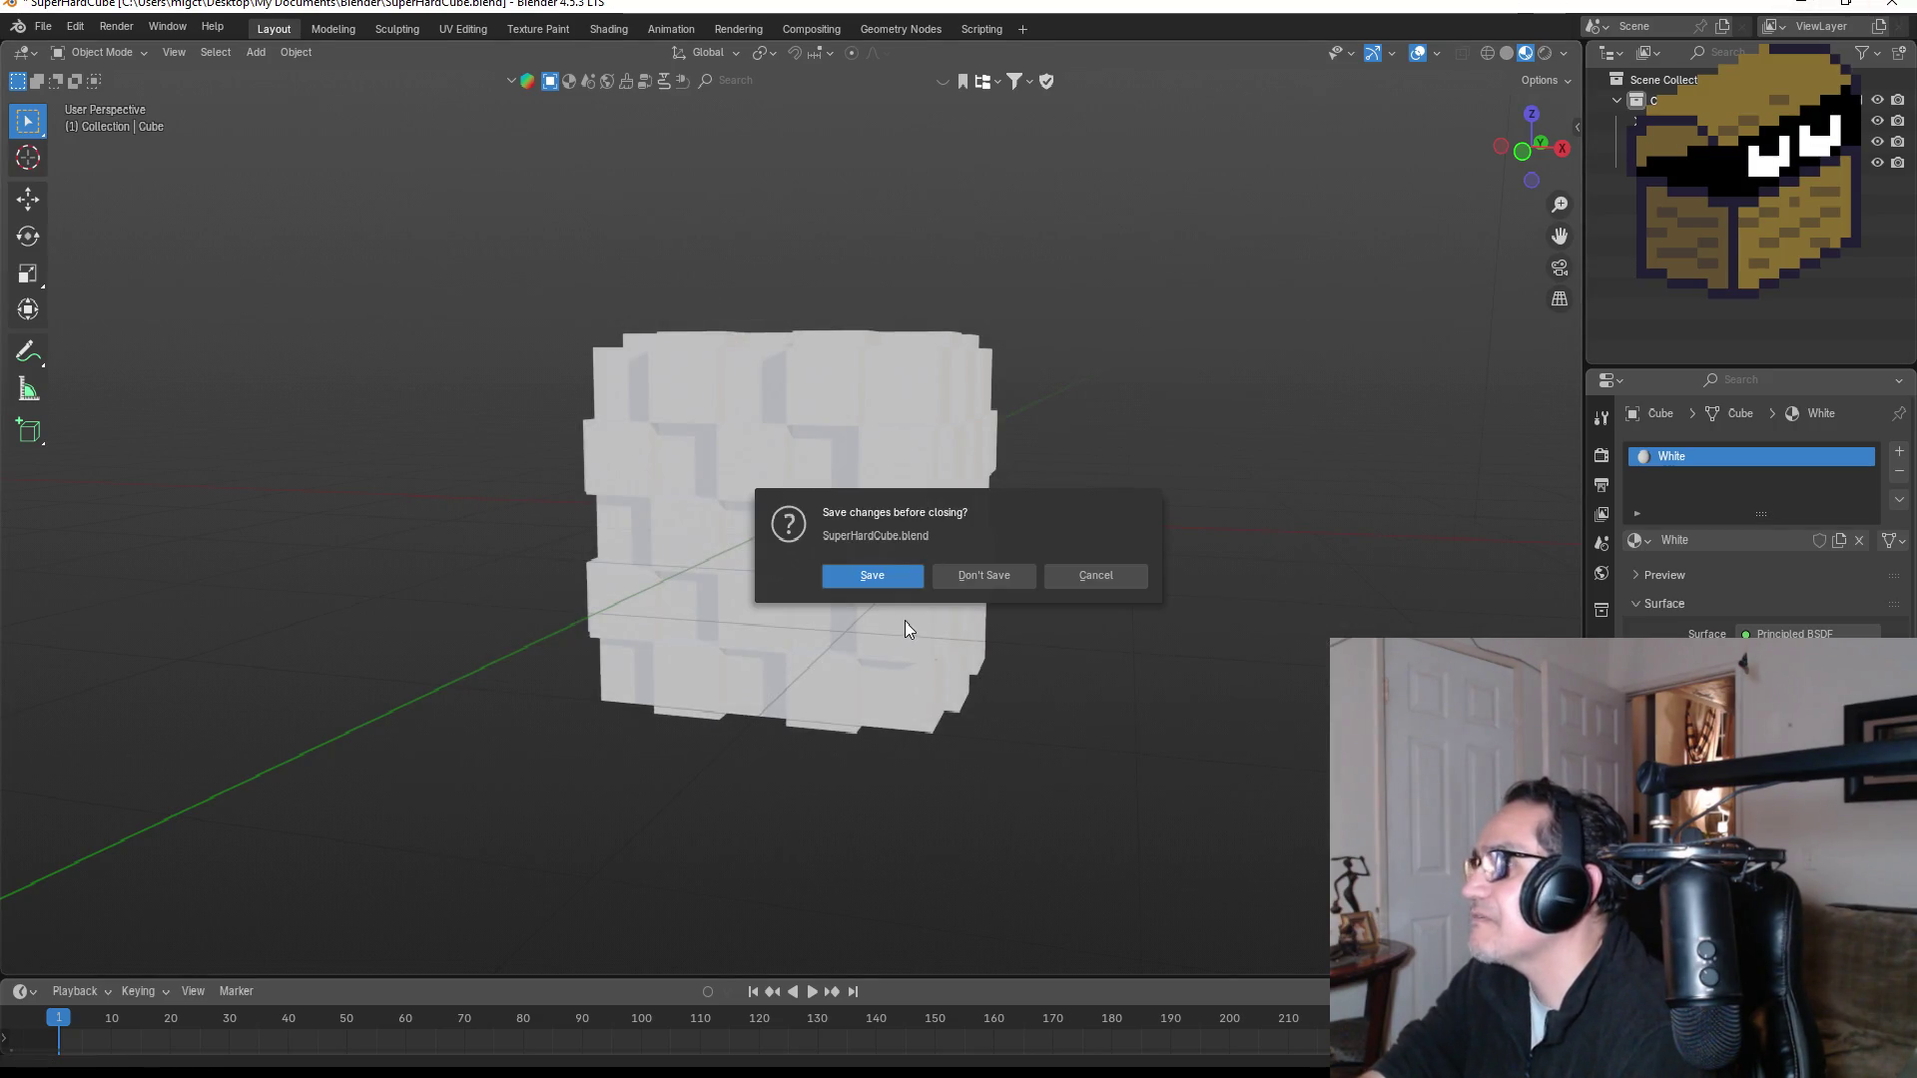
left_click(896, 568)
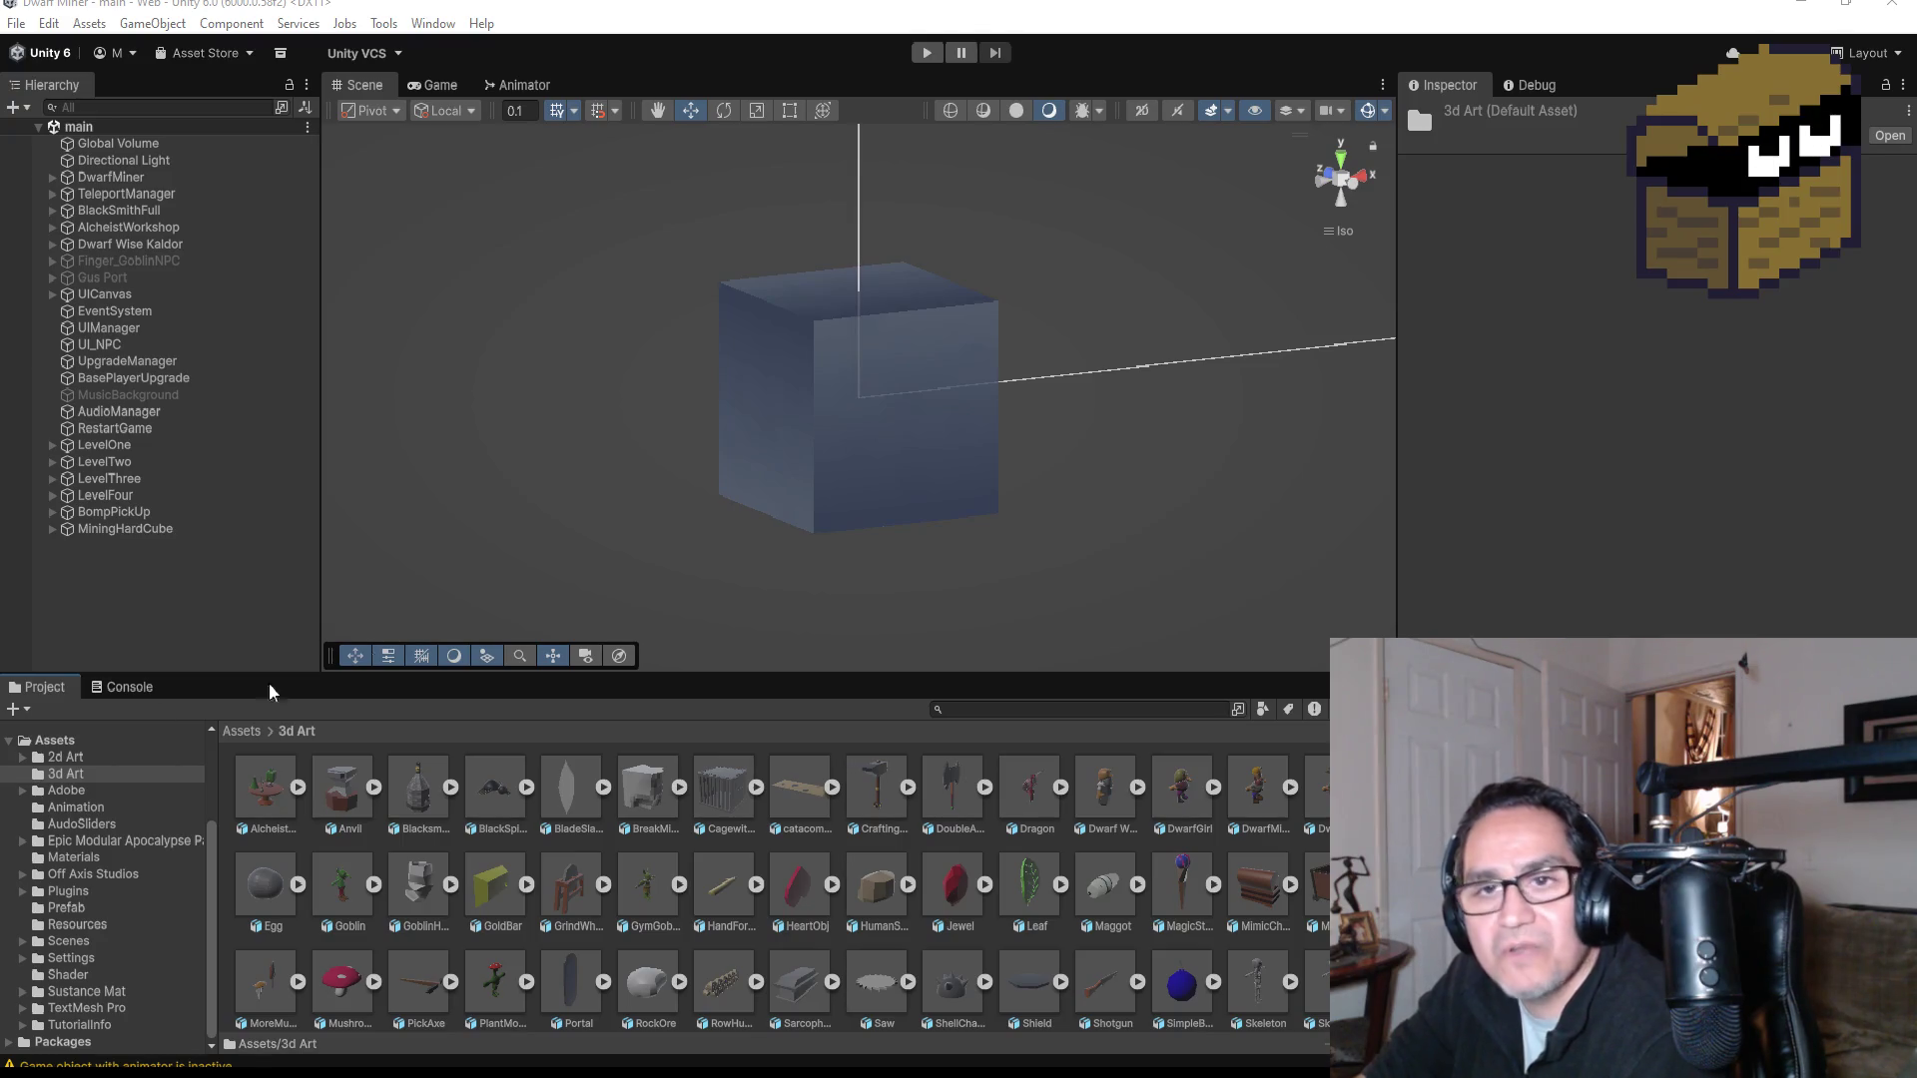
Step: Select the imported SuperHardCube.fbx in 3d Art to view its import settings
scroll(830, 901, "down", 2)
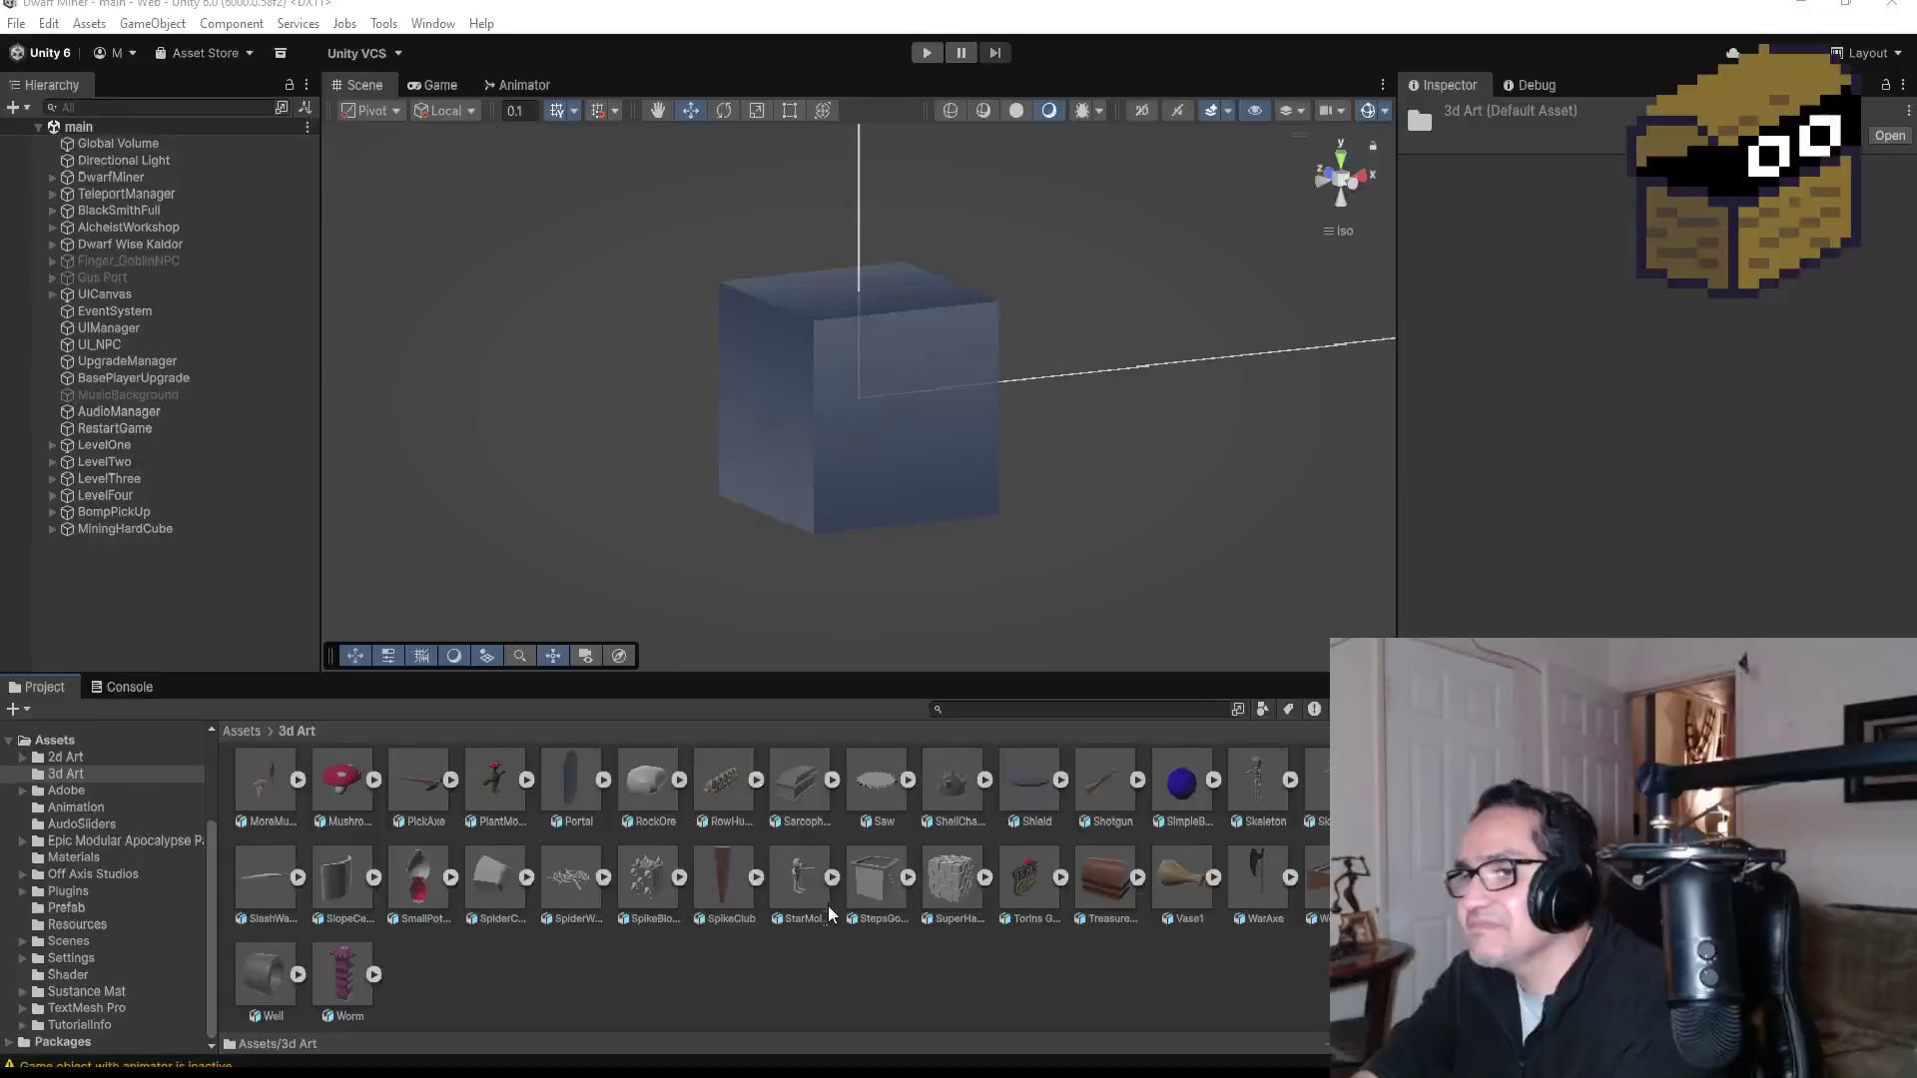
left_click(956, 883)
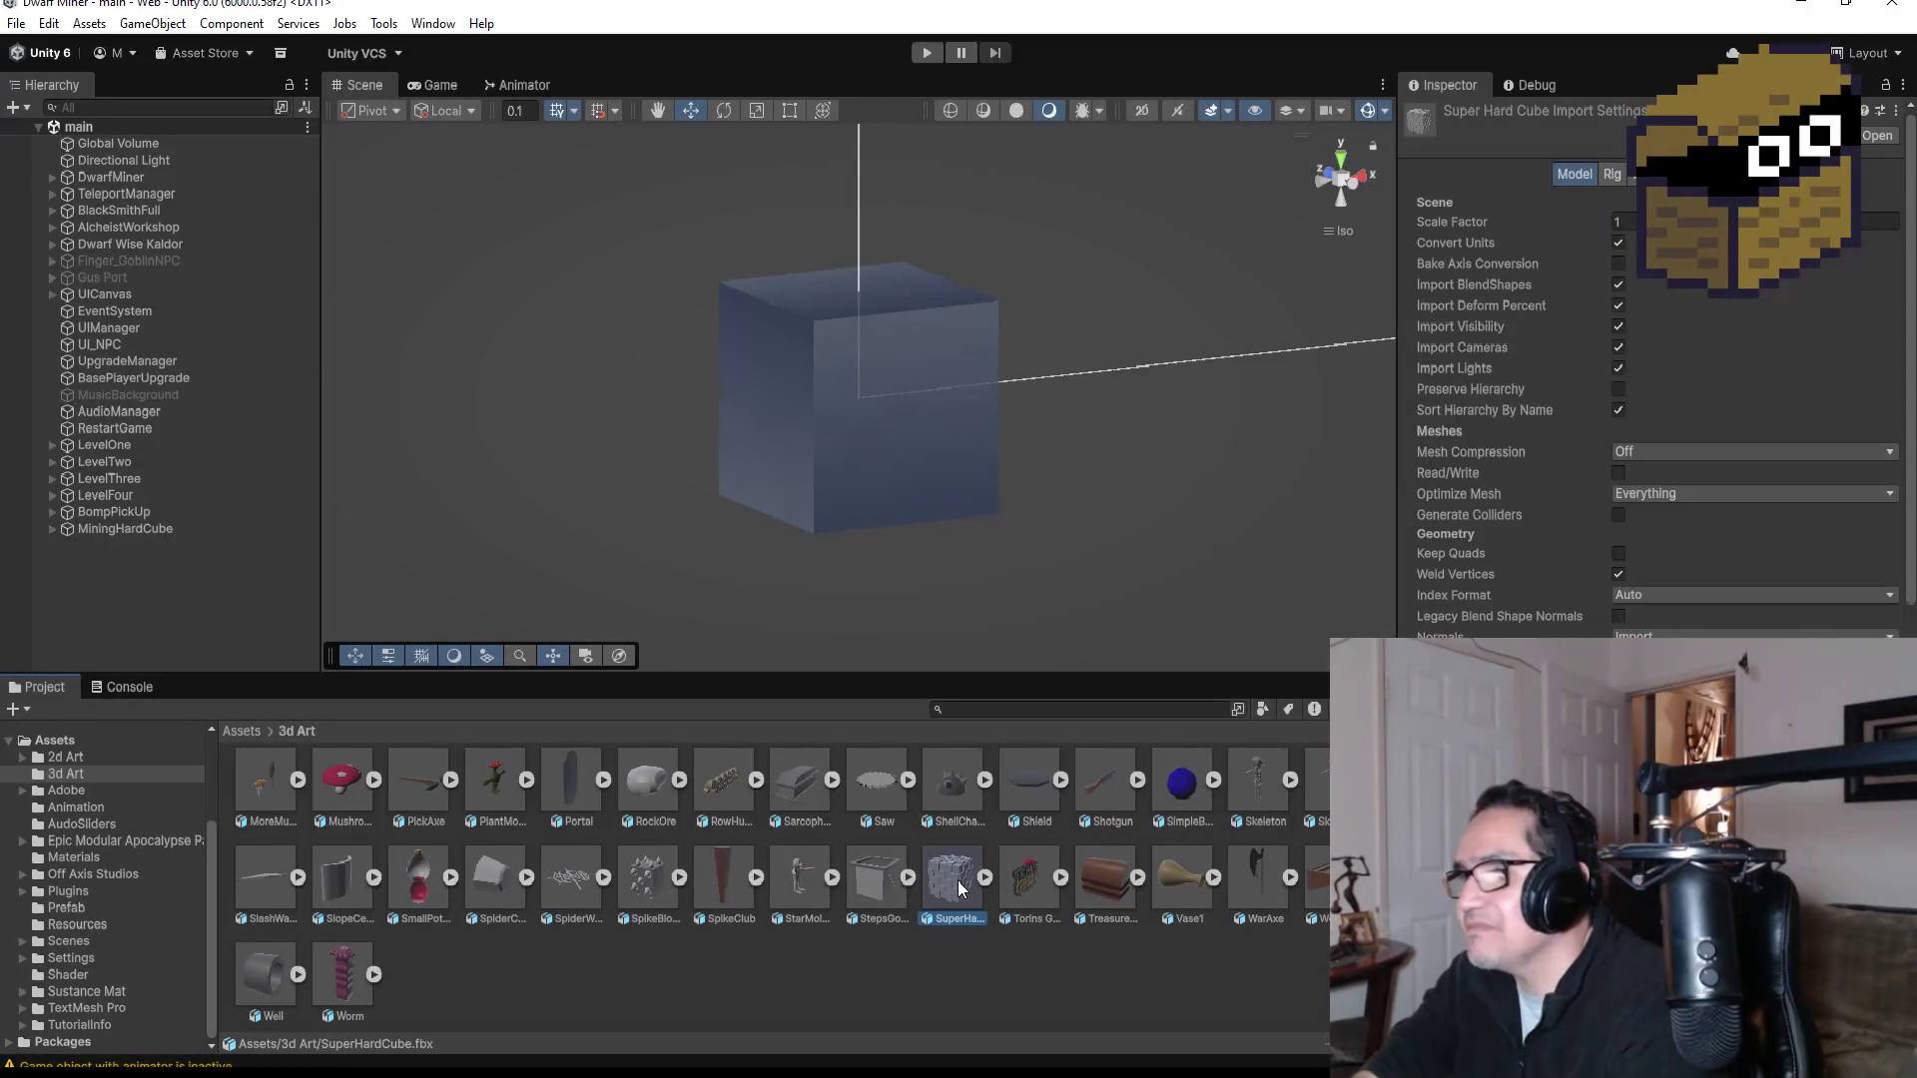
Step: Replace MiningHardCube in the scene with the SuperHardCube model
left_click(135, 530)
key("Delete")
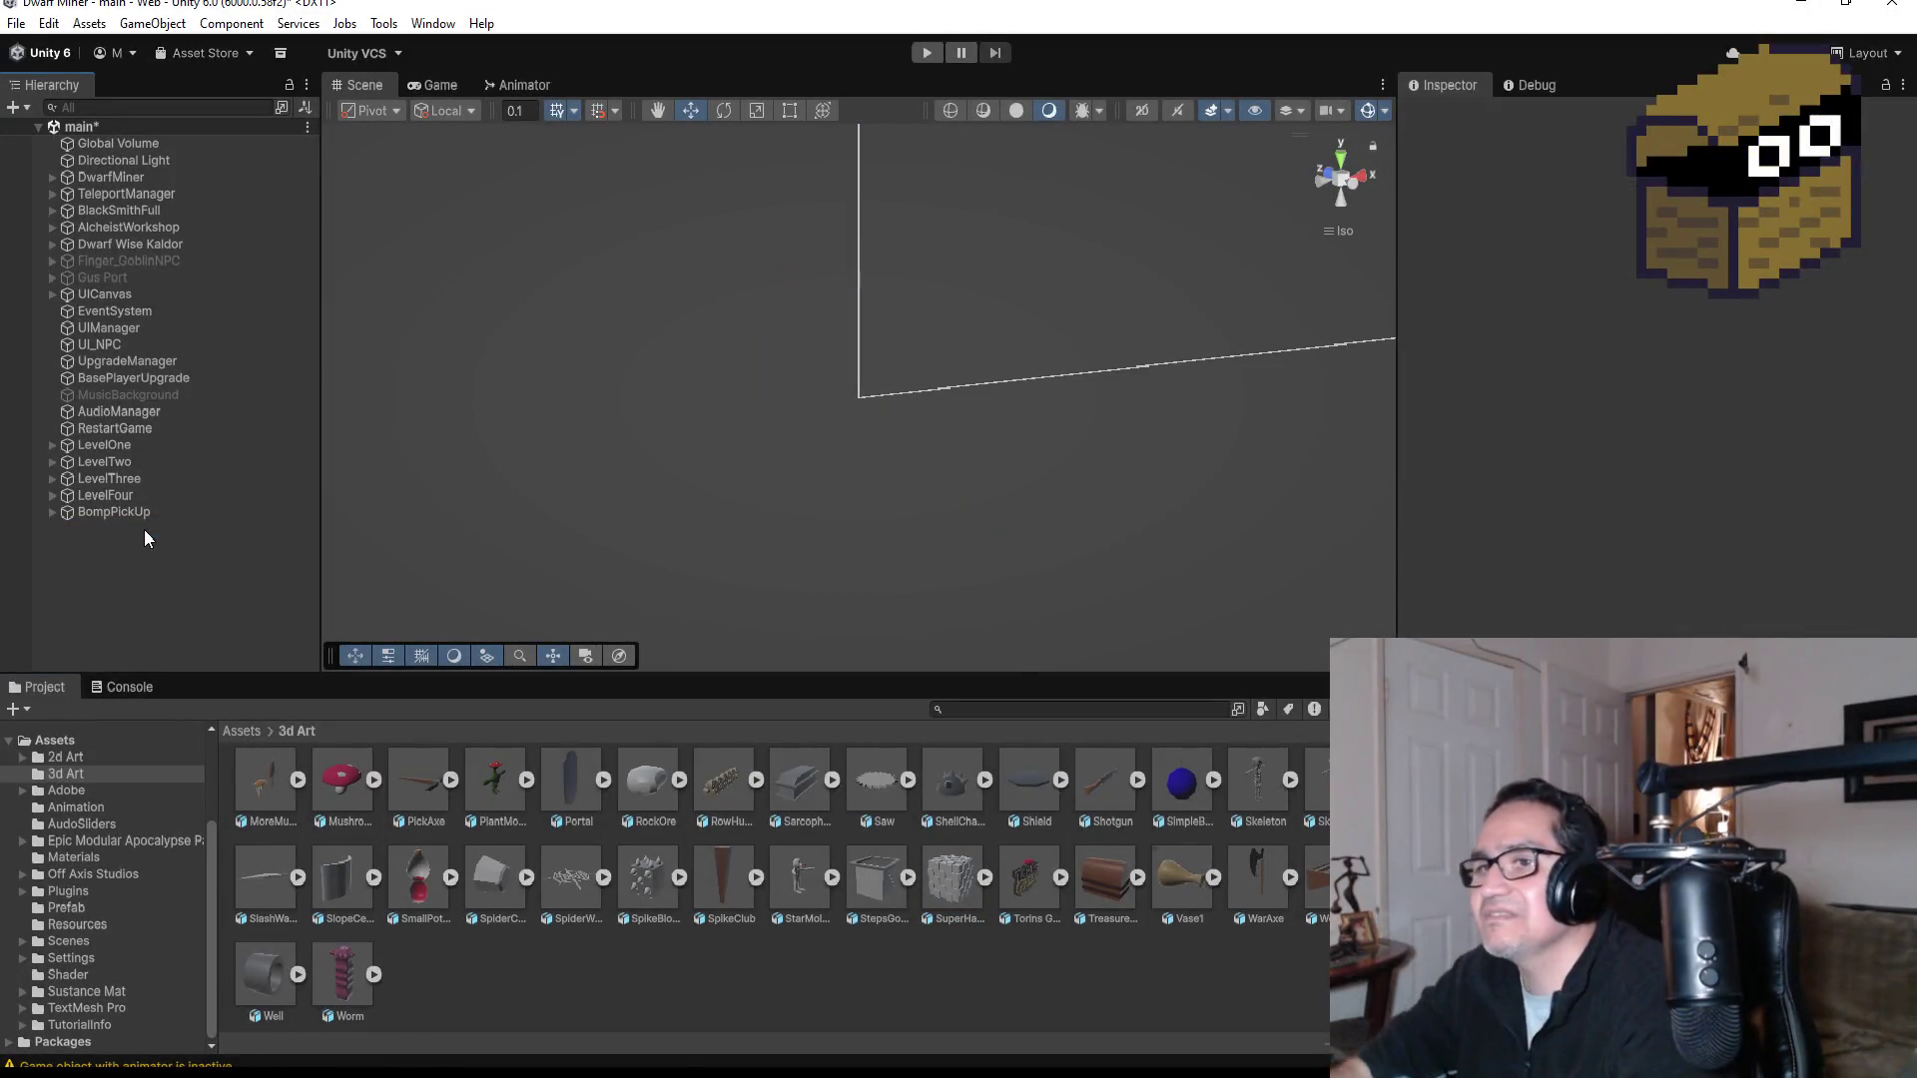
left_click_drag(958, 883, 170, 561)
Step: Assign the Rocks_Gray_02 material to SuperHardCube's Mesh Renderer Element 0
scroll(915, 506, "down", 3)
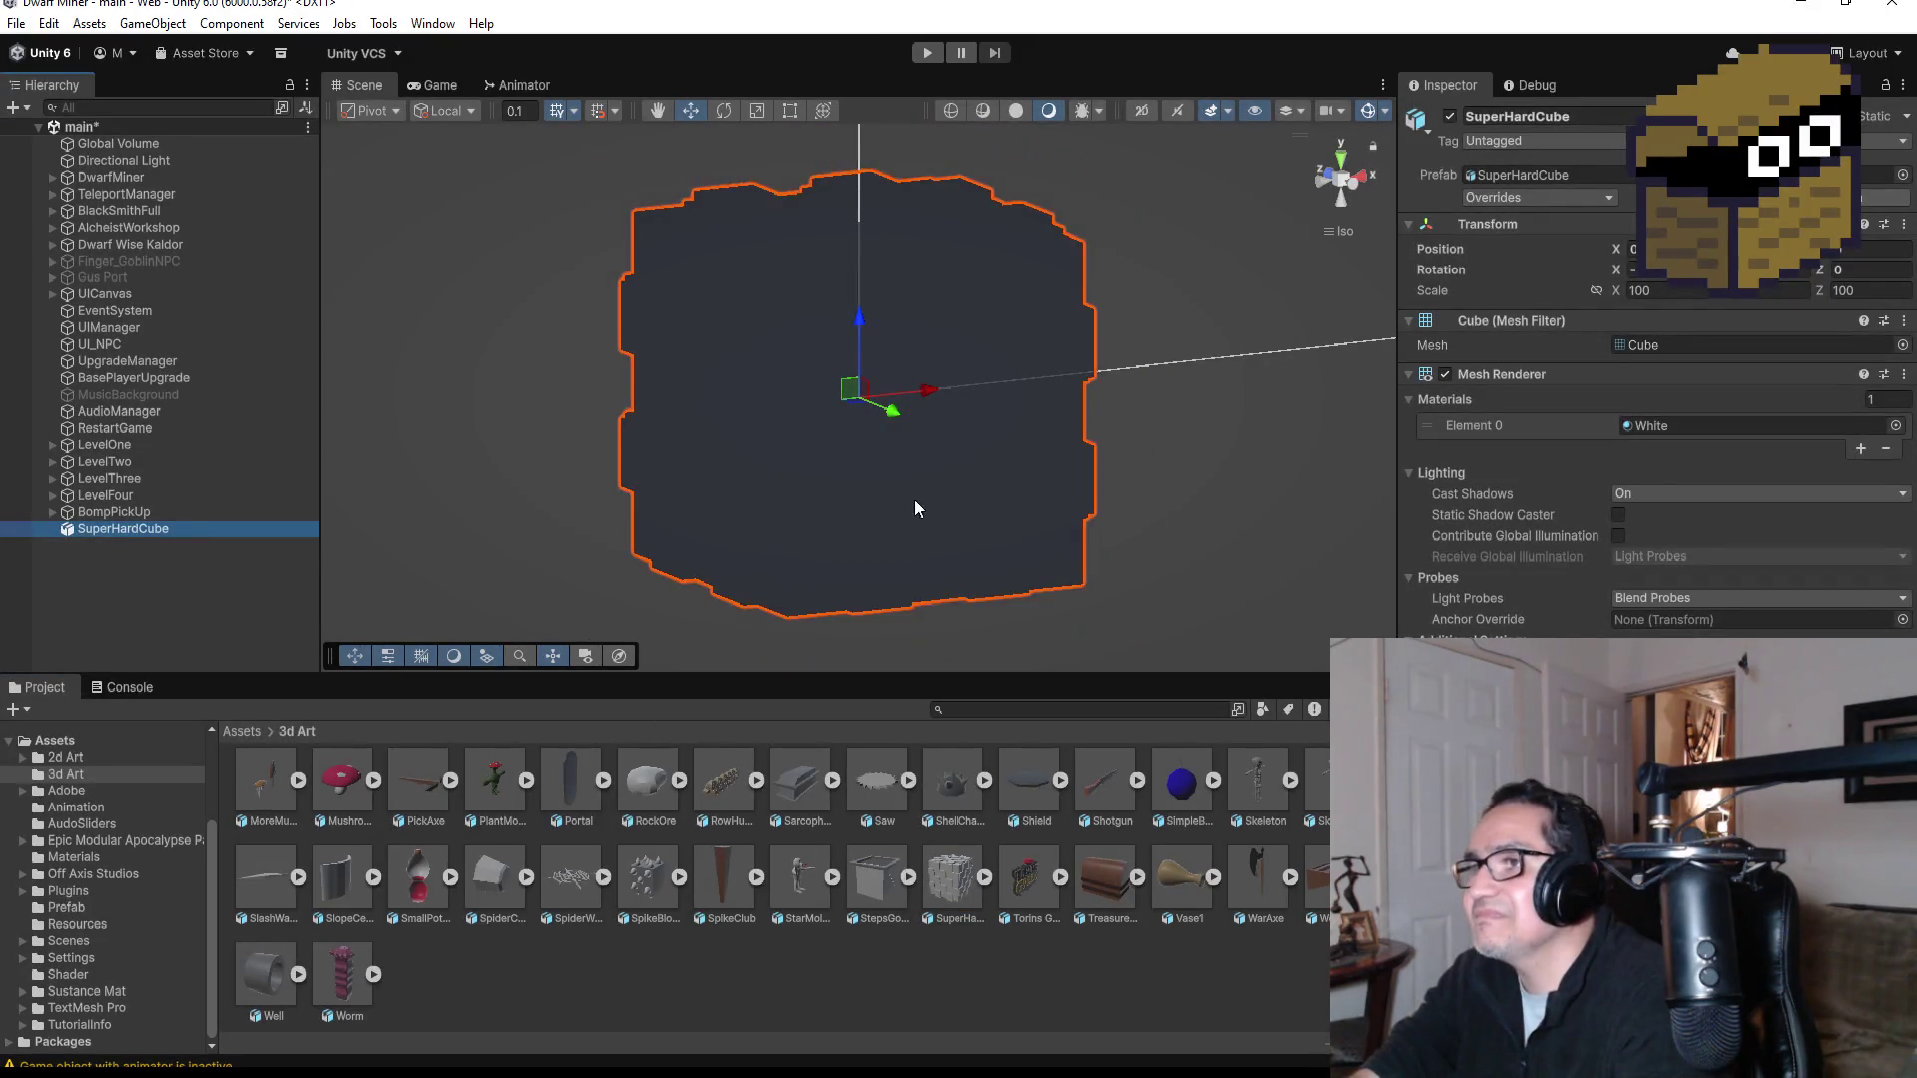
left_click(1895, 425)
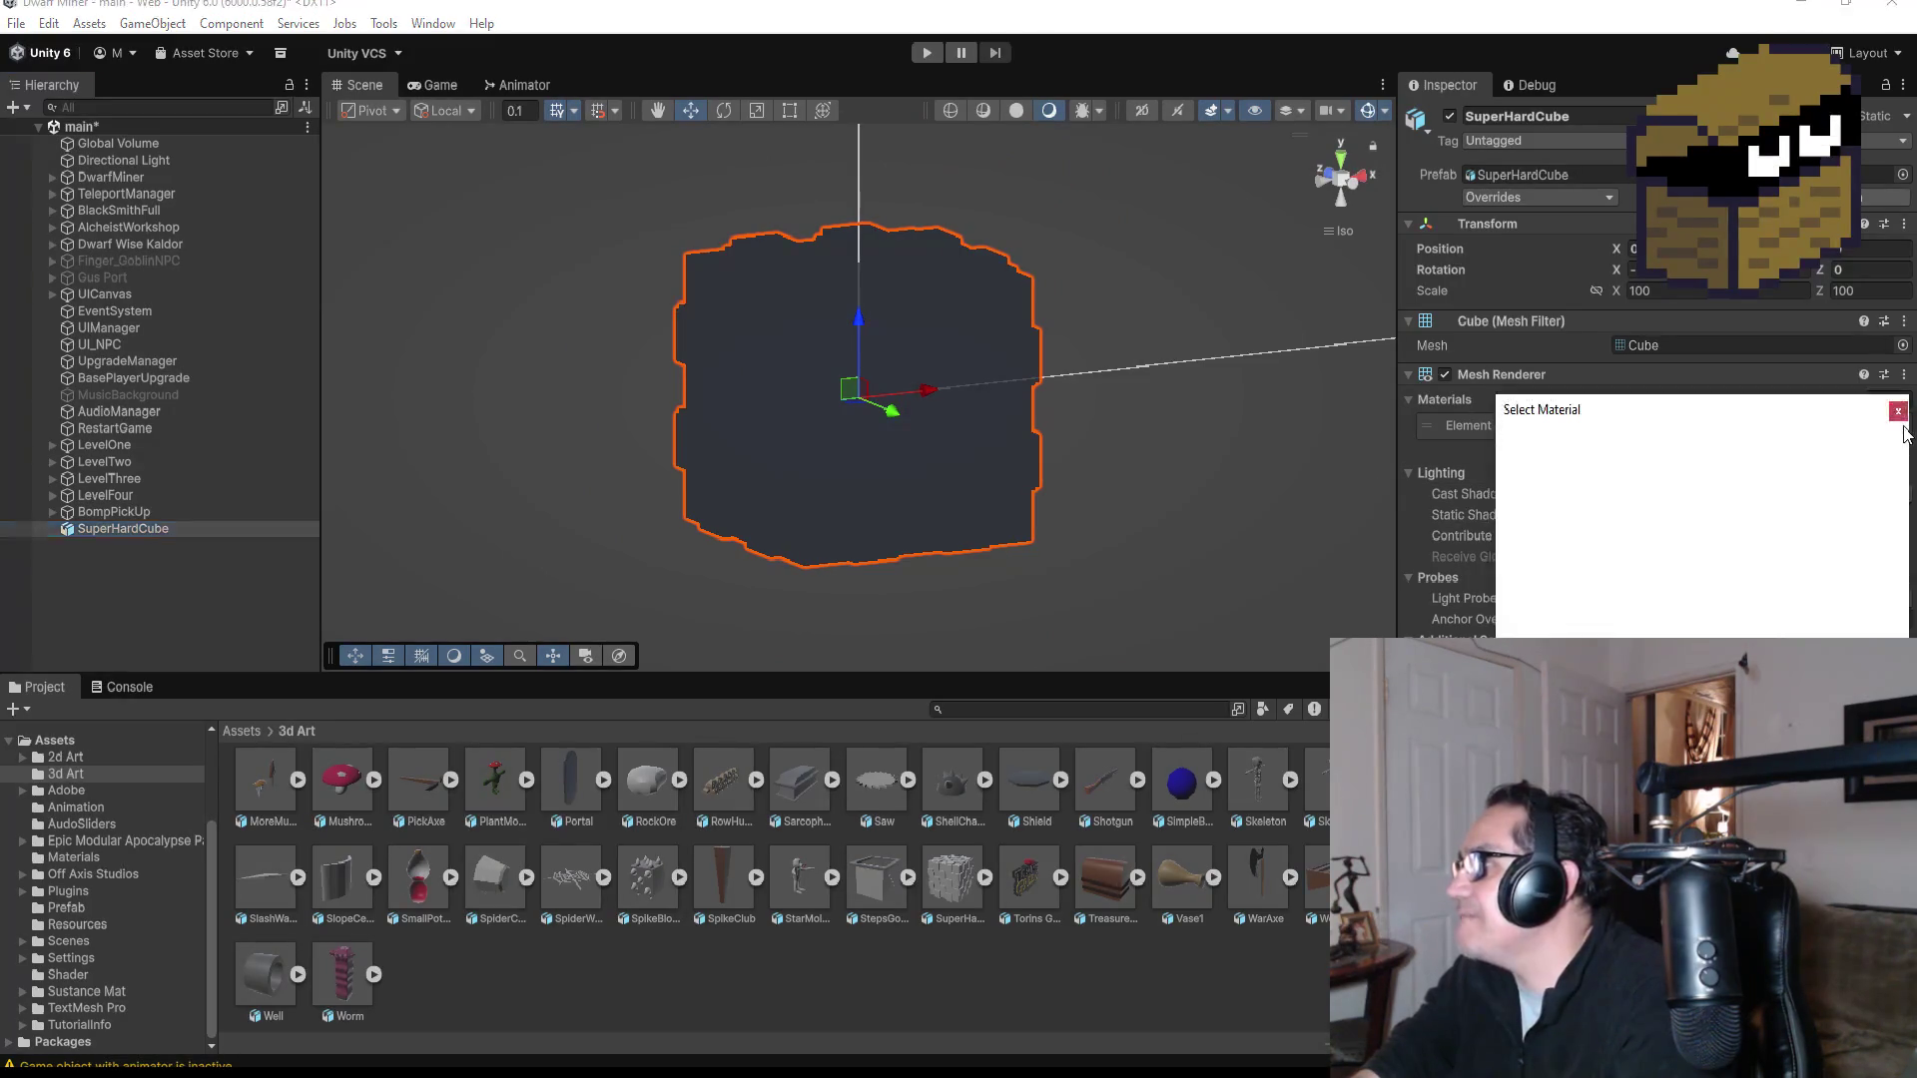
scroll(1697, 565, "up", 5)
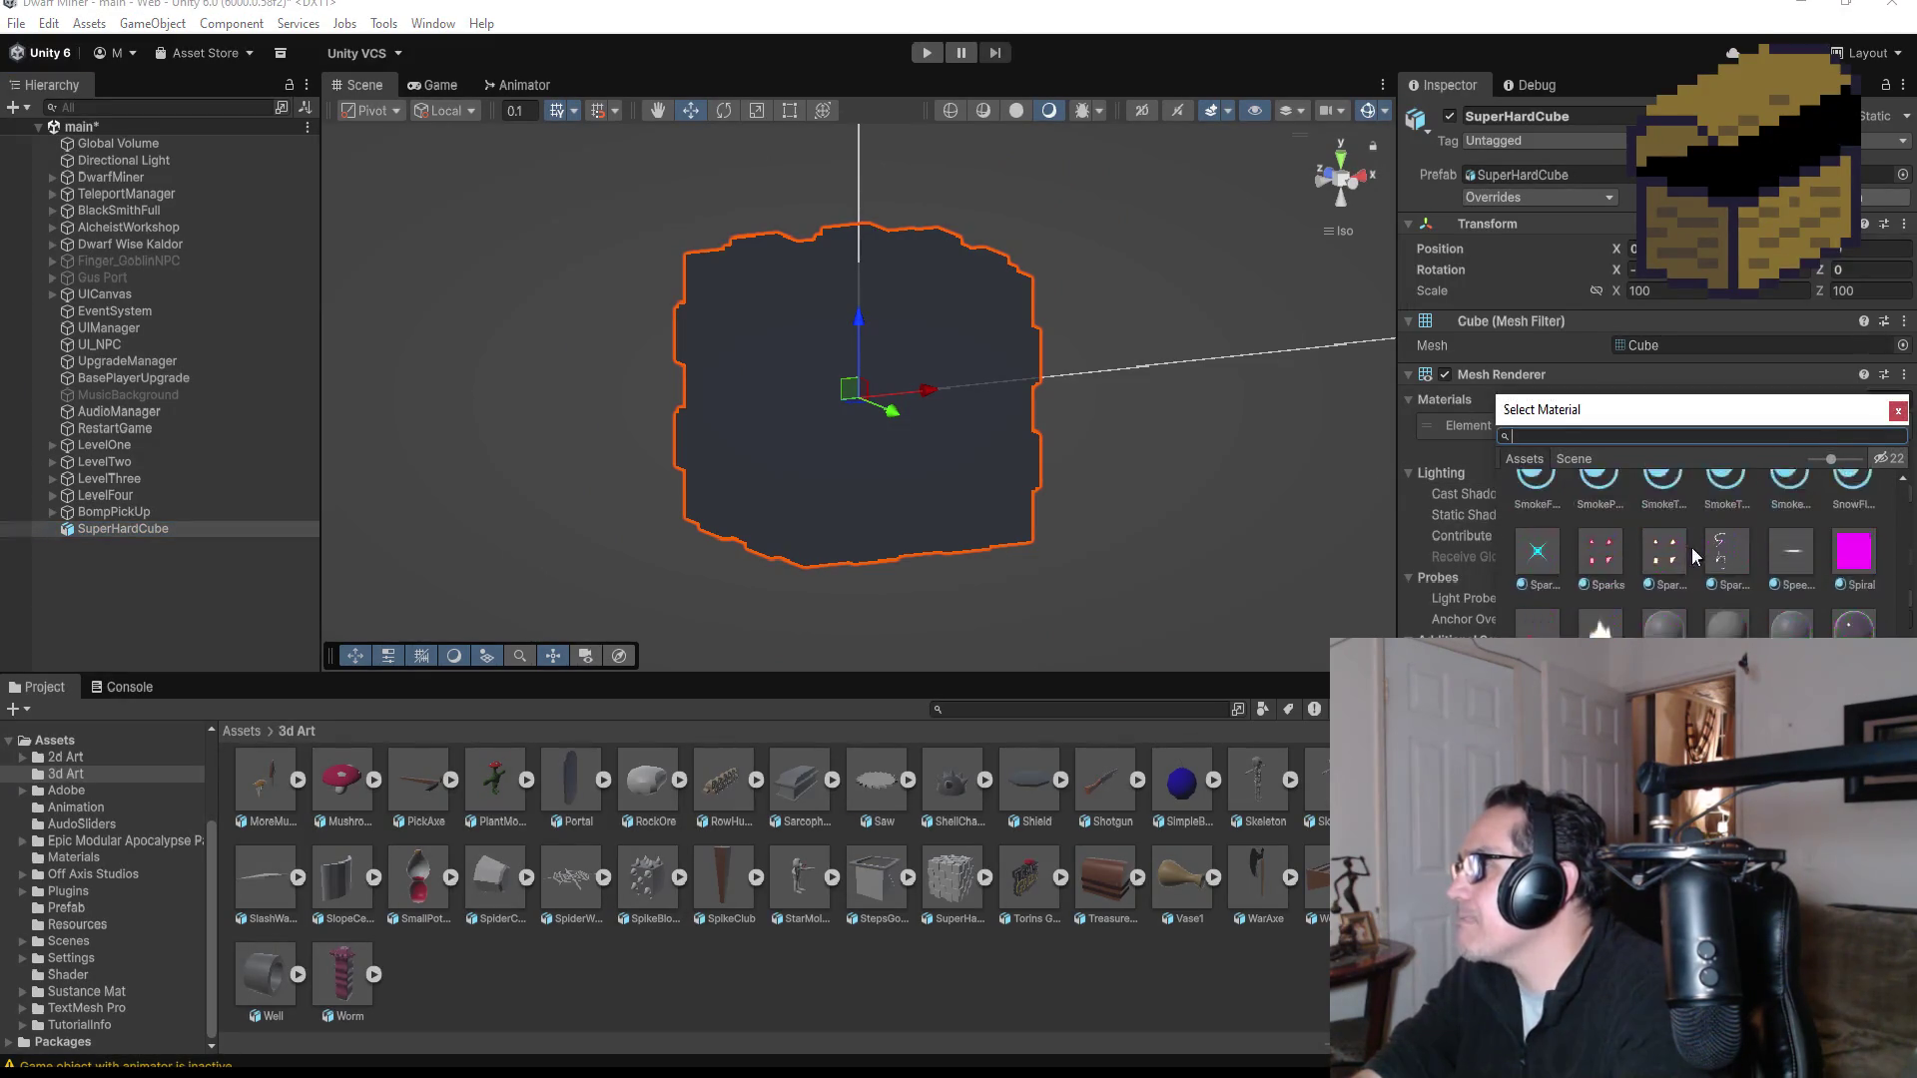
scroll(1733, 572, "up", 3)
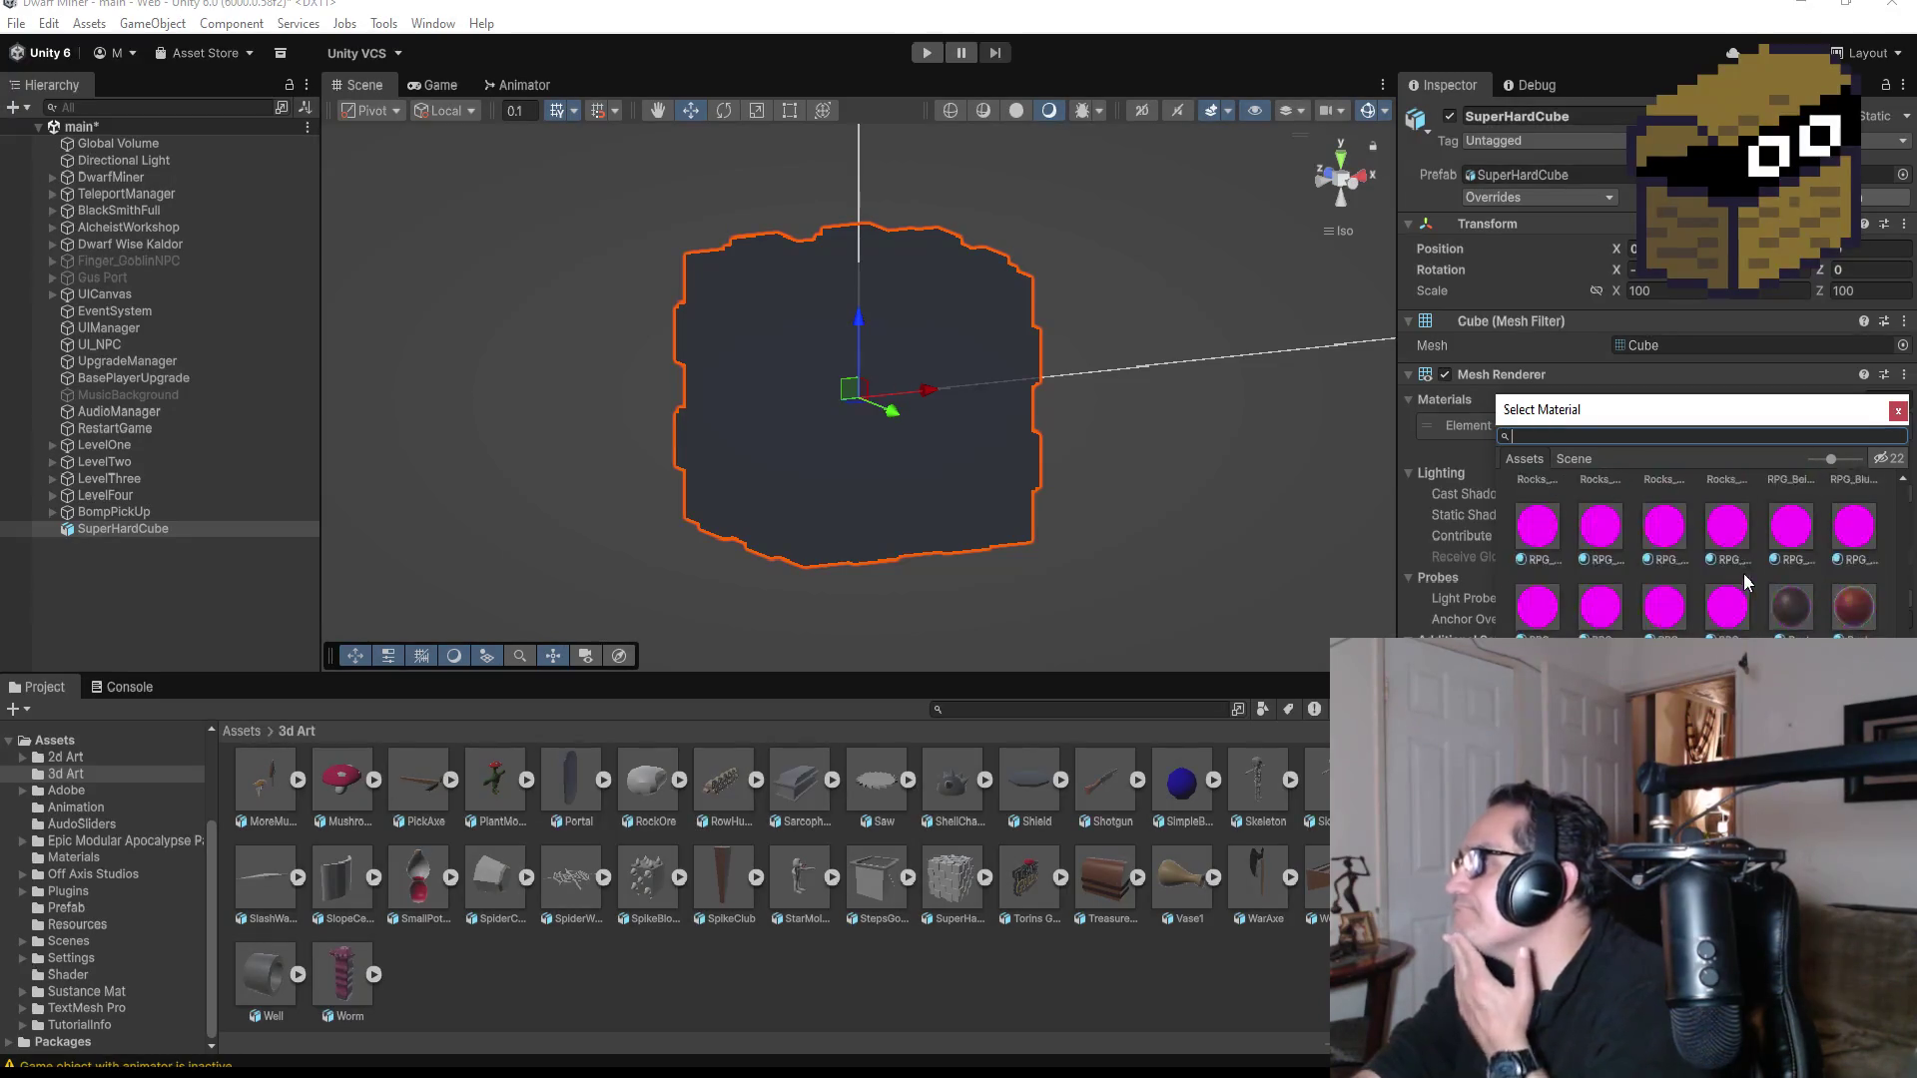
scroll(1697, 544, "up", 5)
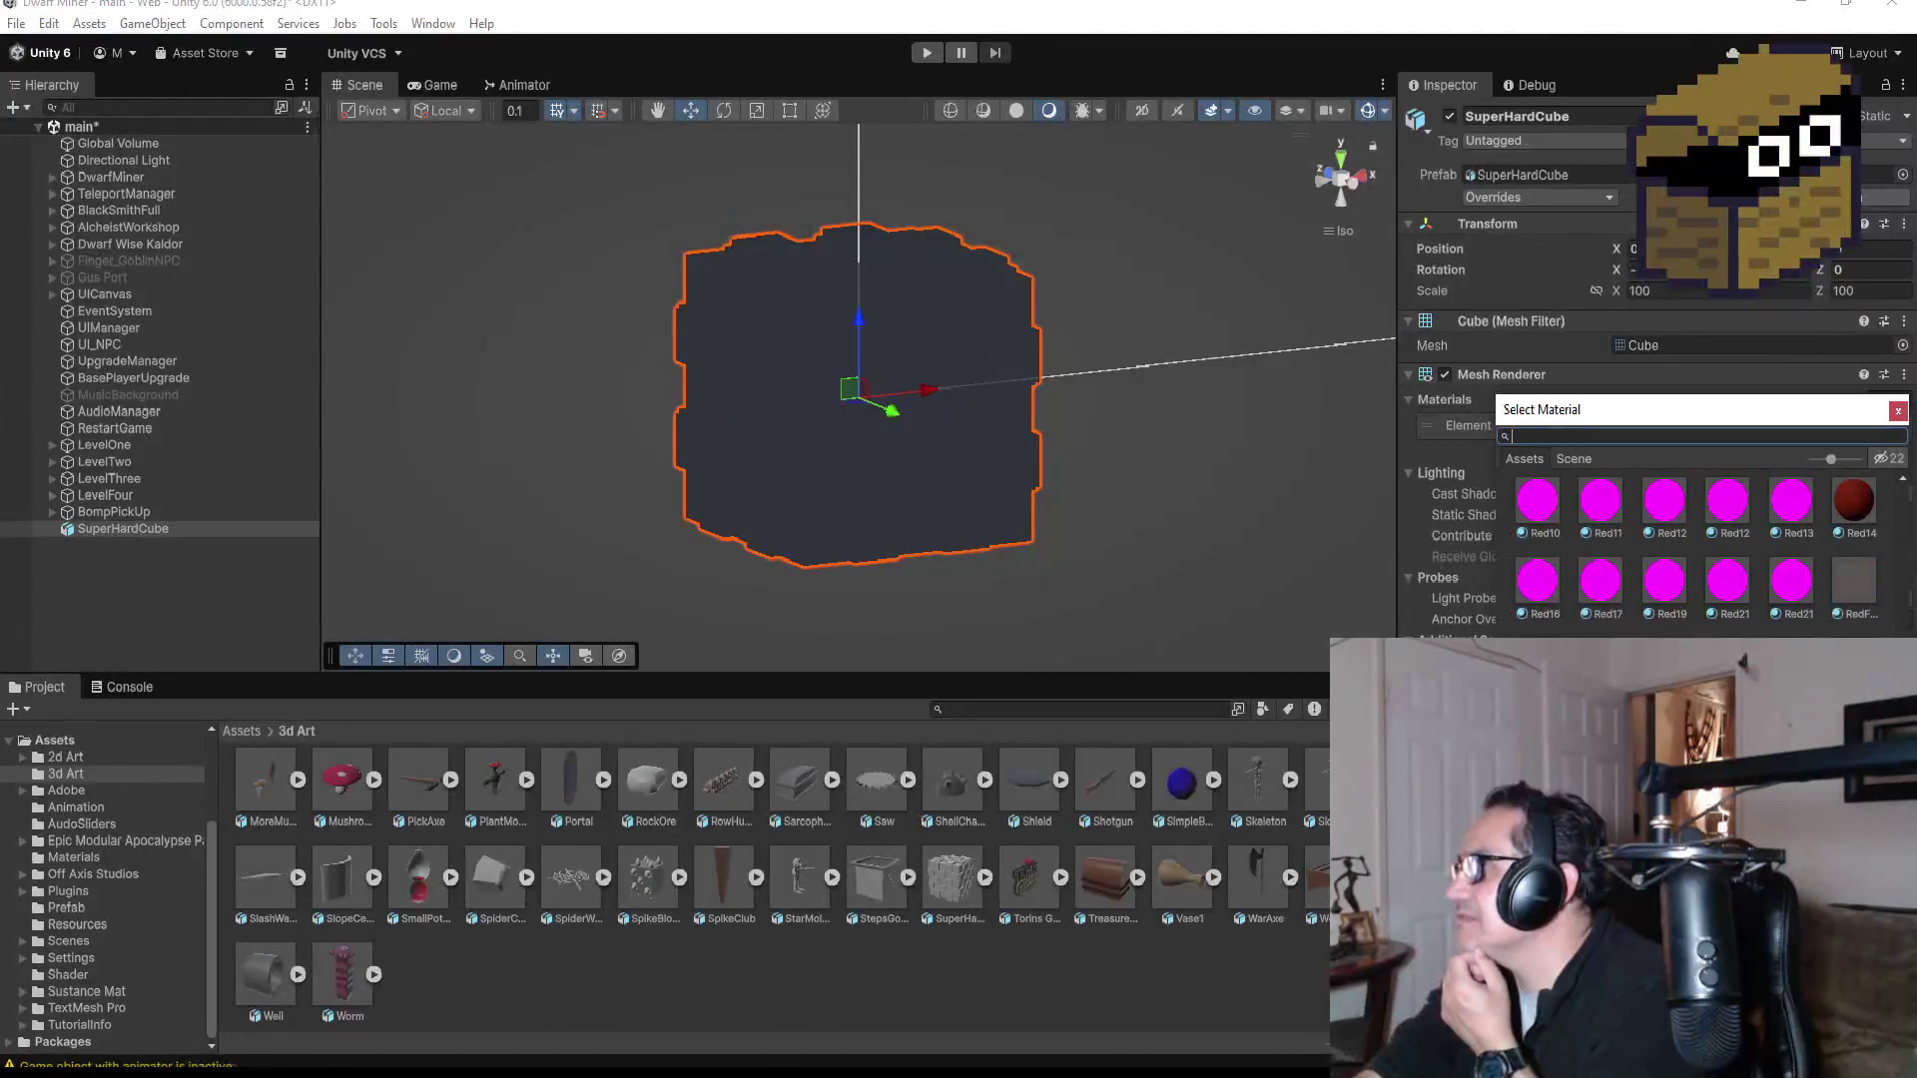
left_click(1855, 581)
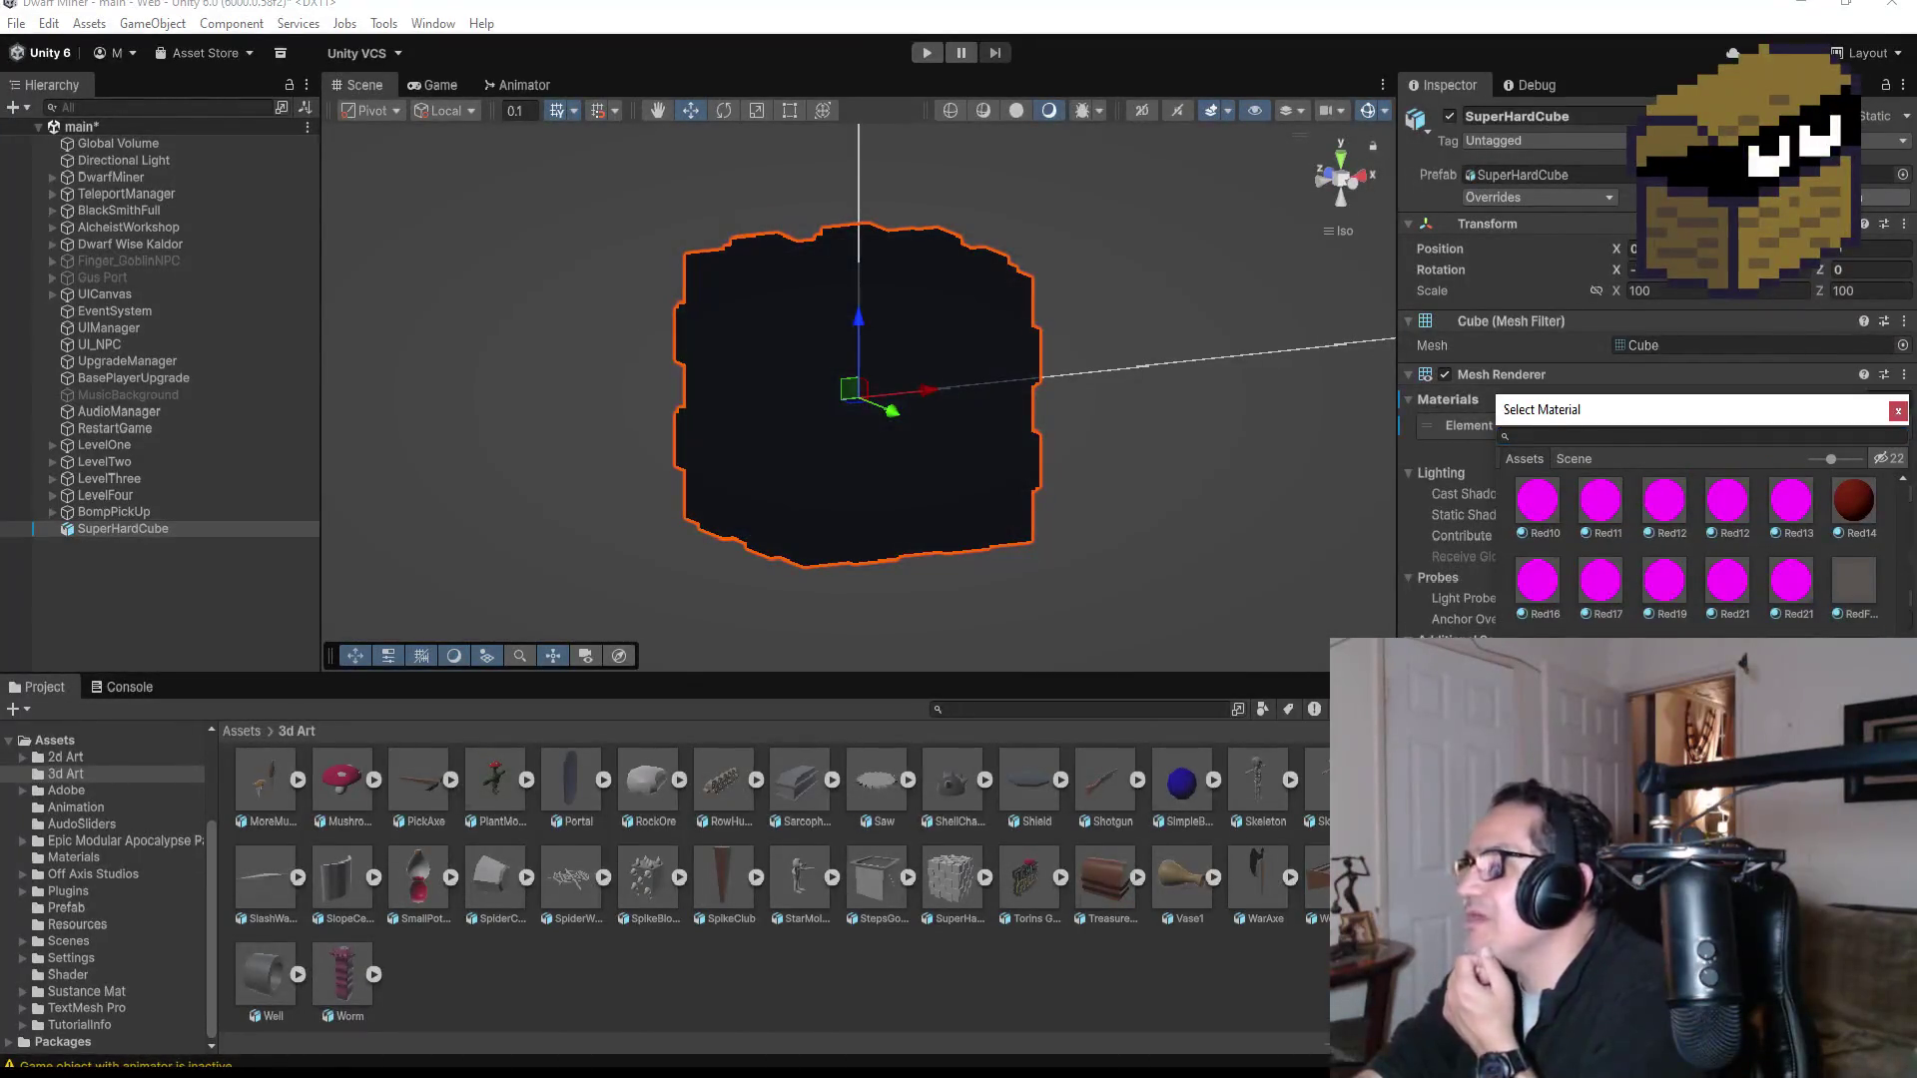
left_click(58, 559)
left_click(147, 527)
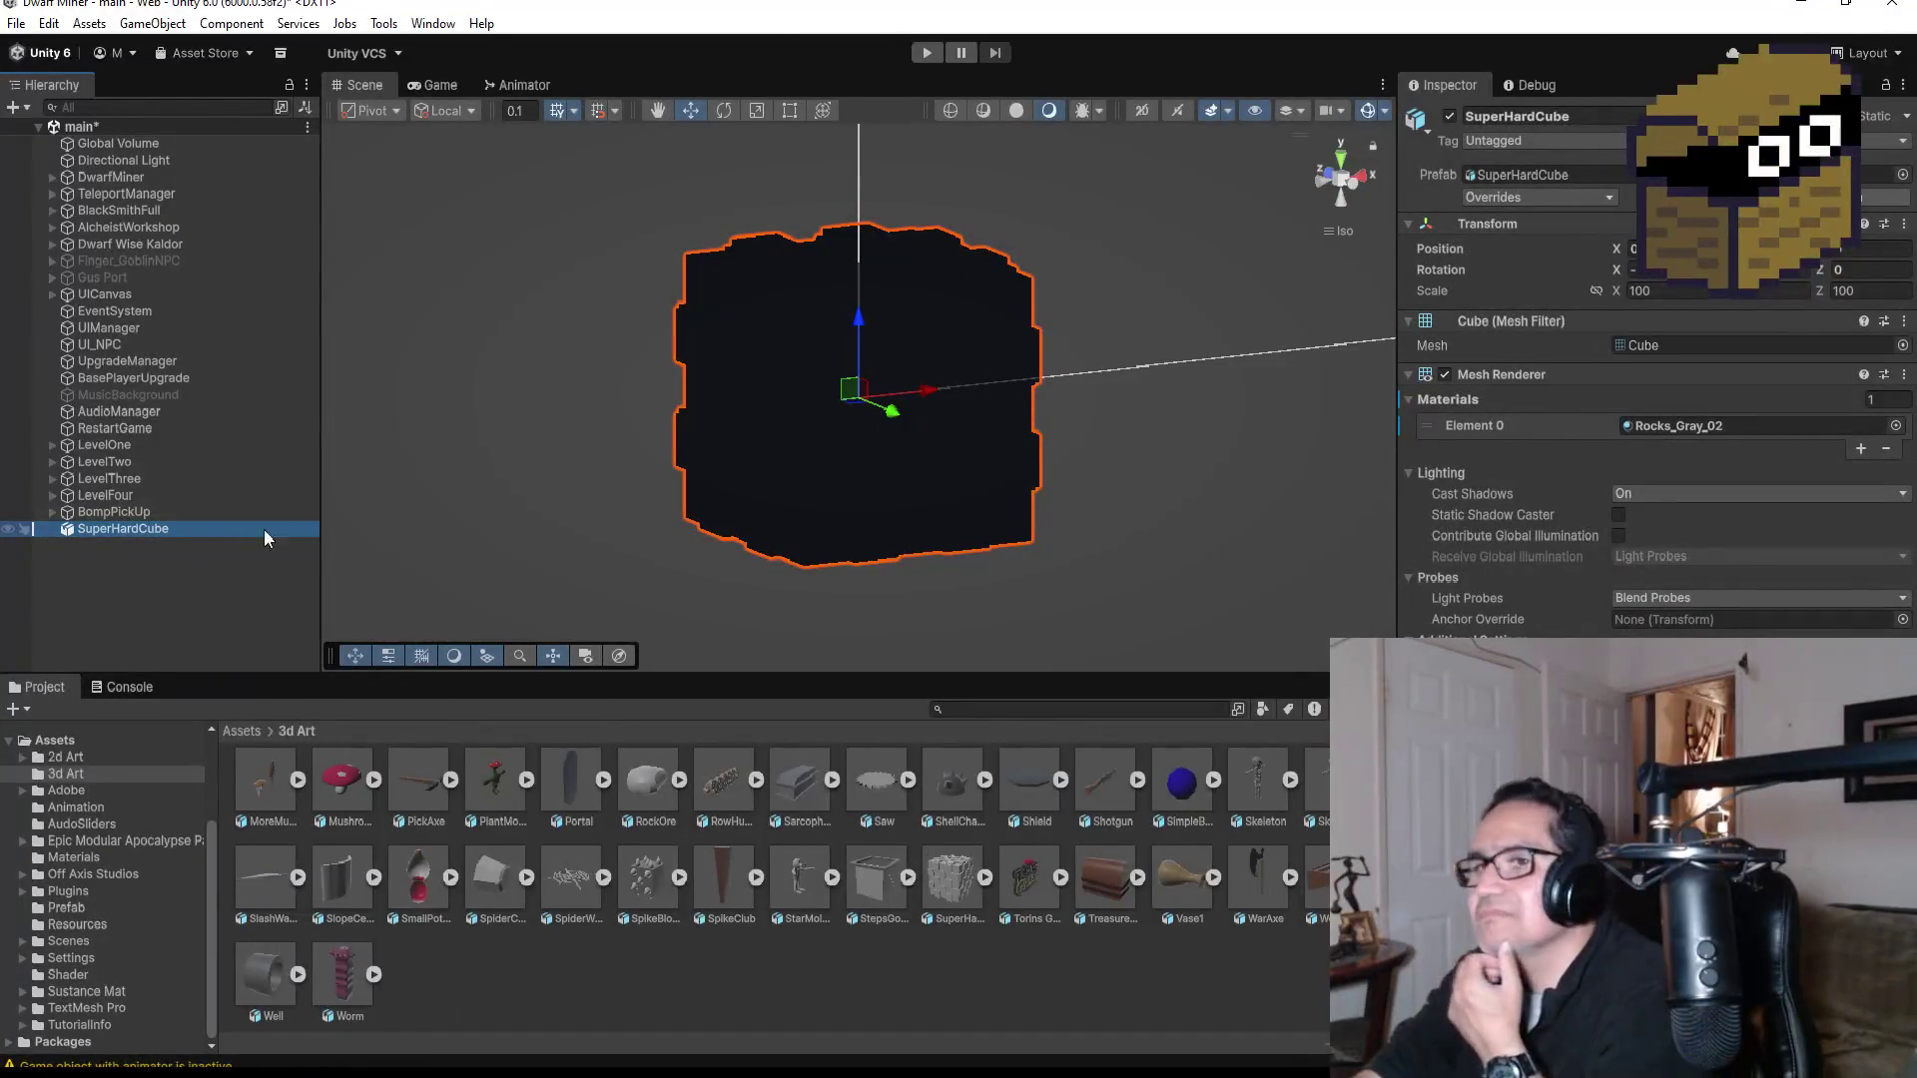
right_click(176, 524)
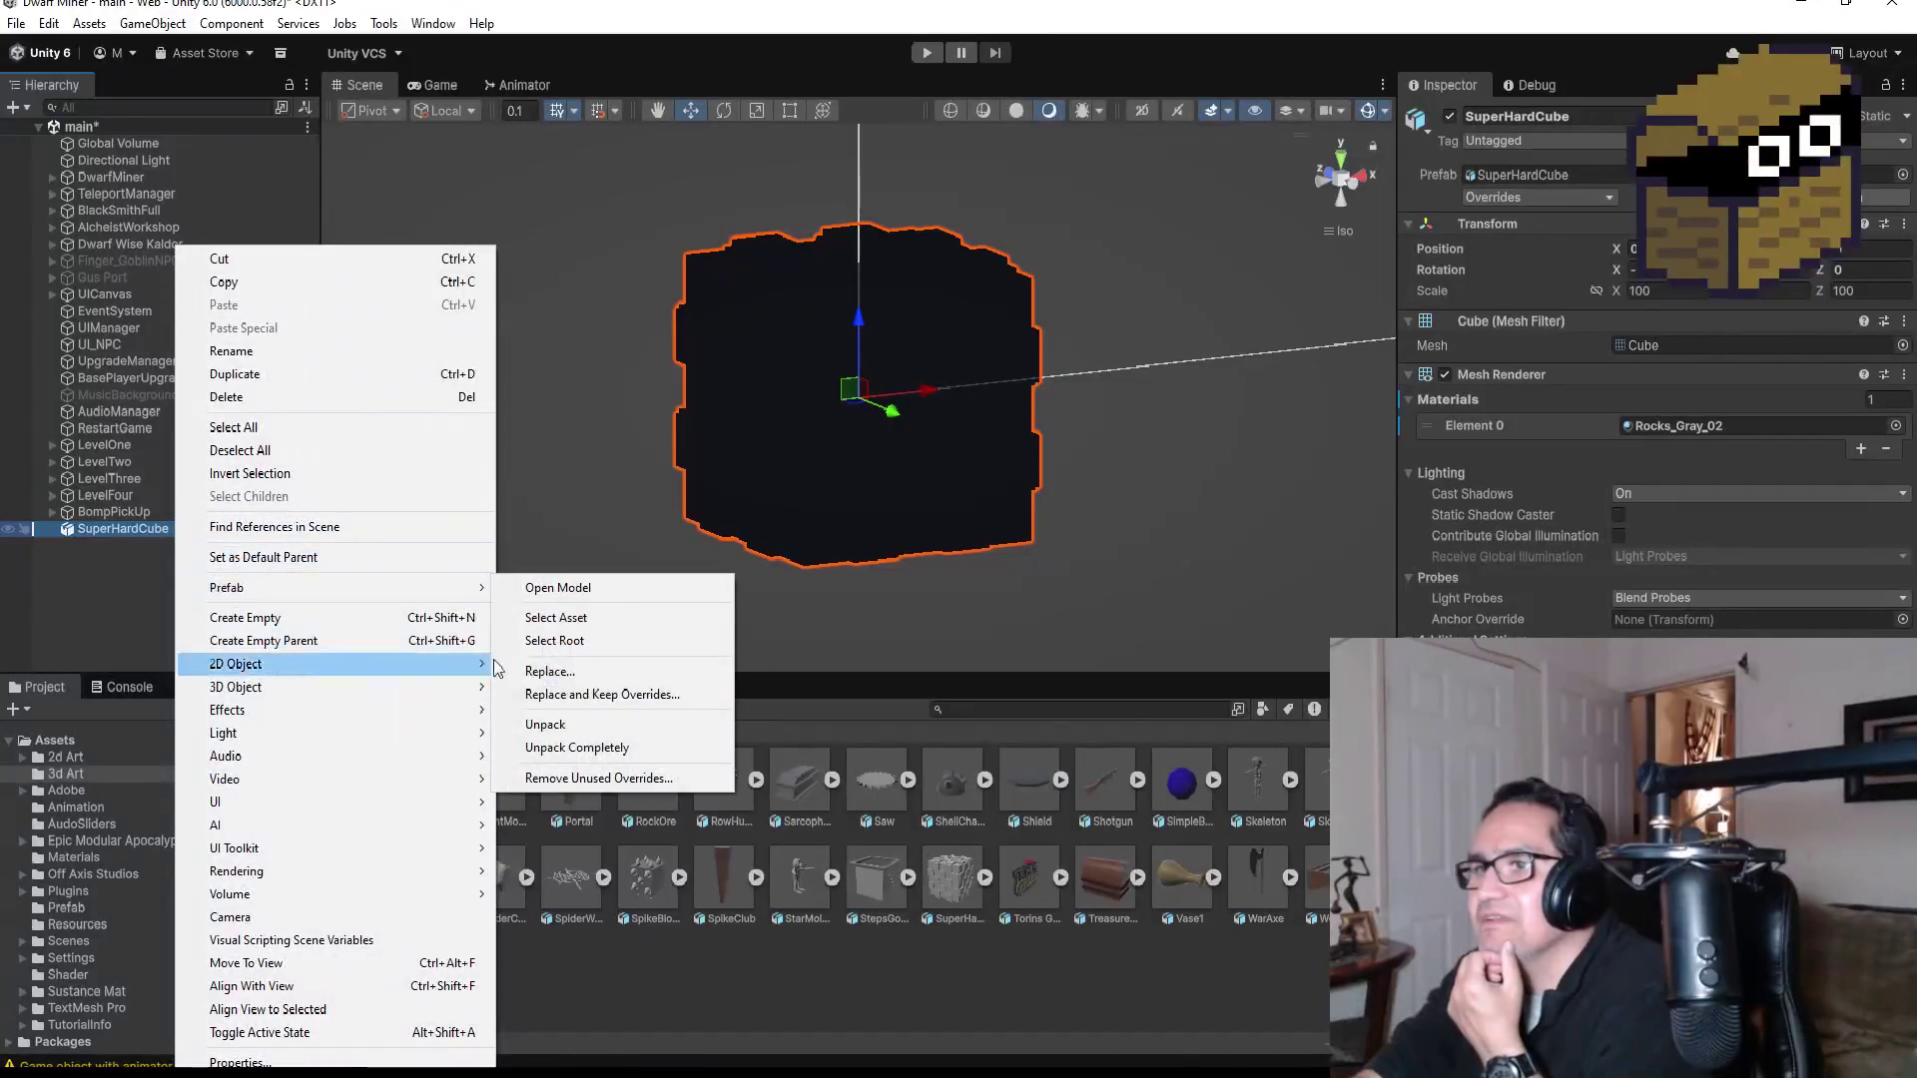
Step: Unpack the SuperHardCube prefab in the Hierarchy, reselect it, and switch to the browser
left_click(546, 724)
left_click(162, 553)
left_click(150, 529)
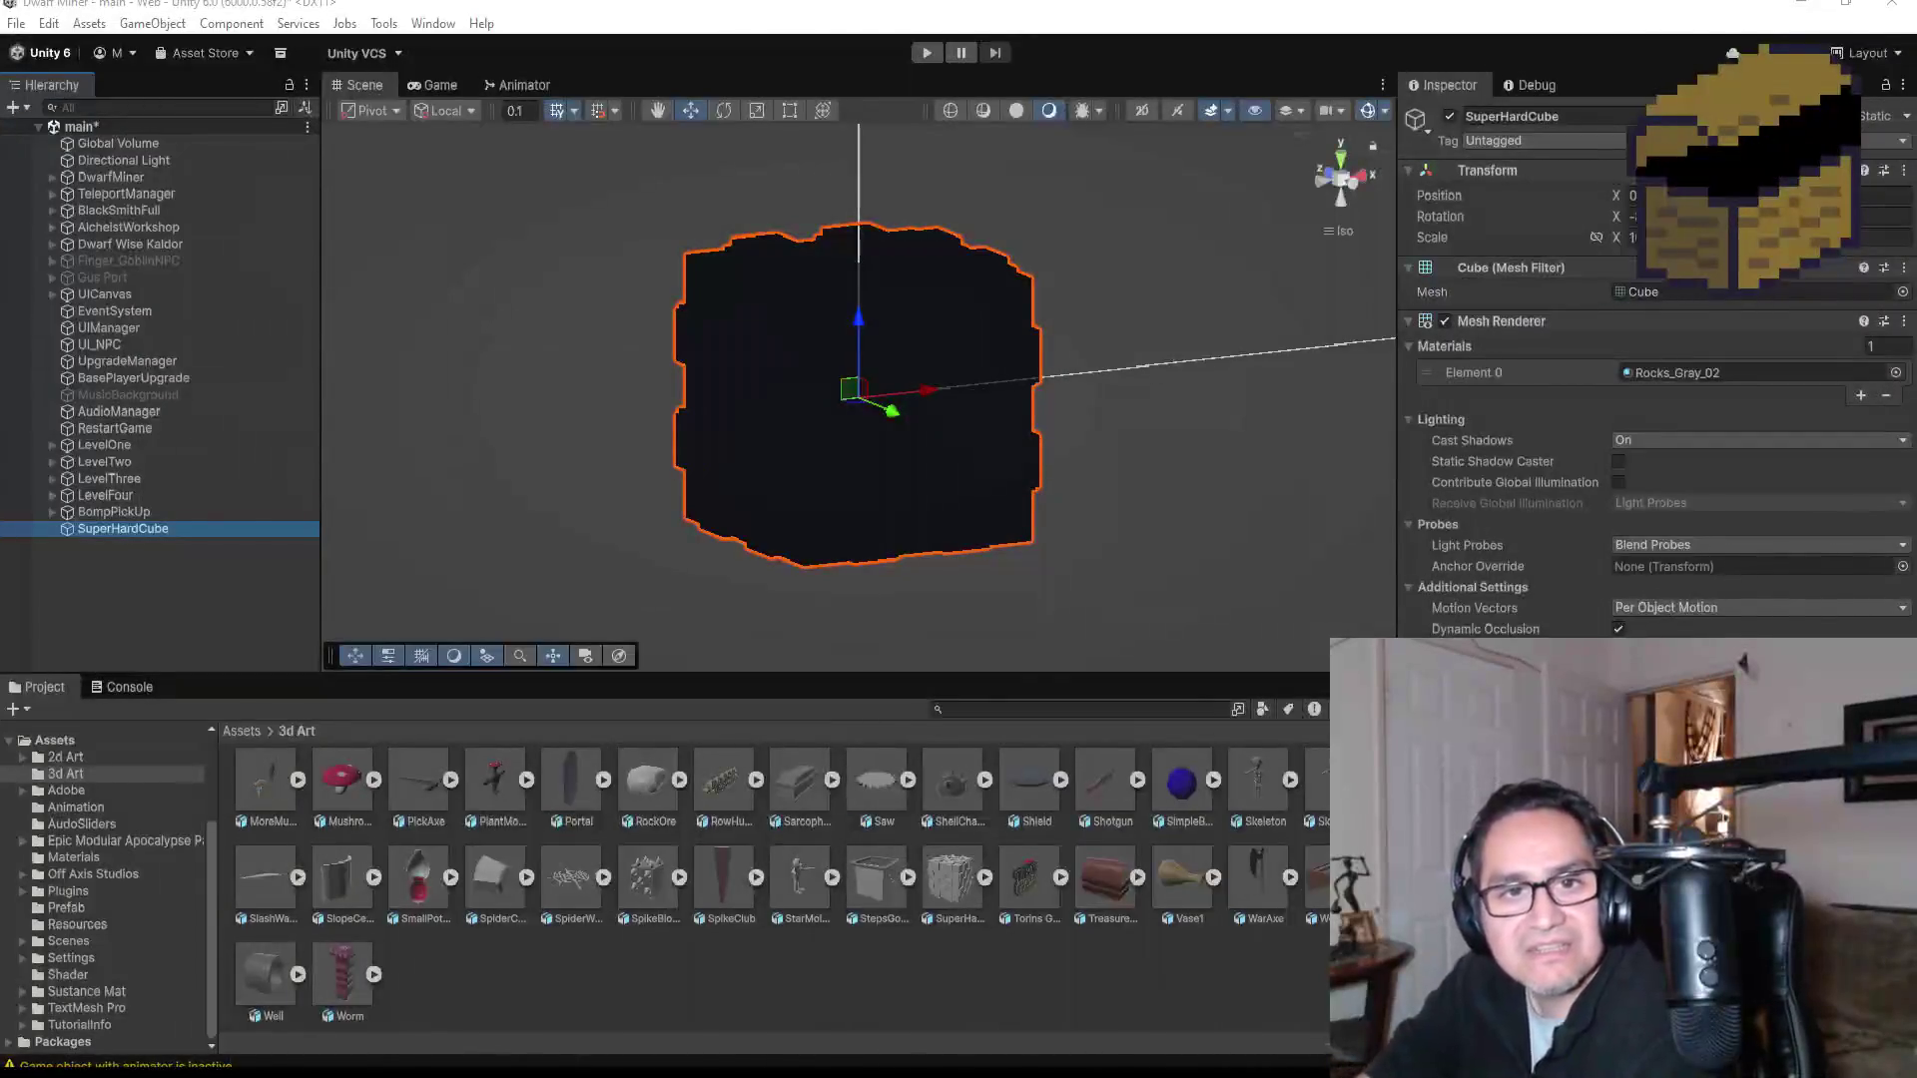
key("alt+Tab")
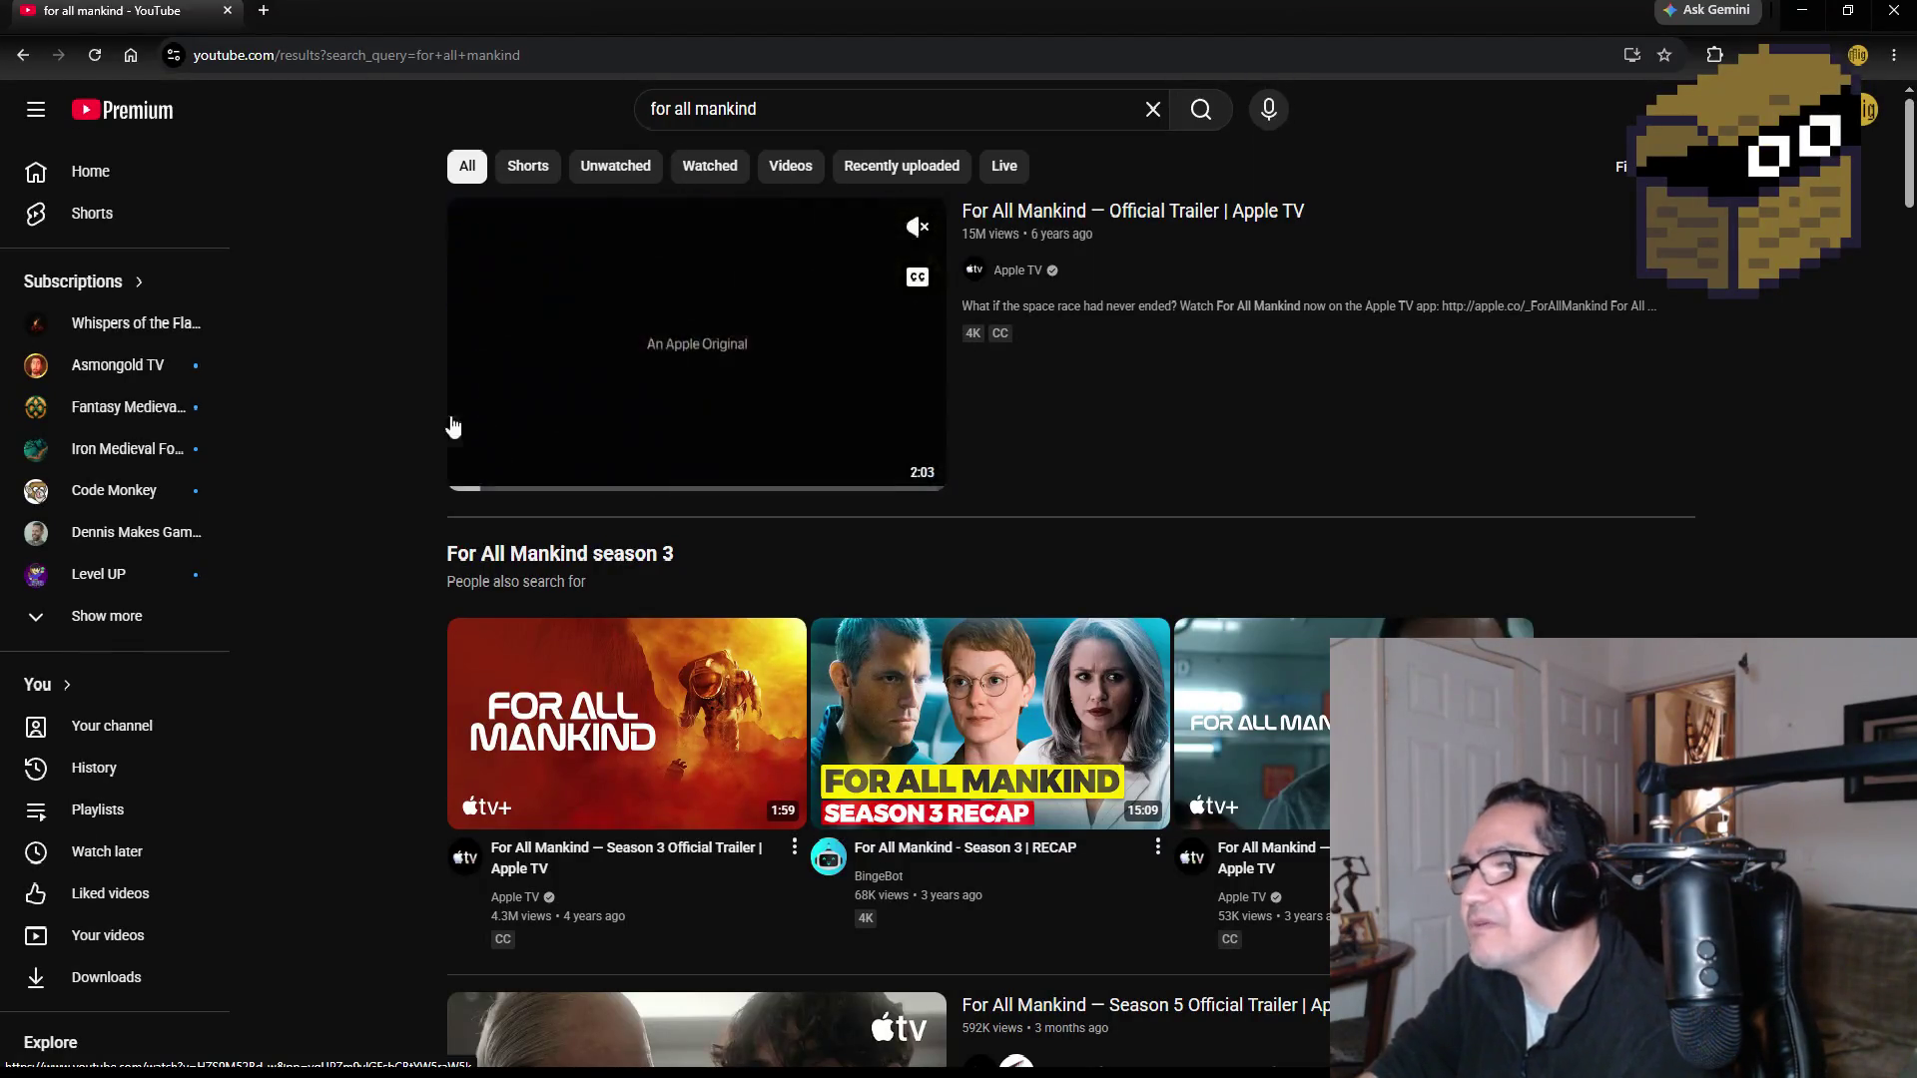
Step: Close the browser showing the For All Mankind YouTube results to return to Unity
scroll(318, 419, "down", 3)
scroll(315, 424, "down", 2)
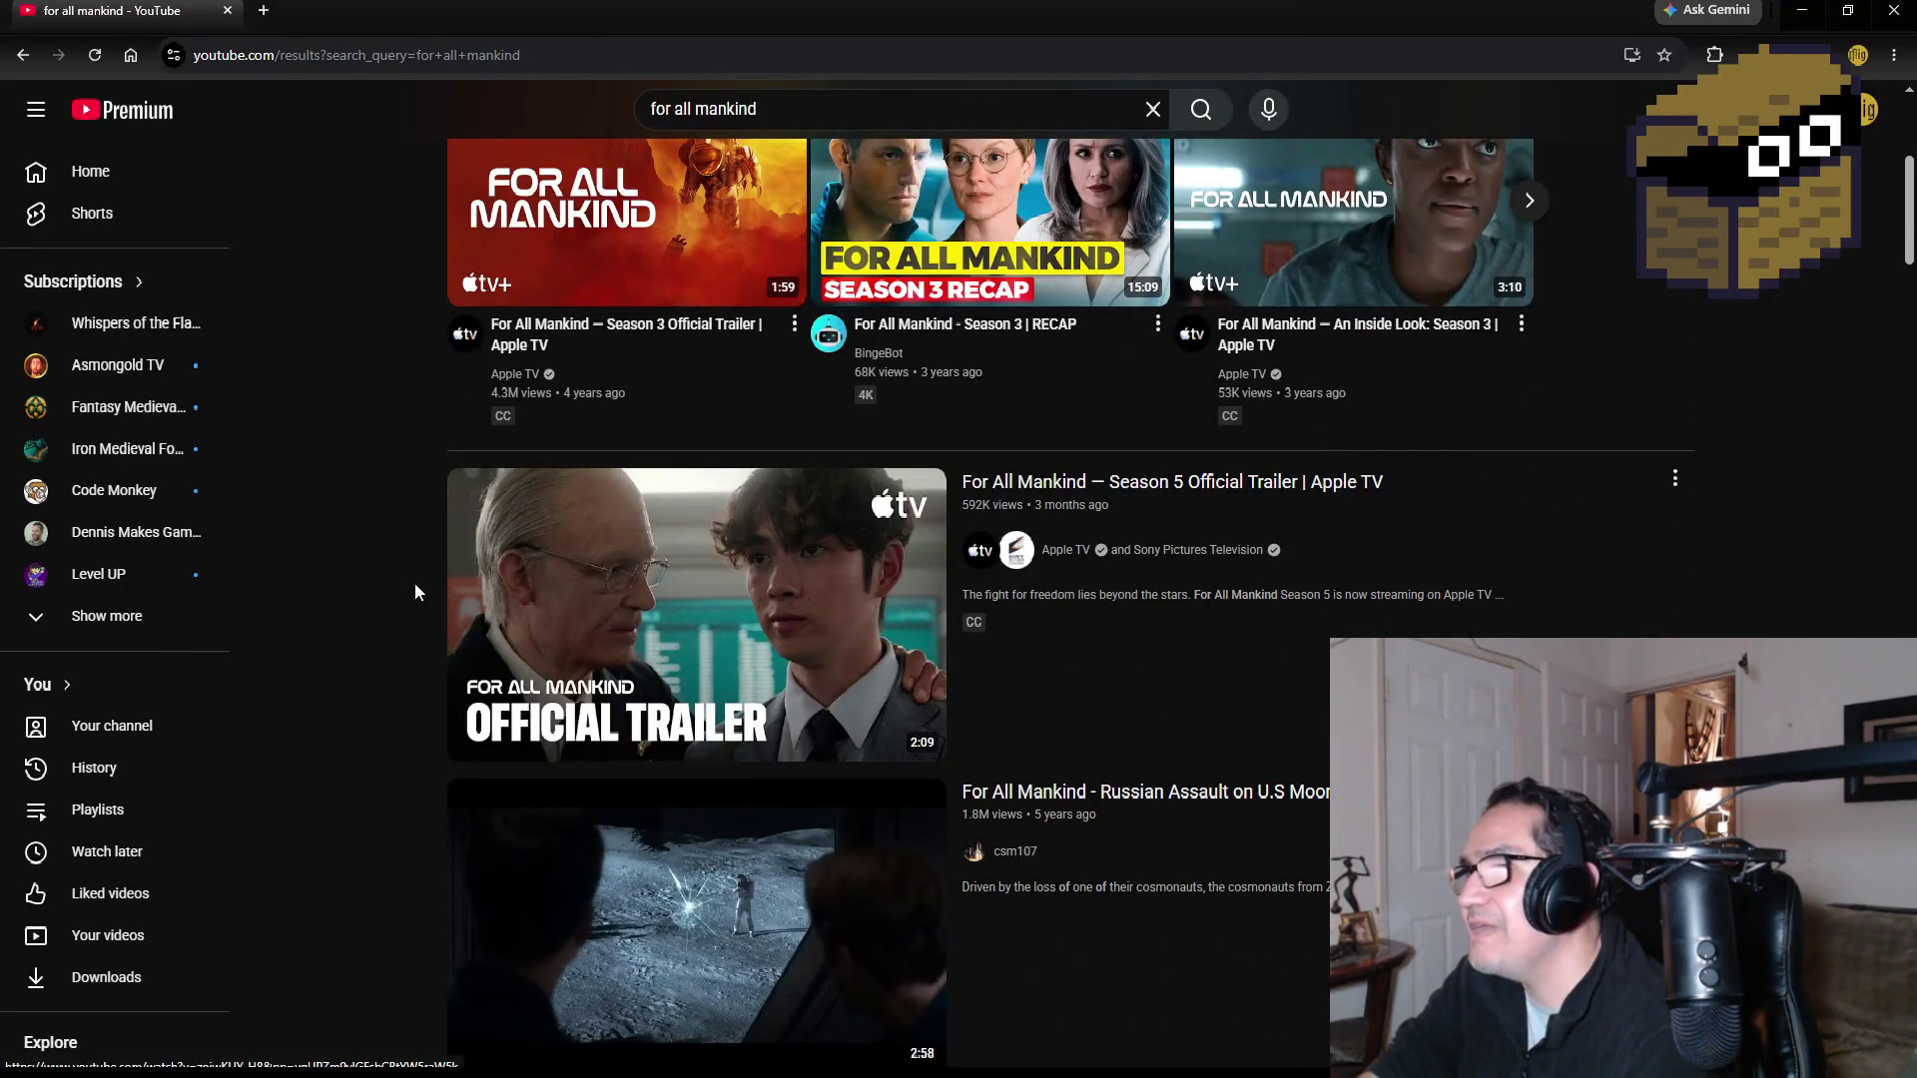
scroll(416, 583, "up", 5)
mouse_move(717, 337)
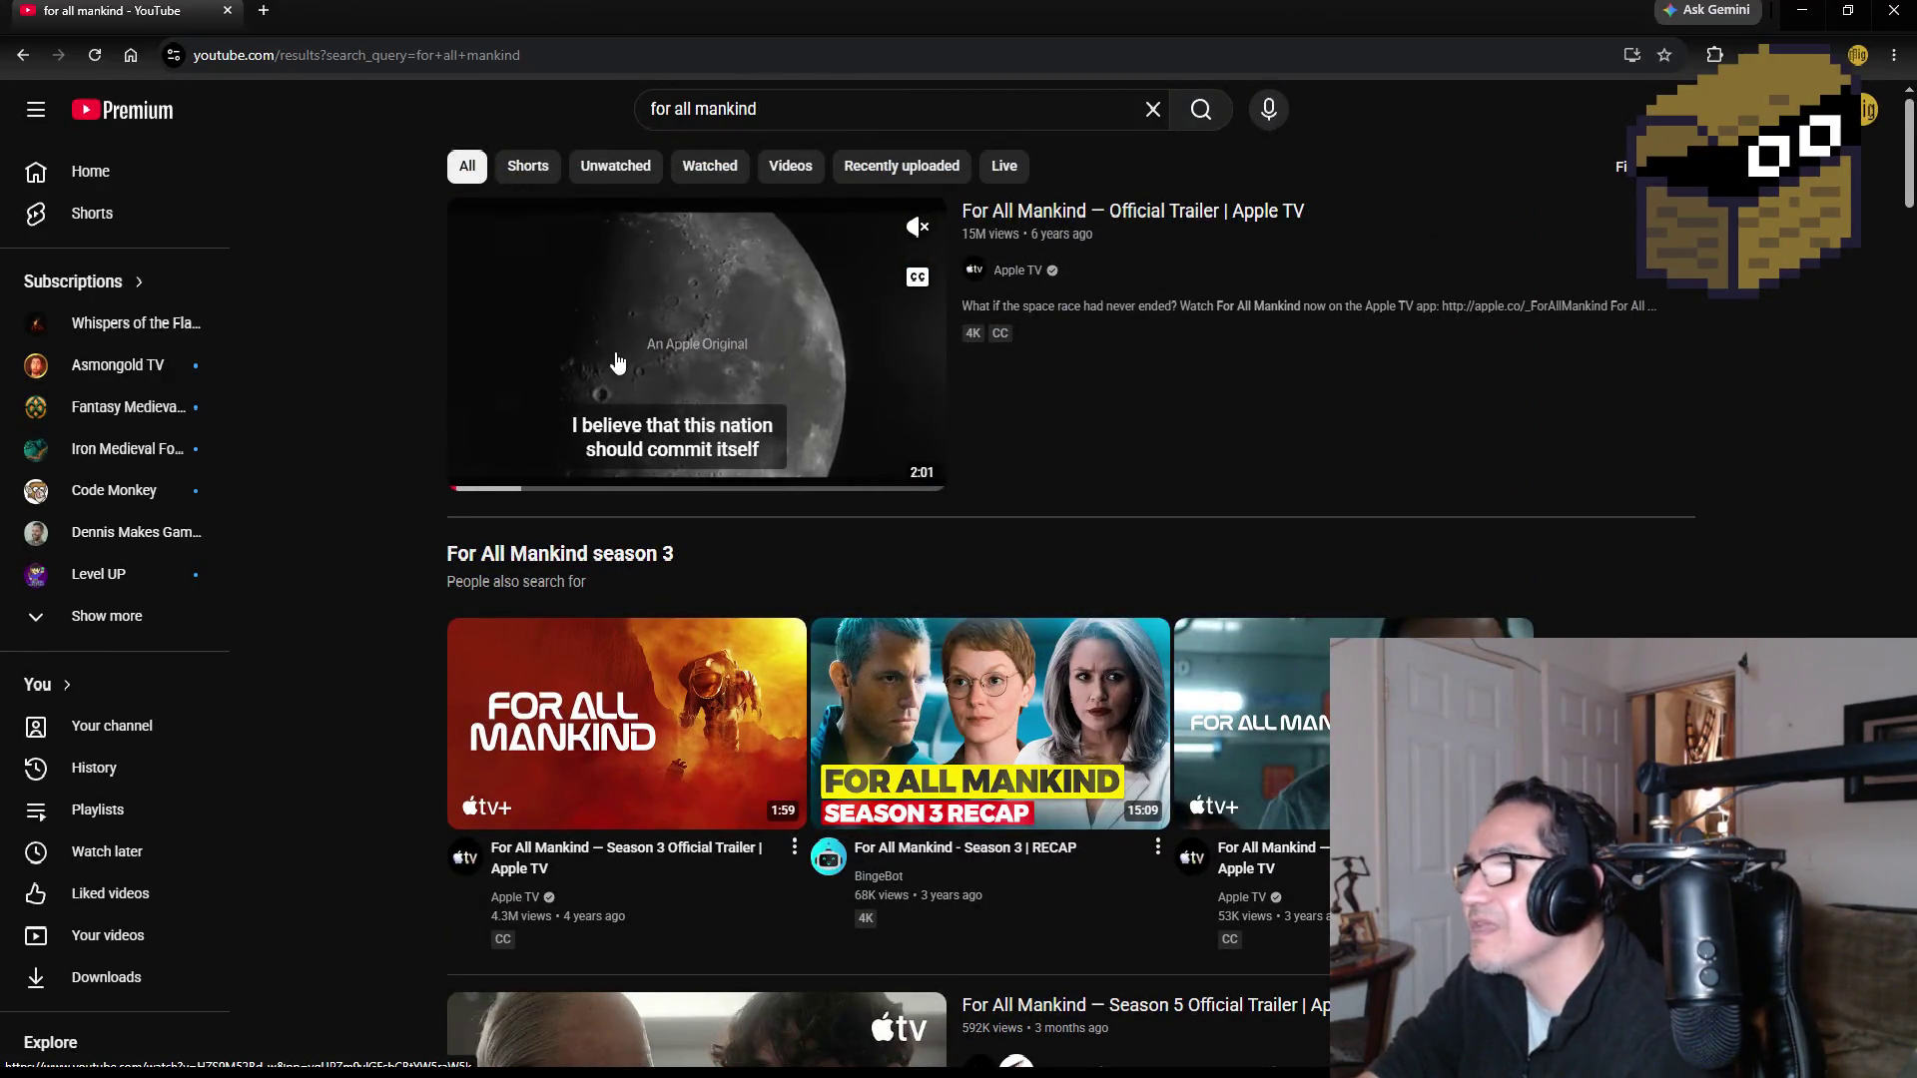
left_click(1892, 8)
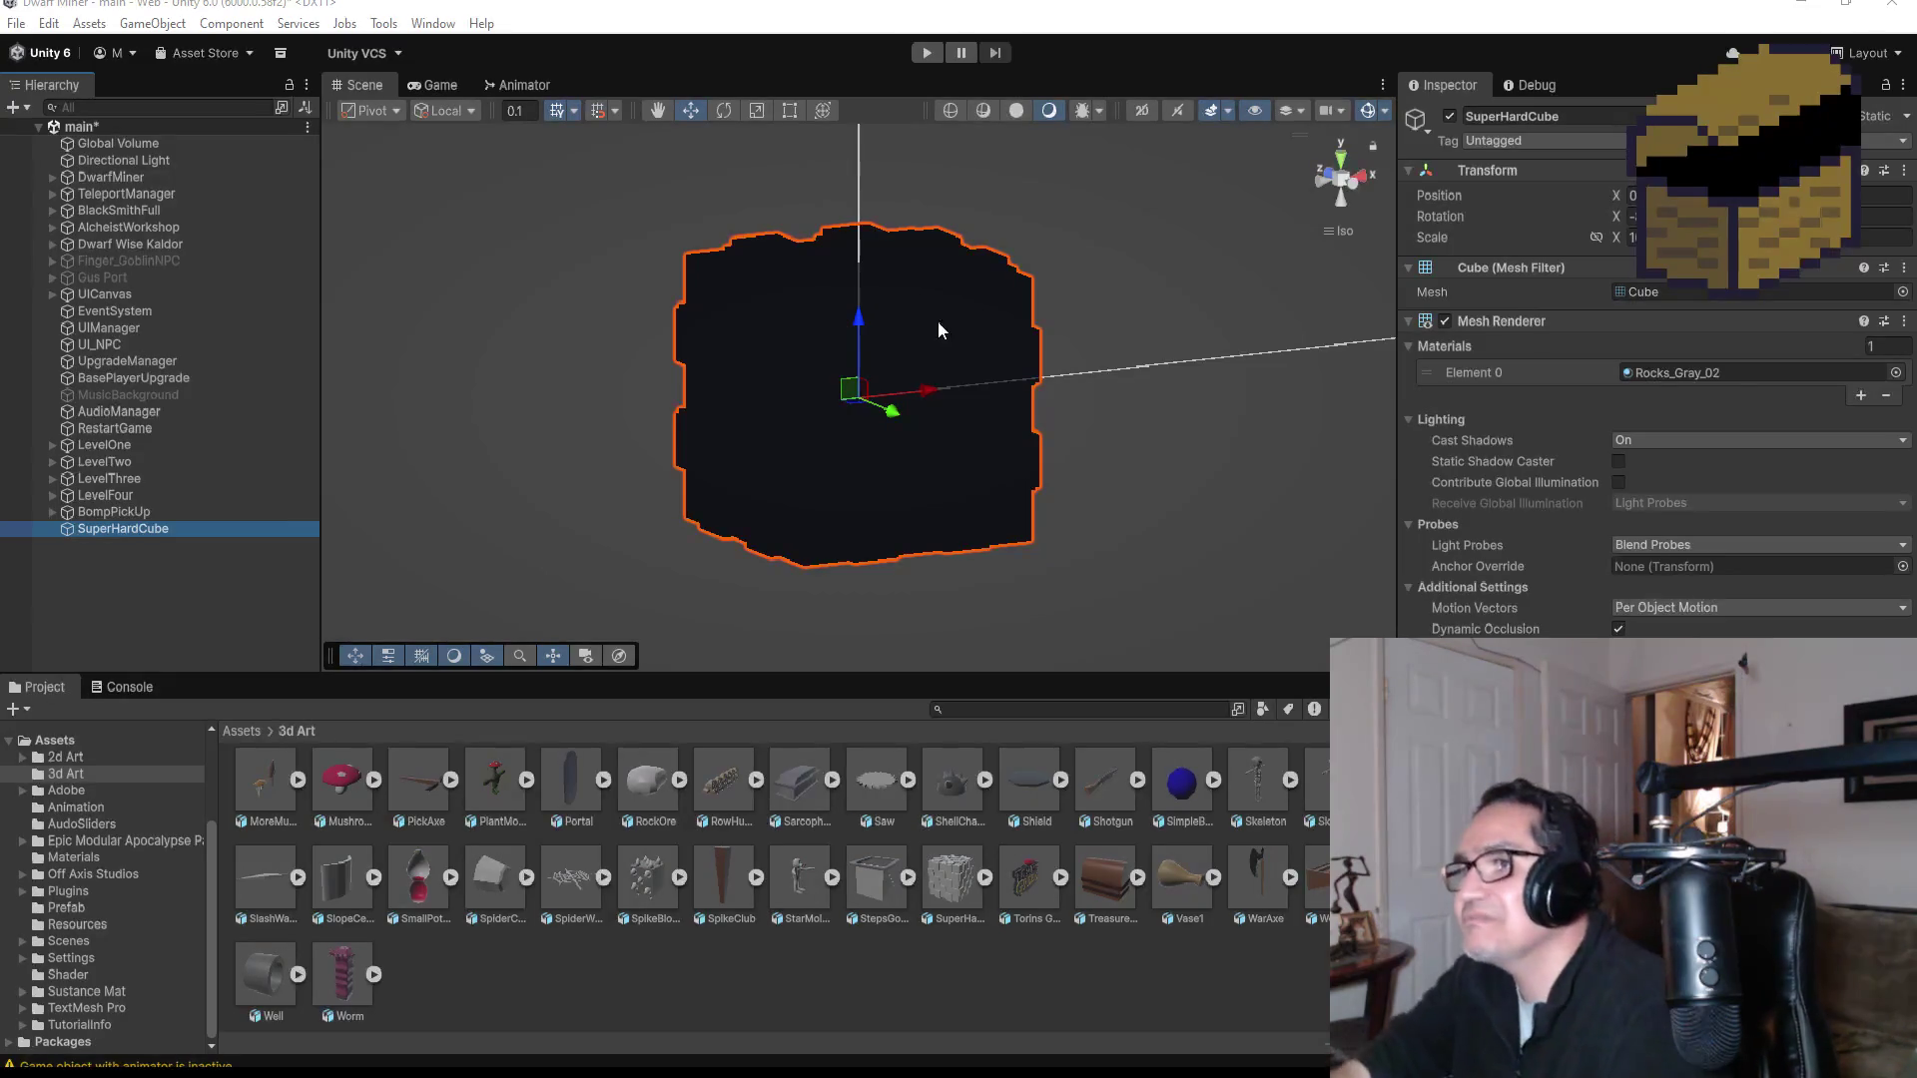
Step: In Top view, drag SuperHardCube down toward the dungeon levels and frame it
left_click(249, 567)
left_click(171, 529)
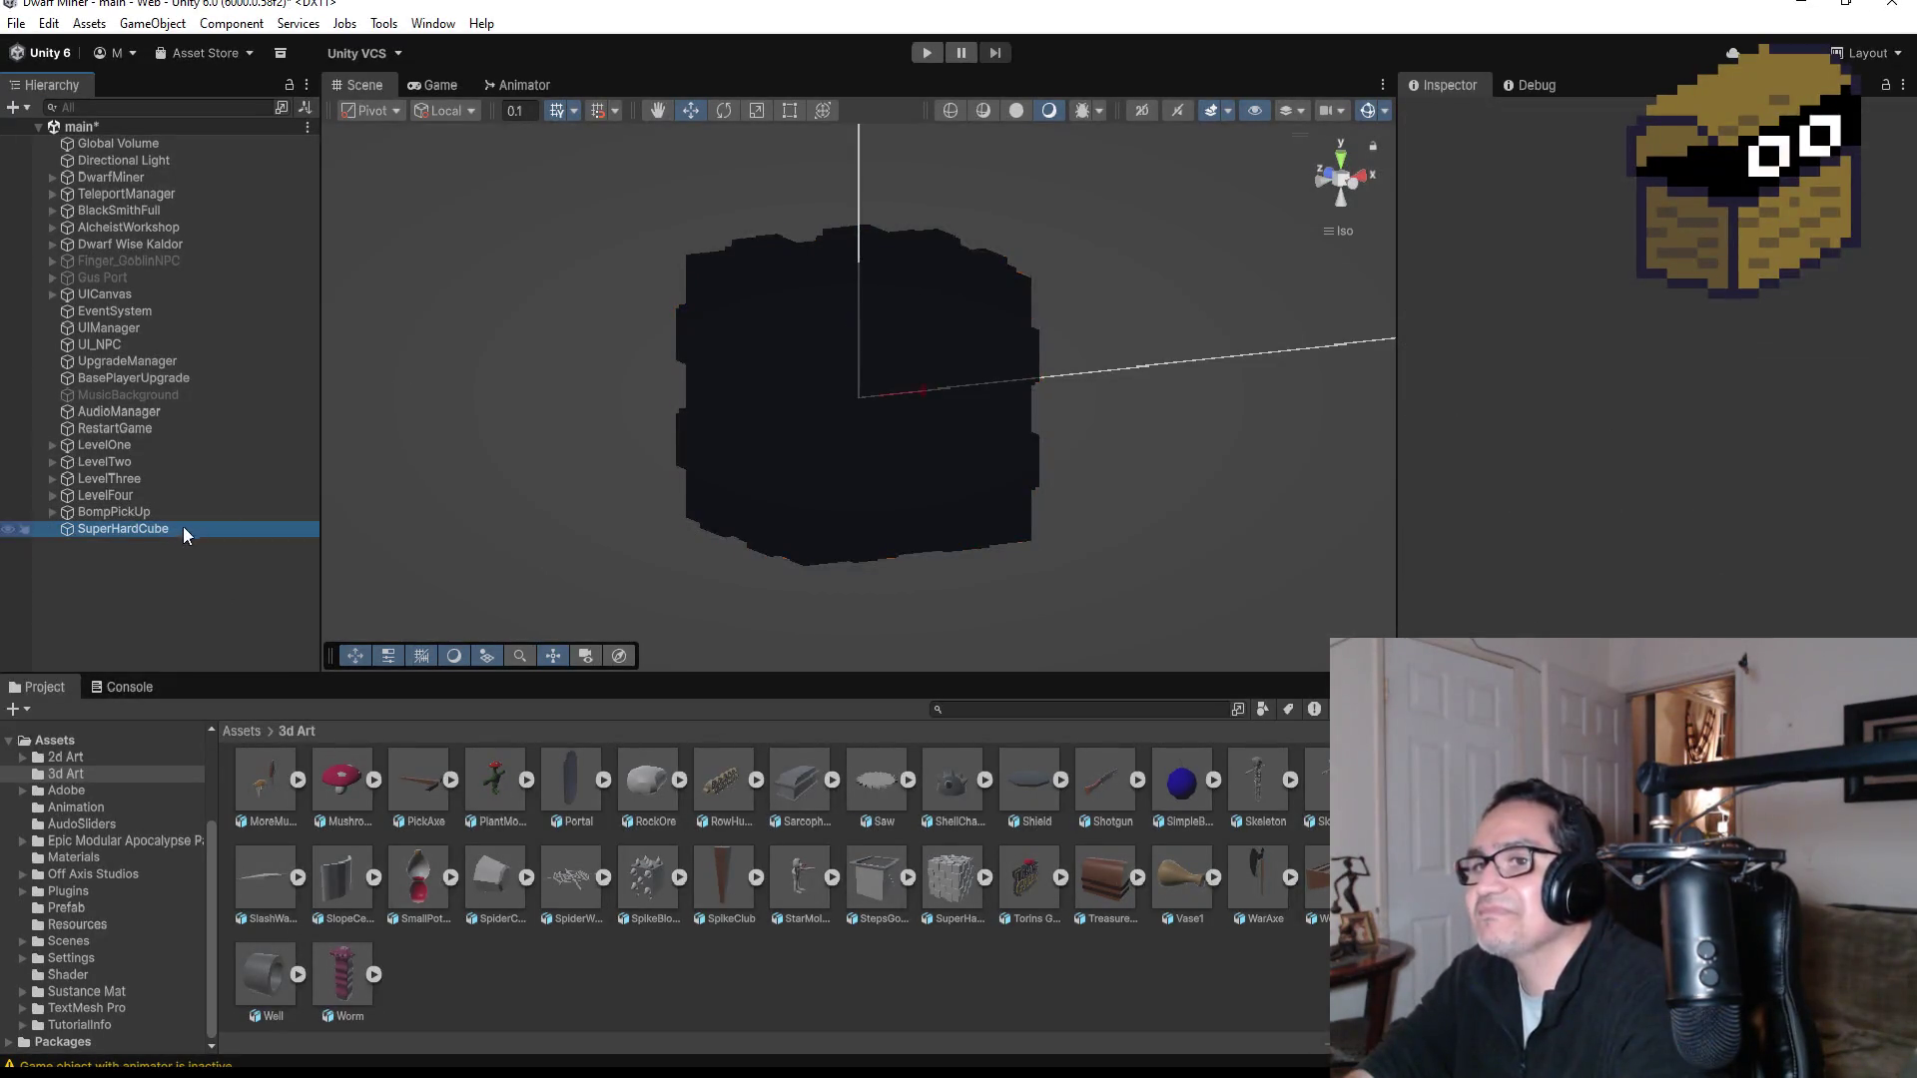
left_click(1343, 162)
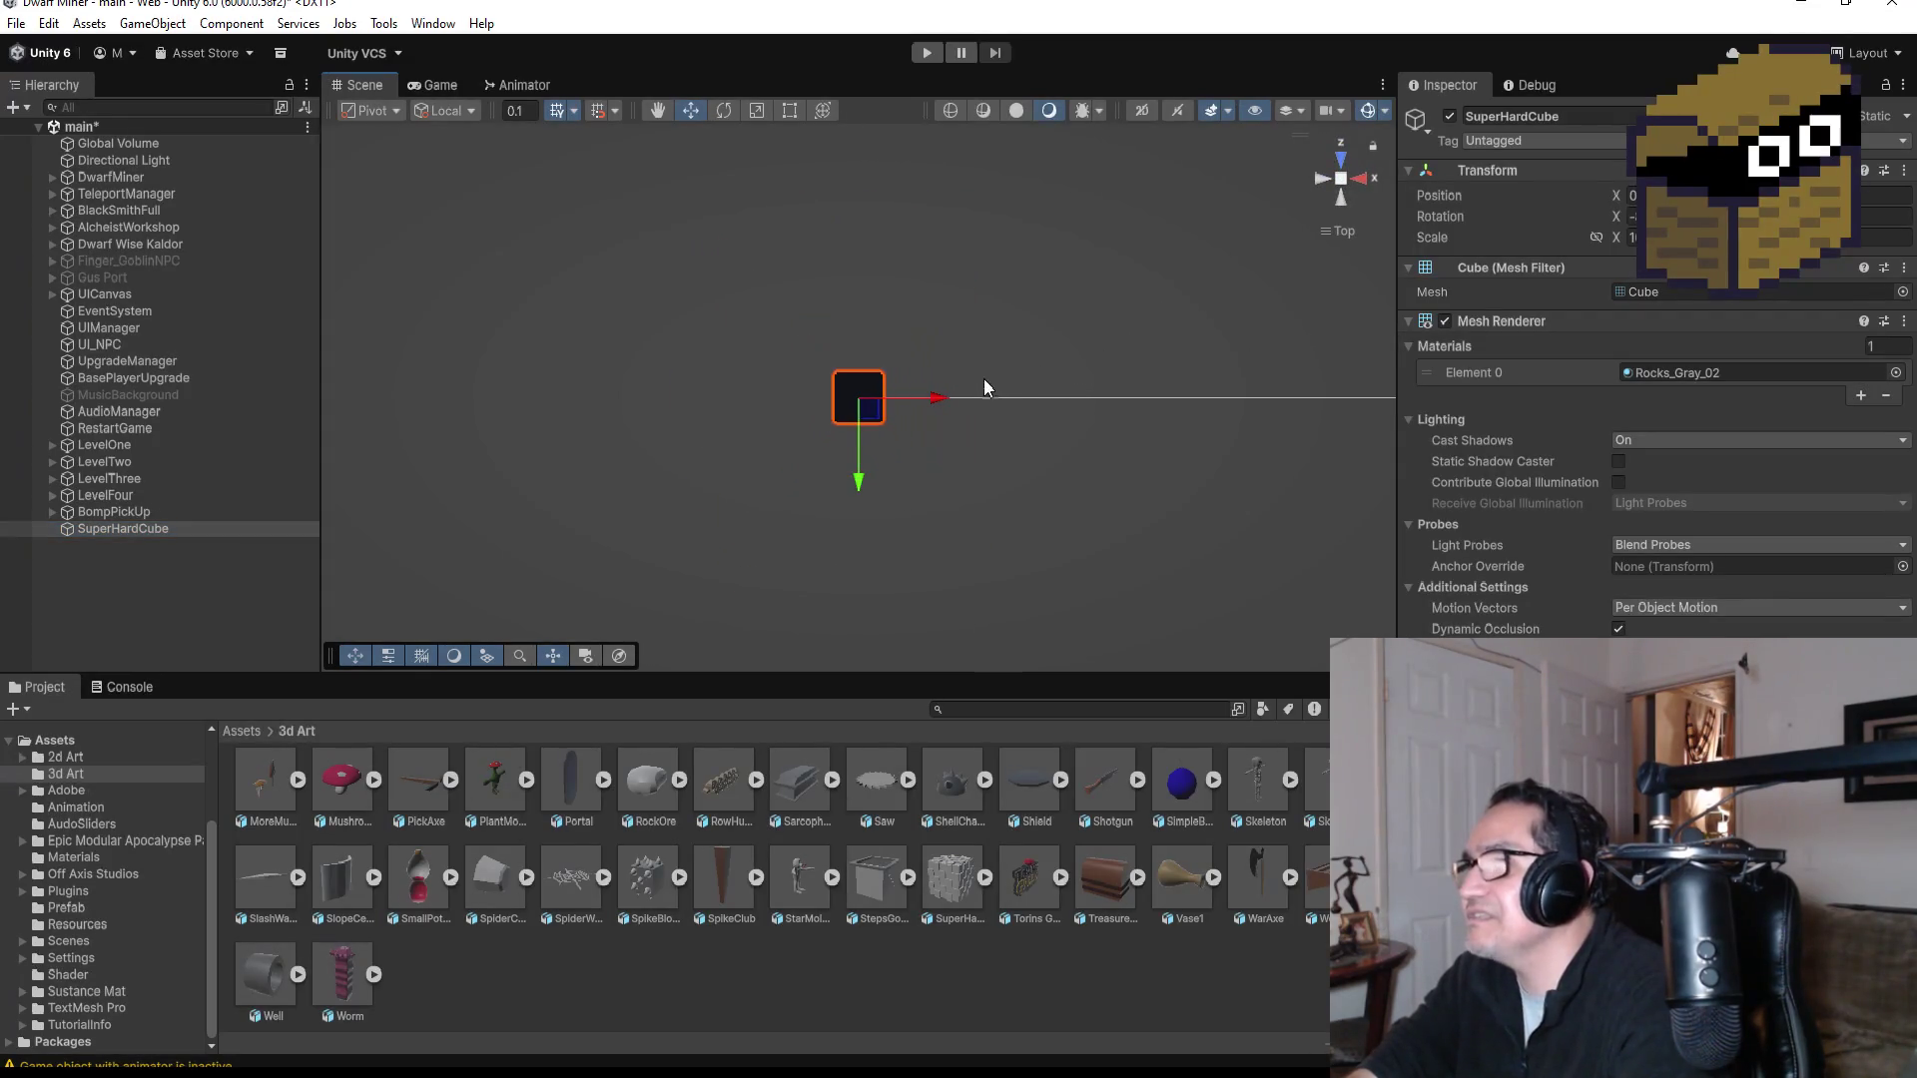
scroll(921, 400, "down", 5)
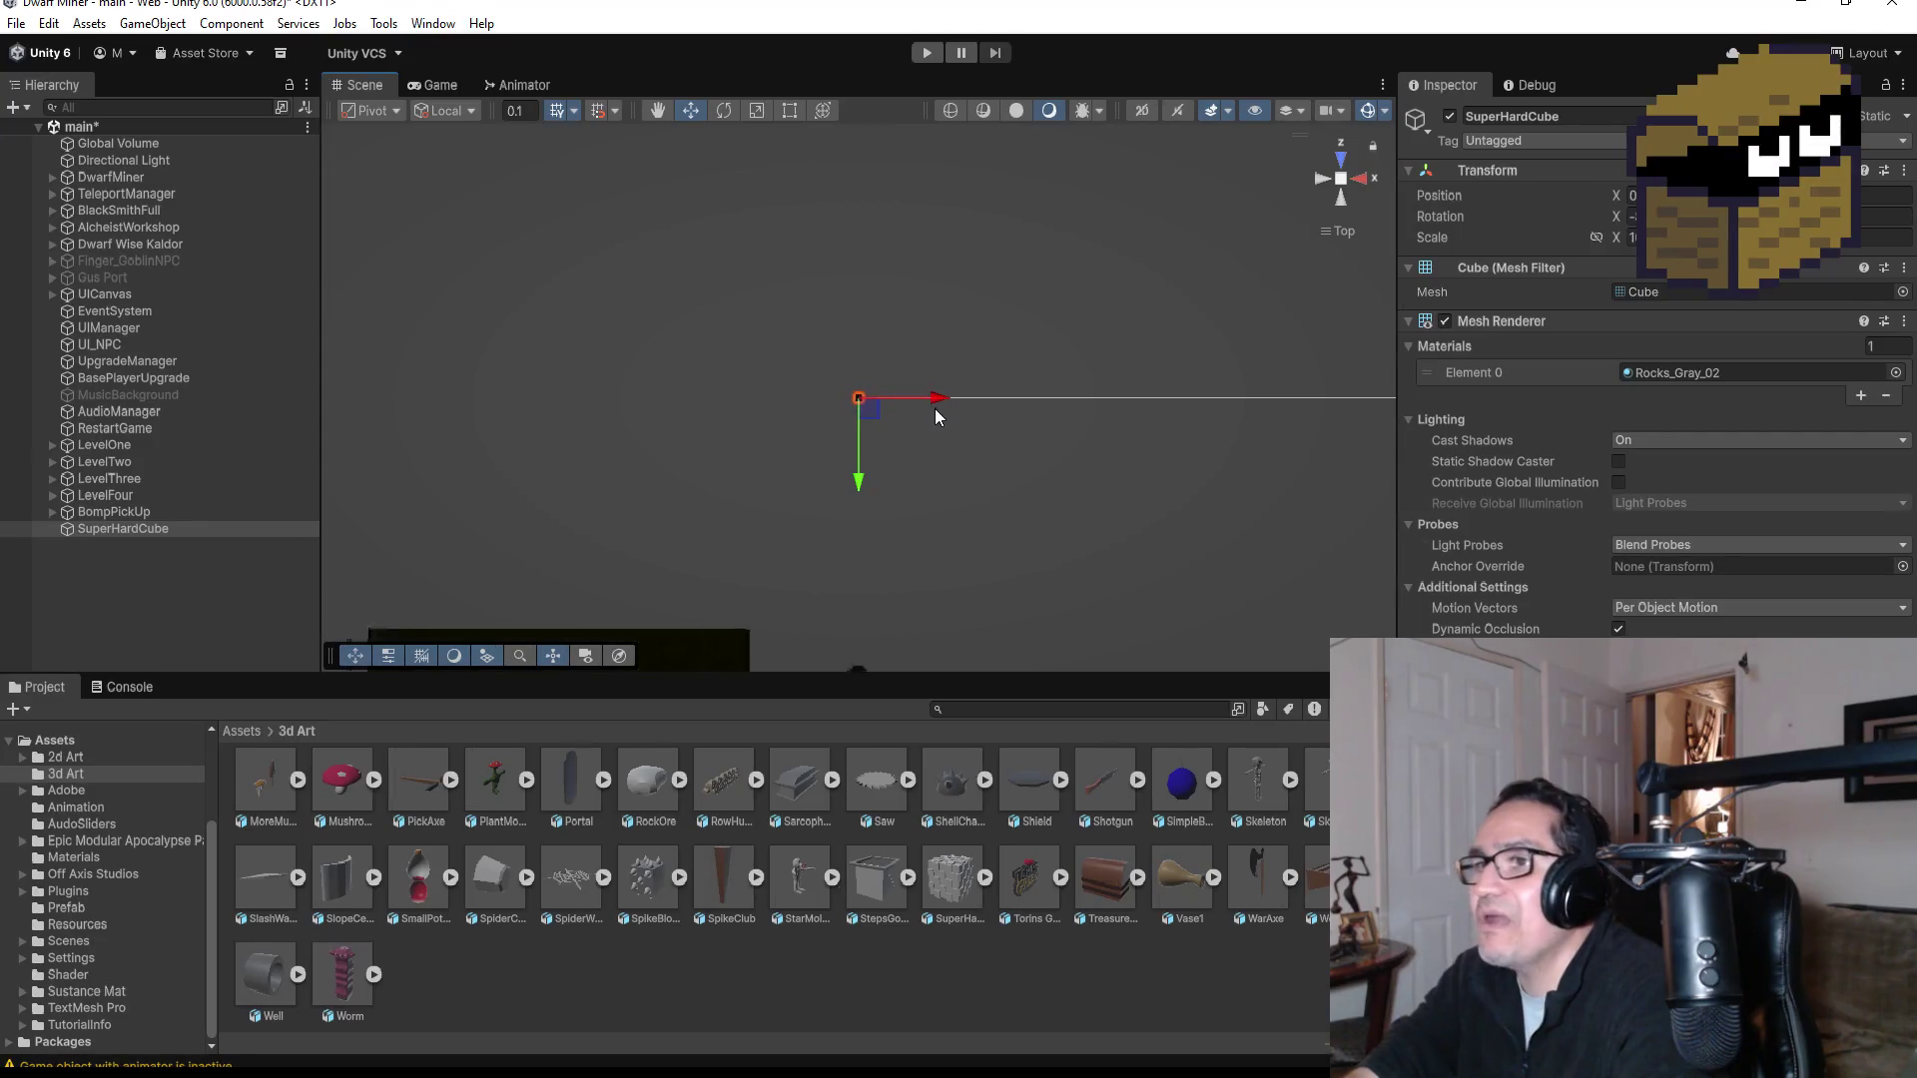
scroll(947, 392, "down", 5)
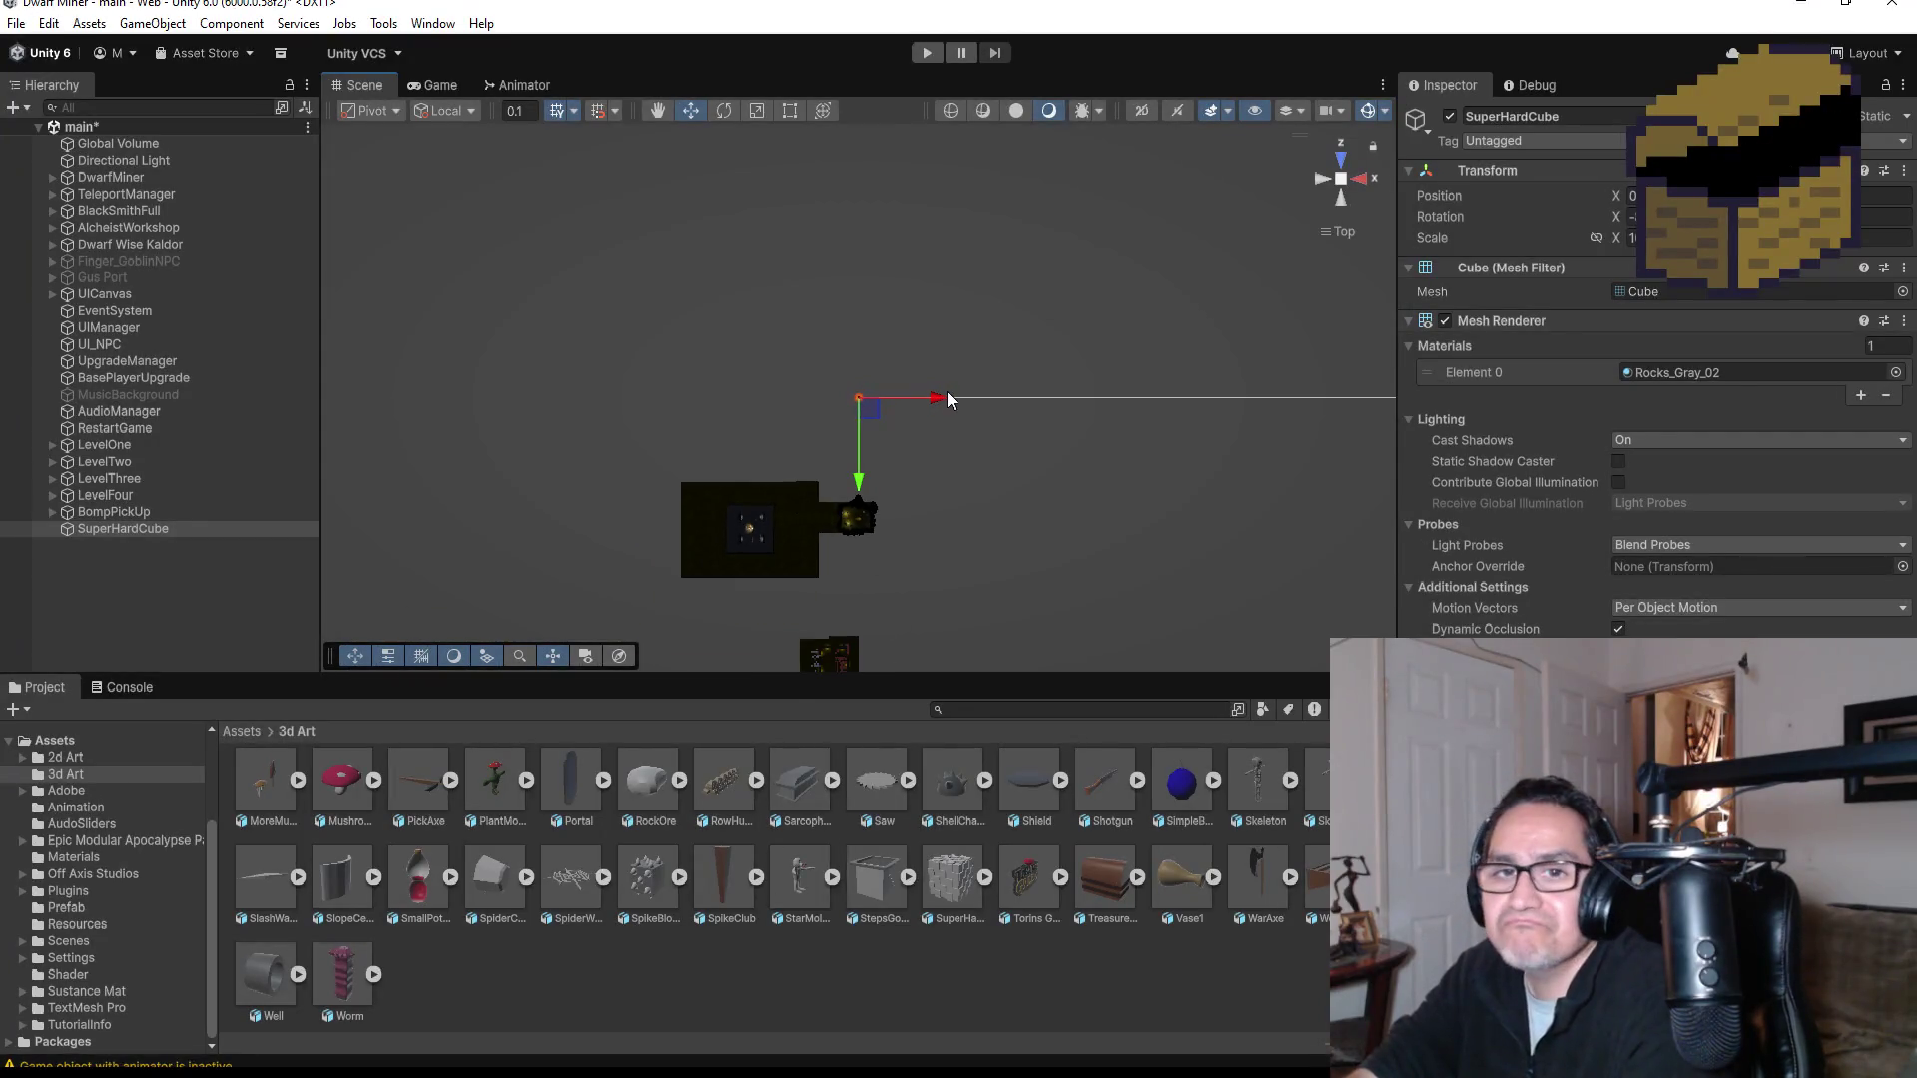
left_click_drag(864, 484, 841, 691)
scroll(899, 639, "down", 3)
left_click_drag(865, 609, 863, 657)
left_click_drag(933, 572, 886, 571)
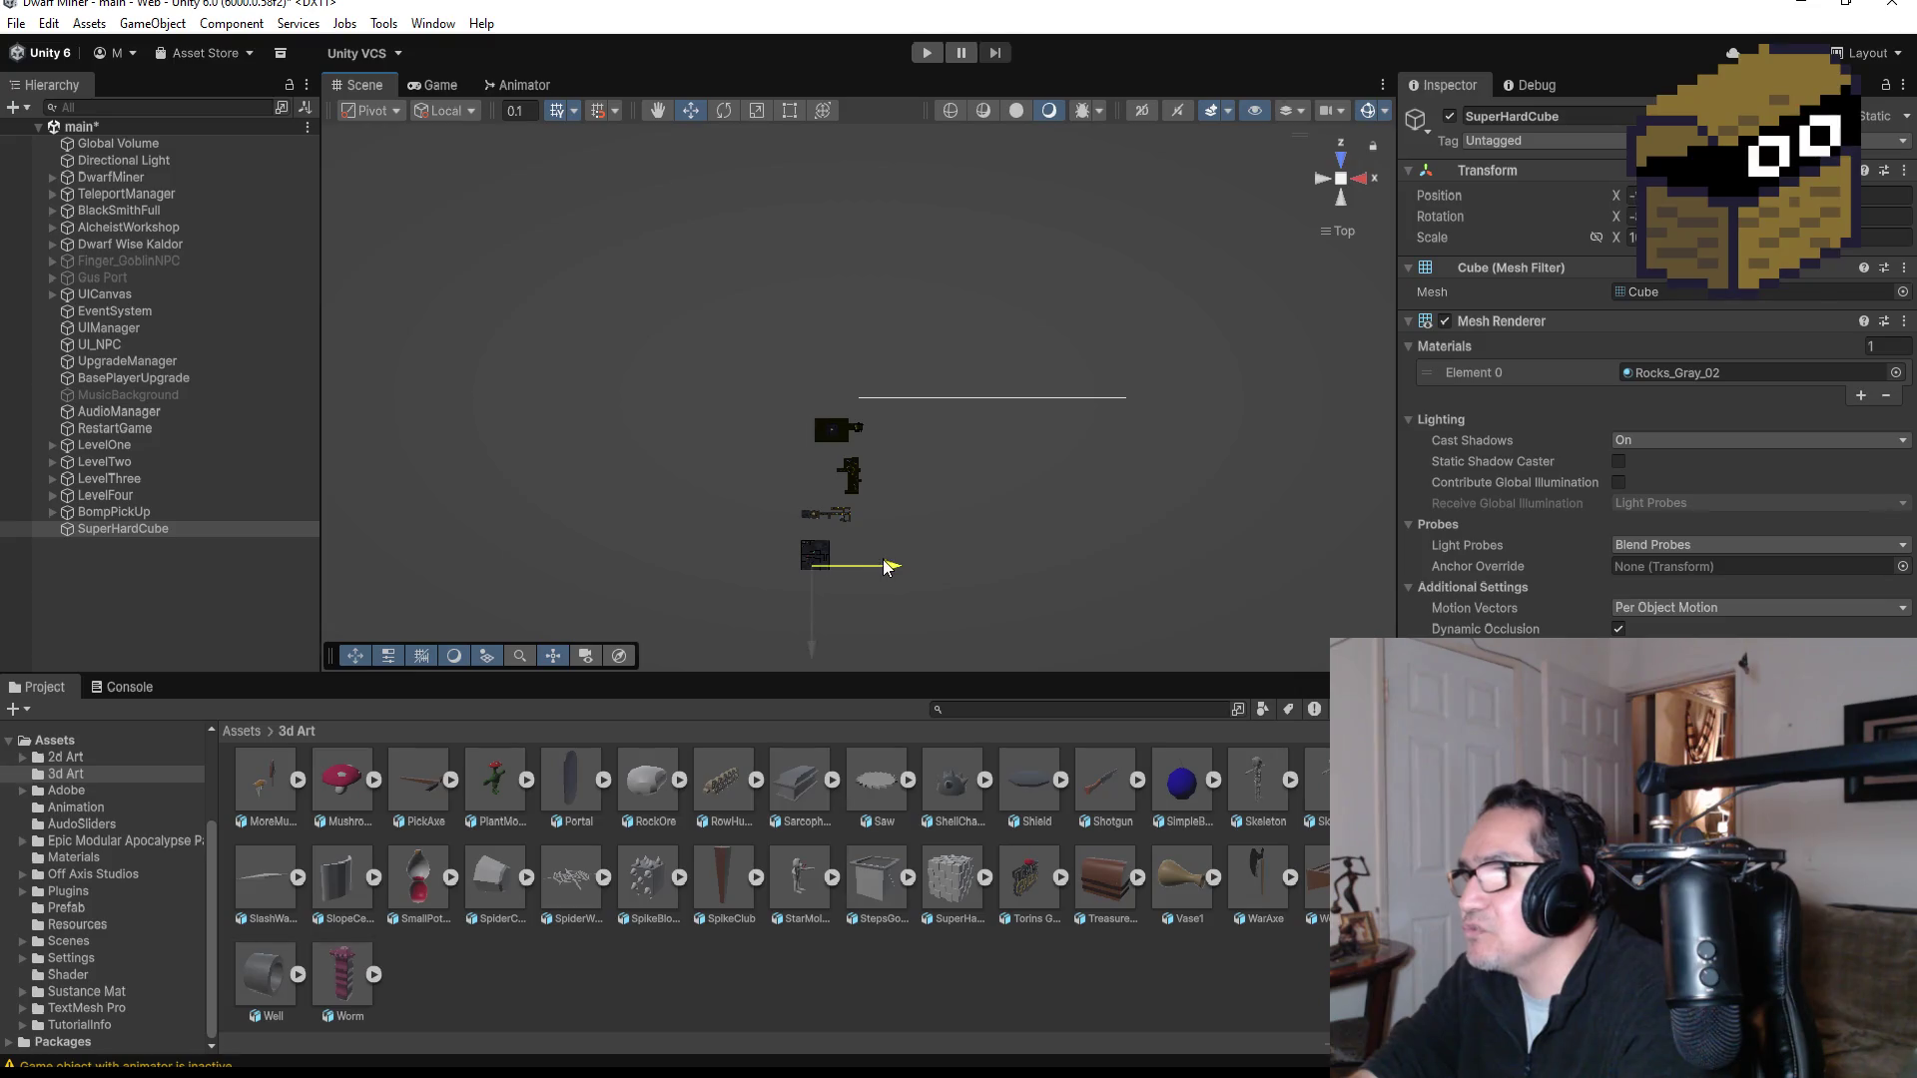
left_click_drag(817, 650, 813, 599)
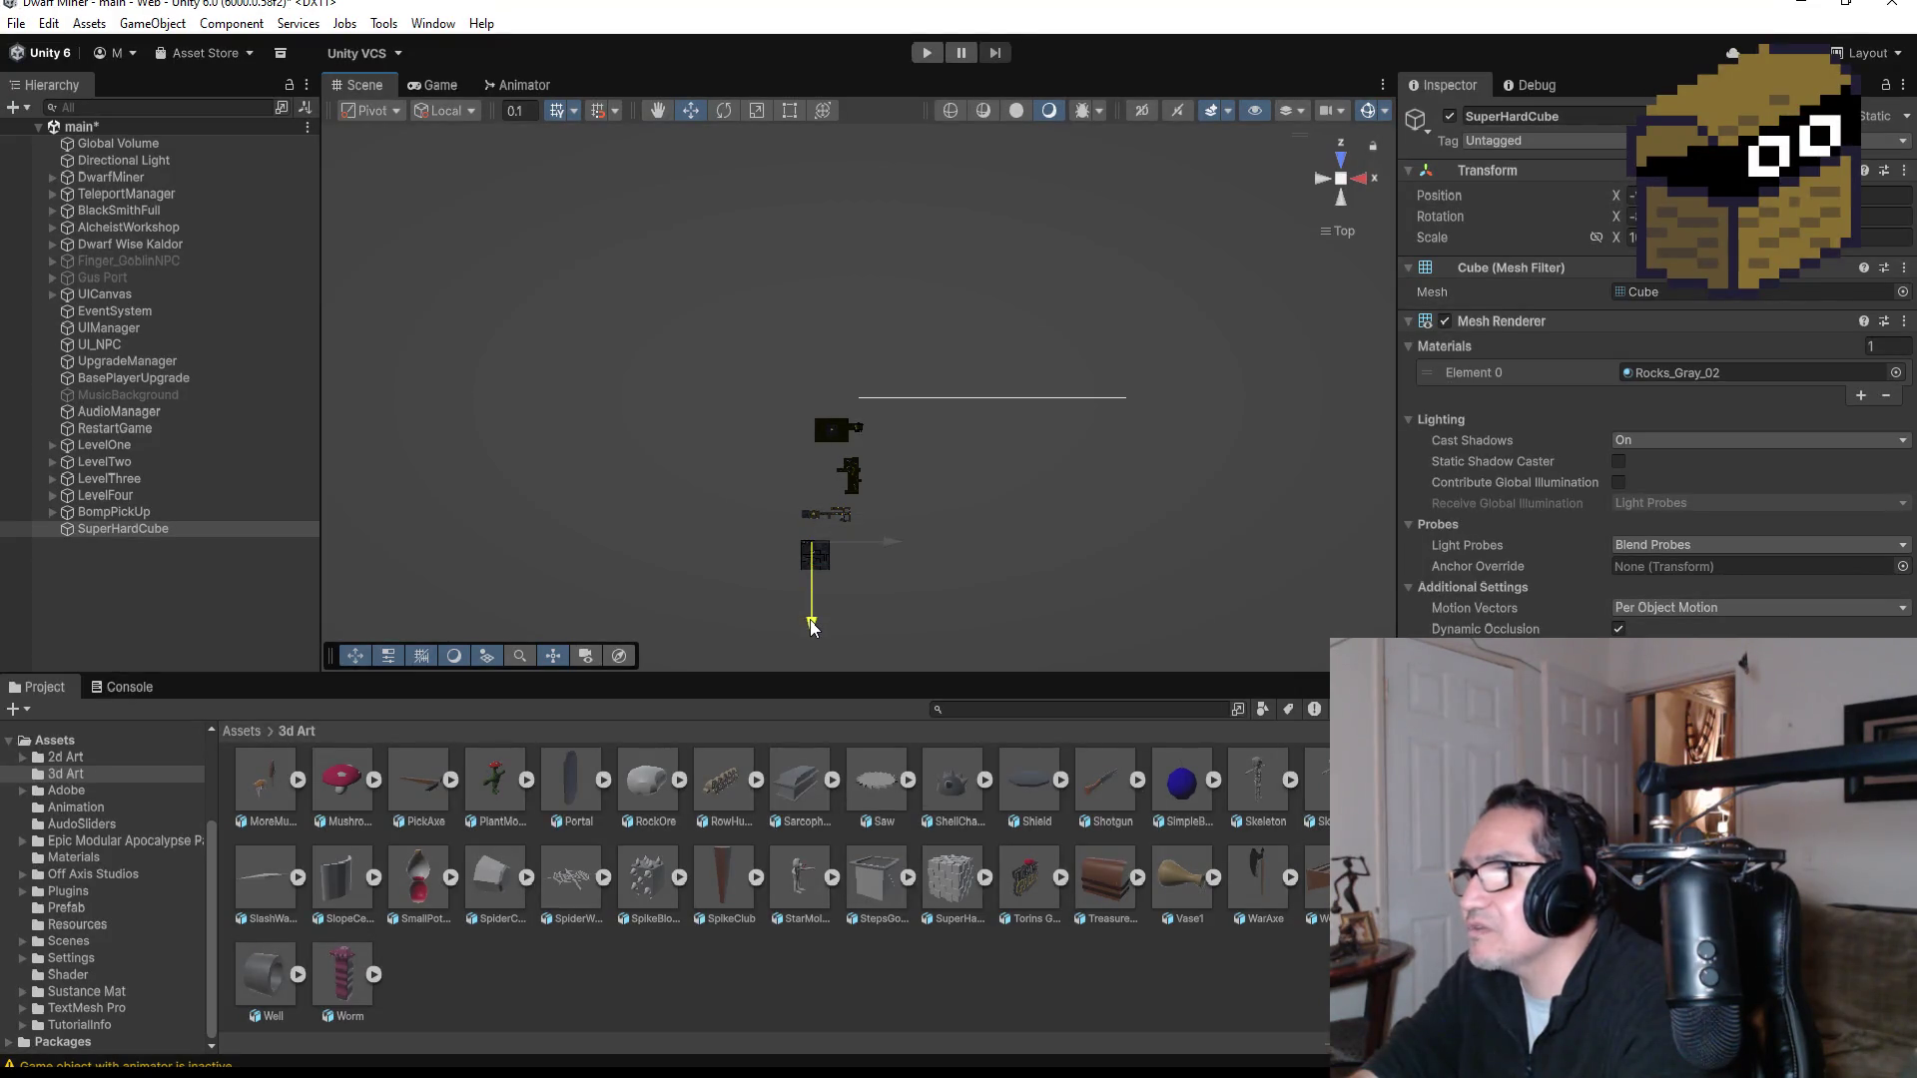
key("f")
Step: Slide the cube left into the top-left room against the red wall, then view it at an angle
scroll(1052, 393, "down", 3)
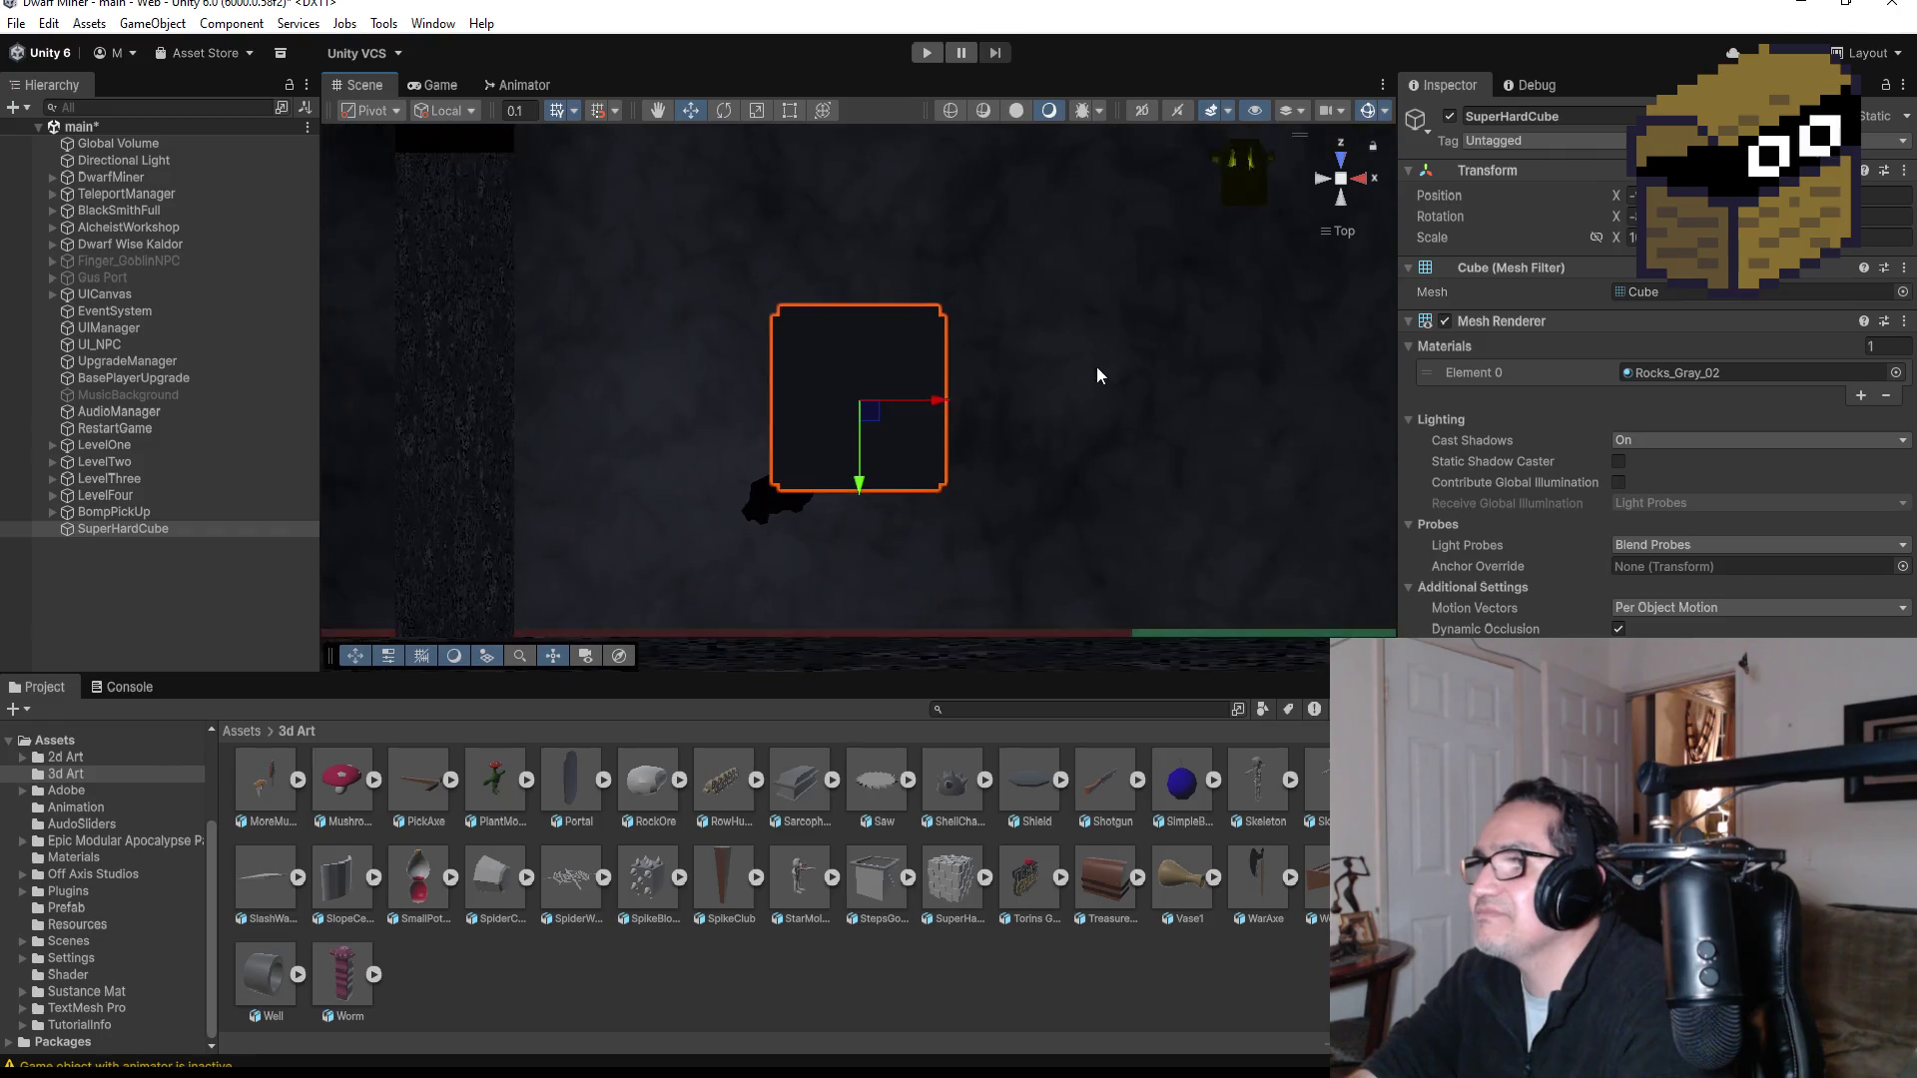
scroll(998, 379, "down", 10)
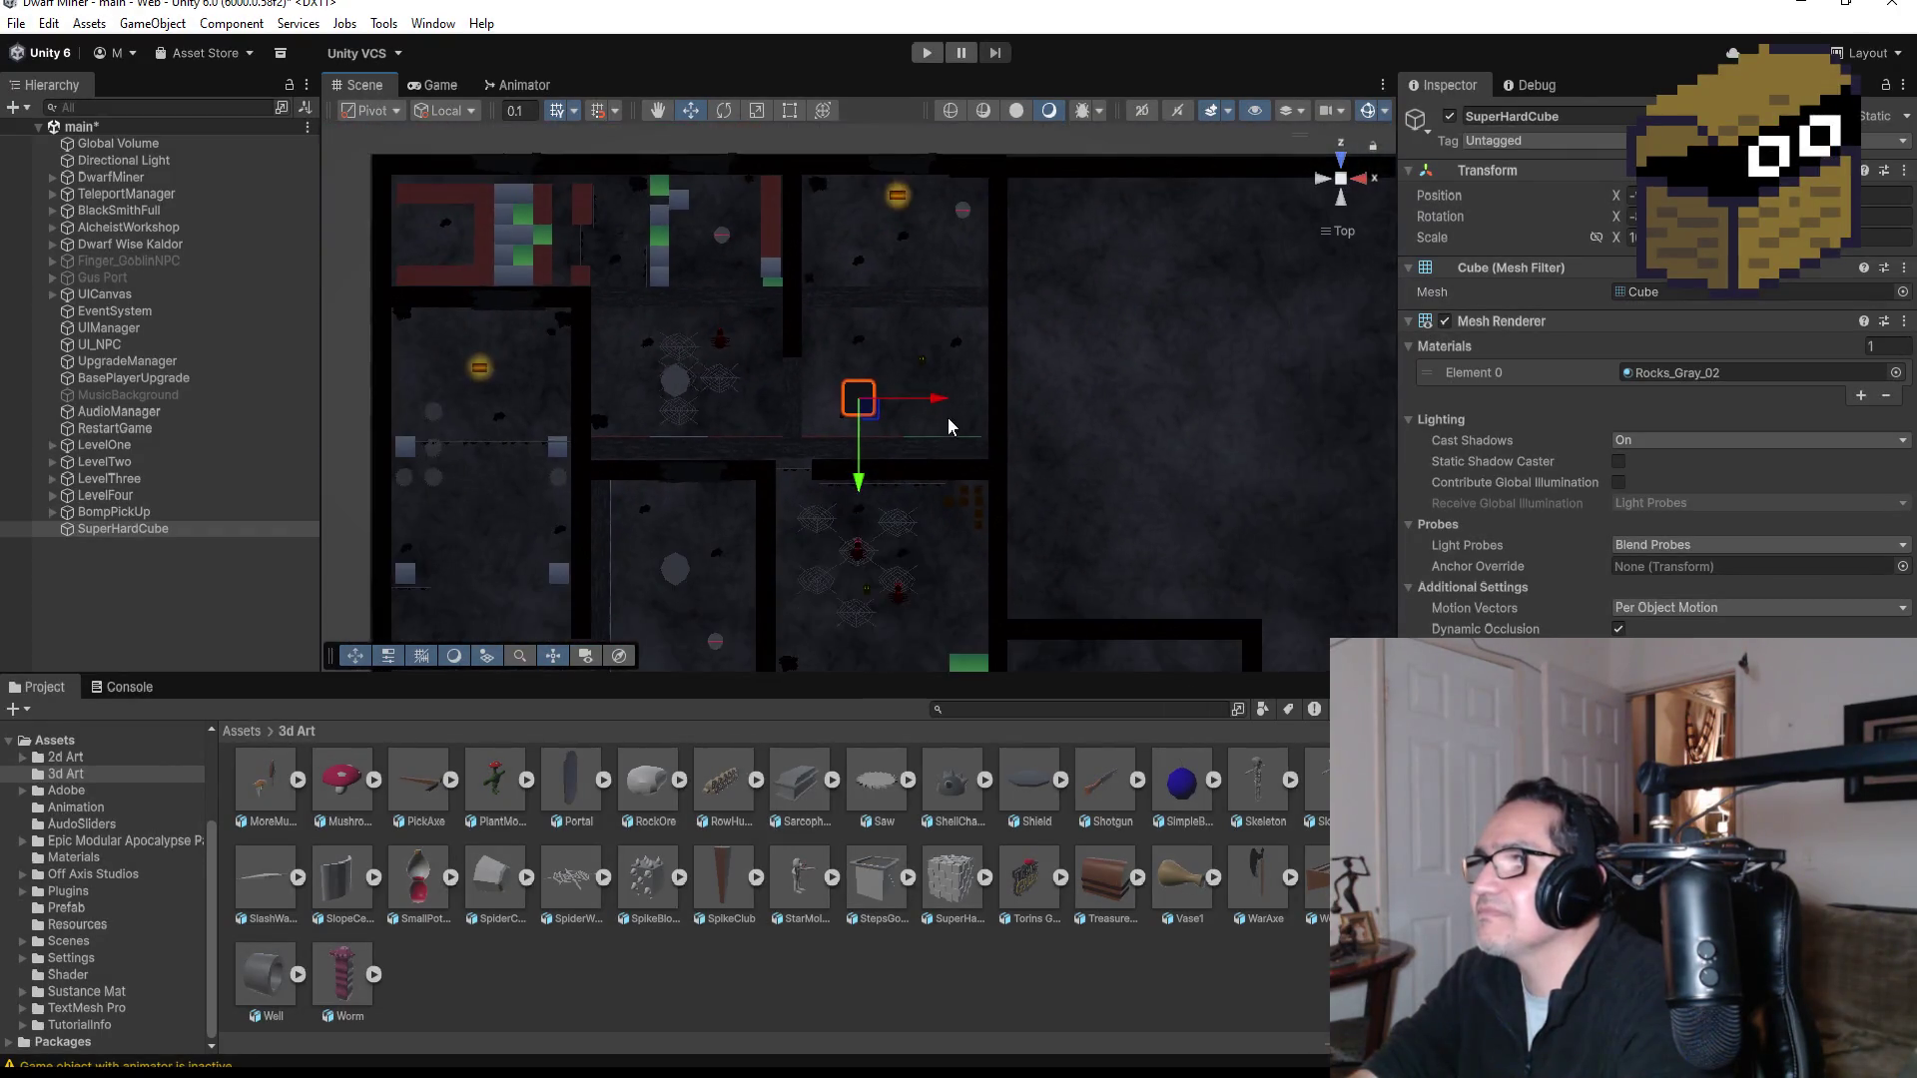
left_click_drag(939, 415, 635, 393)
left_click_drag(559, 486, 562, 367)
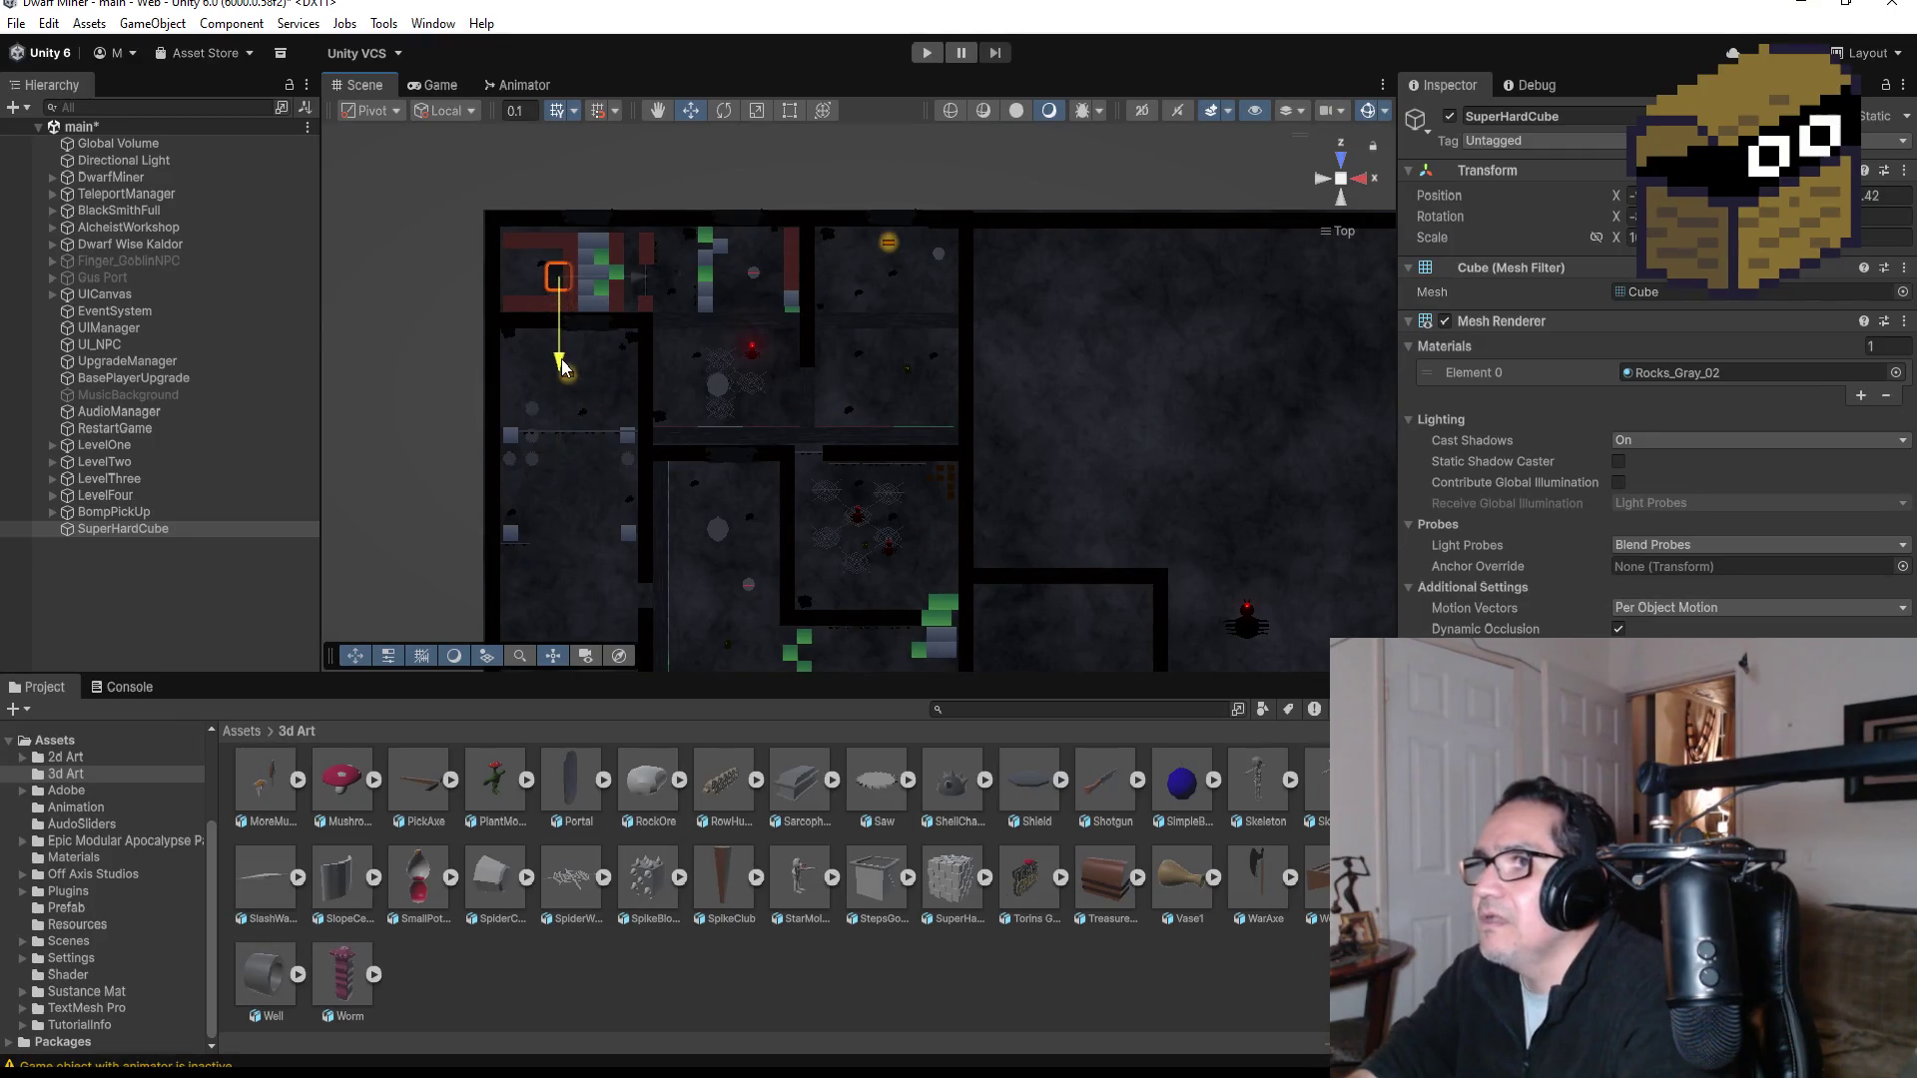
key("f")
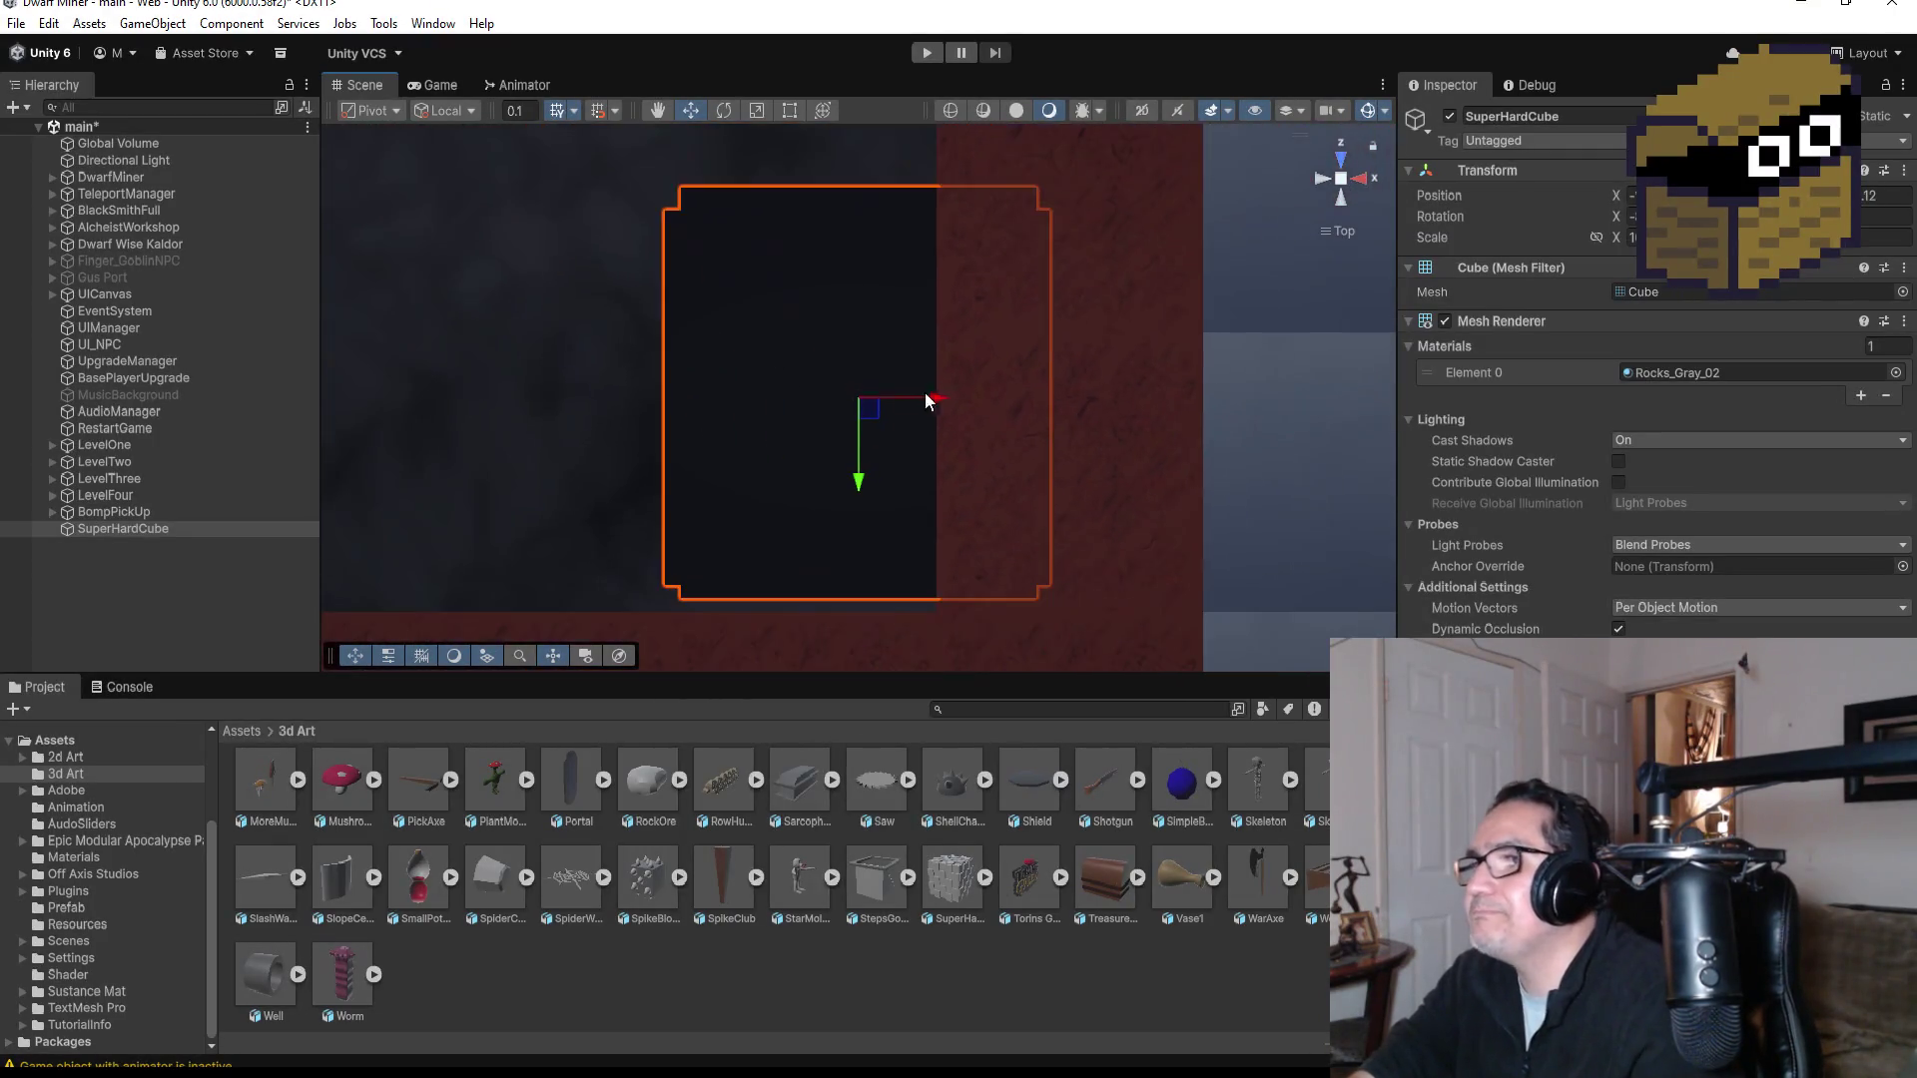
mouse_move(920, 412)
left_mouse_down()
mouse_move(859, 326)
mouse_move(865, 175)
left_mouse_up()
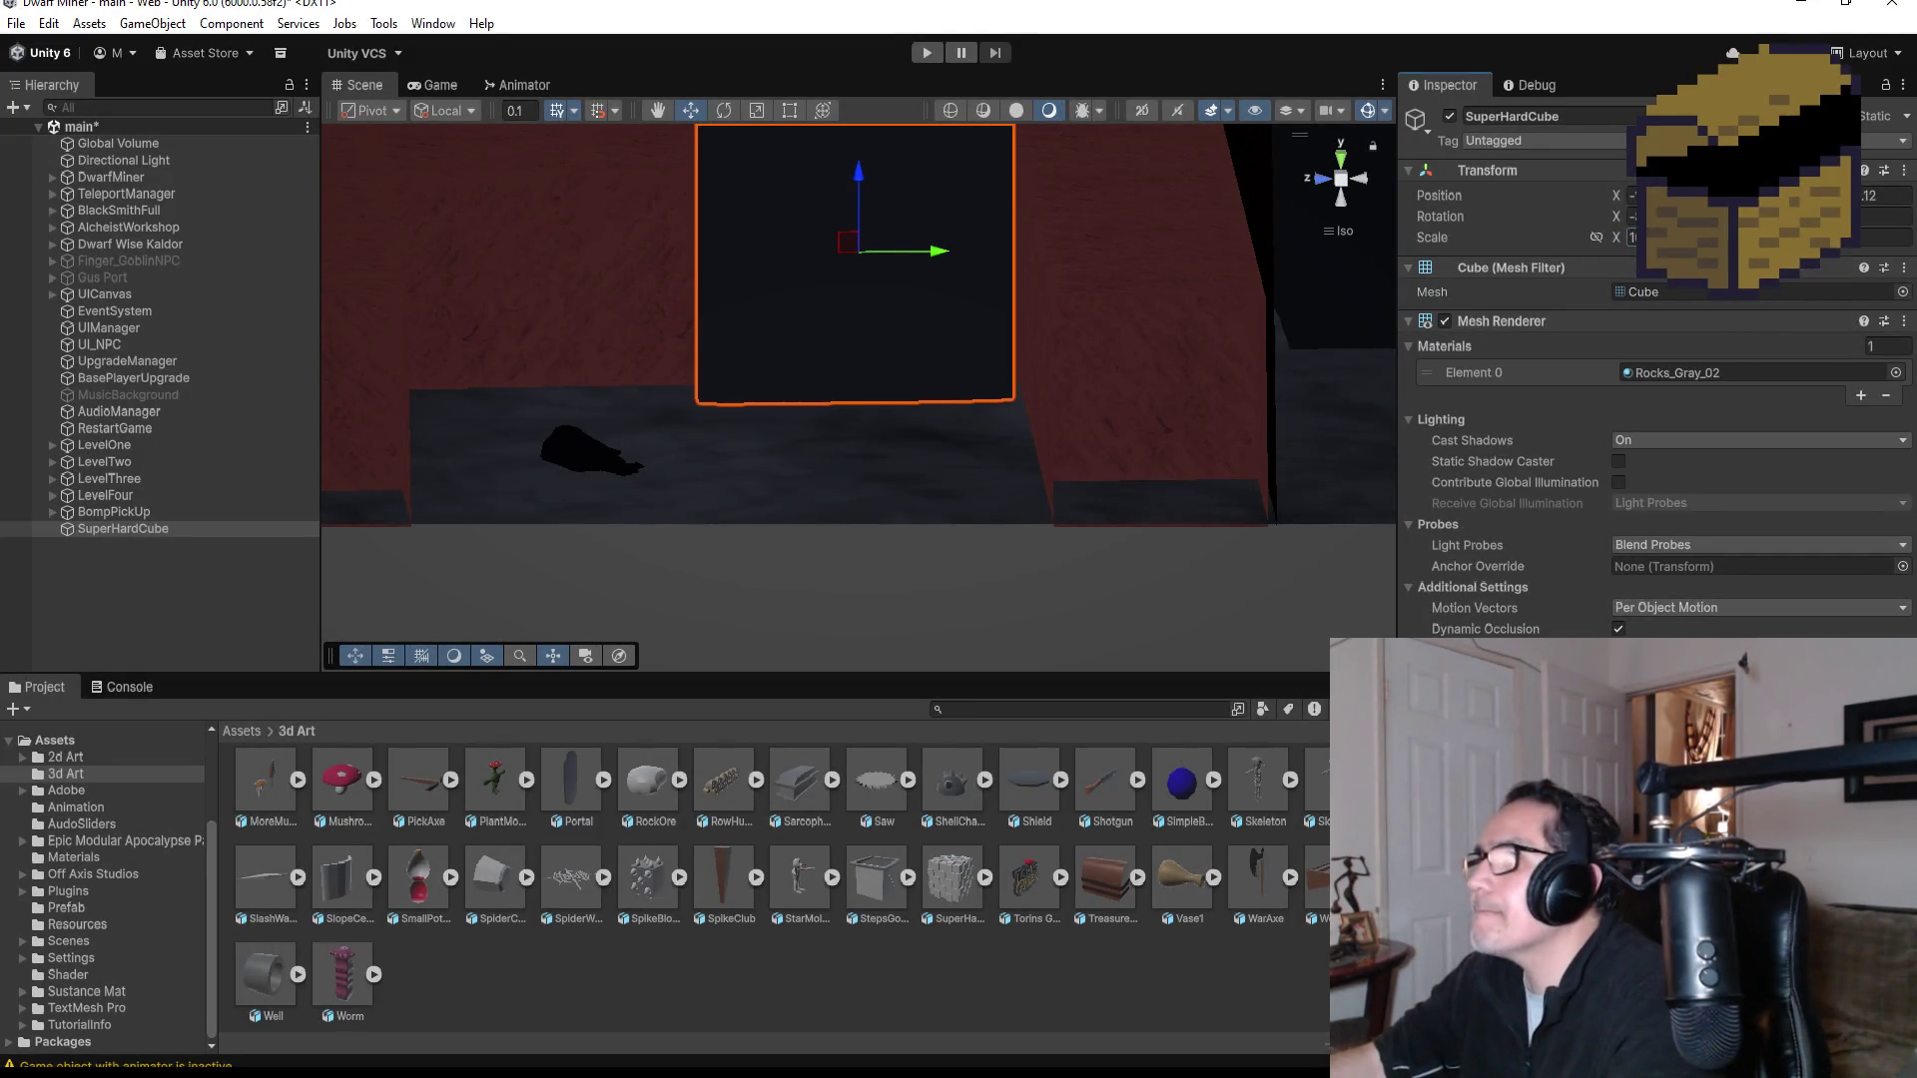
Step: Set SuperHardCube's Transform Scale to smaller values (1, 5, then about 8) to fit the room
key("Tab")
type("1")
key("Tab")
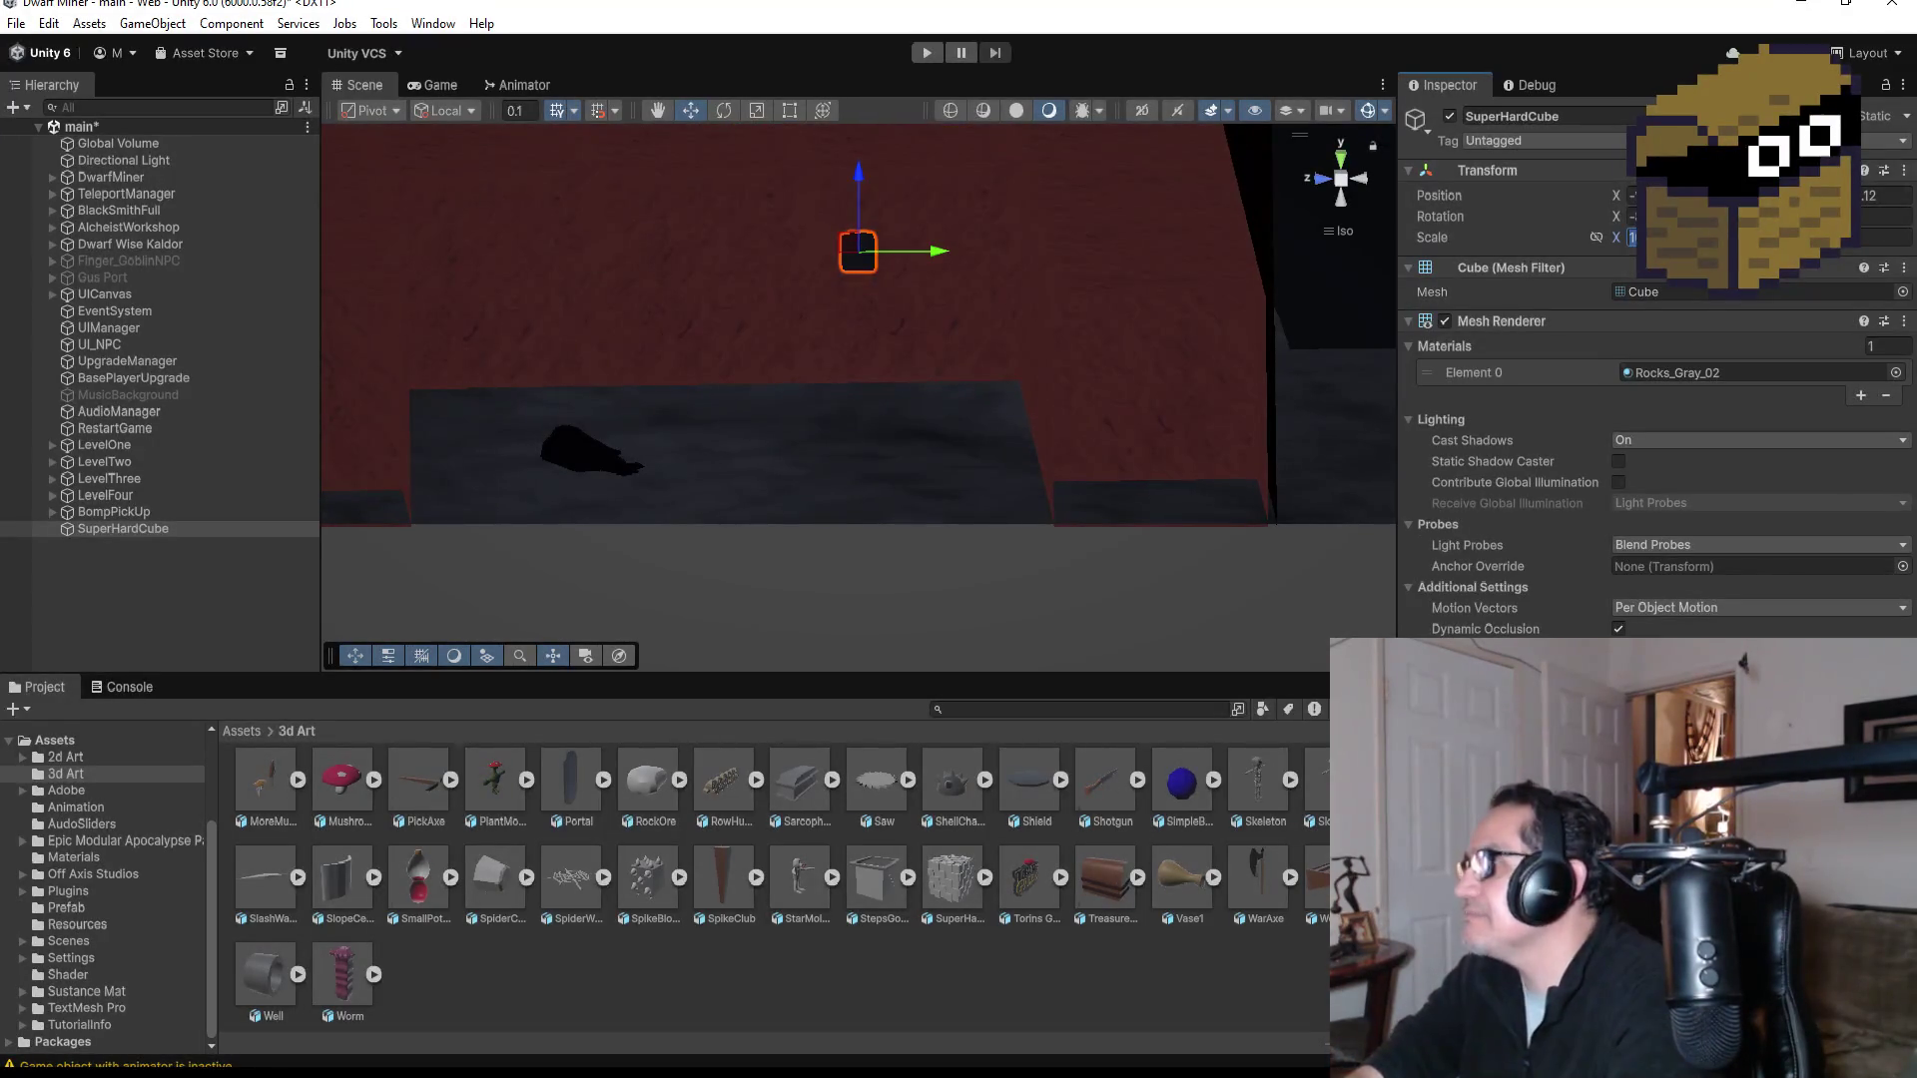
type("5")
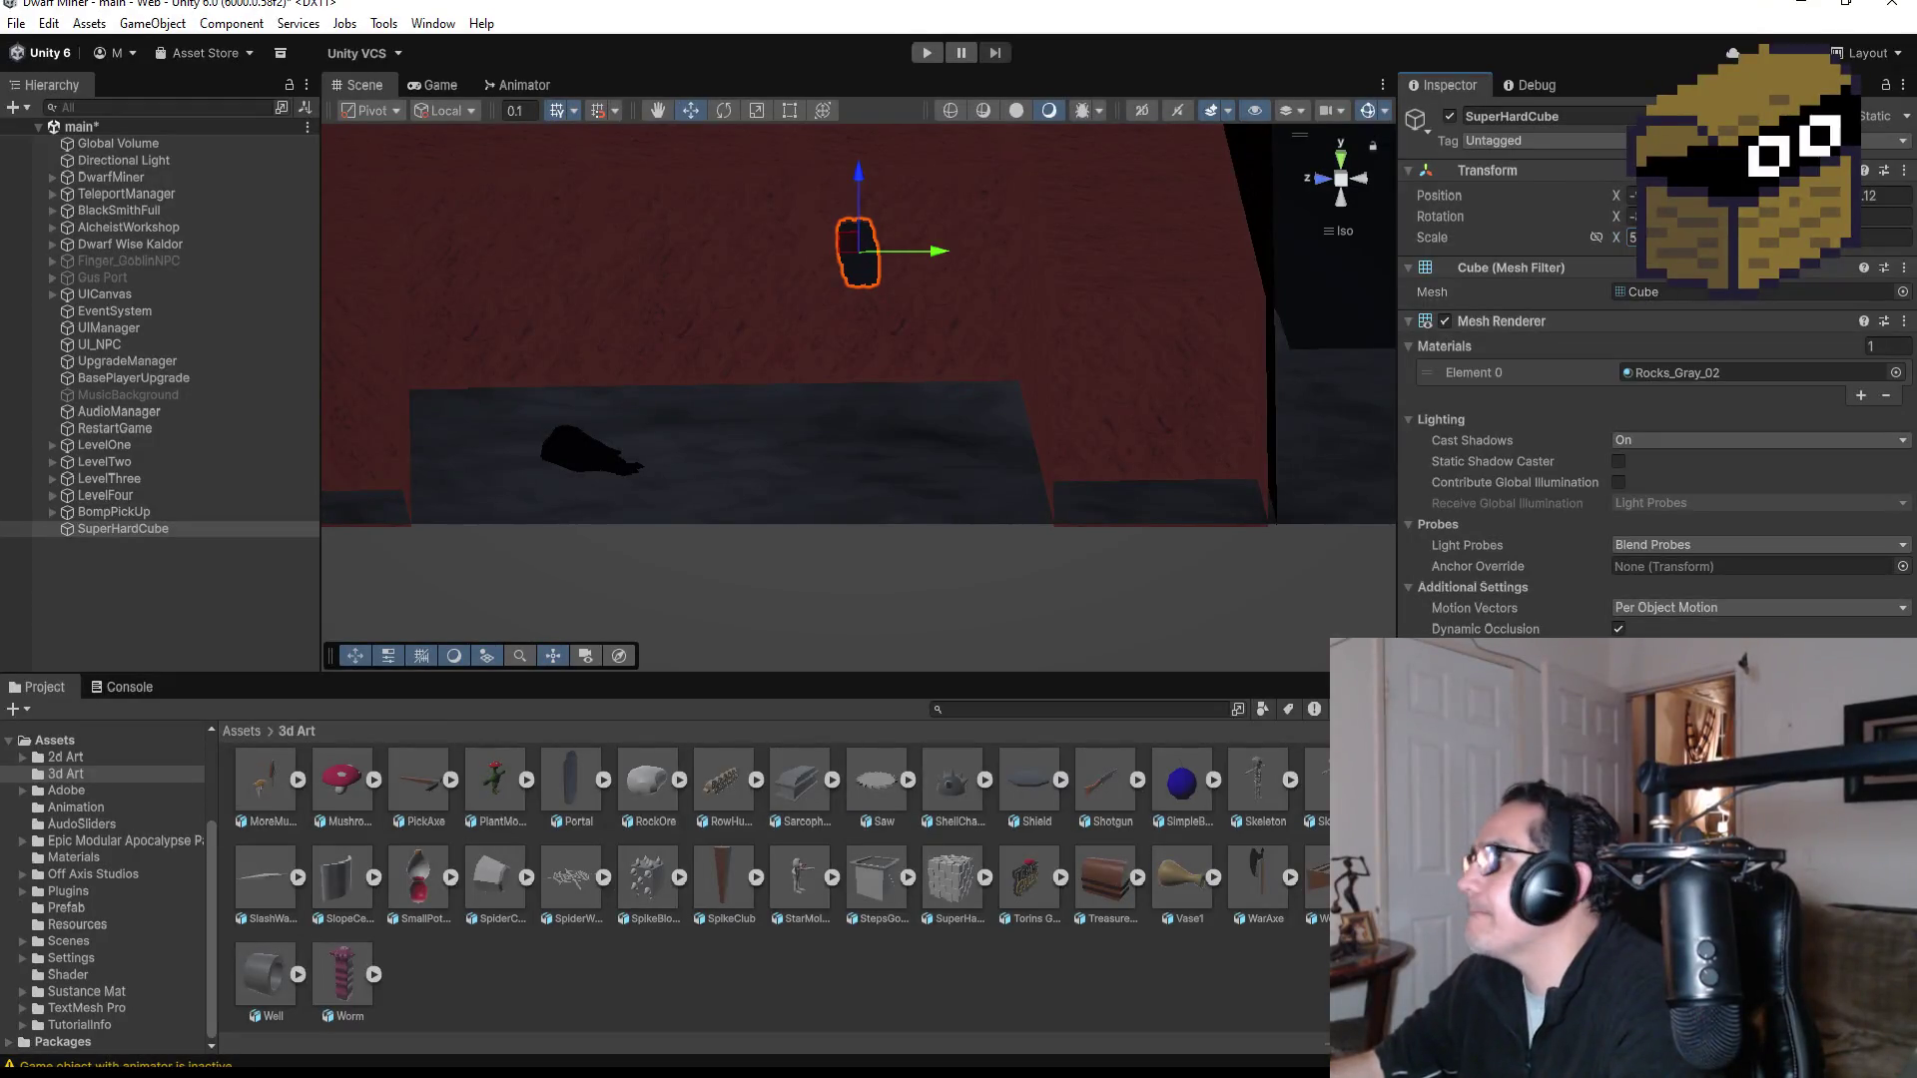
key("Tab")
type("5")
key("Tab")
type("5")
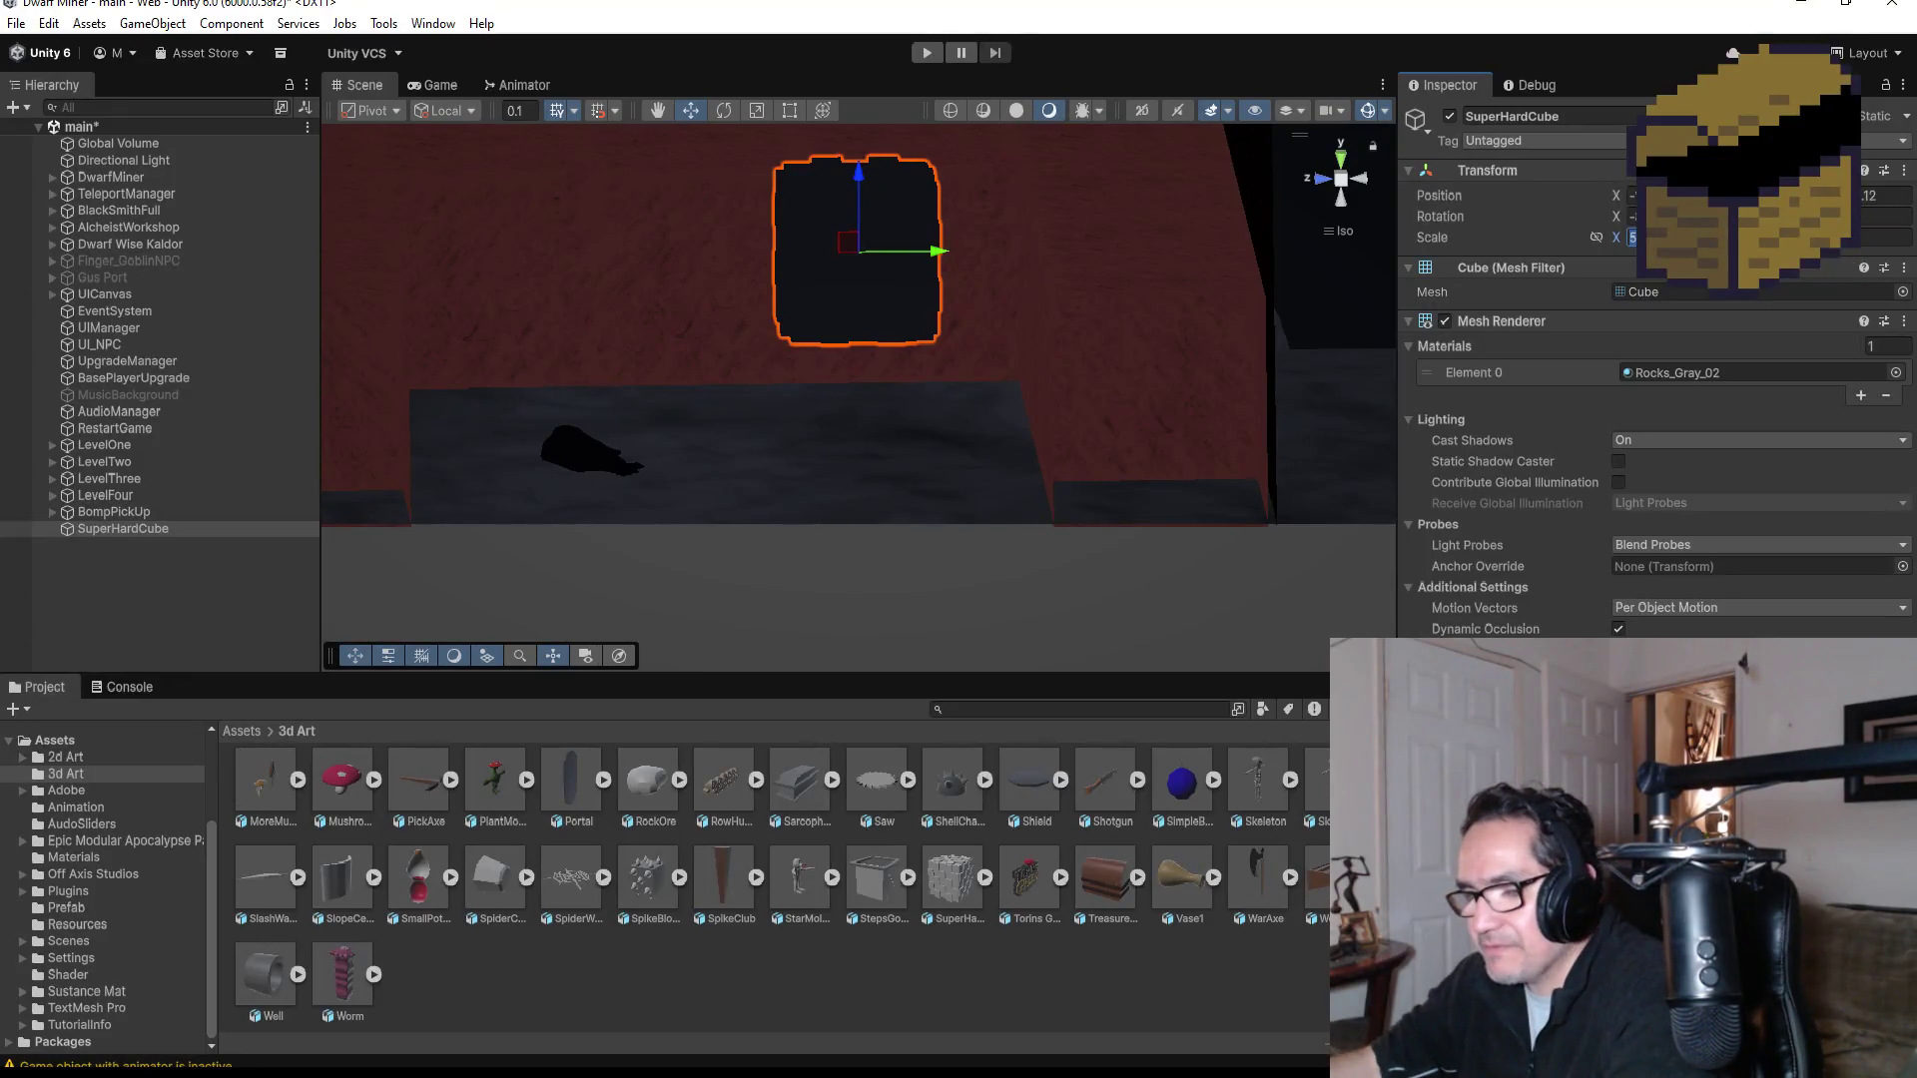
type("47518")
key("Tab")
type("8")
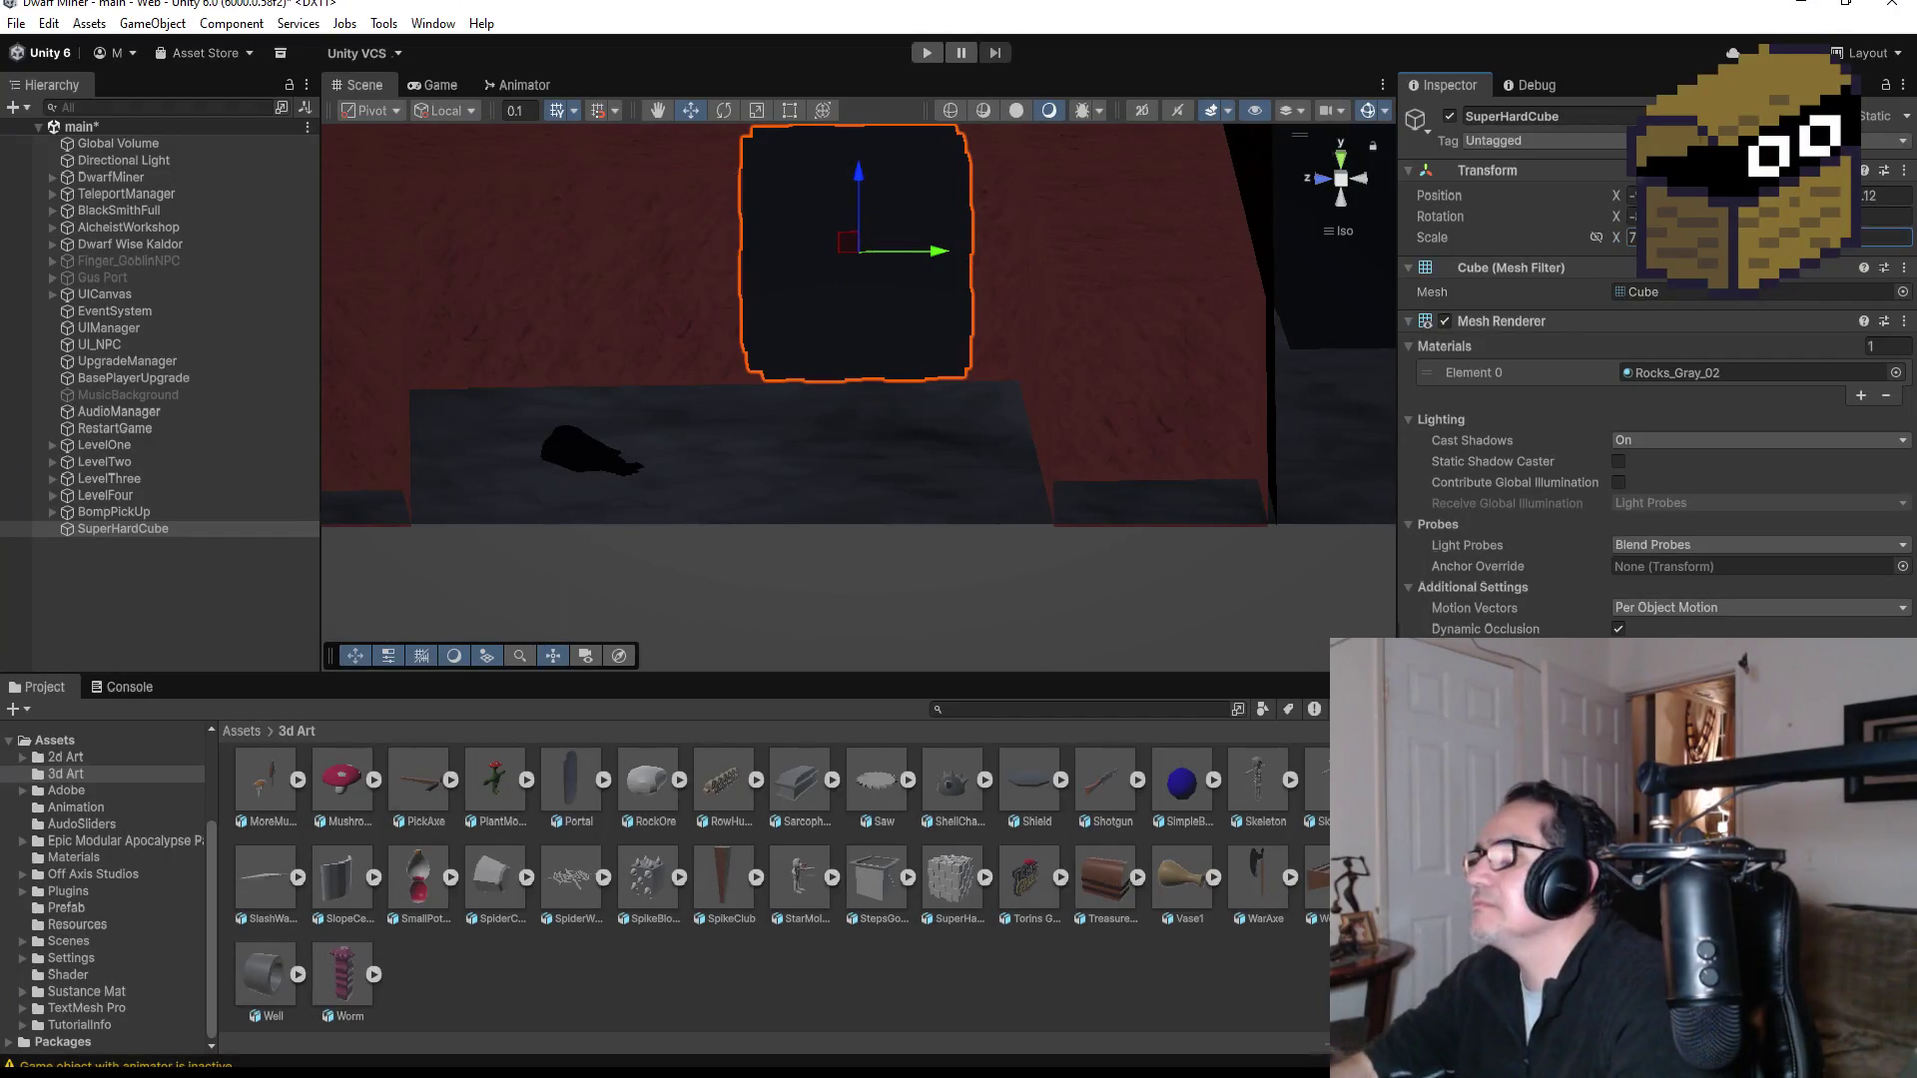
scroll(1233, 340, "down", 3)
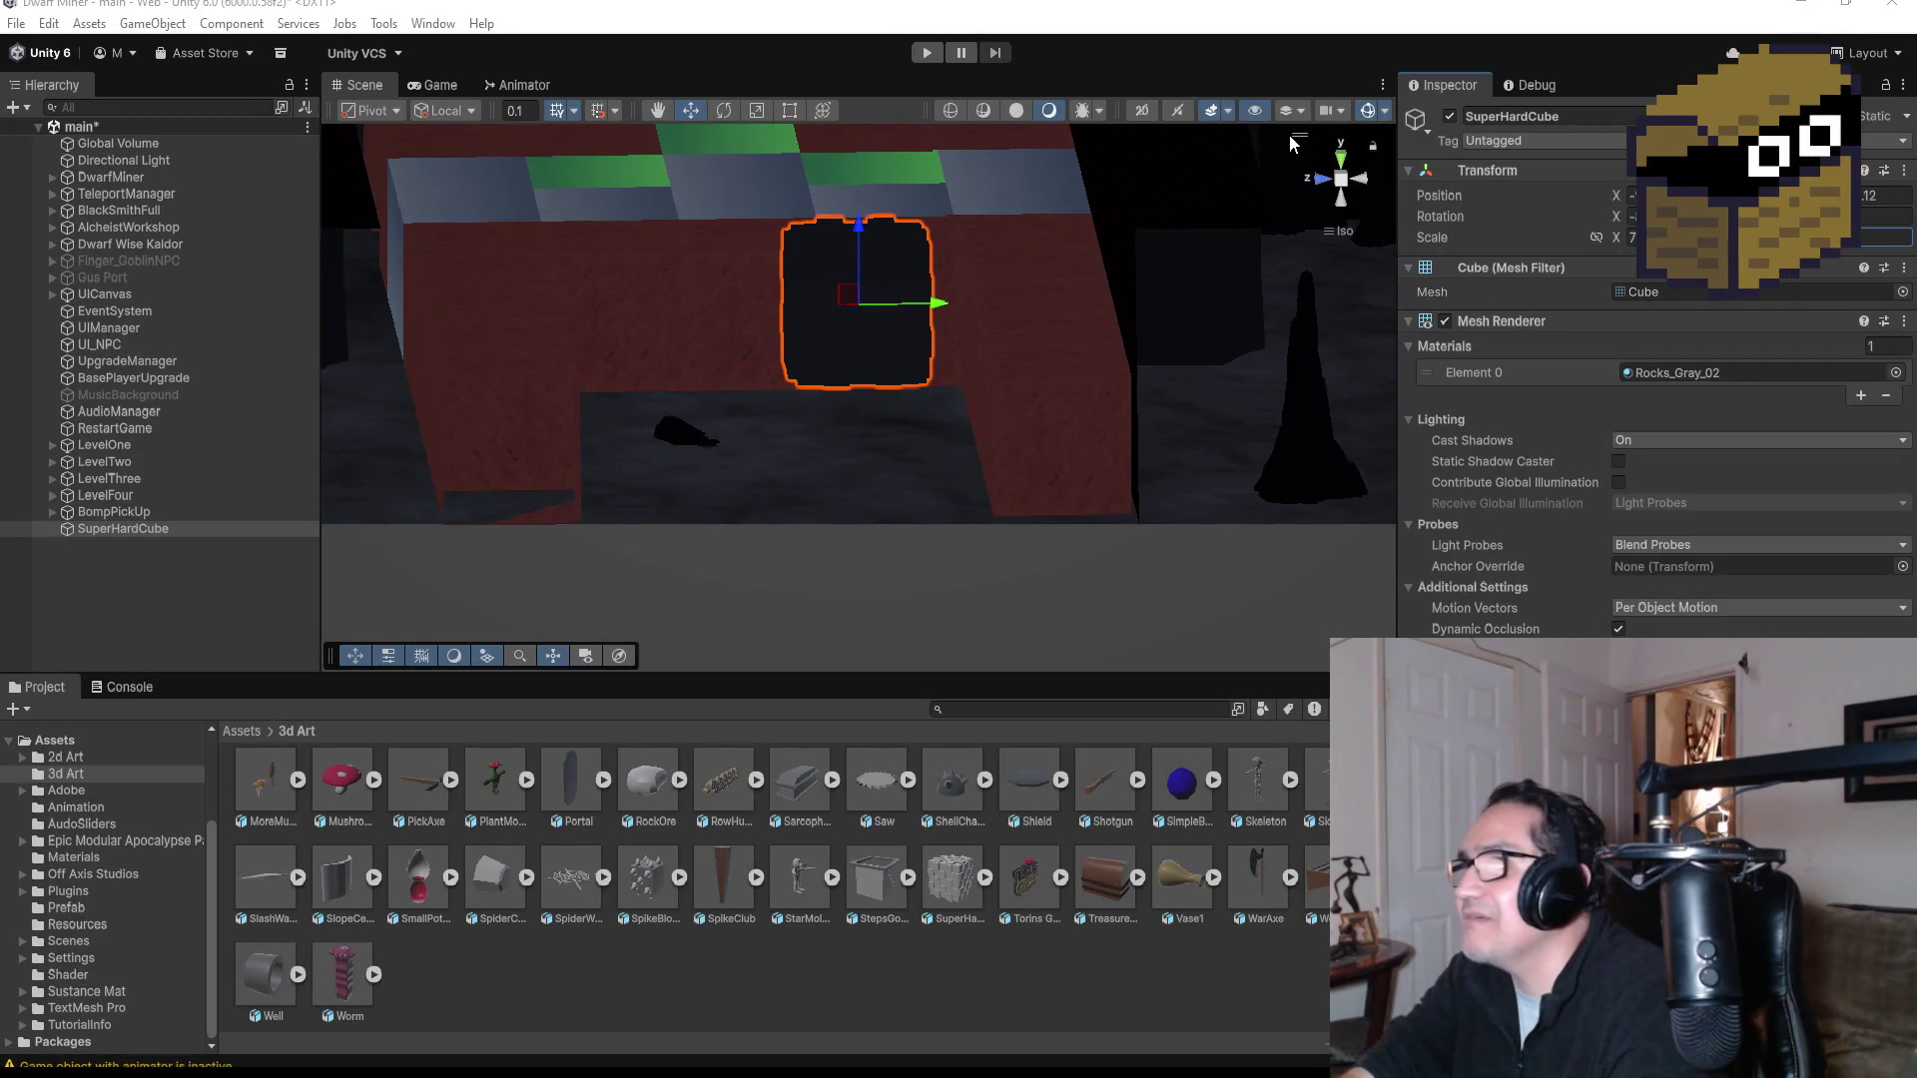
left_click(1342, 159)
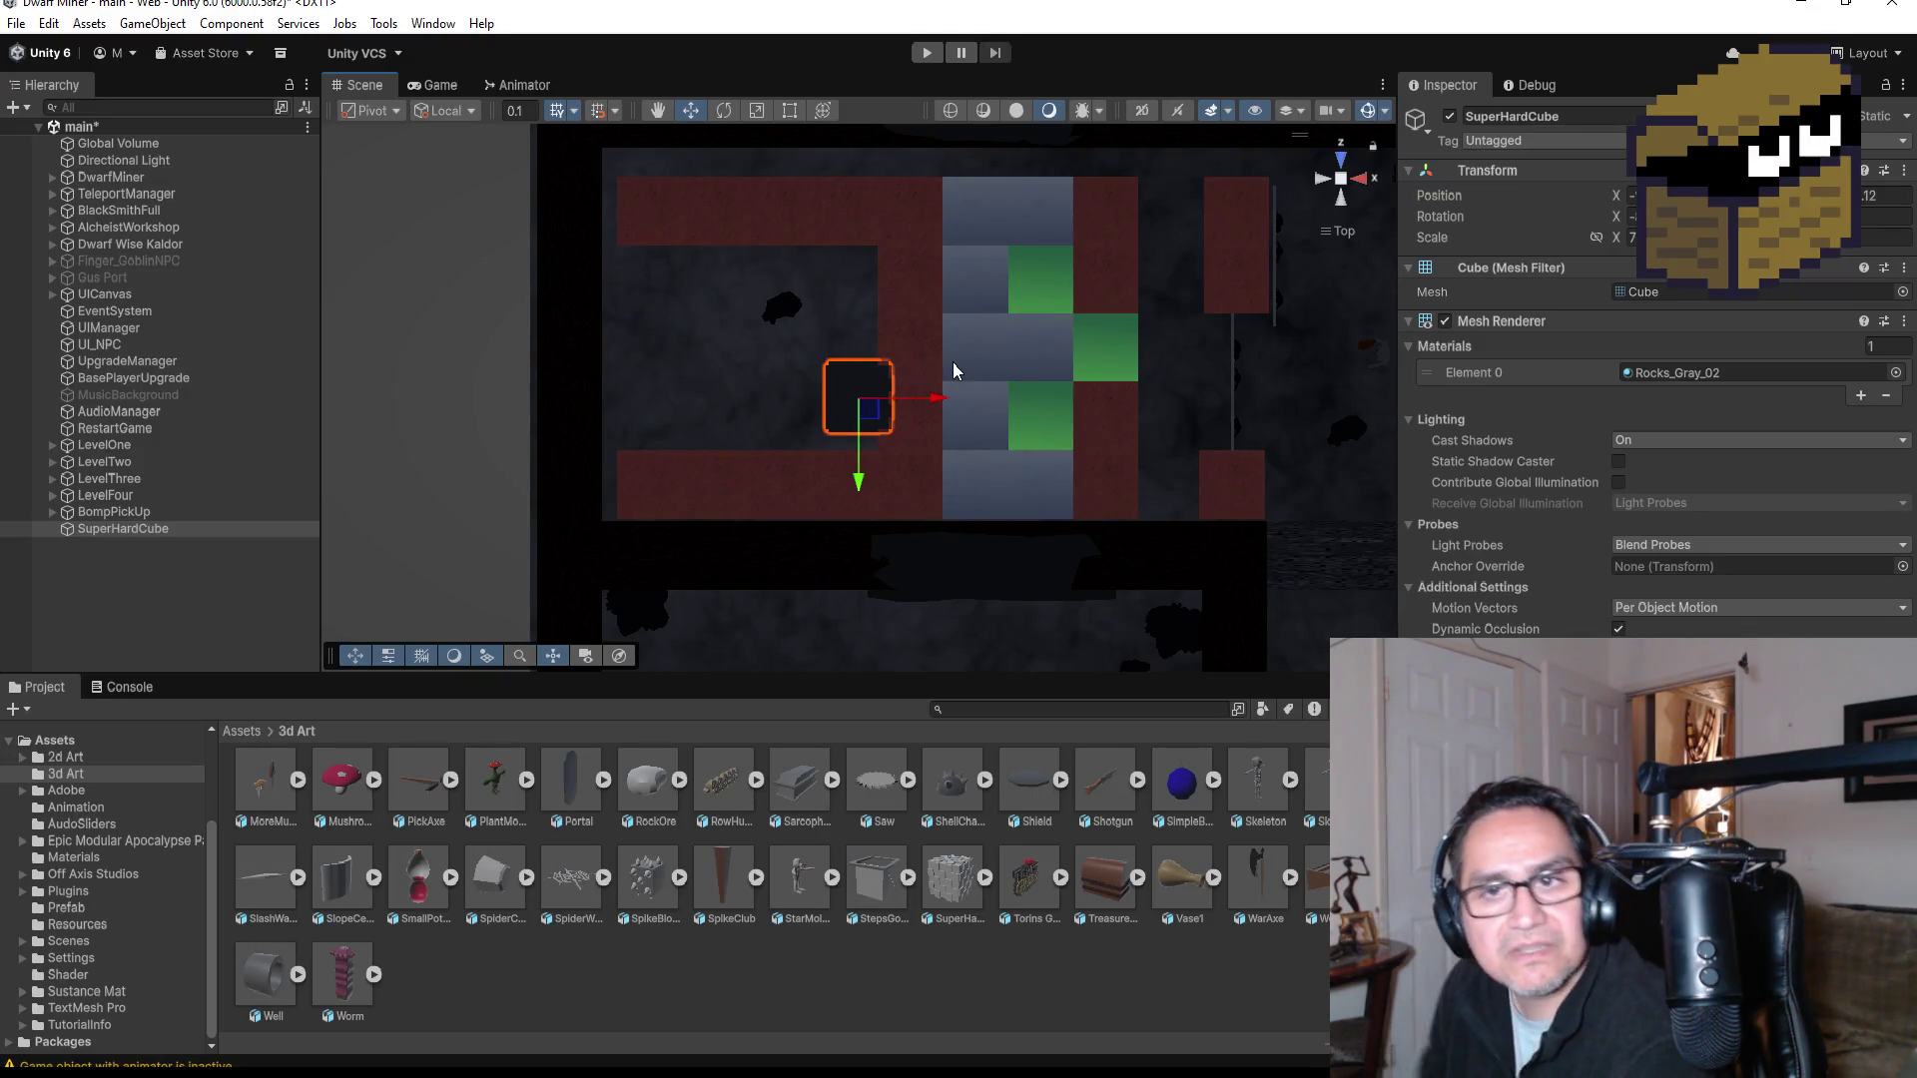
Step: Drag SuperHardCube down into the room below, nudge it slightly along X, and start Play mode
scroll(739, 453, "down", 2)
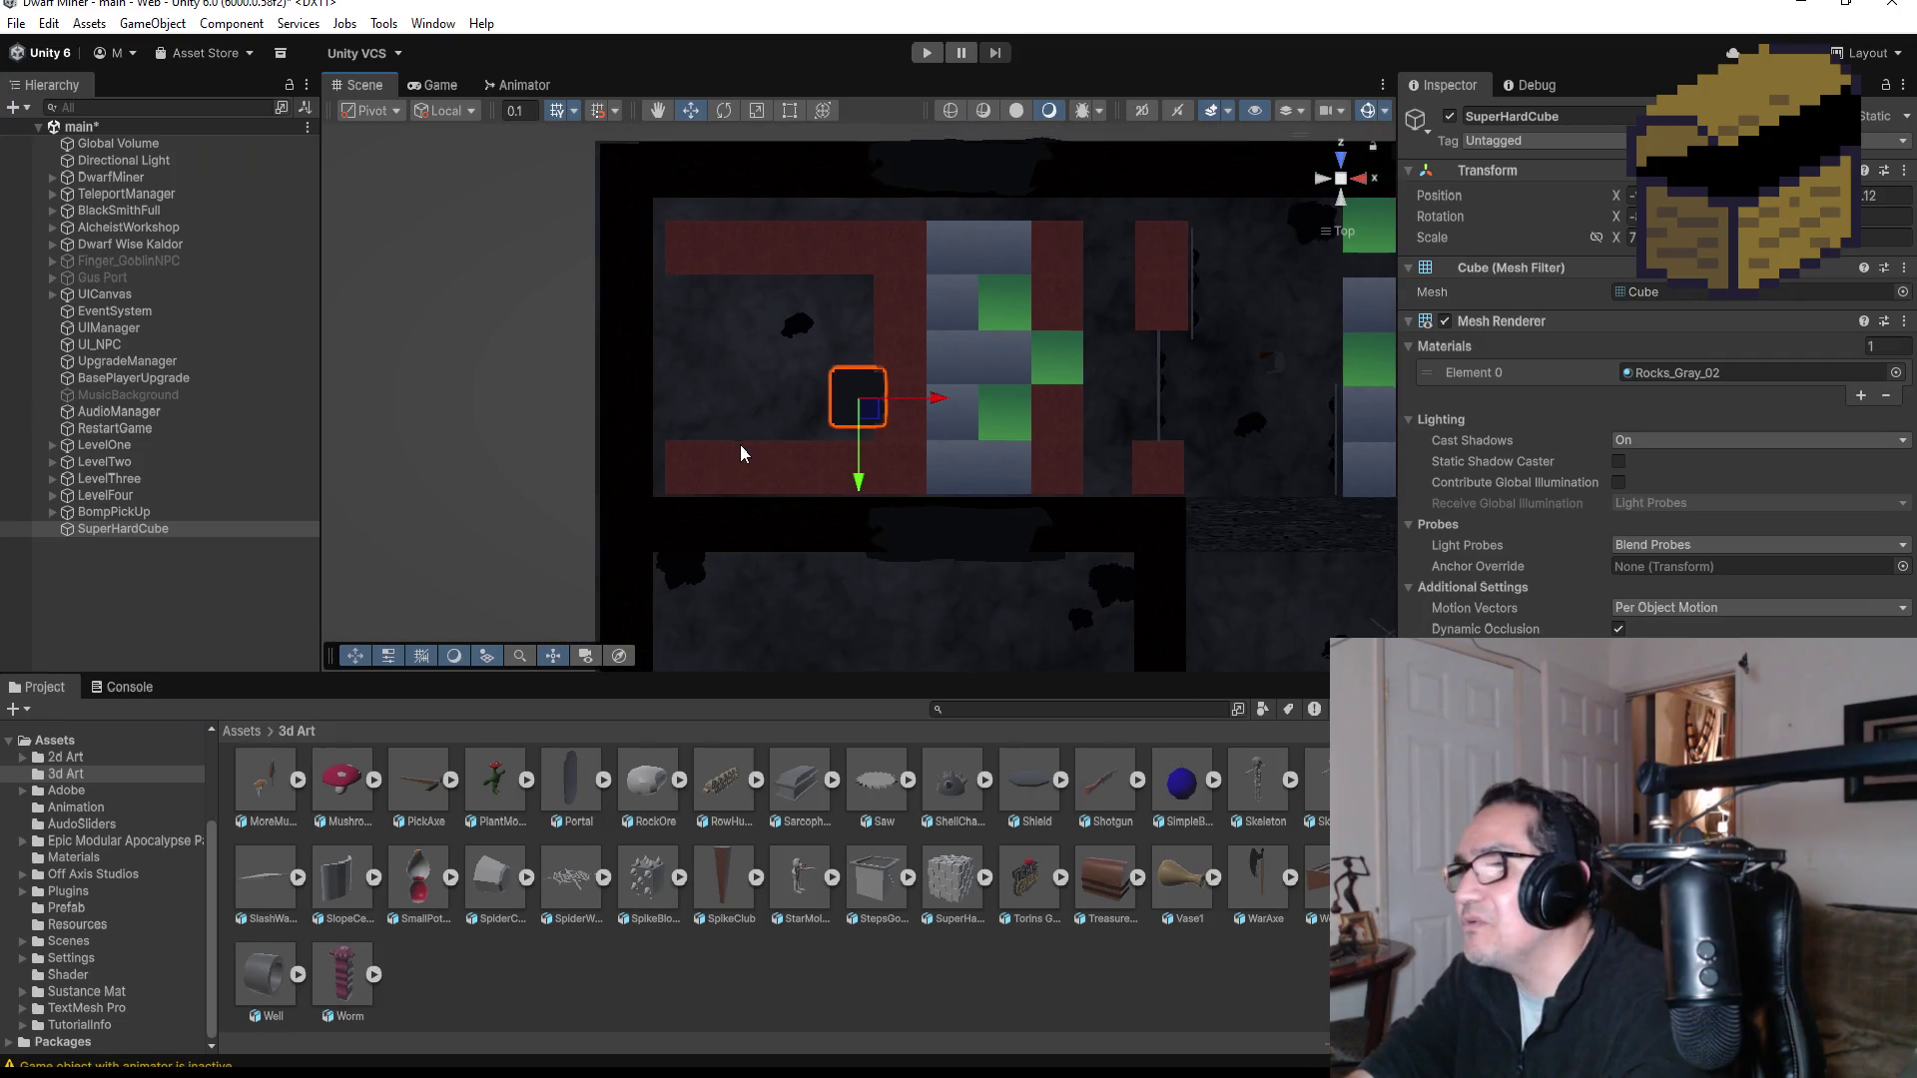
scroll(739, 445, "down", 3)
left_click_drag(879, 474, 881, 677)
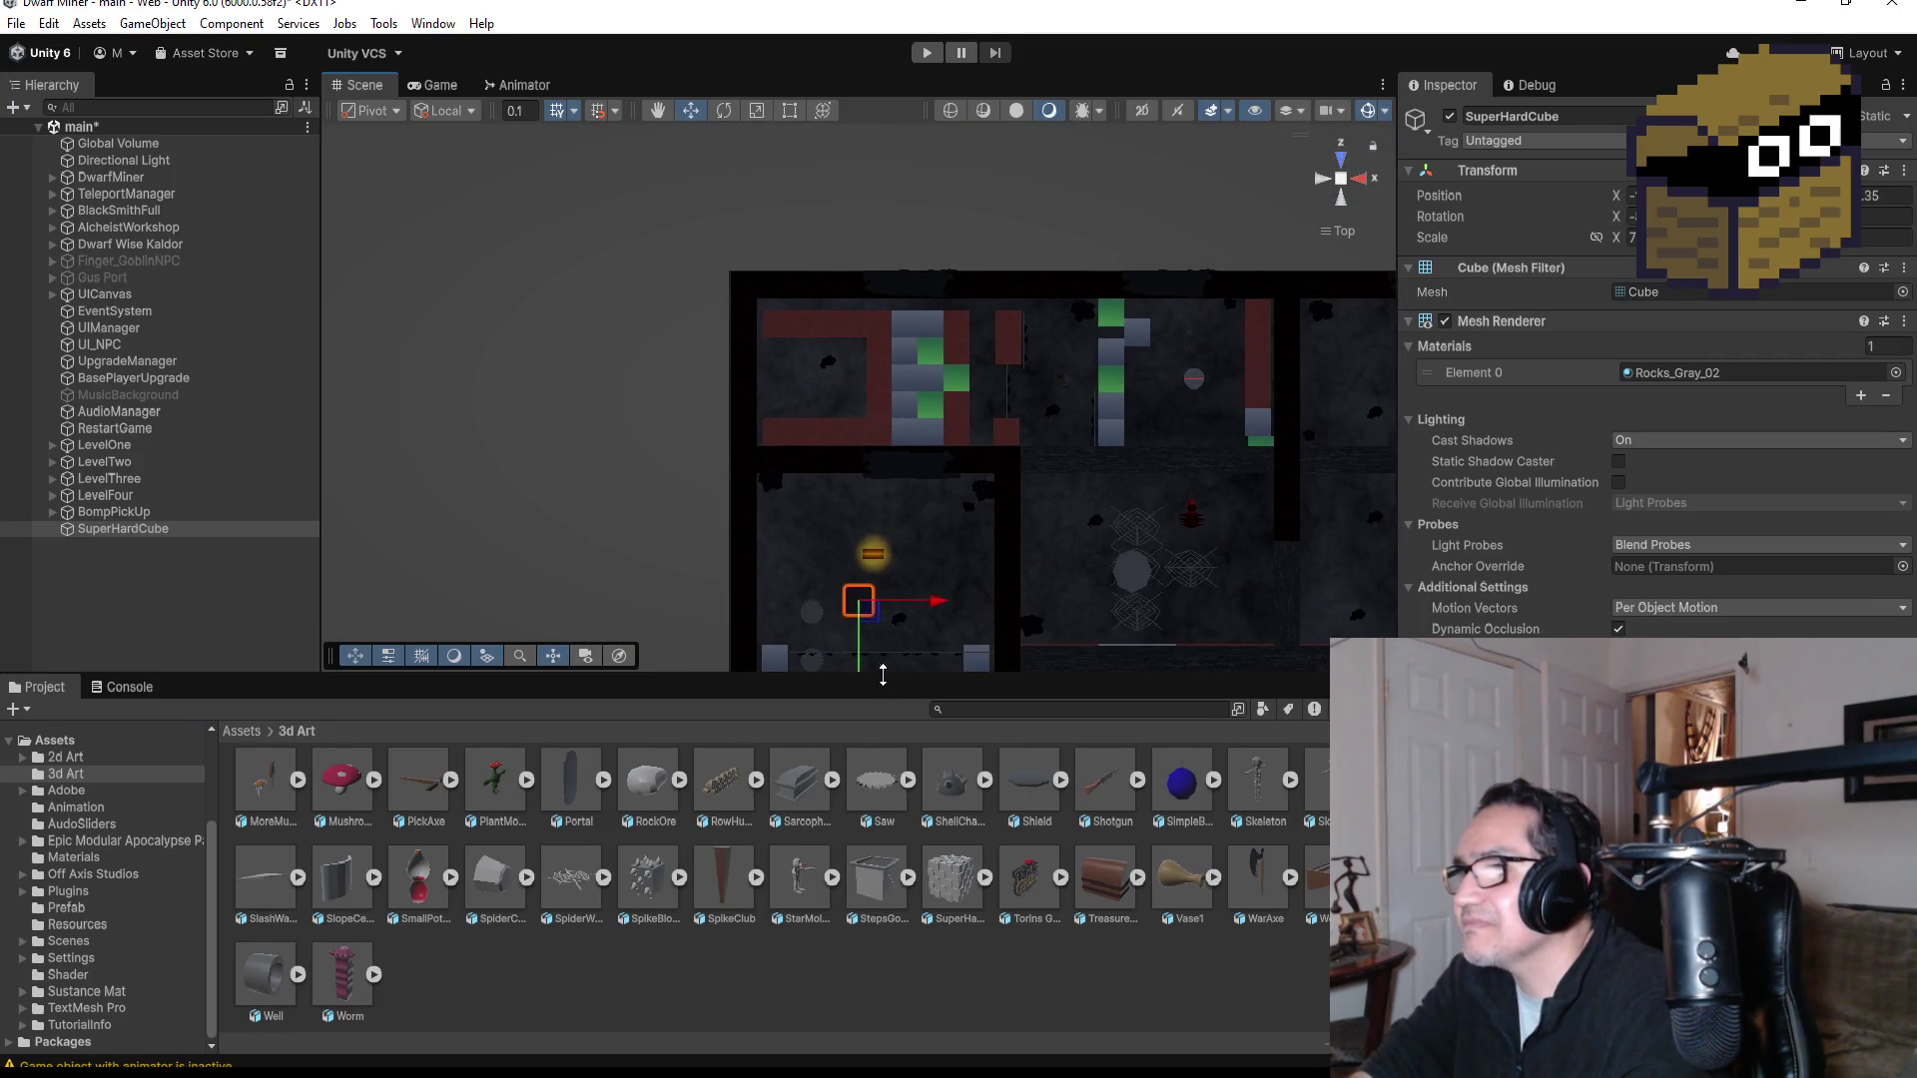
scroll(887, 597, "down", 3)
left_click_drag(871, 591, 869, 685)
scroll(925, 584, "down", 2)
left_click_drag(883, 604, 883, 660)
left_click_drag(942, 591, 933, 591)
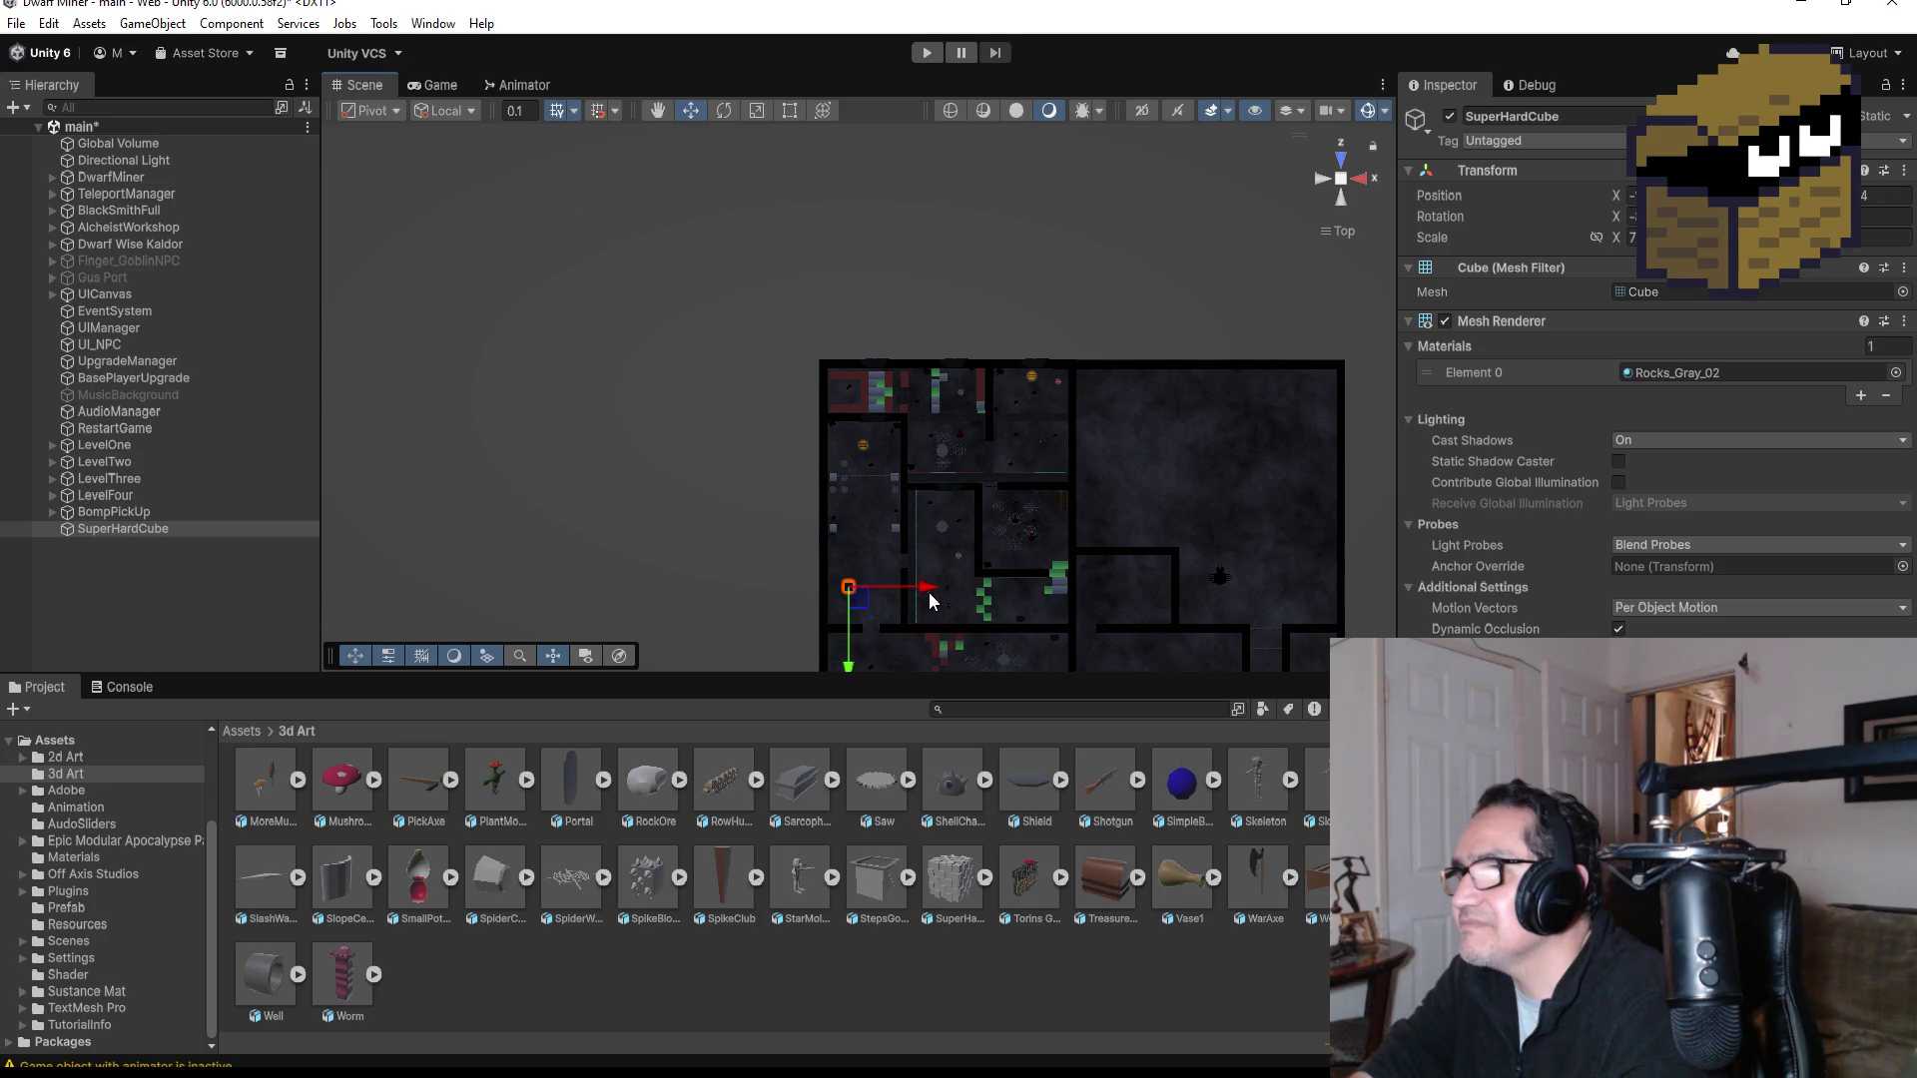
left_click(925, 51)
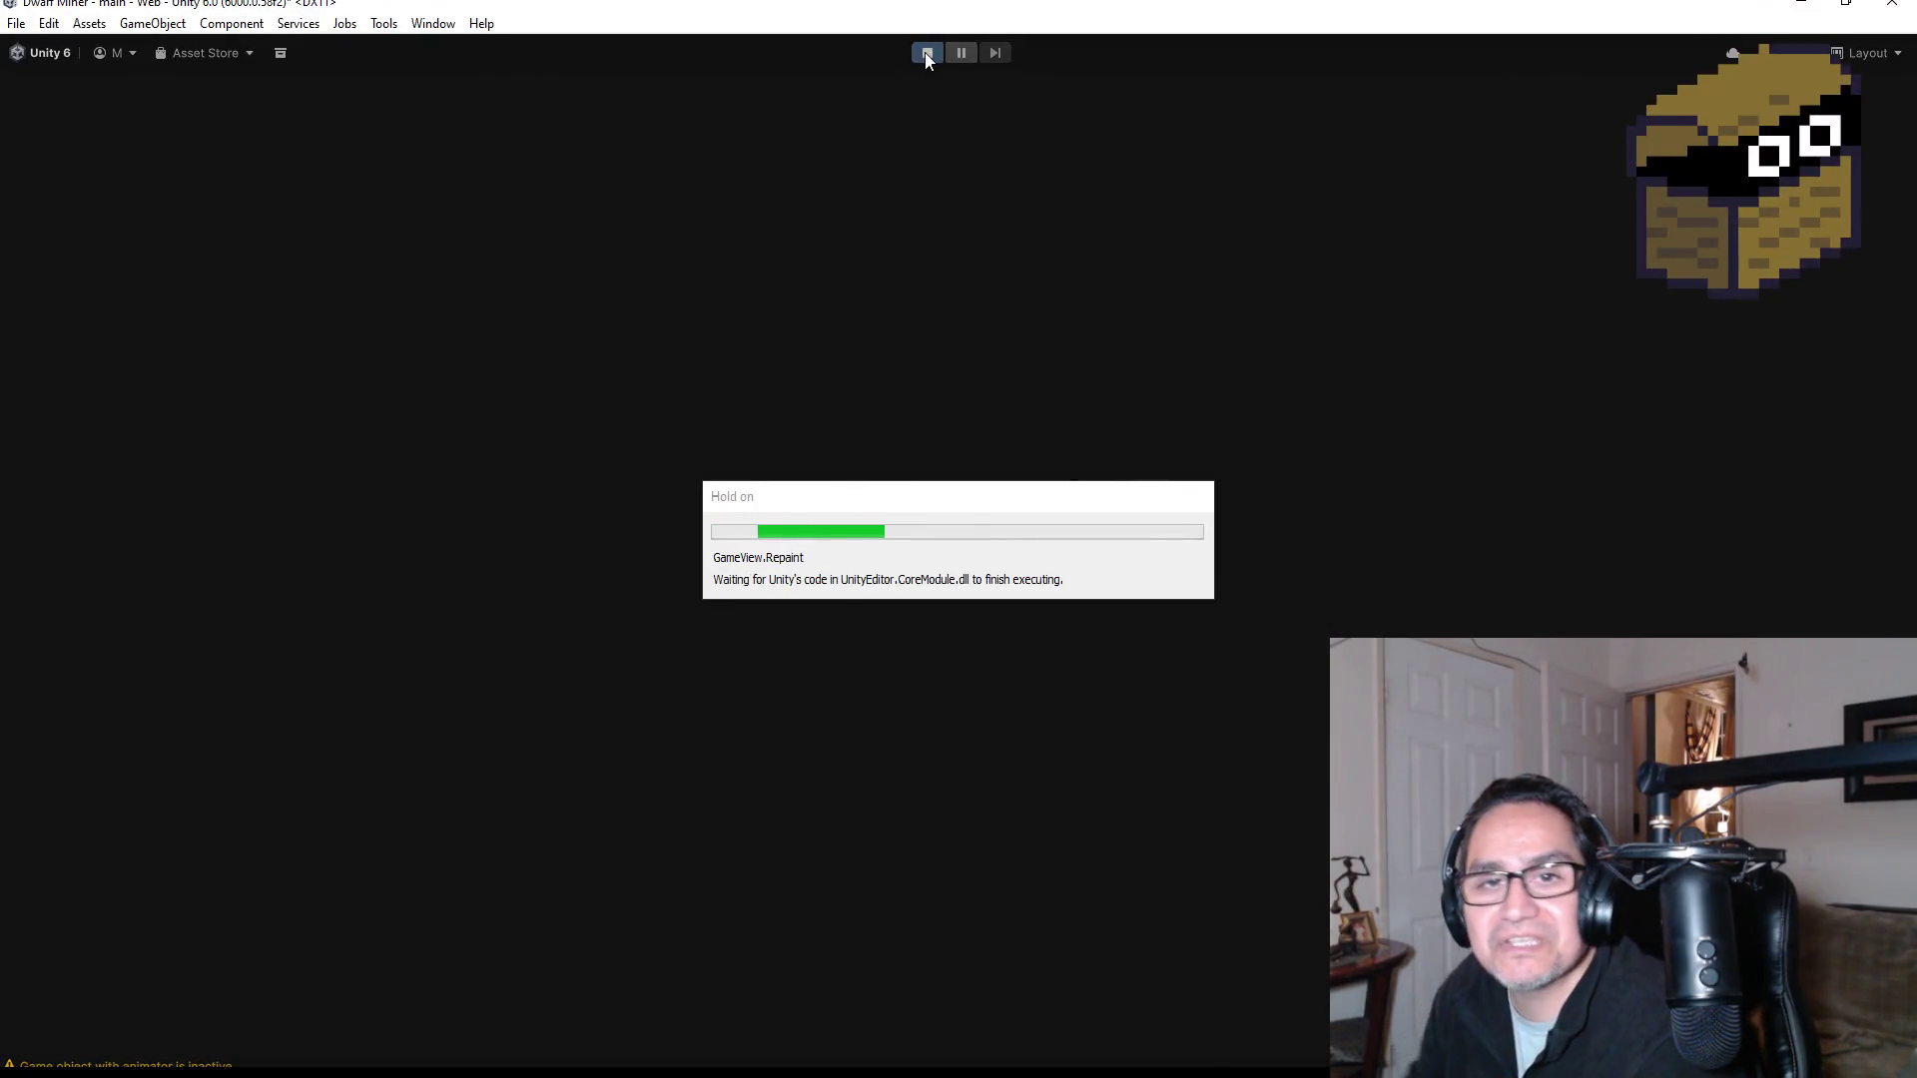
Step: Play-test by striking the block wall with the pickaxe and throwing a bomb, then stop the game
key("Escape")
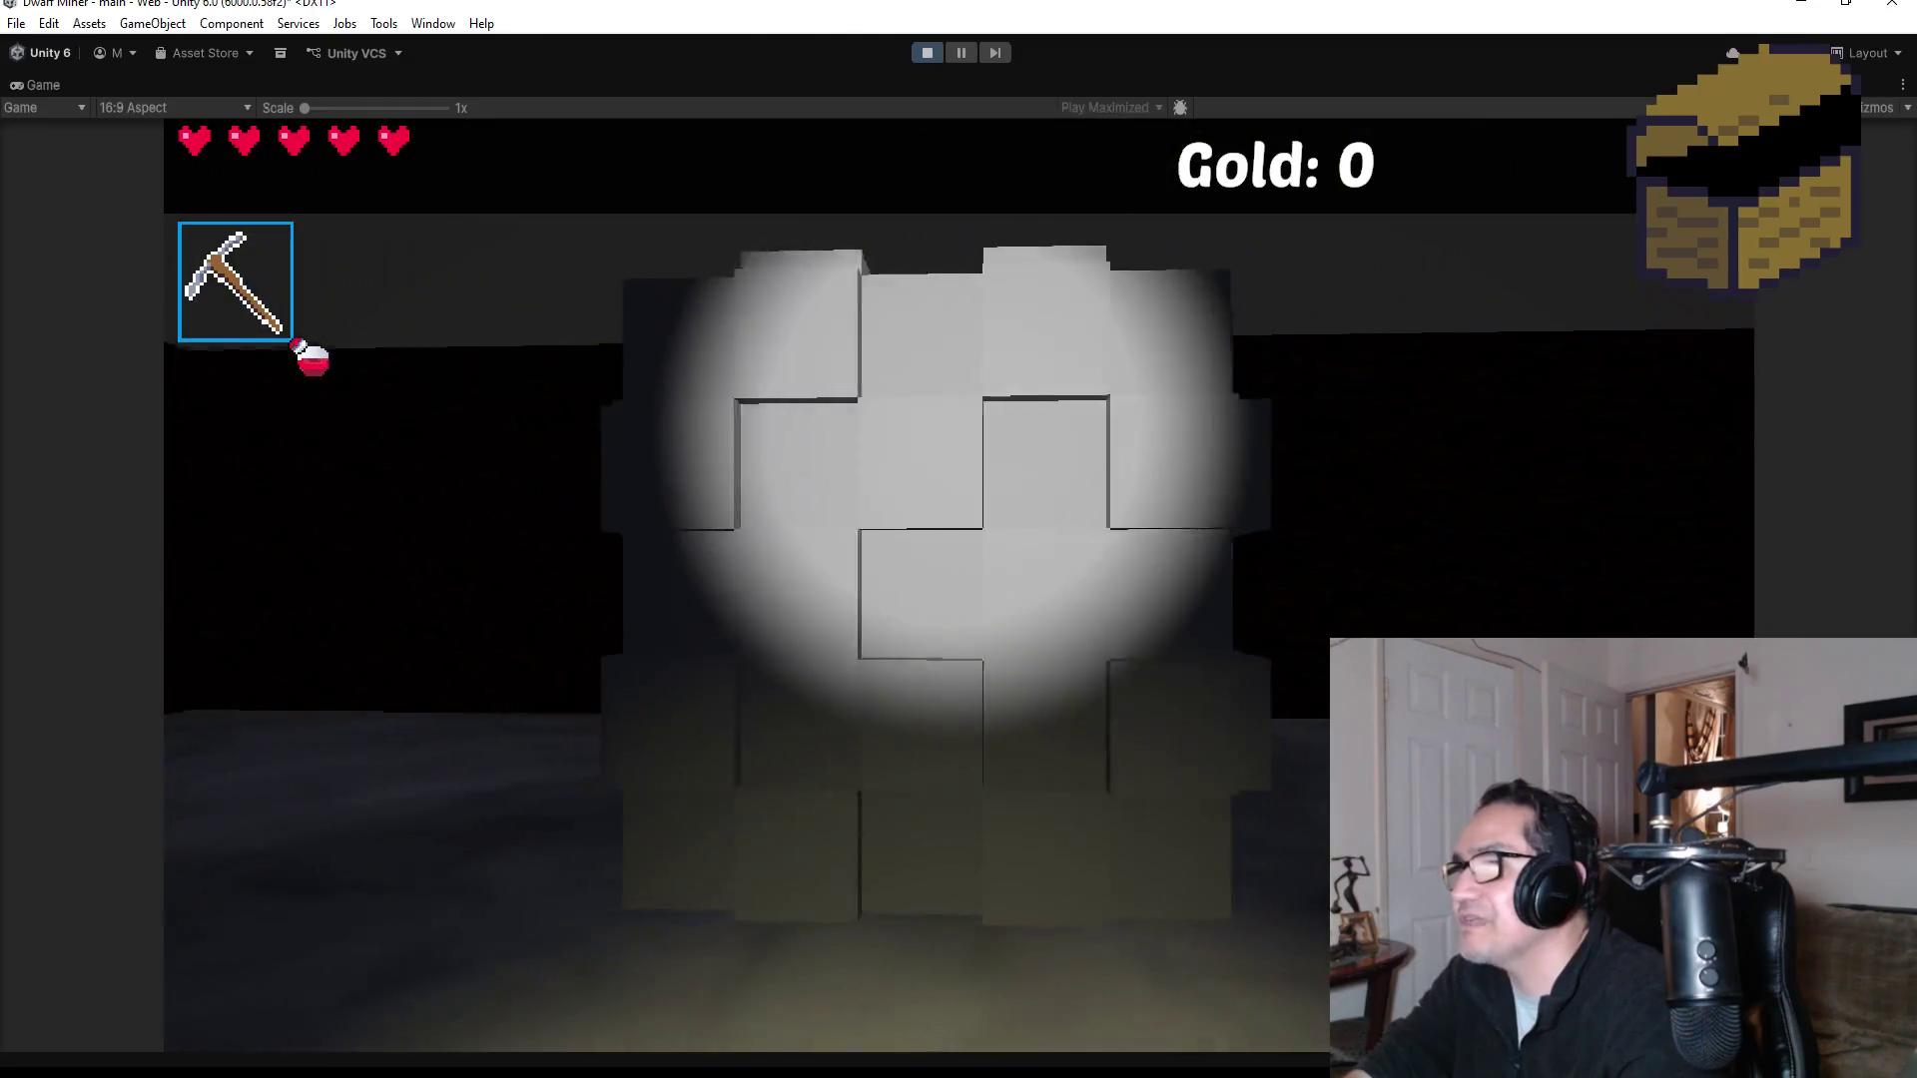
left_click(958, 585)
left_click(959, 585)
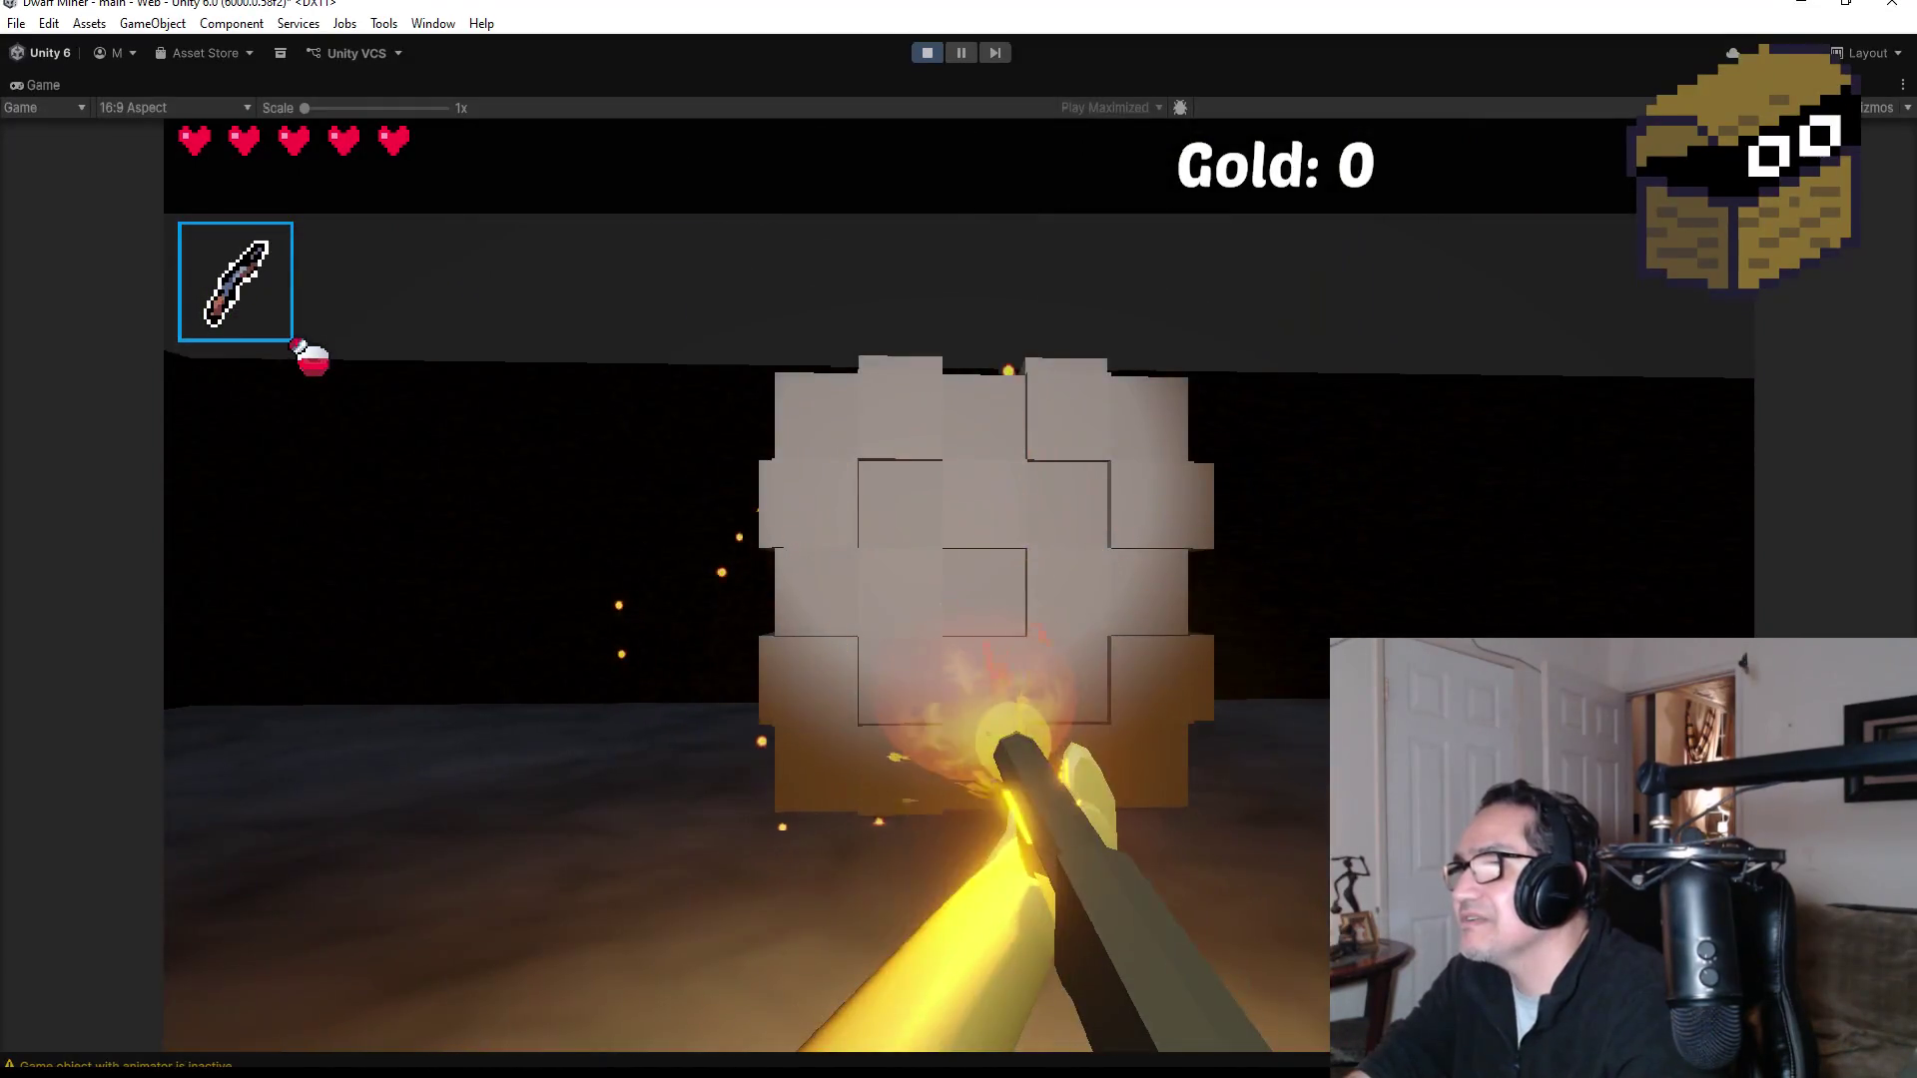
scroll(958, 585, "down", 1)
left_click(958, 586)
key("s")
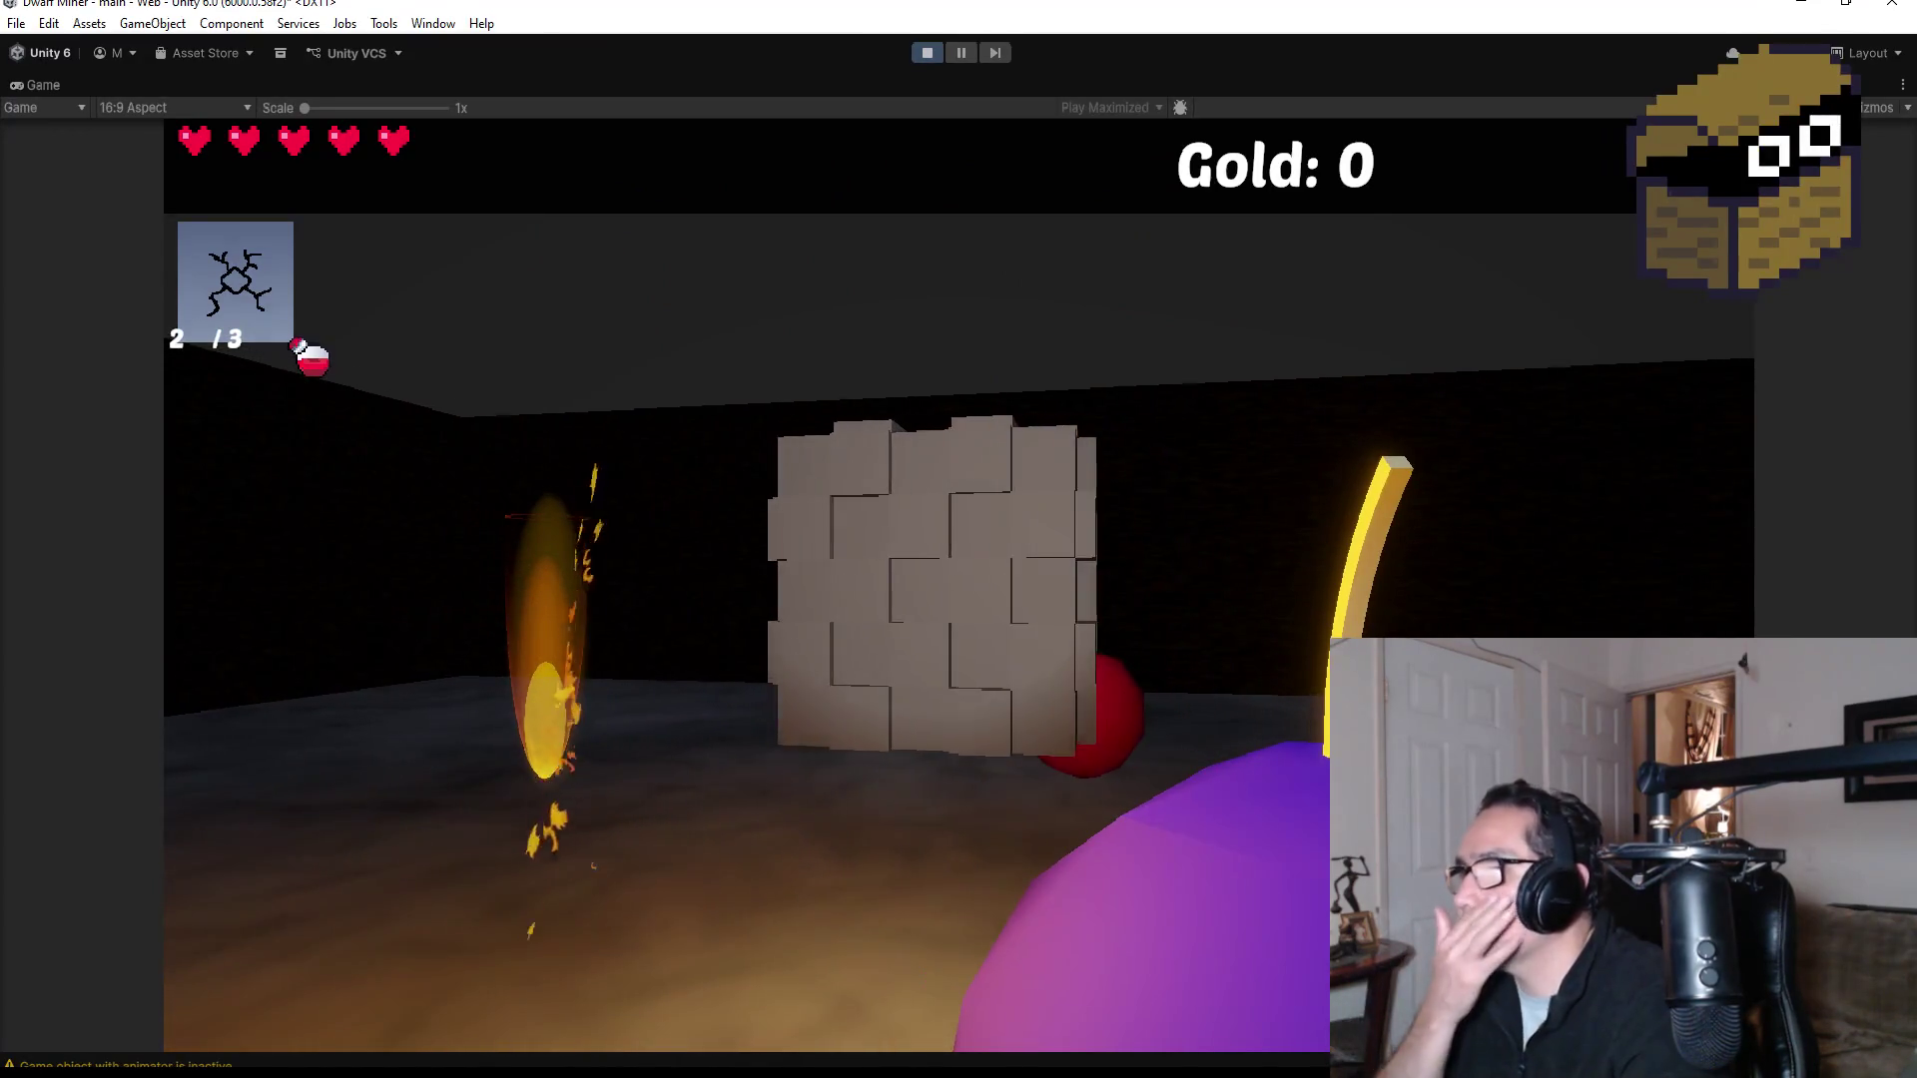
key("Escape")
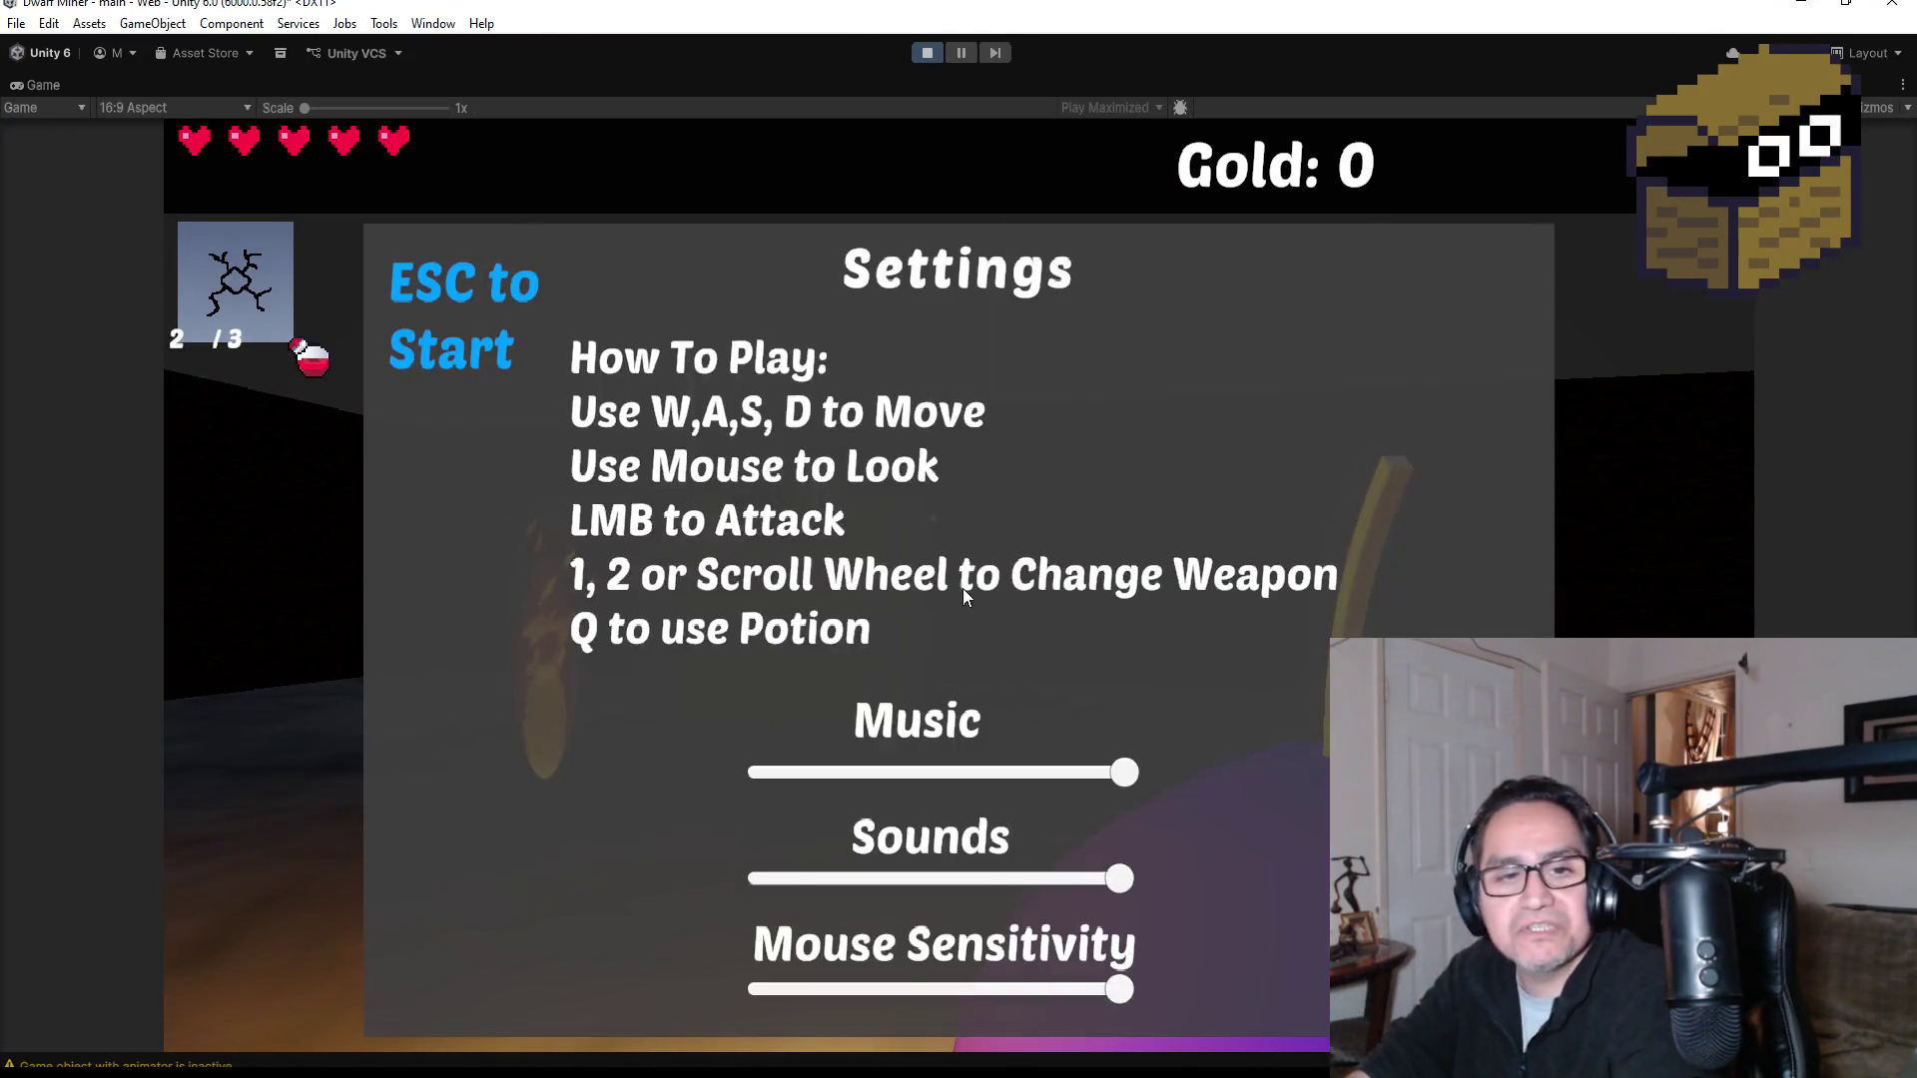
left_click(919, 55)
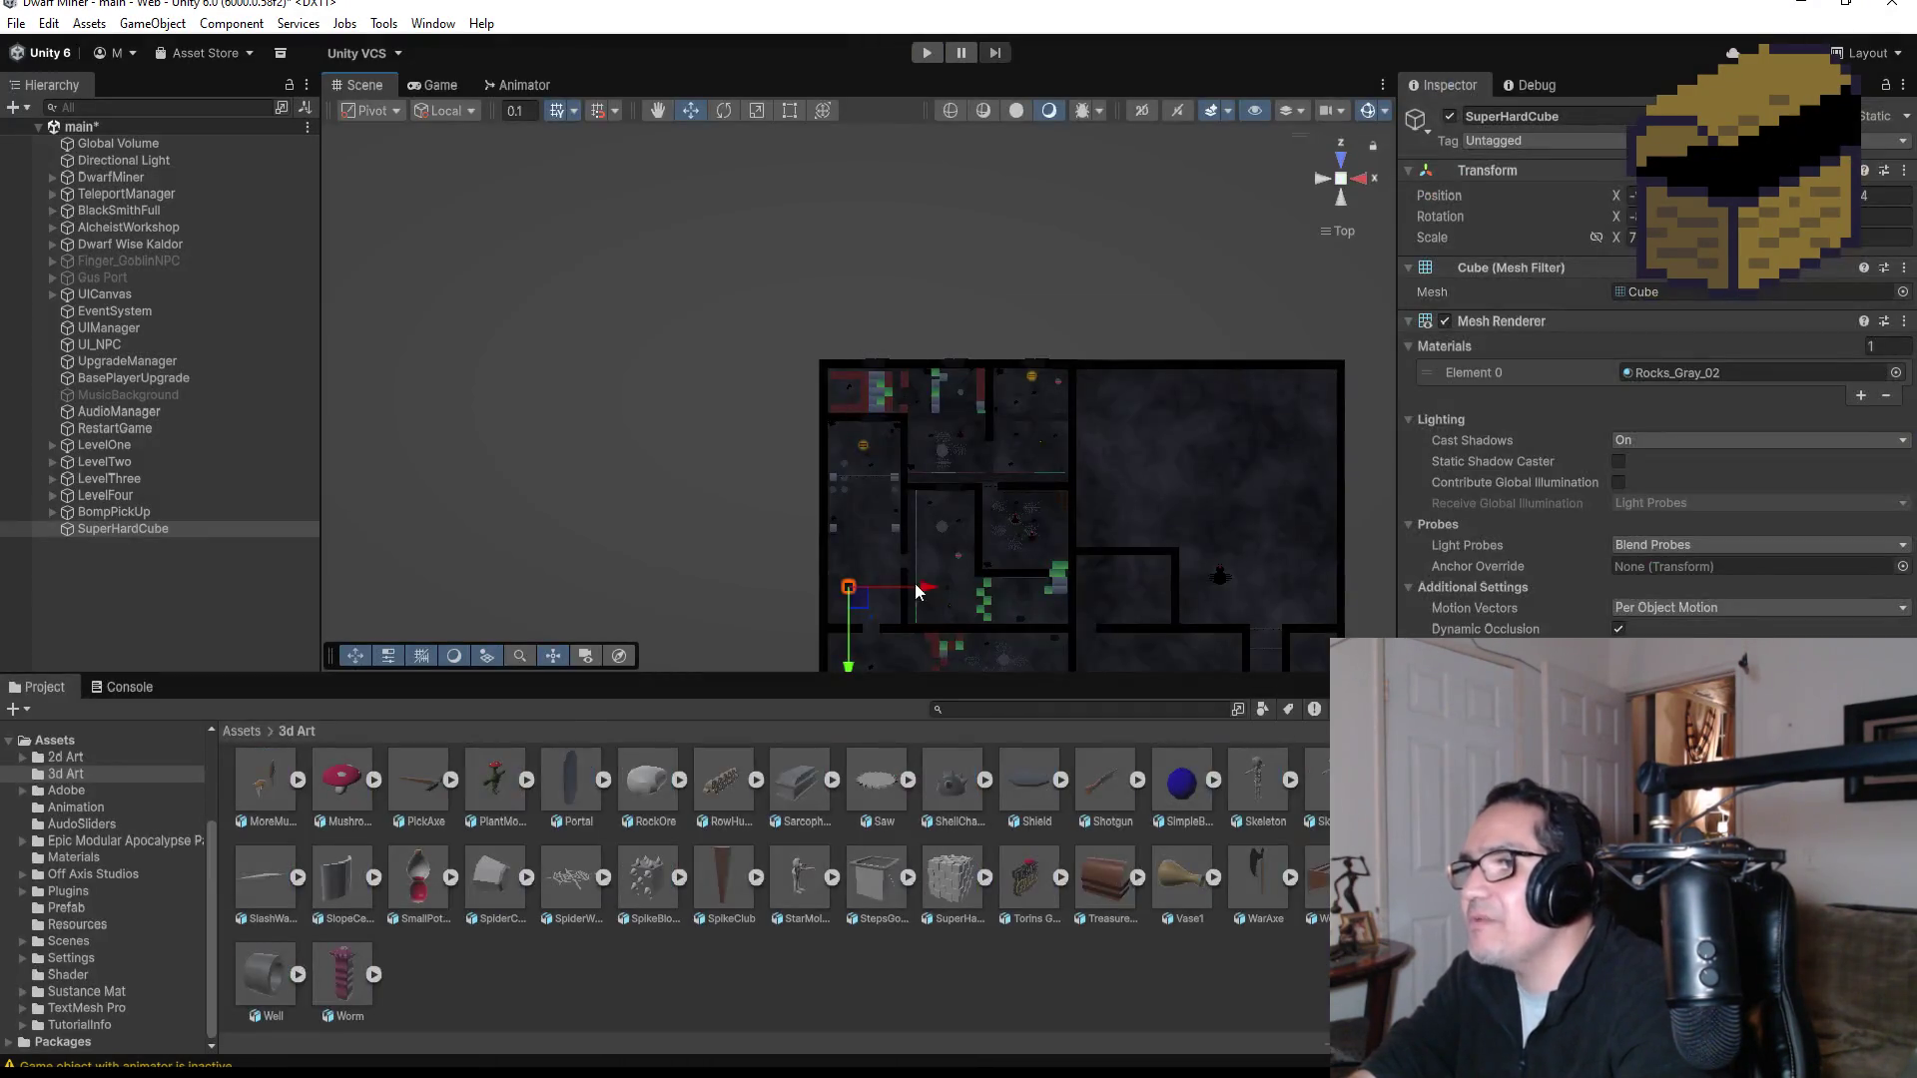
Step: Frame SuperHardCube and drag it down on Y until it rests on the cave floor
double_click(158, 529)
scroll(1149, 531, "down", 2)
mouse_move(1140, 531)
left_mouse_down()
mouse_move(1016, 204)
mouse_move(914, 227)
left_mouse_up()
mouse_move(861, 325)
left_mouse_down()
mouse_move(867, 386)
mouse_move(865, 351)
left_mouse_up()
mouse_move(1113, 396)
left_mouse_down()
mouse_move(1188, 377)
mouse_move(878, 375)
mouse_move(1039, 420)
left_mouse_up()
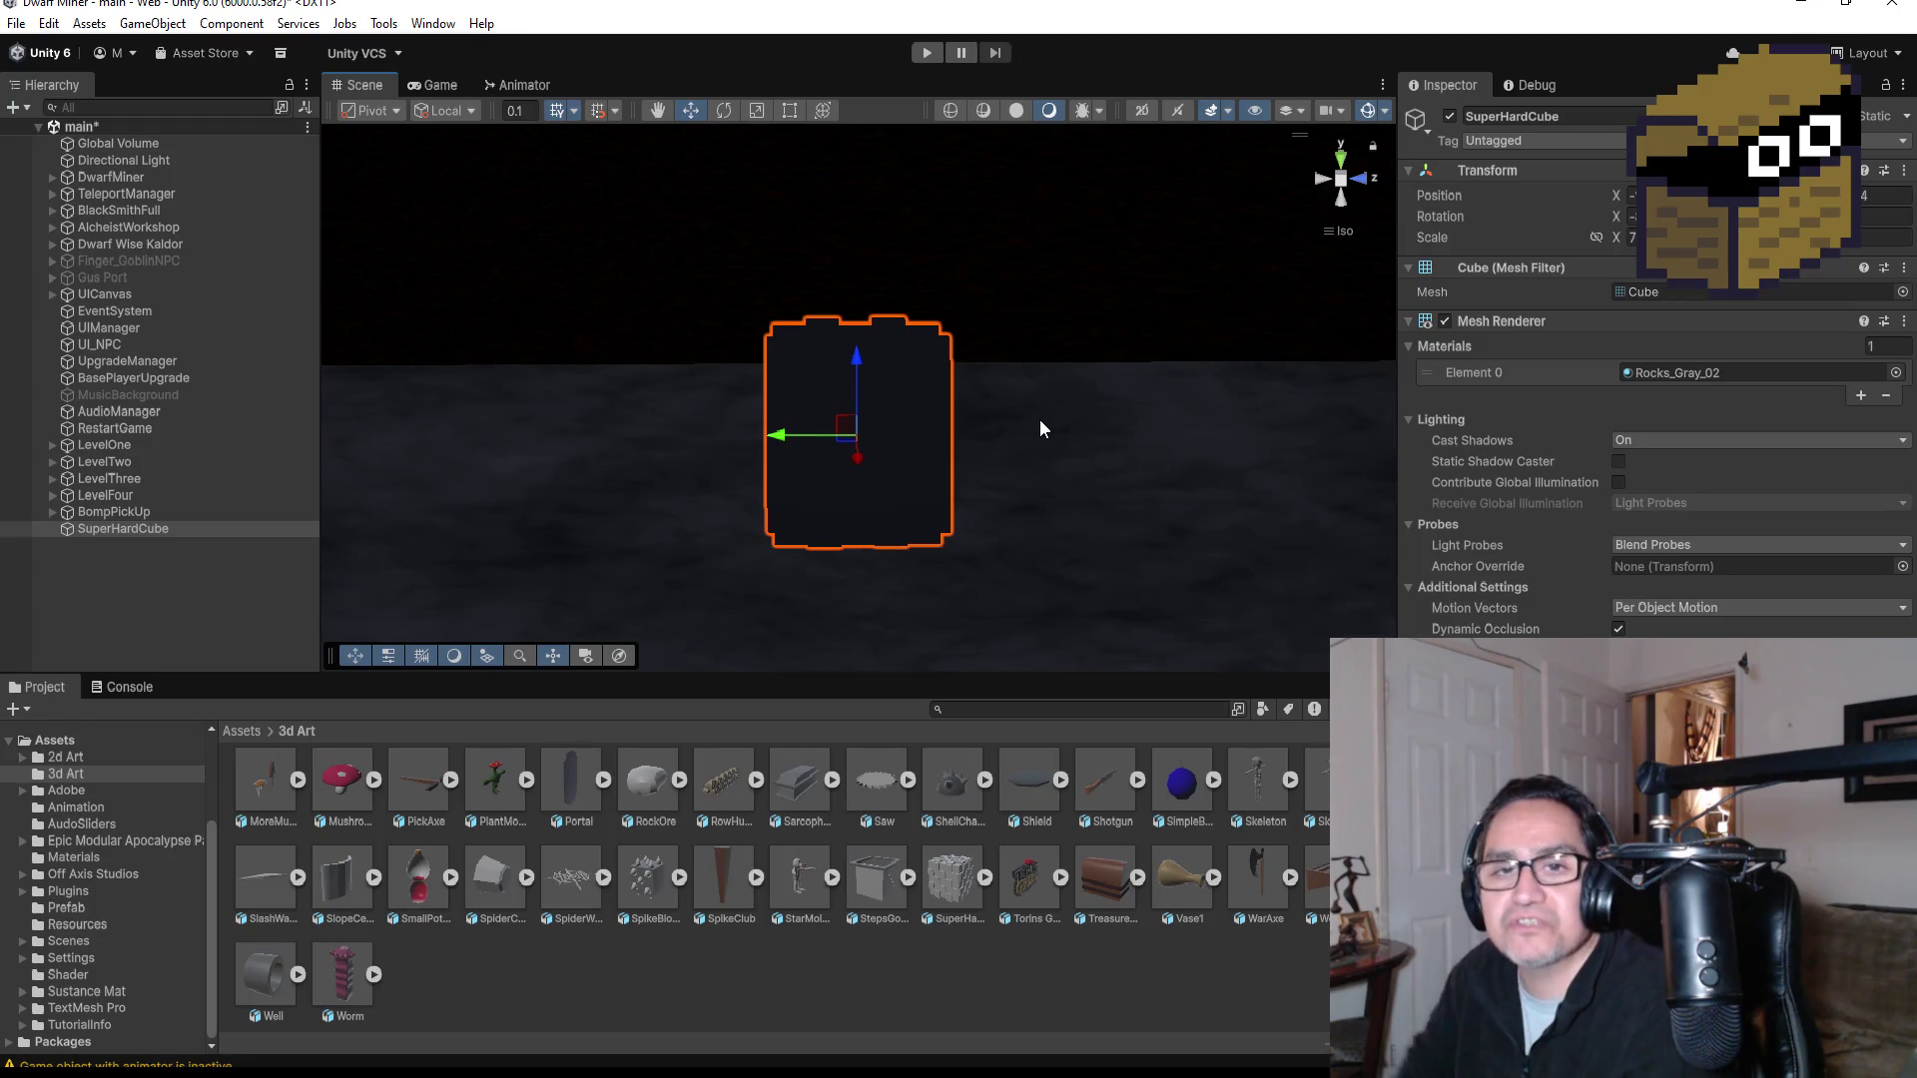
Step: Reselect SuperHardCube in the Hierarchy and bring up its material picker
left_click(188, 581)
left_click(171, 528)
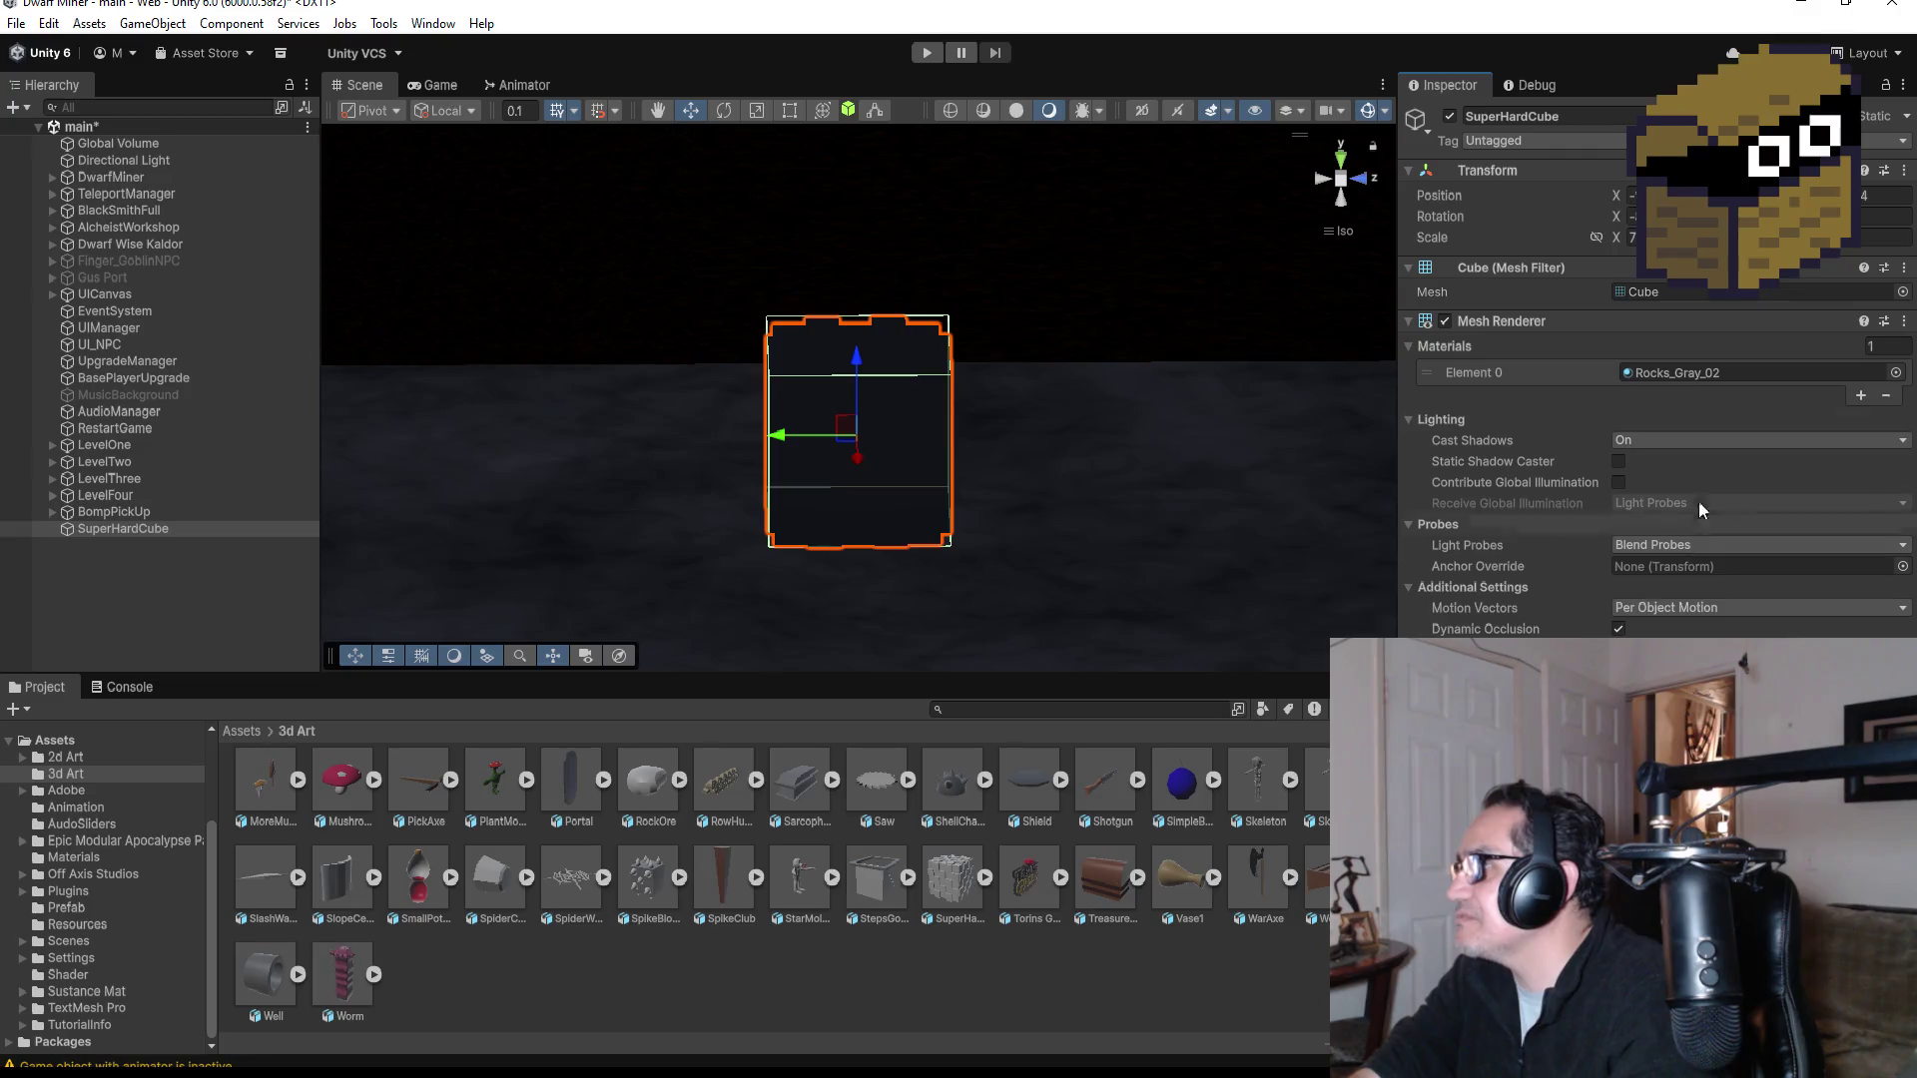
left_click(1895, 373)
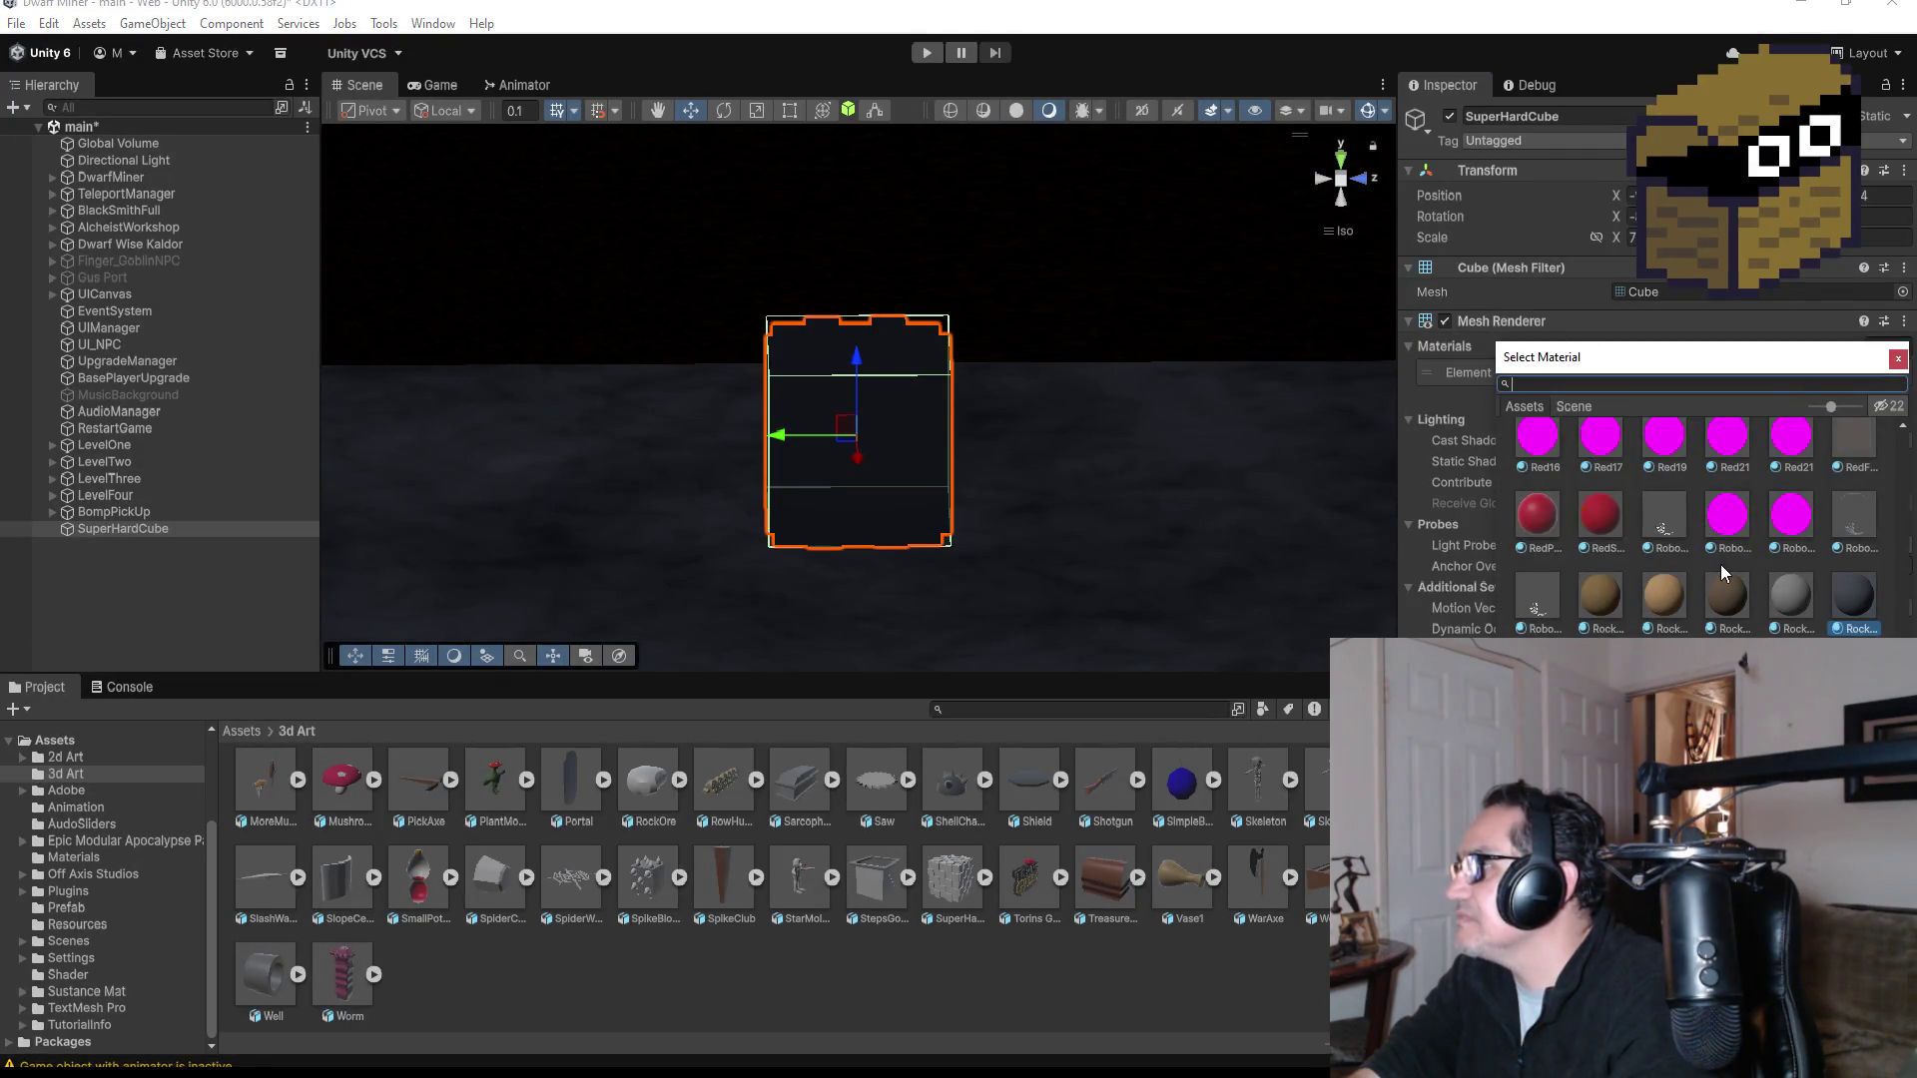
Step: Swap the cube's Rocks_Gray_02 material for the green PlantLike_graph_0_material
scroll(1719, 565, "up", 2)
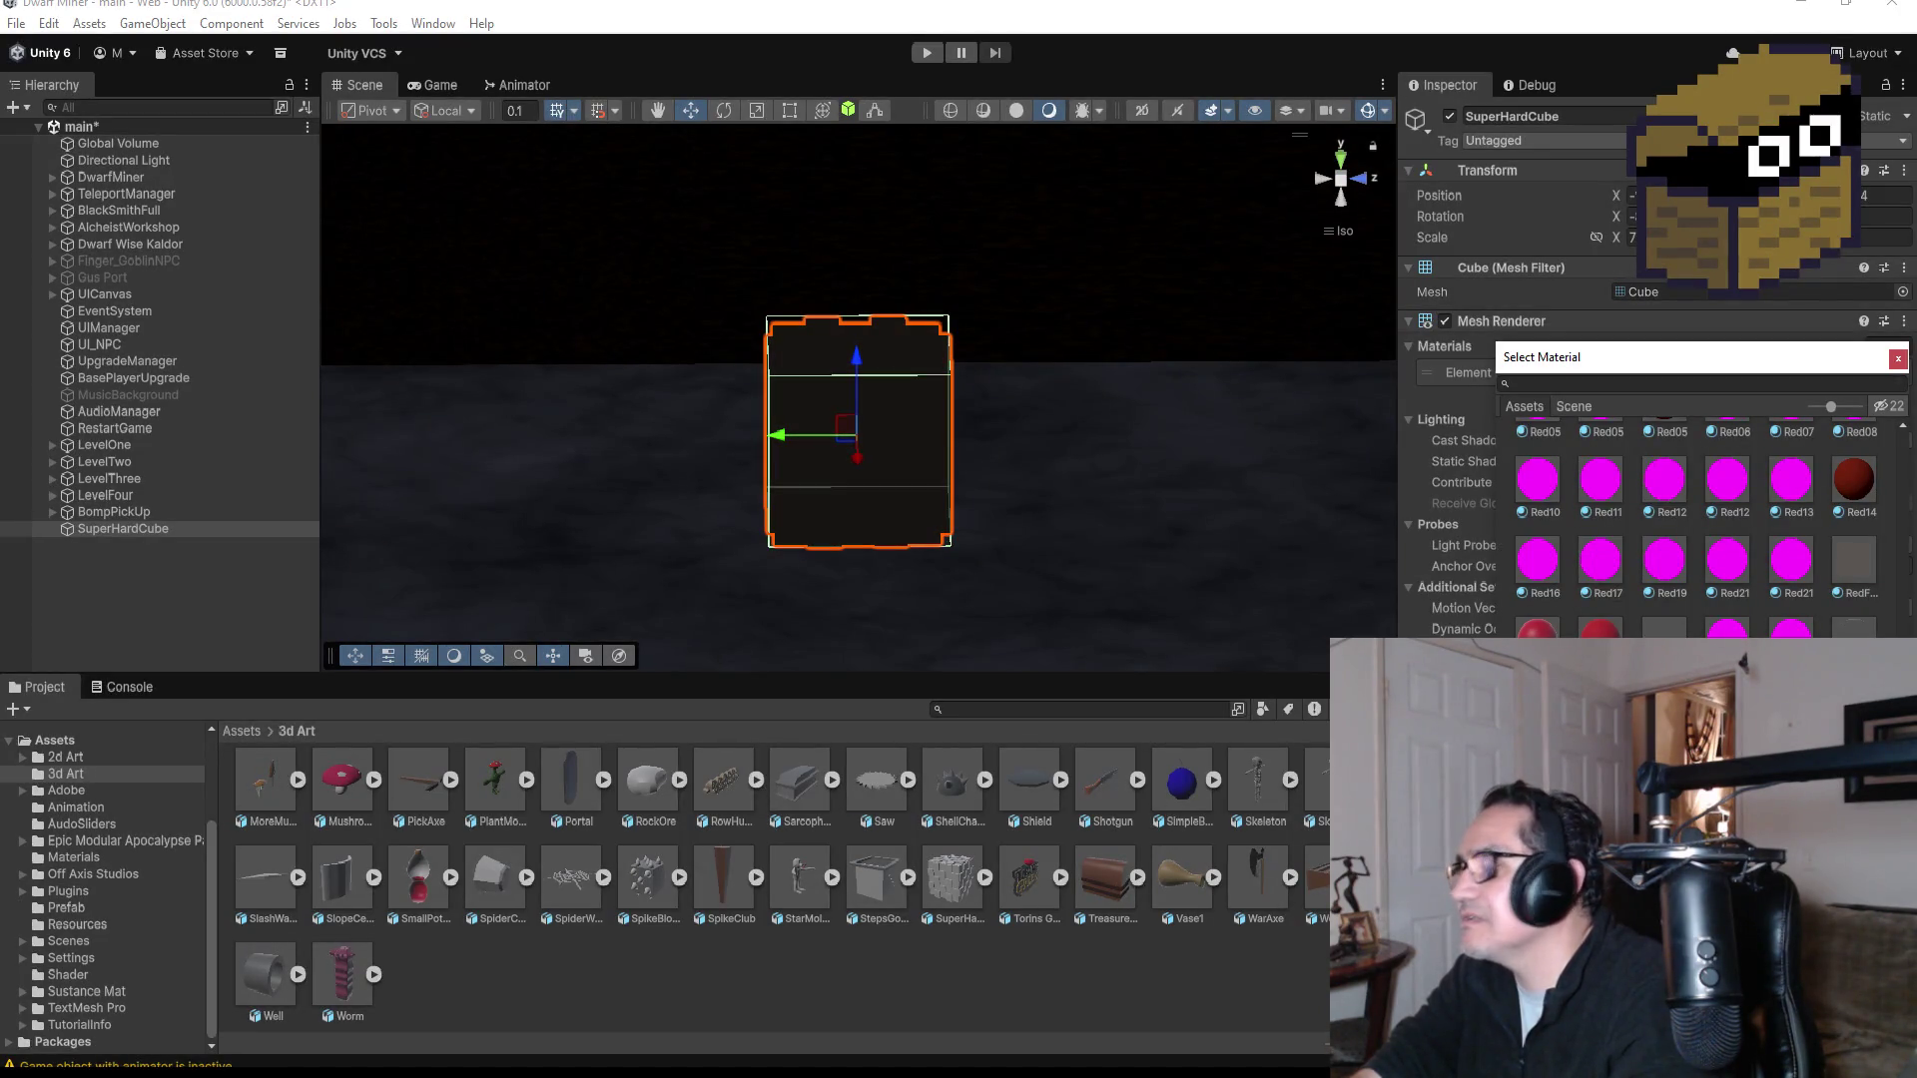
mouse_move(1067, 443)
left_mouse_down()
mouse_move(958, 415)
mouse_move(1271, 364)
mouse_move(560, 410)
mouse_move(889, 428)
mouse_move(868, 430)
left_mouse_up()
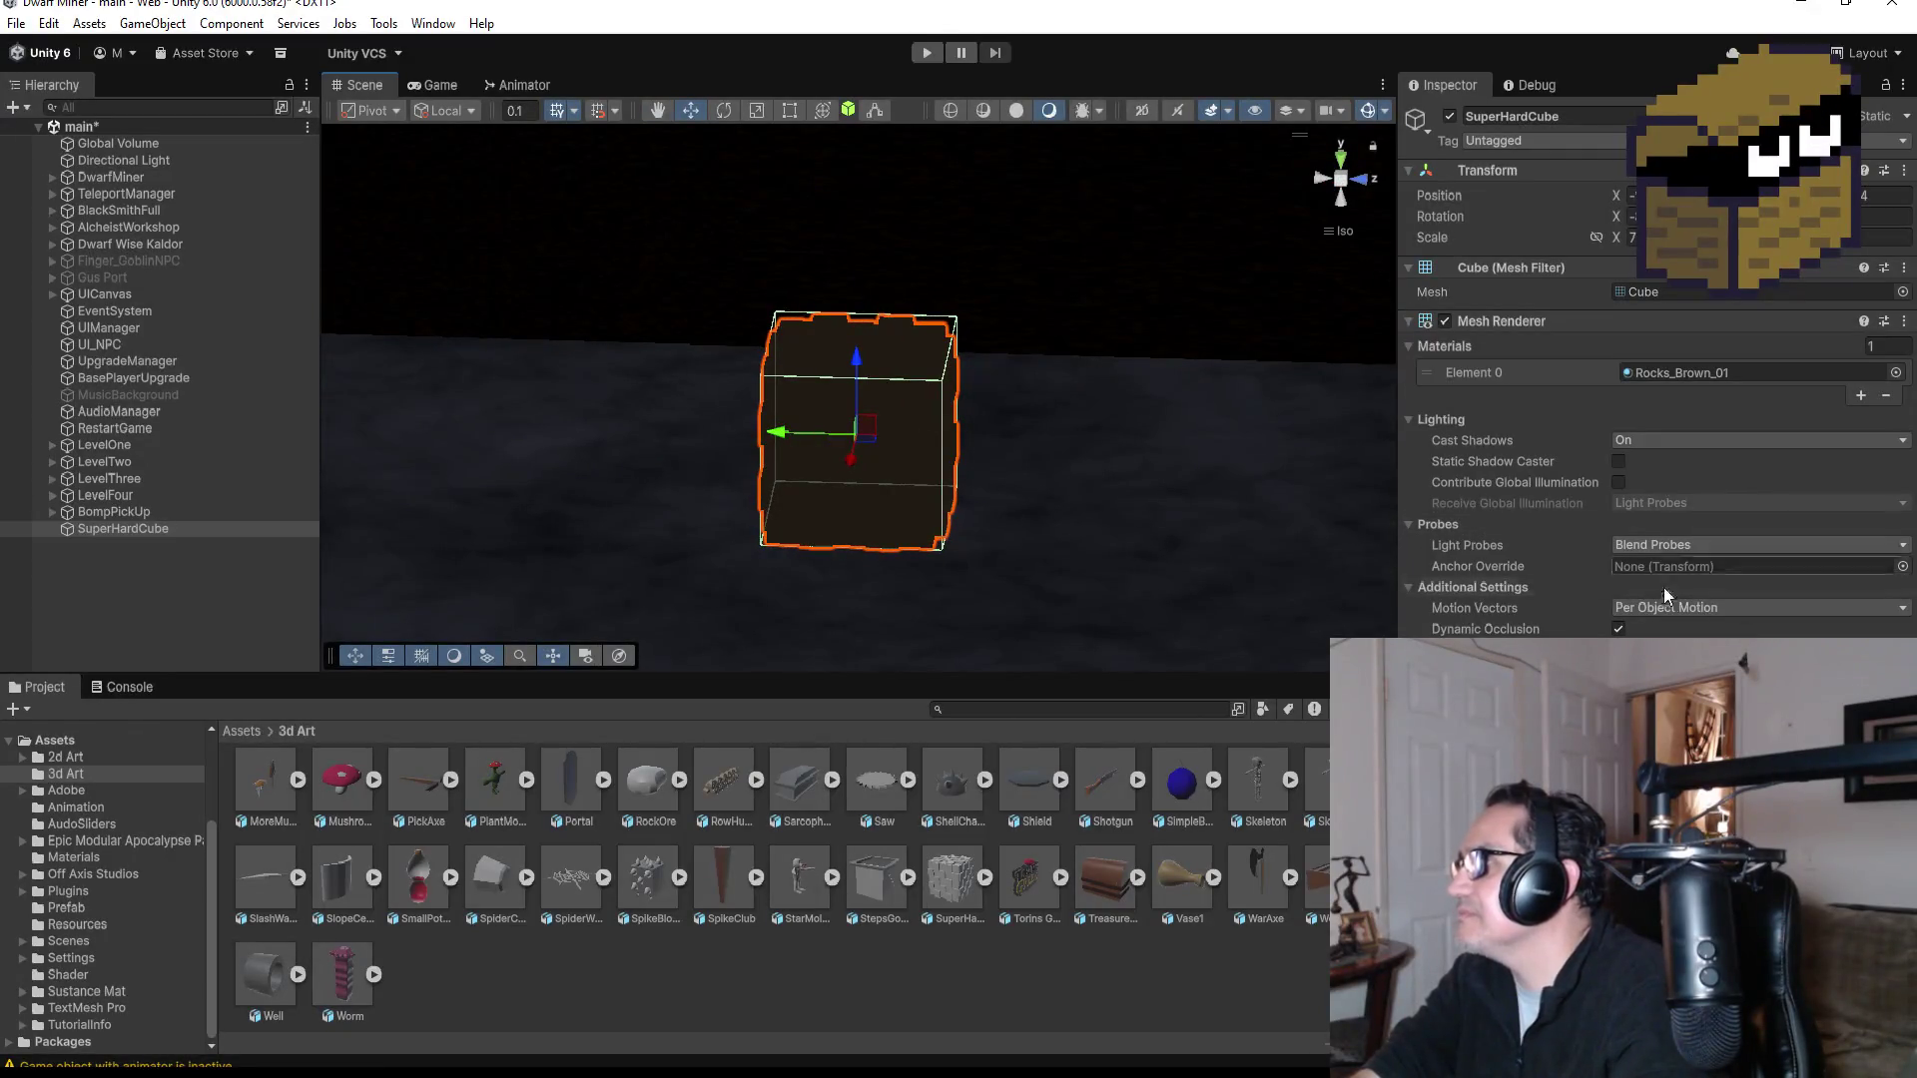
left_click(1895, 373)
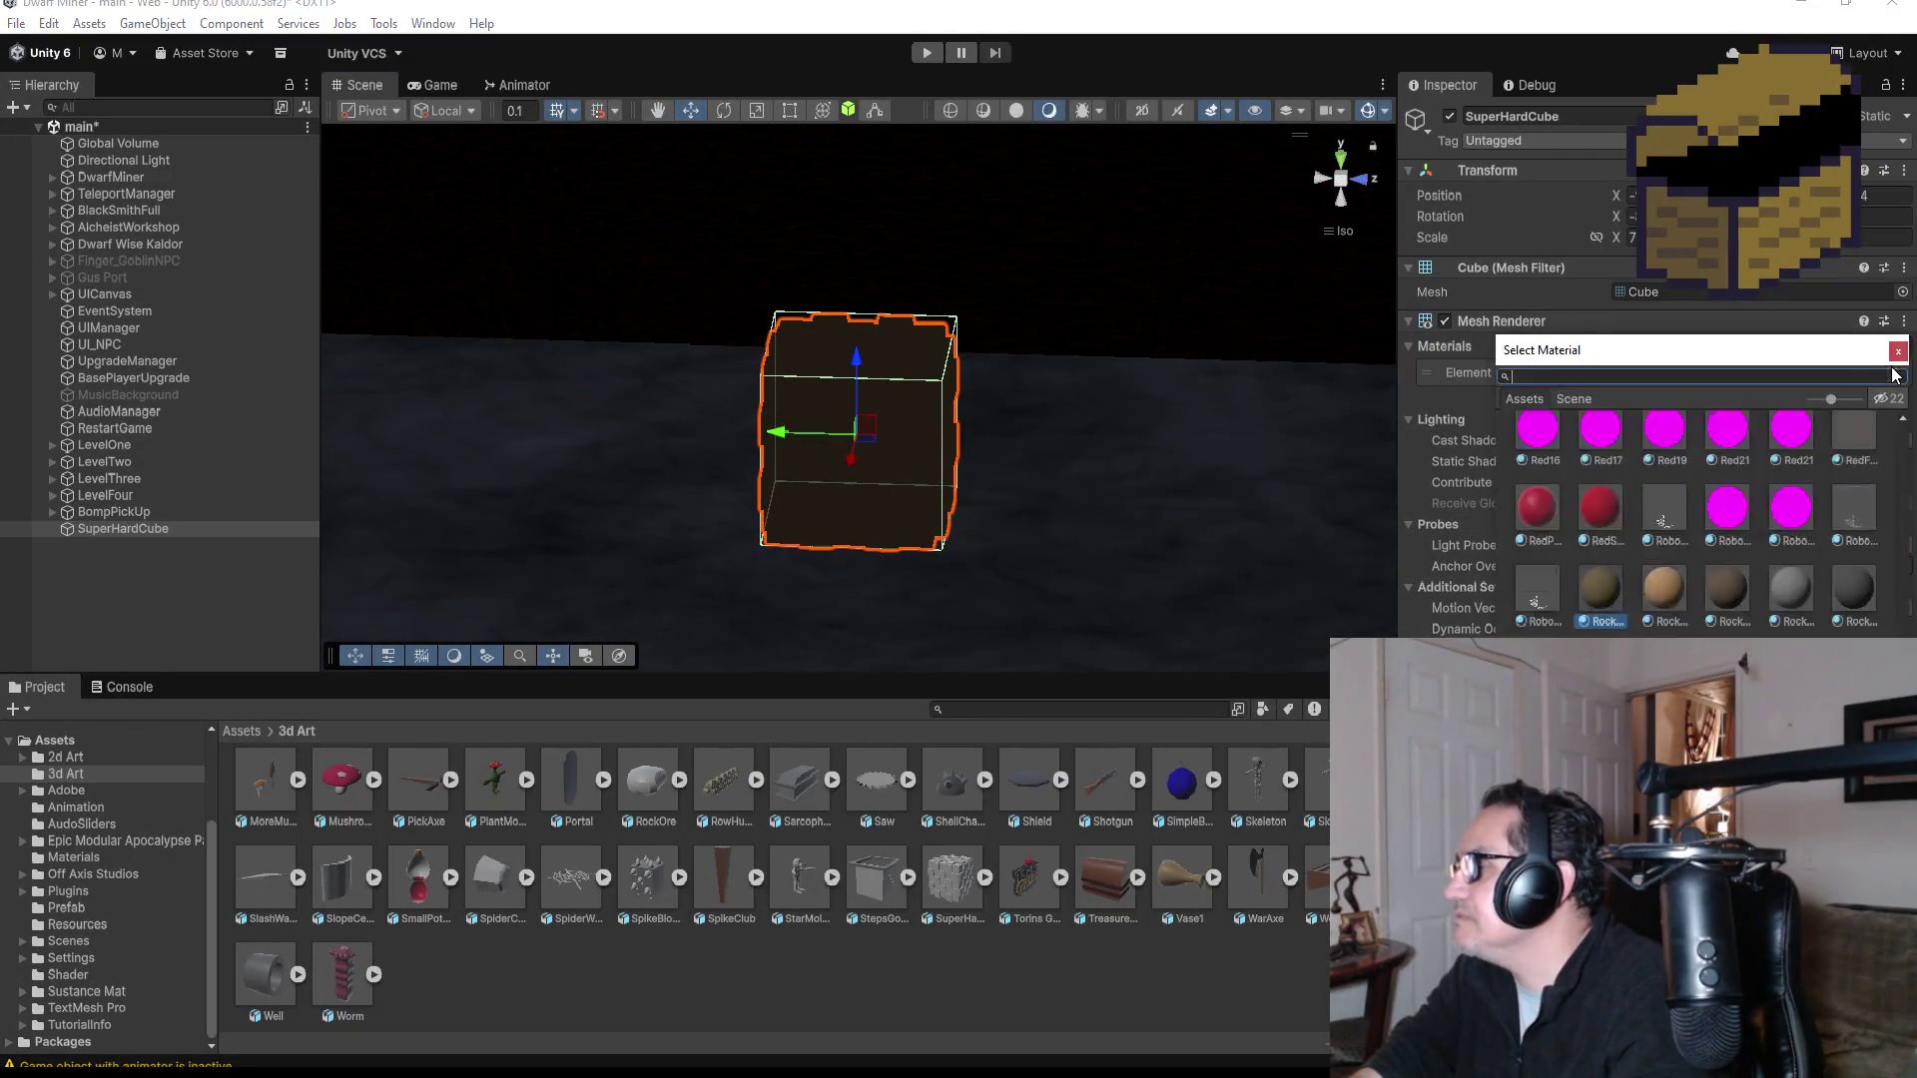
scroll(1670, 547, "up", 5)
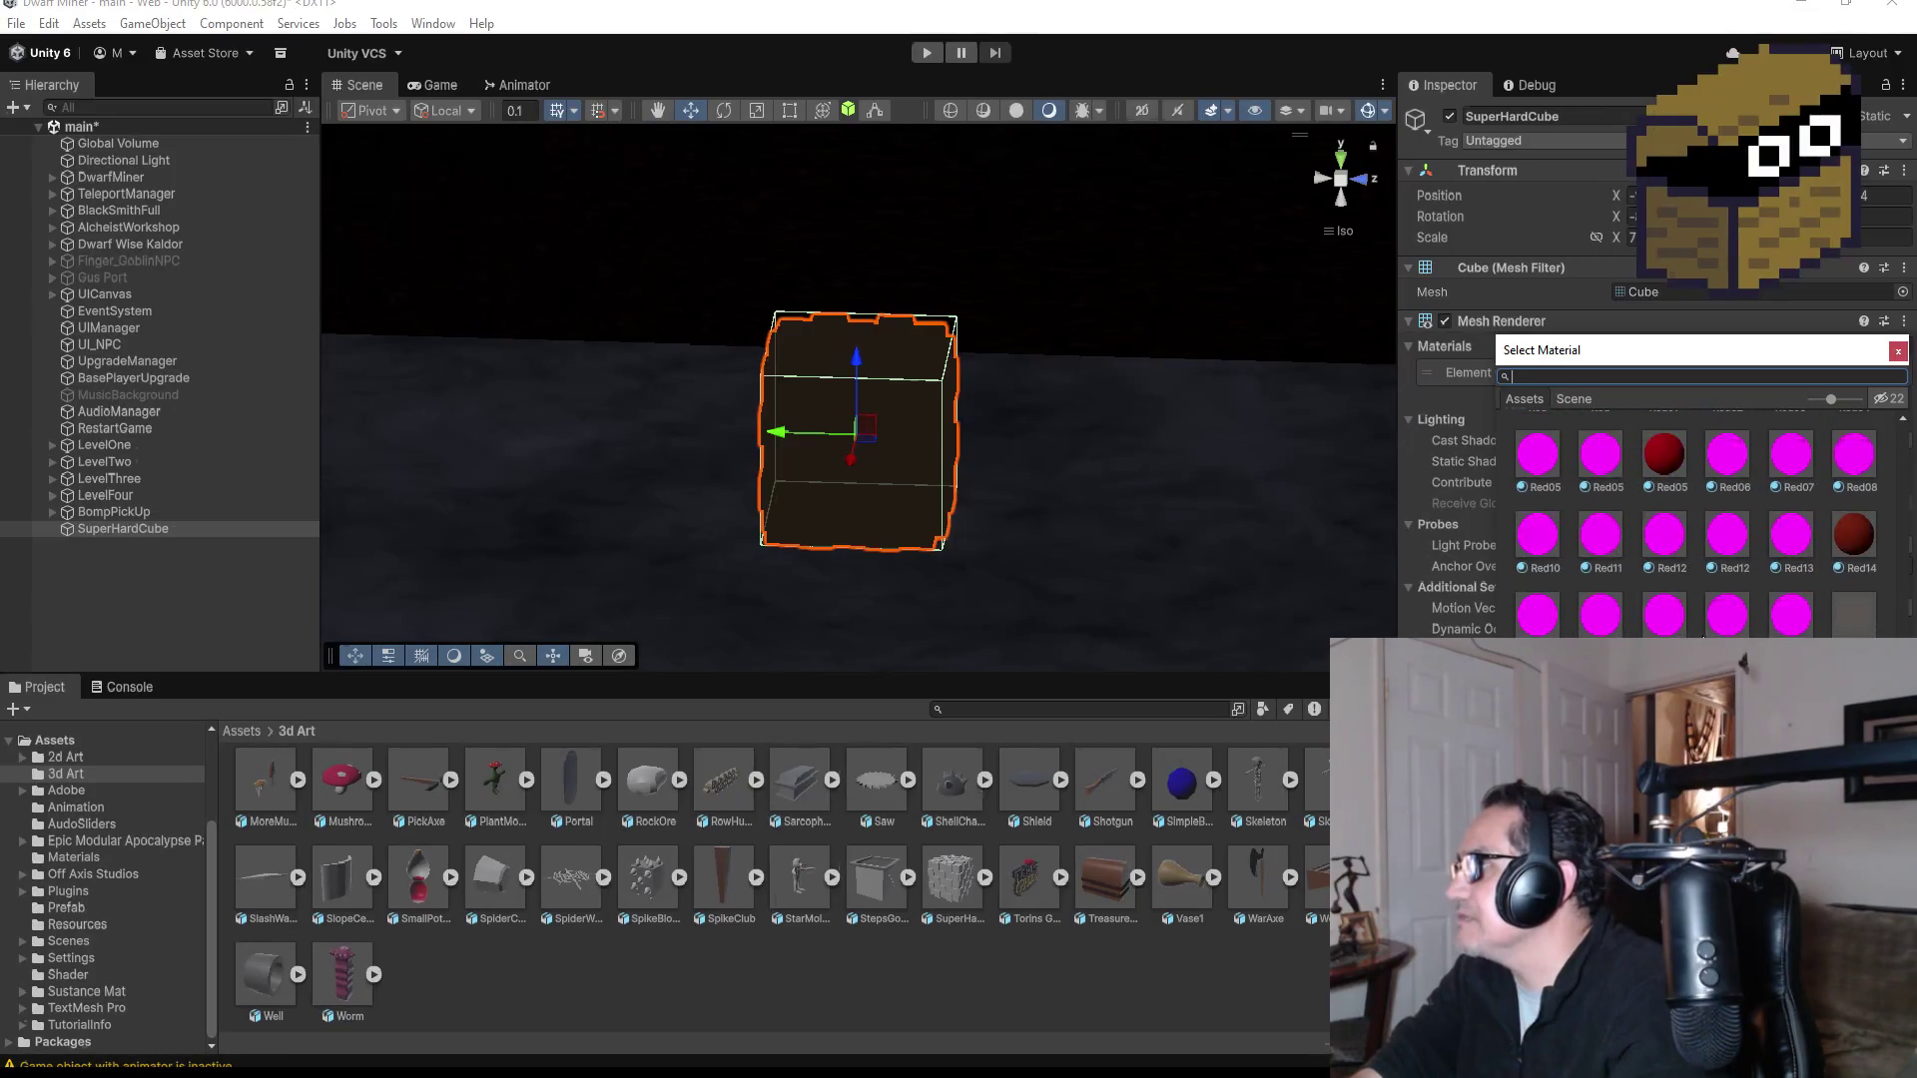
scroll(1713, 635, "up", 3)
scroll(1674, 590, "up", 4)
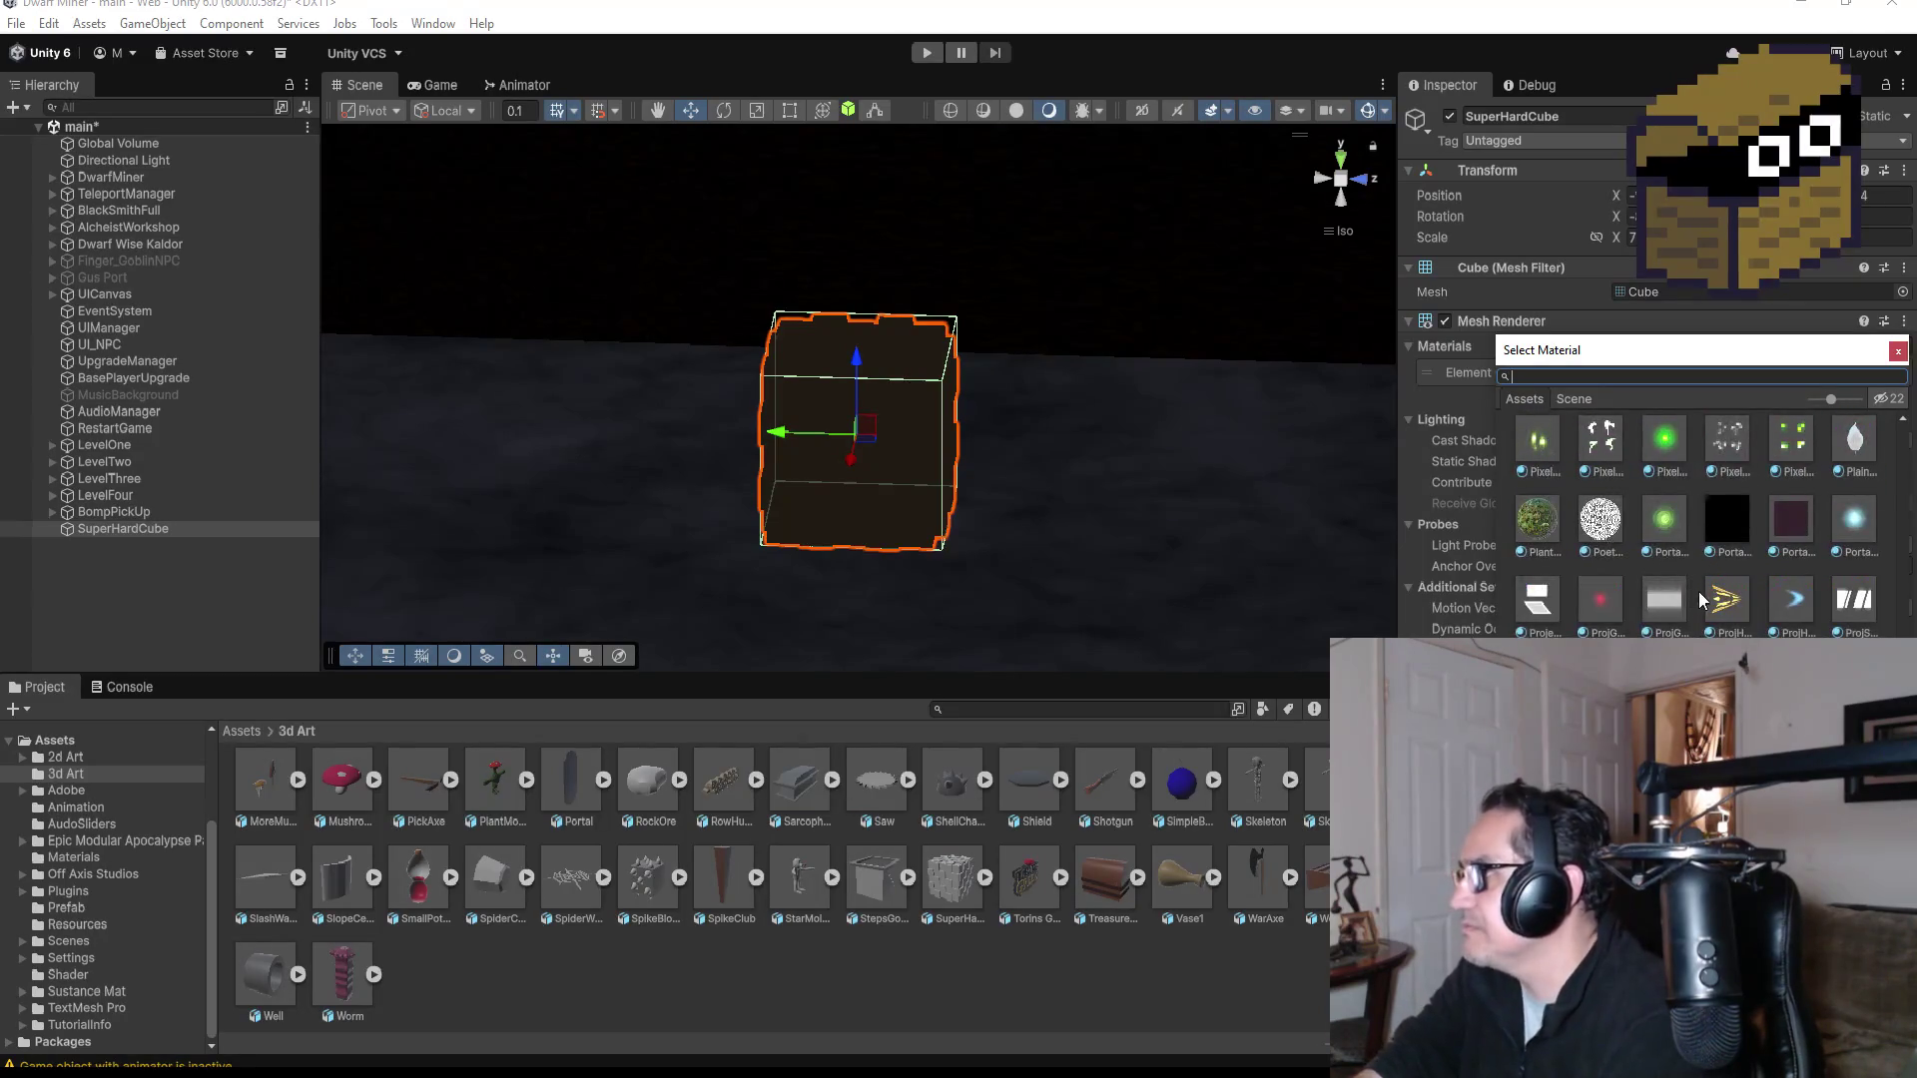
scroll(1677, 589, "up", 2)
key("Down")
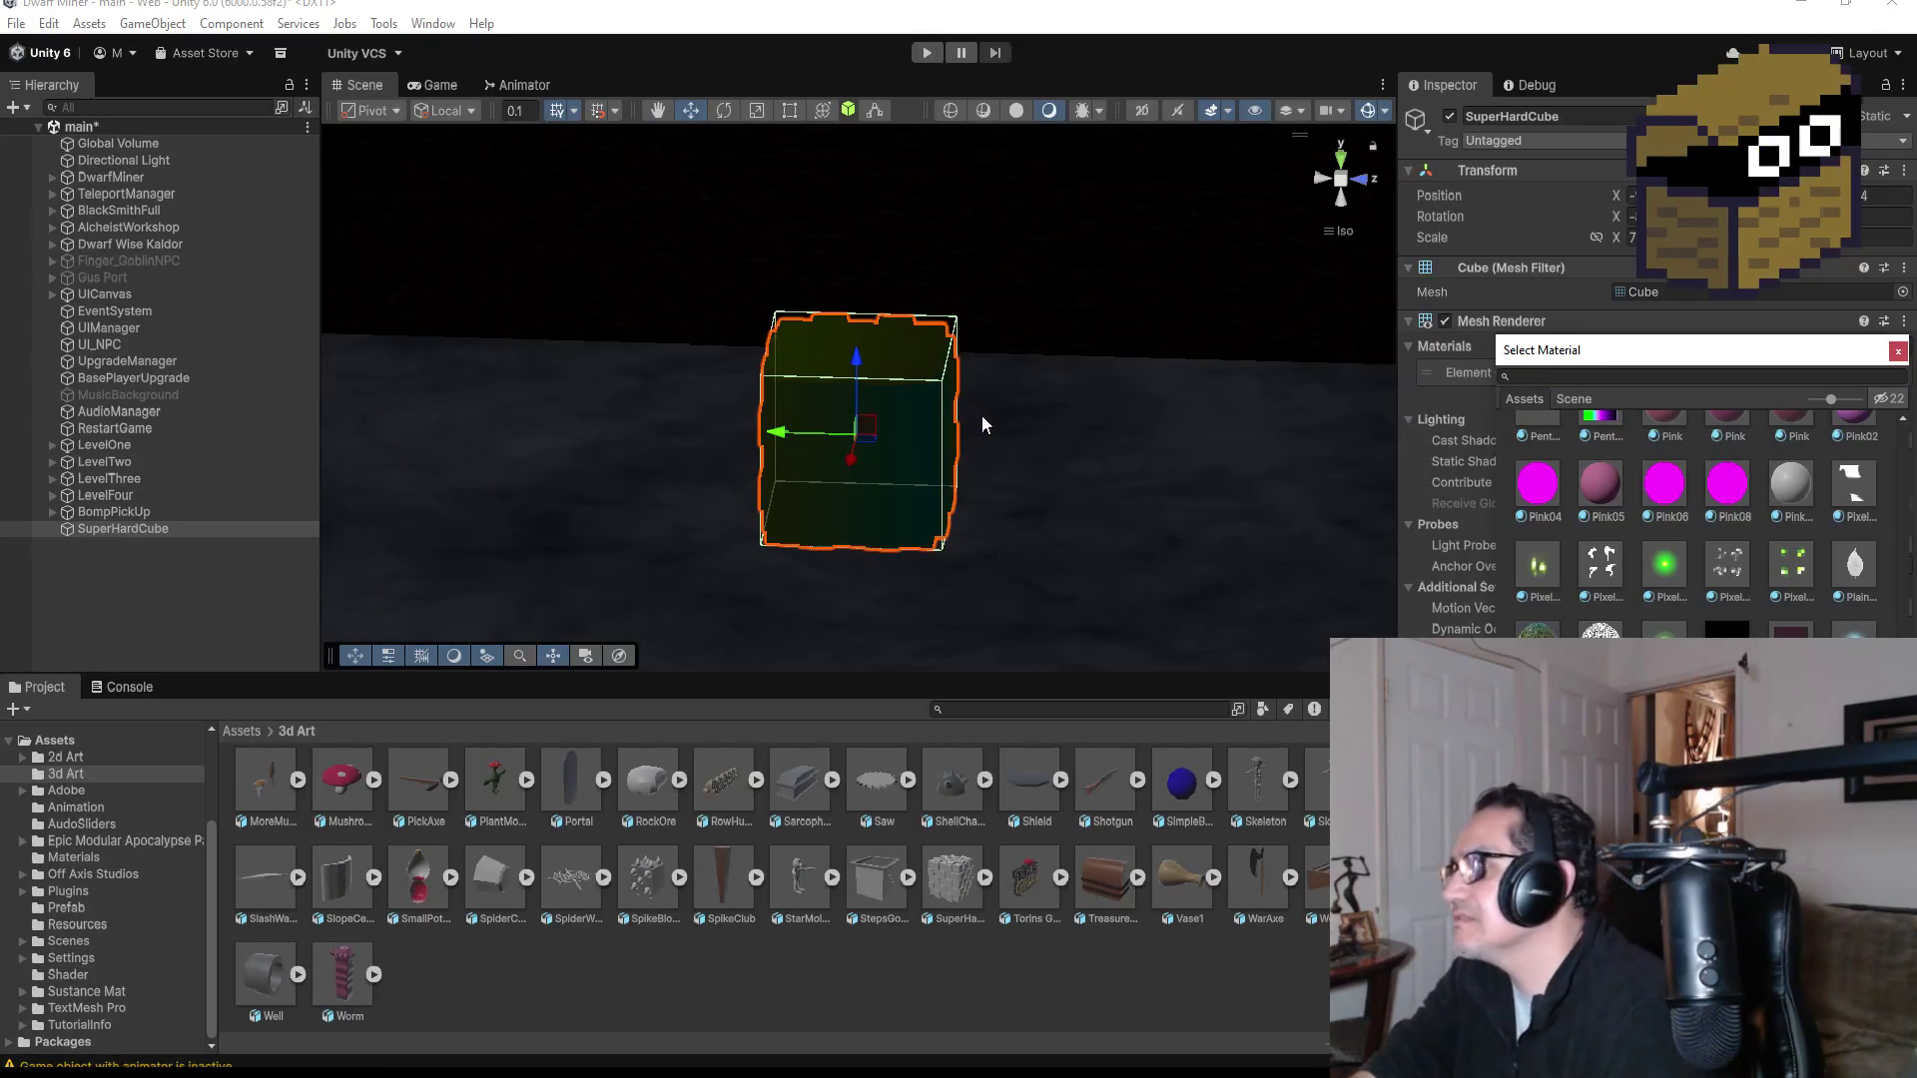
mouse_move(974, 443)
left_mouse_down()
mouse_move(1184, 382)
mouse_move(988, 411)
mouse_move(1011, 415)
left_mouse_up()
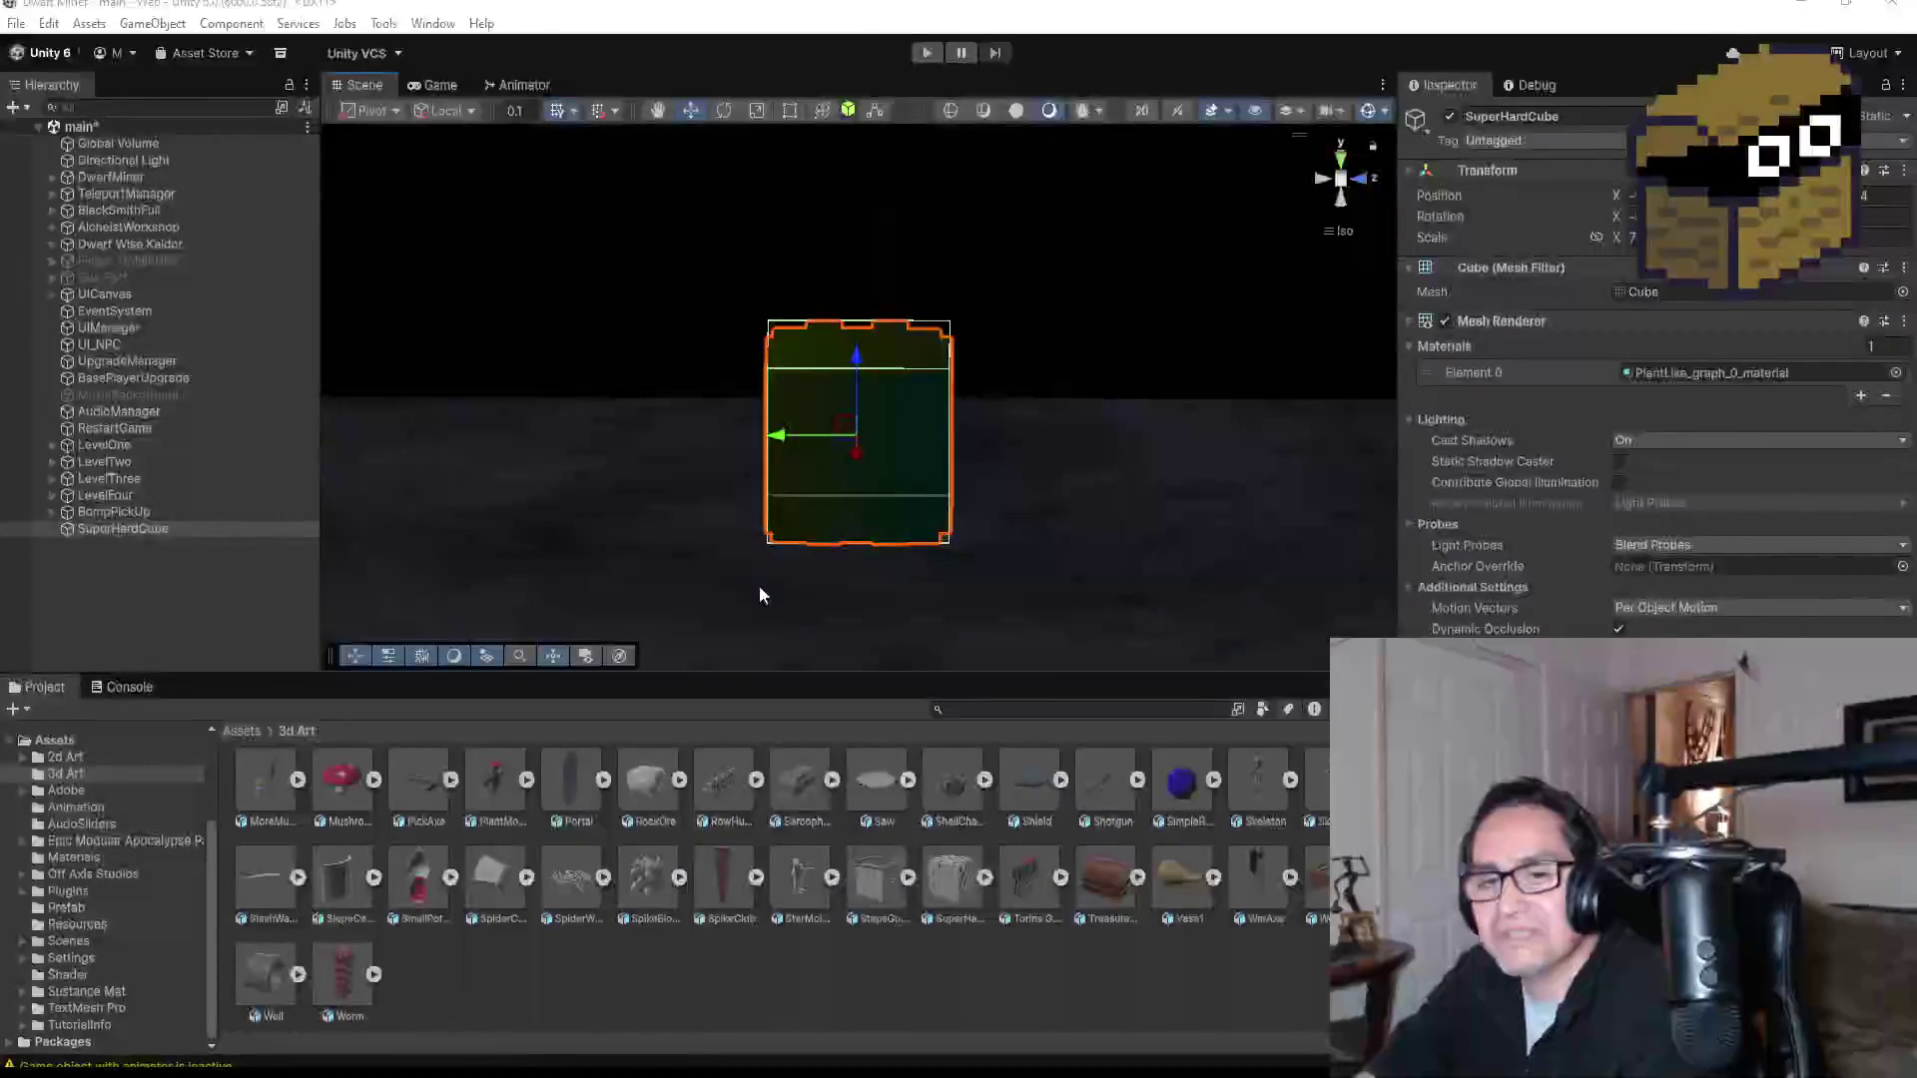
Step: Reselect SuperHardCube, switch to Top view, and select a neighbouring mining cube to compare
left_click(200, 564)
left_click(160, 529)
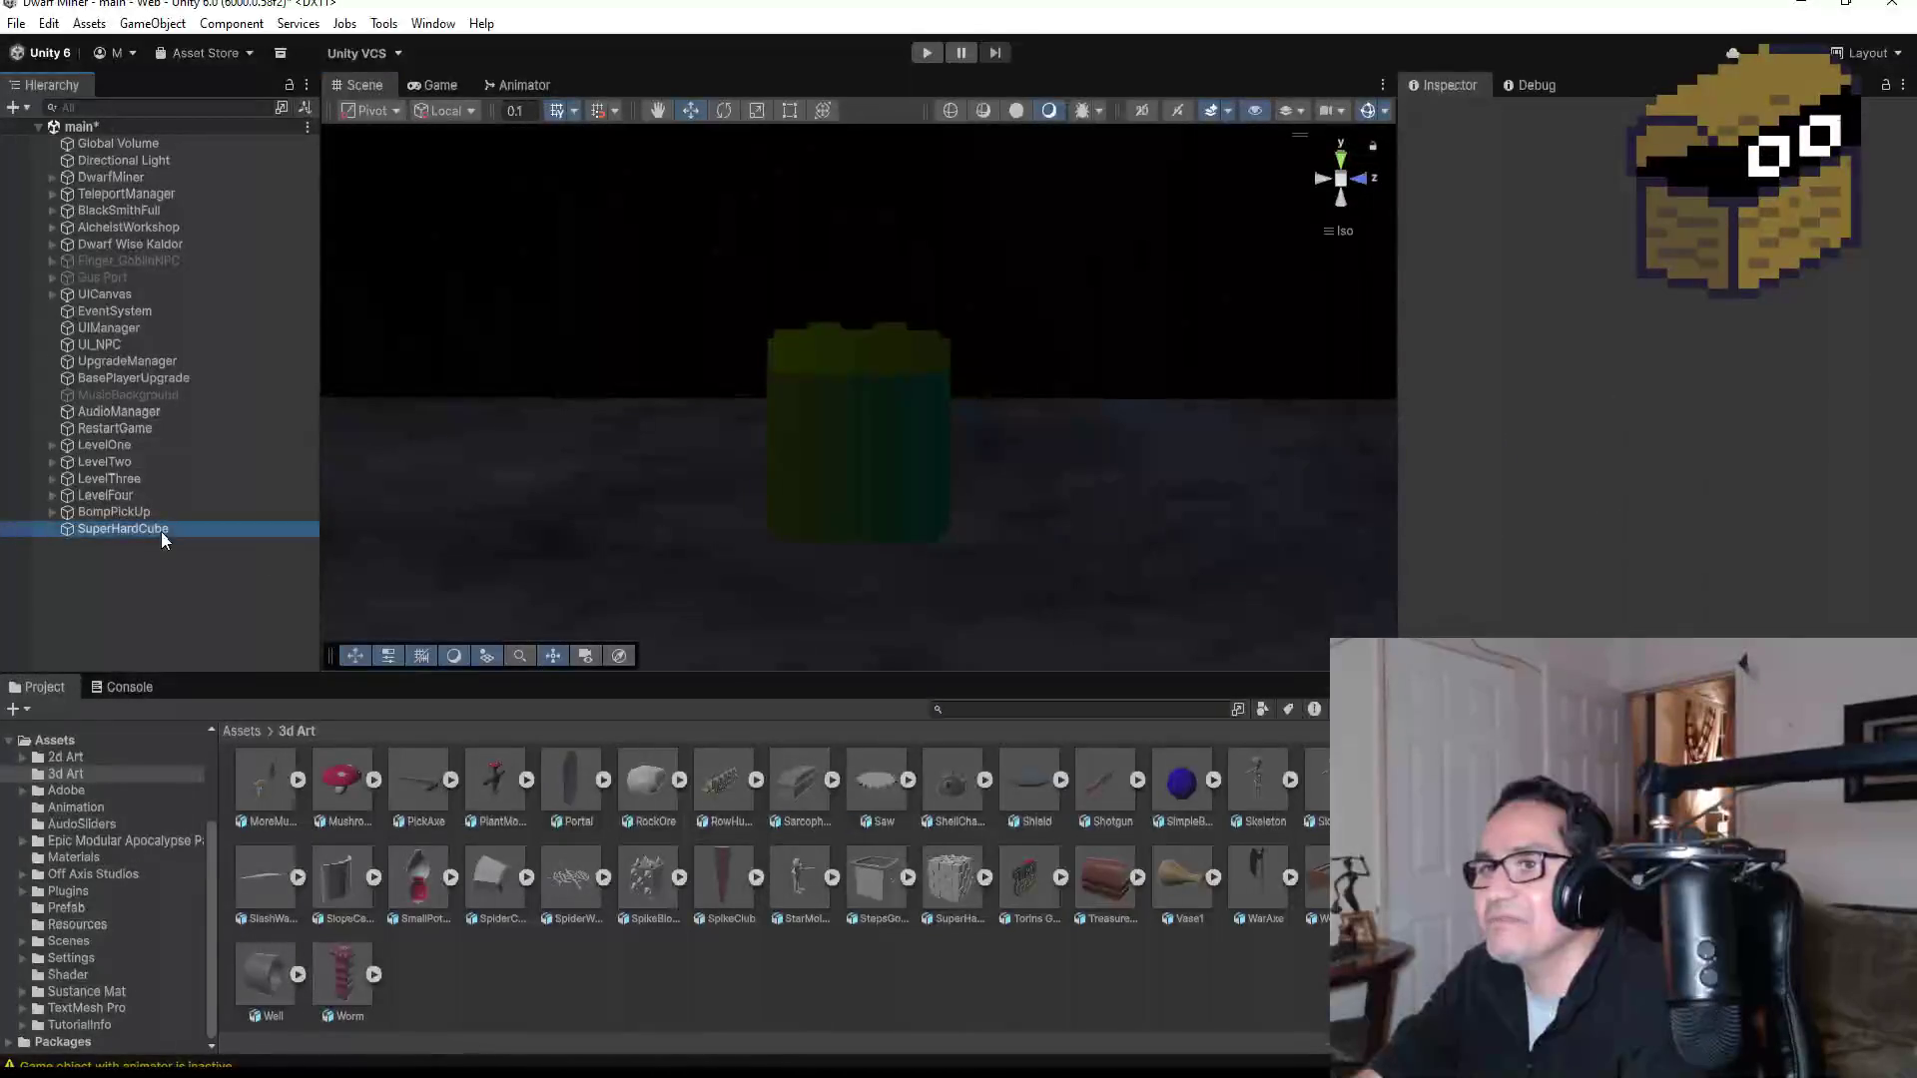
scroll(959, 490, "down", 3)
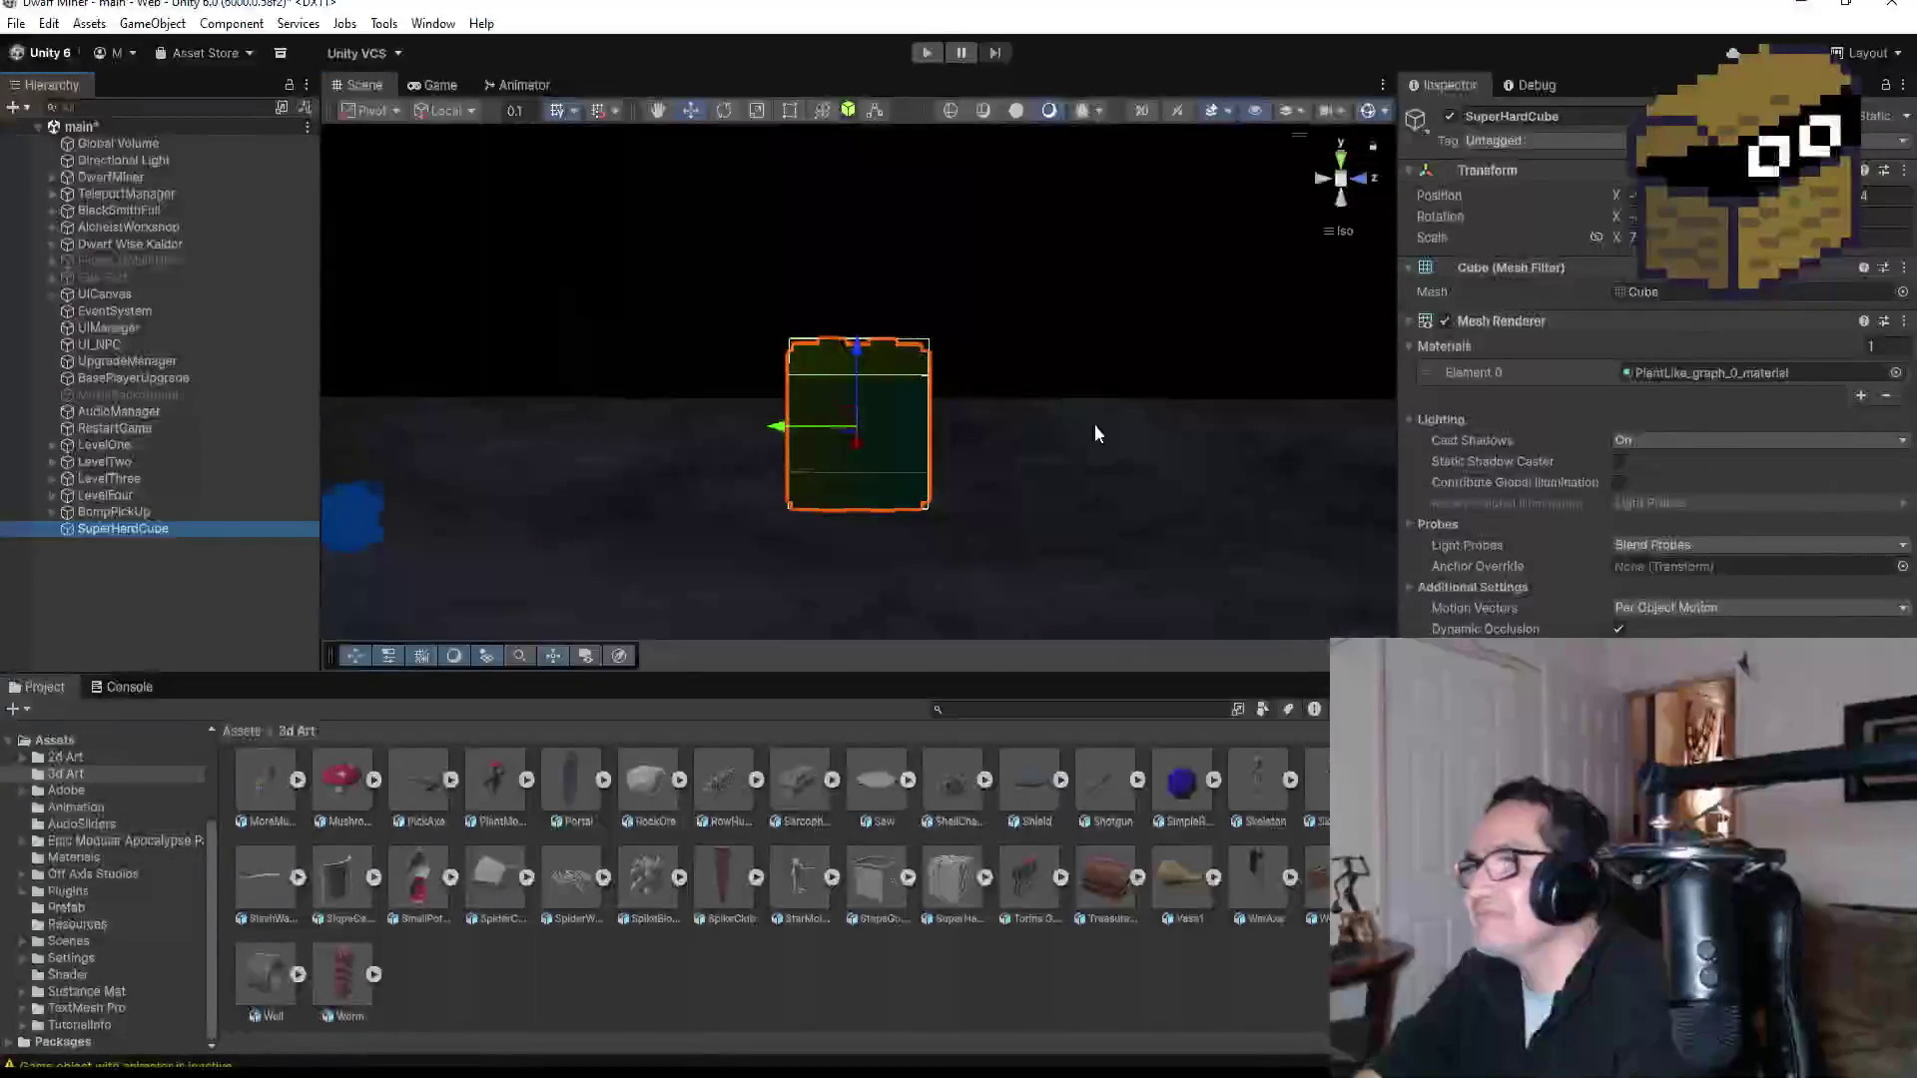
left_click(1340, 150)
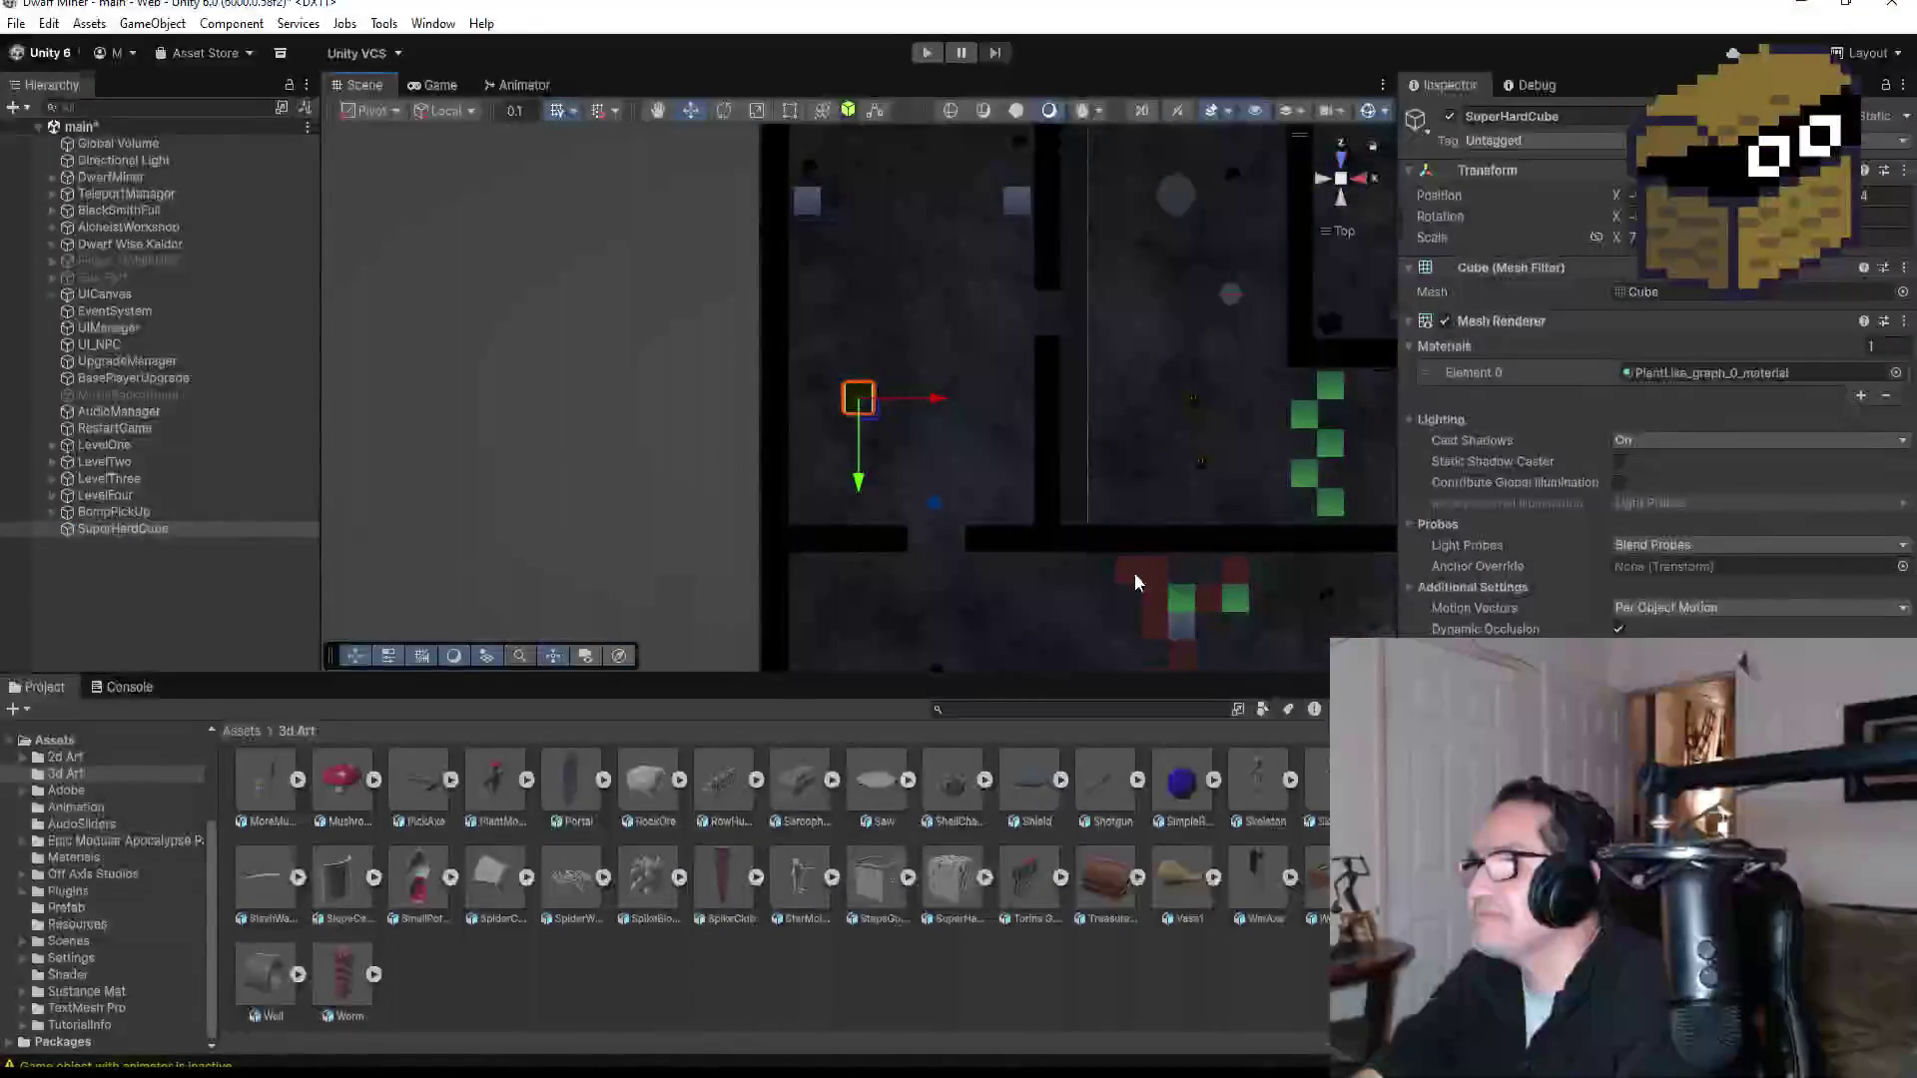
left_click(1134, 570)
scroll(266, 552, "down", 5)
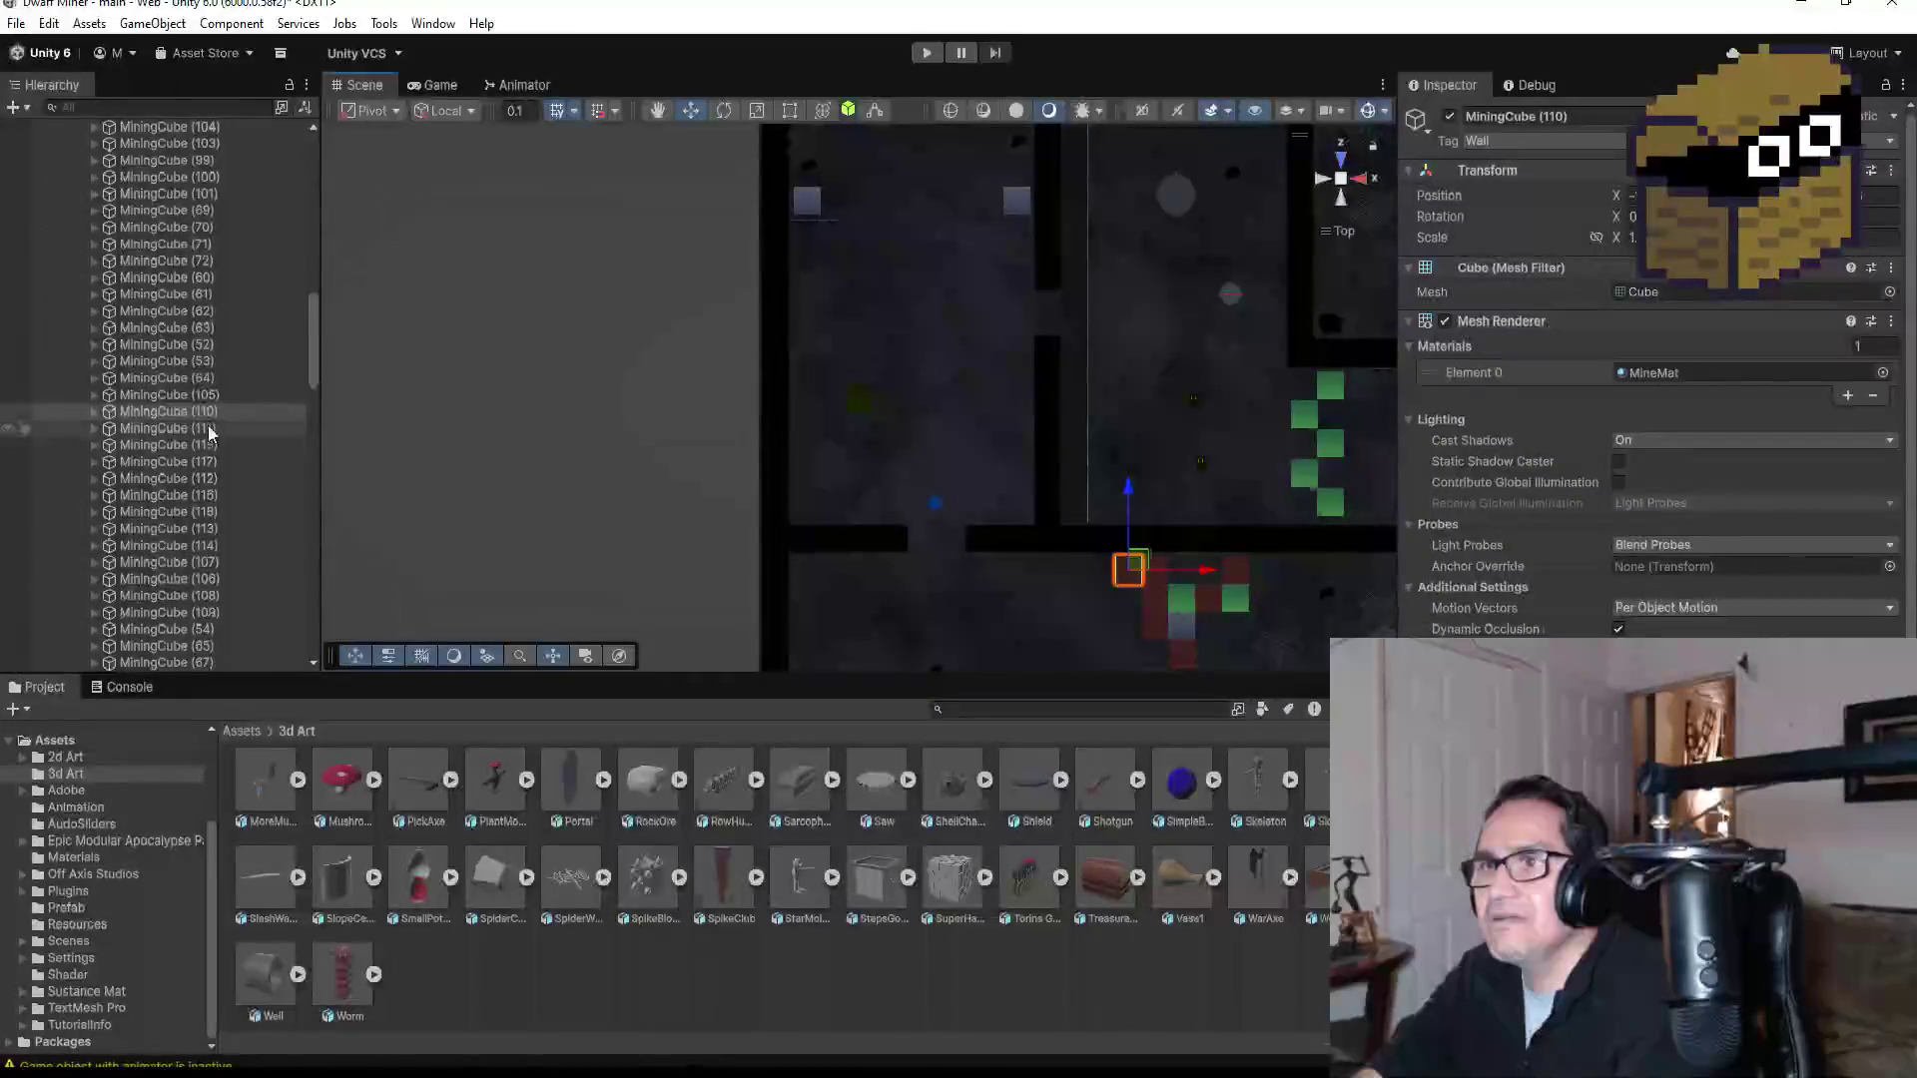
Step: Check MiningCube (110), then move SuperHardCube up and left beside the grey cube
left_click(199, 395)
left_click(198, 412)
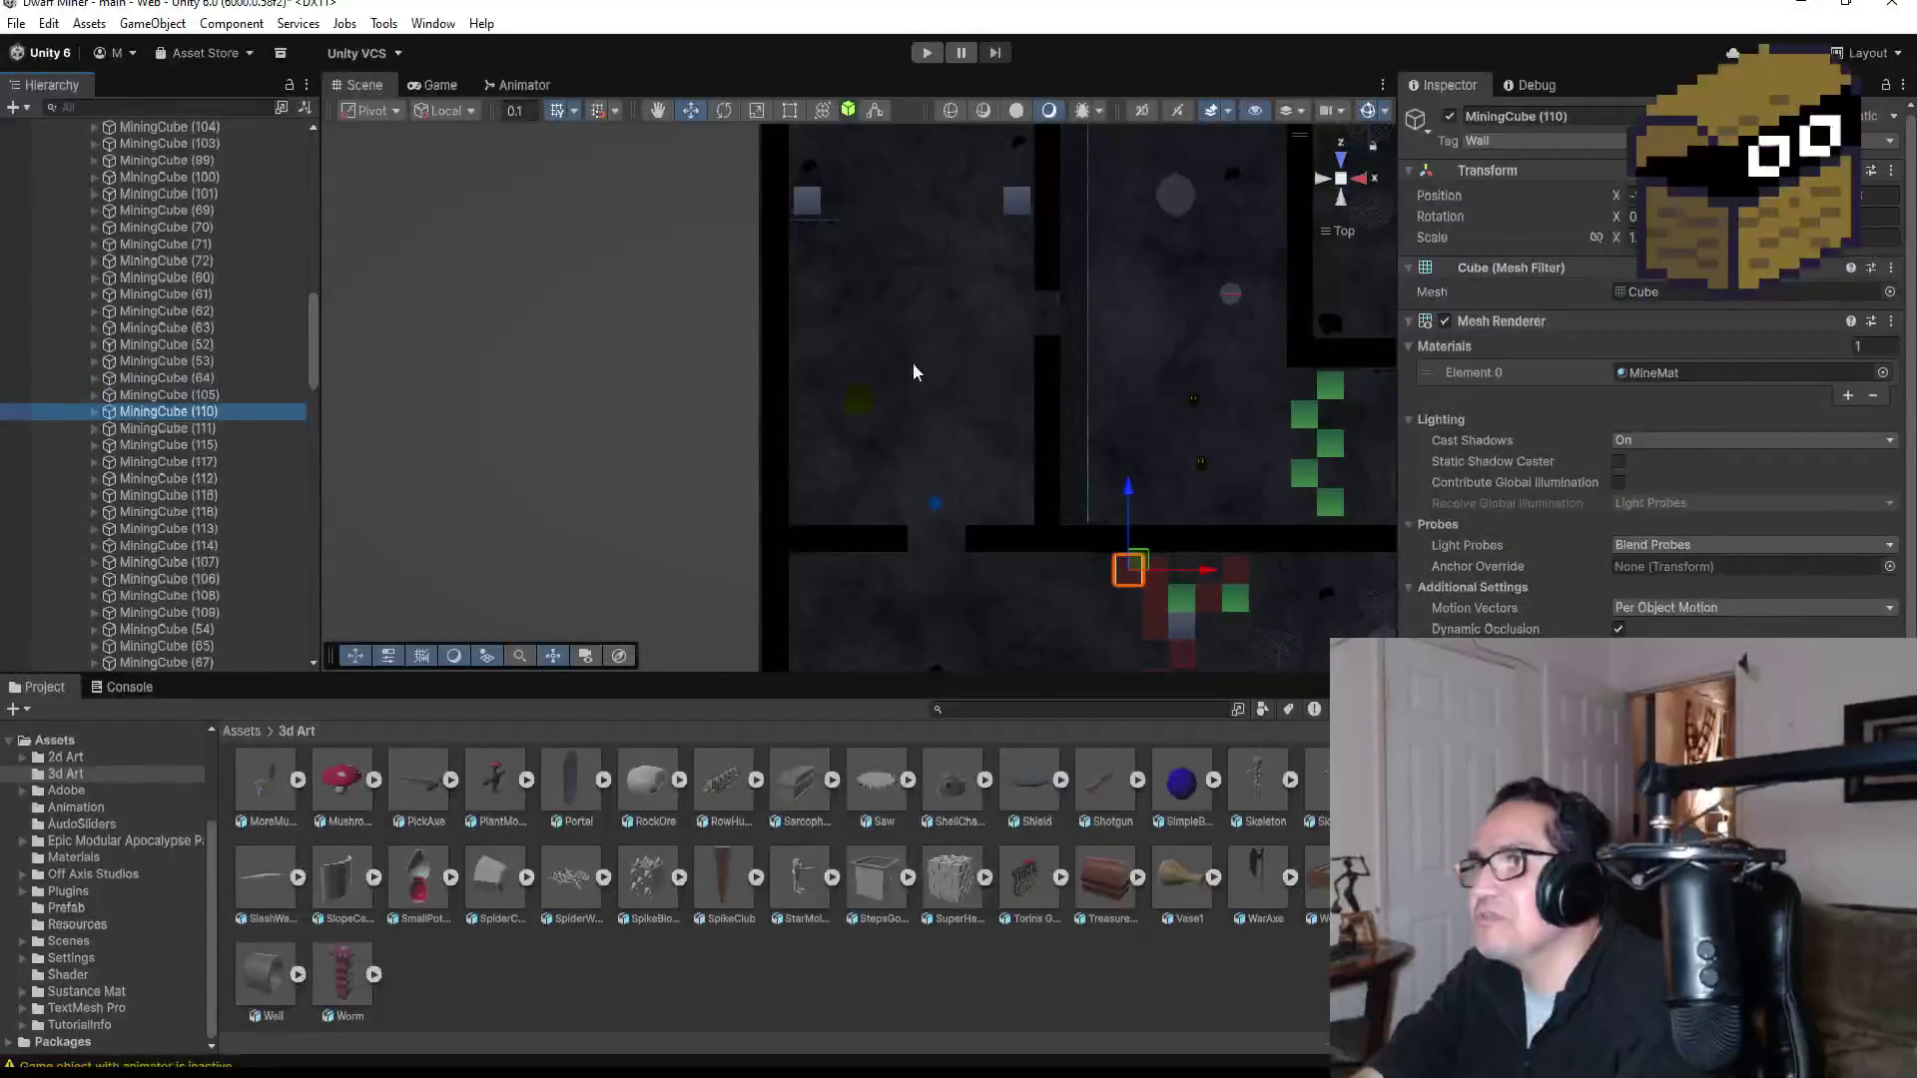
left_click(870, 399)
left_click_drag(865, 487, 875, 285)
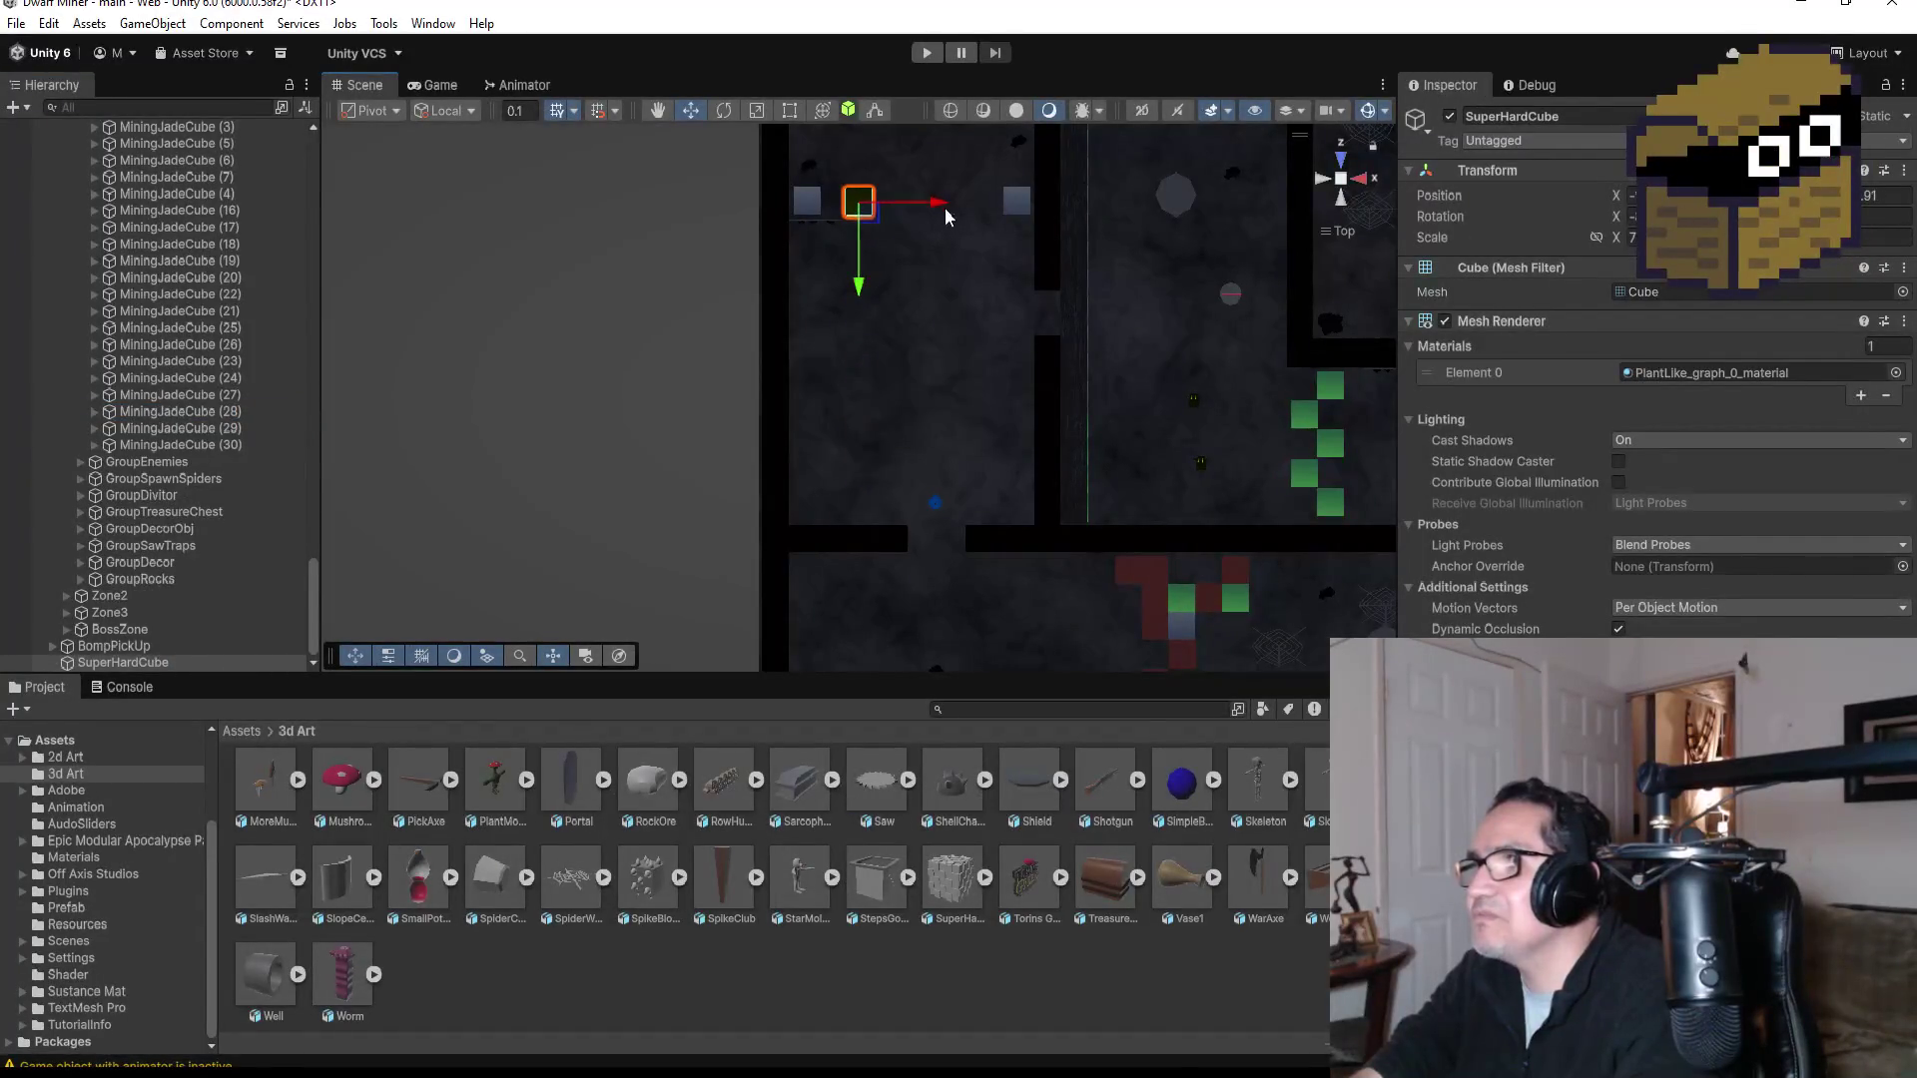
left_click_drag(942, 207, 919, 203)
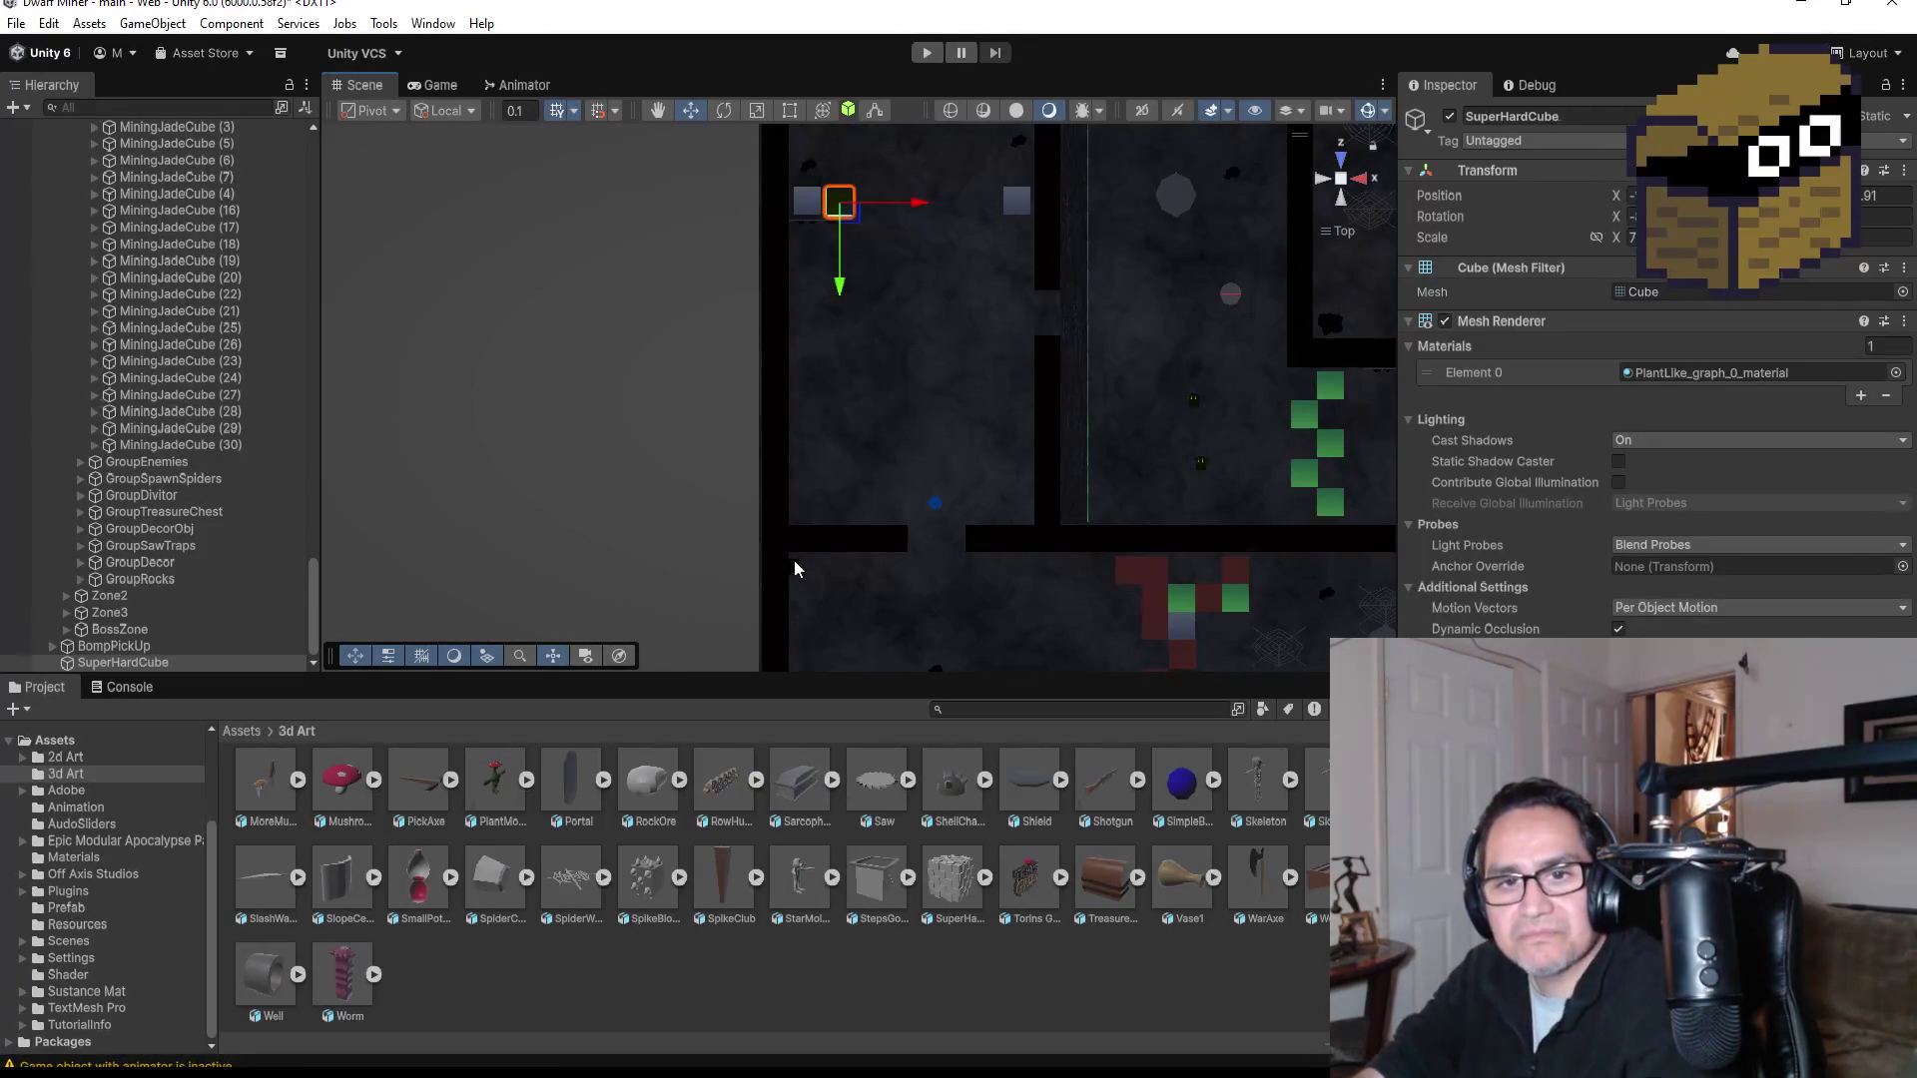
Step: Frame SuperHardCube to inspect its new spot and clear its Z scale value
key("f")
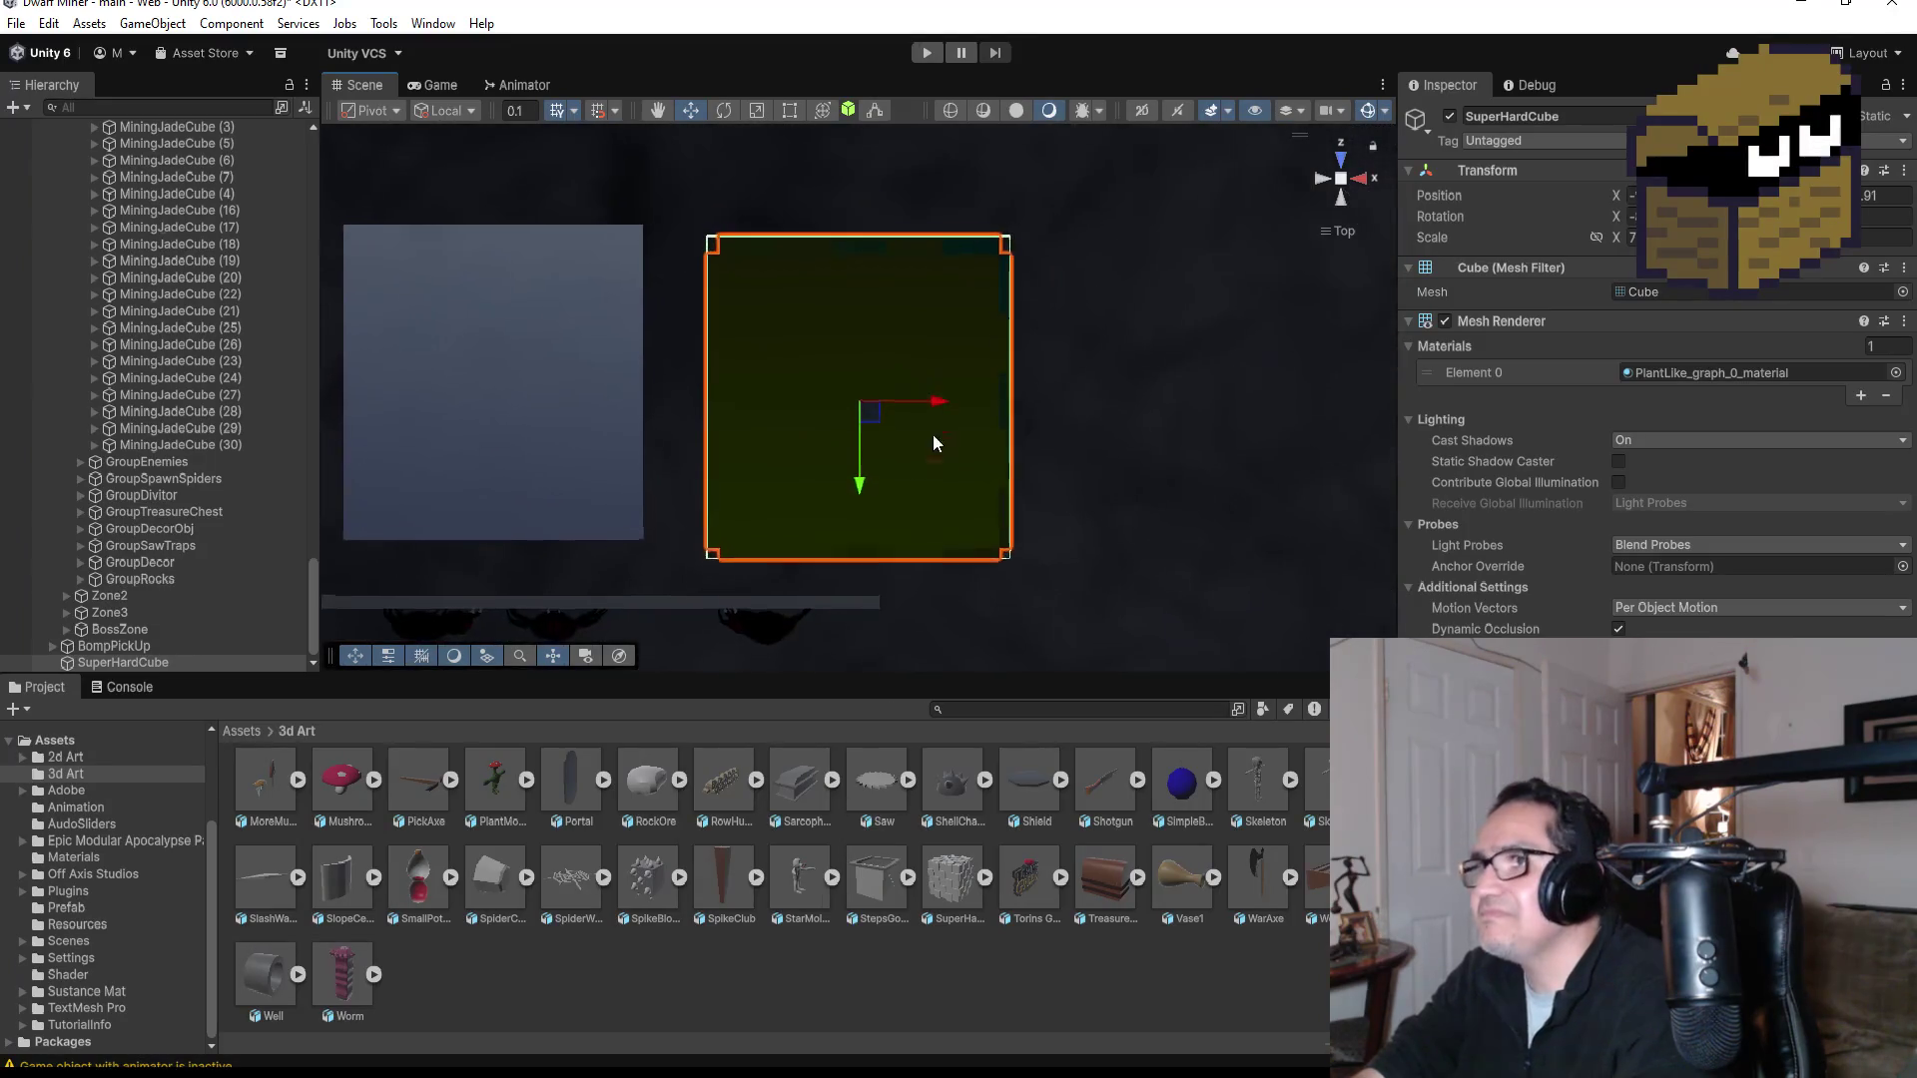
mouse_move(972, 561)
left_mouse_down()
mouse_move(964, 243)
mouse_move(899, 268)
left_mouse_up()
mouse_move(947, 394)
left_mouse_down()
mouse_move(621, 338)
mouse_move(569, 309)
mouse_move(763, 283)
mouse_move(542, 285)
mouse_move(499, 314)
mouse_move(545, 298)
mouse_move(966, 313)
mouse_move(884, 302)
left_mouse_up()
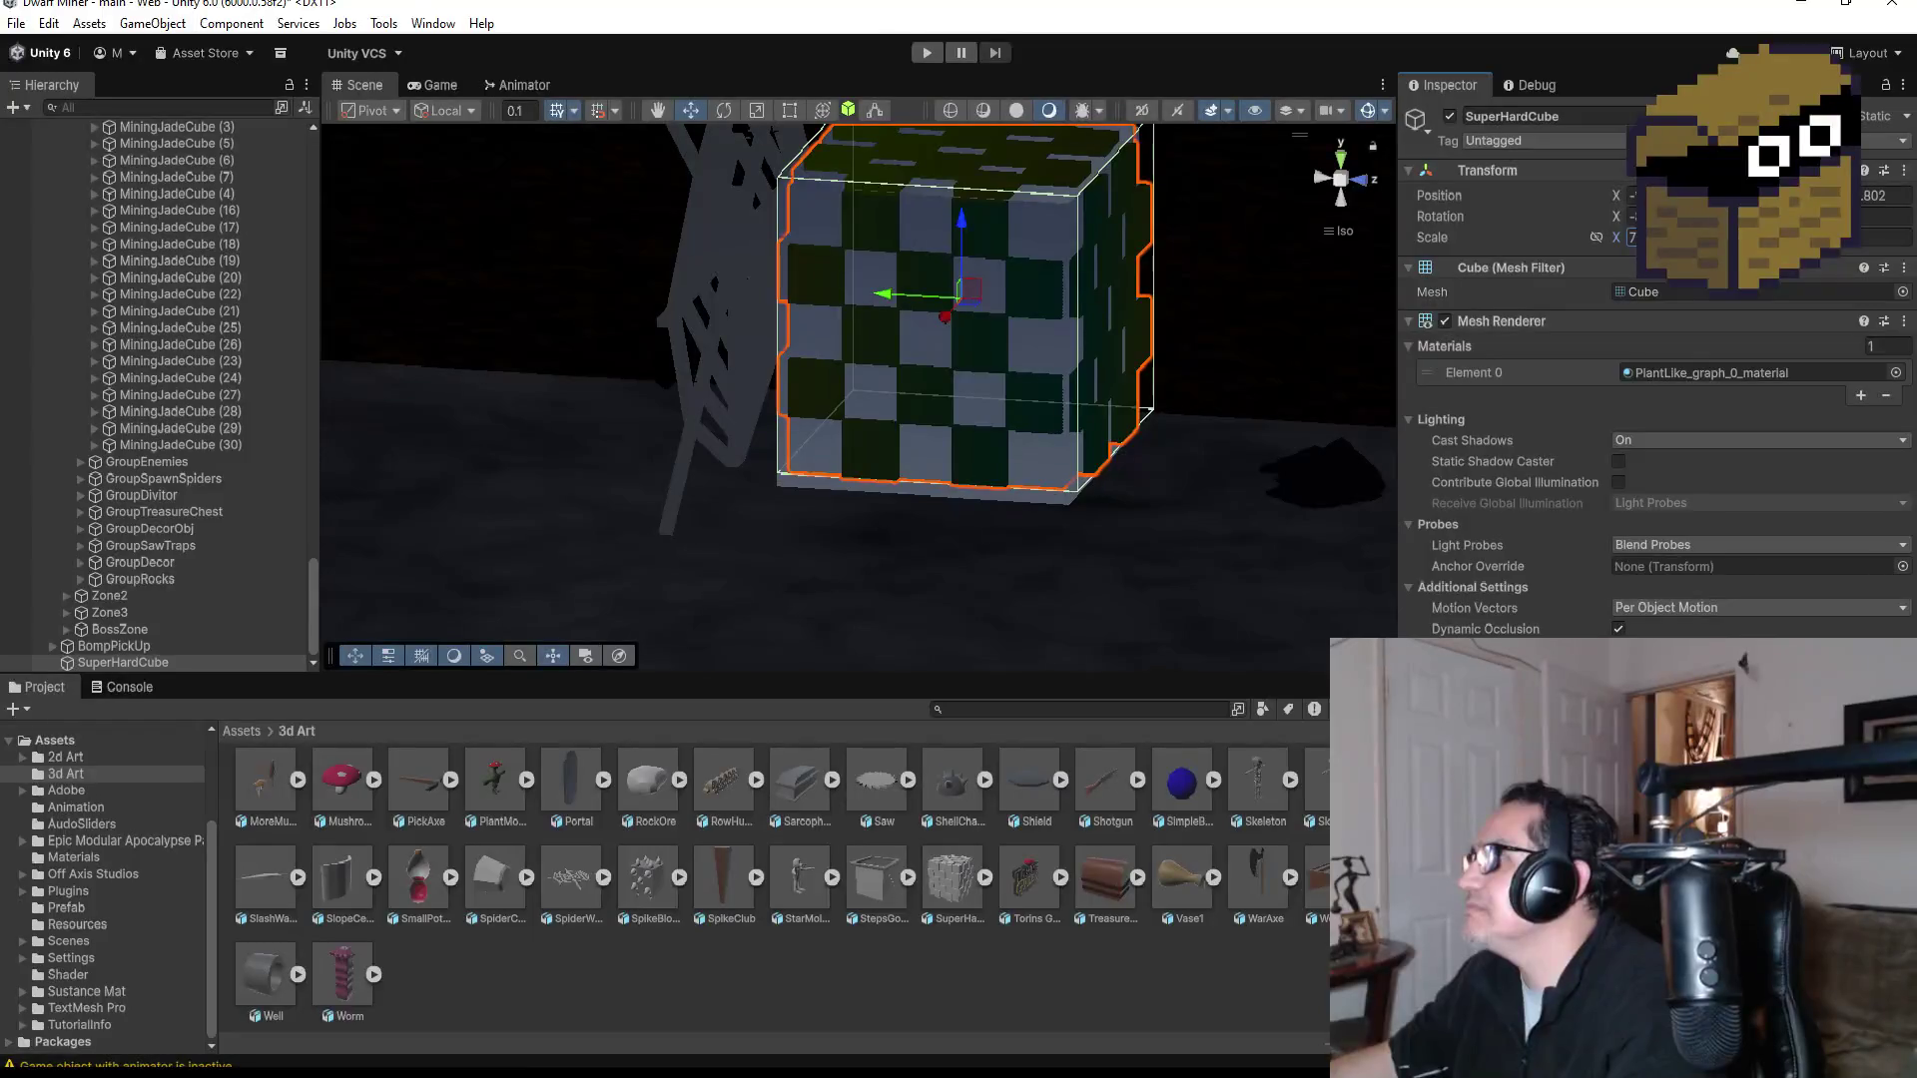
key("BackSpace")
Step: Set SuperHardCube's Transform Scale Z to 9
type("8")
key("BackSpace")
type("9")
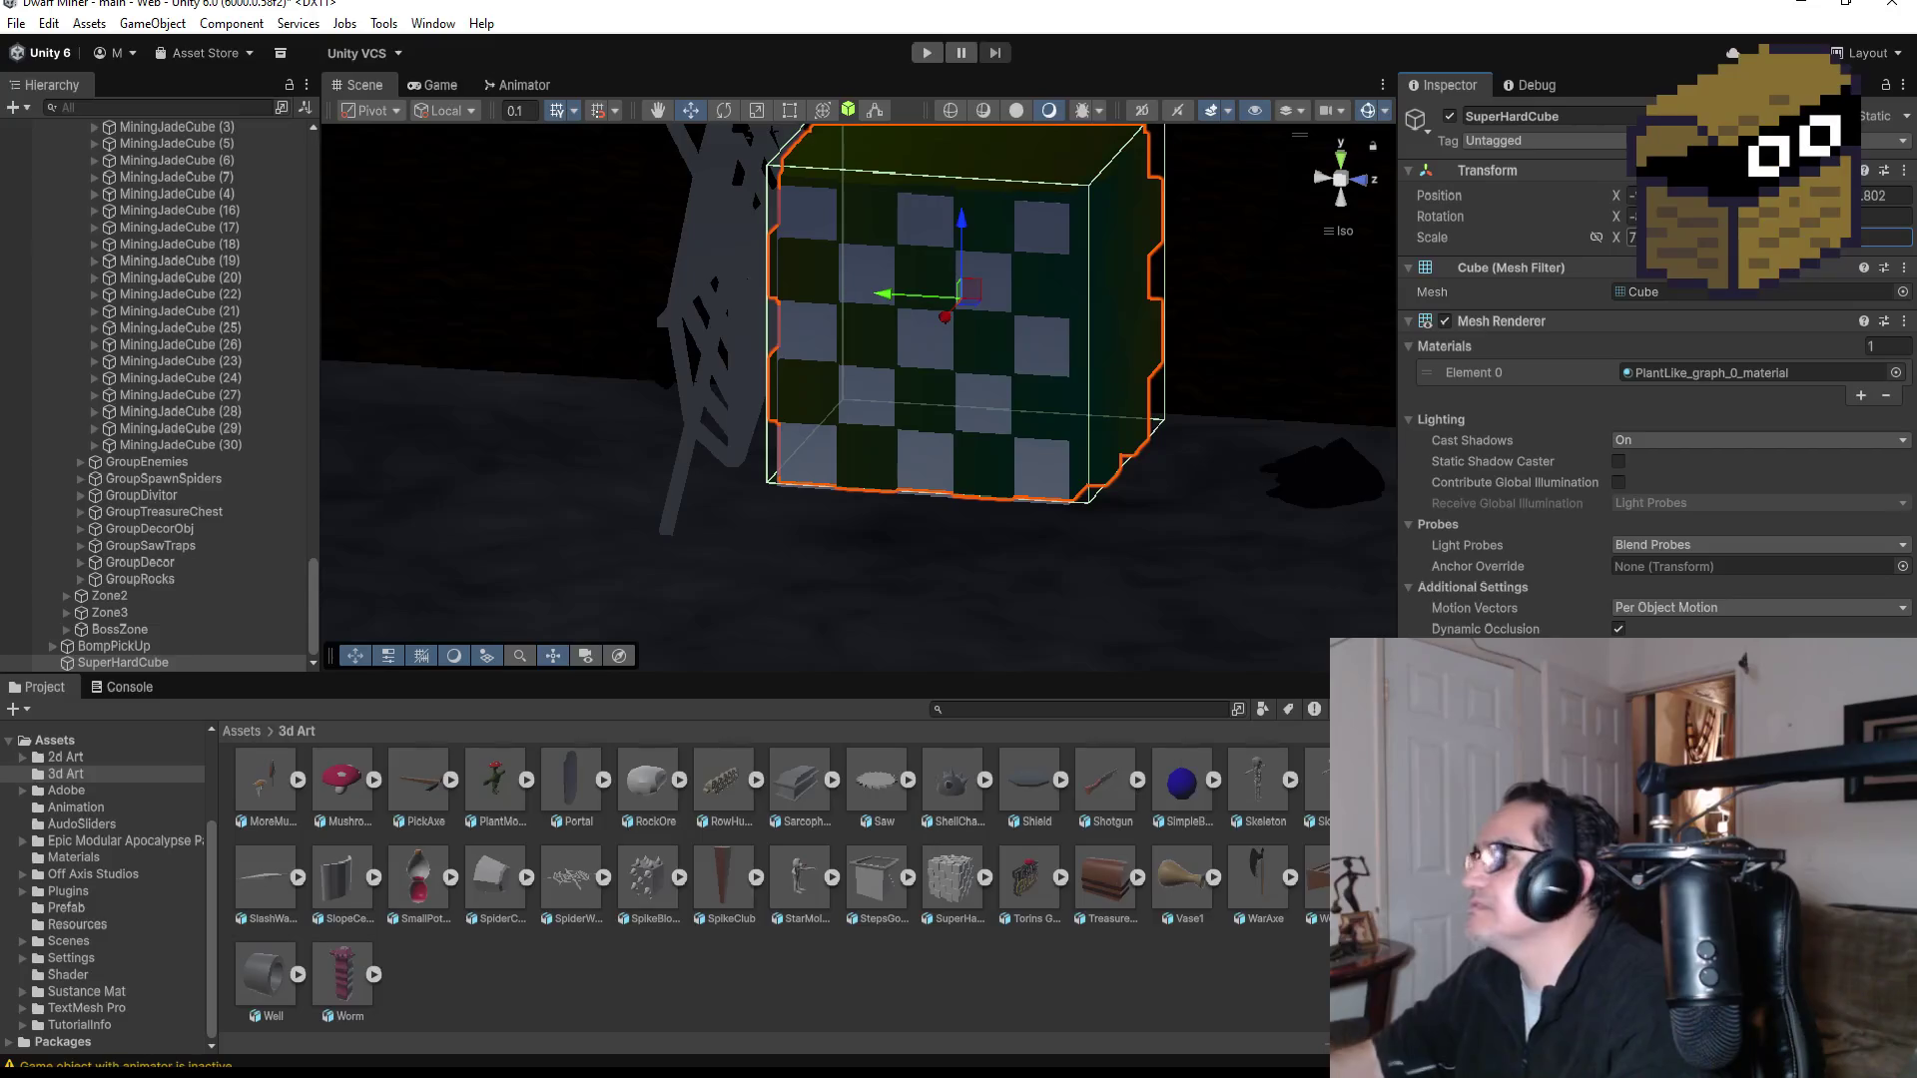
left_click_drag(1161, 358, 1216, 328)
Step: In Top view, move SuperHardCube right past the grey cube and down onto open floor
left_click(1355, 160)
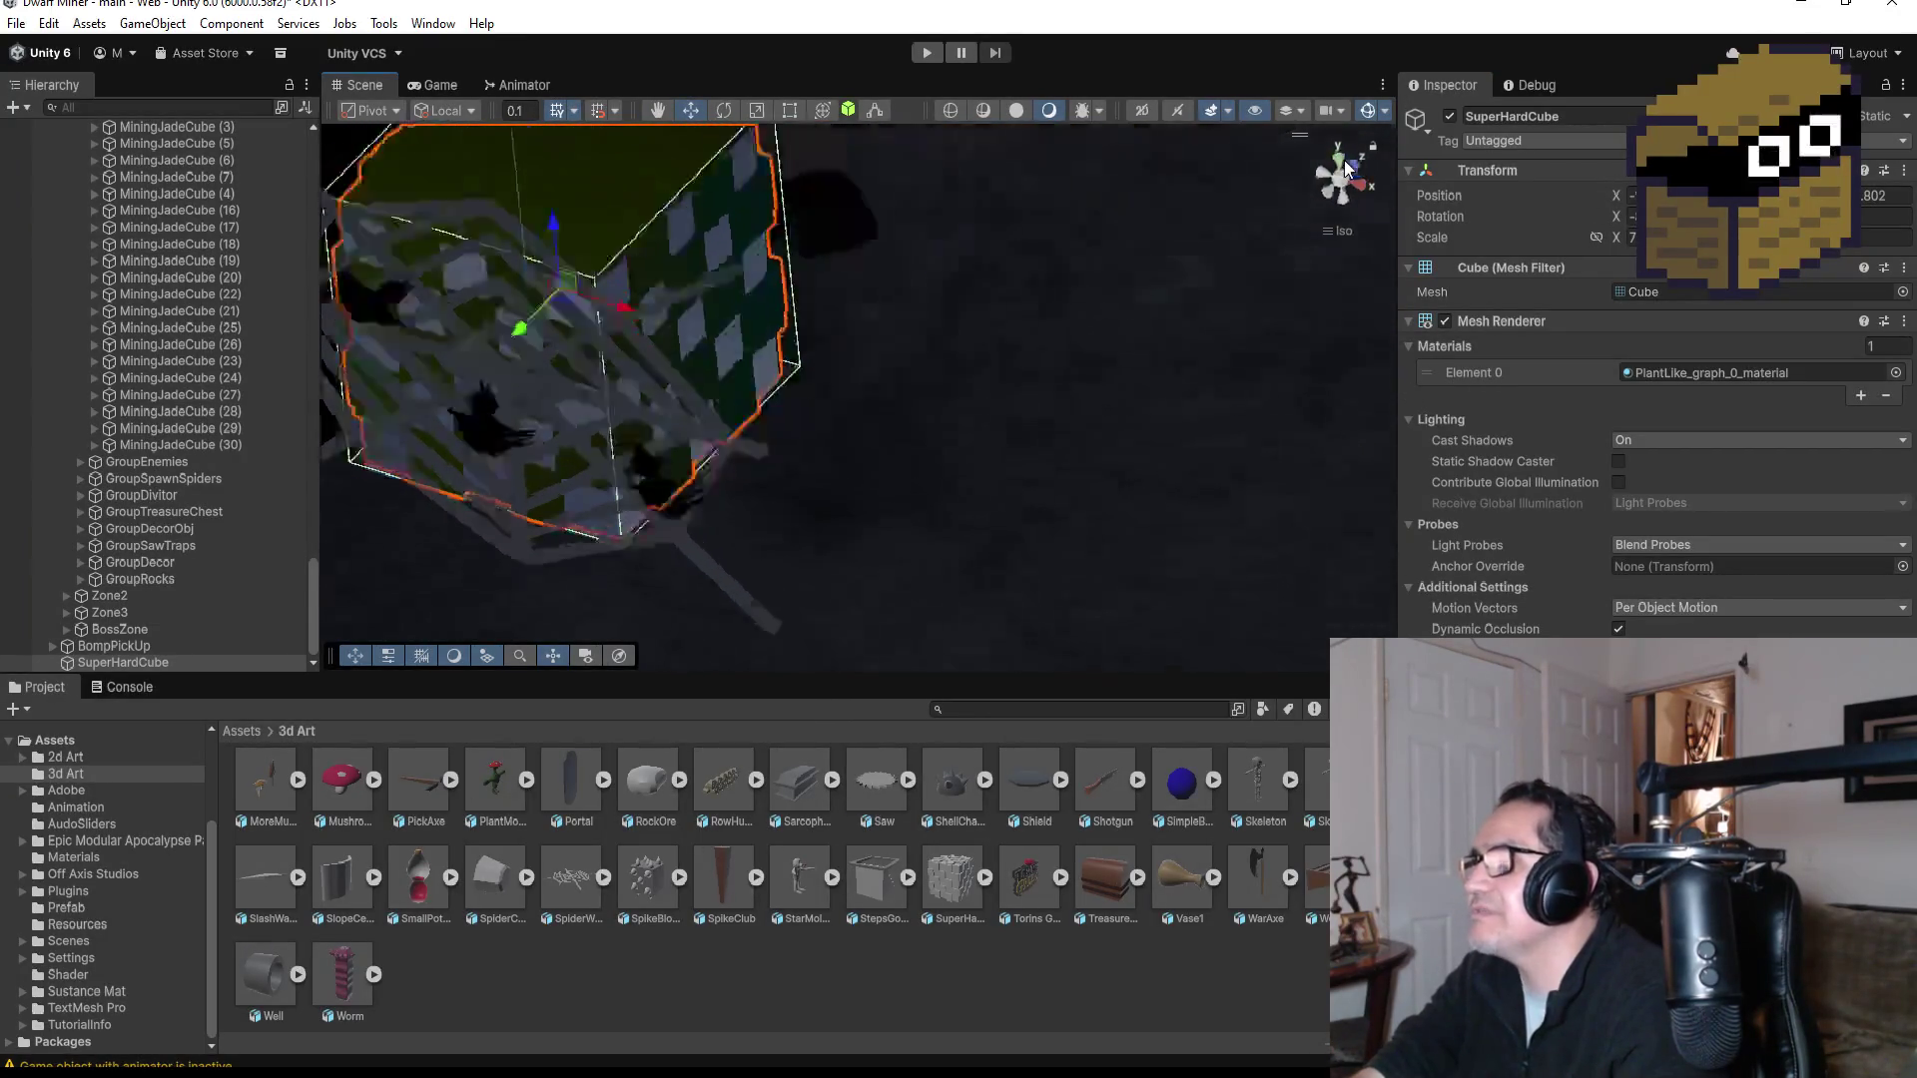
left_click_drag(715, 383, 1134, 398)
scroll(1069, 491, "down", 3)
left_click_drag(956, 477, 954, 659)
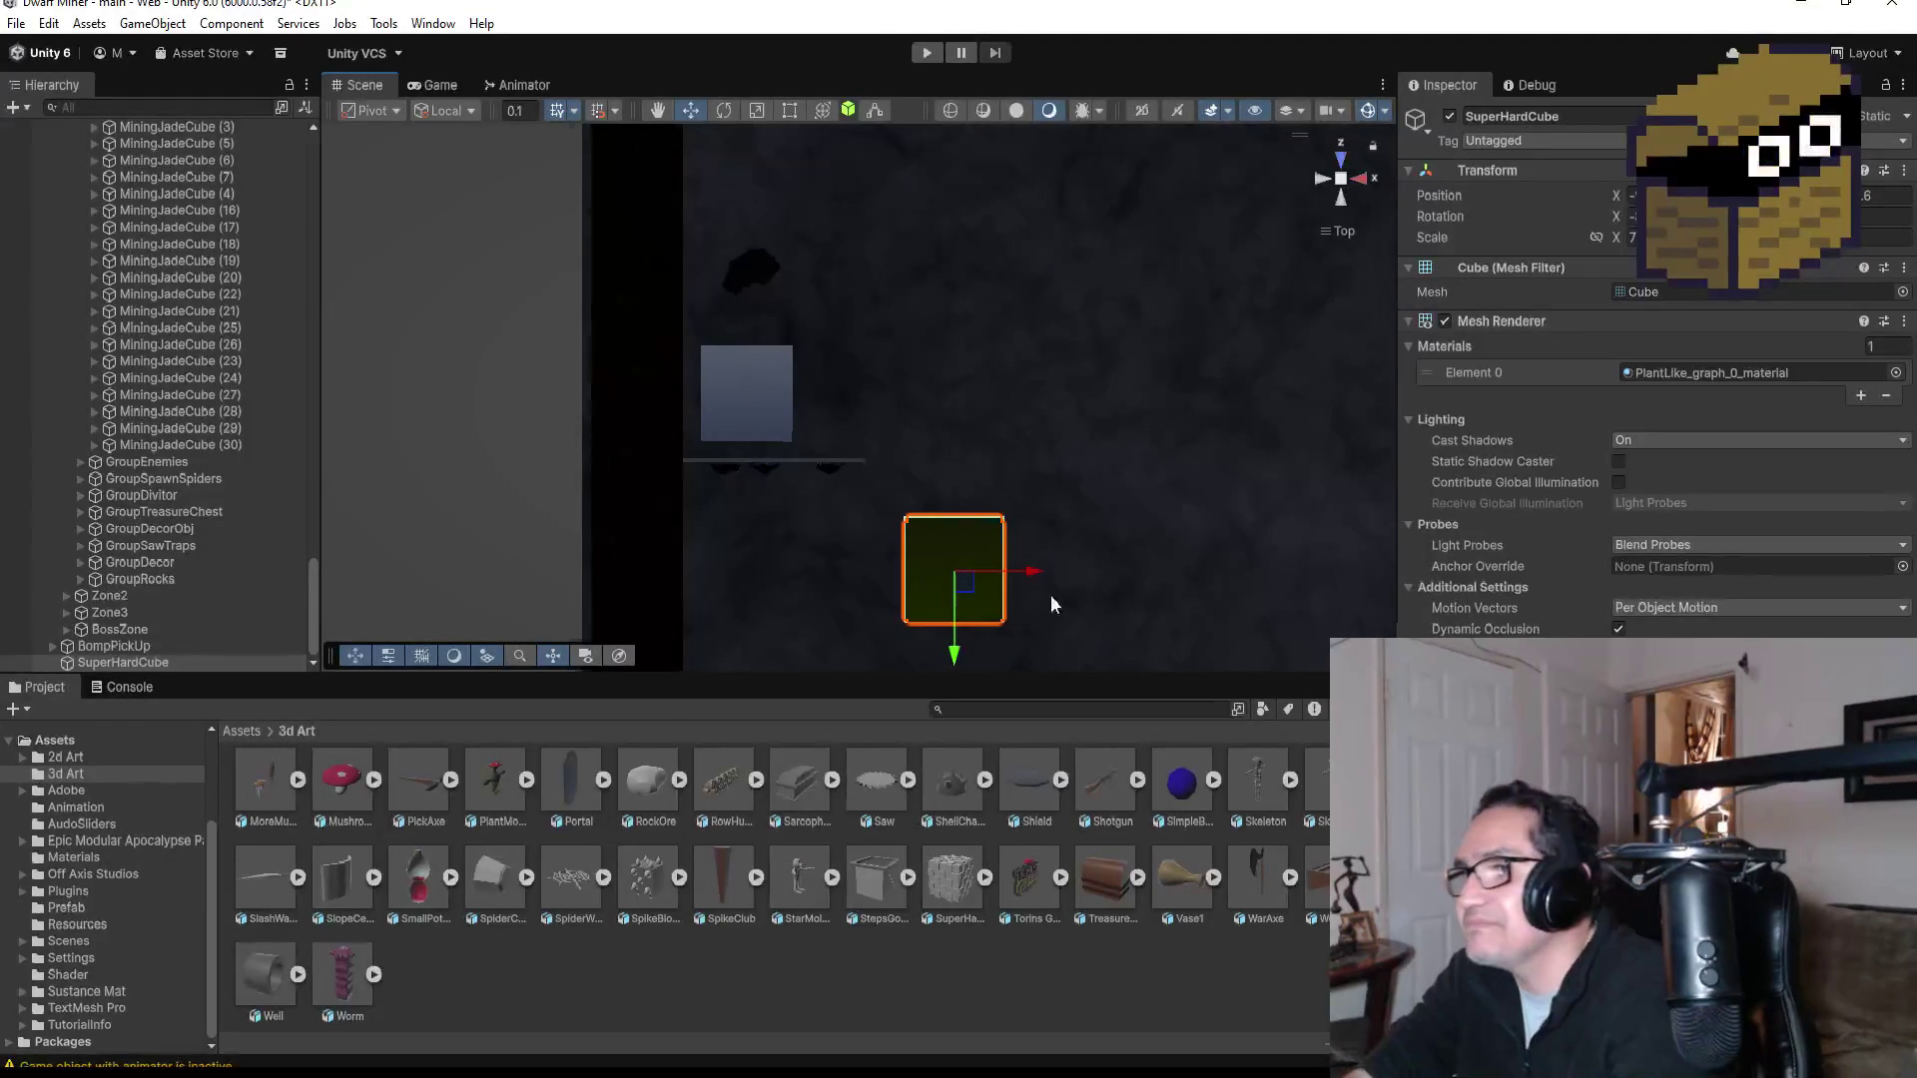
Step: Inspect MiningJadeCube (24), then select the green SuperHardCube in the Scene view
scroll(1046, 597, "up", 3)
left_click_drag(1115, 535, 1135, 278)
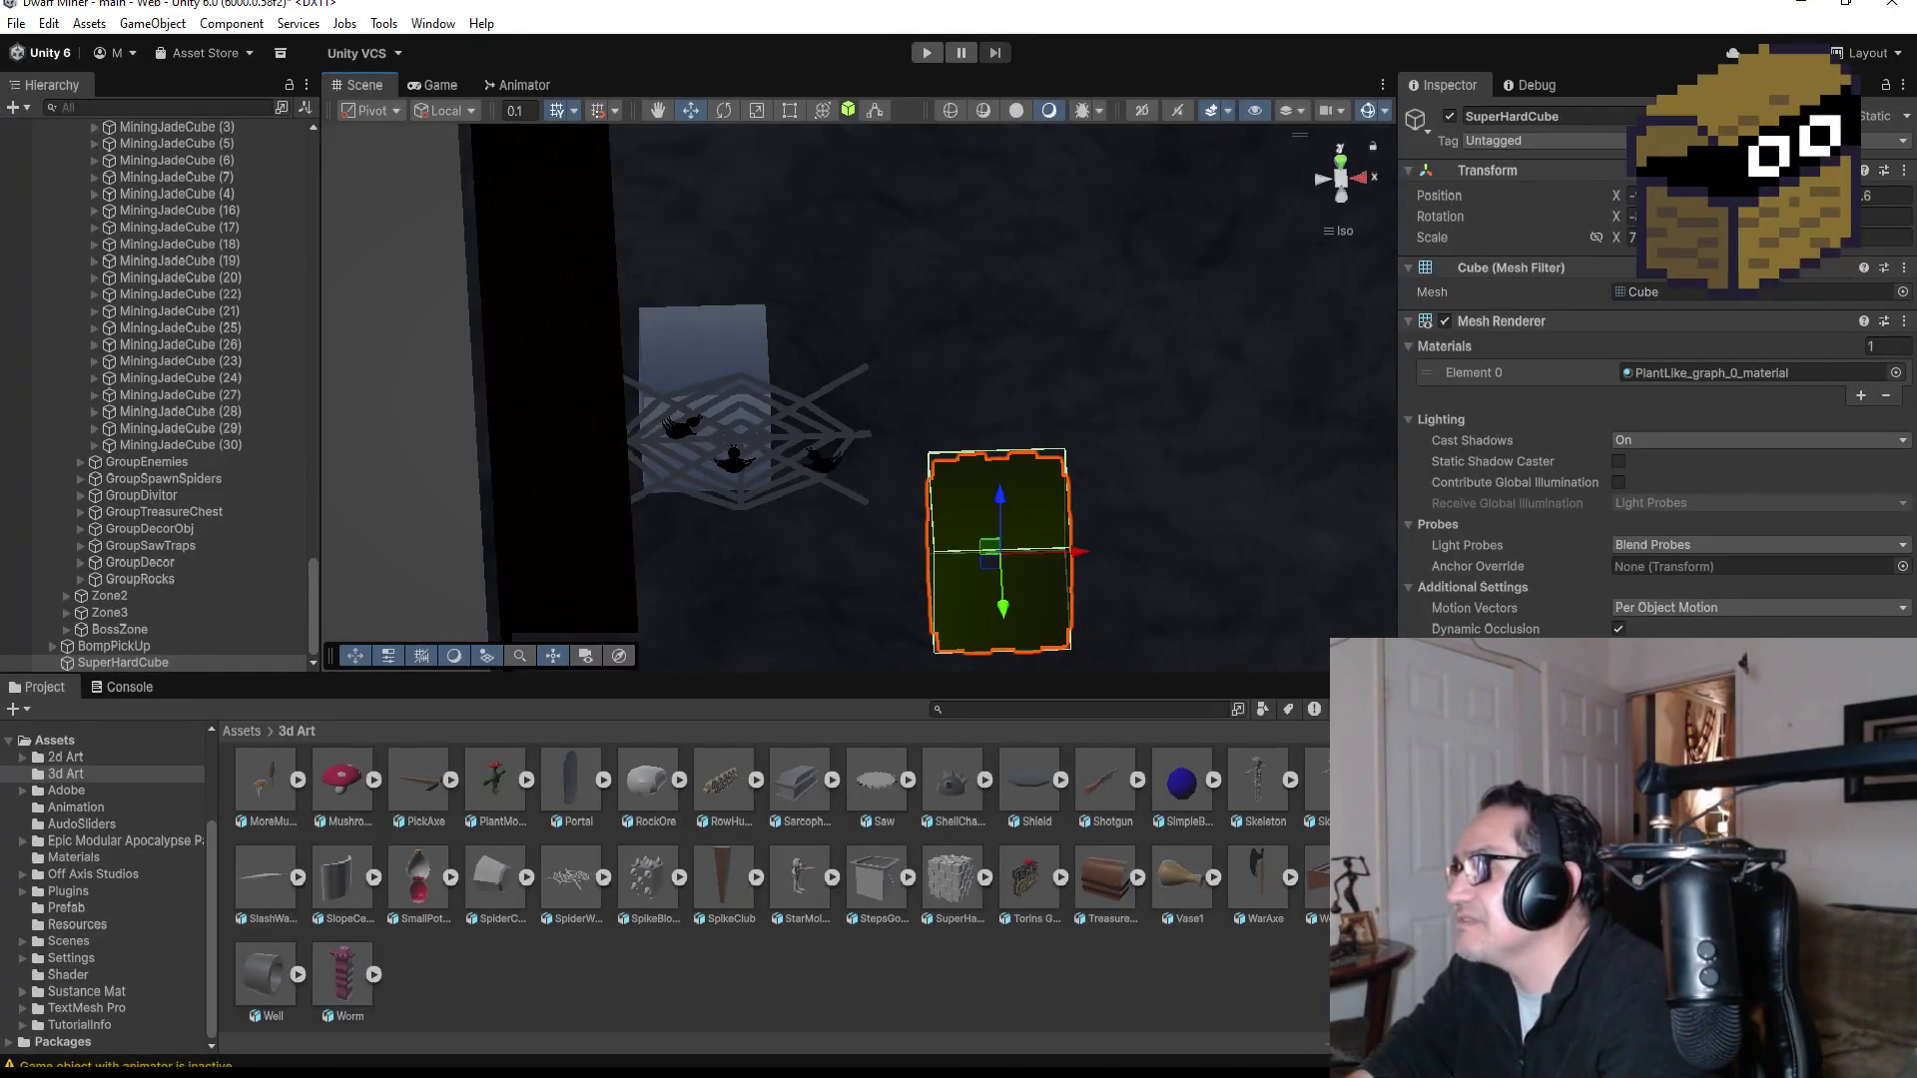
scroll(179, 459, "up", 2)
left_click(170, 444)
scroll(1648, 399, "down", 3)
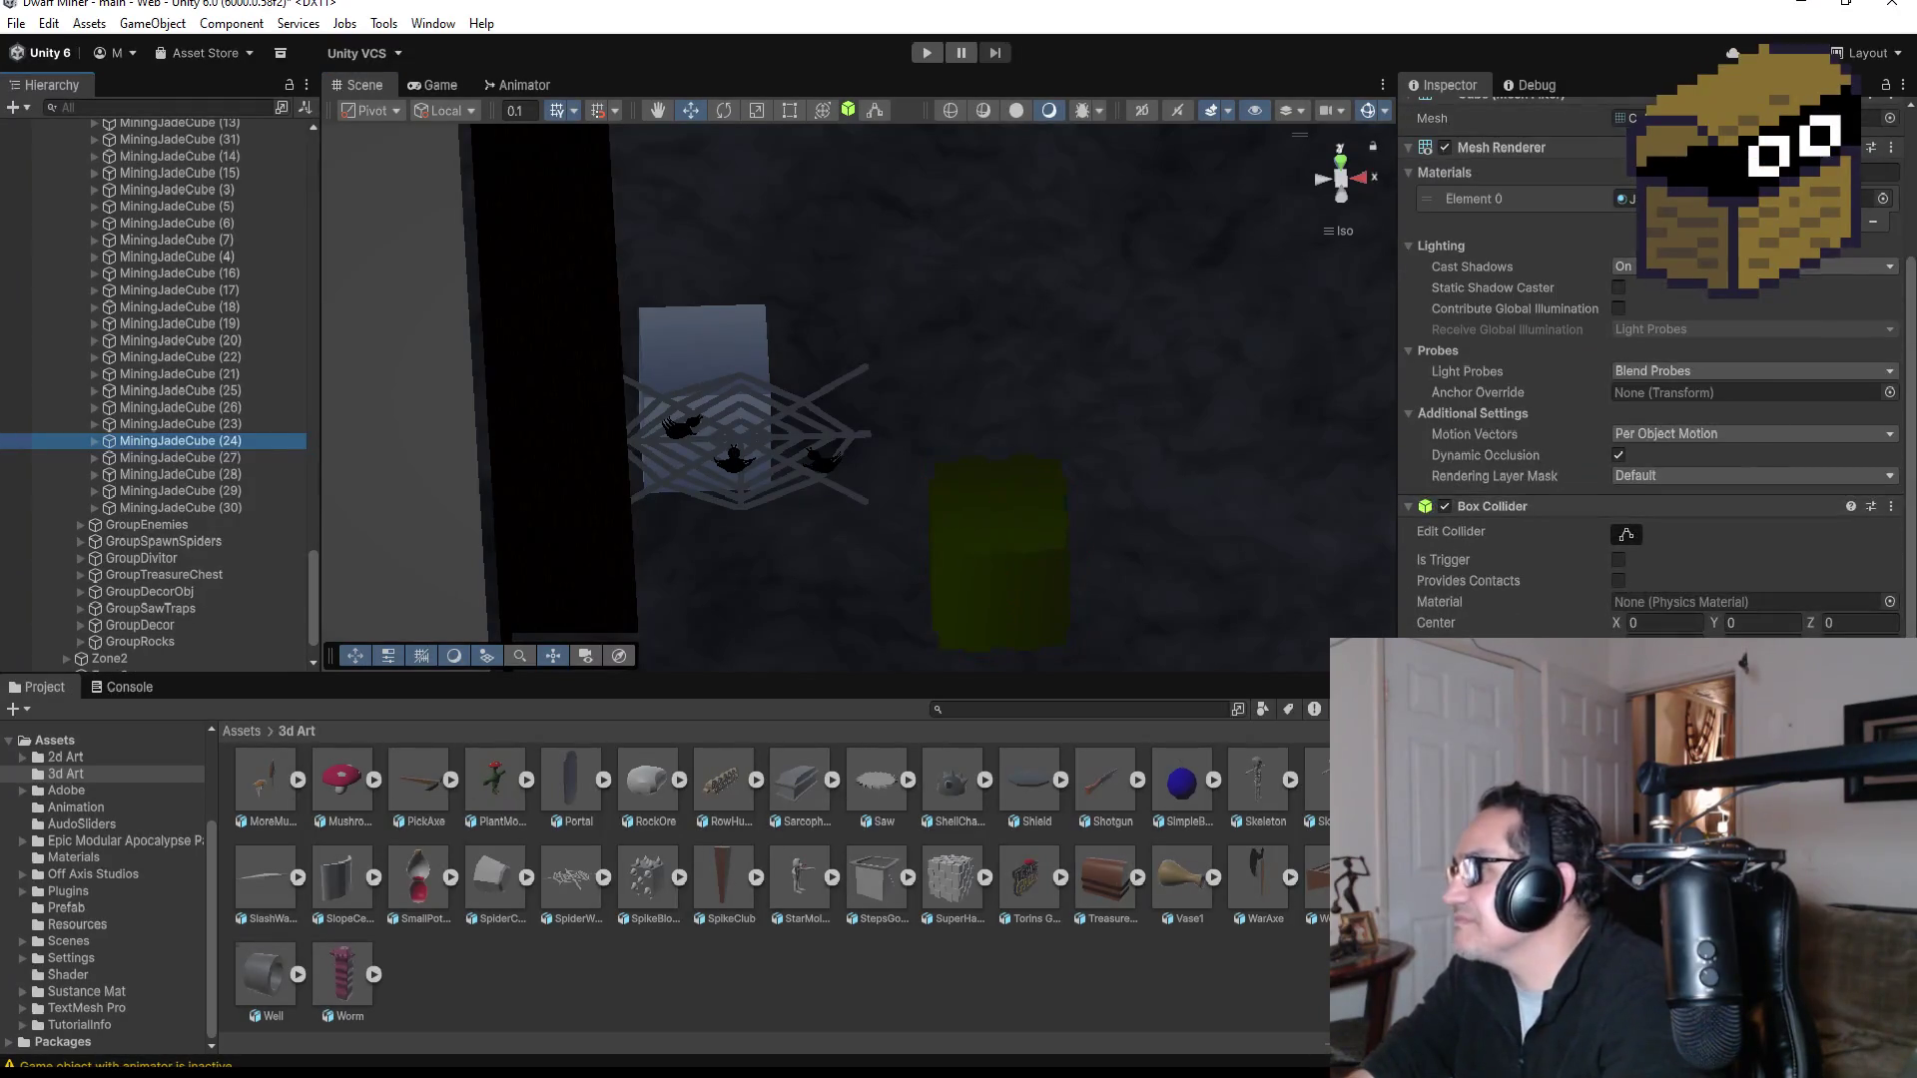
left_click(998, 550)
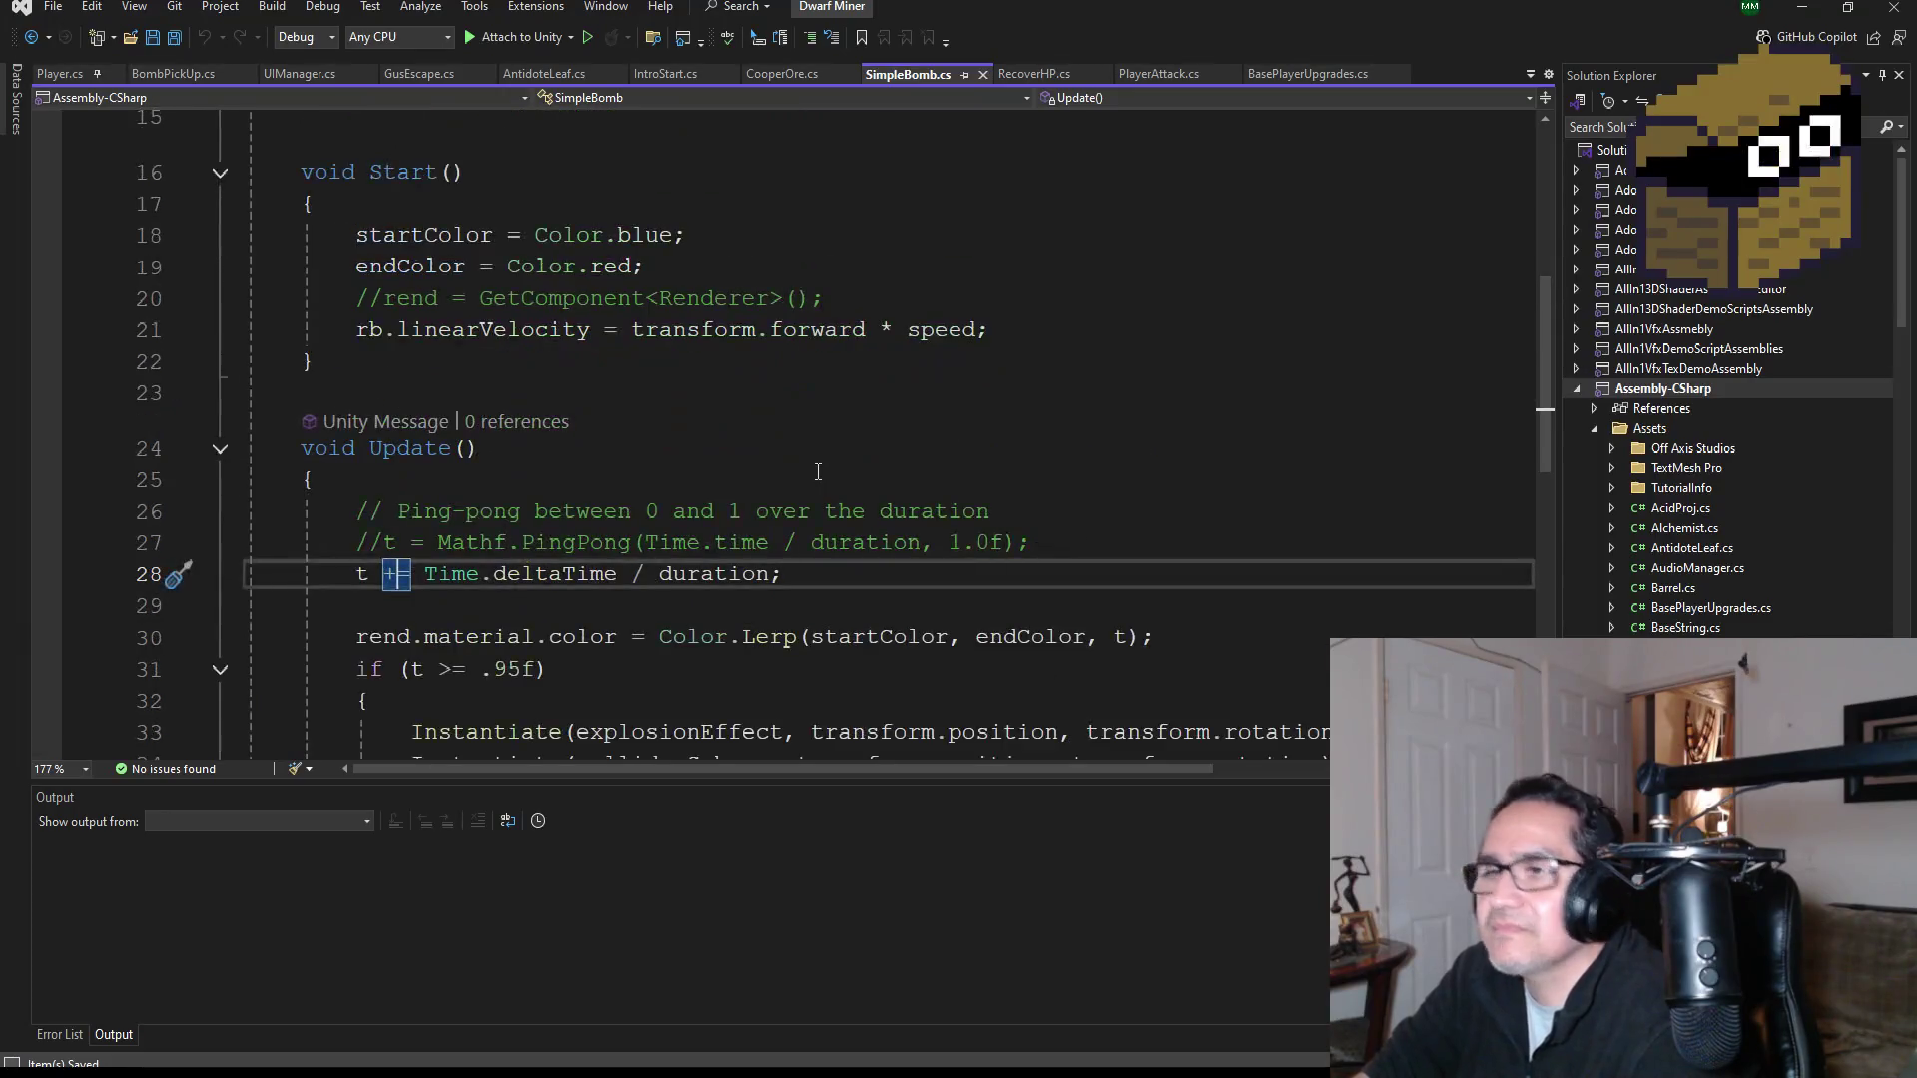
Step: Scroll through SimpleBomb.cs to review its Update explosion, collider sphere and destroy logic
scroll(823, 491, "down", 2)
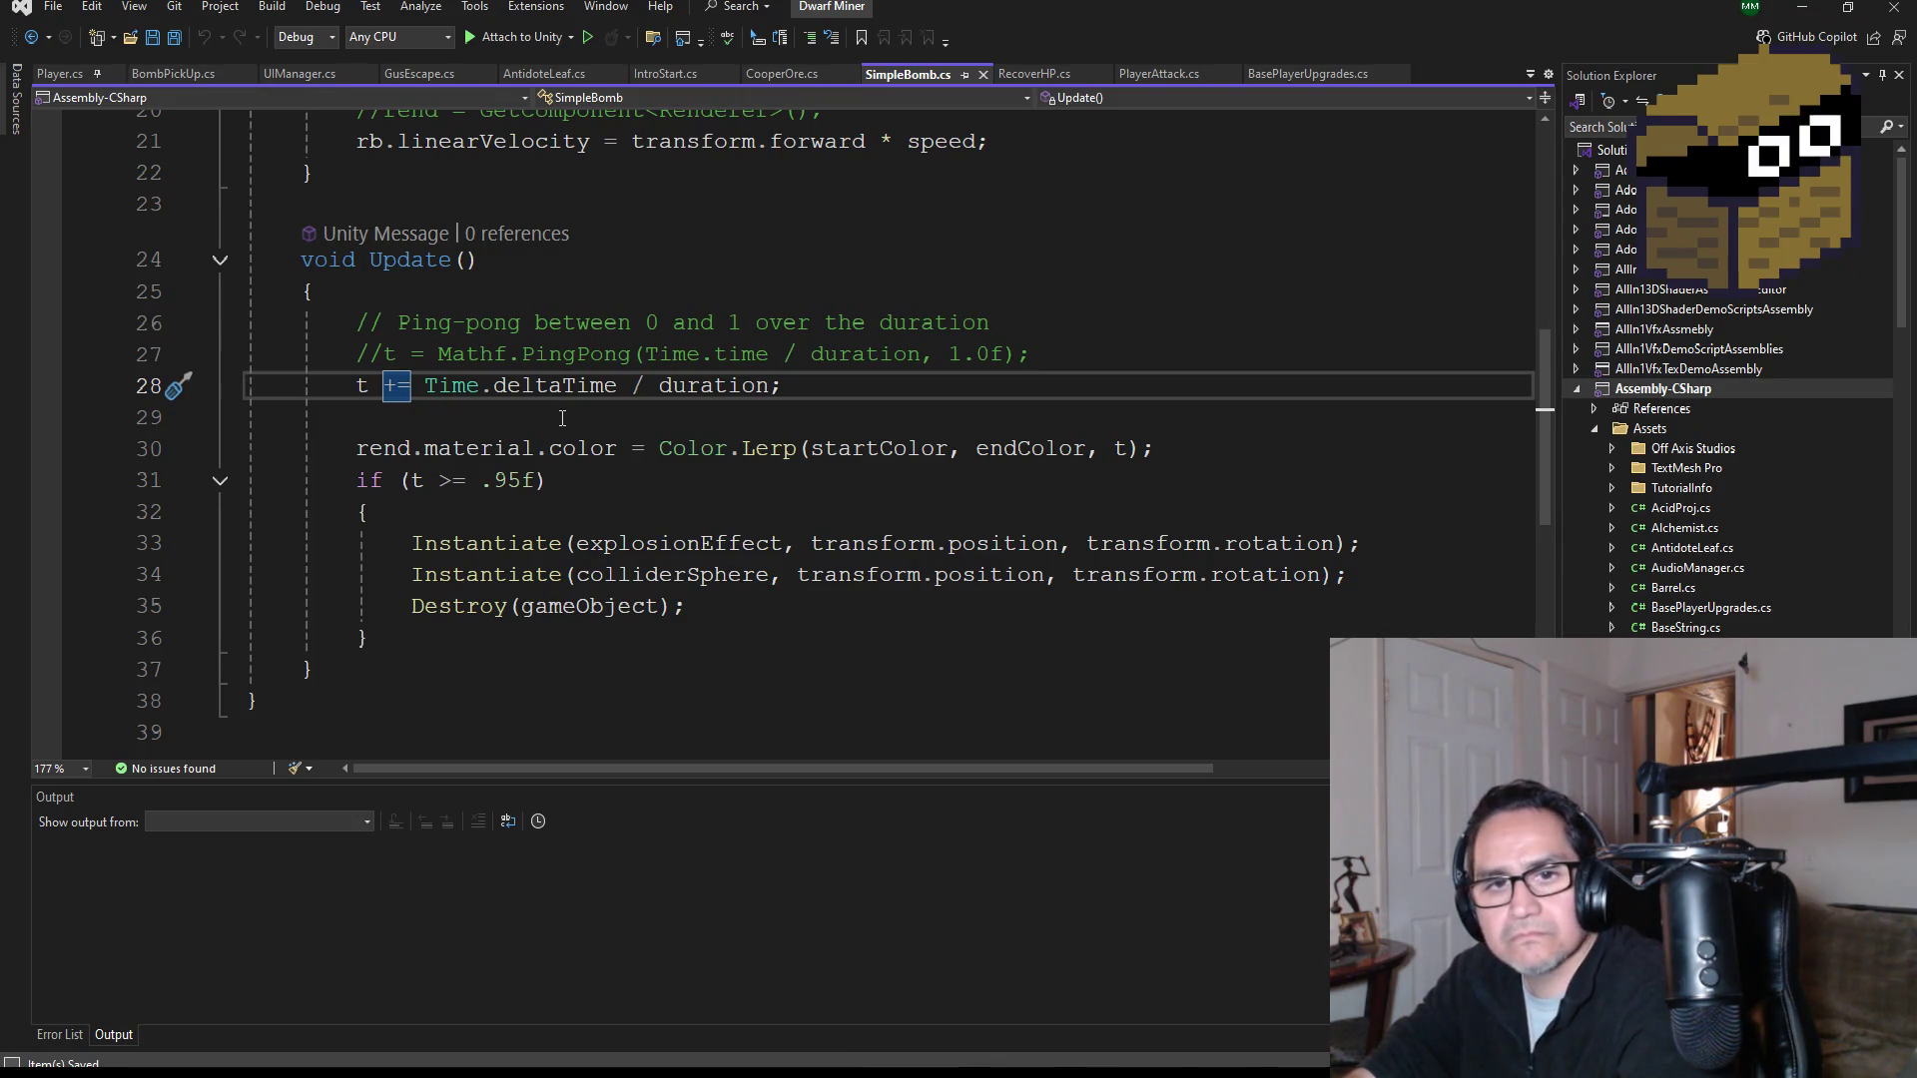
scroll(619, 499, "up", 1)
scroll(666, 566, "down", 1)
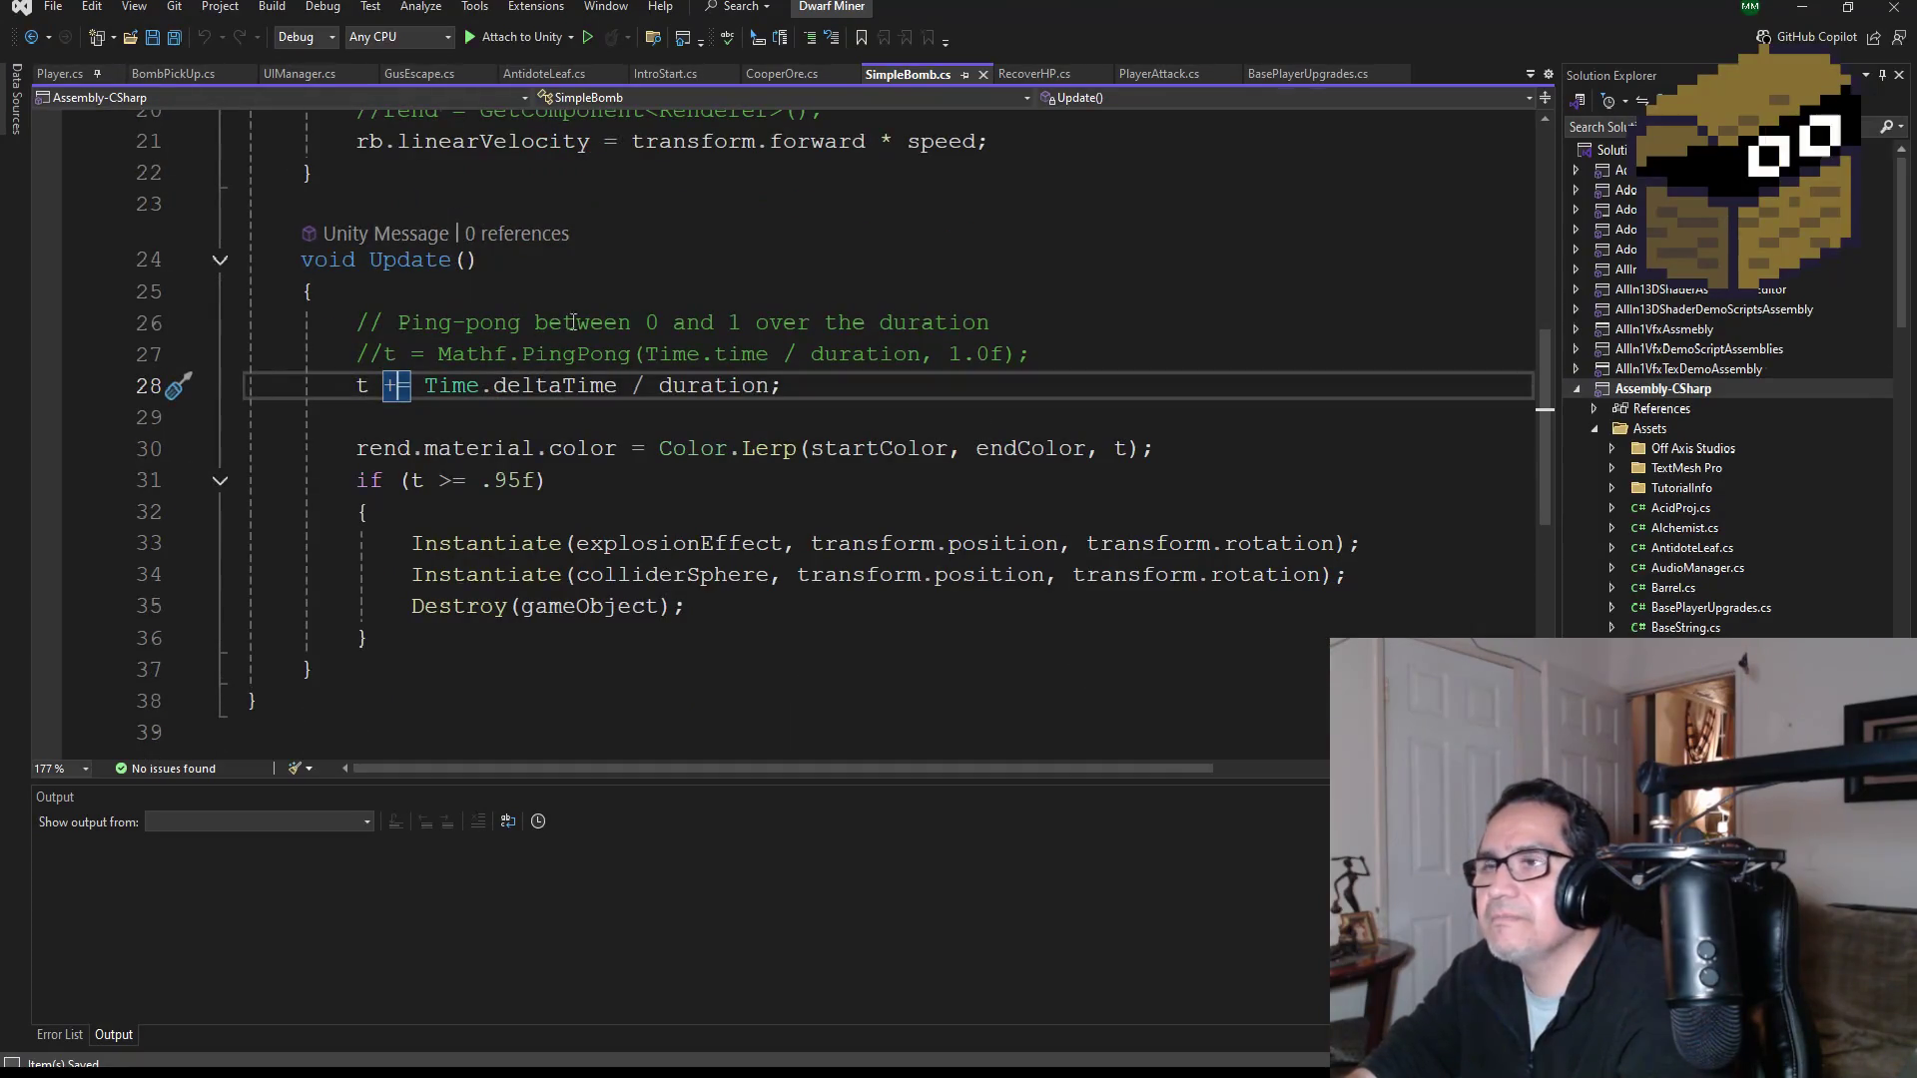
scroll(819, 579, "down", 2)
scroll(805, 539, "up", 2)
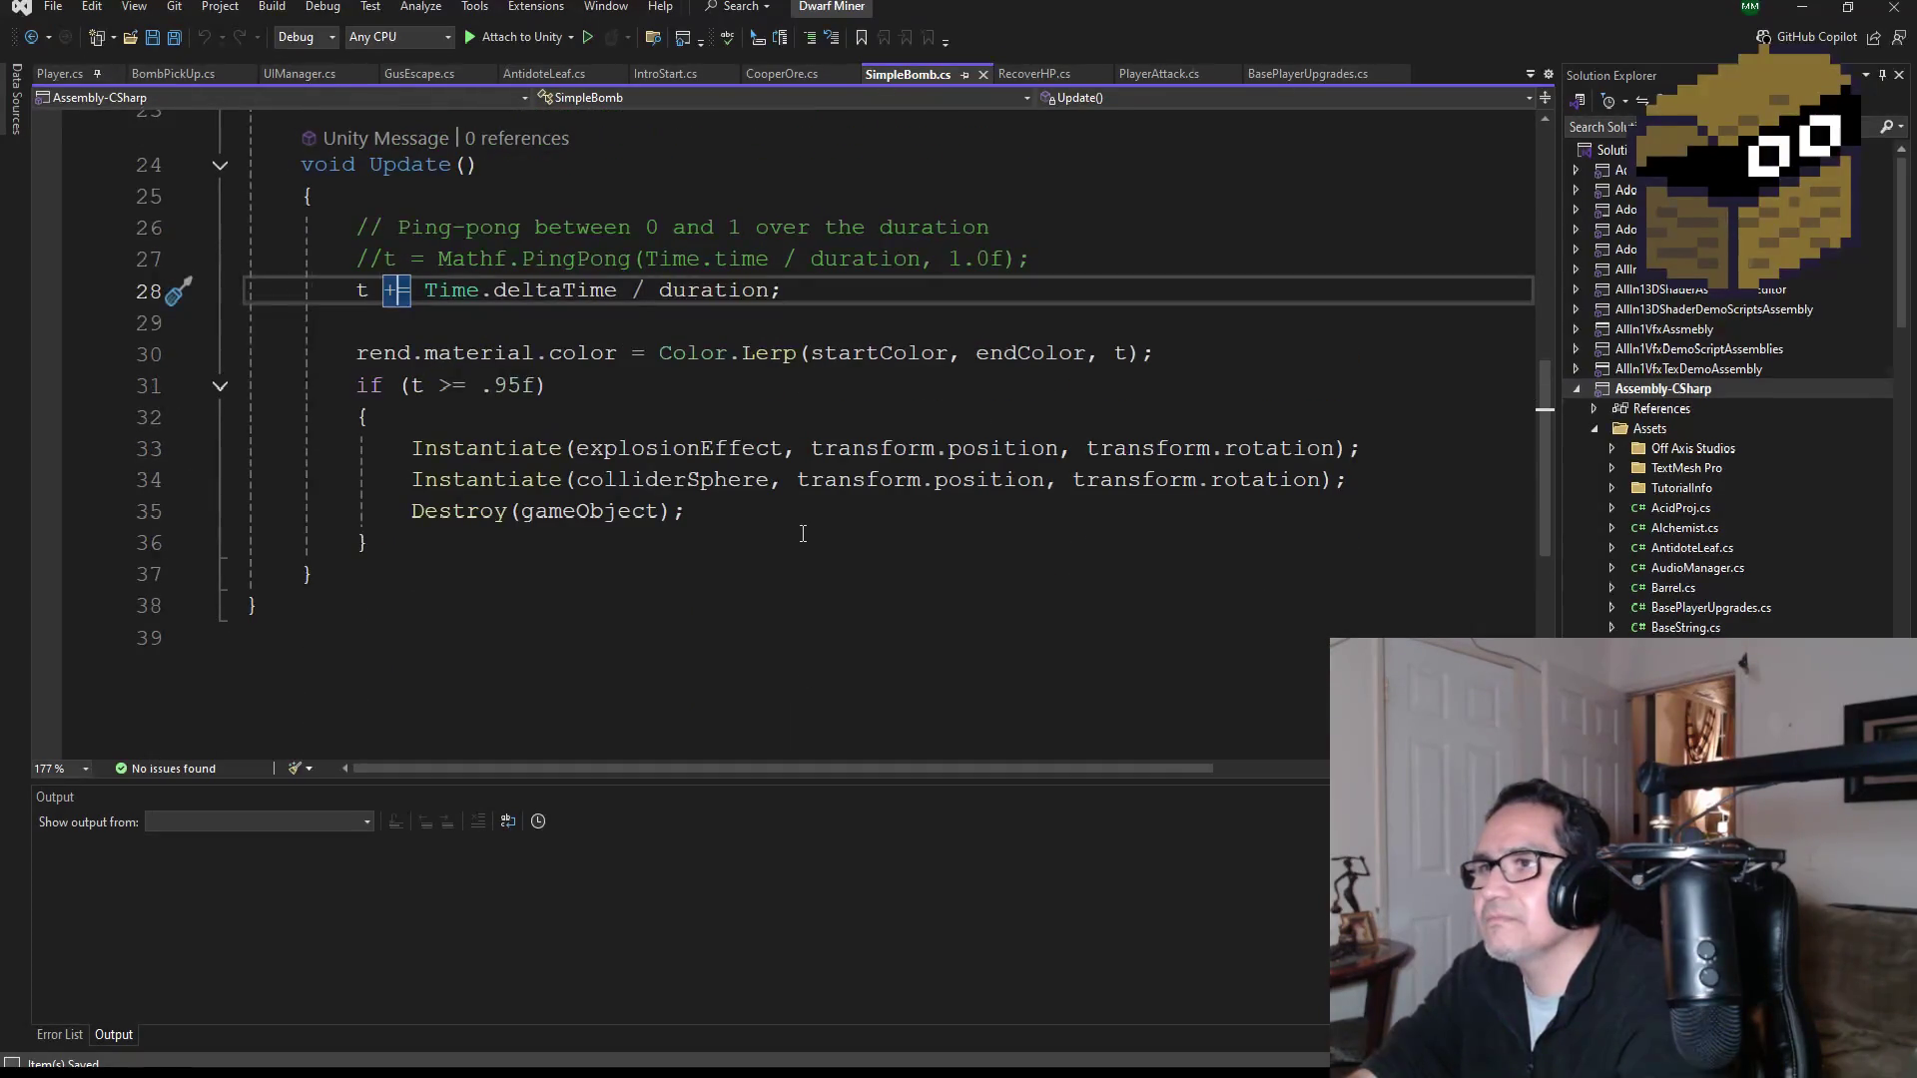
scroll(804, 514, "up", 3)
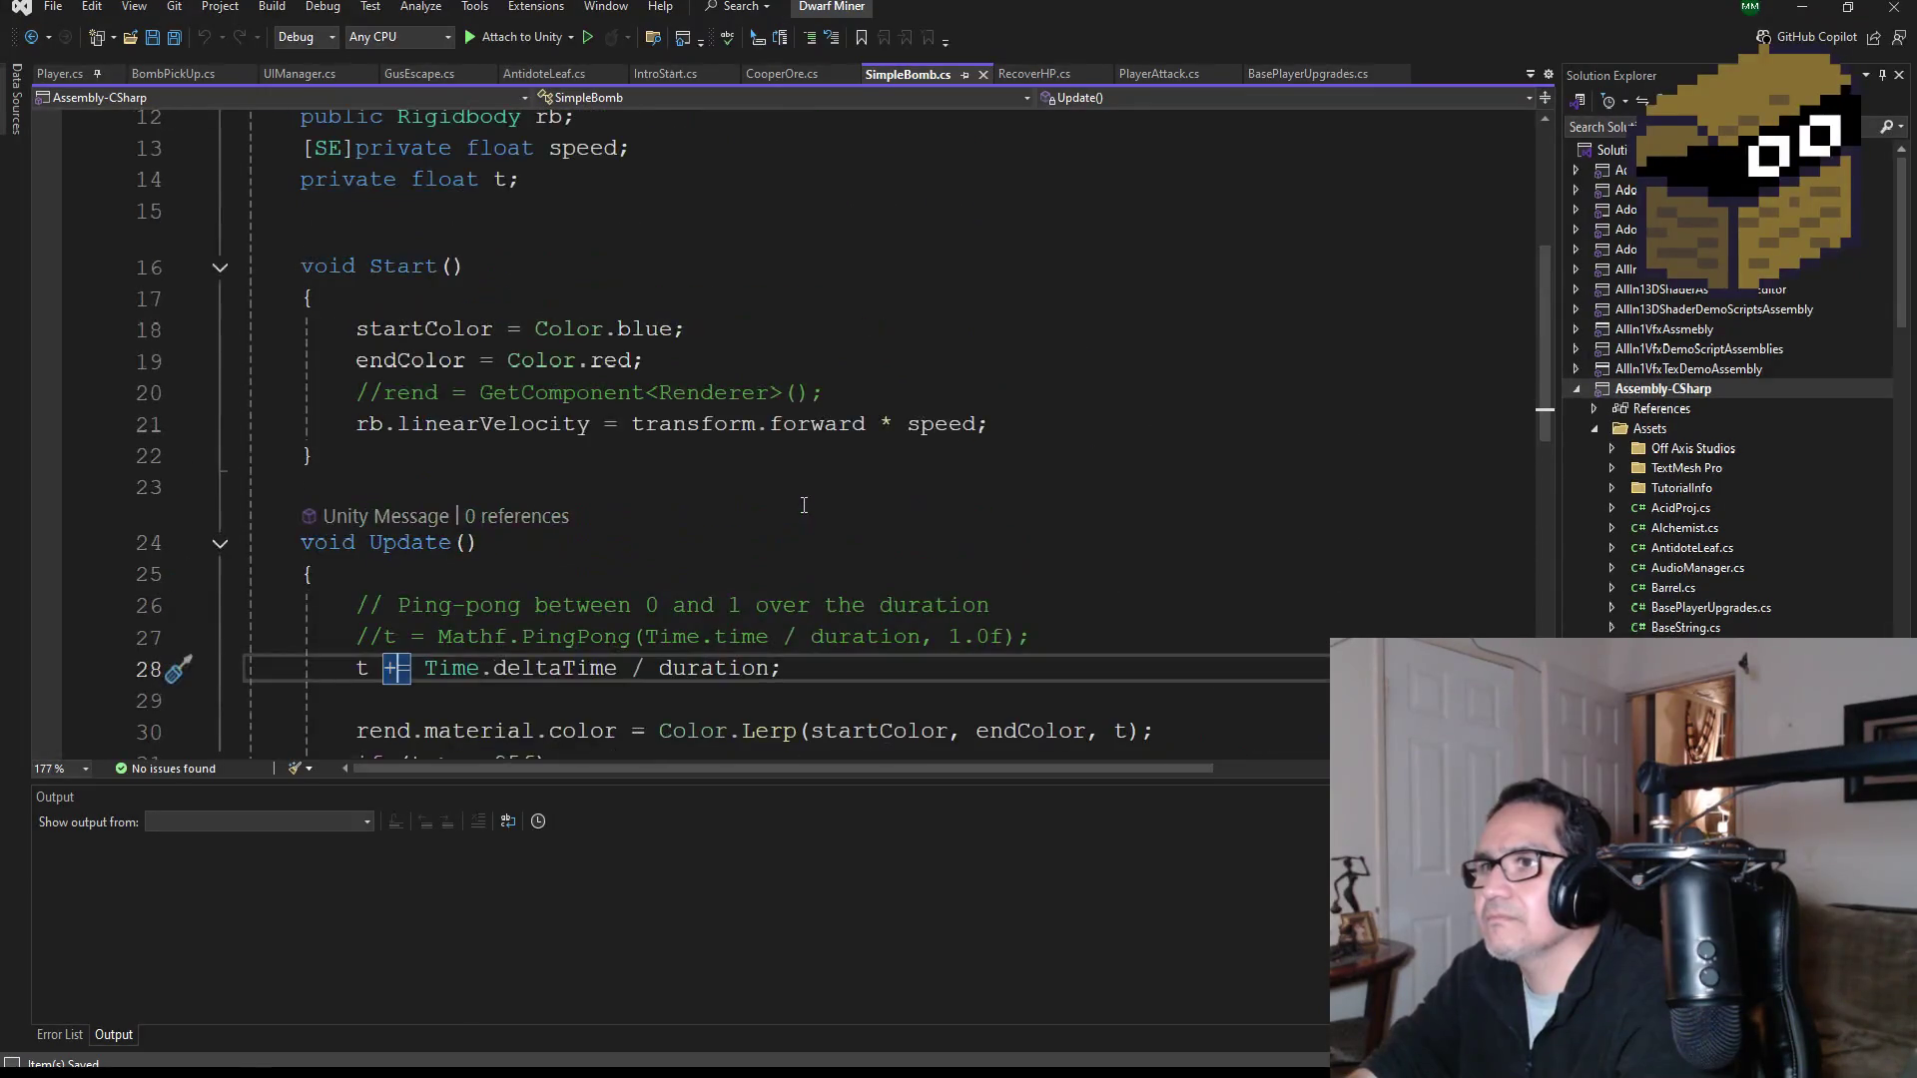
scroll(805, 499, "up", 3)
scroll(804, 498, "up", 1)
scroll(829, 529, "down", 6)
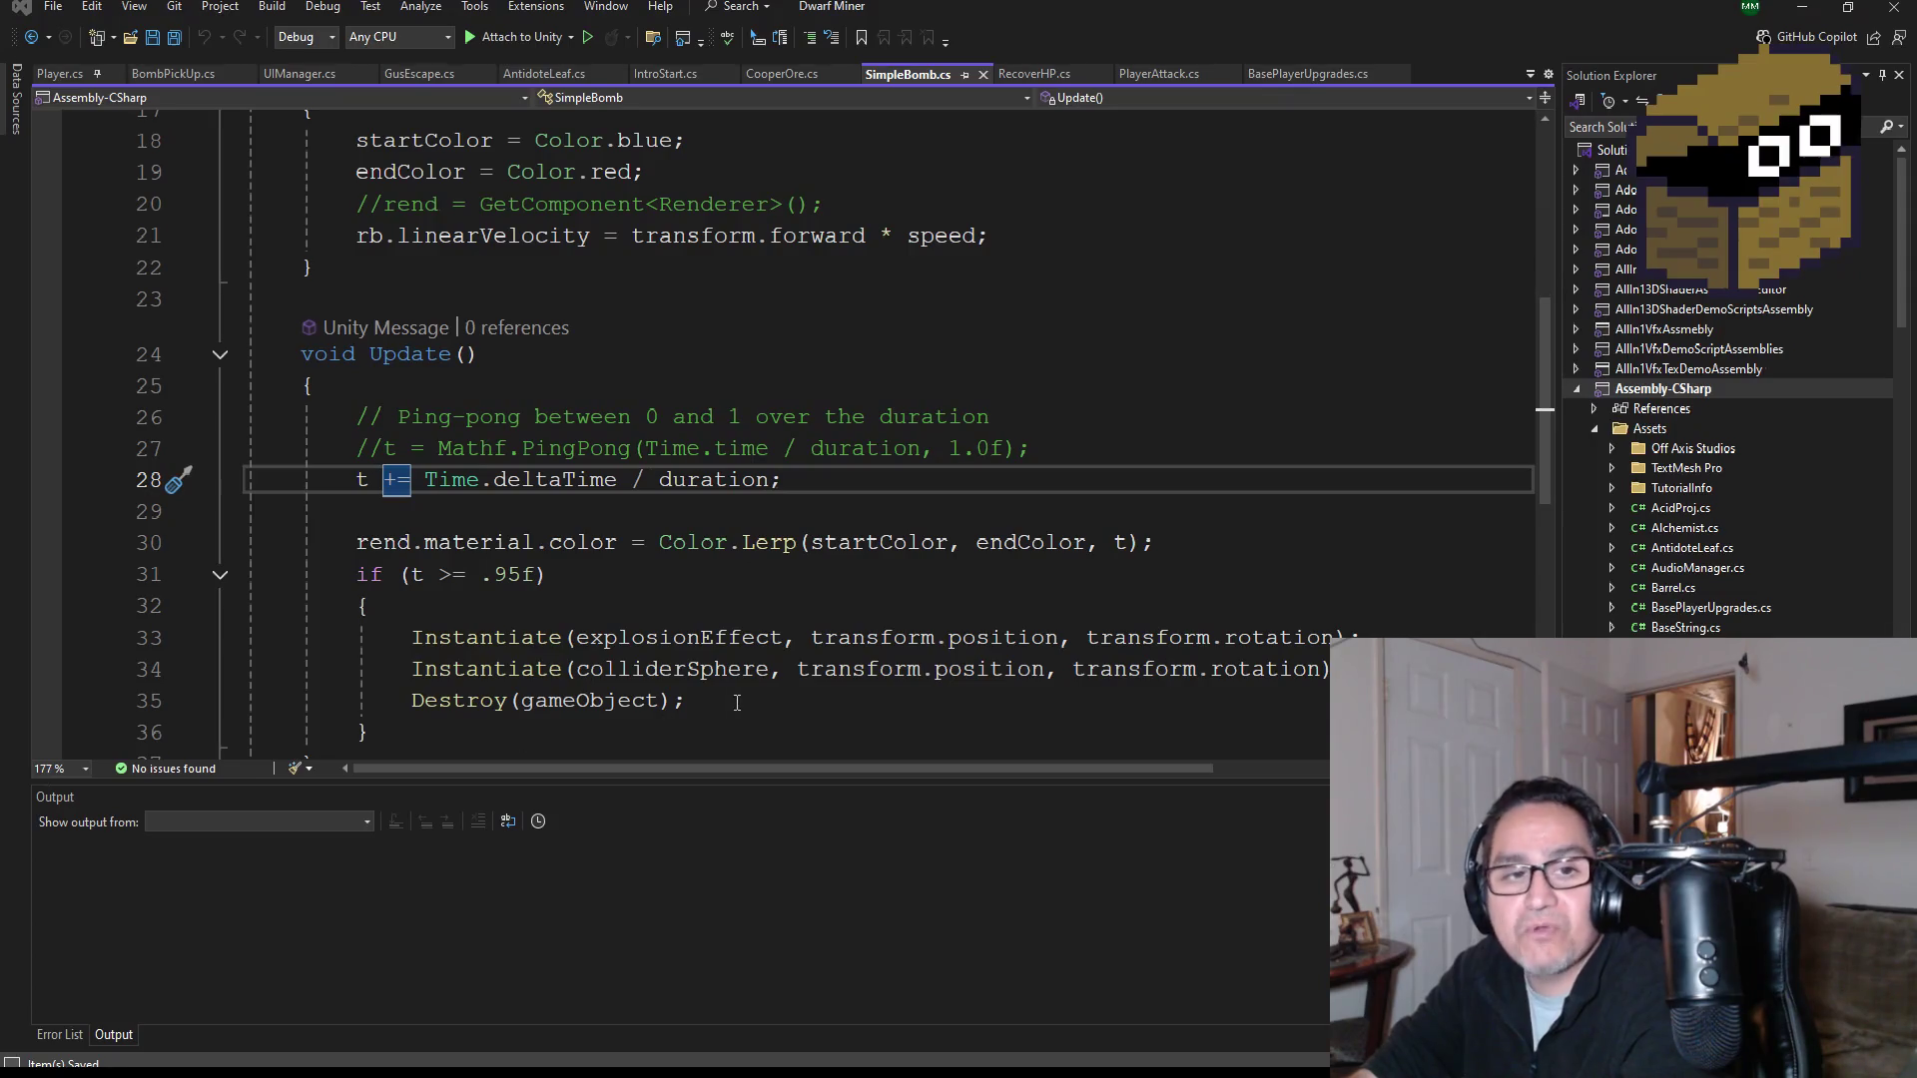
scroll(803, 580, "down", 1)
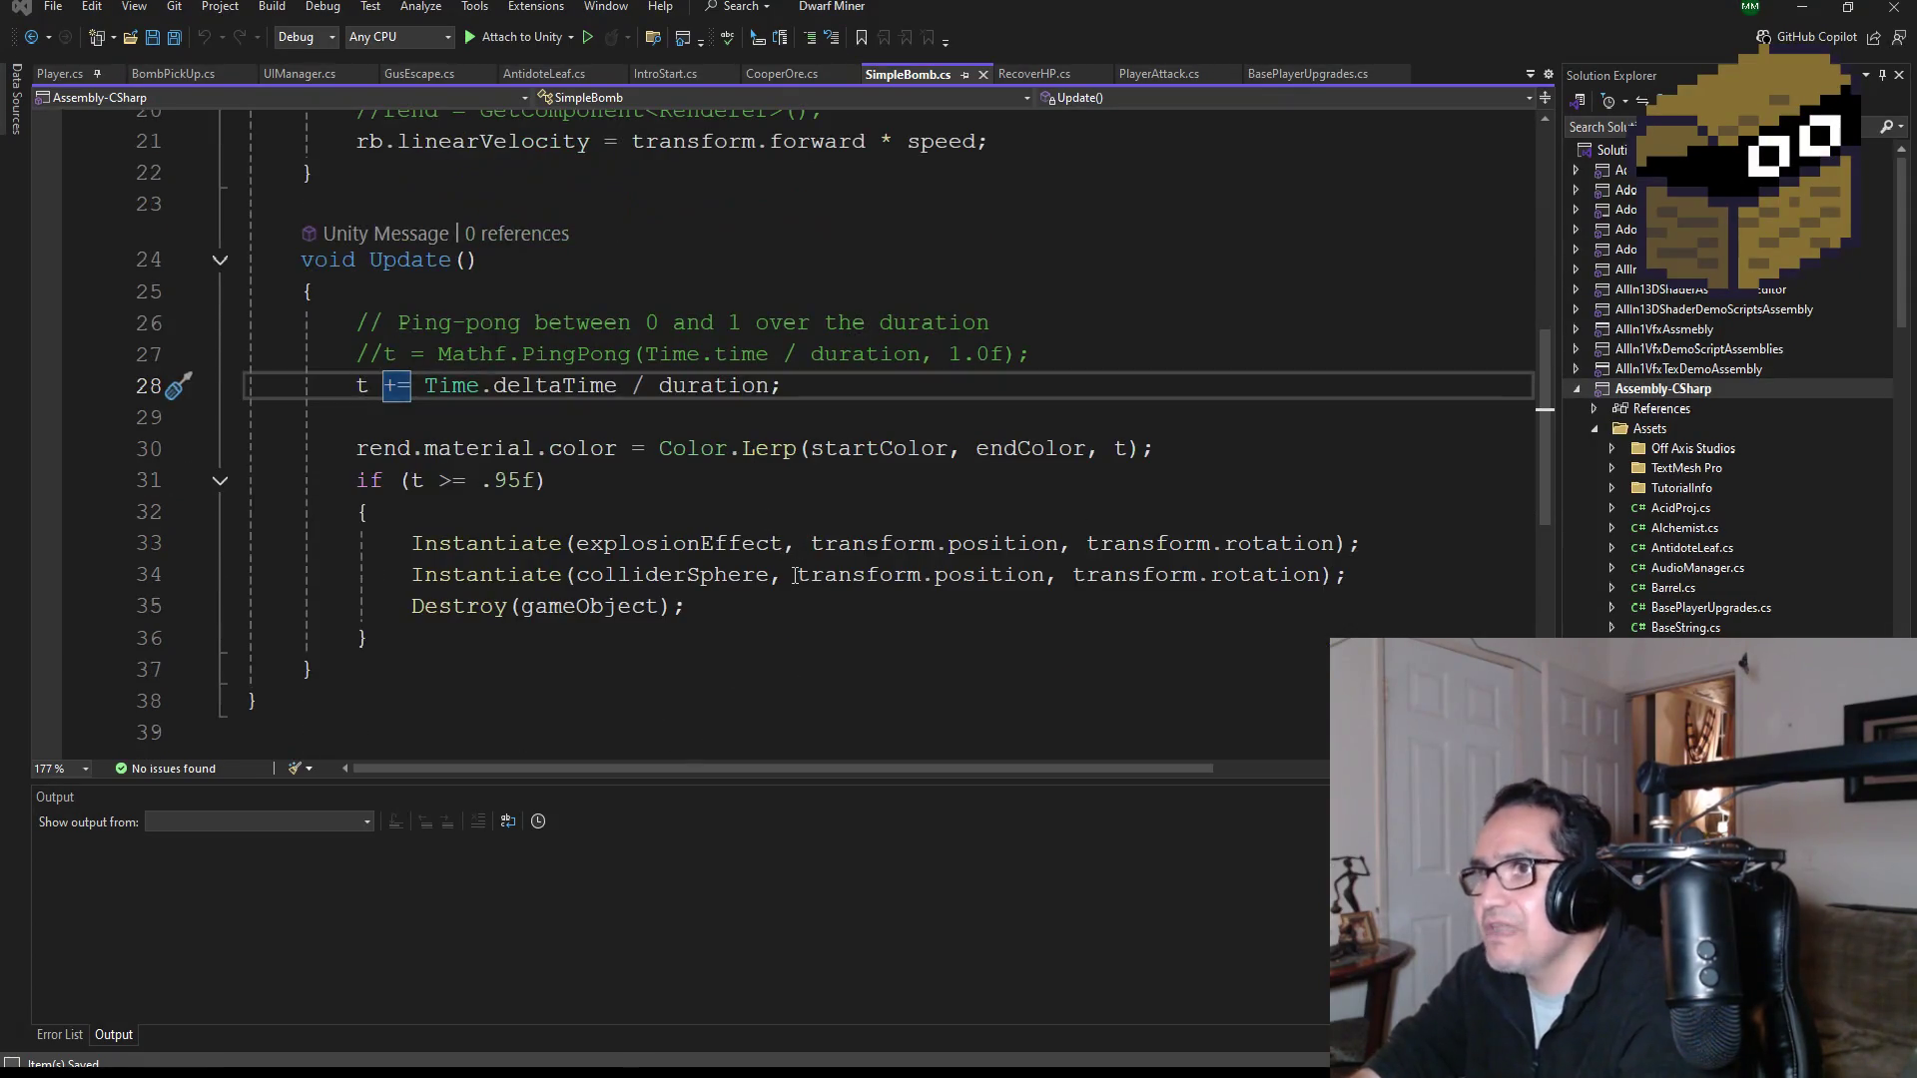
scroll(803, 580, "down", 1)
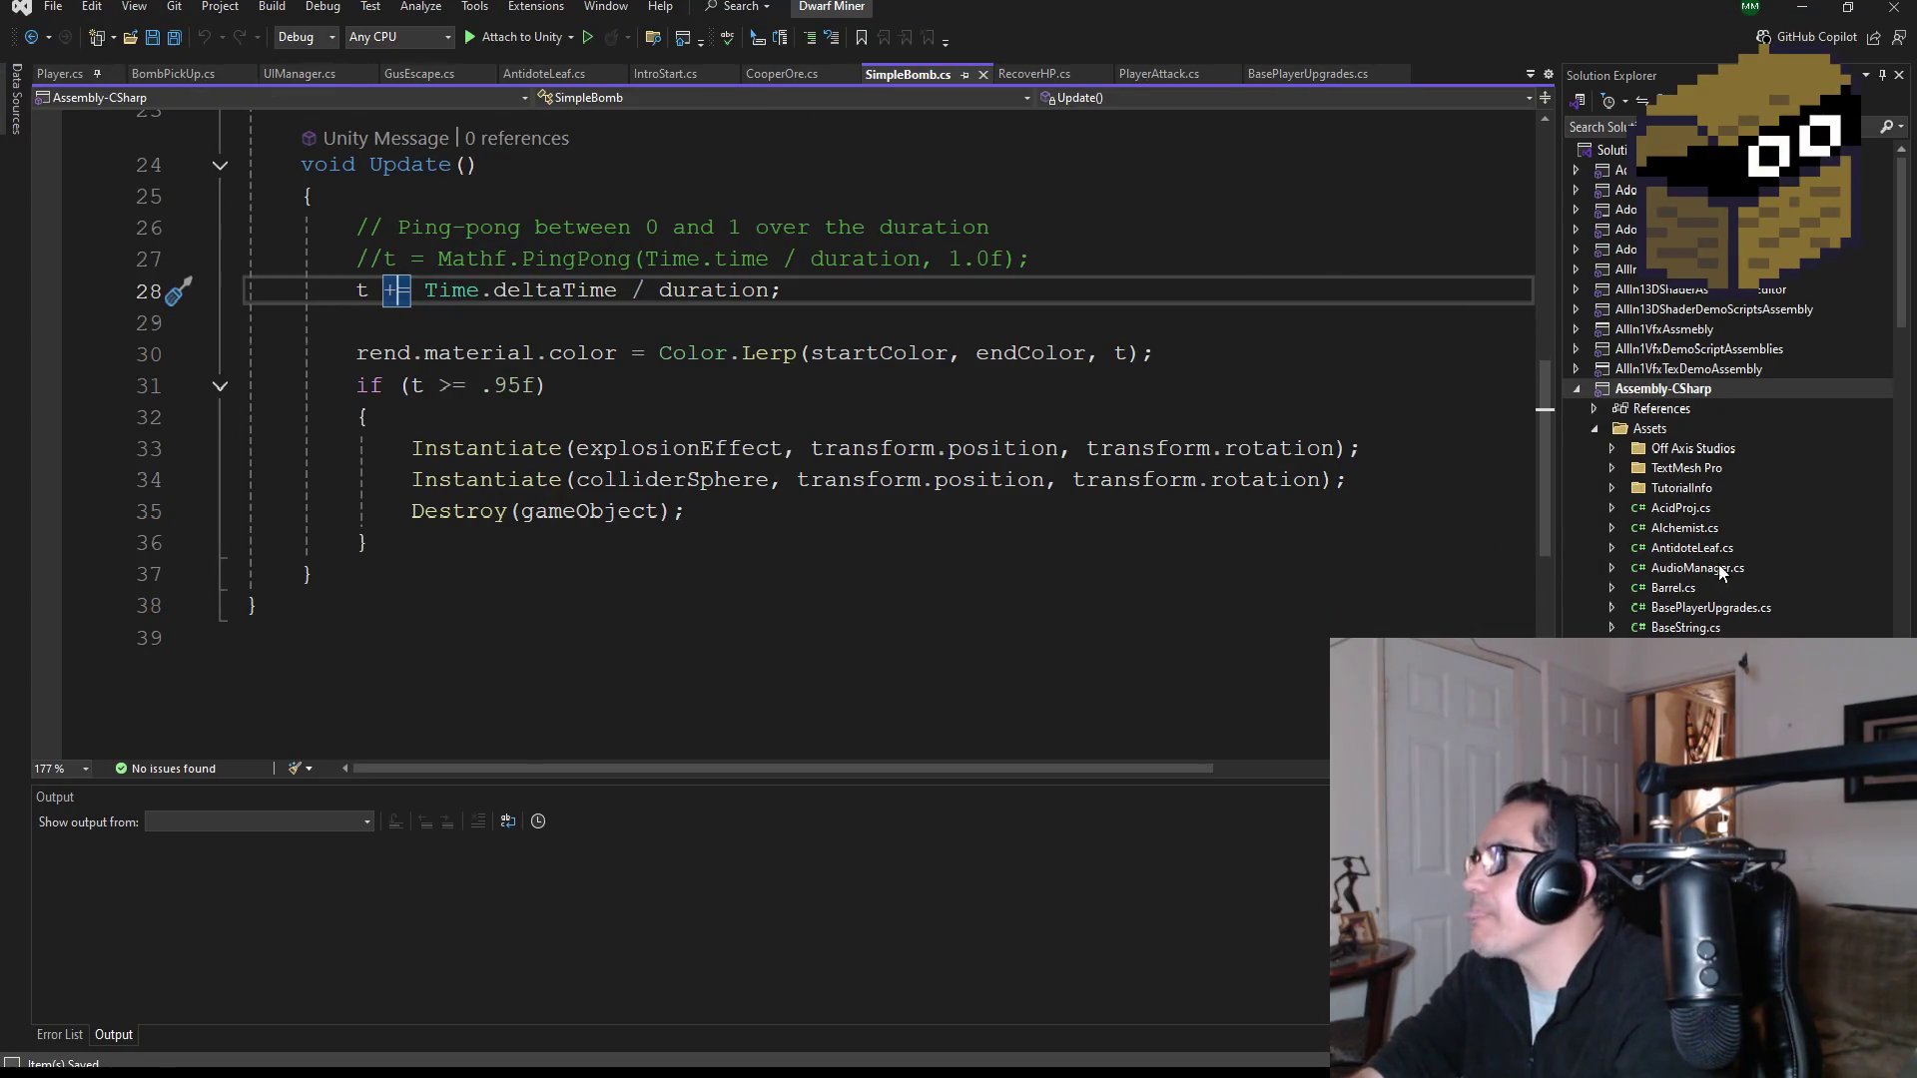
scroll(1714, 572, "down", 15)
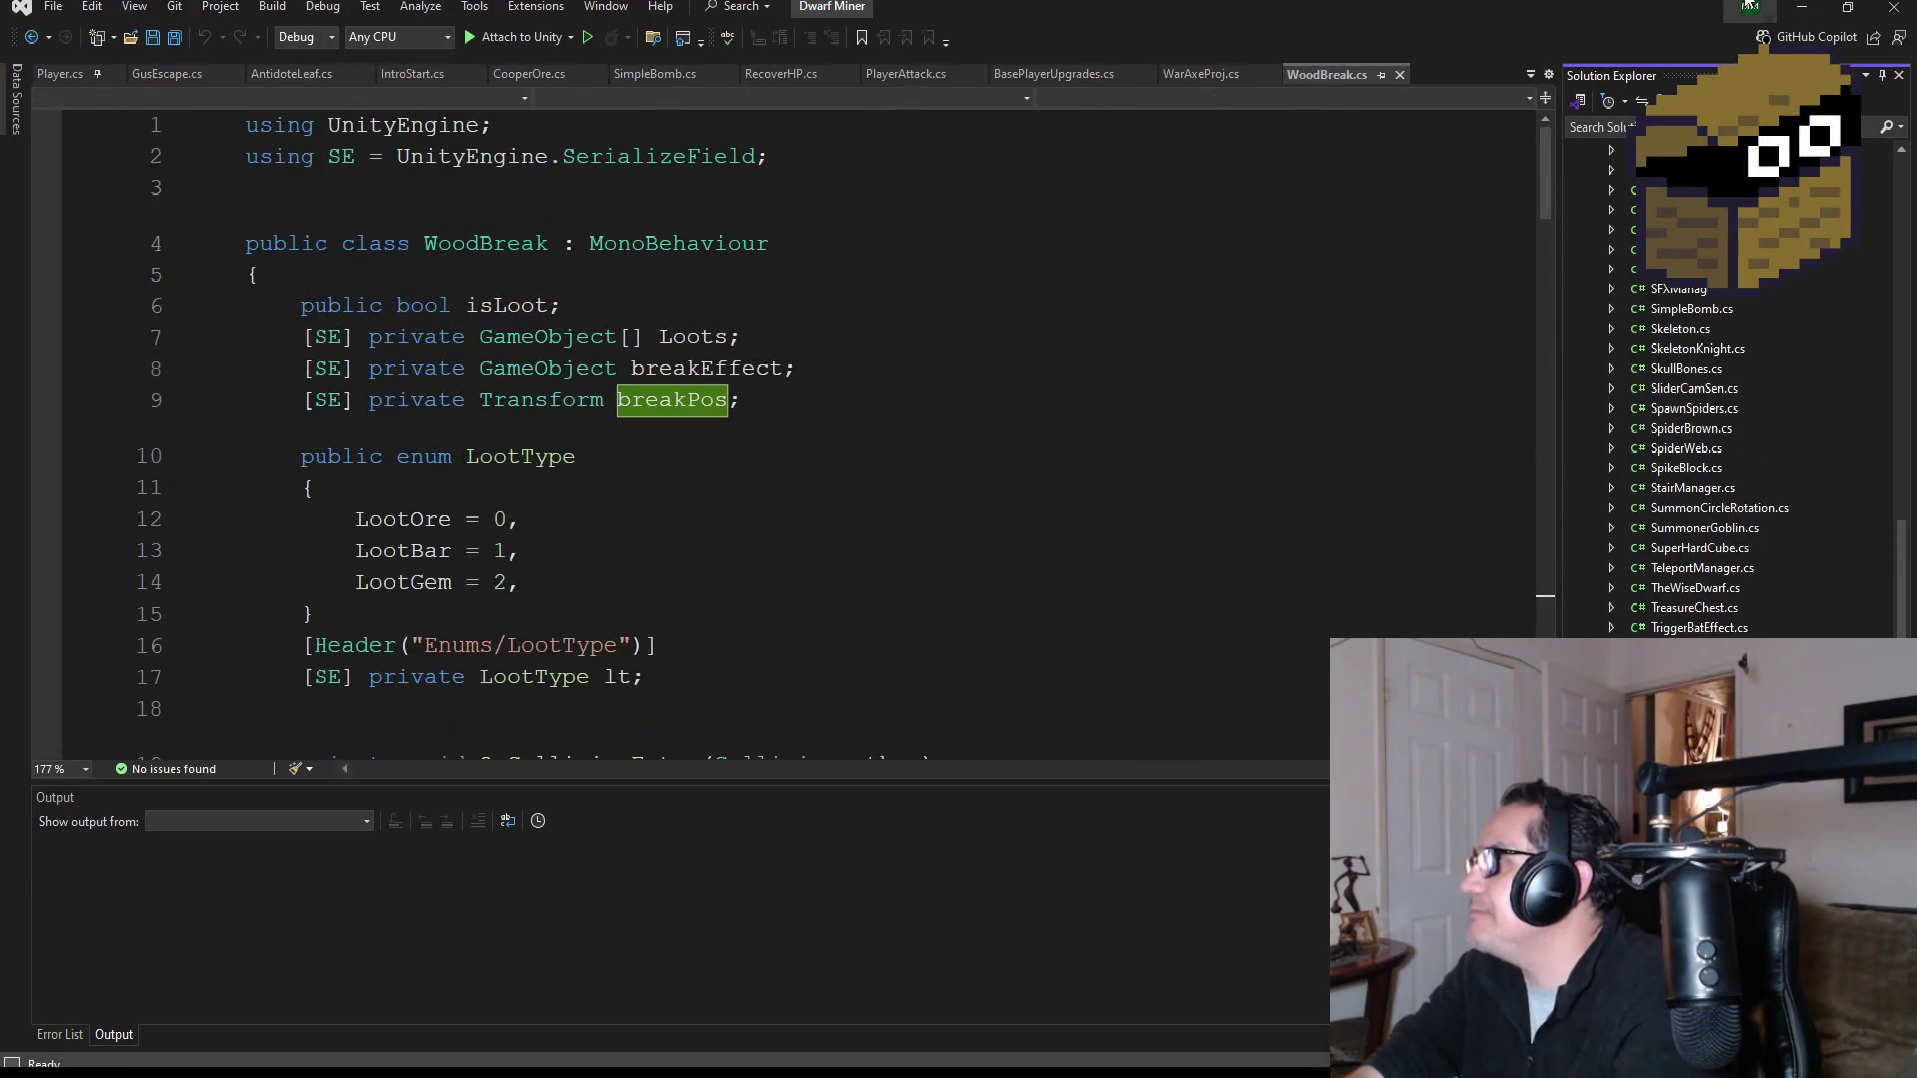
Step: Delete the default Start and Update methods from SuperHardCube.cs and save
left_click(1692, 547)
left_click_drag(317, 639, 172, 295)
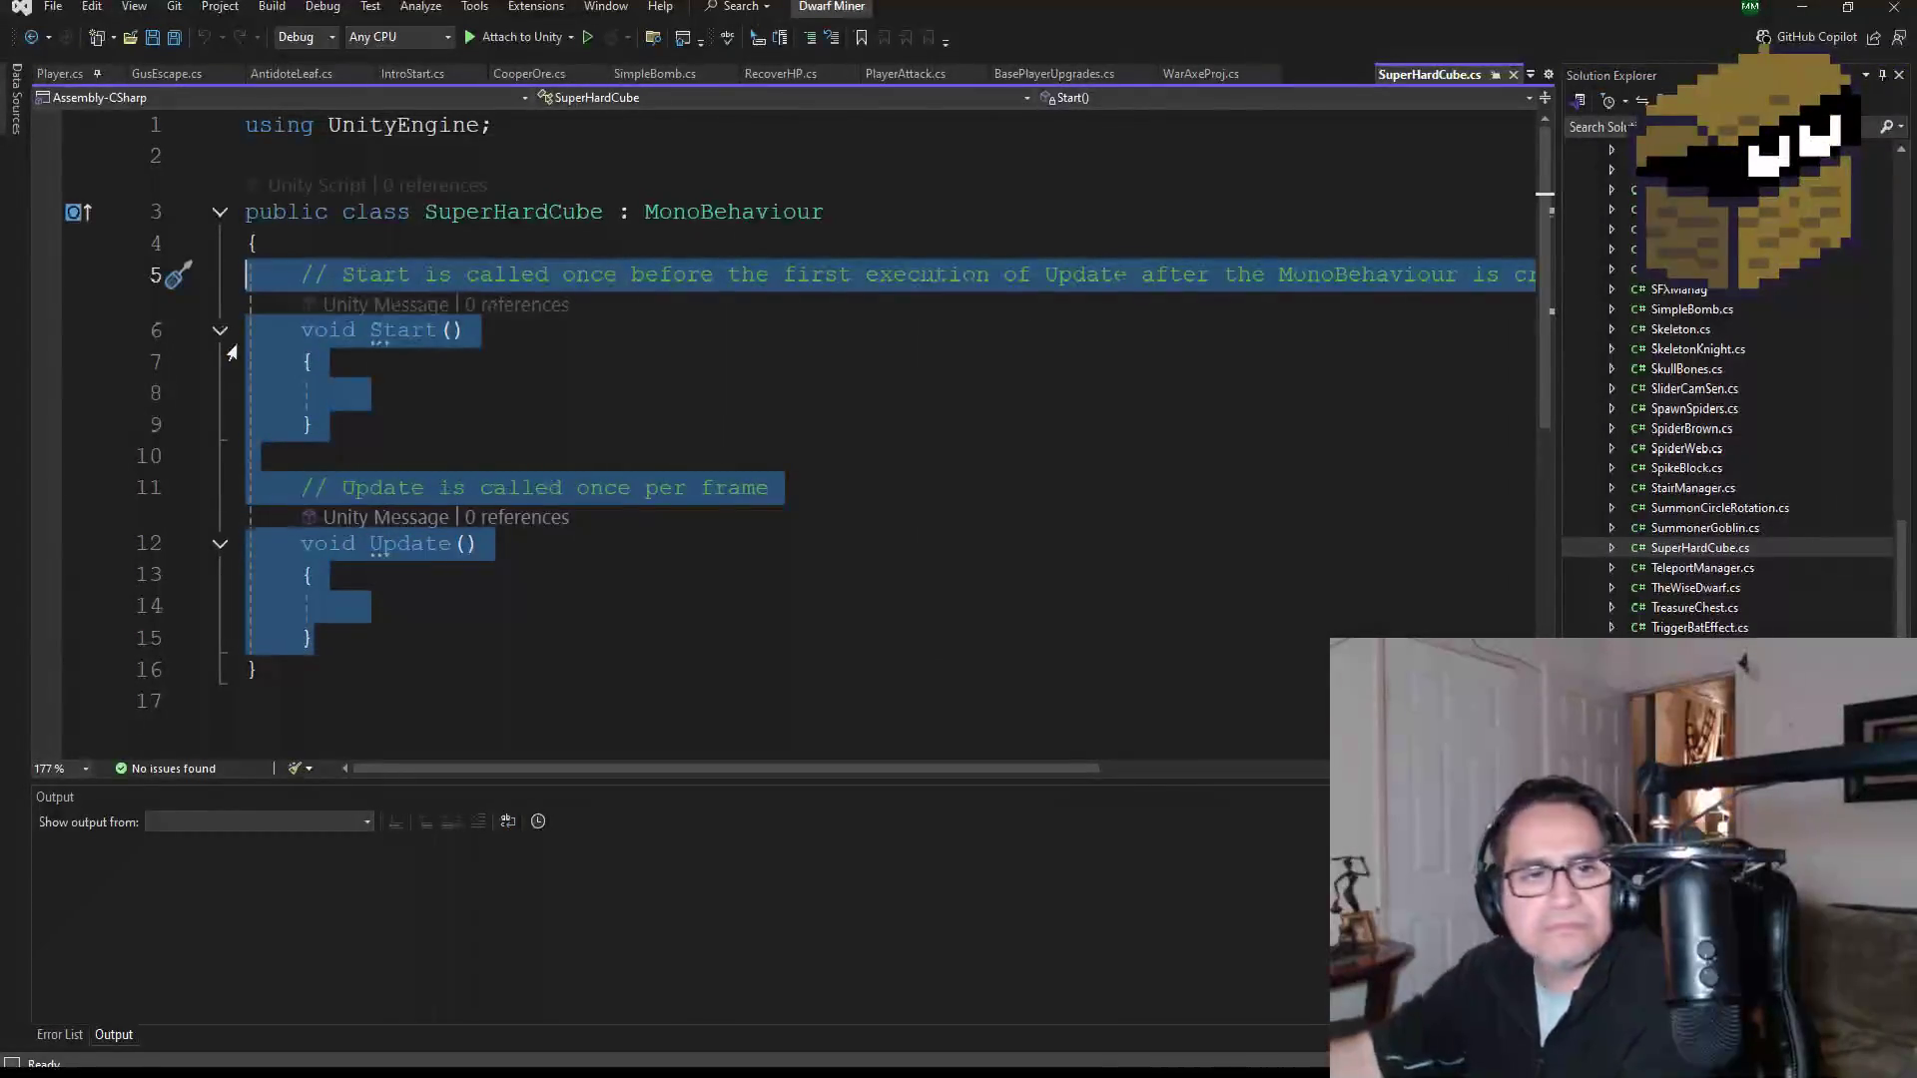
key("Delete")
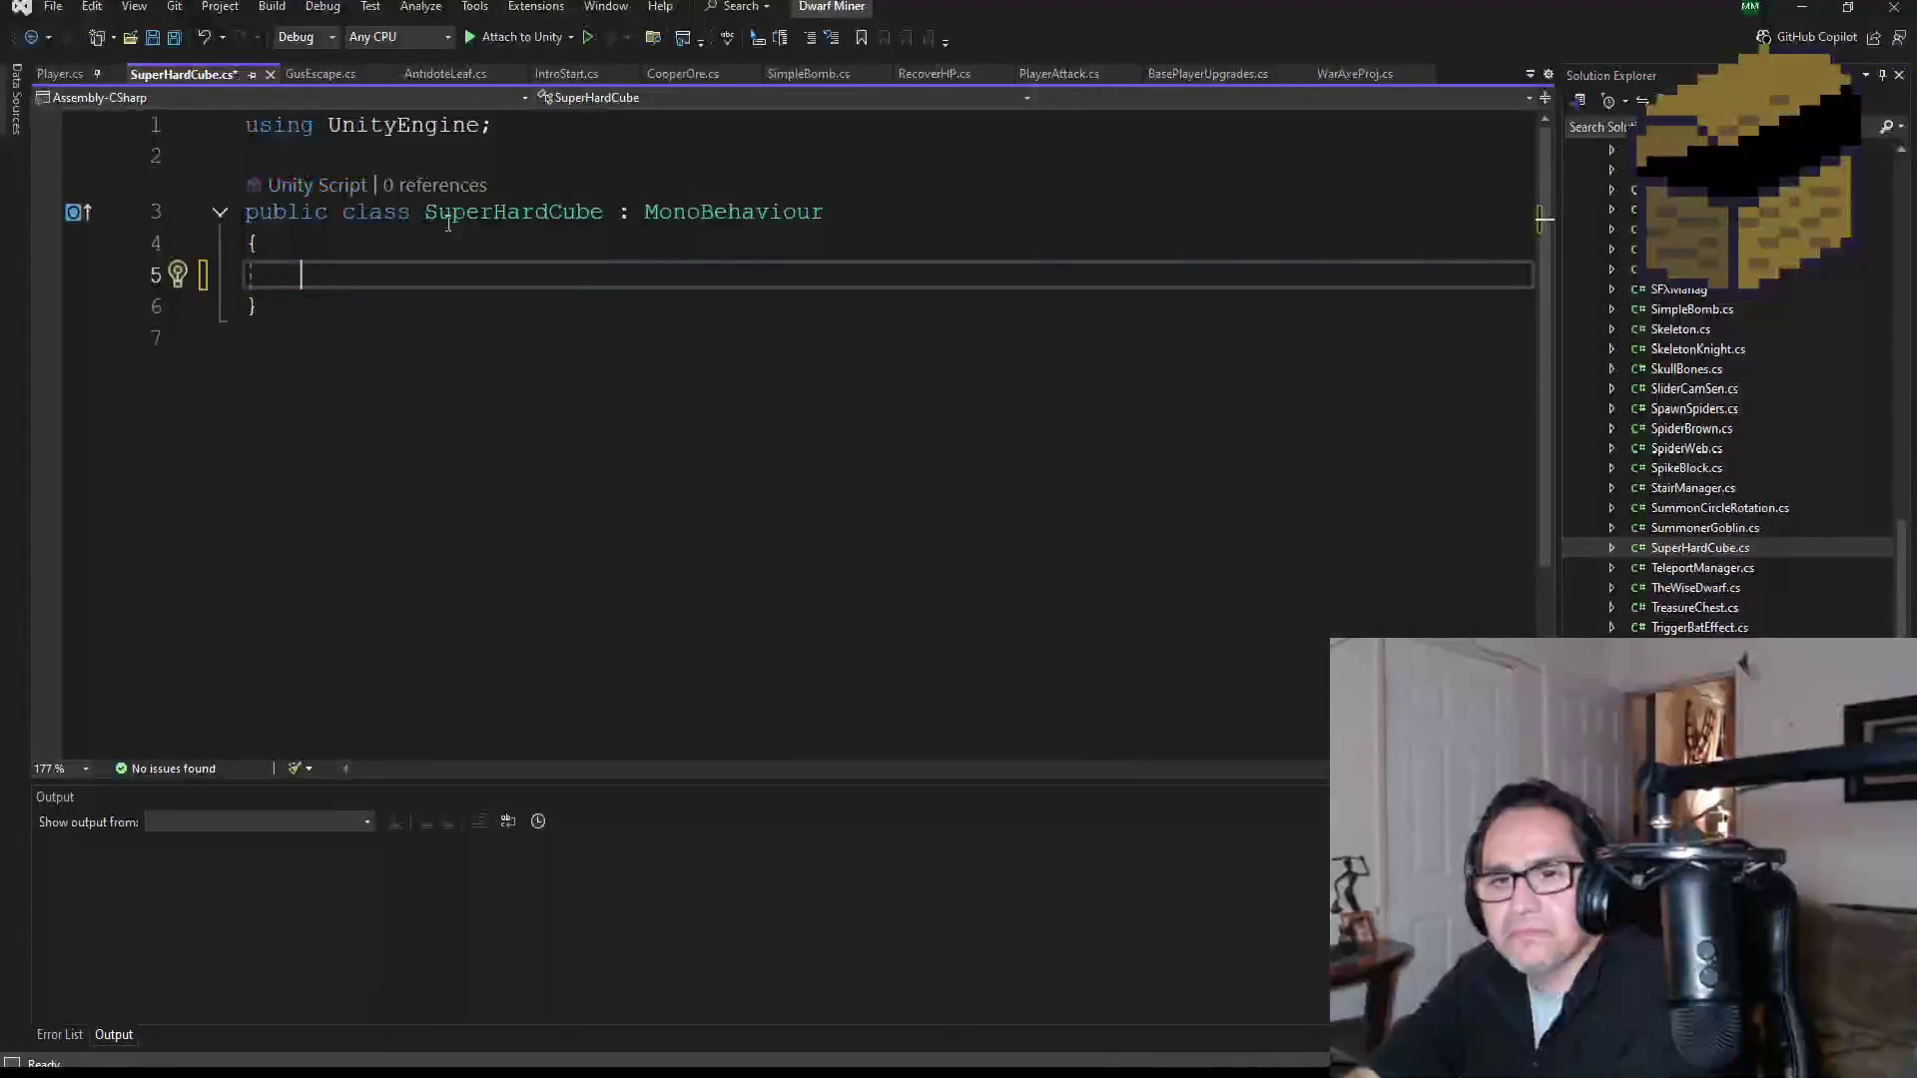
left_click(173, 39)
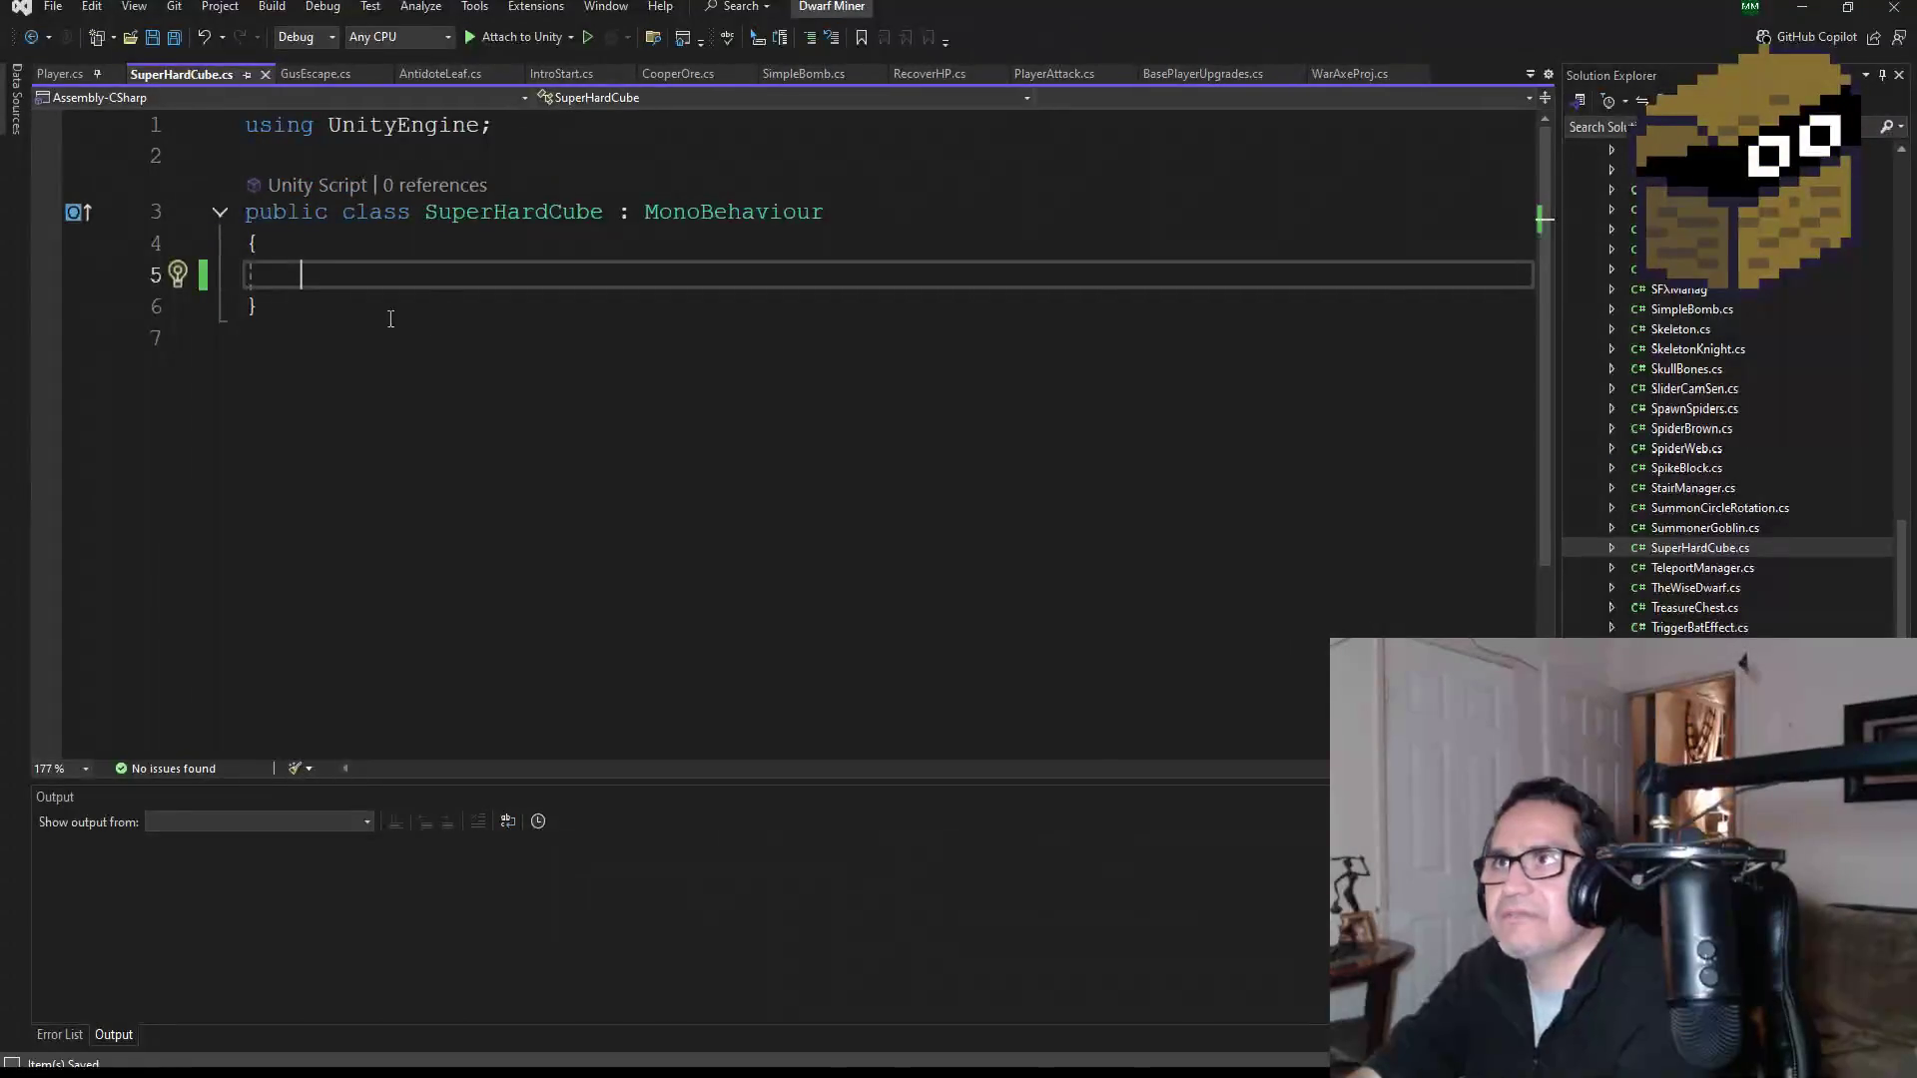
left_click(567, 121)
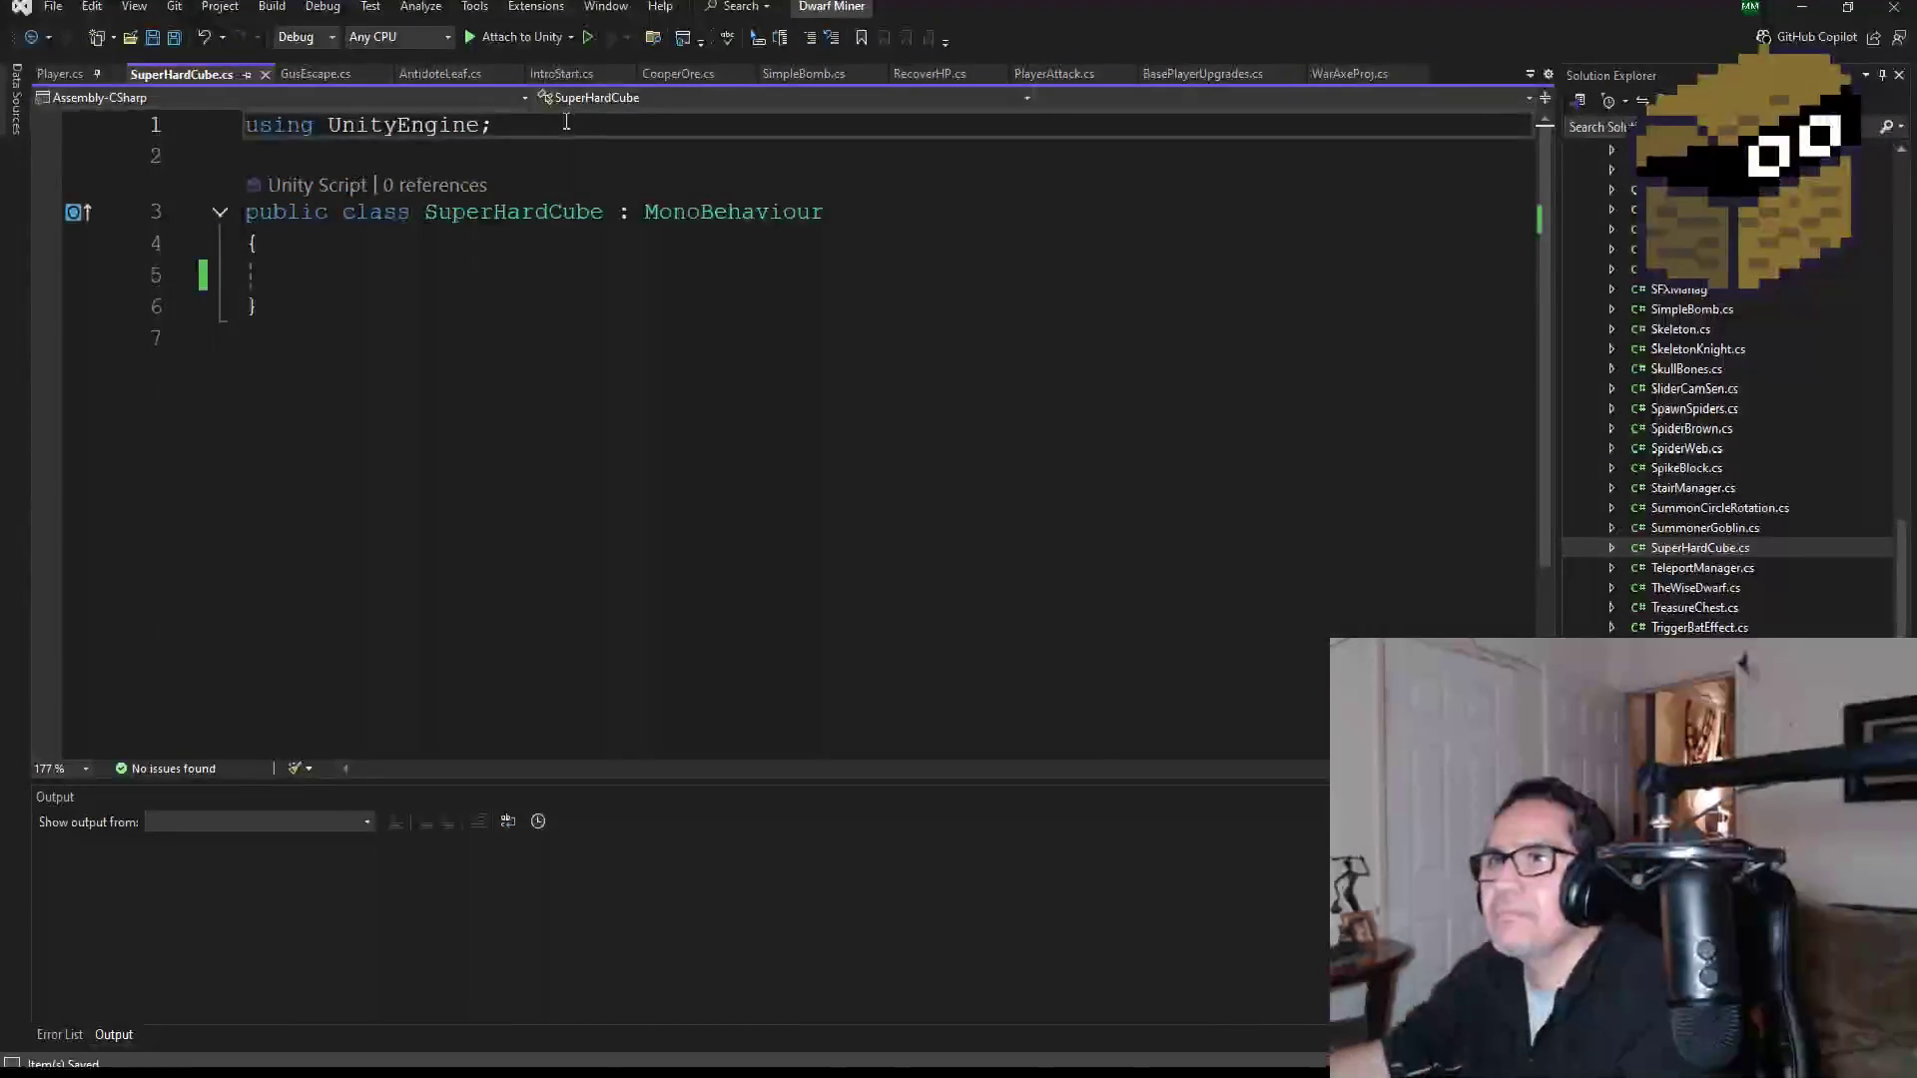
key("Return")
left_click(174, 38)
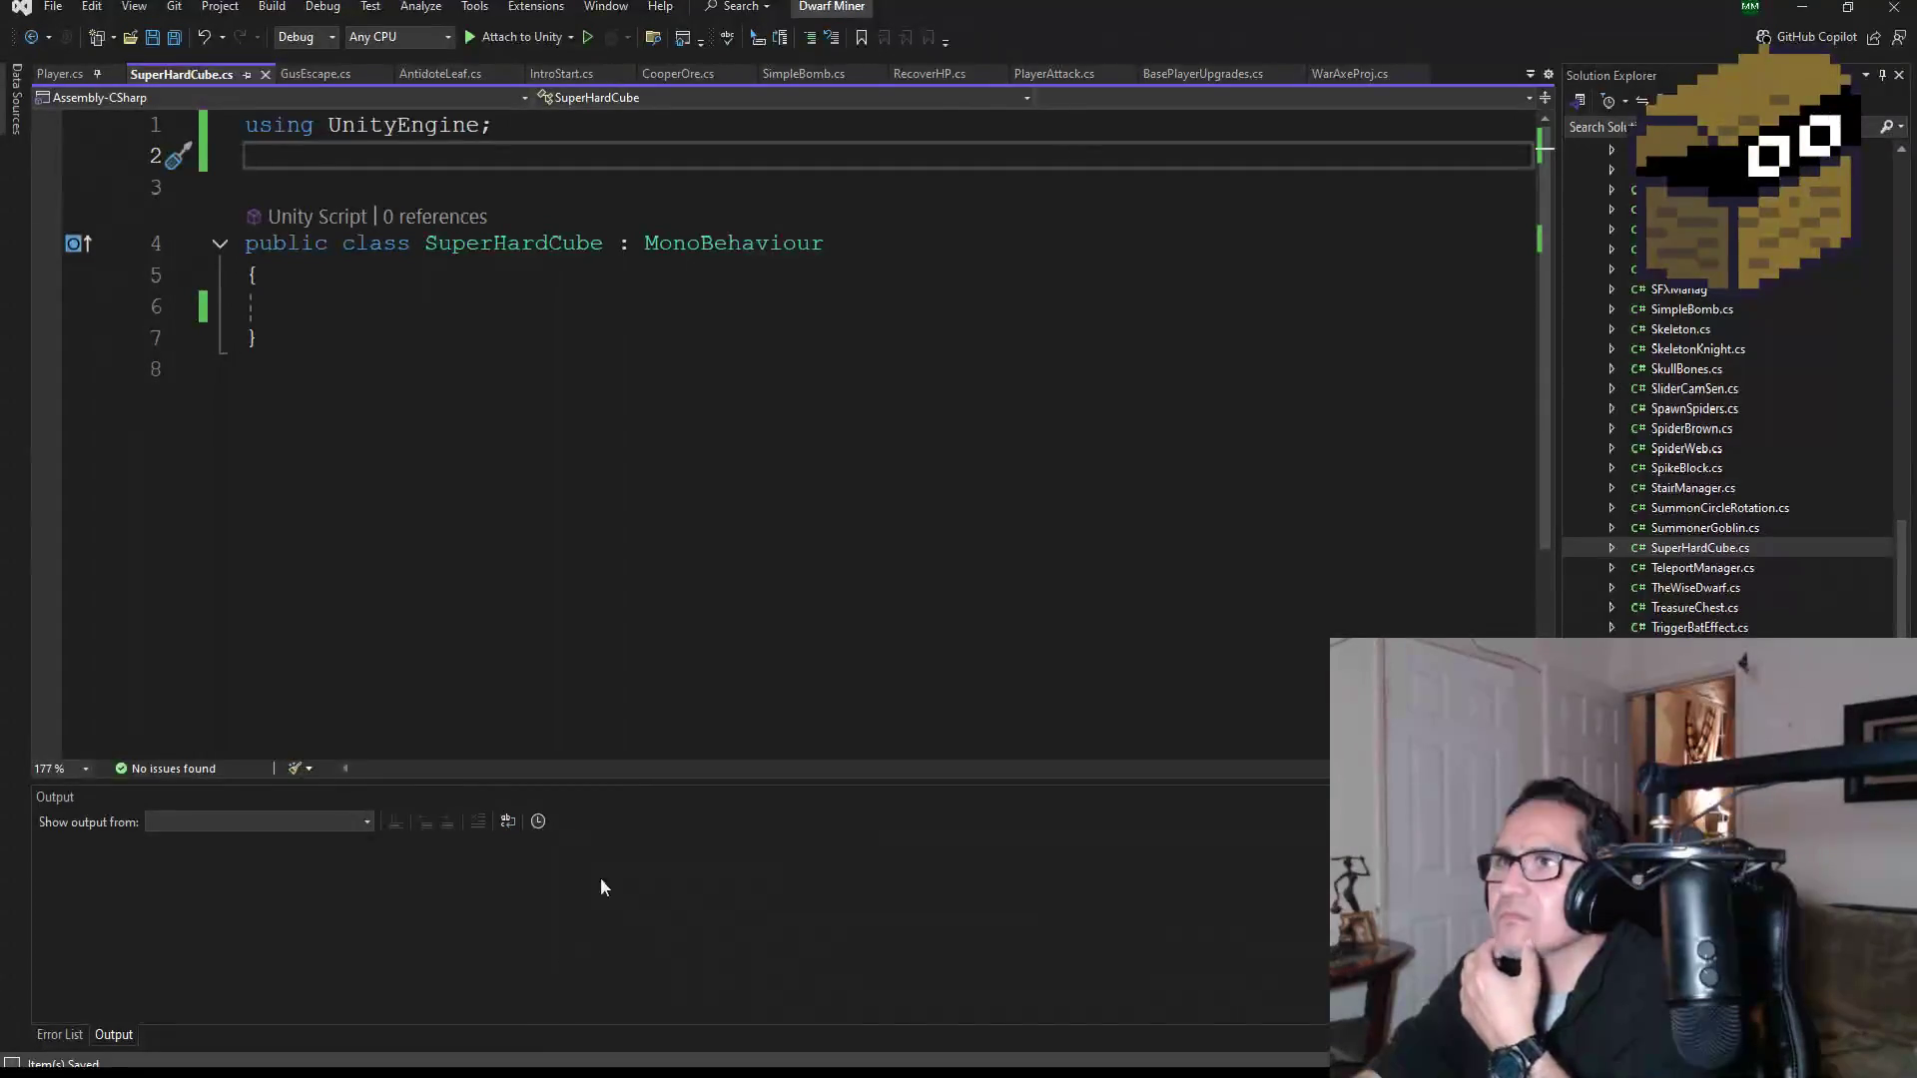
Step: Copy 'using SE = UnityEngine.SerializeField;' from AntidoteLeaf.cs onto line 2 and save
left_click(442, 74)
left_click_drag(769, 156, 245, 156)
key("ctrl+c")
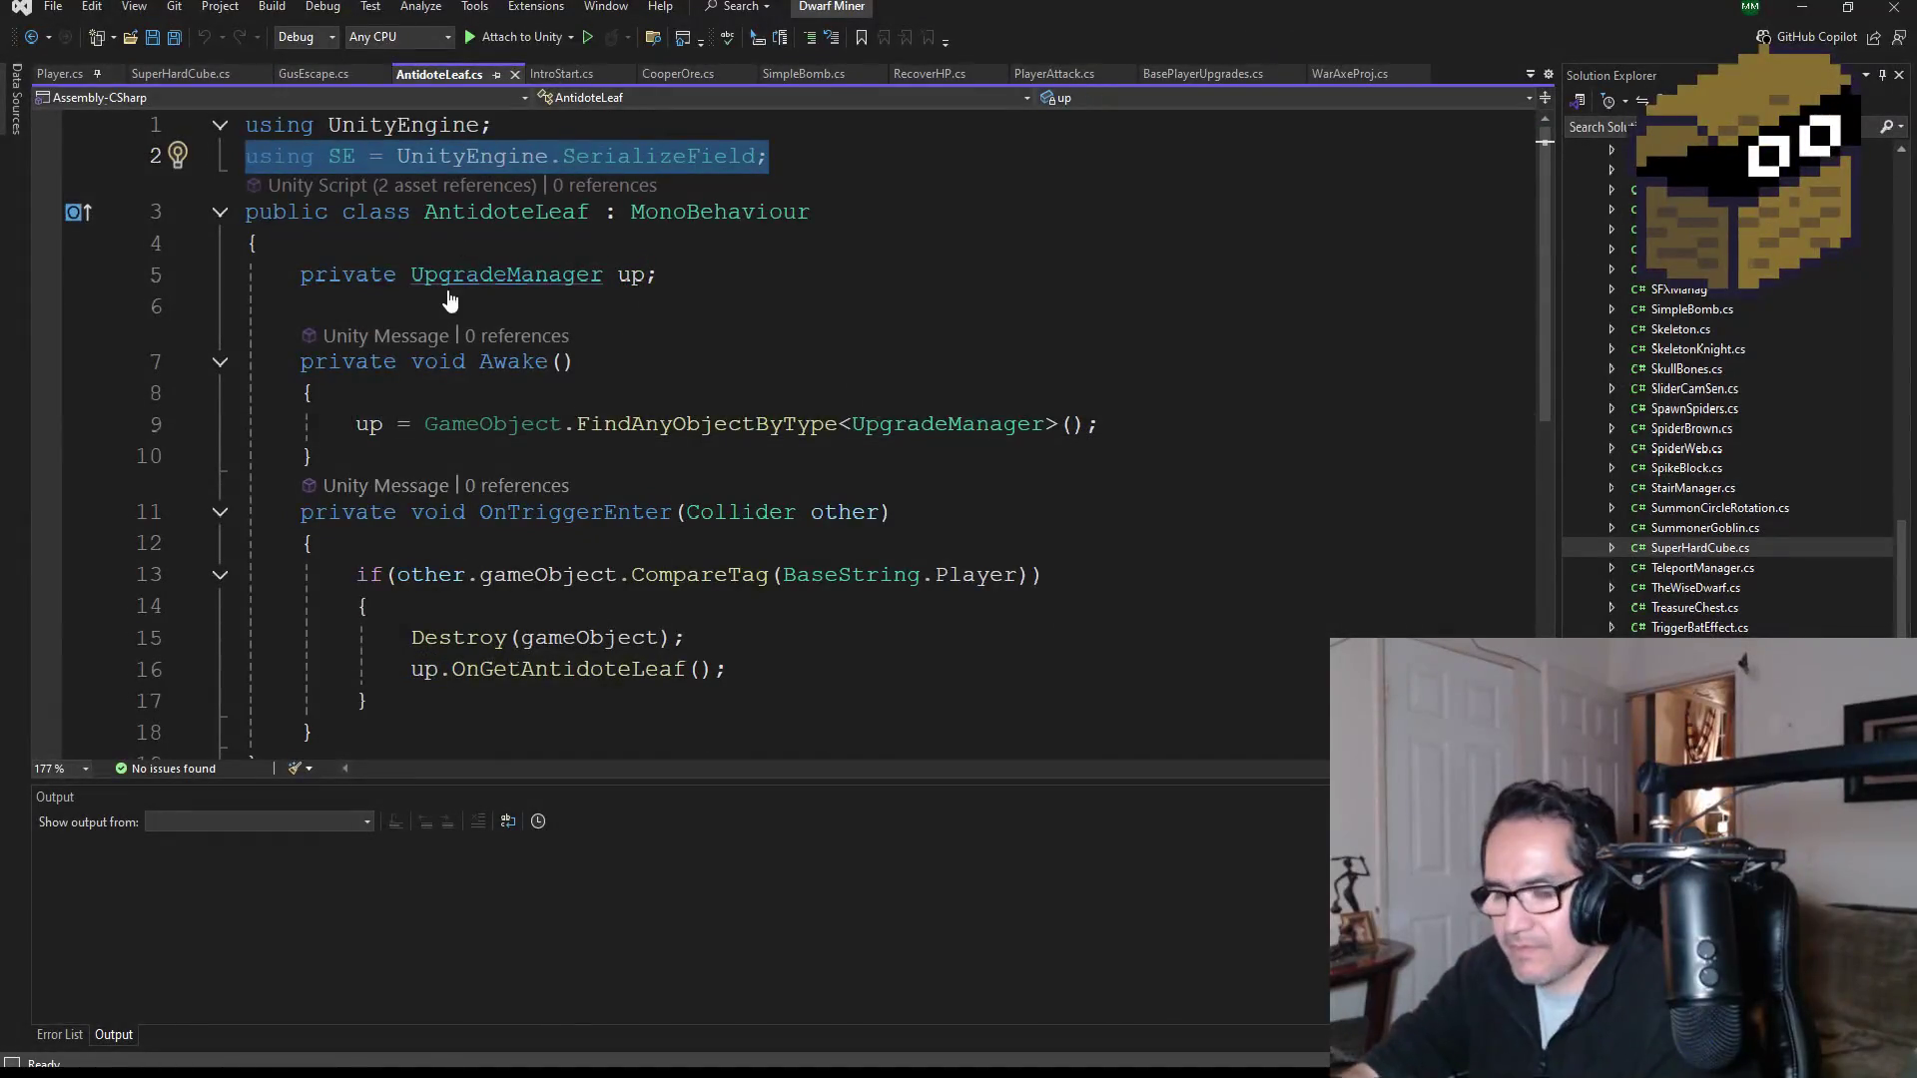
left_click(214, 74)
key("ctrl+v")
key("ctrl+s")
left_click(335, 317)
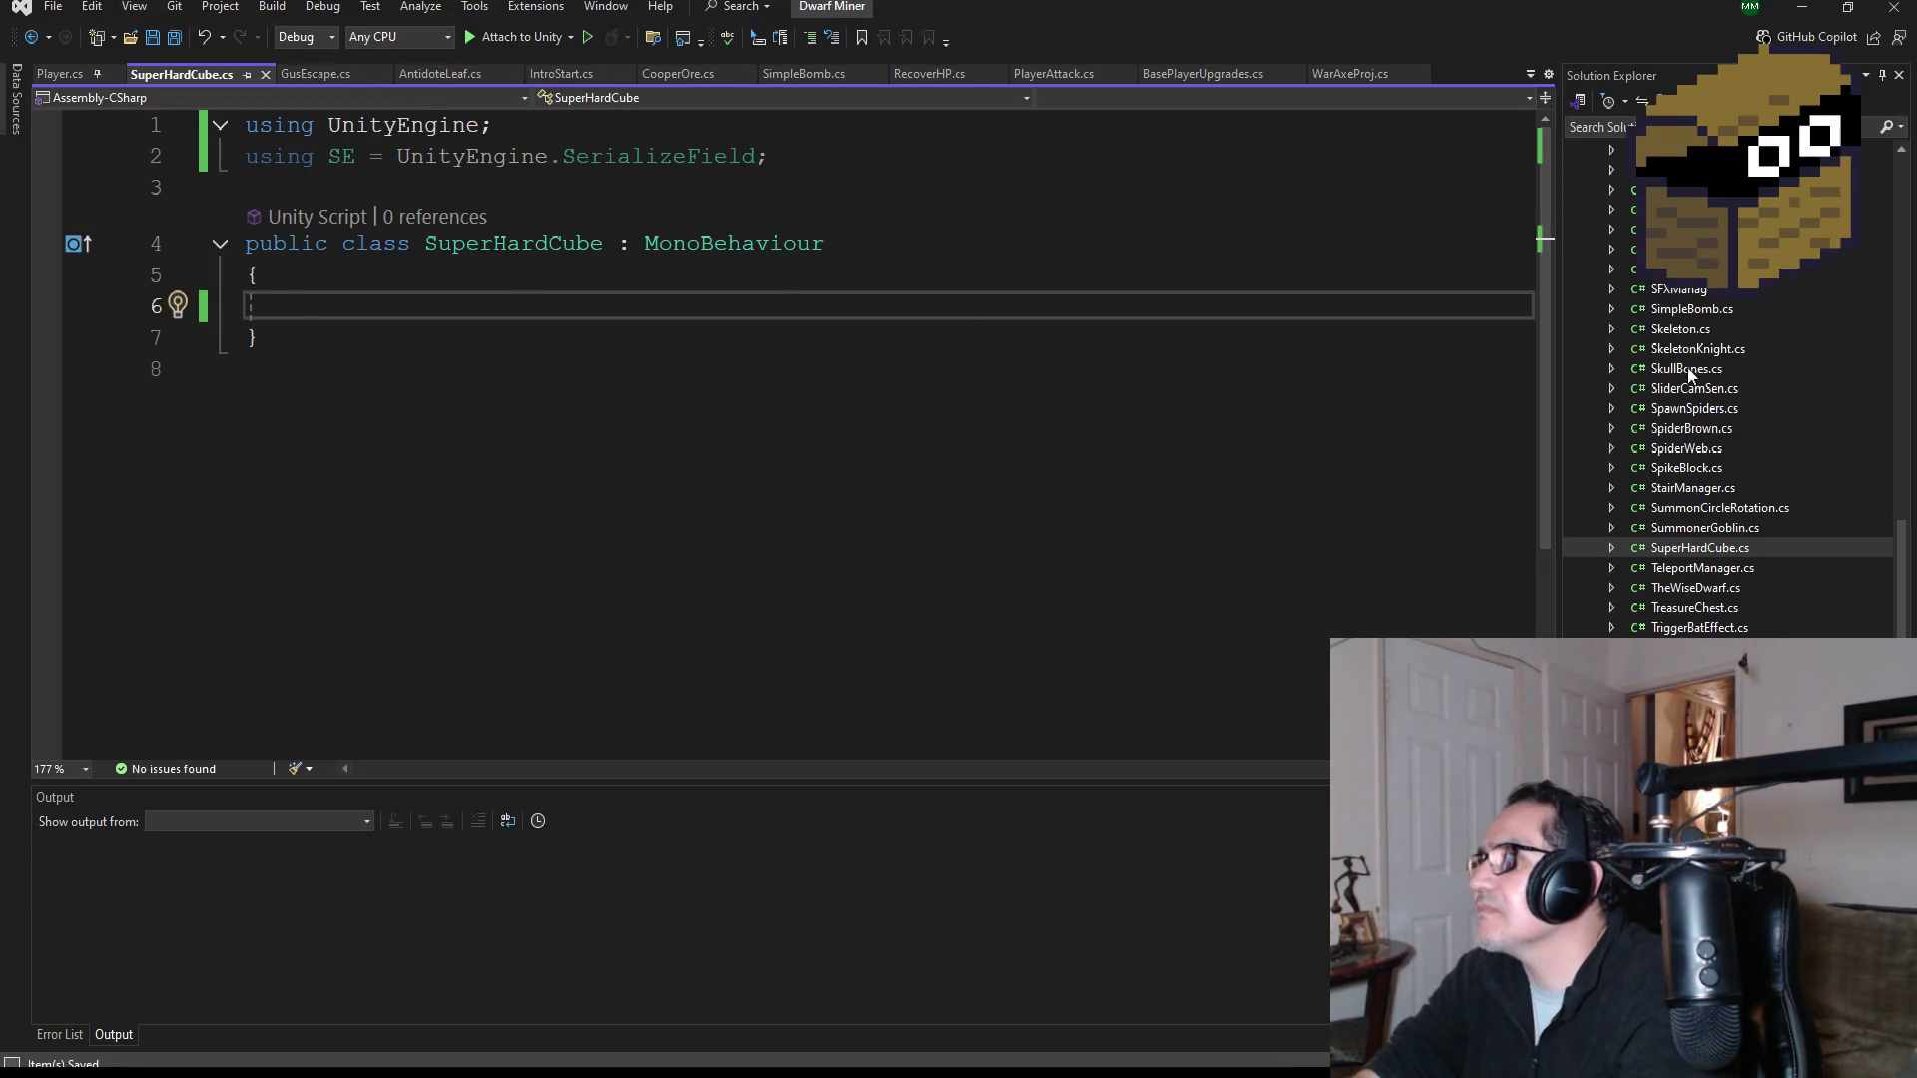
Step: Copy lines 5–20 of MiningCube.cs (HP, timer, game-object fields), then go back to SuperHardCube.cs
scroll(1703, 505, "down", 3)
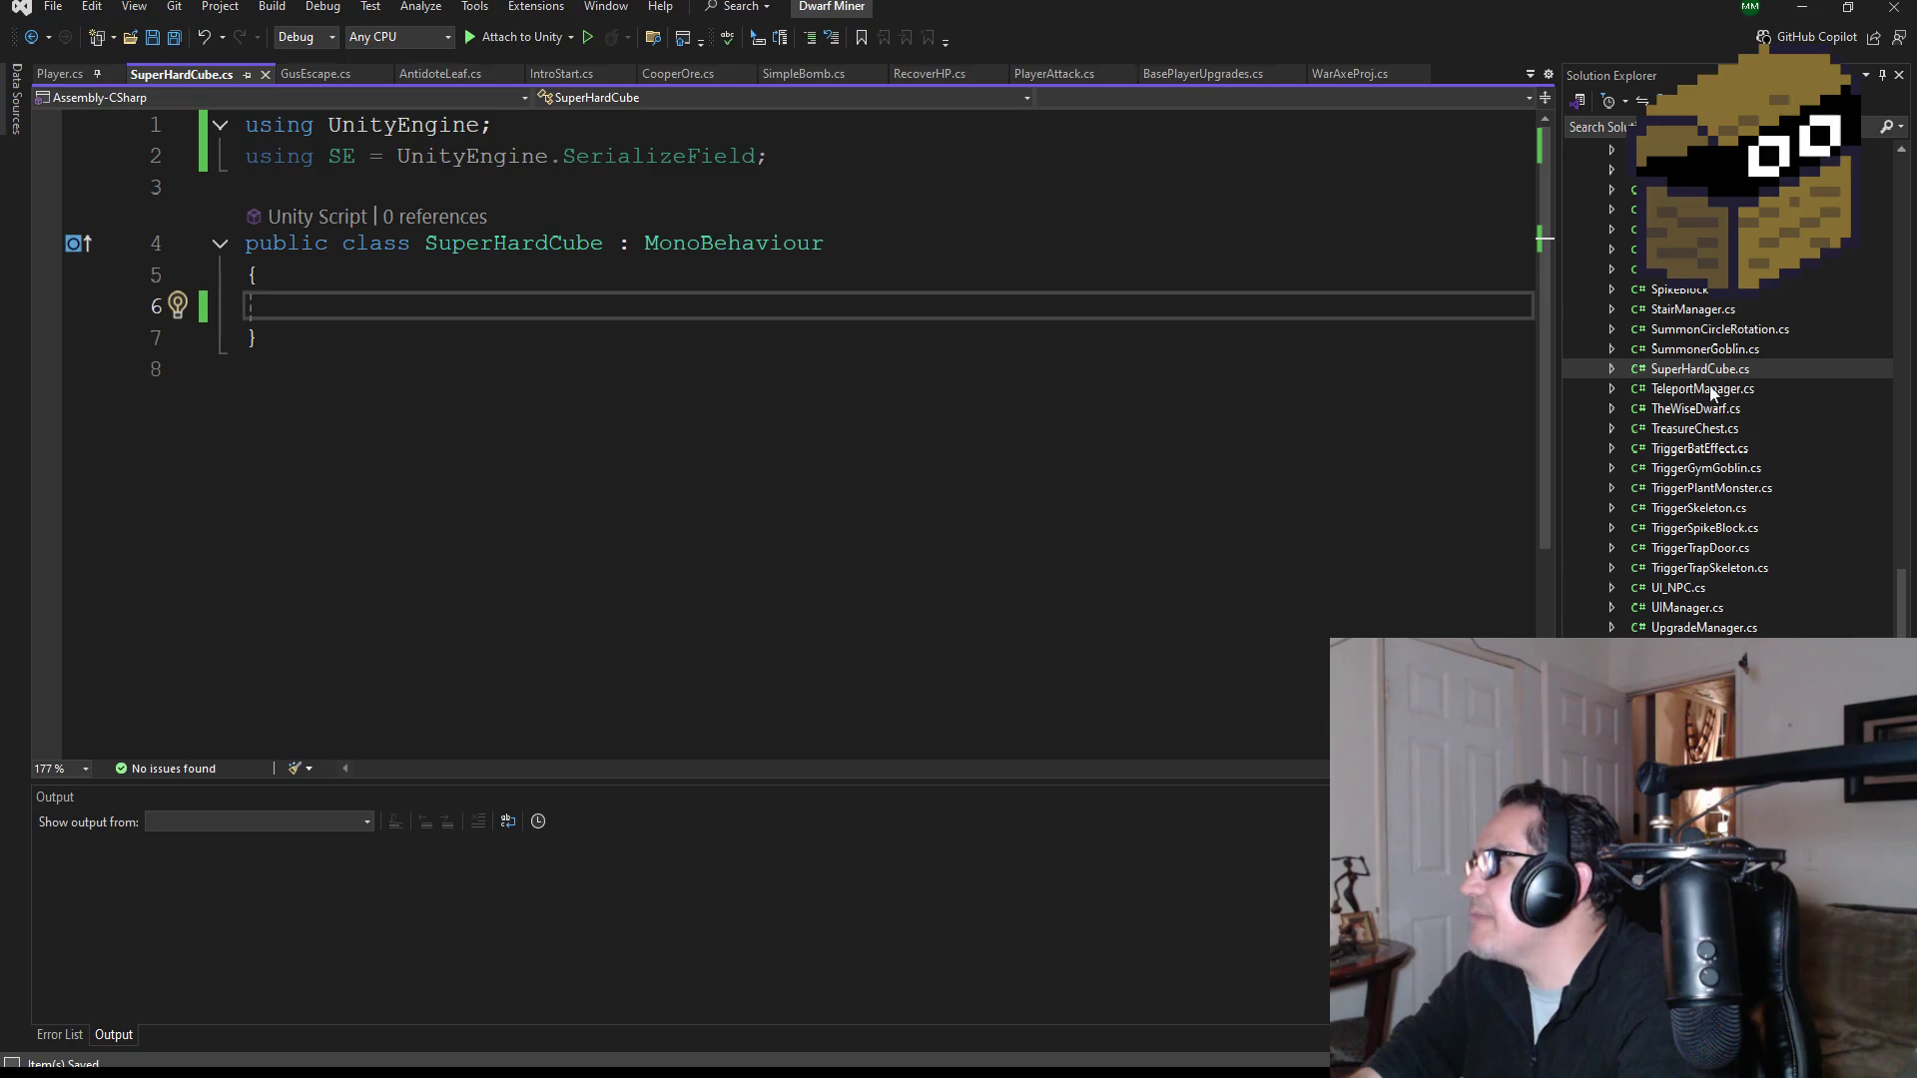
scroll(1703, 330, "up", 6)
scroll(1733, 389, "up", 2)
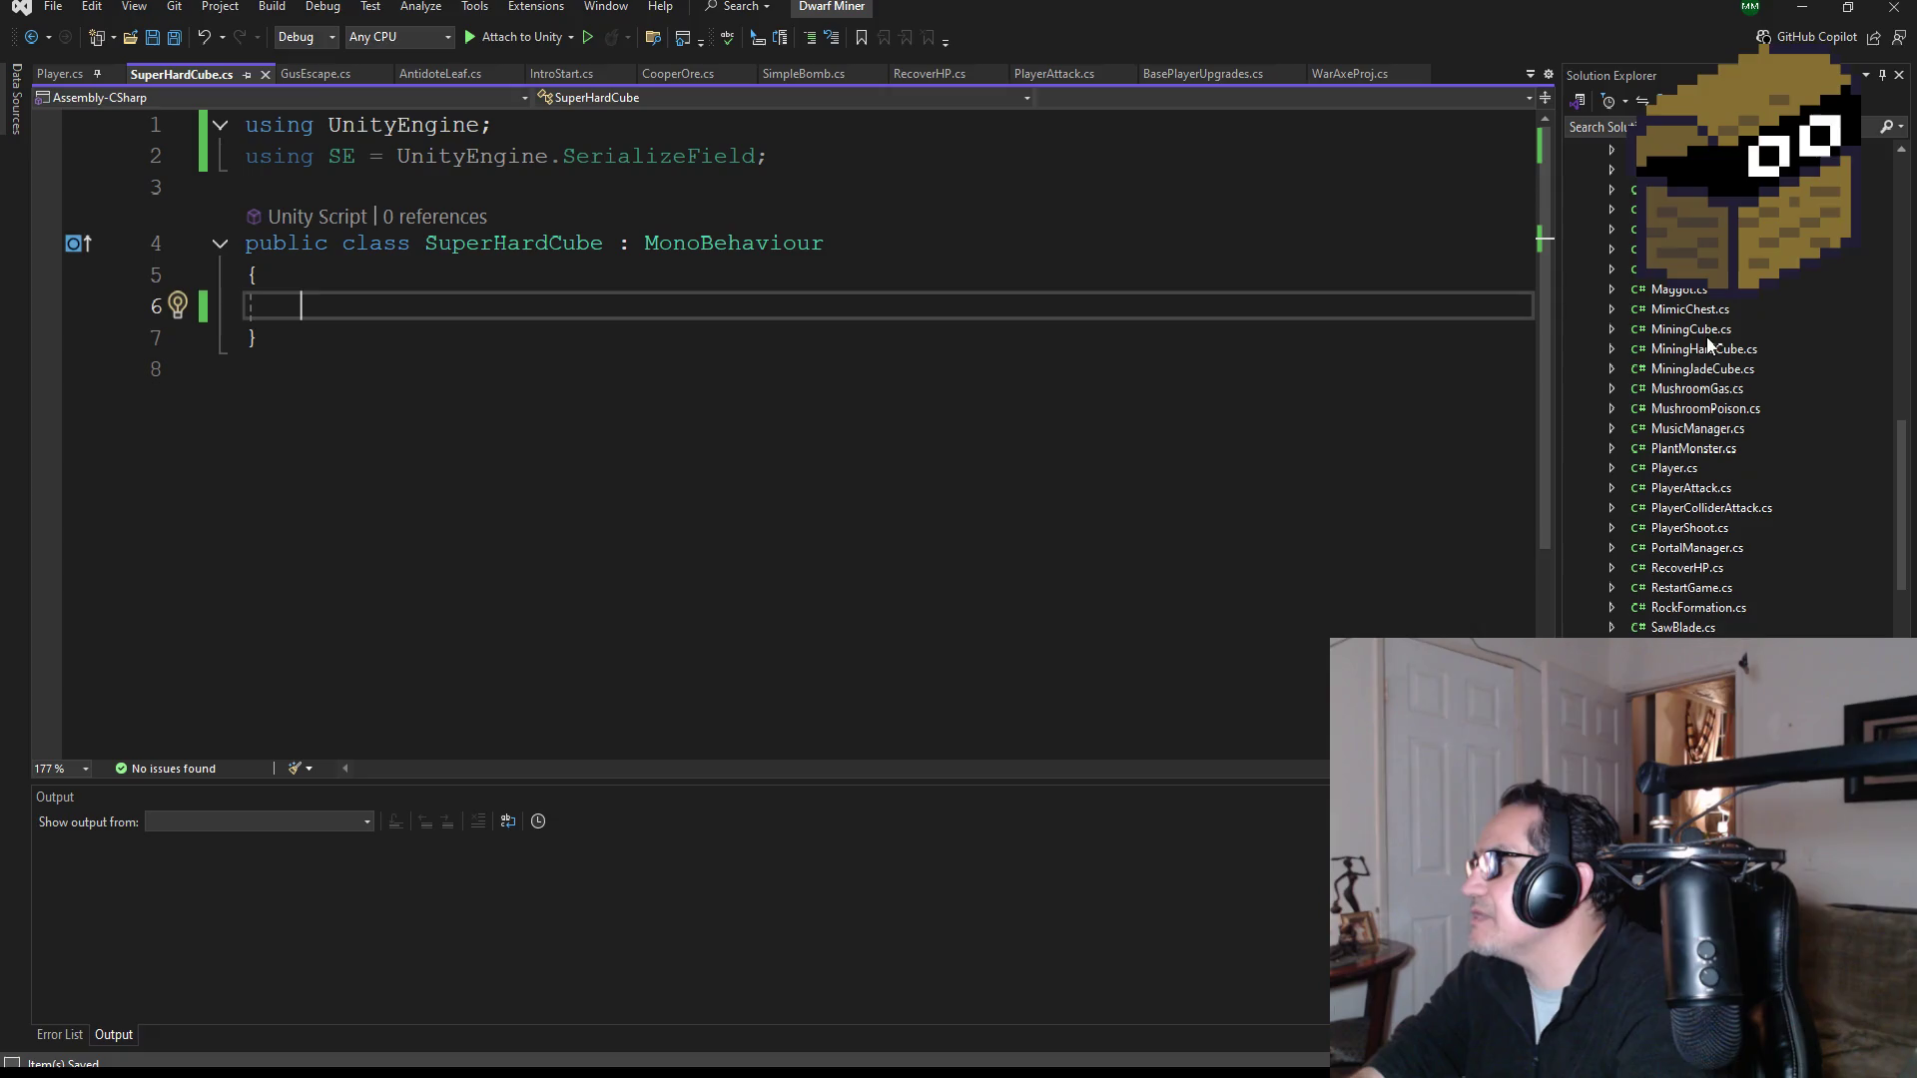
double_click(1697, 329)
scroll(747, 526, "up", 8)
scroll(747, 526, "up", 14)
scroll(746, 534, "down", 9)
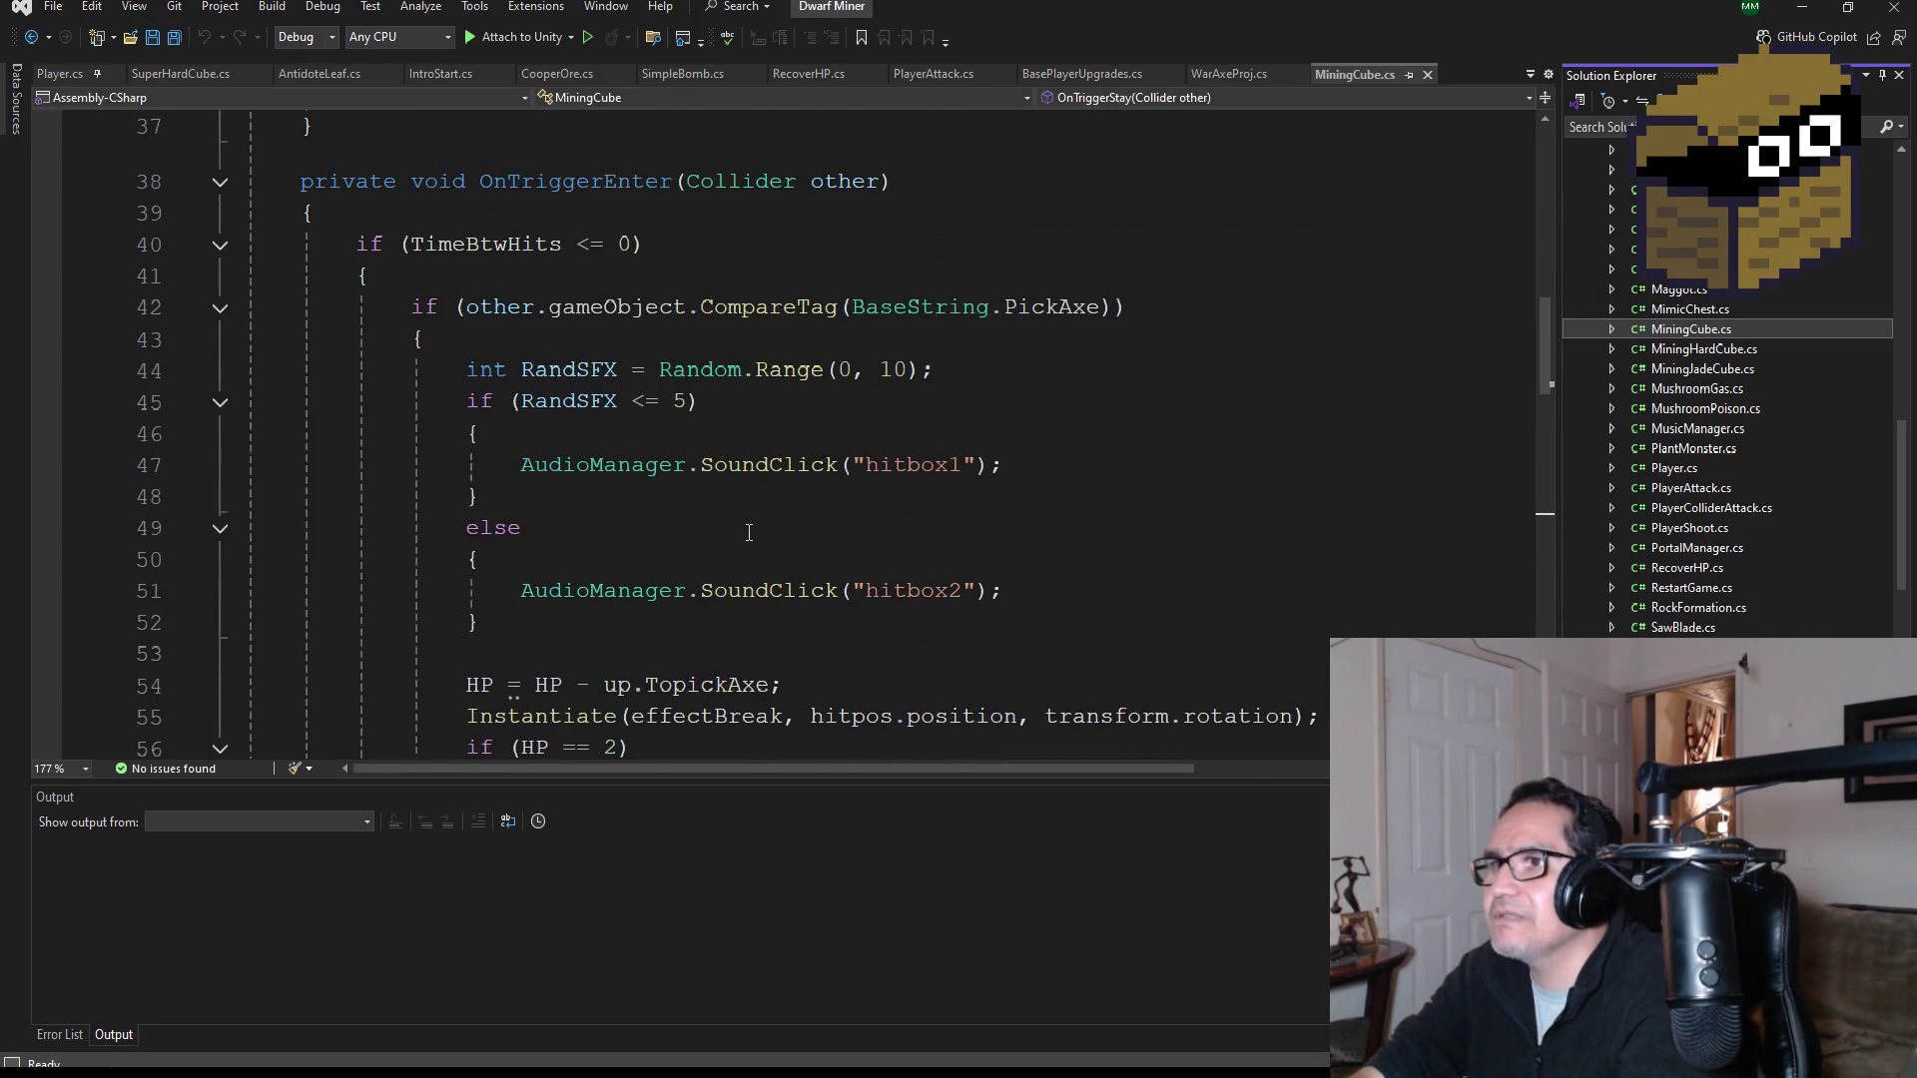
scroll(749, 532, "up", 12)
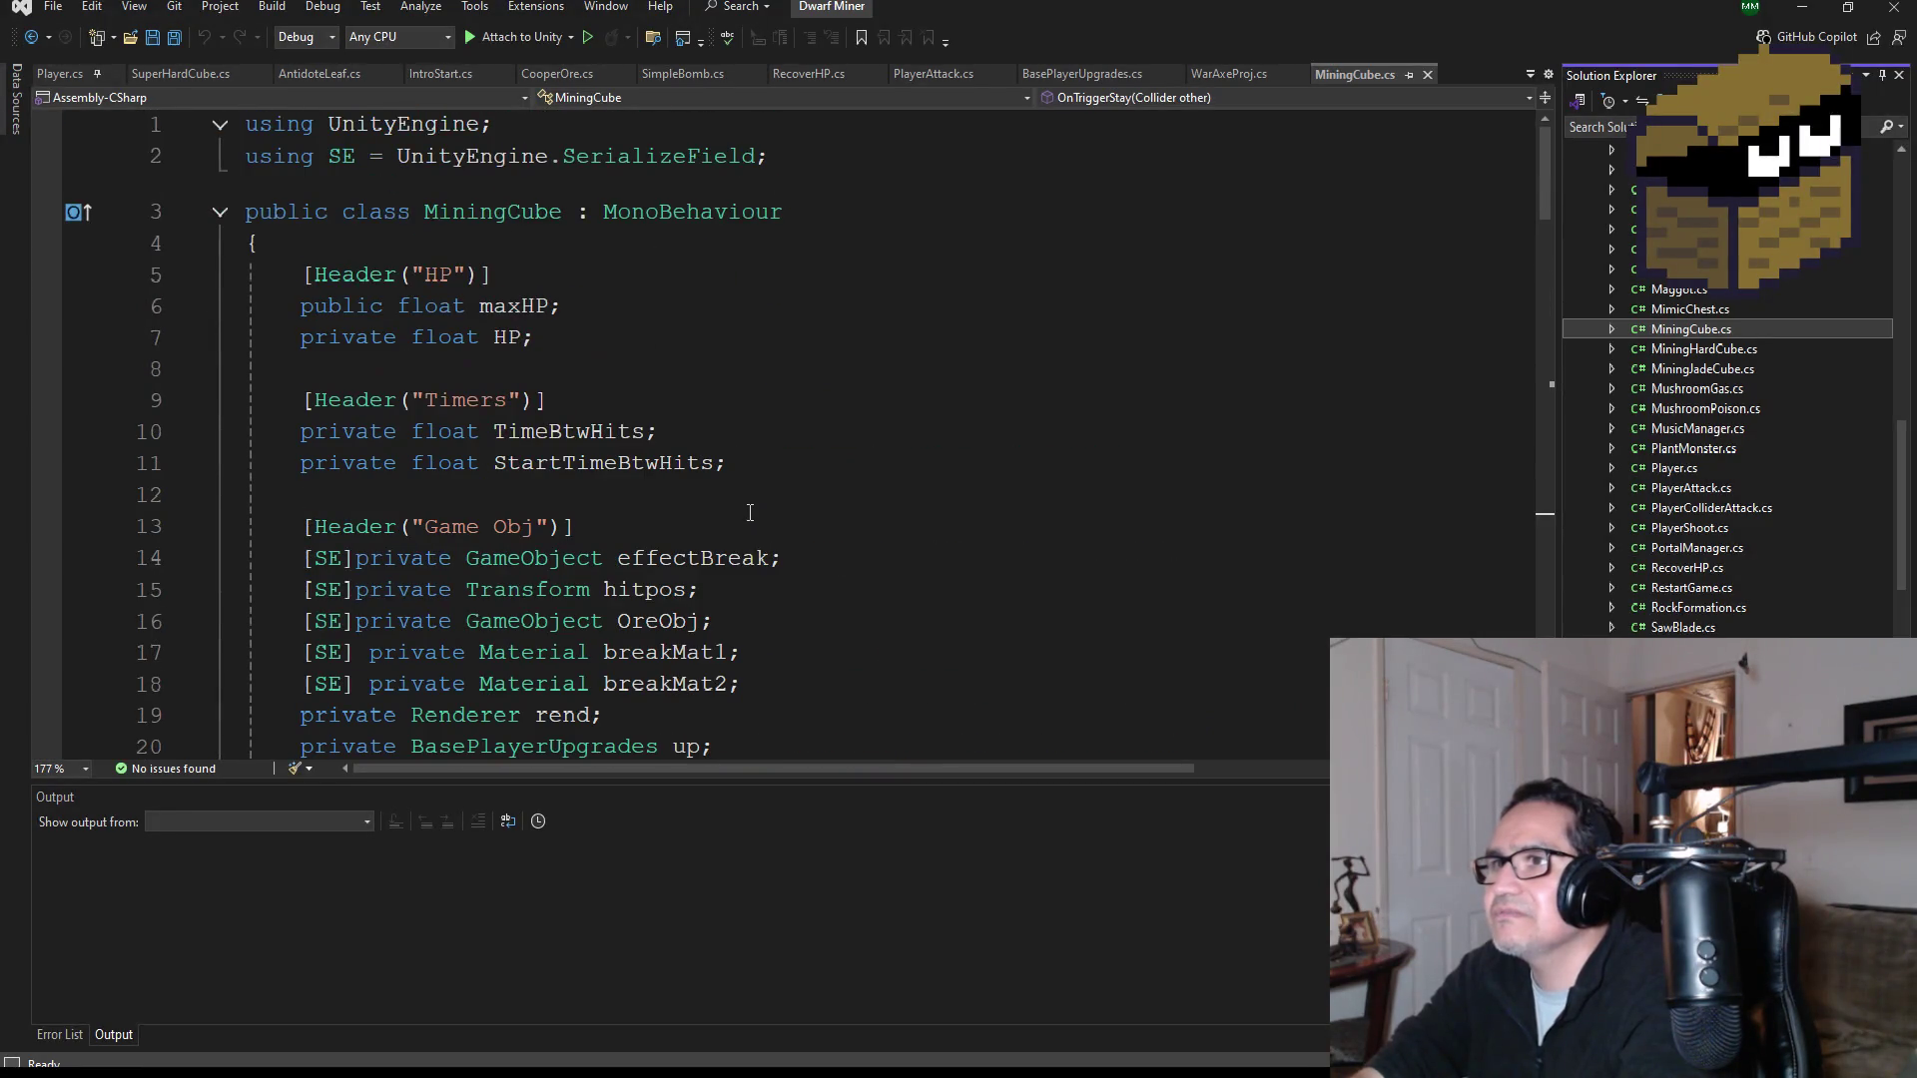
scroll(740, 581, "down", 1)
mouse_move(759, 654)
left_mouse_down()
mouse_move(430, 558)
mouse_move(299, 306)
mouse_move(256, 149)
mouse_move(250, 180)
left_mouse_up()
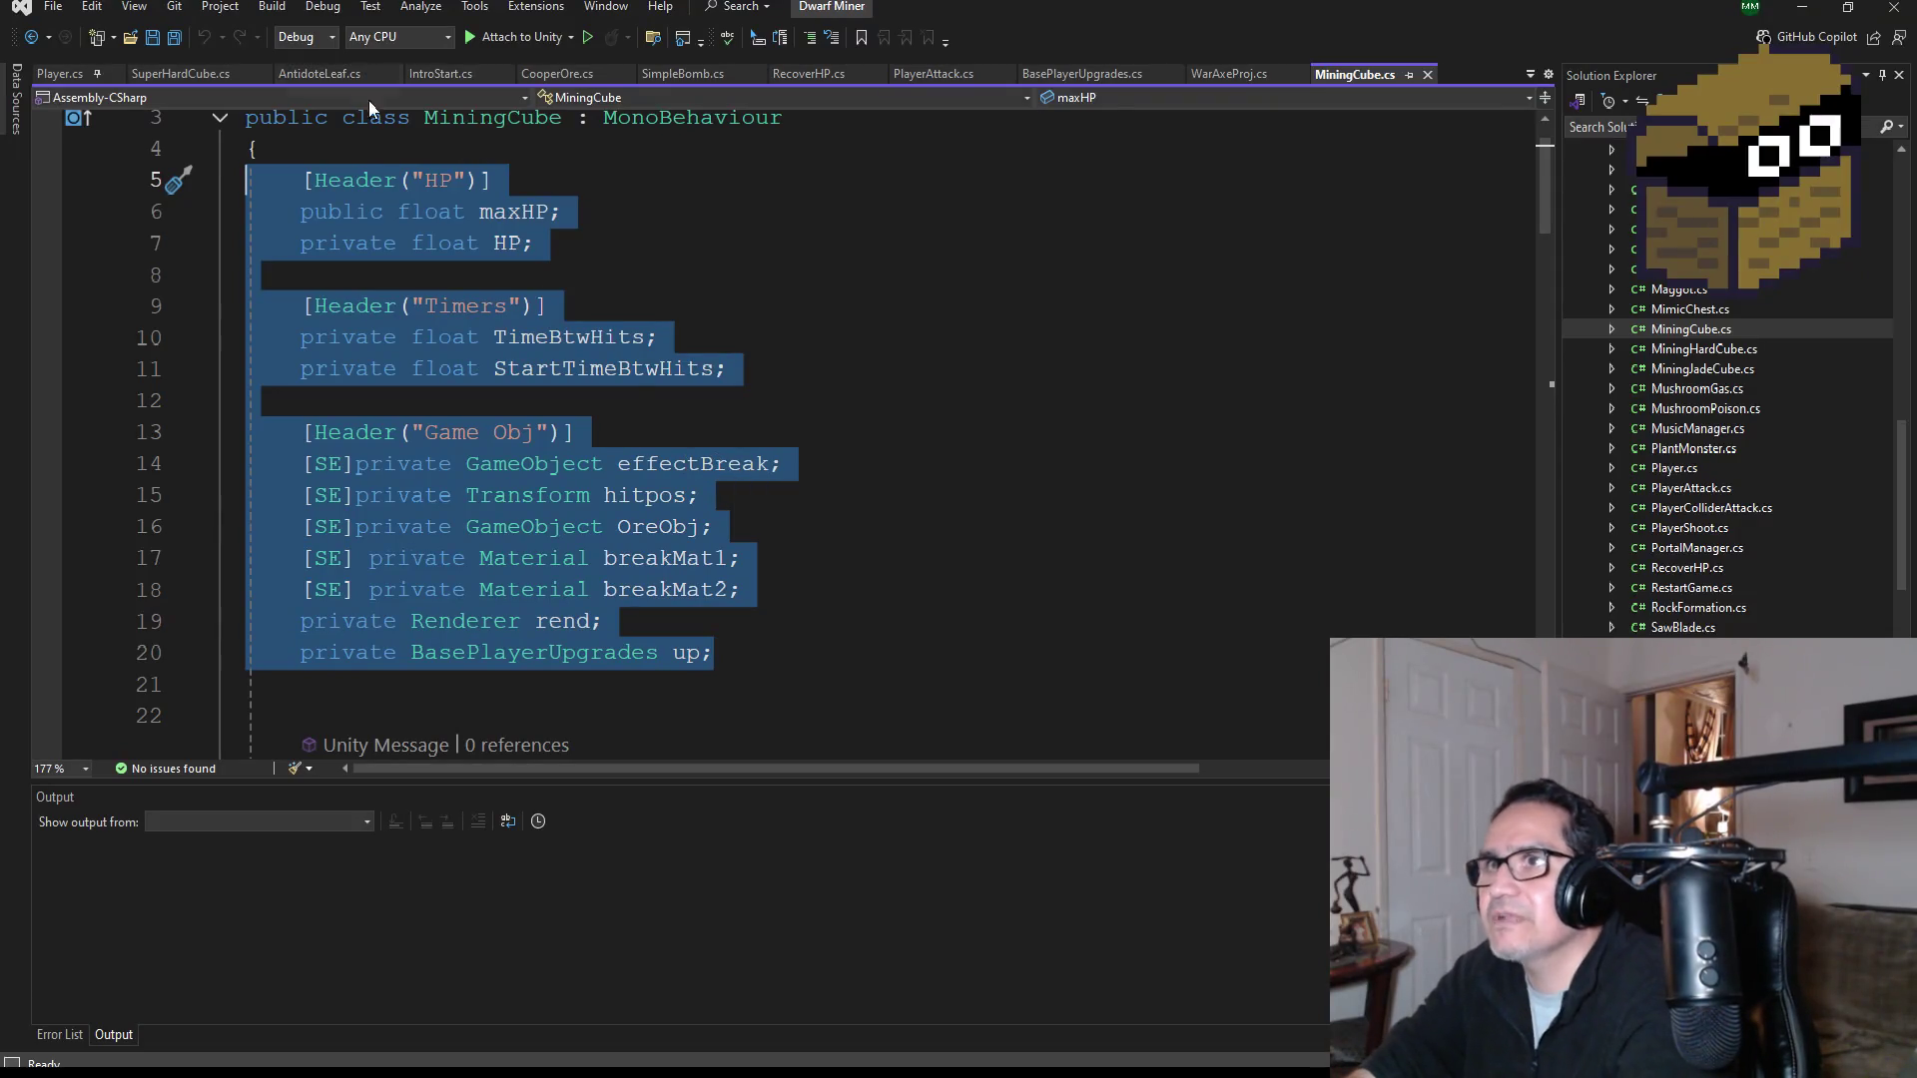
left_click(194, 78)
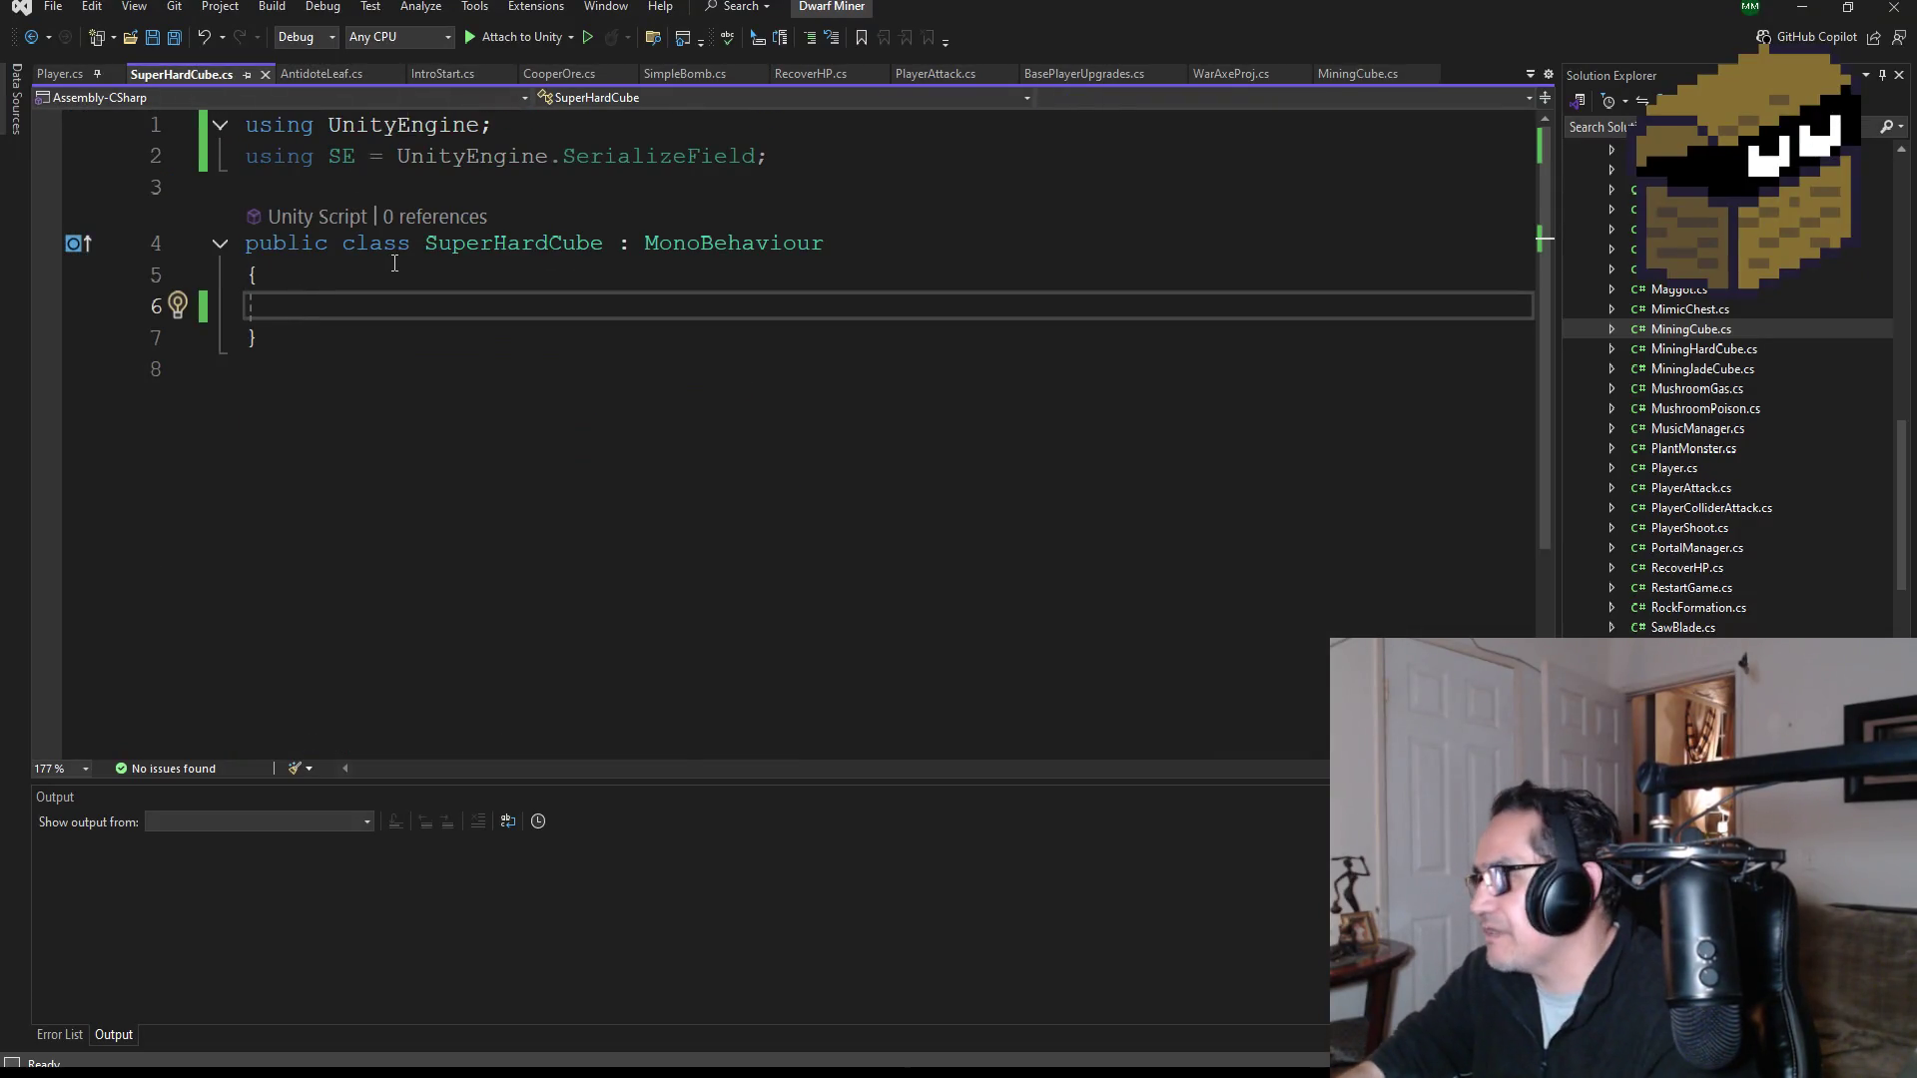
Step: Paste the MiningCube fields into the SuperHardCube class and save
key("ctrl+v")
scroll(613, 378, "down", 2)
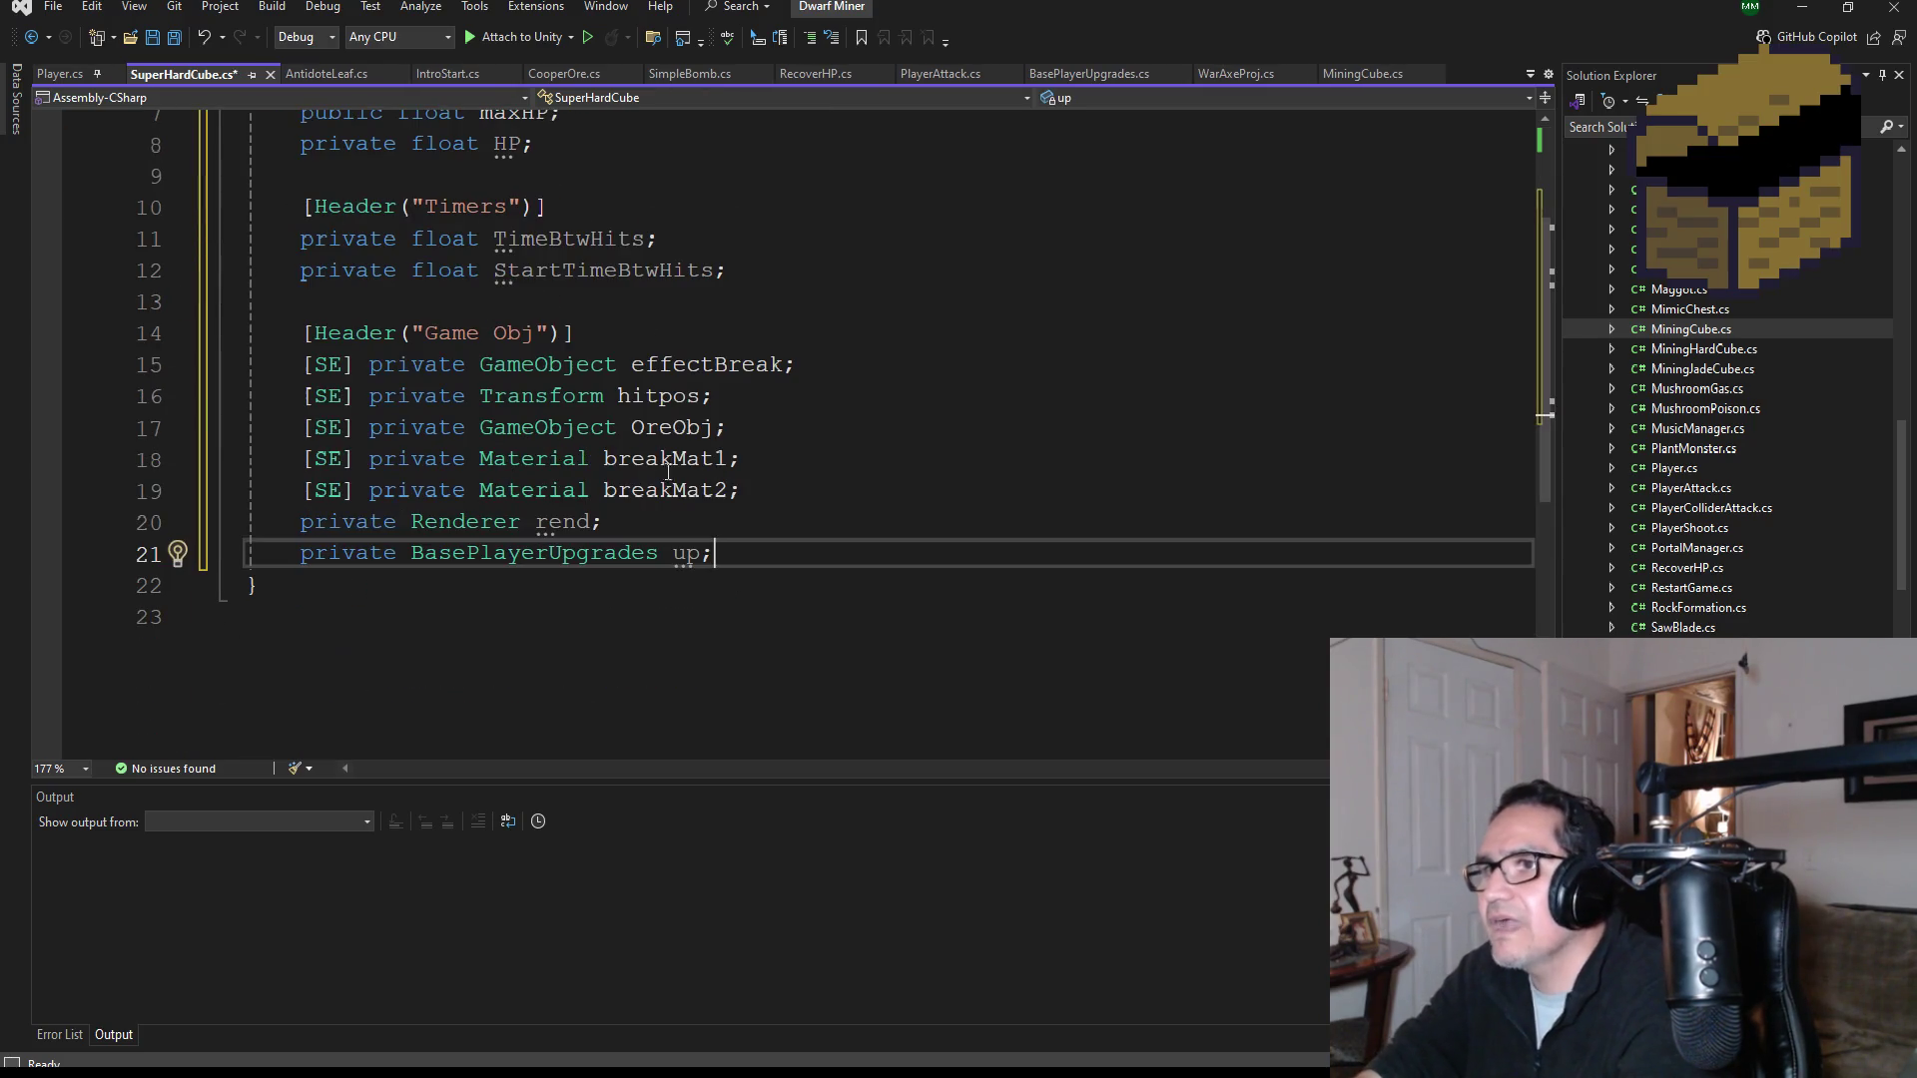
scroll(823, 579, "up", 1)
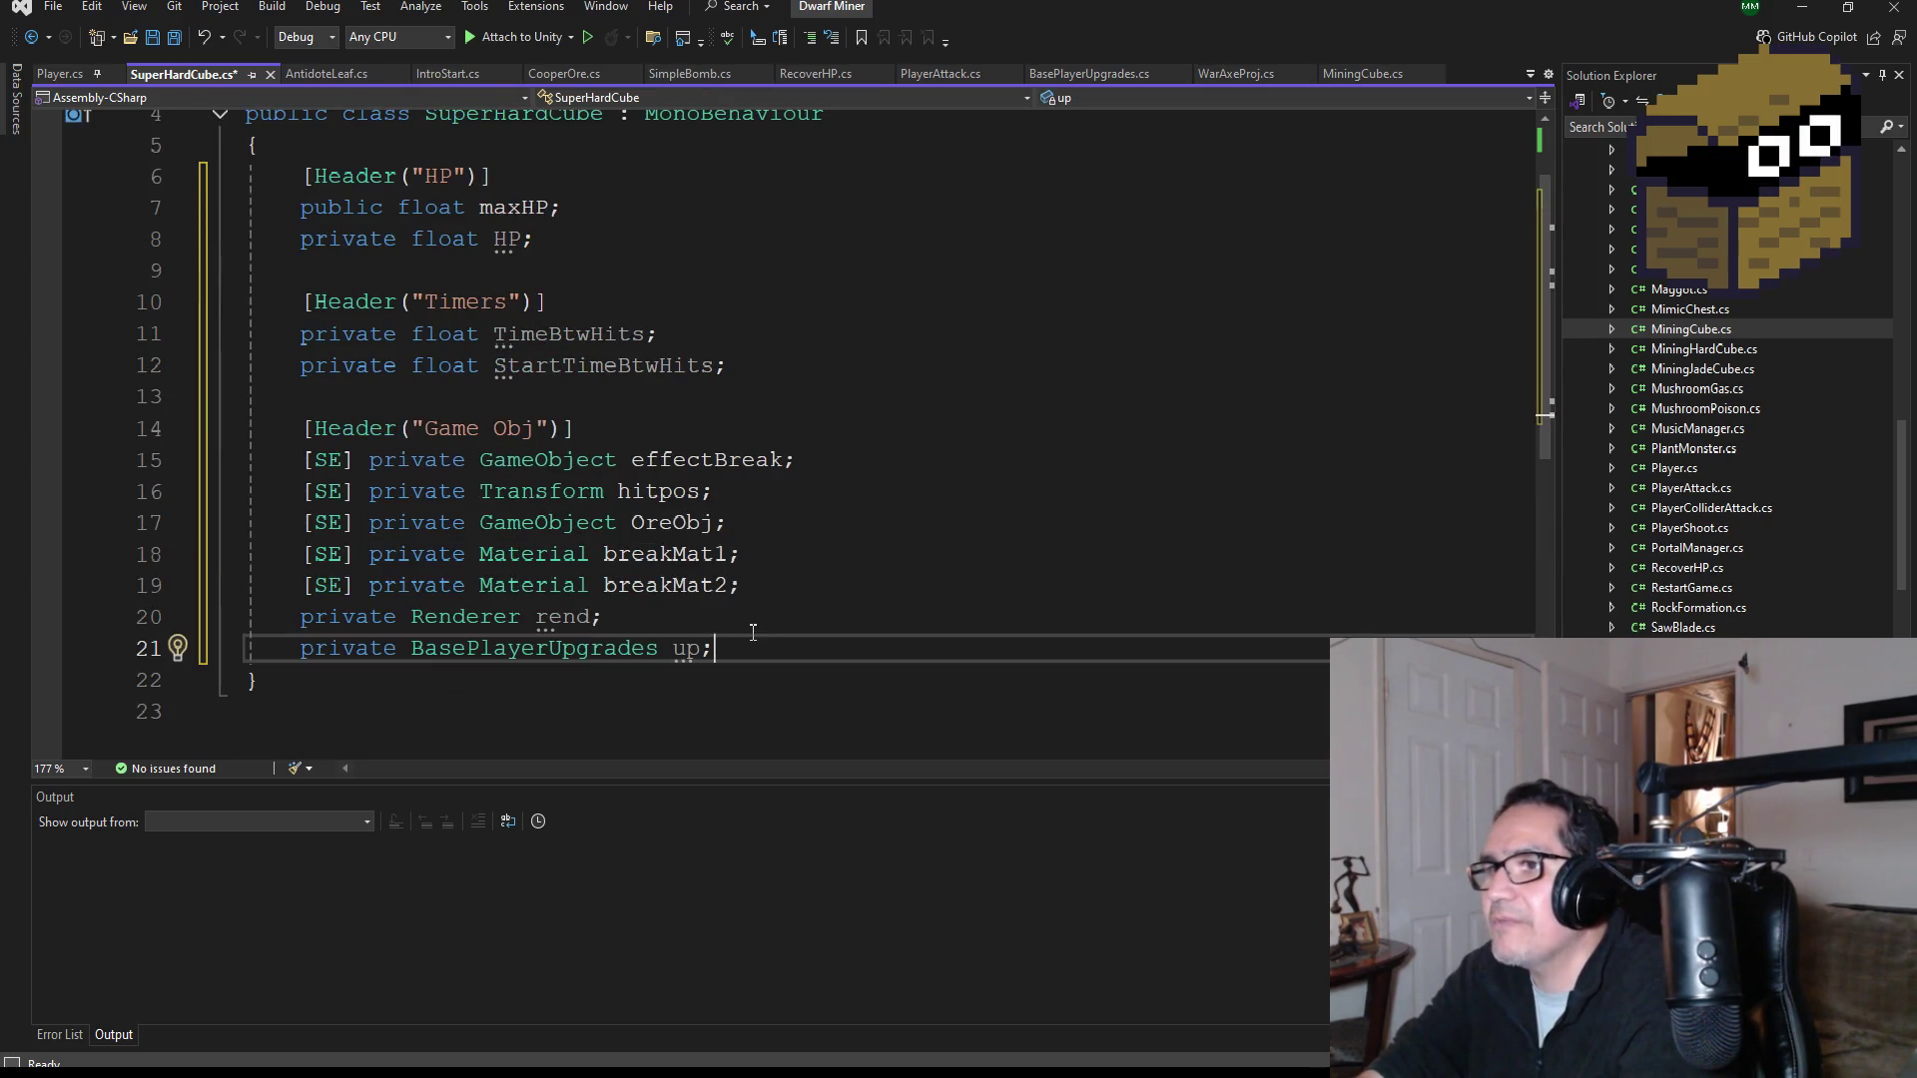
key("ctrl+s")
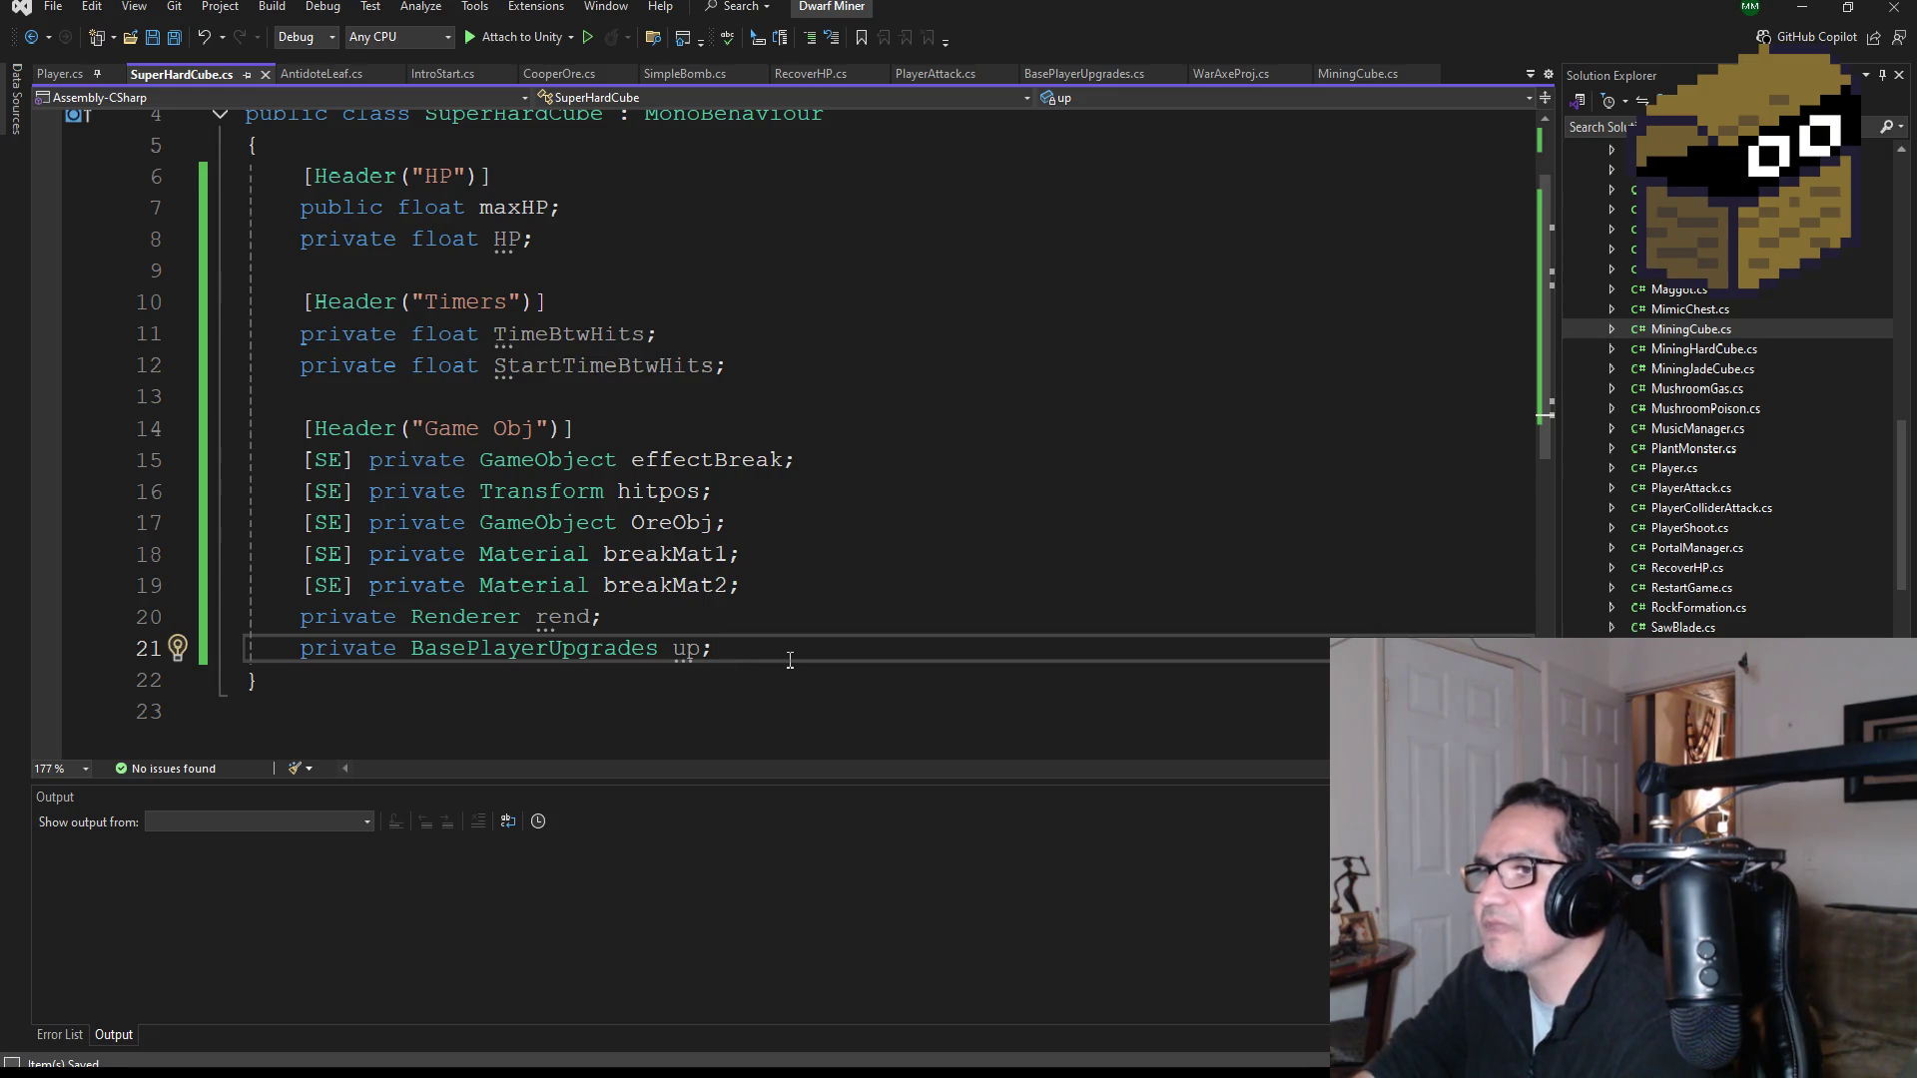
Step: Comment out 'private BasePlayerUpgrades up;' on line 21 with // and save
left_click_drag(771, 649, 400, 654)
left_click(735, 663)
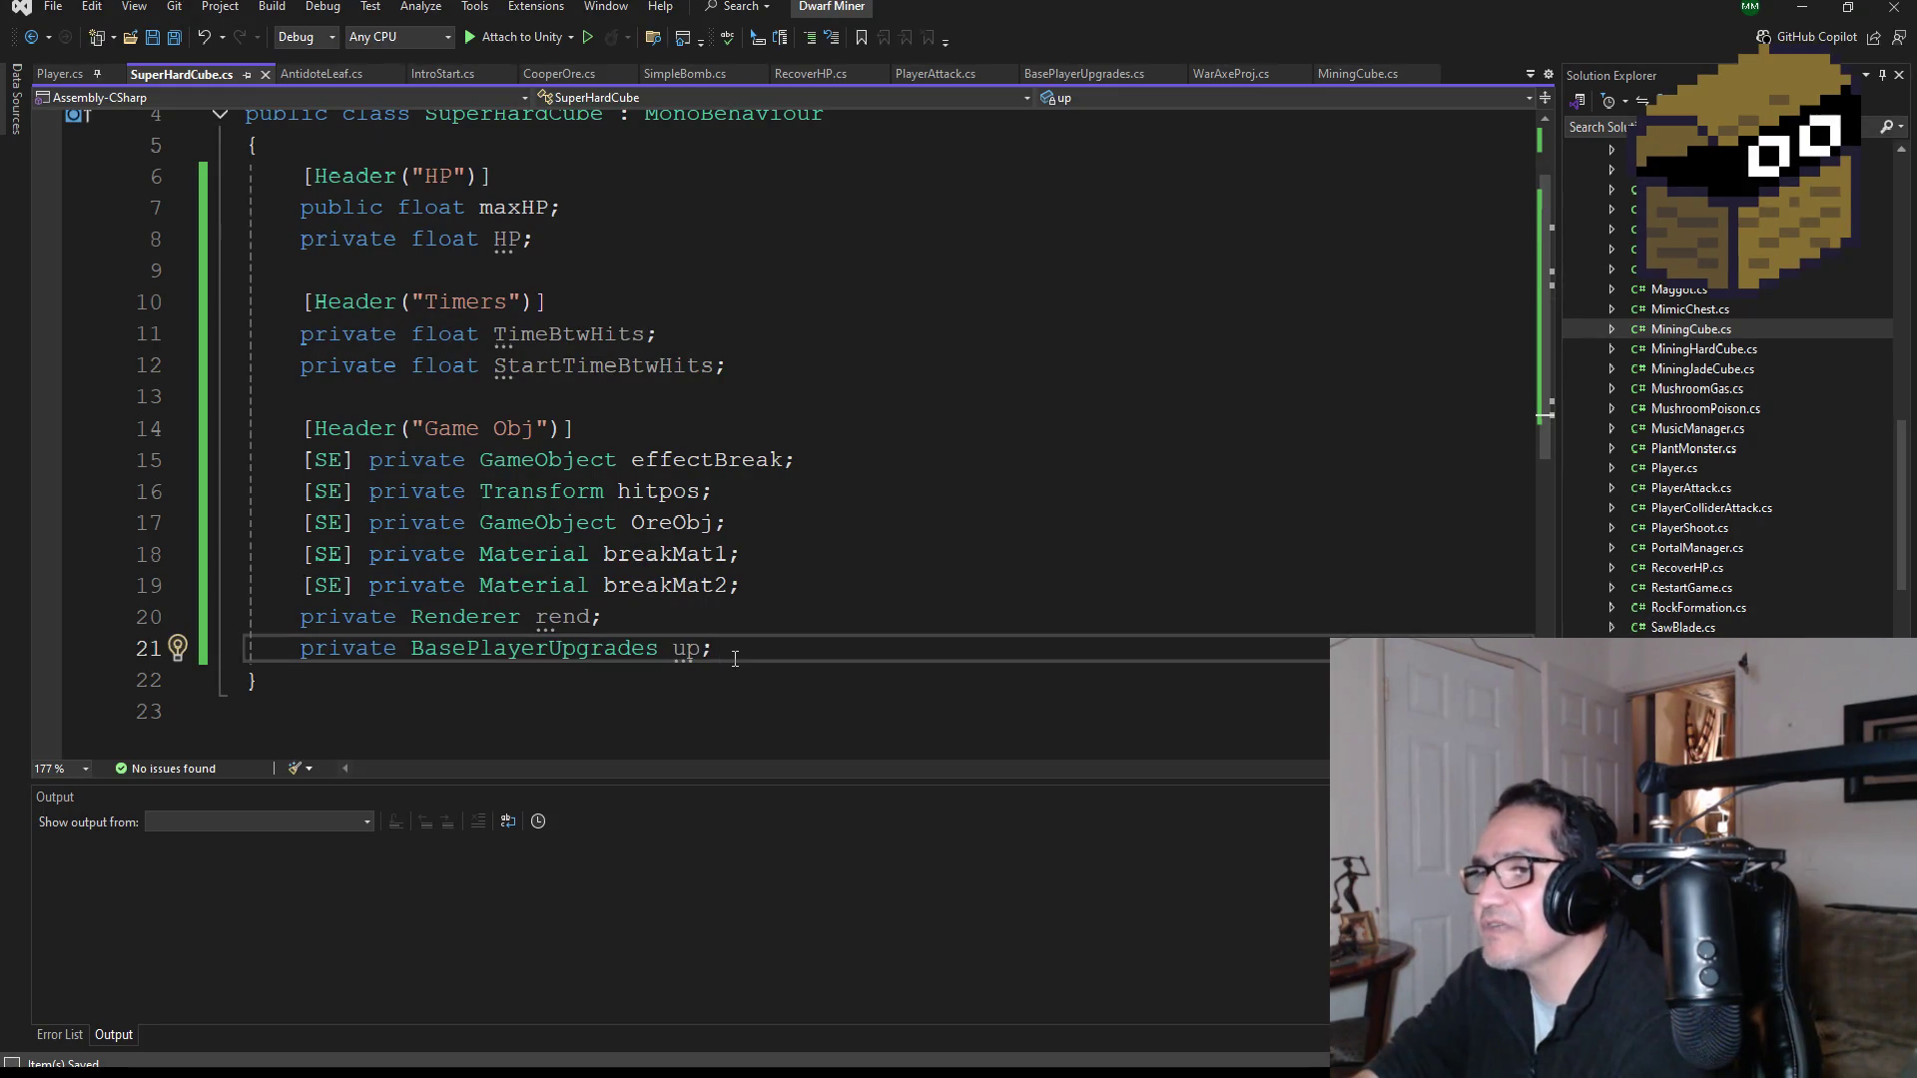
key("Home")
type("//")
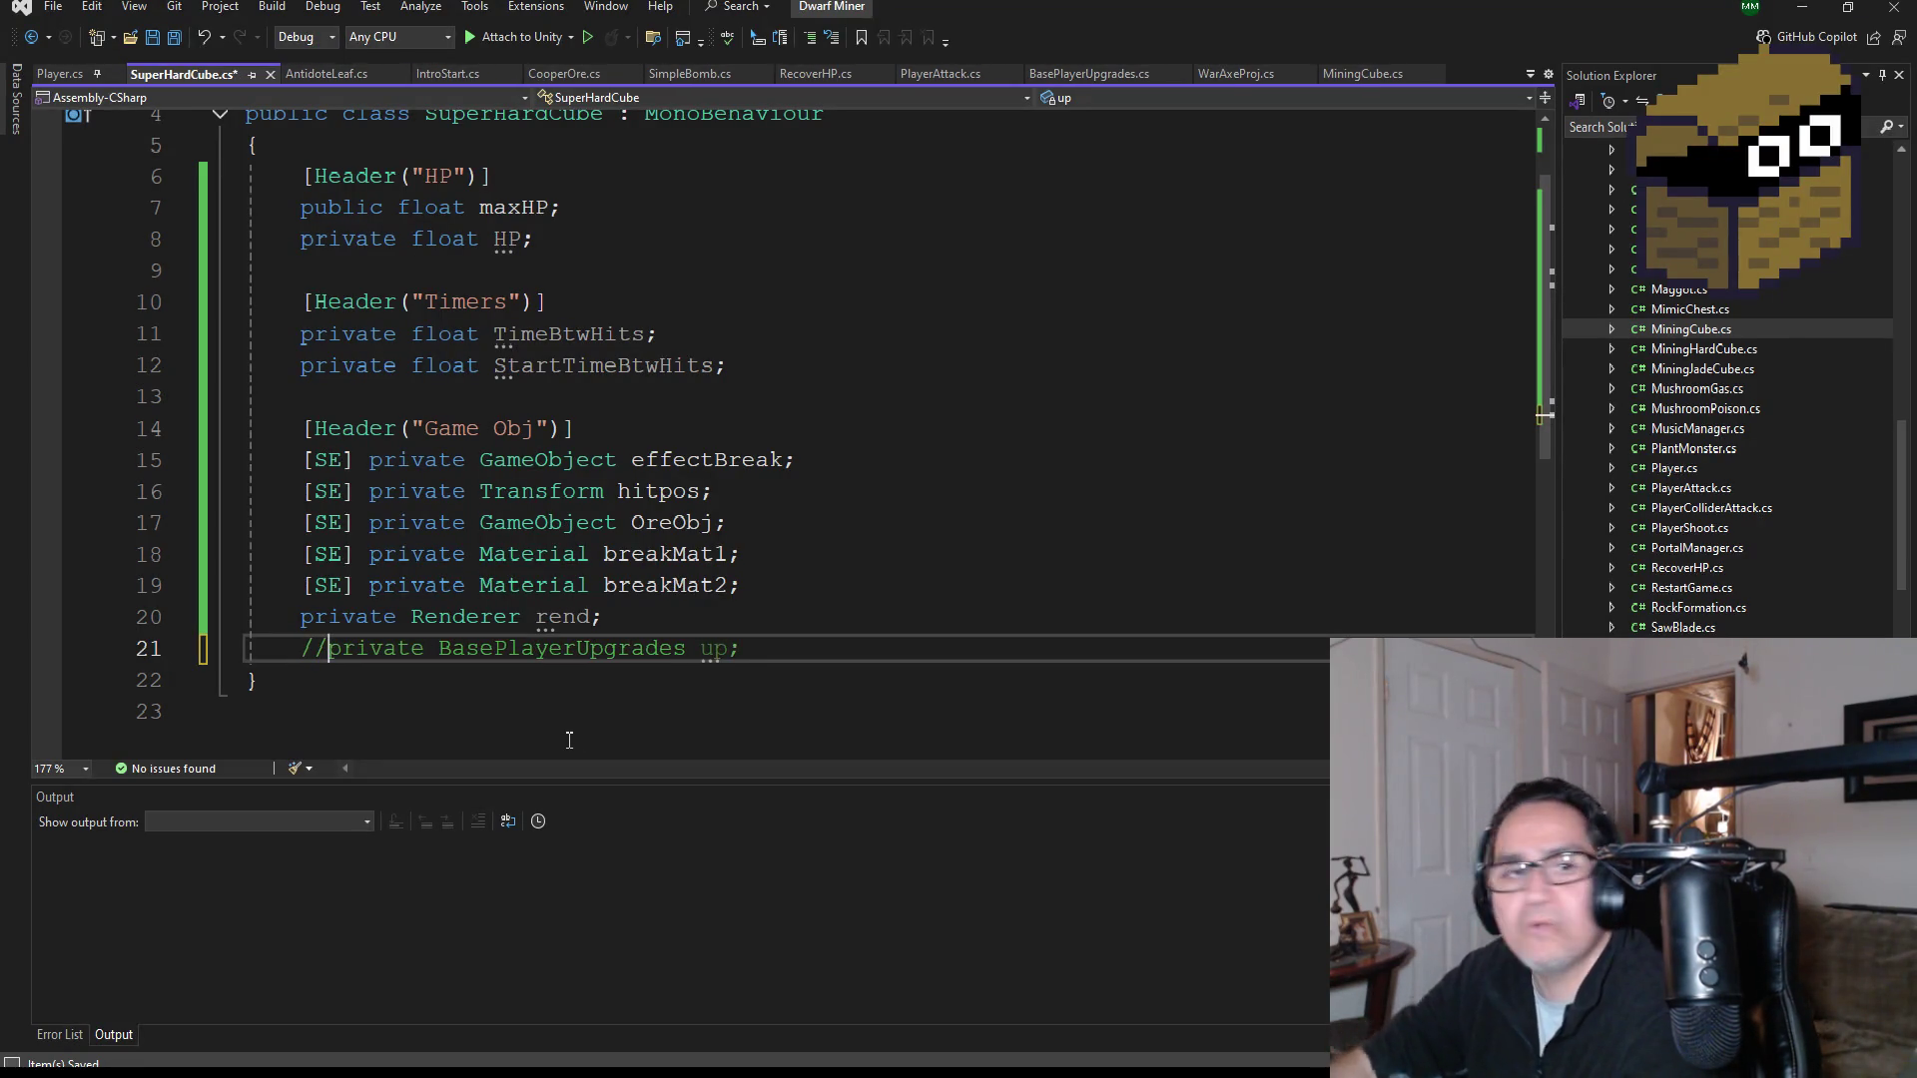
left_click(174, 37)
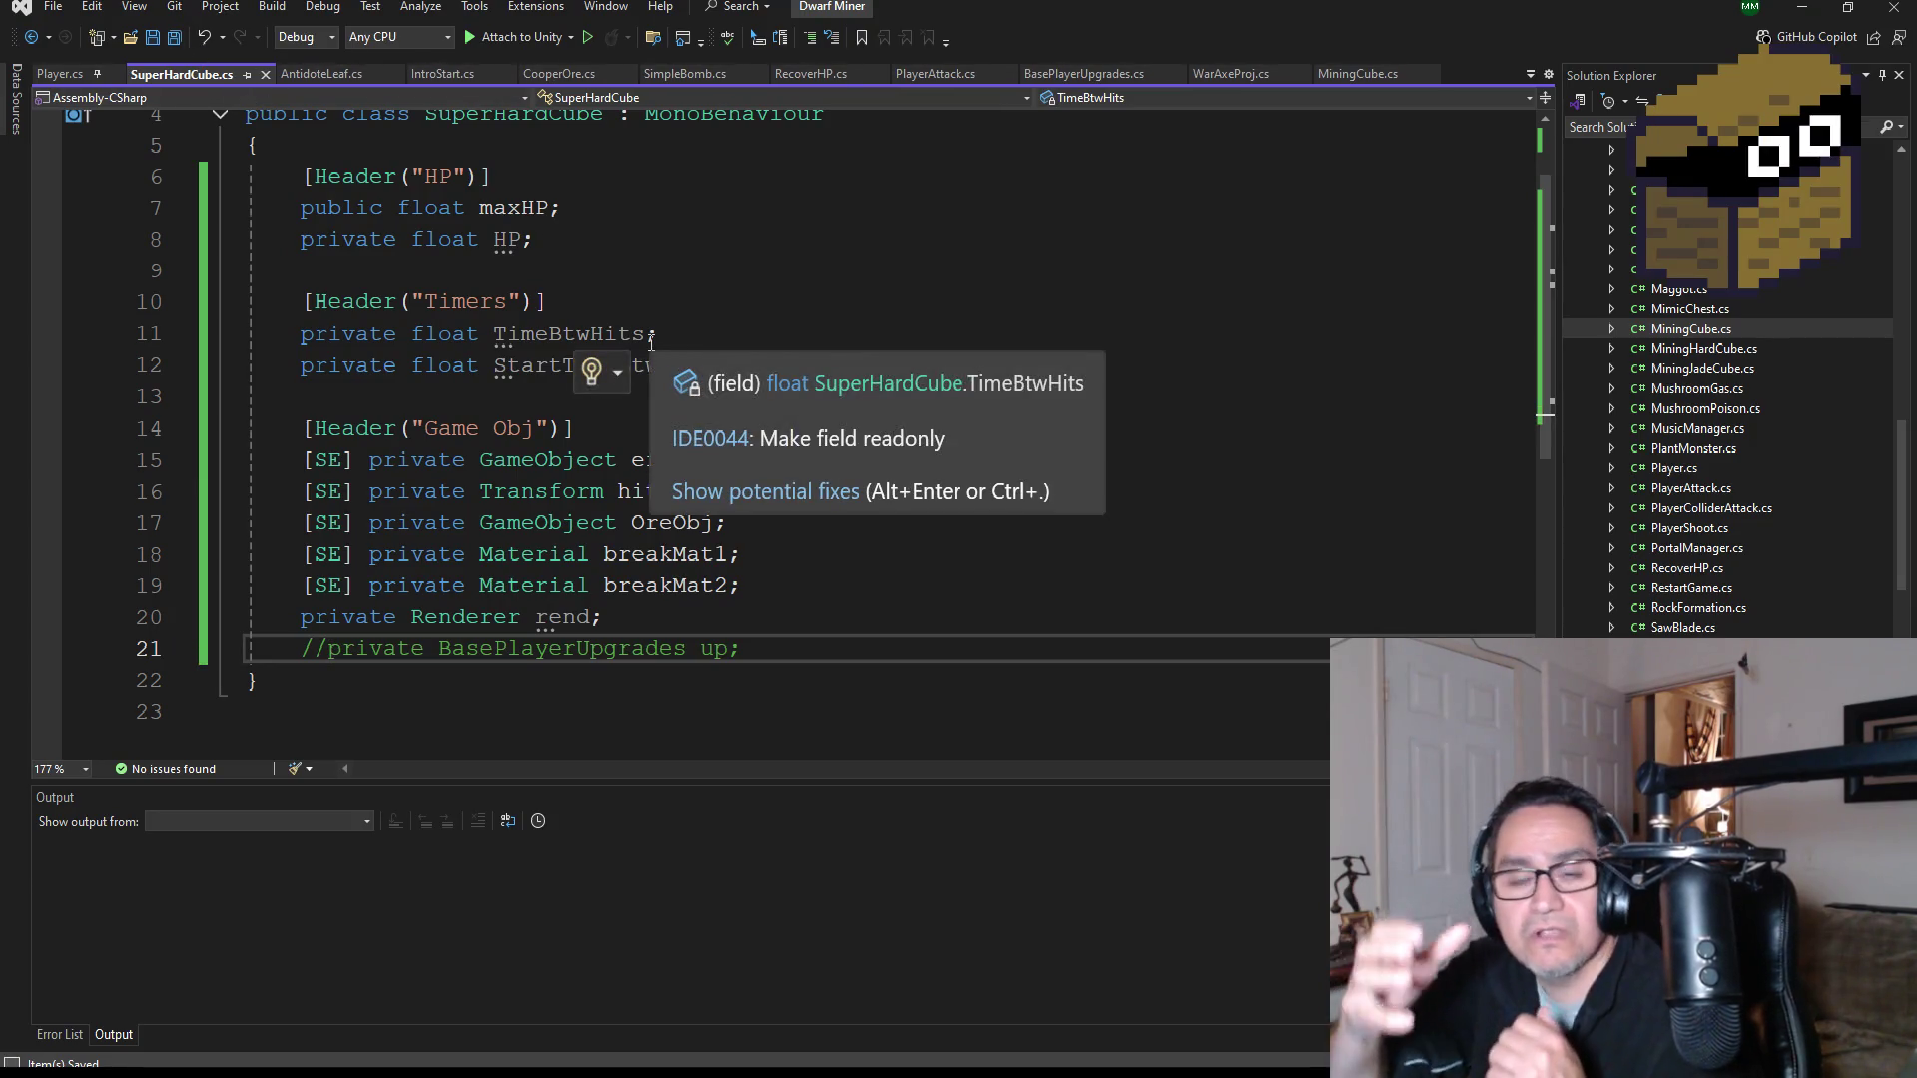
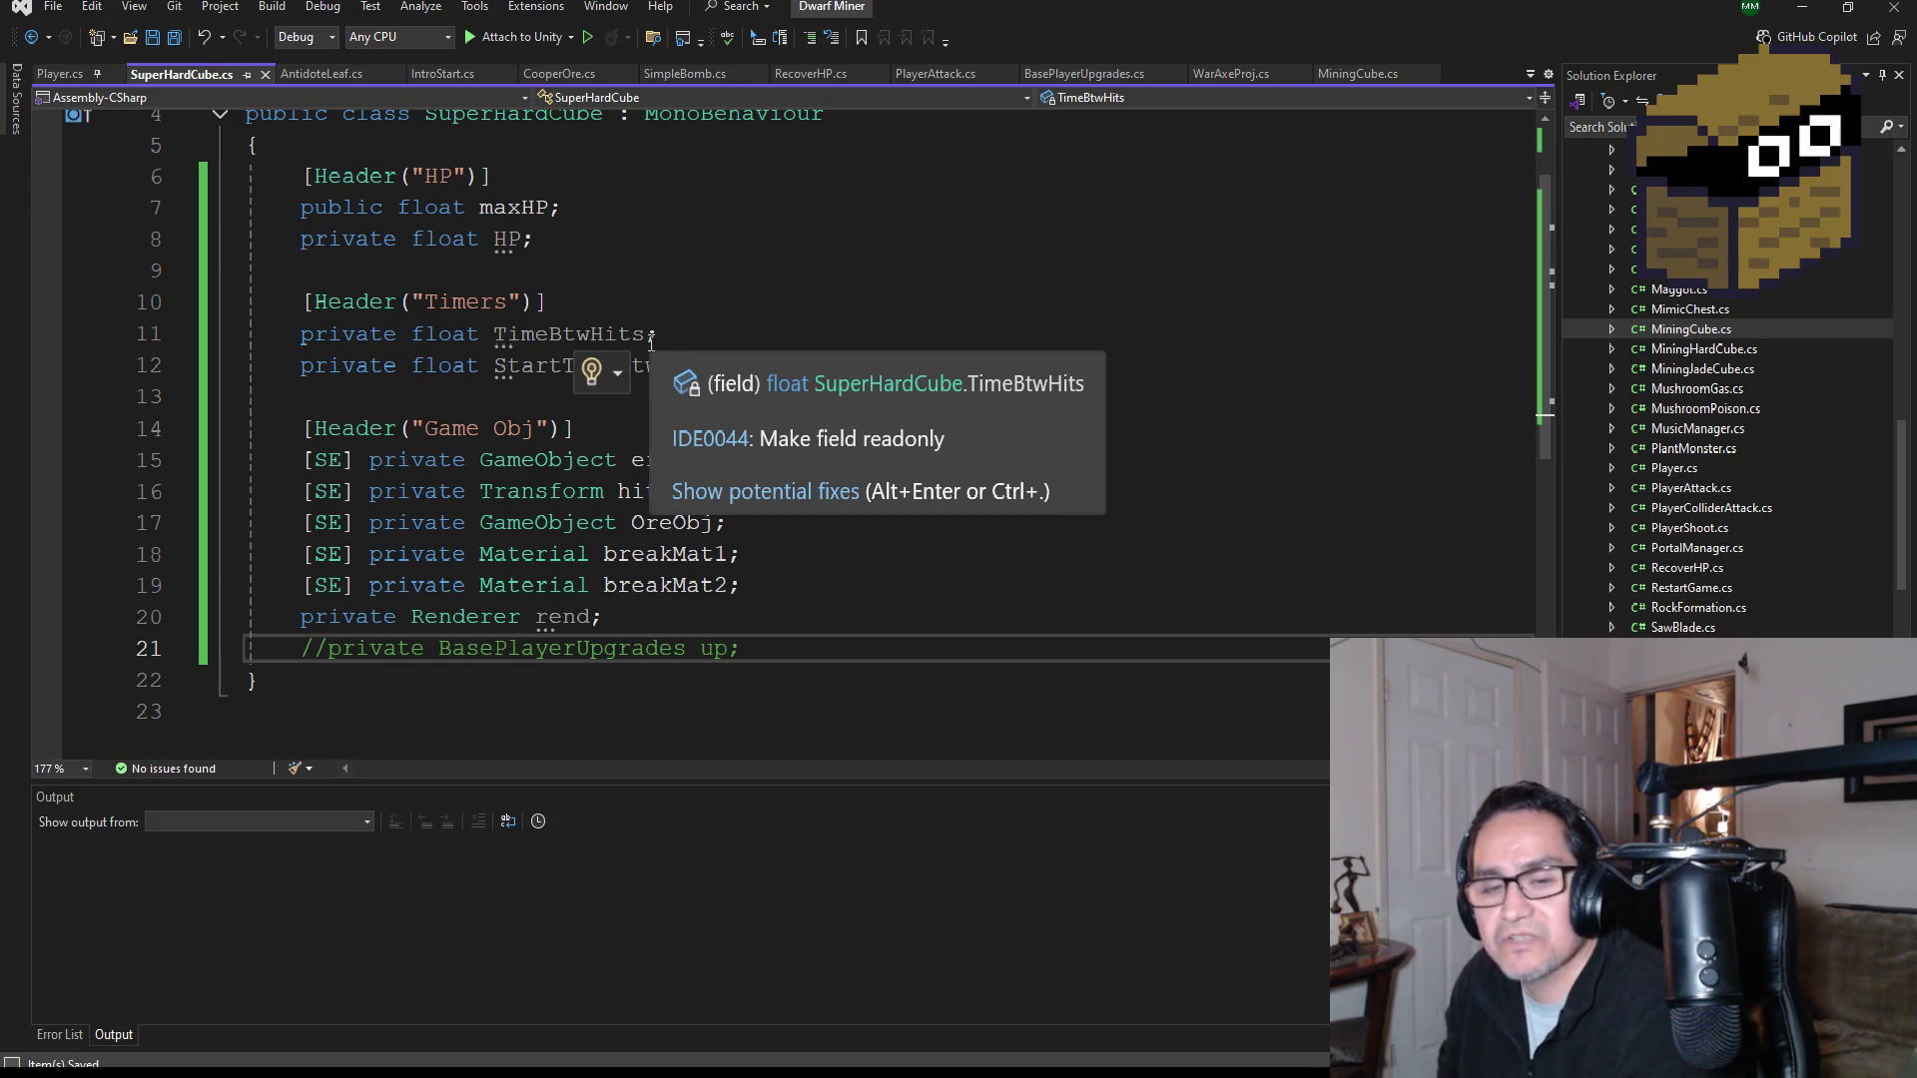
Step: Add a blank line after the commented-out upgrades field in SuperHardCube.cs, save, and switch to MiningCube.cs
left_click(778, 589)
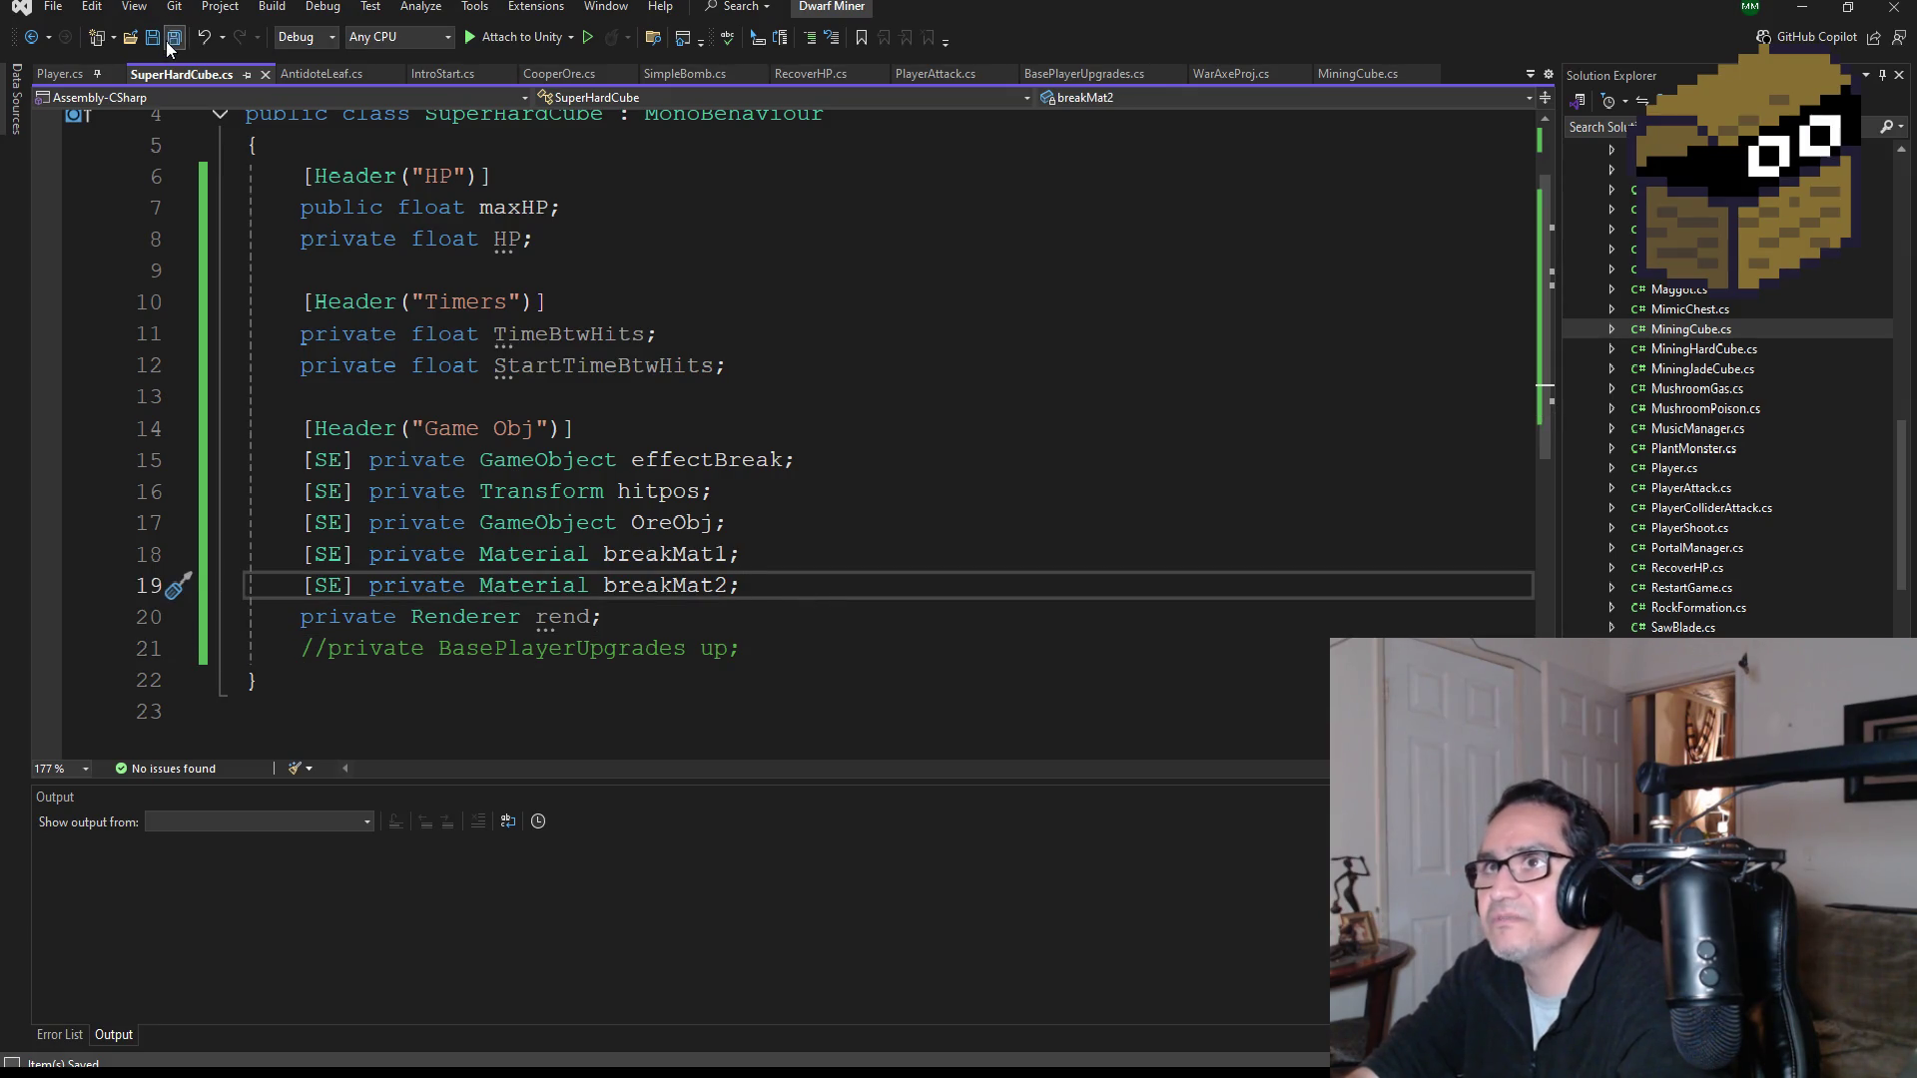
left_click(766, 526)
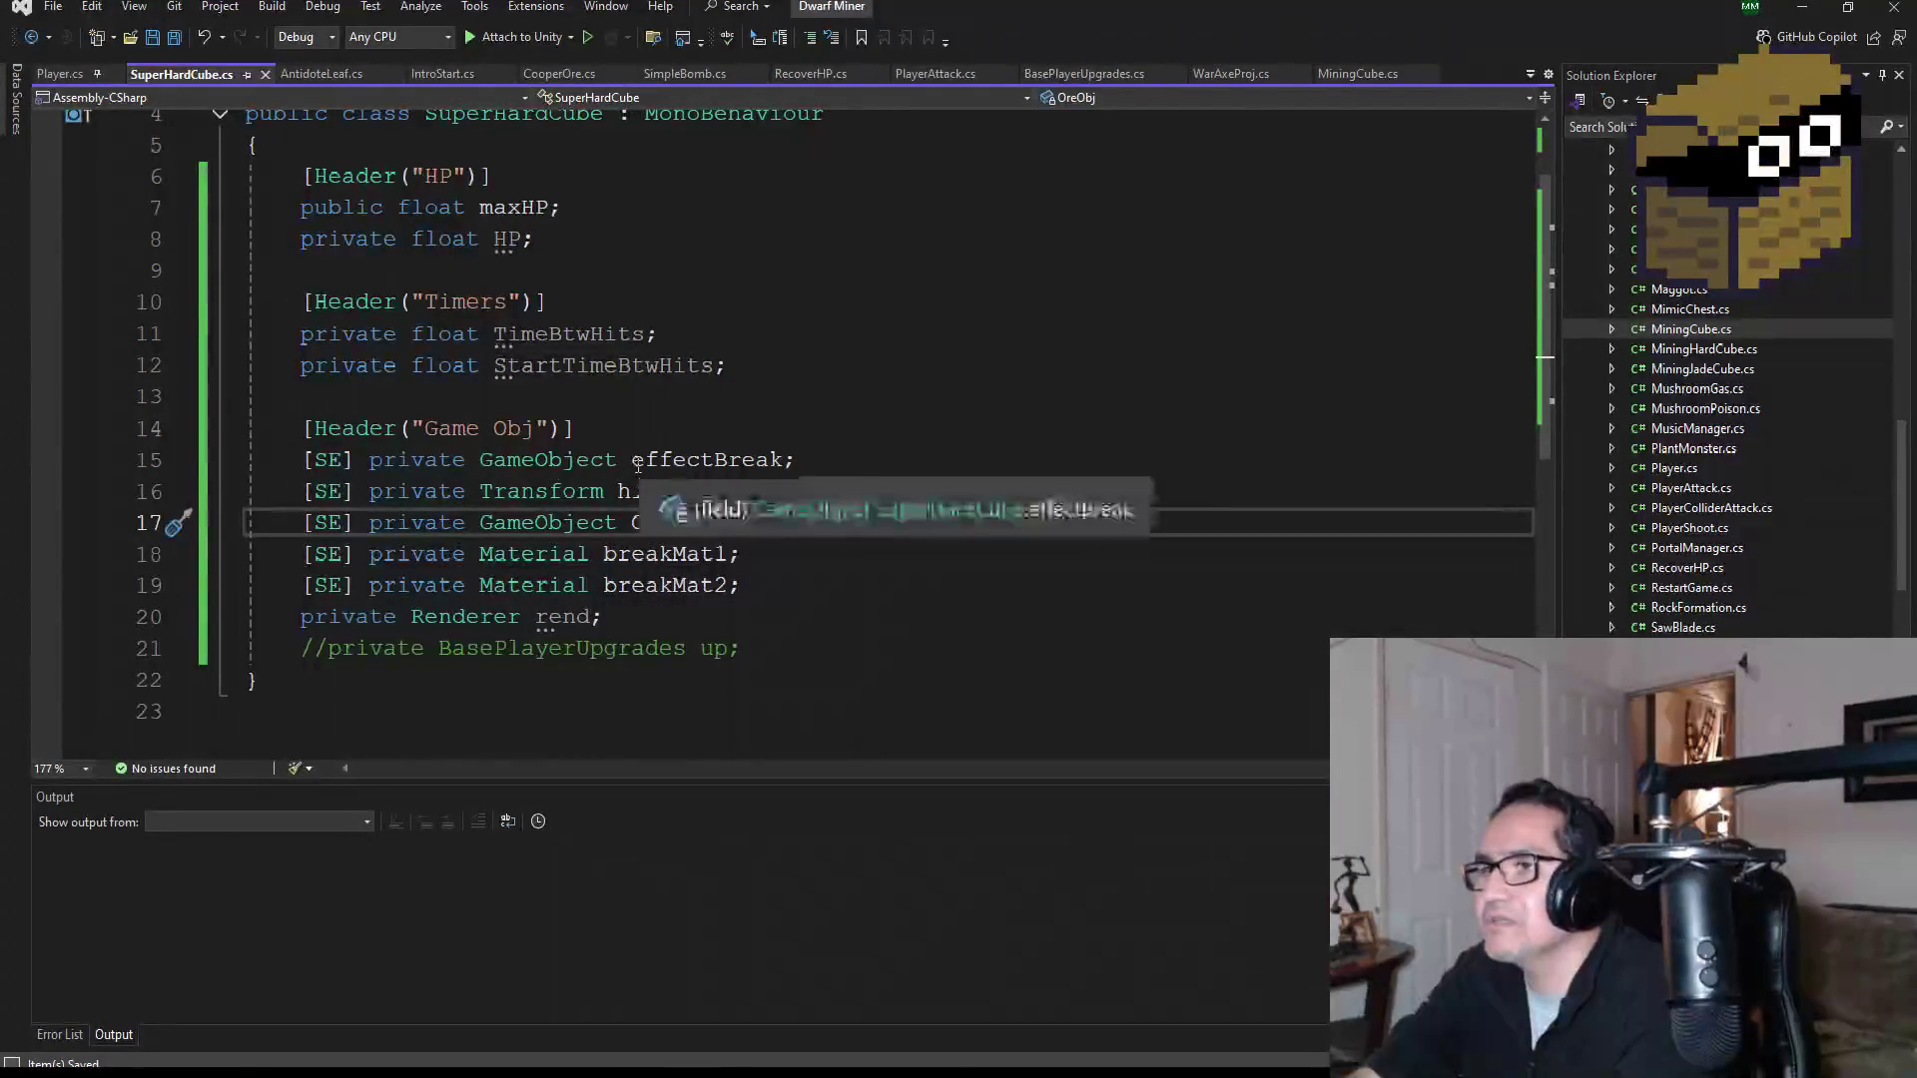
scroll(672, 463, "up", 2)
scroll(574, 332, "down", 2)
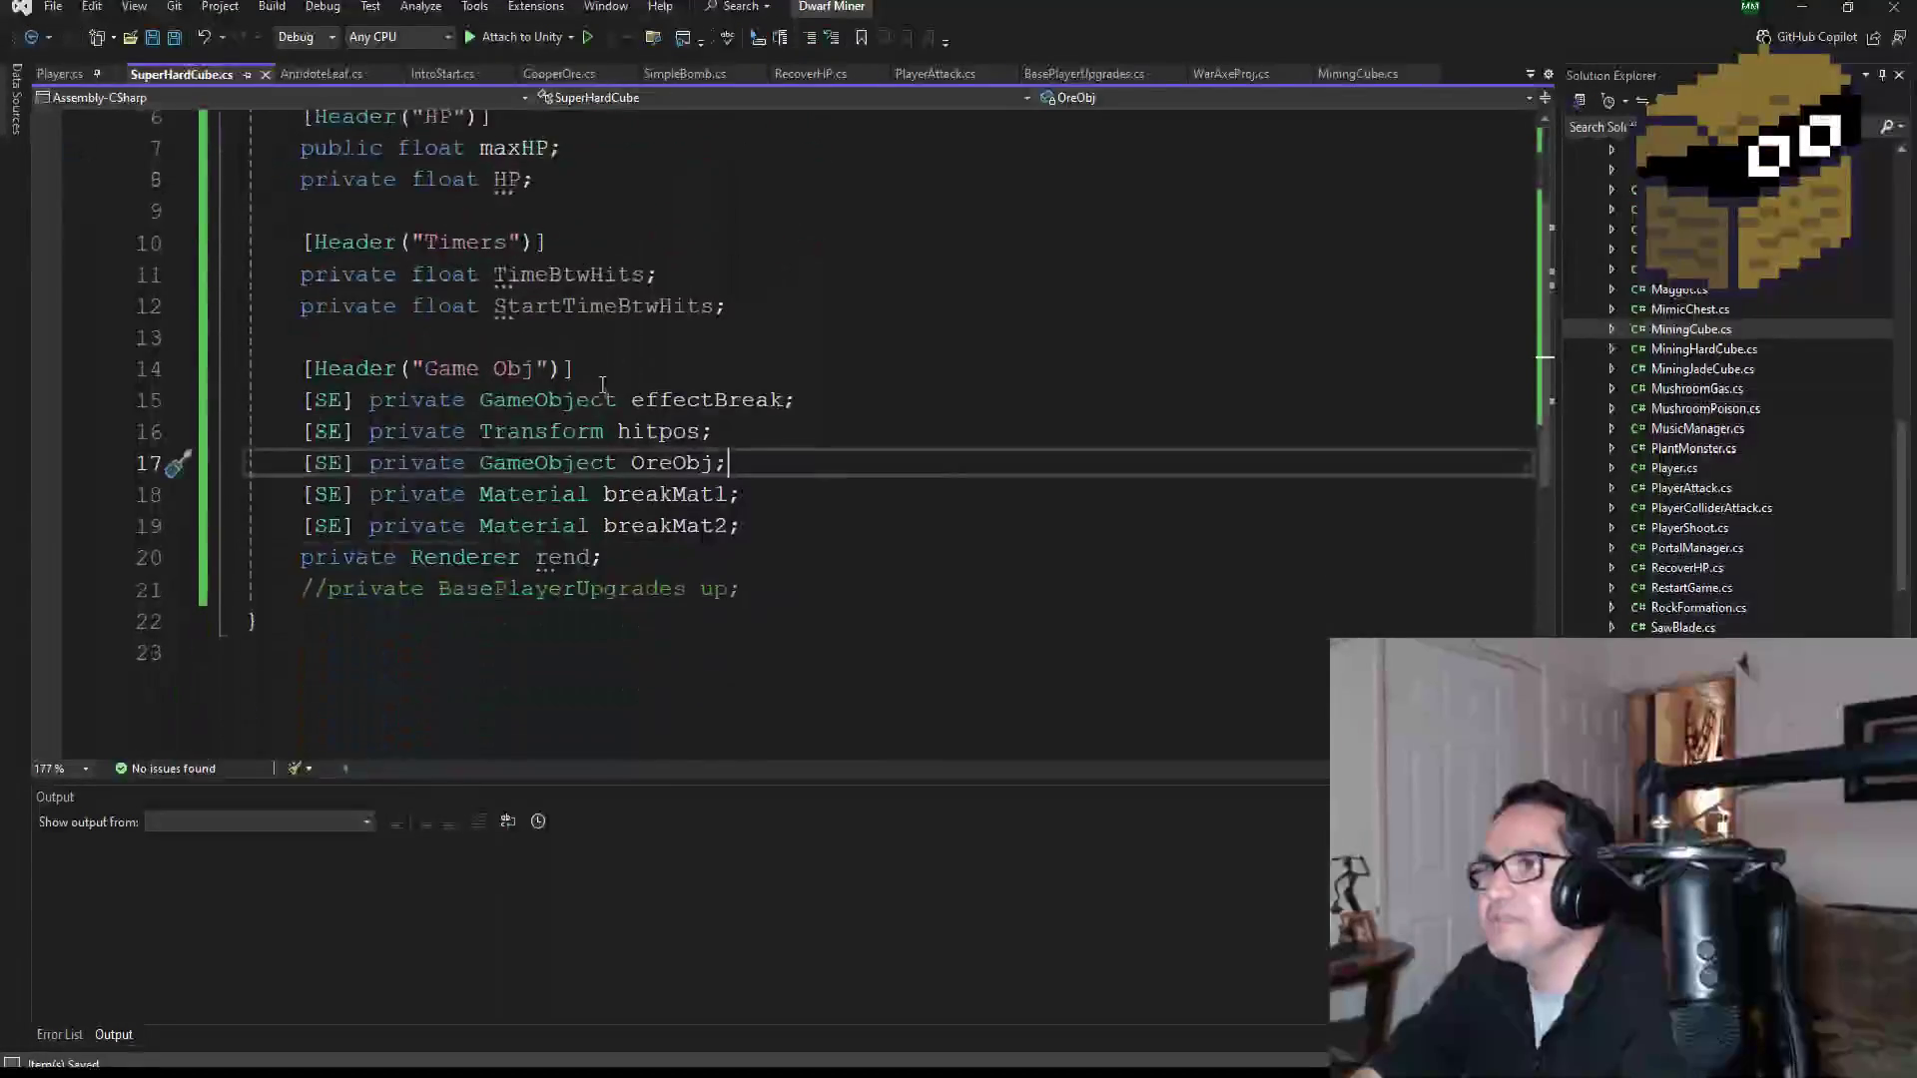
left_click(800, 613)
left_click(801, 596)
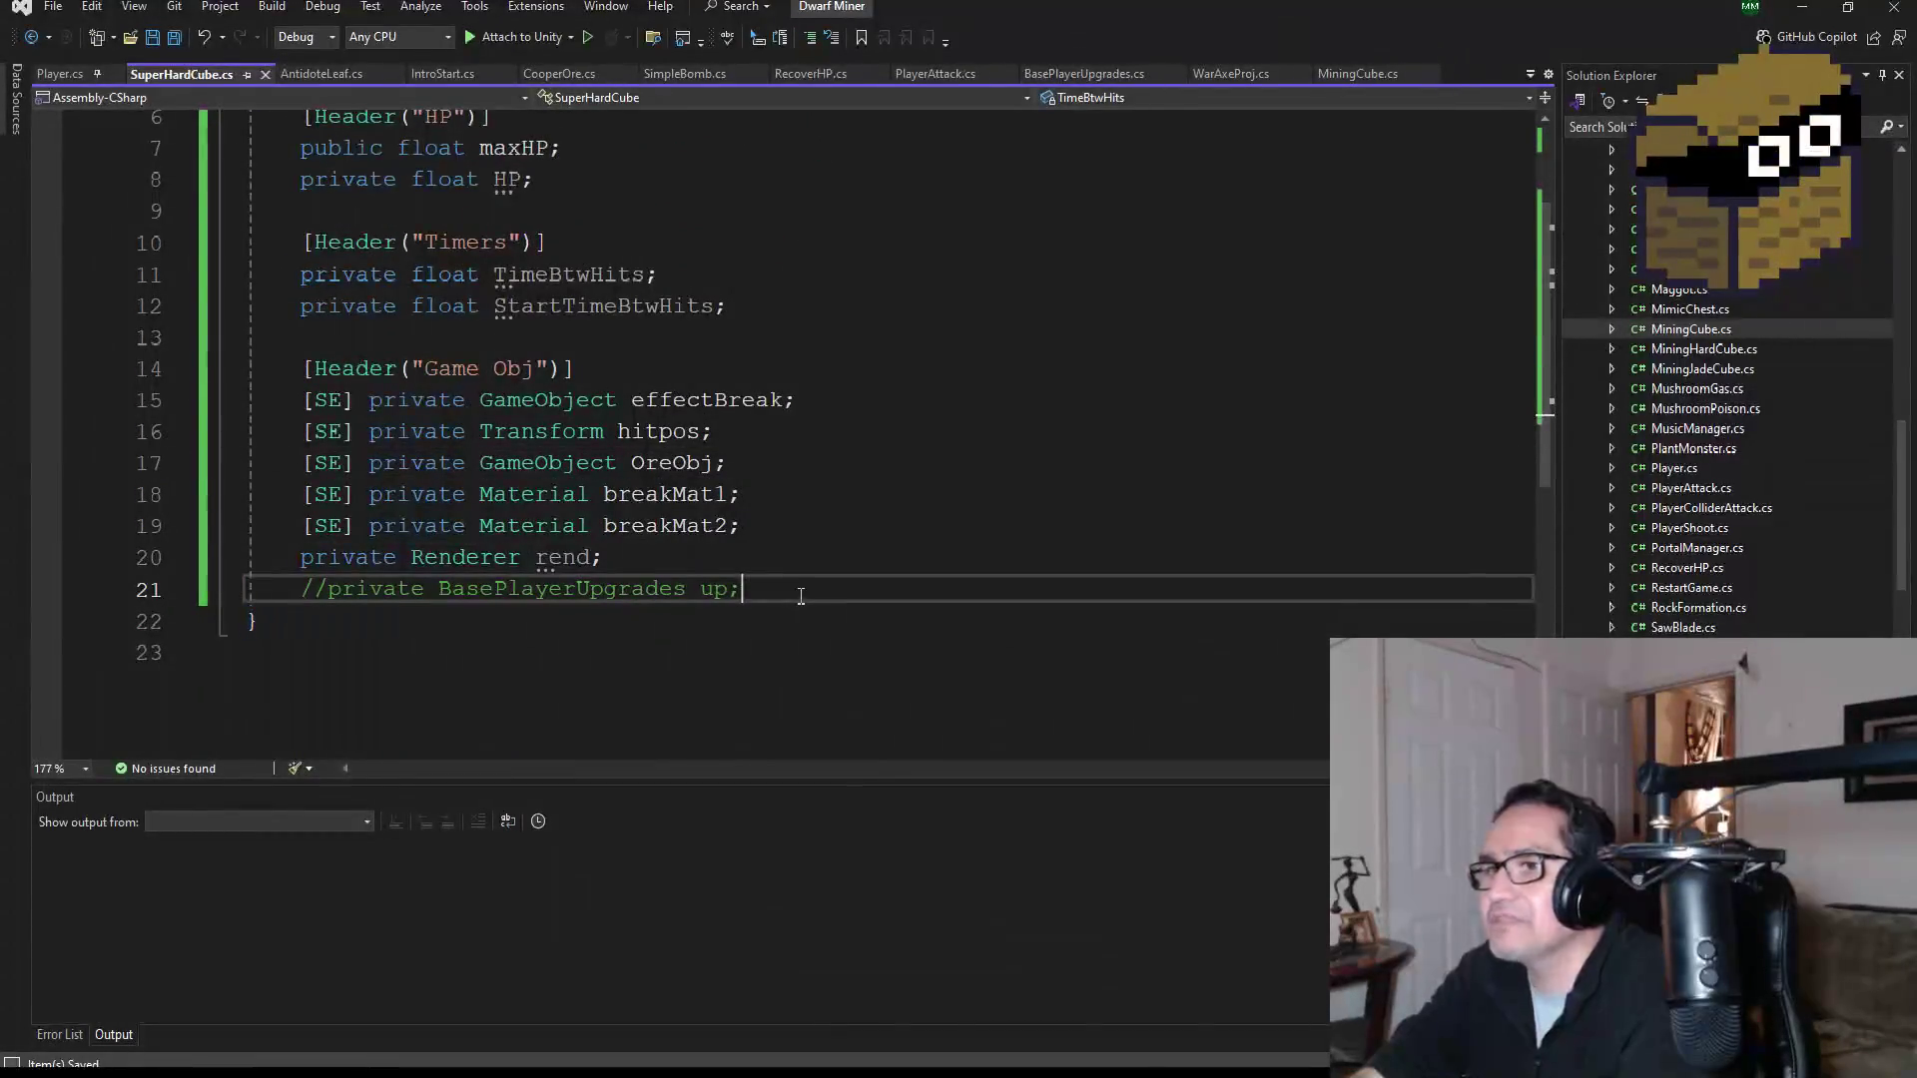
key("Return")
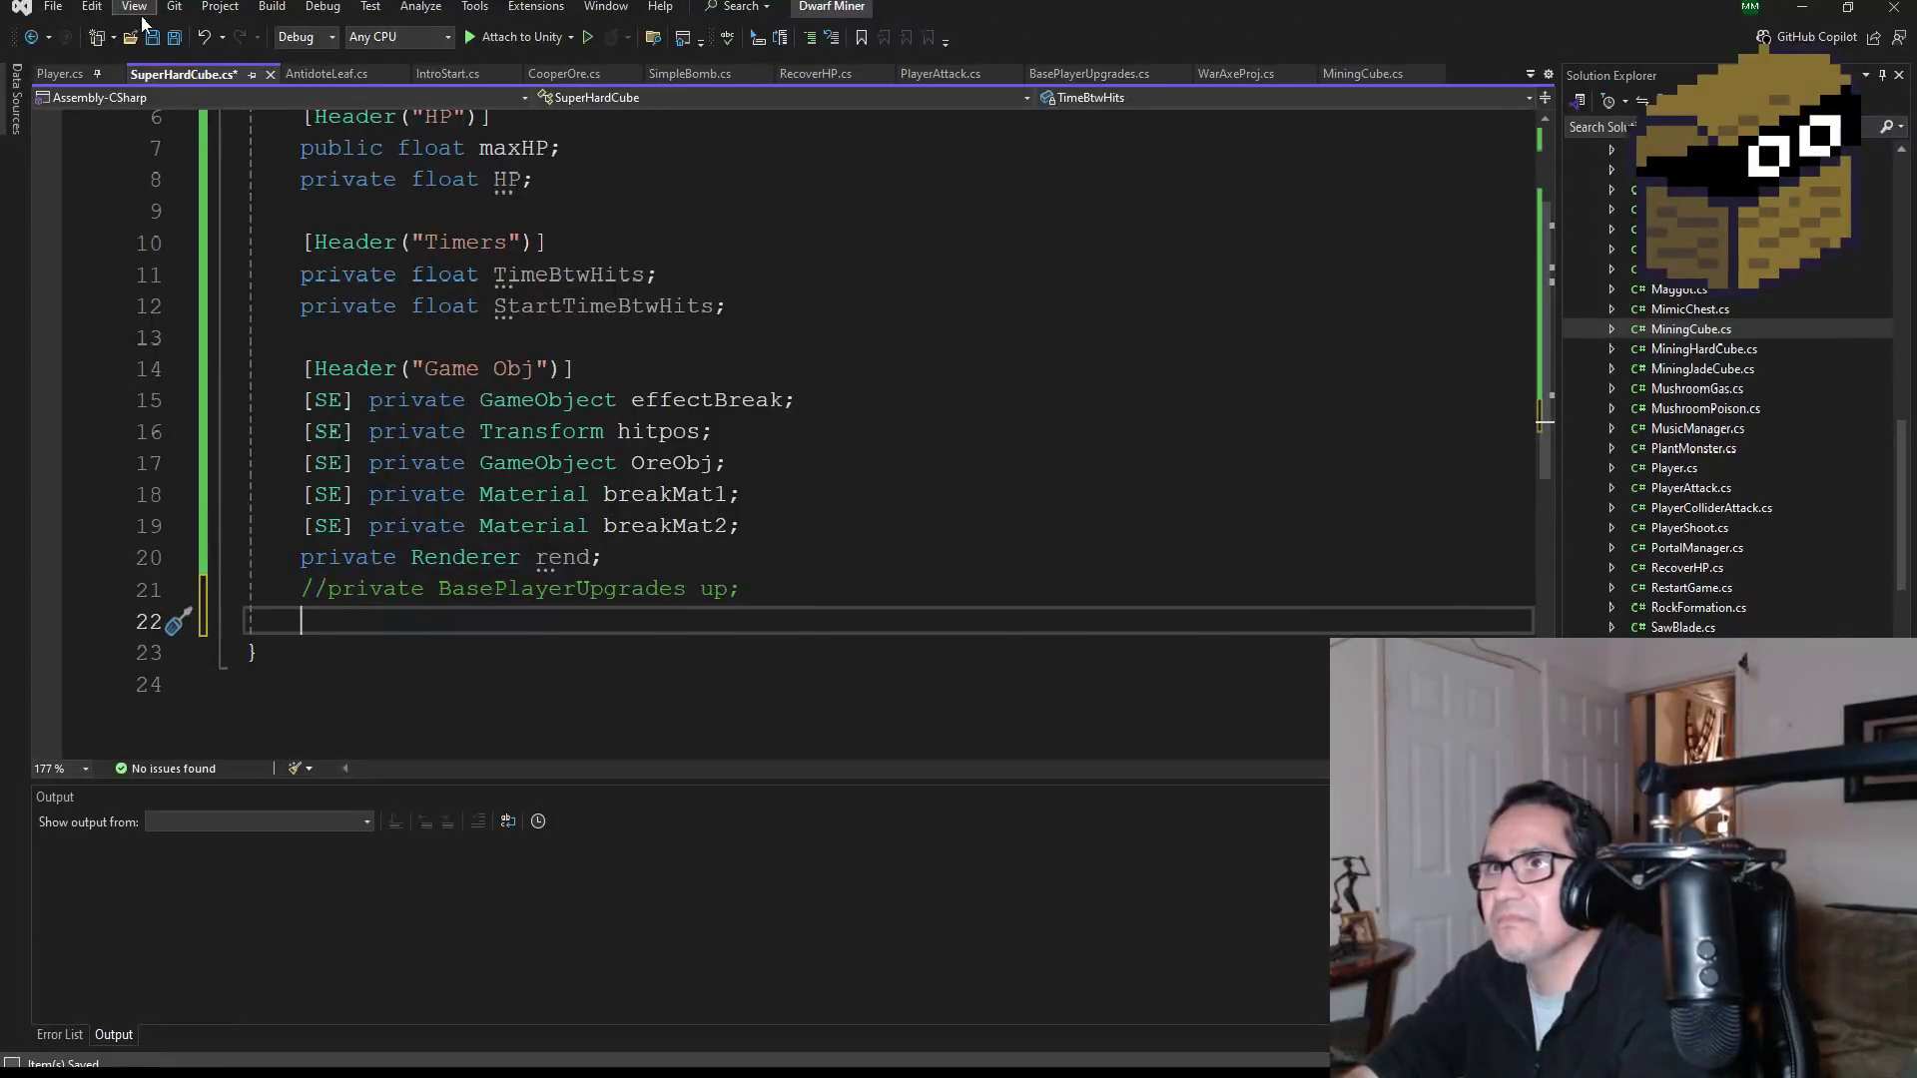
left_click(174, 37)
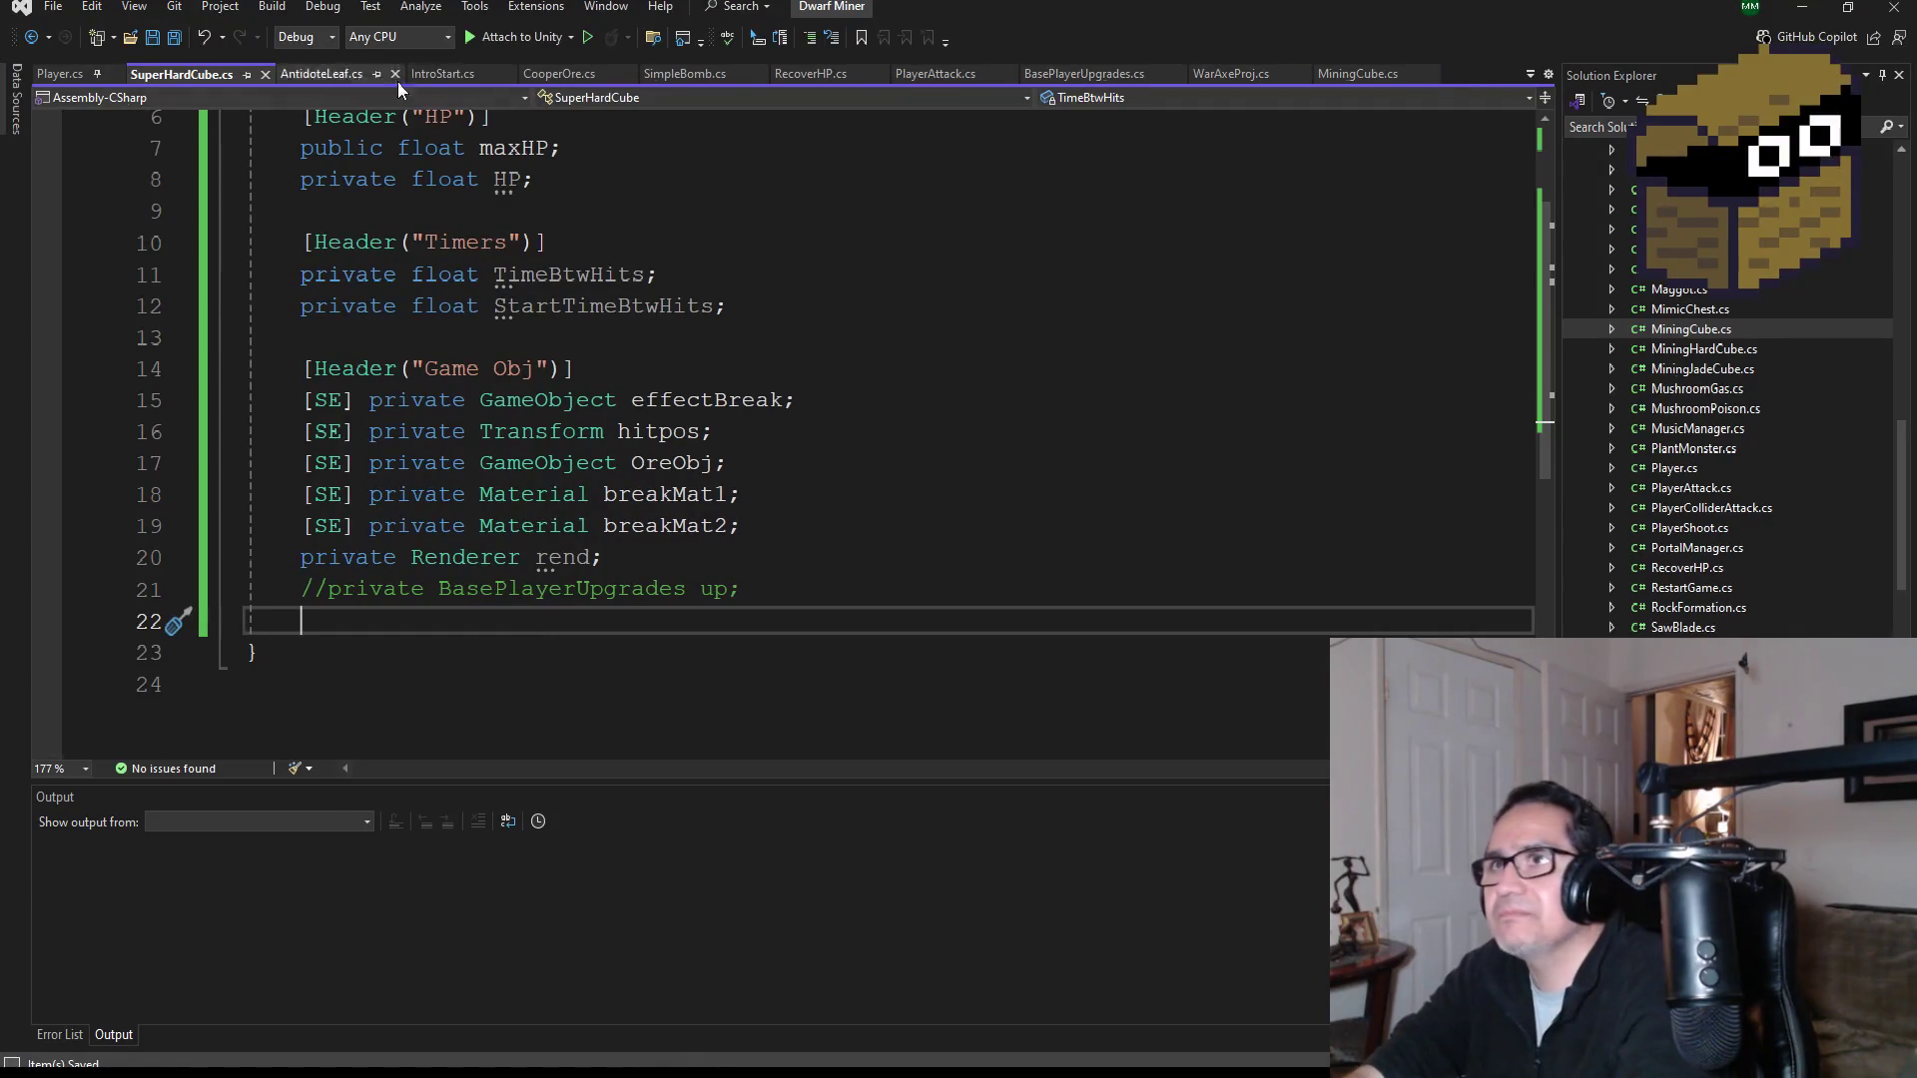
left_click(1356, 74)
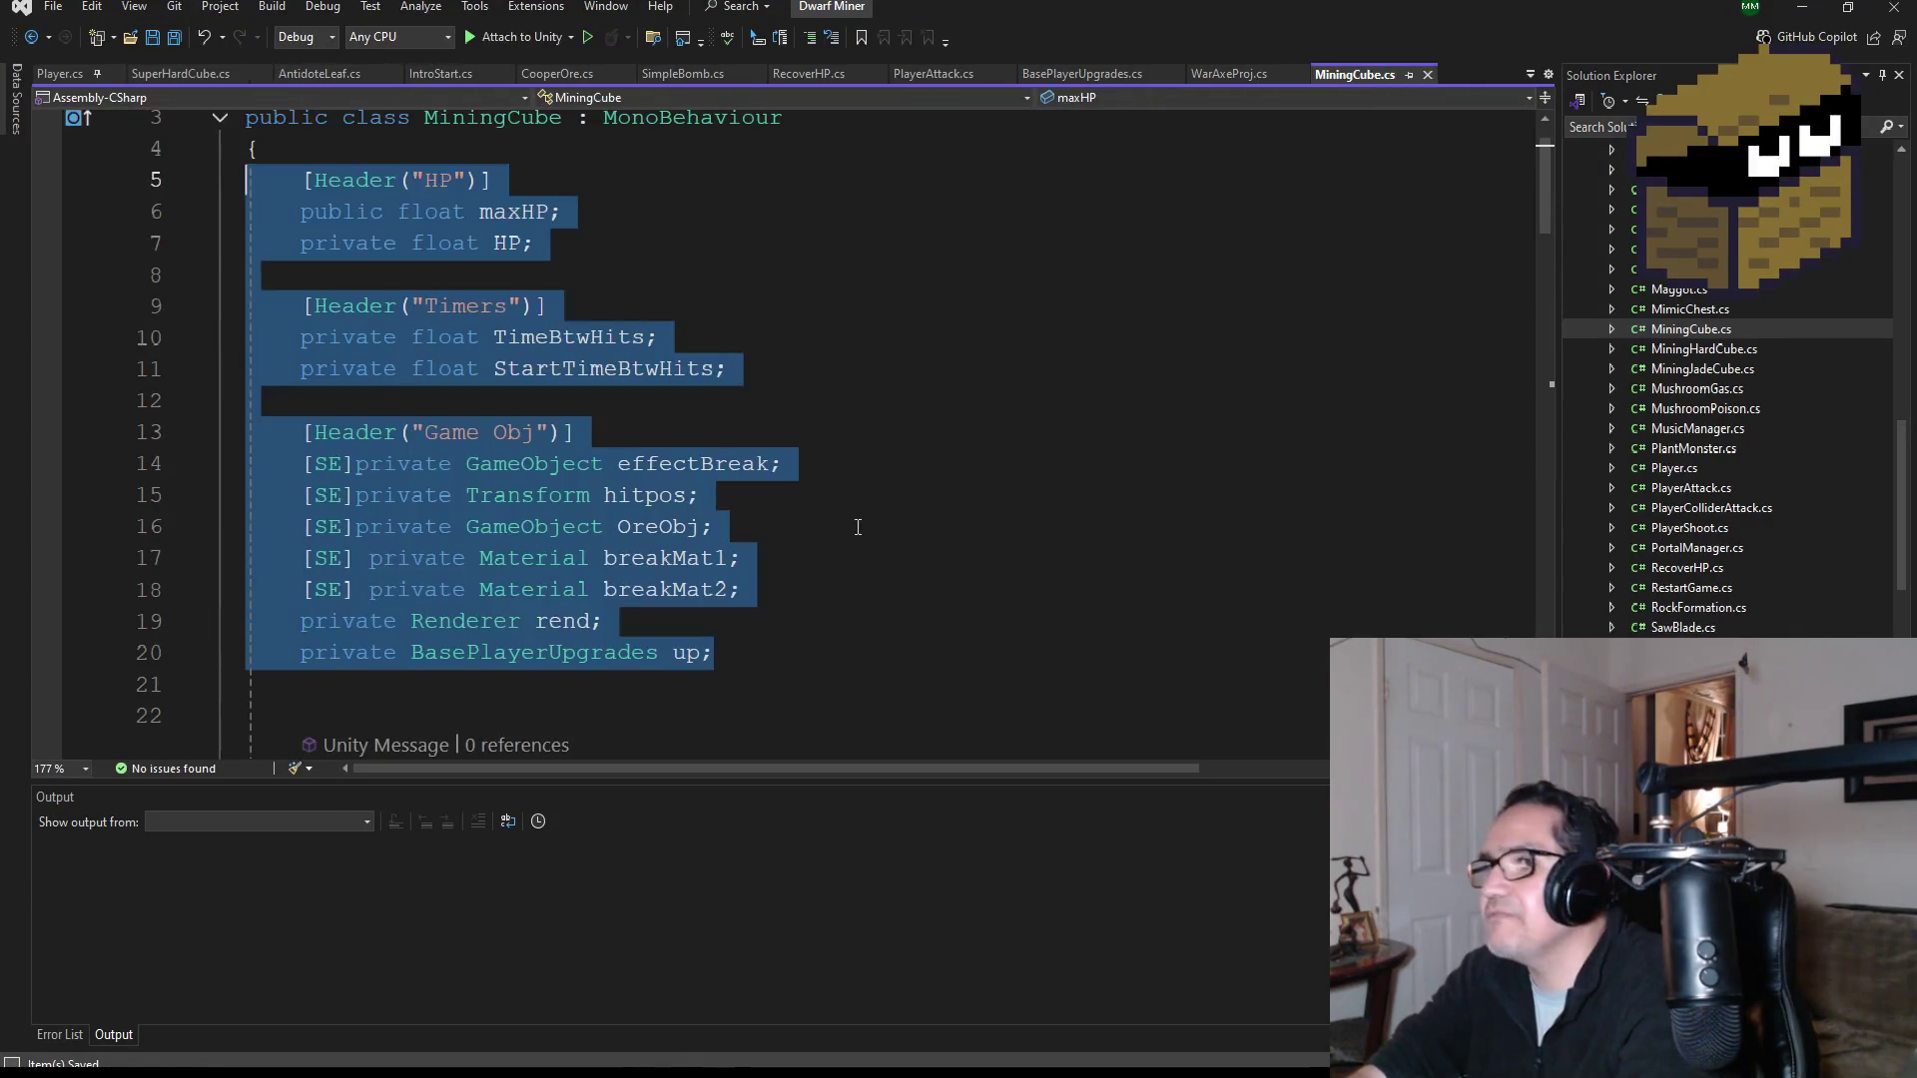
Step: Copy MiningCube.cs's Awake and Start methods (lines 23–33) and return to SuperHardCube.cs
scroll(660, 589, "down", 4)
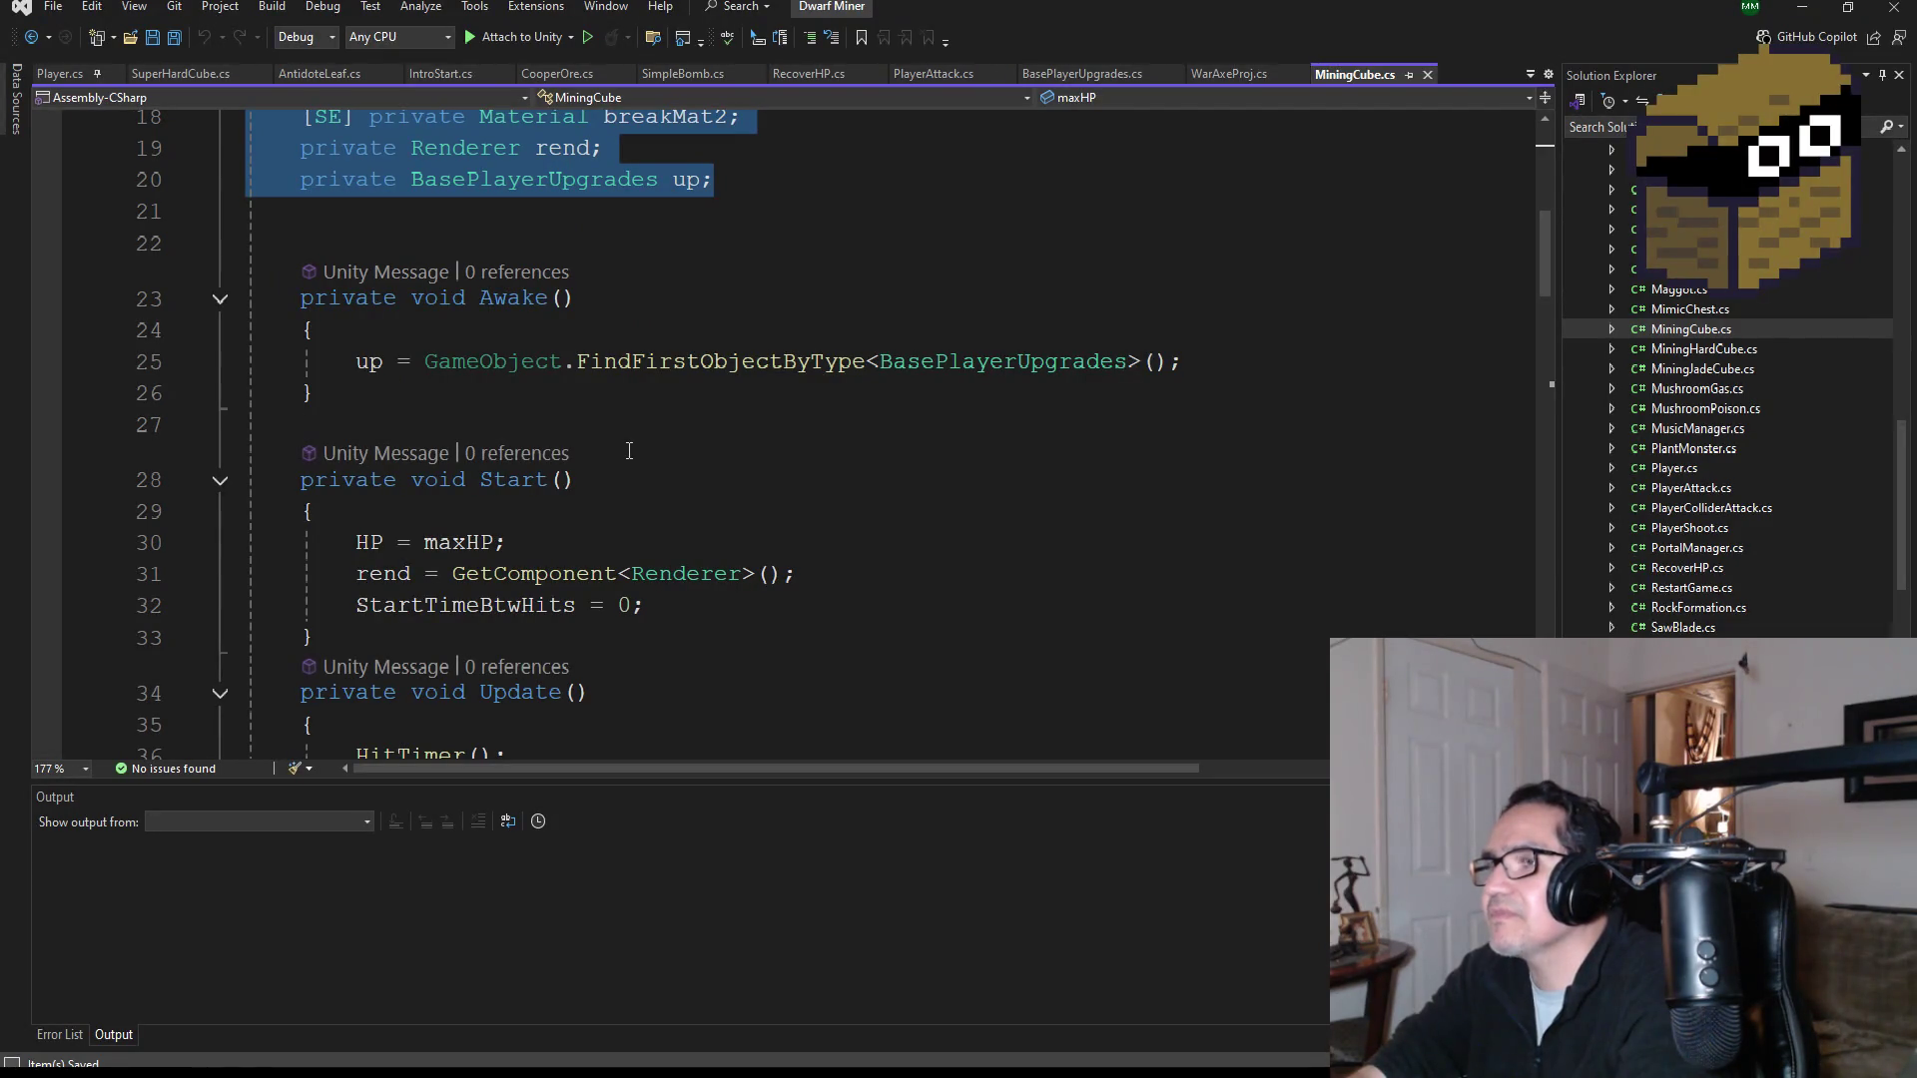
left_click(455, 395)
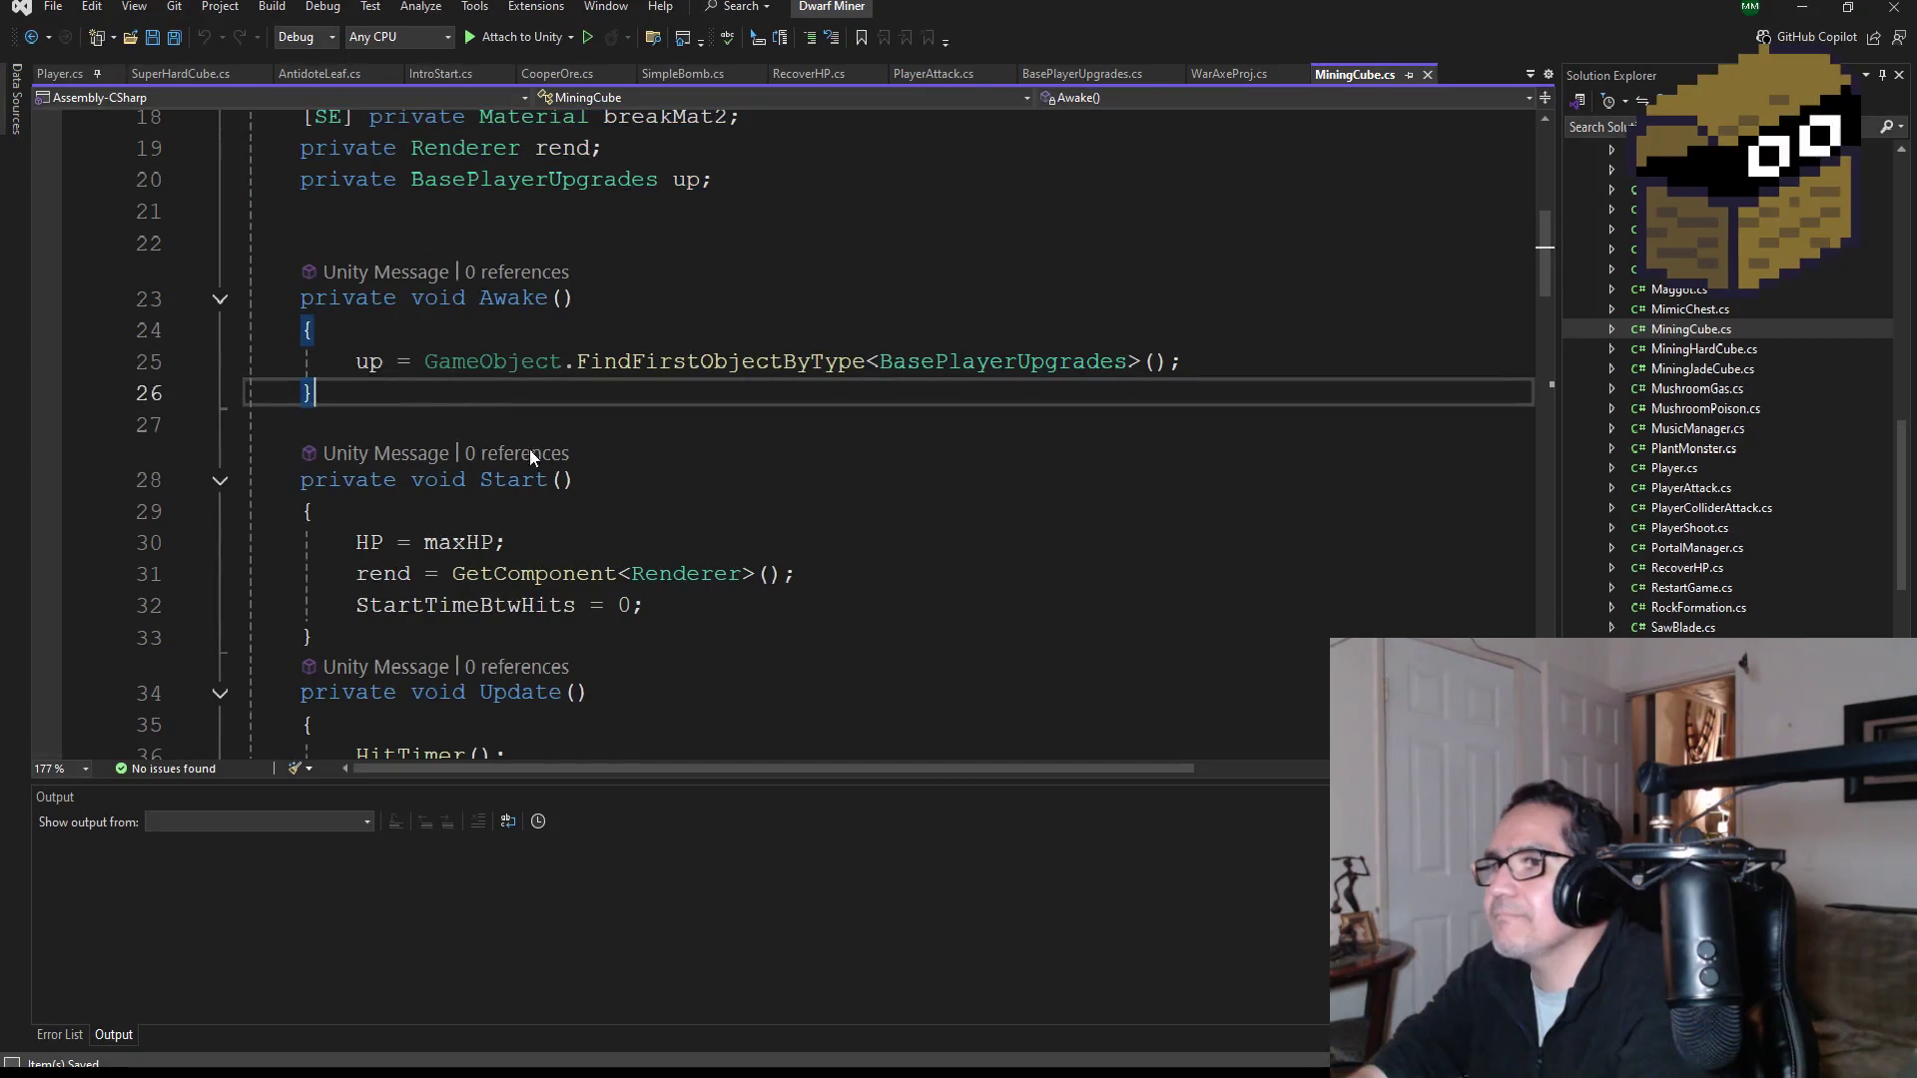
scroll(593, 481, "down", 2)
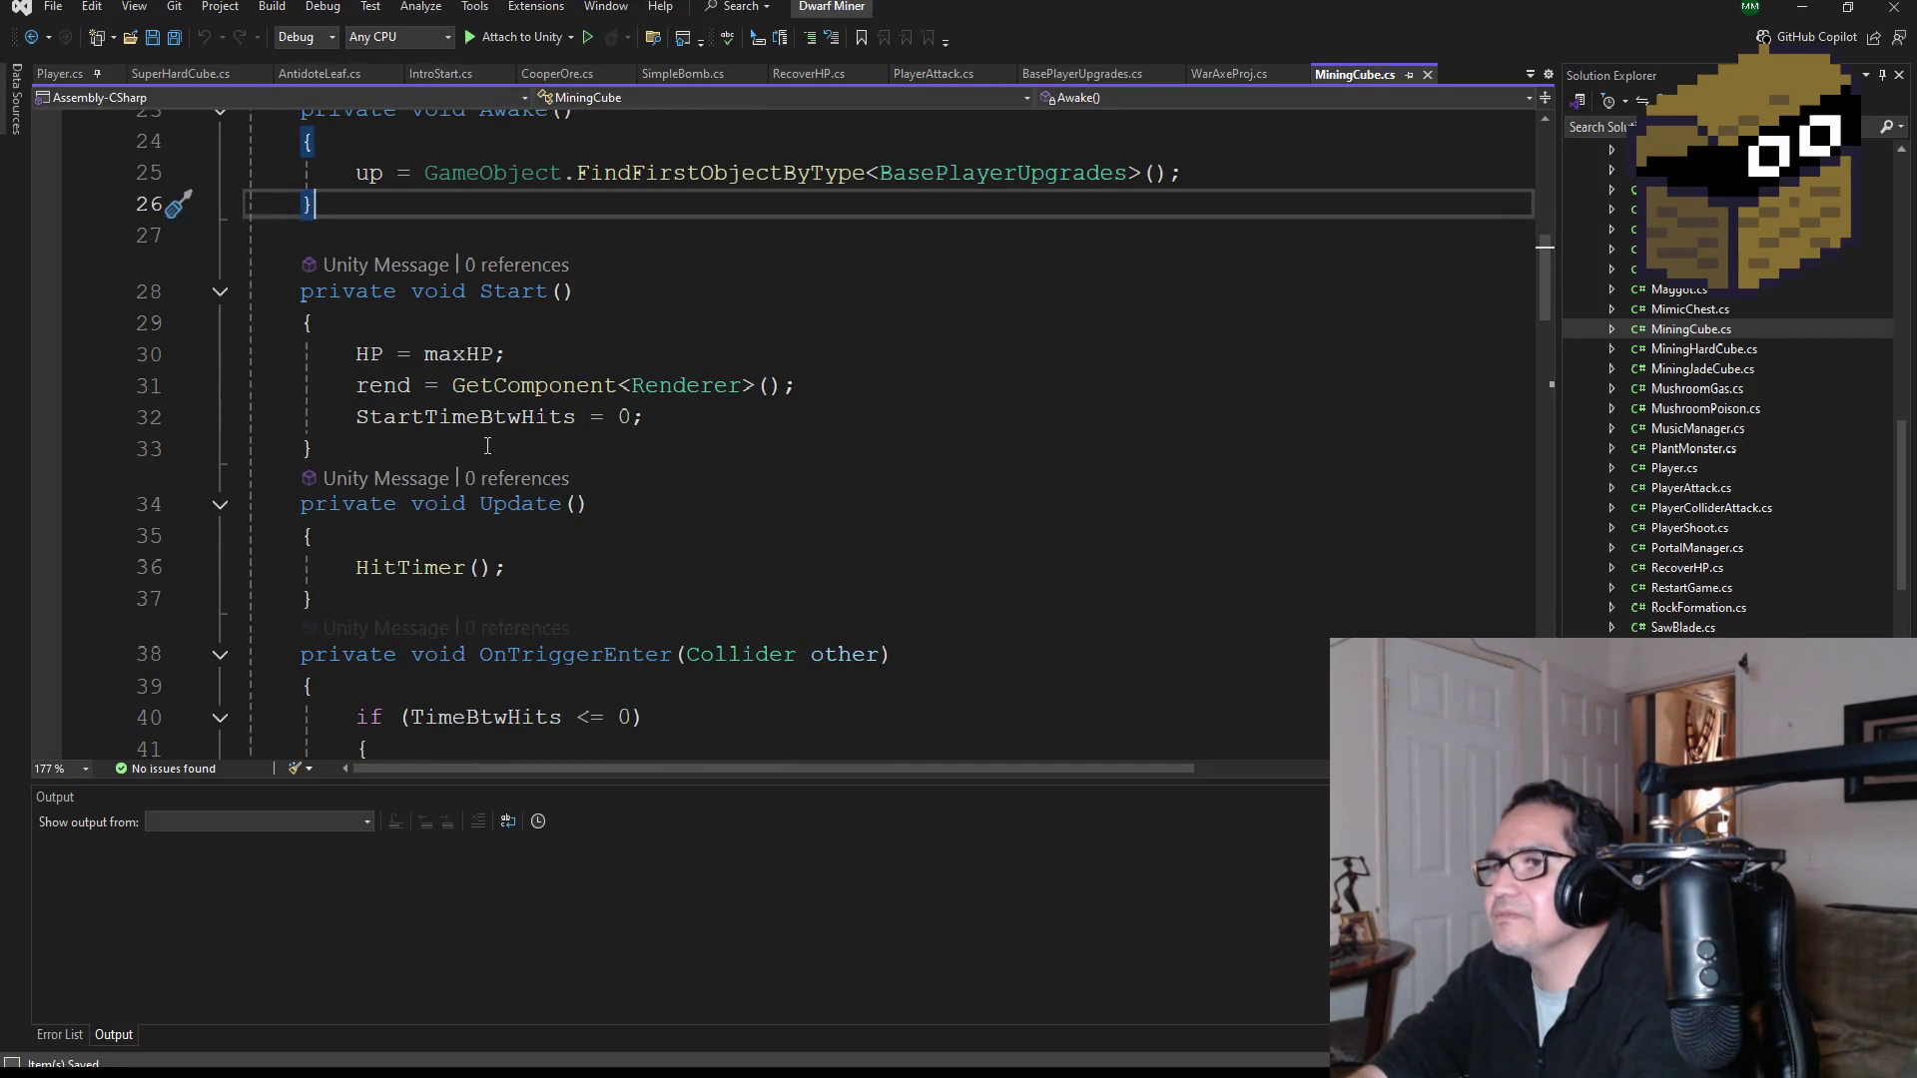
left_click(402, 451)
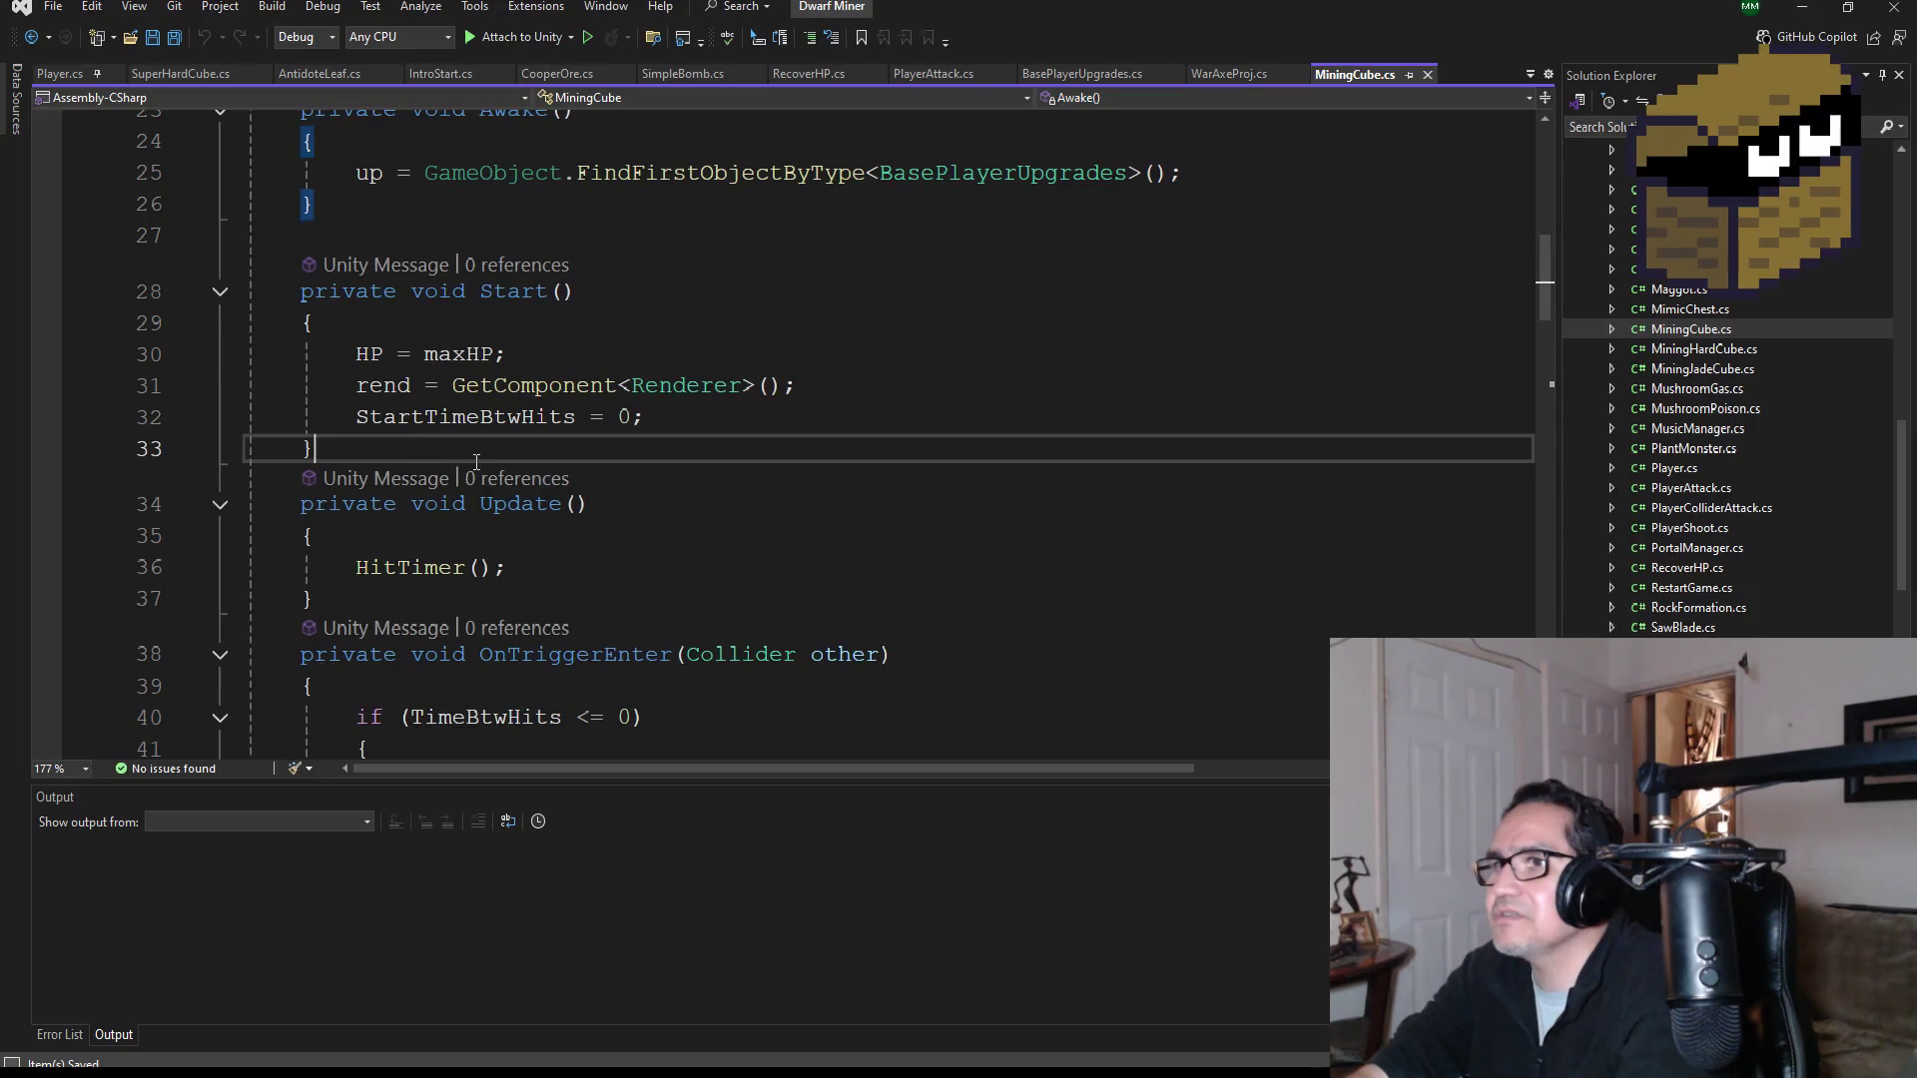
mouse_move(402, 453)
left_mouse_down()
mouse_move(250, 325)
mouse_move(244, 145)
mouse_move(234, 170)
left_mouse_up()
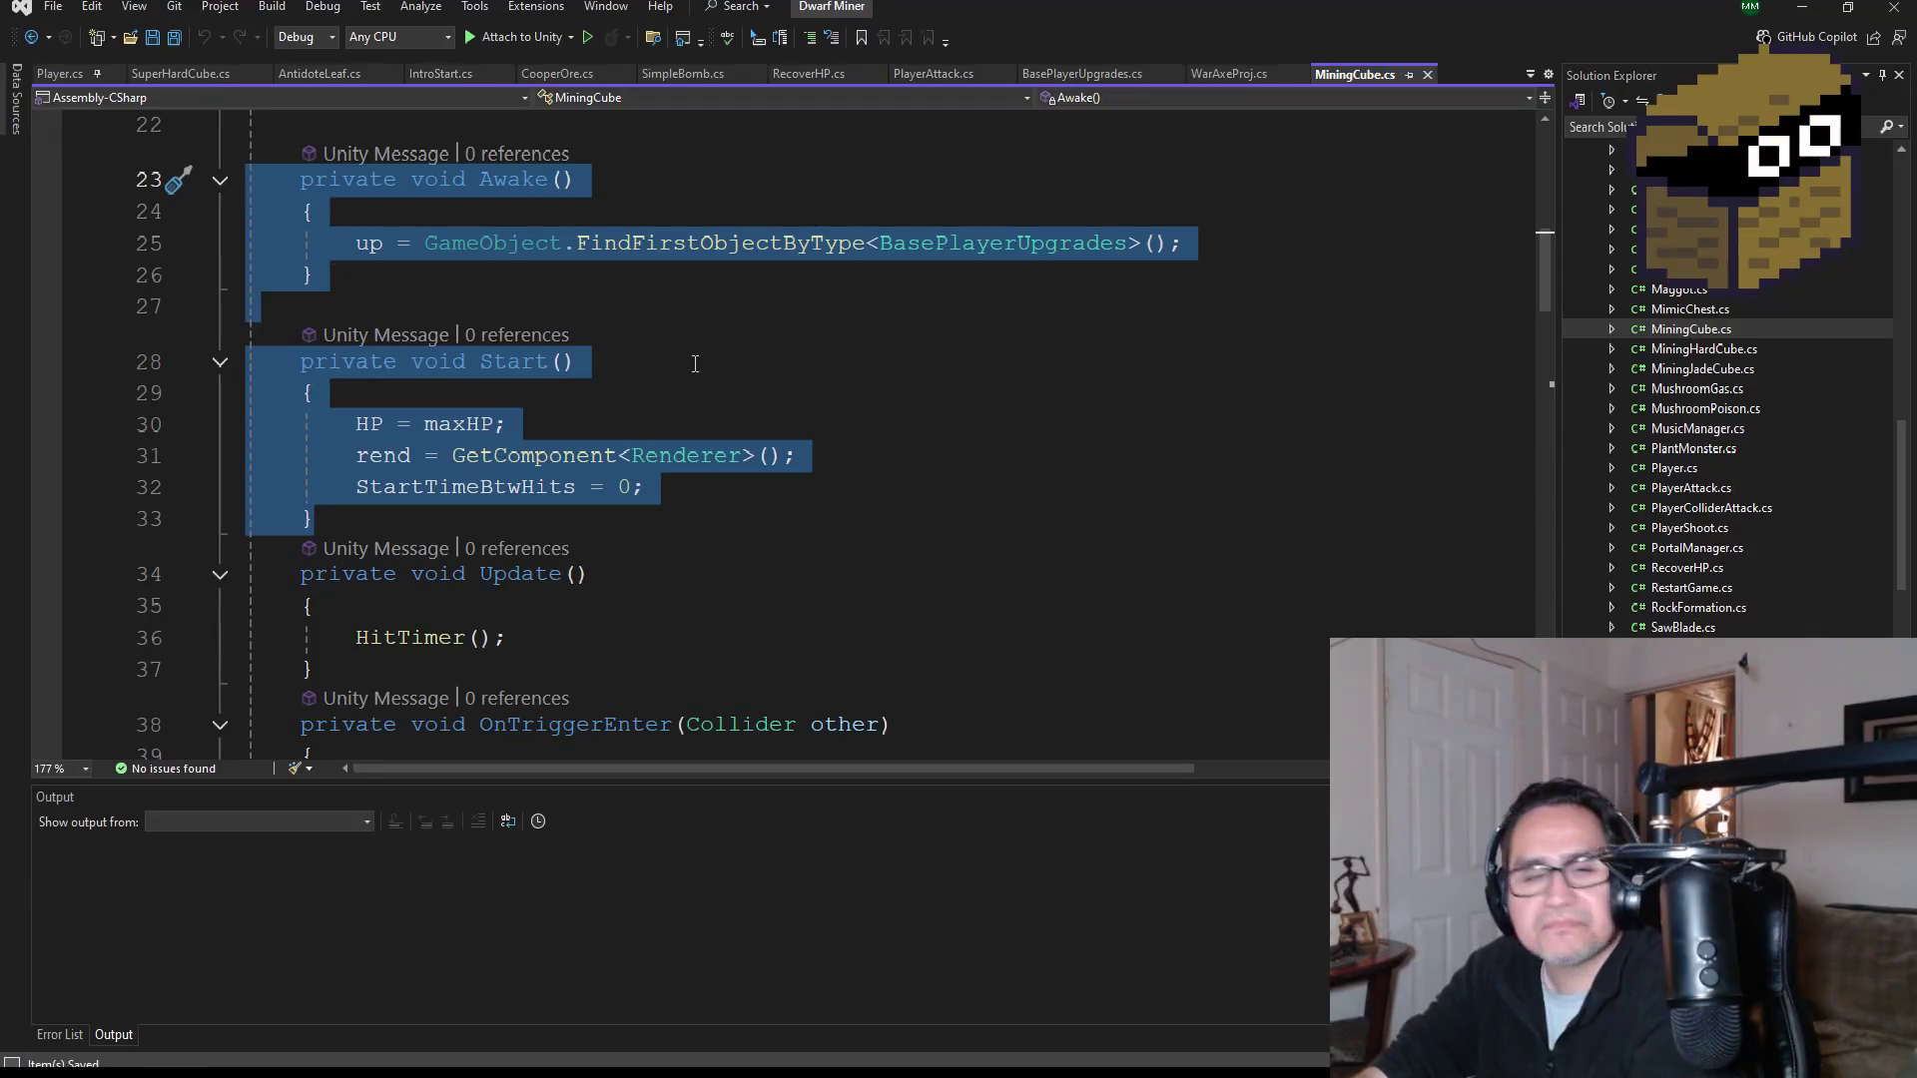
left_click(189, 76)
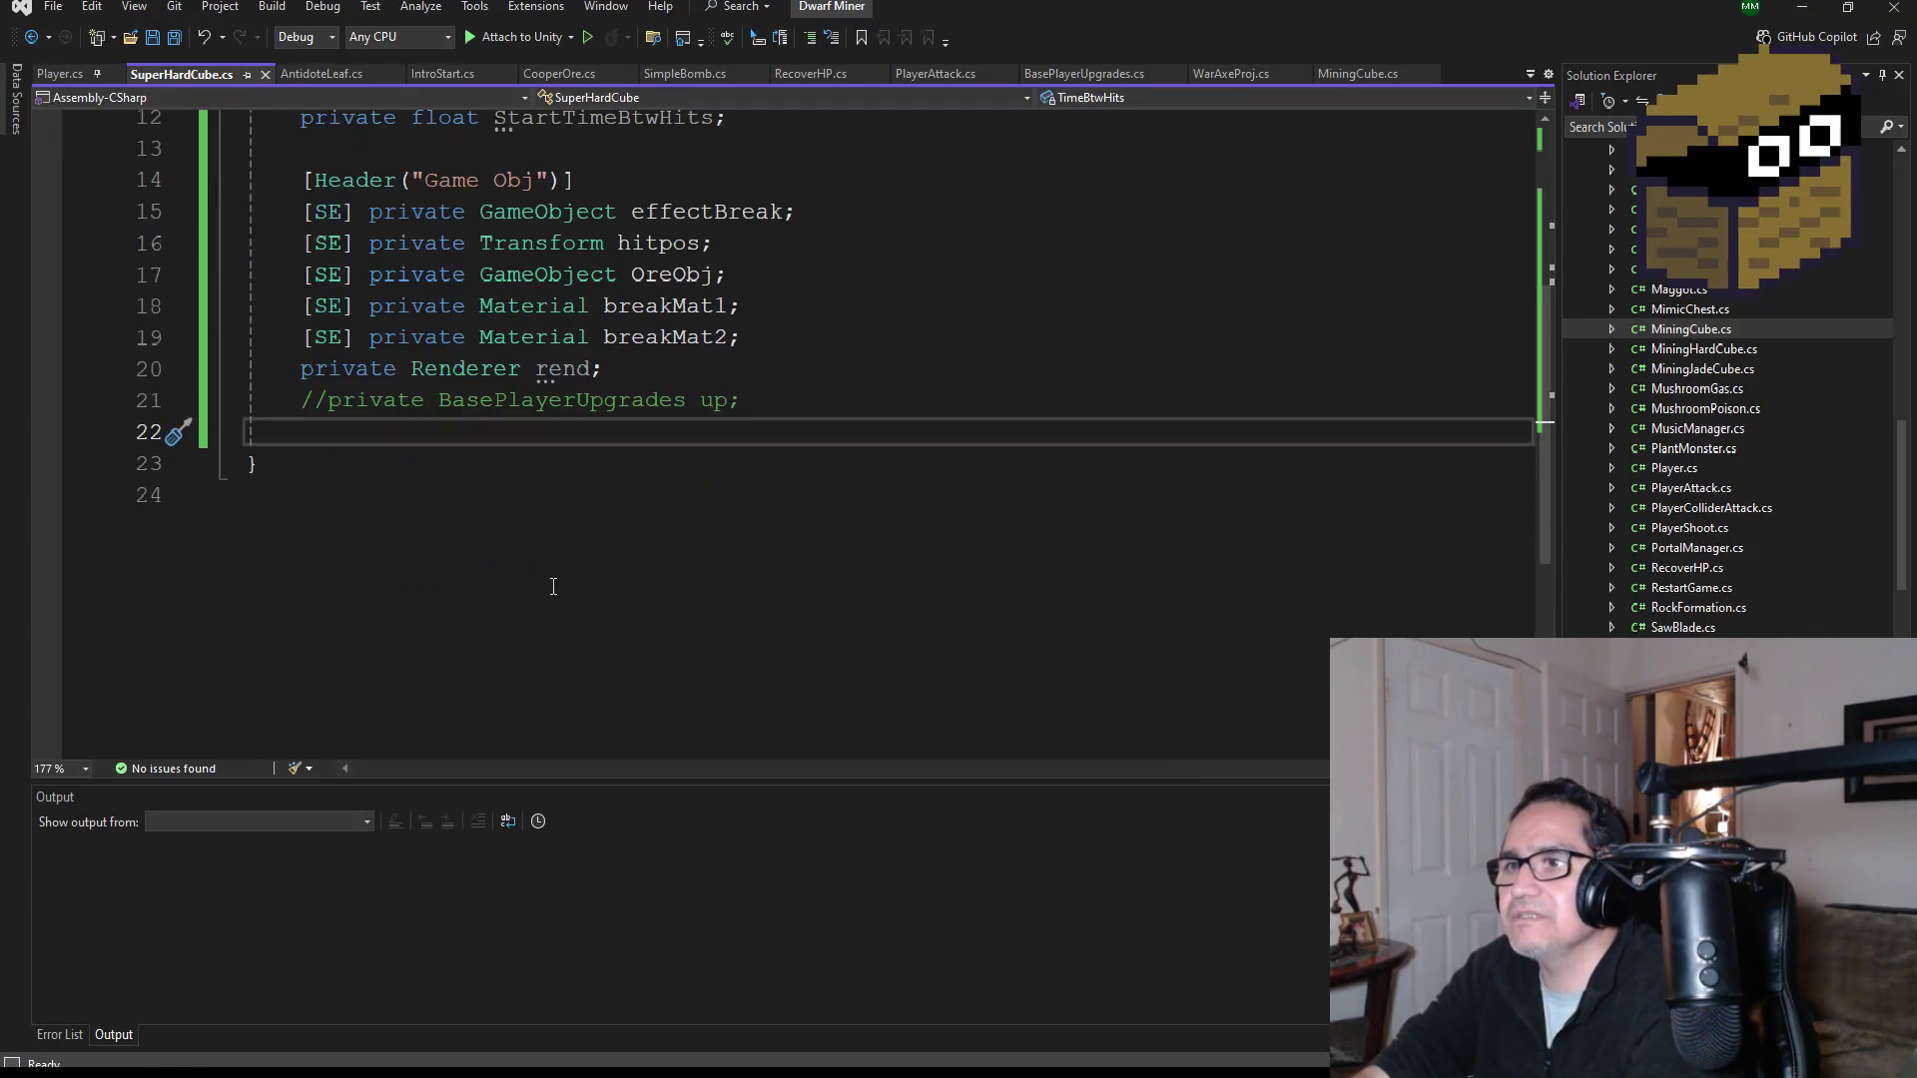
Step: Paste the Awake and Start methods into SuperHardCube.cs and comment out the 'up =' upgrades lookup
key("ctrl+v")
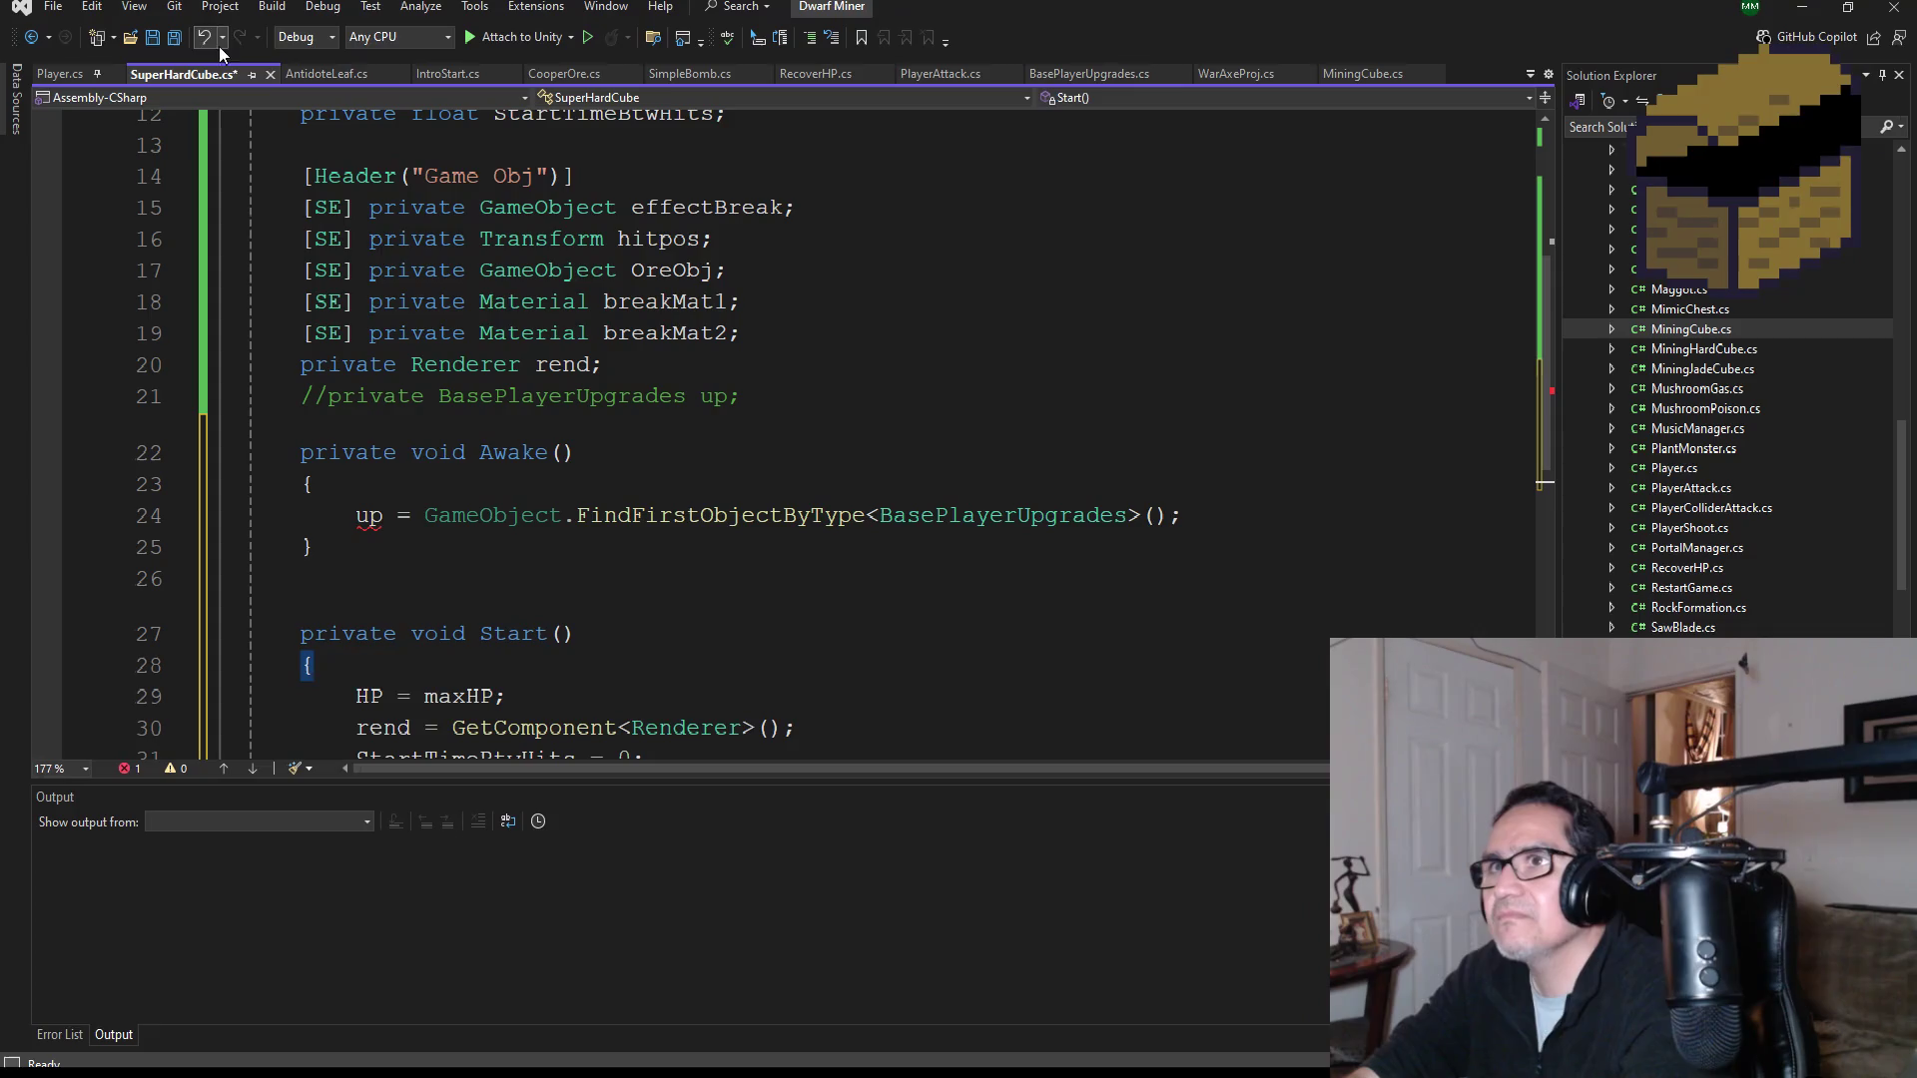
left_click(173, 40)
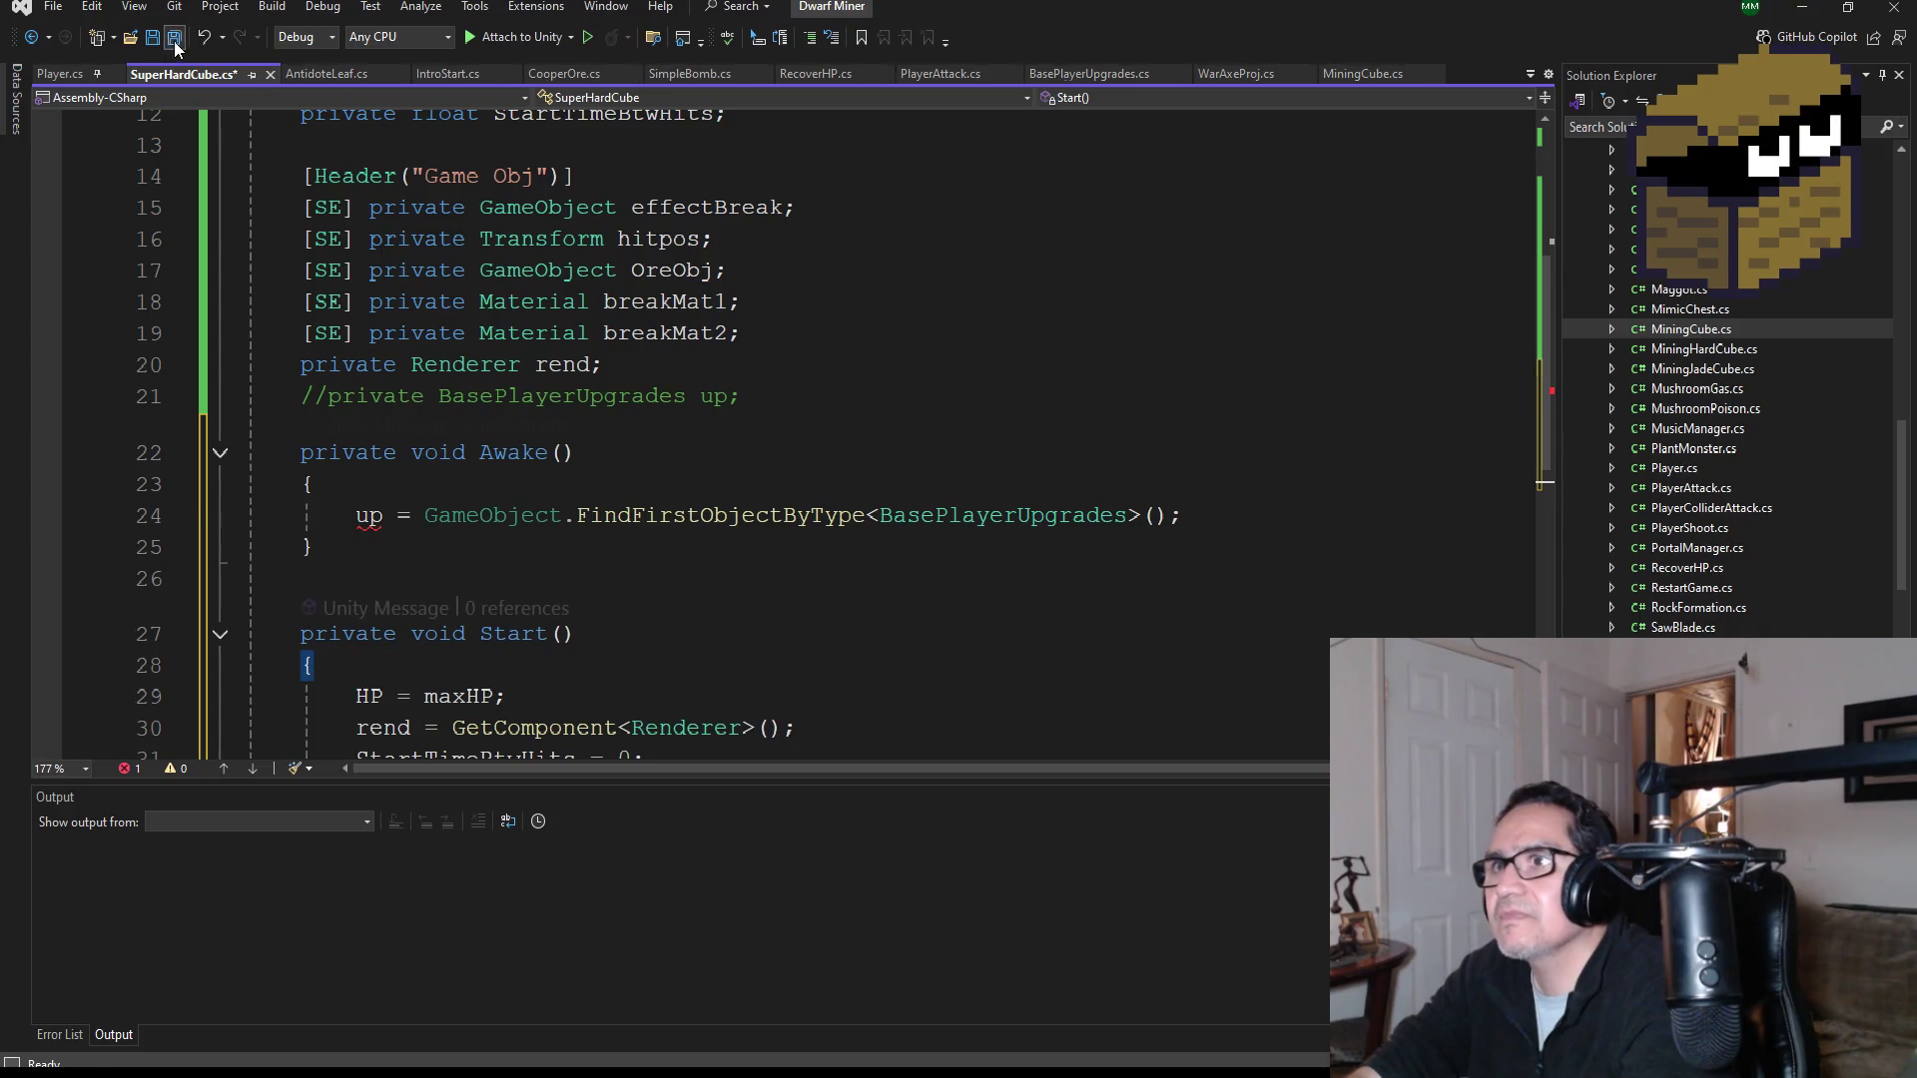
left_click(330, 398)
key("Down")
key("Down")
key("Down")
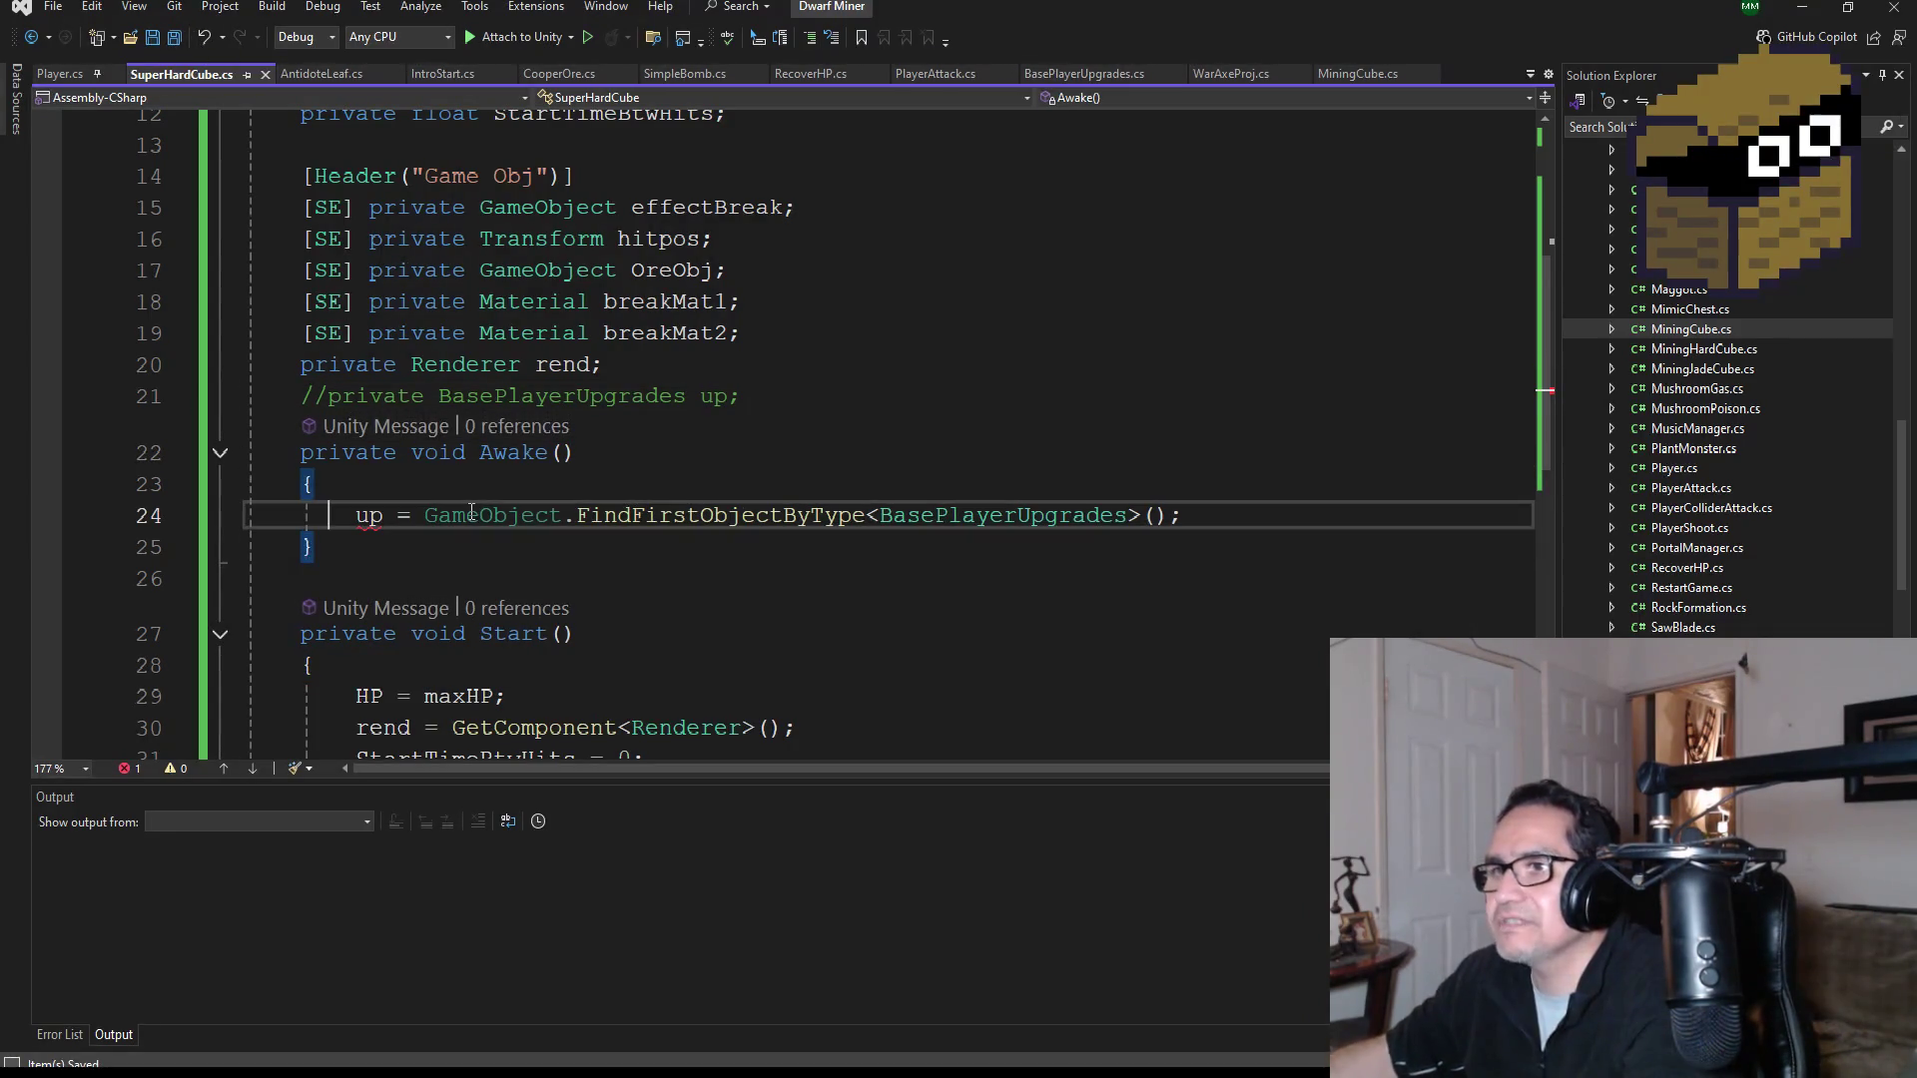
type("//")
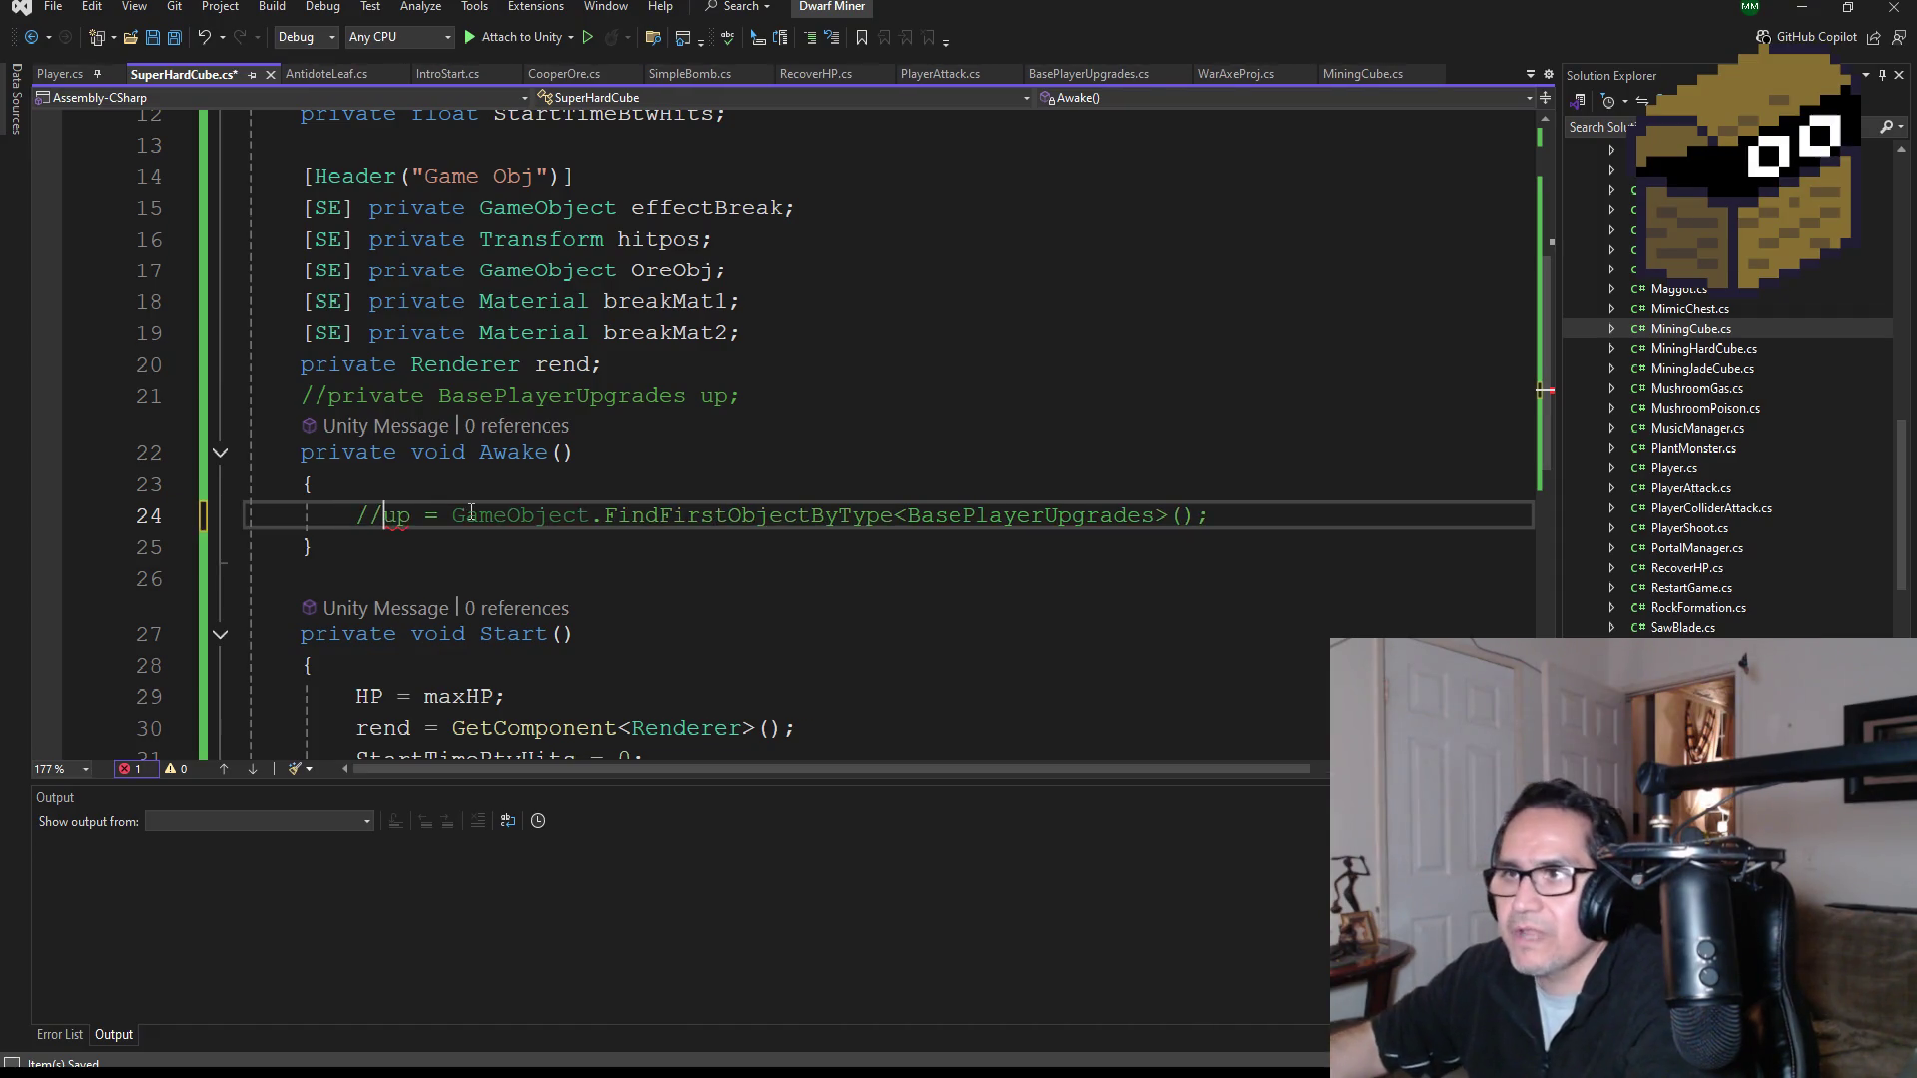
scroll(370, 282, "down", 3)
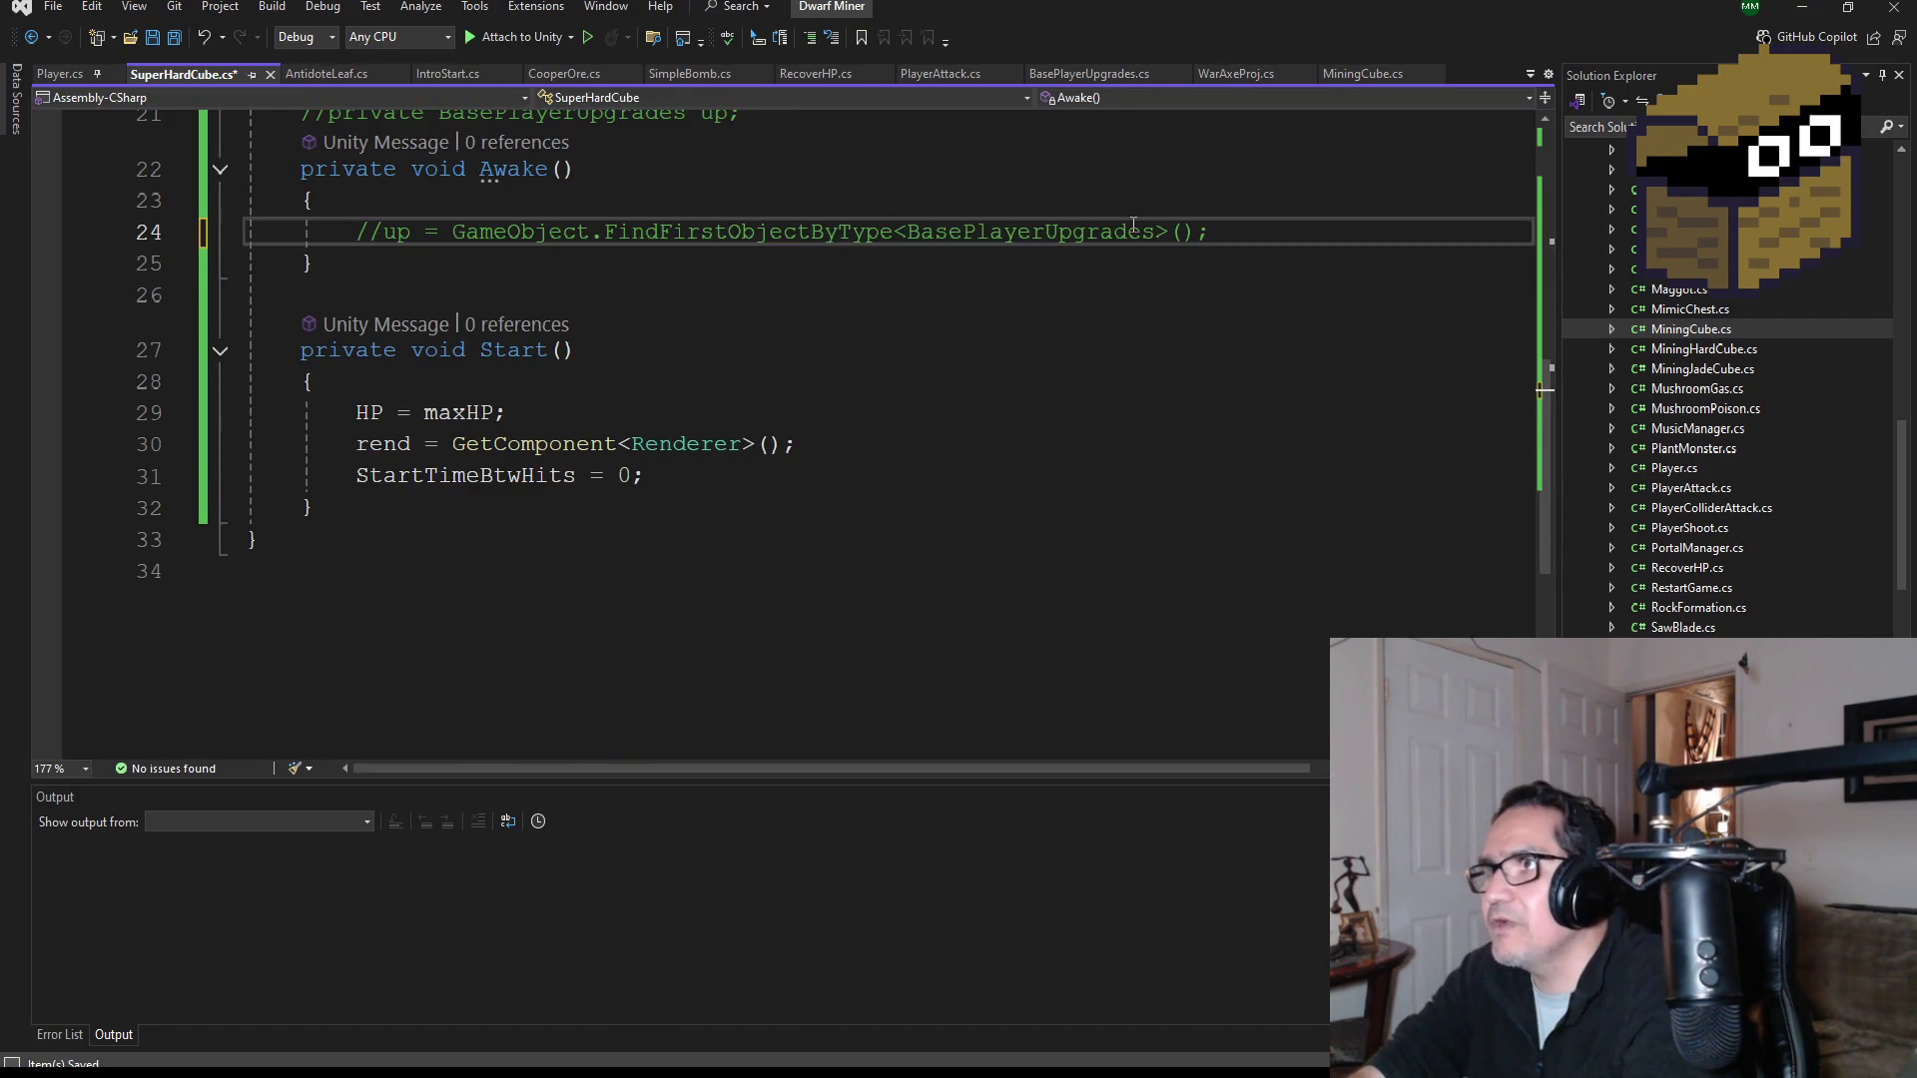
left_click(174, 37)
Step: Add a blank line after Start and comment out the 'rend =' Renderer lookup
left_click(403, 516)
key("Return")
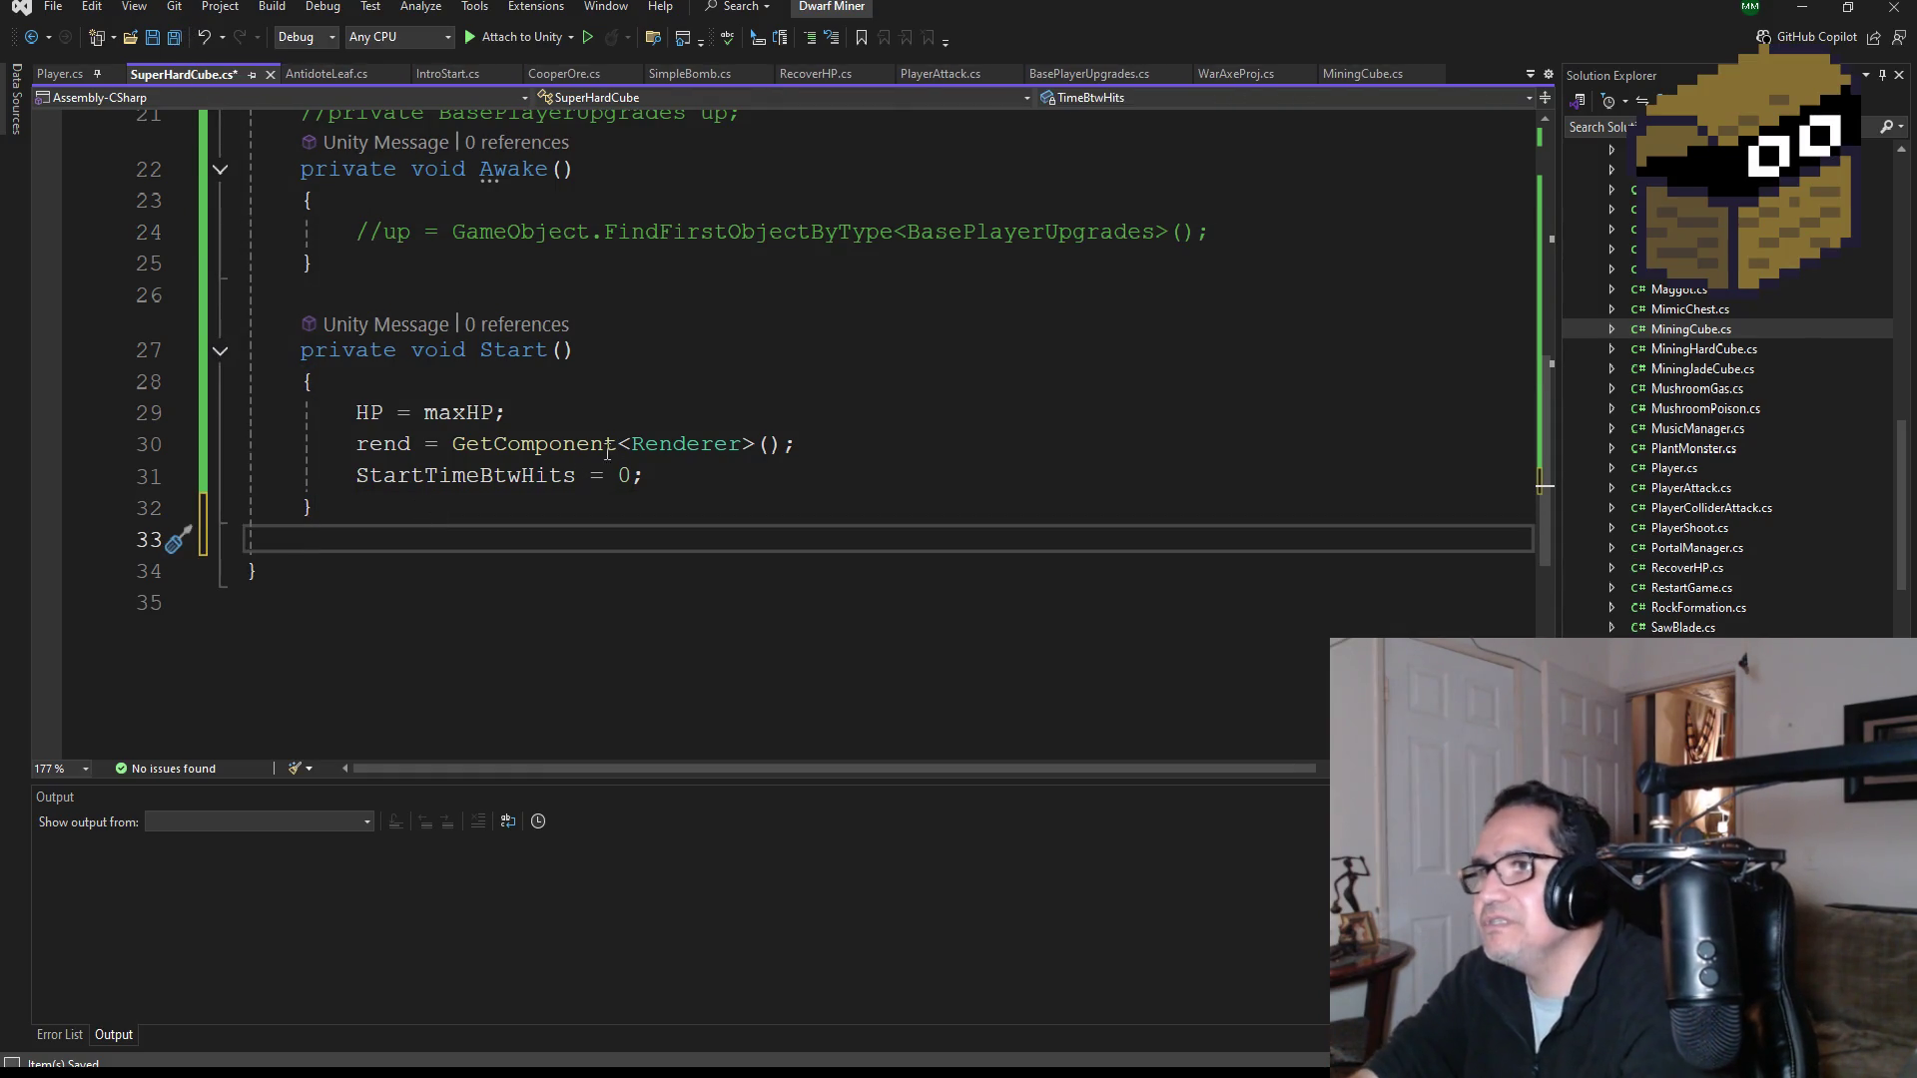
left_click(174, 37)
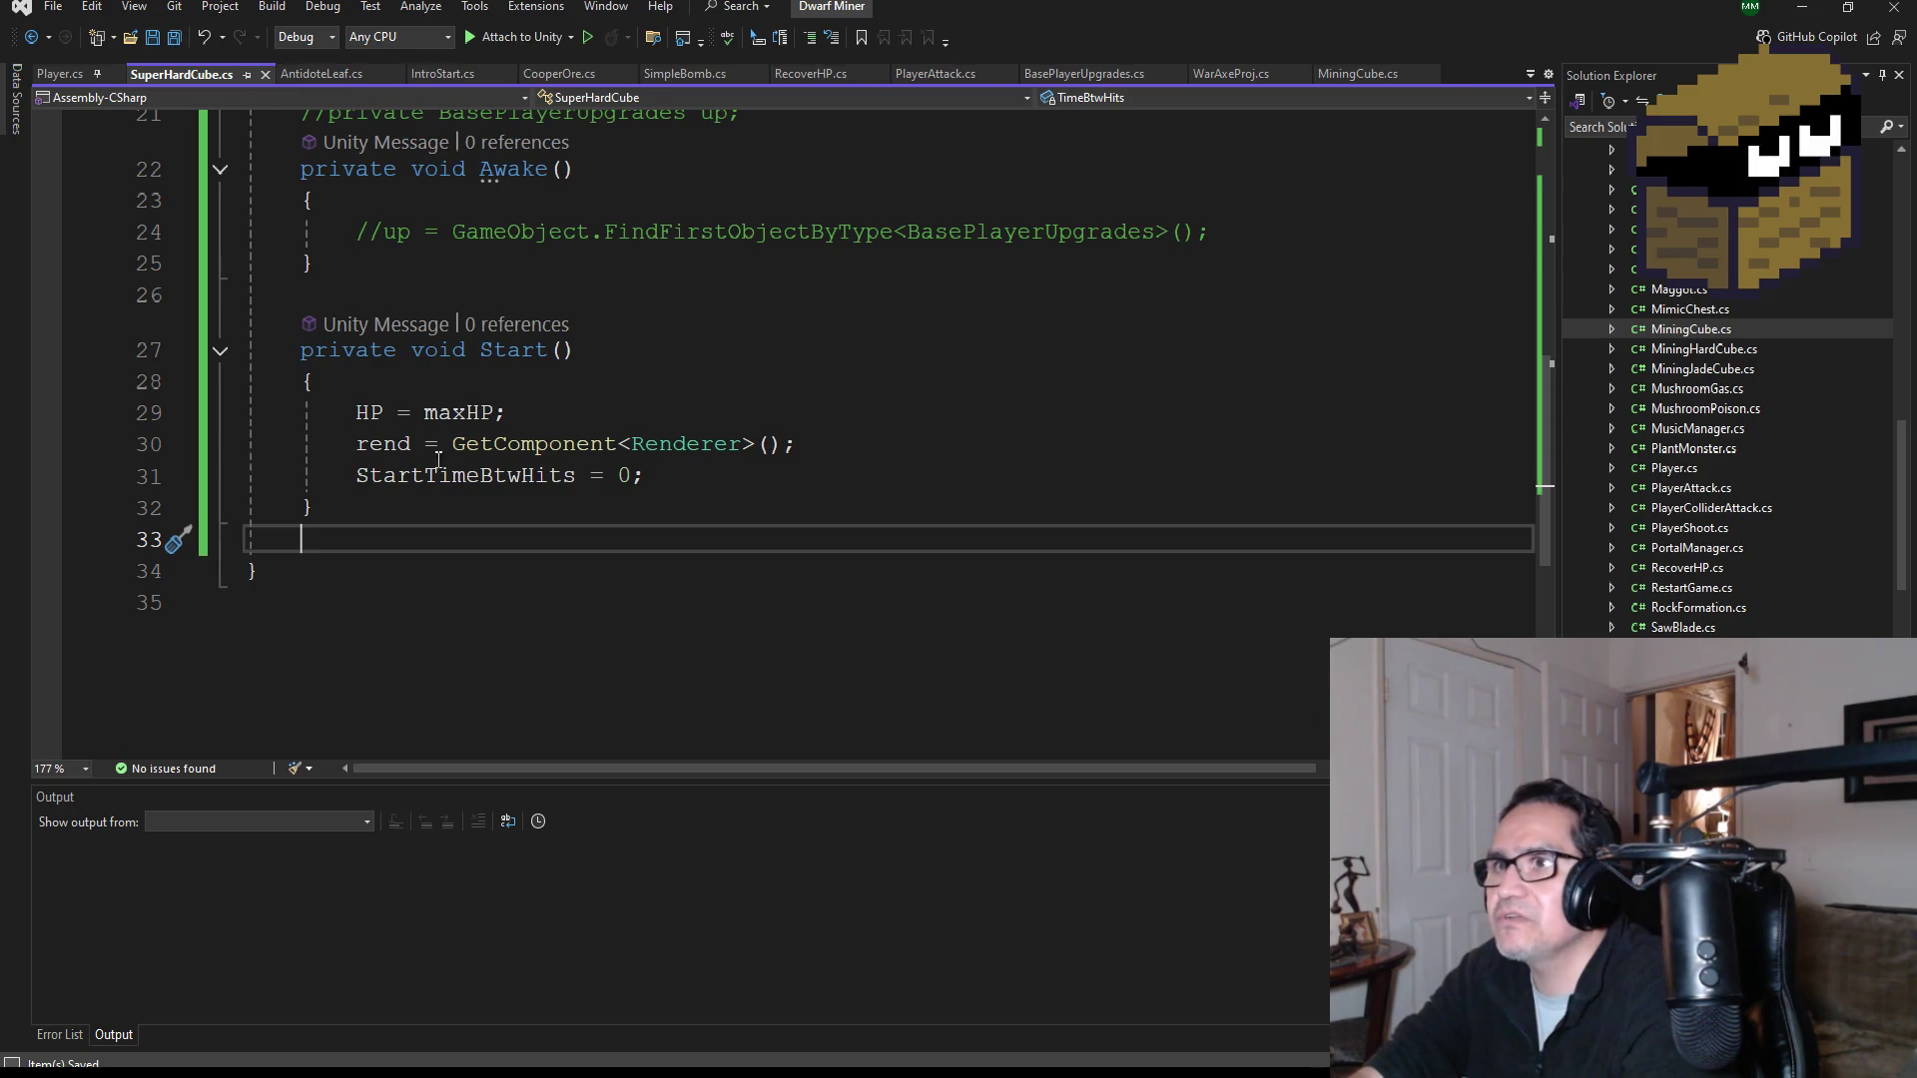
left_click(356, 448)
type("//")
left_click(174, 36)
Step: Comment out the Renderer field declaration and save SuperHardCube.cs
scroll(583, 587, "up", 7)
scroll(583, 587, "down", 3)
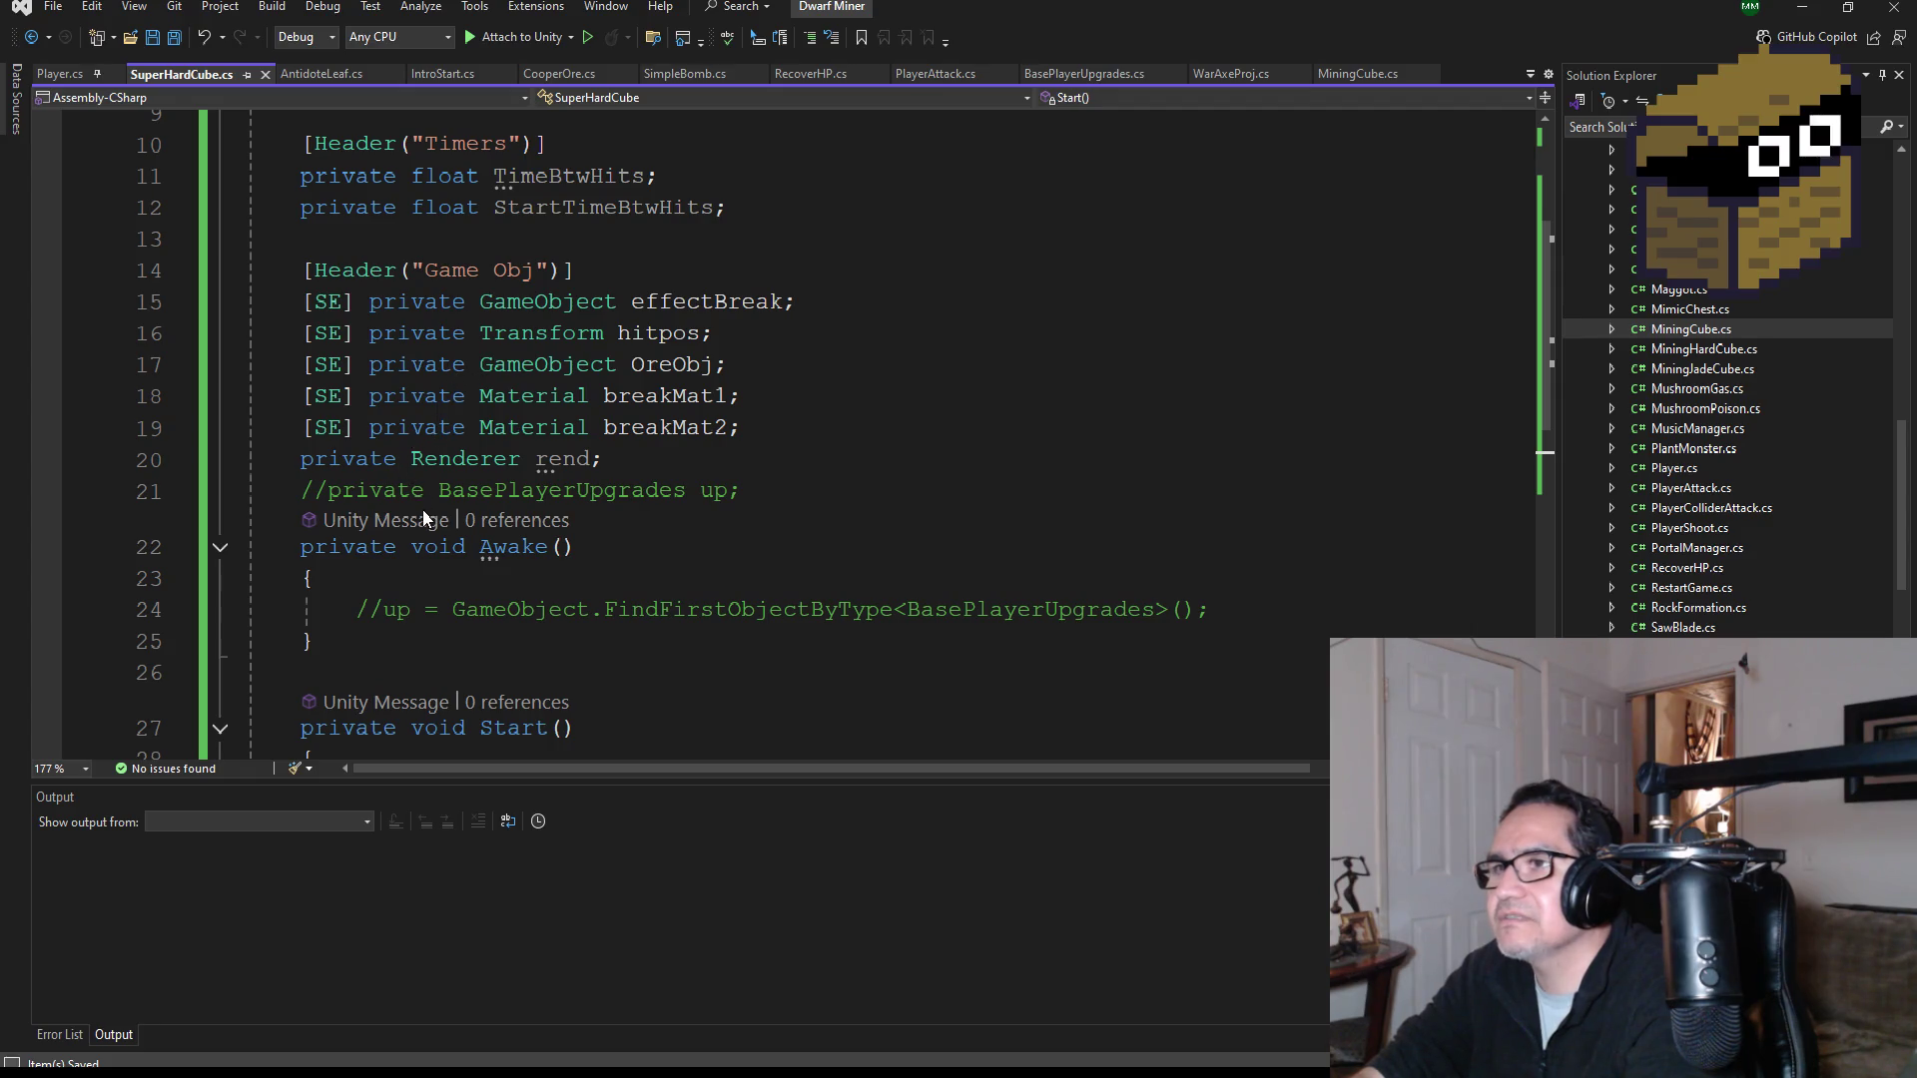
left_click(303, 461)
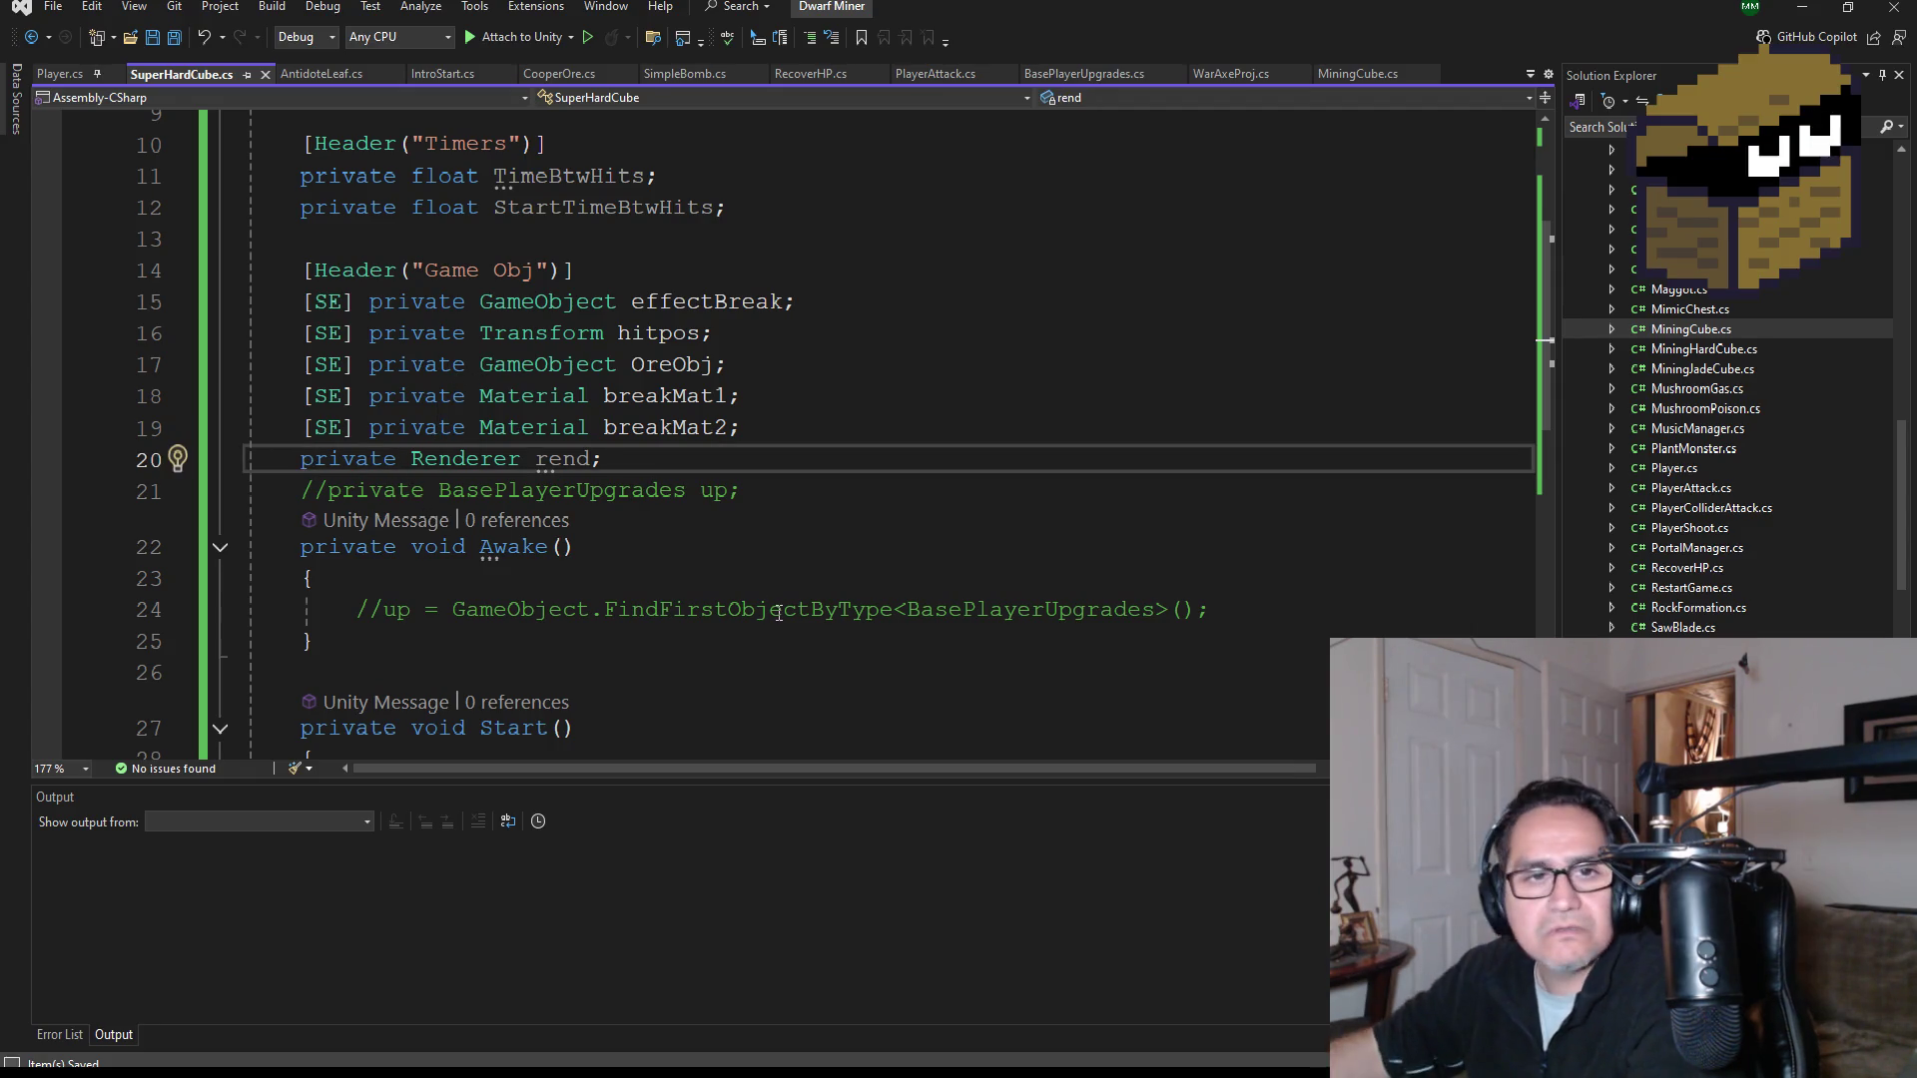
type("//")
key("ctrl+s")
scroll(545, 533, "down", 4)
left_click(398, 529)
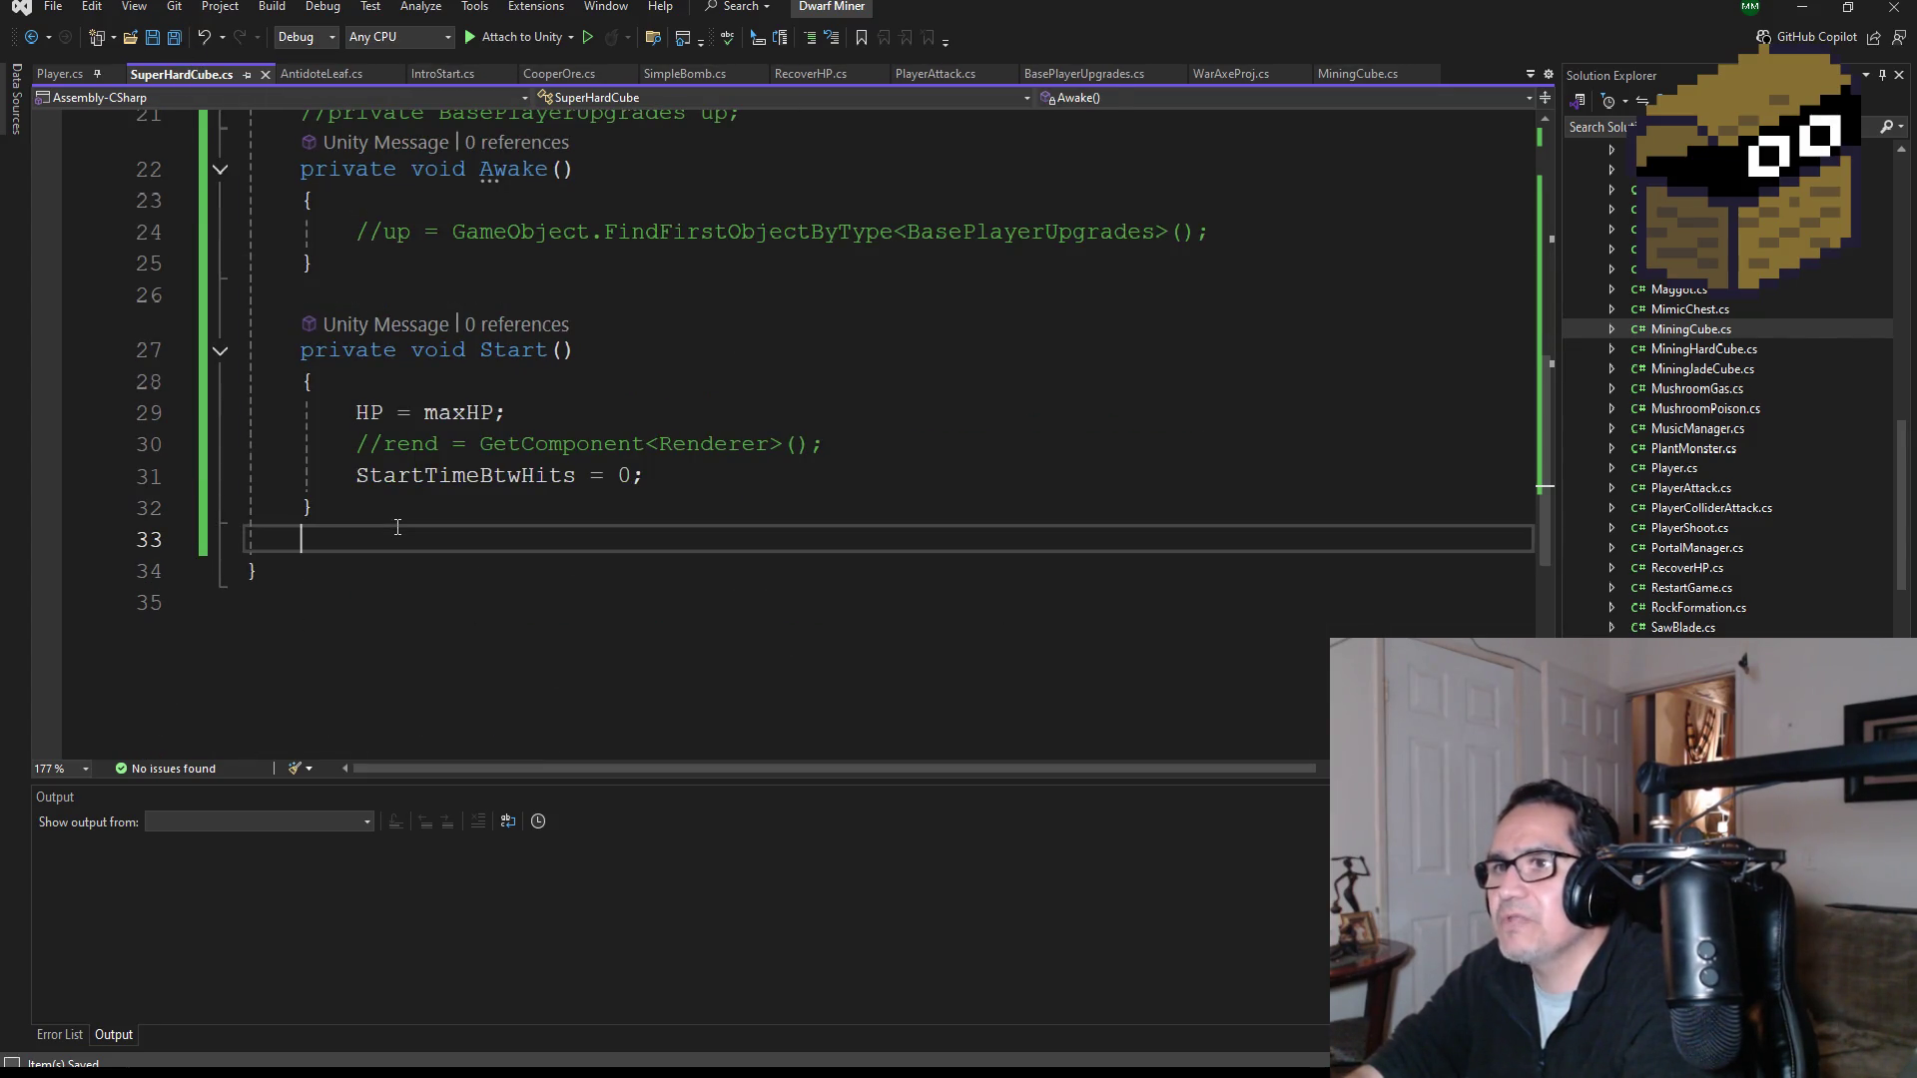
Step: Add an empty Update() method via 'void Upda' autocomplete, save, and switch to Unity to recompile
type("void Upda")
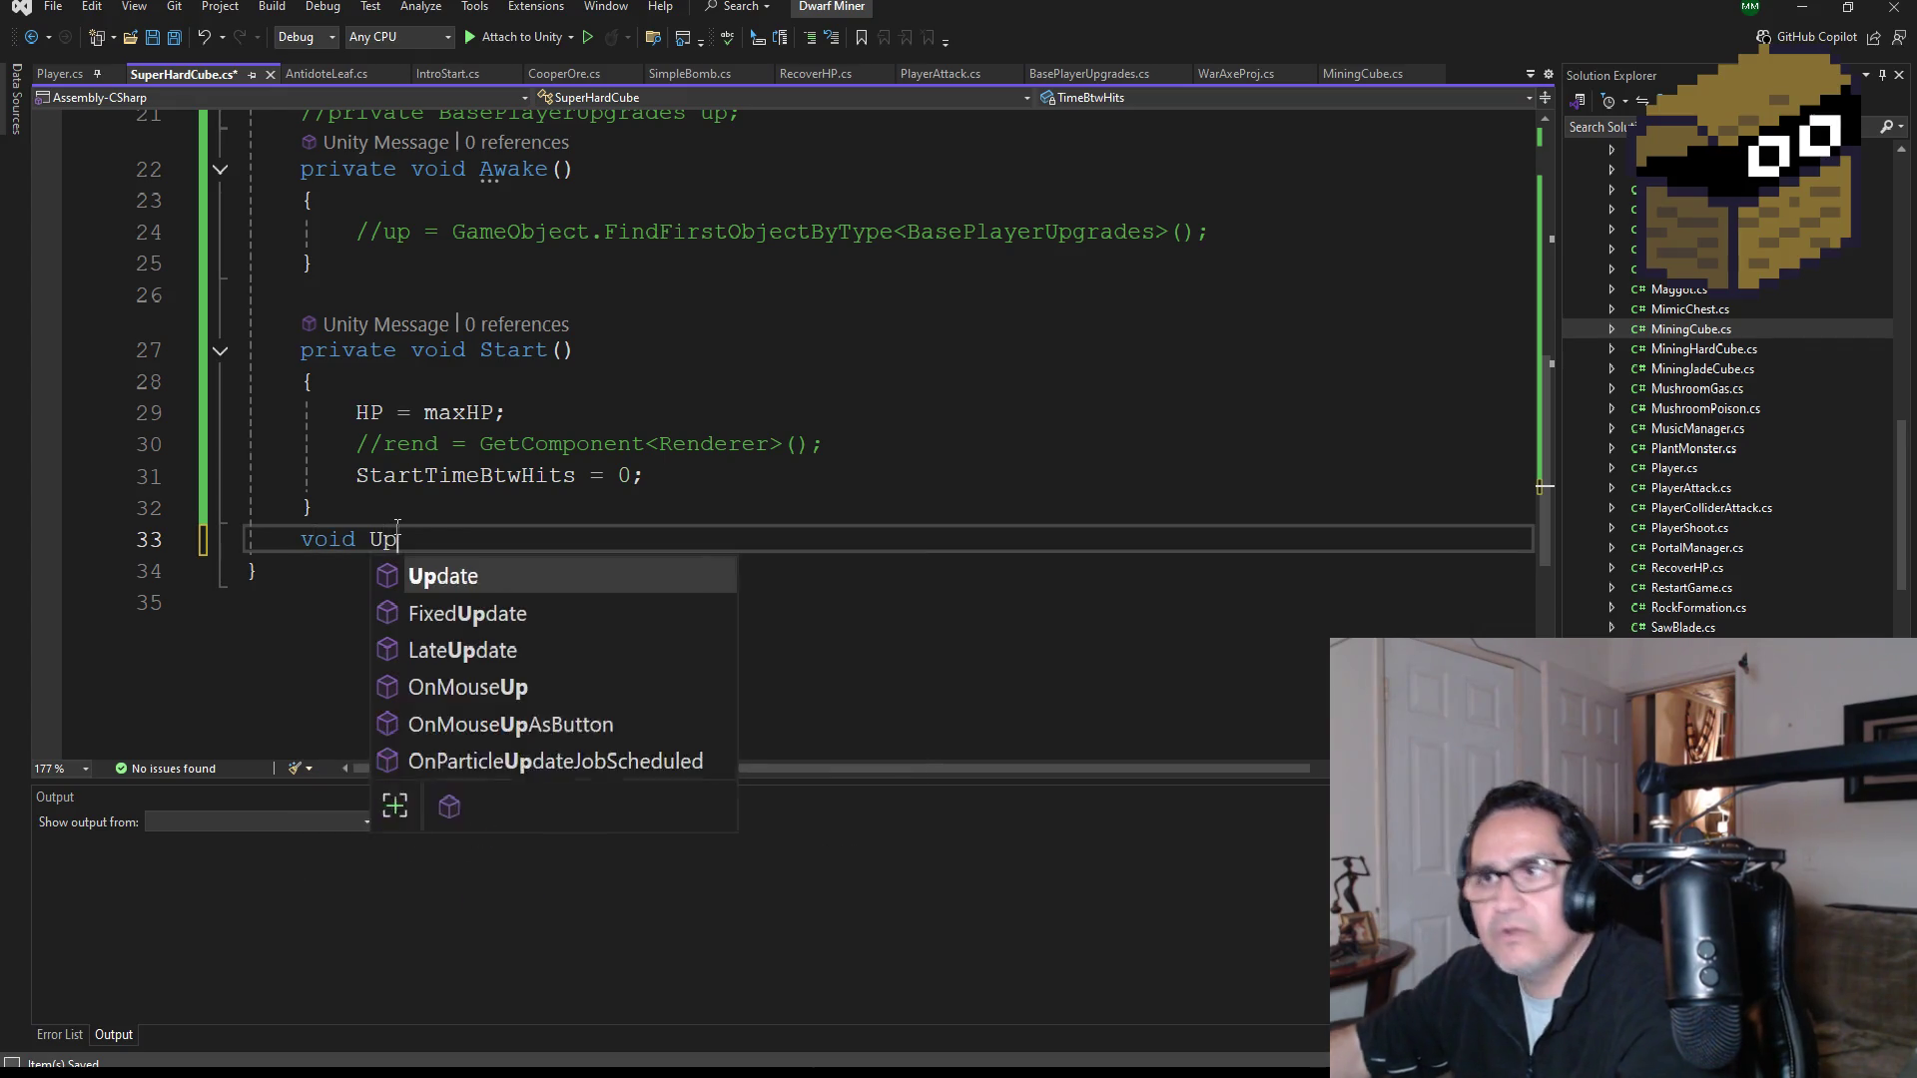
key("Tab")
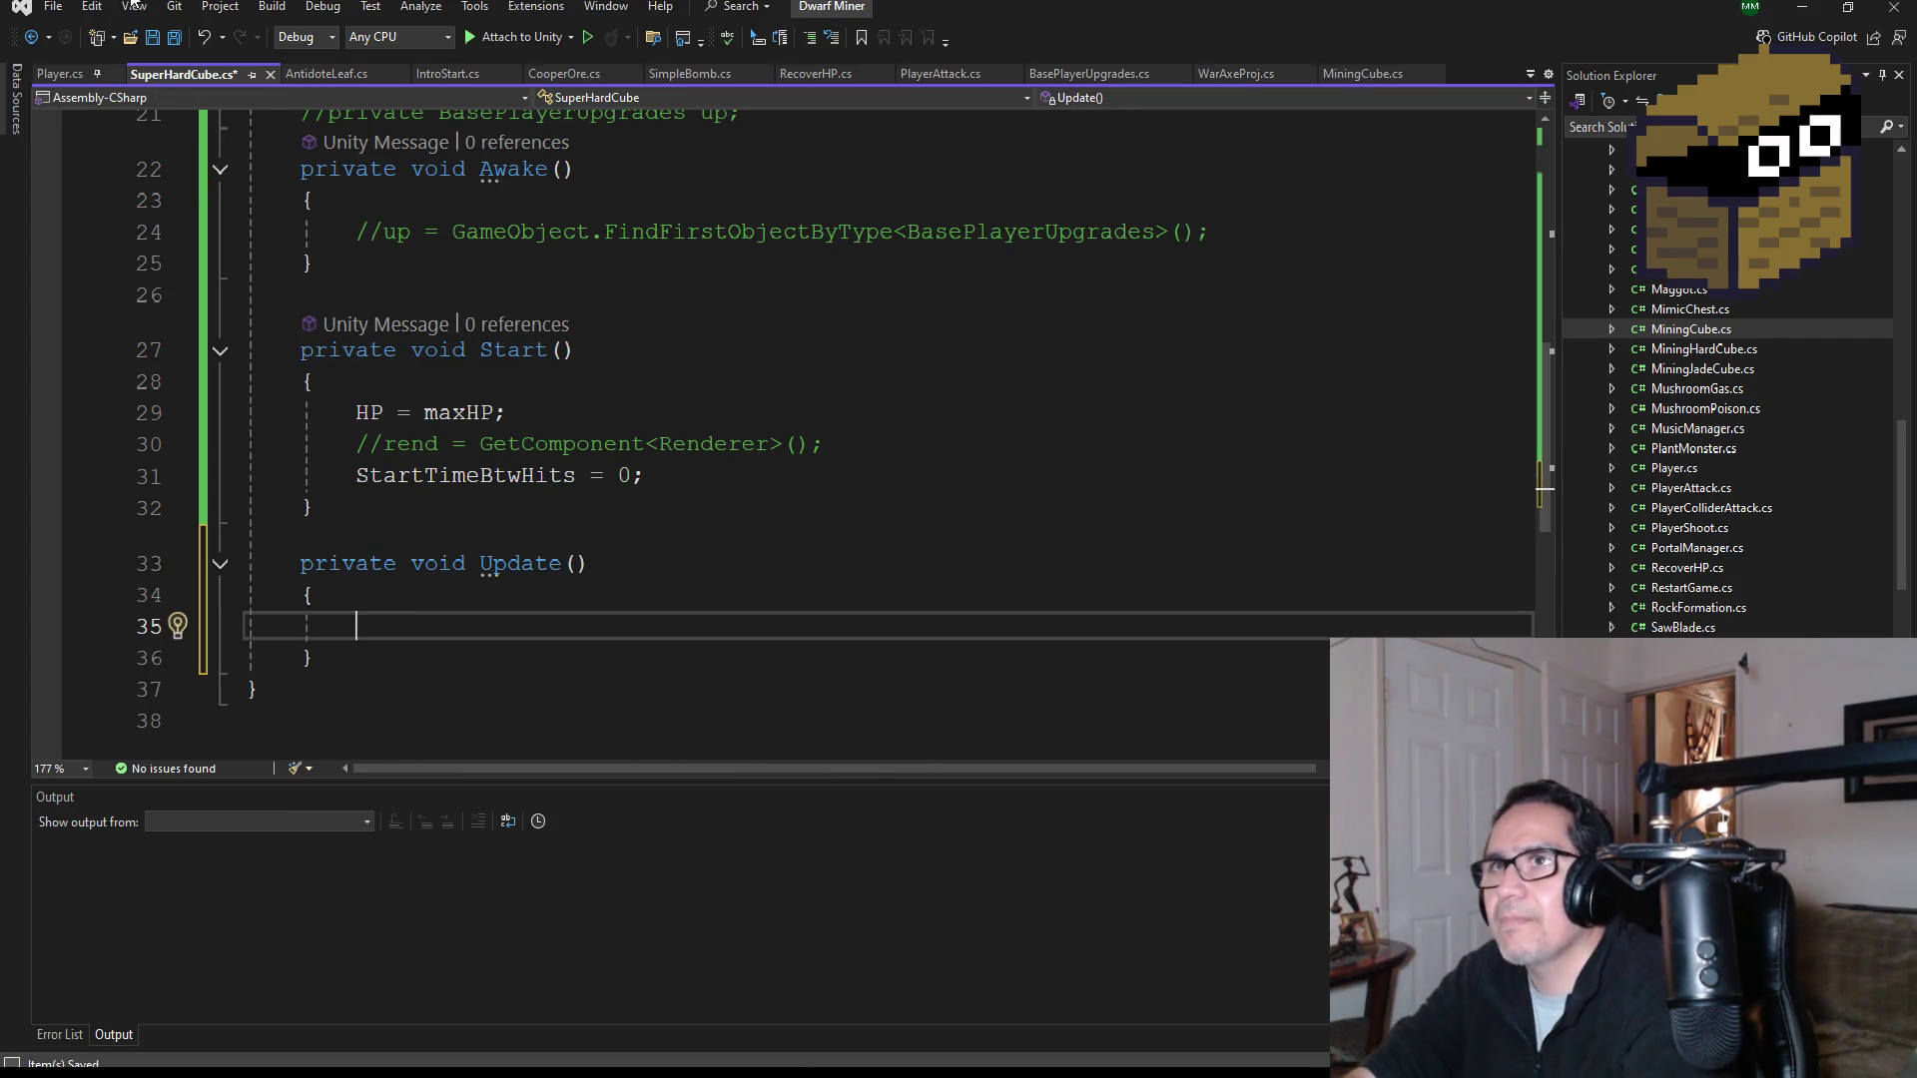
left_click(176, 38)
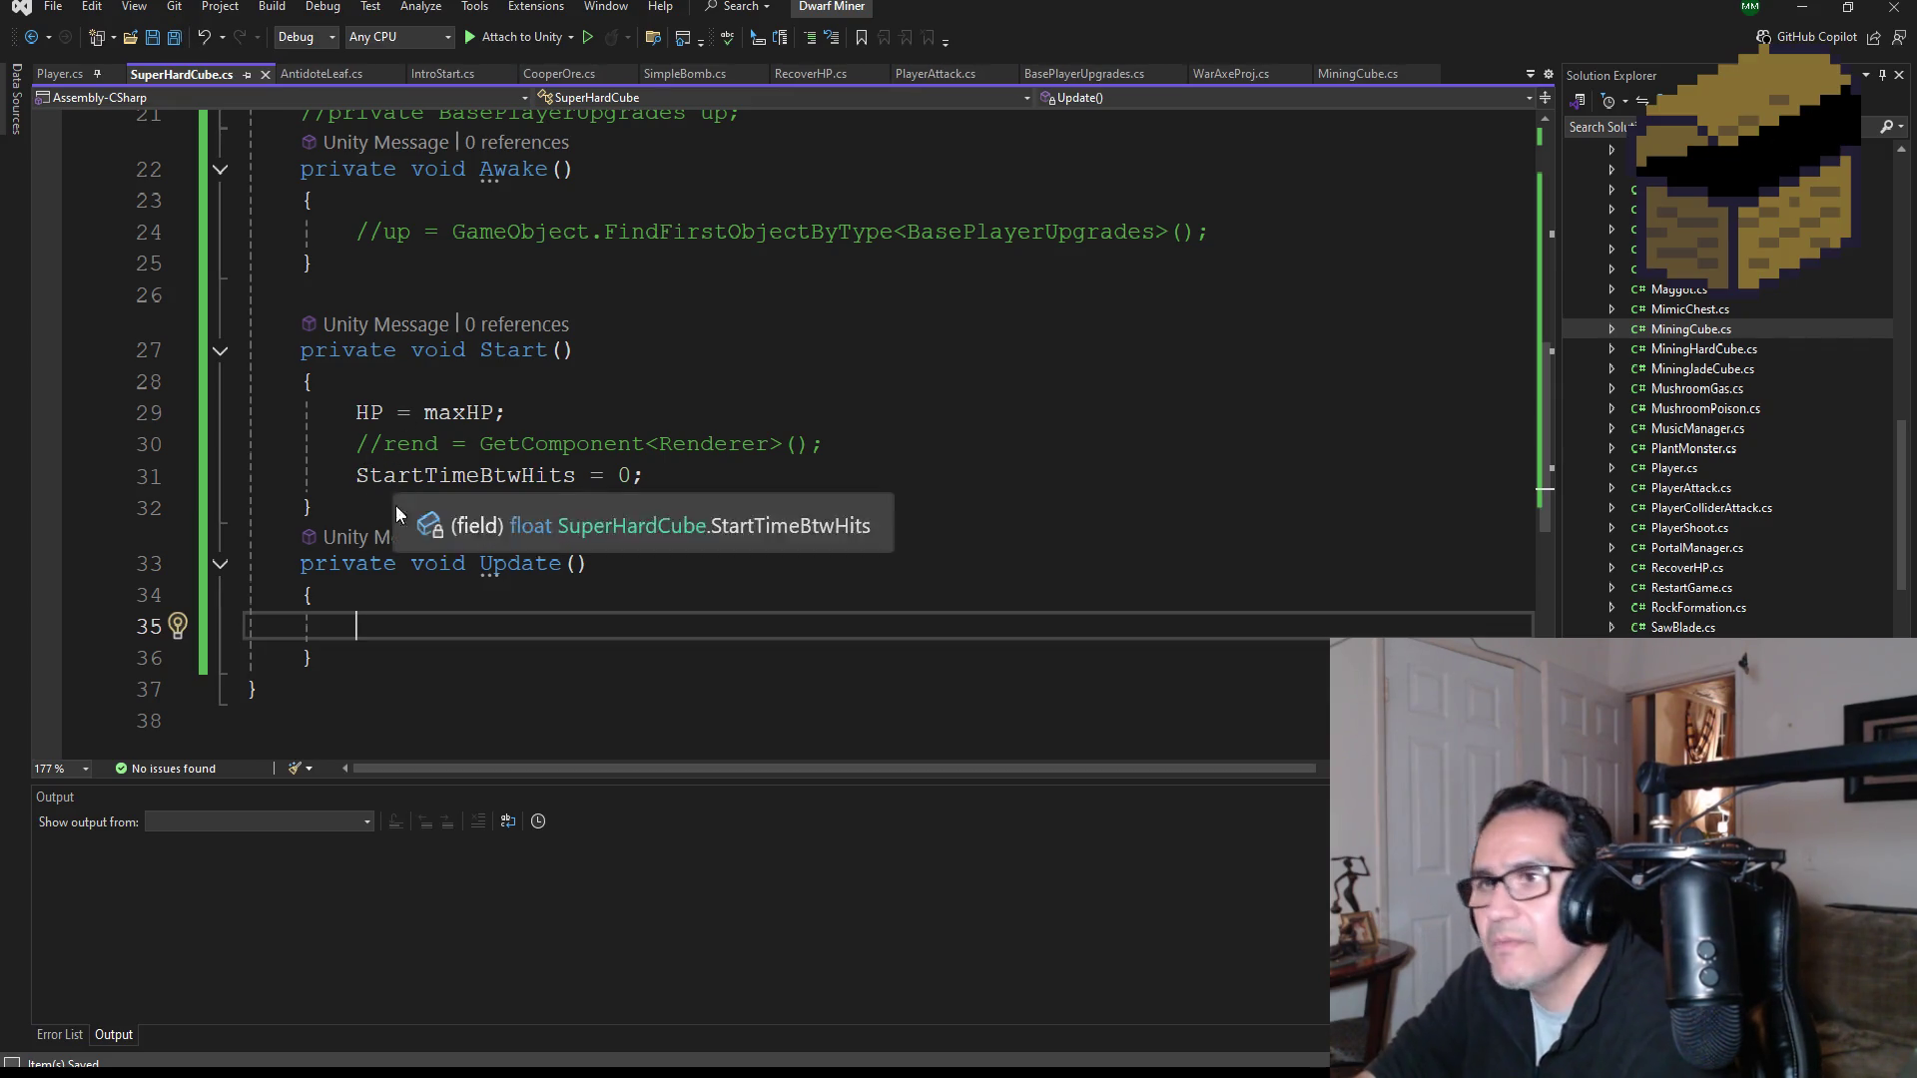
scroll(511, 595, "down", 1)
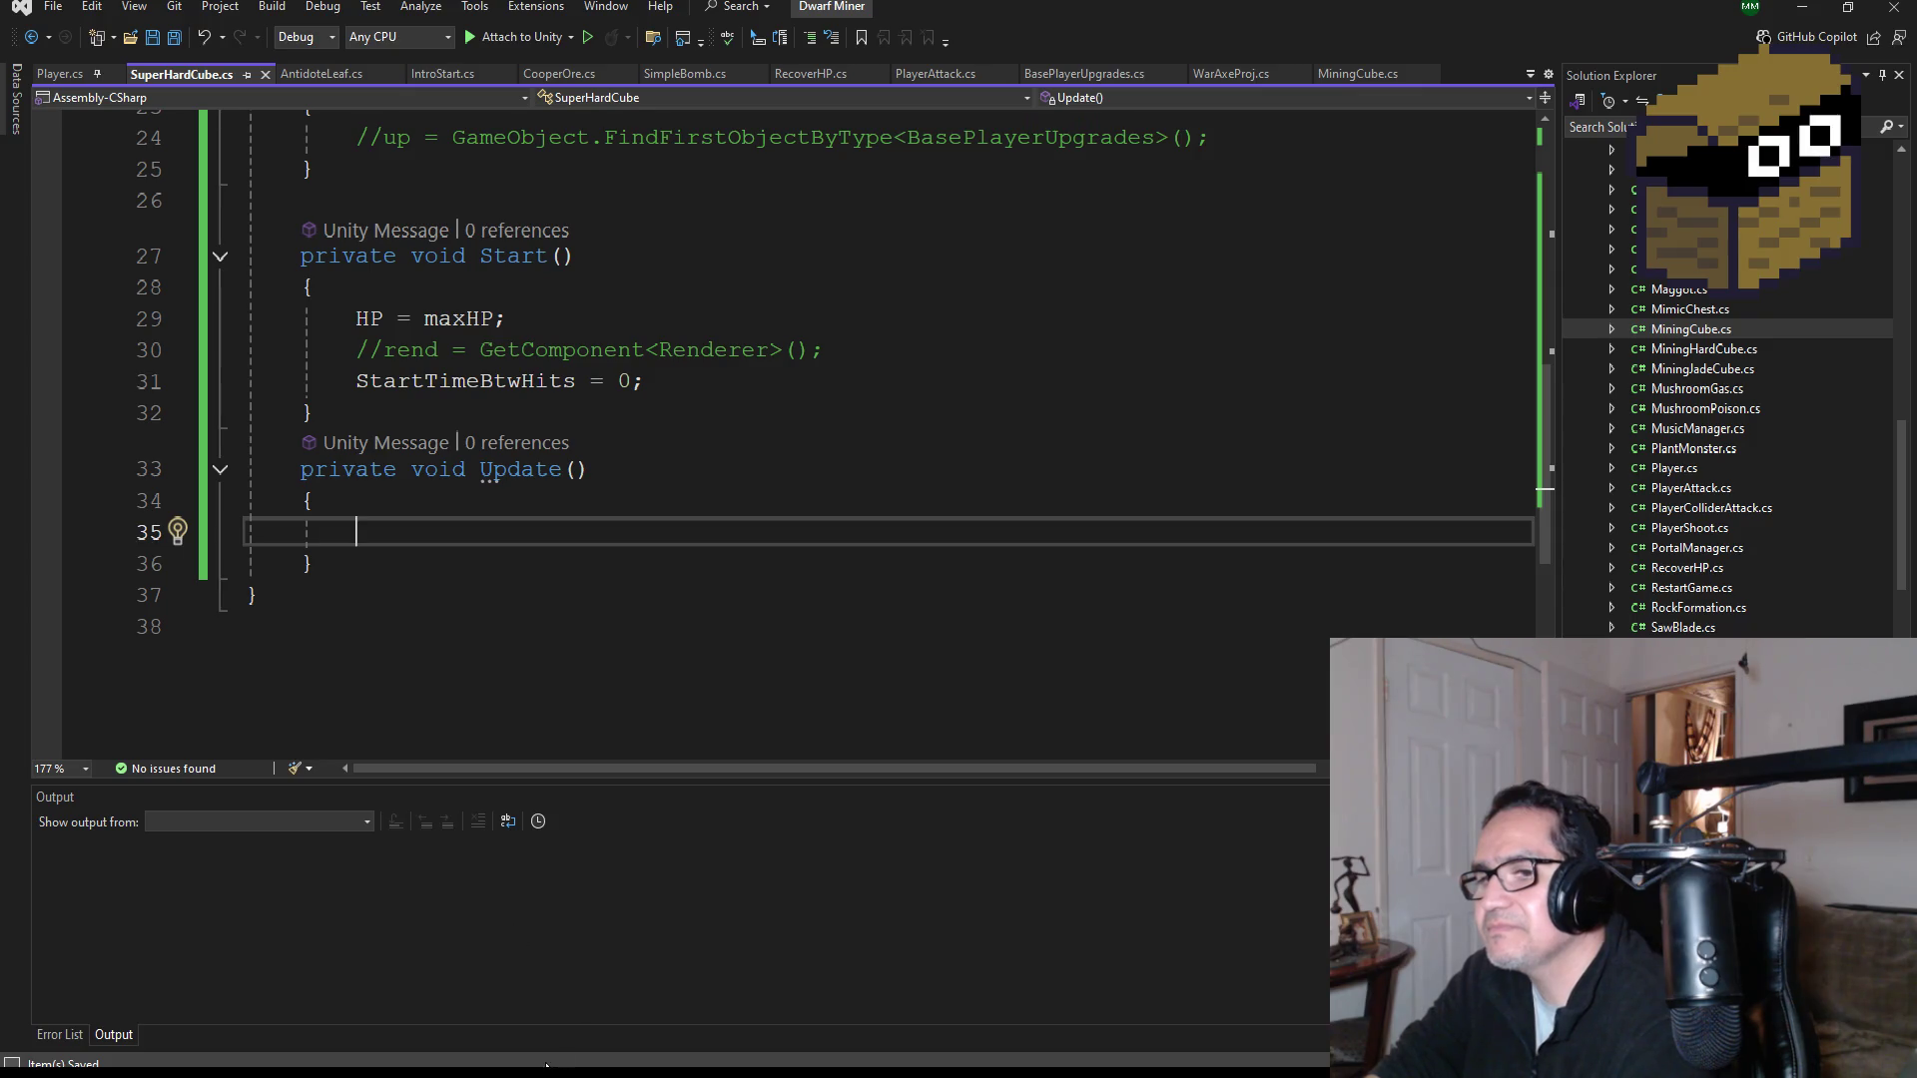
key("alt+Tab")
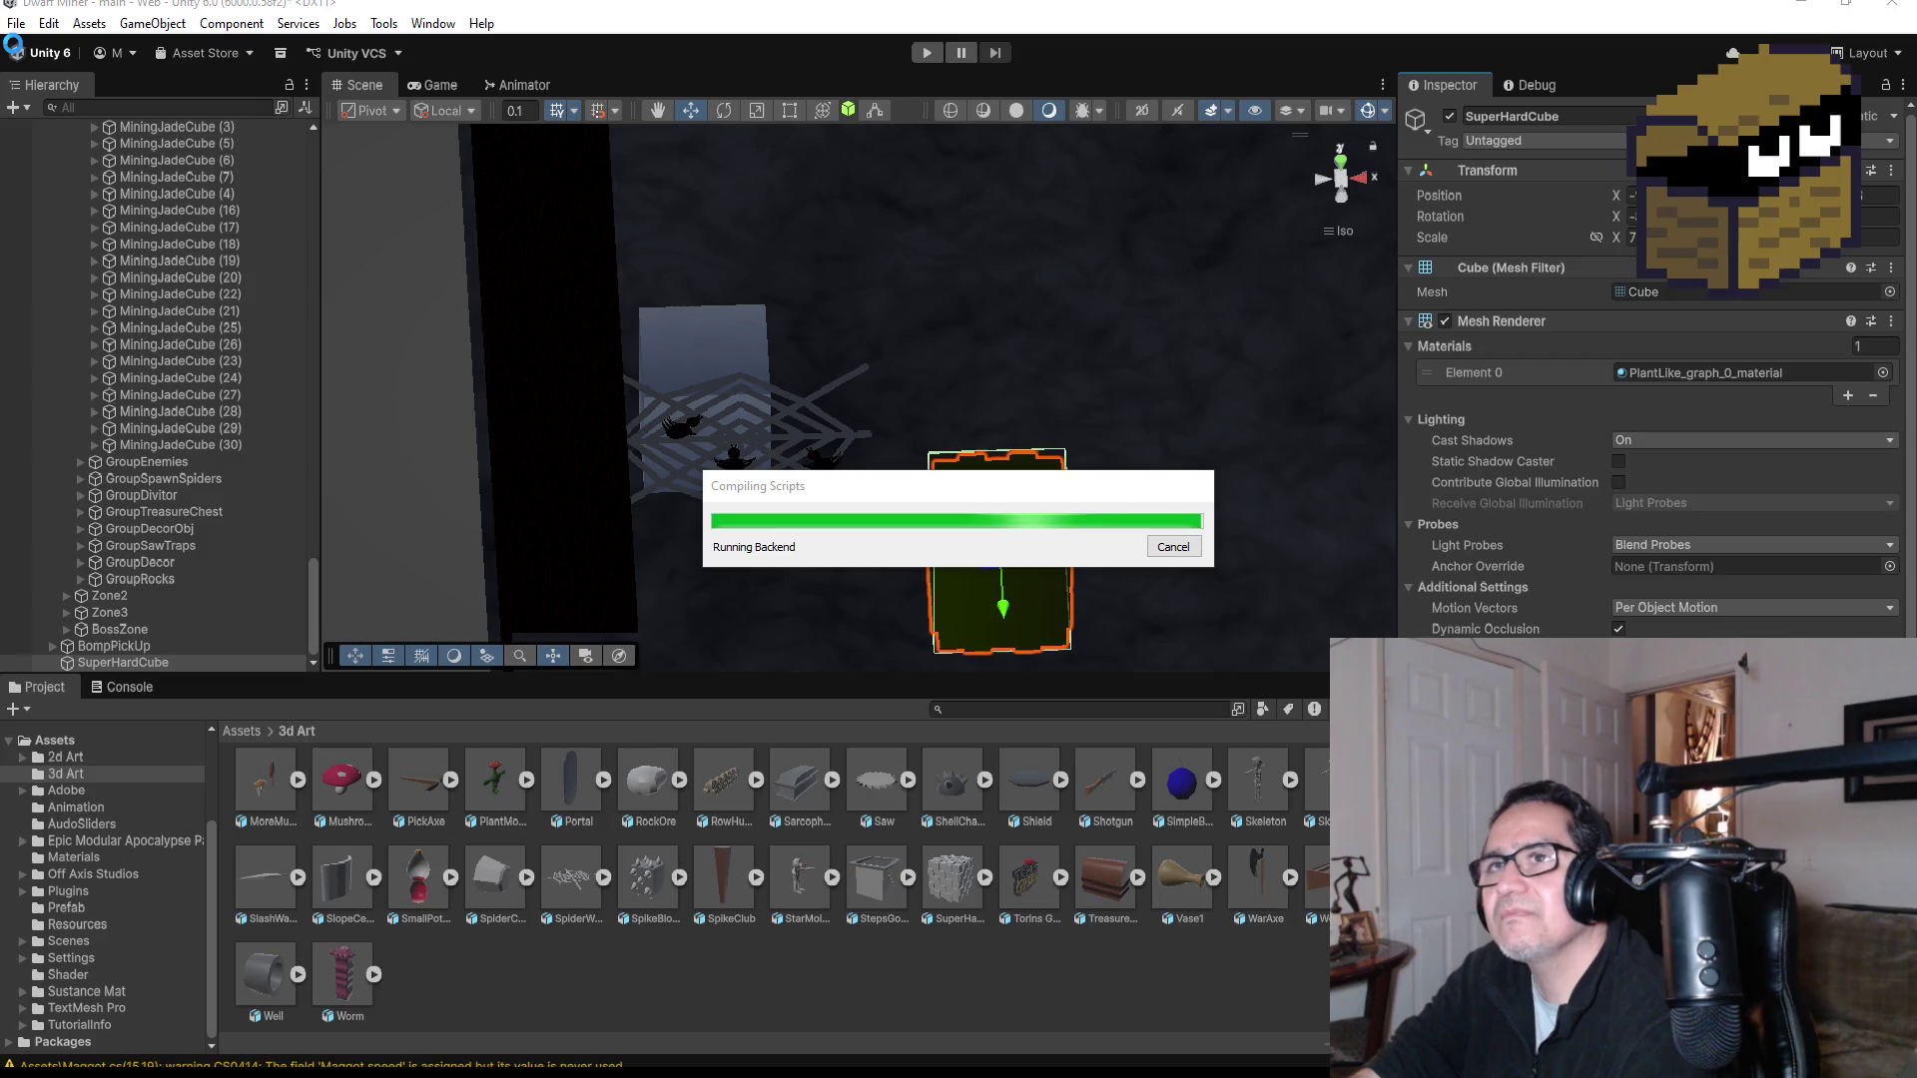
Step: Save the scene with File > Save, then return to SuperHardCube.cs in Visual Studio
left_click(16, 23)
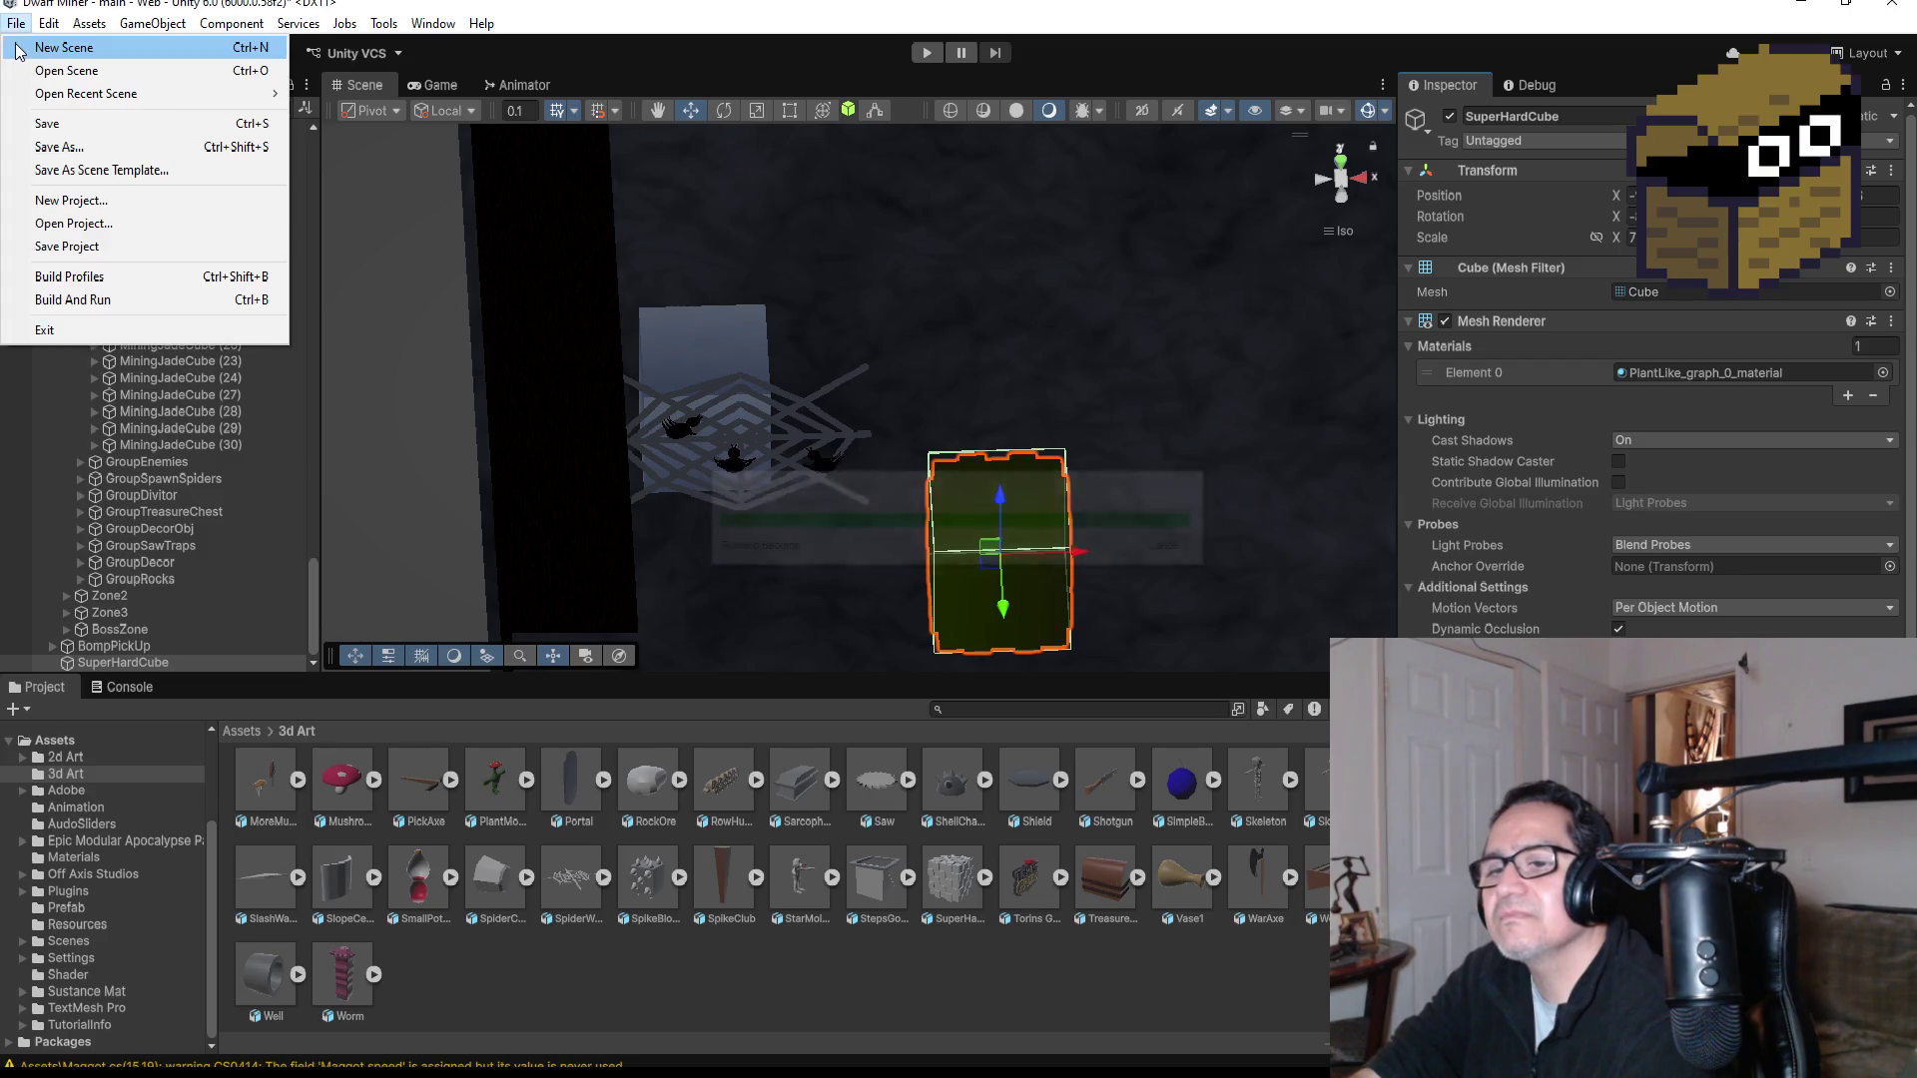
left_click(45, 123)
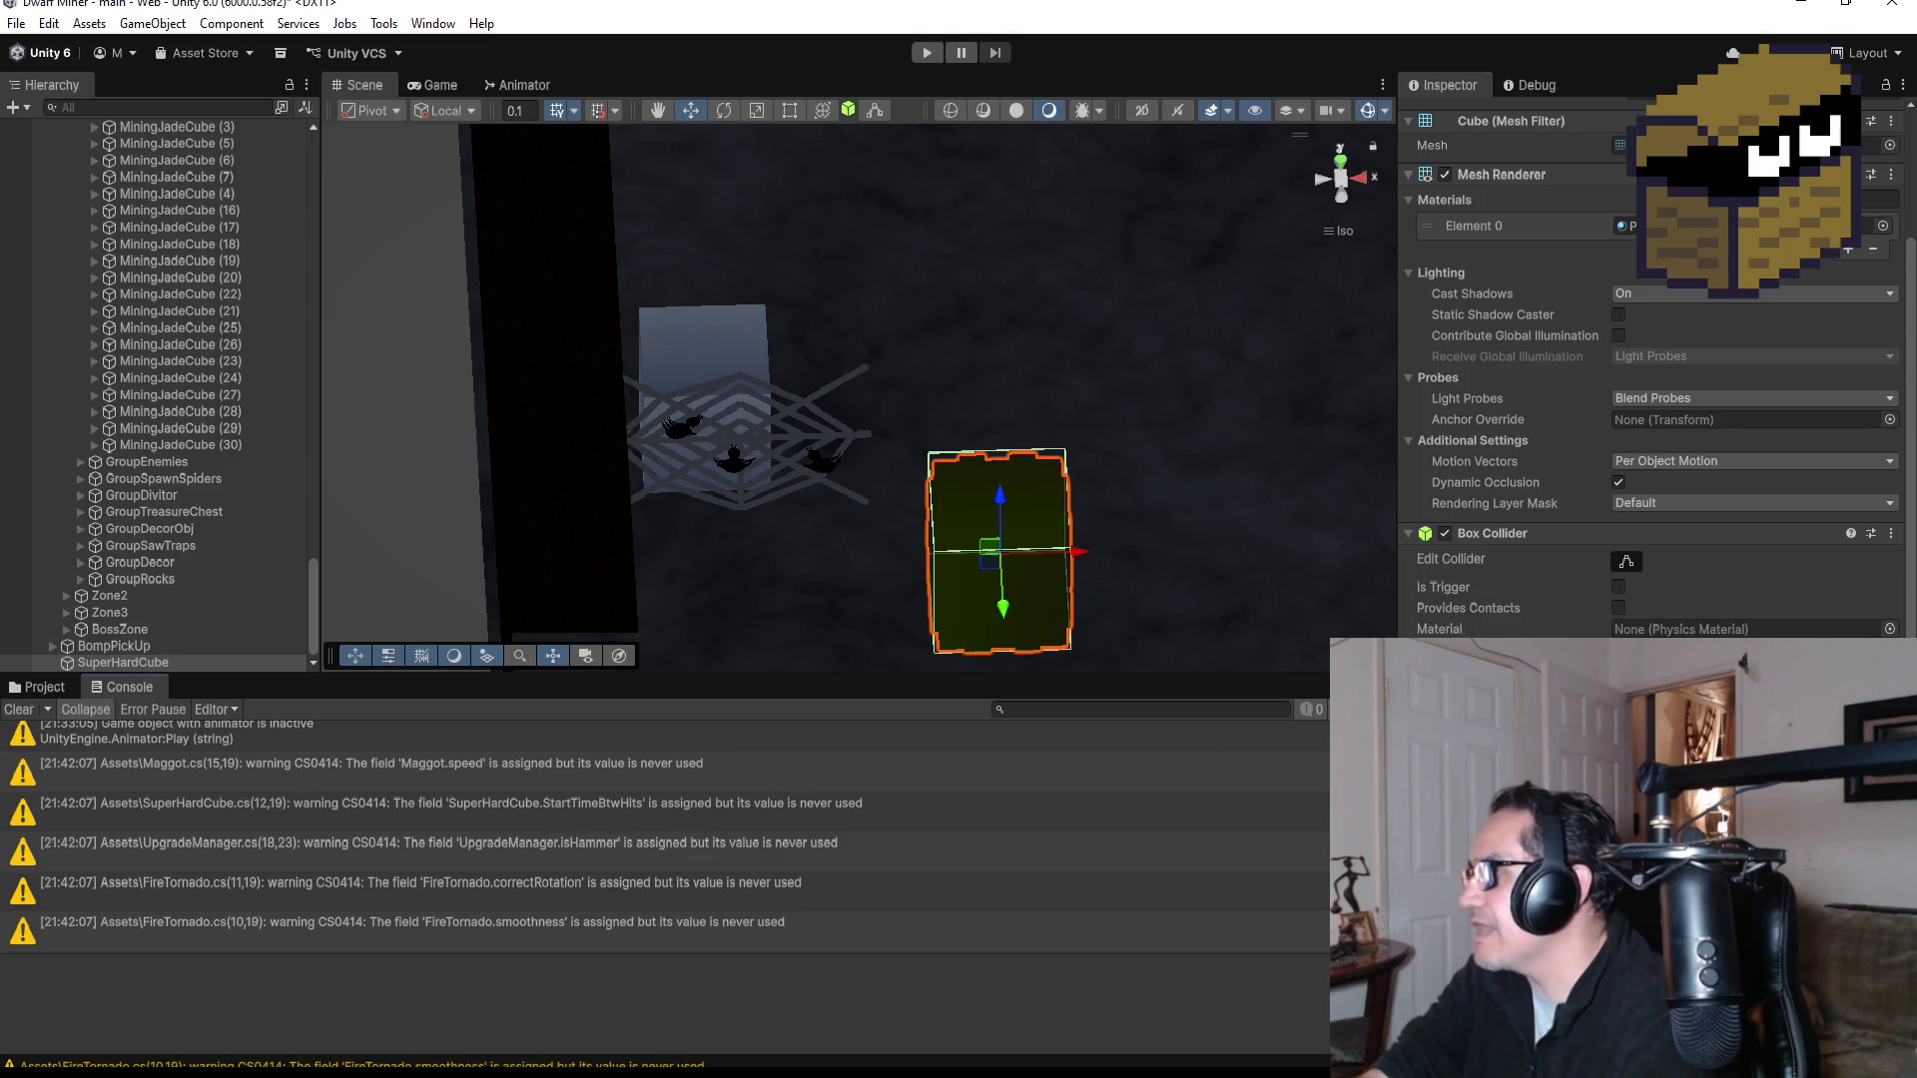
key("alt+Tab")
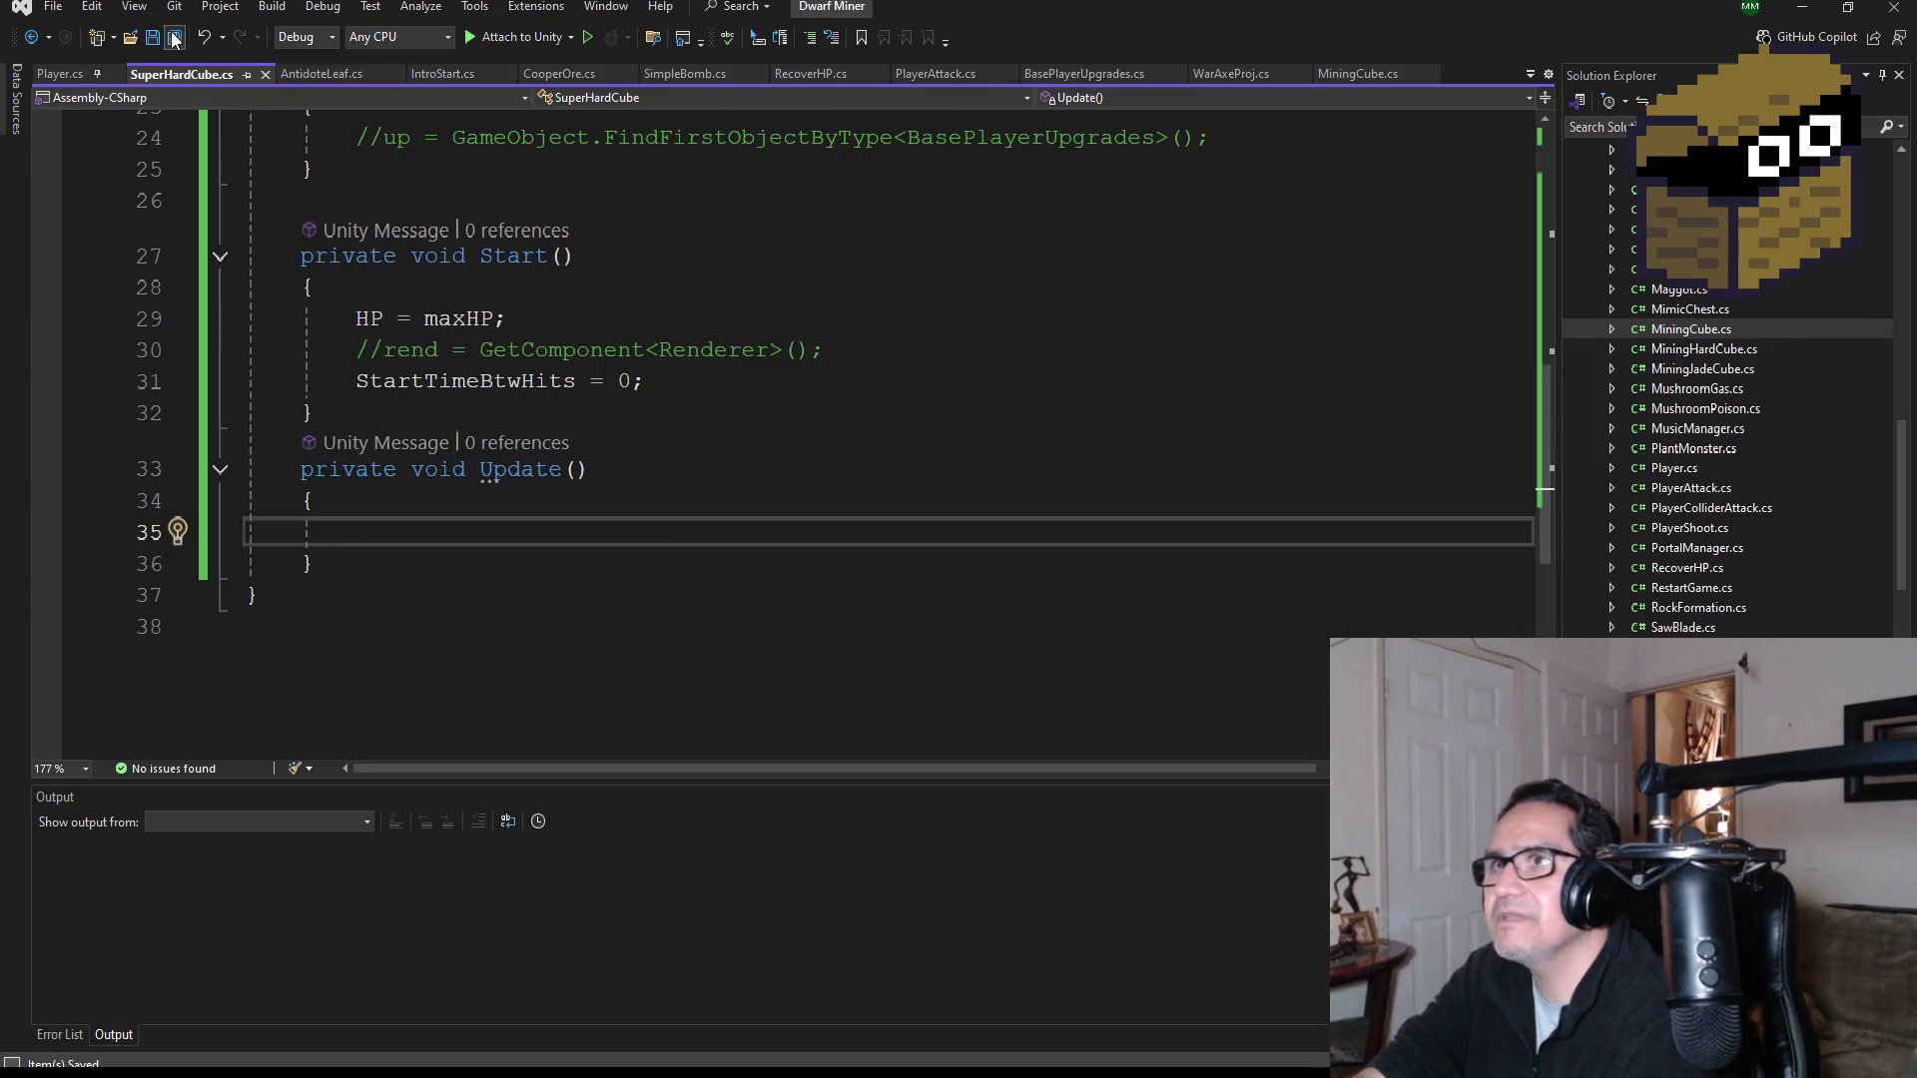
Step: Open MiningCube.cs and look over the HitTimer call inside its Update method
left_click(1358, 86)
scroll(583, 507, "down", 2)
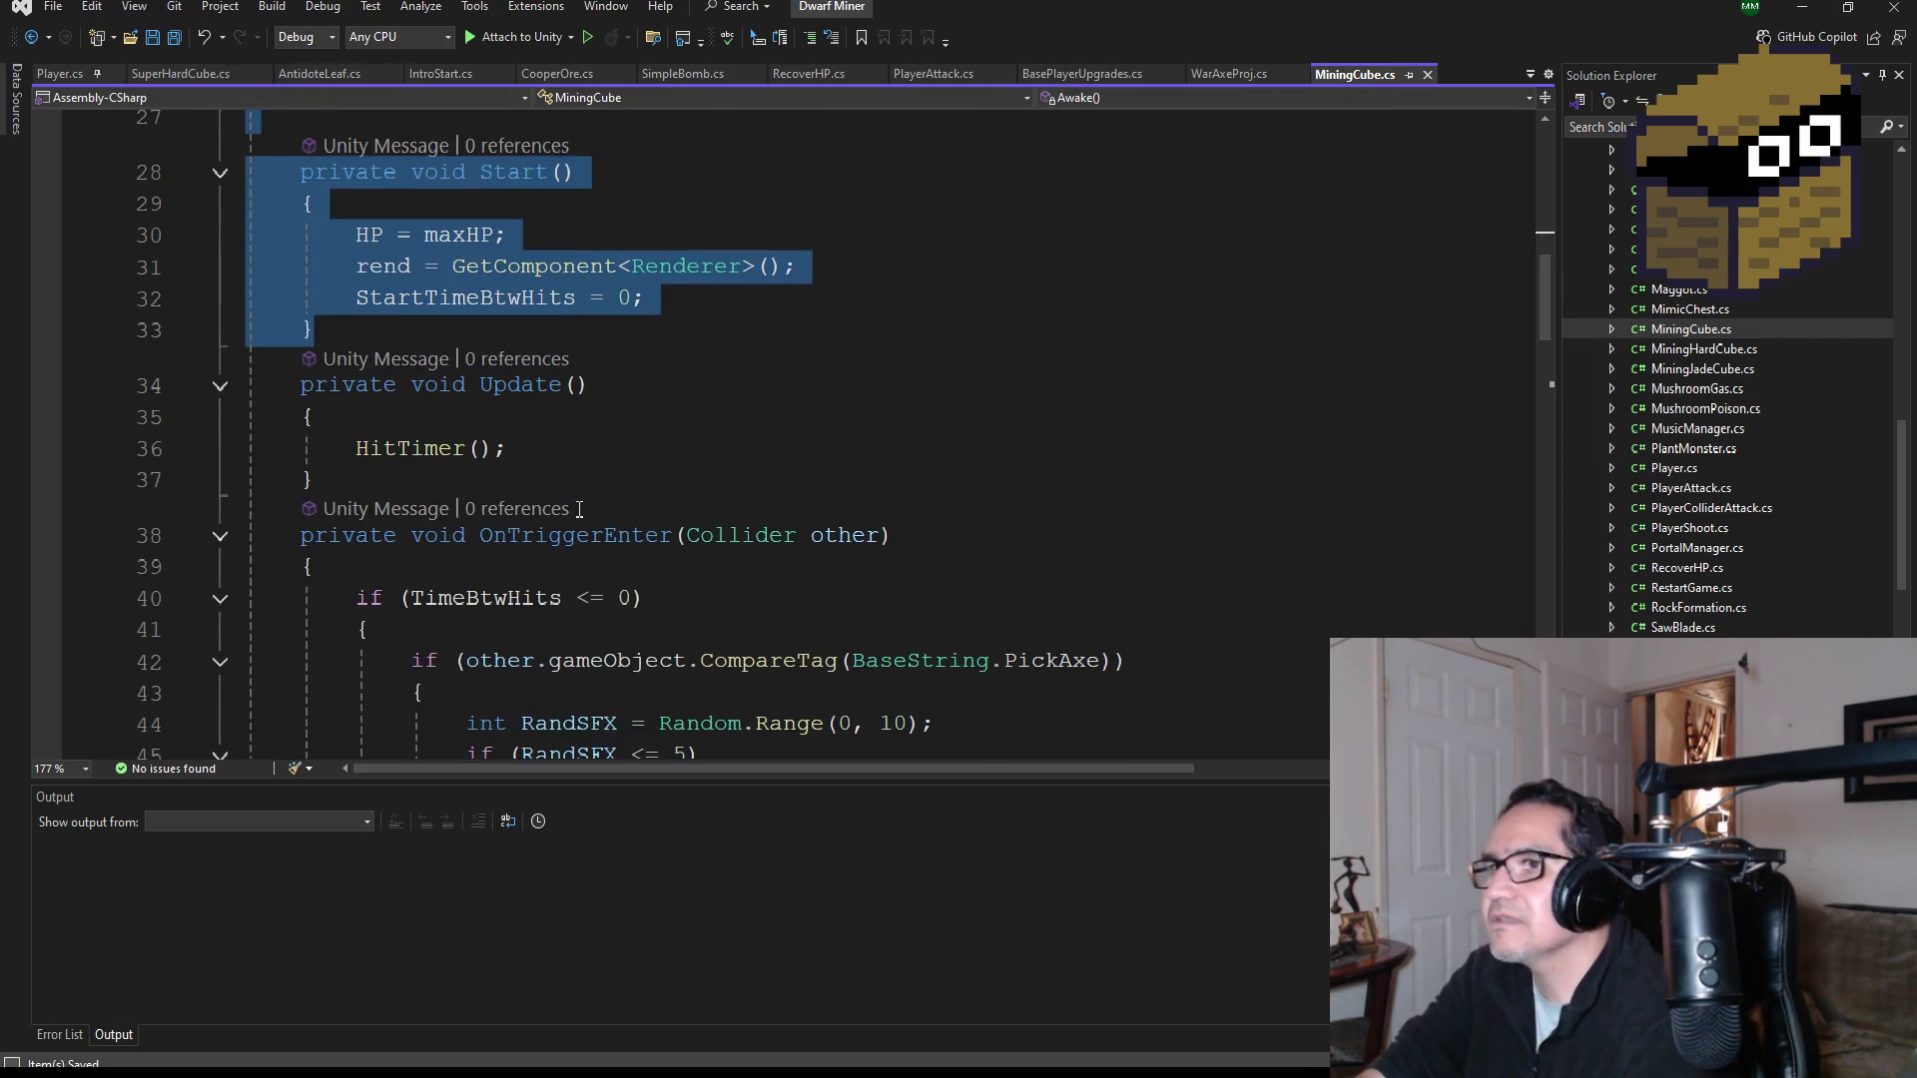
scroll(556, 562, "down", 2)
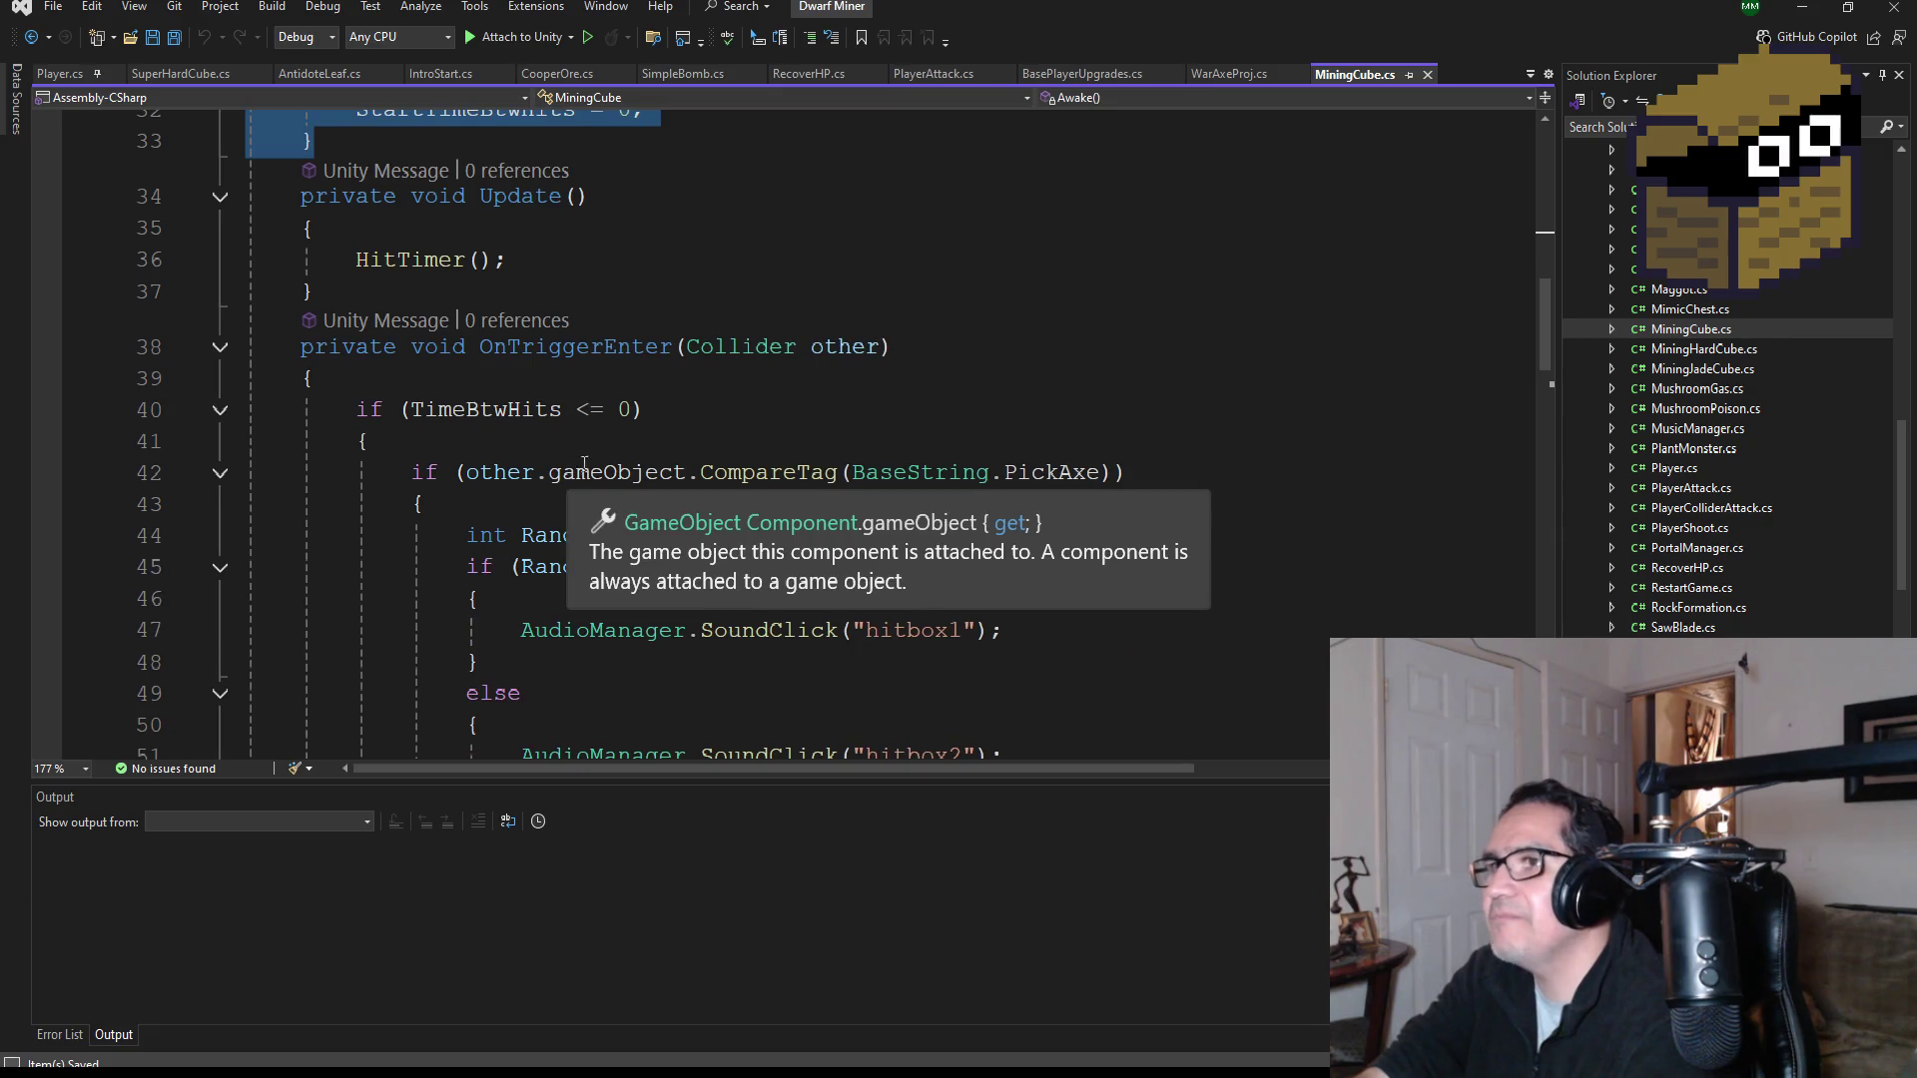
left_click_drag(544, 270, 357, 265)
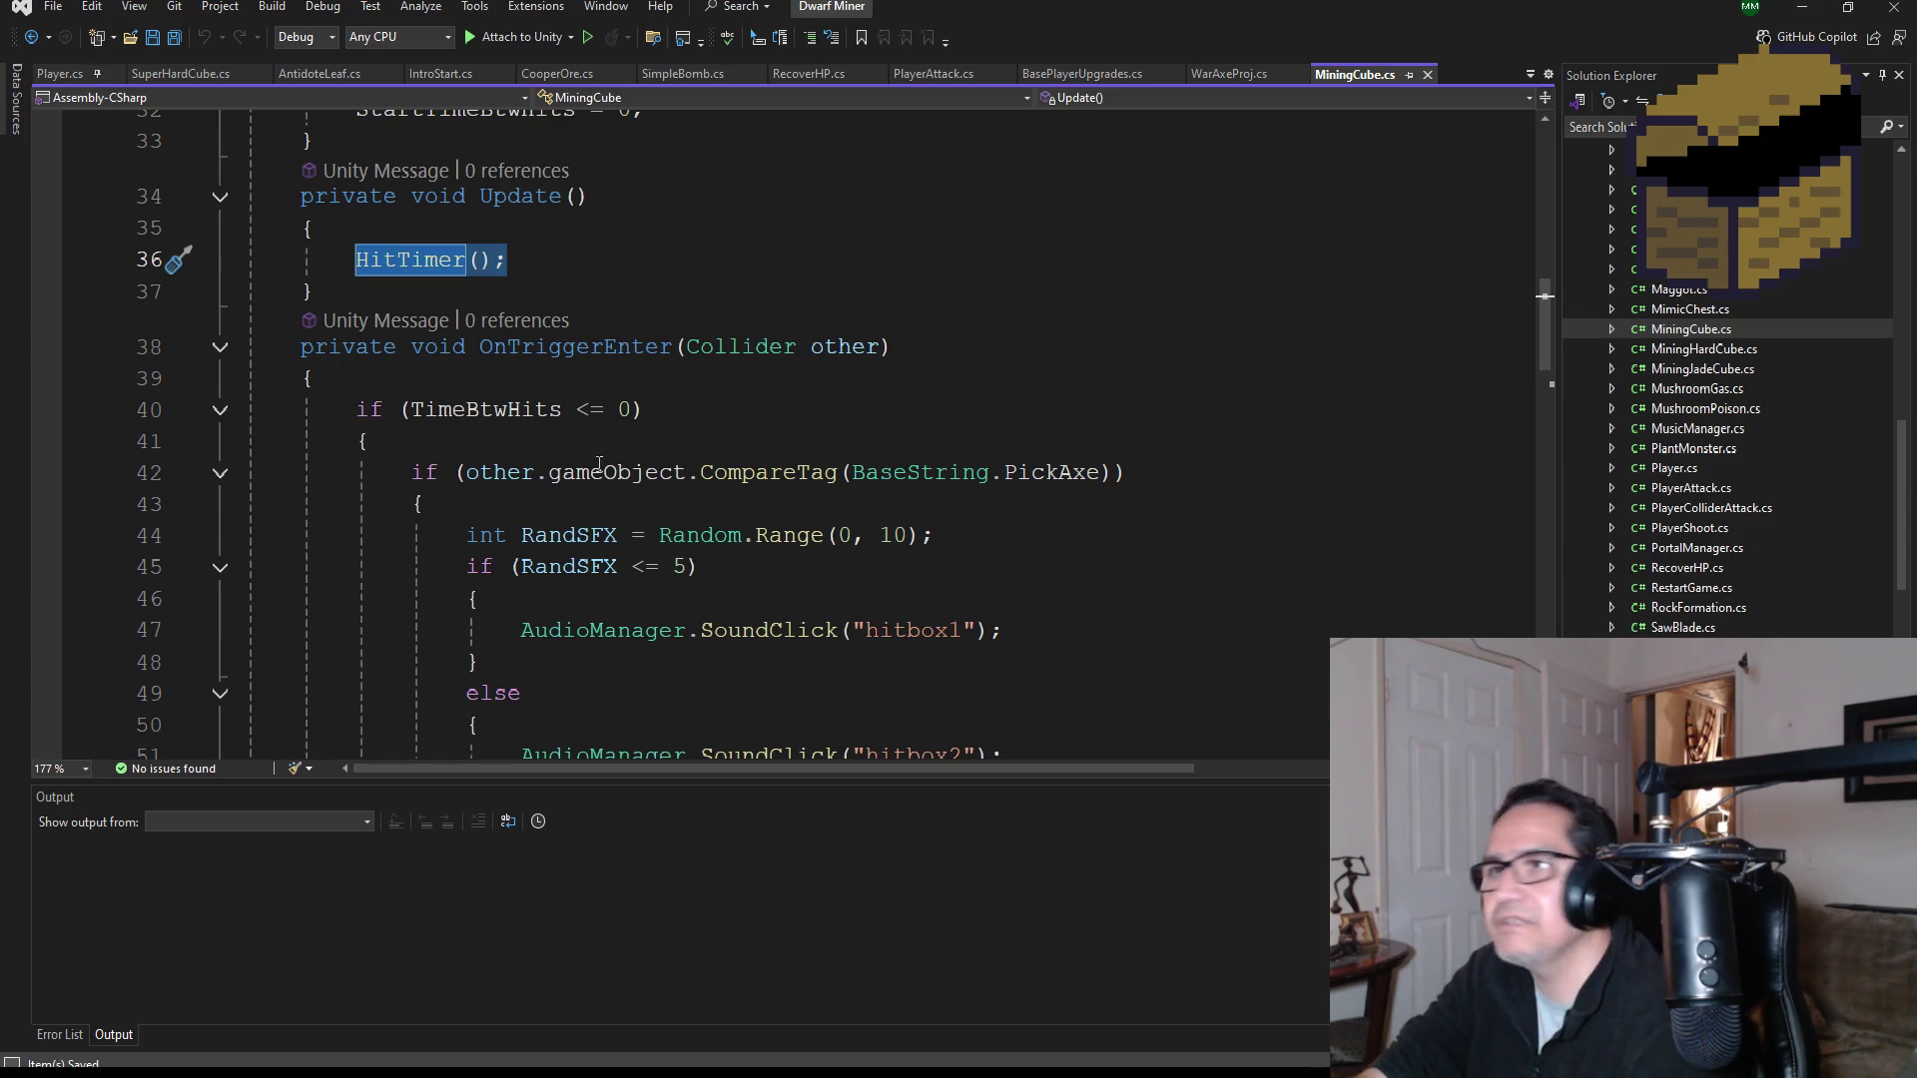
scroll(556, 429, "down", 1)
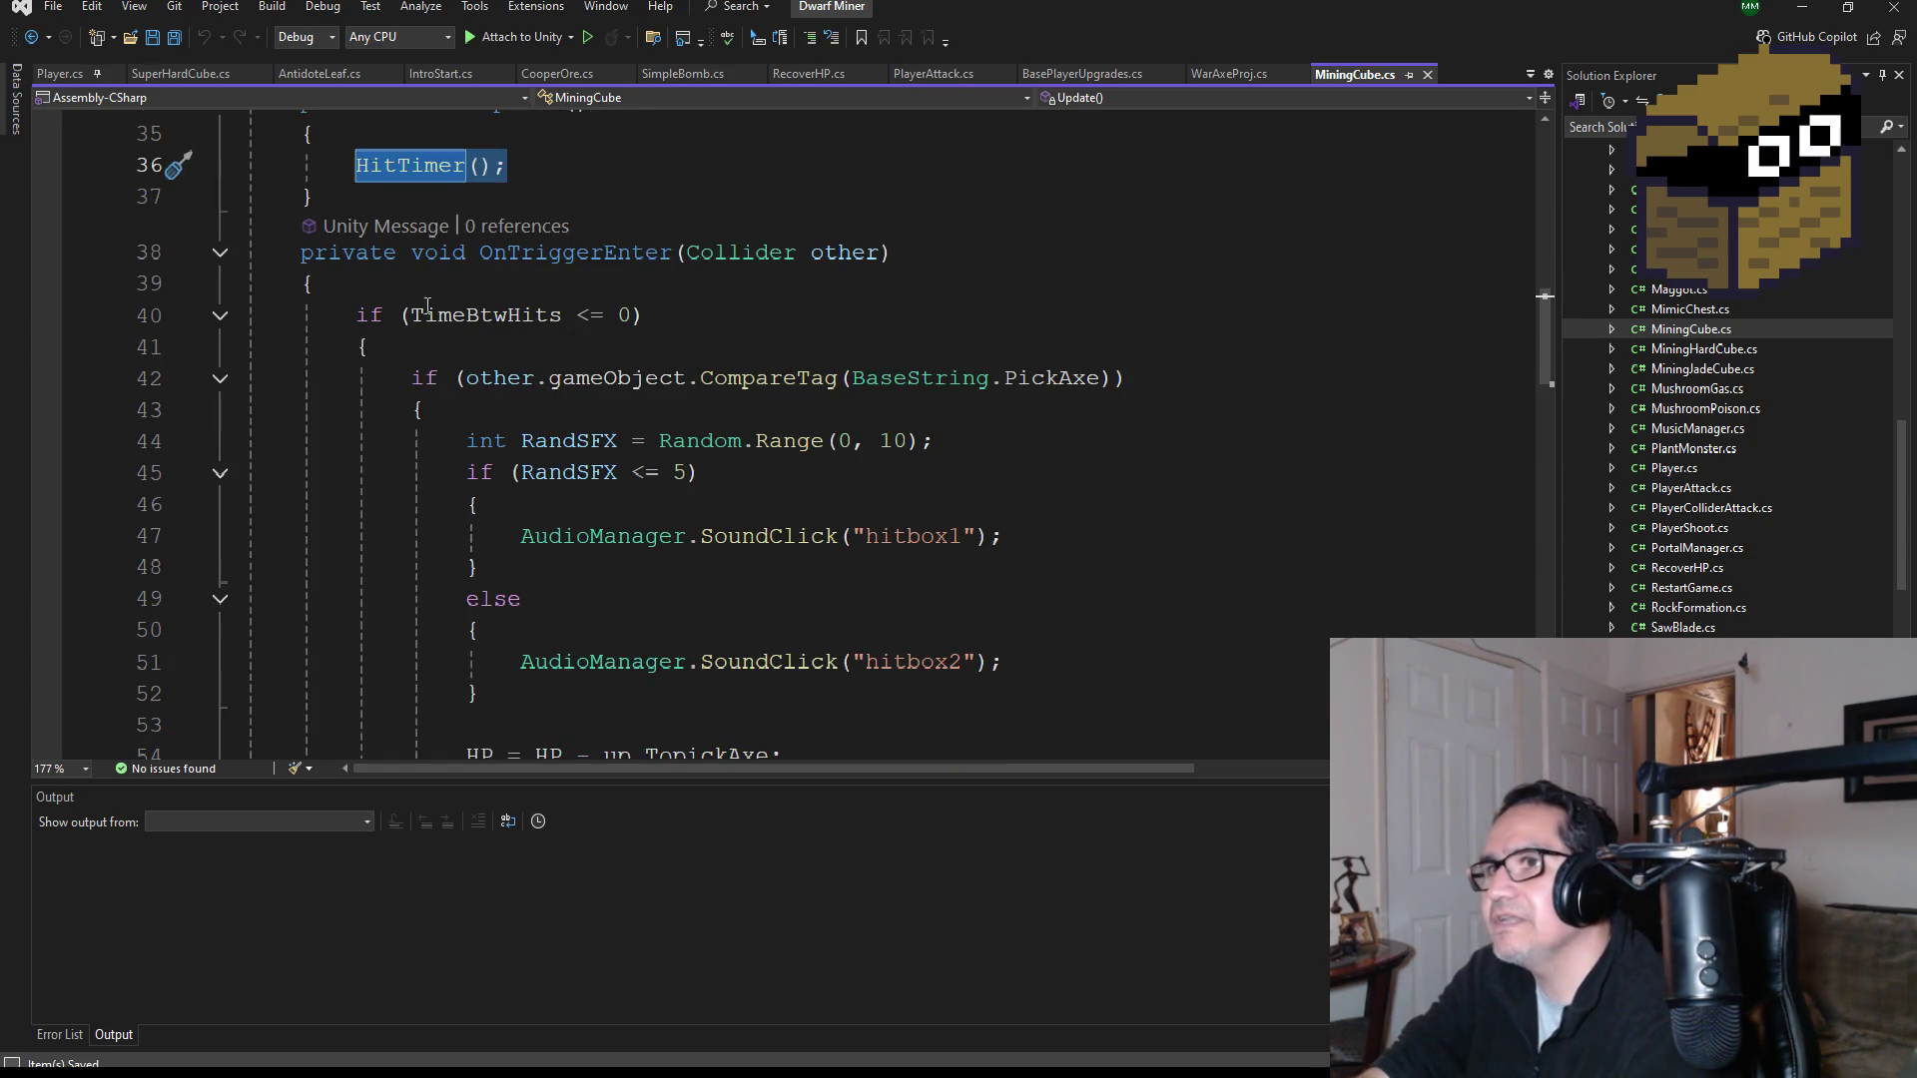
mouse_move(540, 258)
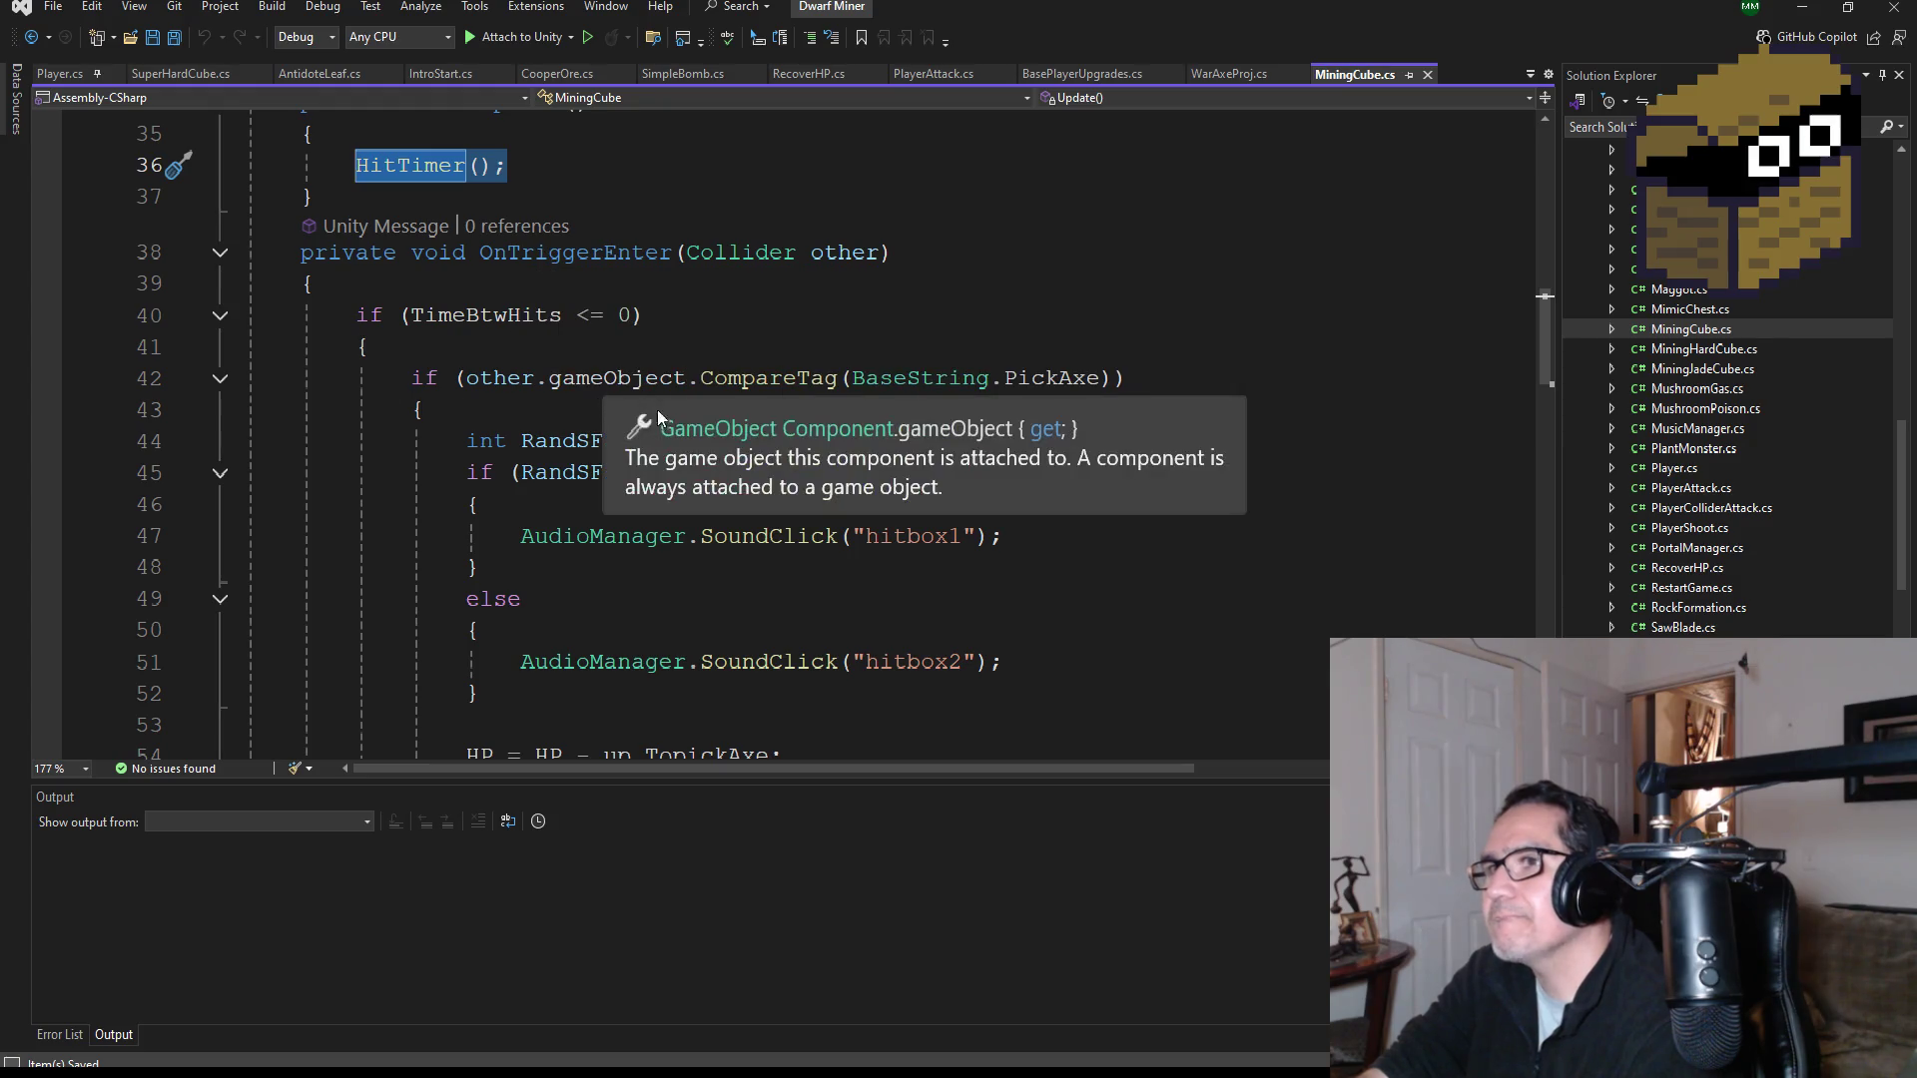
Step: Scroll through MiningCube.cs and select the whole OnTriggerStay method, lines 81–93
scroll(784, 512, "down", 2)
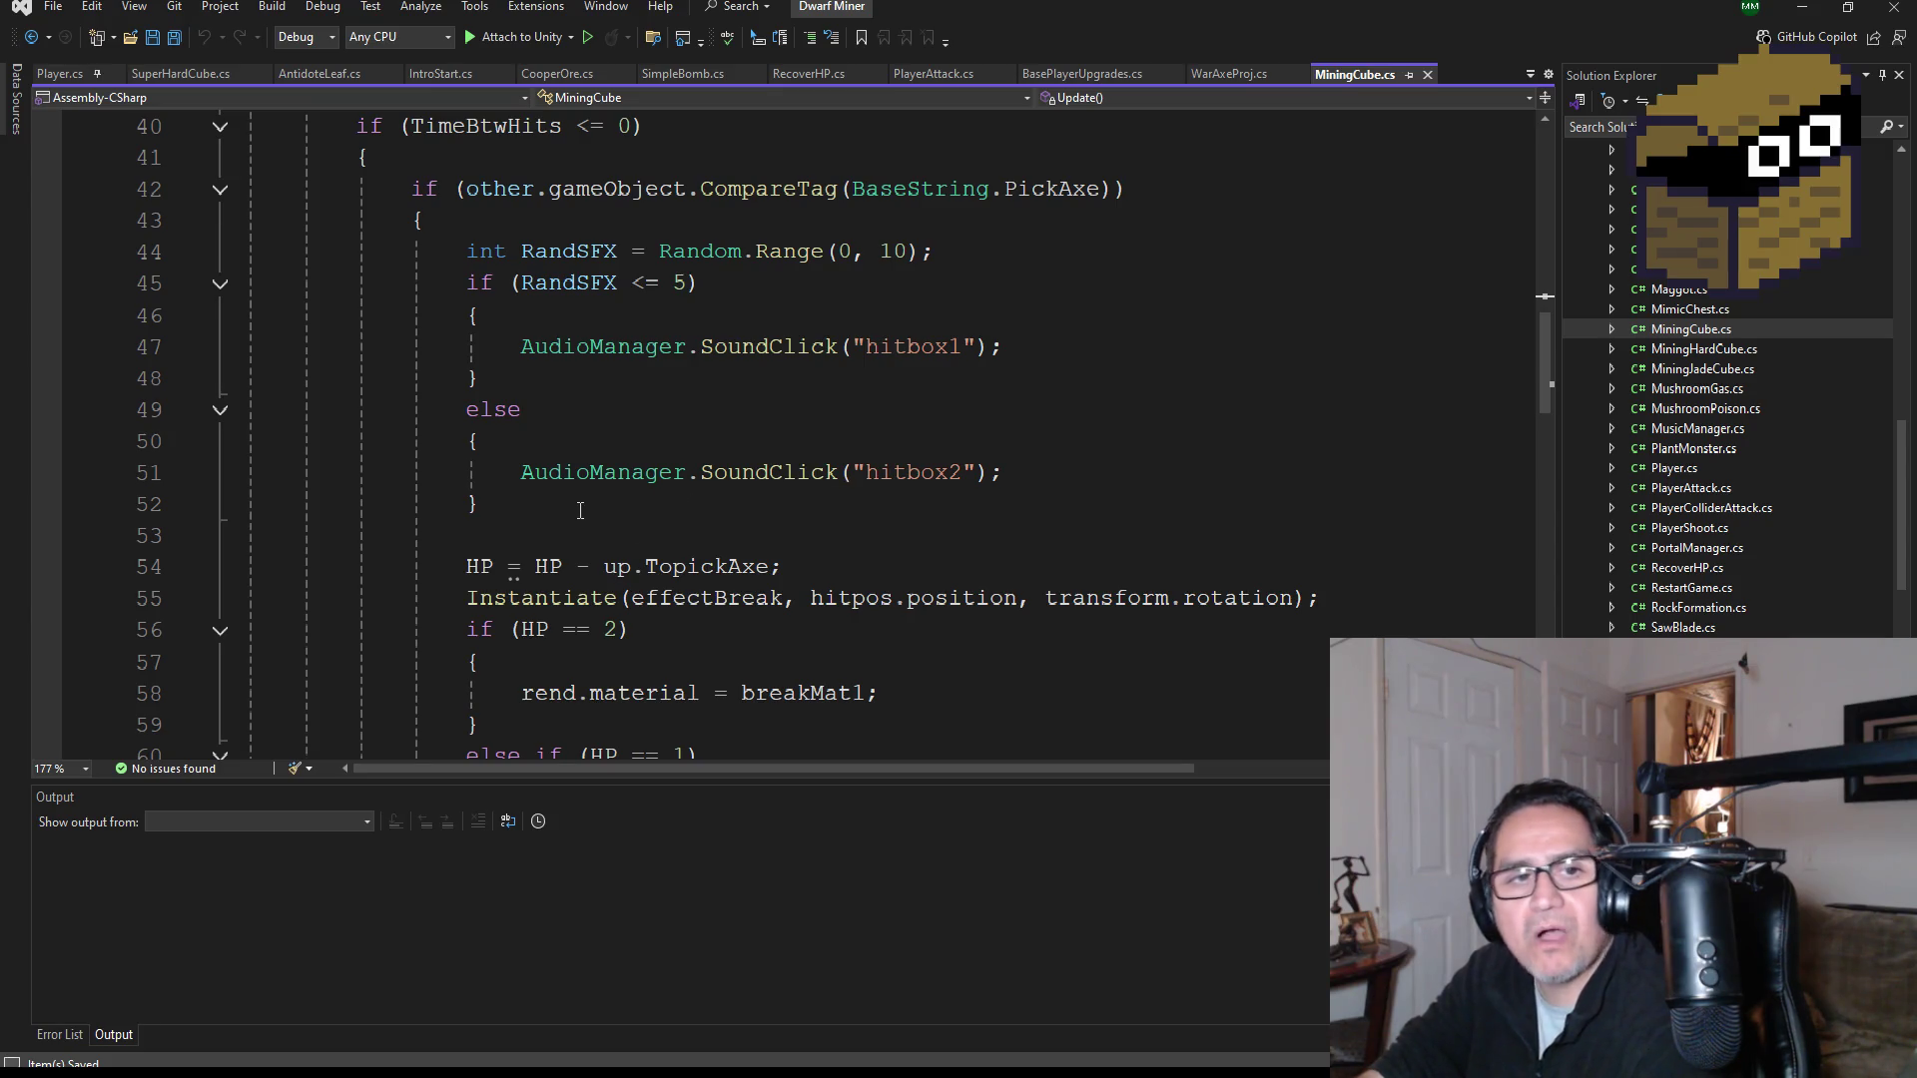
scroll(589, 529, "down", 7)
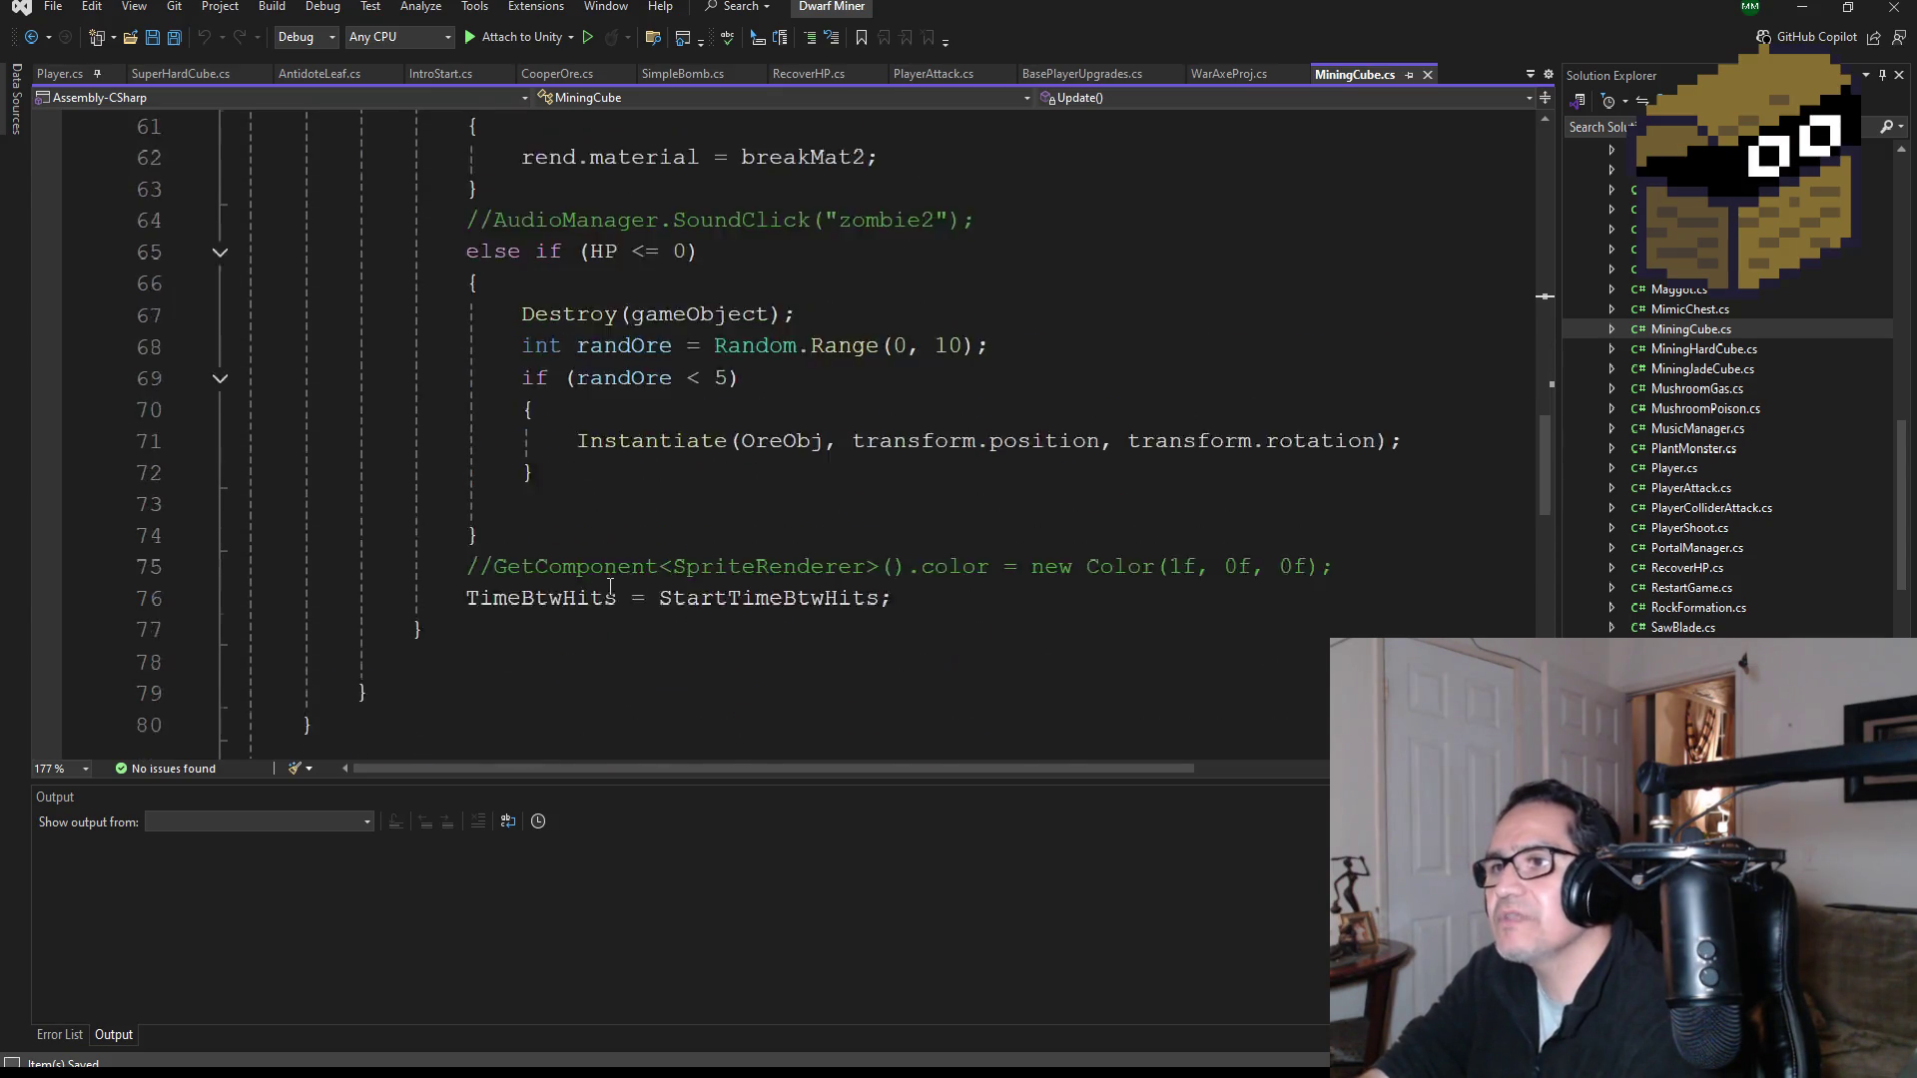
scroll(611, 588, "down", 2)
scroll(626, 595, "up", 3)
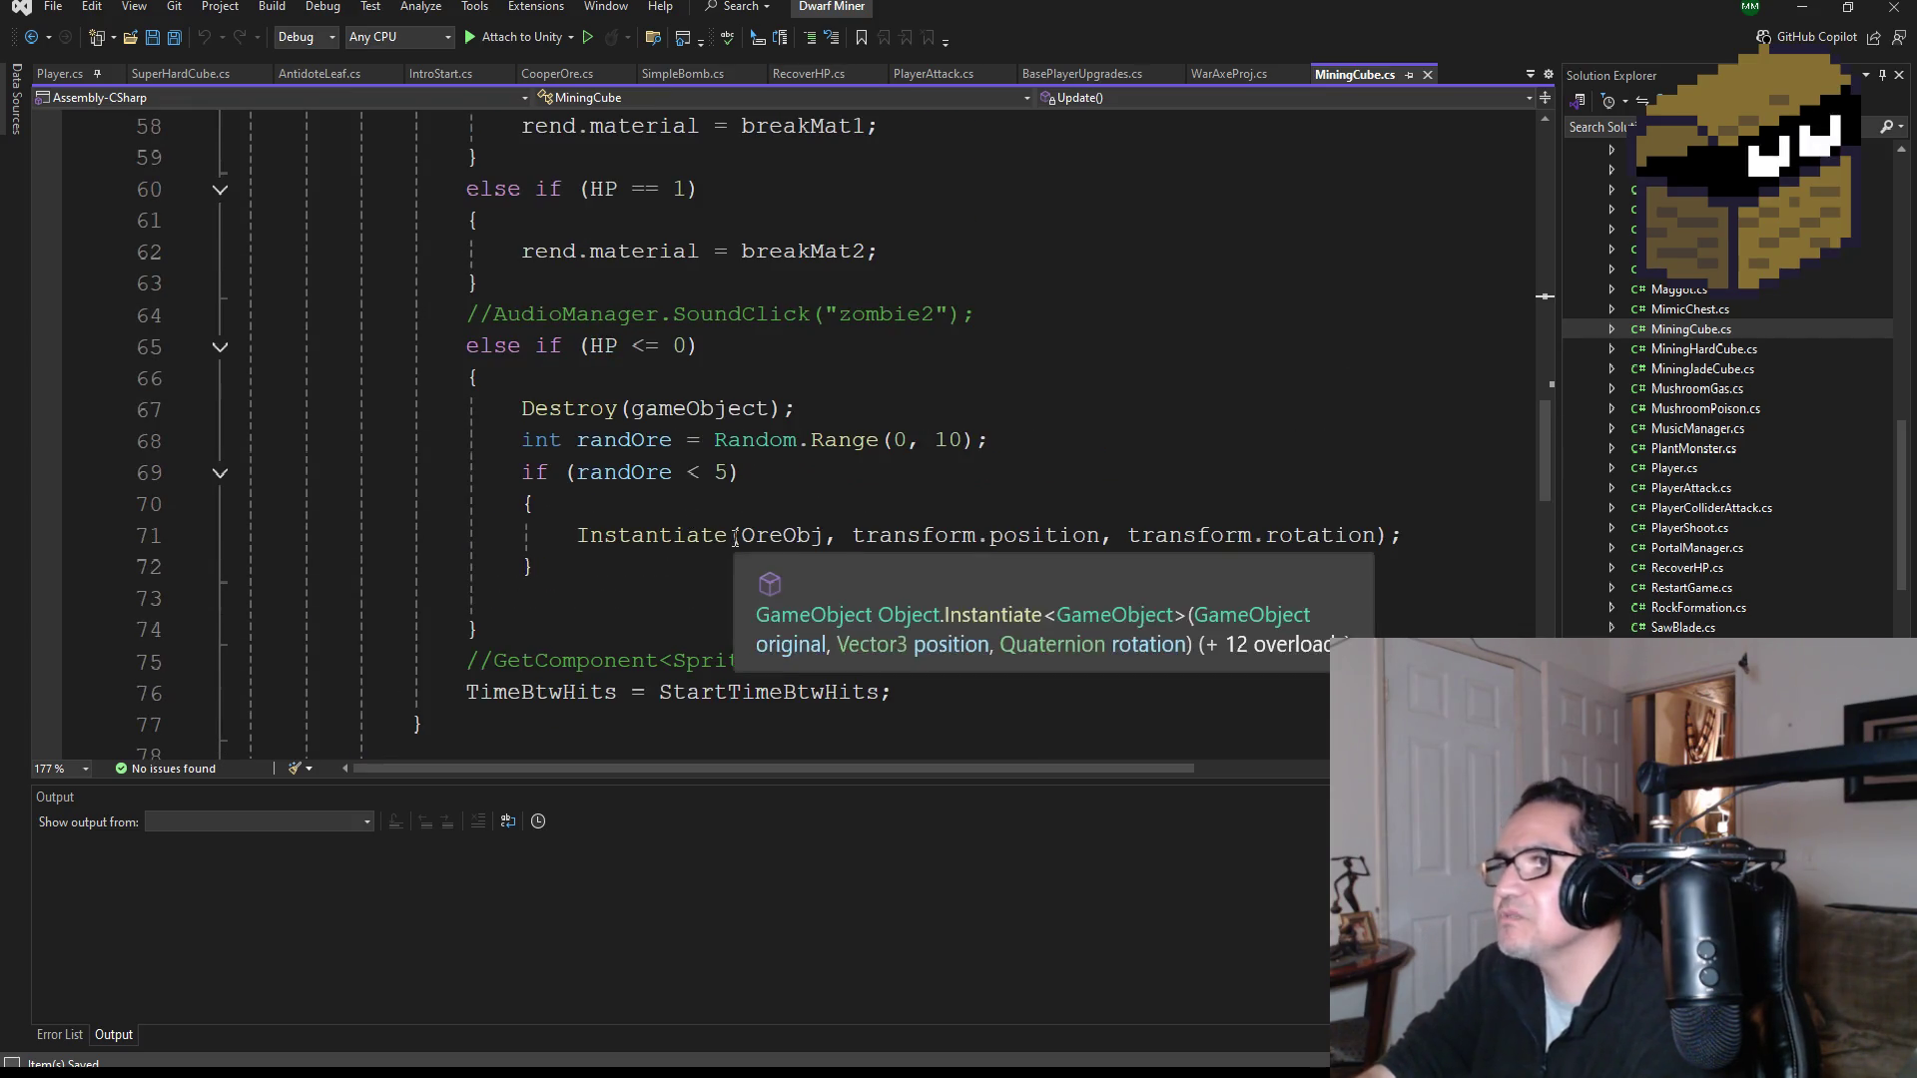
scroll(785, 545, "up", 4)
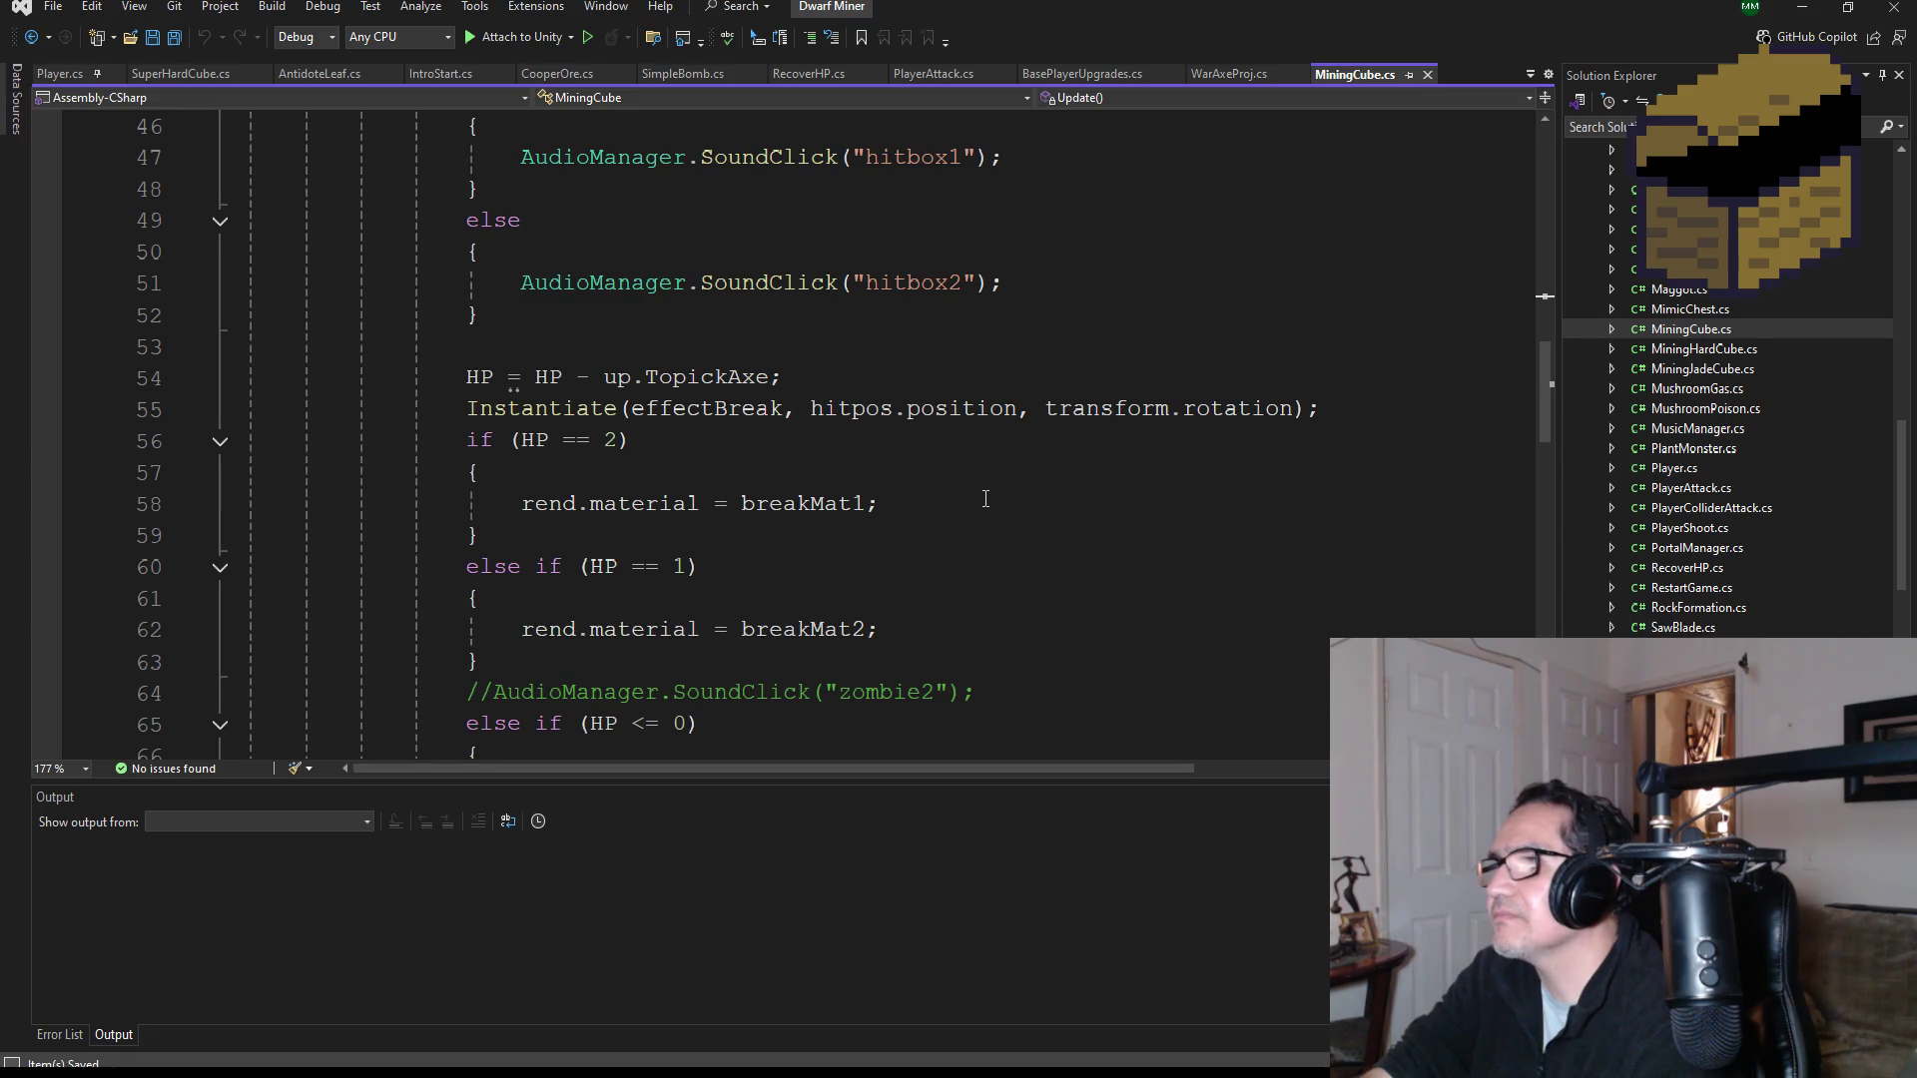
scroll(899, 515, "up", 3)
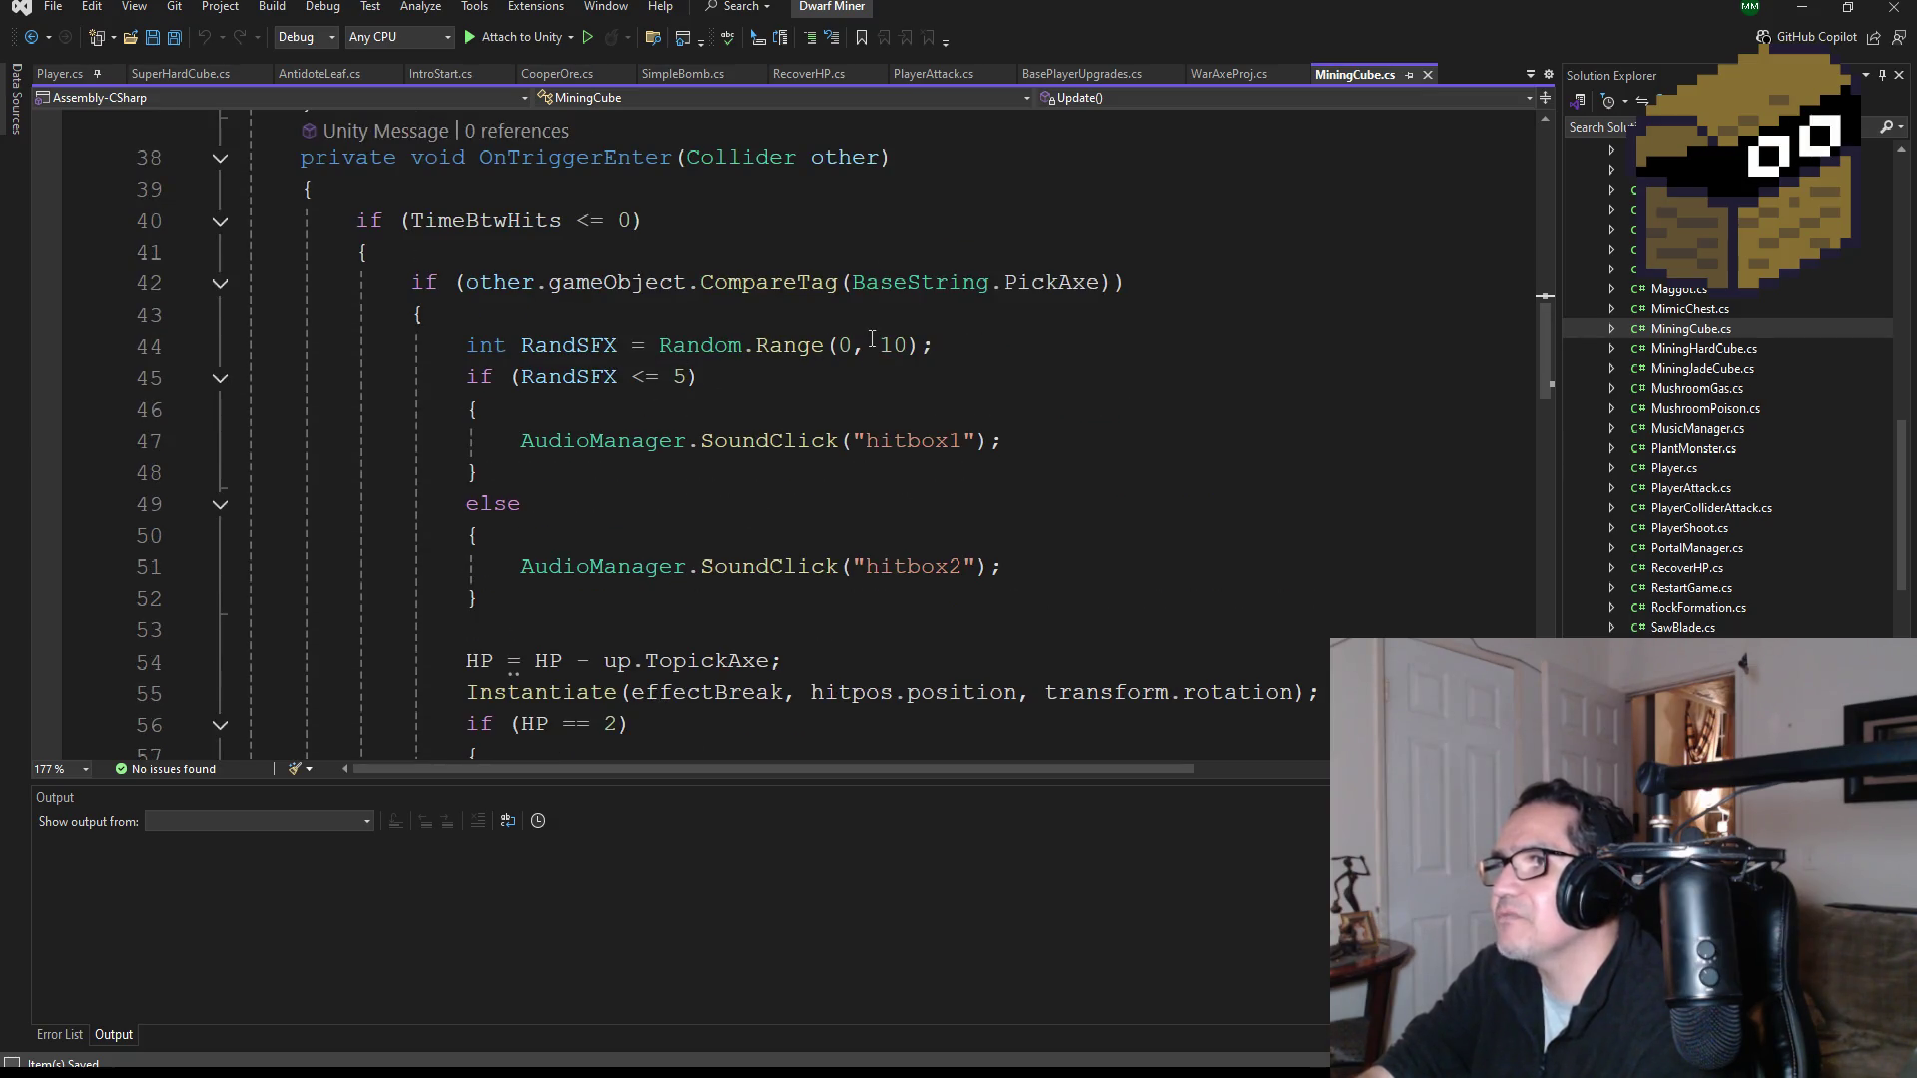
scroll(872, 339, "down", 2)
scroll(662, 503, "down", 3)
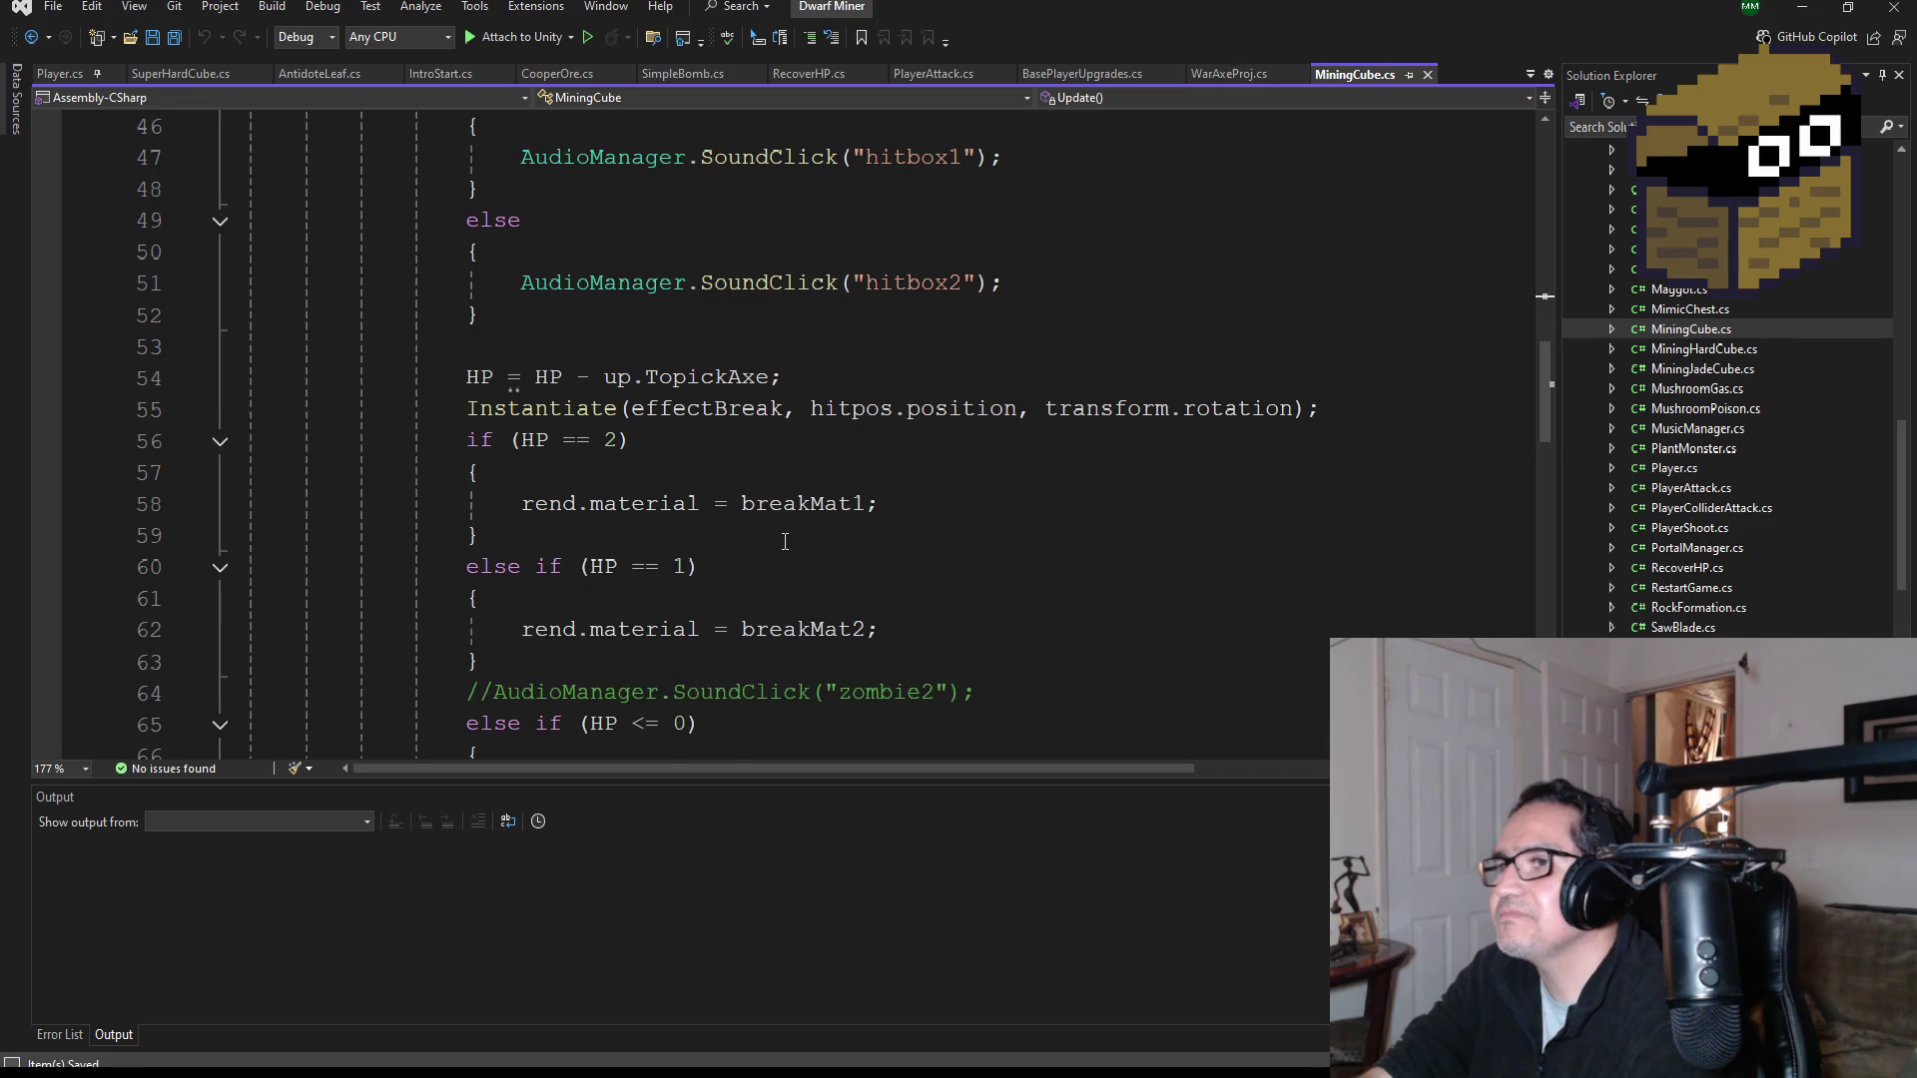
scroll(730, 468, "down", 1)
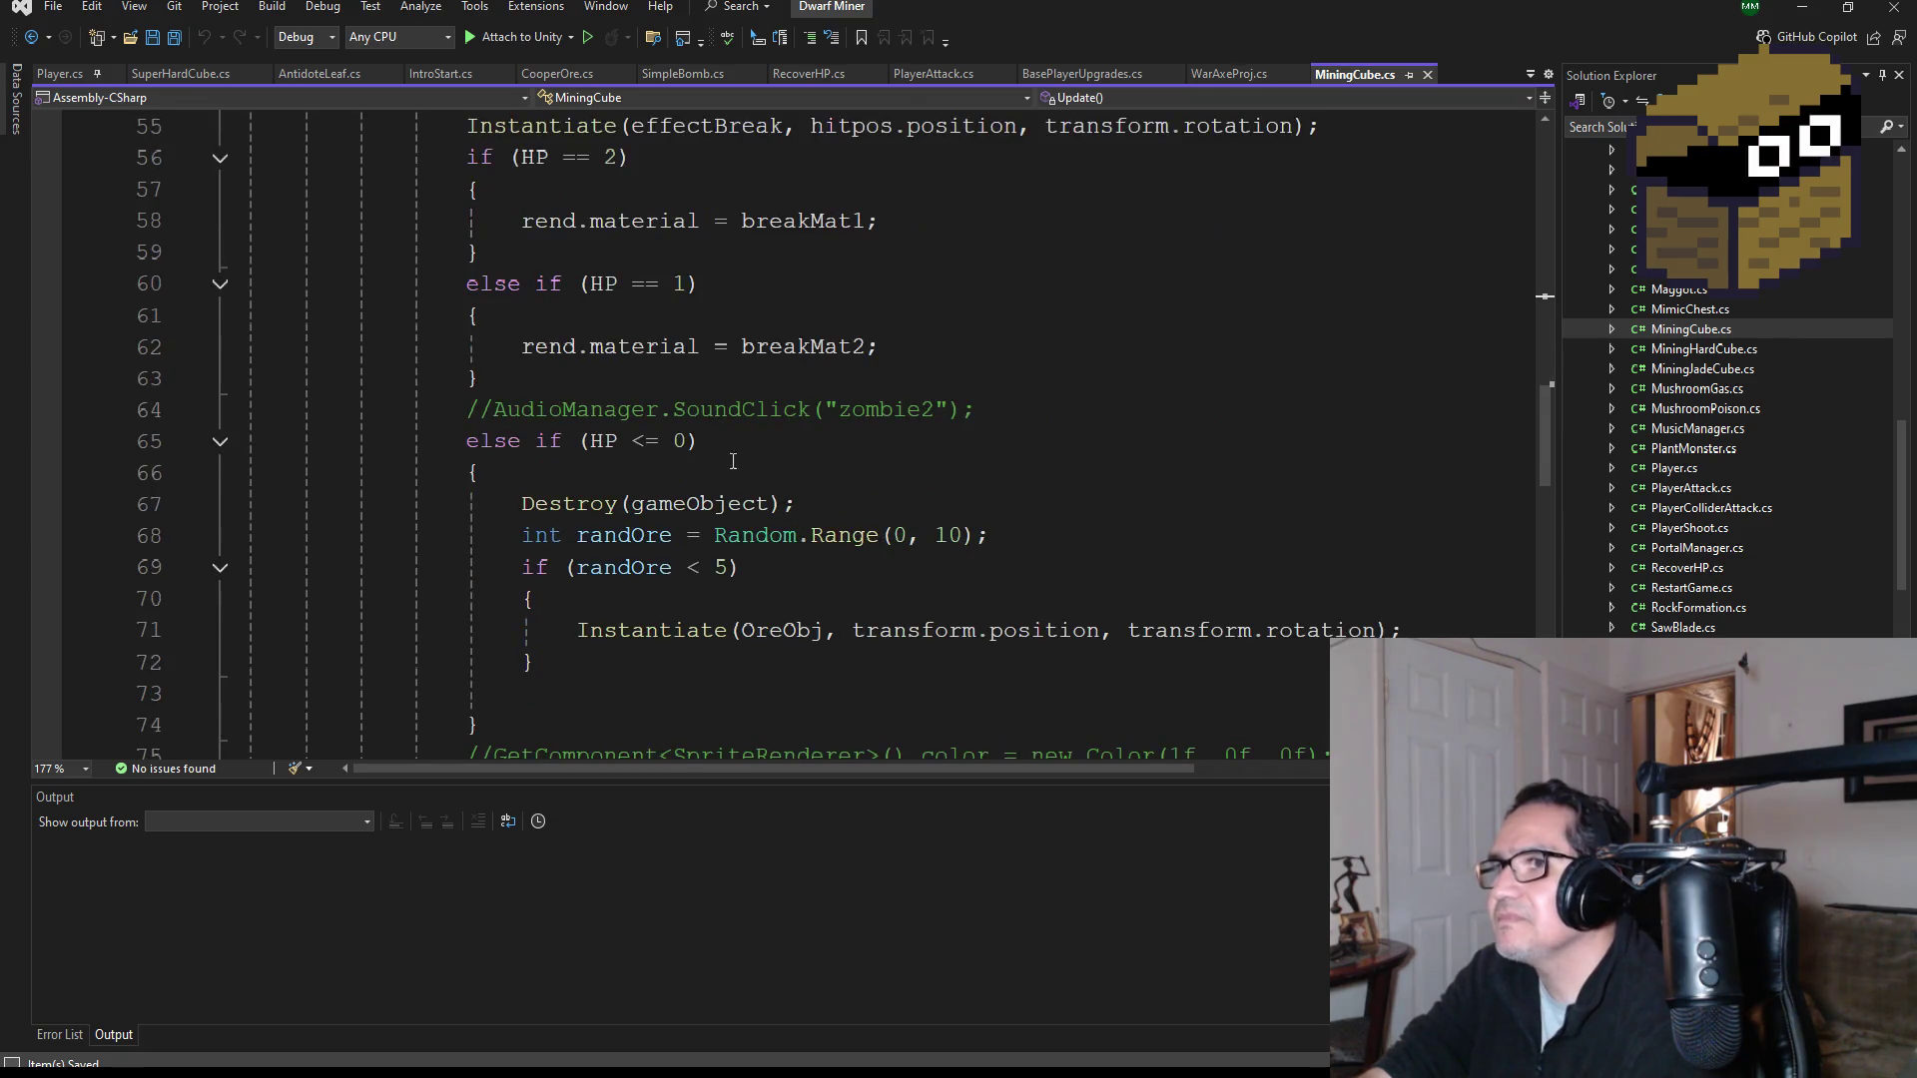
scroll(724, 467, "down", 1)
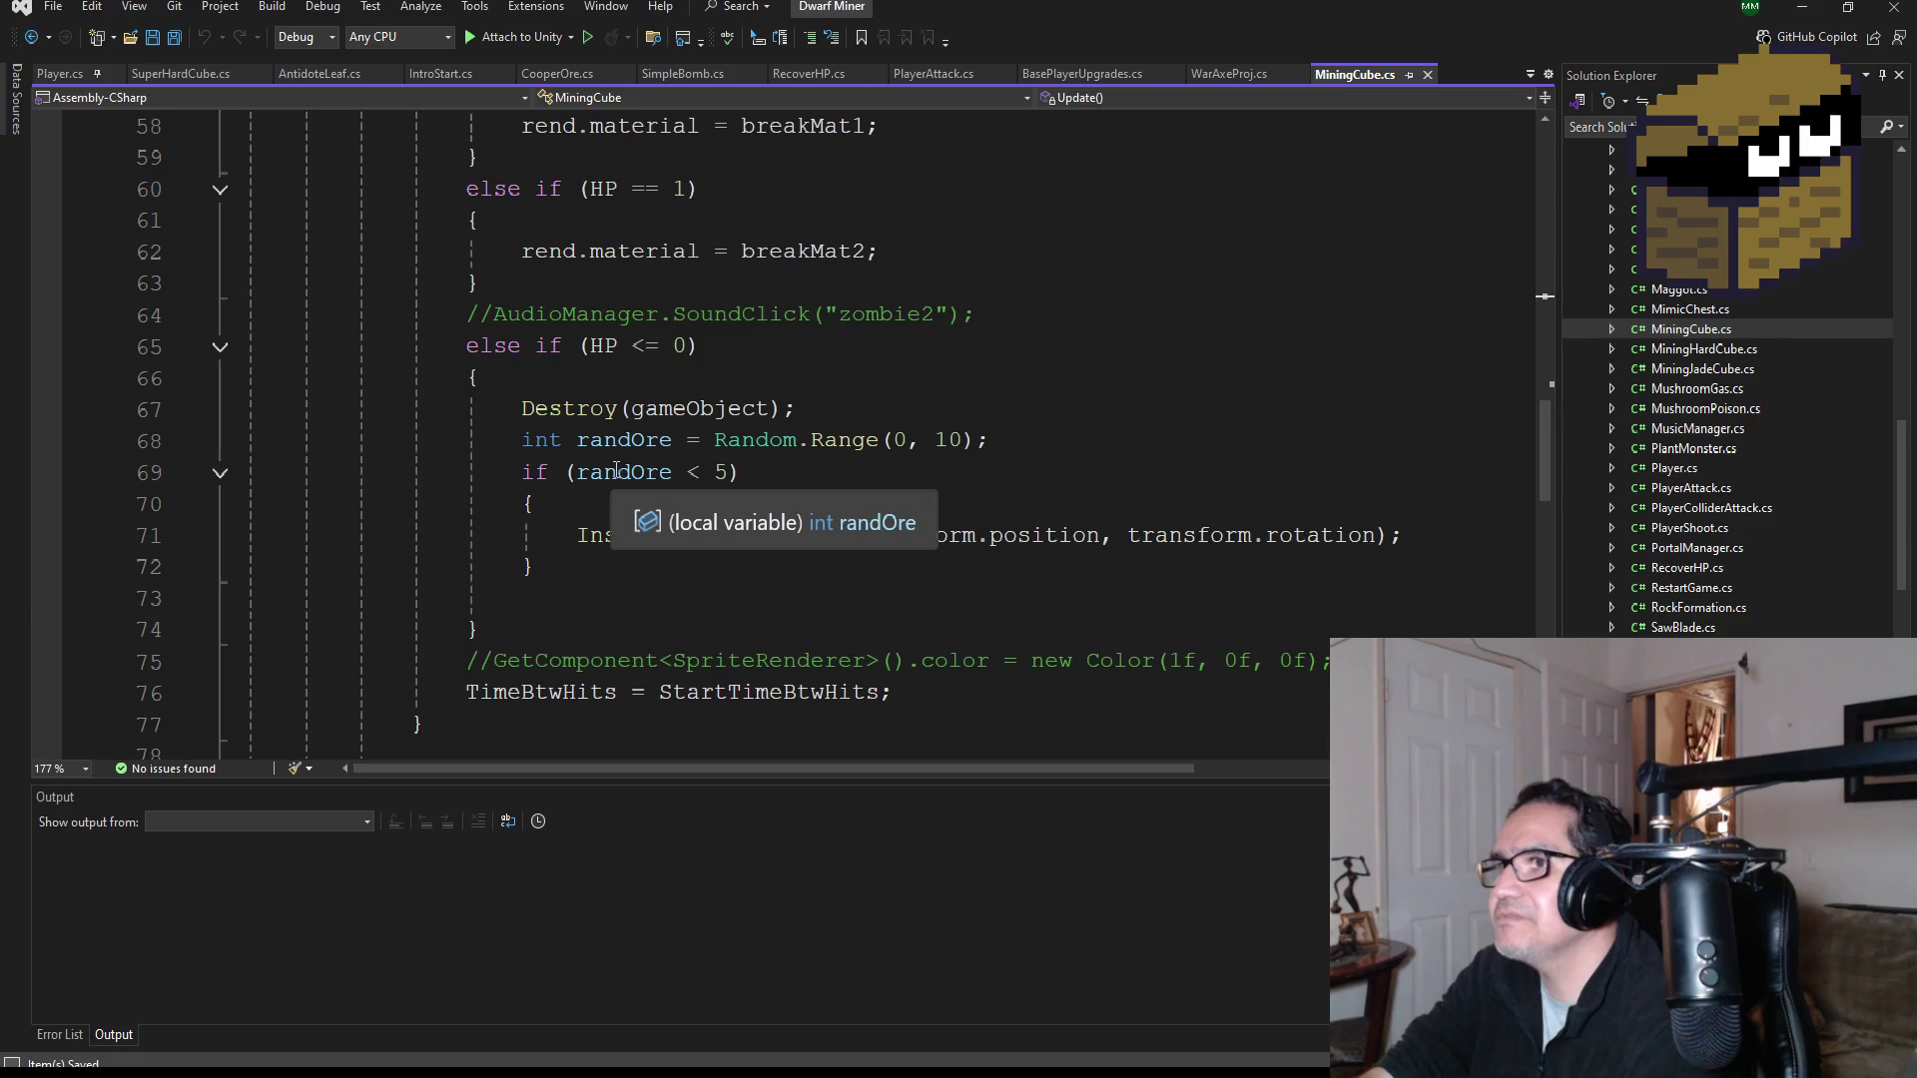
scroll(966, 517, "down", 1)
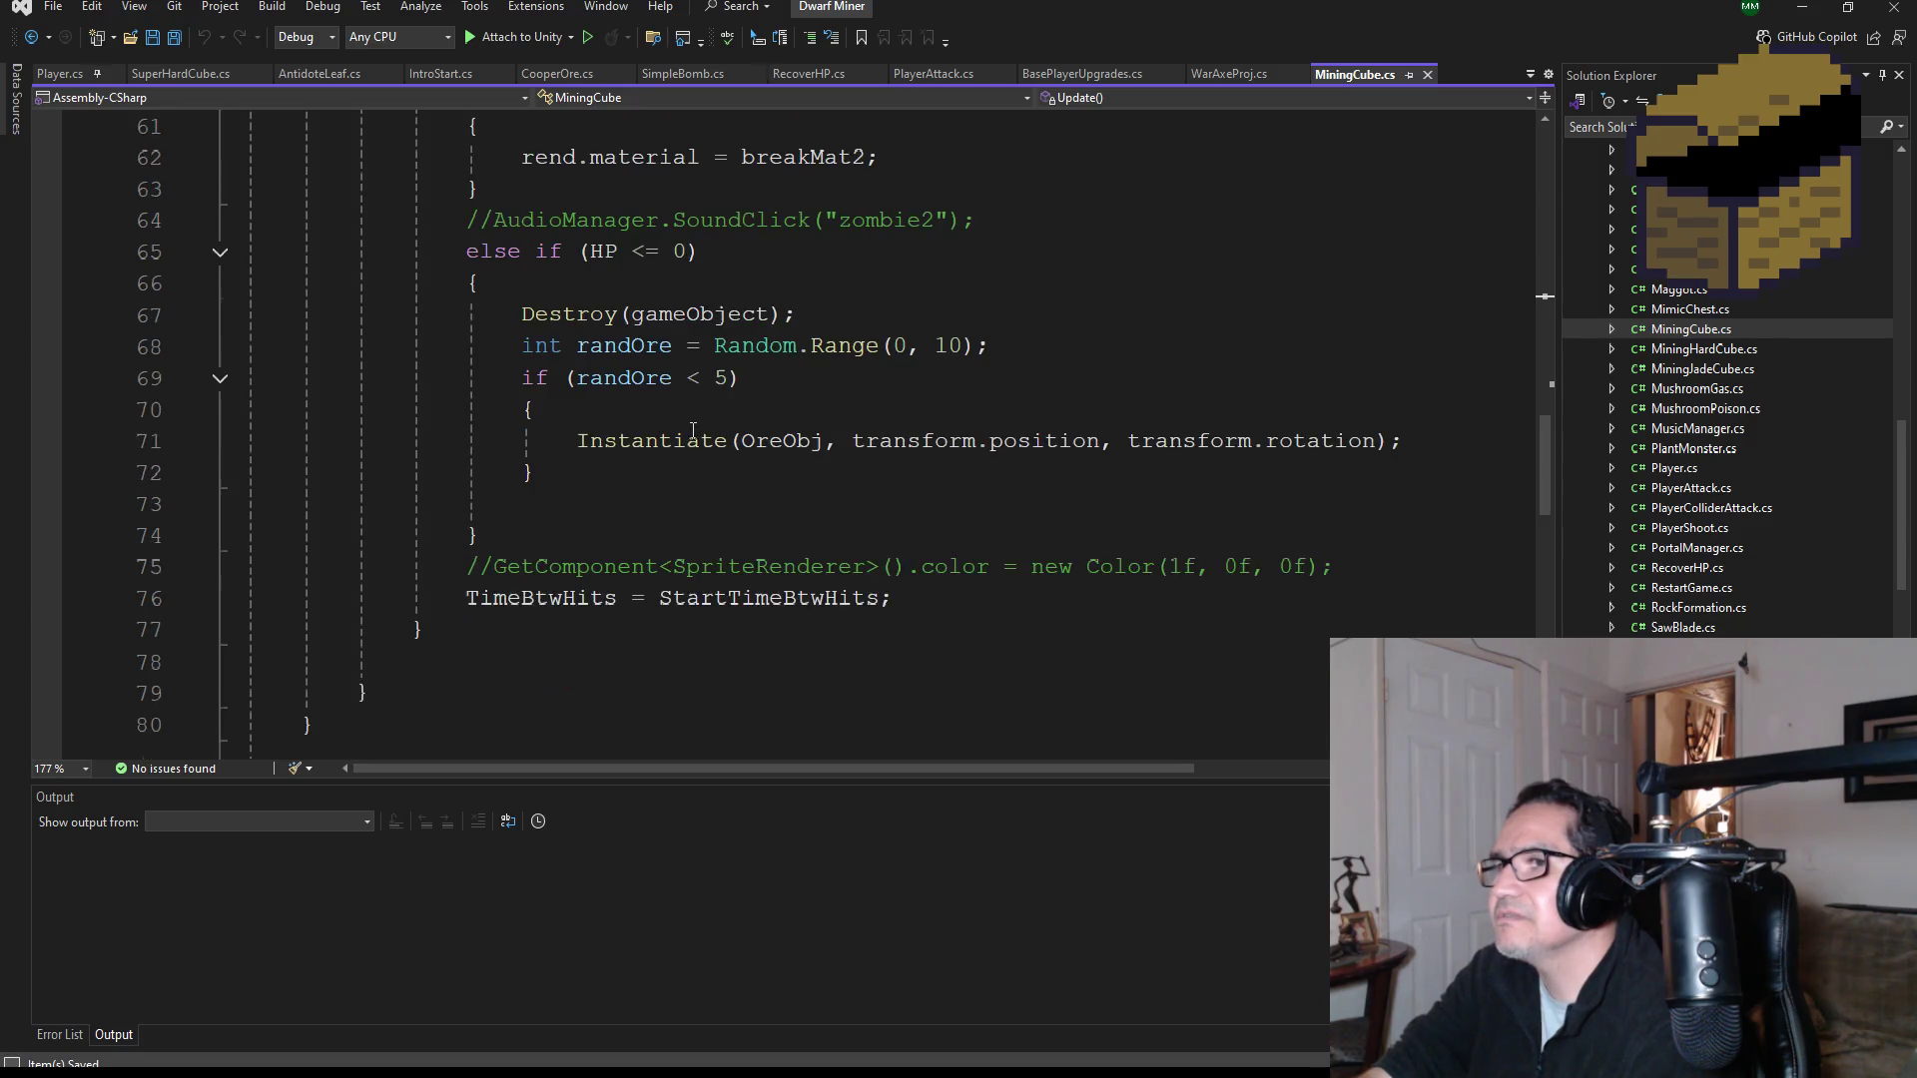
scroll(966, 517, "down", 4)
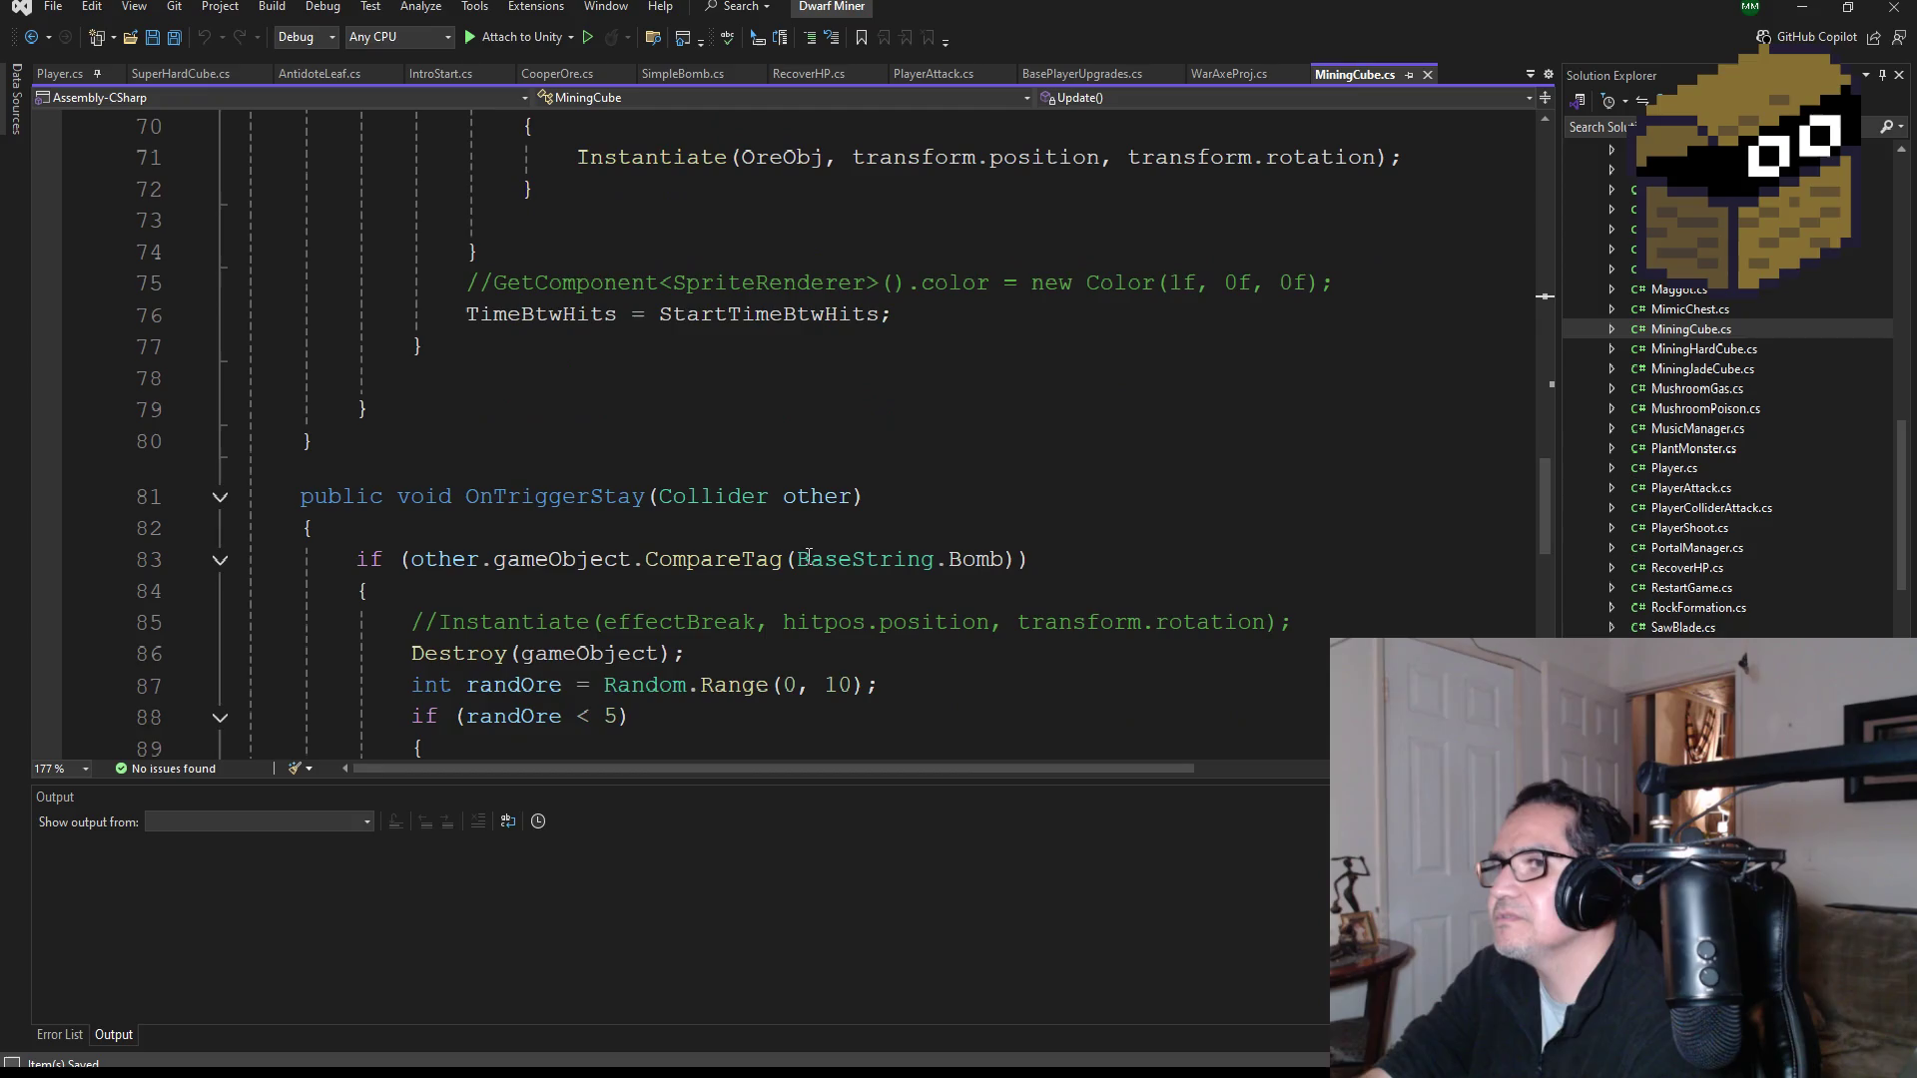
scroll(739, 579, "down", 1)
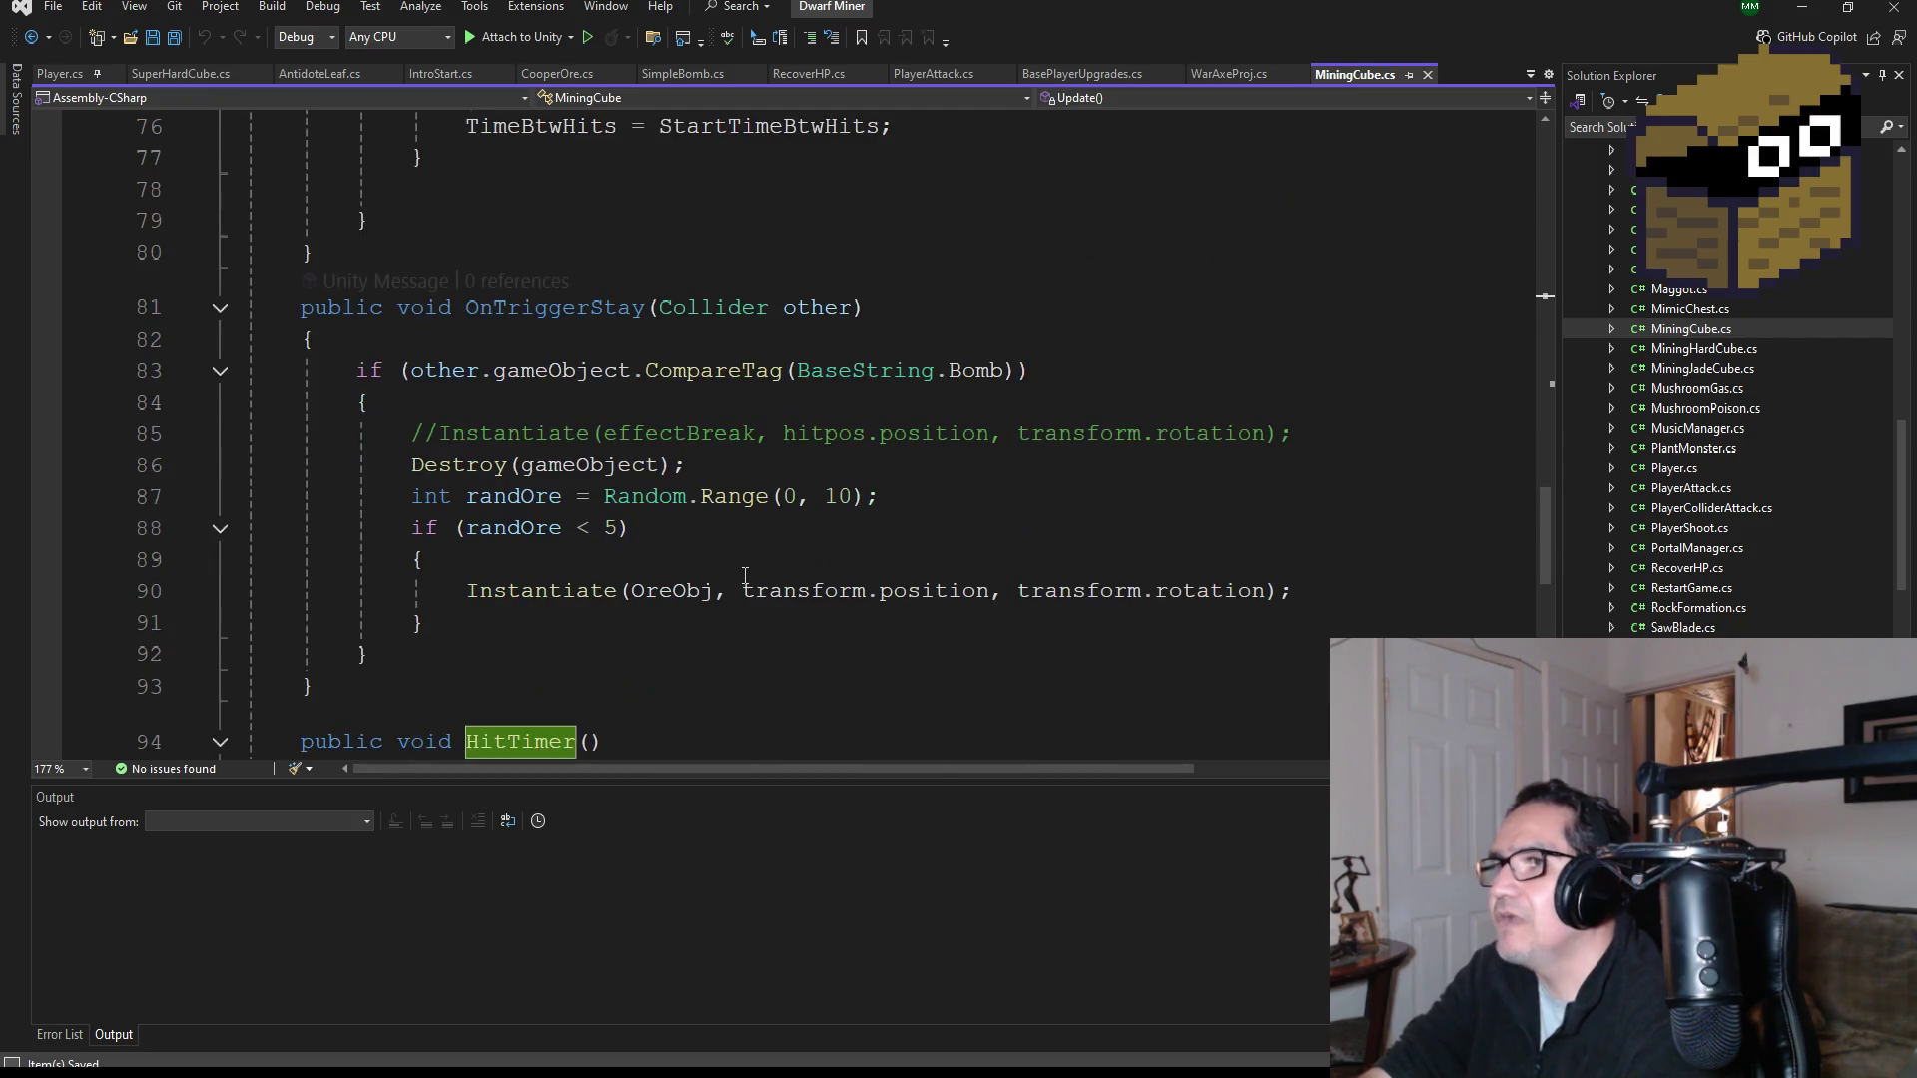
scroll(735, 409, "down", 1)
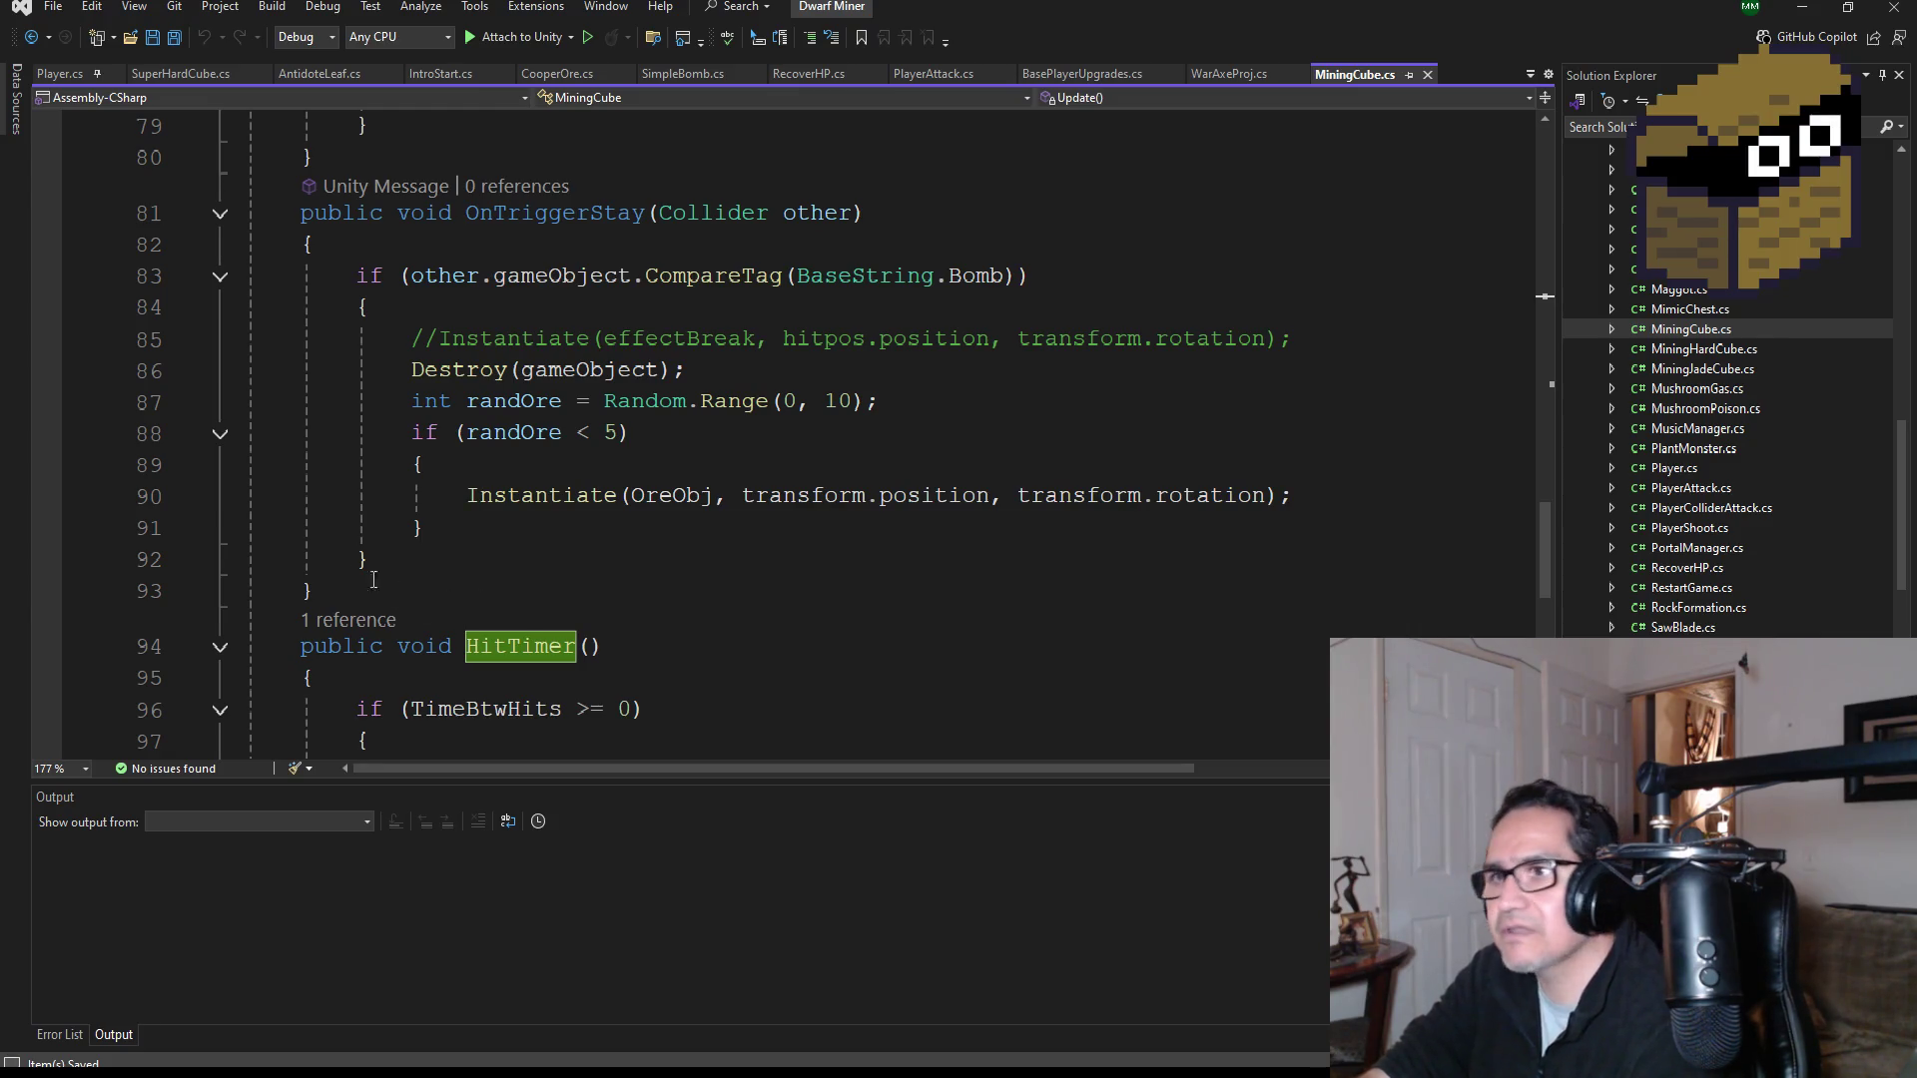
left_click_drag(391, 601, 176, 215)
key("ctrl+c")
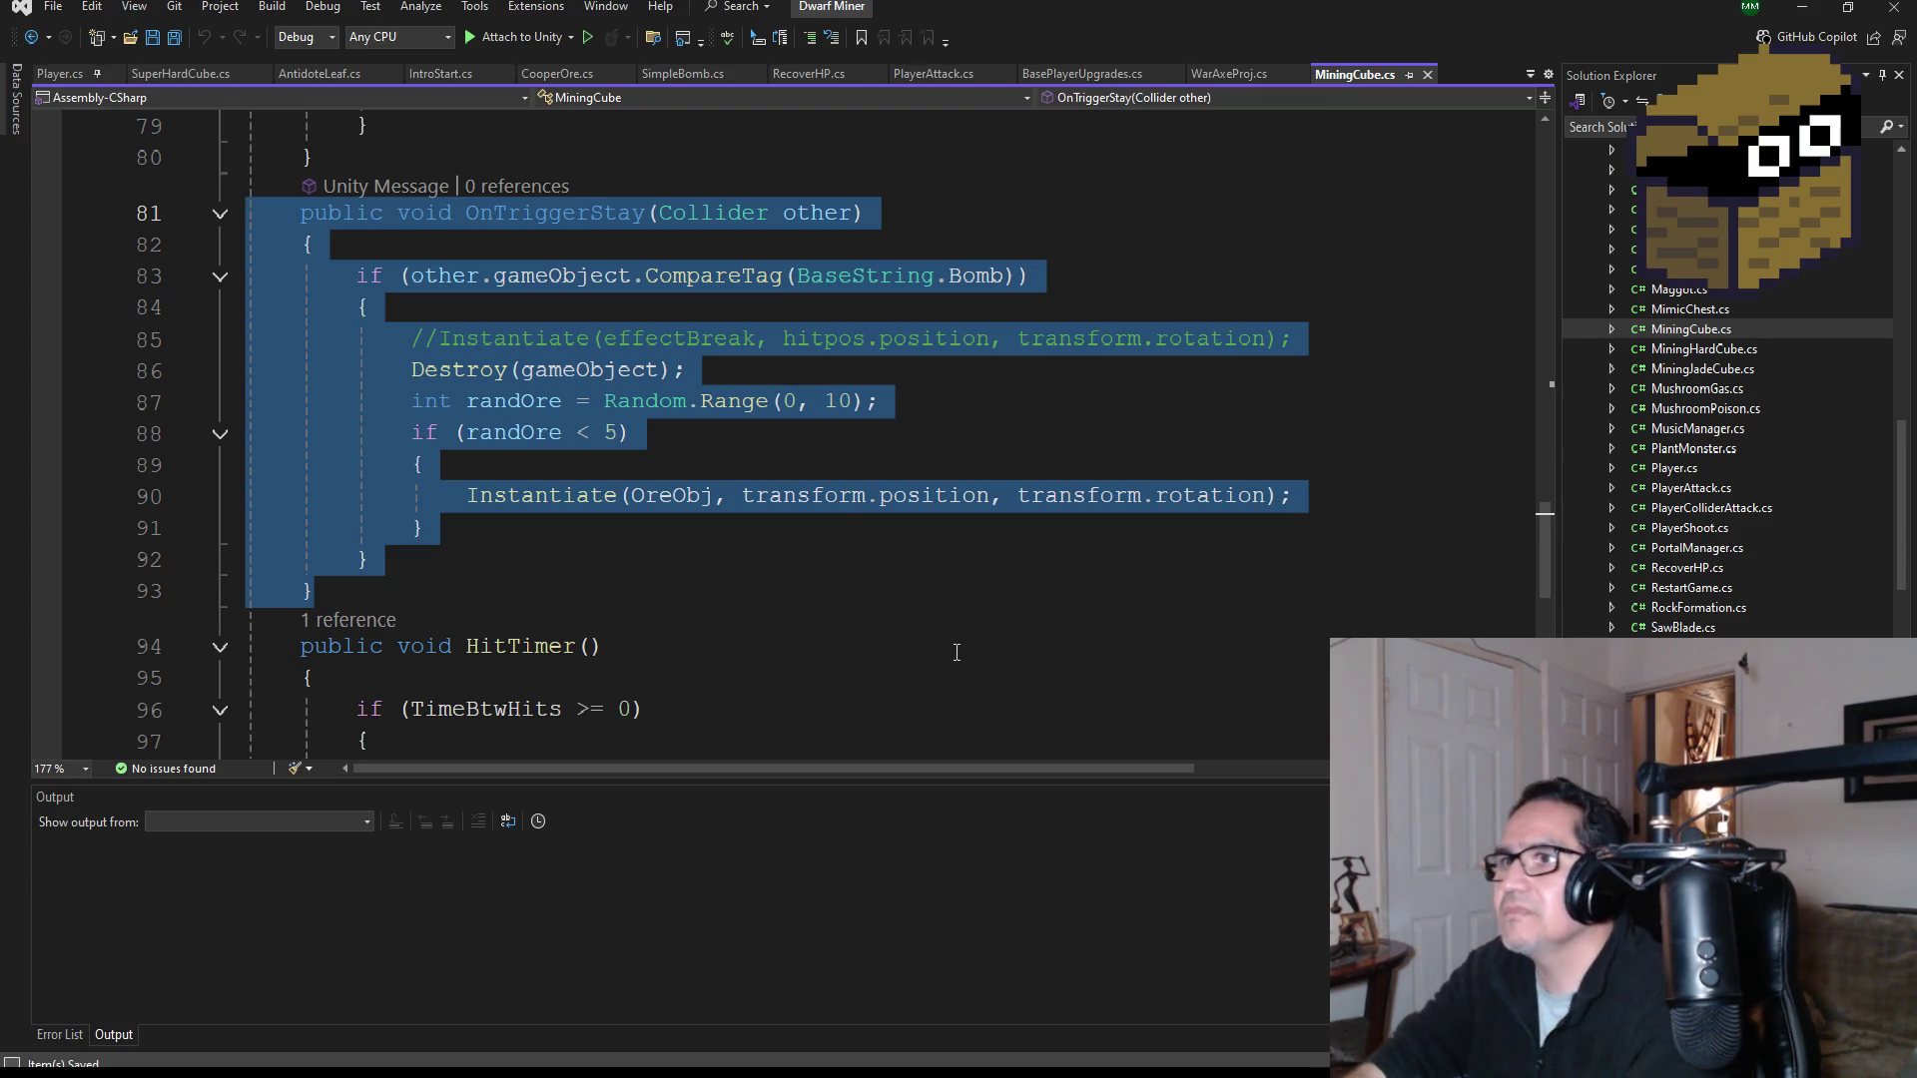
Step: Paste the OnTriggerStay method into SuperHardCube.cs below the Update method
left_click(182, 74)
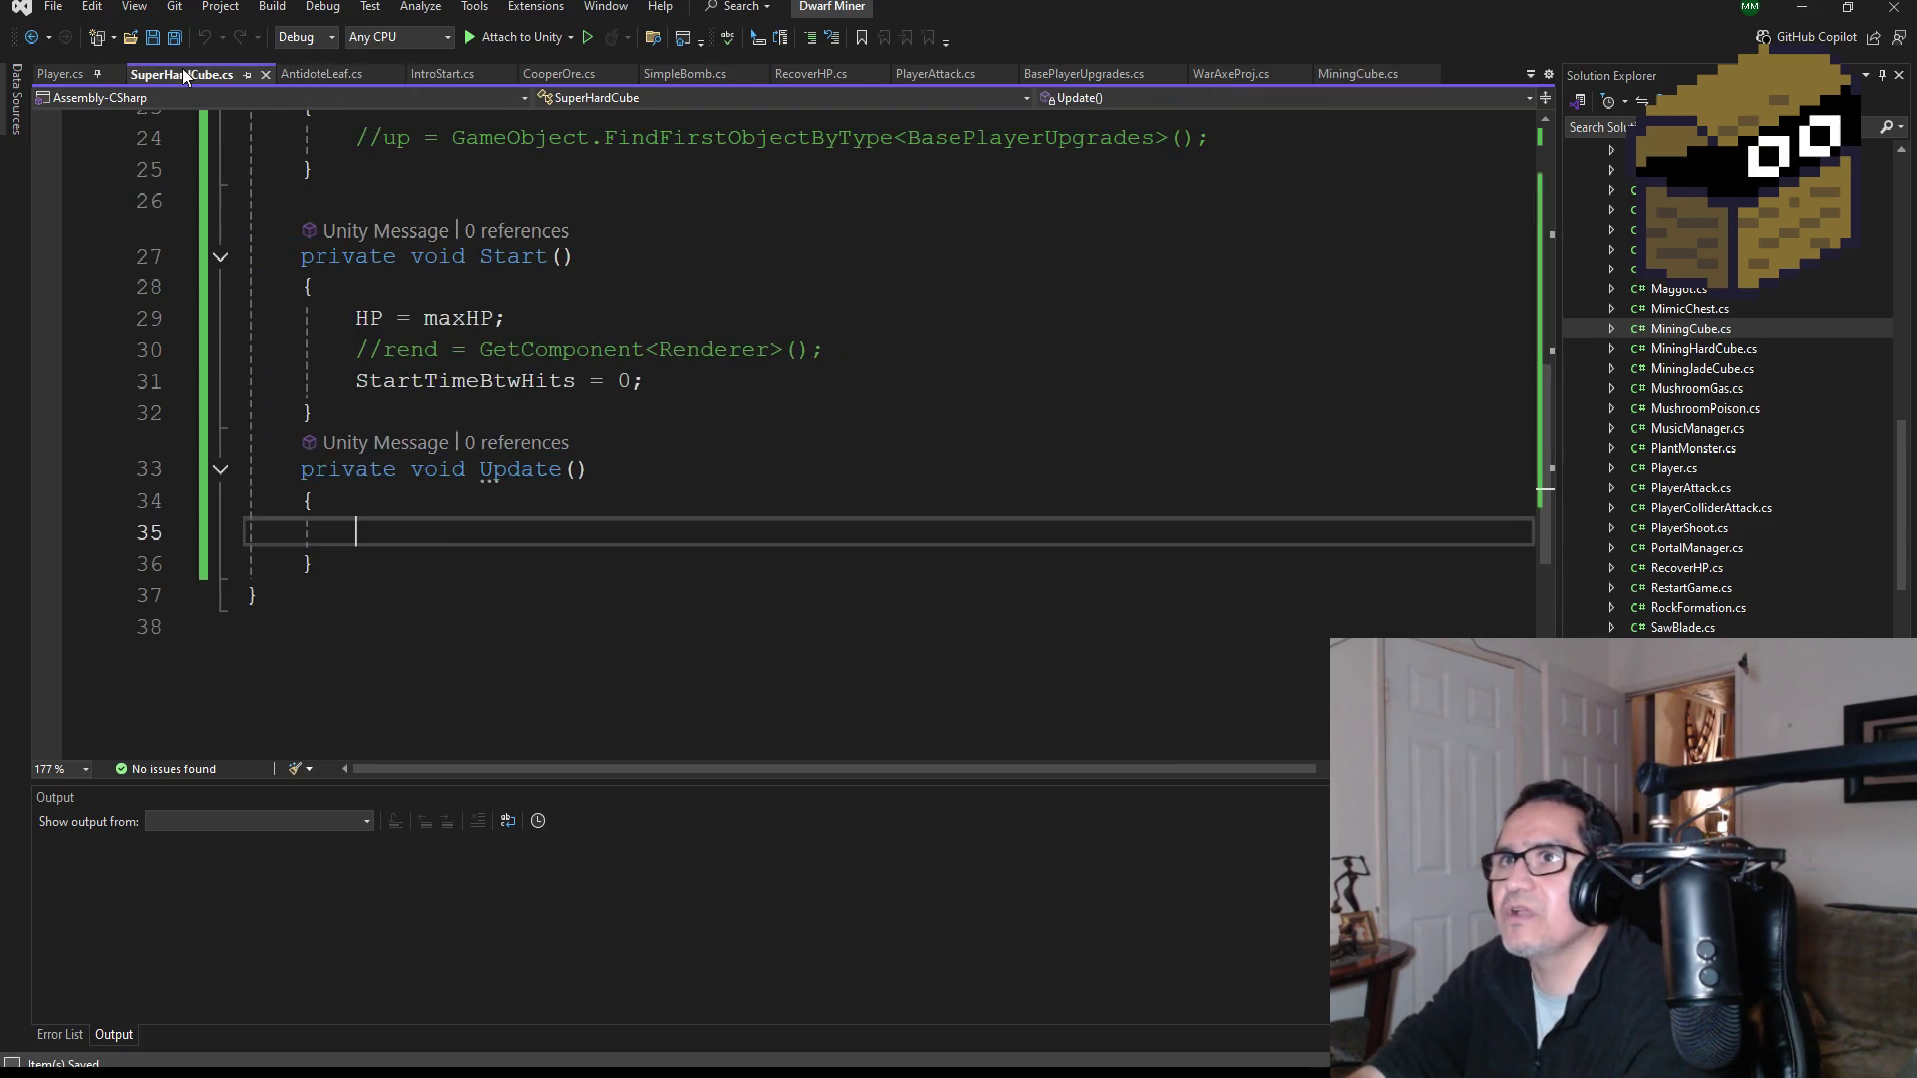
left_click(373, 565)
key("Return")
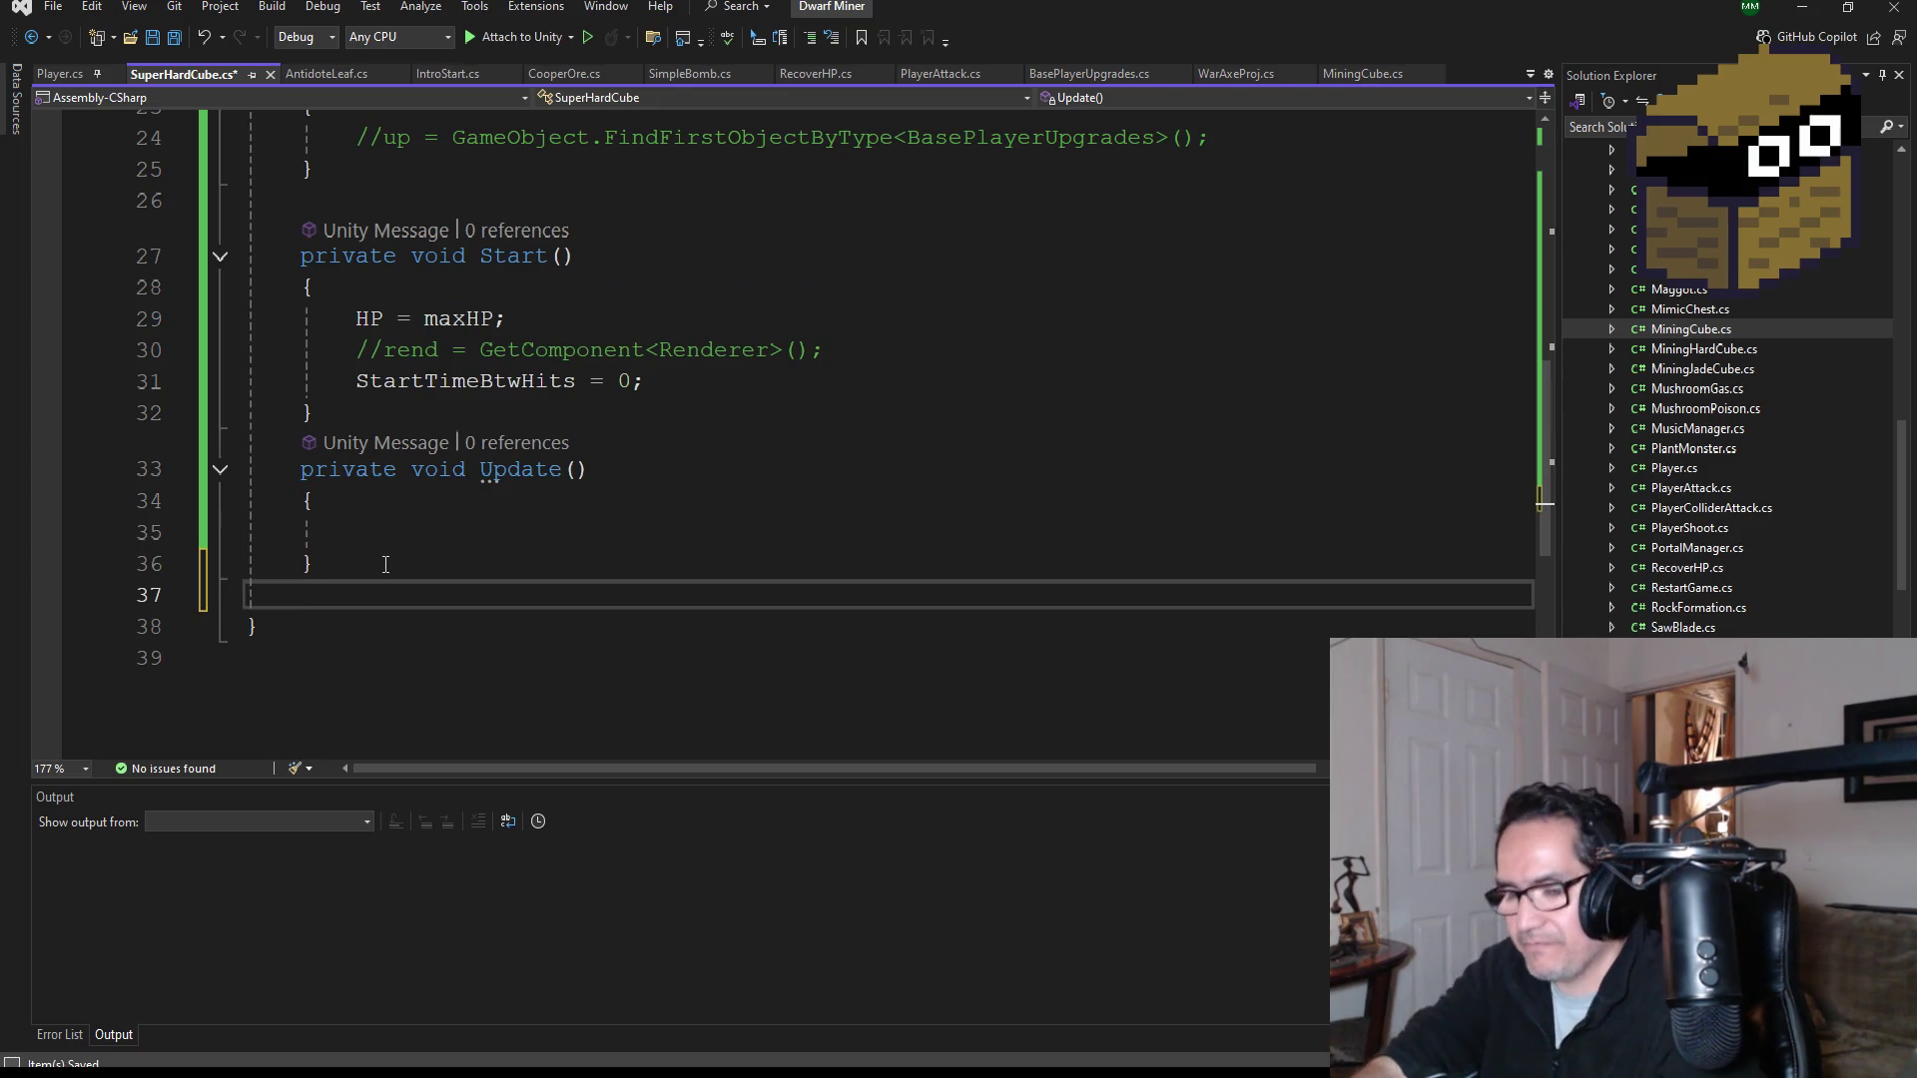
key("ctrl+v")
Step: Delete the empty Update method from SuperHardCube.cs and save
scroll(384, 539, "up", 2)
left_click(359, 517)
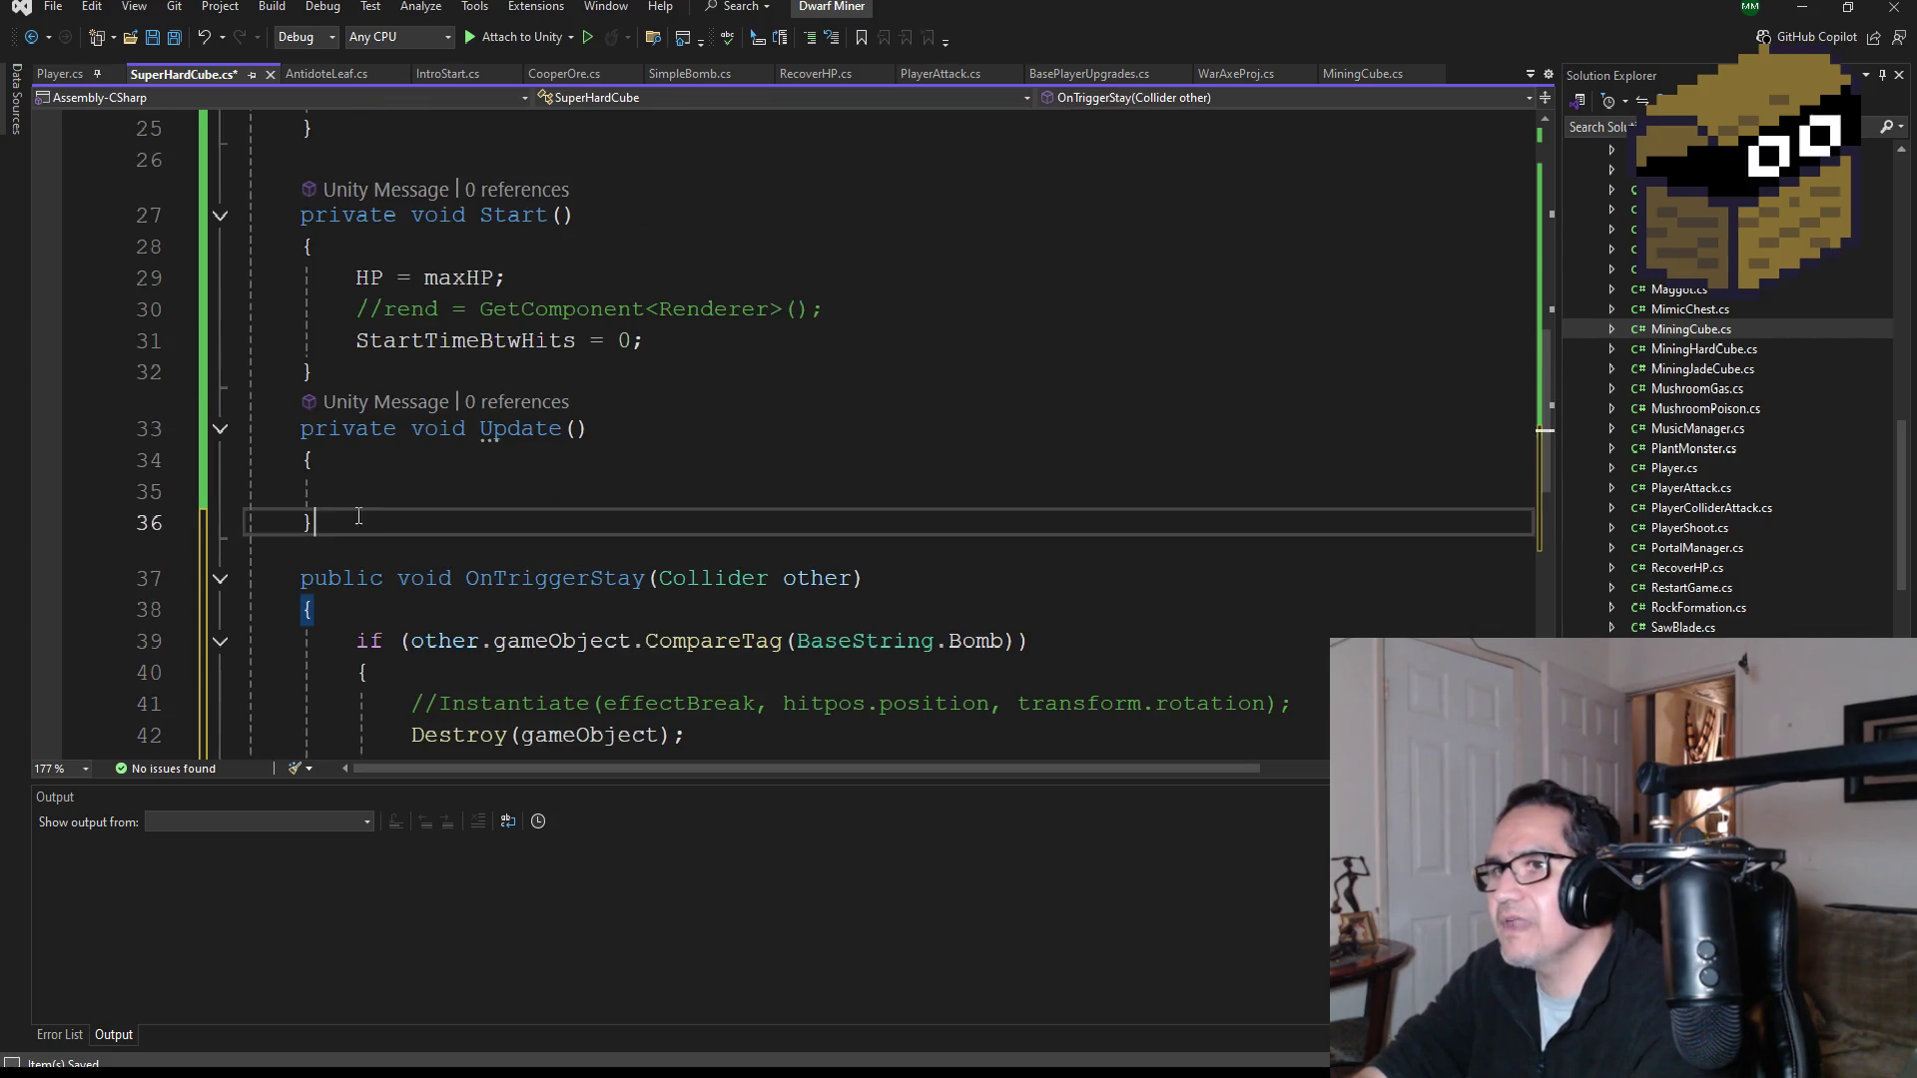
left_click_drag(358, 516, 191, 420)
key("Delete")
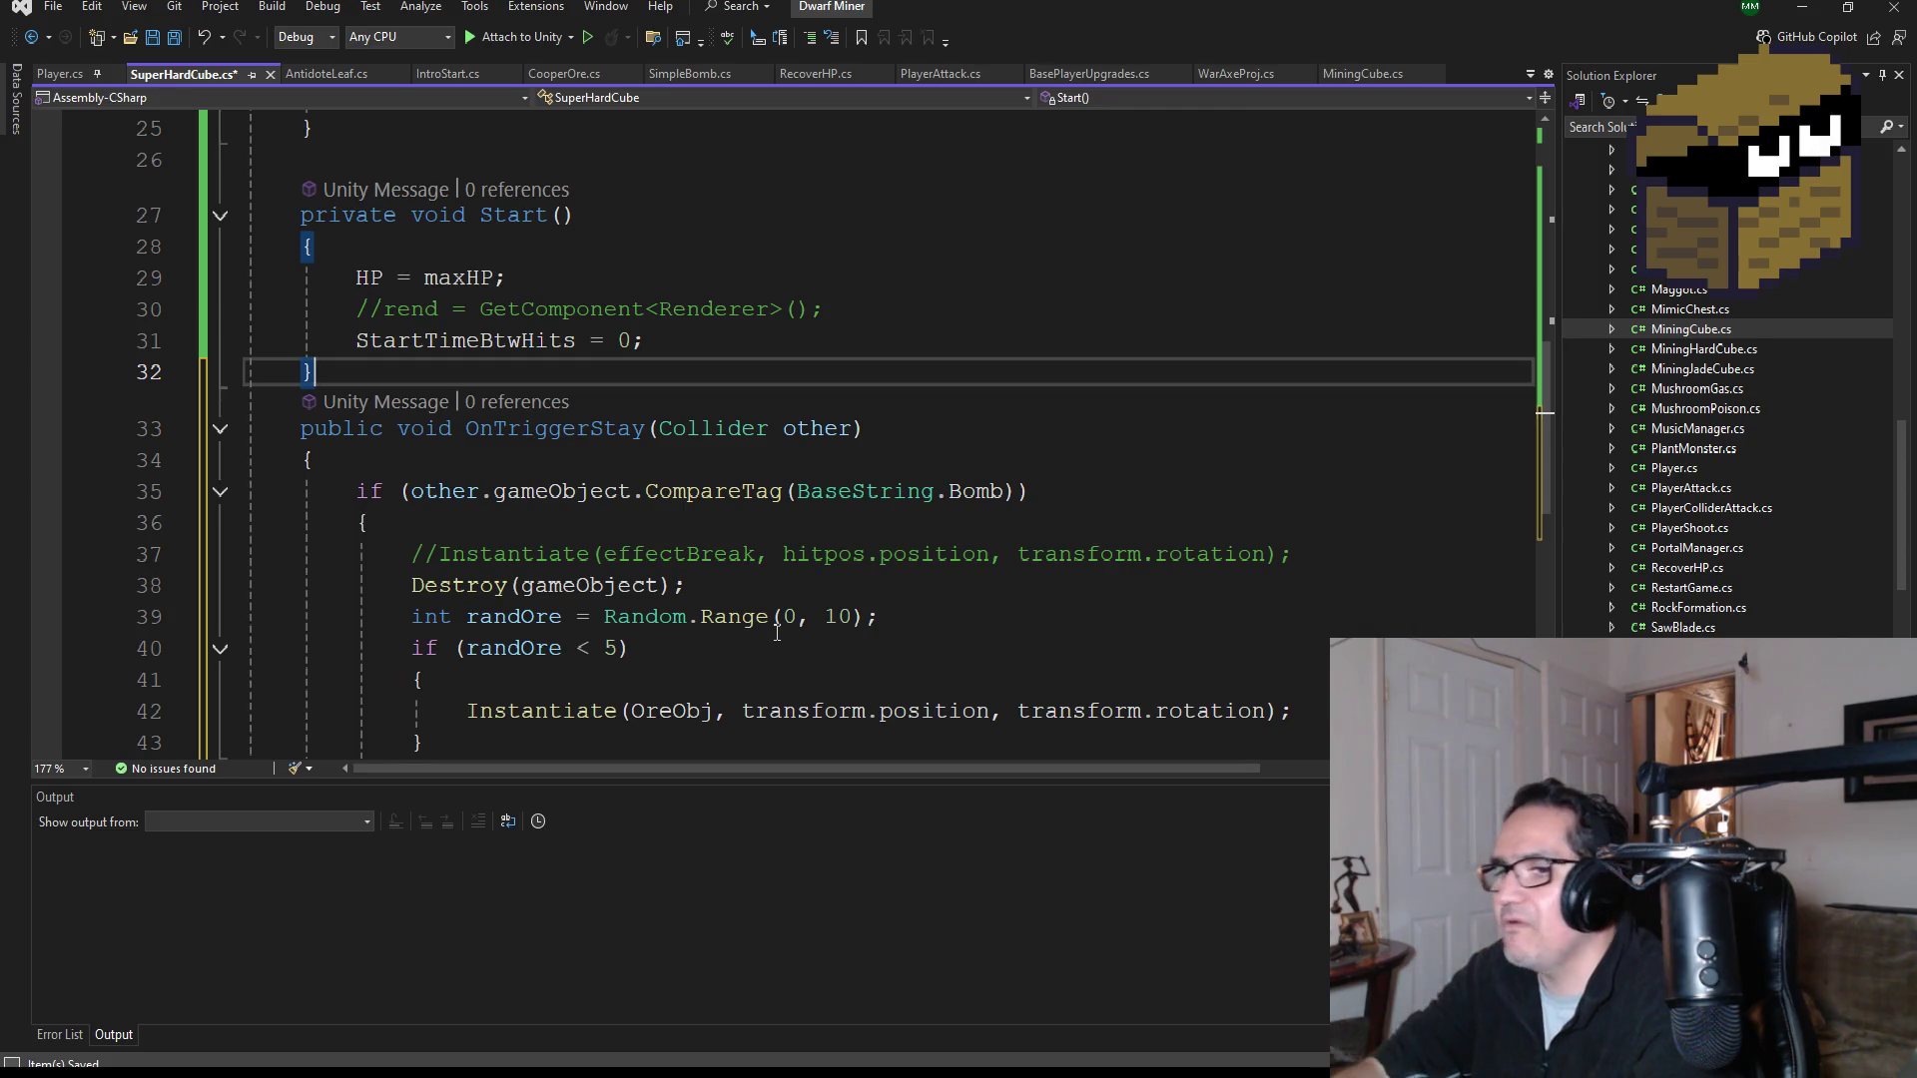
left_click(176, 40)
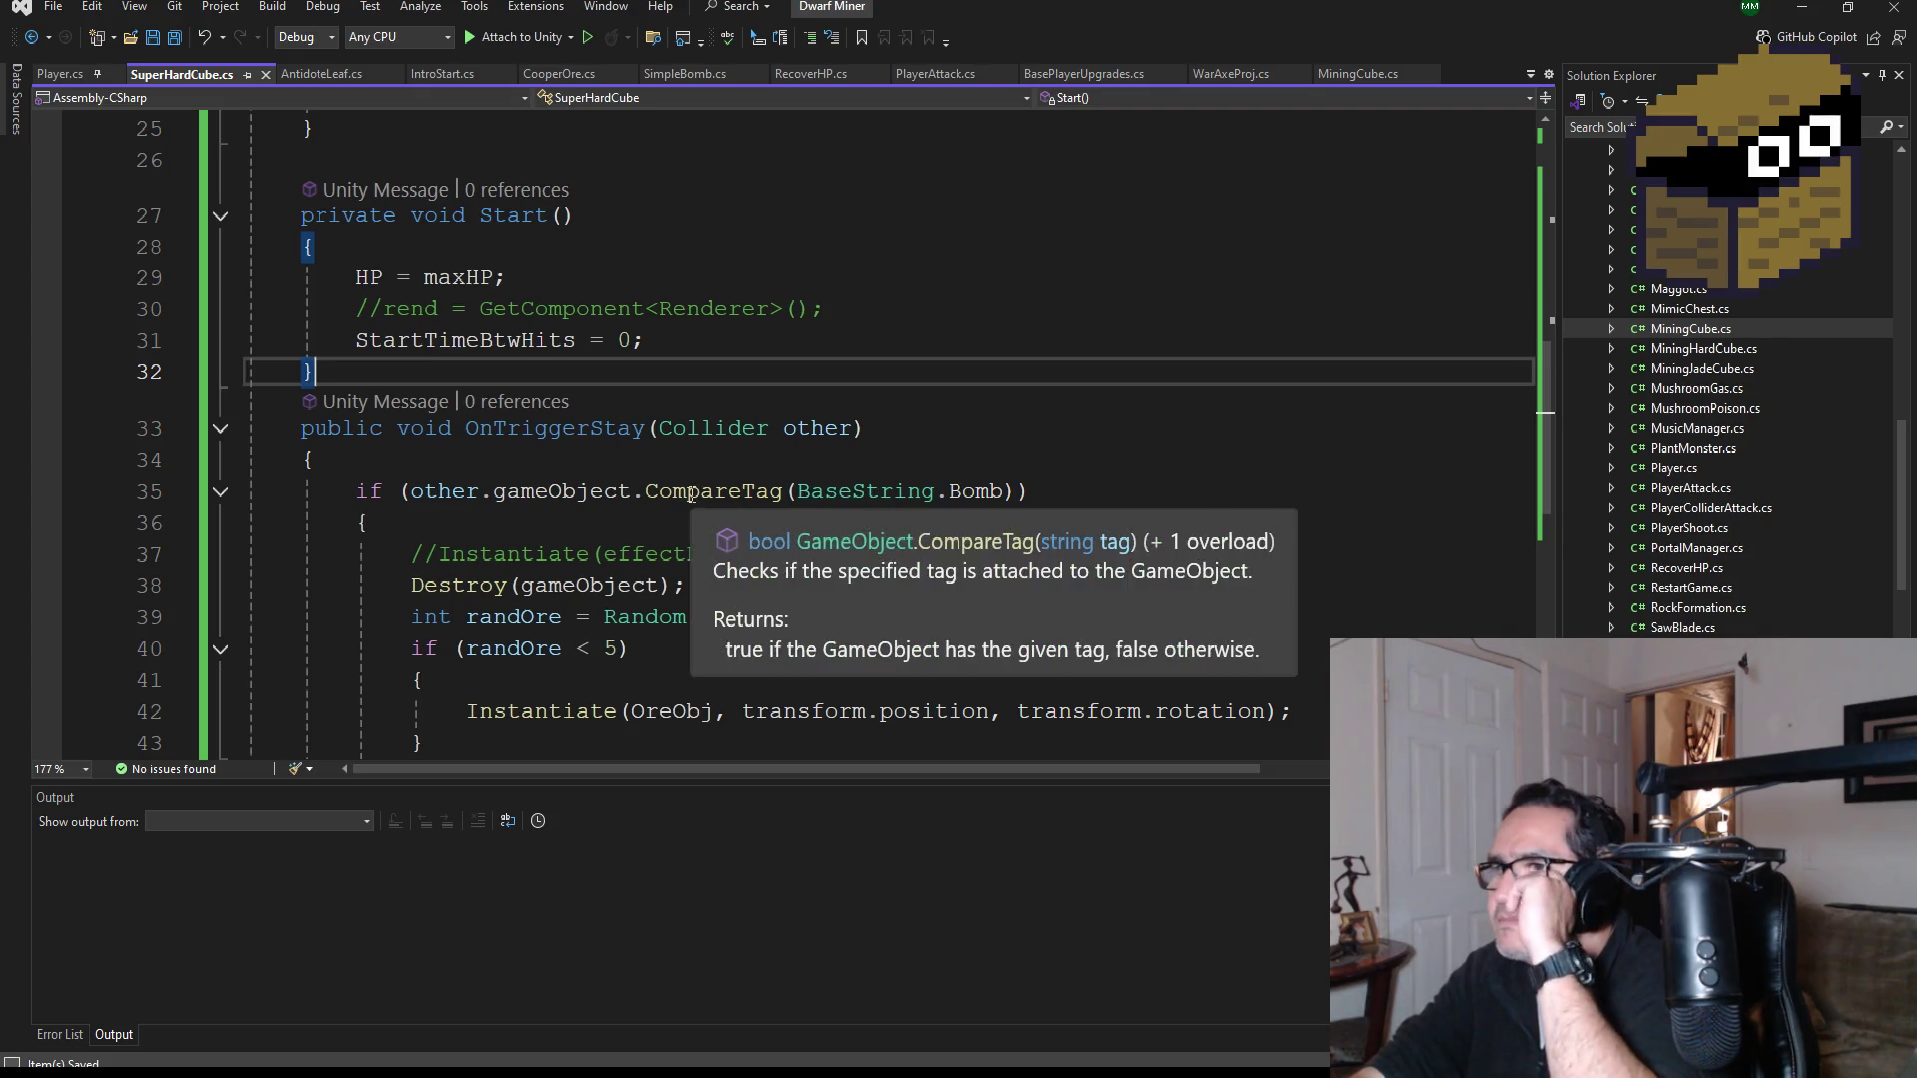
Step: Remove the commented-out Instantiate line and save the script
scroll(624, 501, "down", 2)
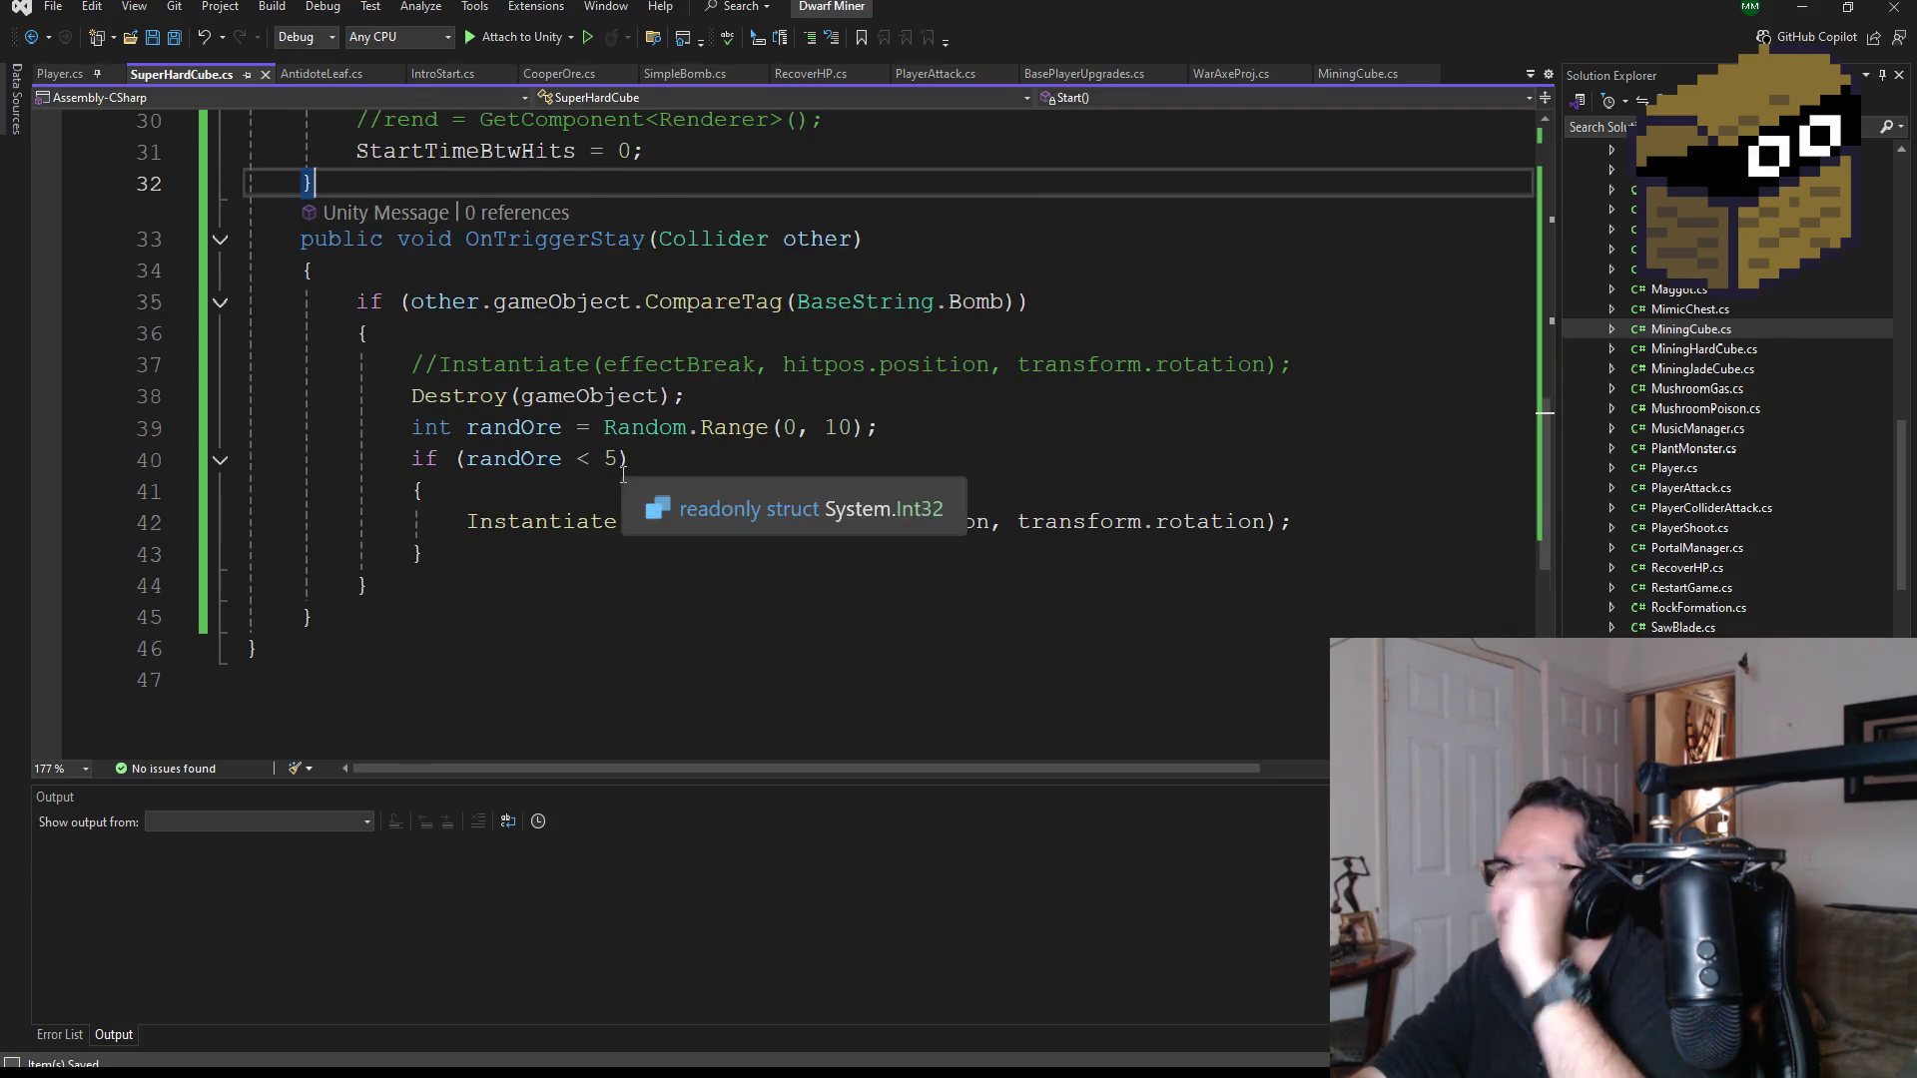
scroll(626, 485, "down", 1)
scroll(629, 470, "up", 2)
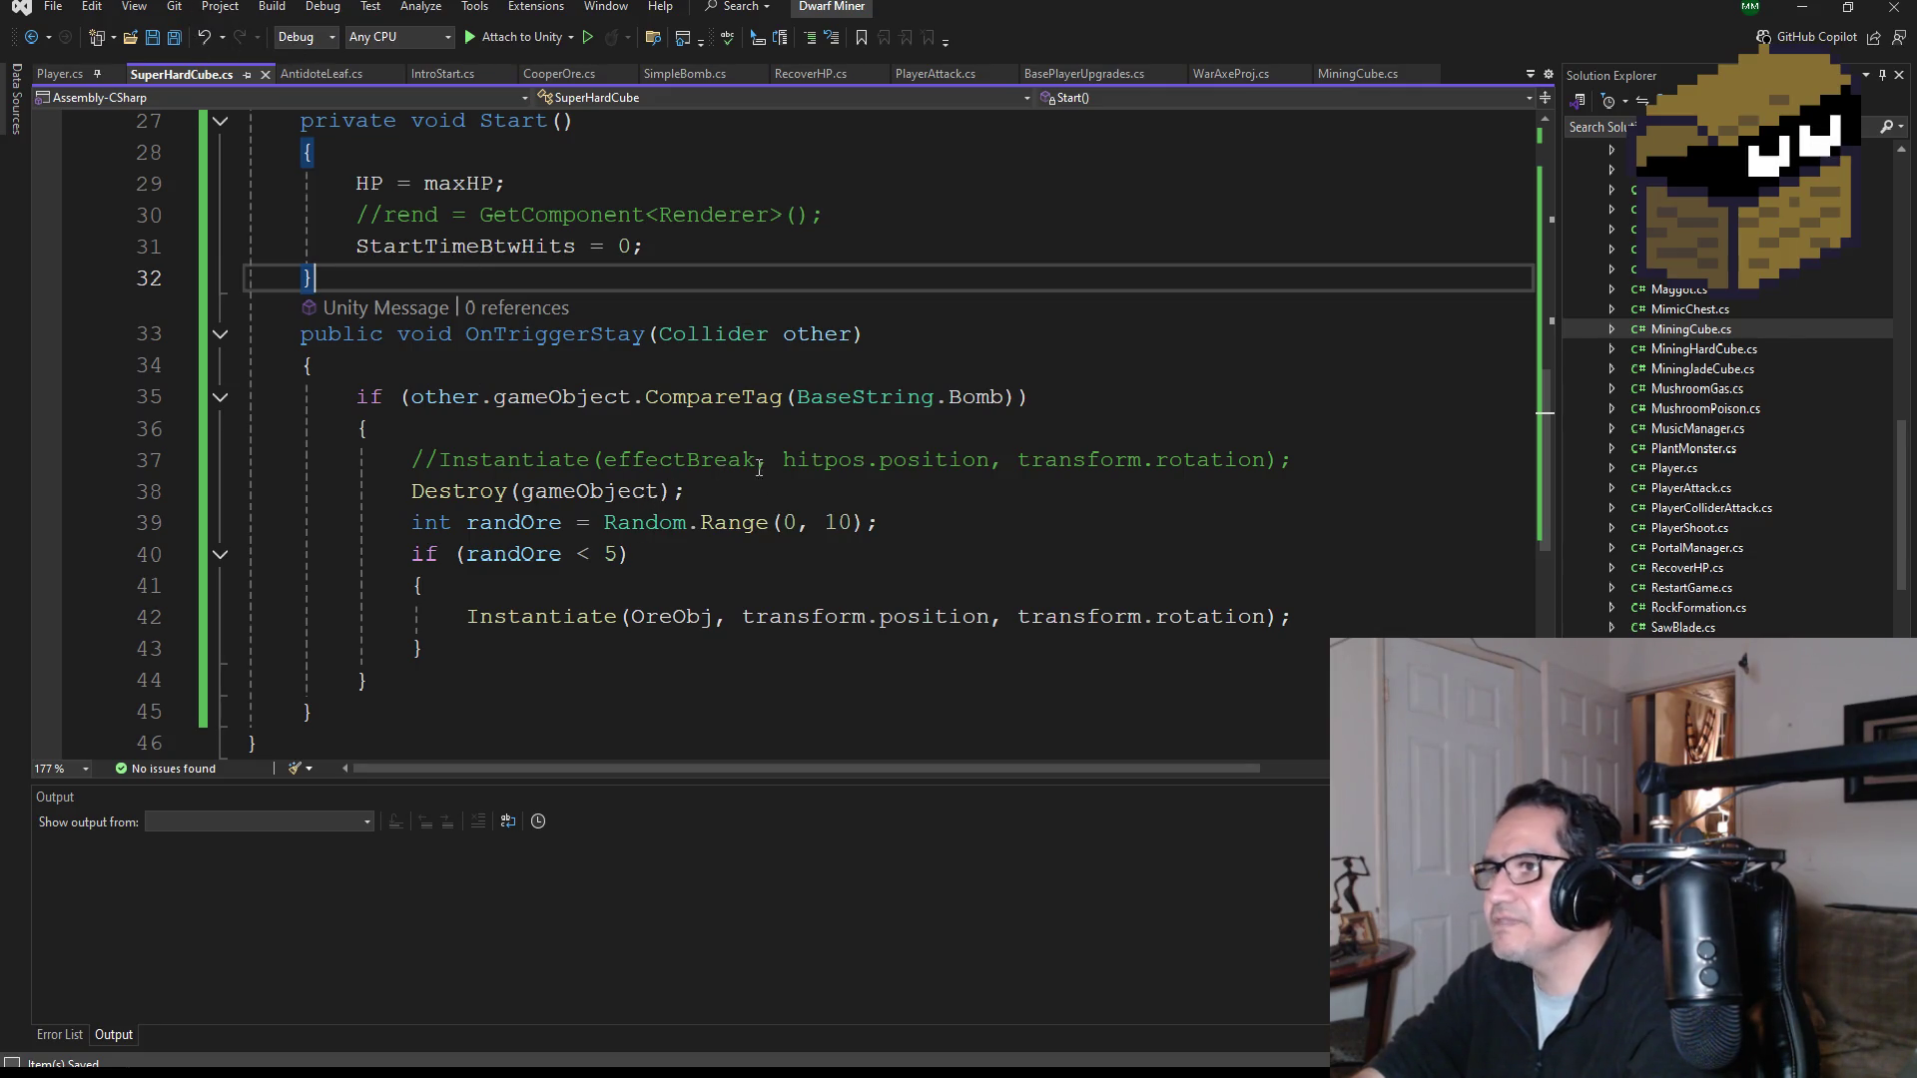
left_click_drag(1318, 462, 192, 451)
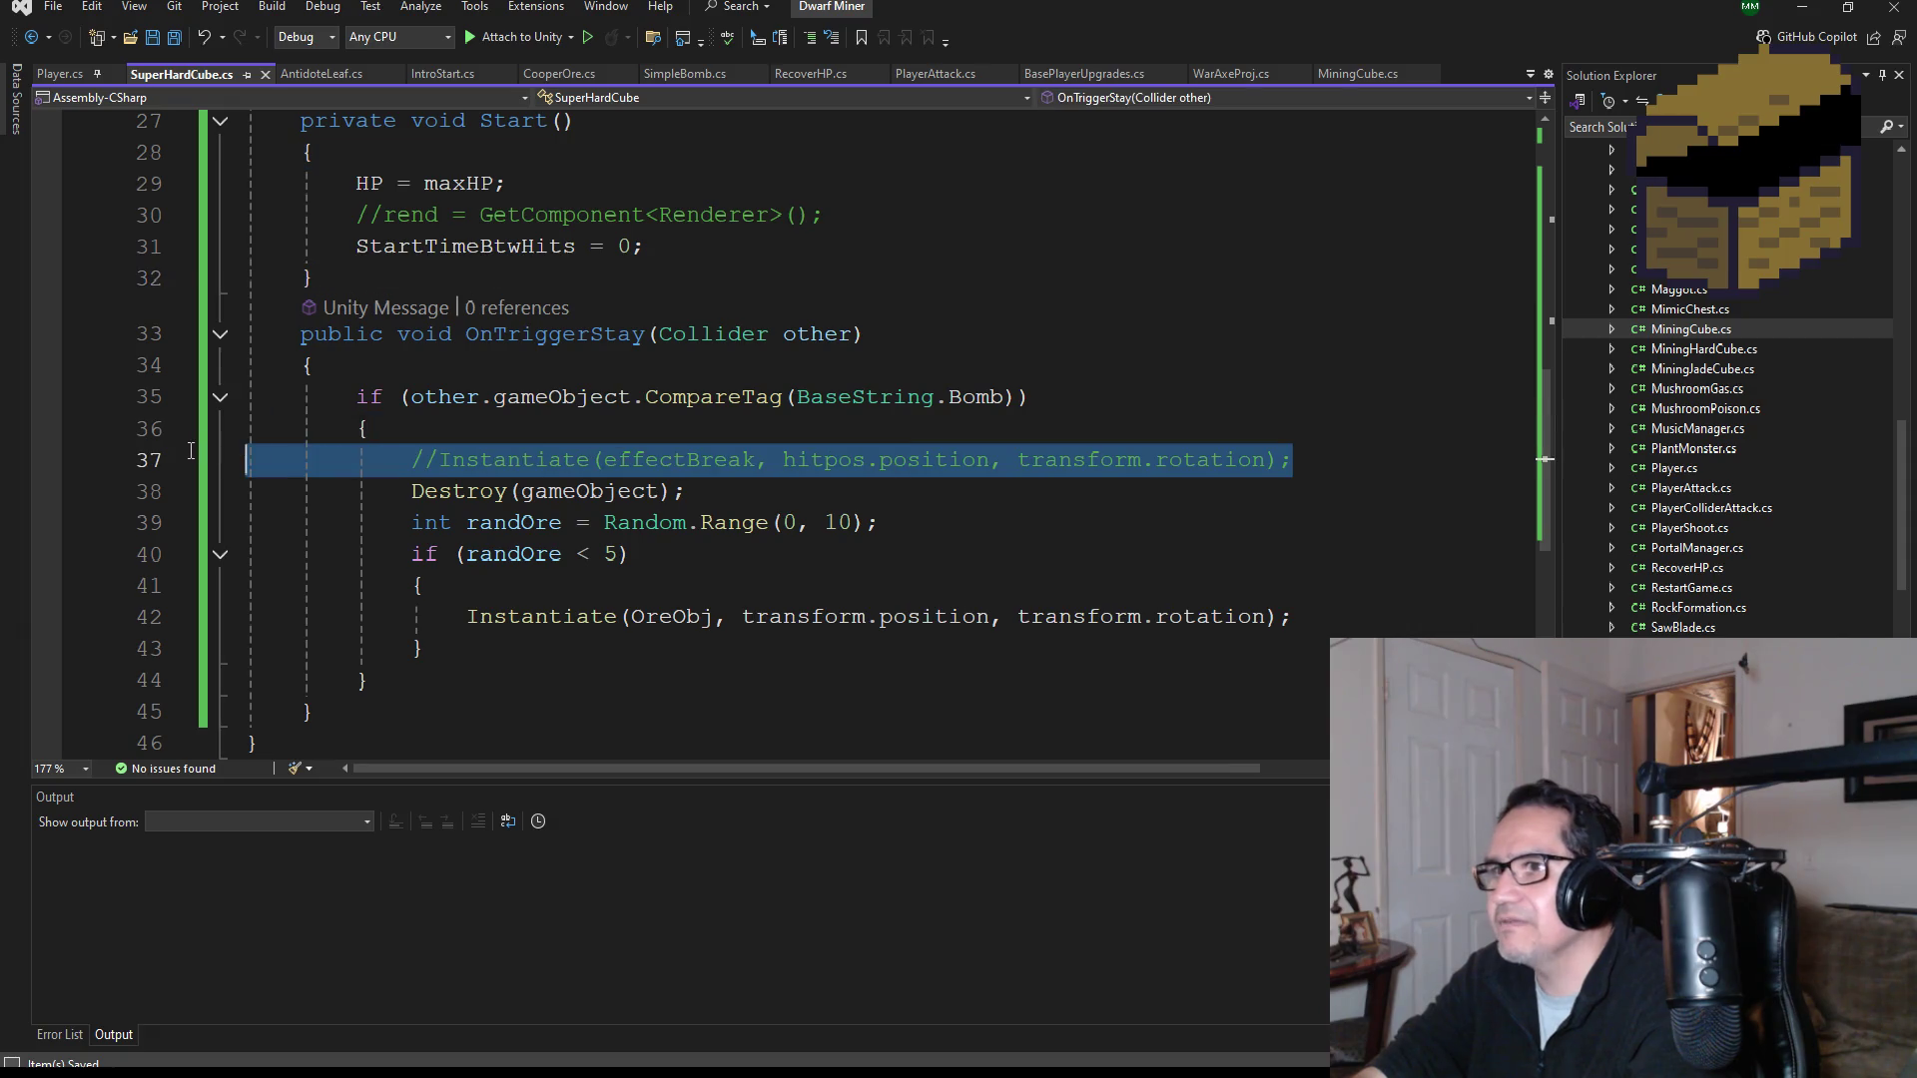
key("BackSpace")
key("BackSpace")
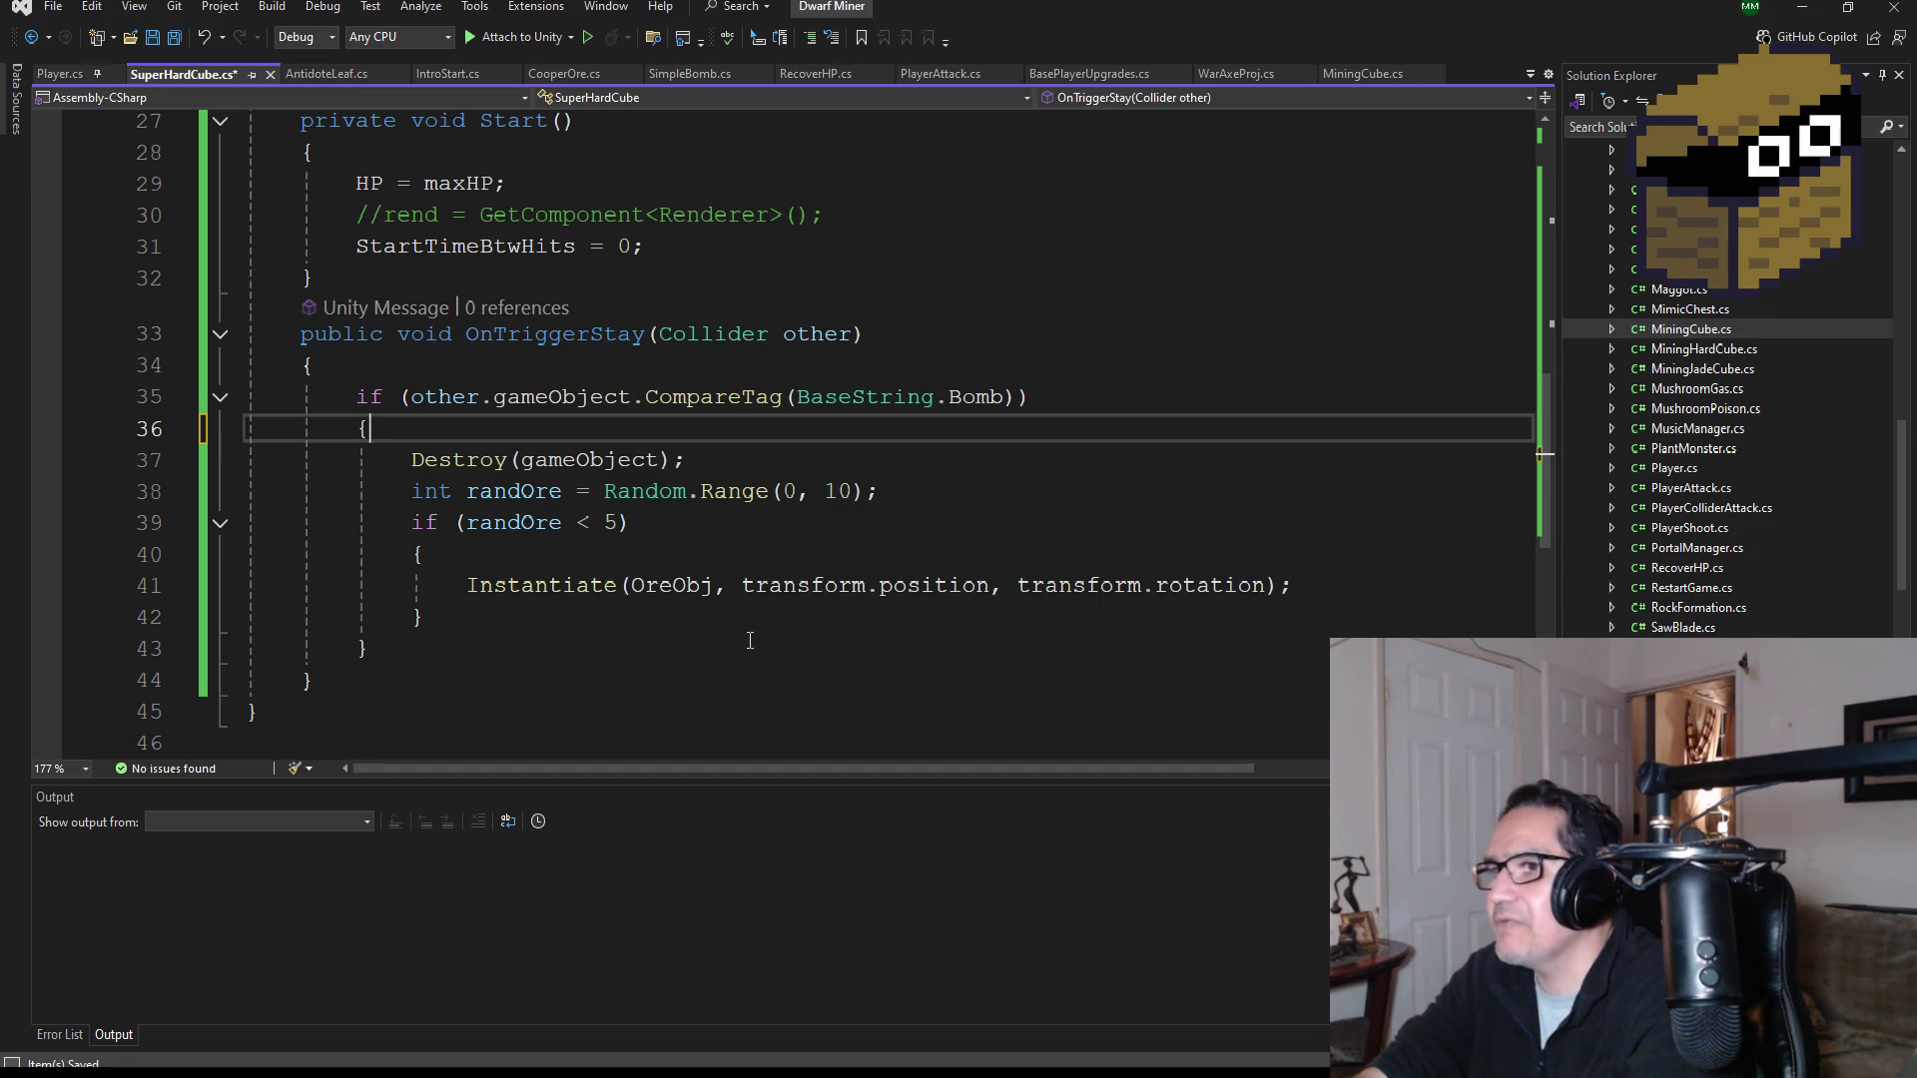
scroll(251, 392, "down", 1)
left_click(153, 37)
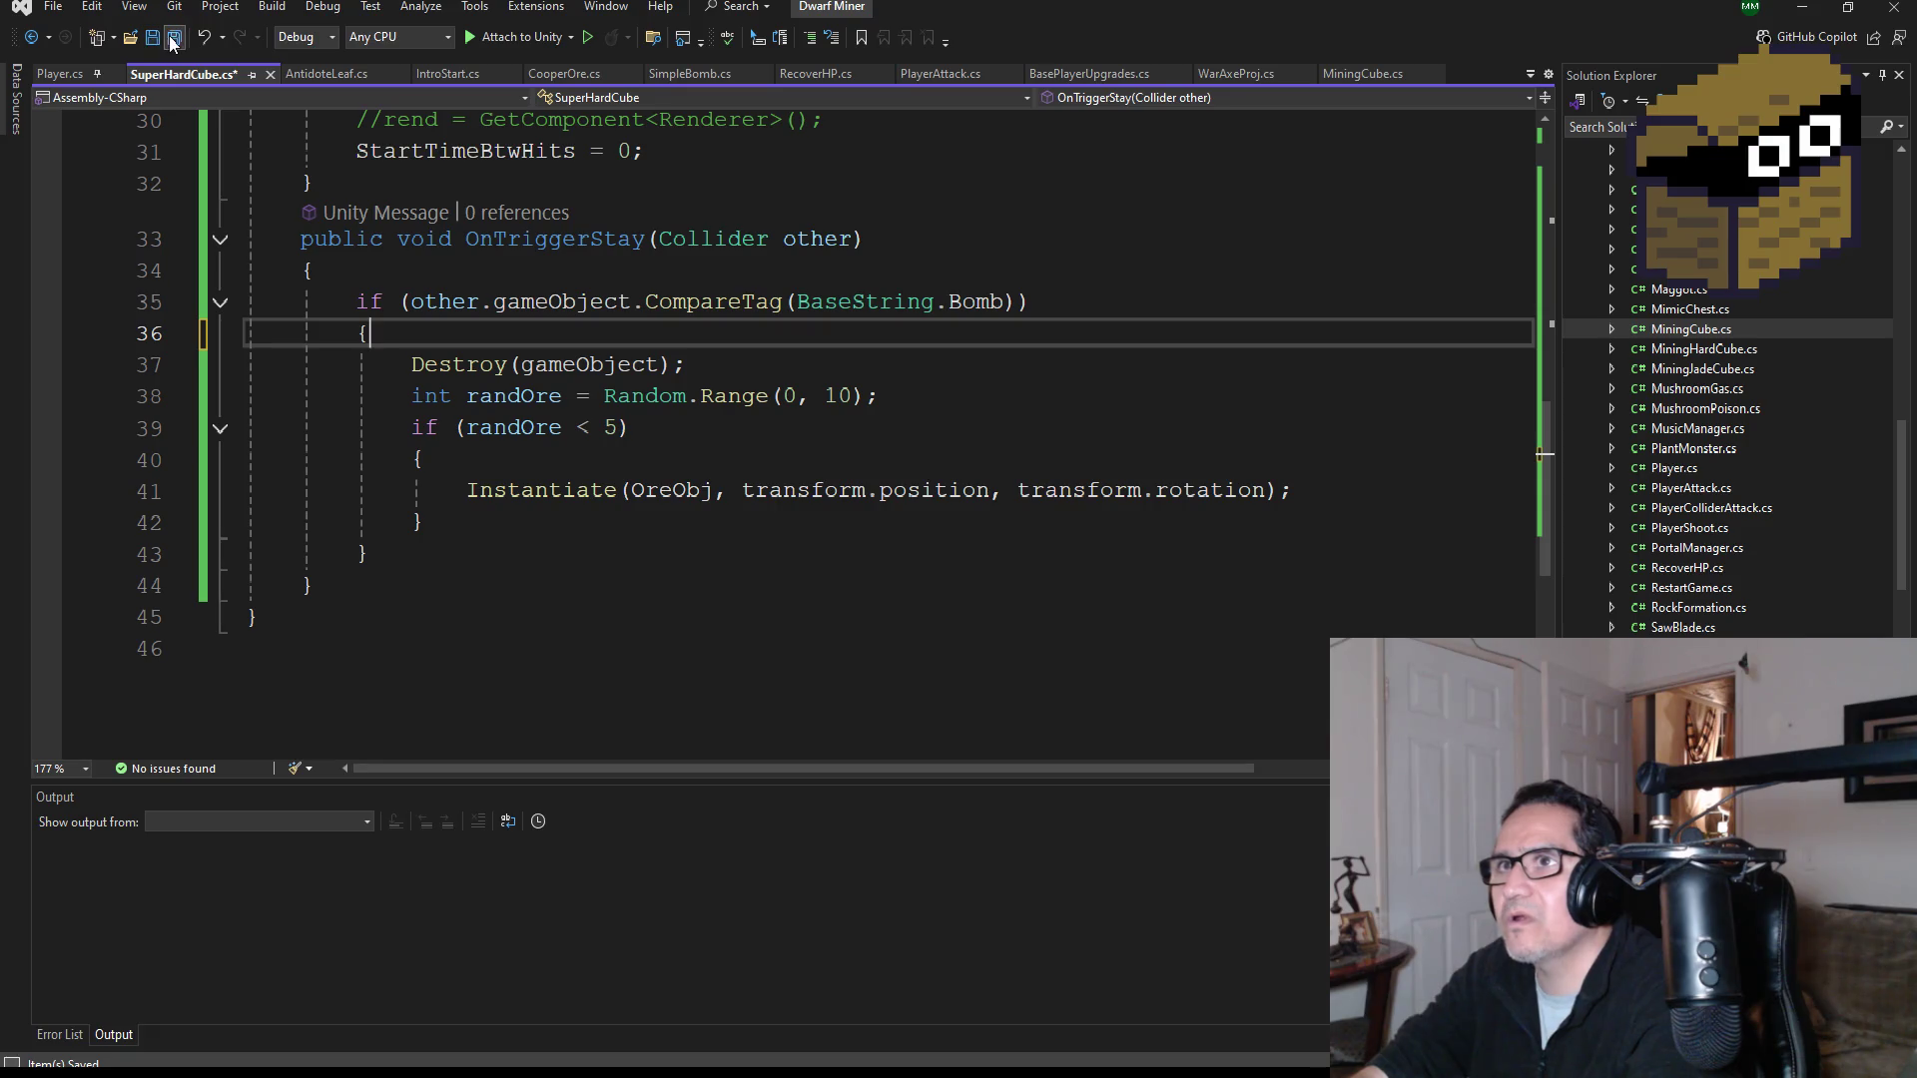
scroll(769, 519, "up", 1)
scroll(774, 522, "down", 1)
scroll(774, 522, "up", 3)
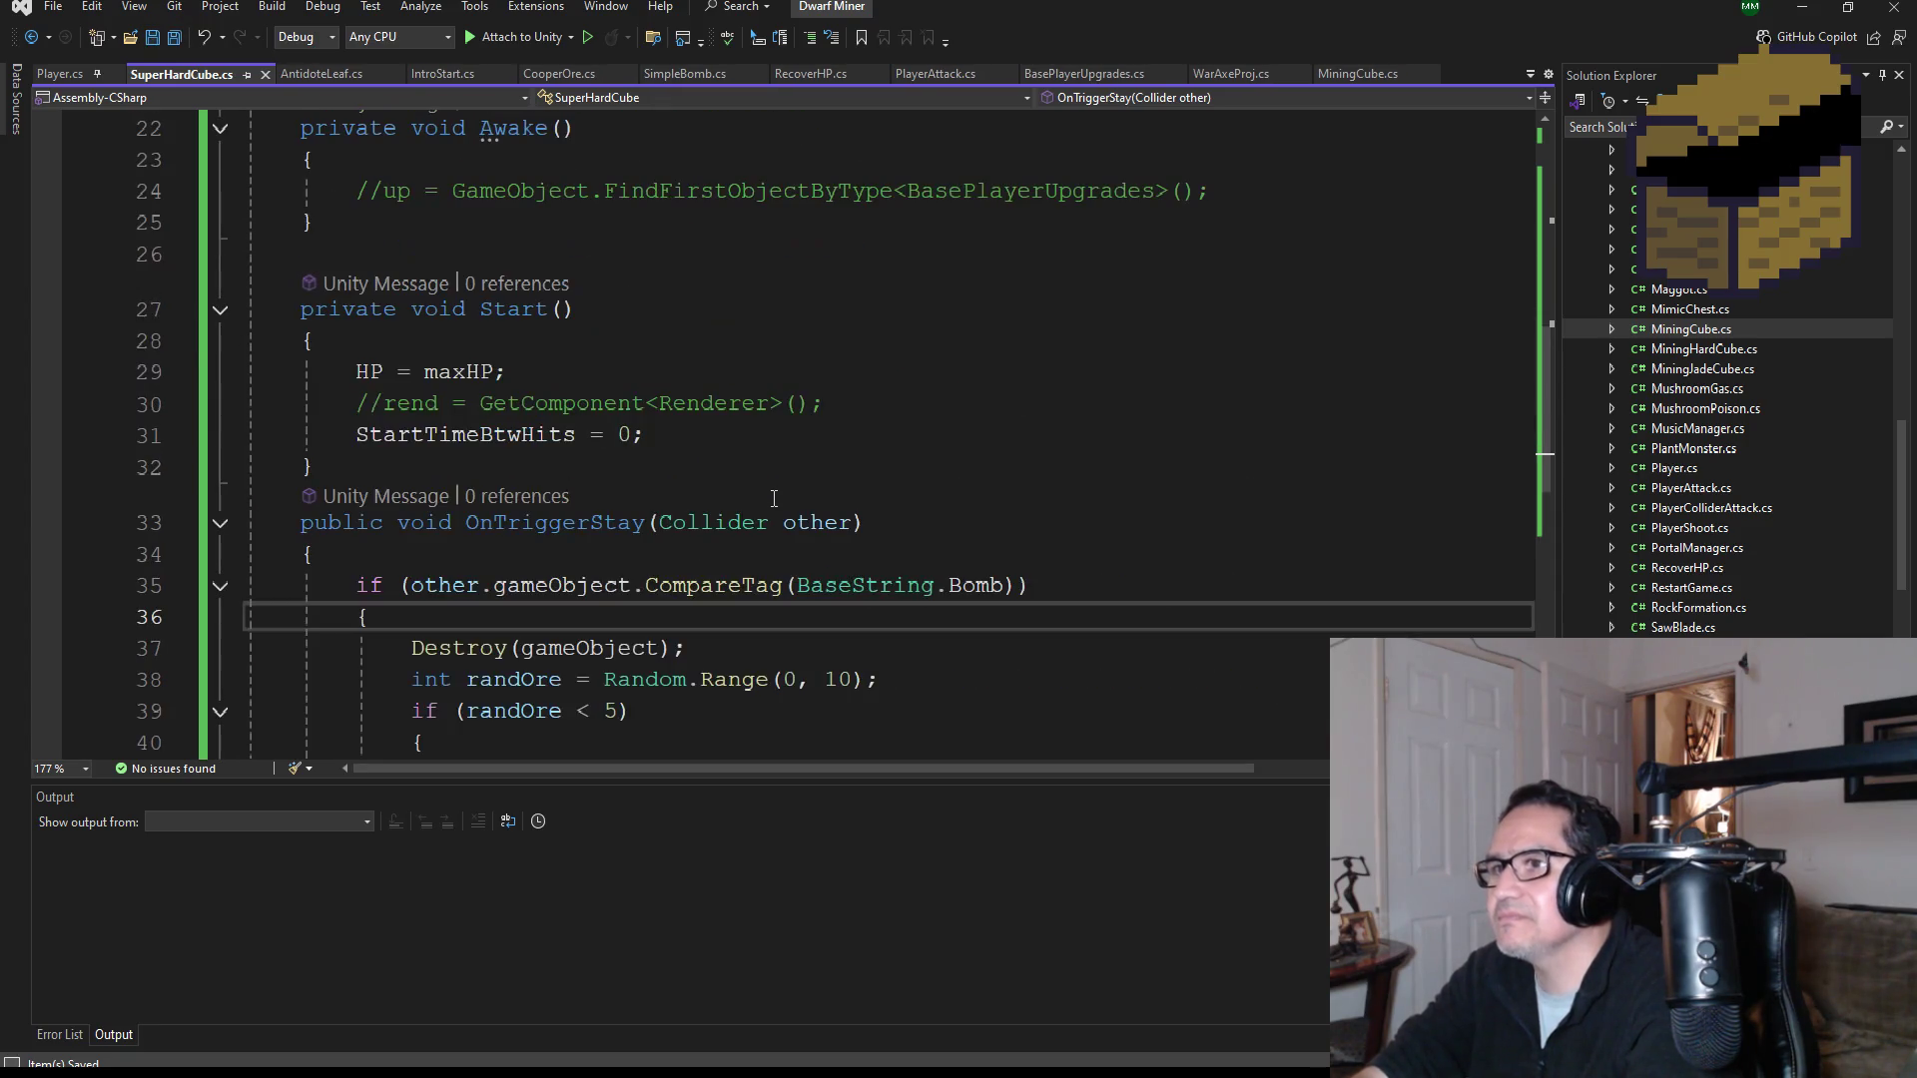
scroll(776, 491, "up", 7)
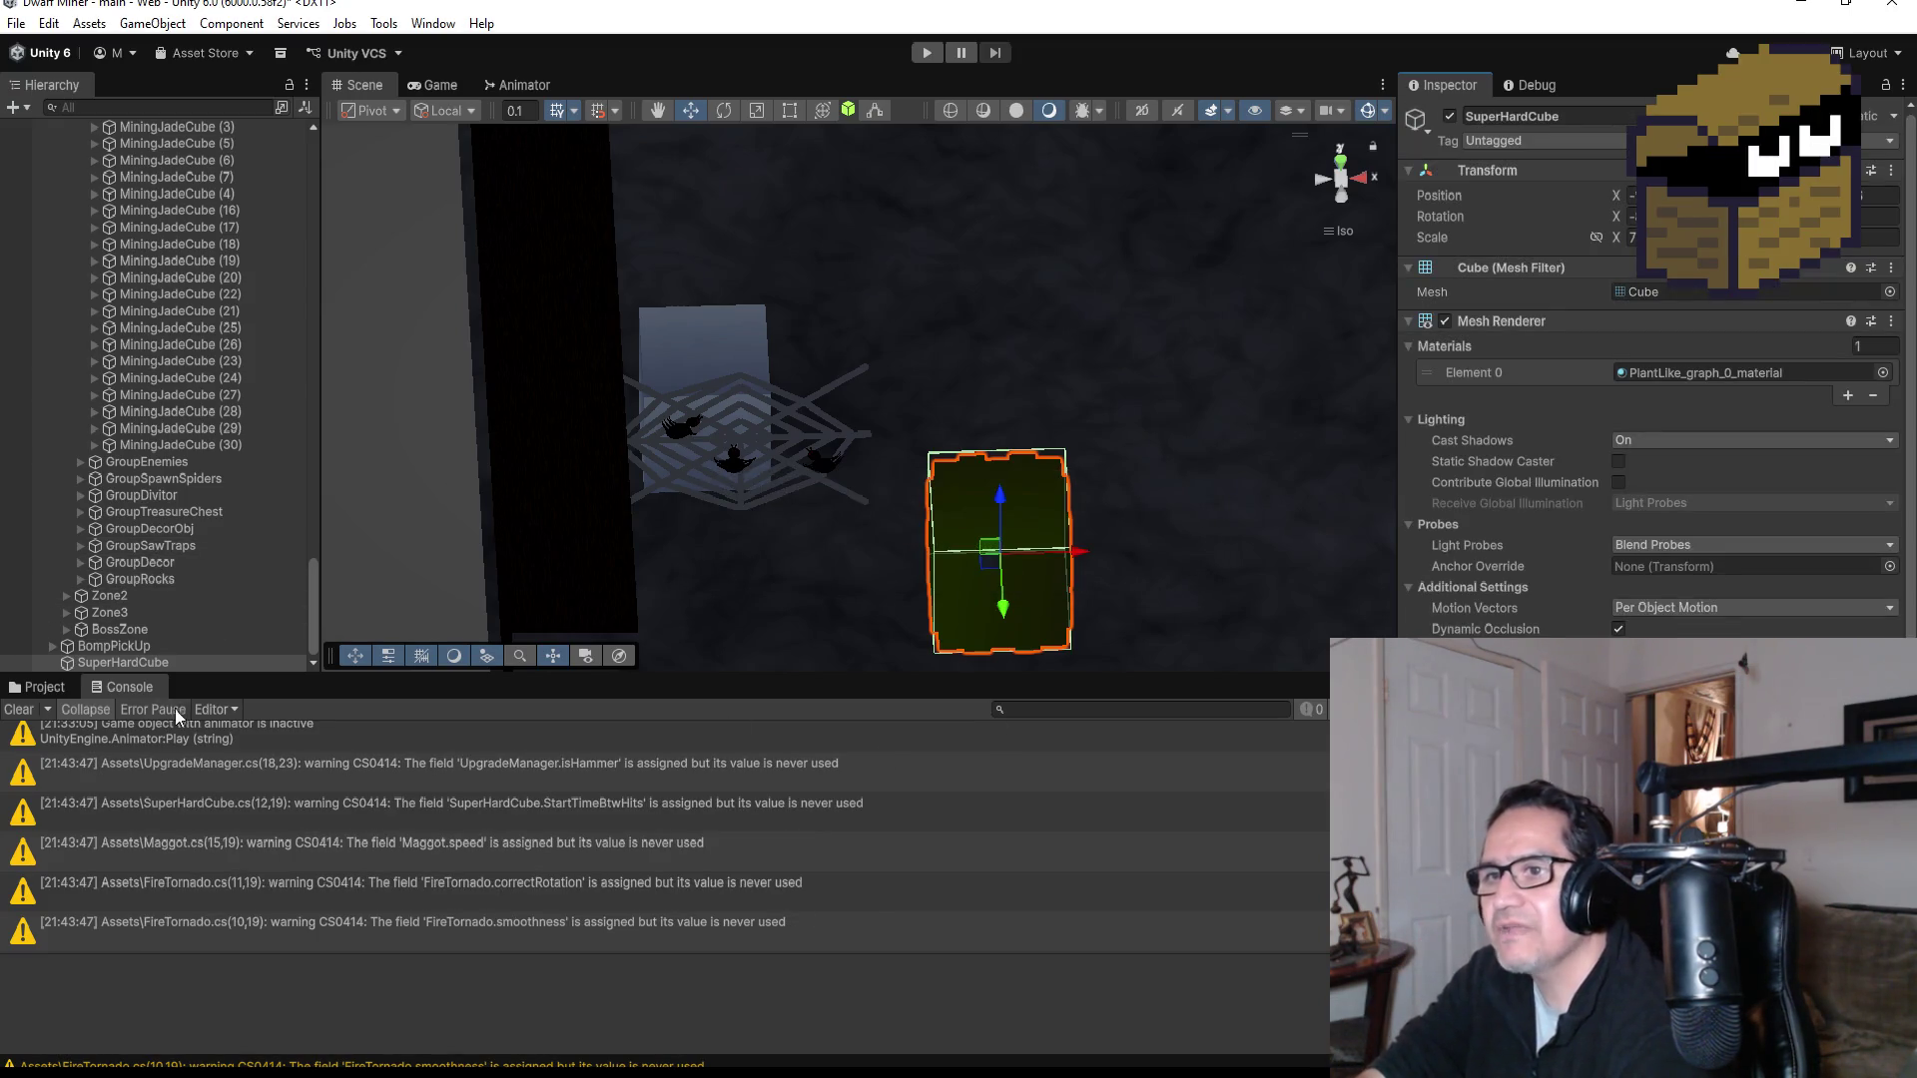
Step: Select SuperHardCube in the Hierarchy and frame it in the Scene view
left_click(148, 664)
double_click(148, 668)
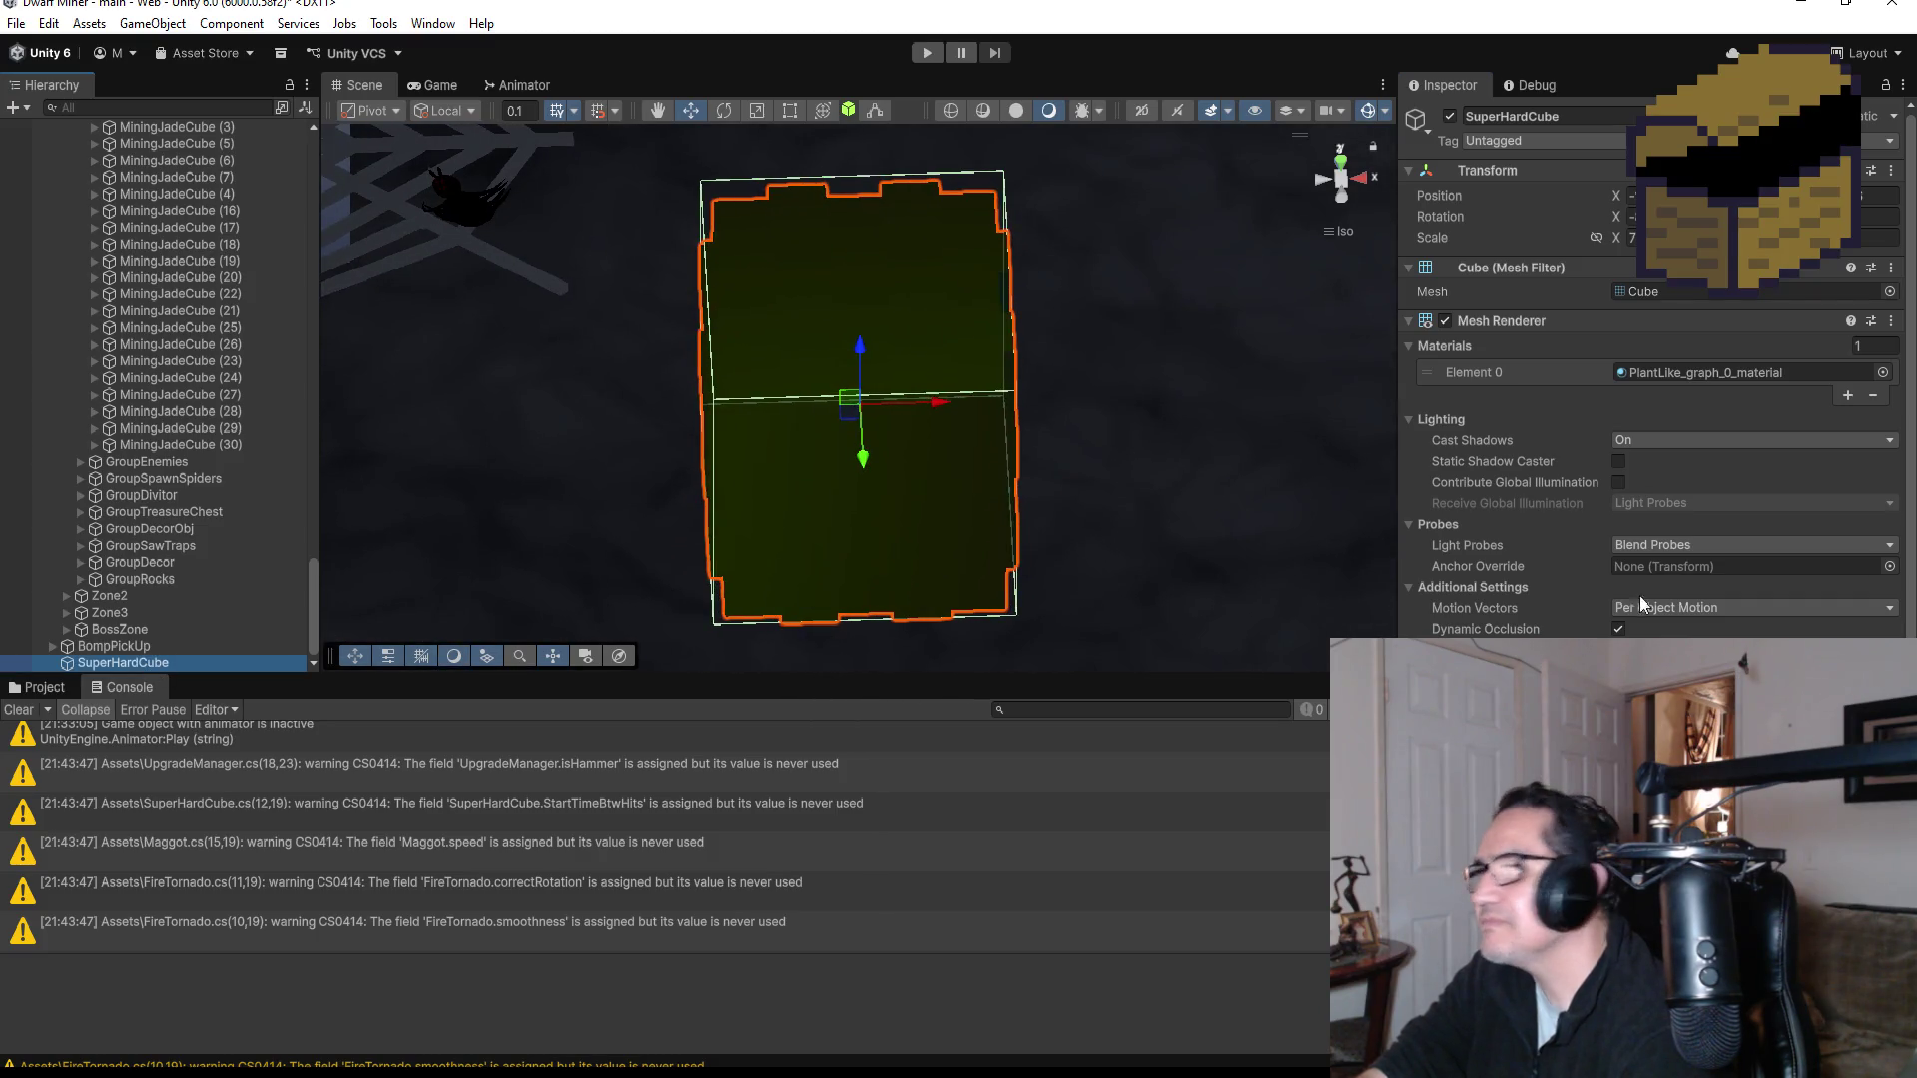
scroll(1523, 565, "down", 3)
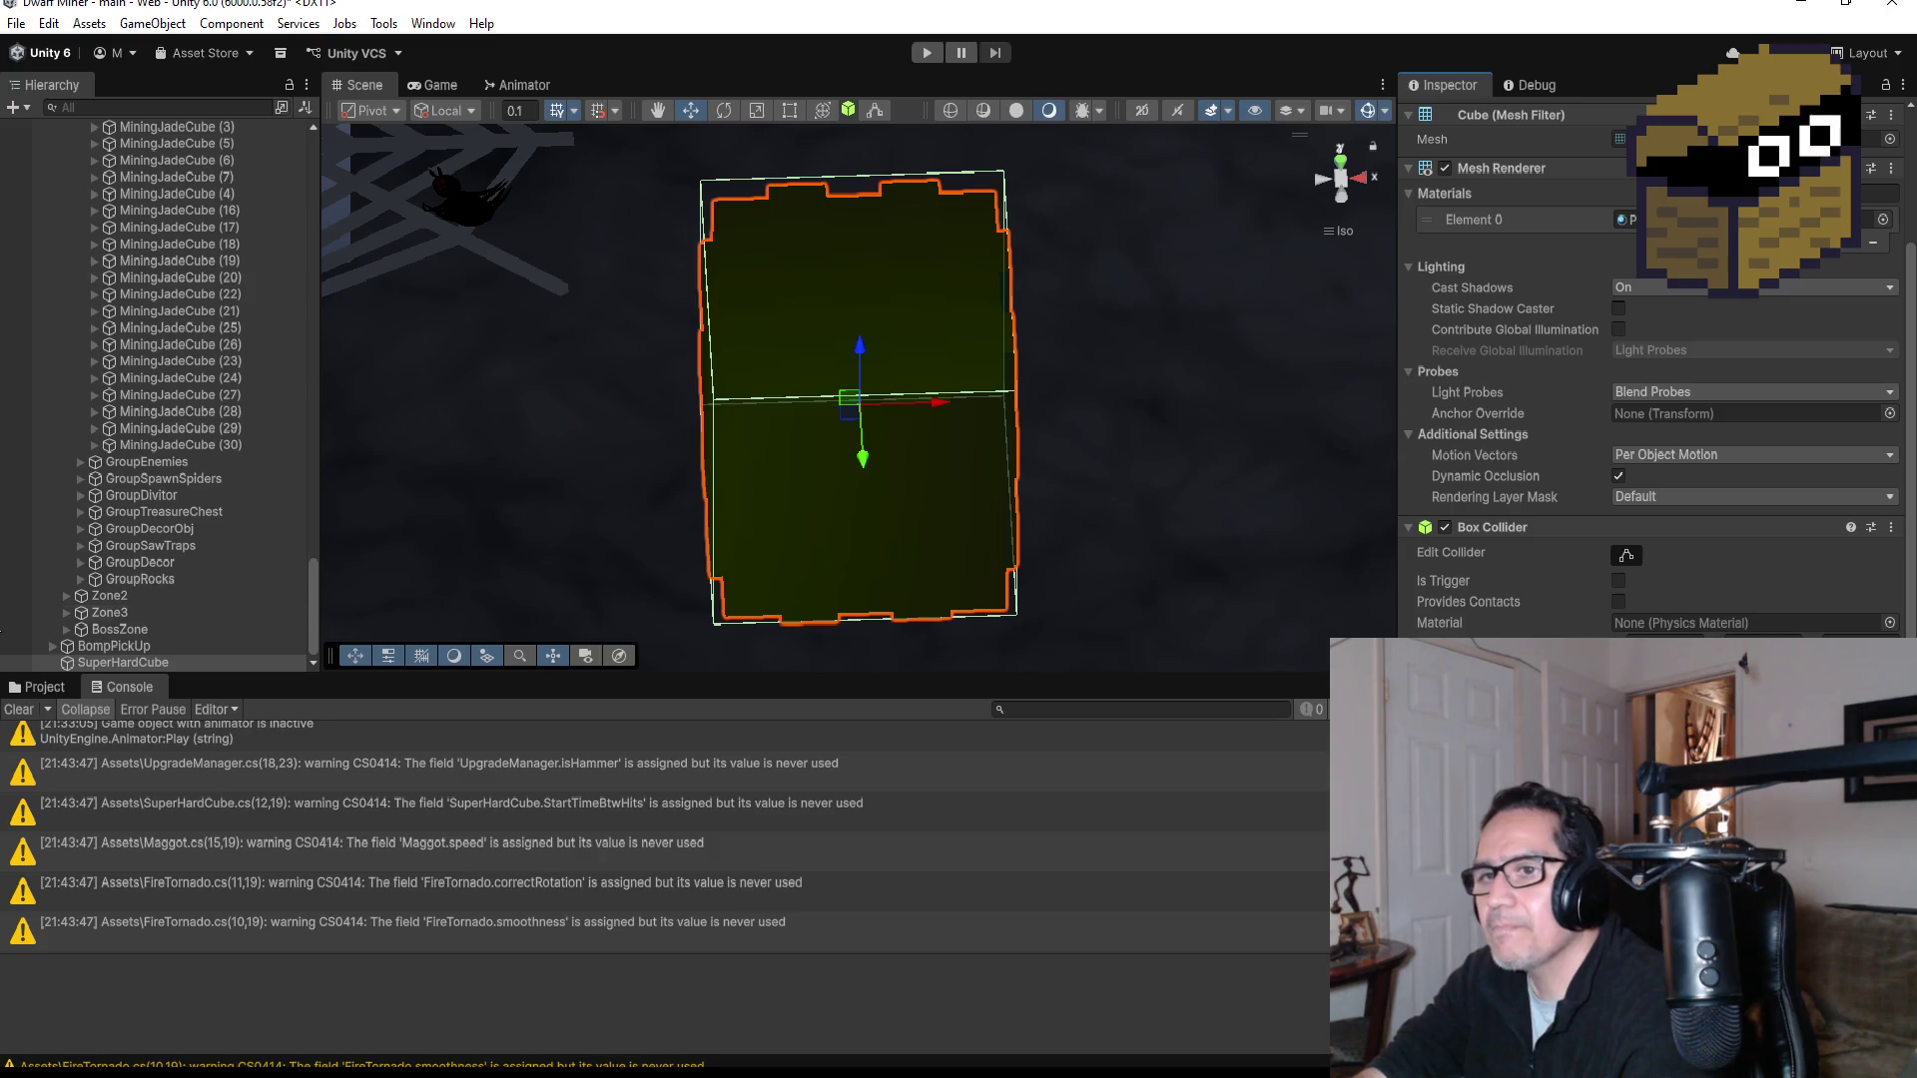
Step: Show the Project window, view the scene from the Back gizmo, and collapse LevelFour
left_click(58, 688)
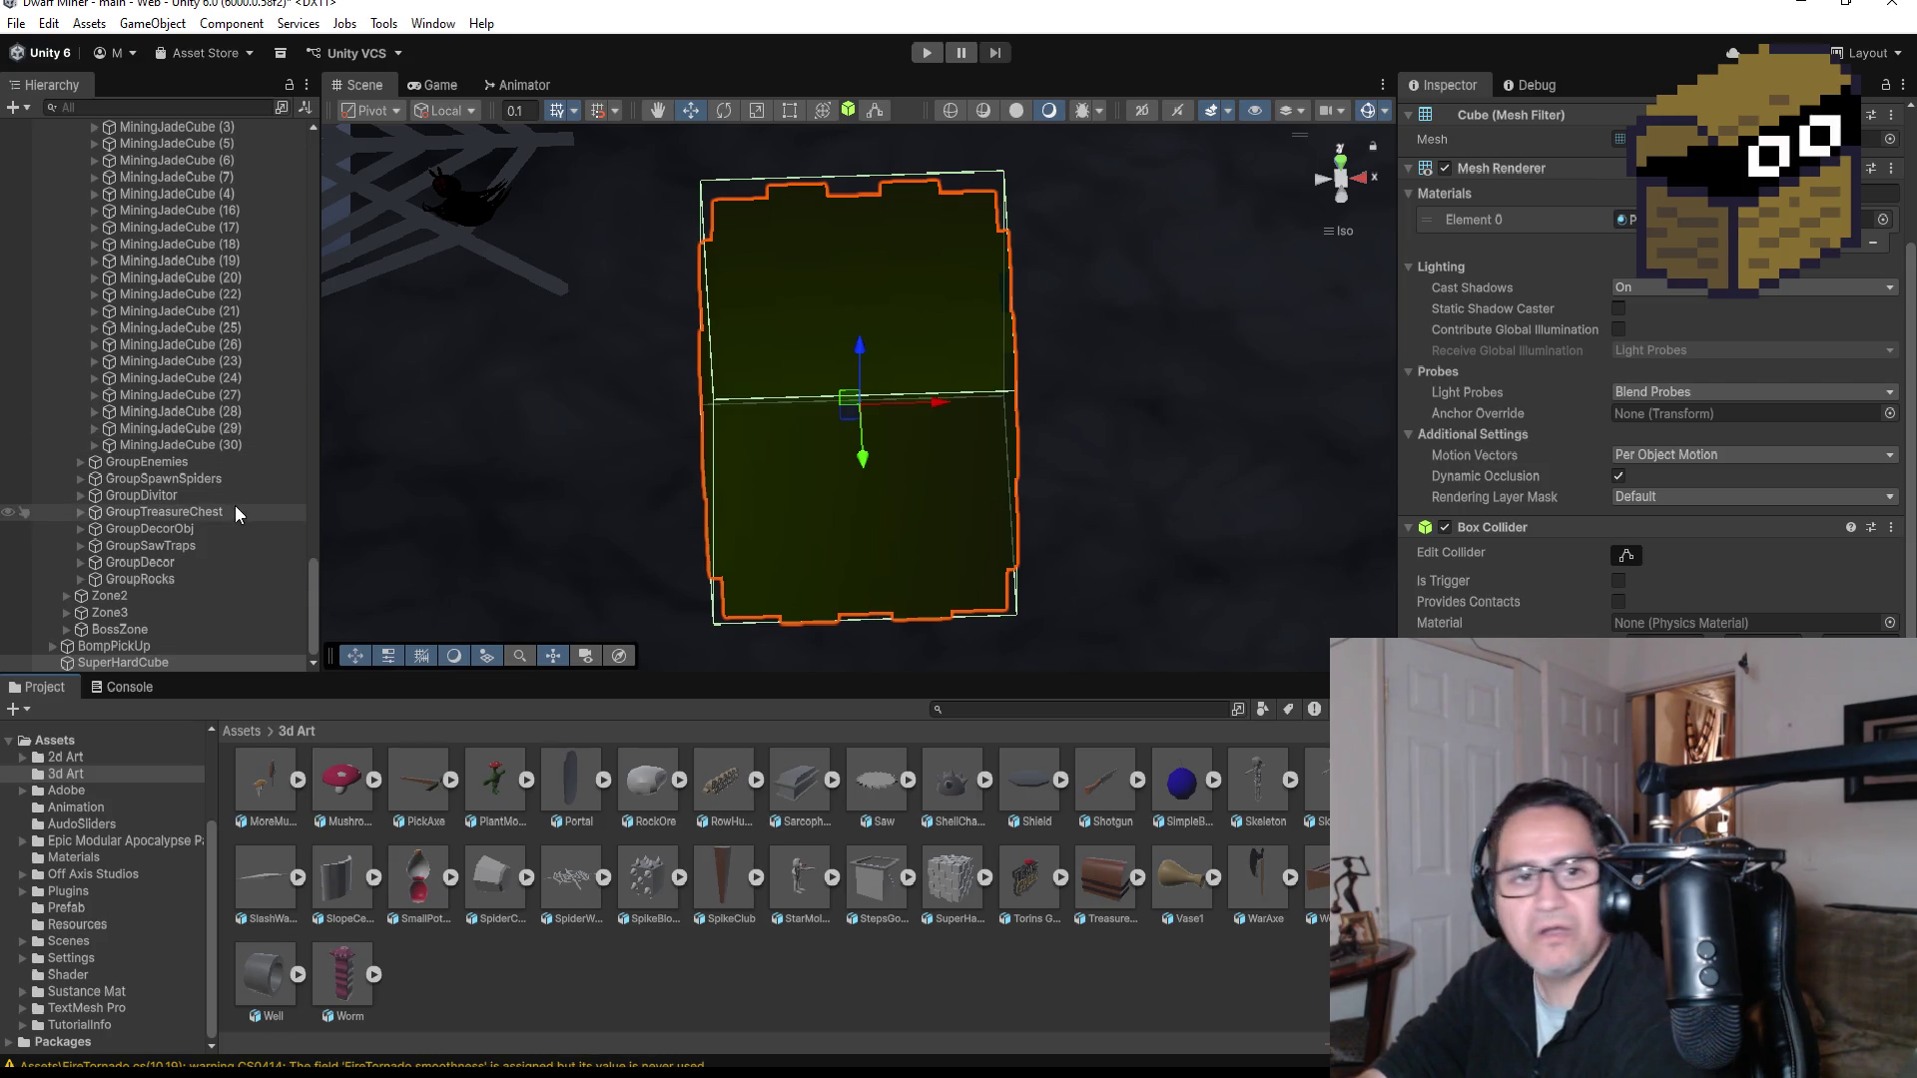
scroll(1190, 340, "down", 2)
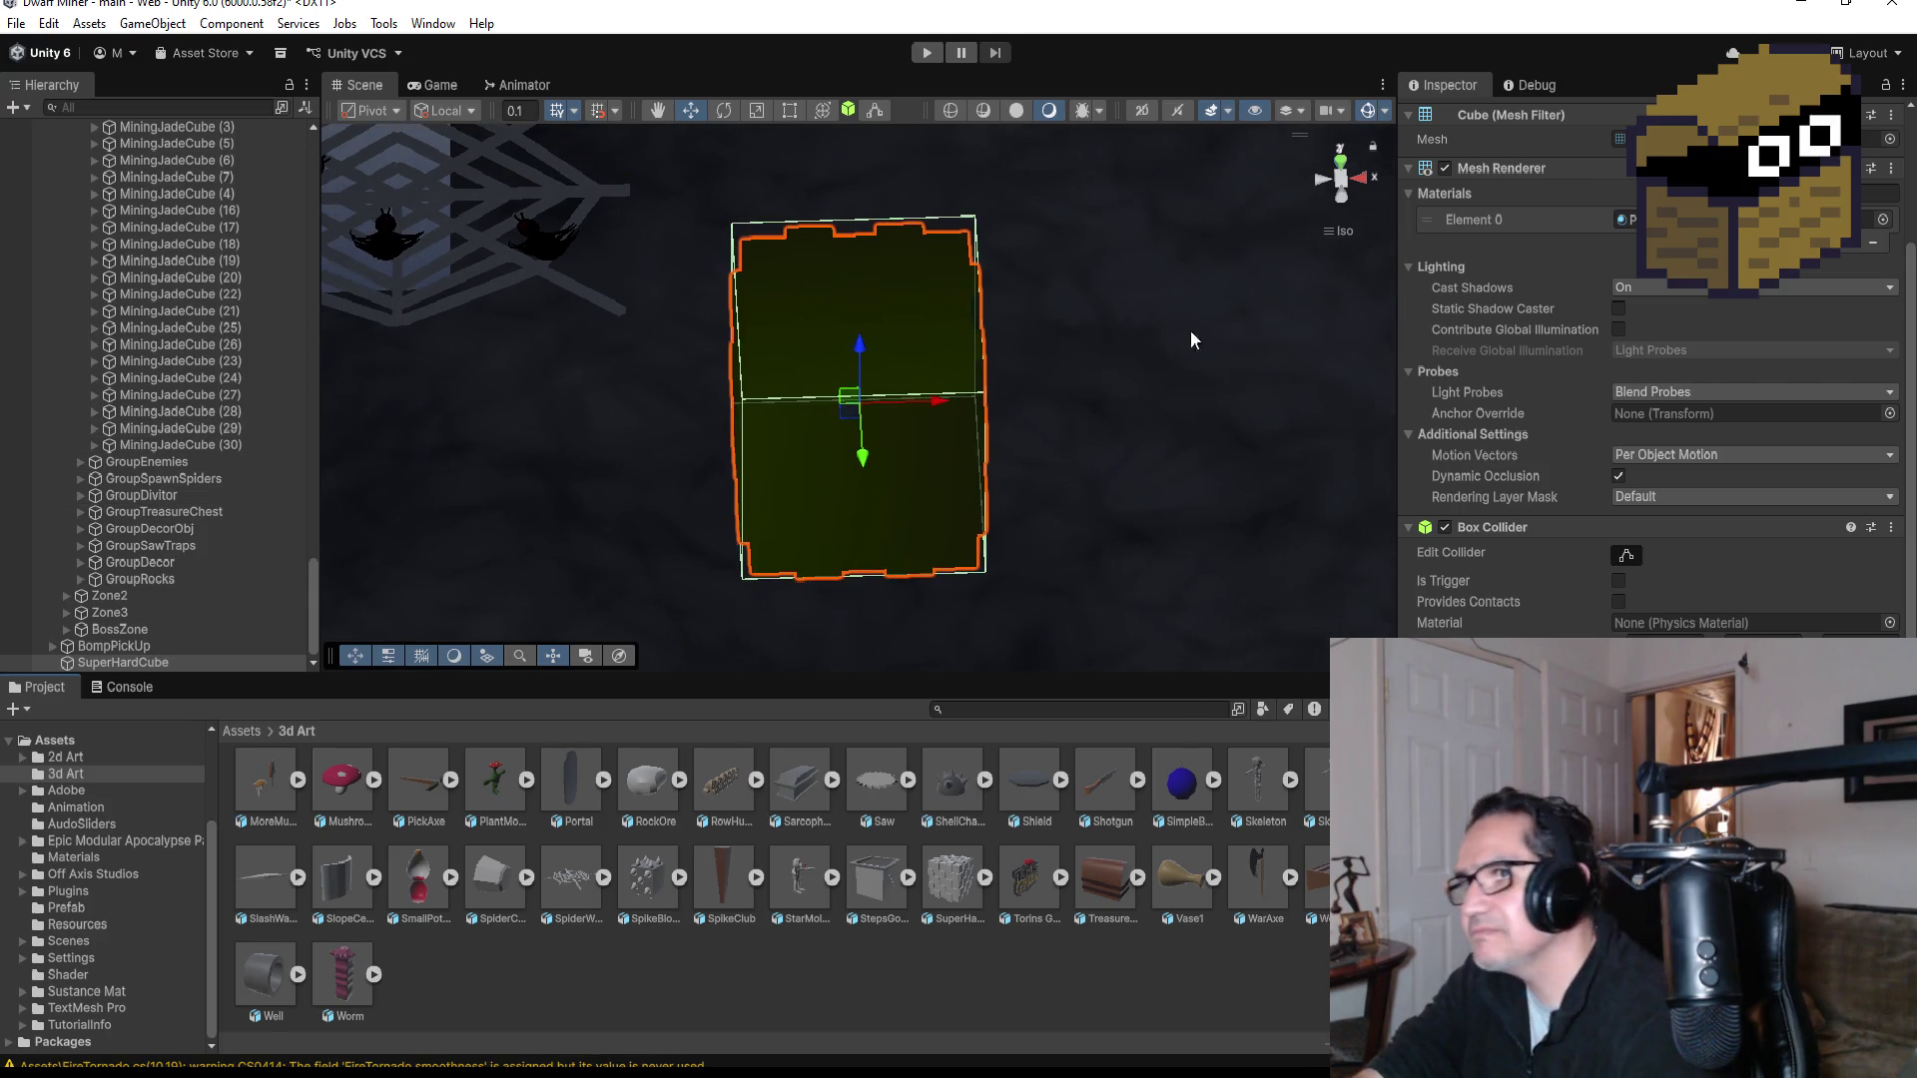
left_click(1344, 200)
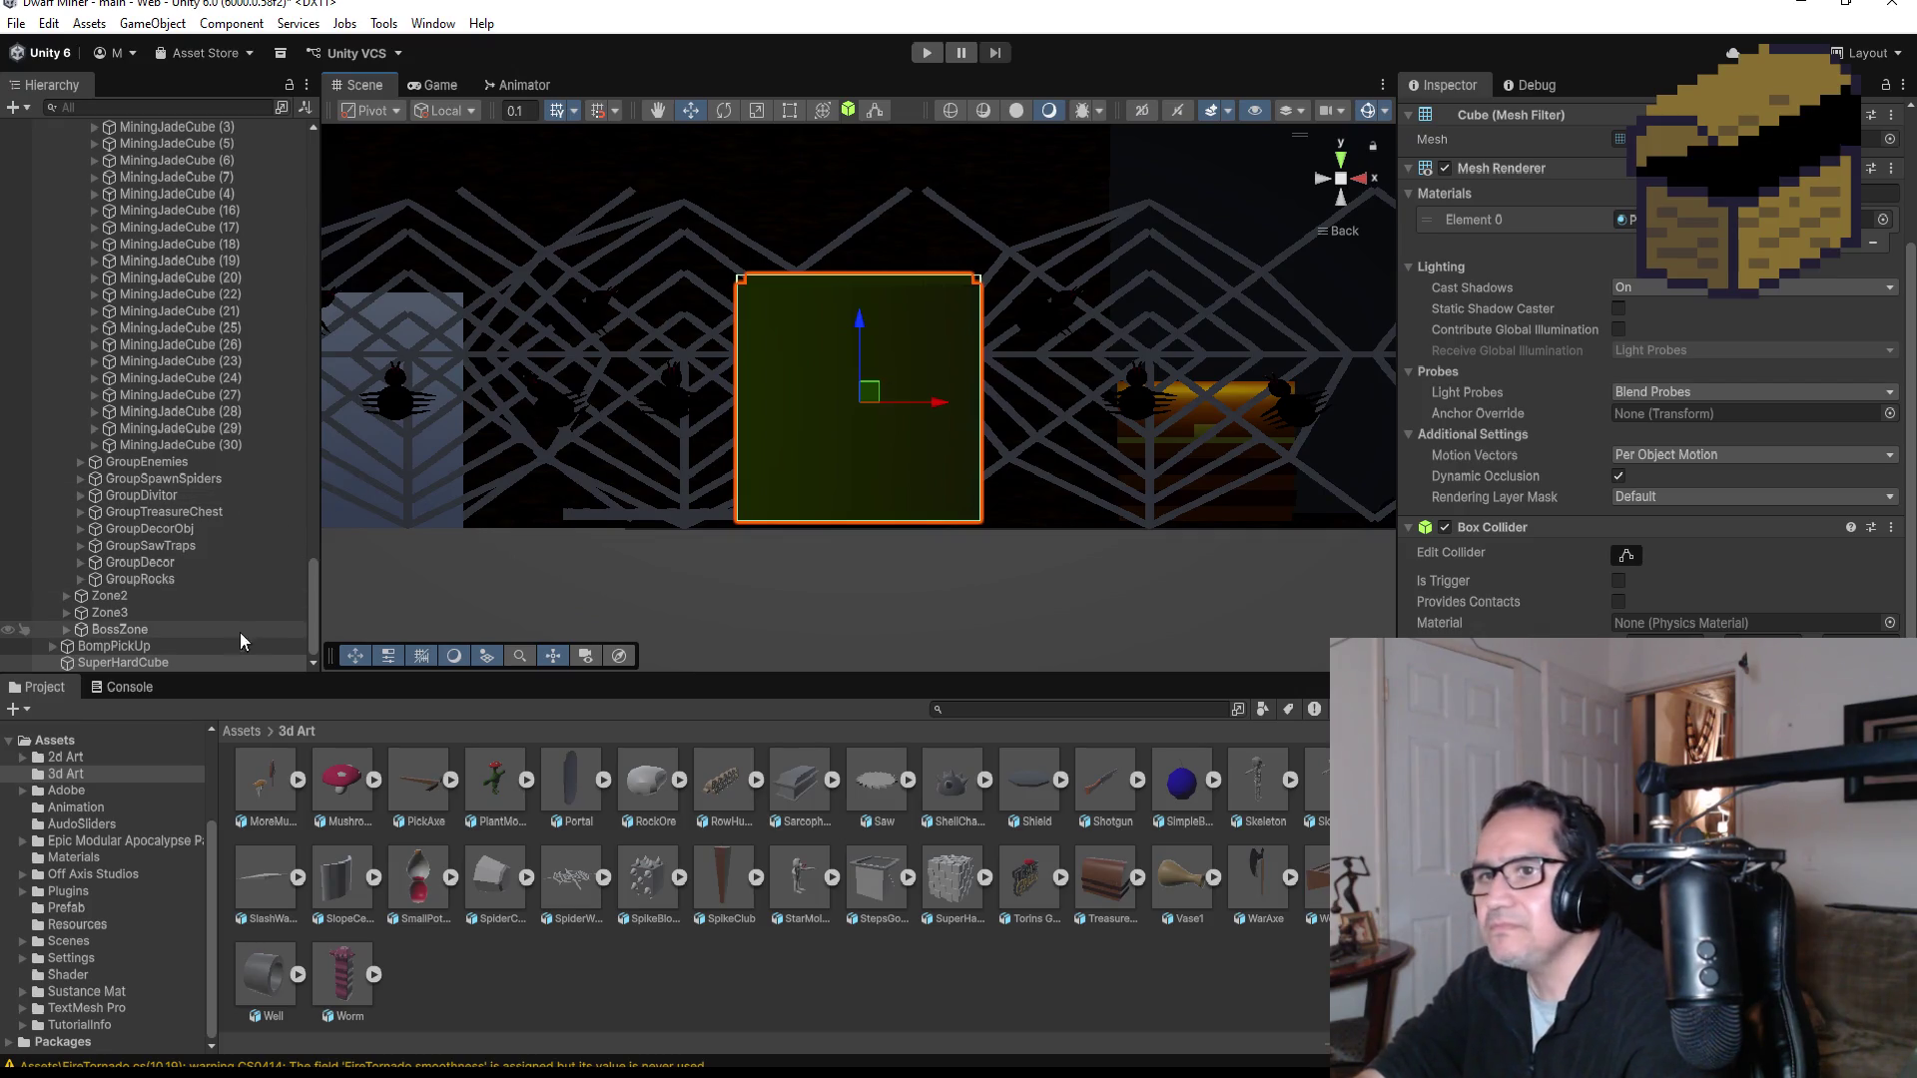
scroll(130, 519, "up", 15)
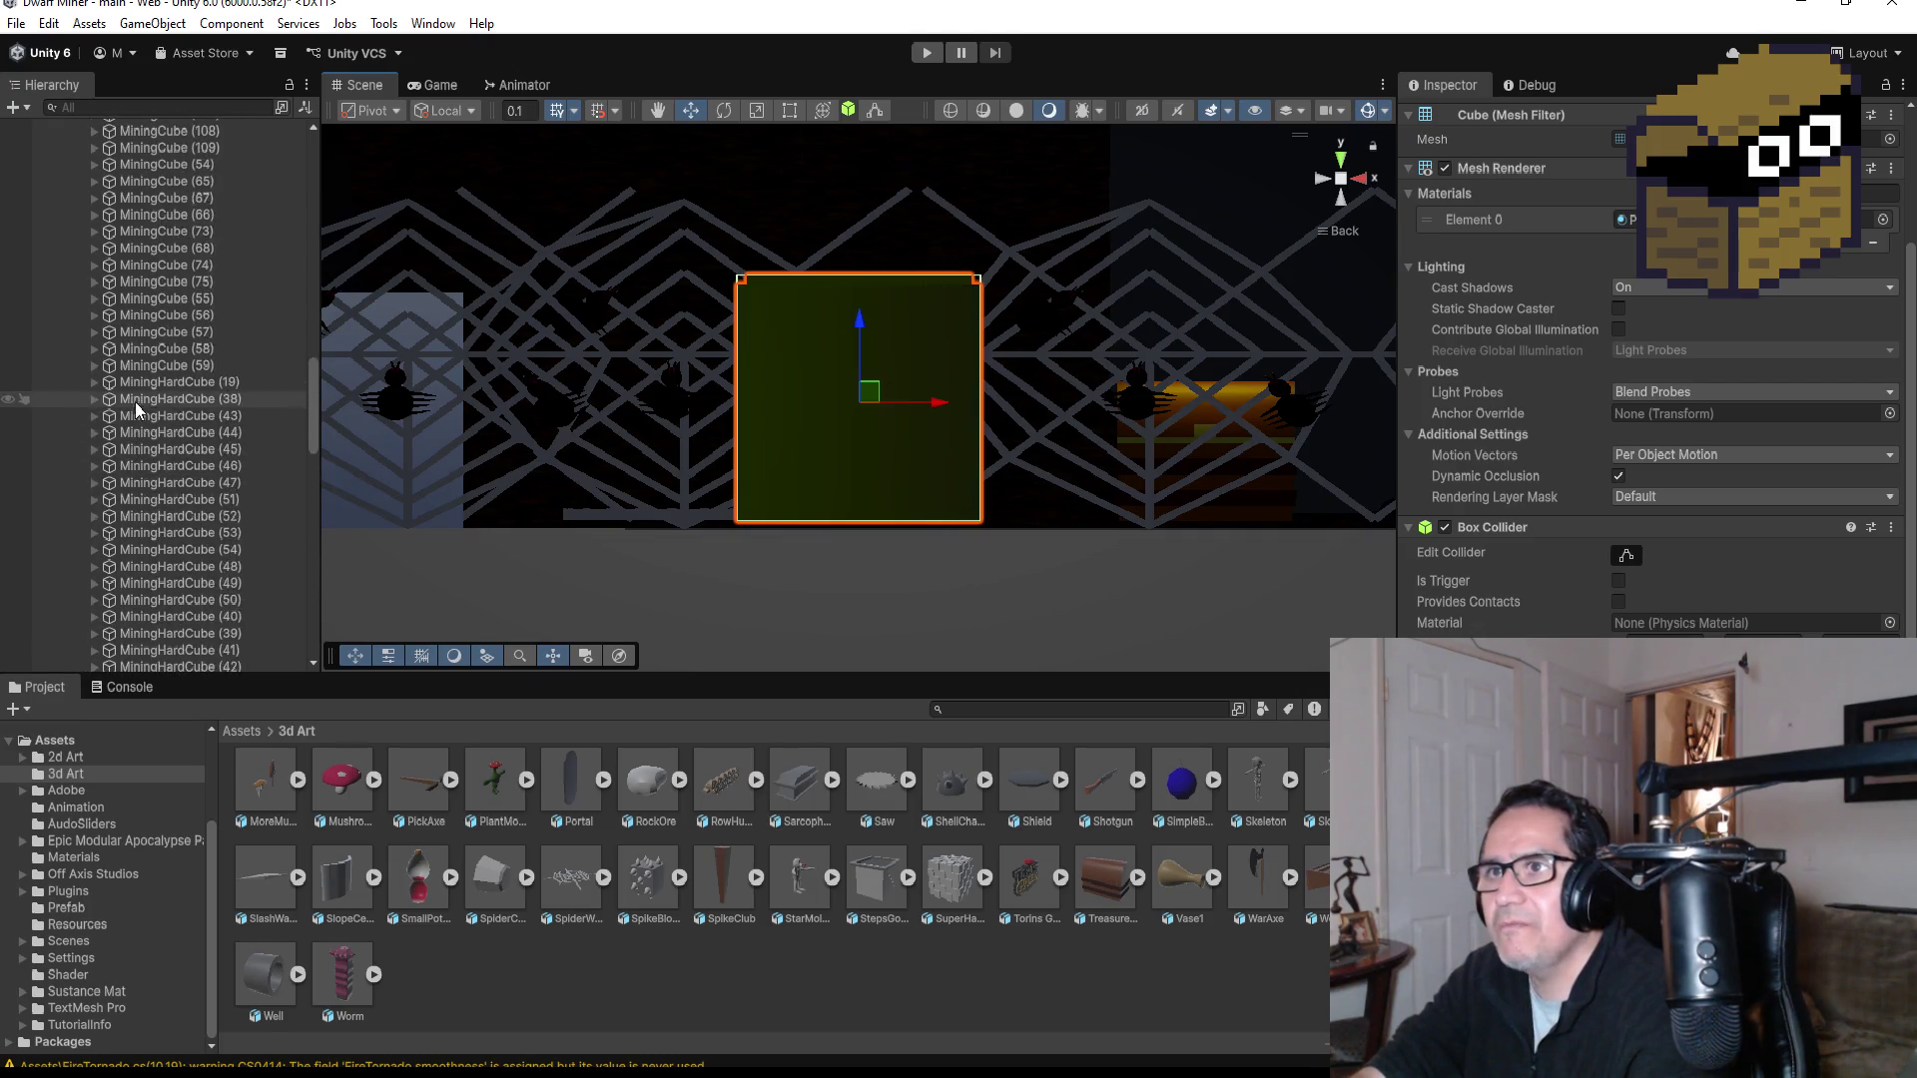
scroll(136, 399, "up", 10)
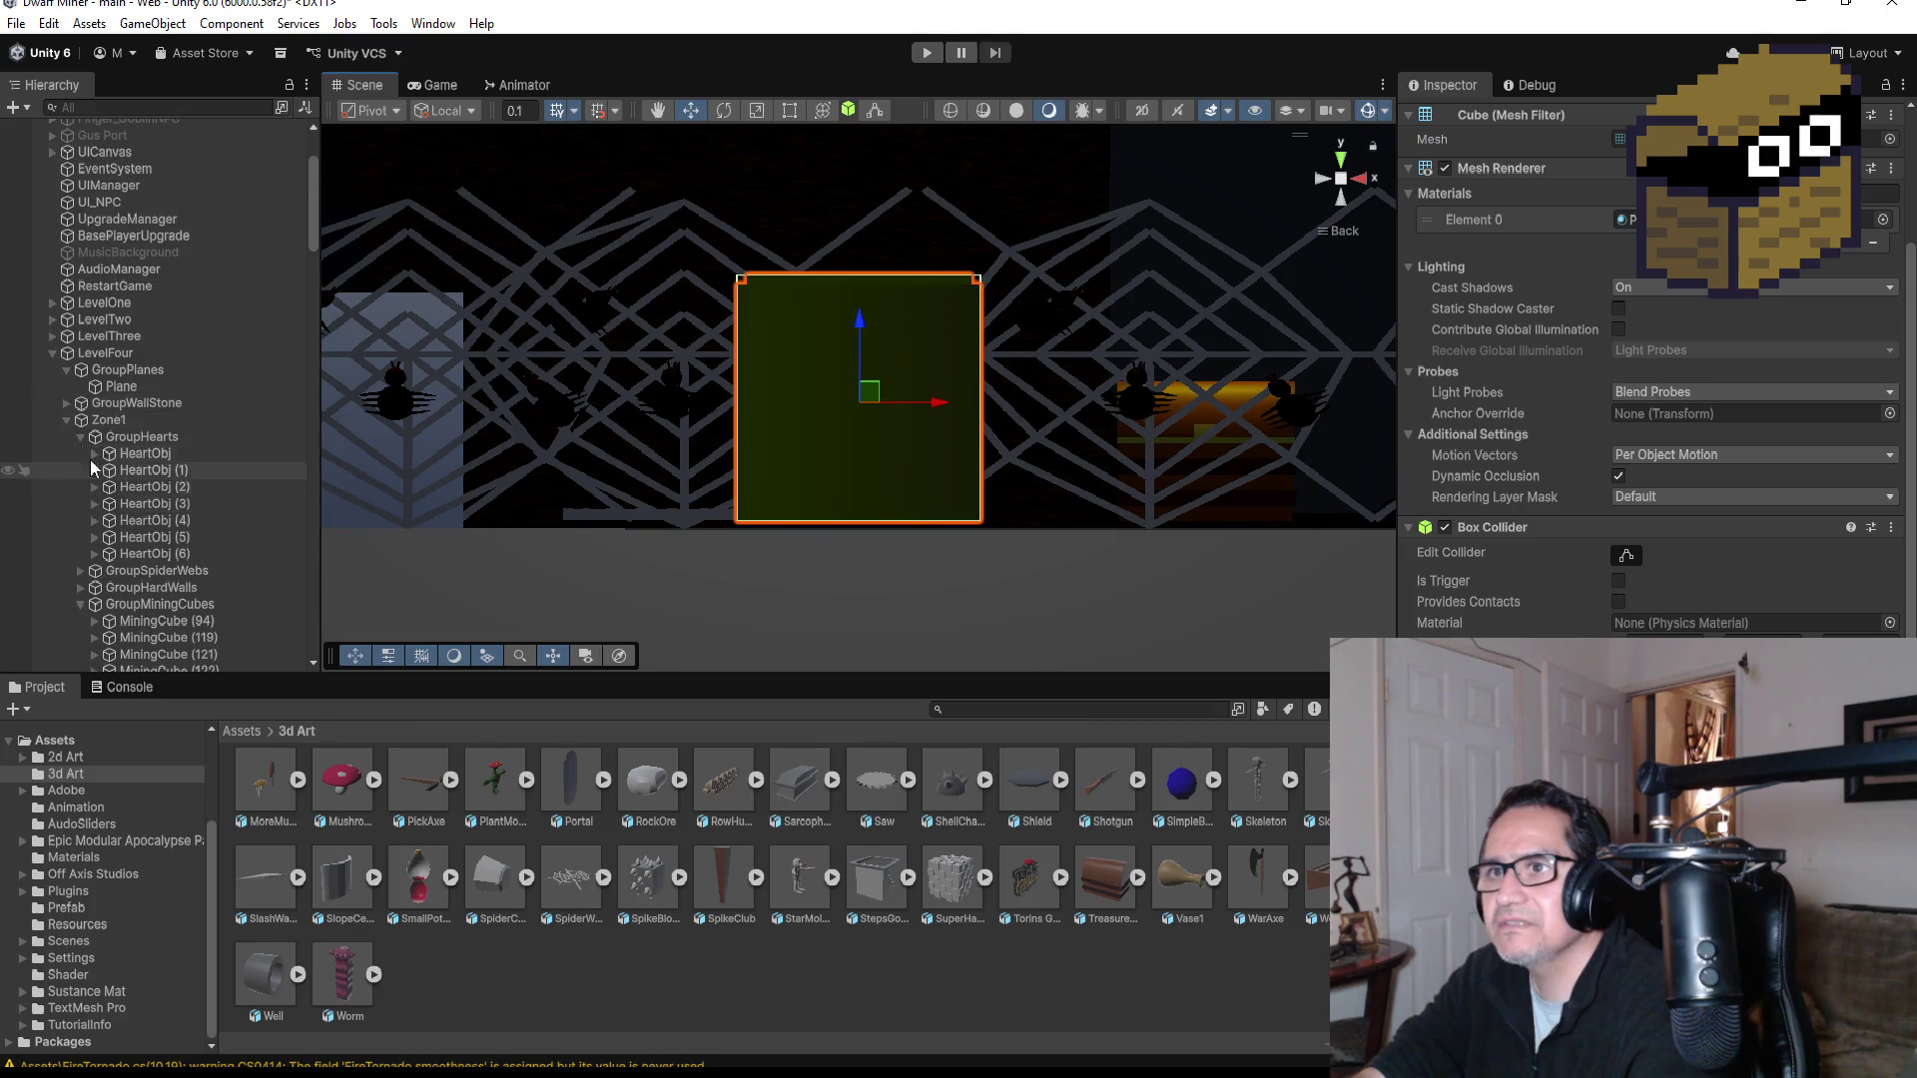
left_click(52, 353)
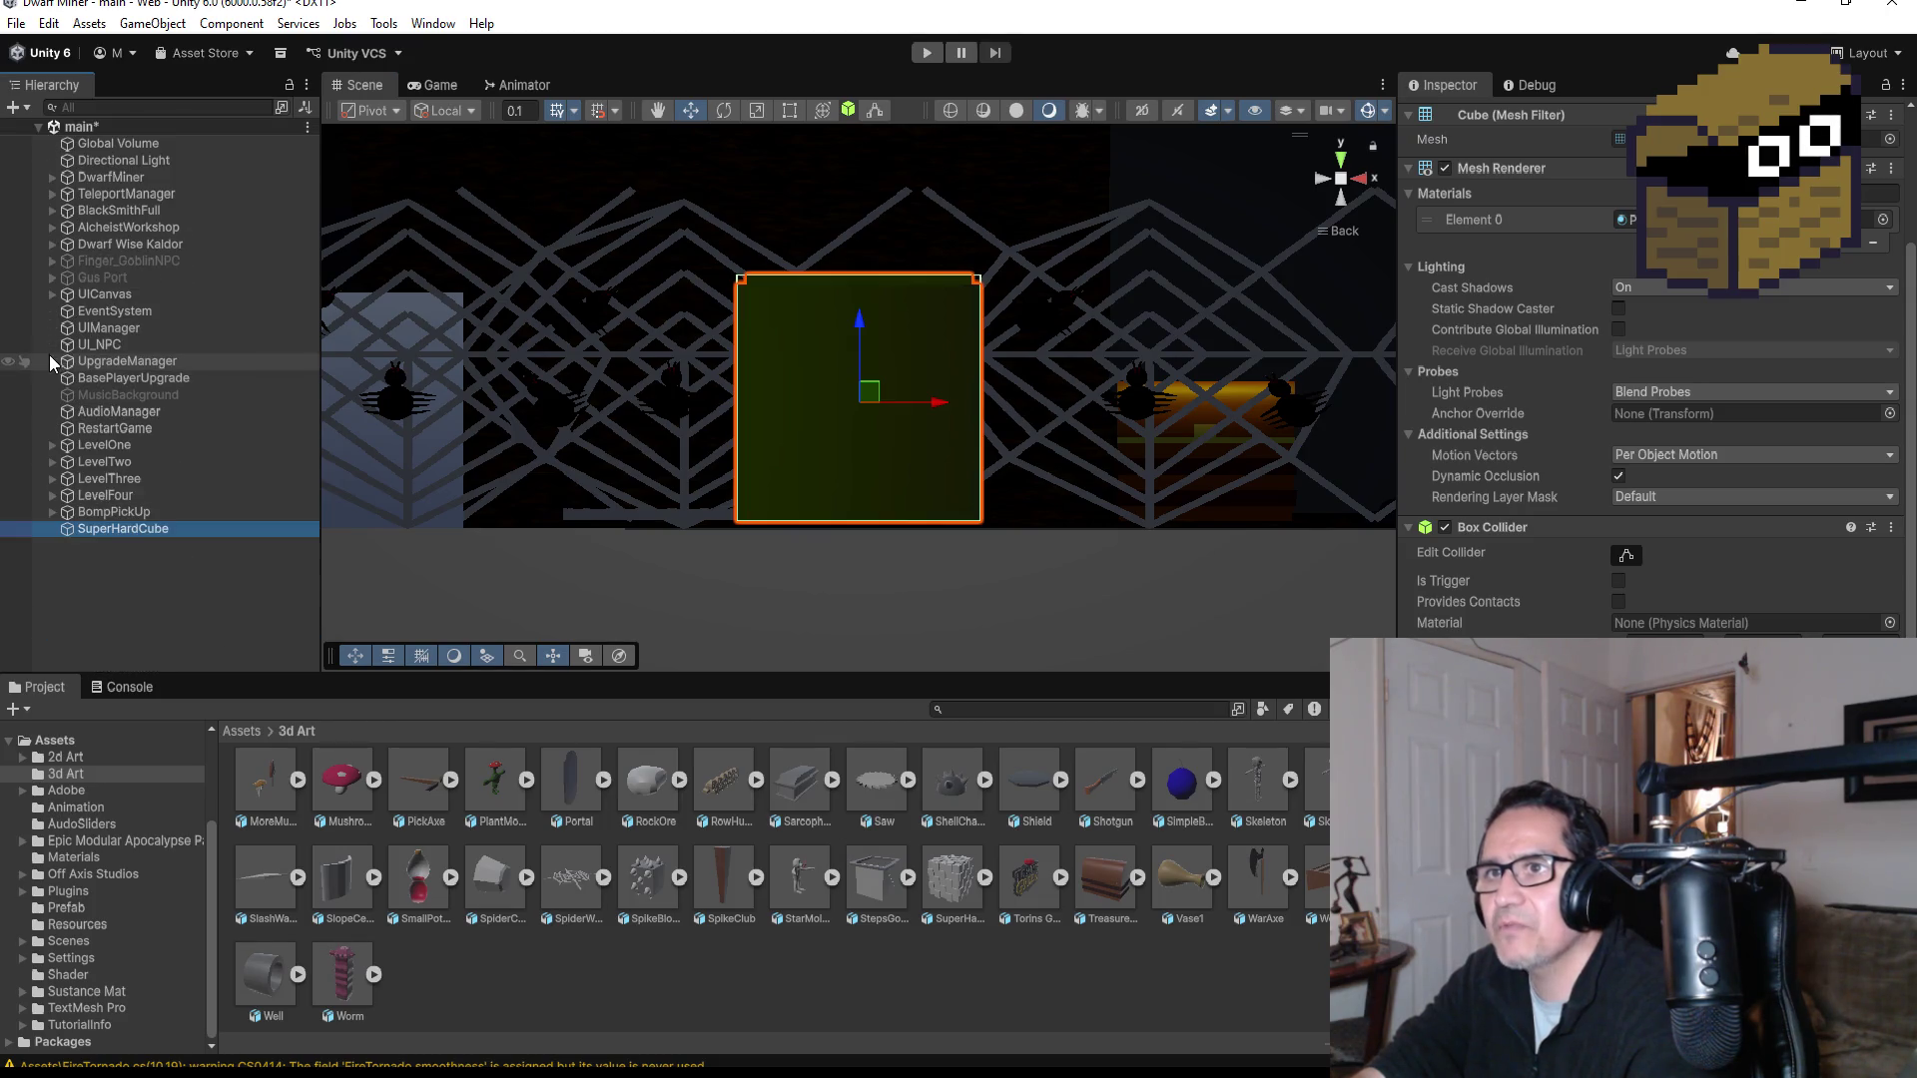
Step: Create an empty GameObject in the Hierarchy named HitPos
left_click(117, 565)
left_click(116, 528)
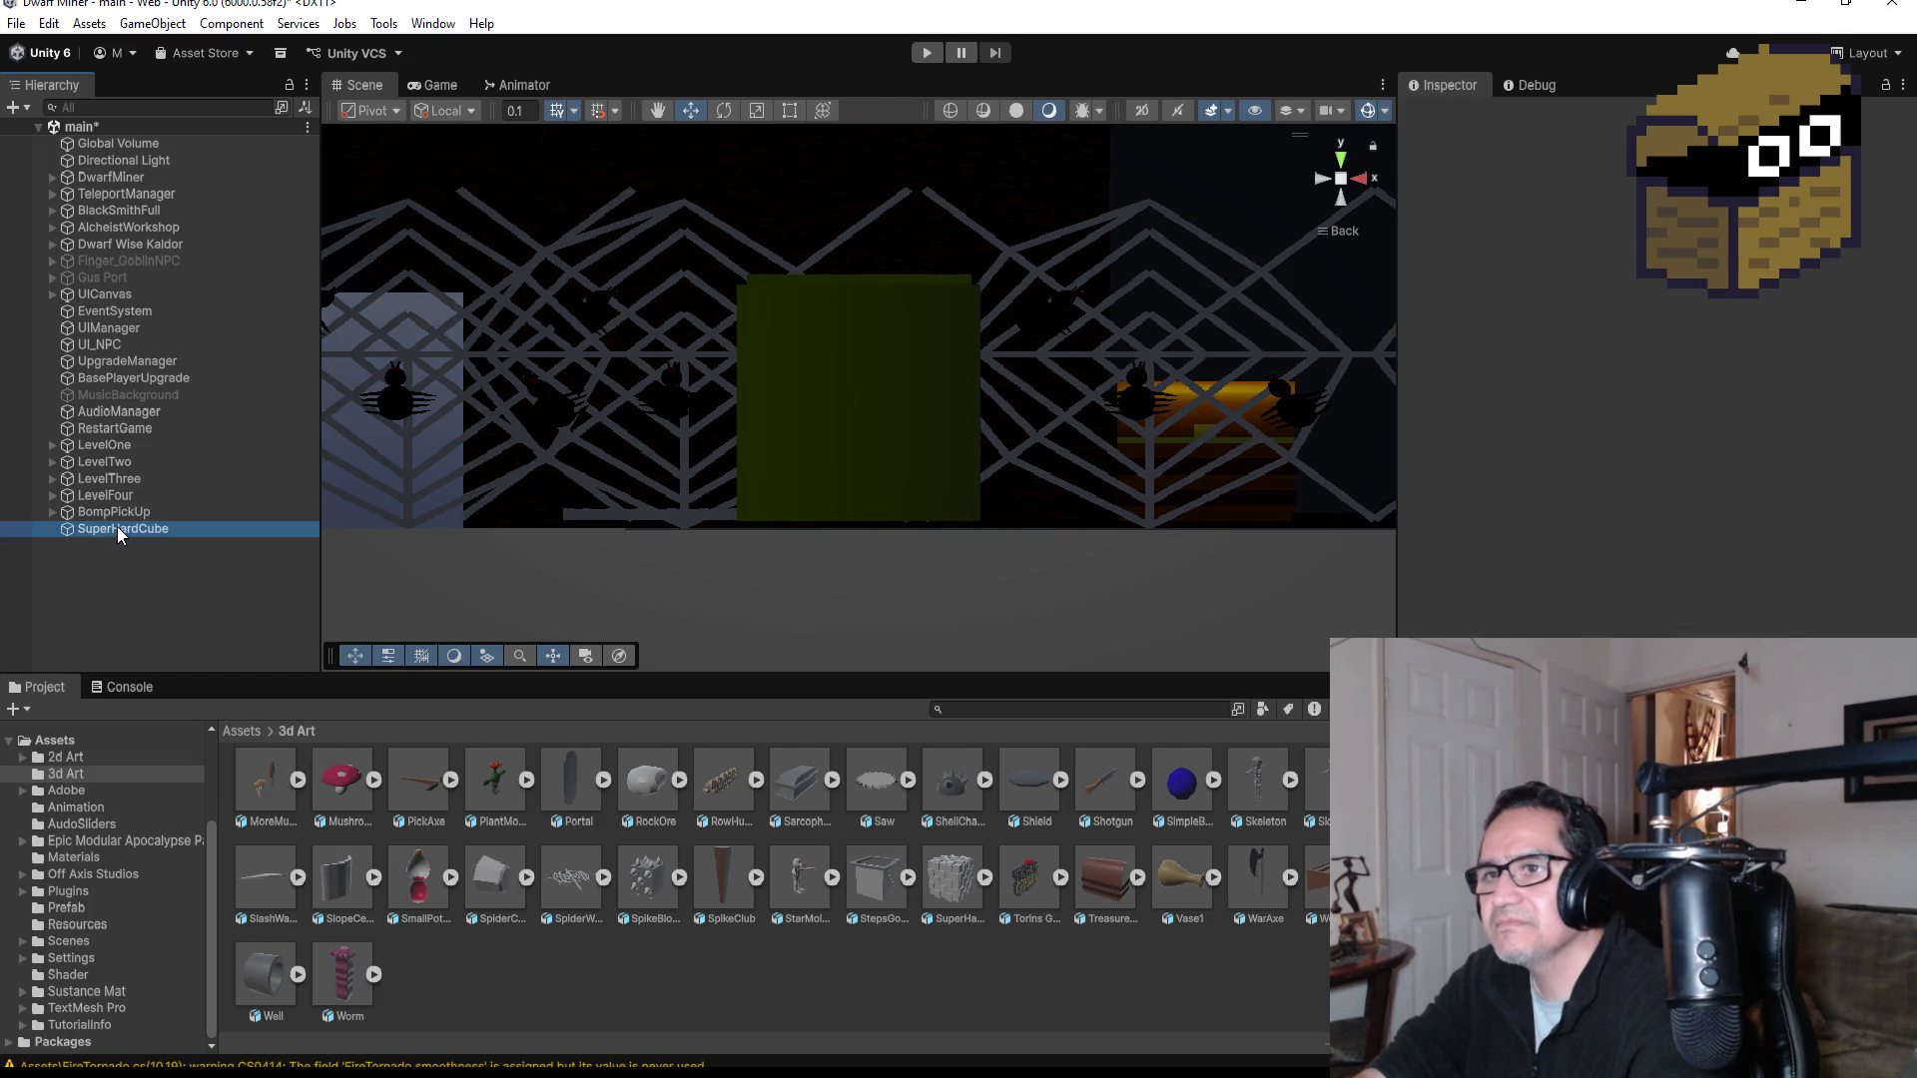
right_click(144, 585)
left_click(221, 765)
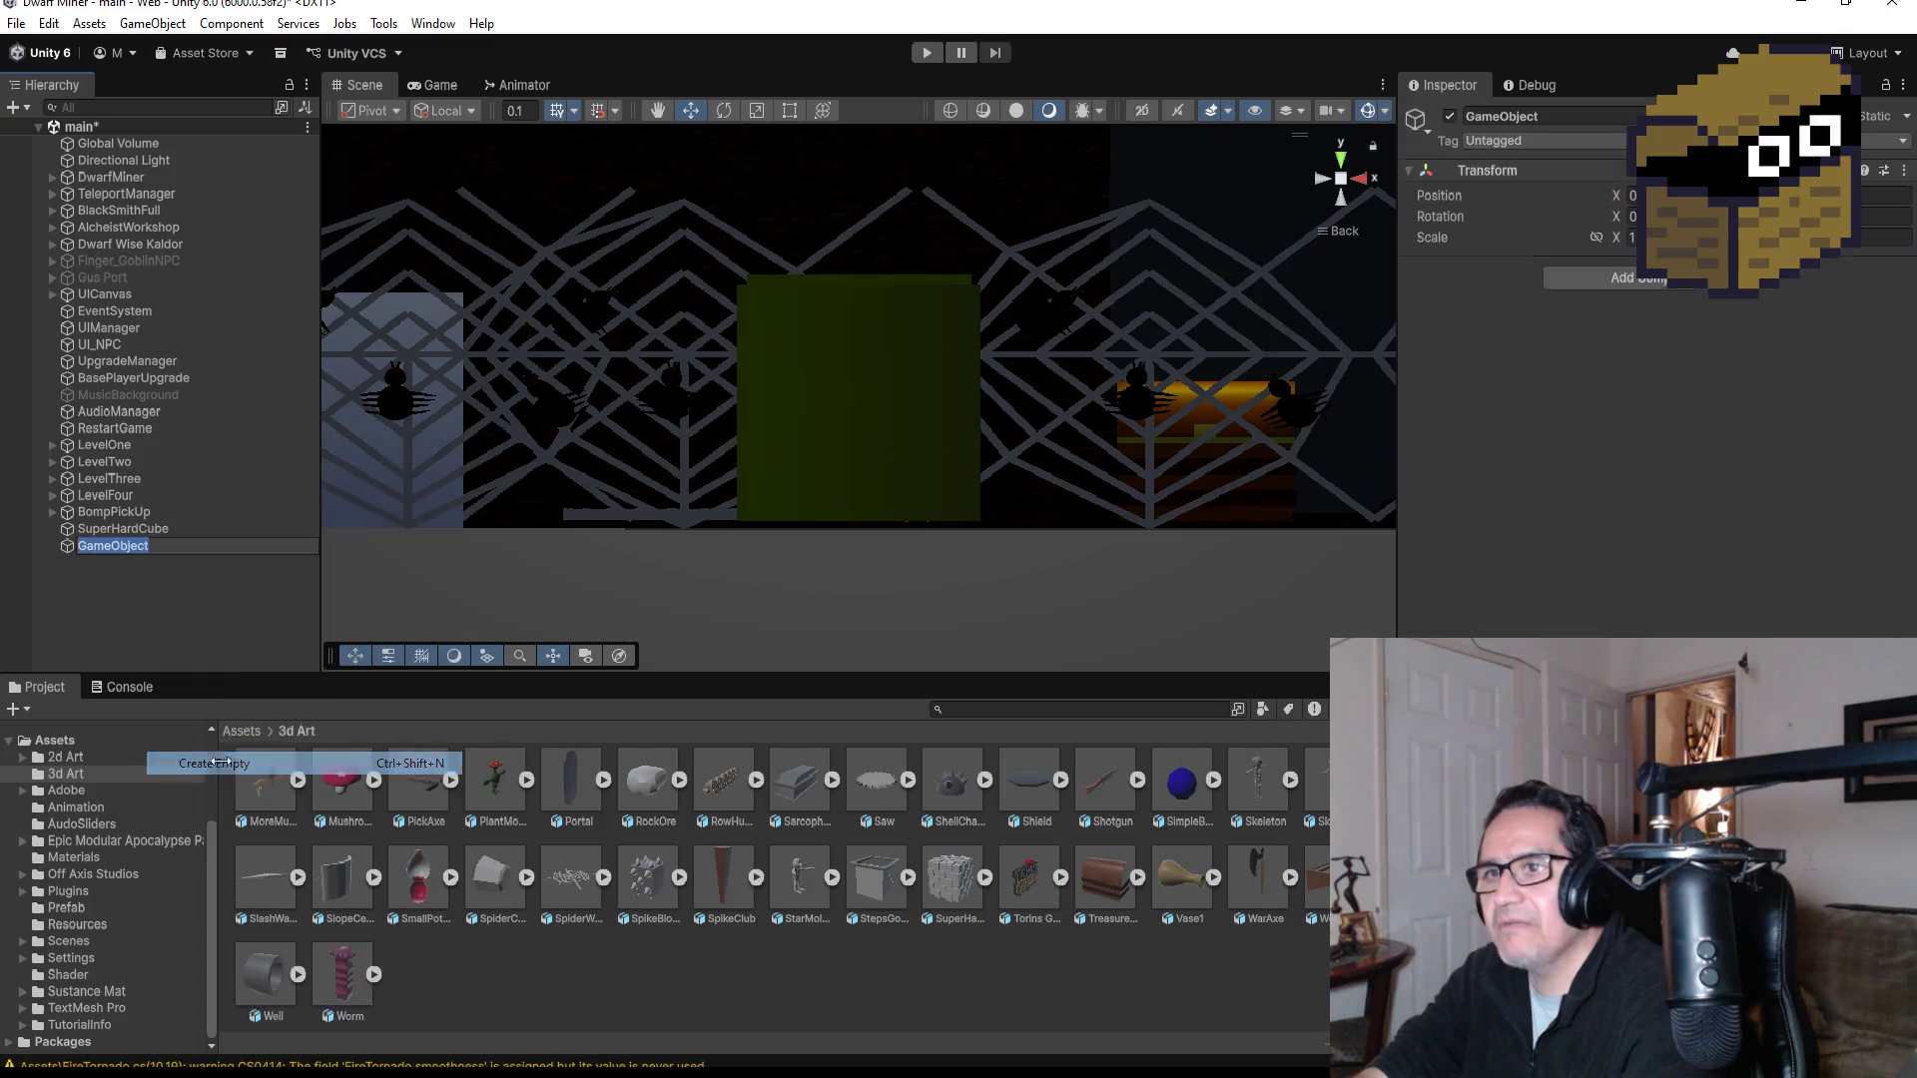
left_click(1578, 128)
type("HitO")
key("BackSpace")
type("Pos")
key("Return")
Step: Copy SuperHardCube's Transform position to HitPos and raise it to the cube's top edge
left_click(171, 529)
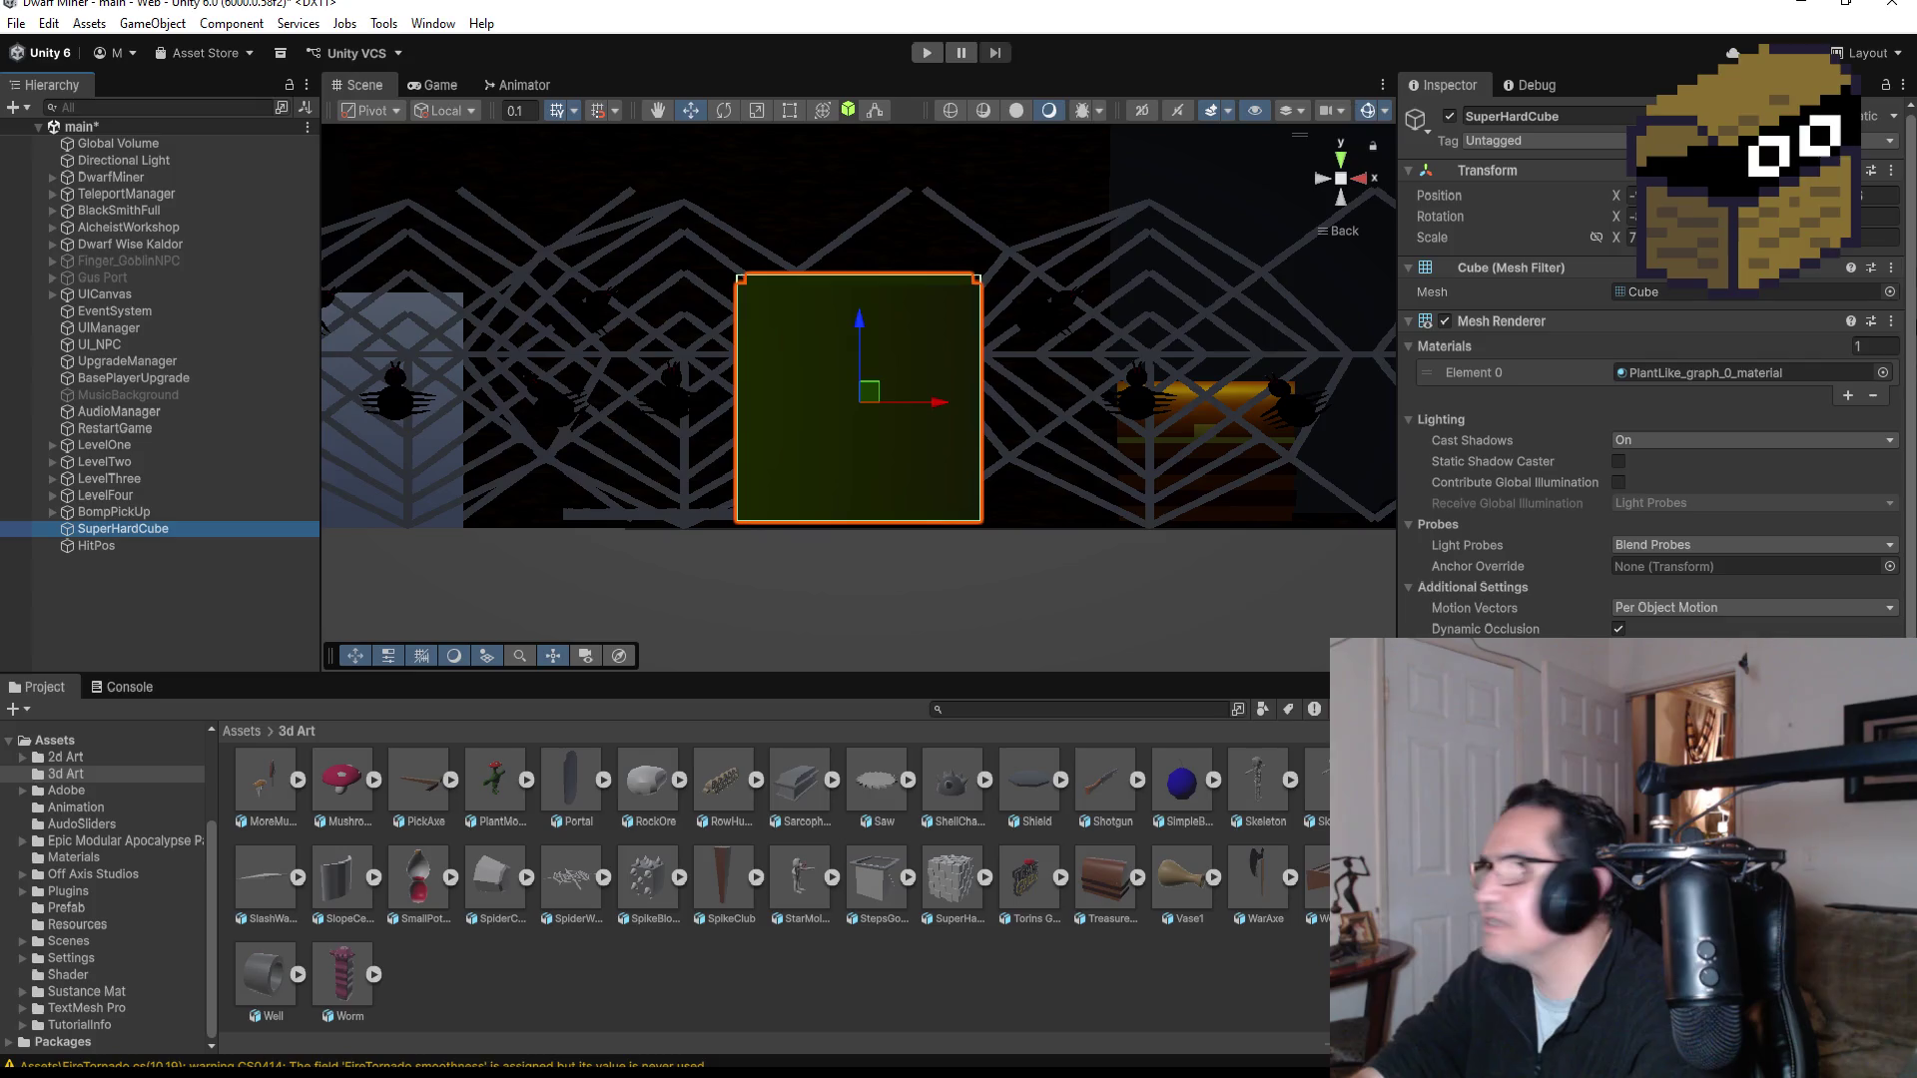
left_click(1891, 170)
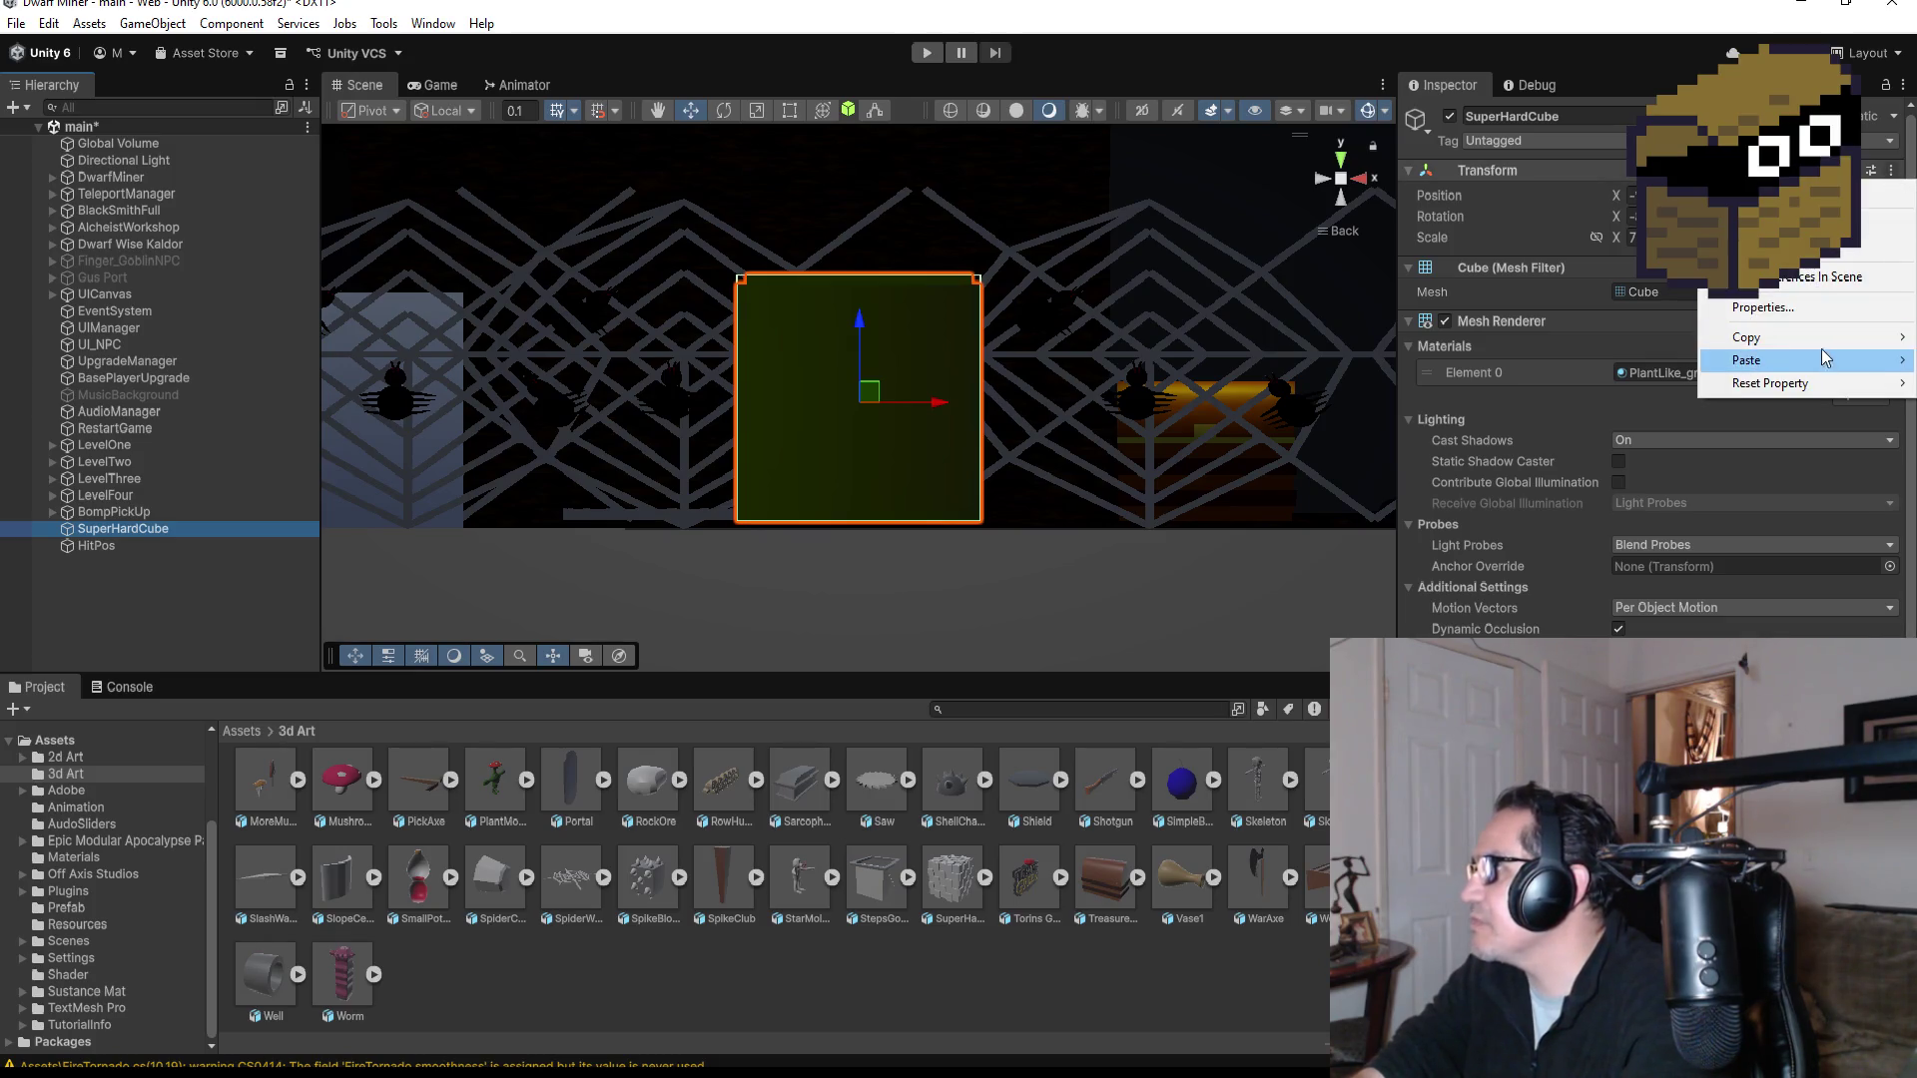
mouse_move(1824, 360)
left_click(1642, 342)
left_click(96, 545)
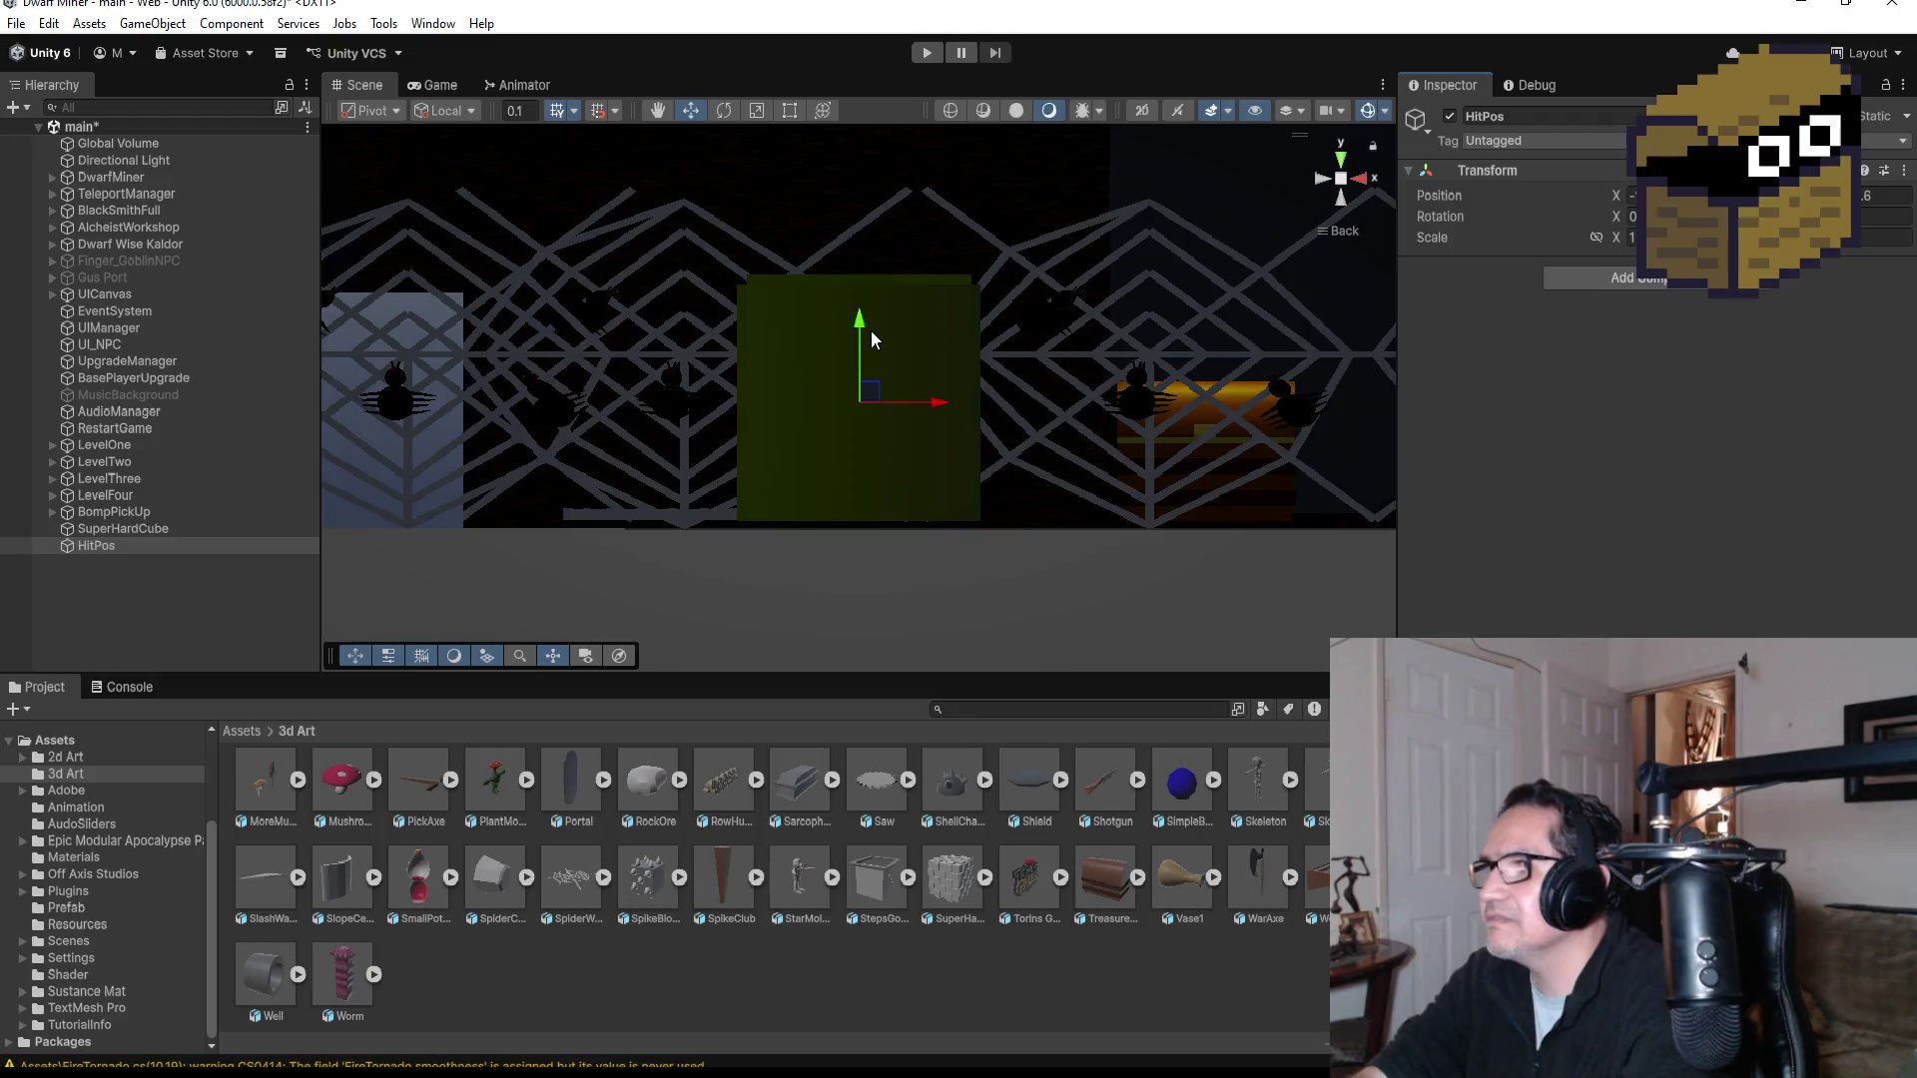
left_click_drag(865, 328, 867, 218)
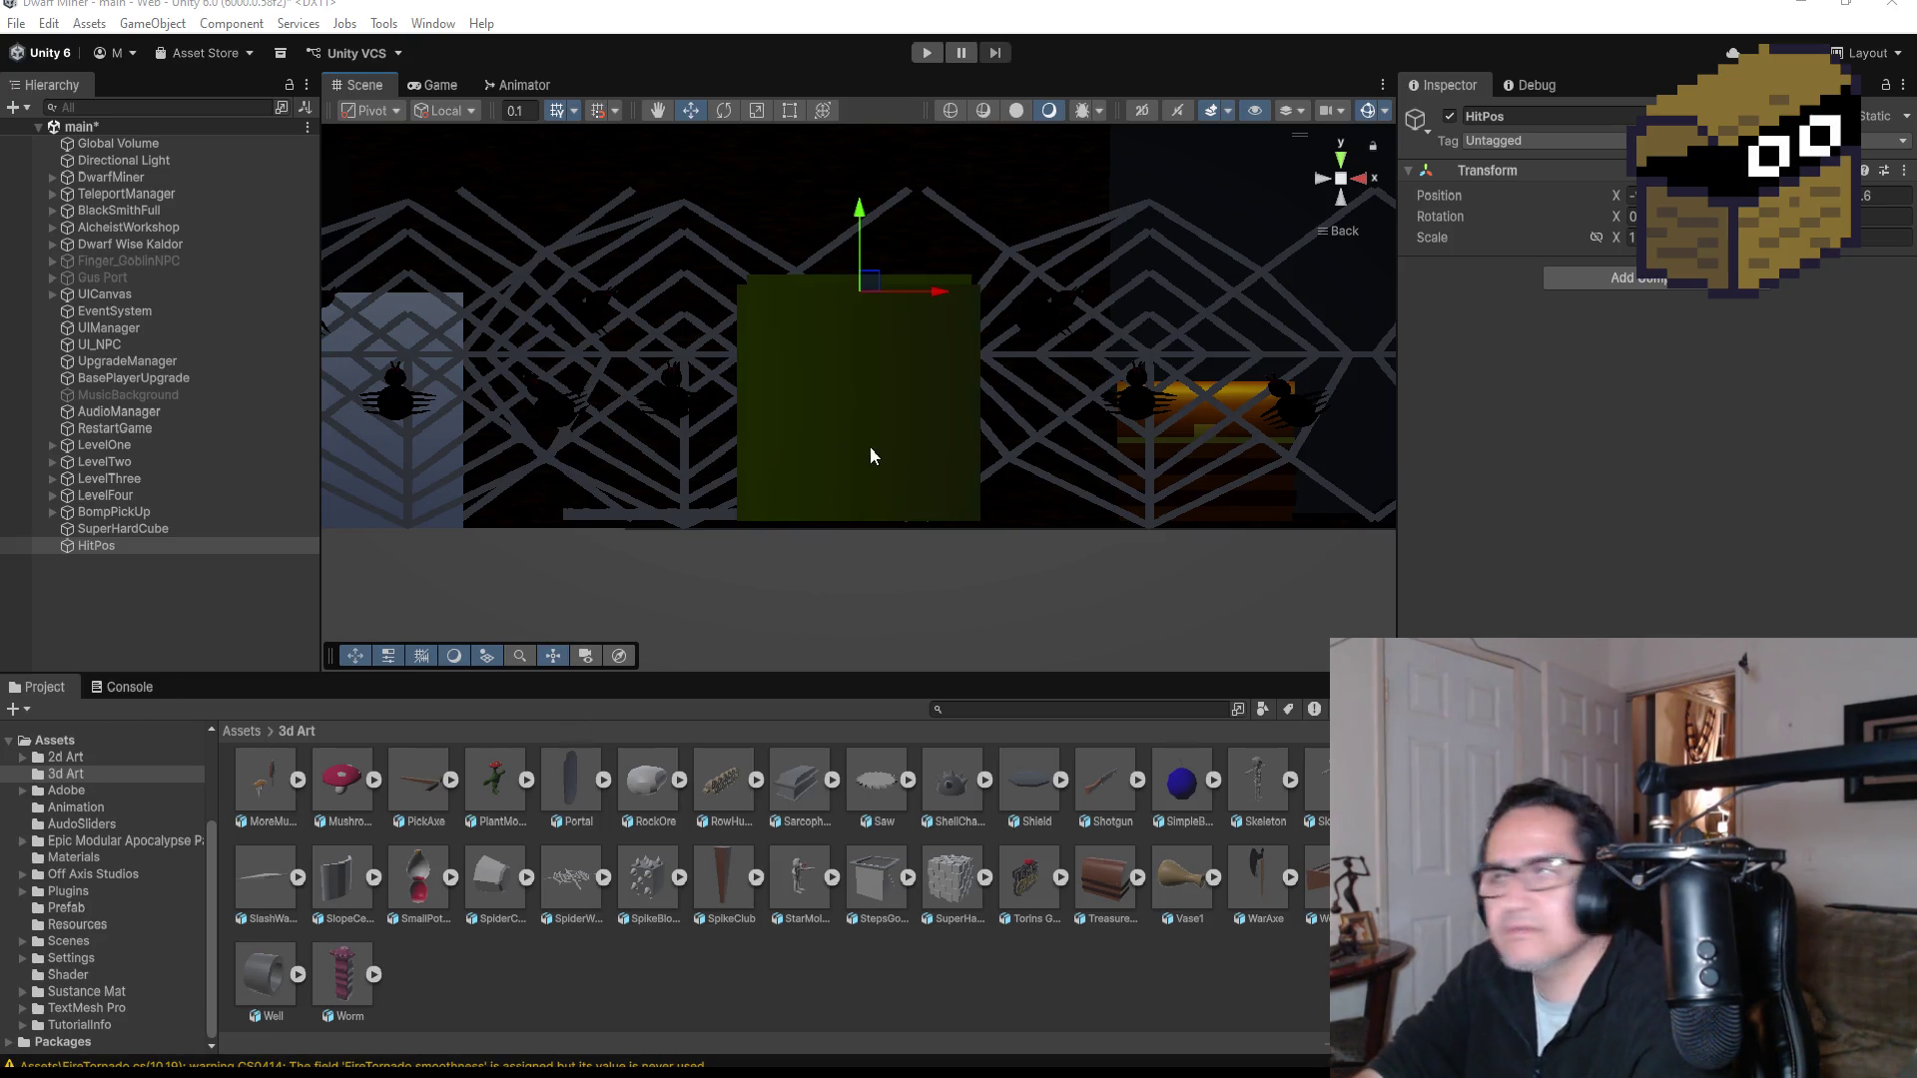
left_click(105, 528)
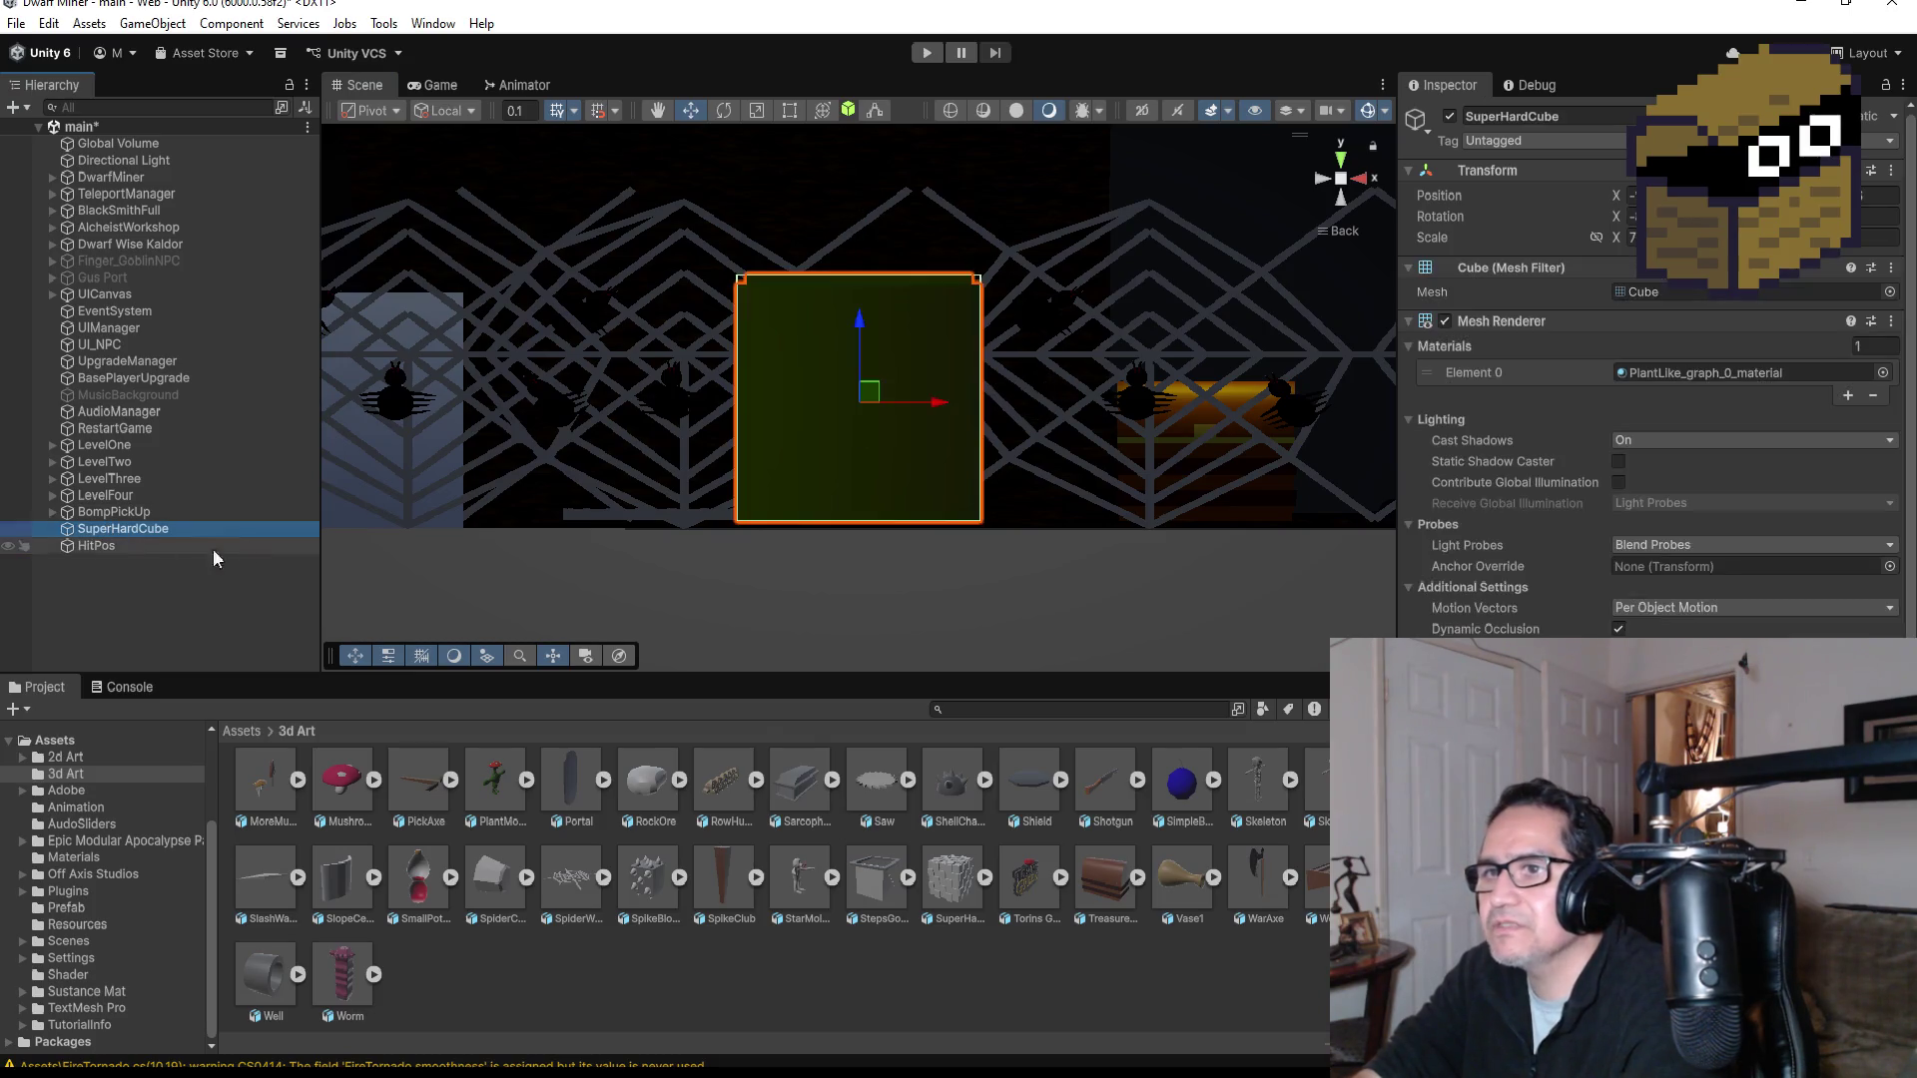
Step: Parent HitPos under SuperHardCube in the Hierarchy
left_click_drag(86, 547, 110, 530)
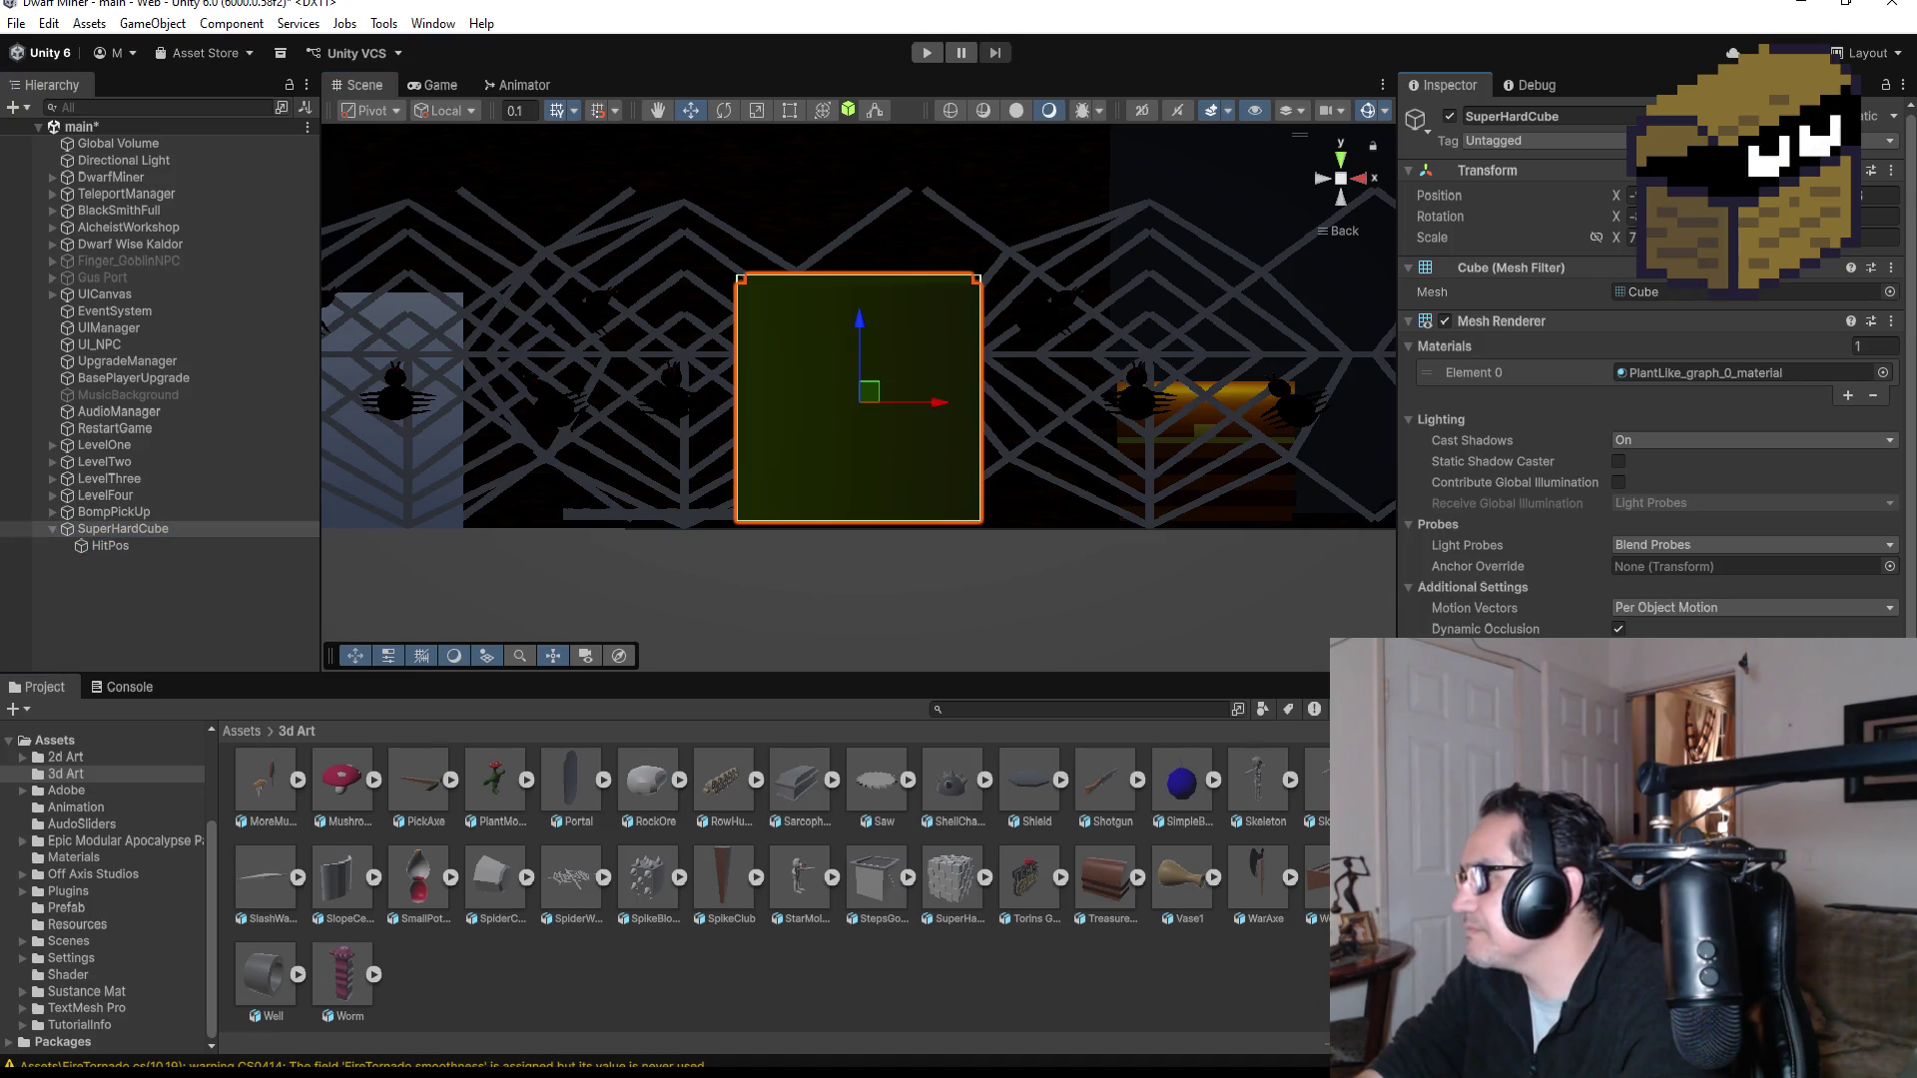
scroll(1648, 399, "down", 3)
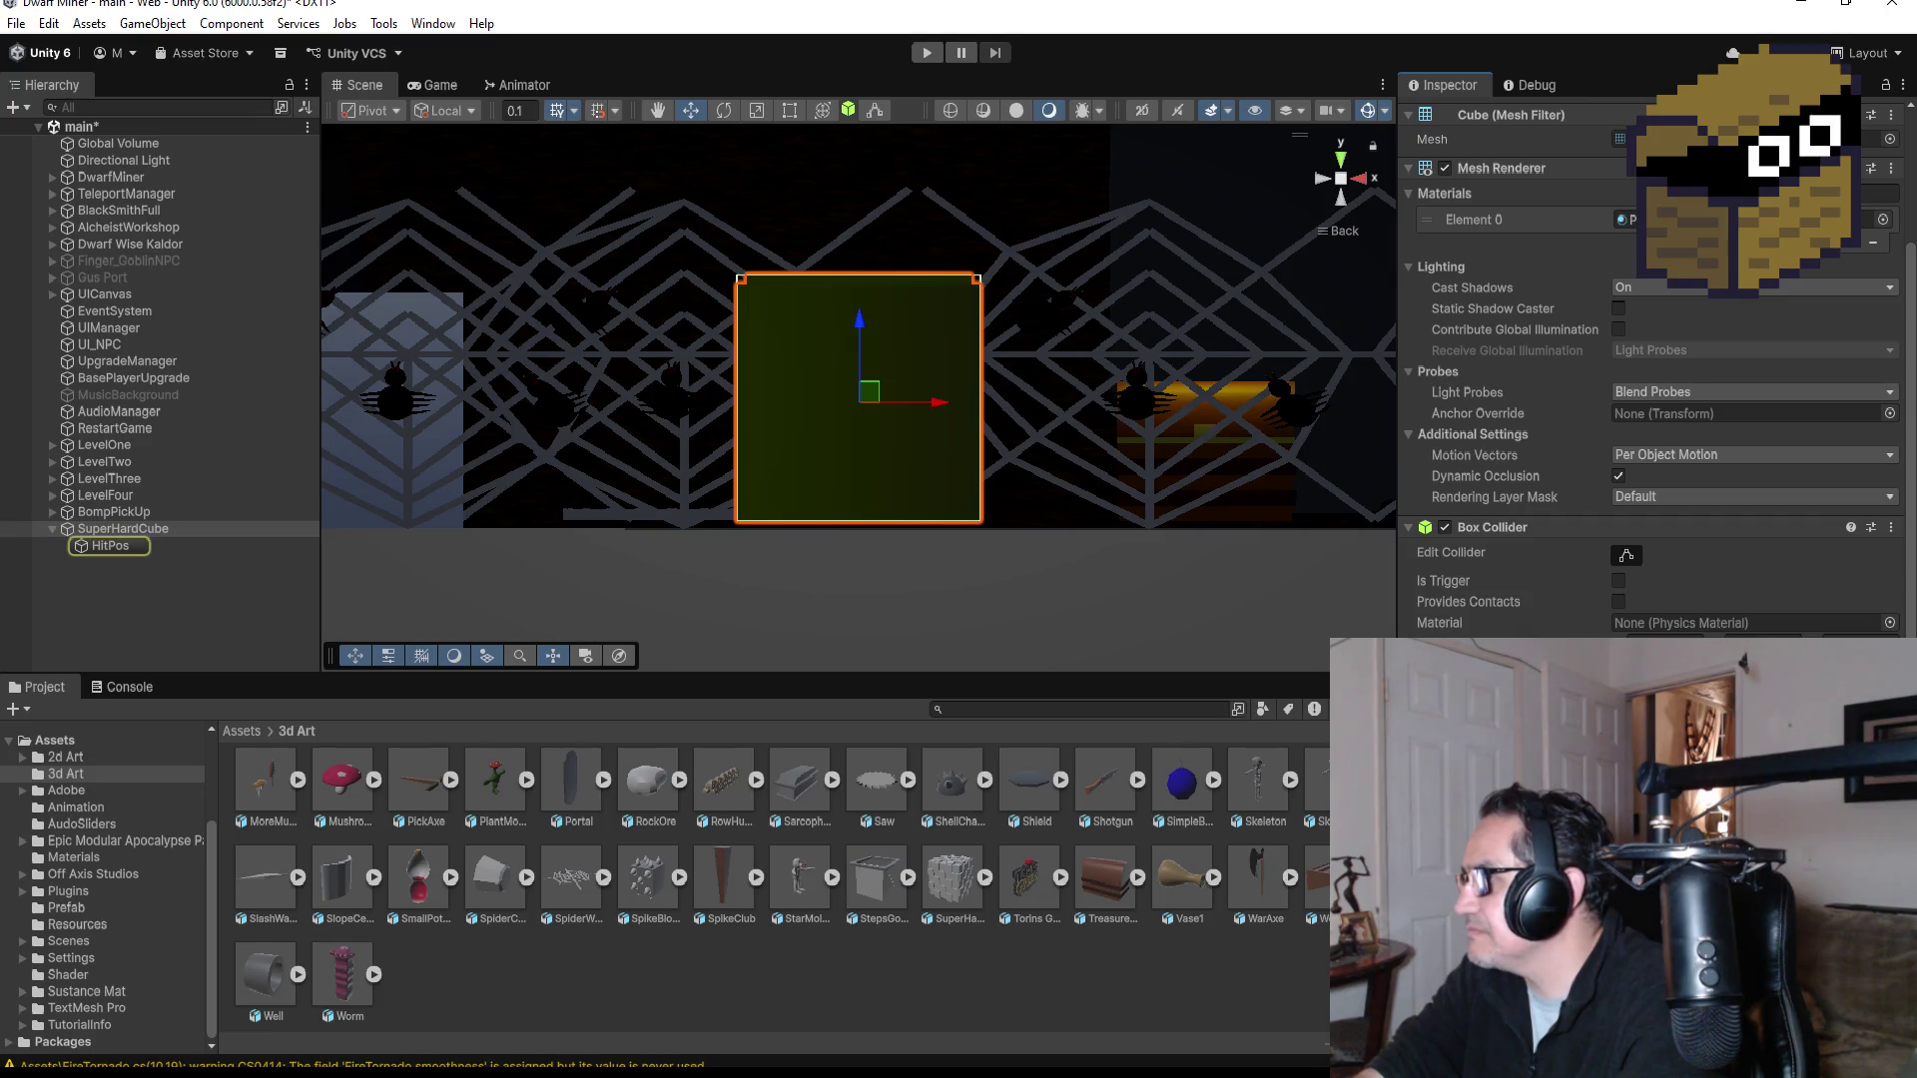
scroll(779, 889, "up", 1)
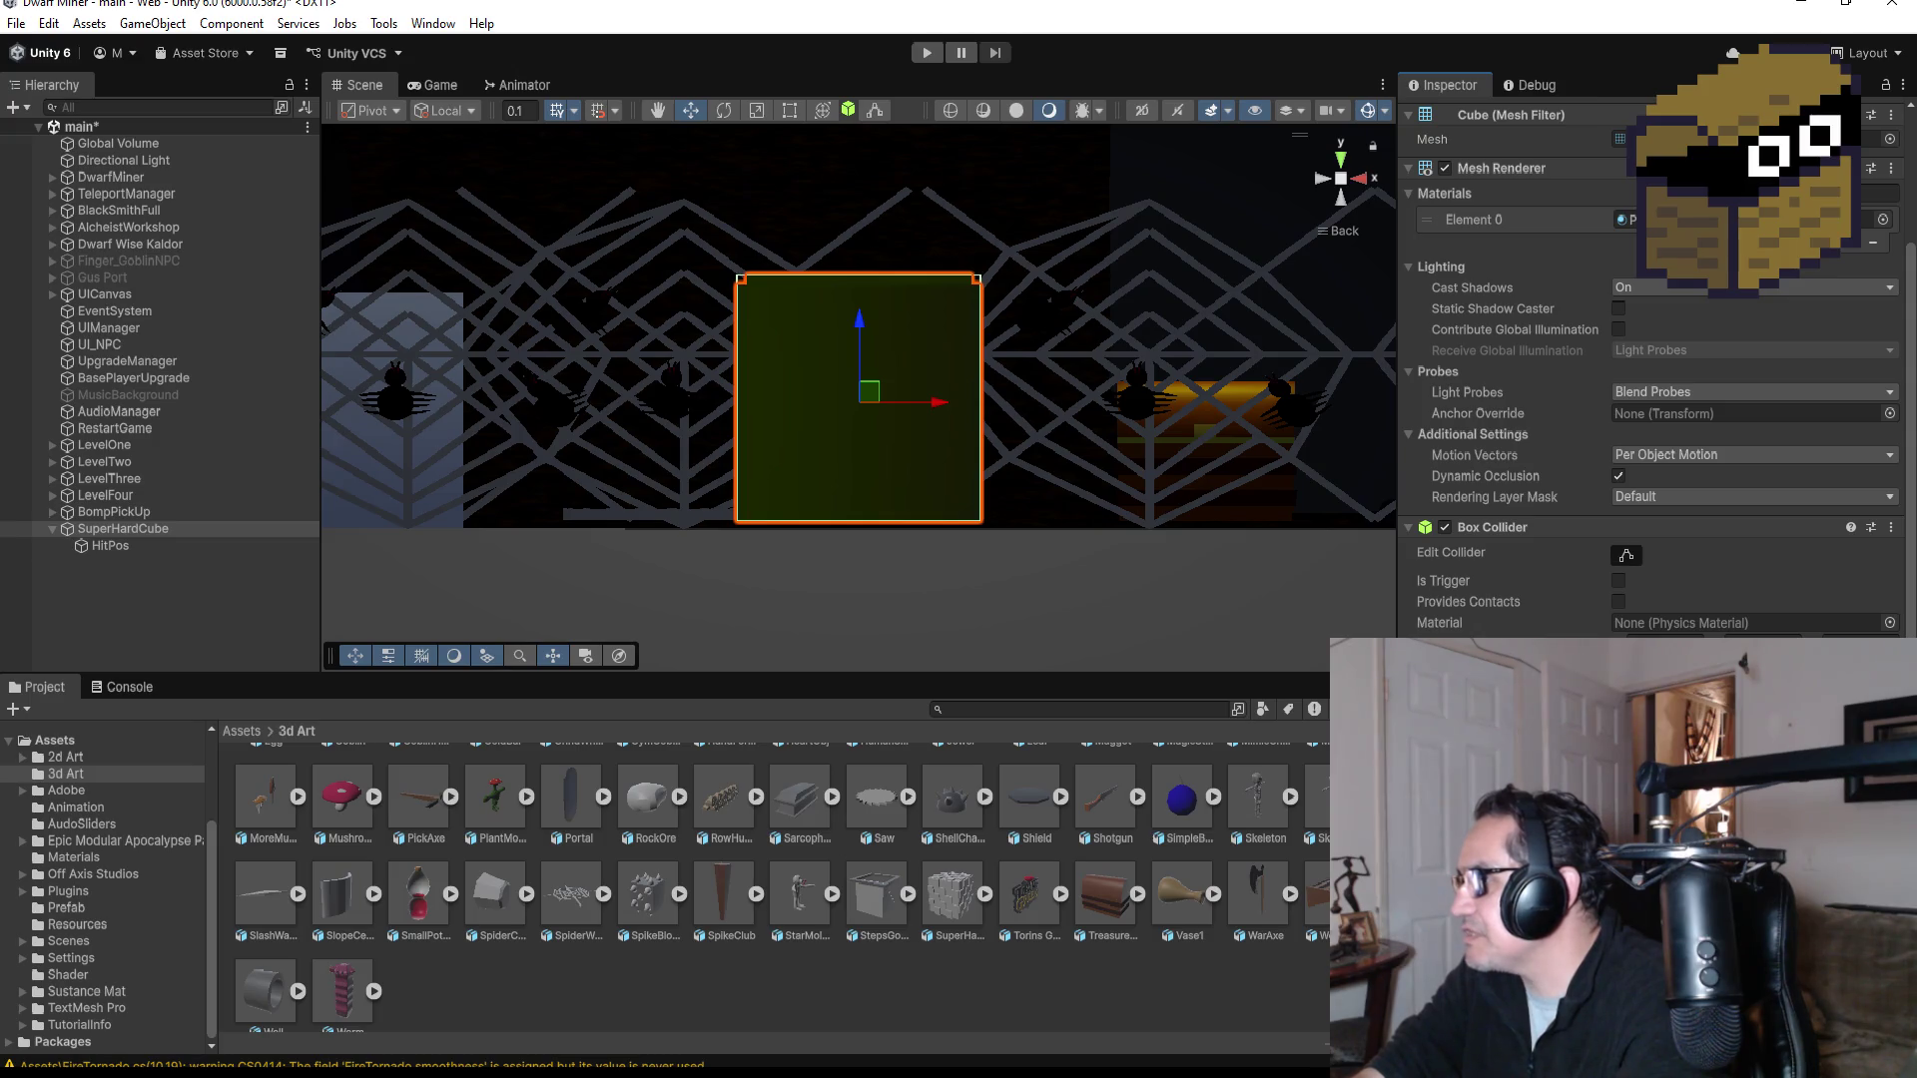
scroll(736, 819, "down", 1)
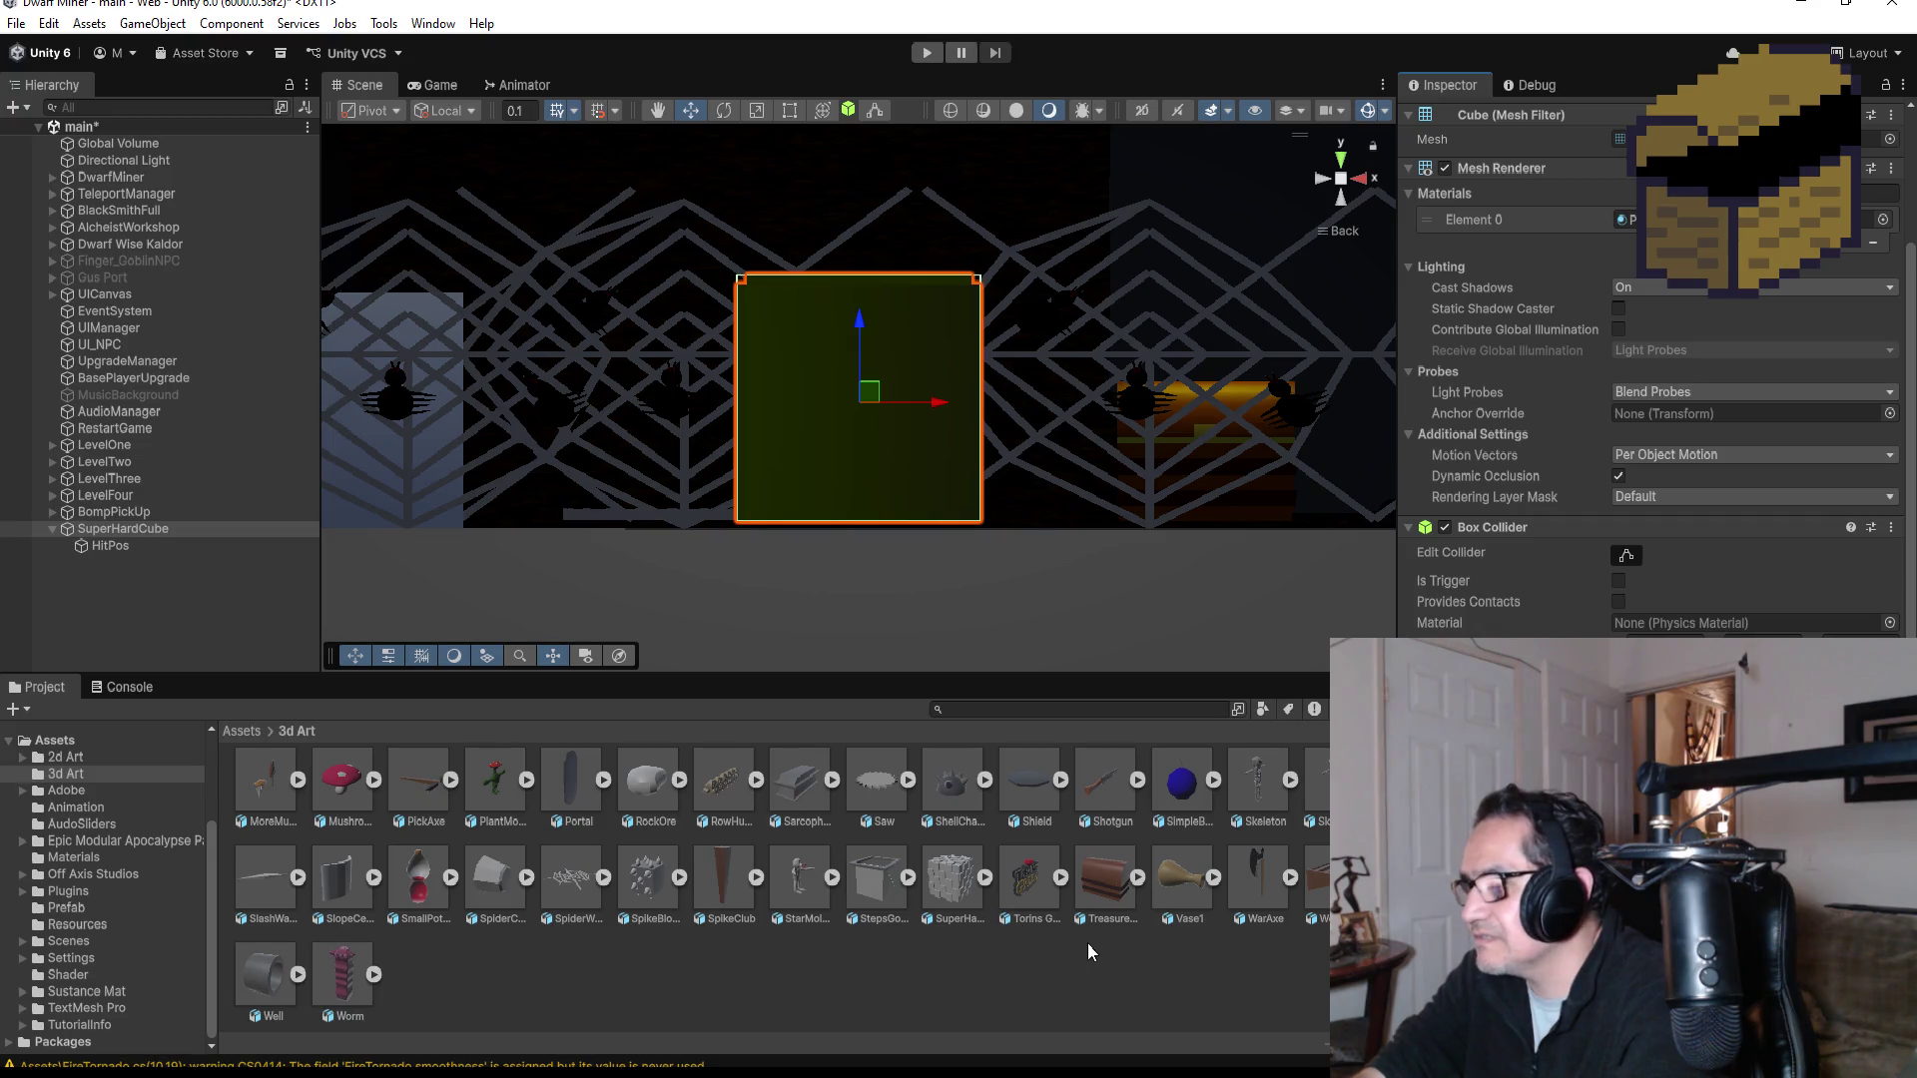
scroll(1056, 899, "up", 6)
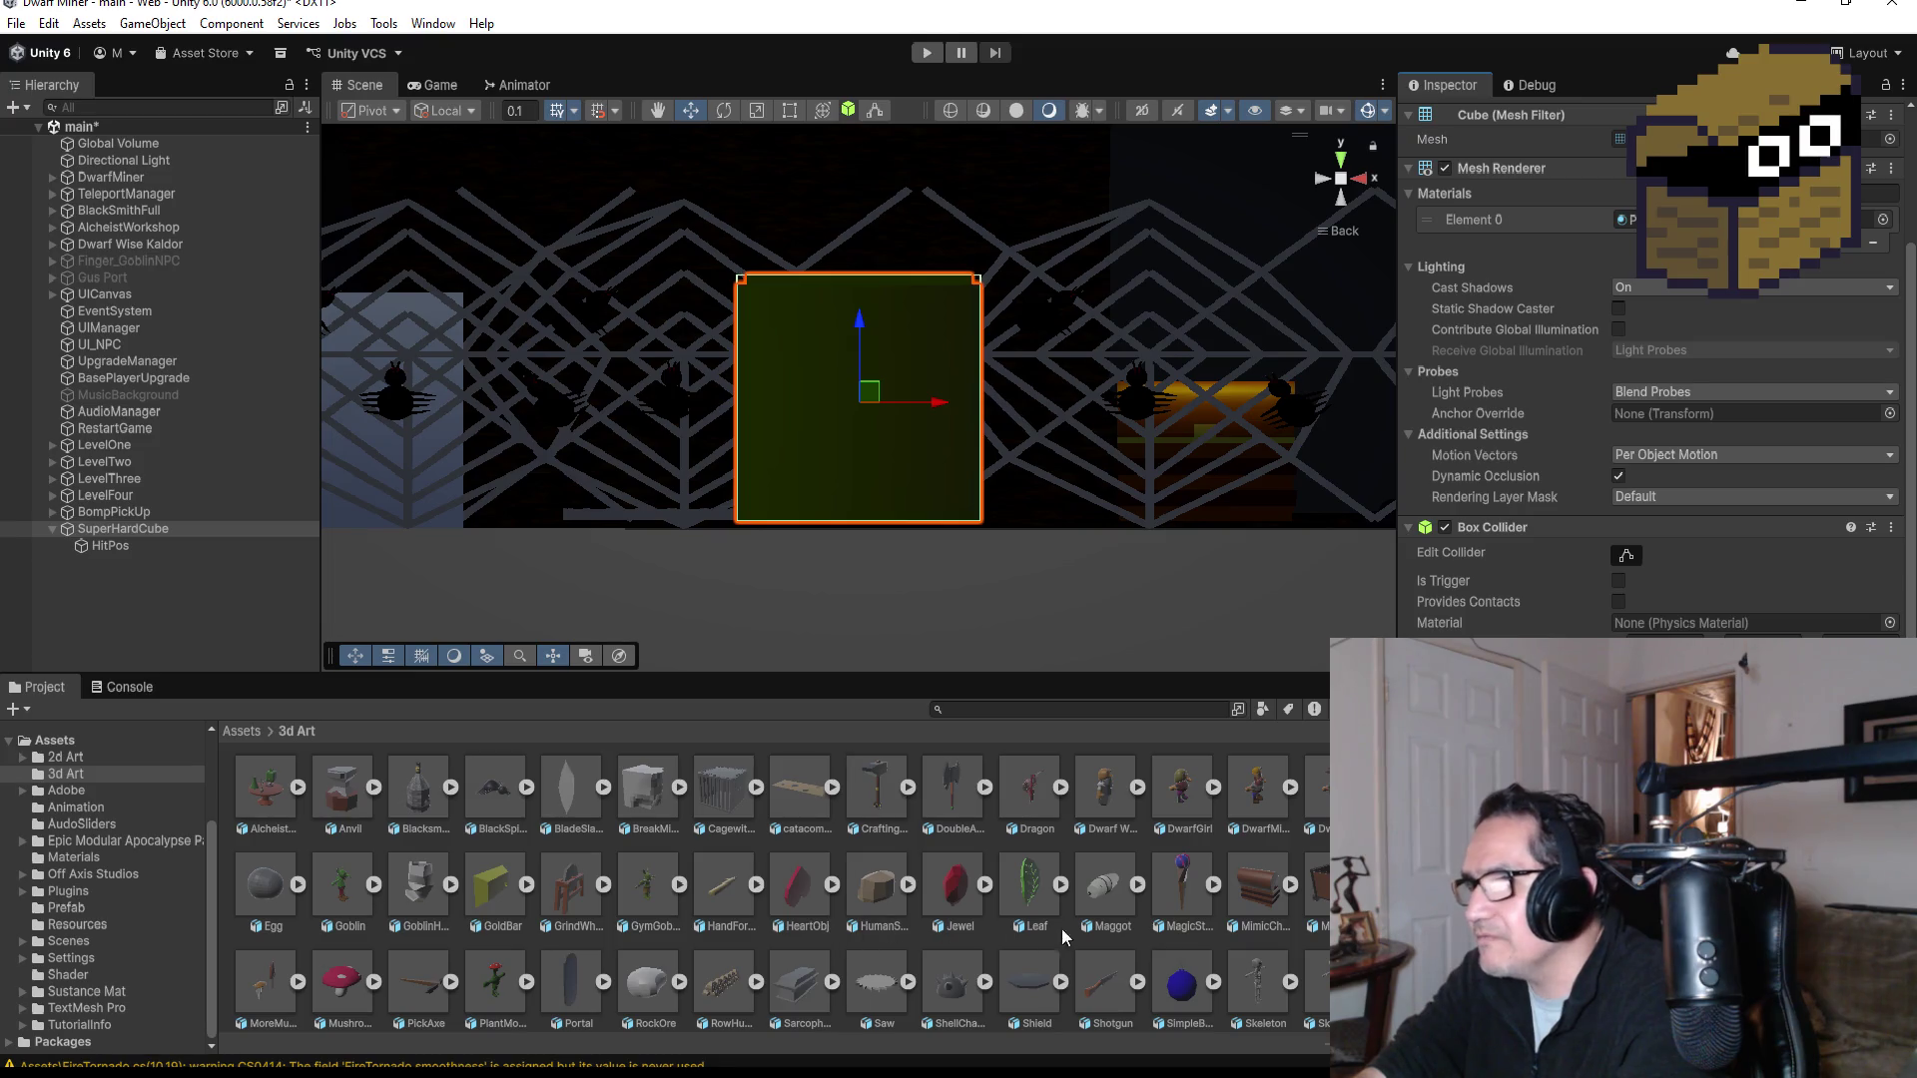
scroll(1138, 948, "down", 3)
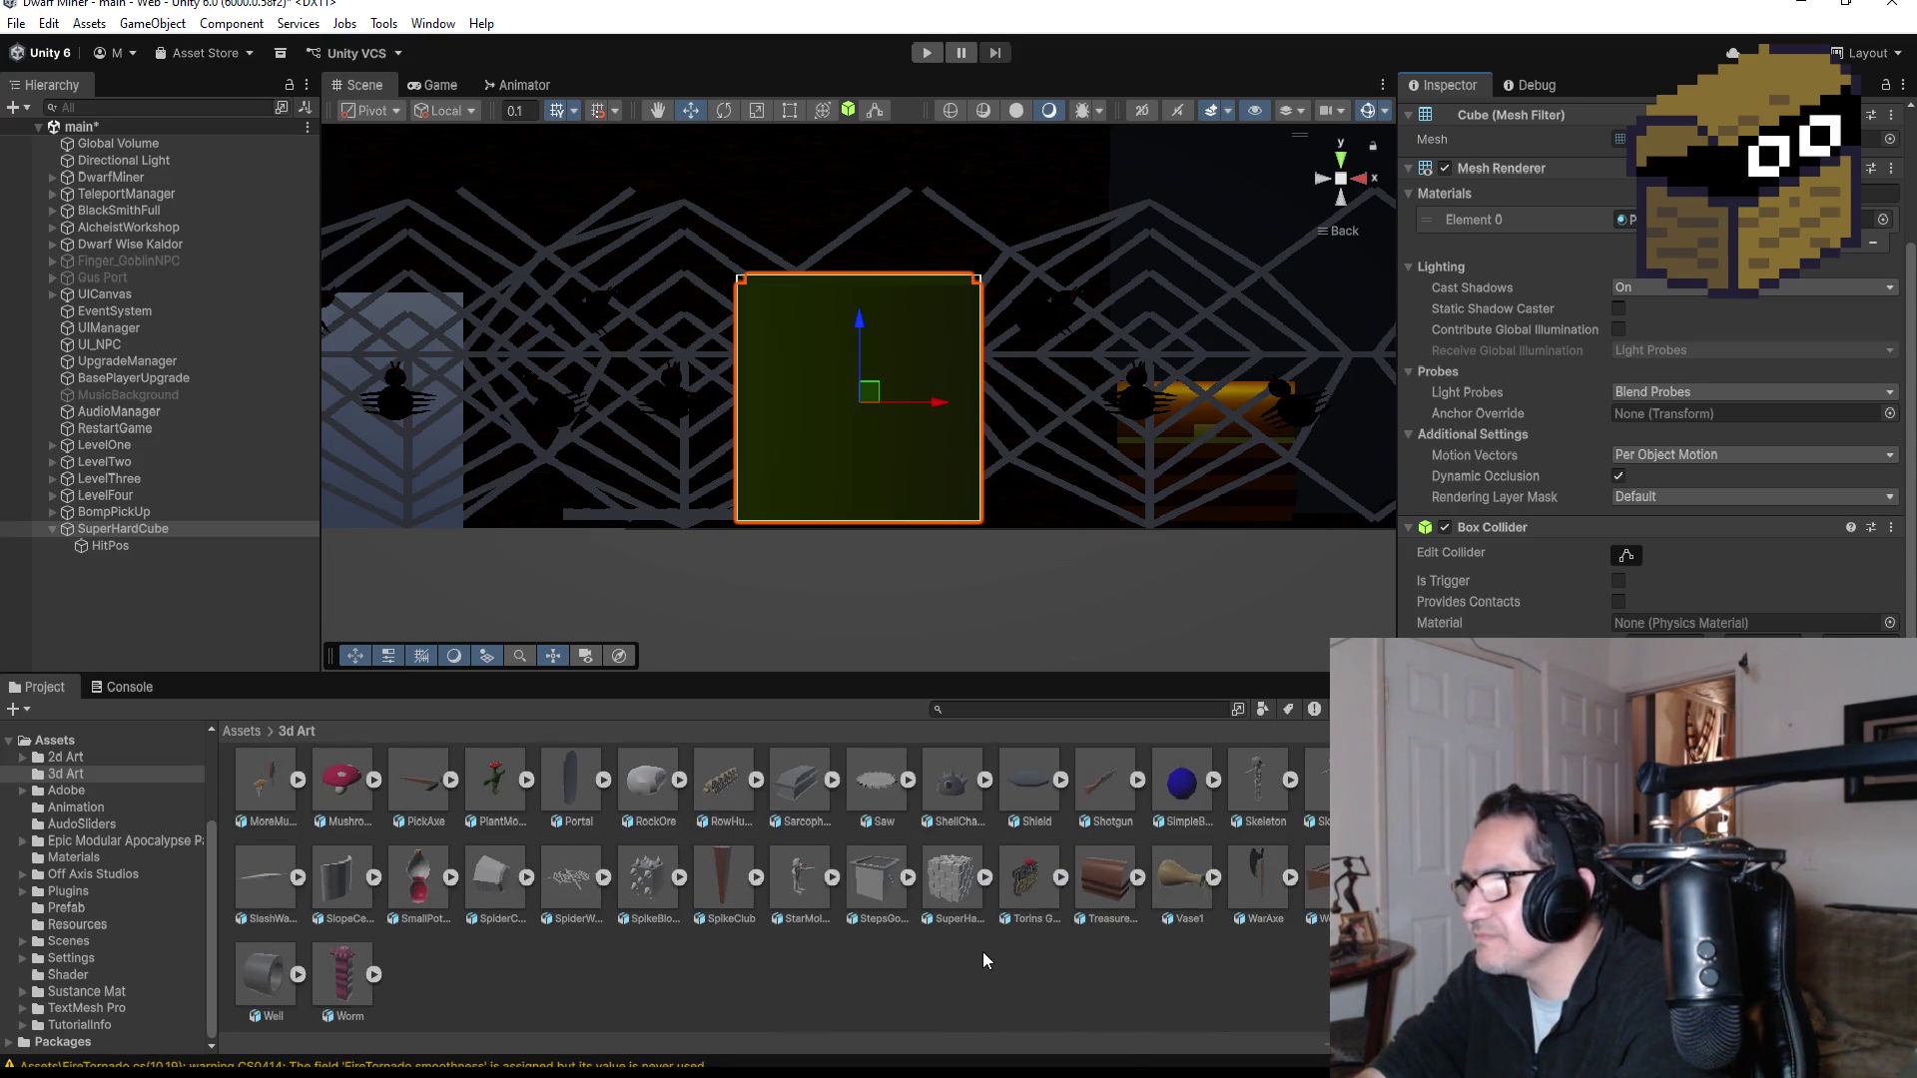
Step: Open the Assets/Prefab folder in the Project window and reselect SuperHardCube
left_click(239, 732)
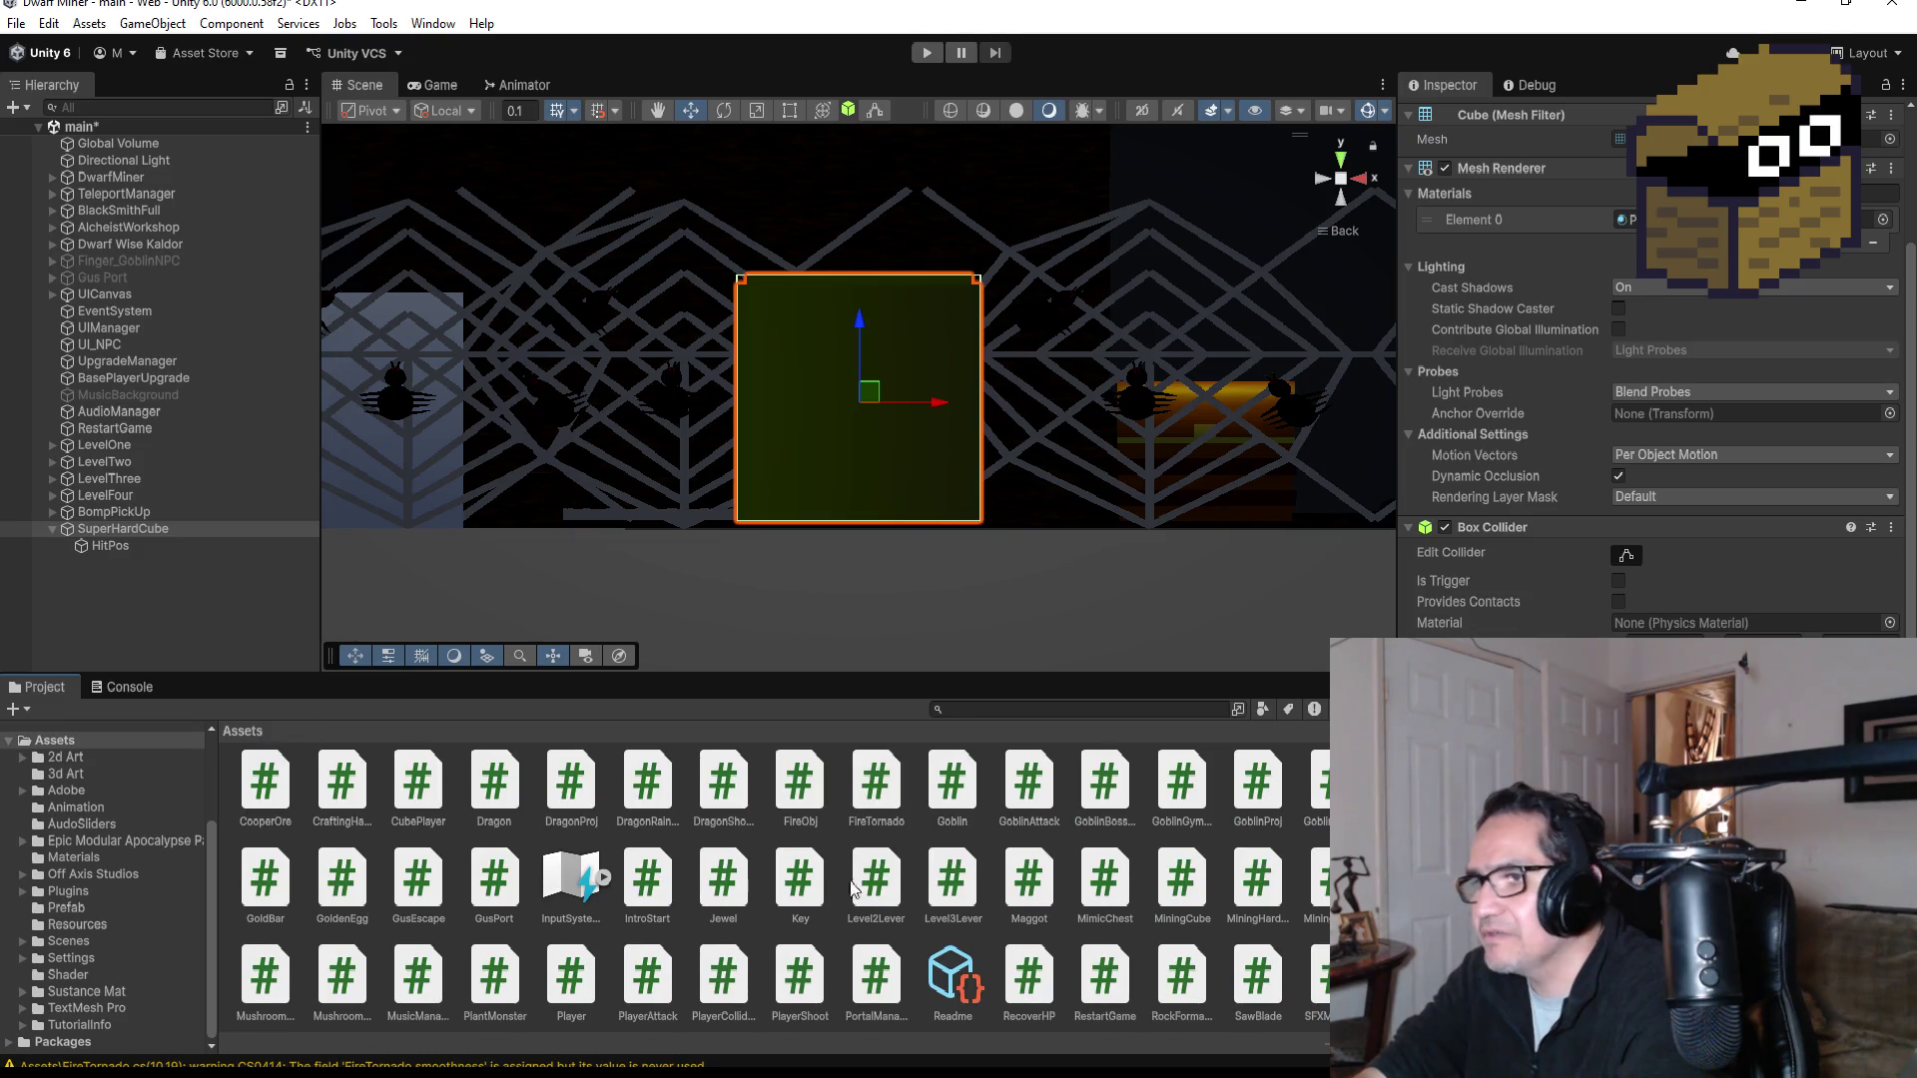
scroll(837, 889, "up", 5)
double_click(953, 783)
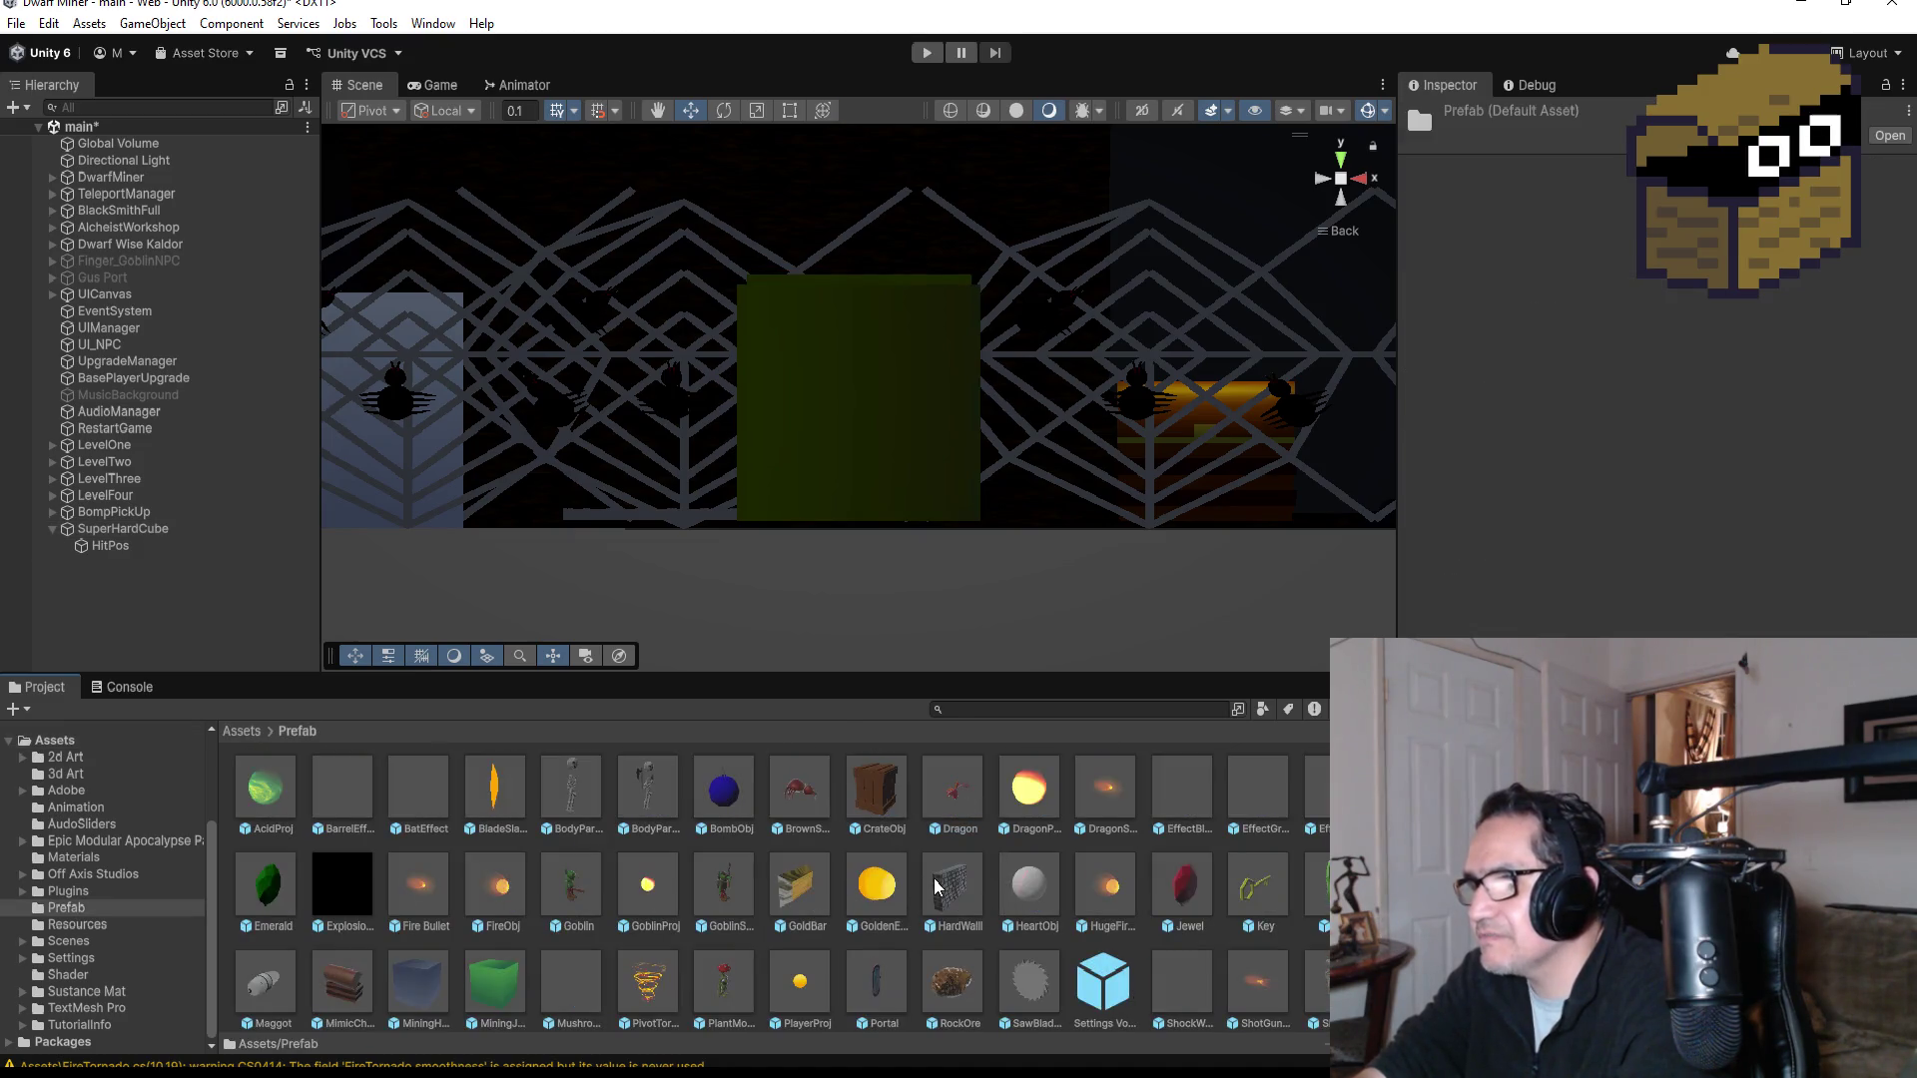
left_click(115, 529)
scroll(1201, 974, "down", 1)
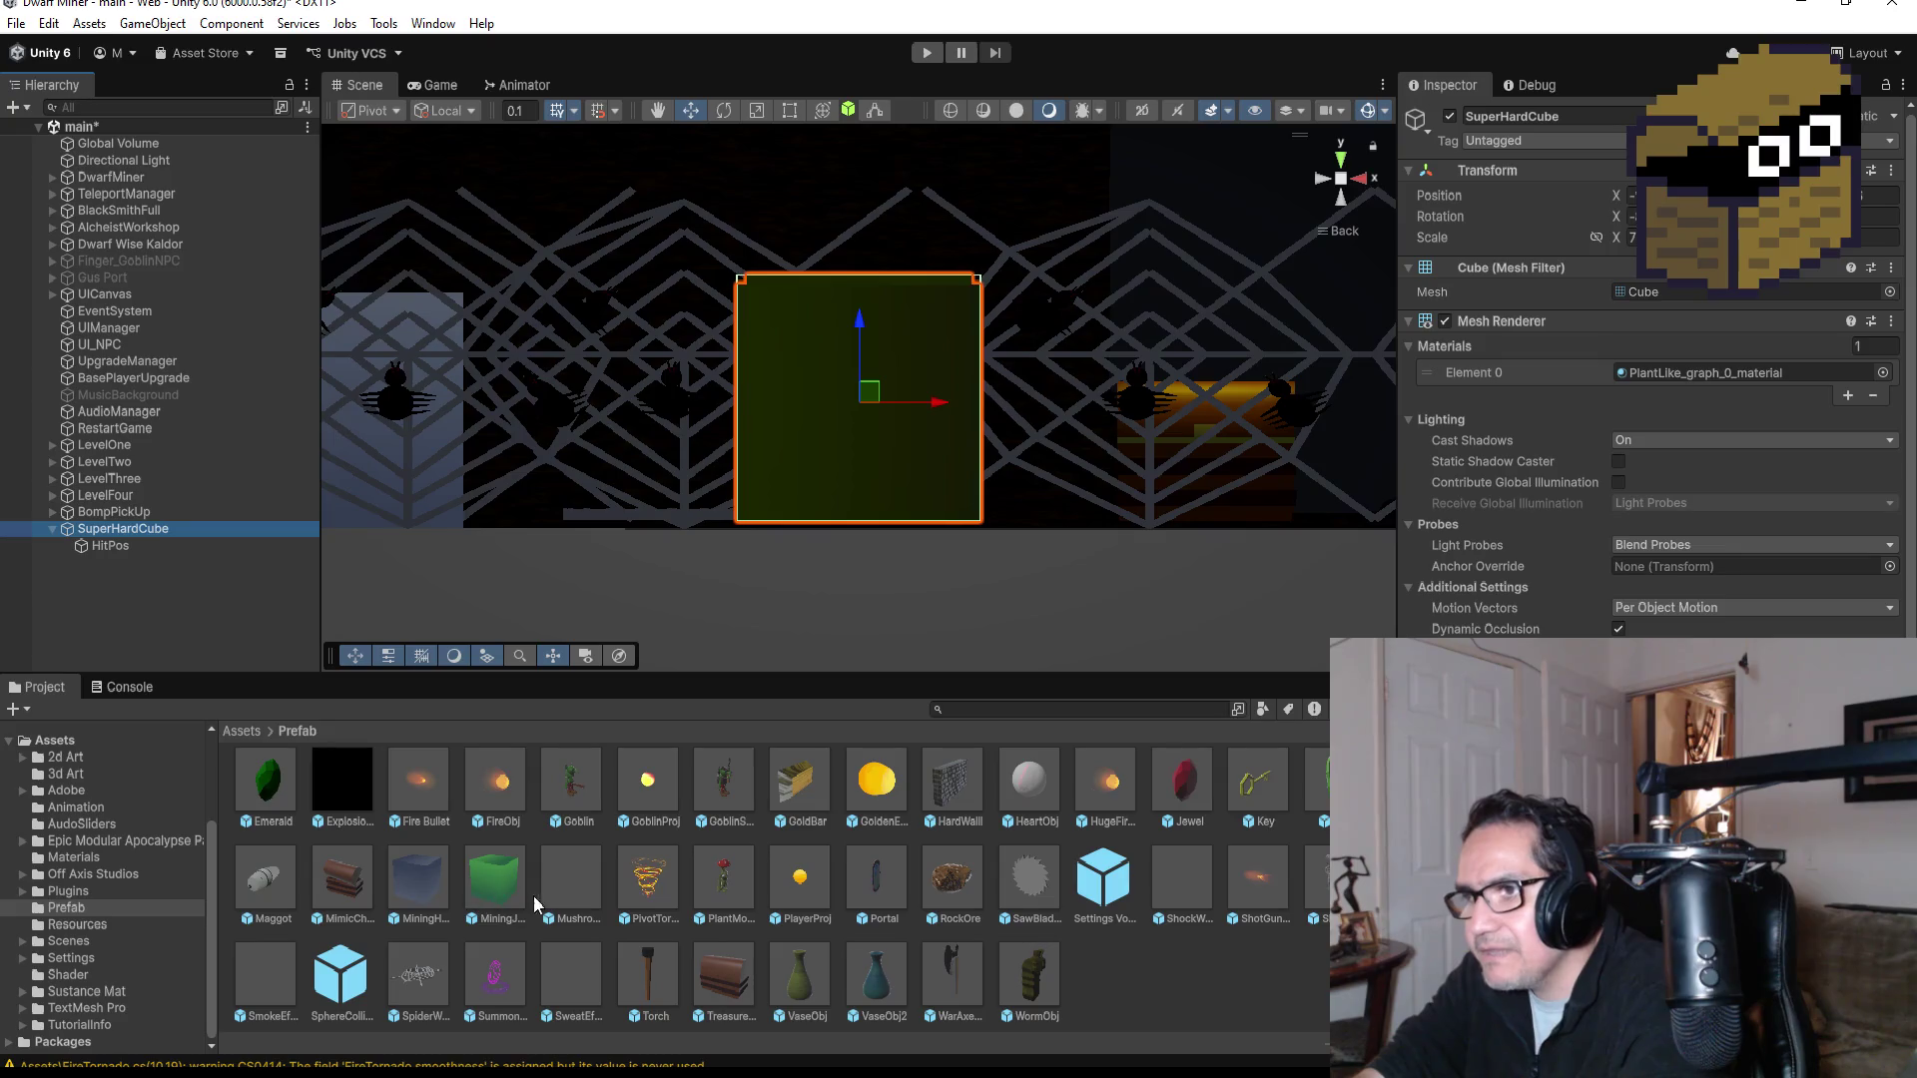
scroll(545, 868, "up", 1)
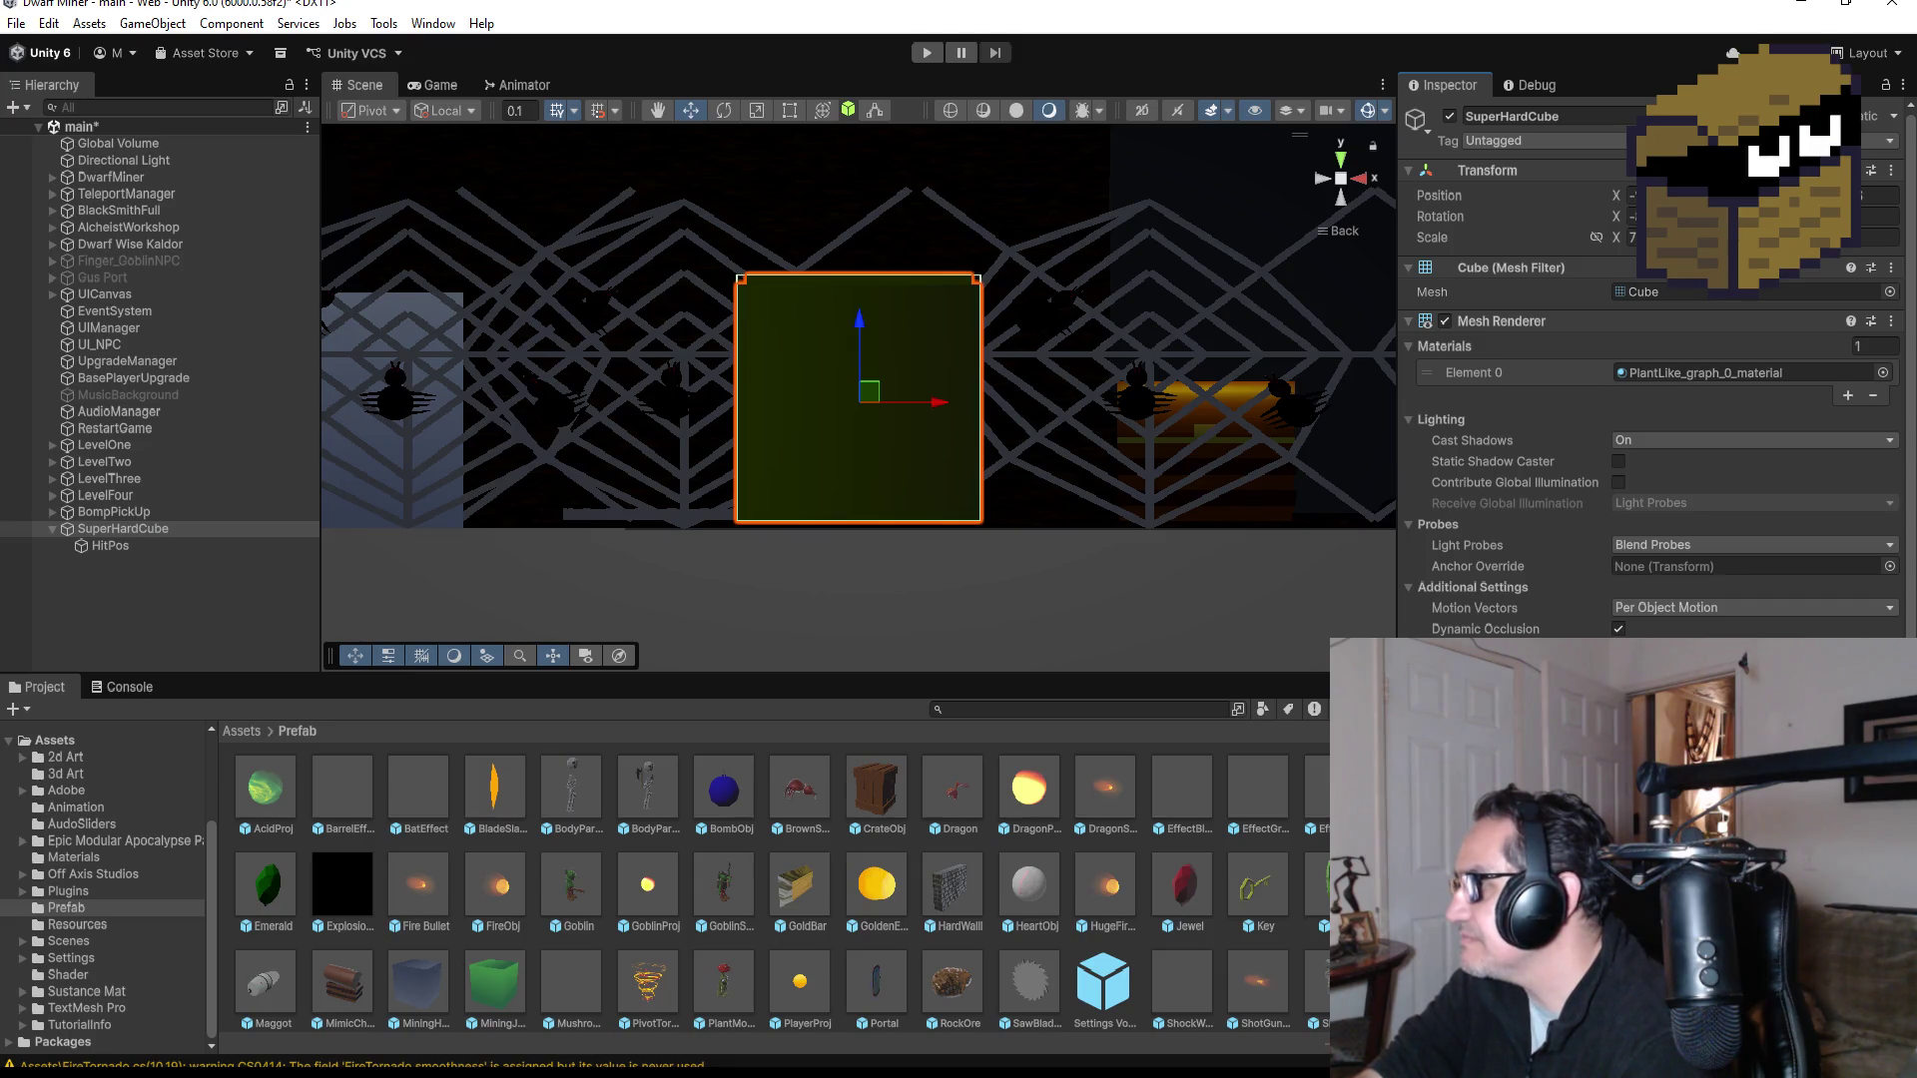
scroll(1647, 399, "down", 3)
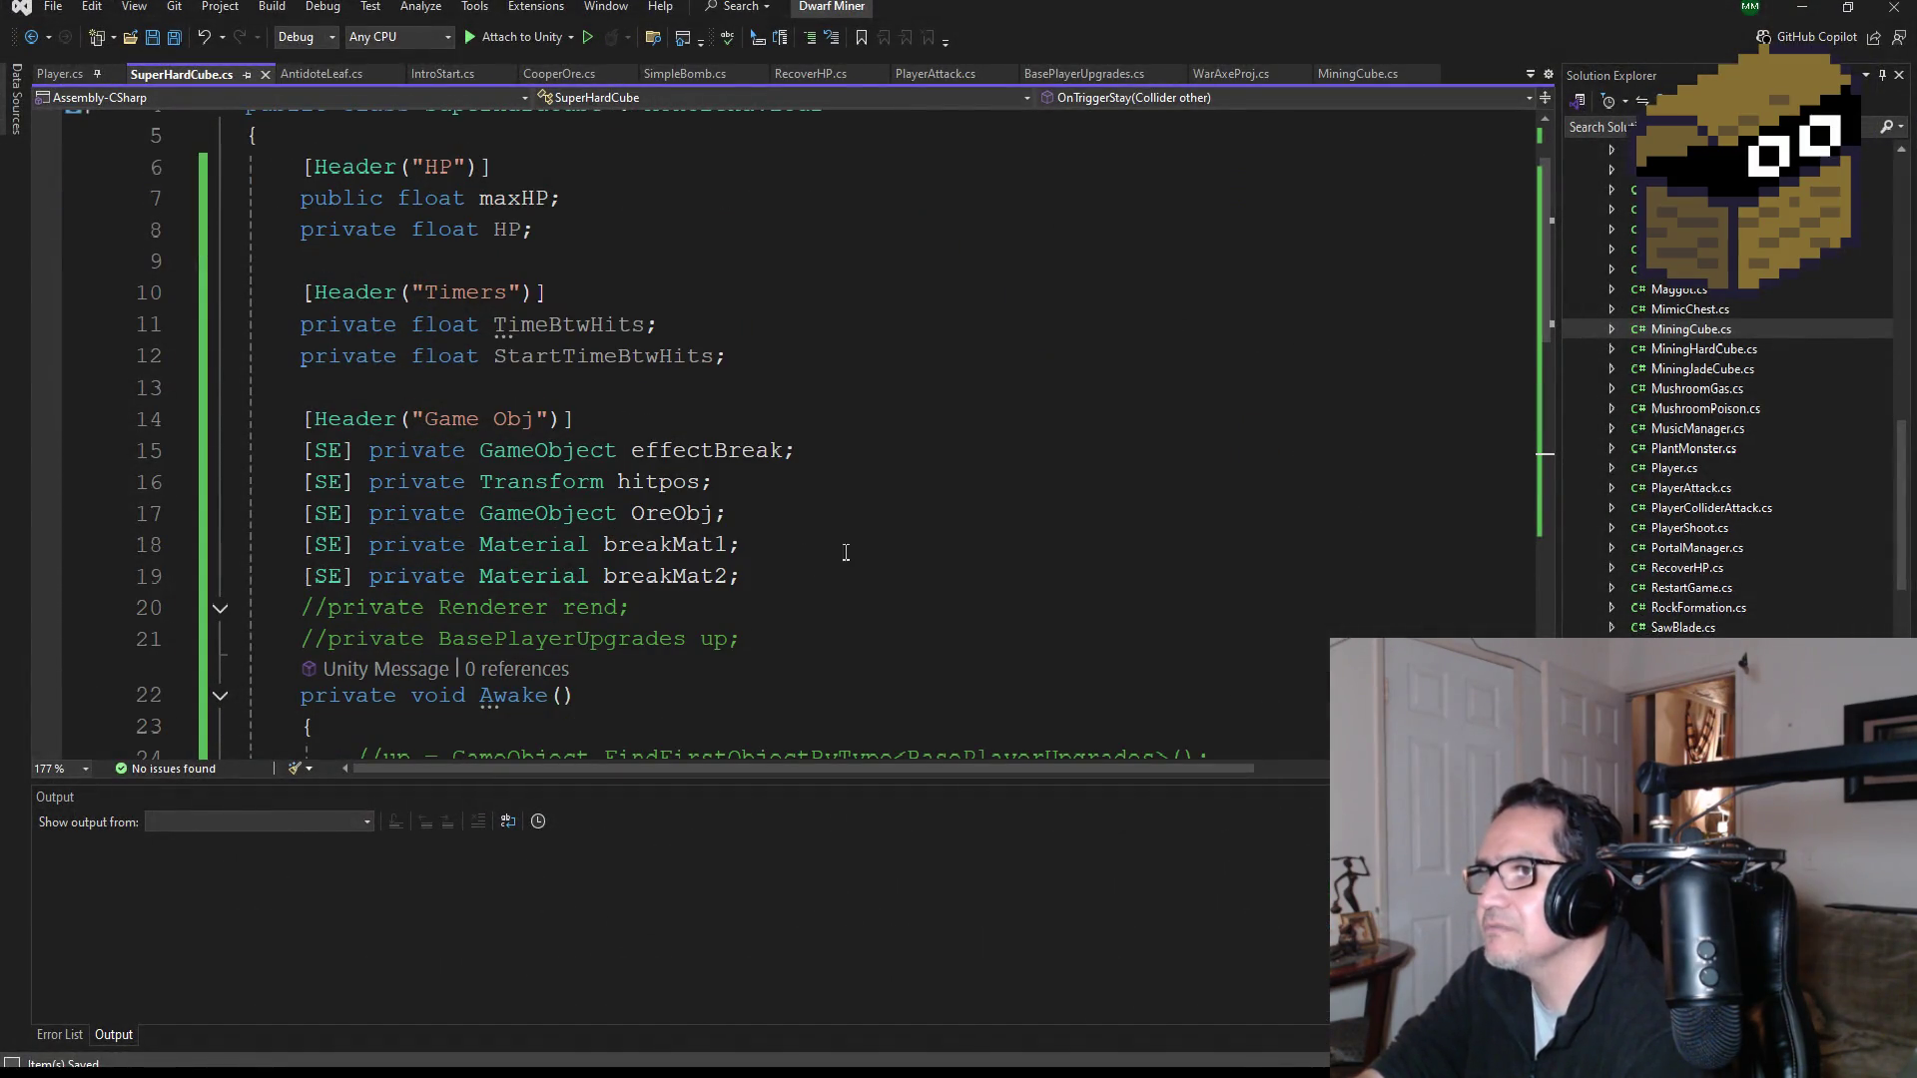
Step: Delete the breakMat1 and breakMat2 fields from SuperHardCube, save the script, and return to Unity
mouse_move(844, 576)
left_mouse_down()
mouse_move(410, 513)
mouse_move(250, 544)
left_mouse_up()
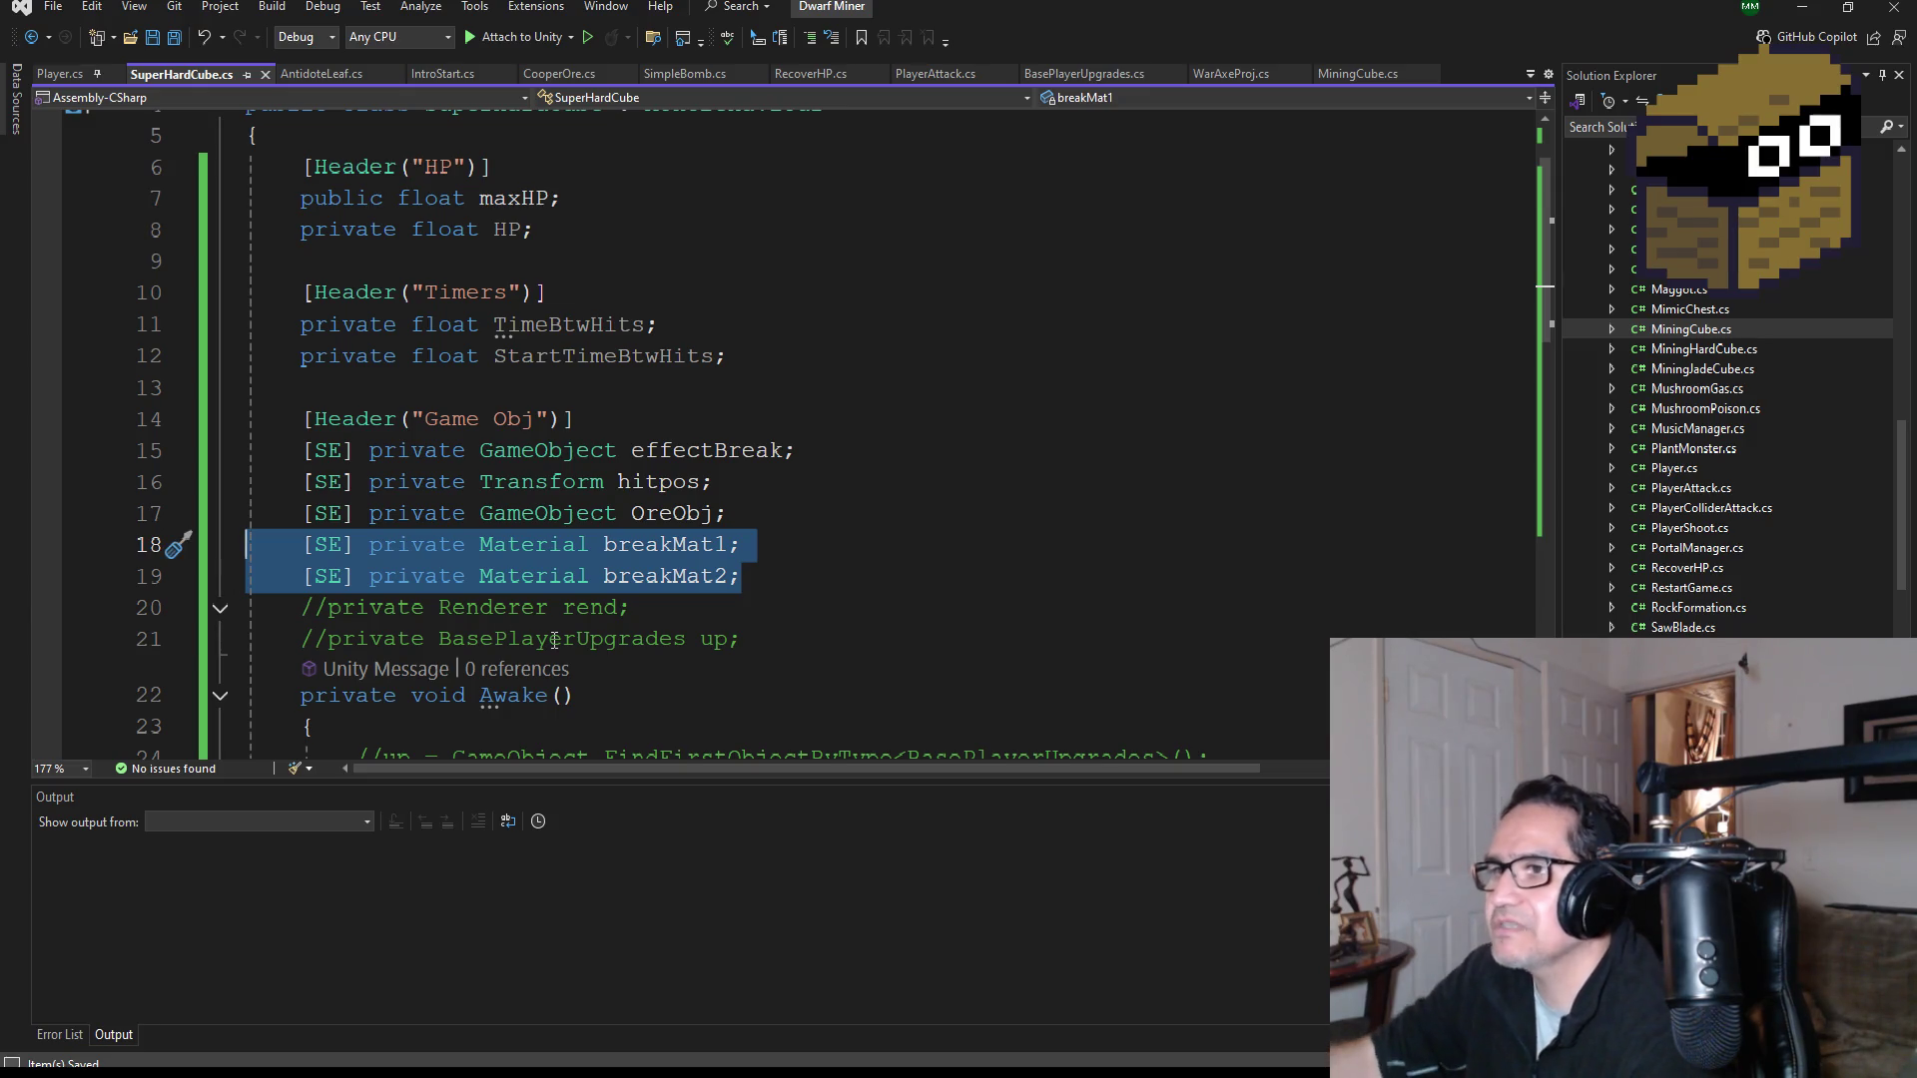
key("BackSpace")
key("BackSpace")
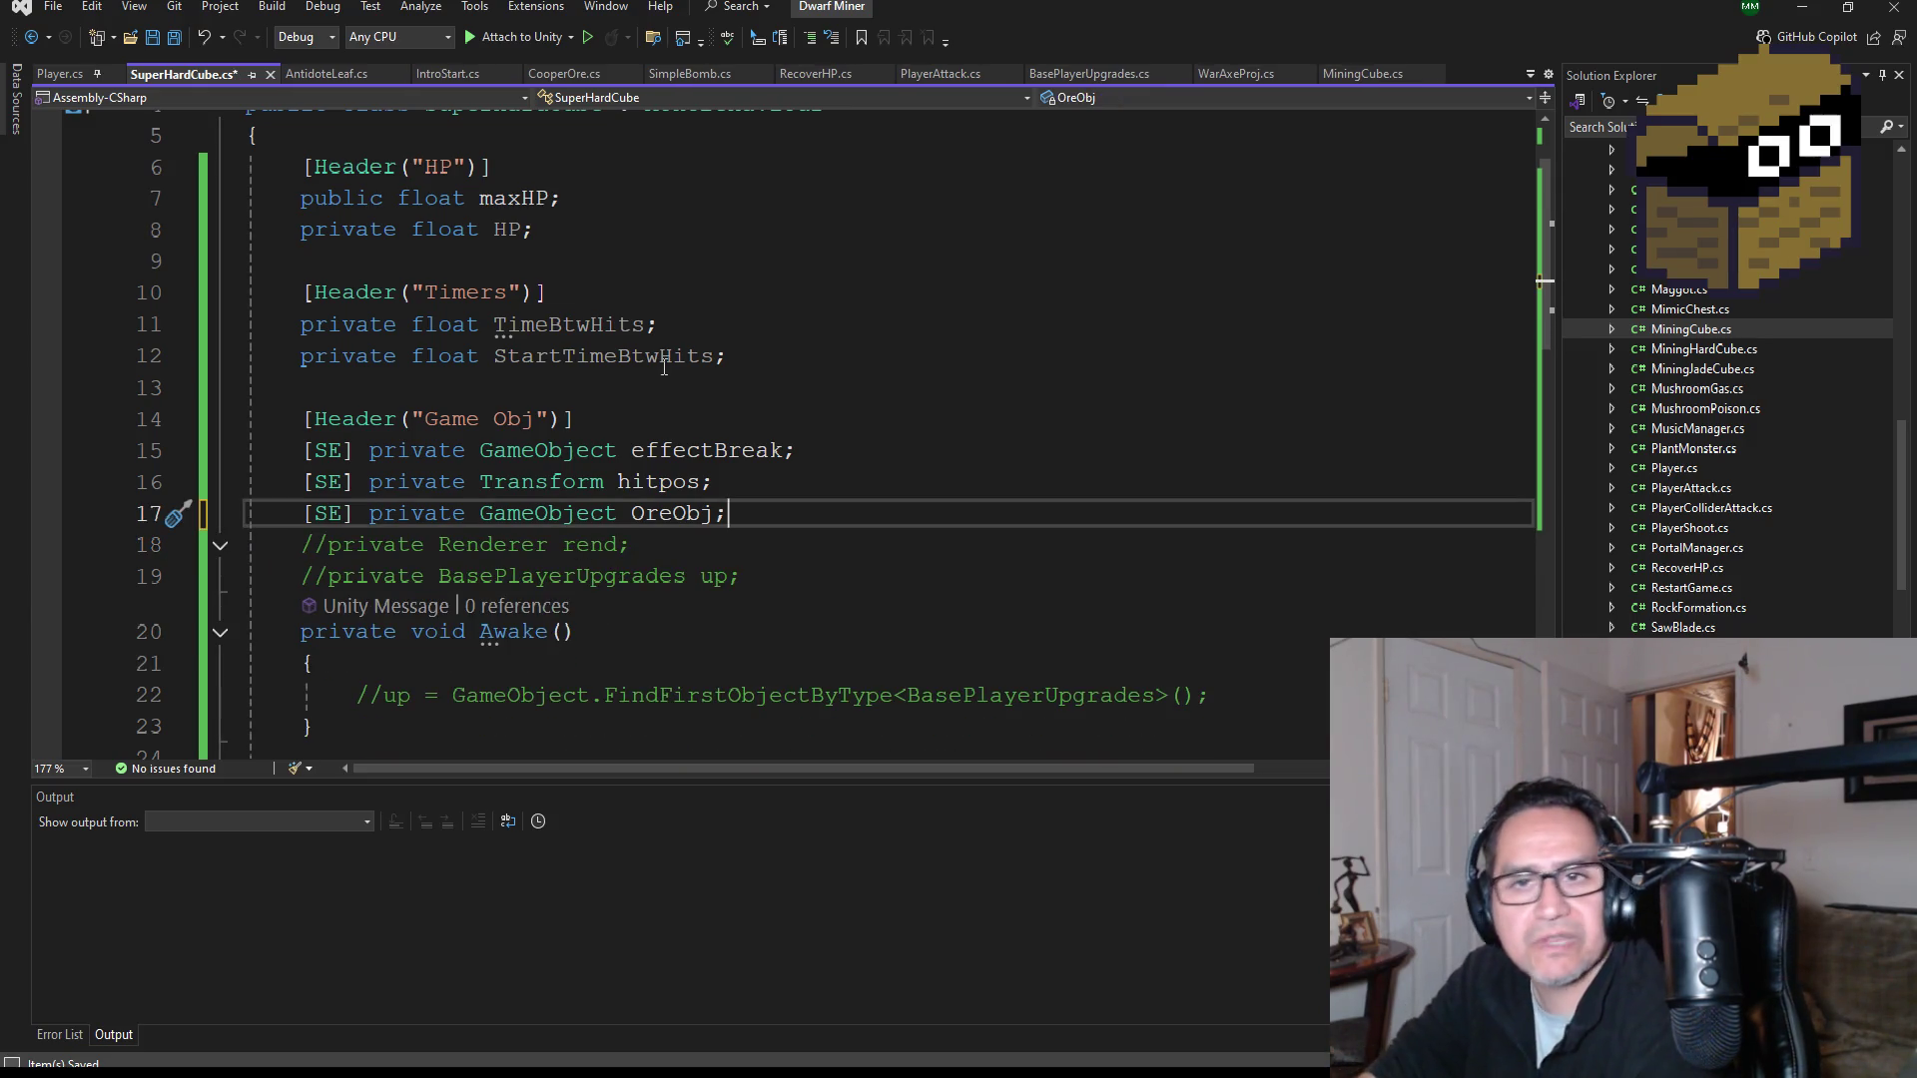
key("ctrl+s")
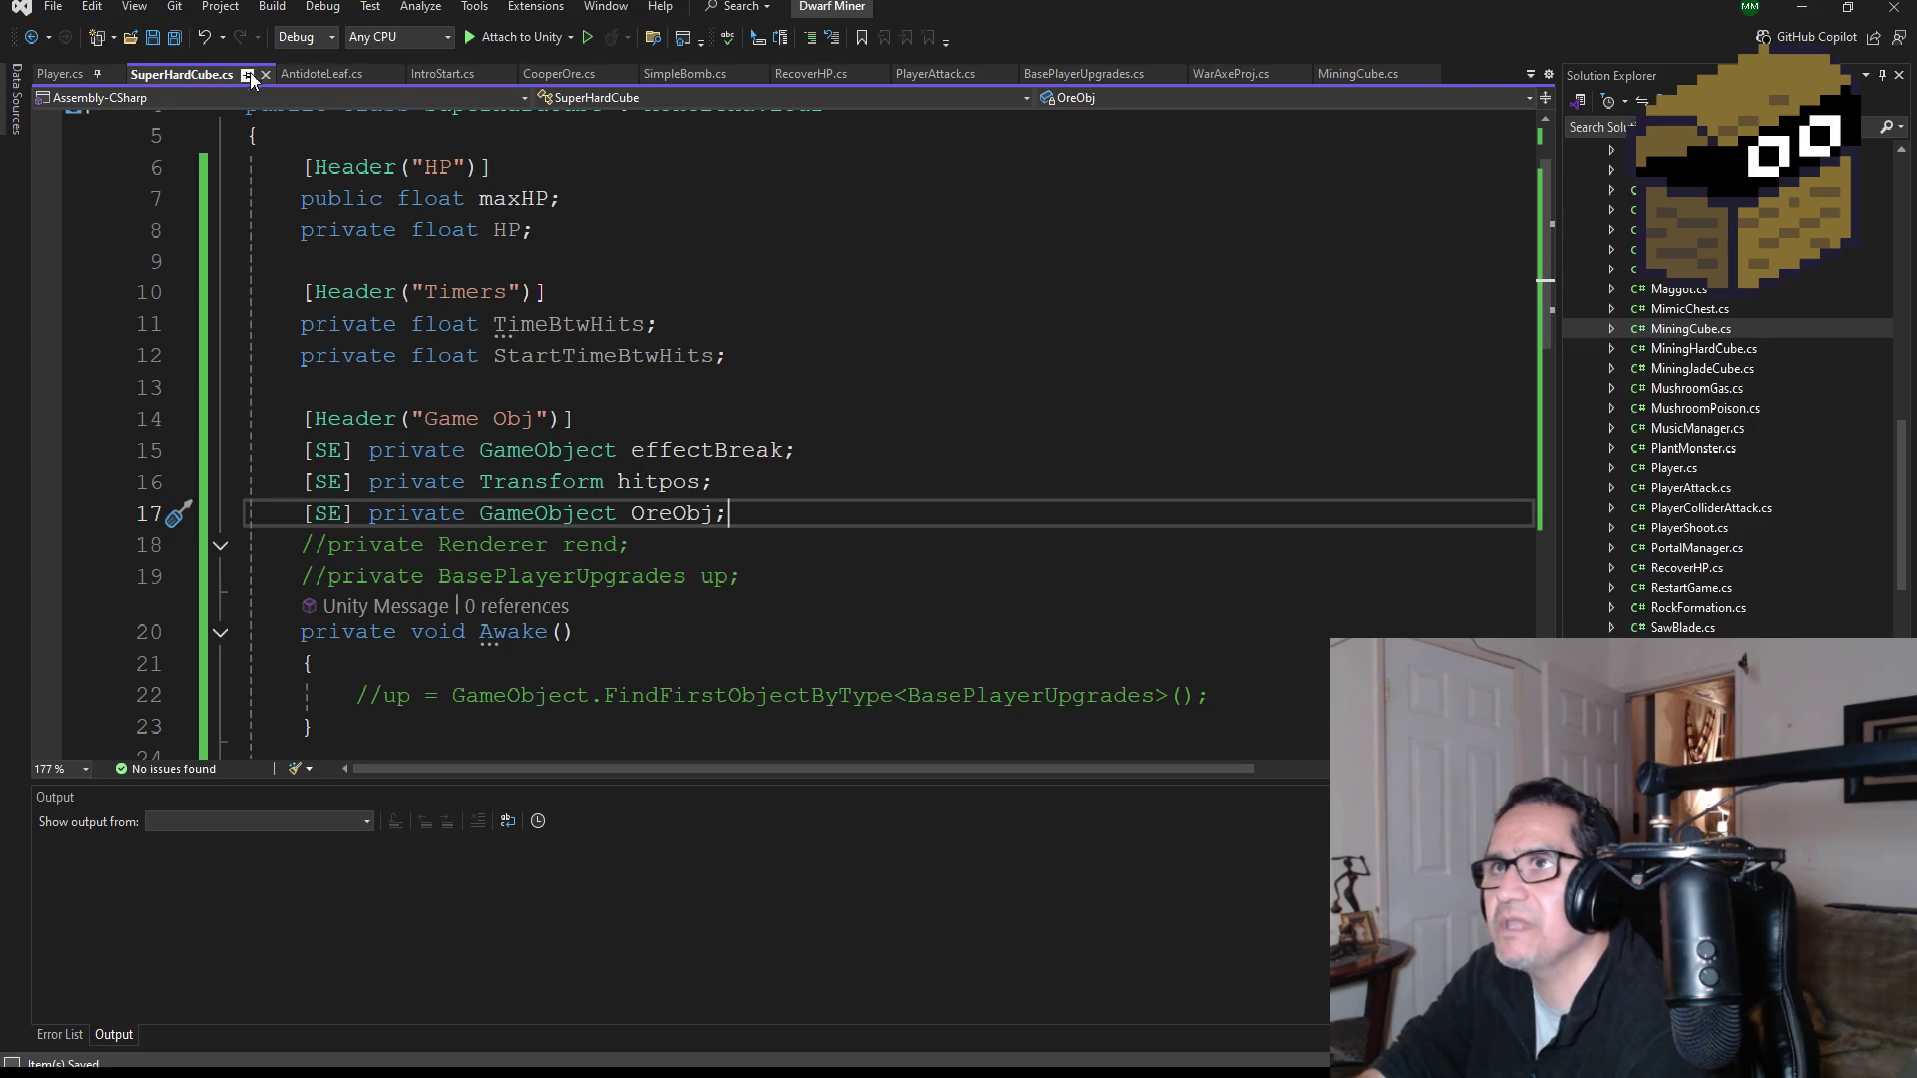
key("alt+Tab")
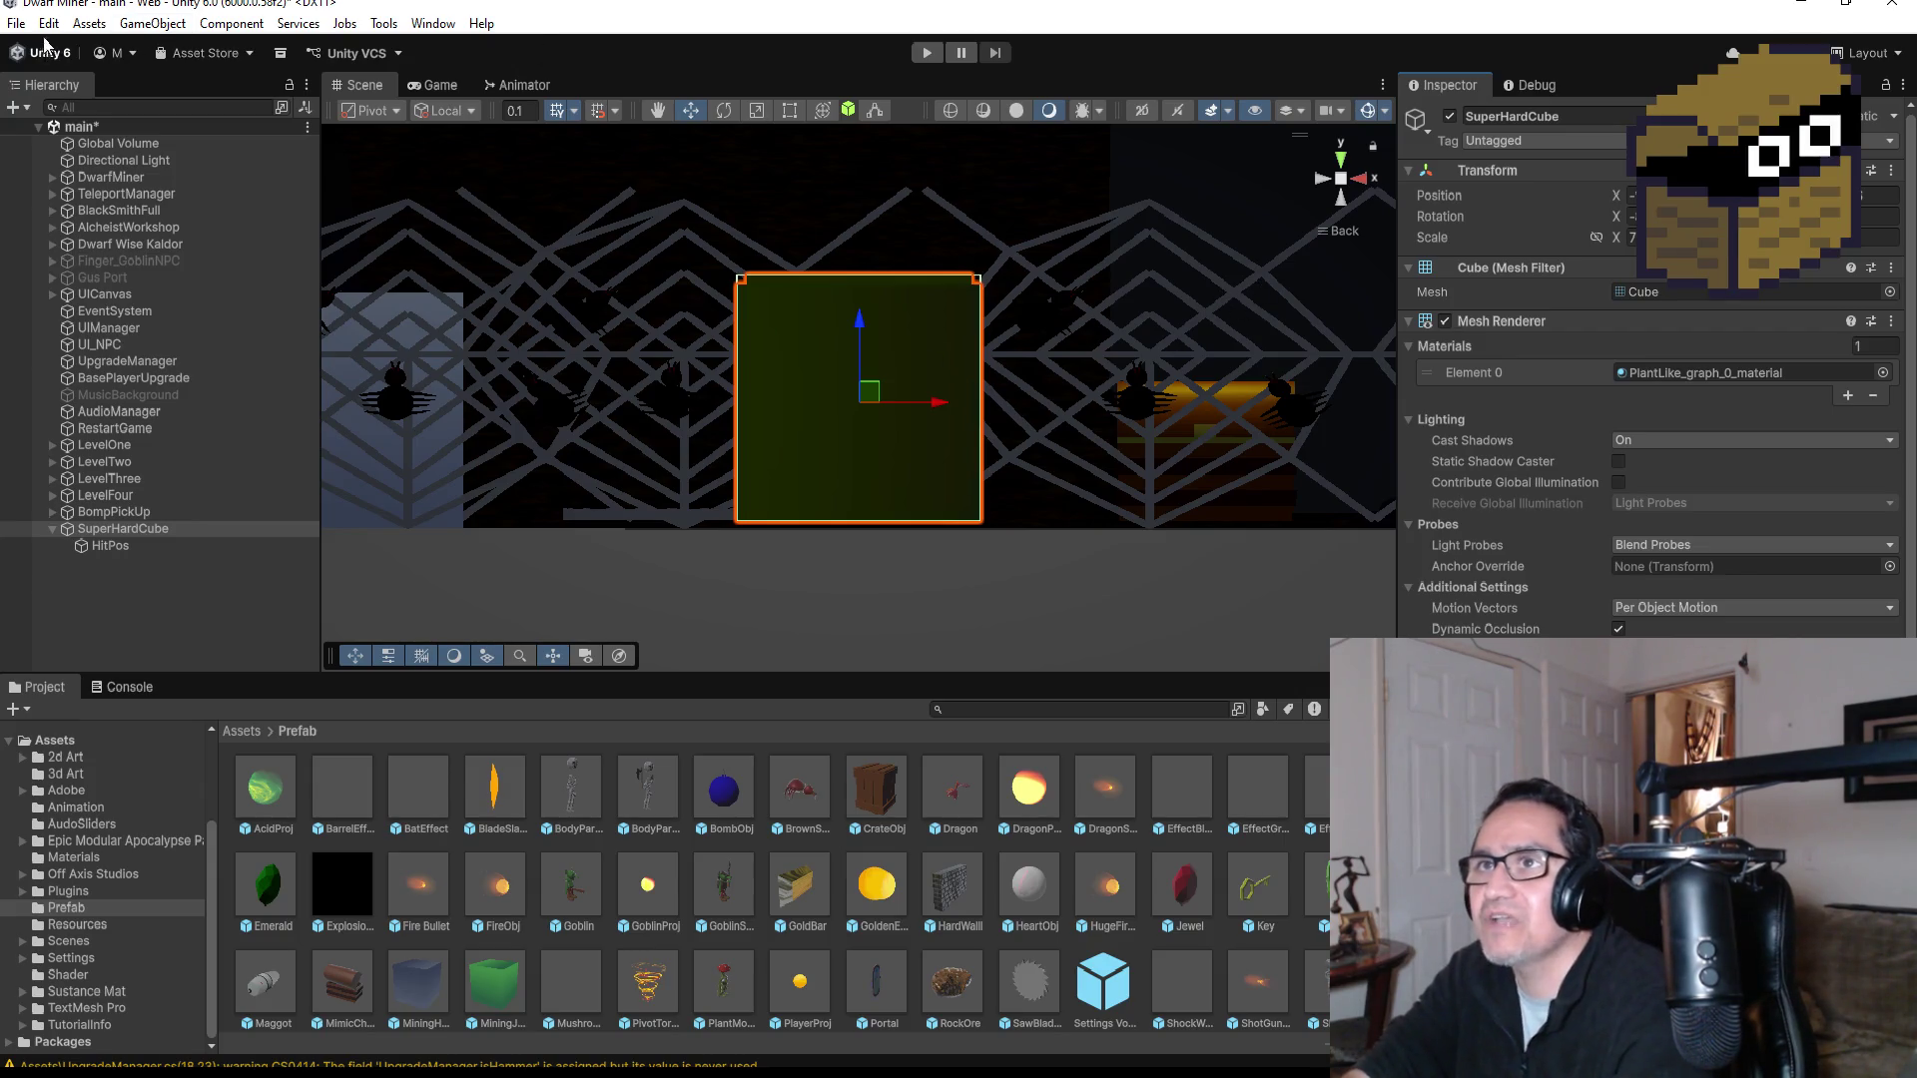
Step: Save the scene and enter Play mode, landing on the game's Settings screen
left_click(16, 23)
left_click(64, 120)
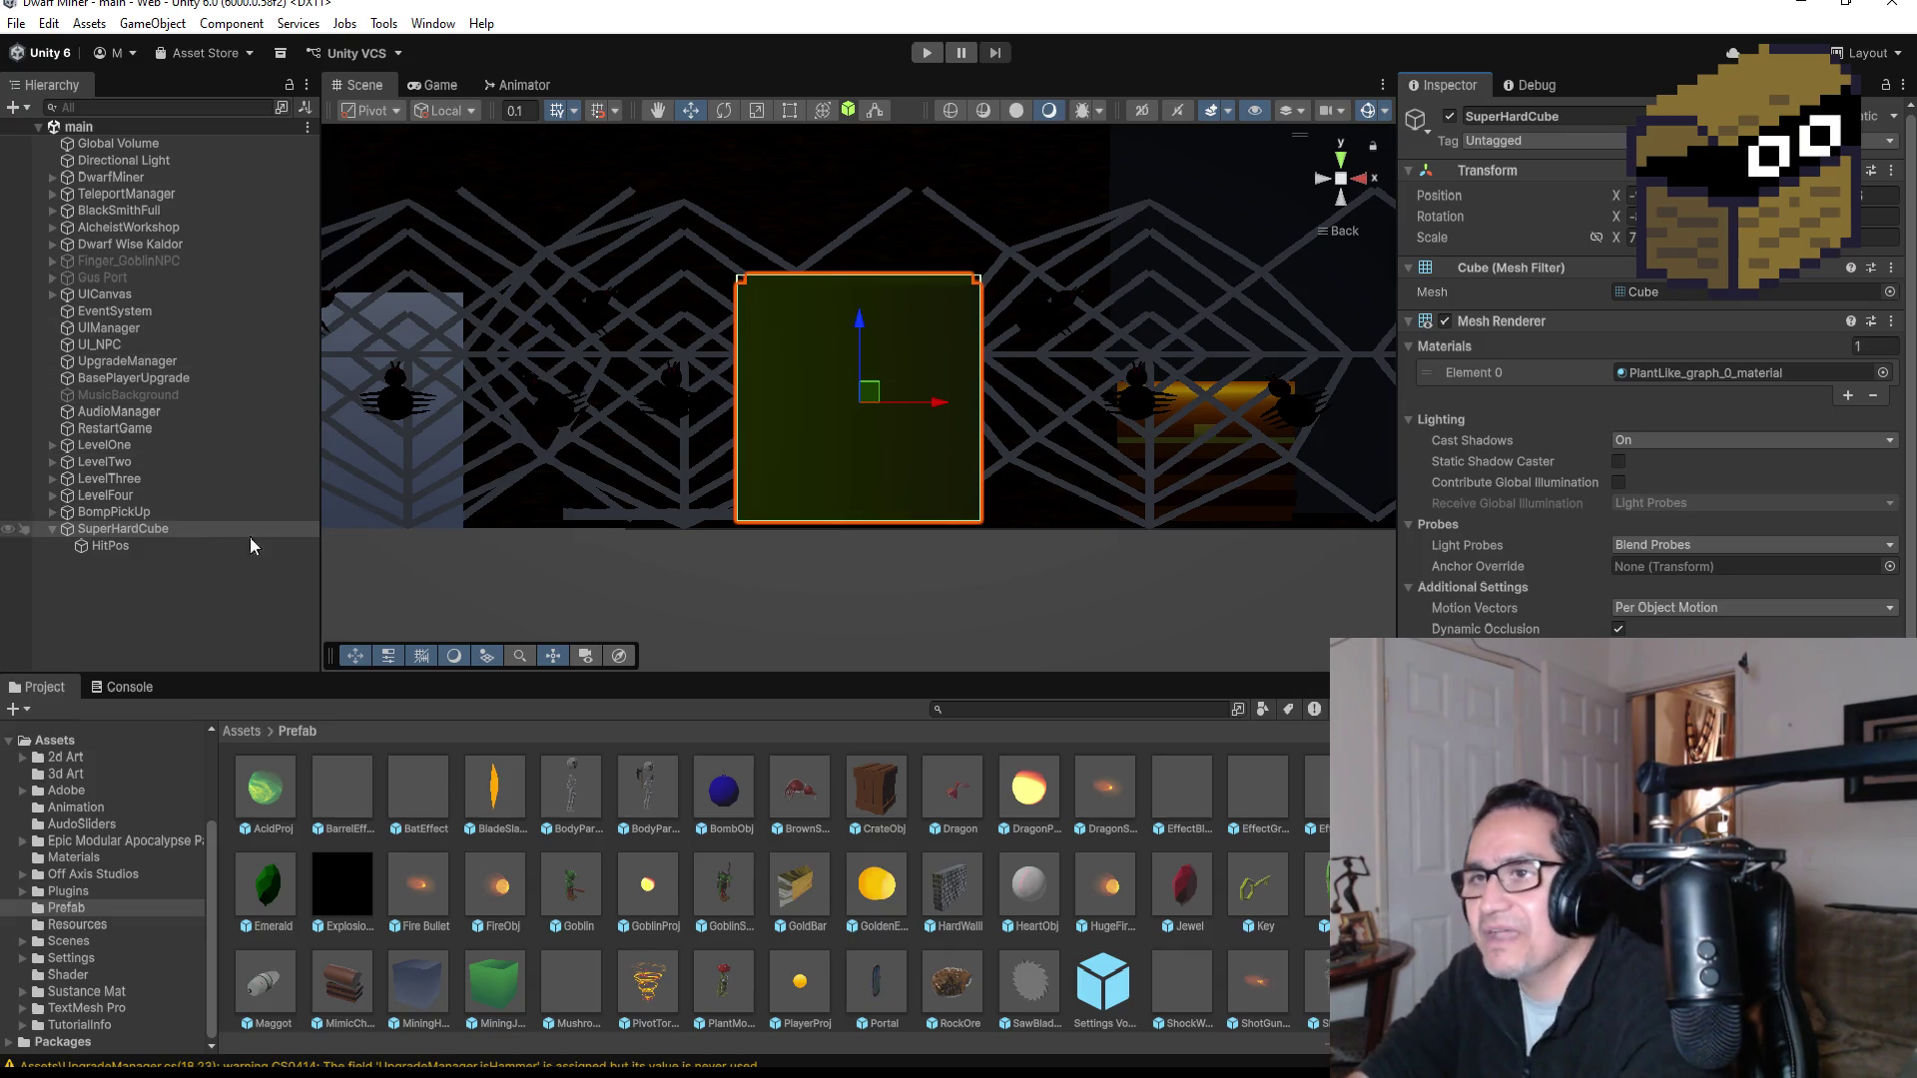
scroll(1647, 399, "down", 3)
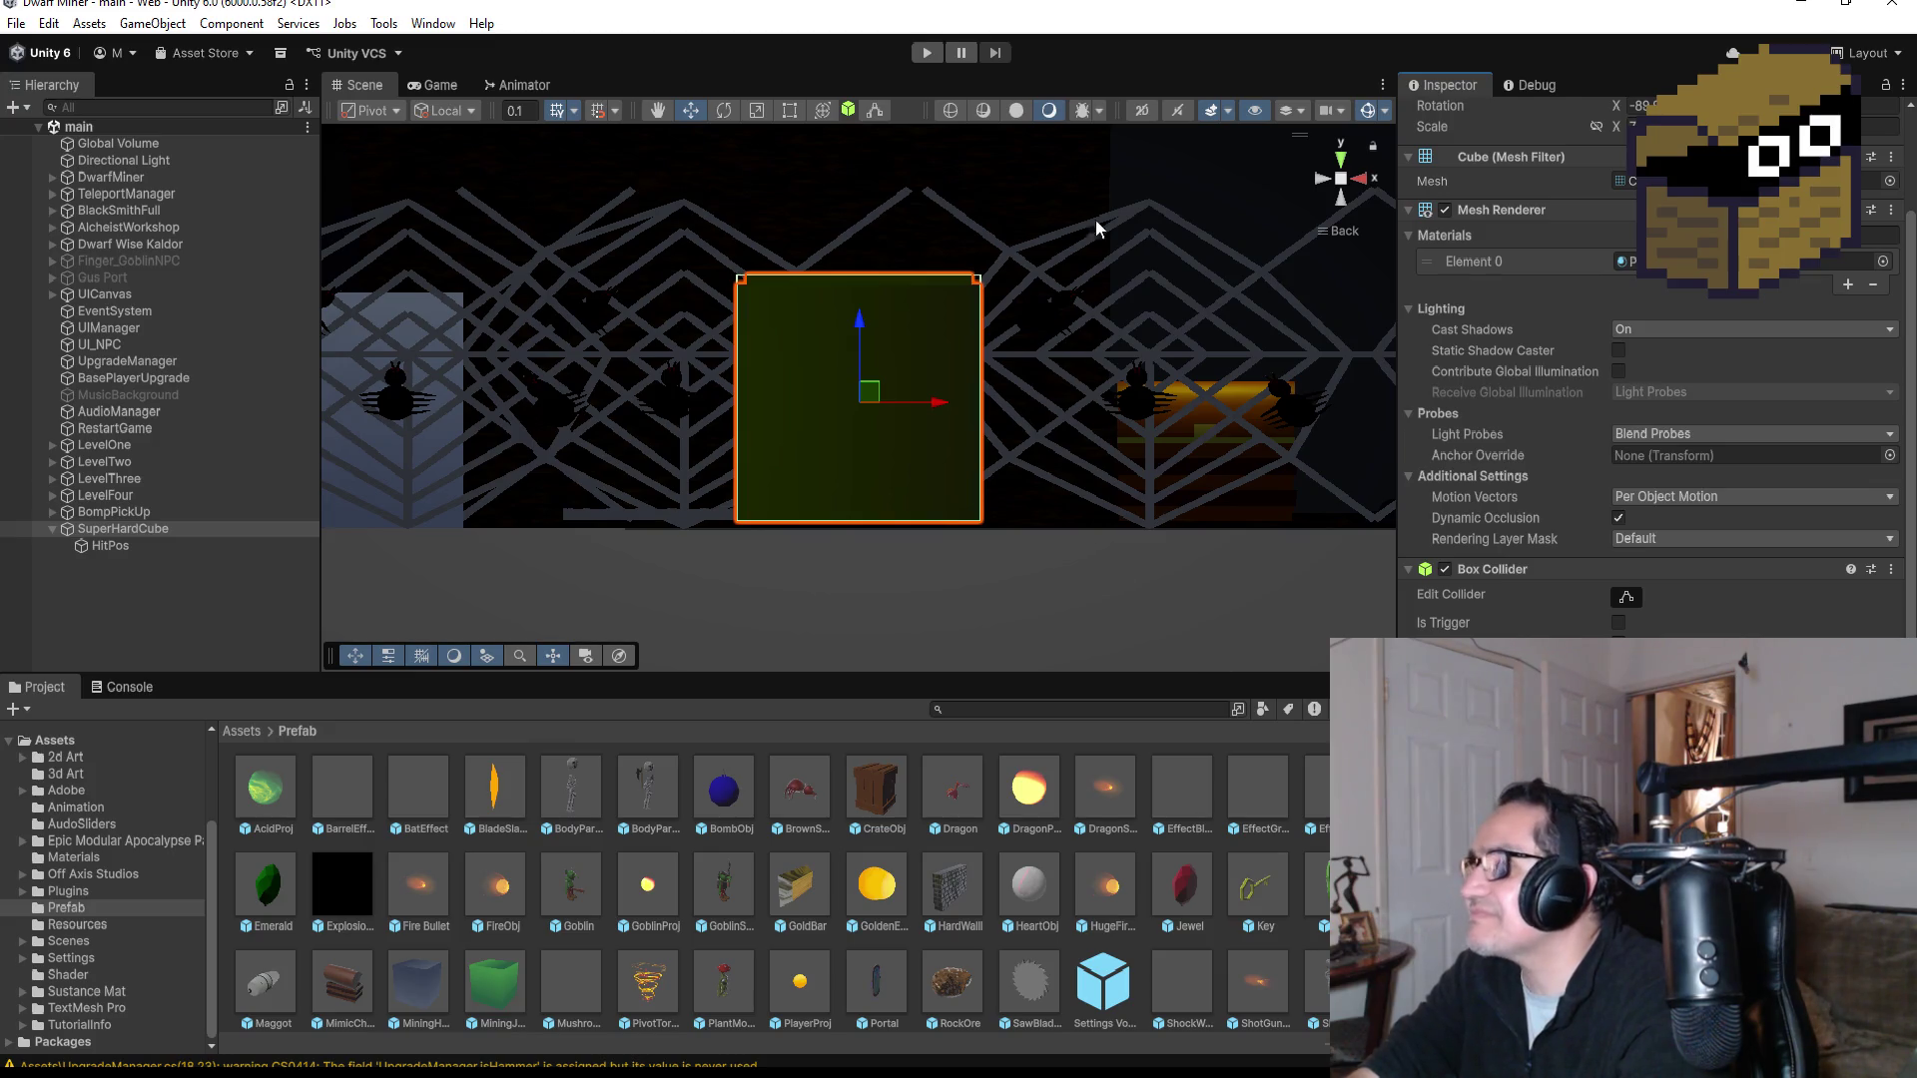
left_click(927, 52)
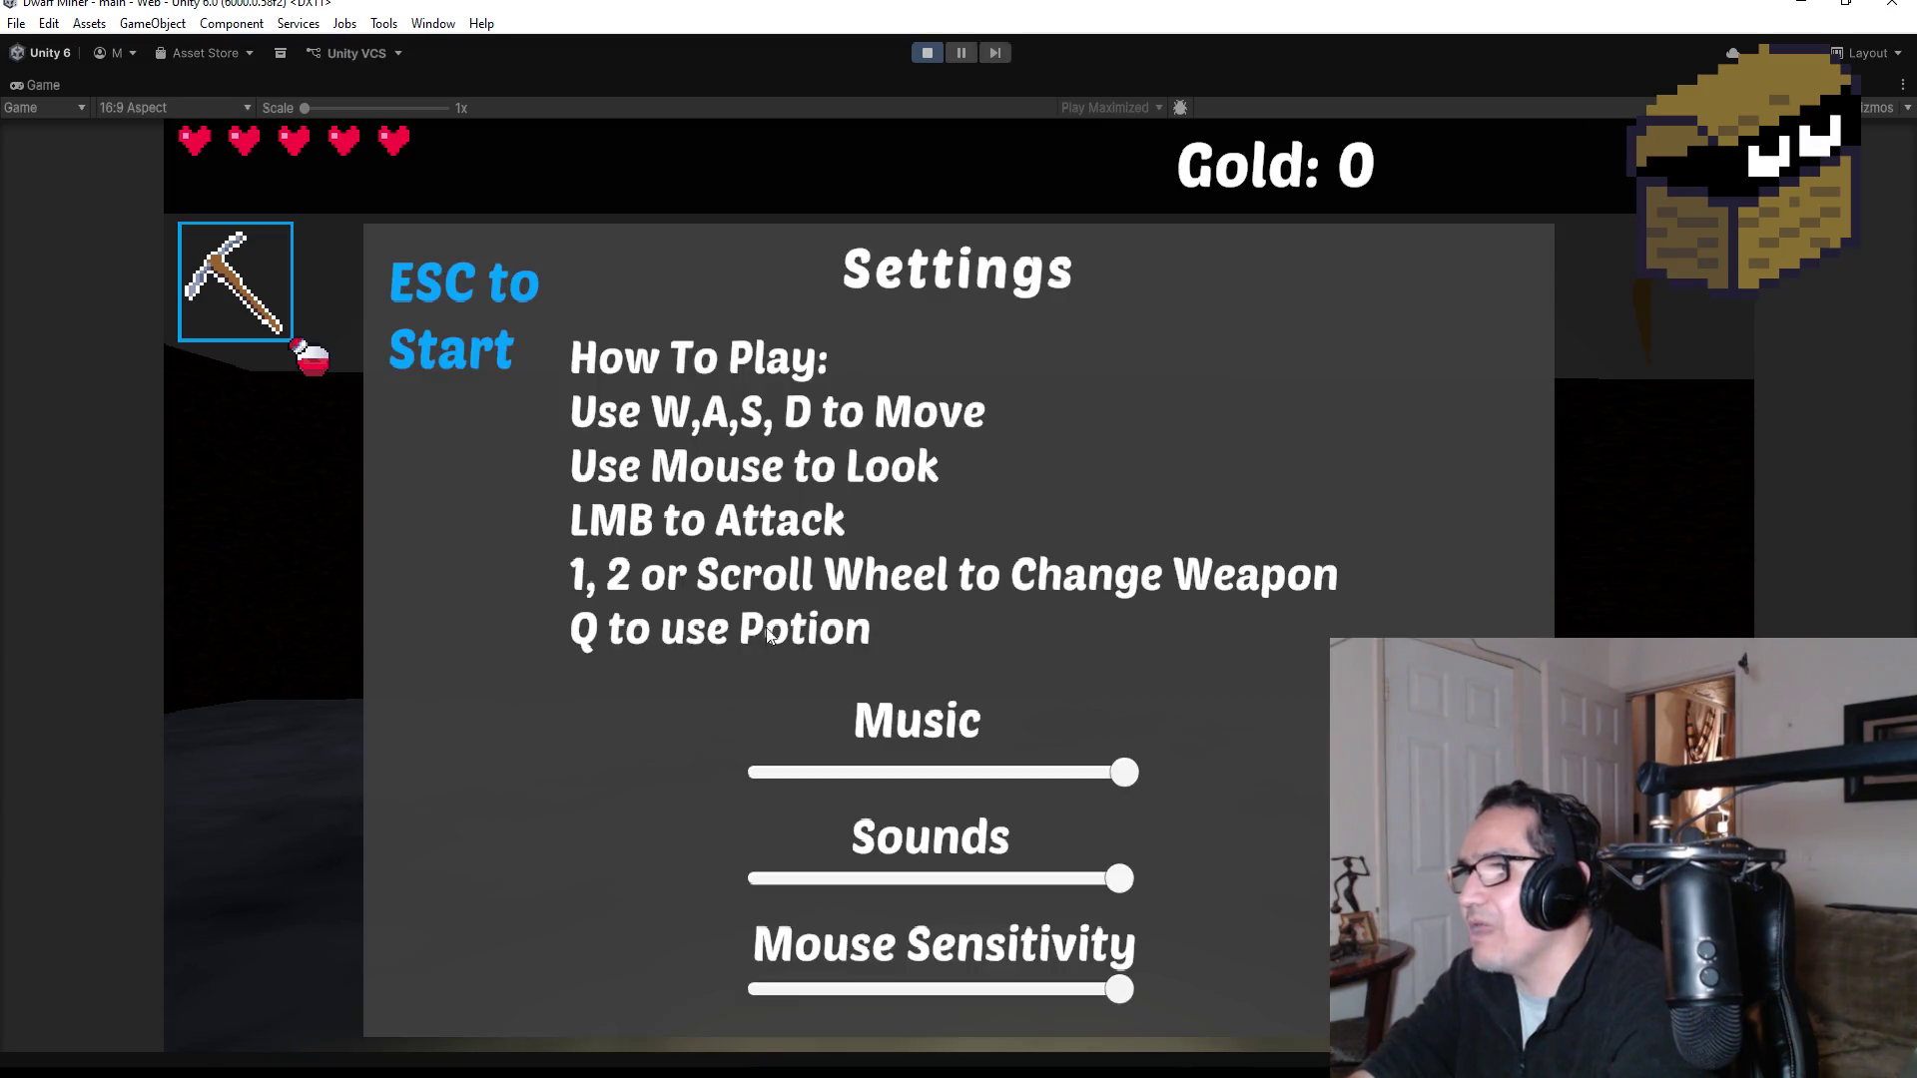
Step: Start the game and throw bombs at the yellow cube while walking down the webbed corridor
key("Escape")
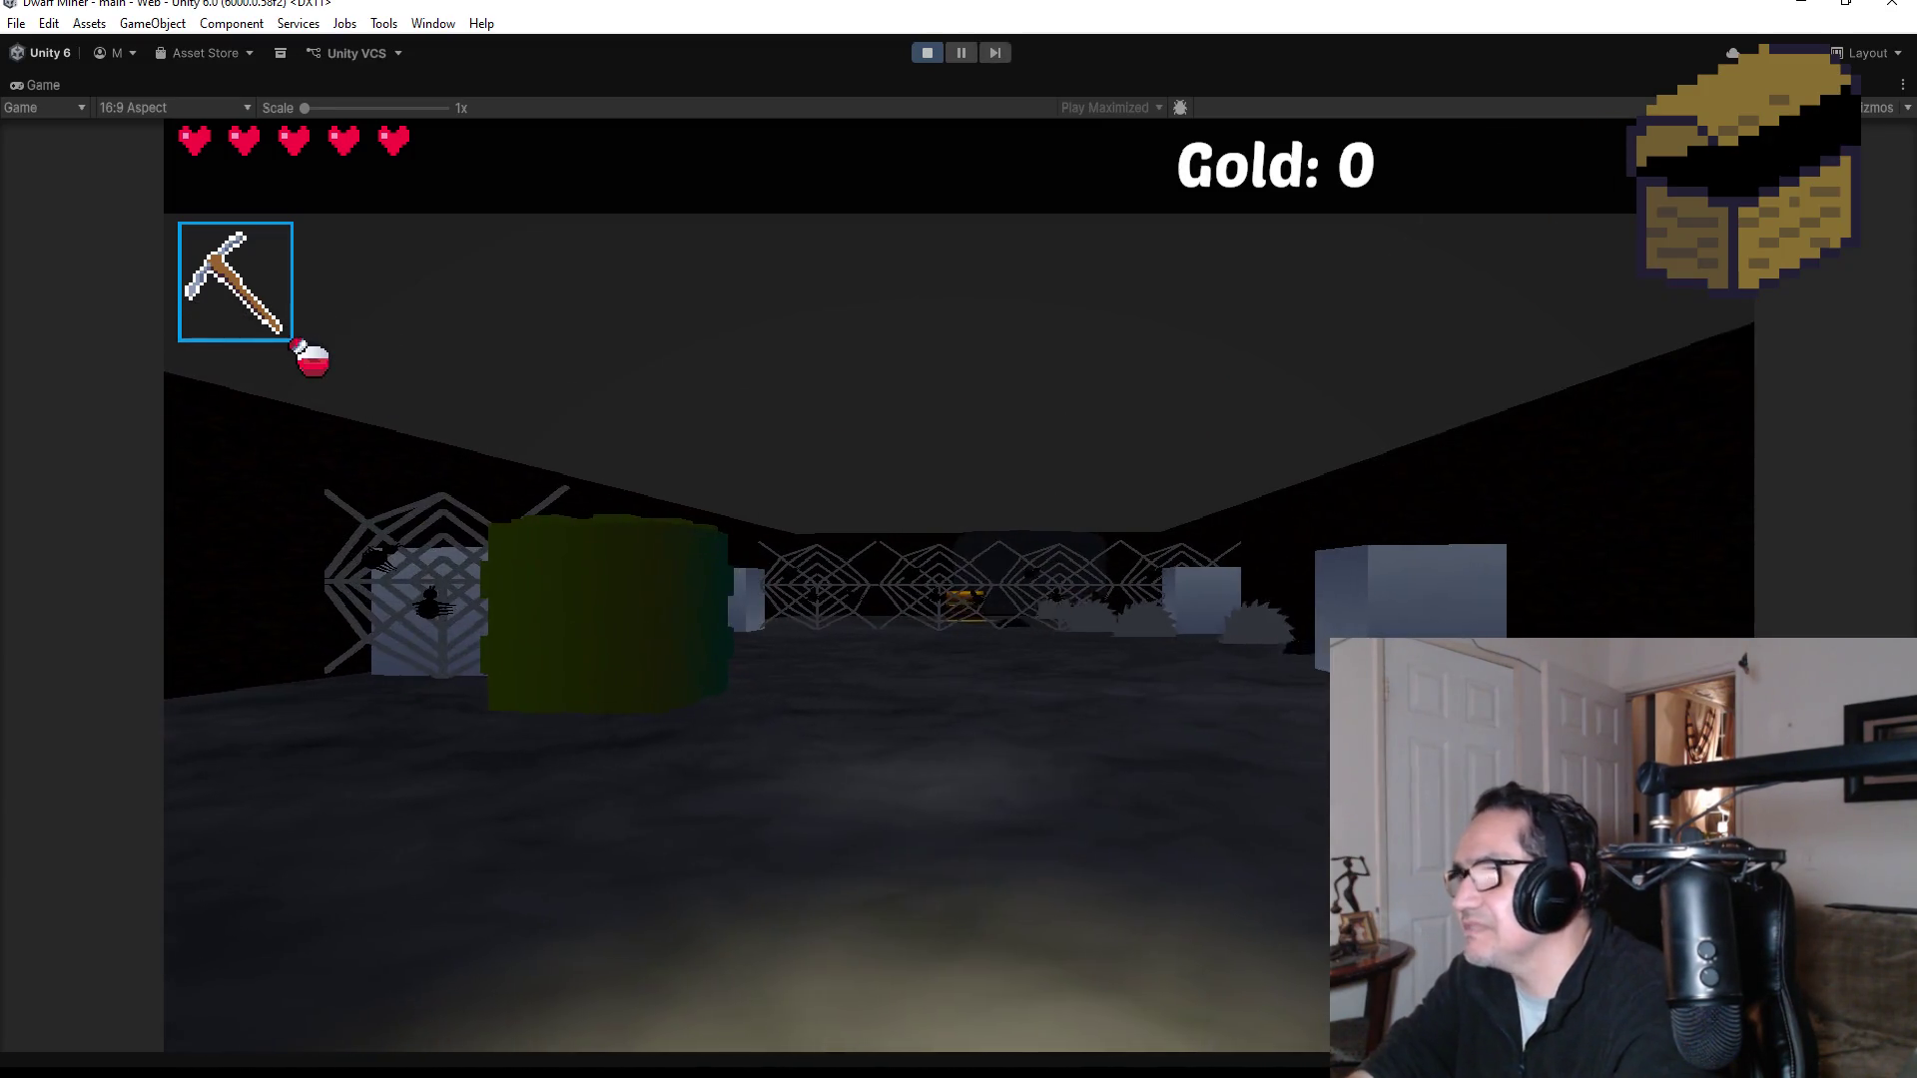
scroll(958, 539, "down", 1)
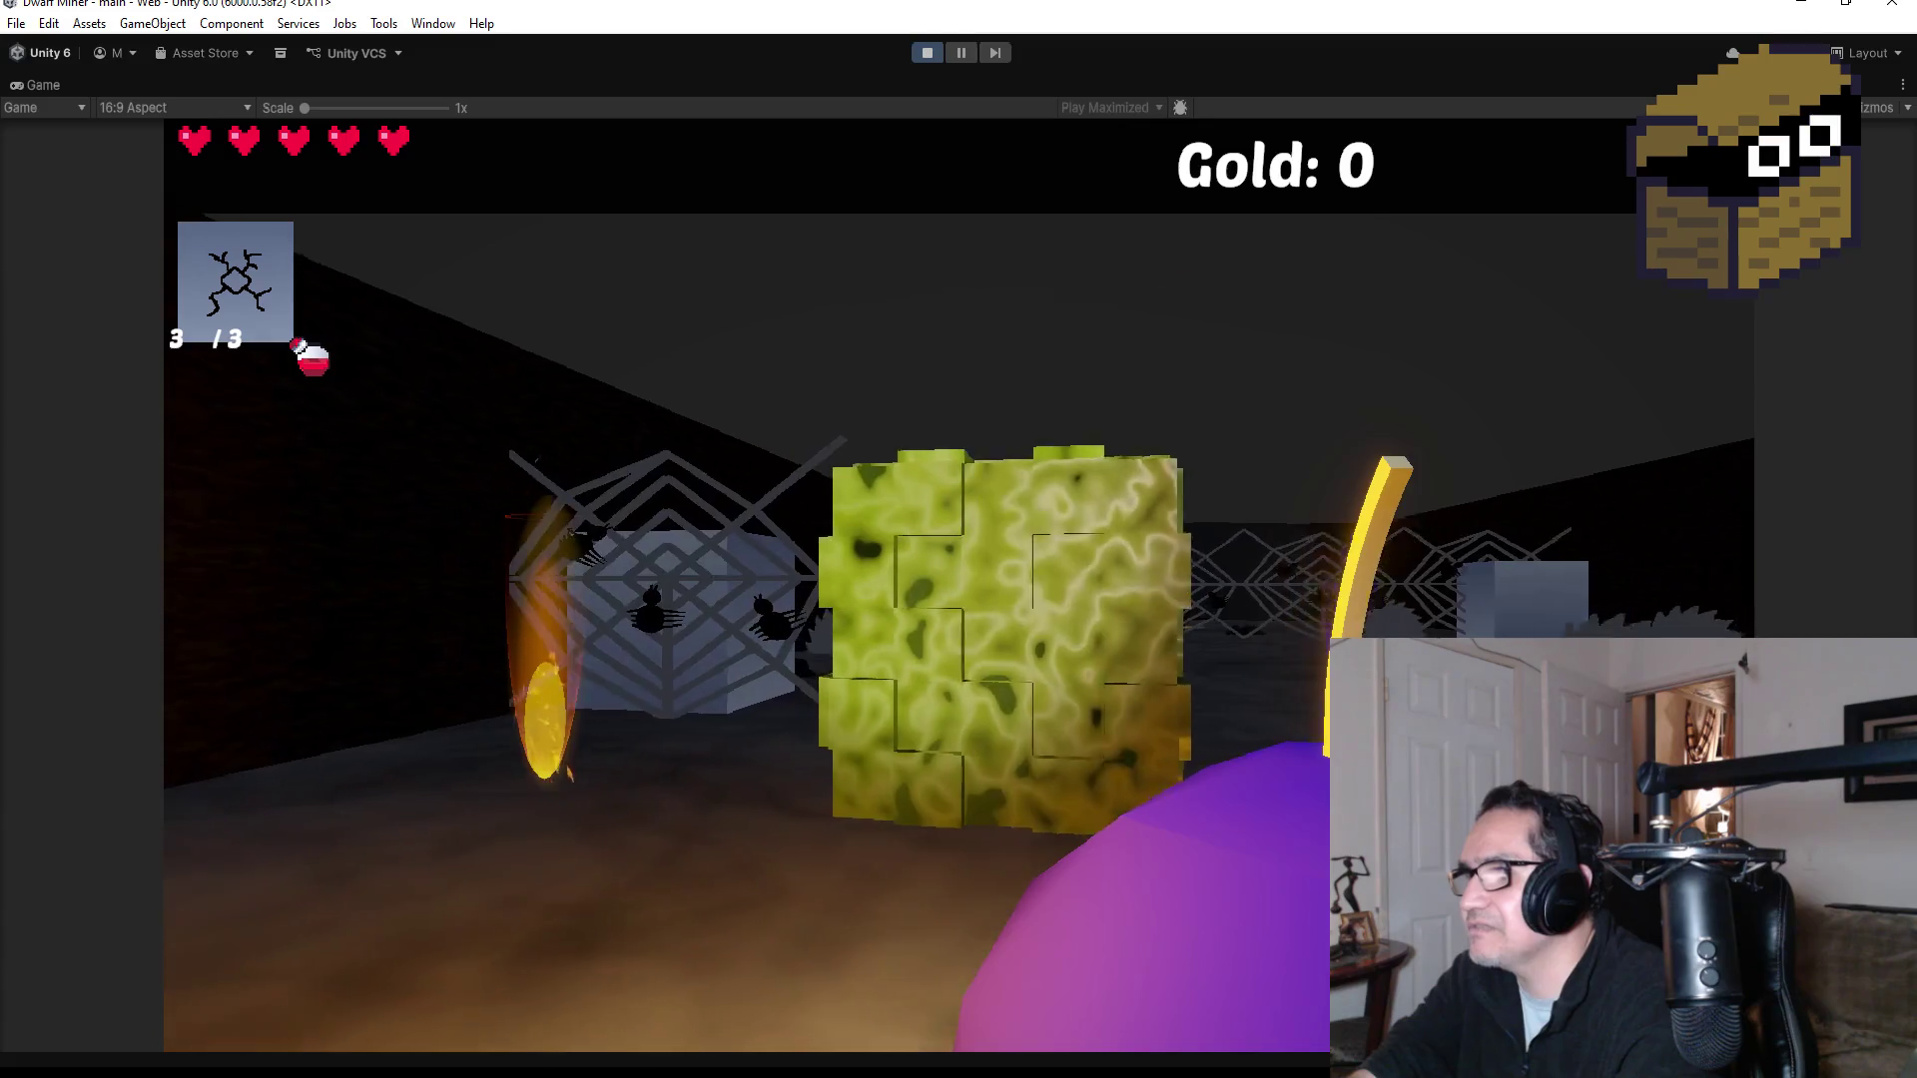
key("e")
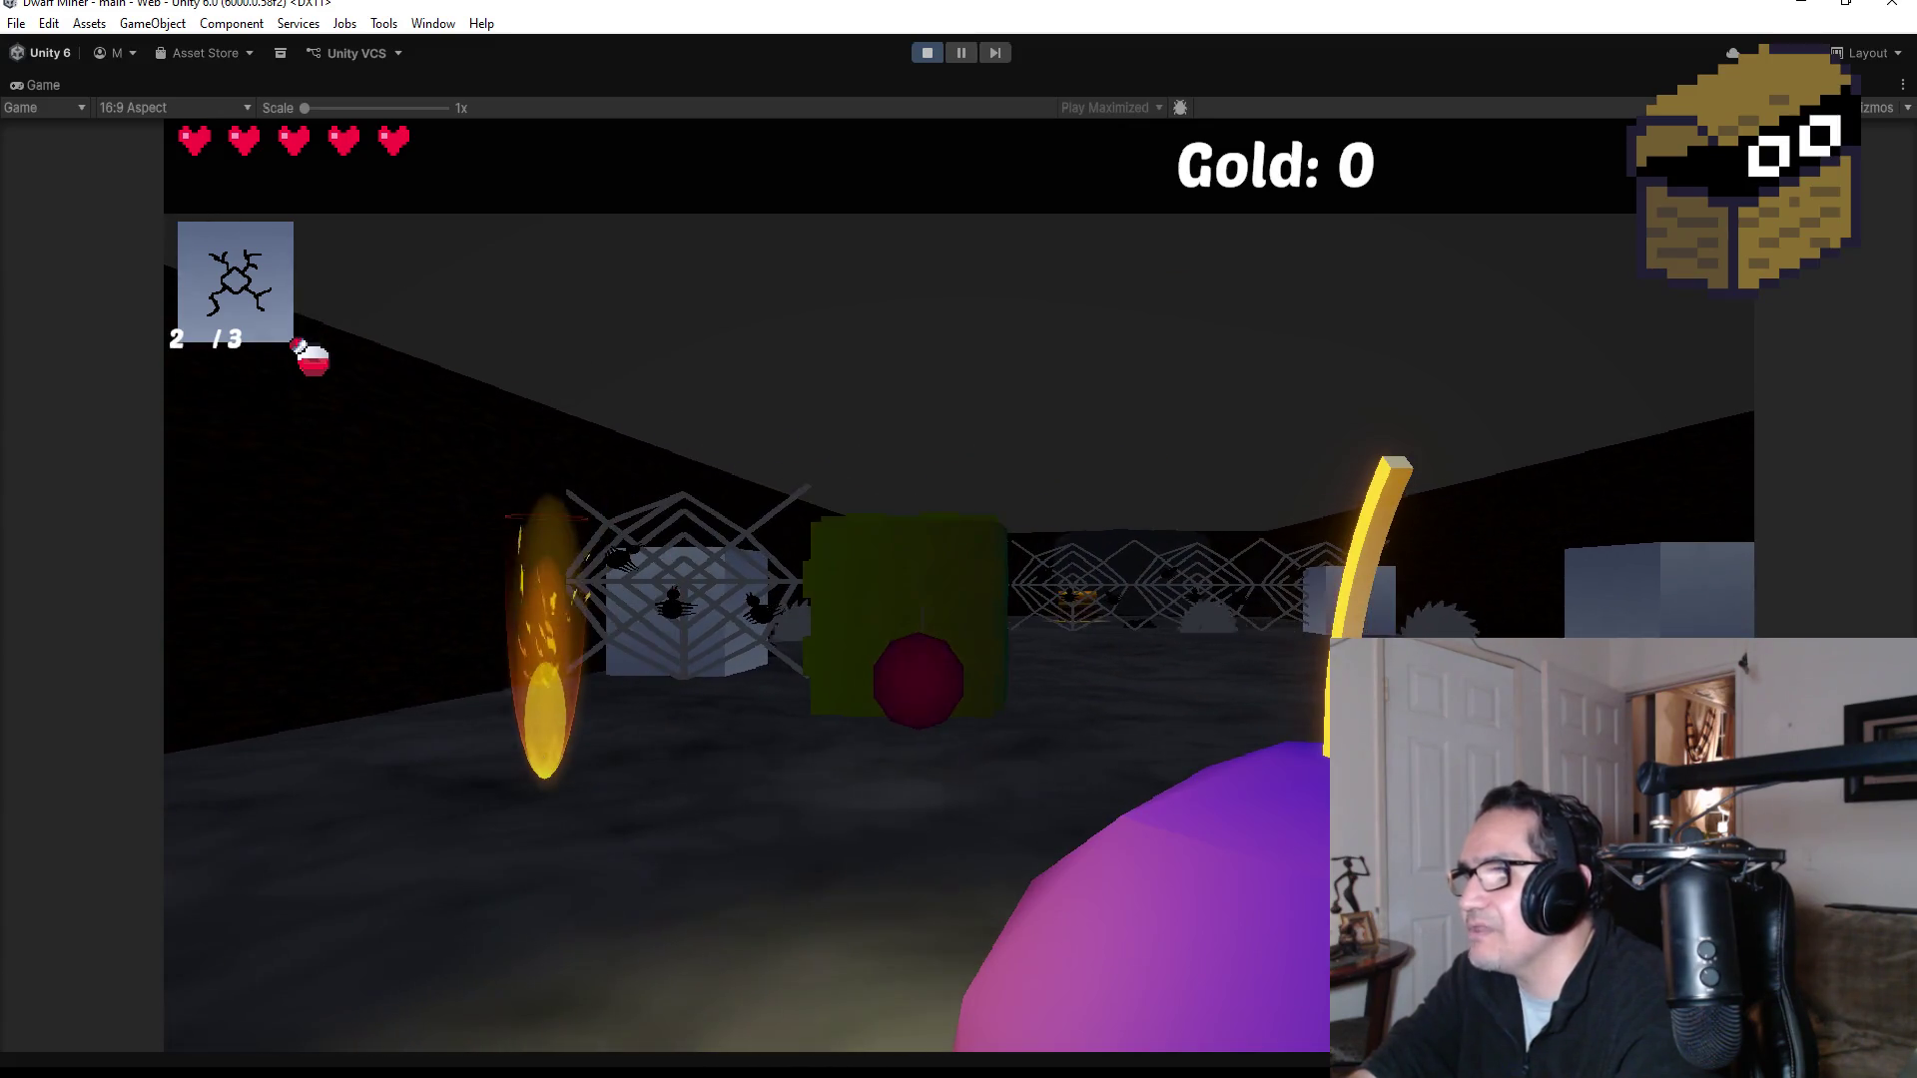
key("w")
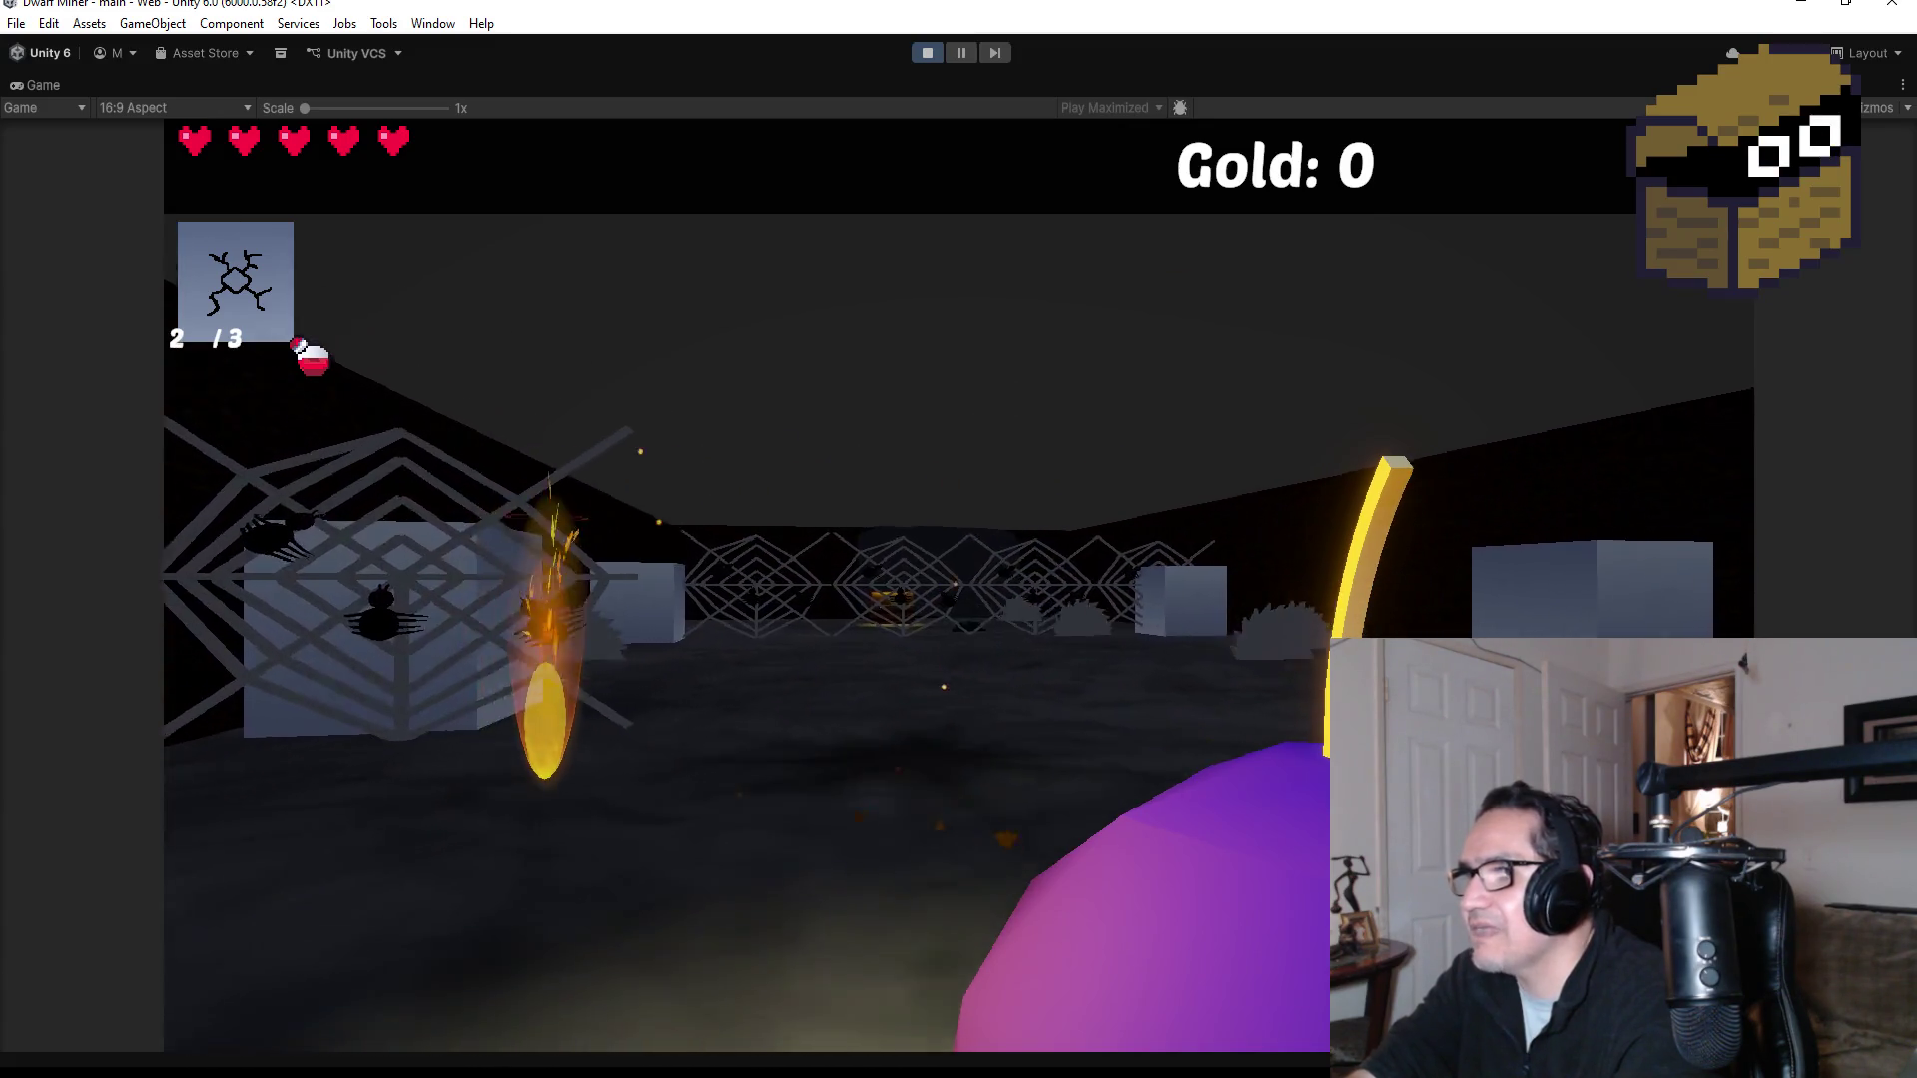
key("e")
key("e")
key("w")
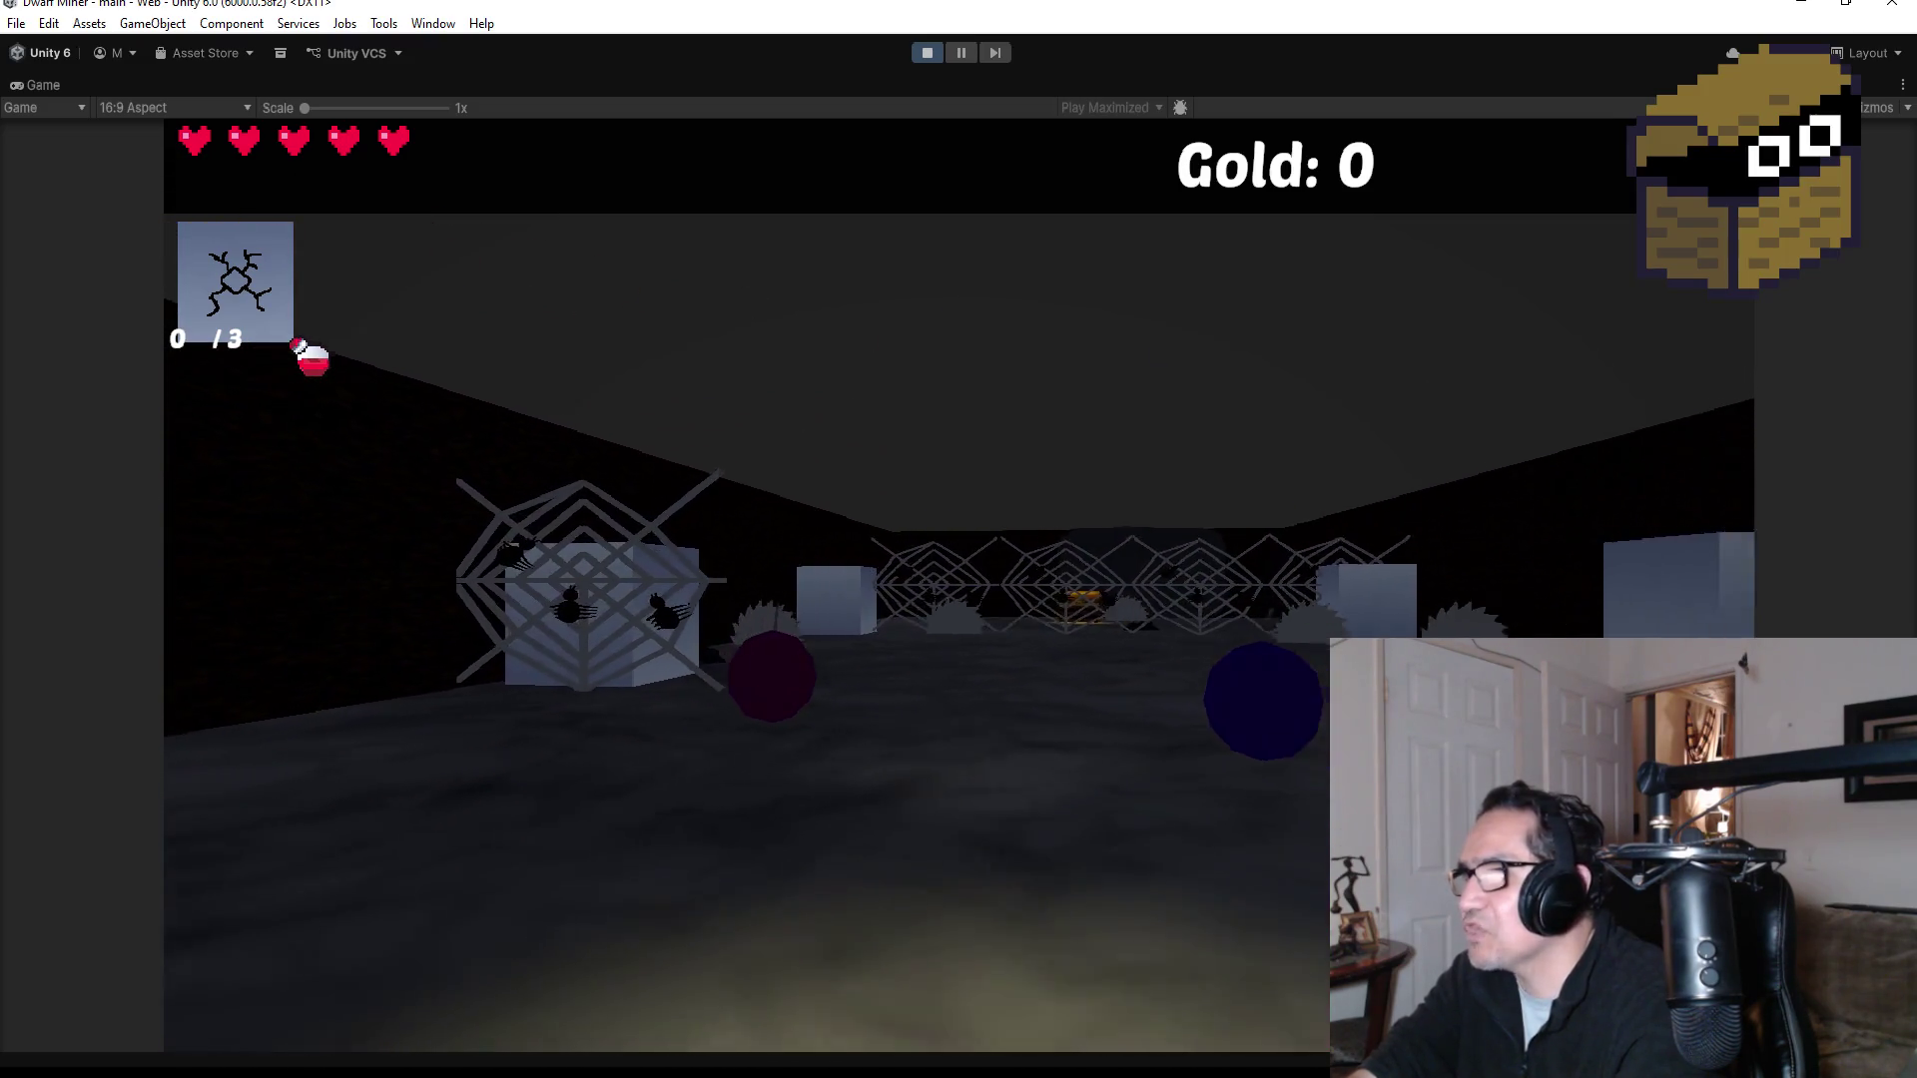
key("a")
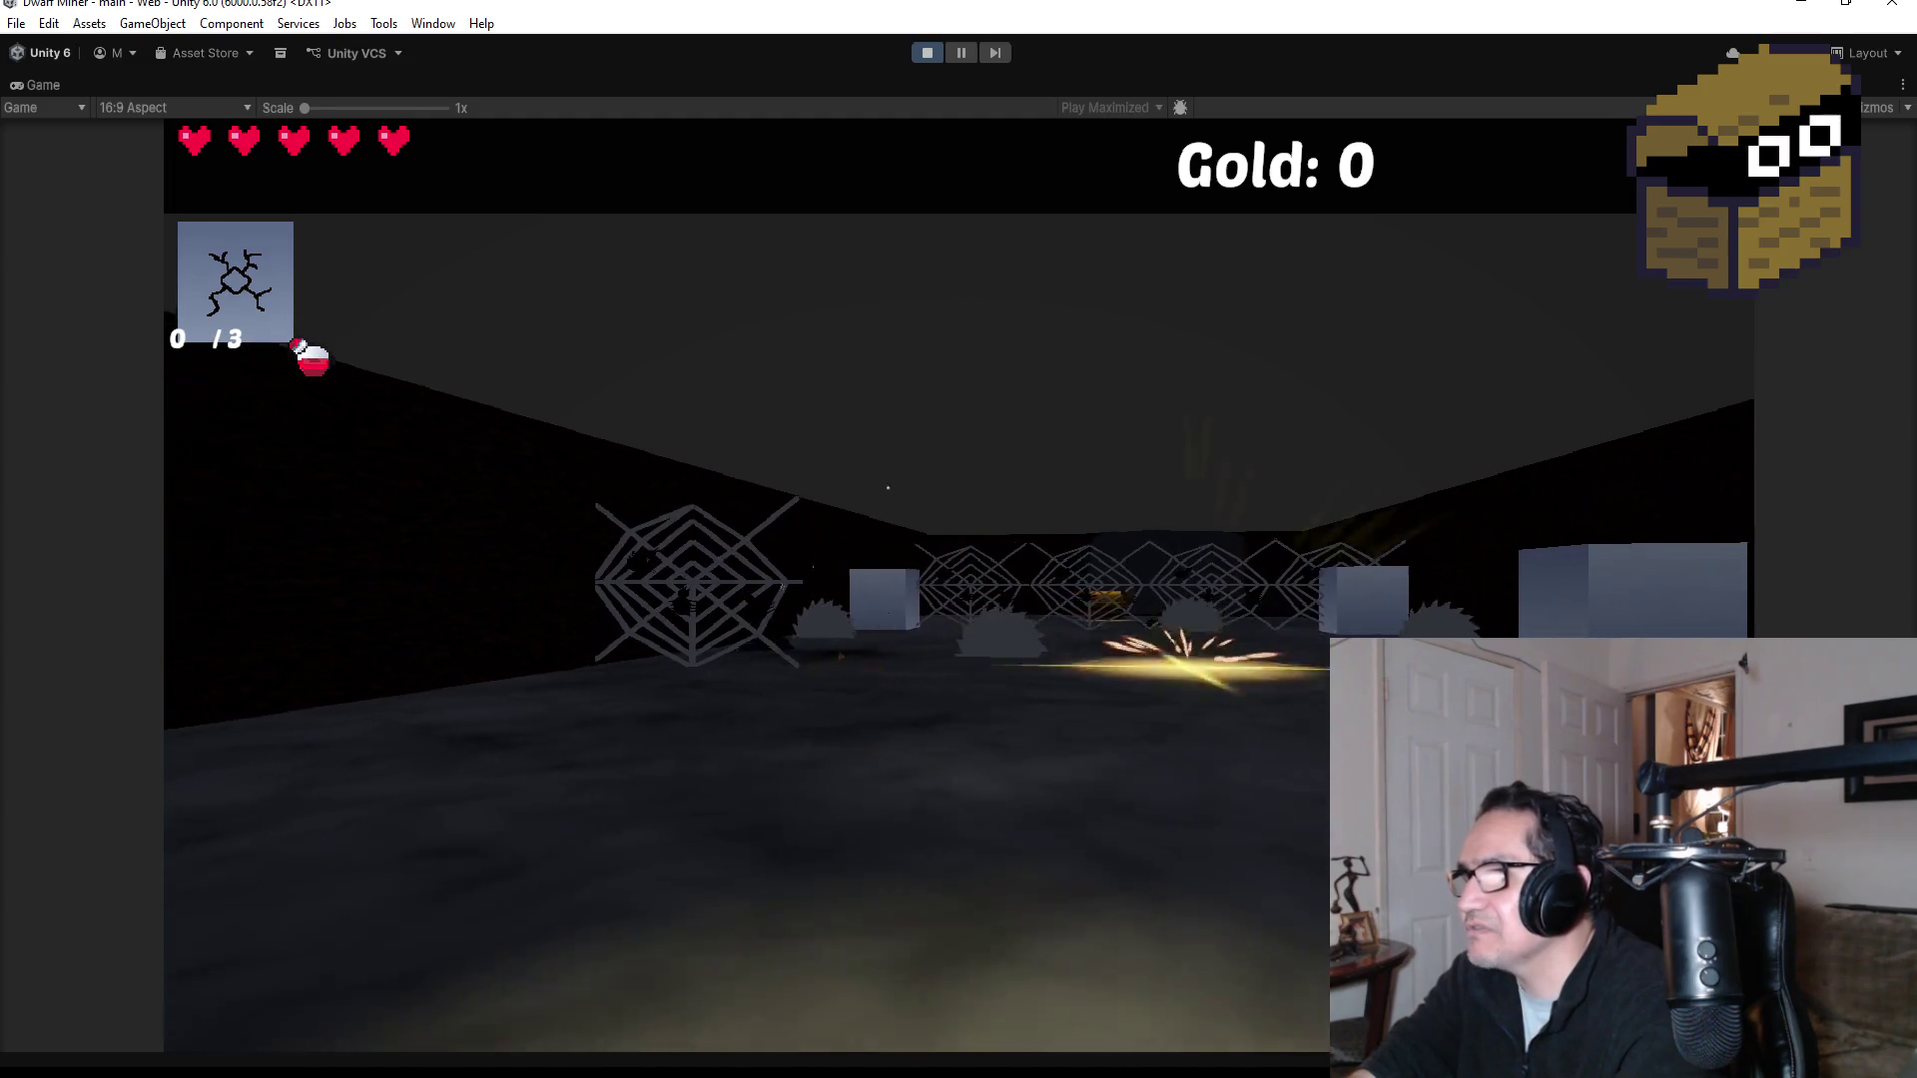
Step: Switch between pickaxe and bomb, throw the last bomb, then pause and stop Play mode
key("d")
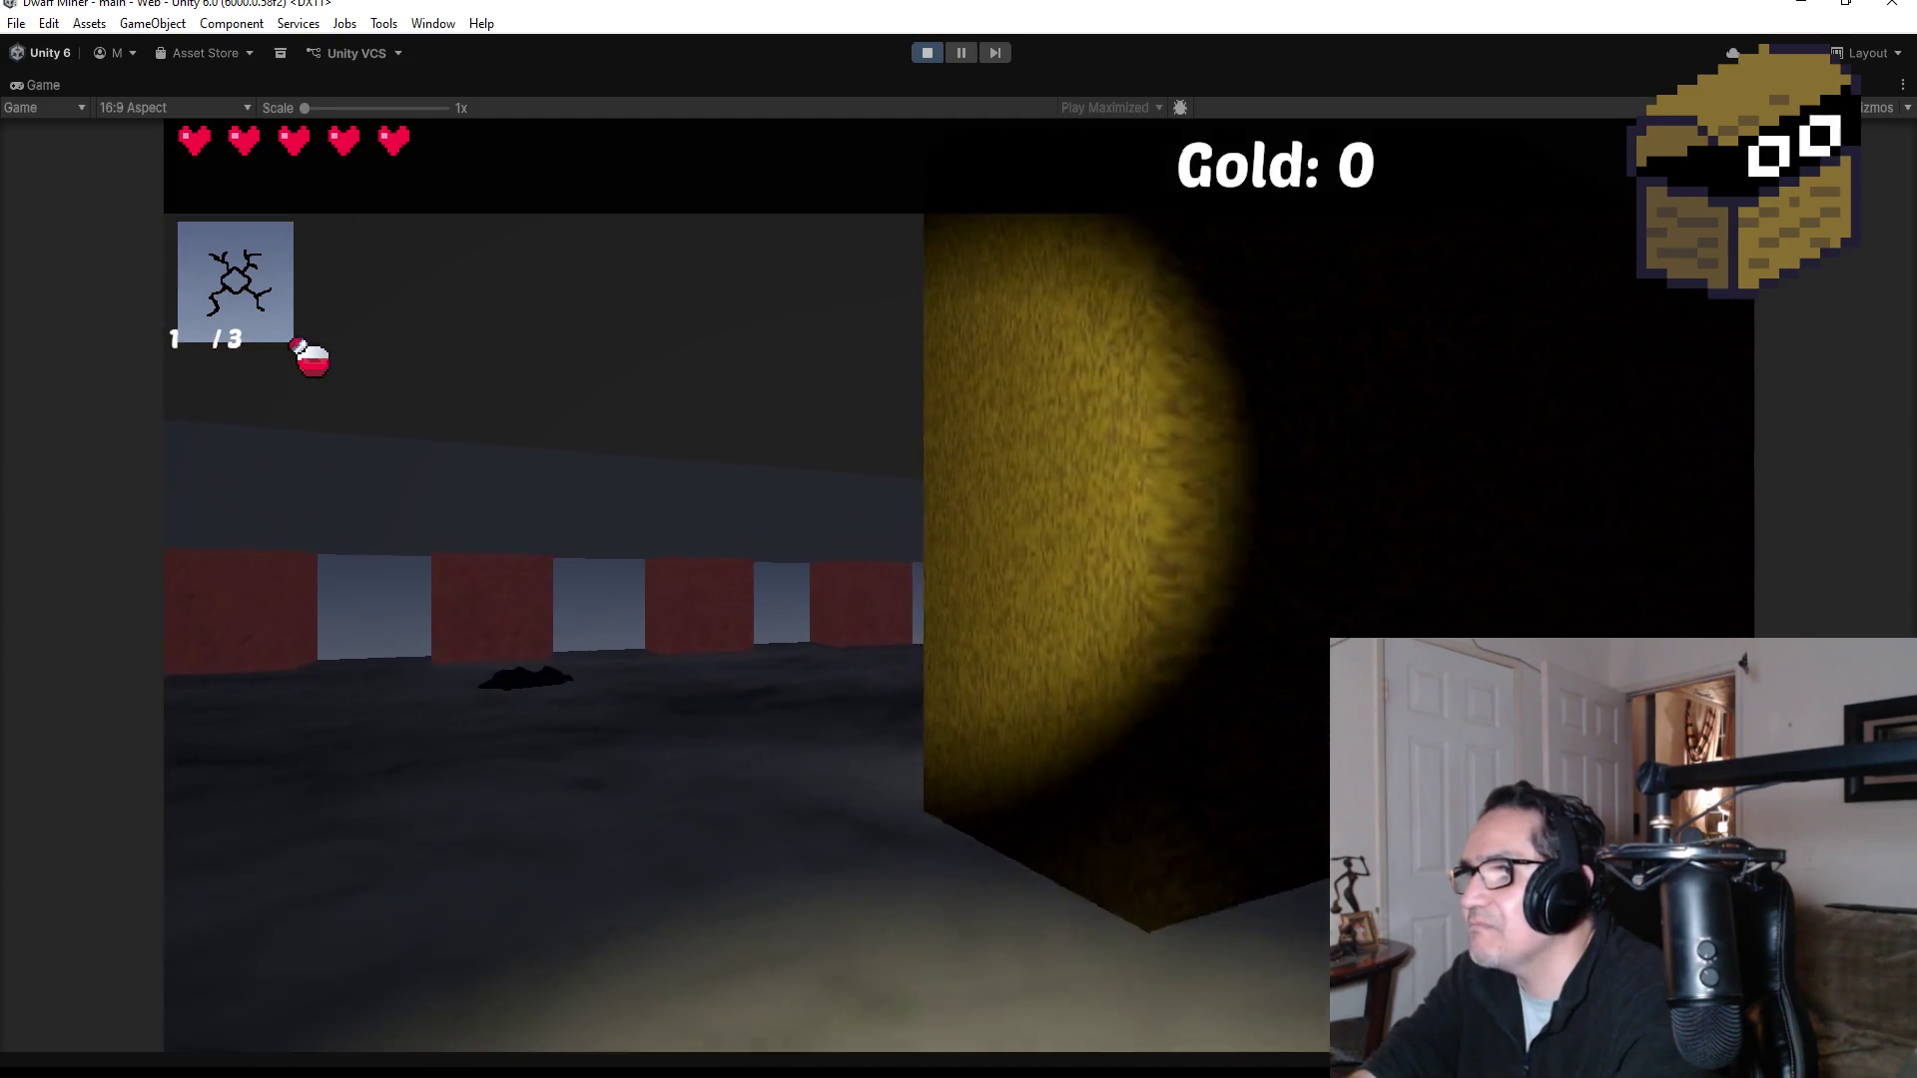
key("1")
key("d")
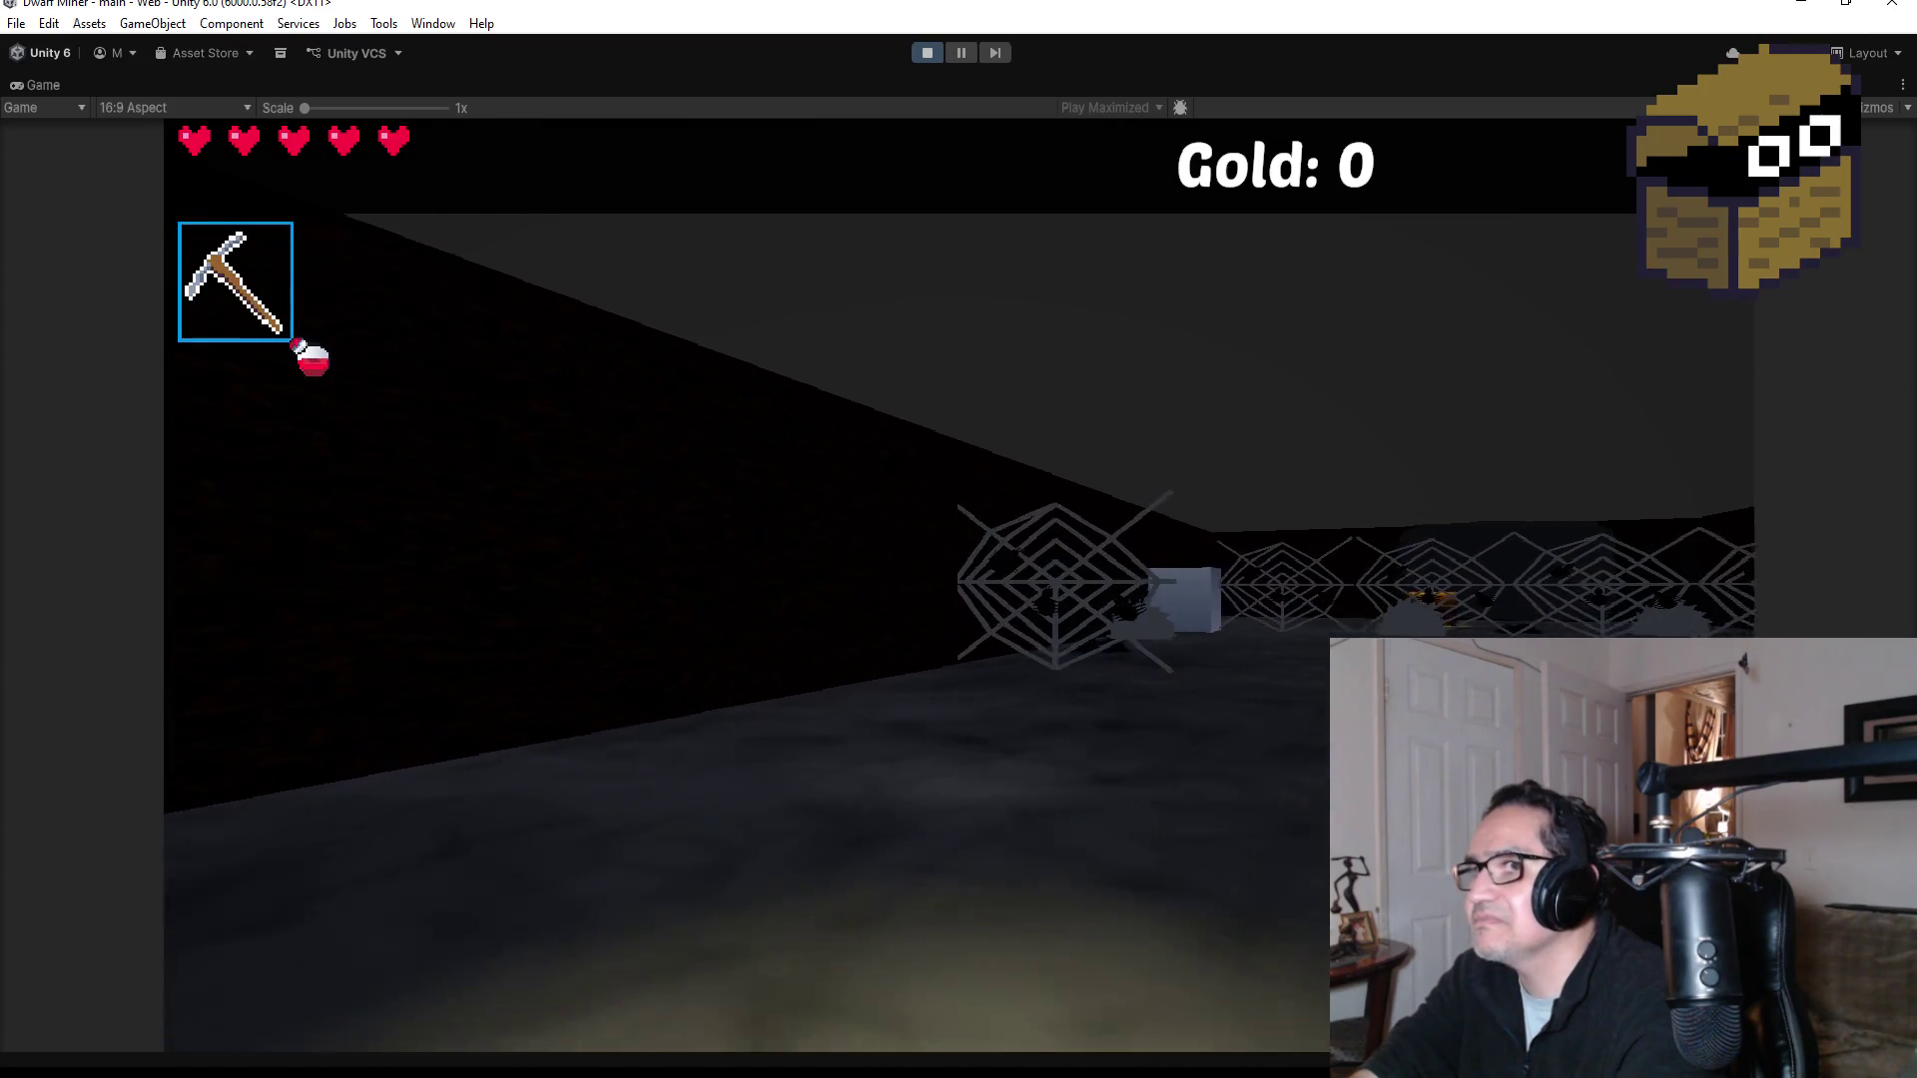
key("2")
key("3")
key("space")
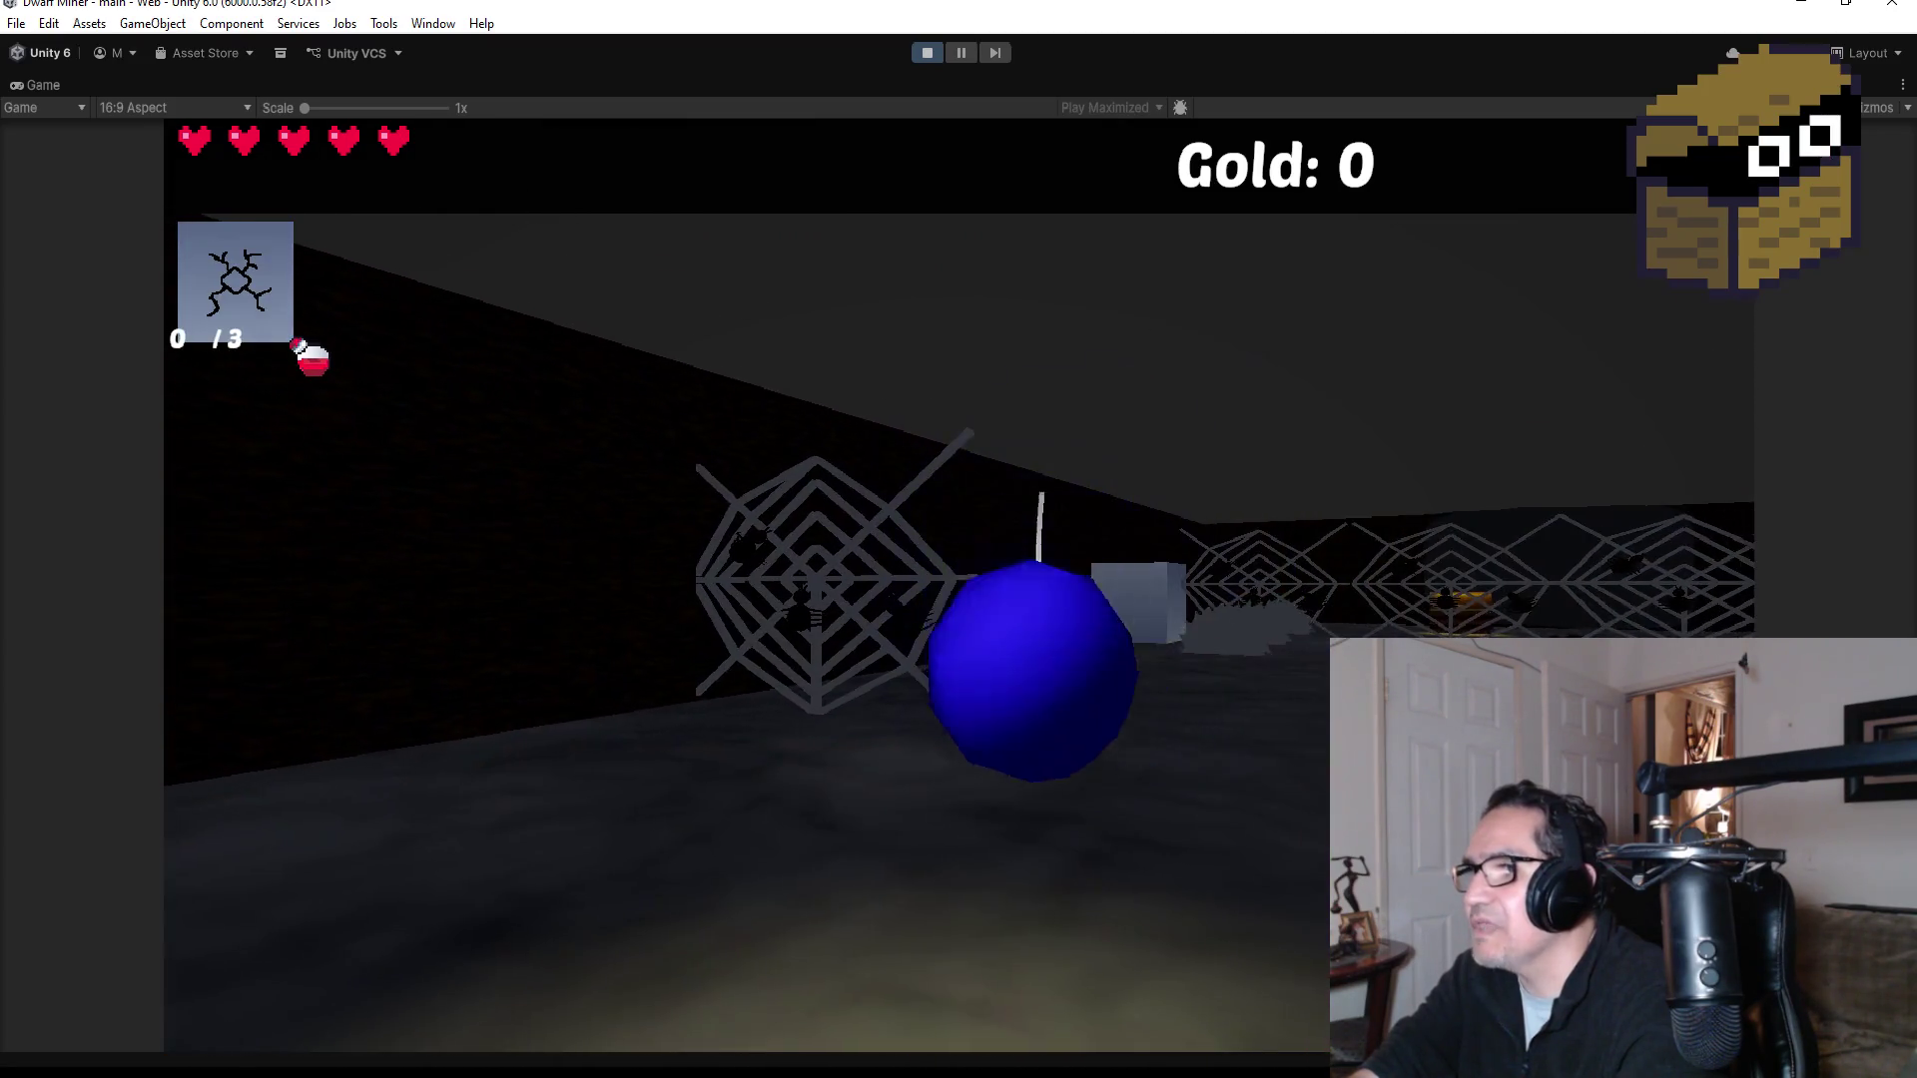
key("a")
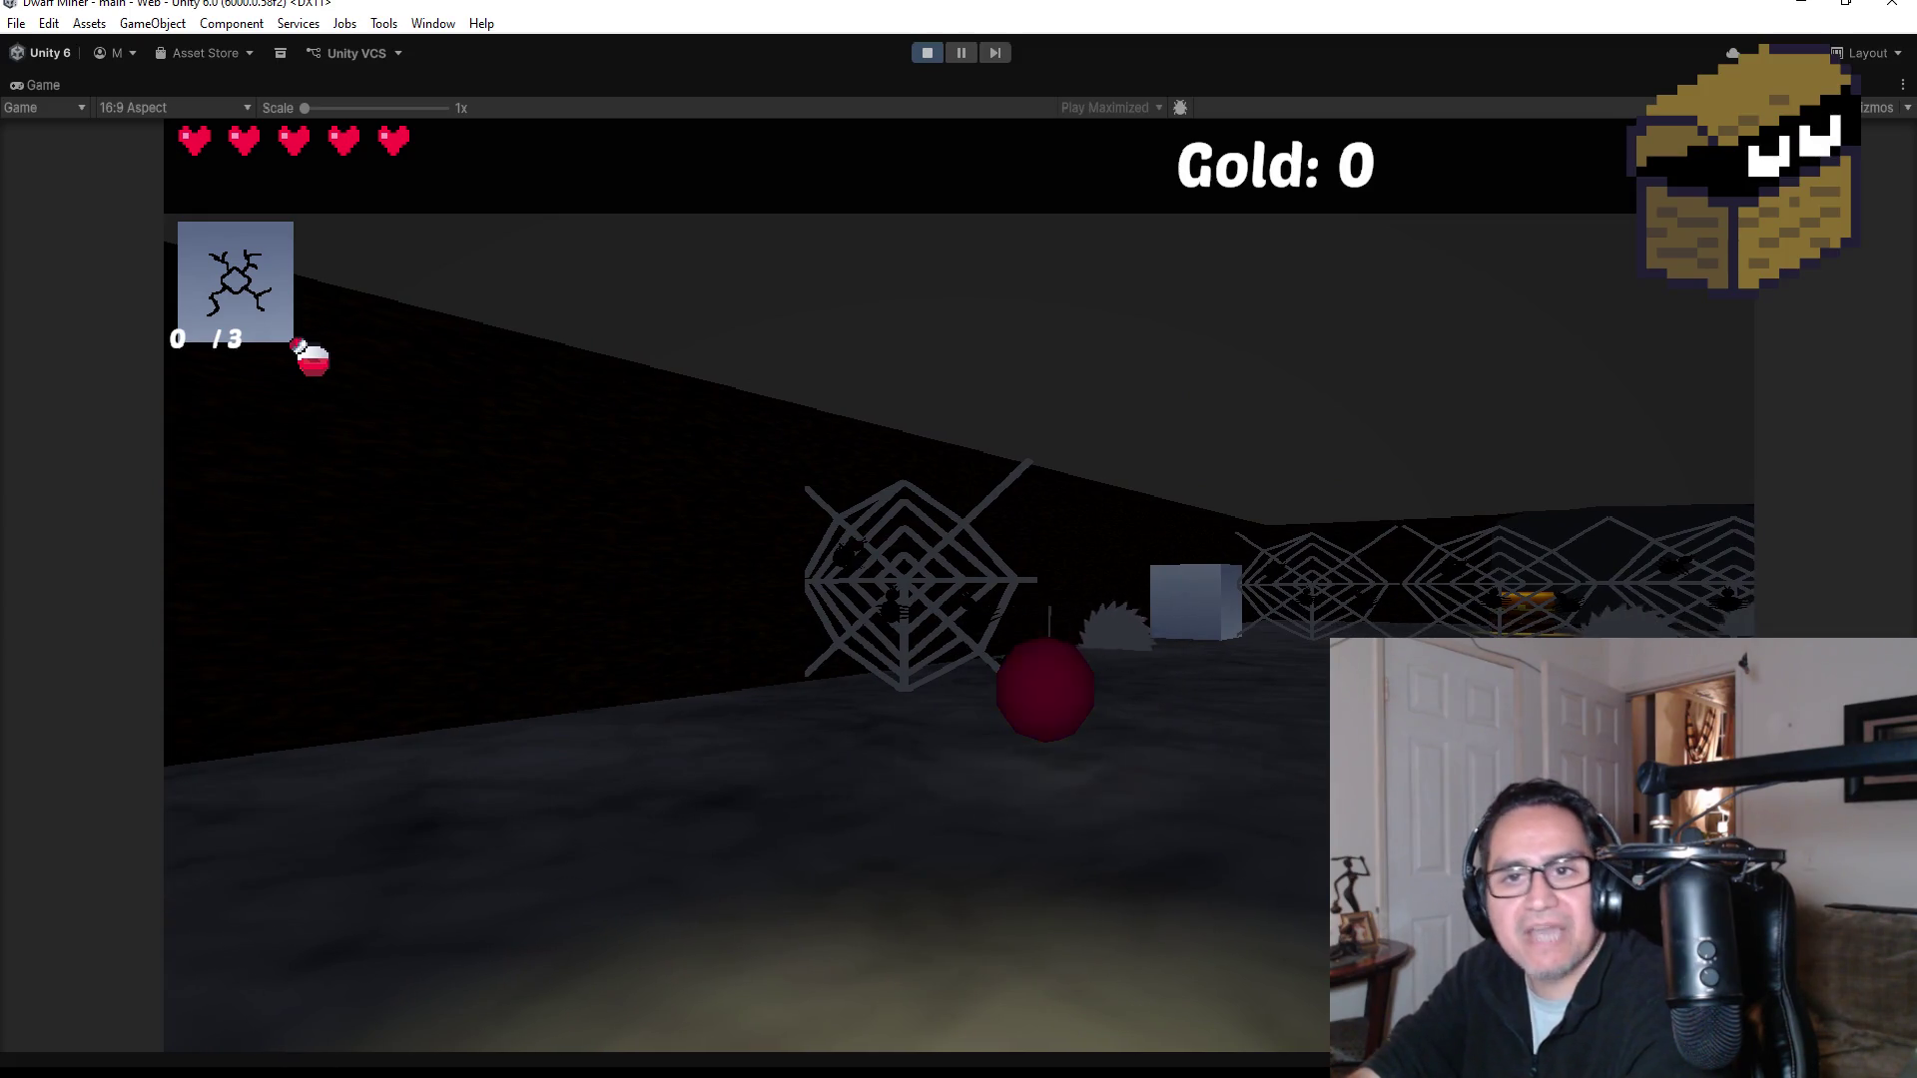
key("Escape")
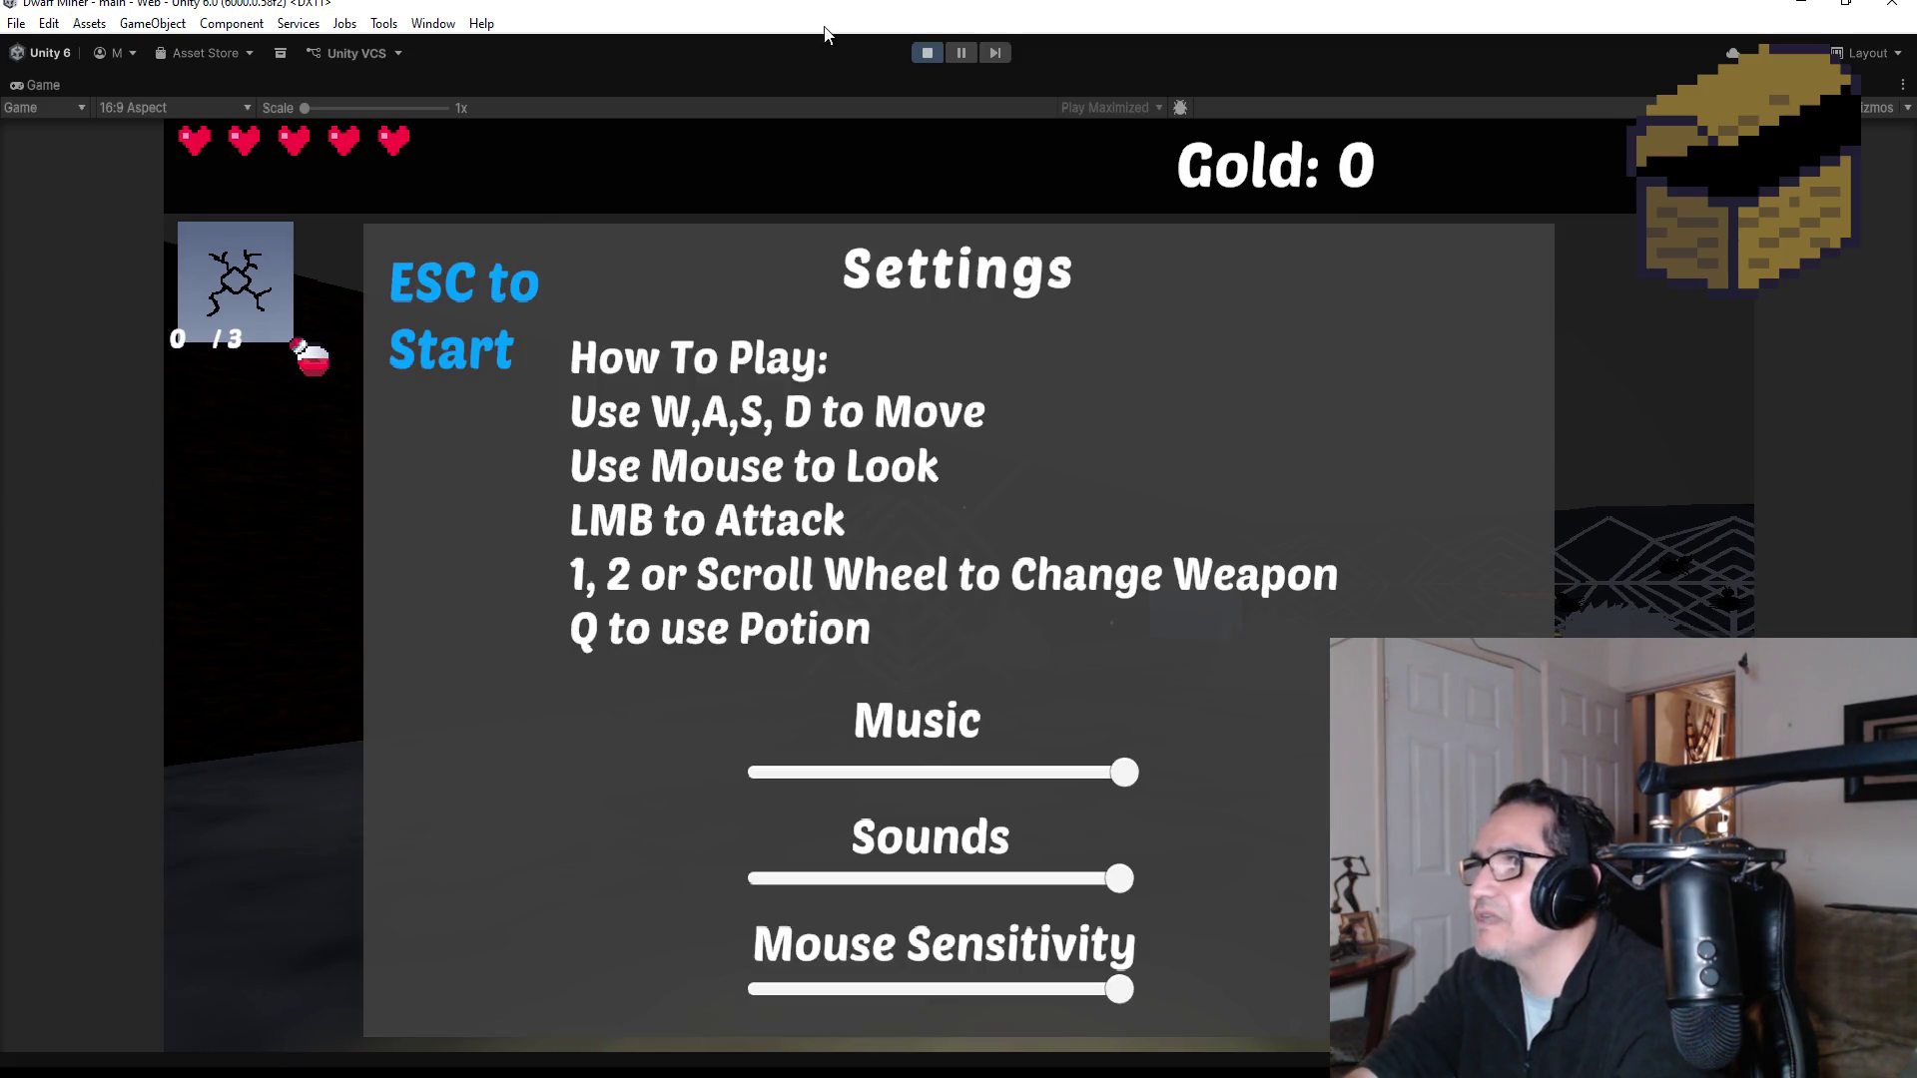
left_click(932, 52)
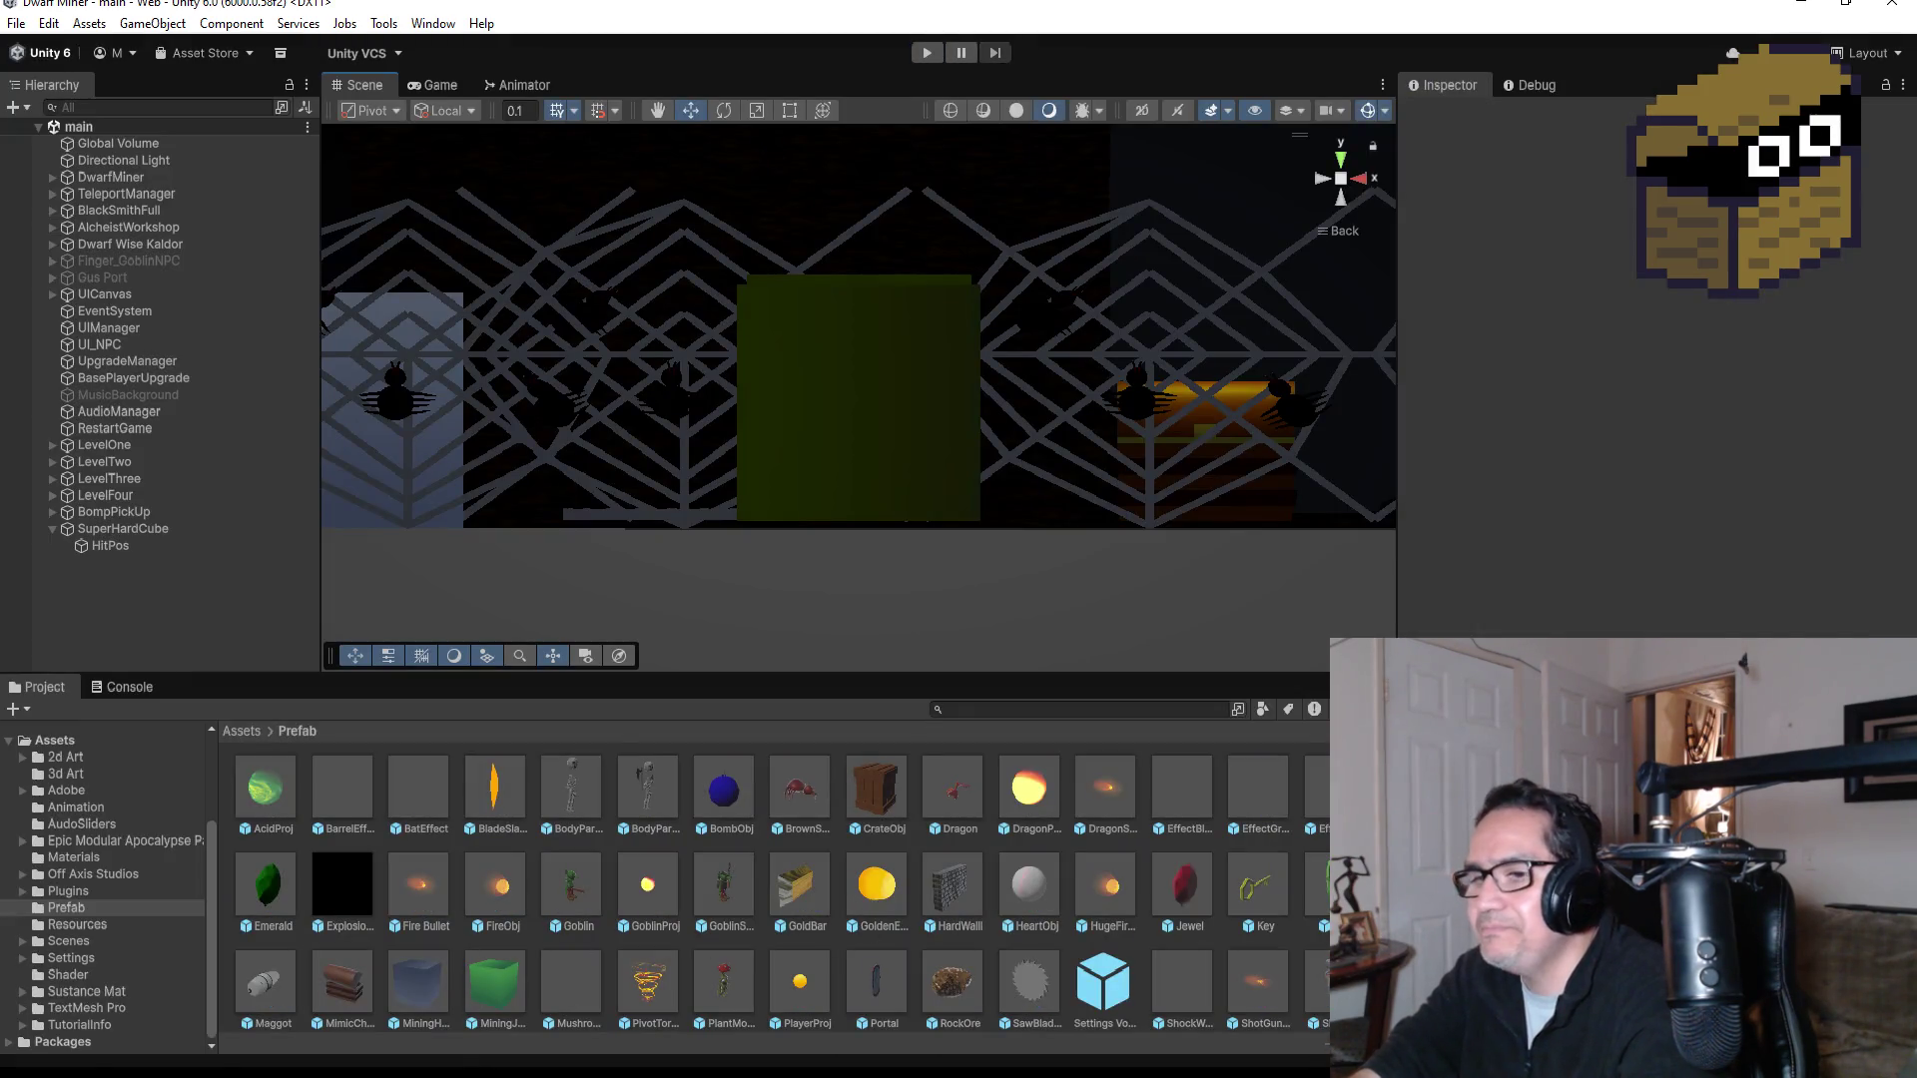
Step: Save the scene, select SuperHardCube in the Hierarchy, and switch to top-down view
mouse_move(514, 1076)
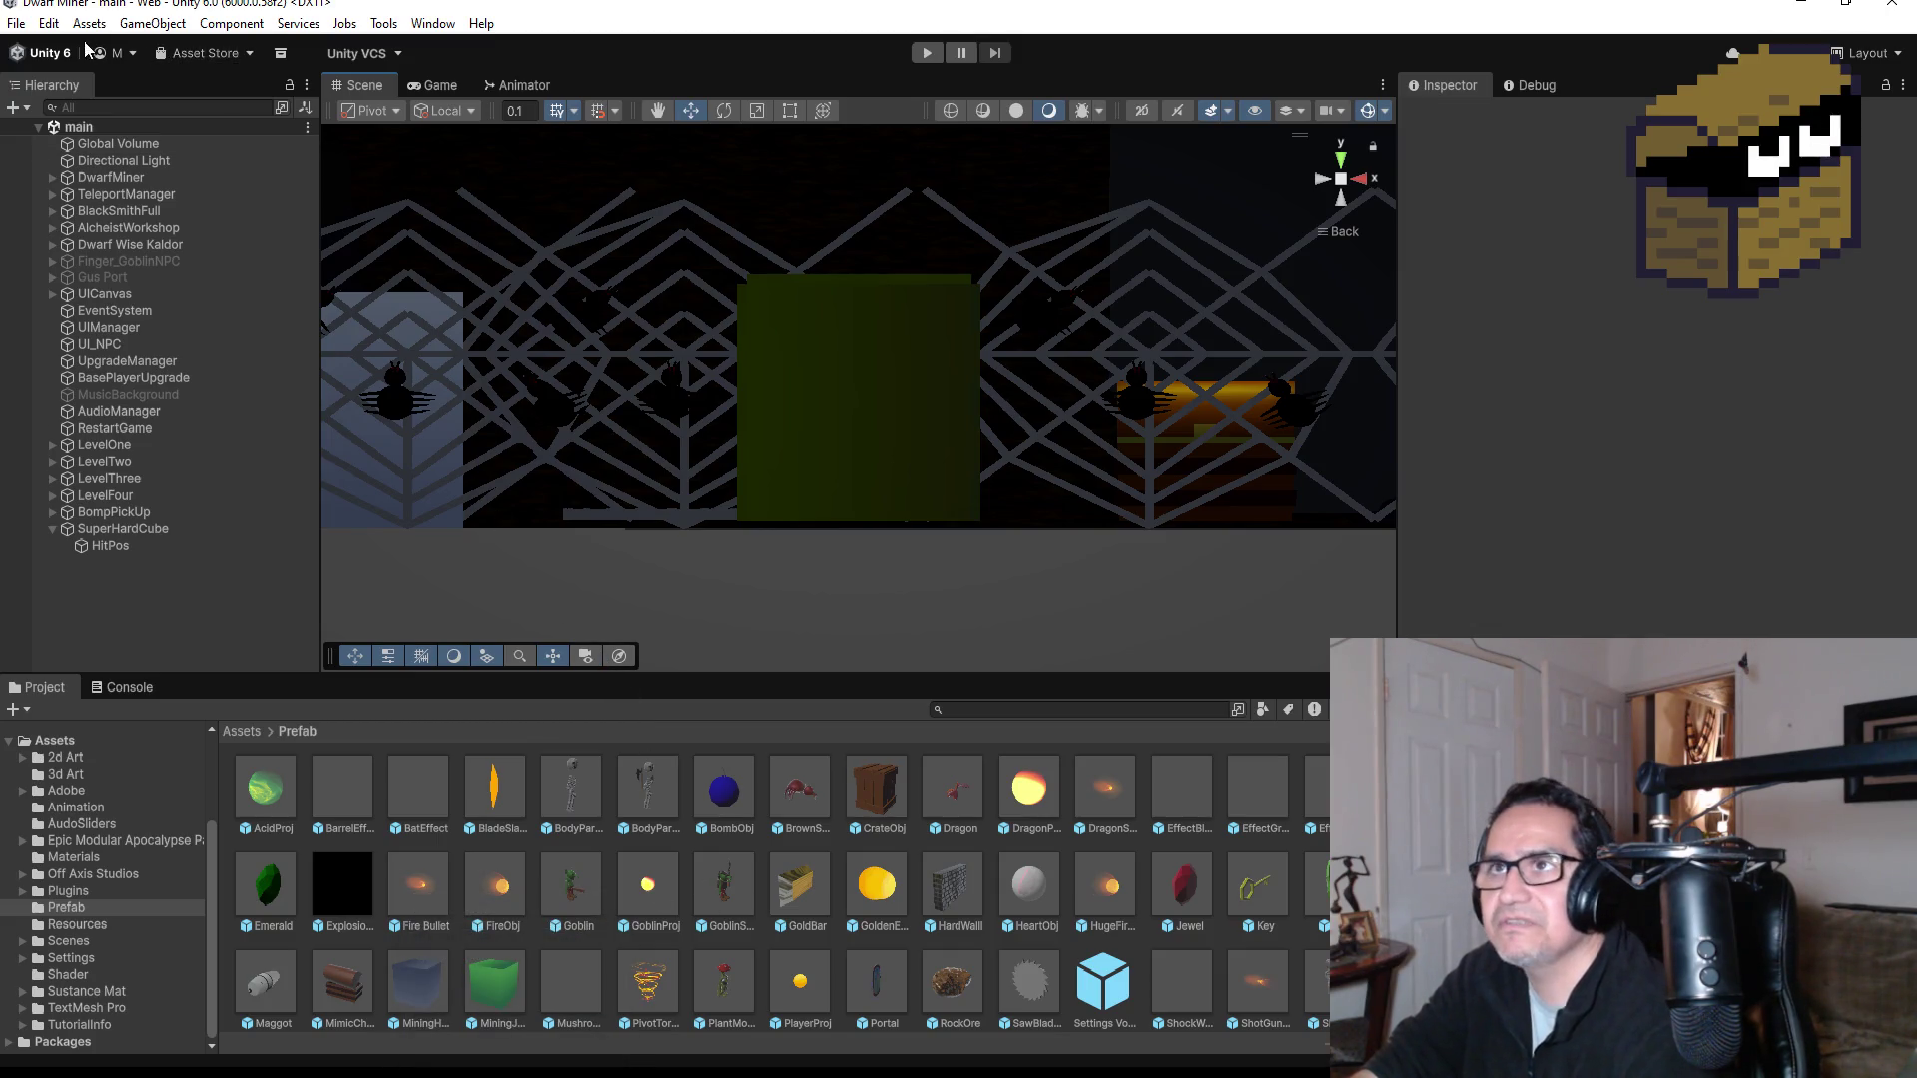
left_click(17, 24)
left_click(40, 120)
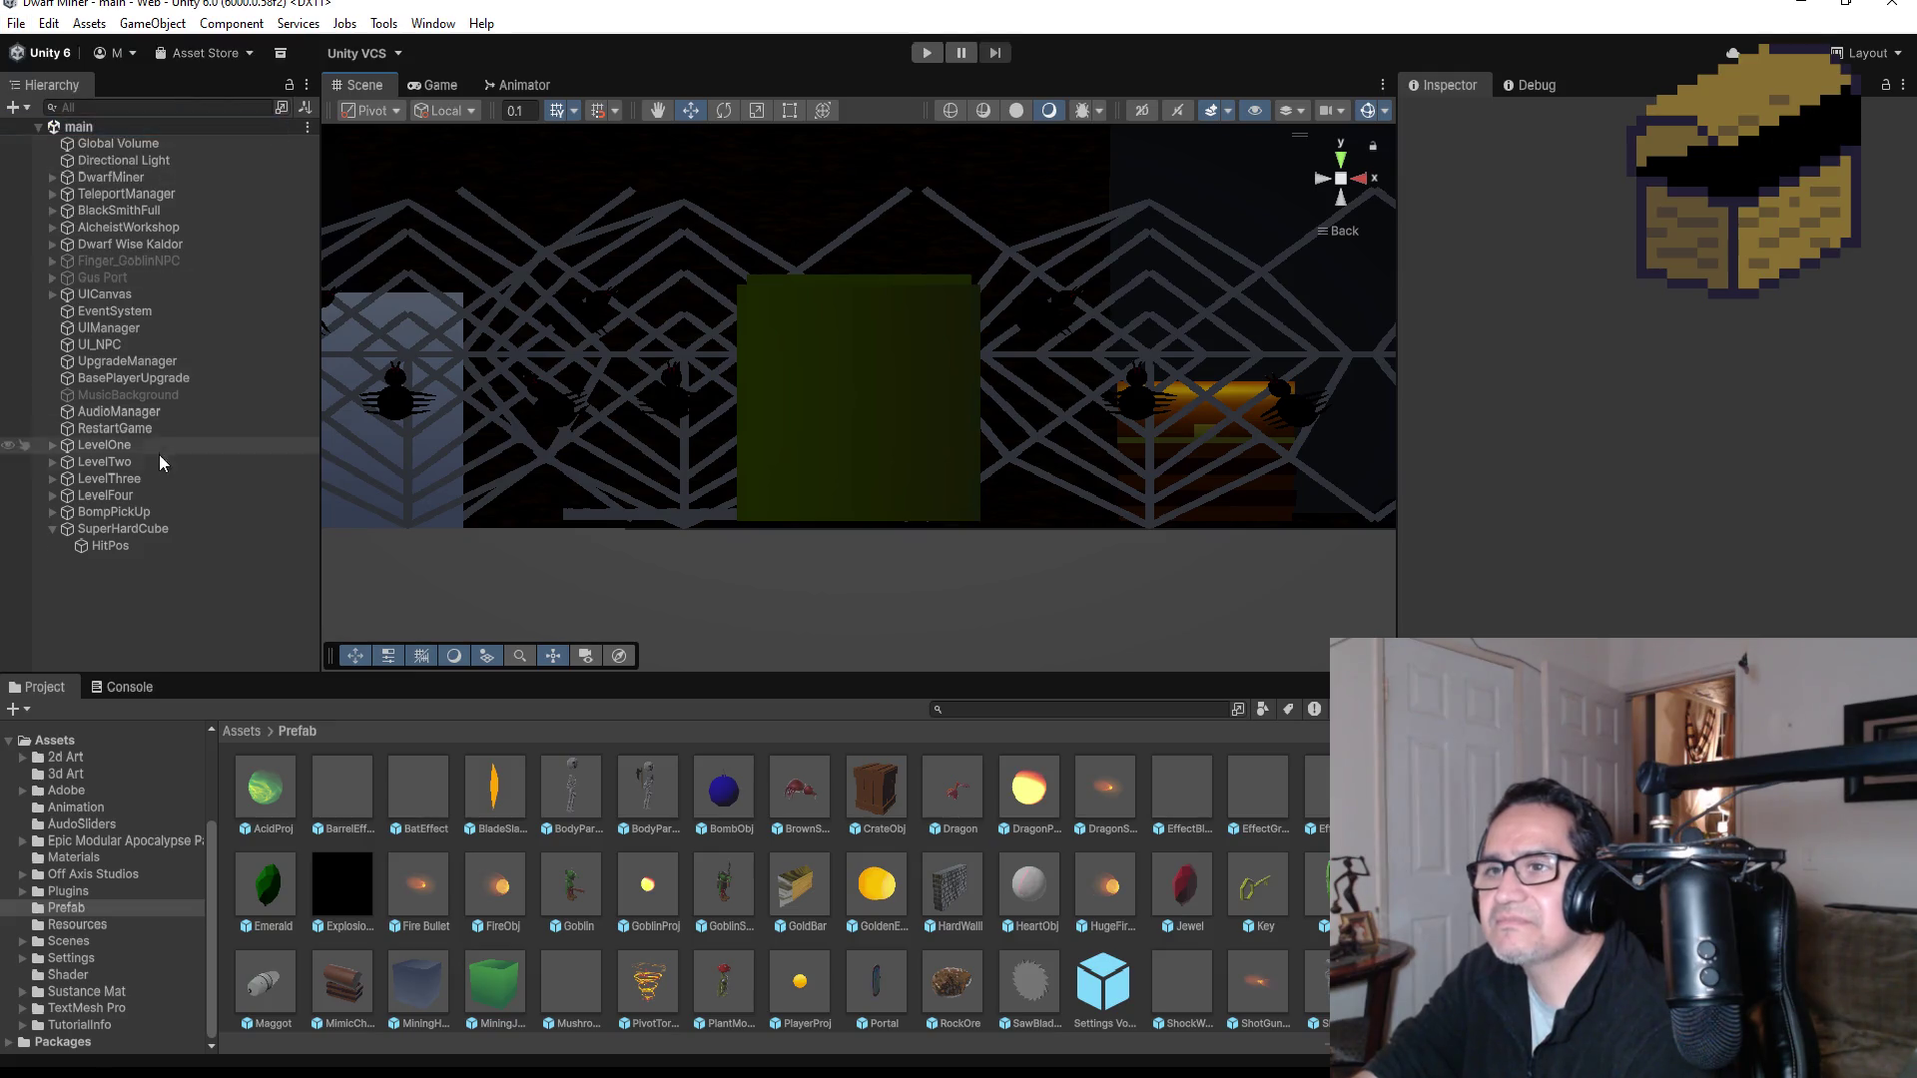
left_click(52, 530)
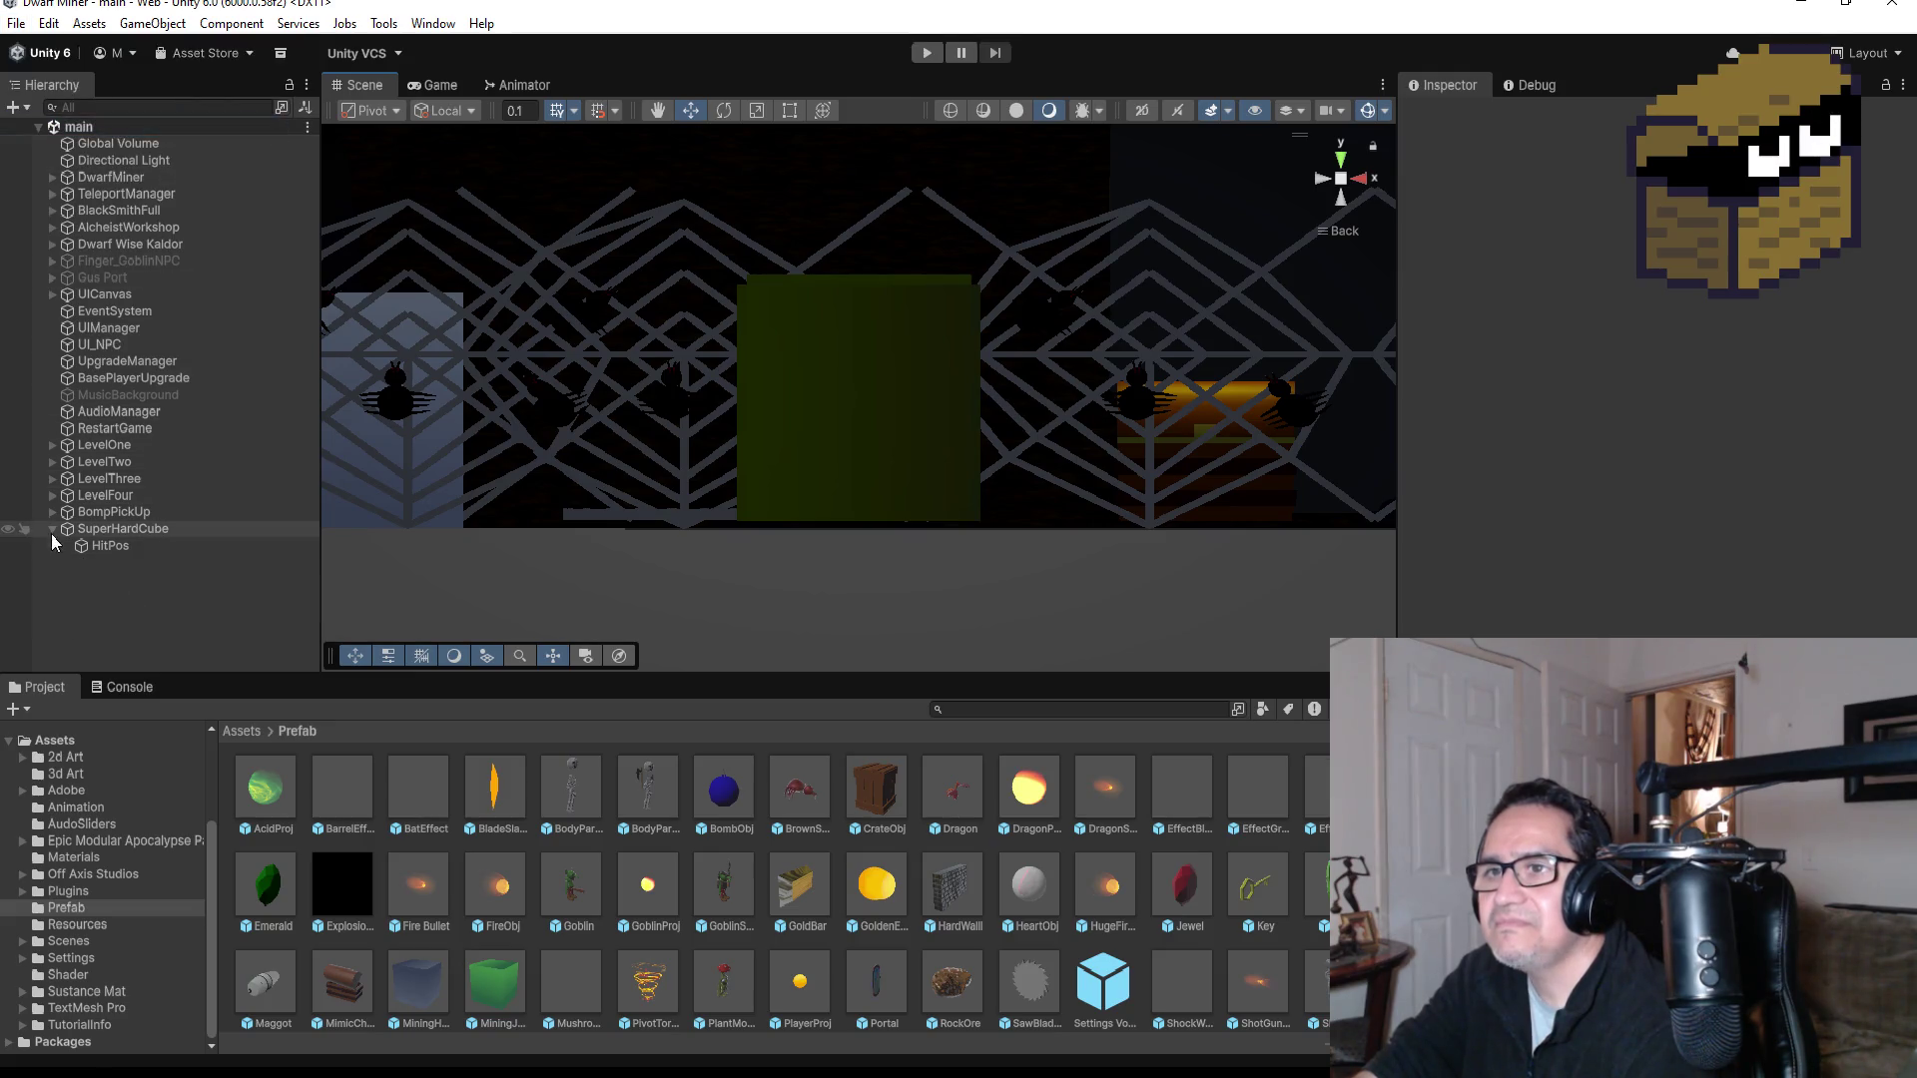
left_click(136, 529)
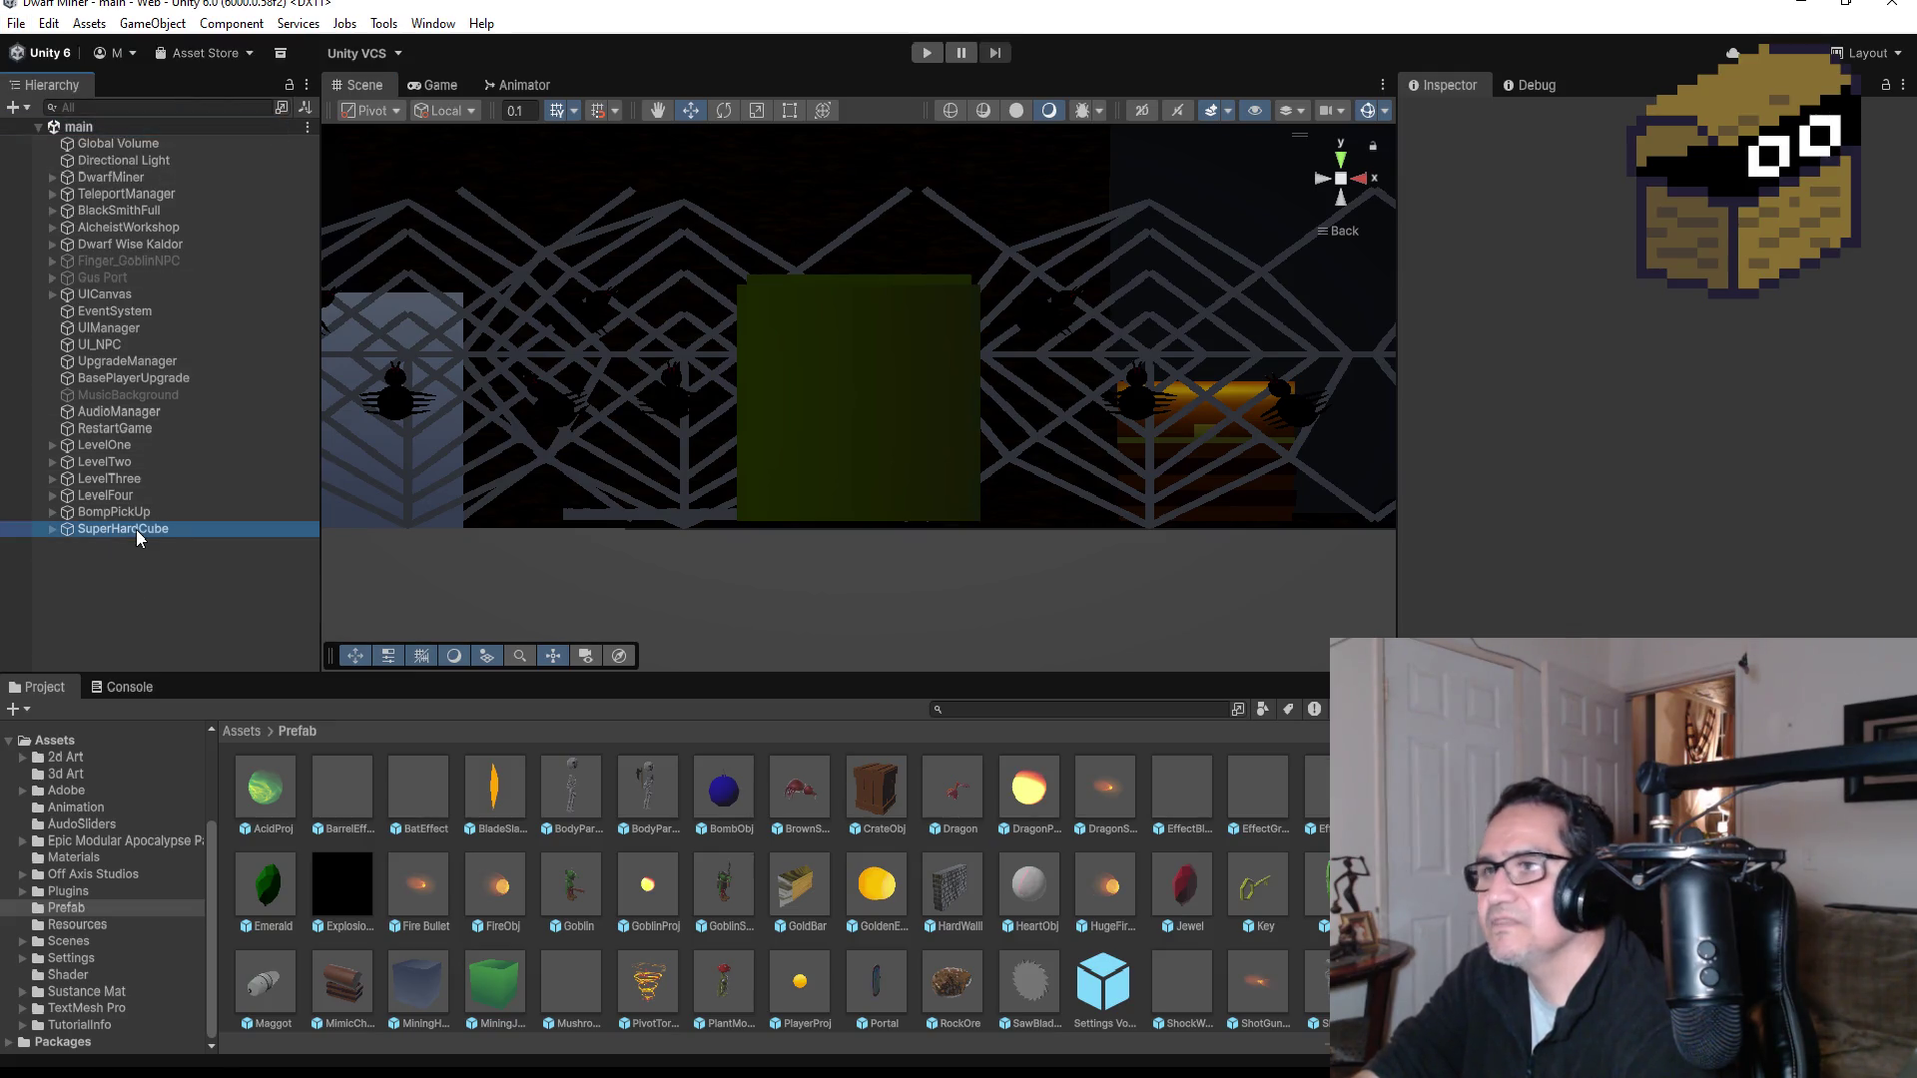
left_click(1348, 165)
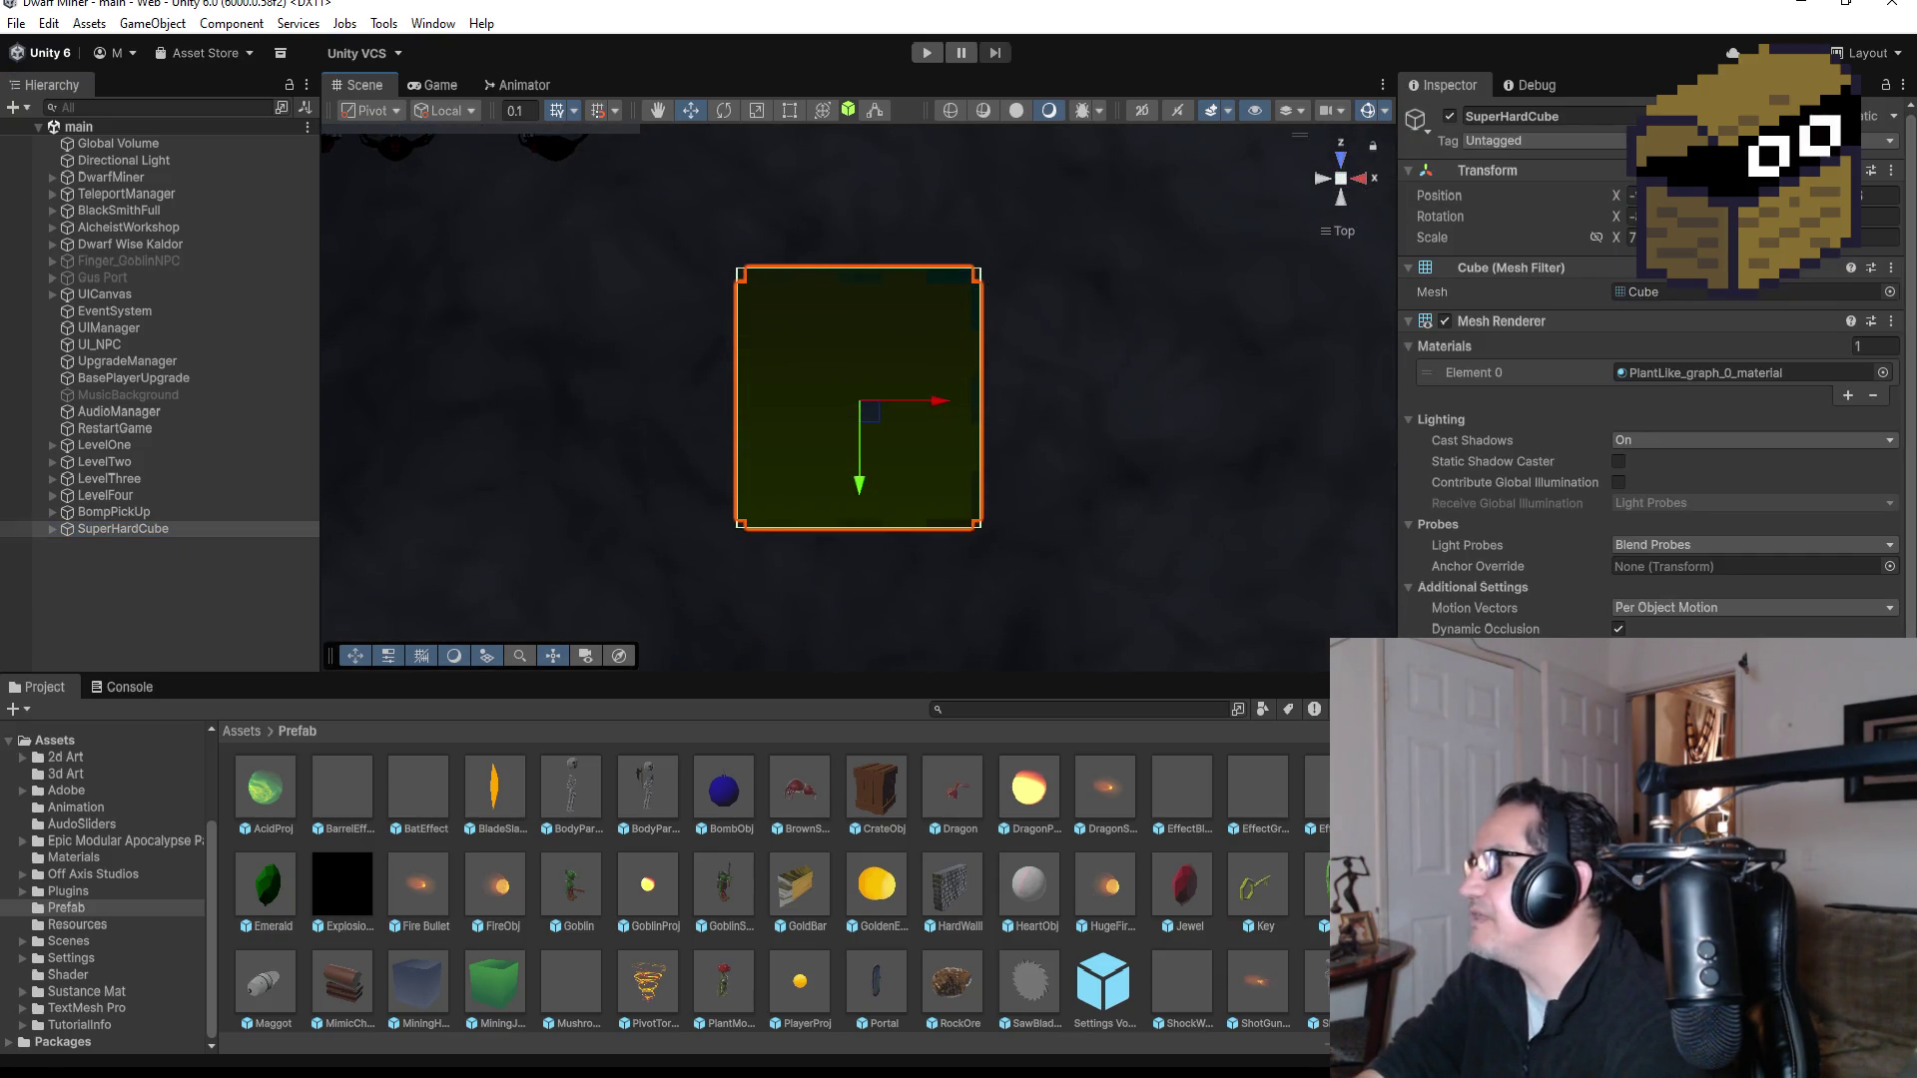
Step: Replace PlantLike with the Gray material in the Mesh Renderer's Element 0 slot
left_click(1882, 373)
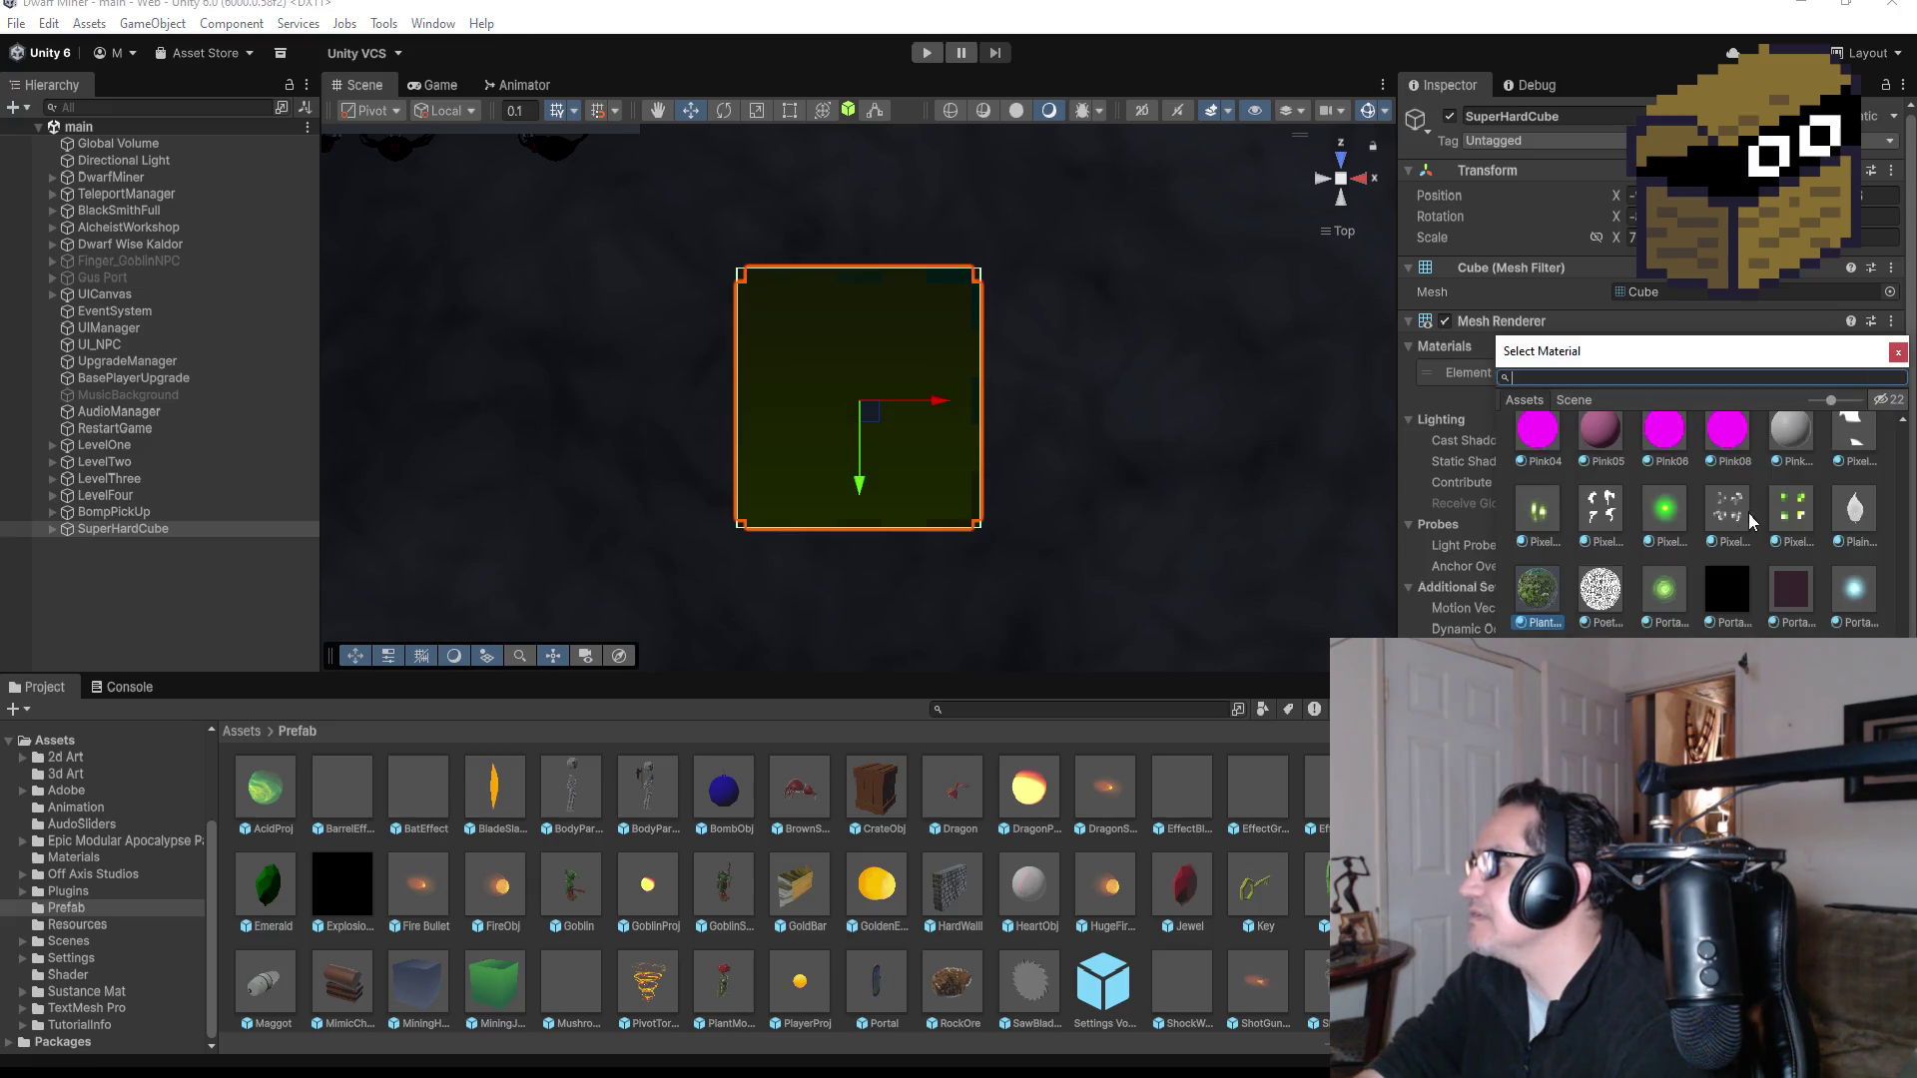
scroll(1729, 550, "up", 5)
scroll(1734, 559, "up", 8)
scroll(1767, 594, "down", 5)
scroll(1783, 596, "up", 5)
scroll(1794, 604, "up", 5)
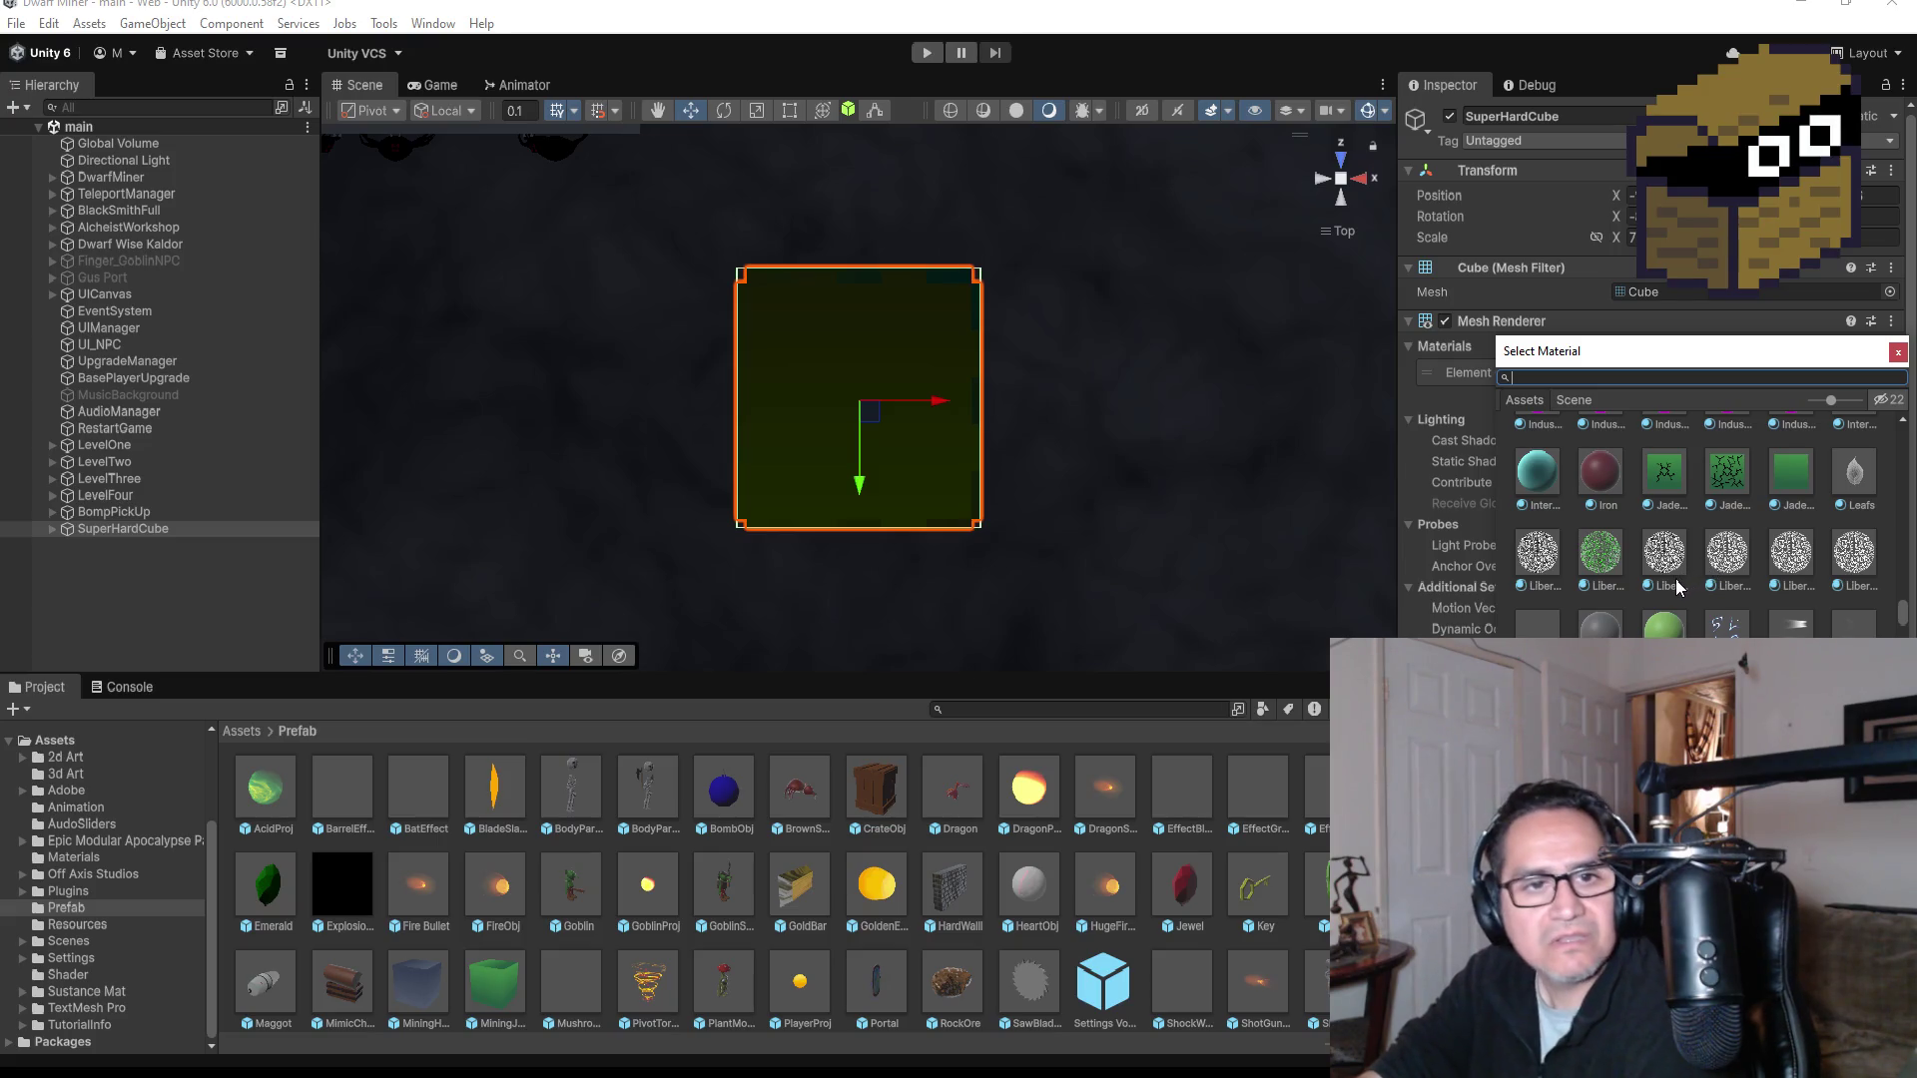
scroll(1667, 579, "up", 1)
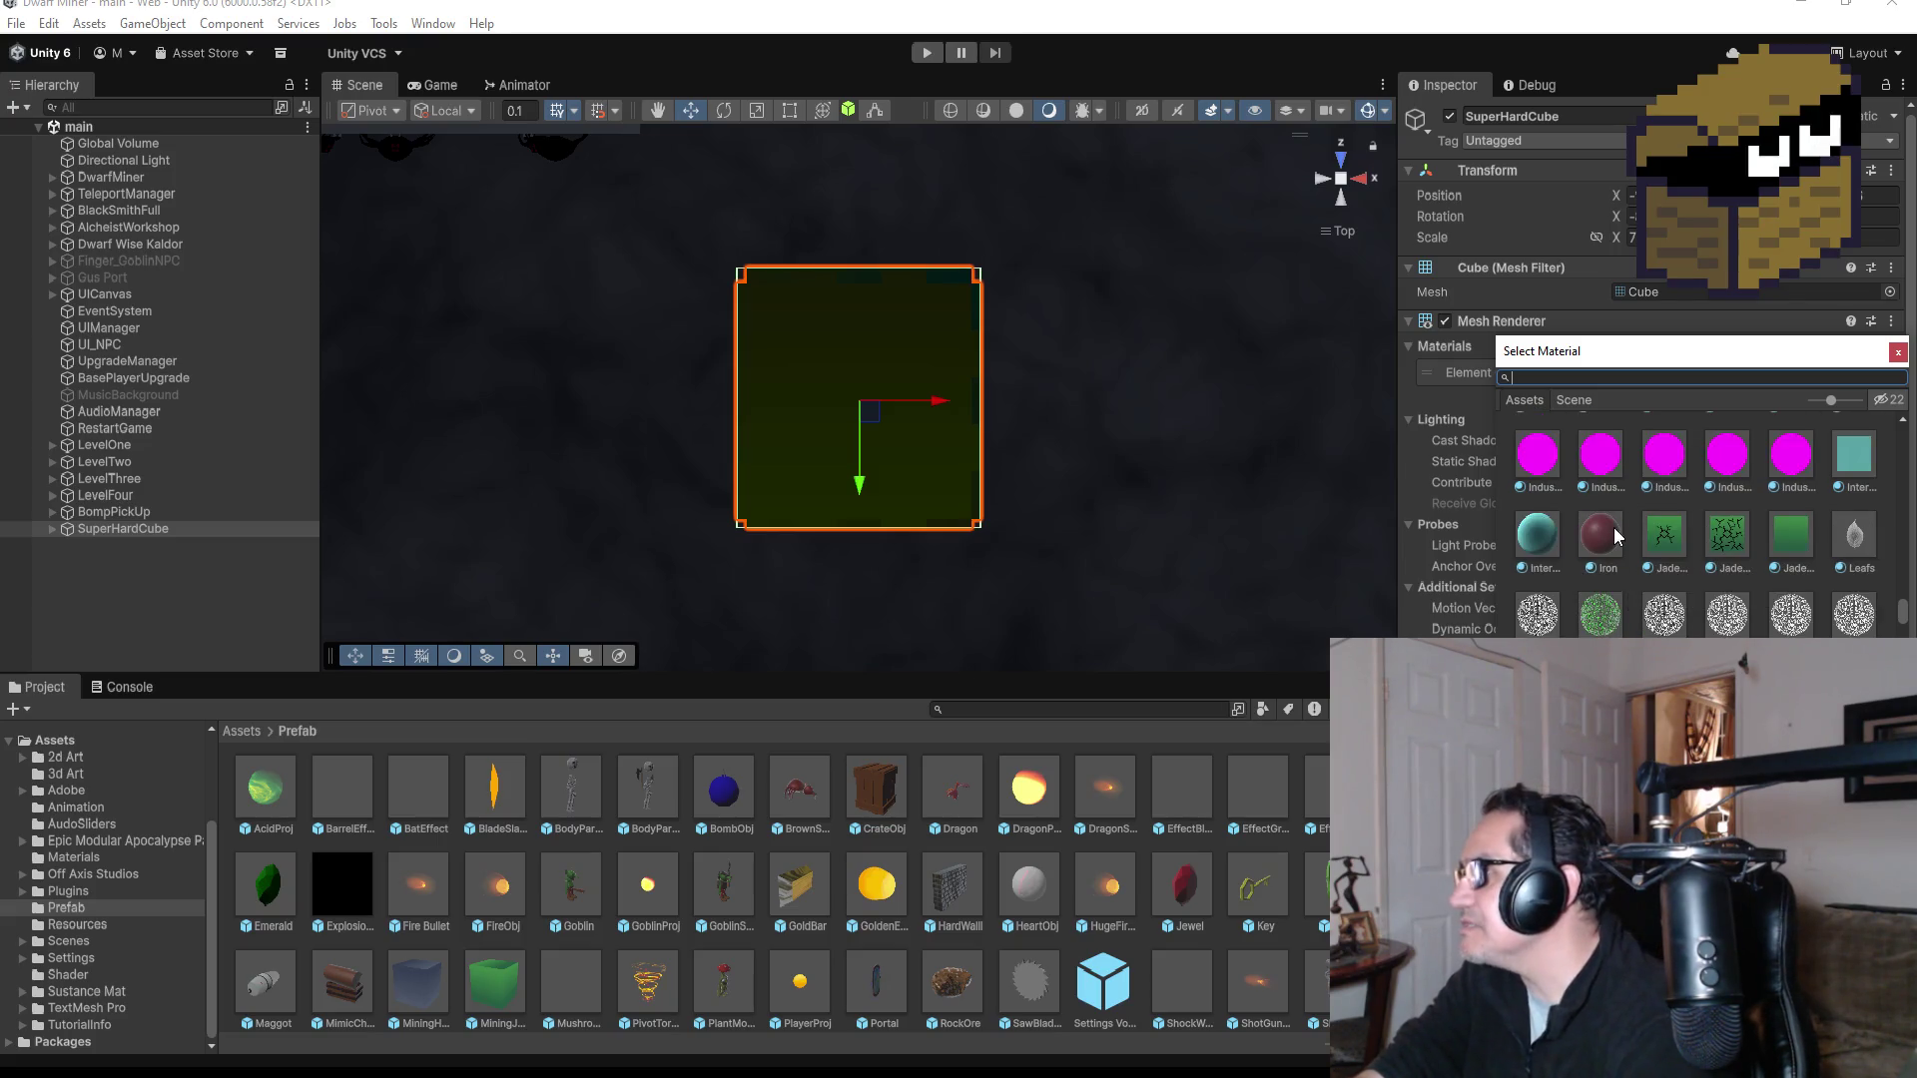
scroll(1711, 565, "up", 1)
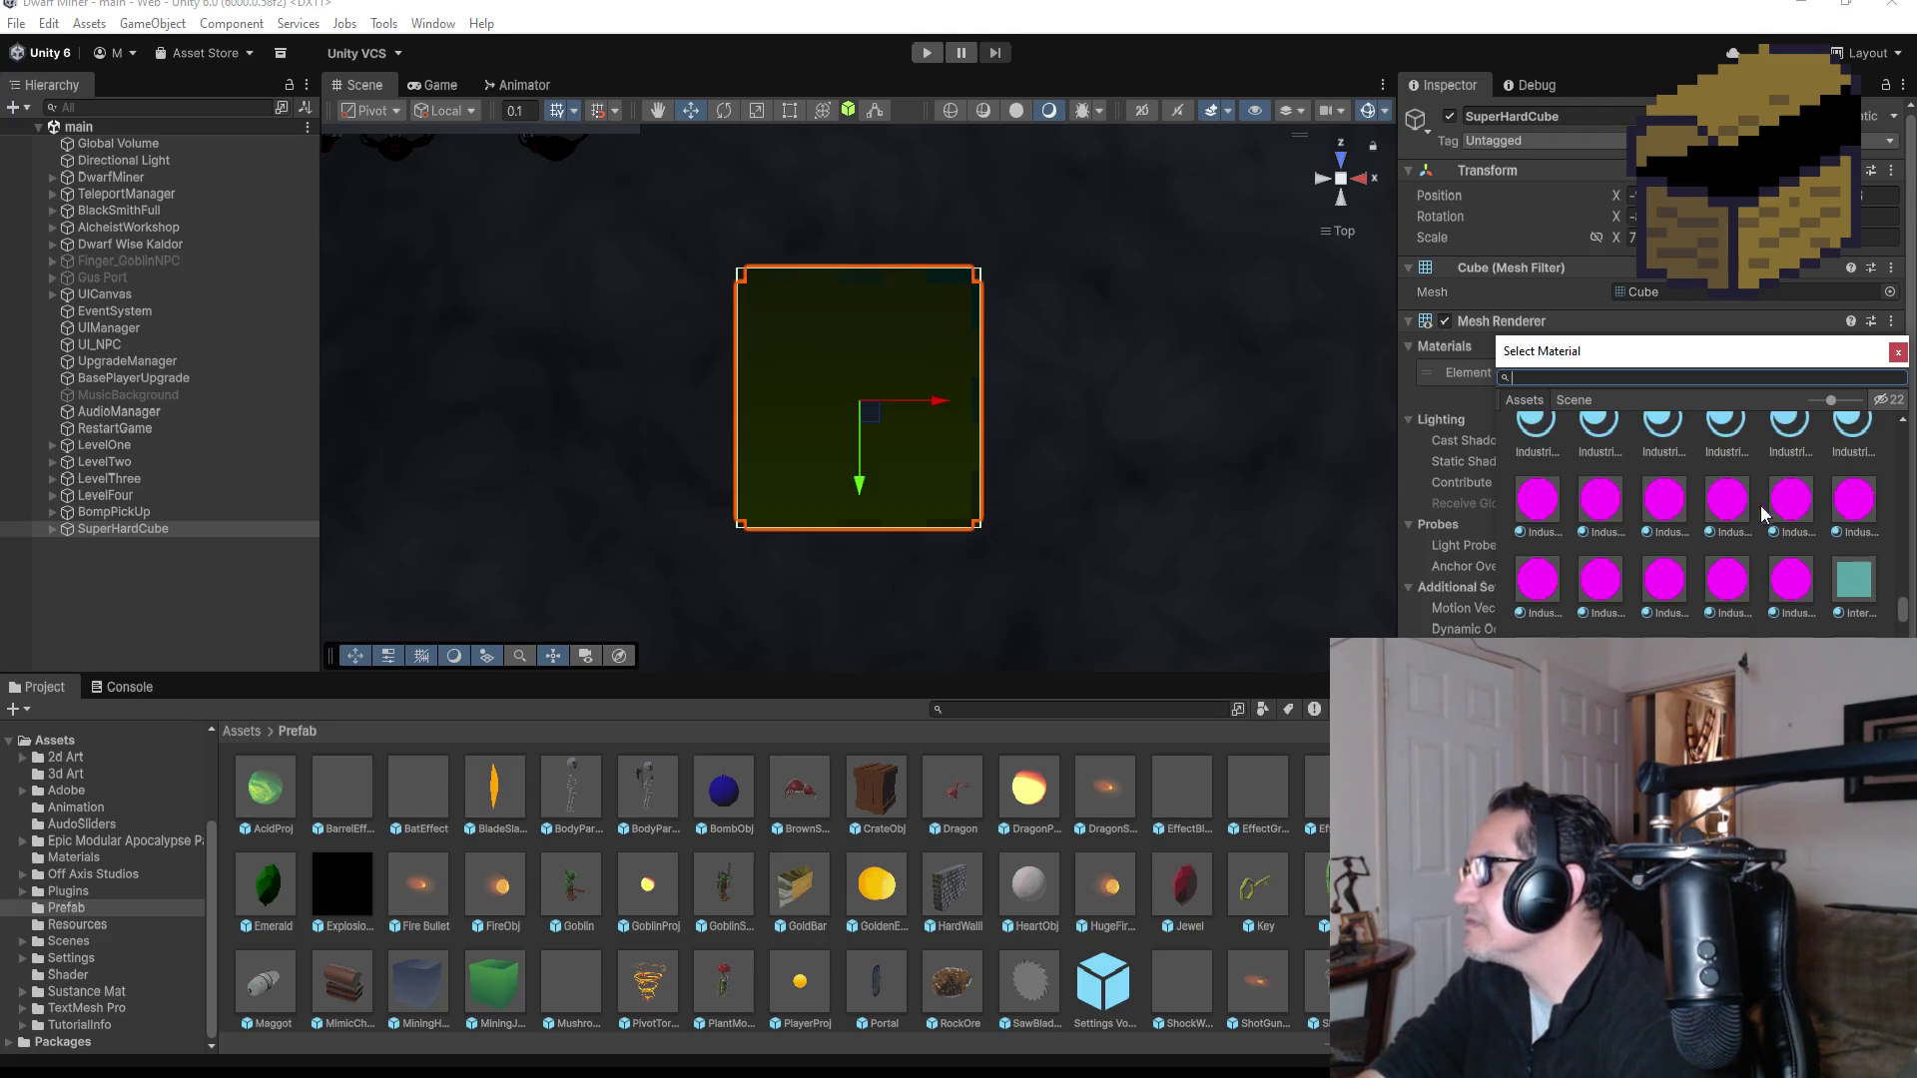
scroll(1713, 569, "up", 3)
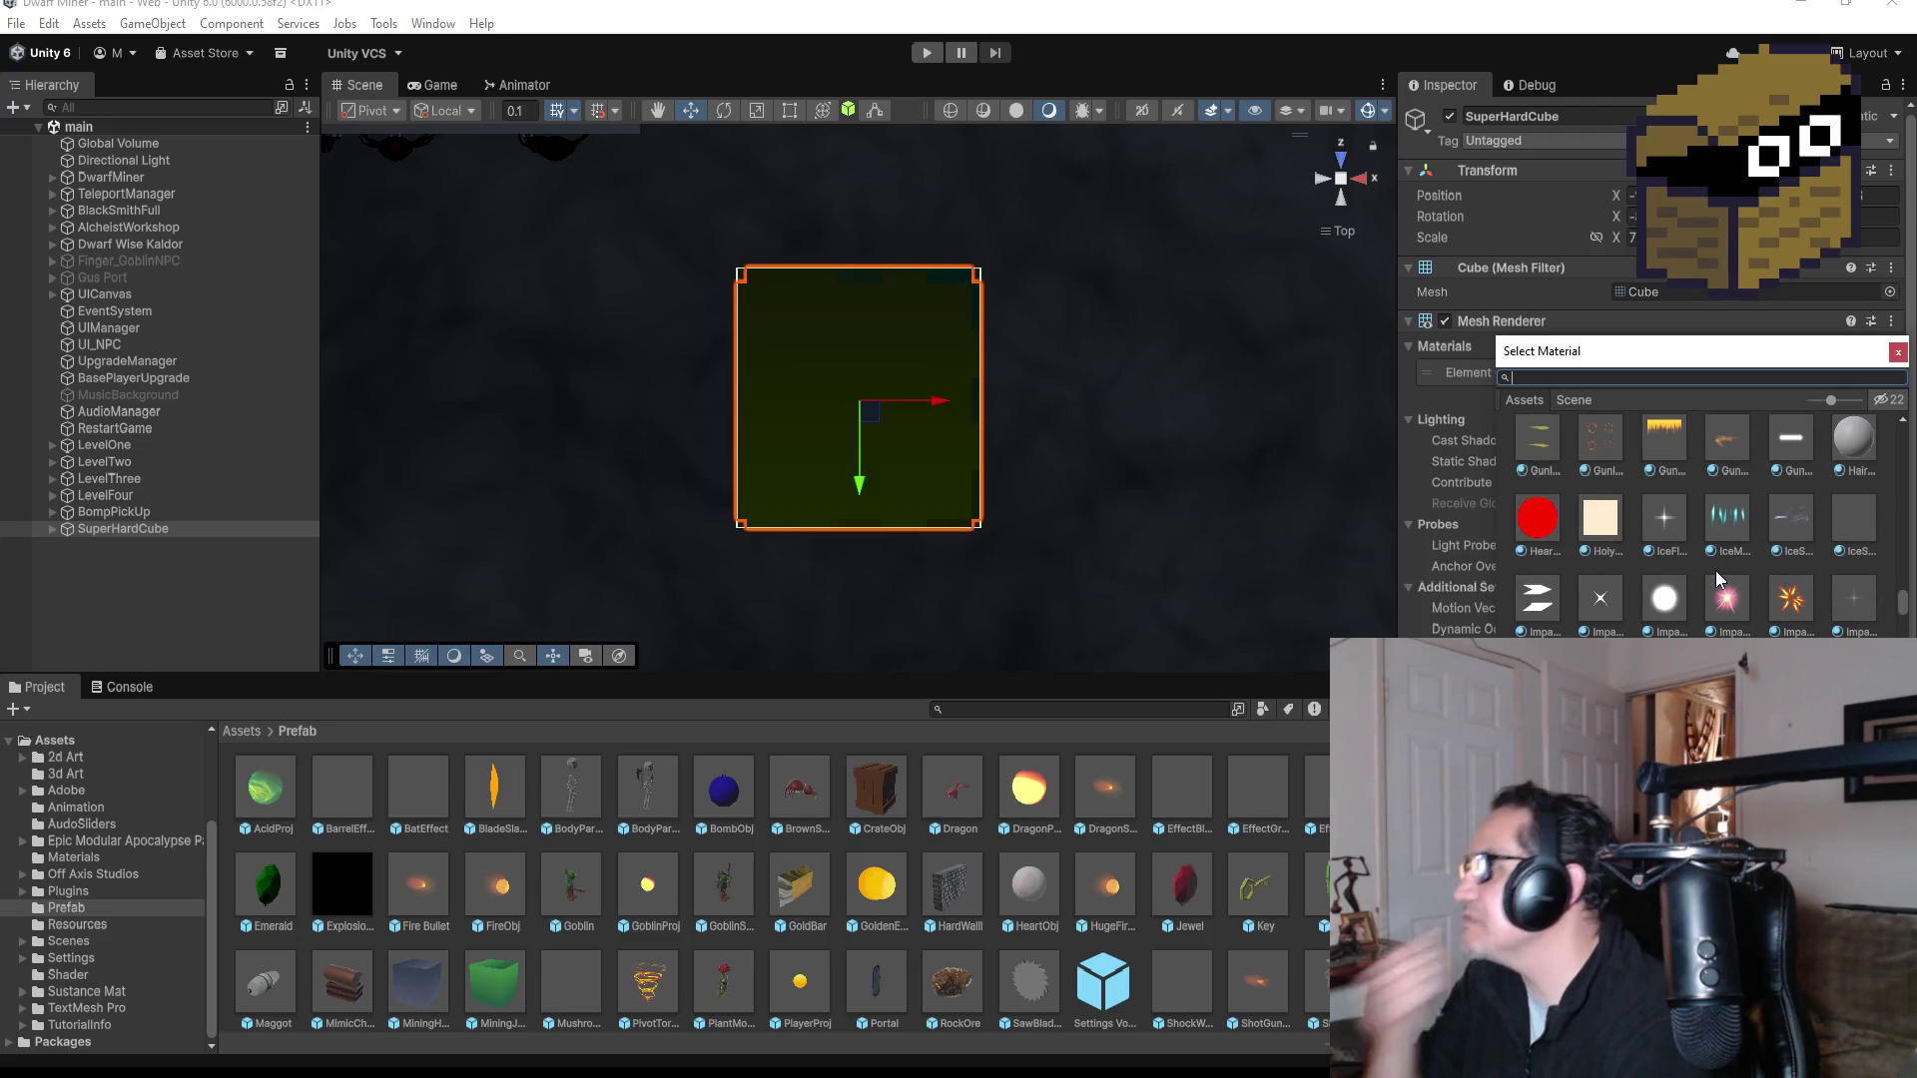
scroll(1717, 569, "up", 4)
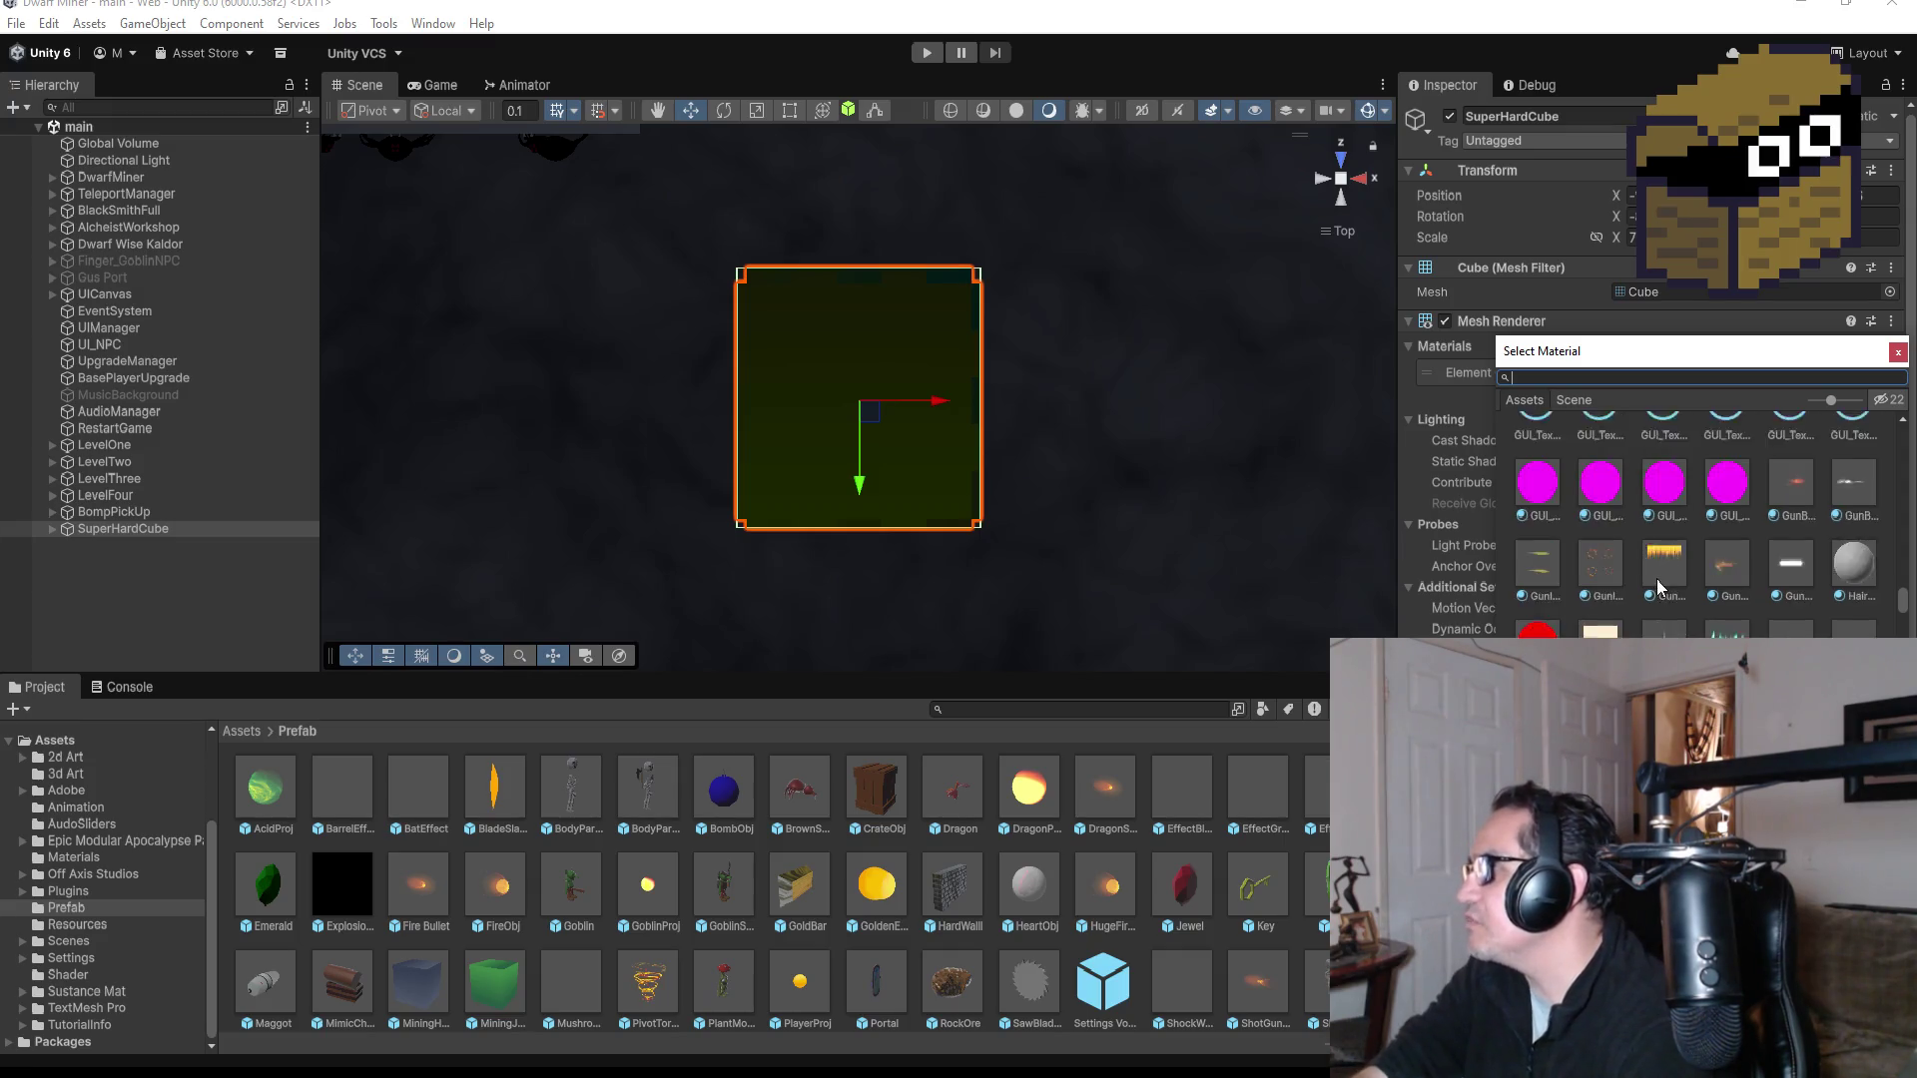
scroll(1737, 534, "up", 5)
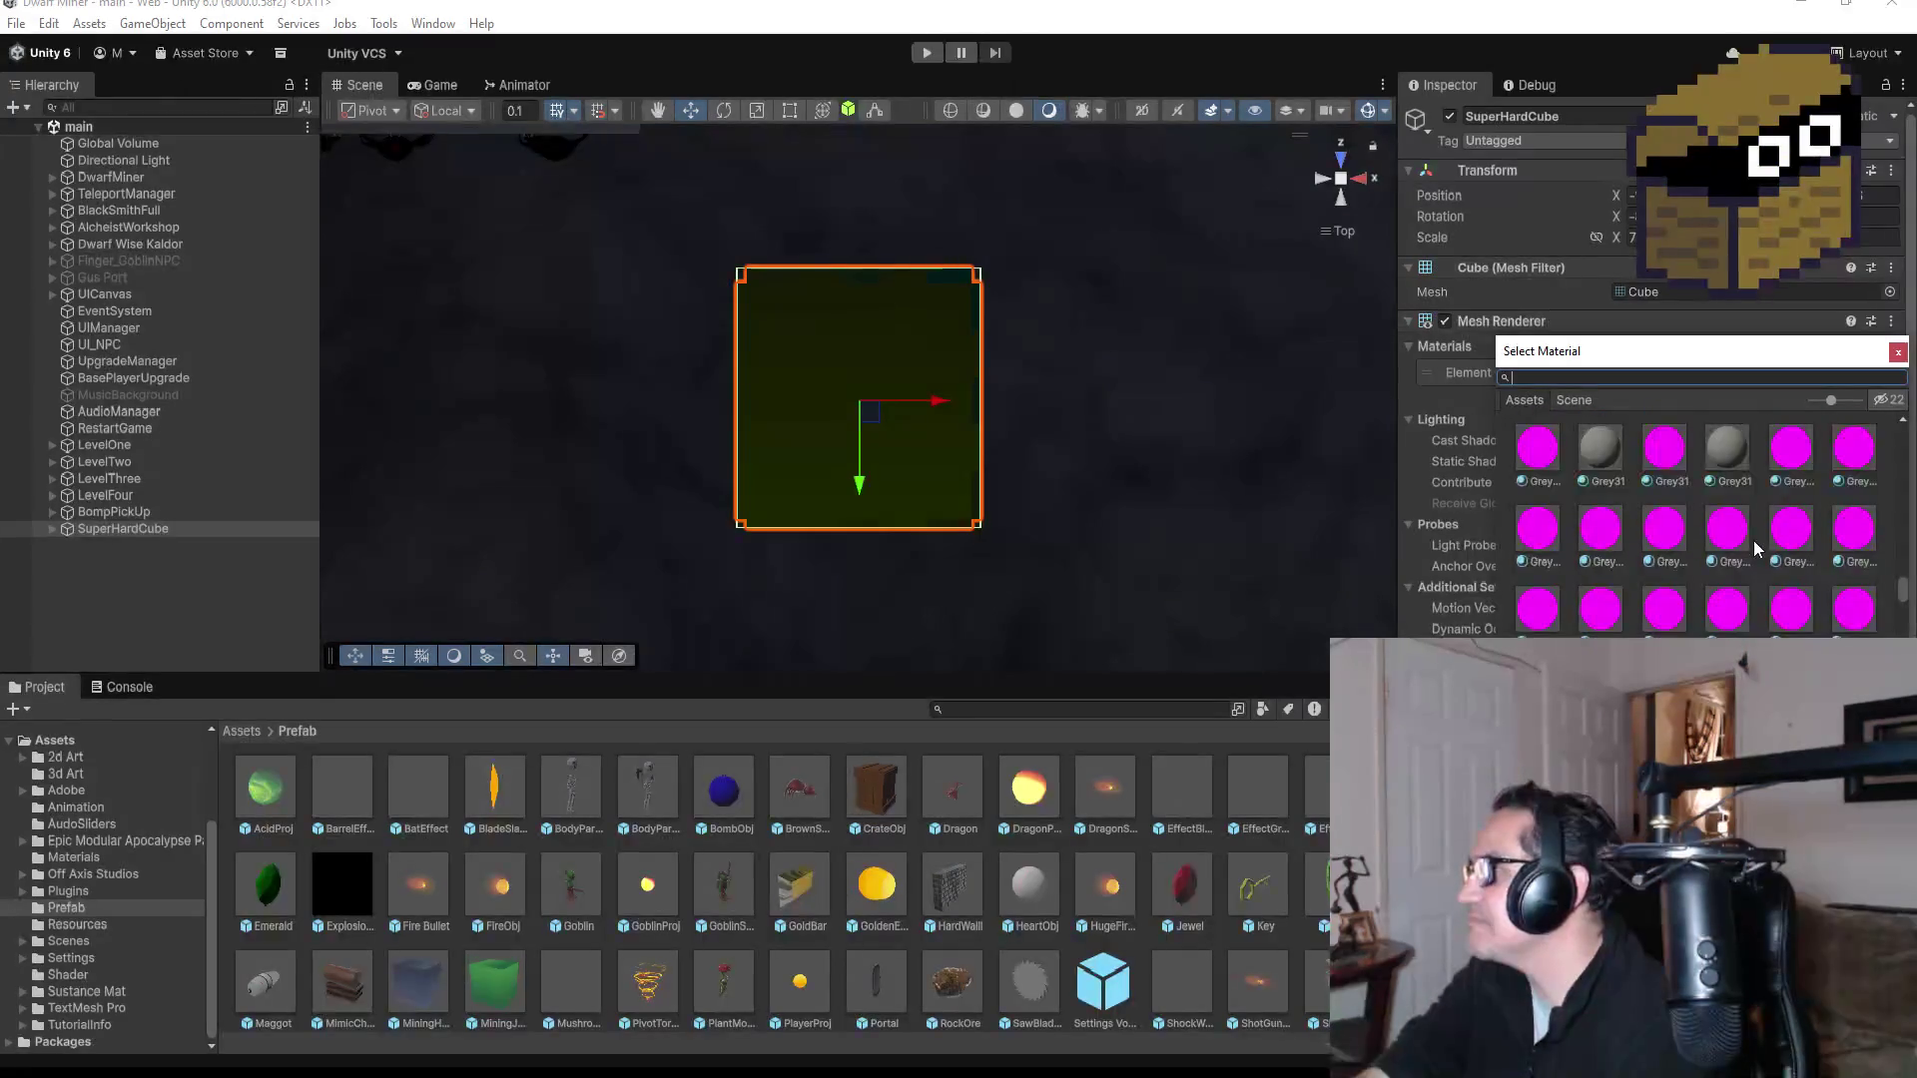
scroll(1754, 544, "up", 5)
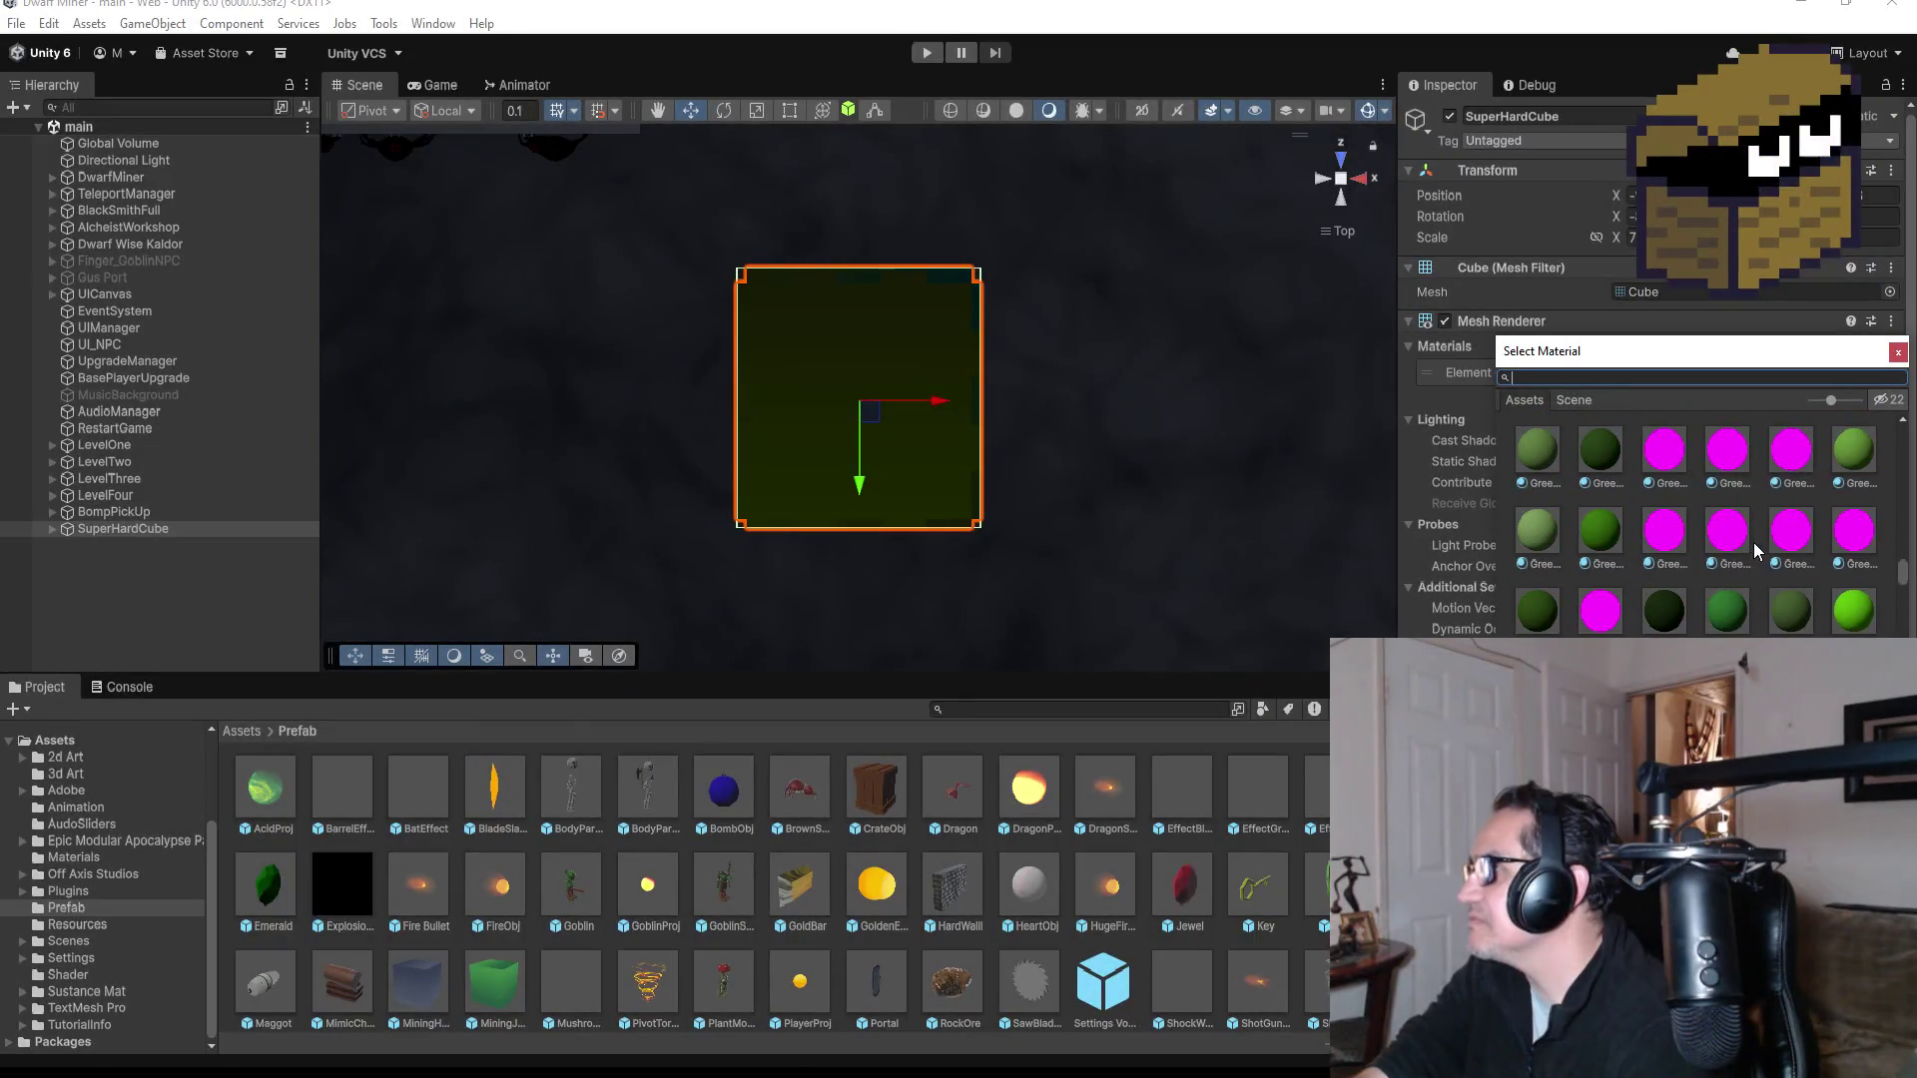
scroll(1687, 549, "up", 4)
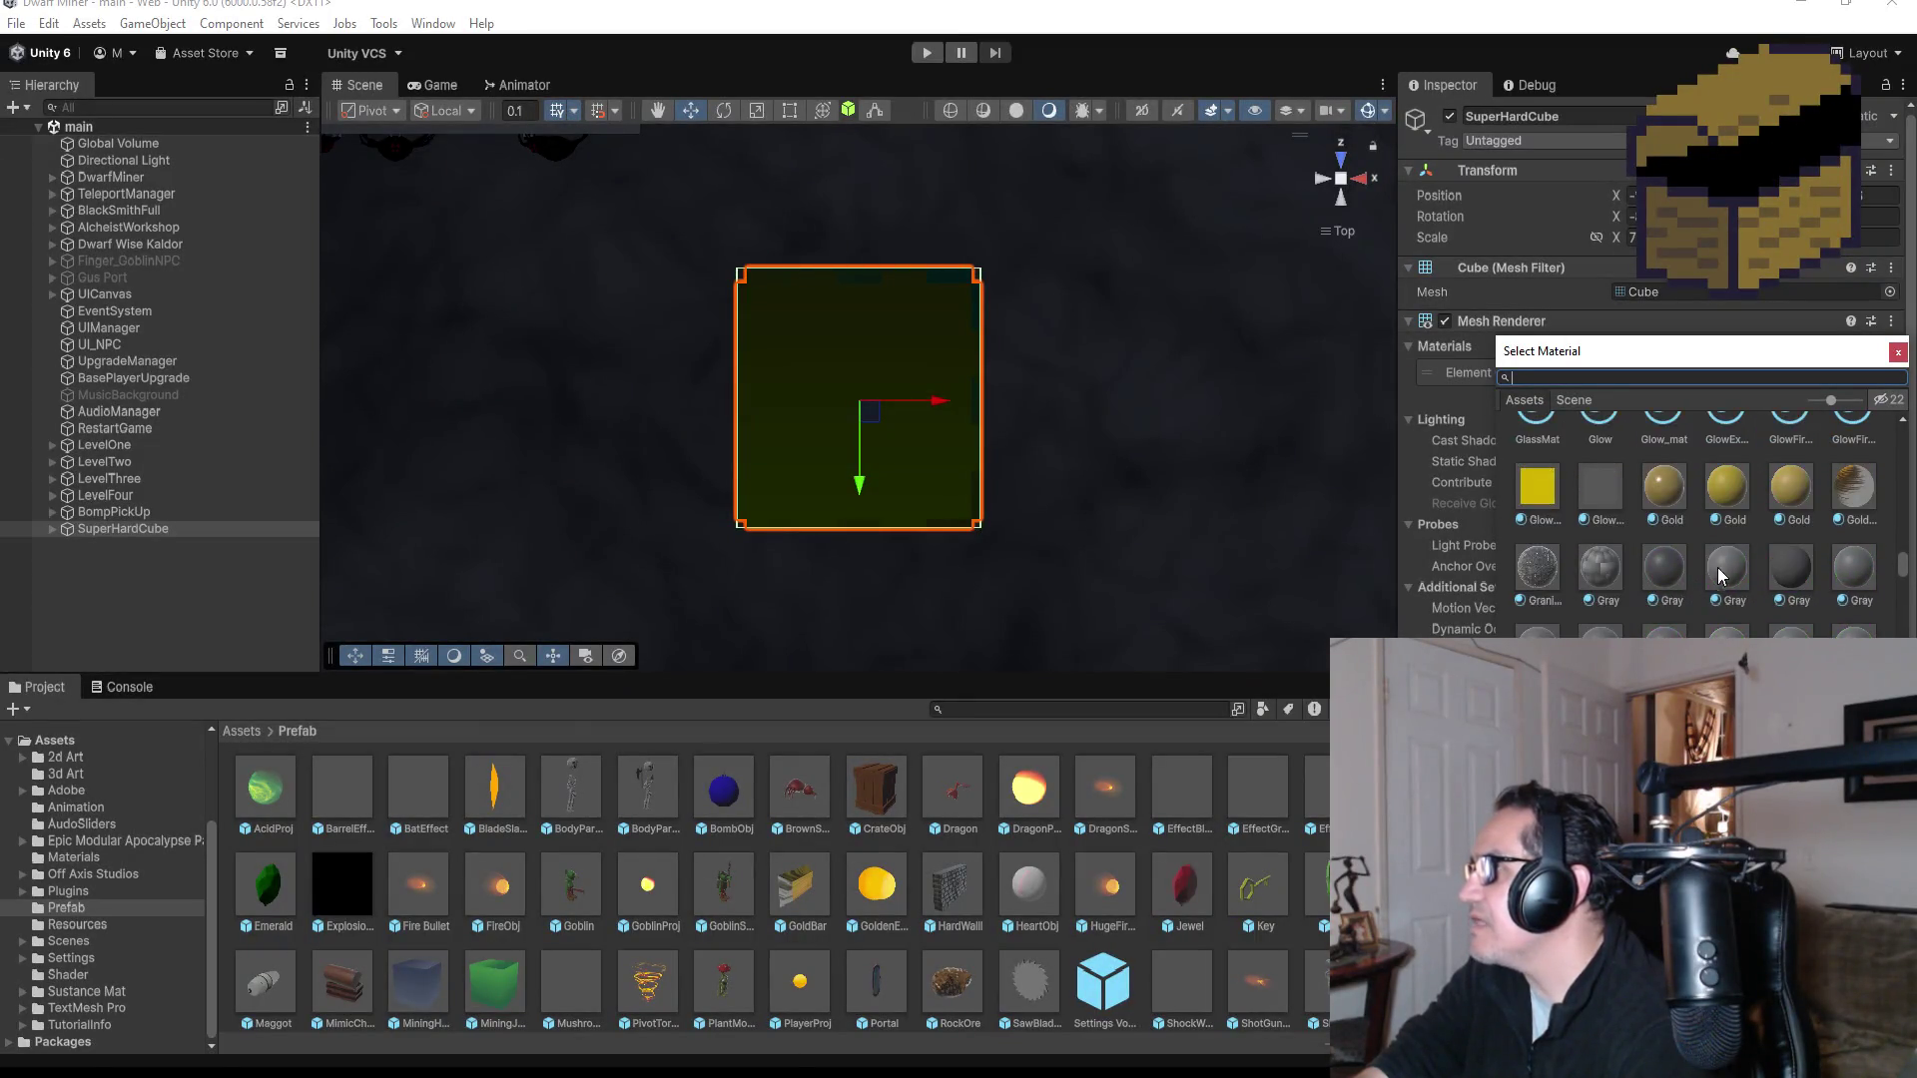
left_click(1606, 571)
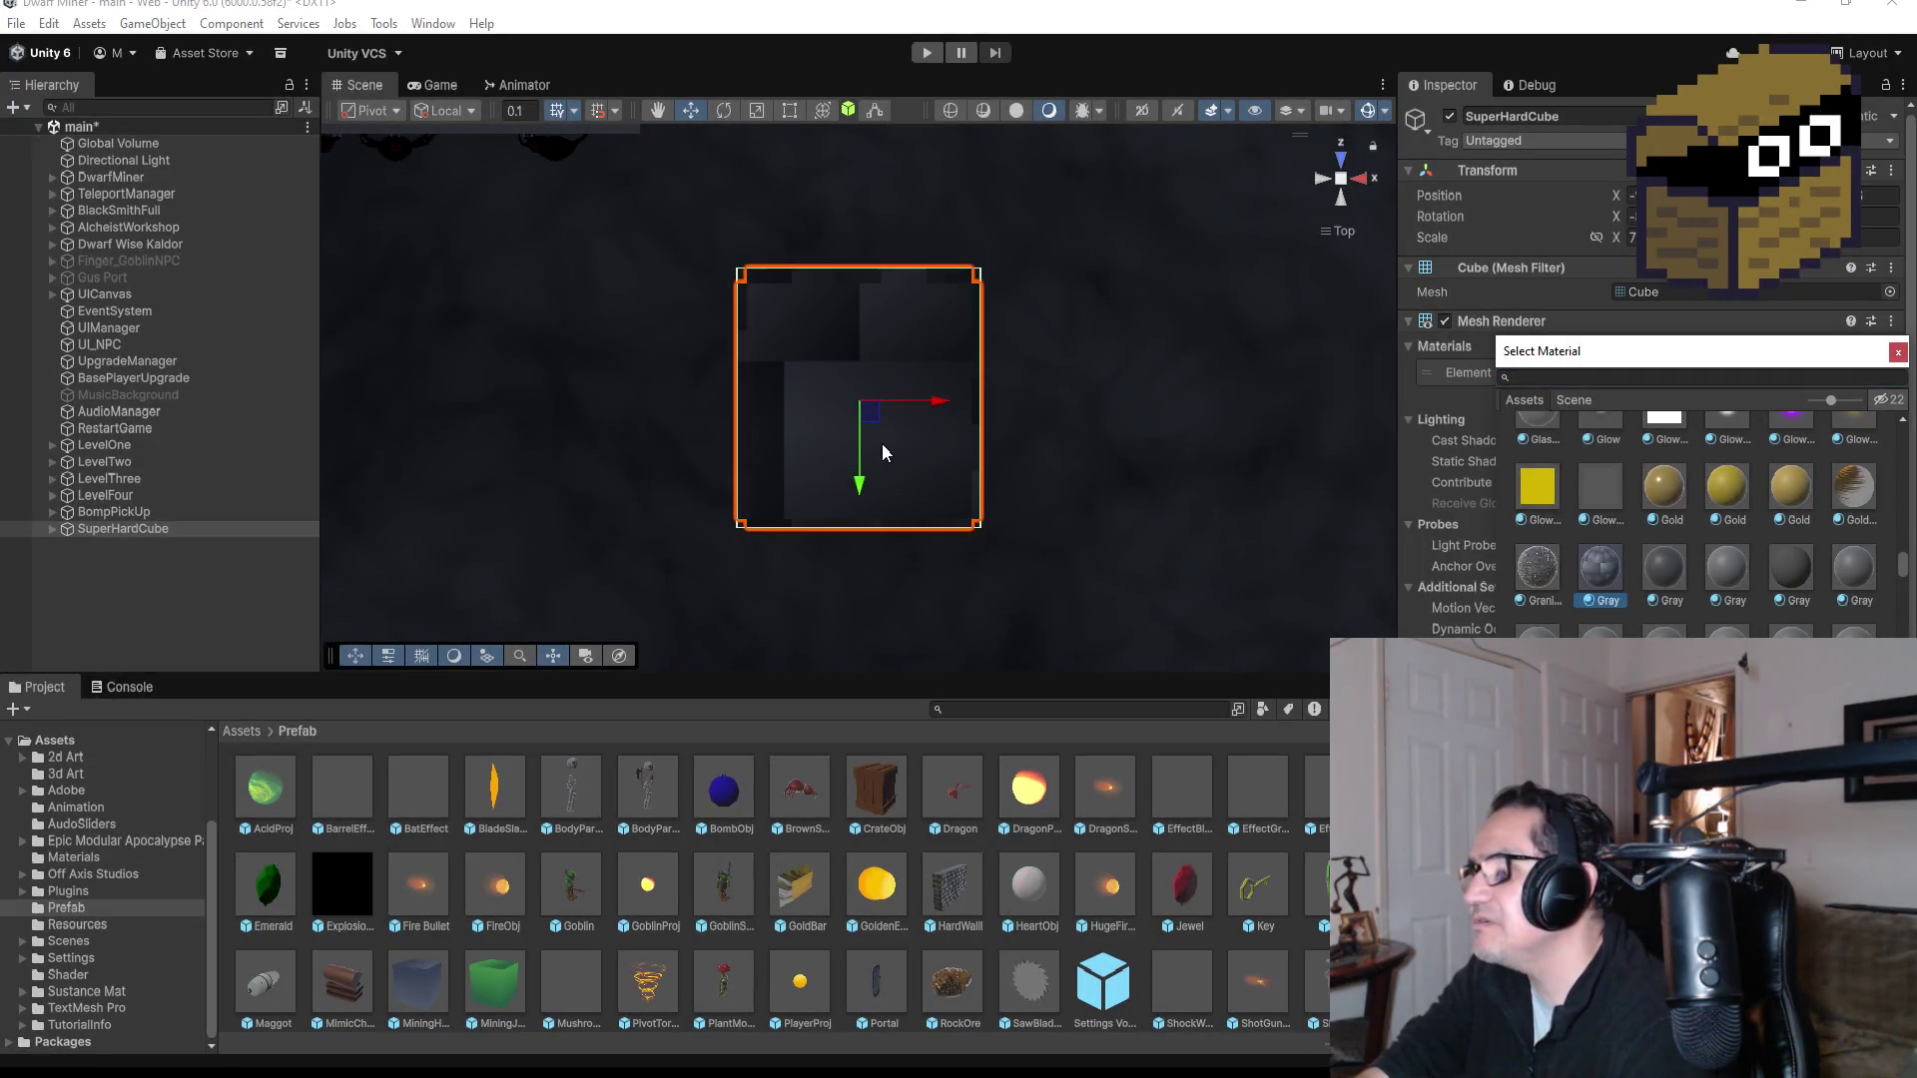
mouse_move(1090, 547)
left_mouse_down("alt")
mouse_move(1003, 62)
mouse_move(577, 52)
mouse_move(625, 149)
mouse_move(1053, 200)
mouse_move(1070, 123)
mouse_move(1014, 119)
left_mouse_up("alt")
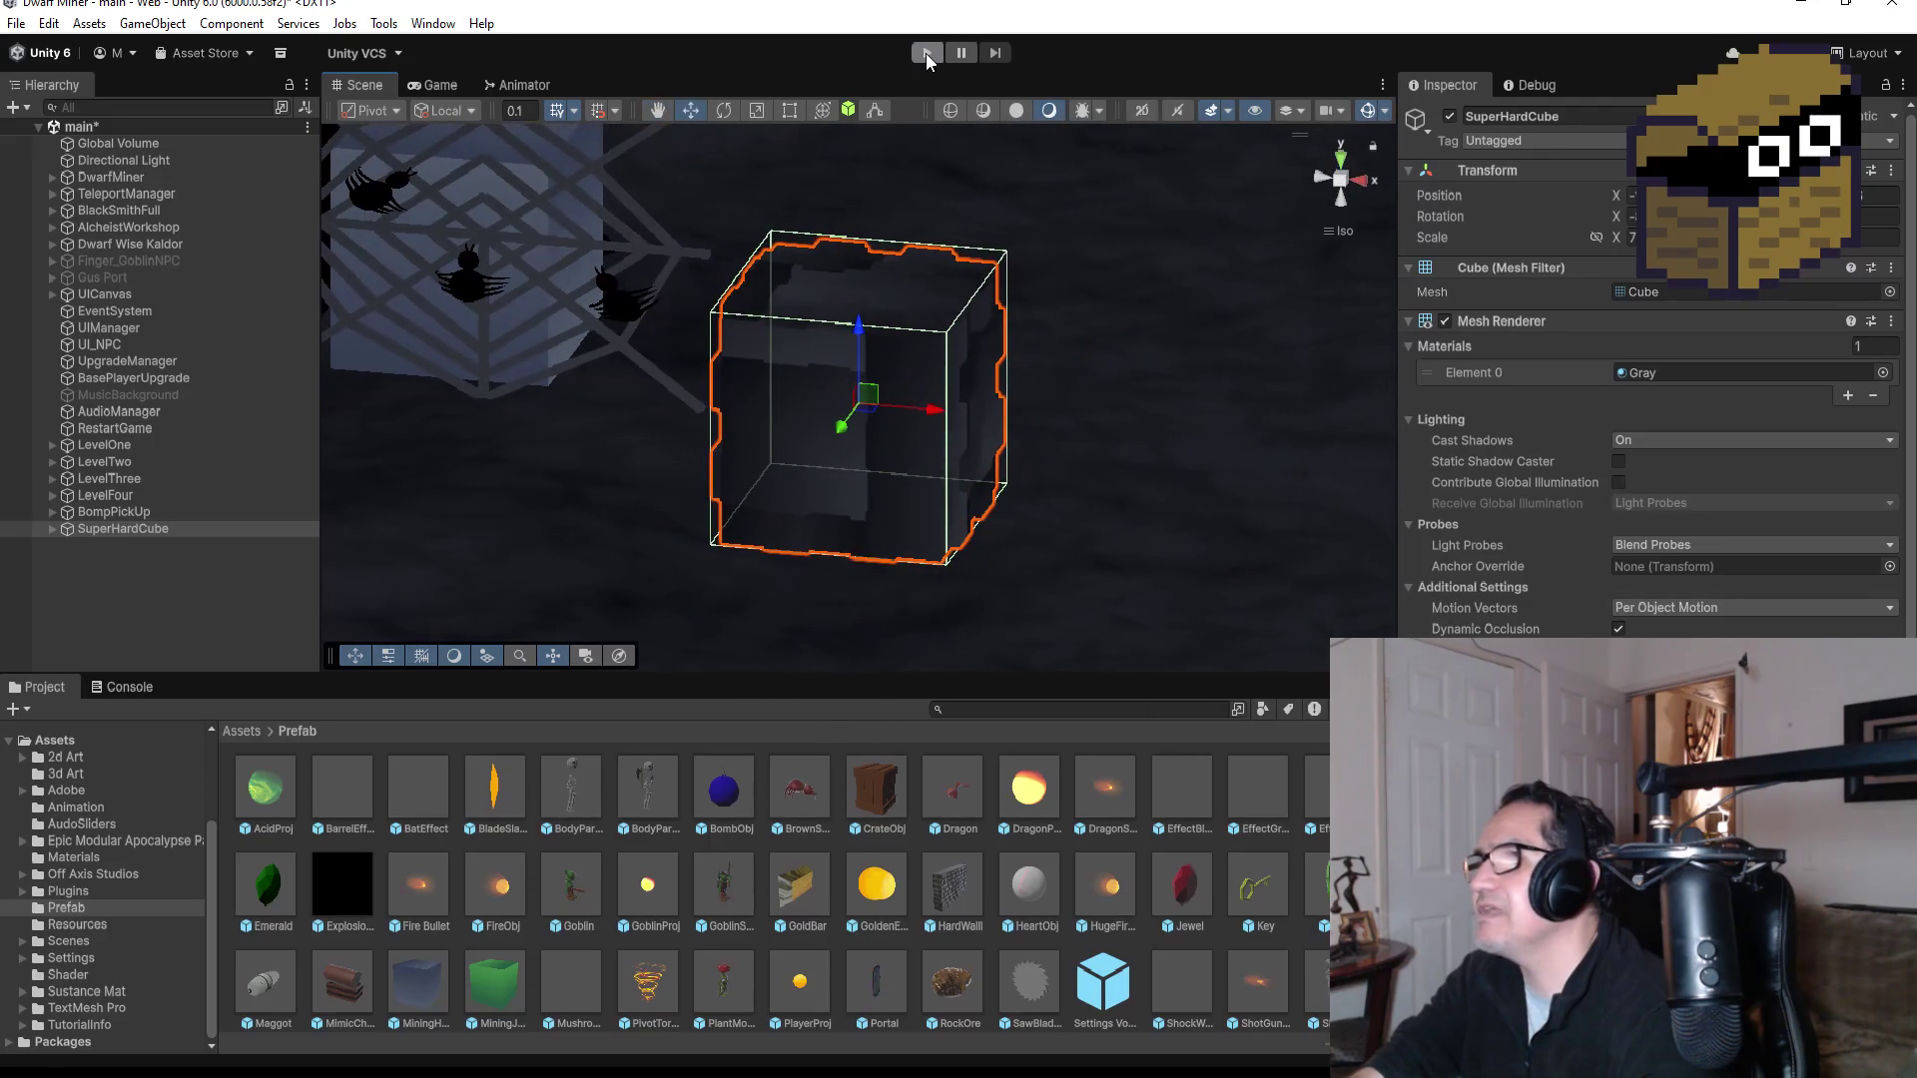
Step: Start the playtest, walk up to the stone block, and swing the pickaxe at it
left_click(925, 52)
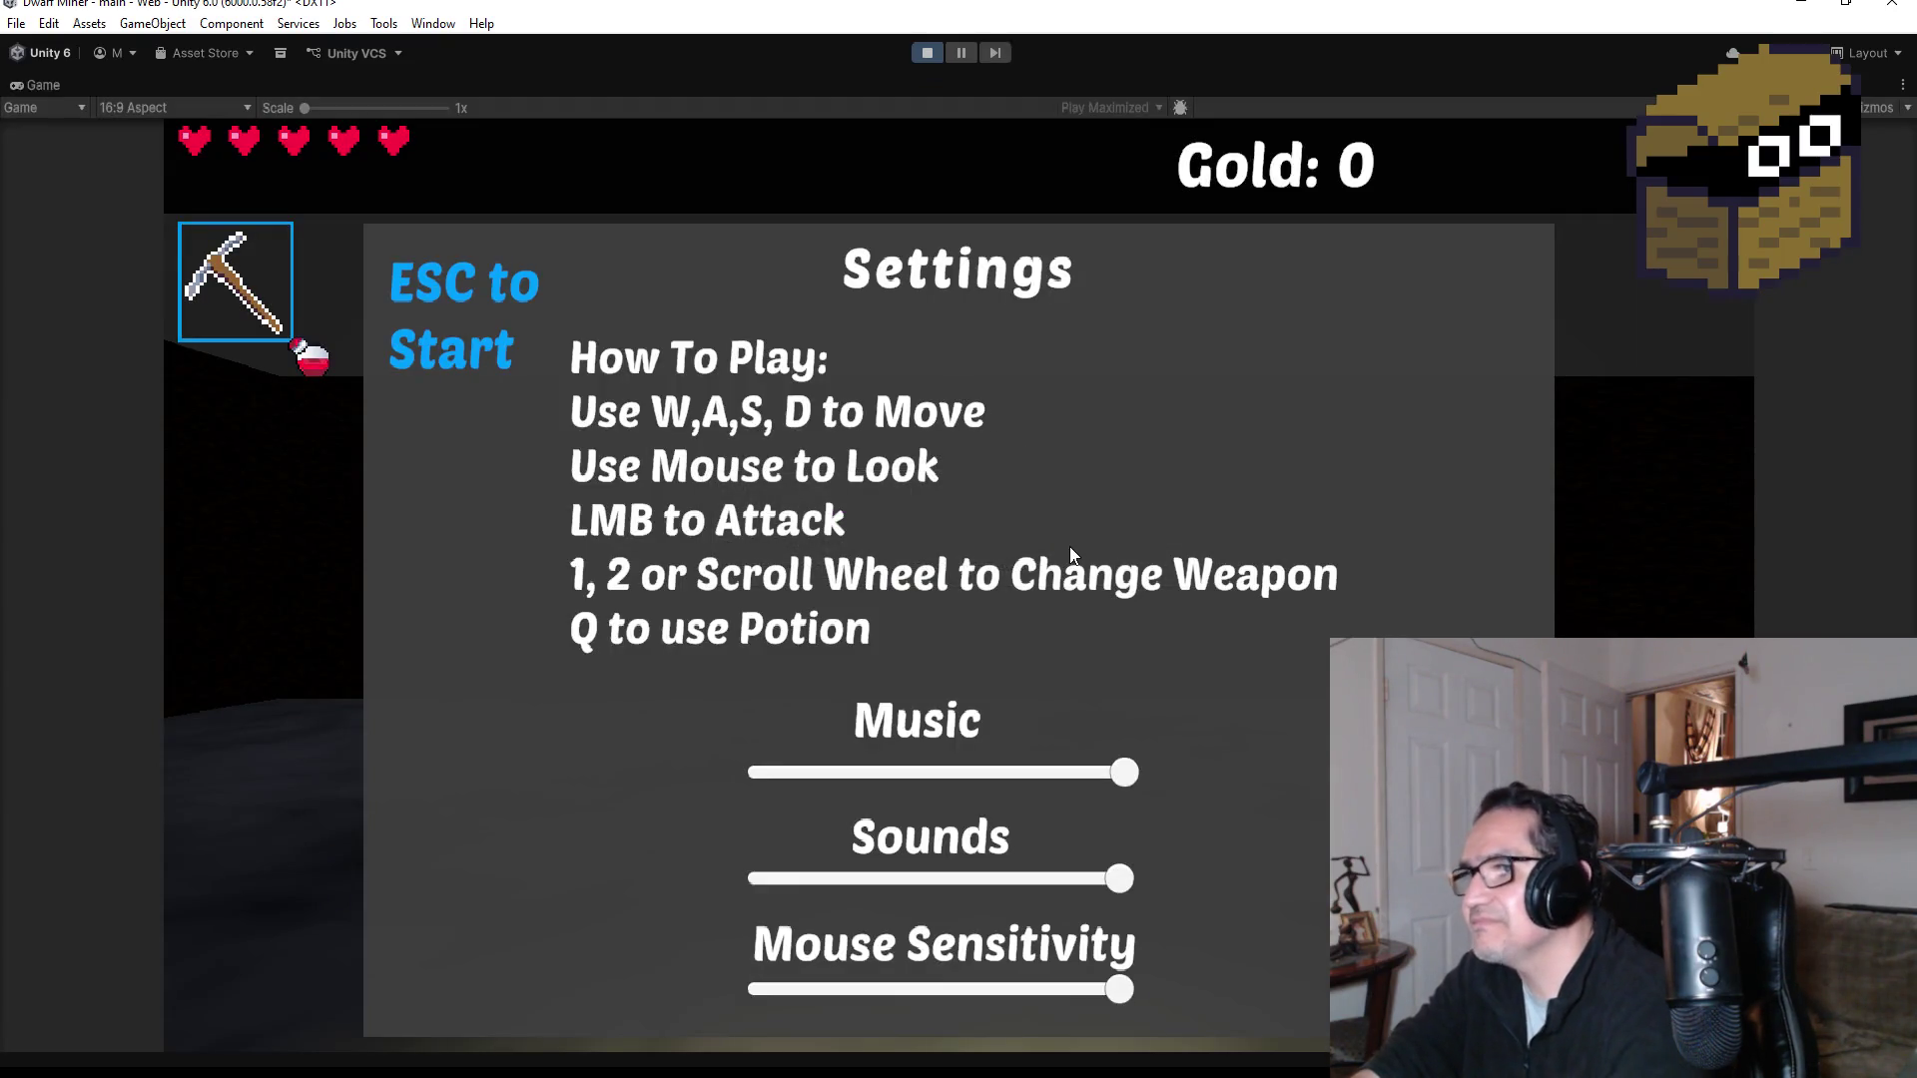
key("Escape")
key("w")
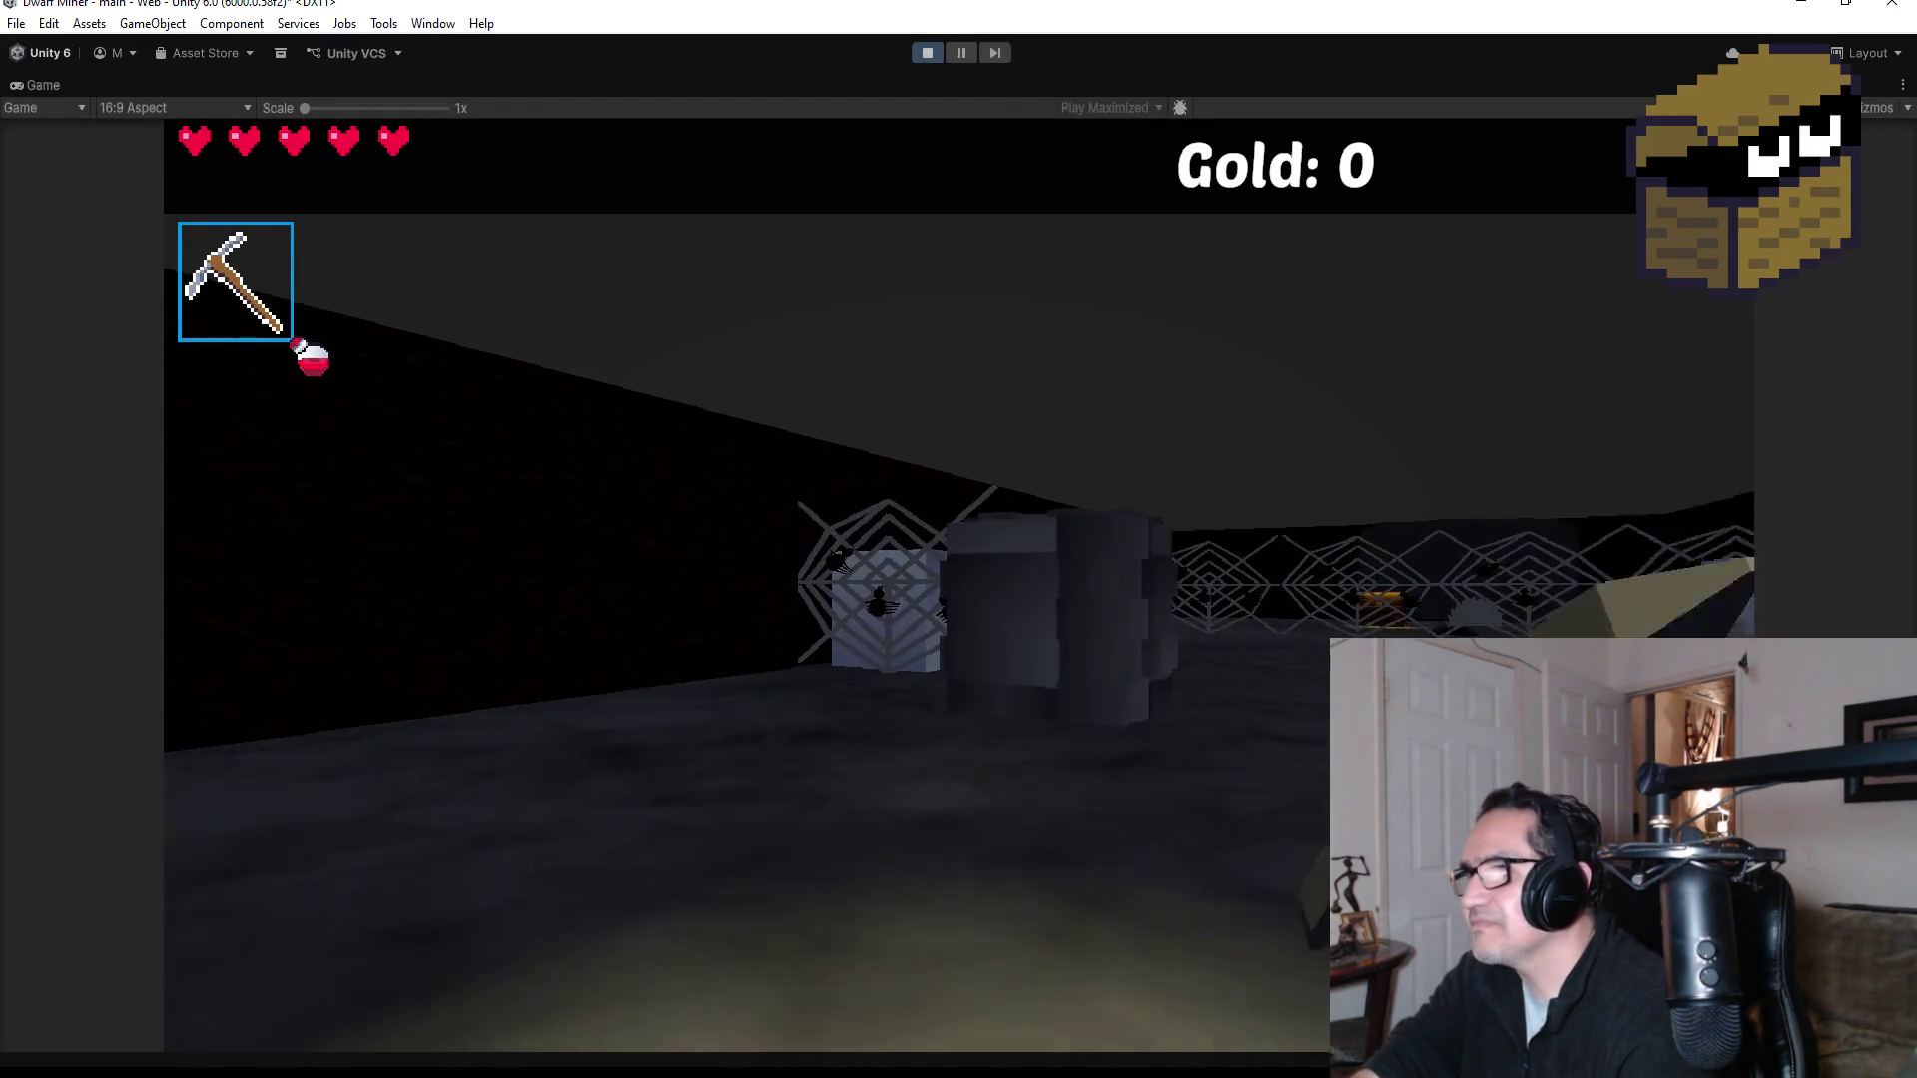
key("w")
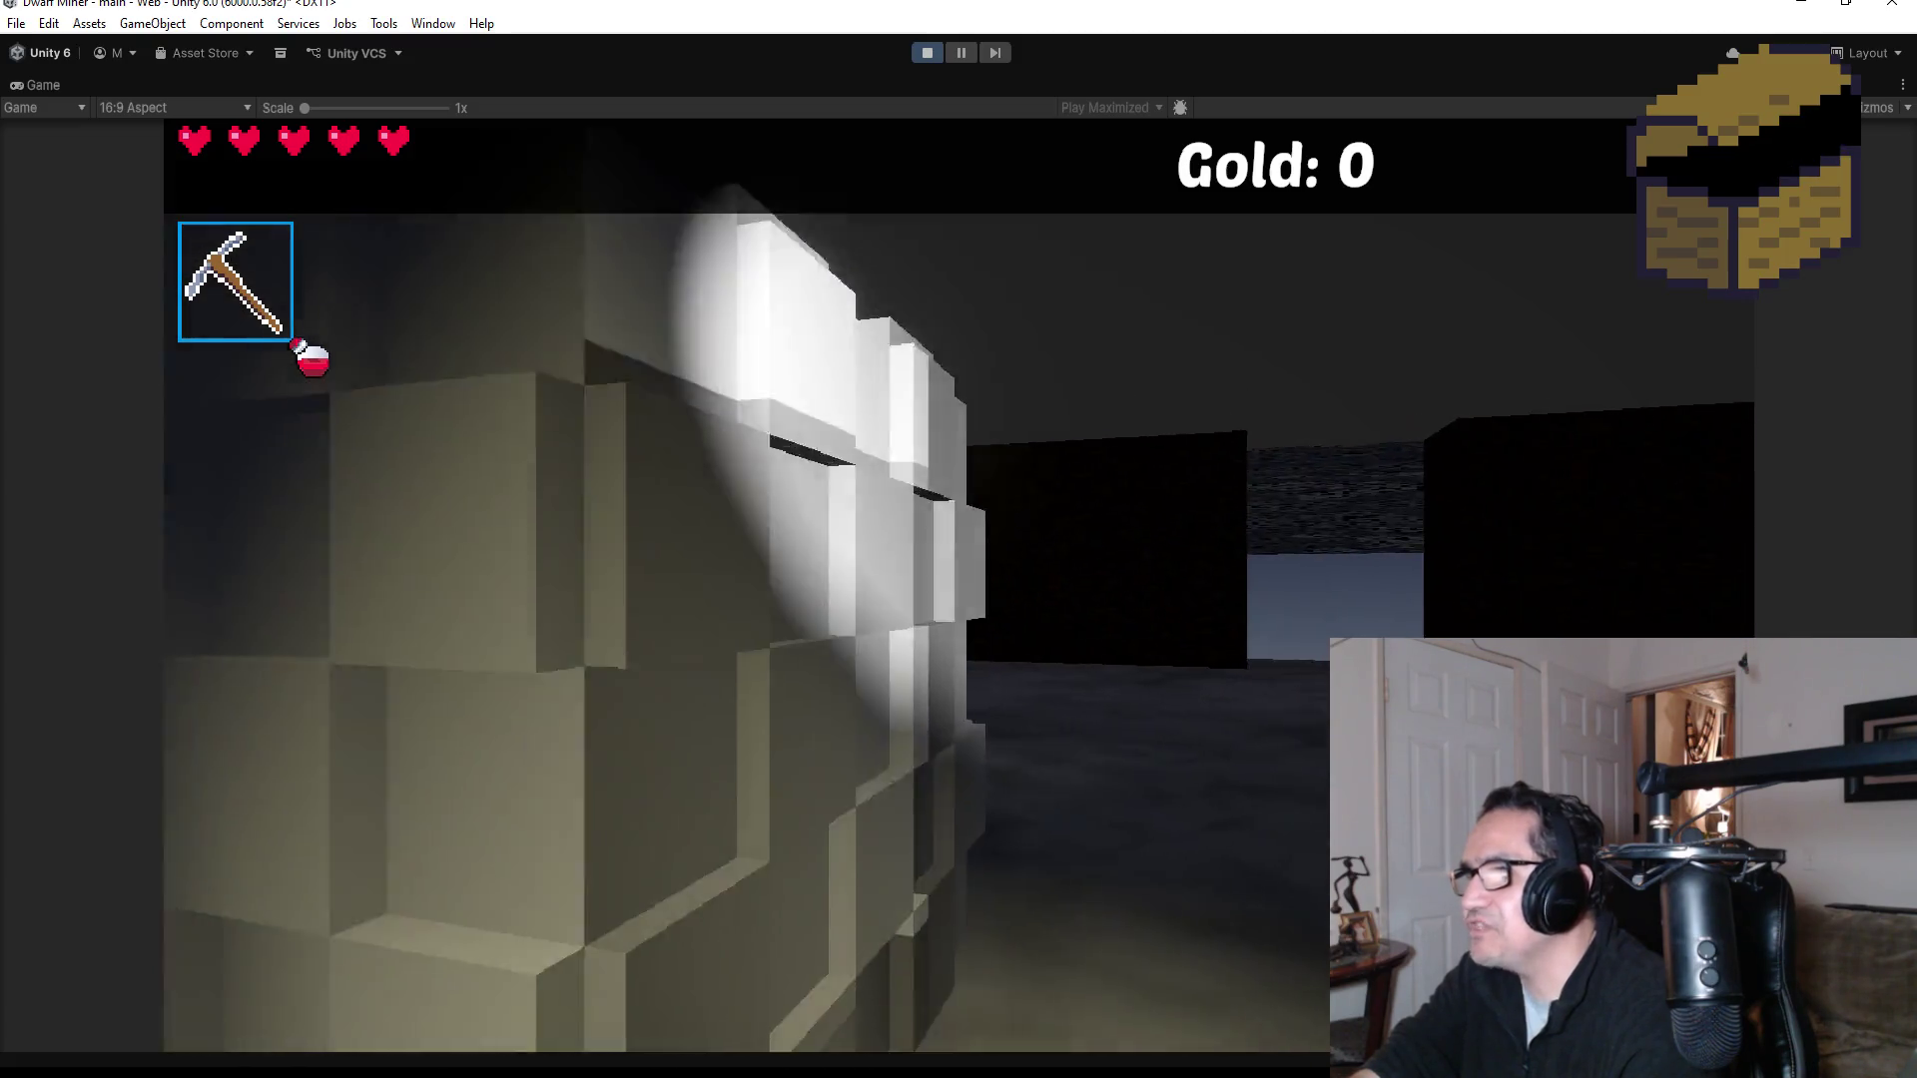
key("w")
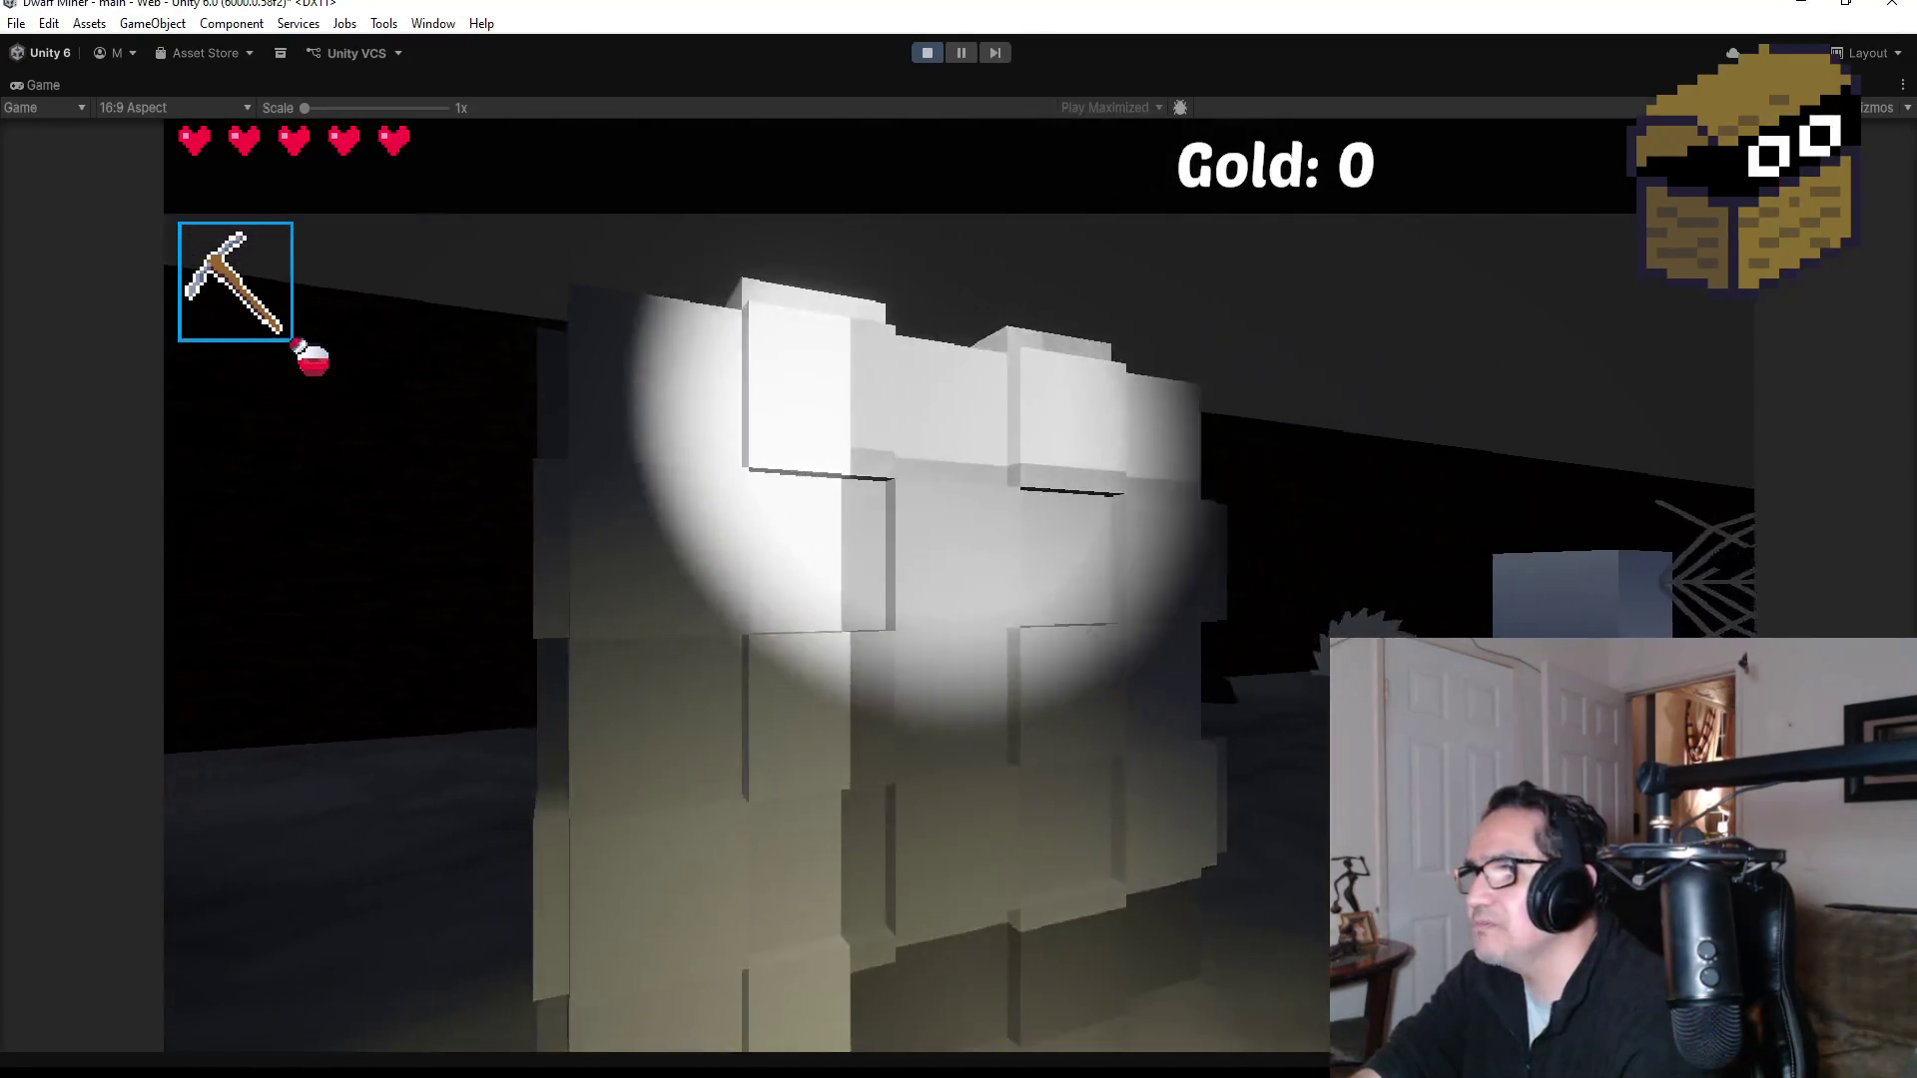
key("w")
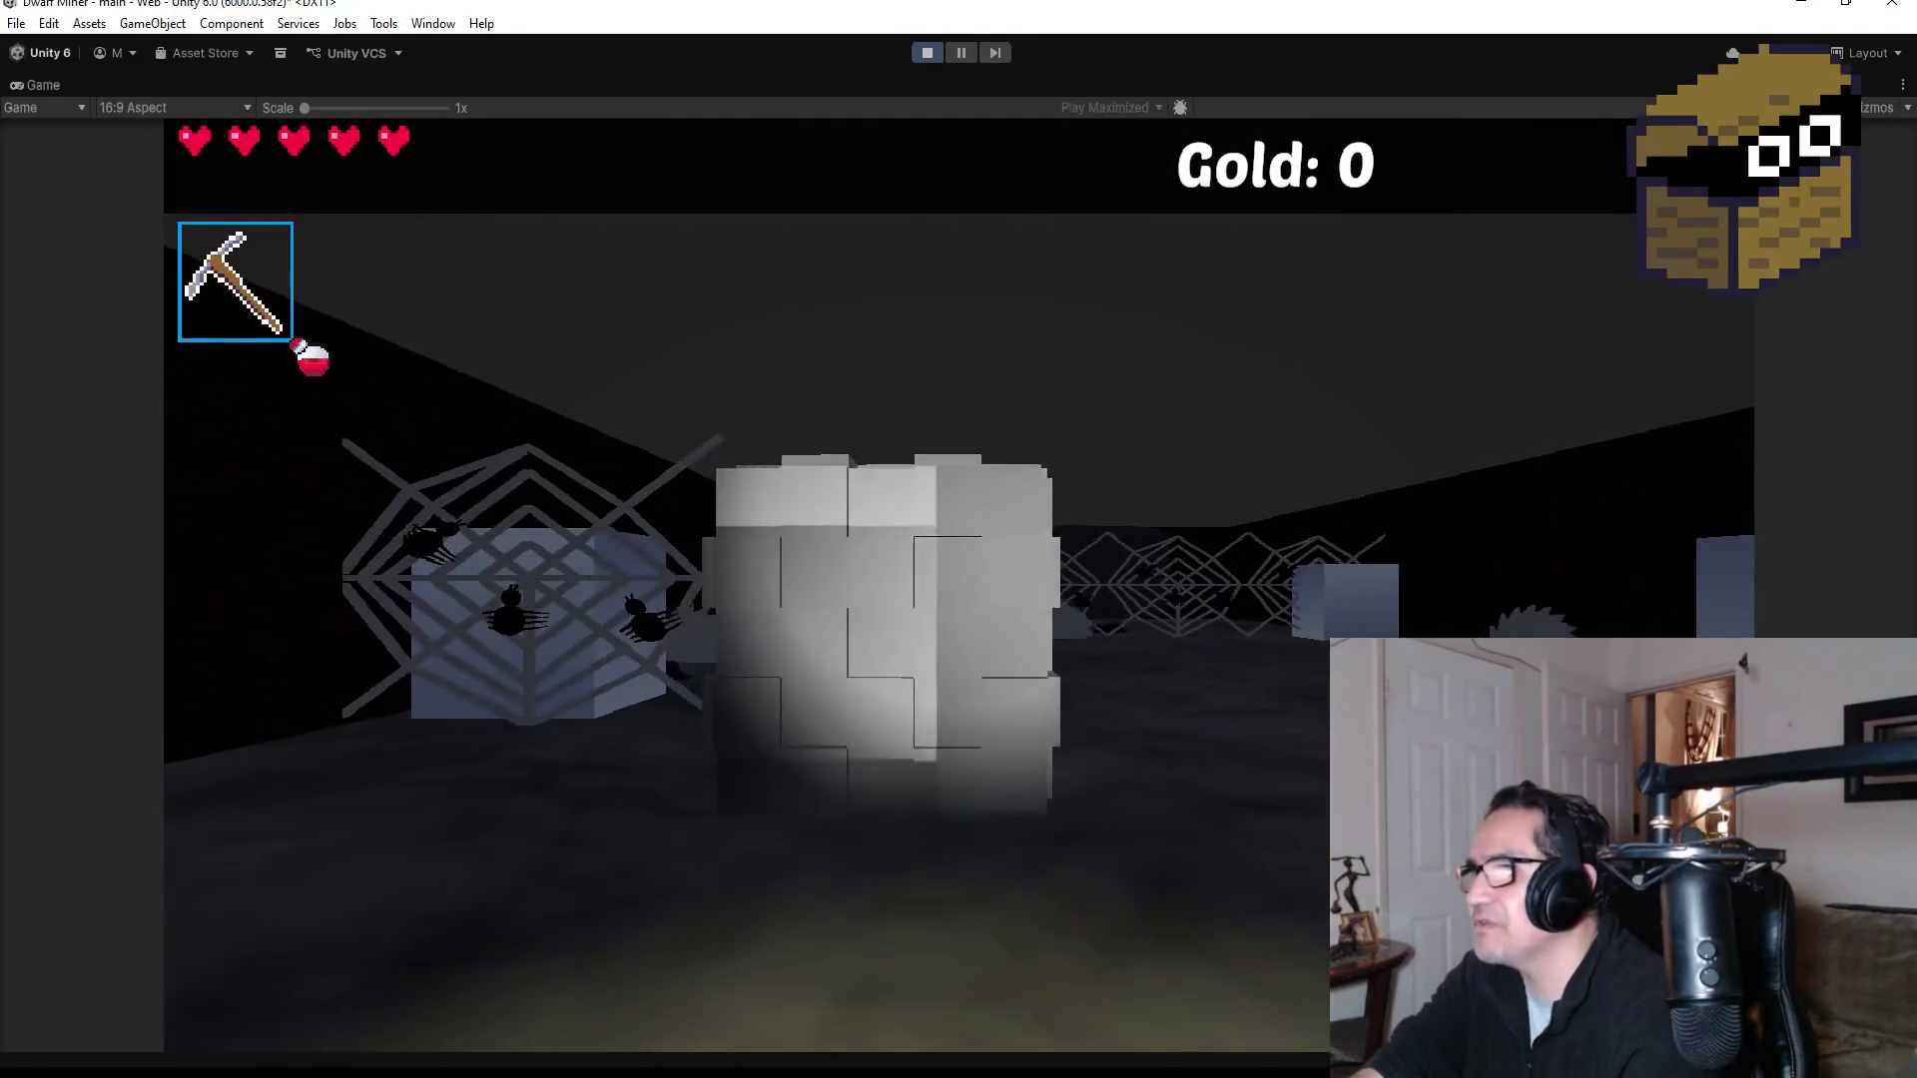
key("w")
left_click(747, 584)
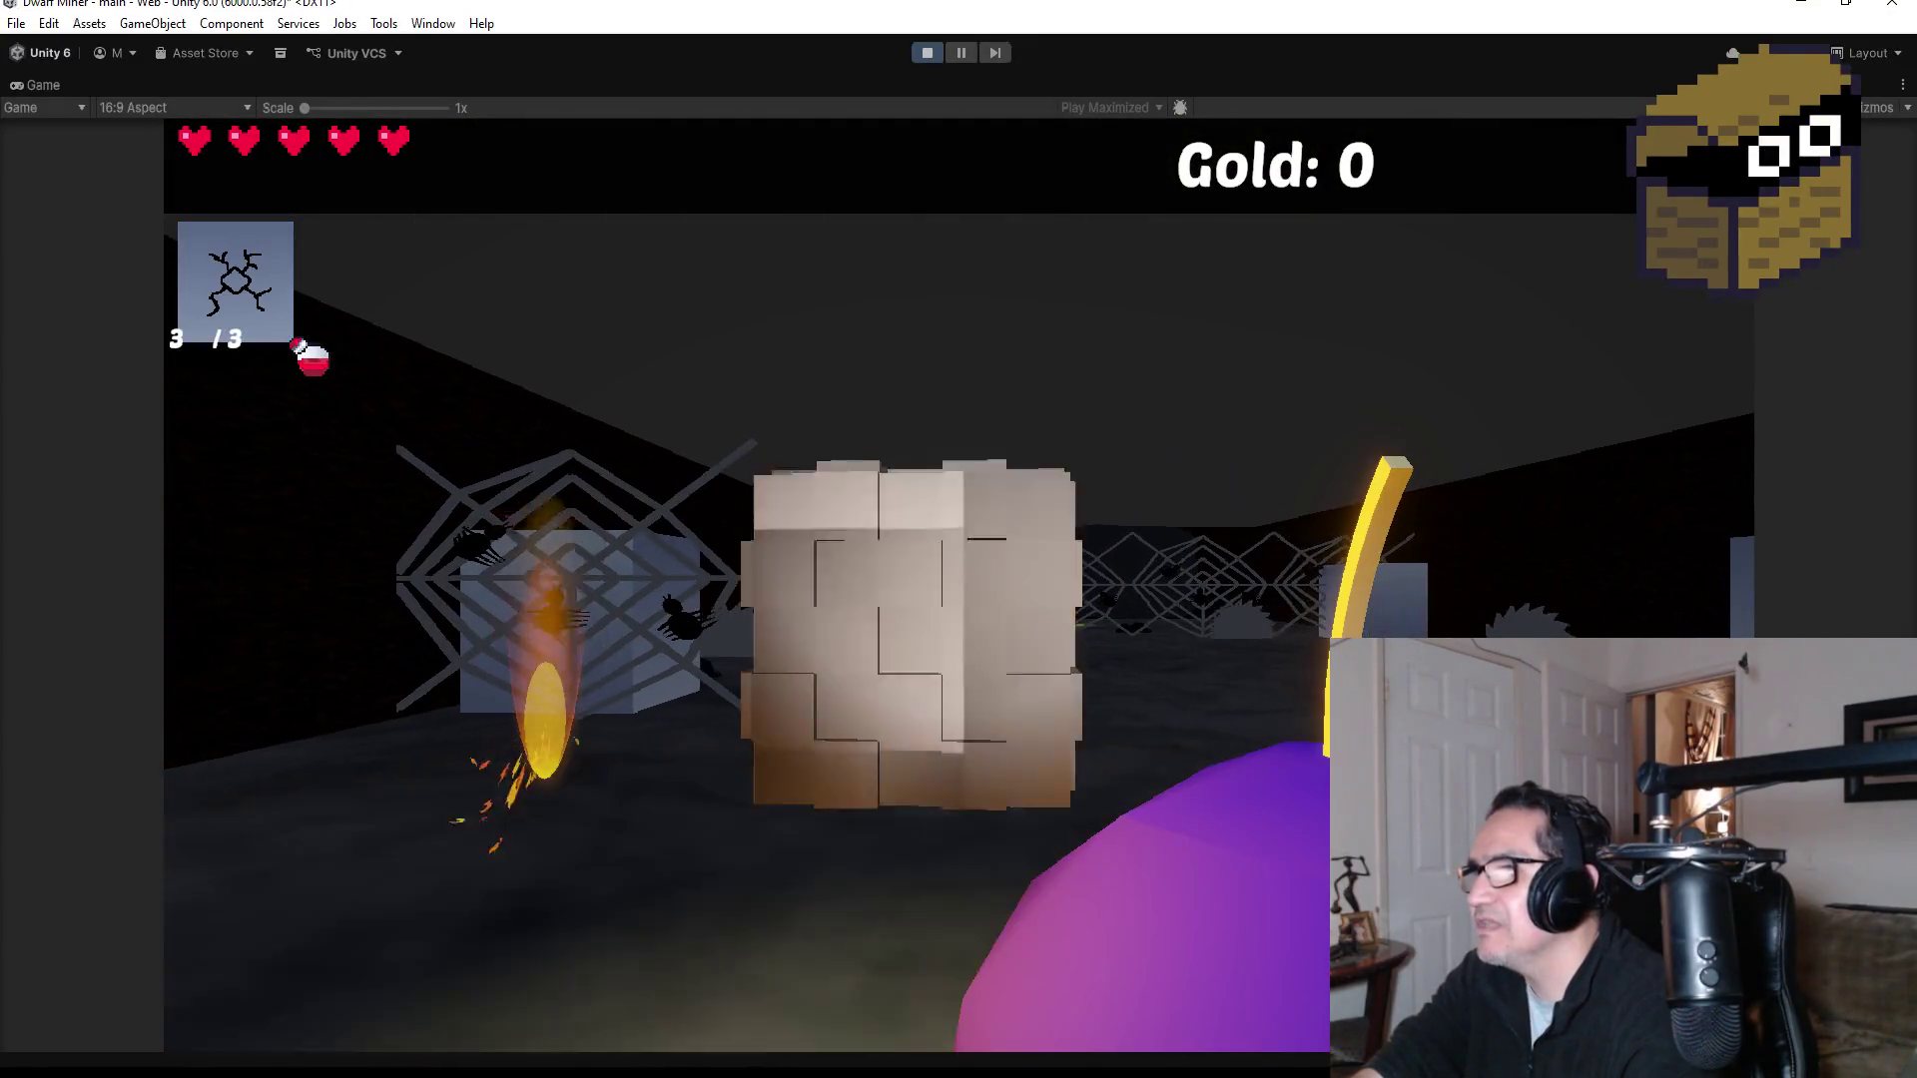
Step: Move around the block wall, throw the purple ball at the blocks, then pause and stop playing
key("w")
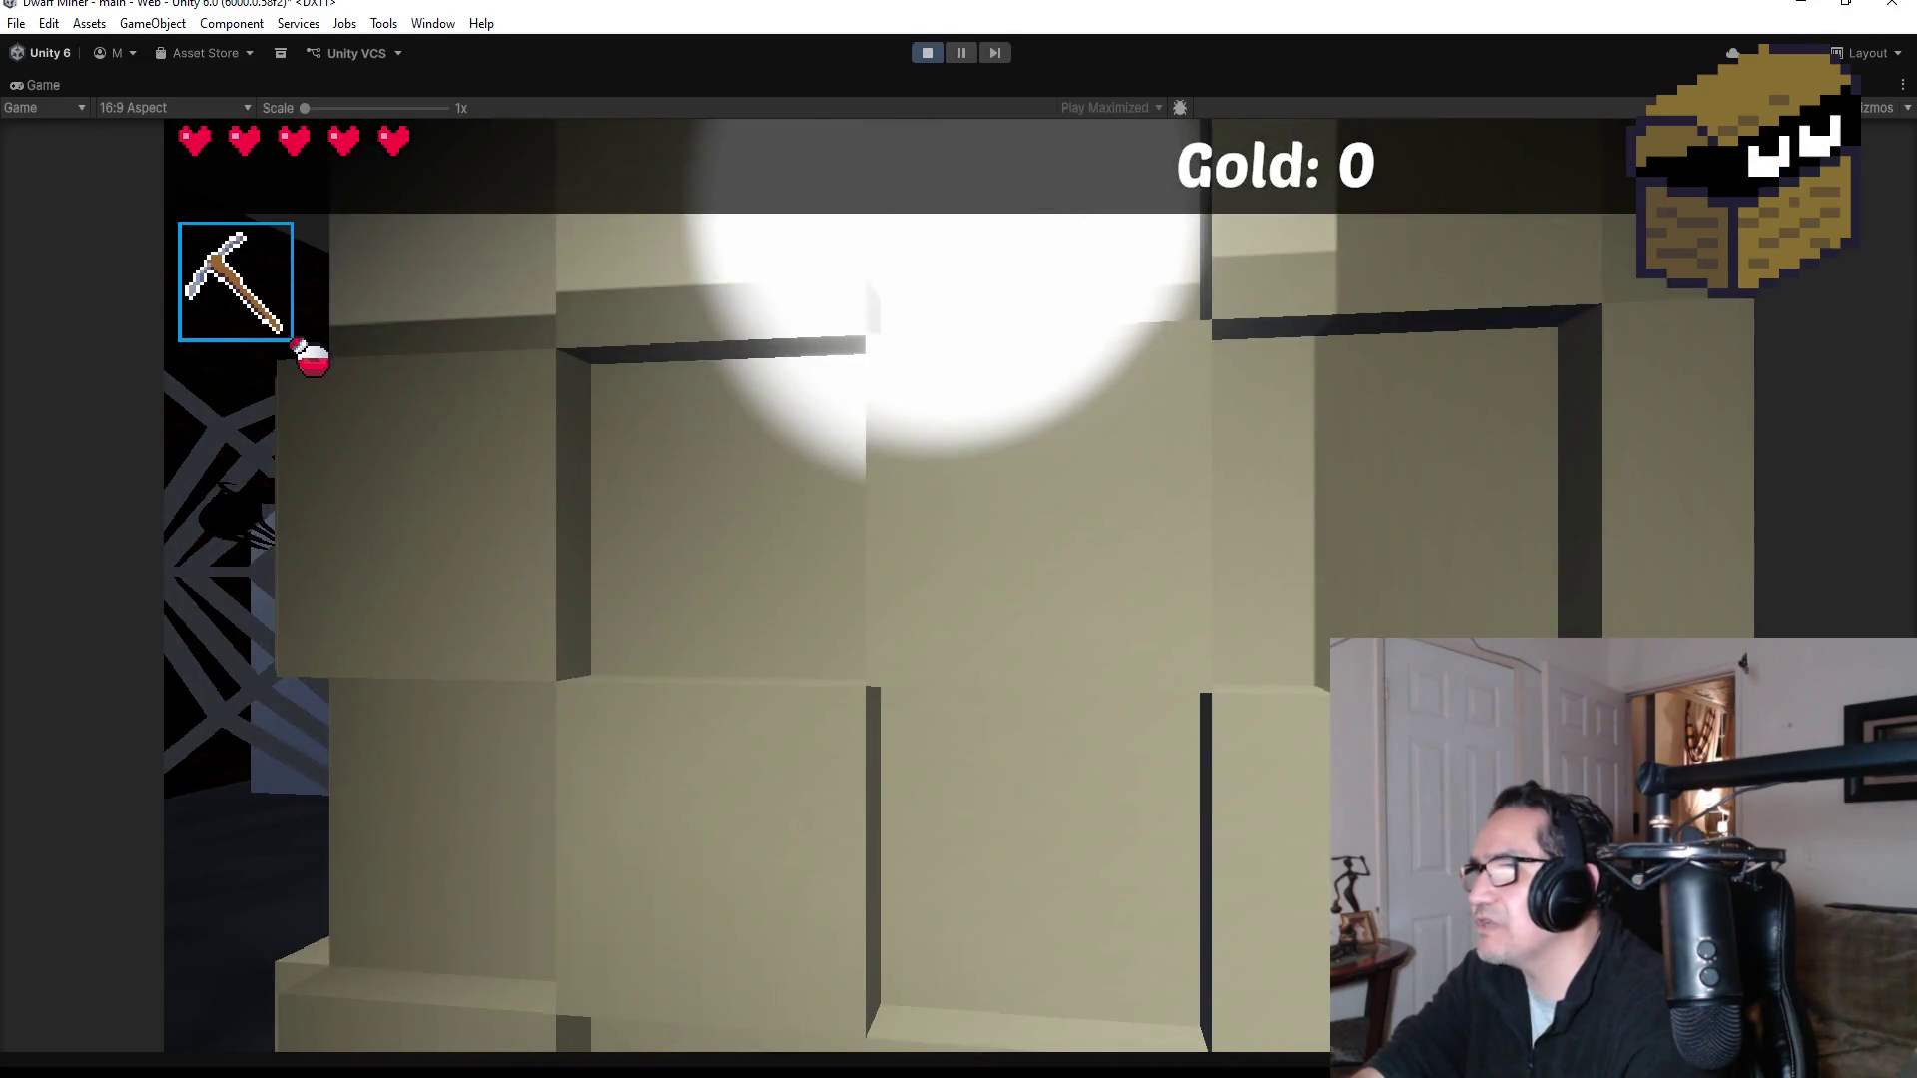
key("s")
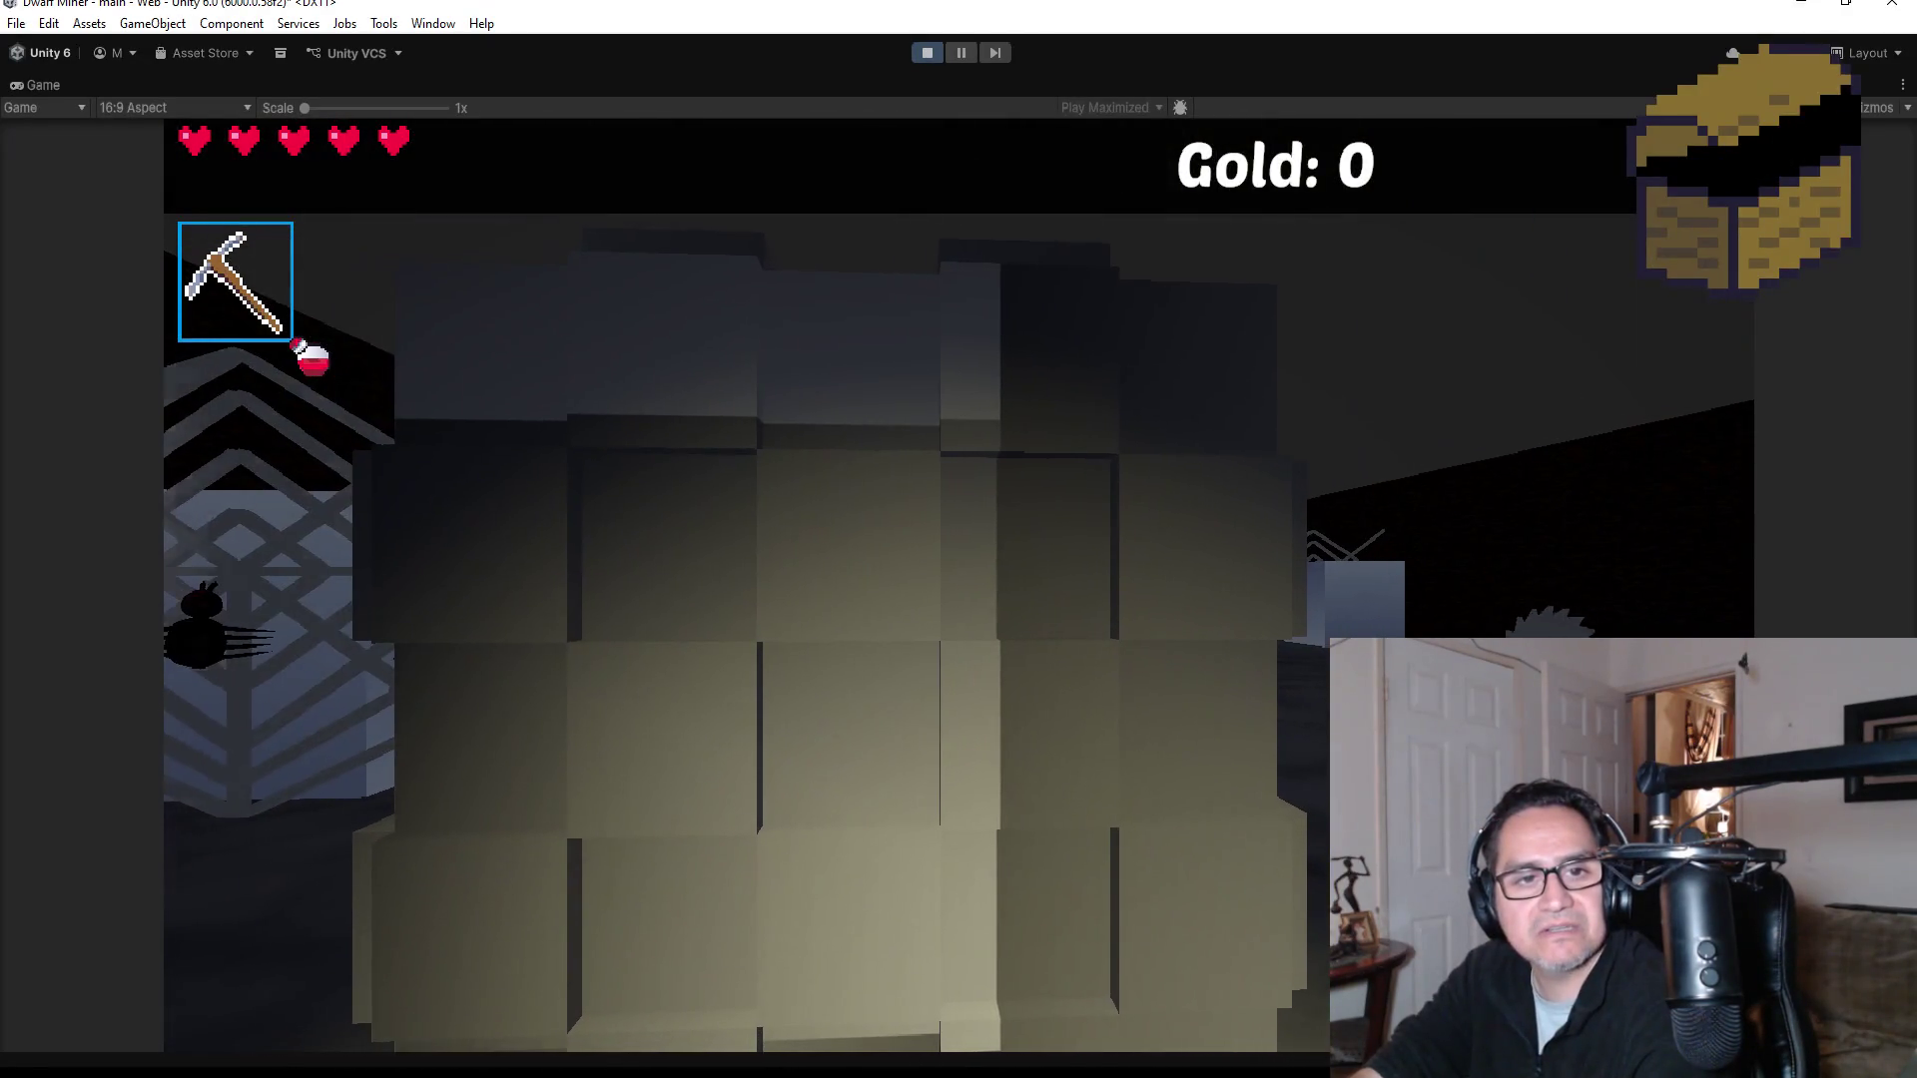
key("w")
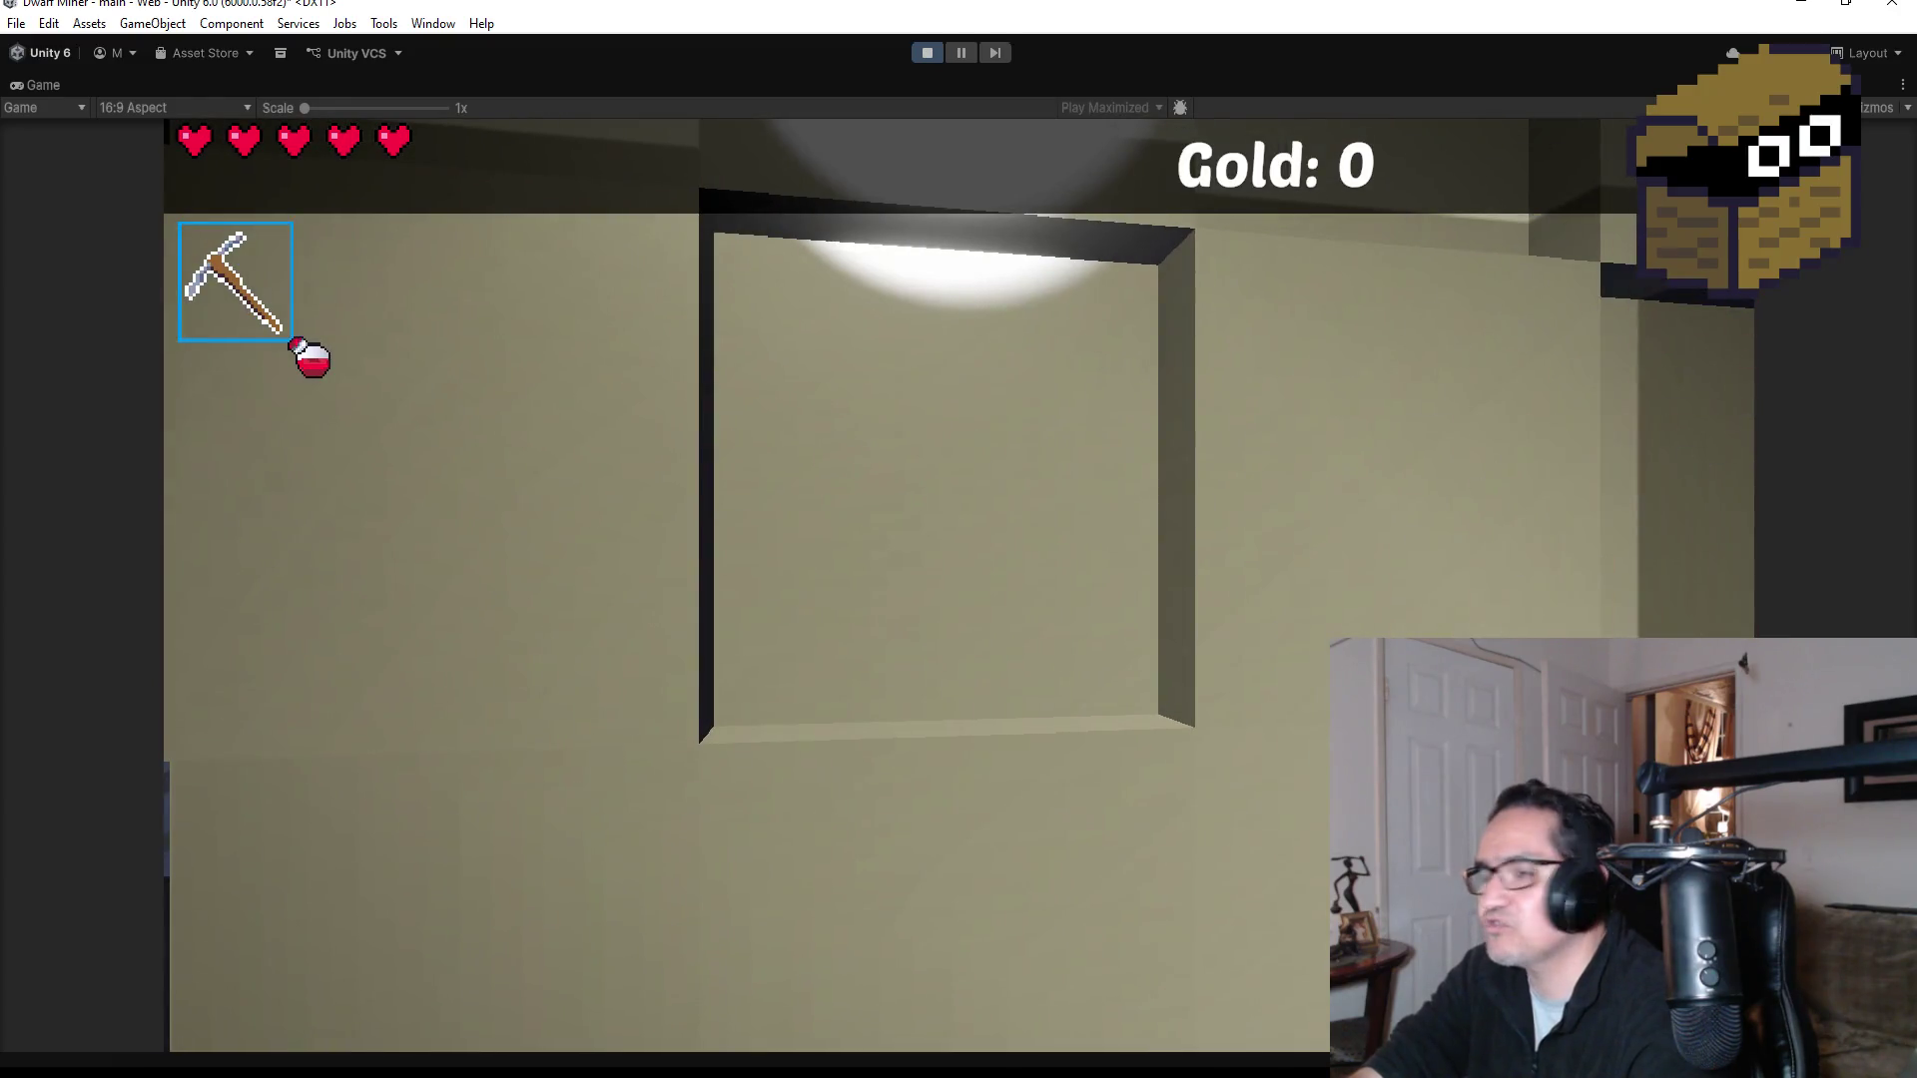
key("s")
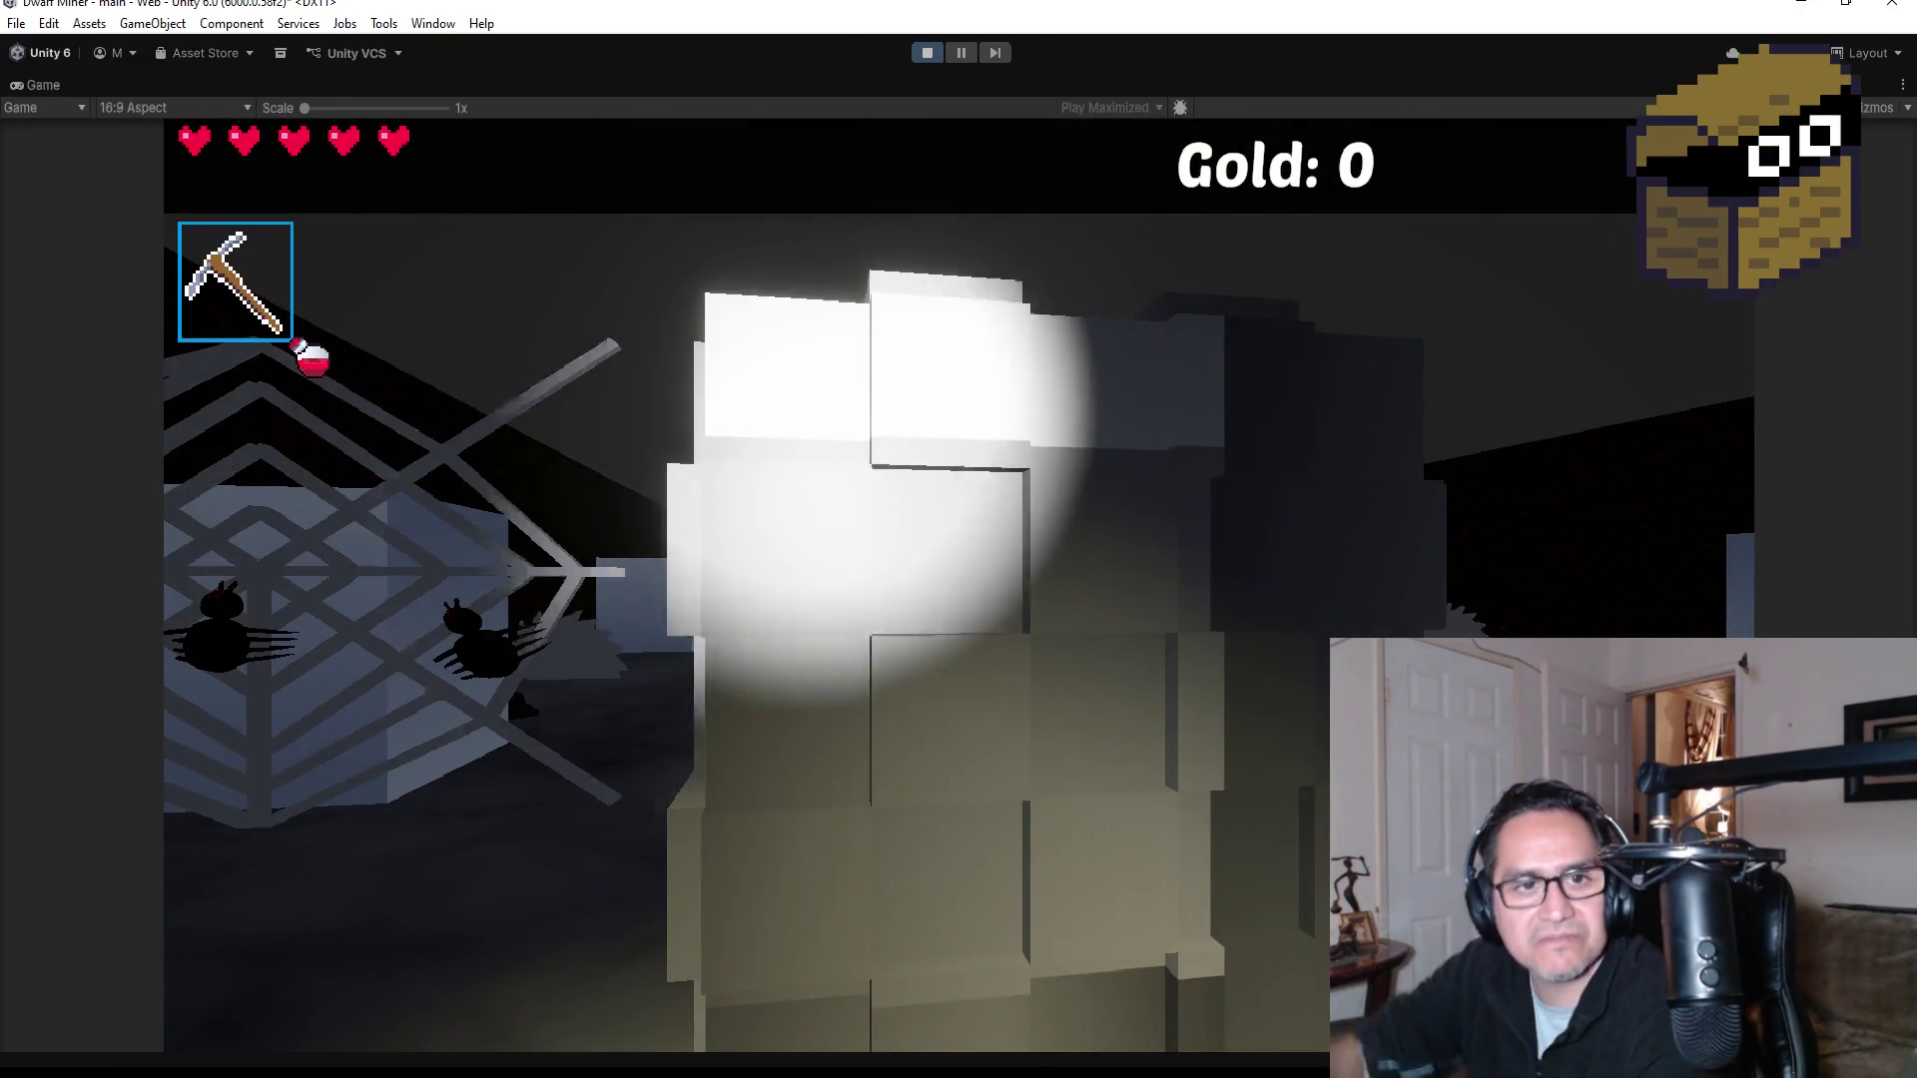
key("w")
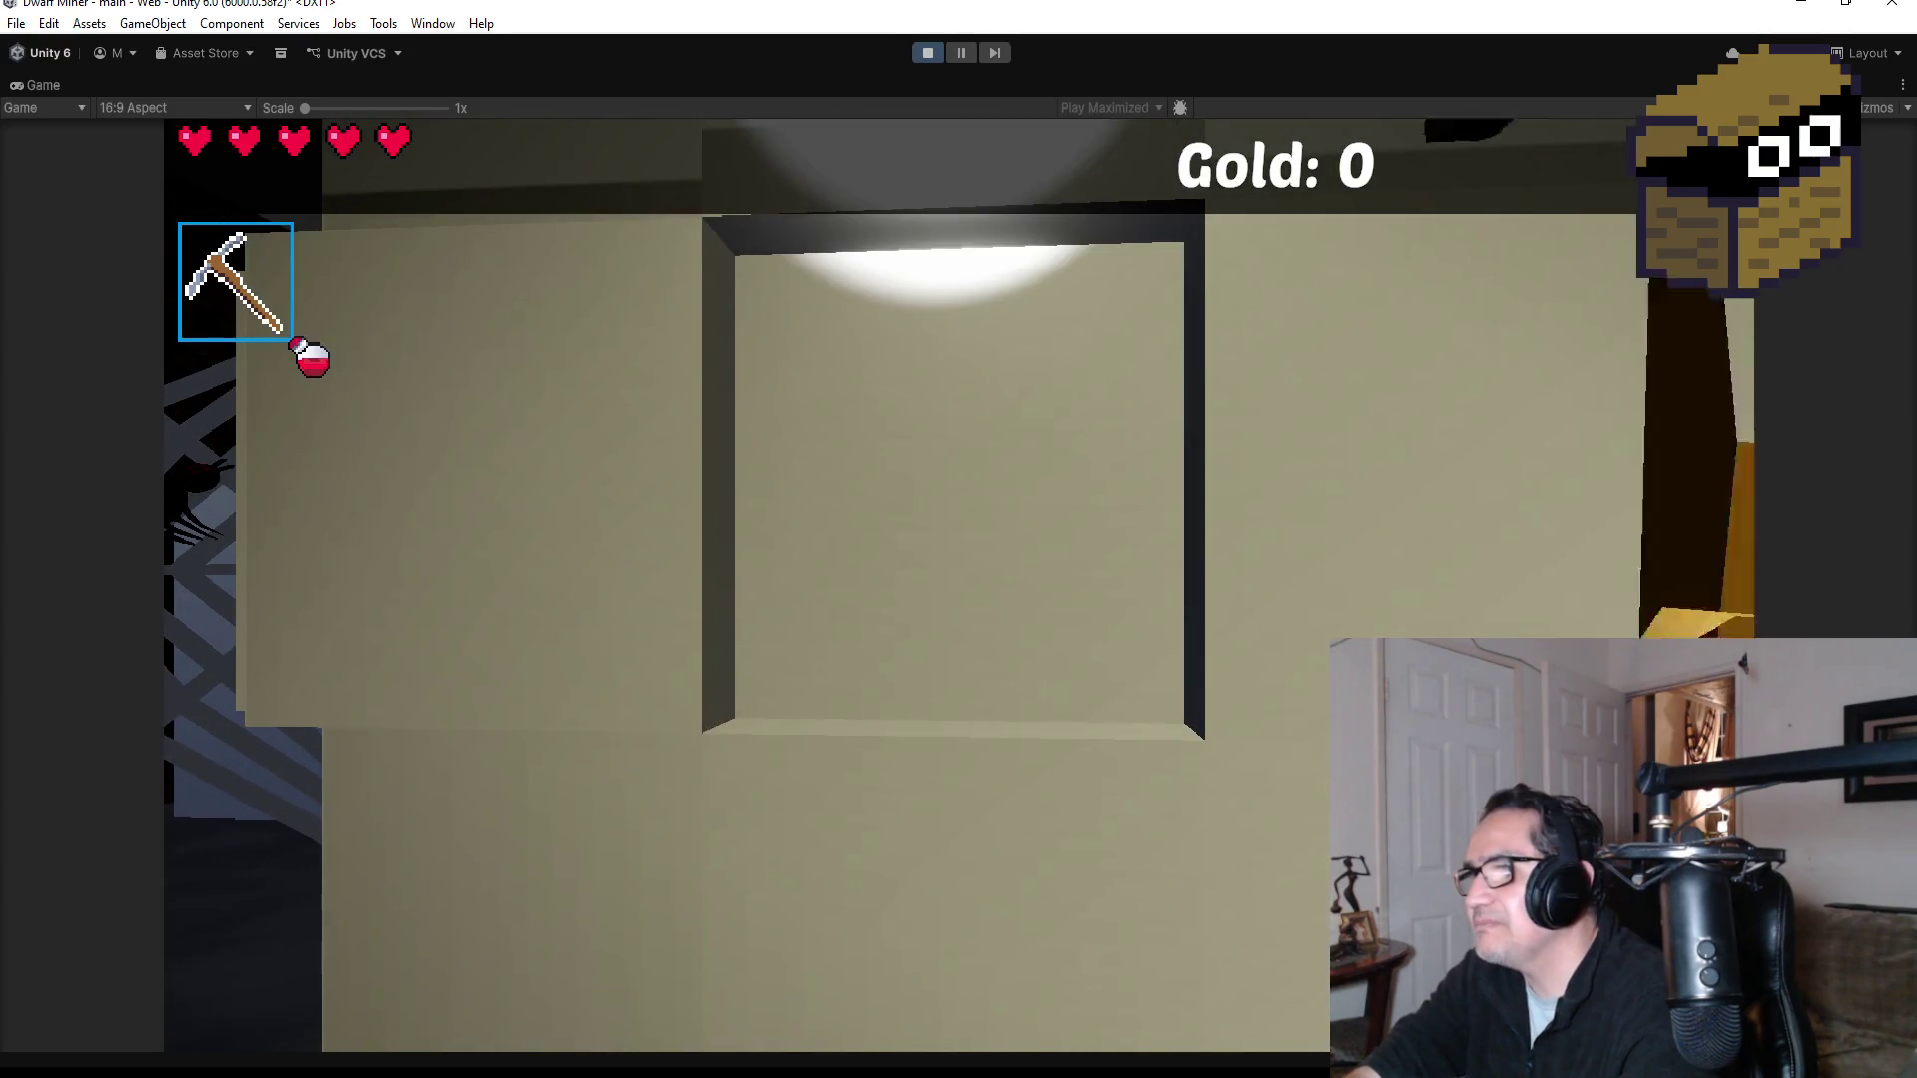
key("s")
scroll(959, 539, "down", 1)
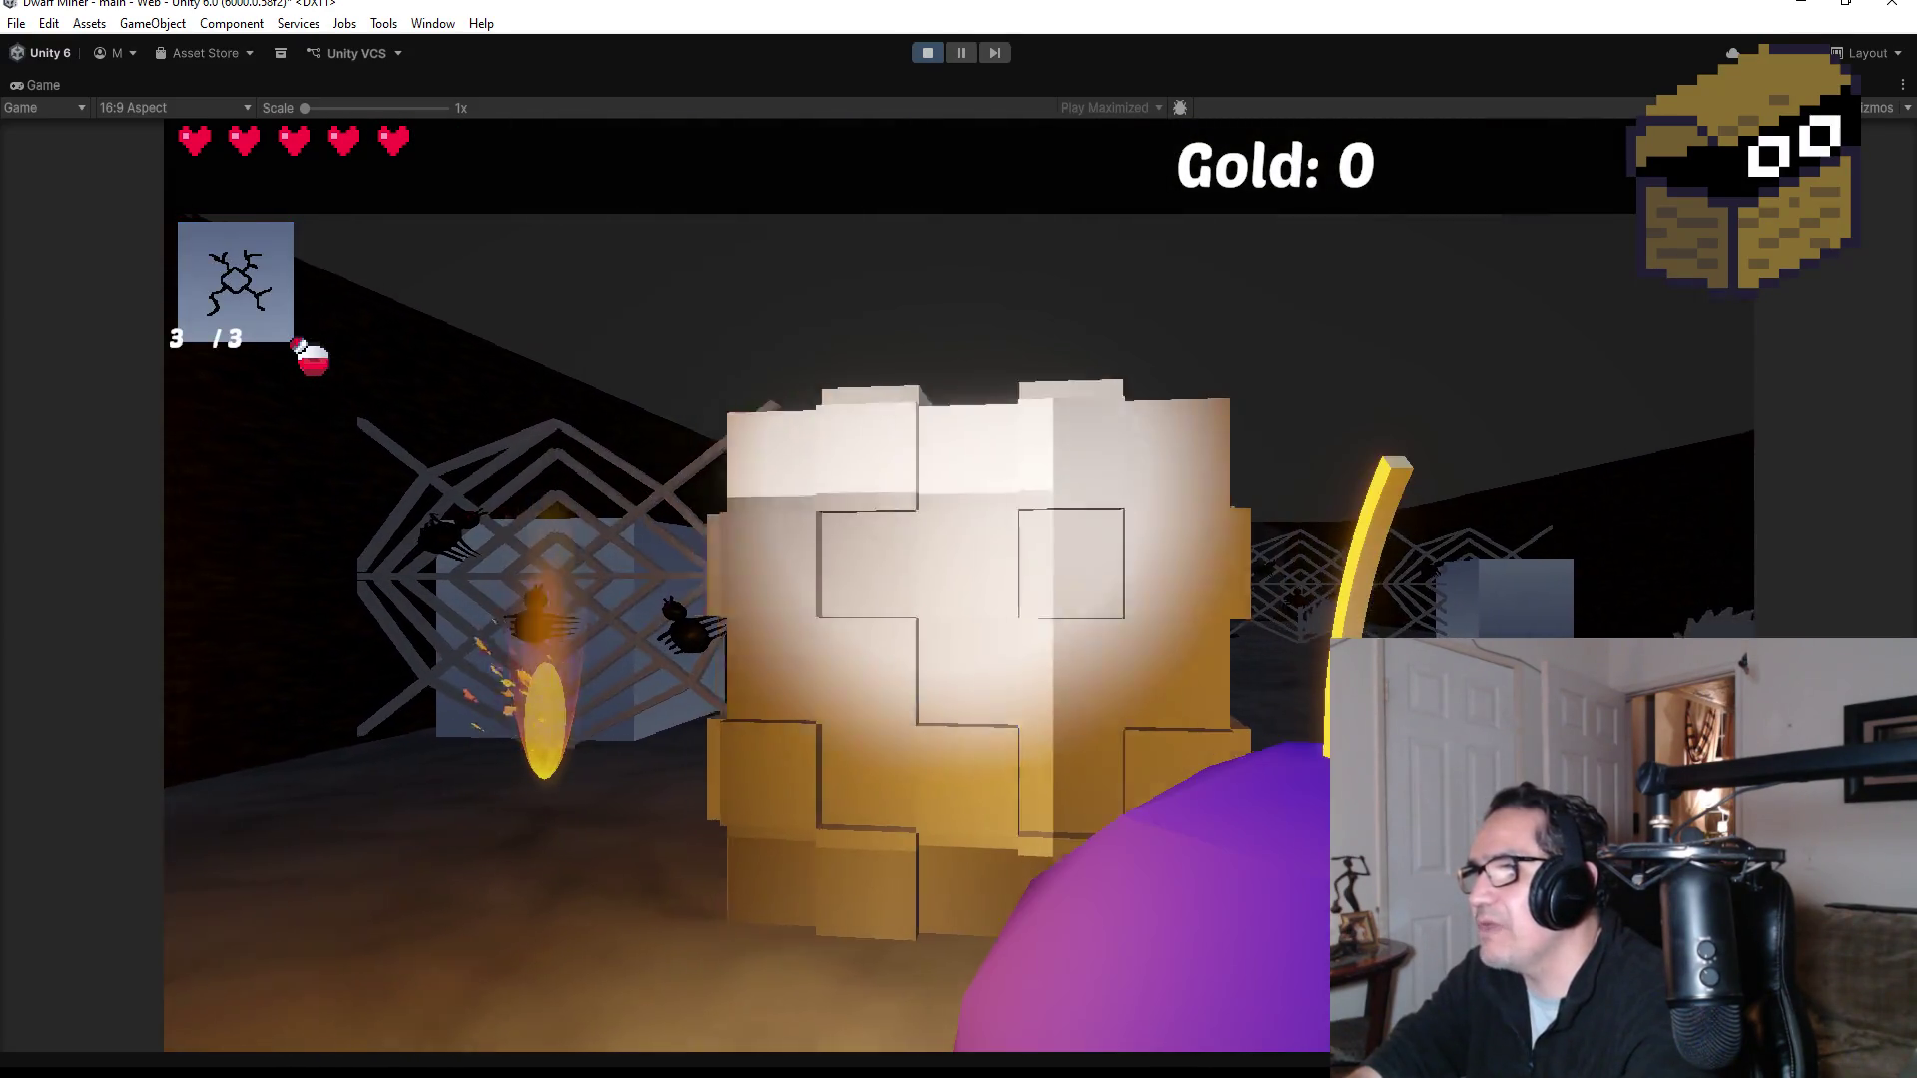
left_click(959, 585)
key("s")
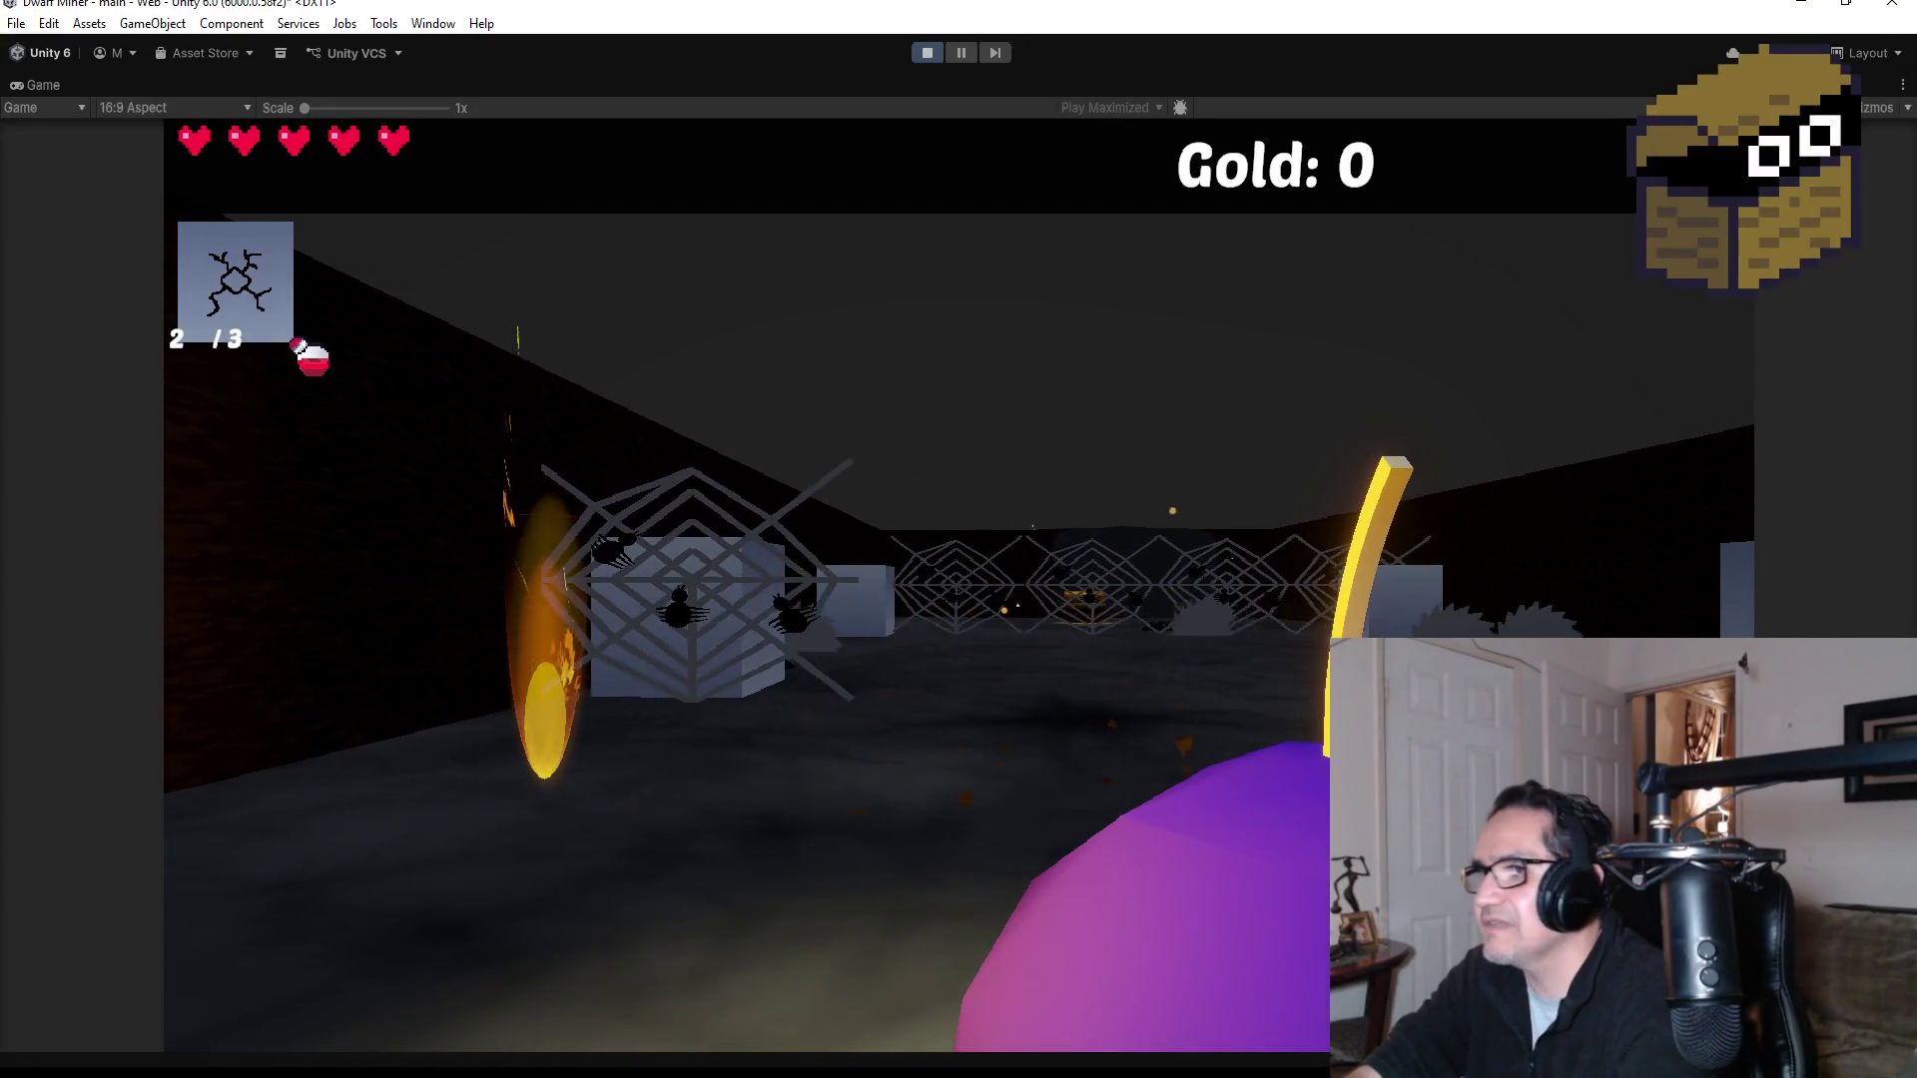
key("Escape")
left_click(925, 50)
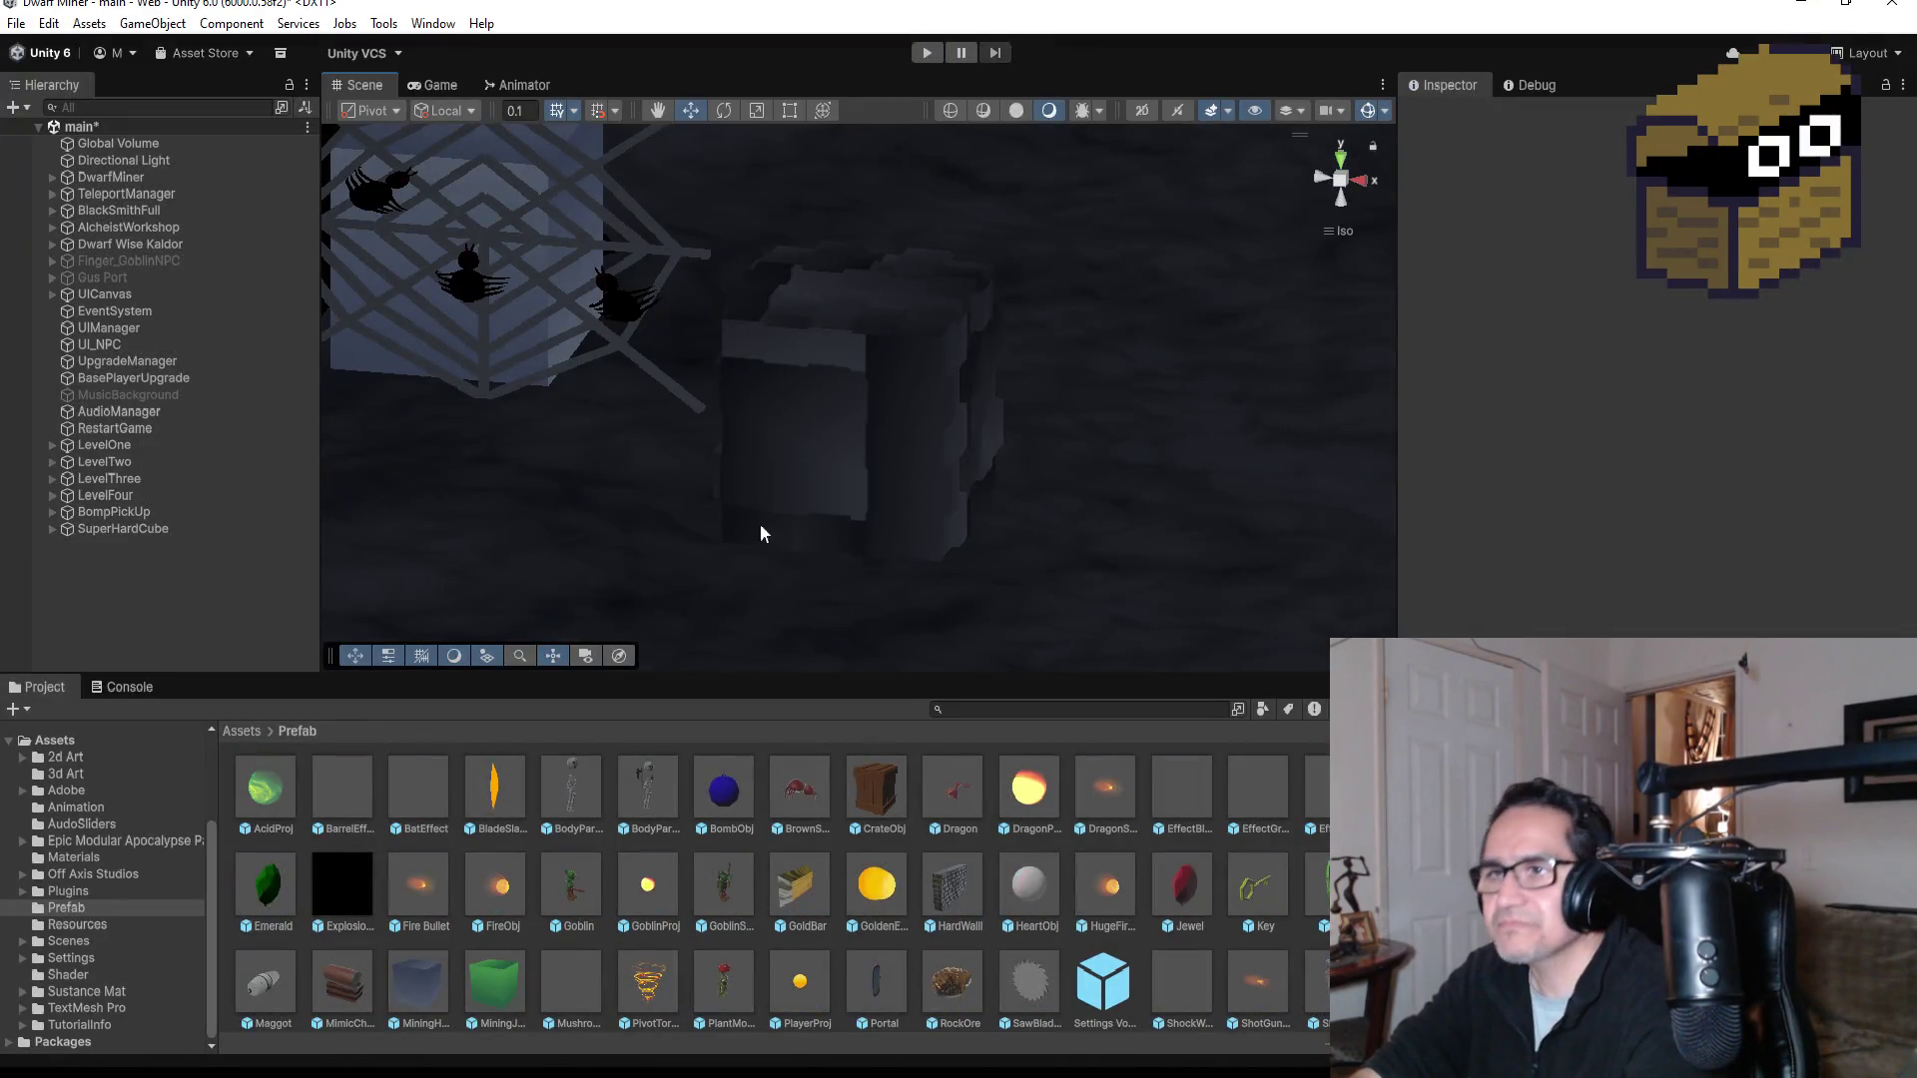
Step: Select SuperHardCube, switch to top view, zoom out over Level Four, and select the floor plane
left_click(160, 530)
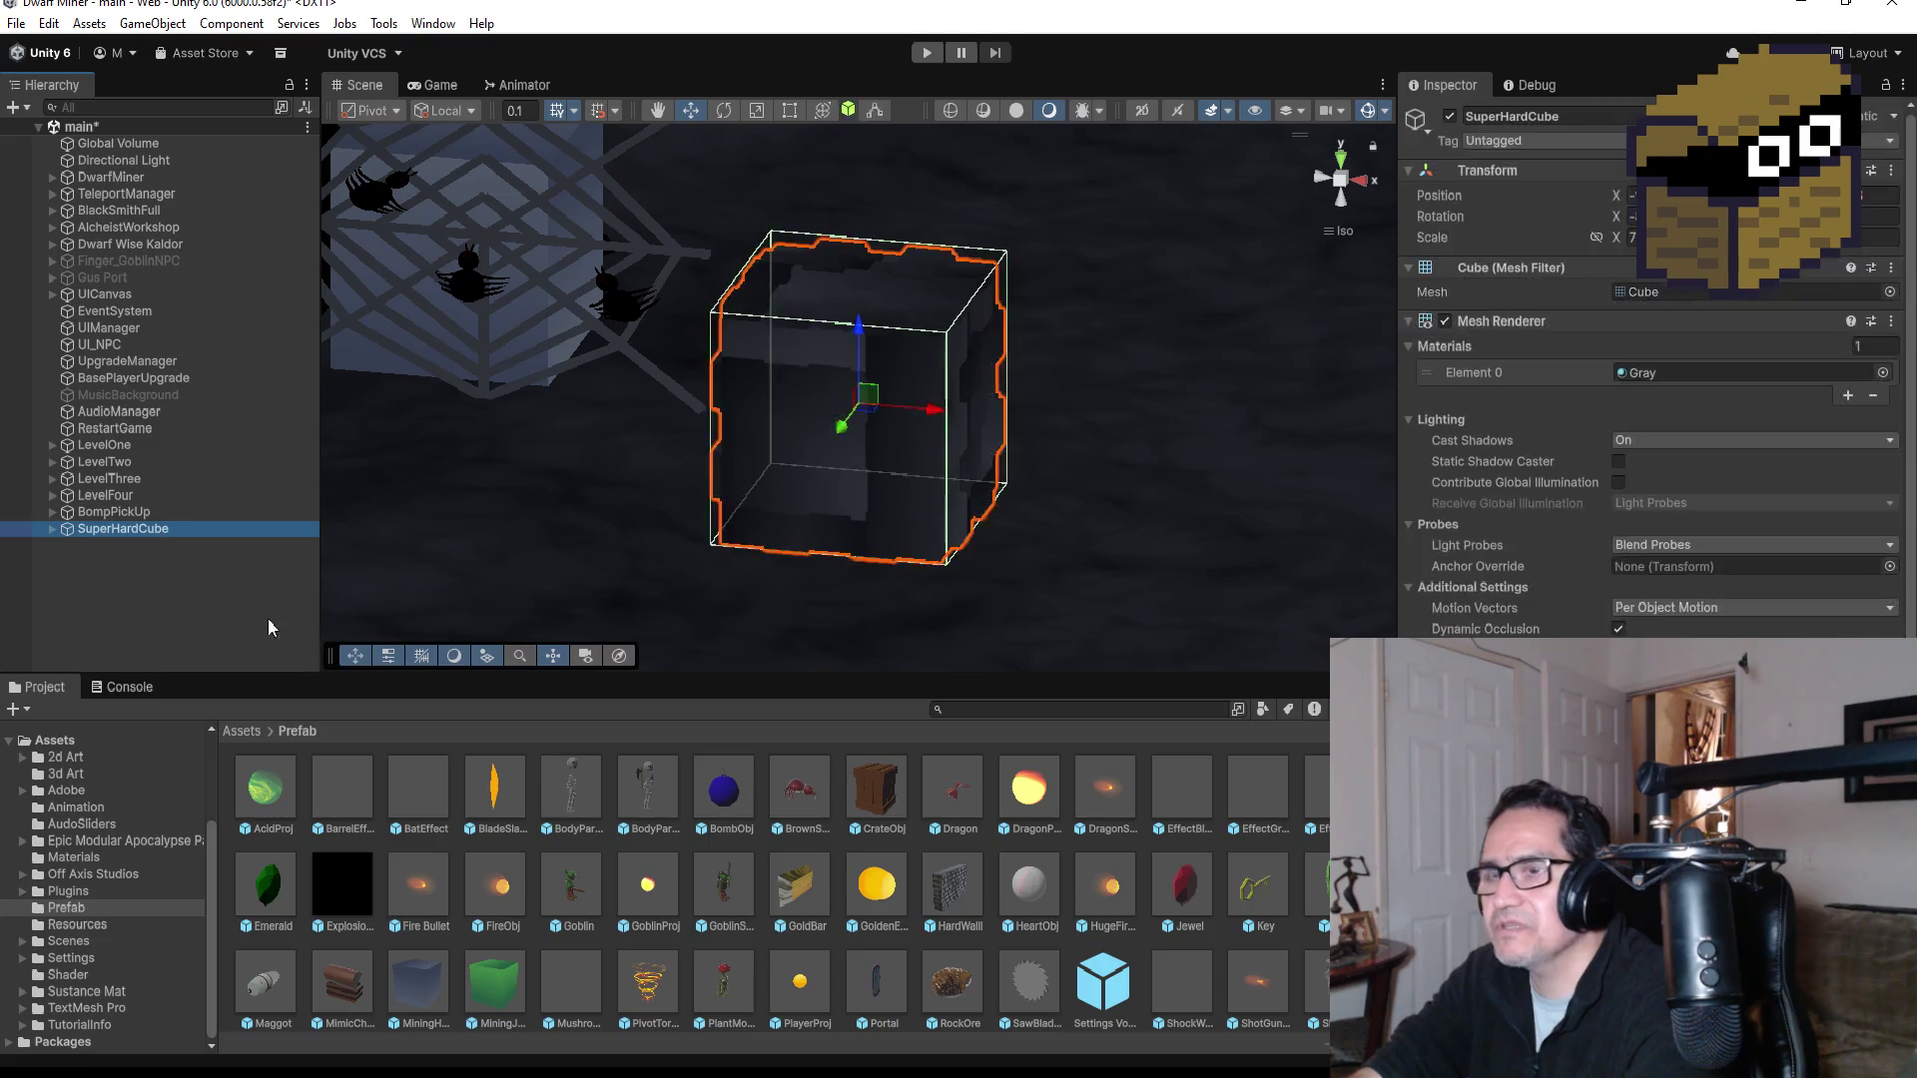
left_click(1344, 161)
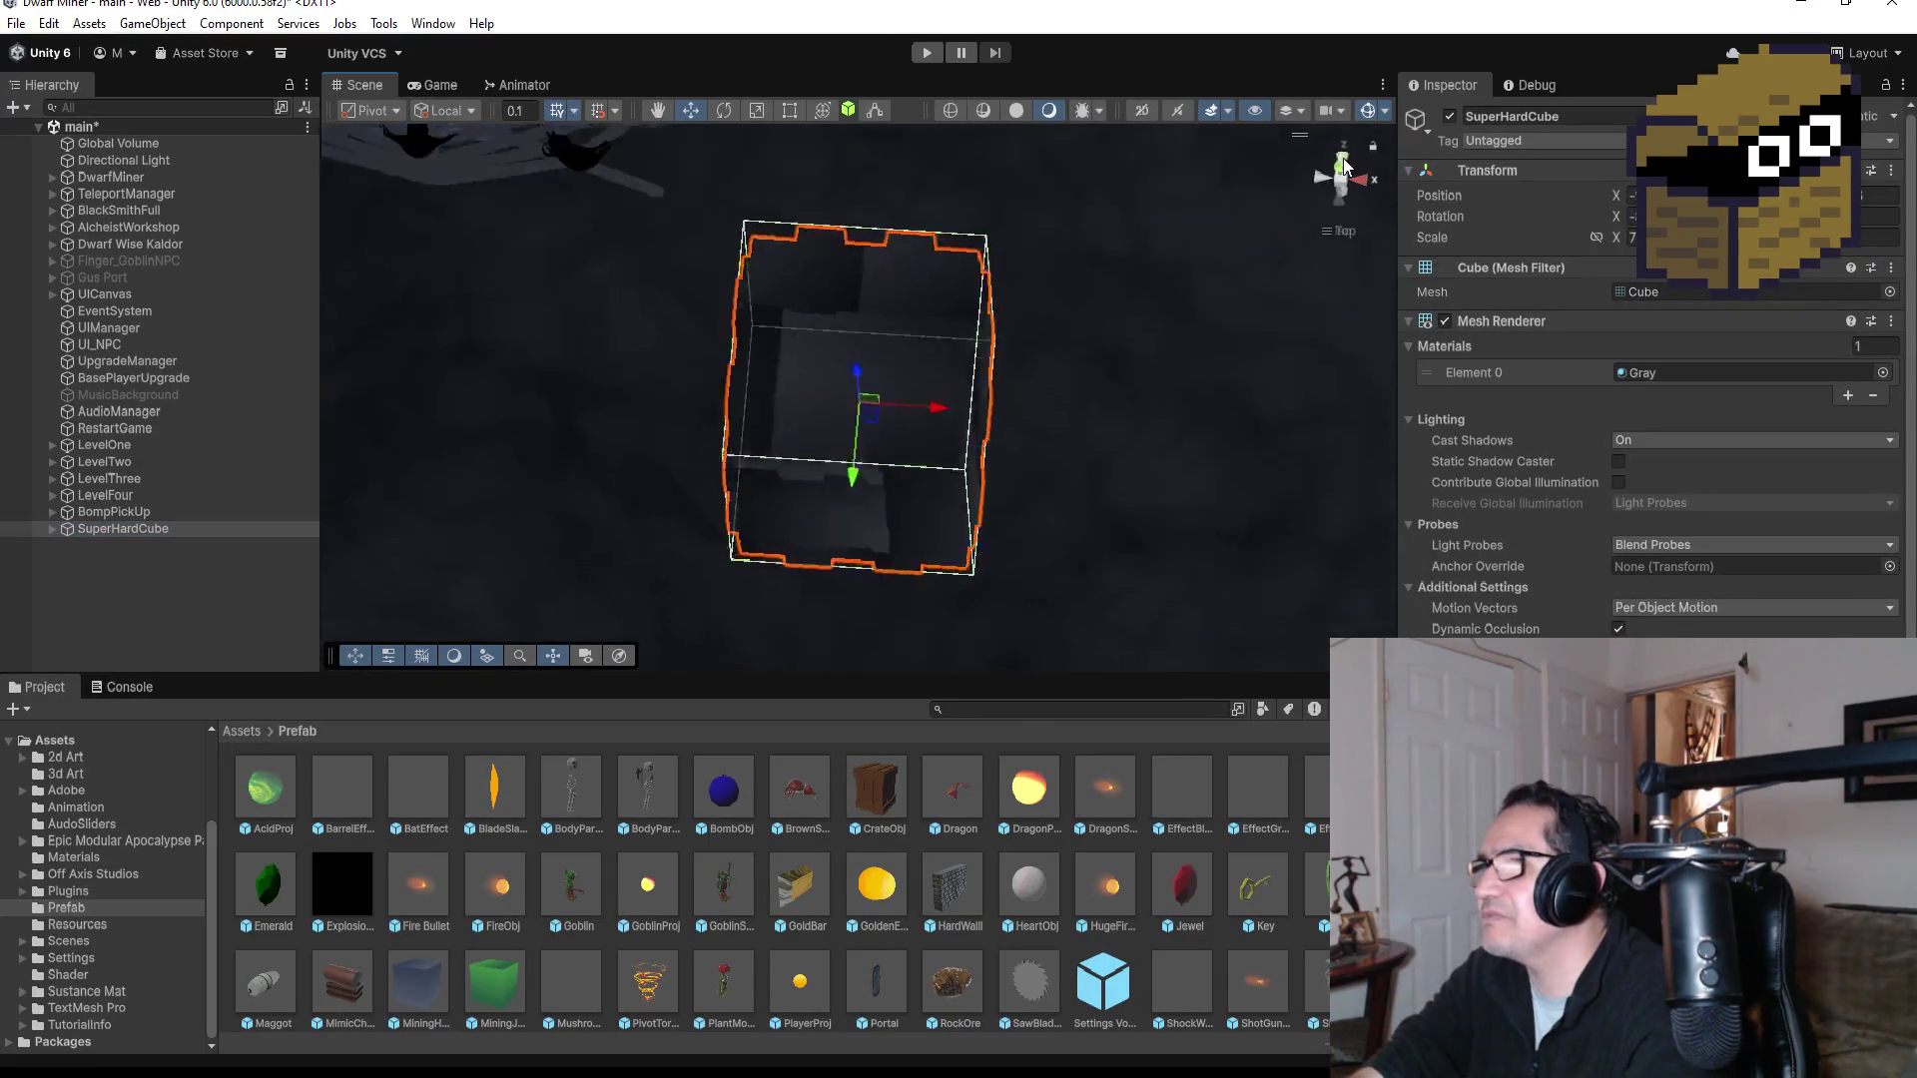
scroll(1063, 415, "down", 10)
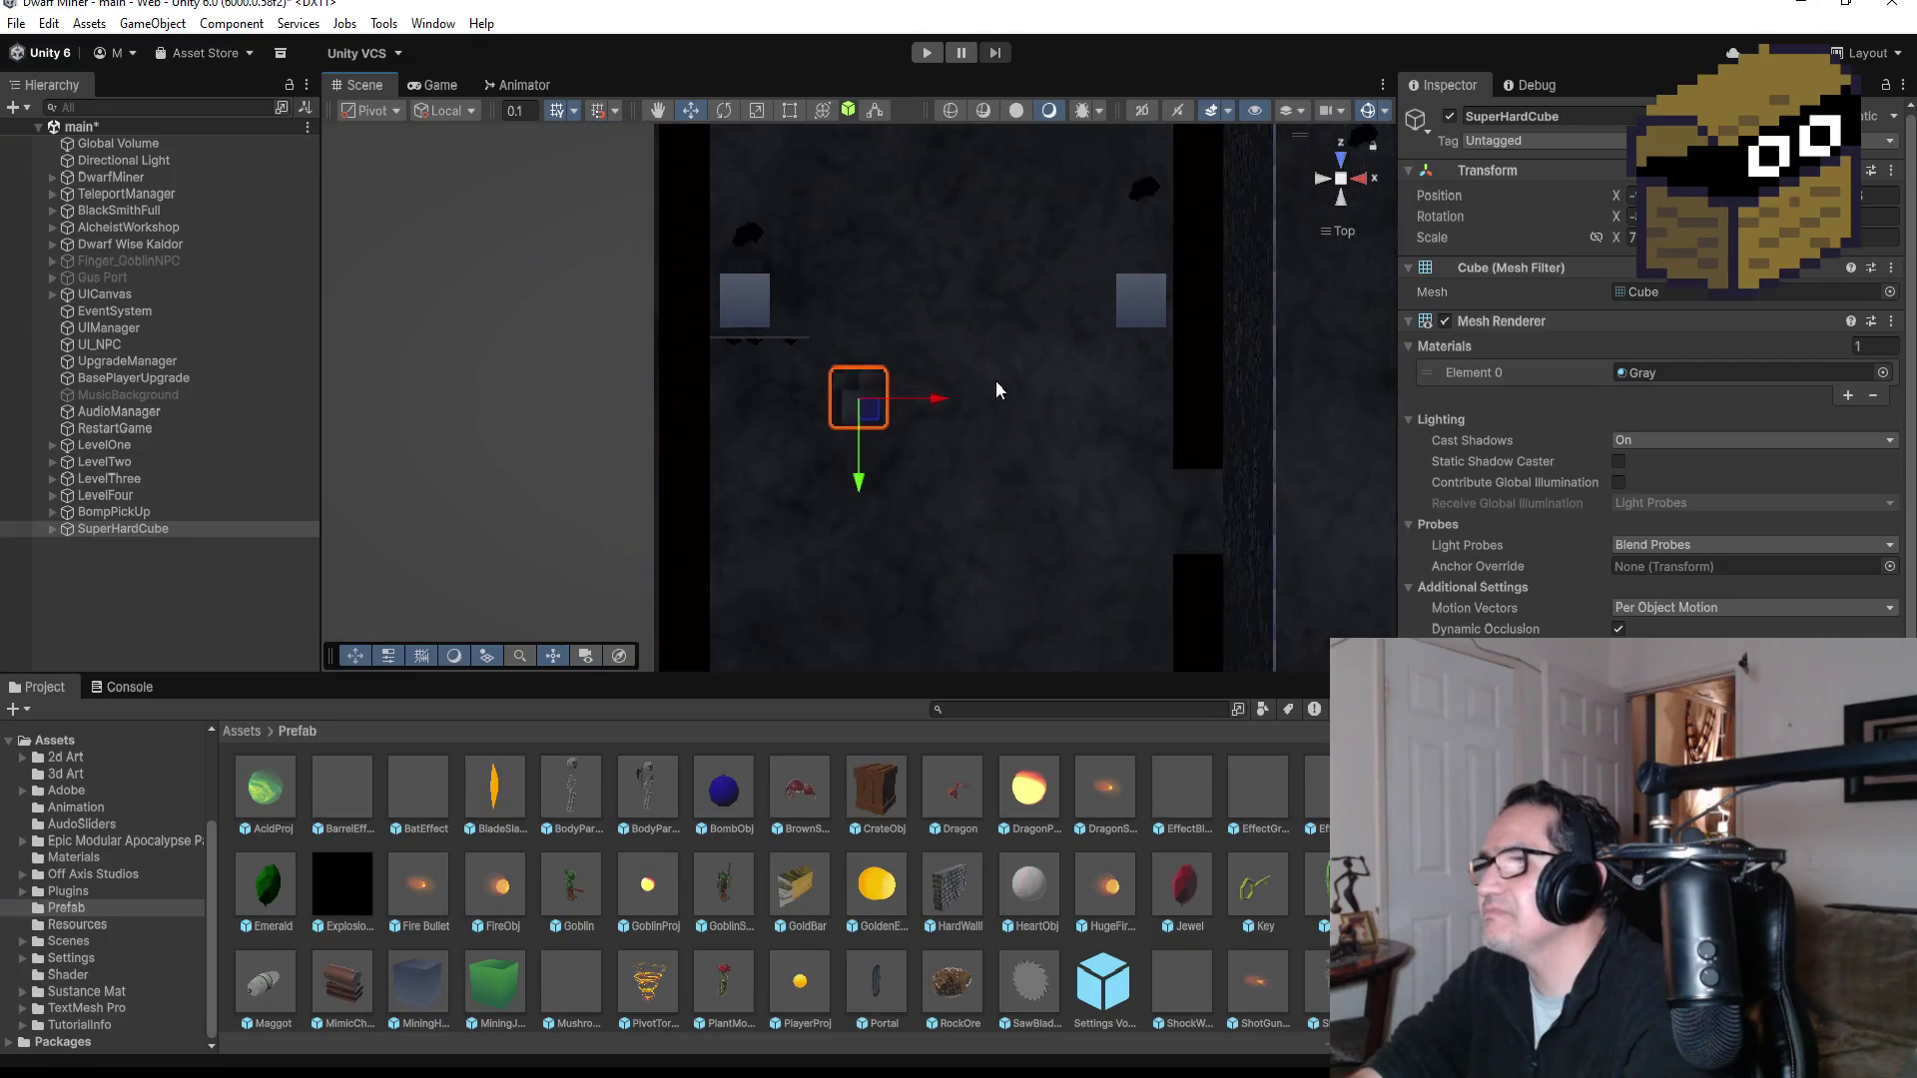
scroll(913, 329, "down", 3)
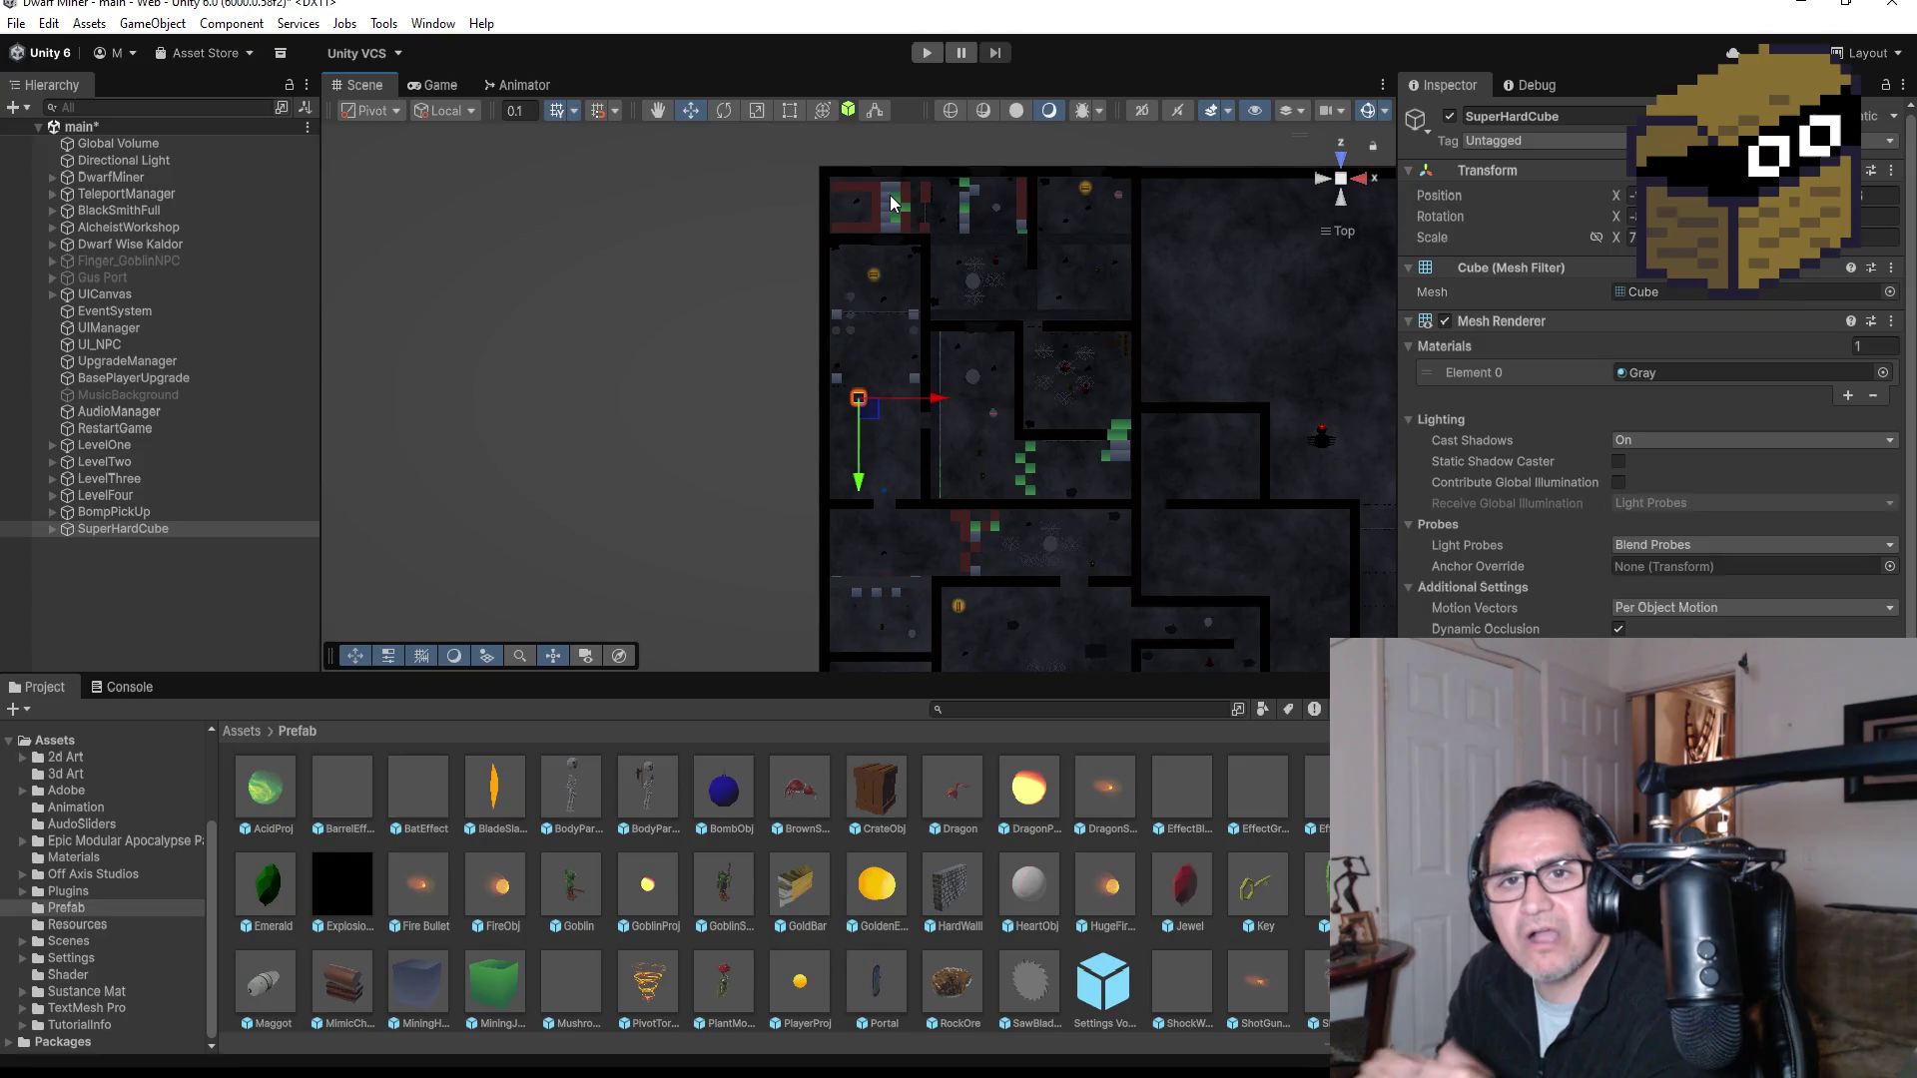
scroll(1074, 389, "down", 3)
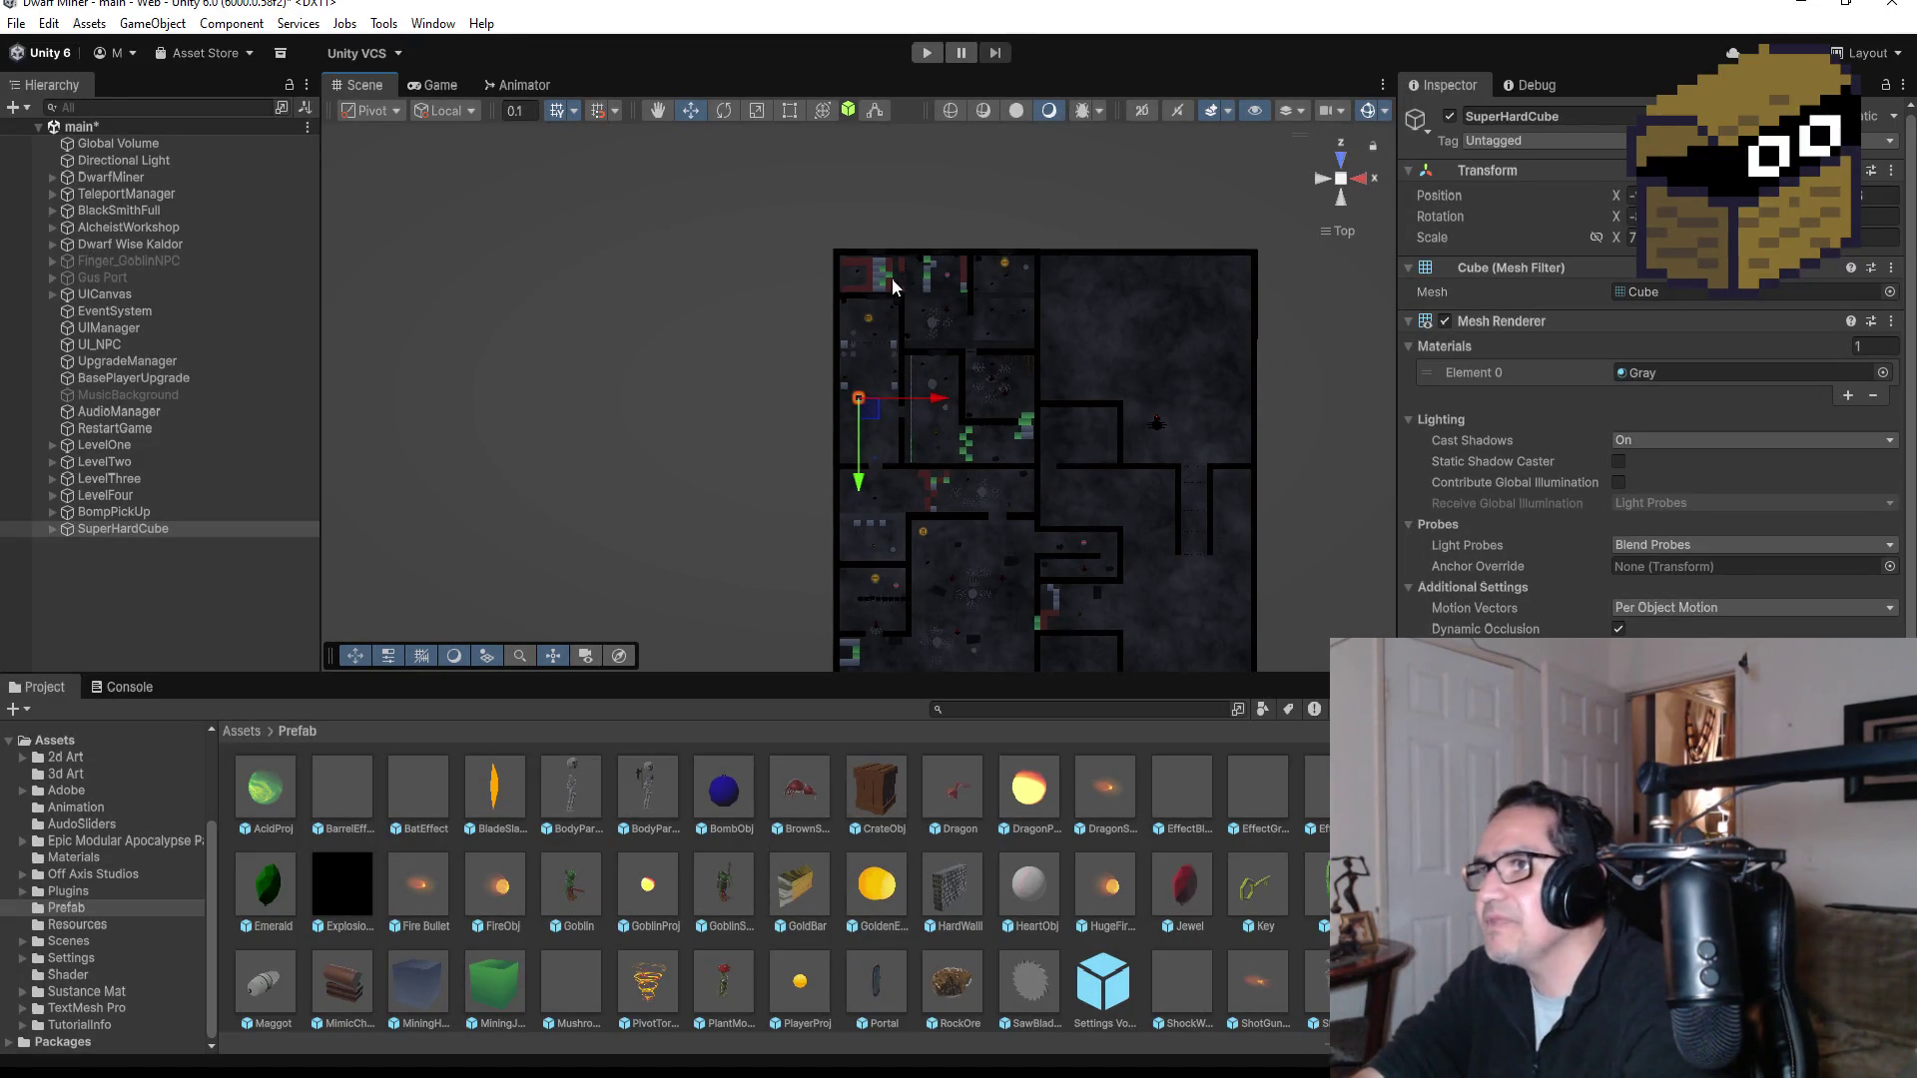
left_click(867, 270)
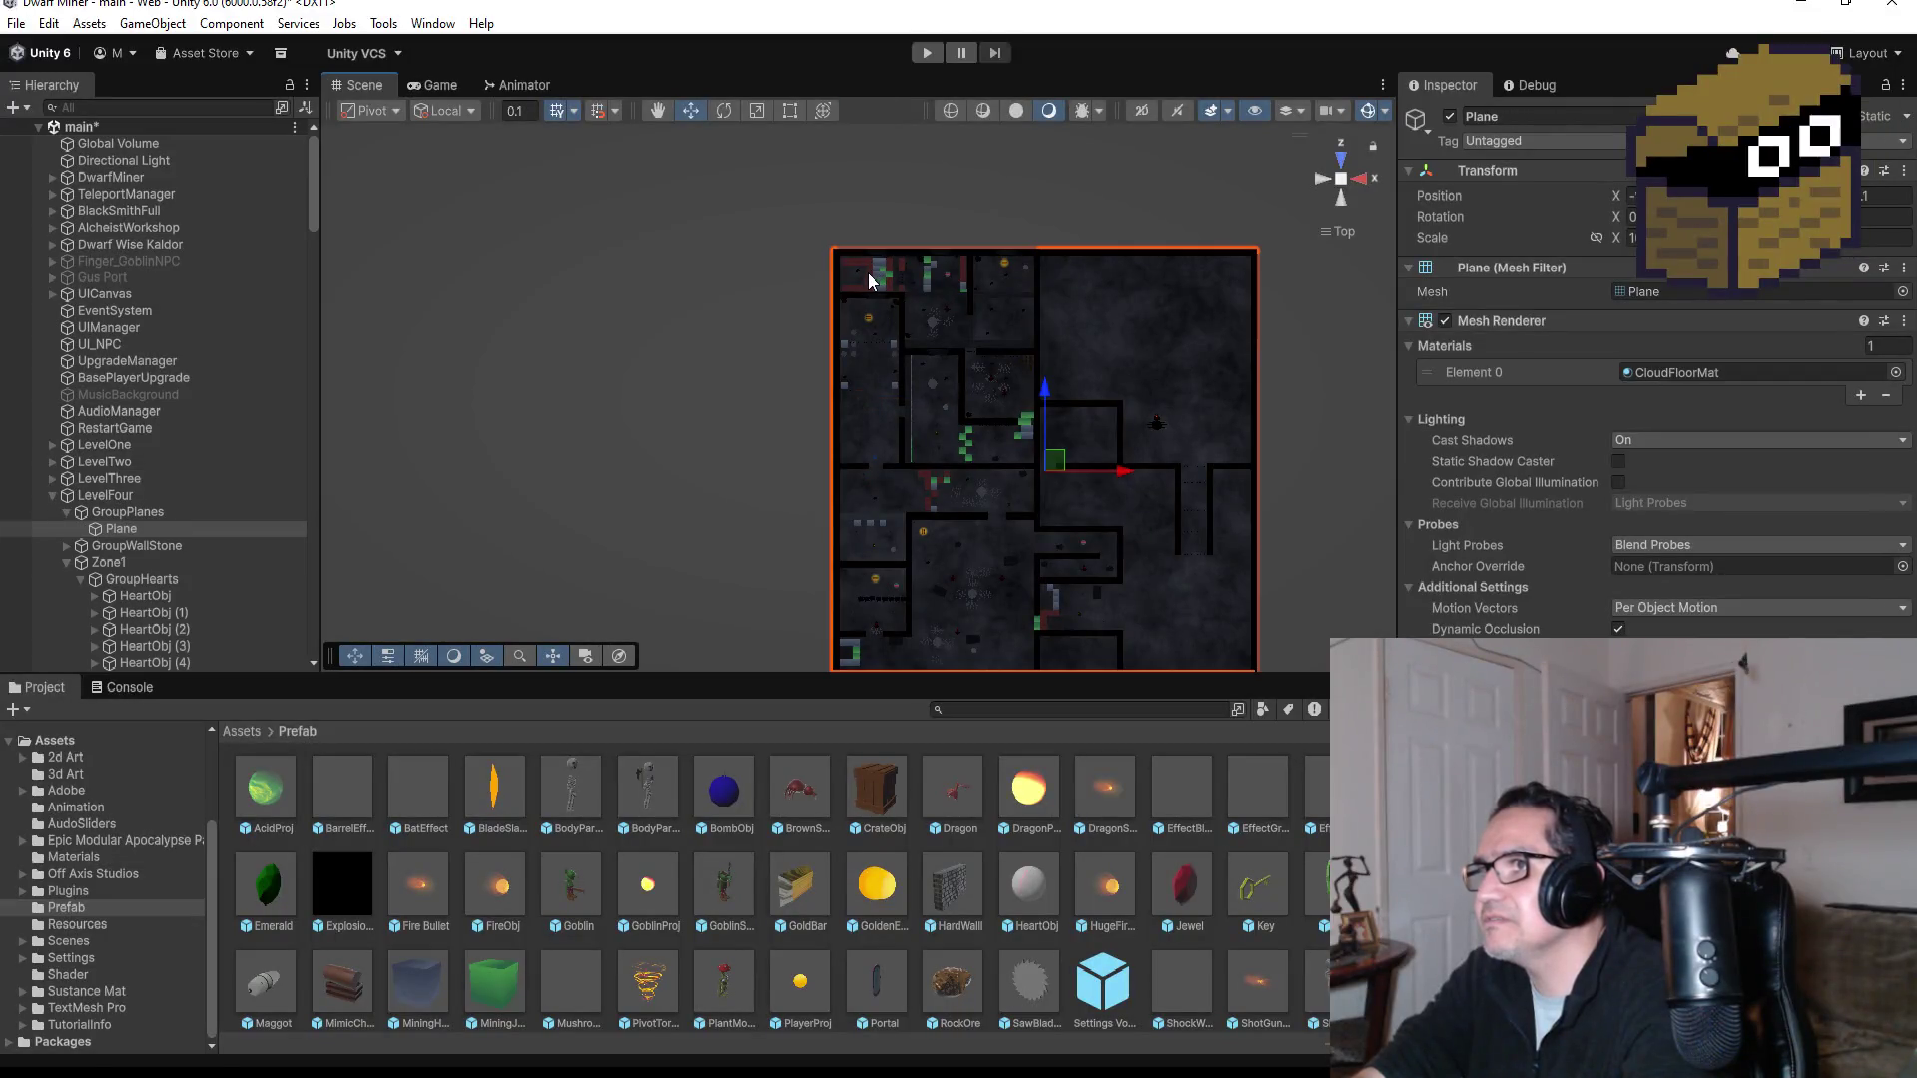
Step: Select MiningCube (52) in the mining lanes and frame it with F
left_click(868, 282)
key("f")
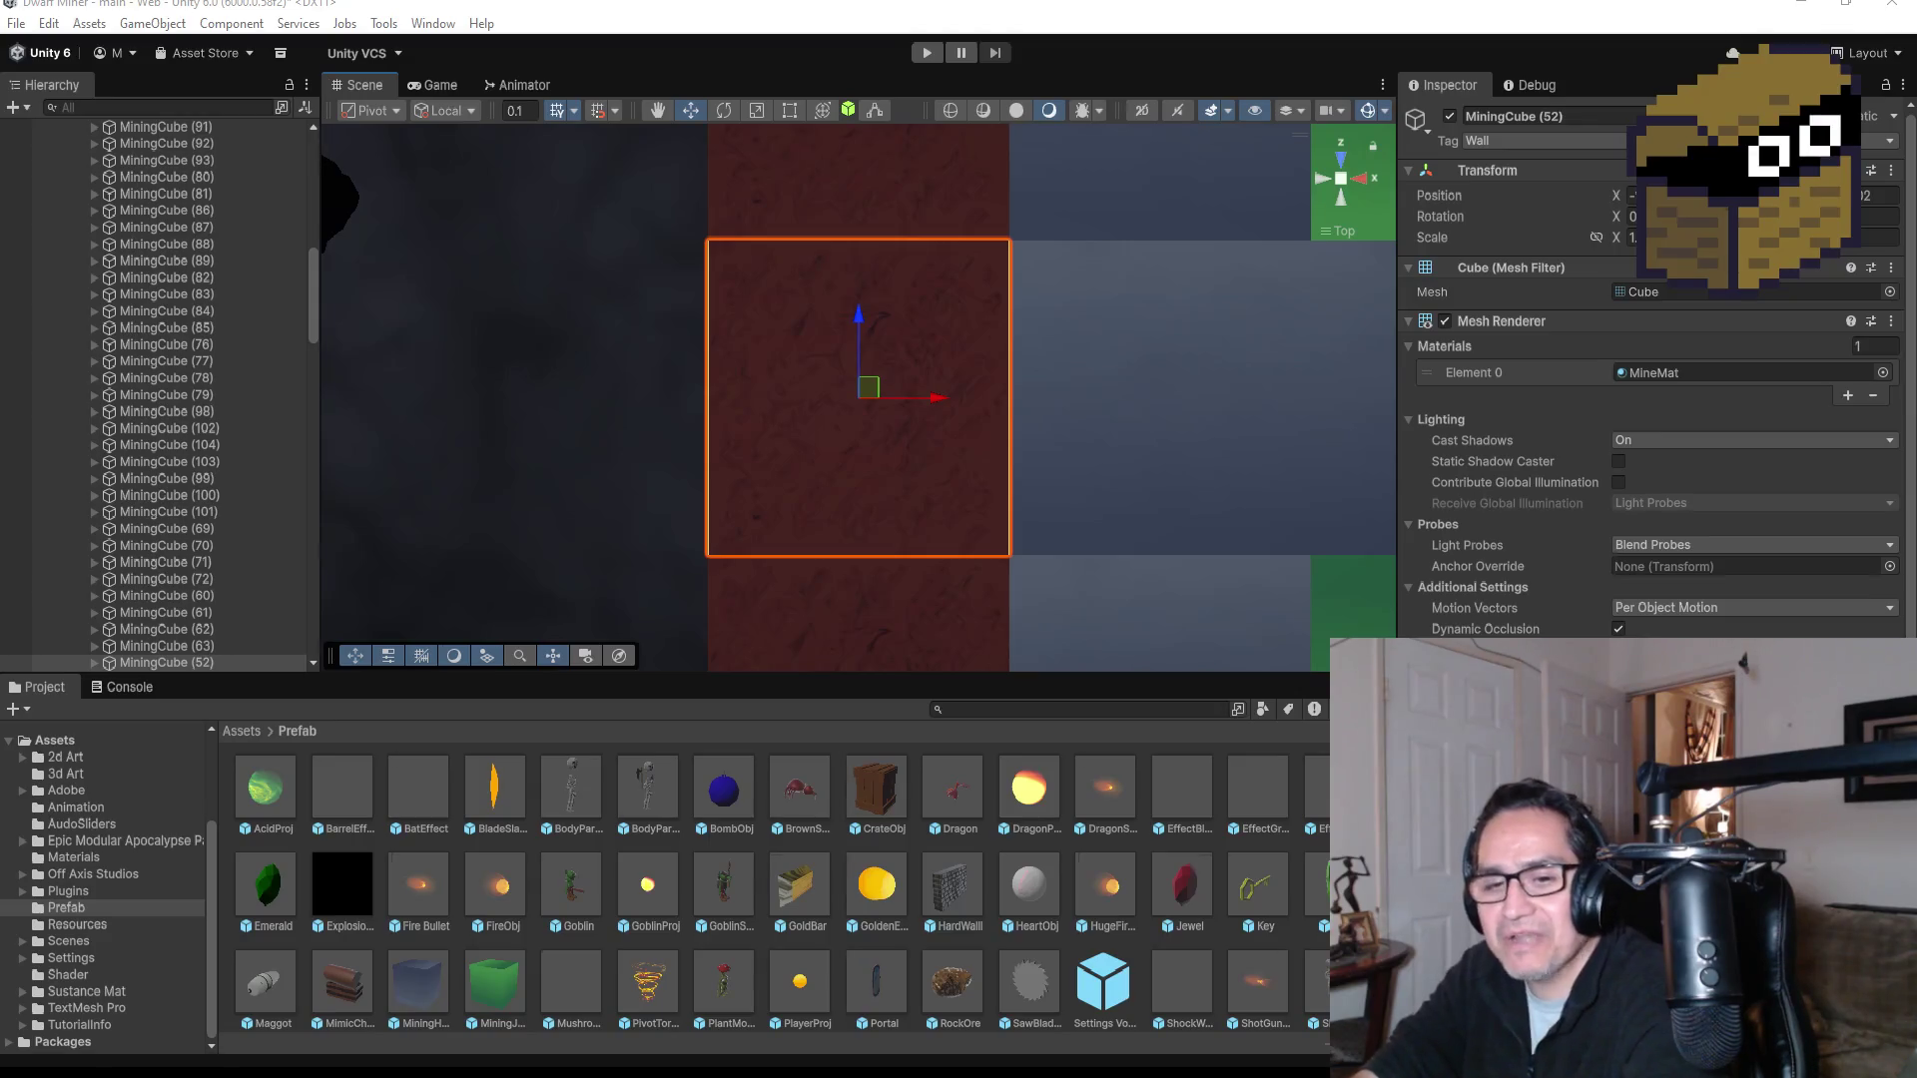
scroll(805, 483, "down", 5)
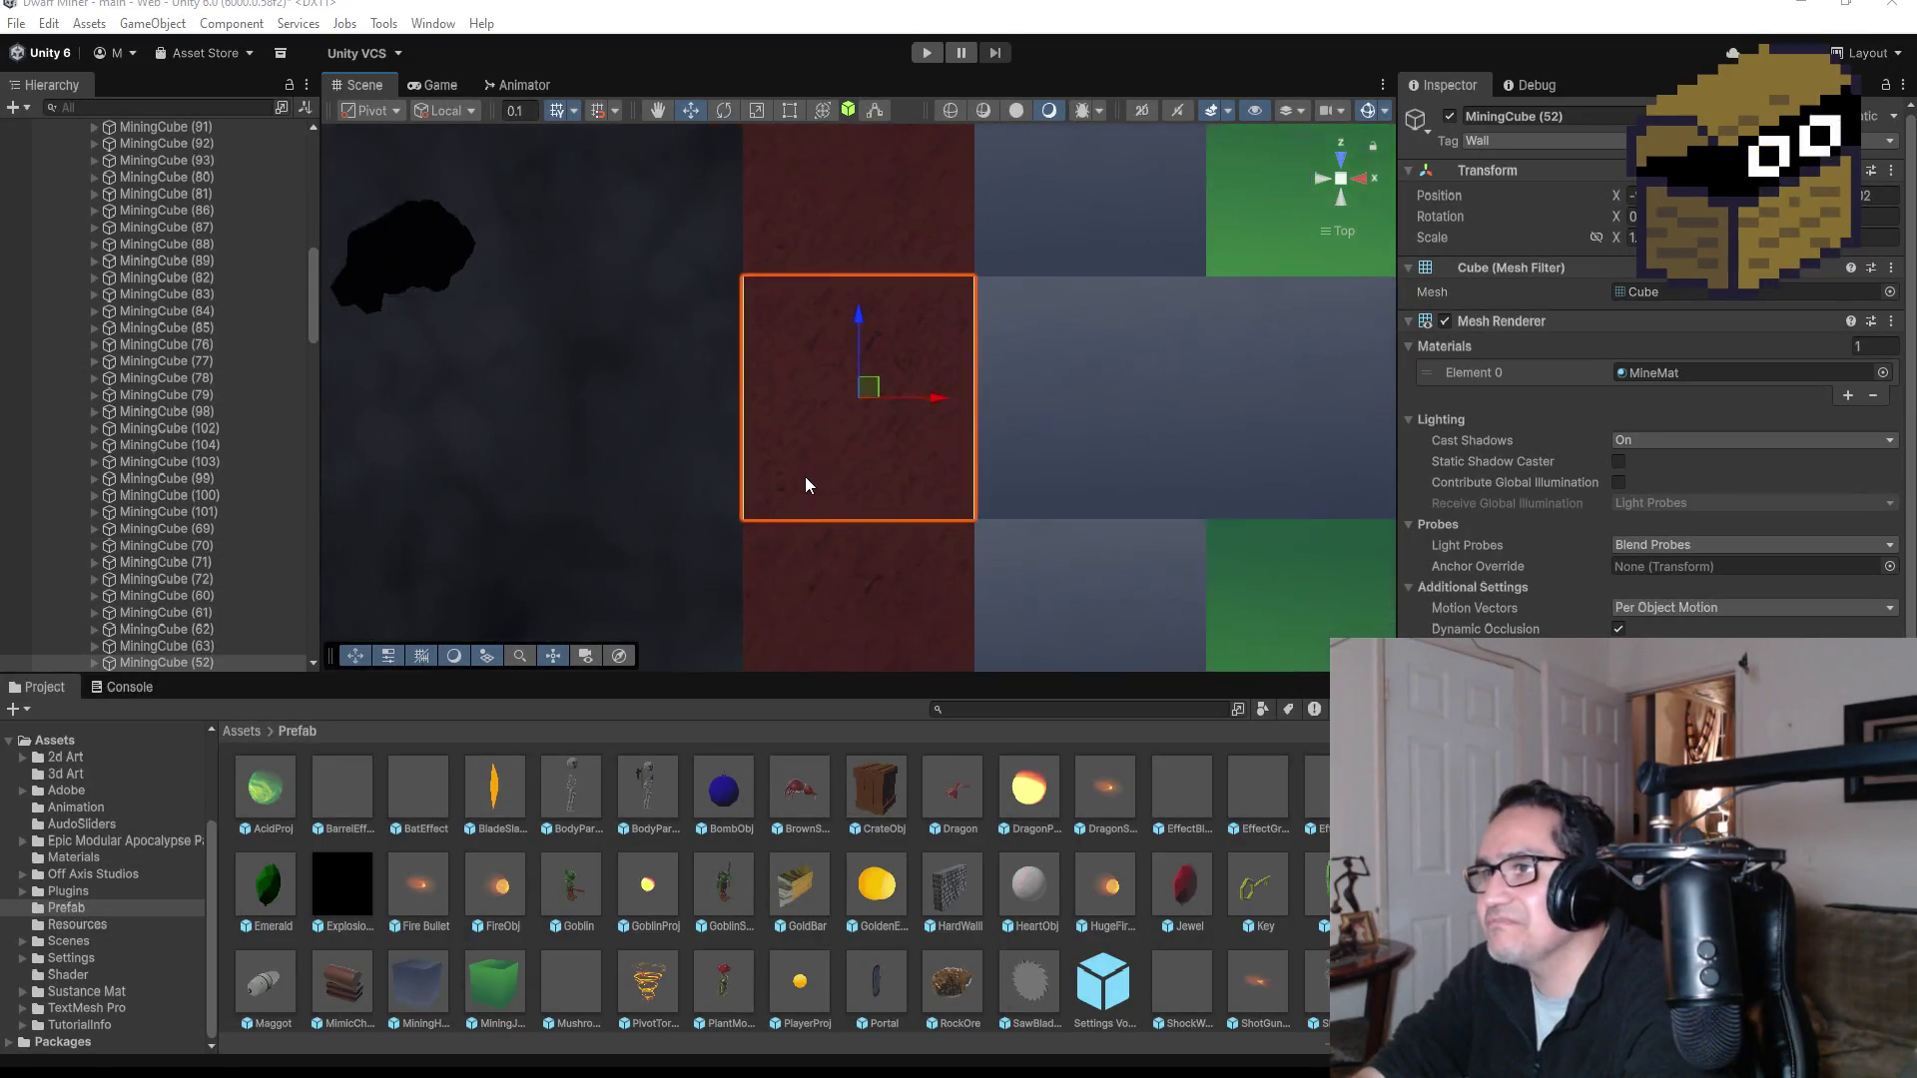
Step: Delete the red mining cubes along the top row, one by one and then by box selection
scroll(849, 483, "down", 5)
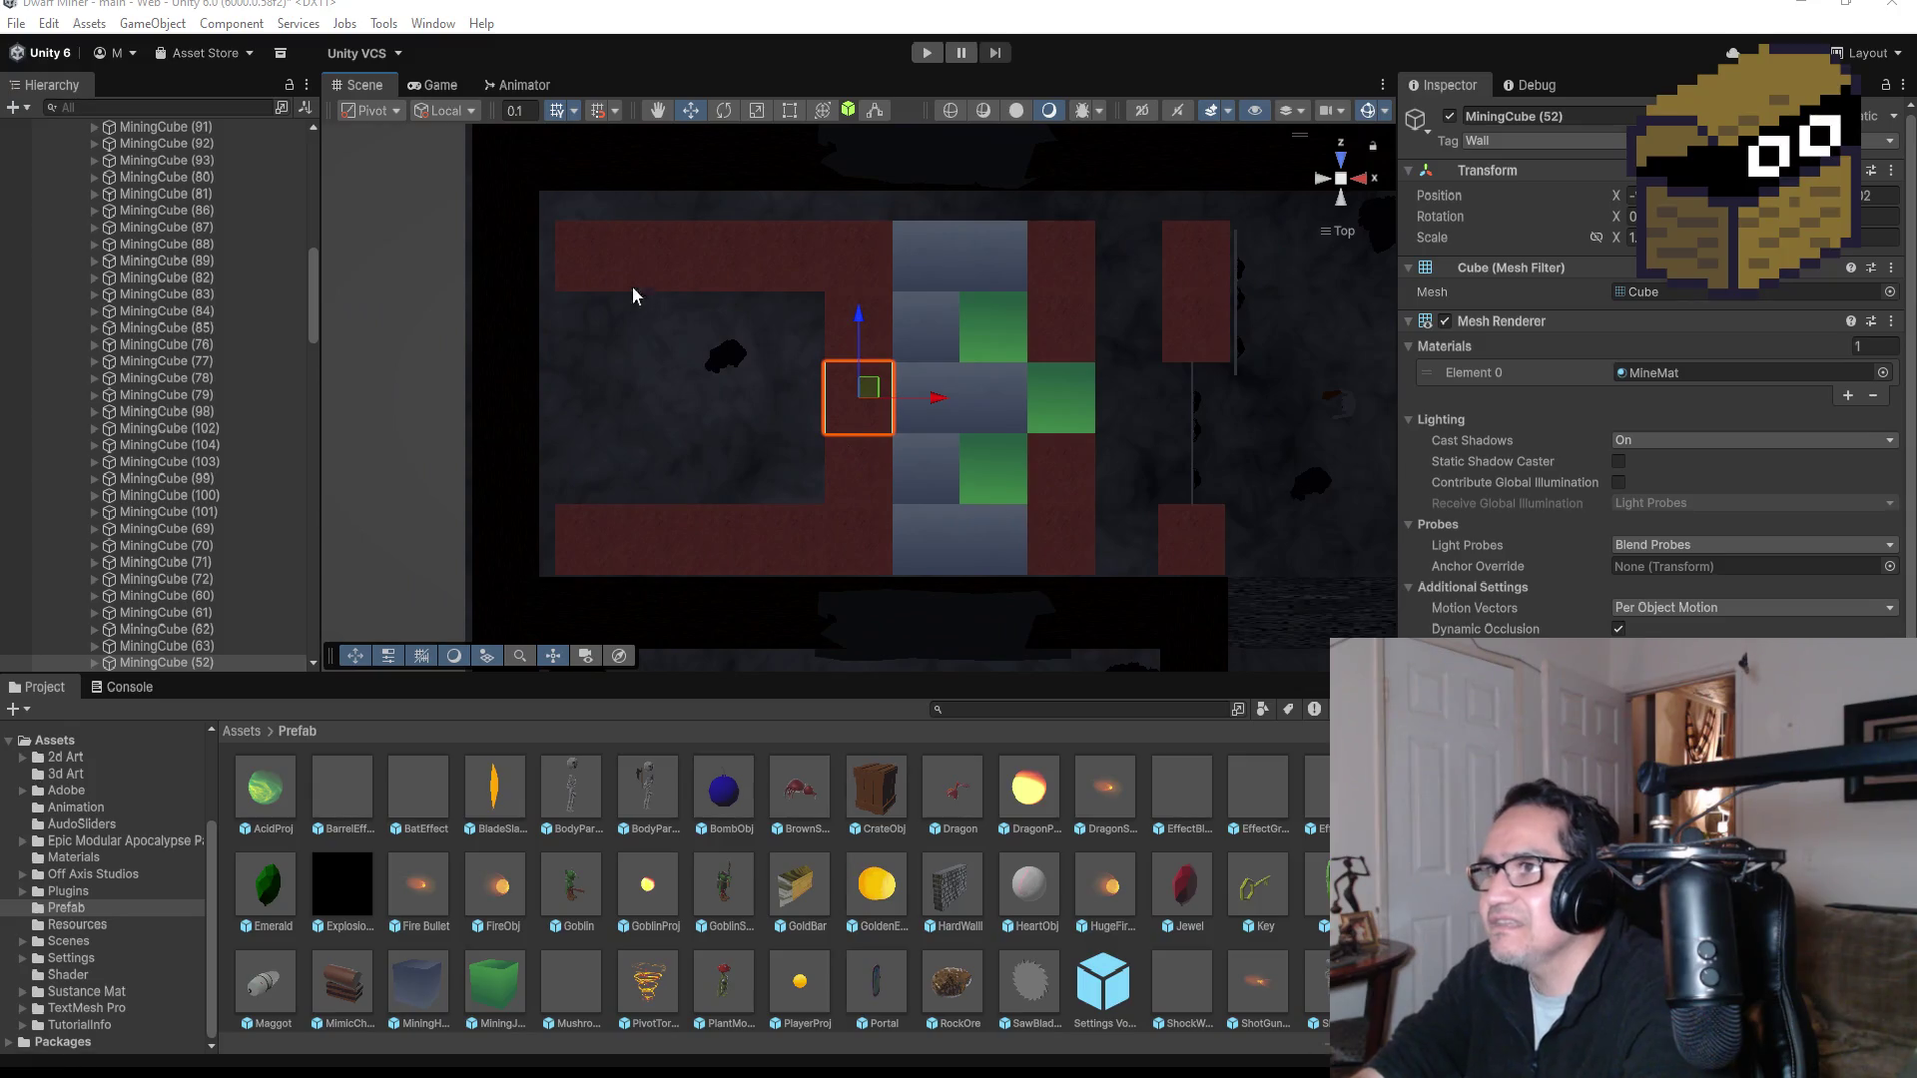
left_click(603, 258)
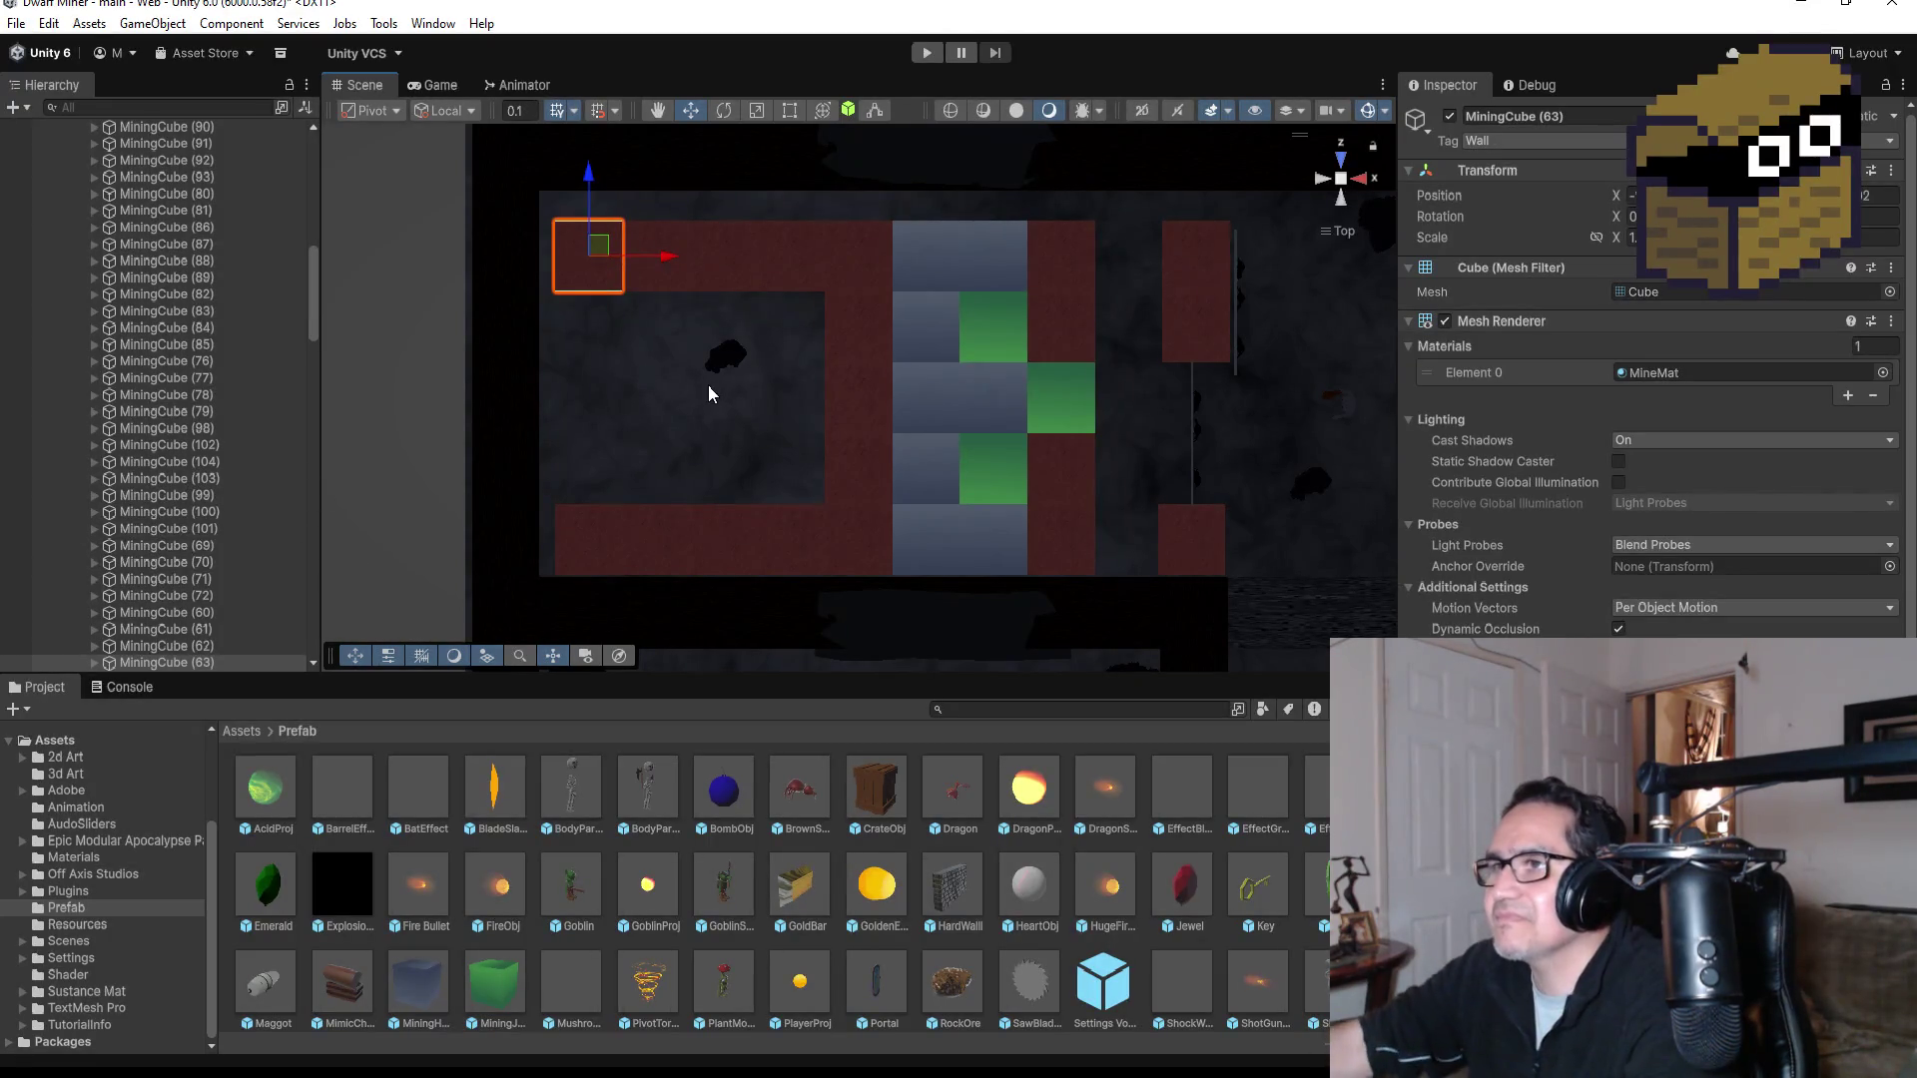
key("Delete")
left_click(639, 268)
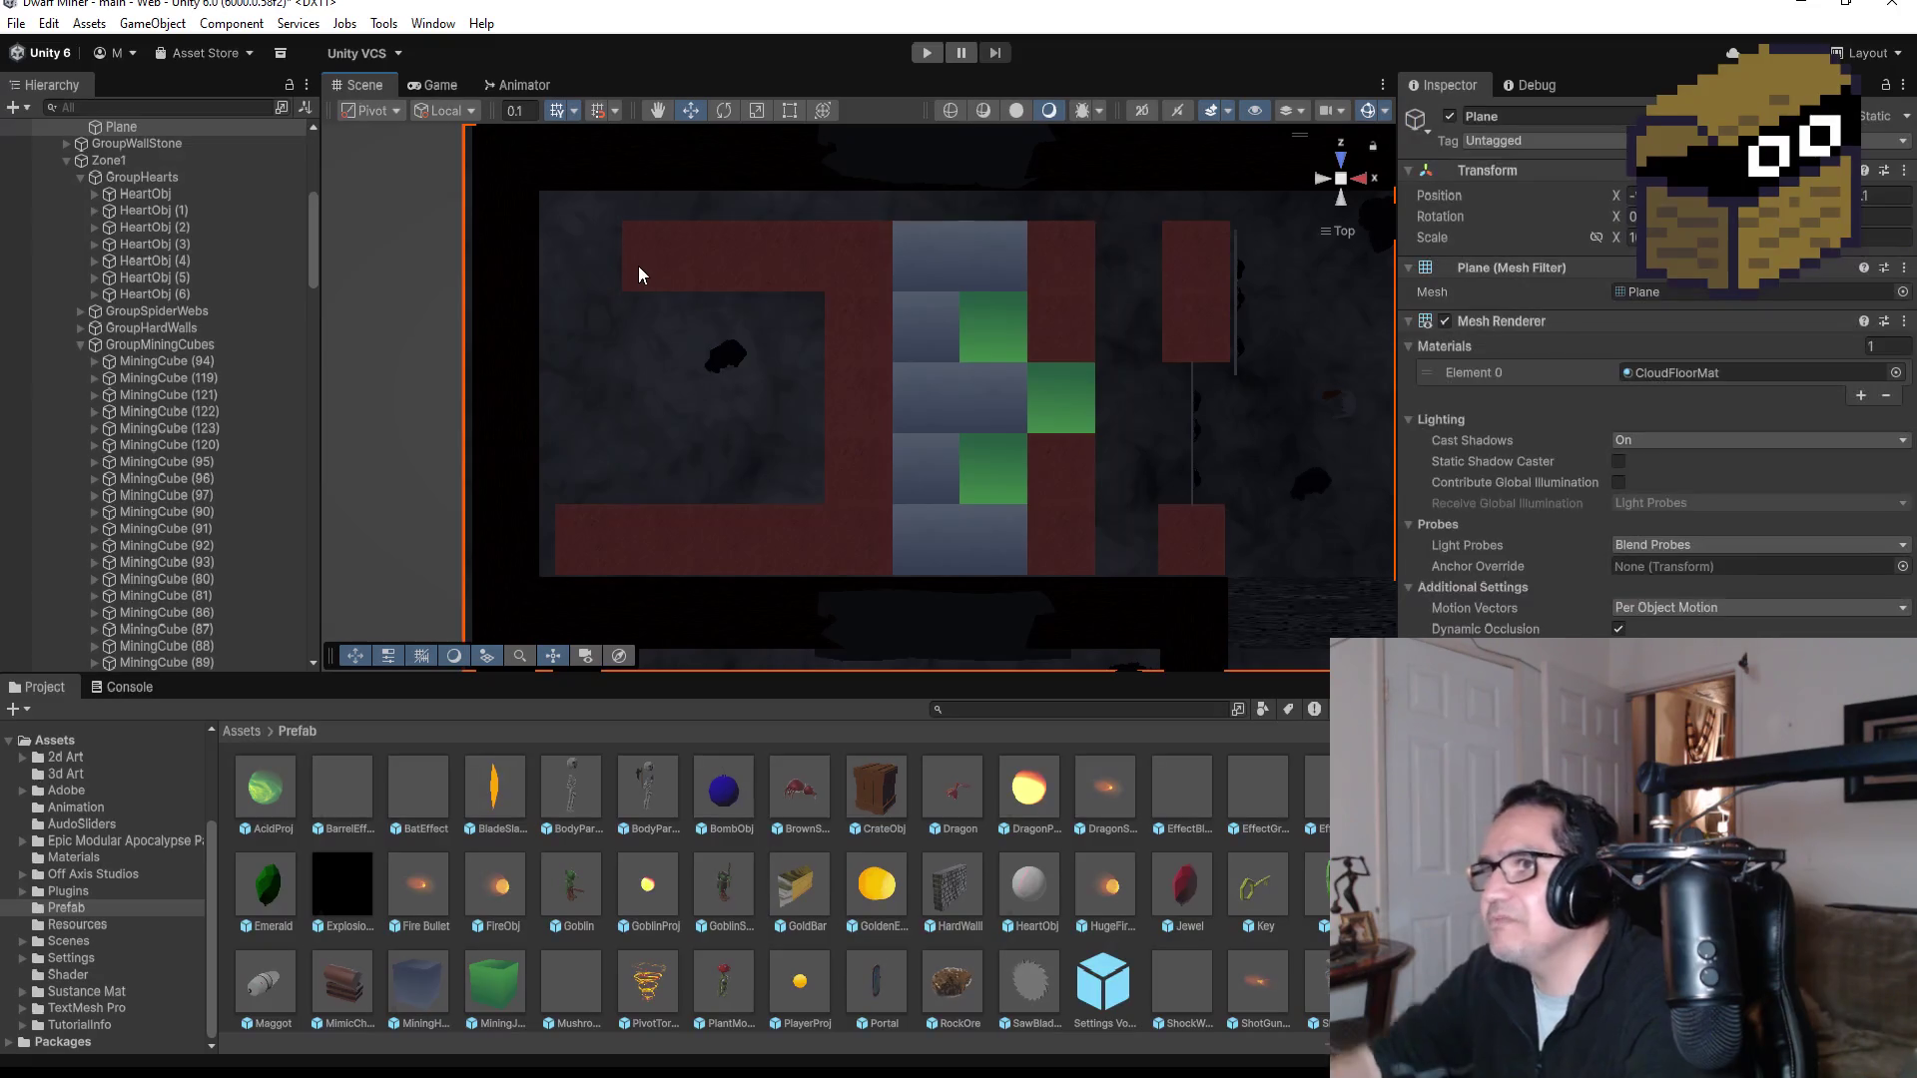
left_click(643, 268)
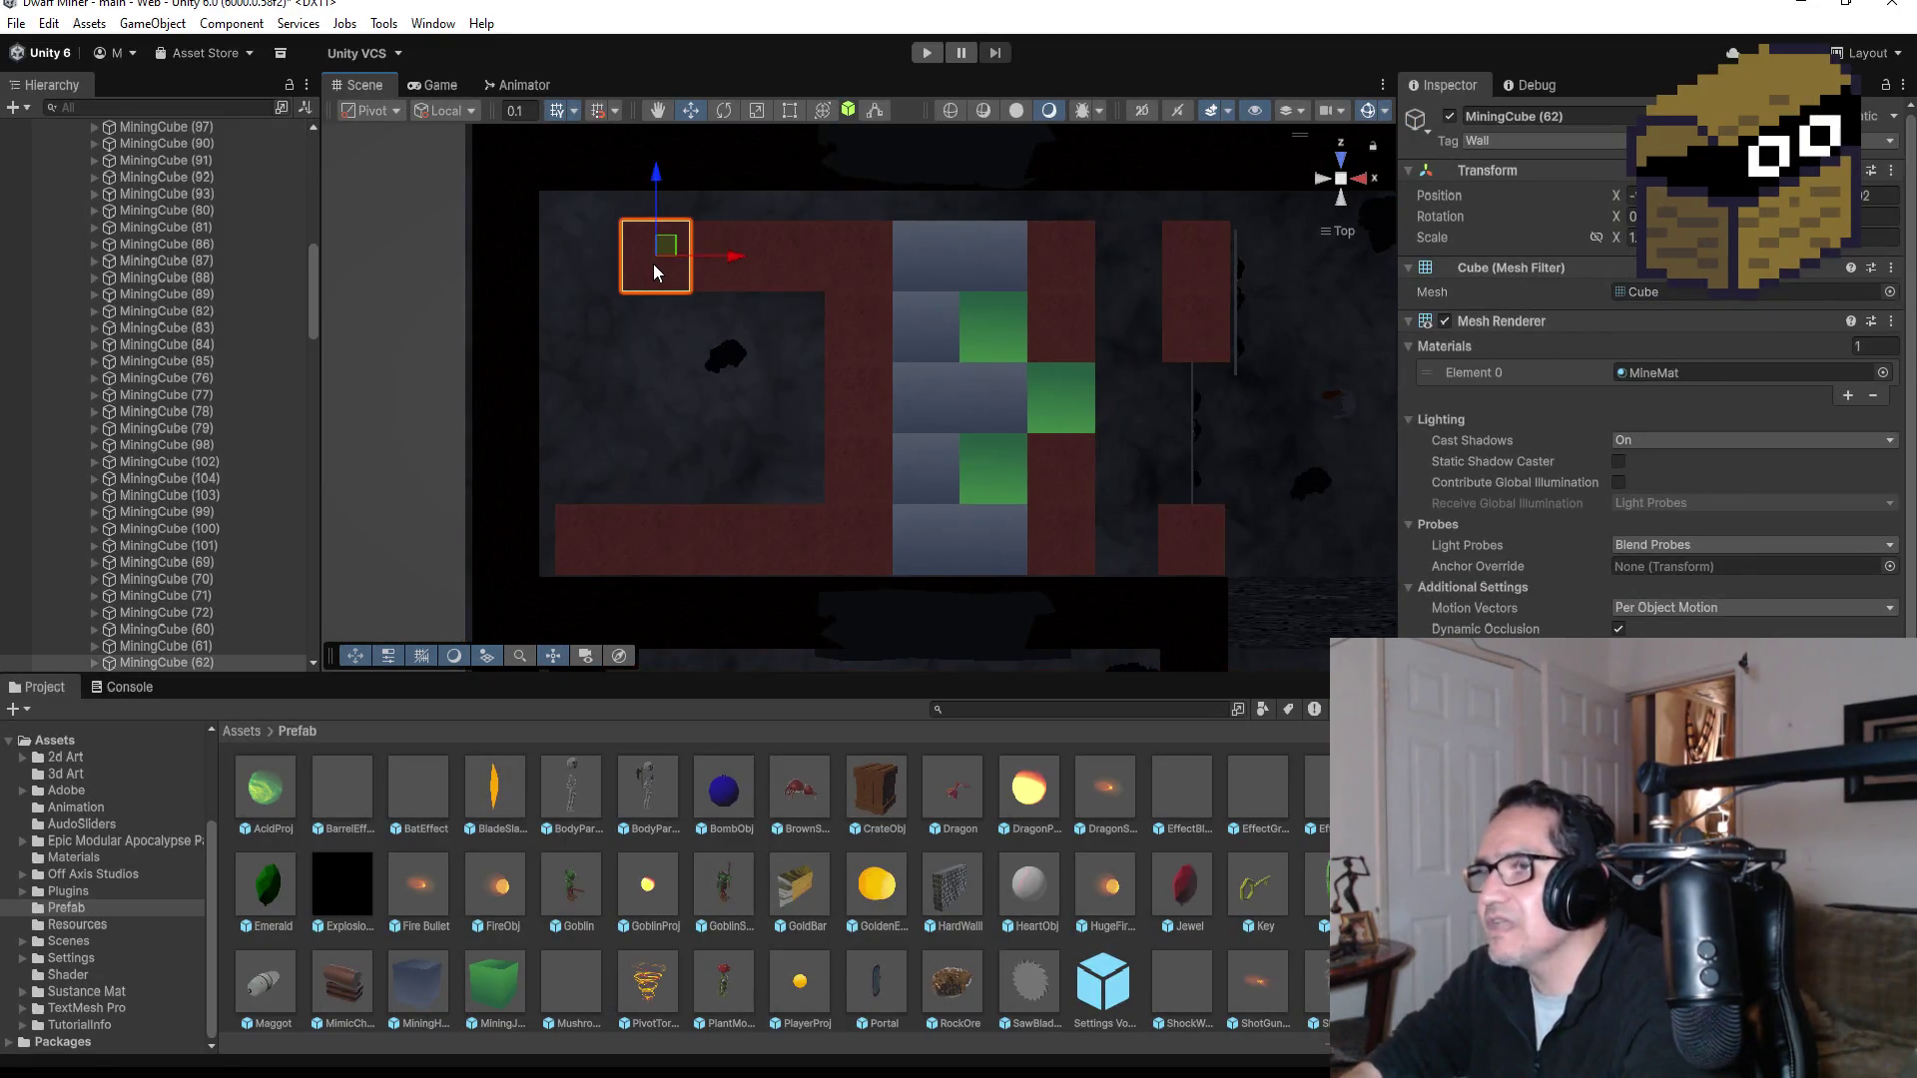
key("Delete")
left_click(724, 251)
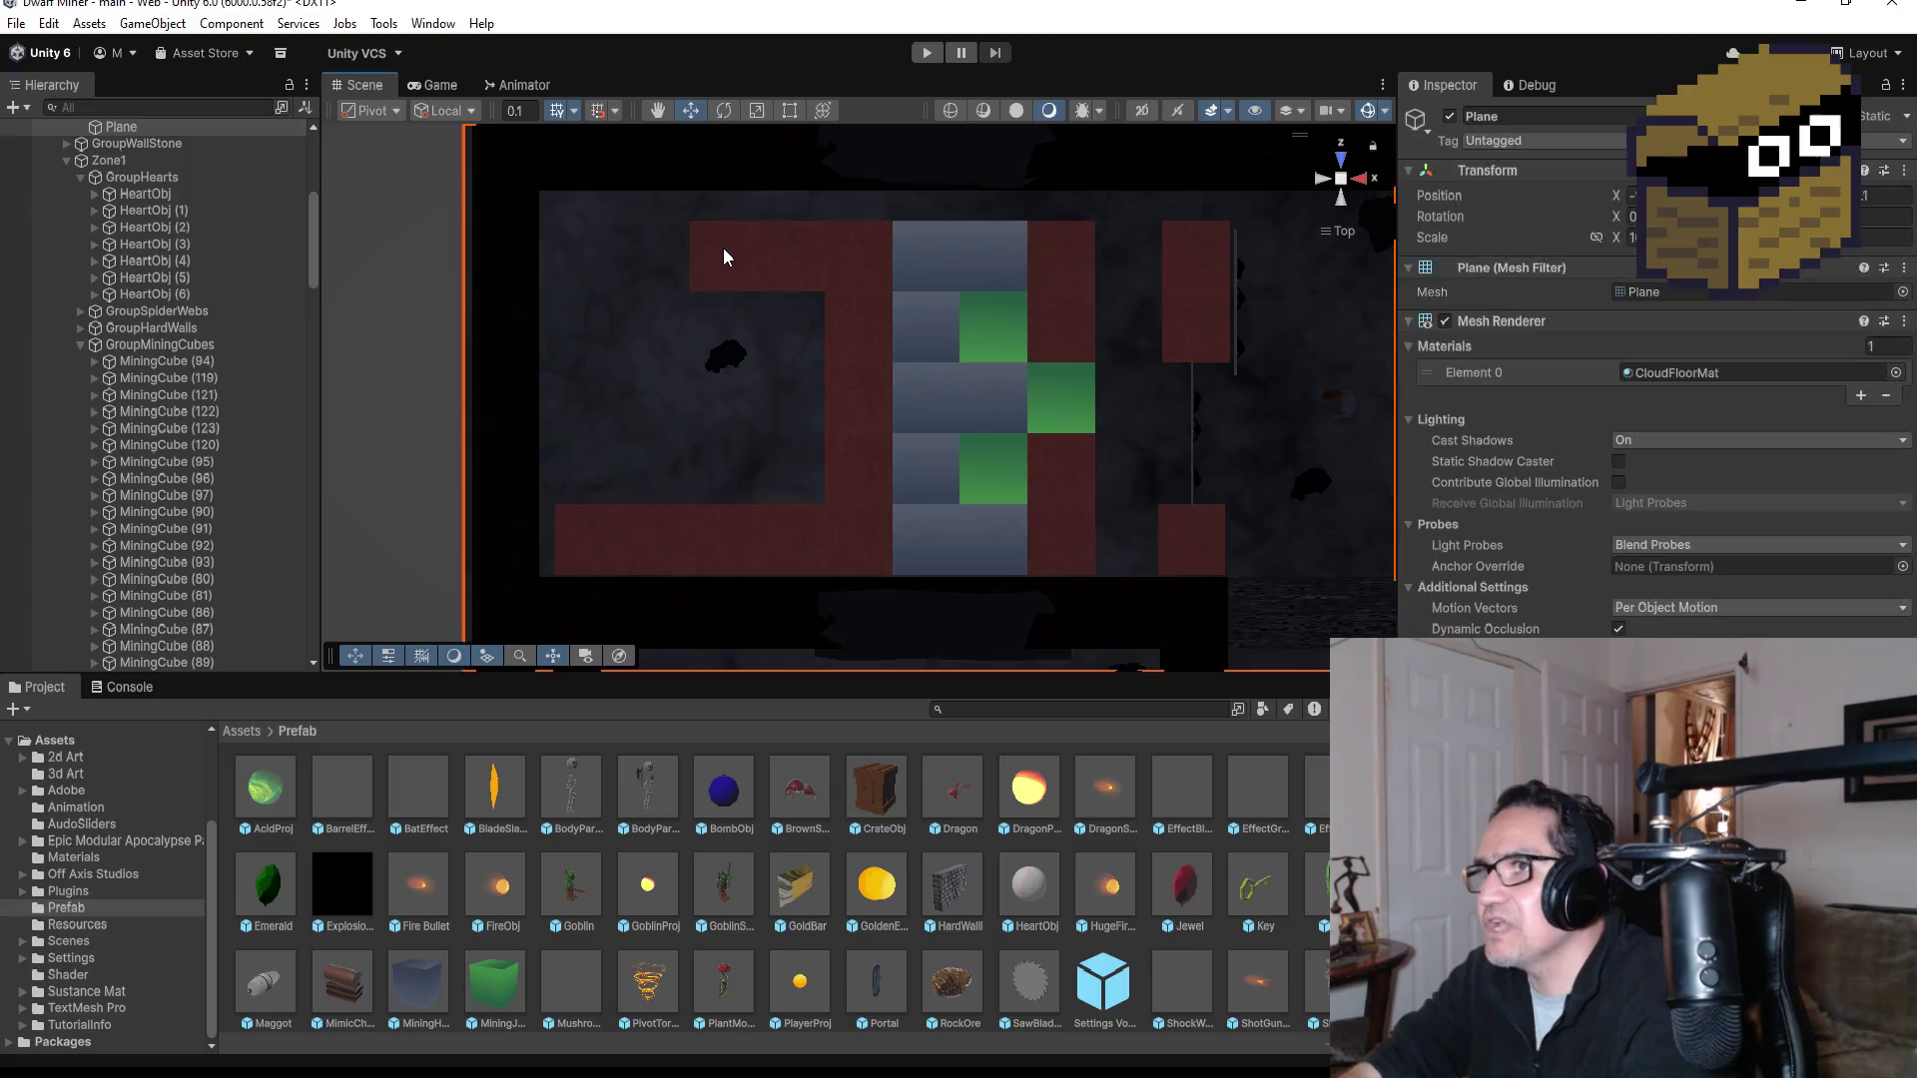
left_click(724, 257)
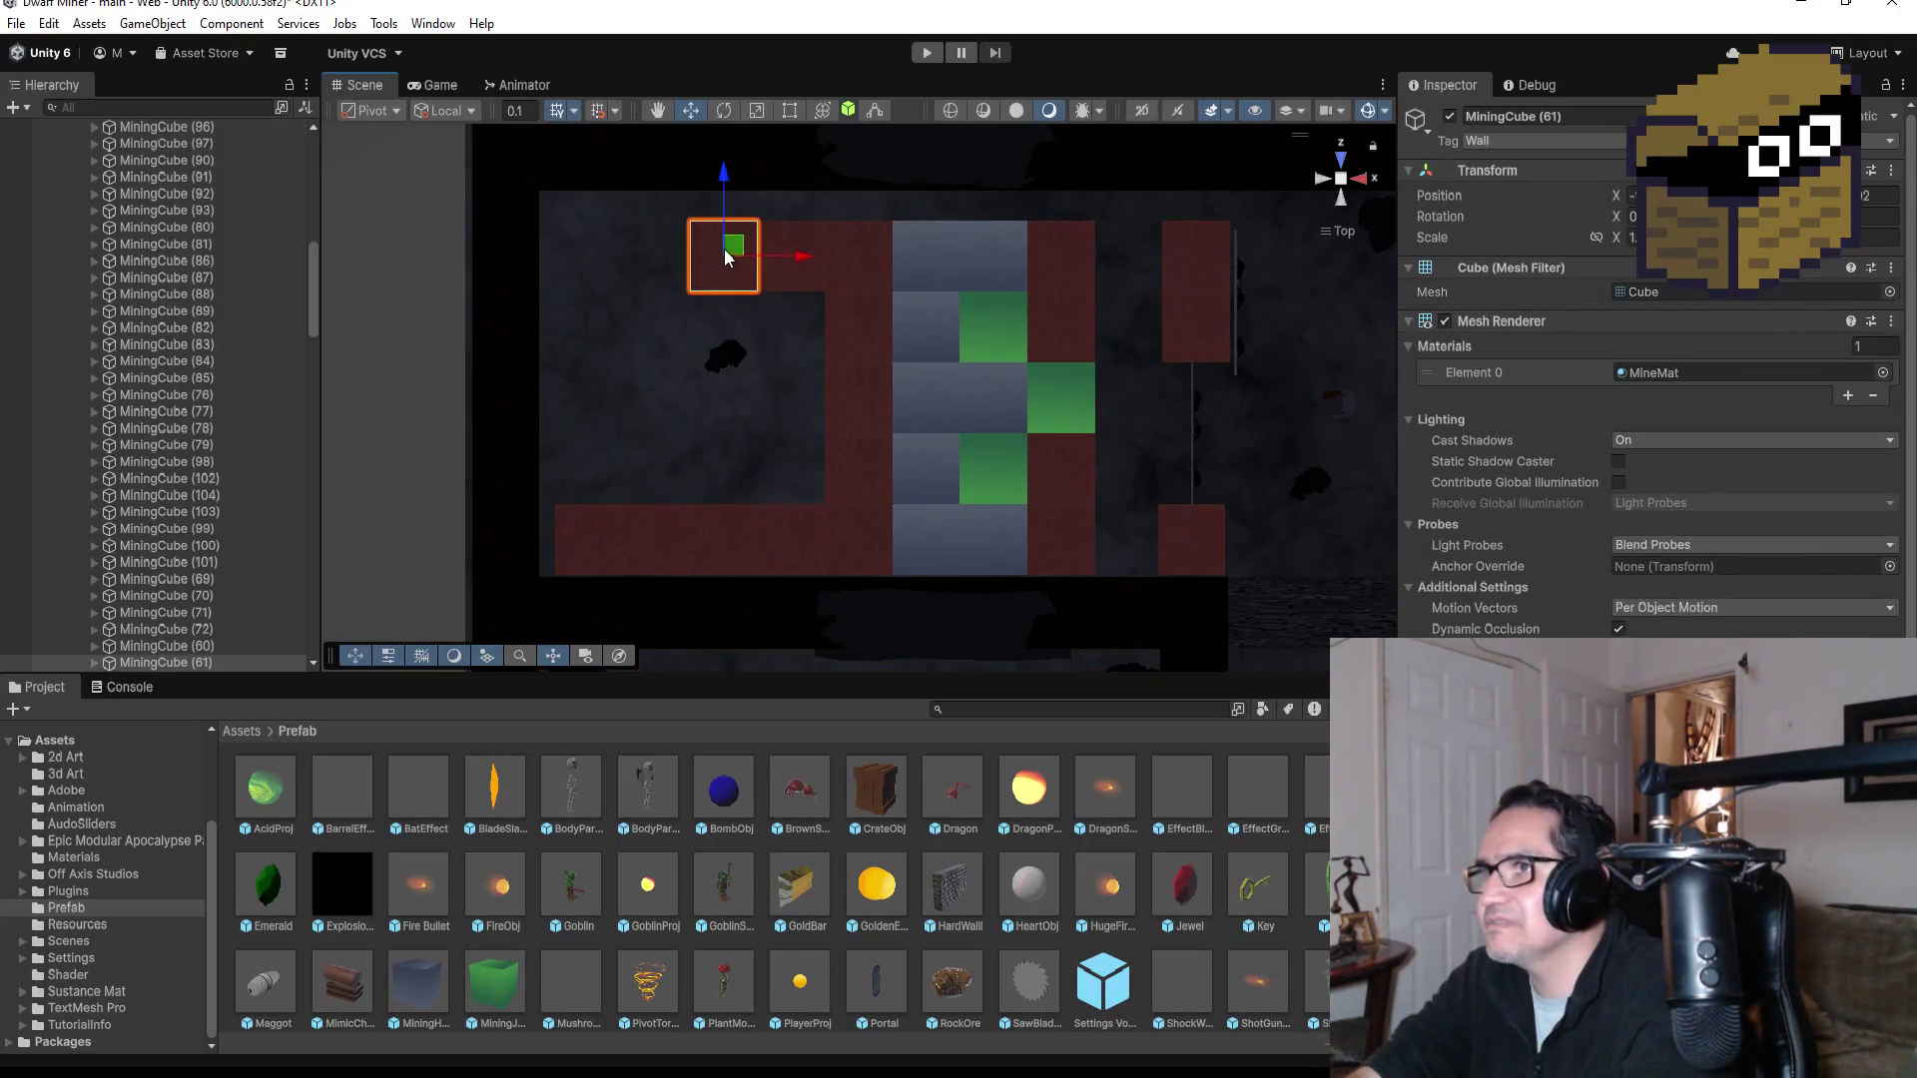
left_click_drag(660, 240, 864, 290)
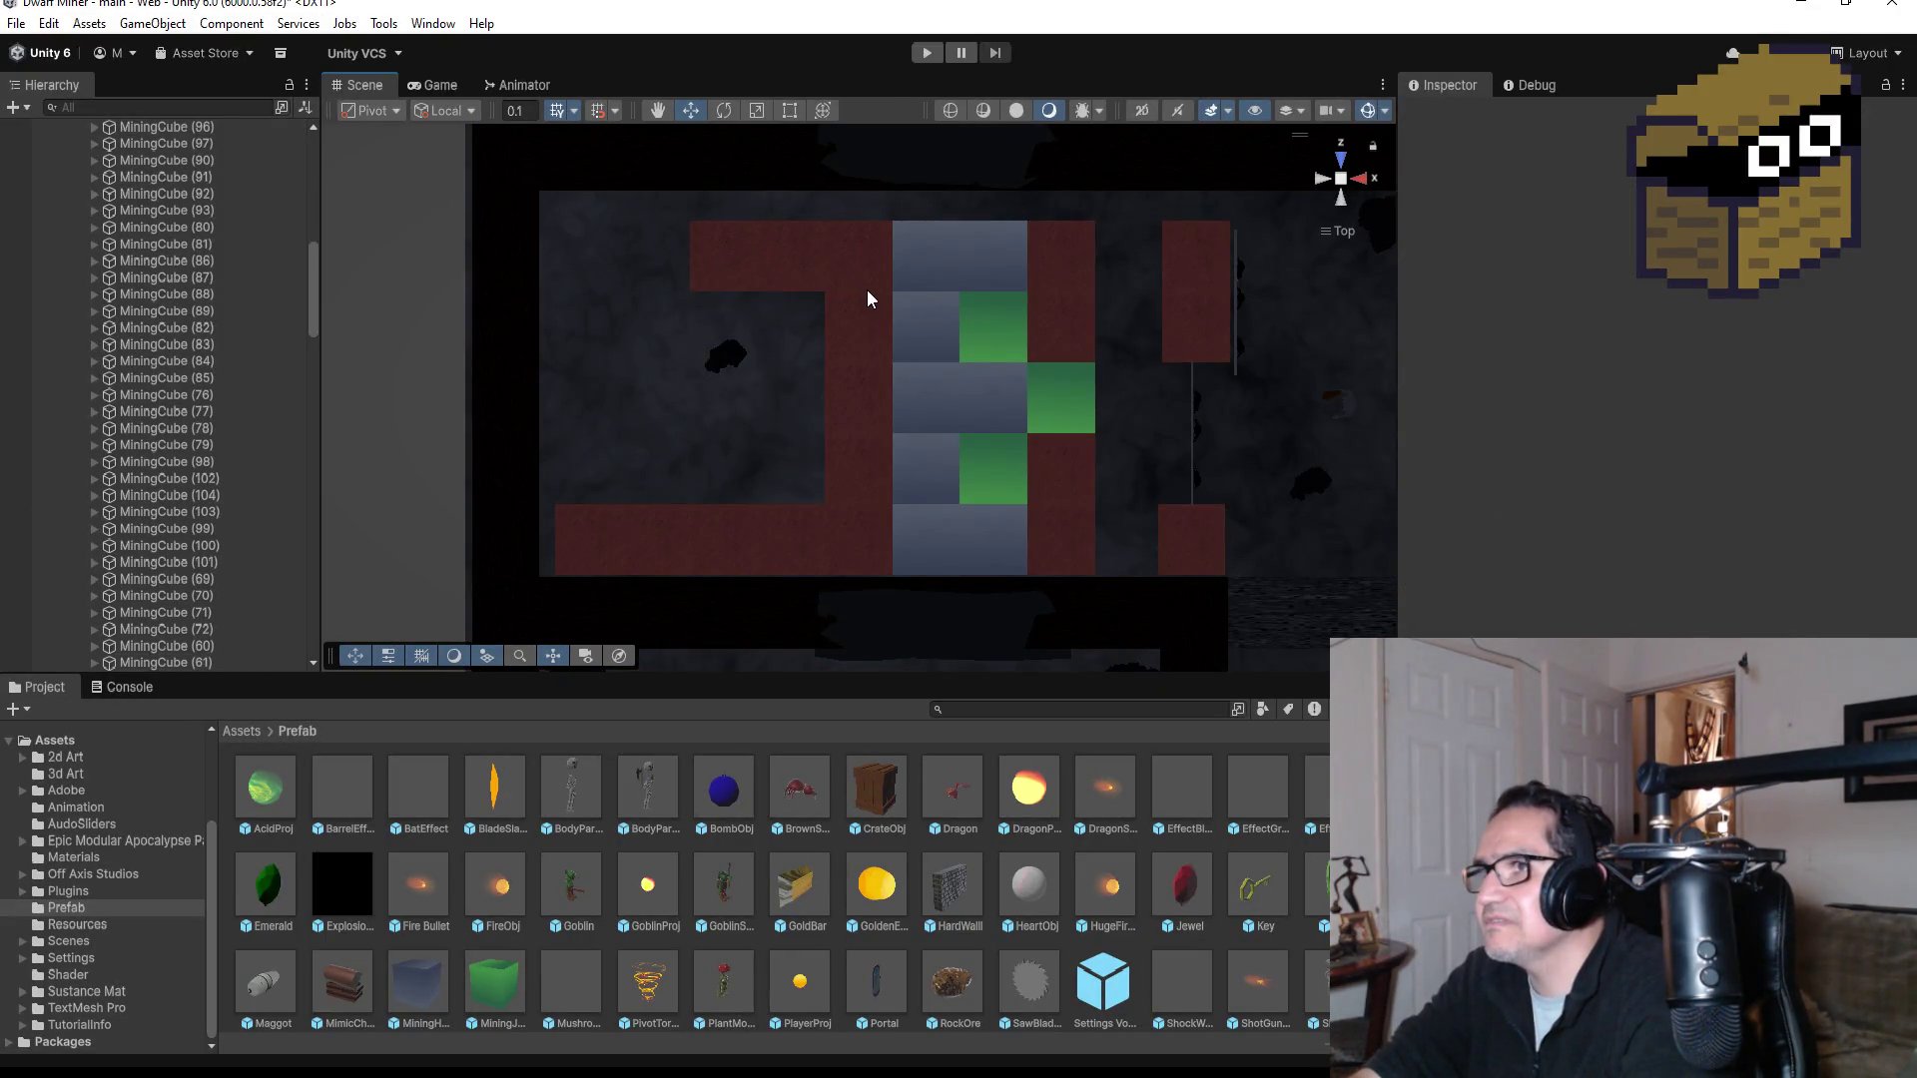
mouse_move(615, 217)
left_mouse_down()
mouse_move(878, 346)
mouse_move(888, 493)
mouse_move(890, 283)
mouse_move(889, 321)
mouse_move(912, 315)
left_mouse_up()
key("Delete")
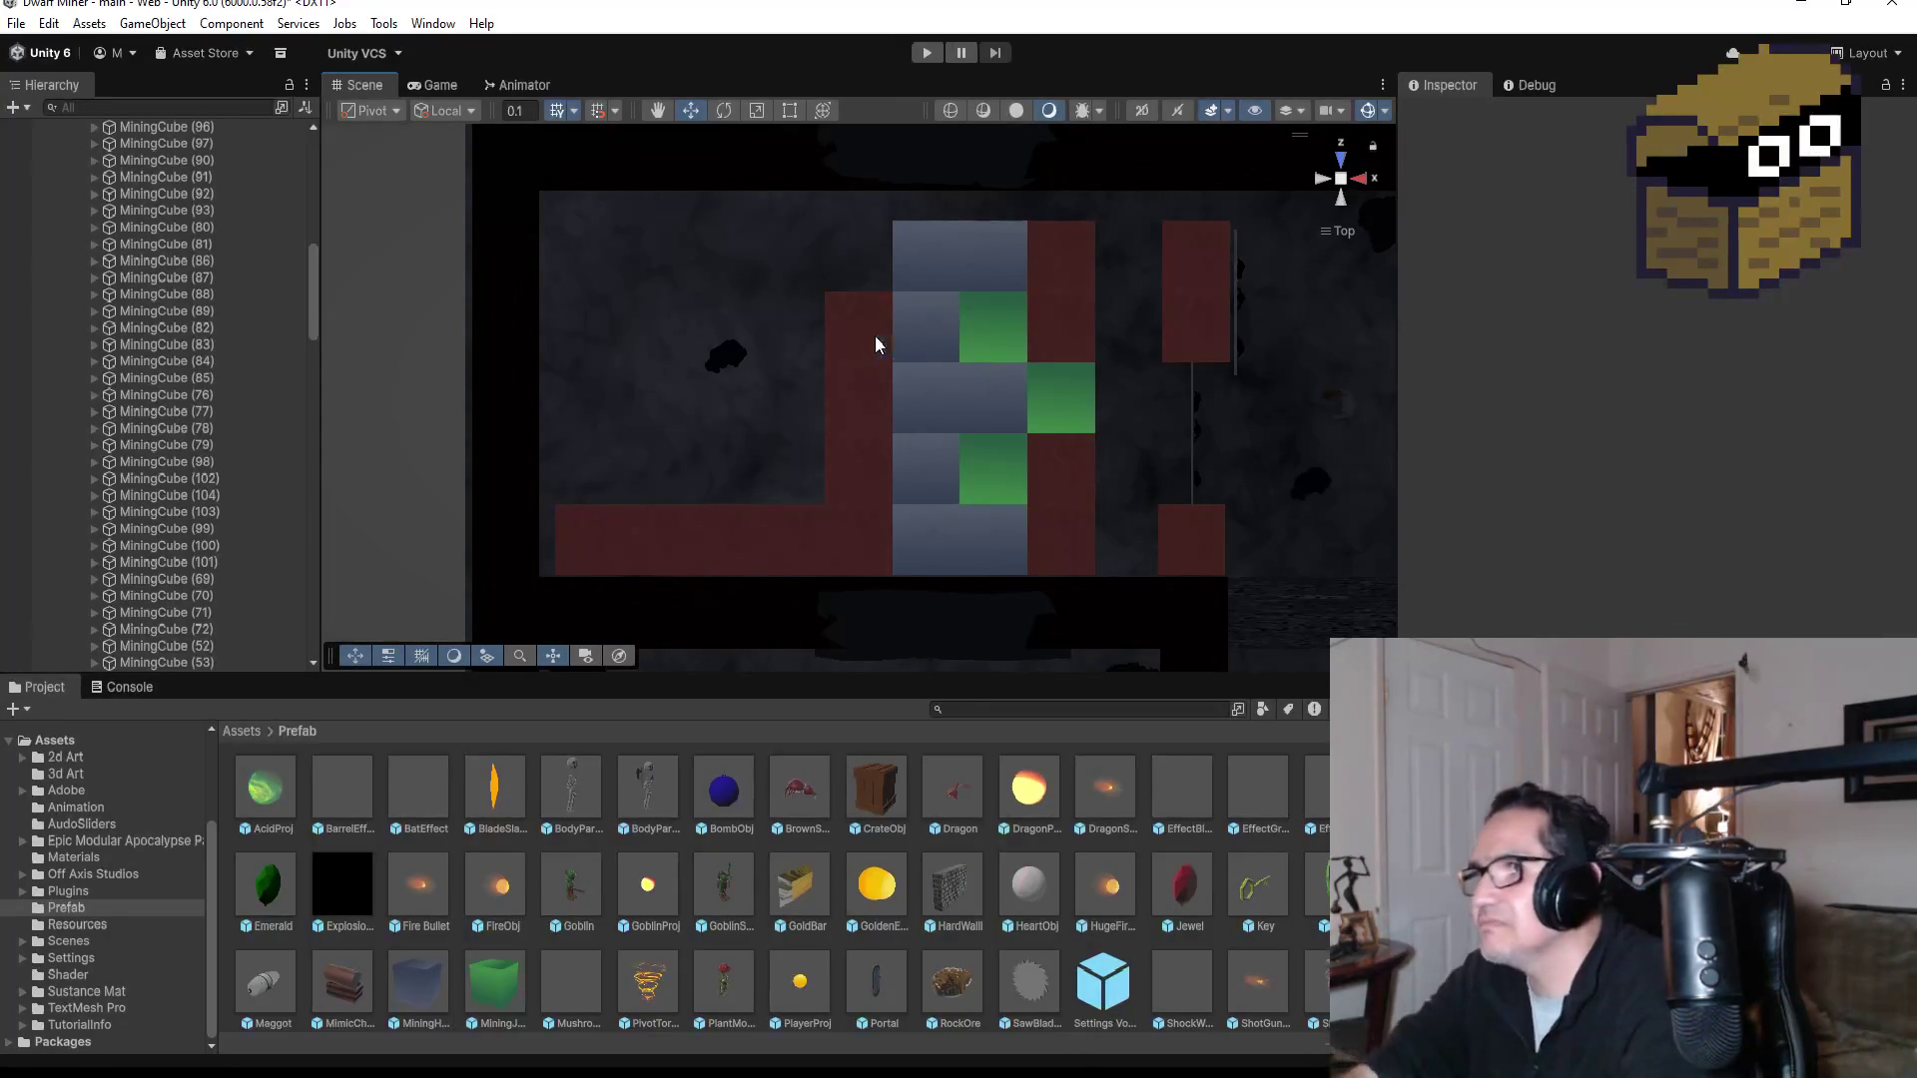
Step: Delete the four red cubes in the left column and the red cubes along the bottom left
left_click_drag(788, 262, 891, 581)
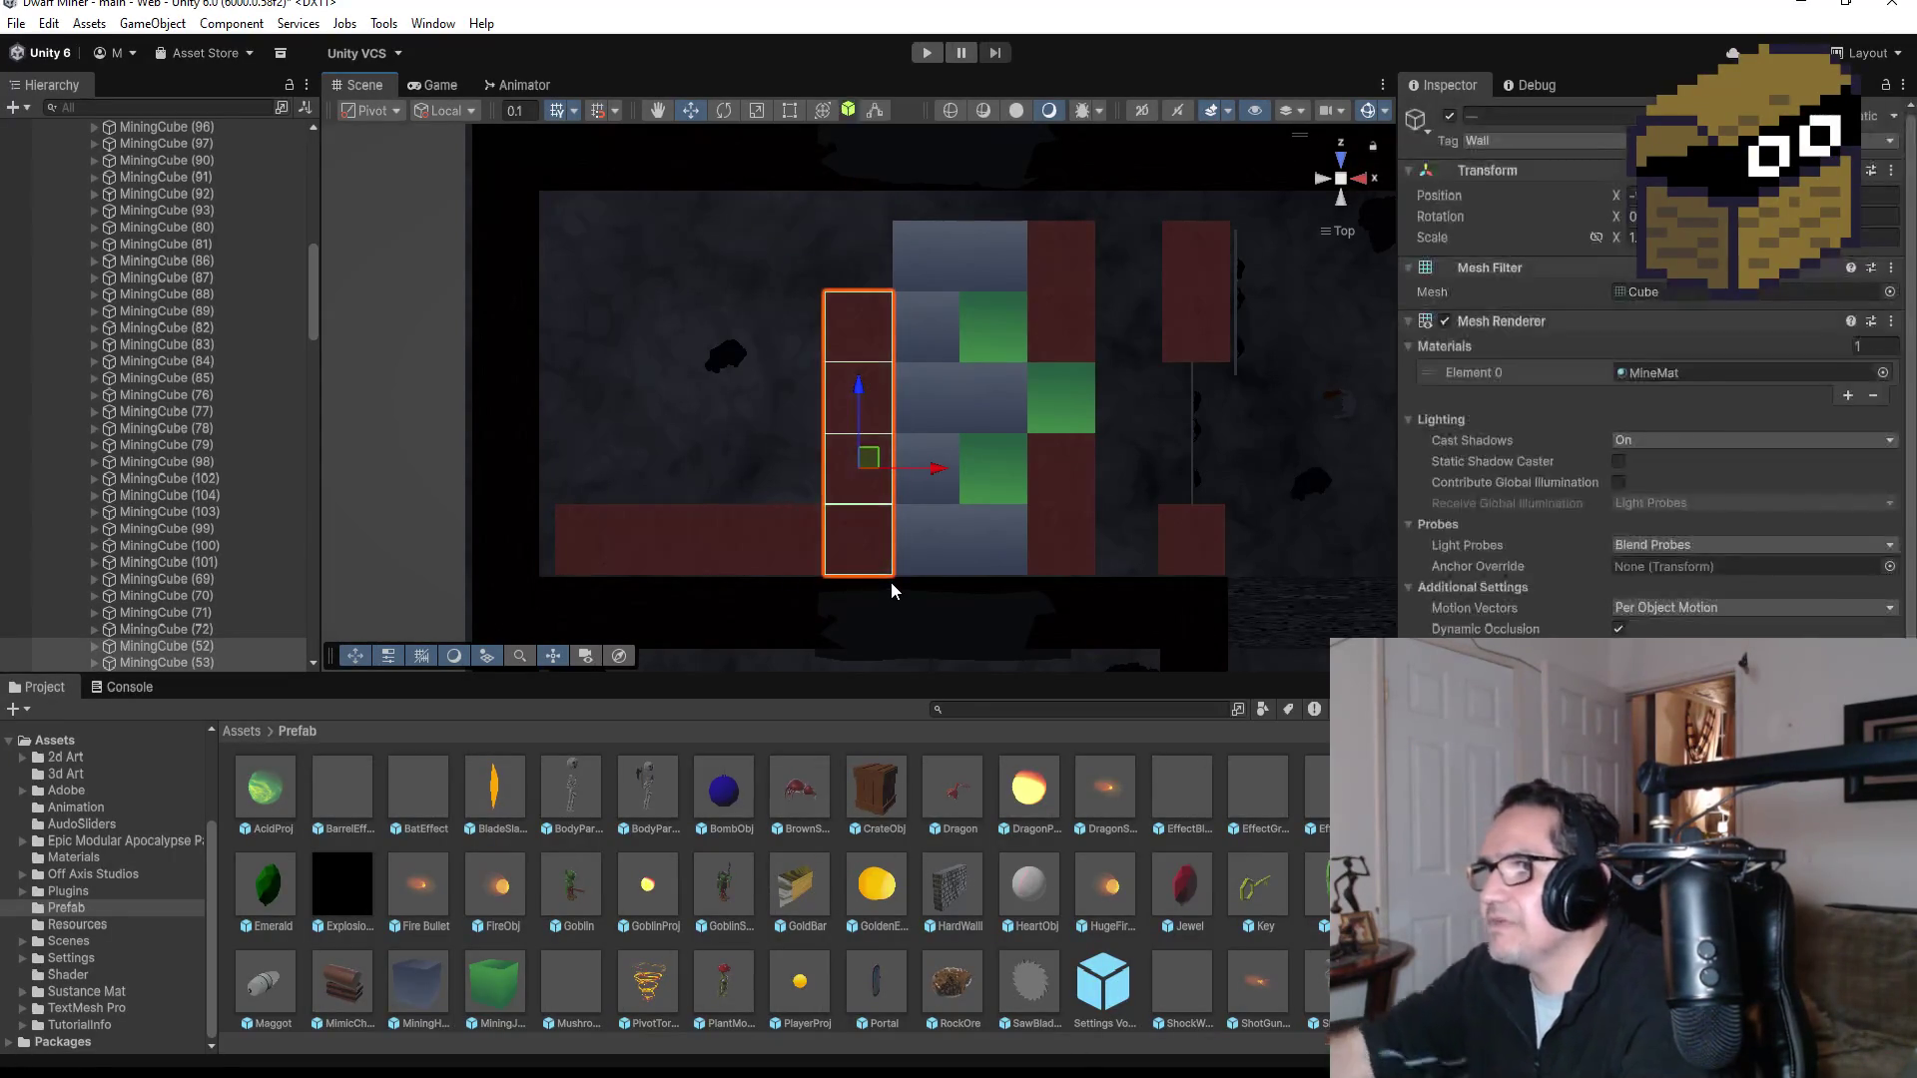
key("Delete")
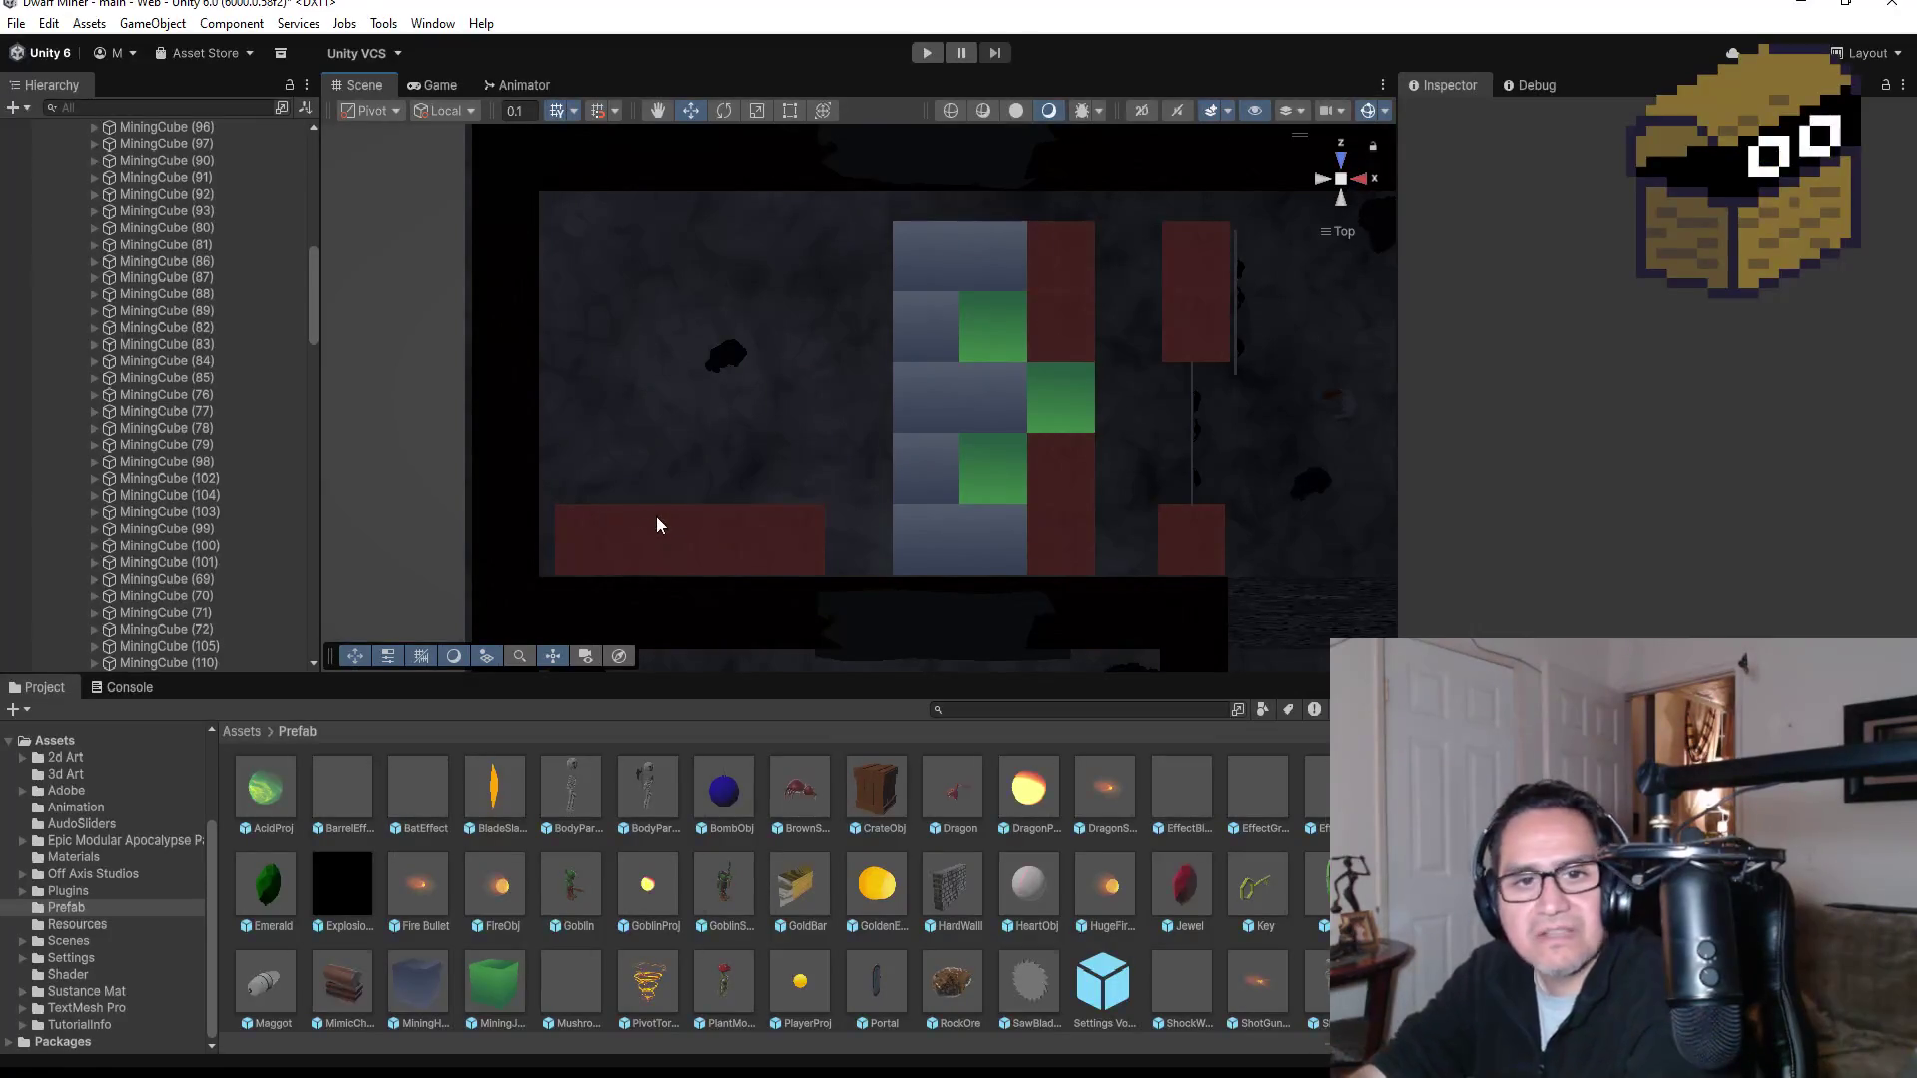
left_click_drag(546, 486, 845, 576)
key("Delete")
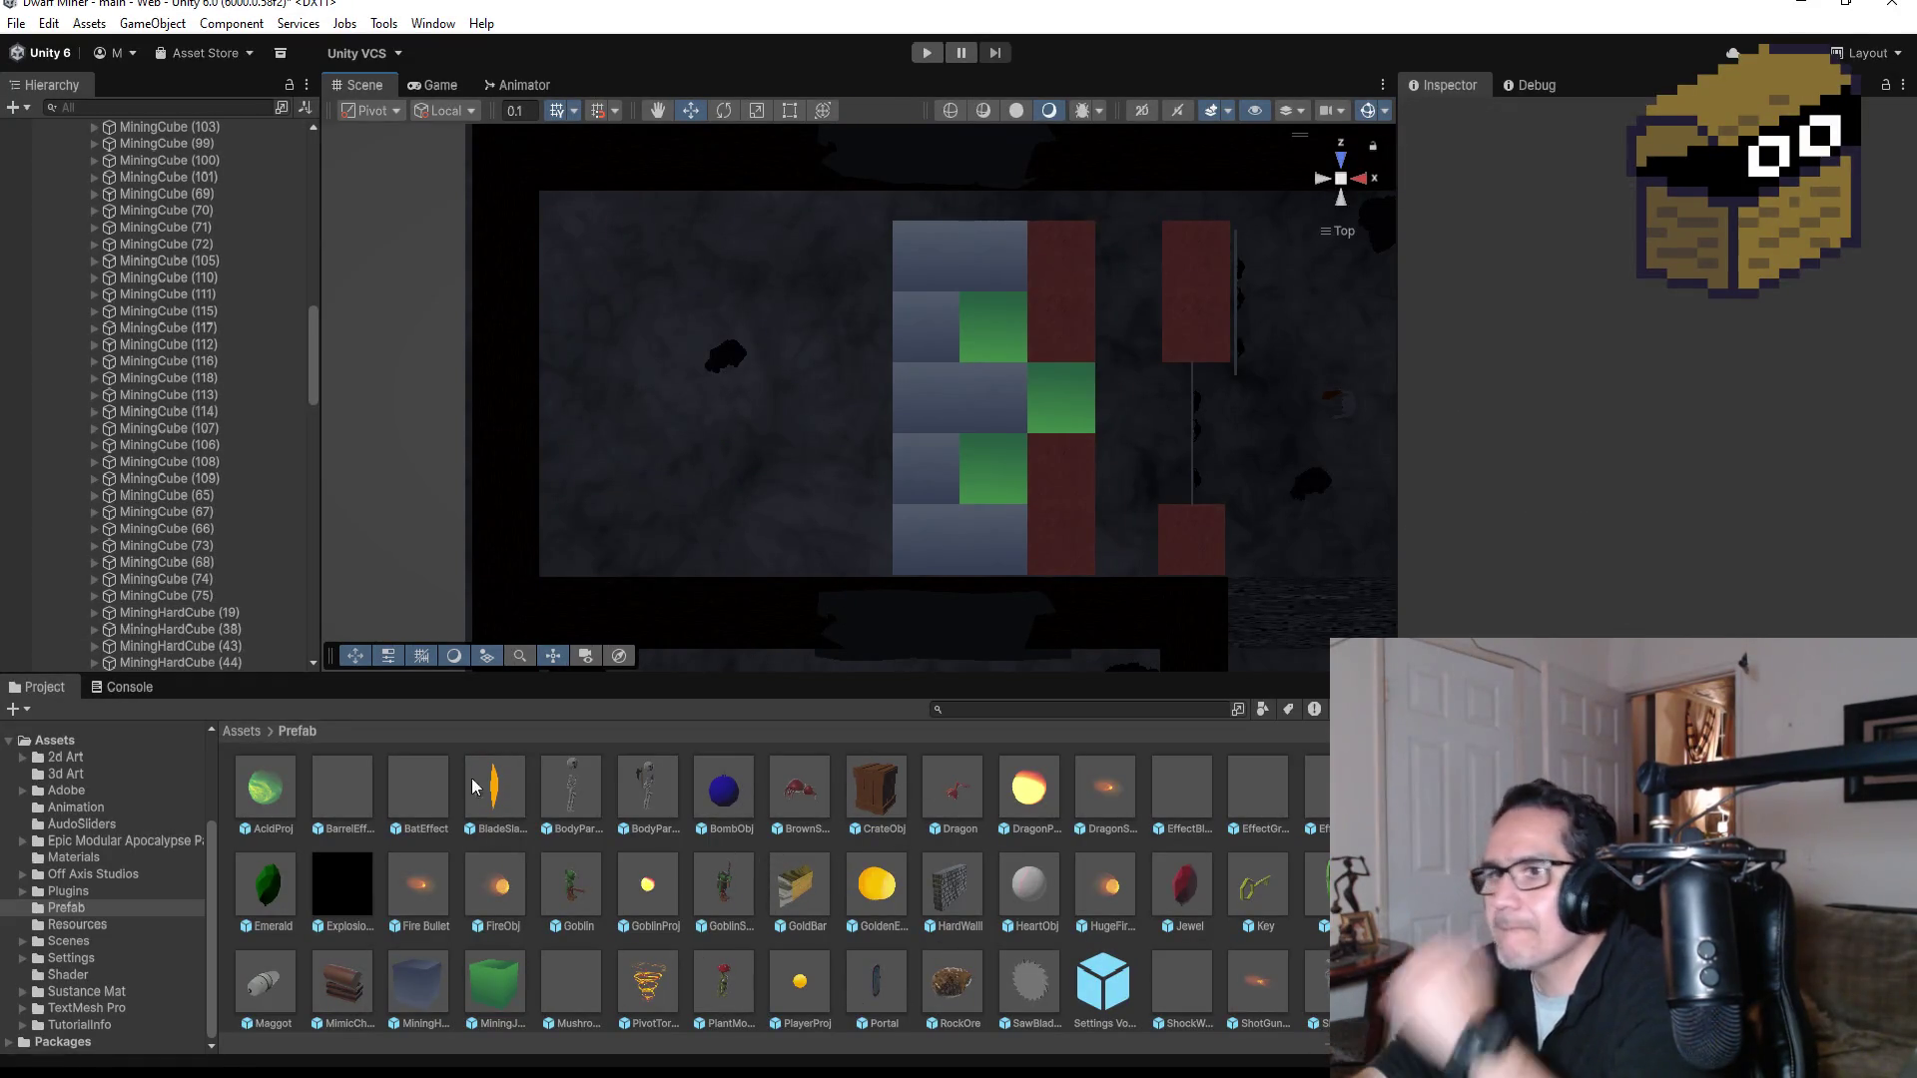
Step: Move SuperHardCube beneath MiningJadeCube (30) in the Hierarchy among the Level Four mining cubes
scroll(160, 319, "up", 10)
scroll(165, 340, "down", 5)
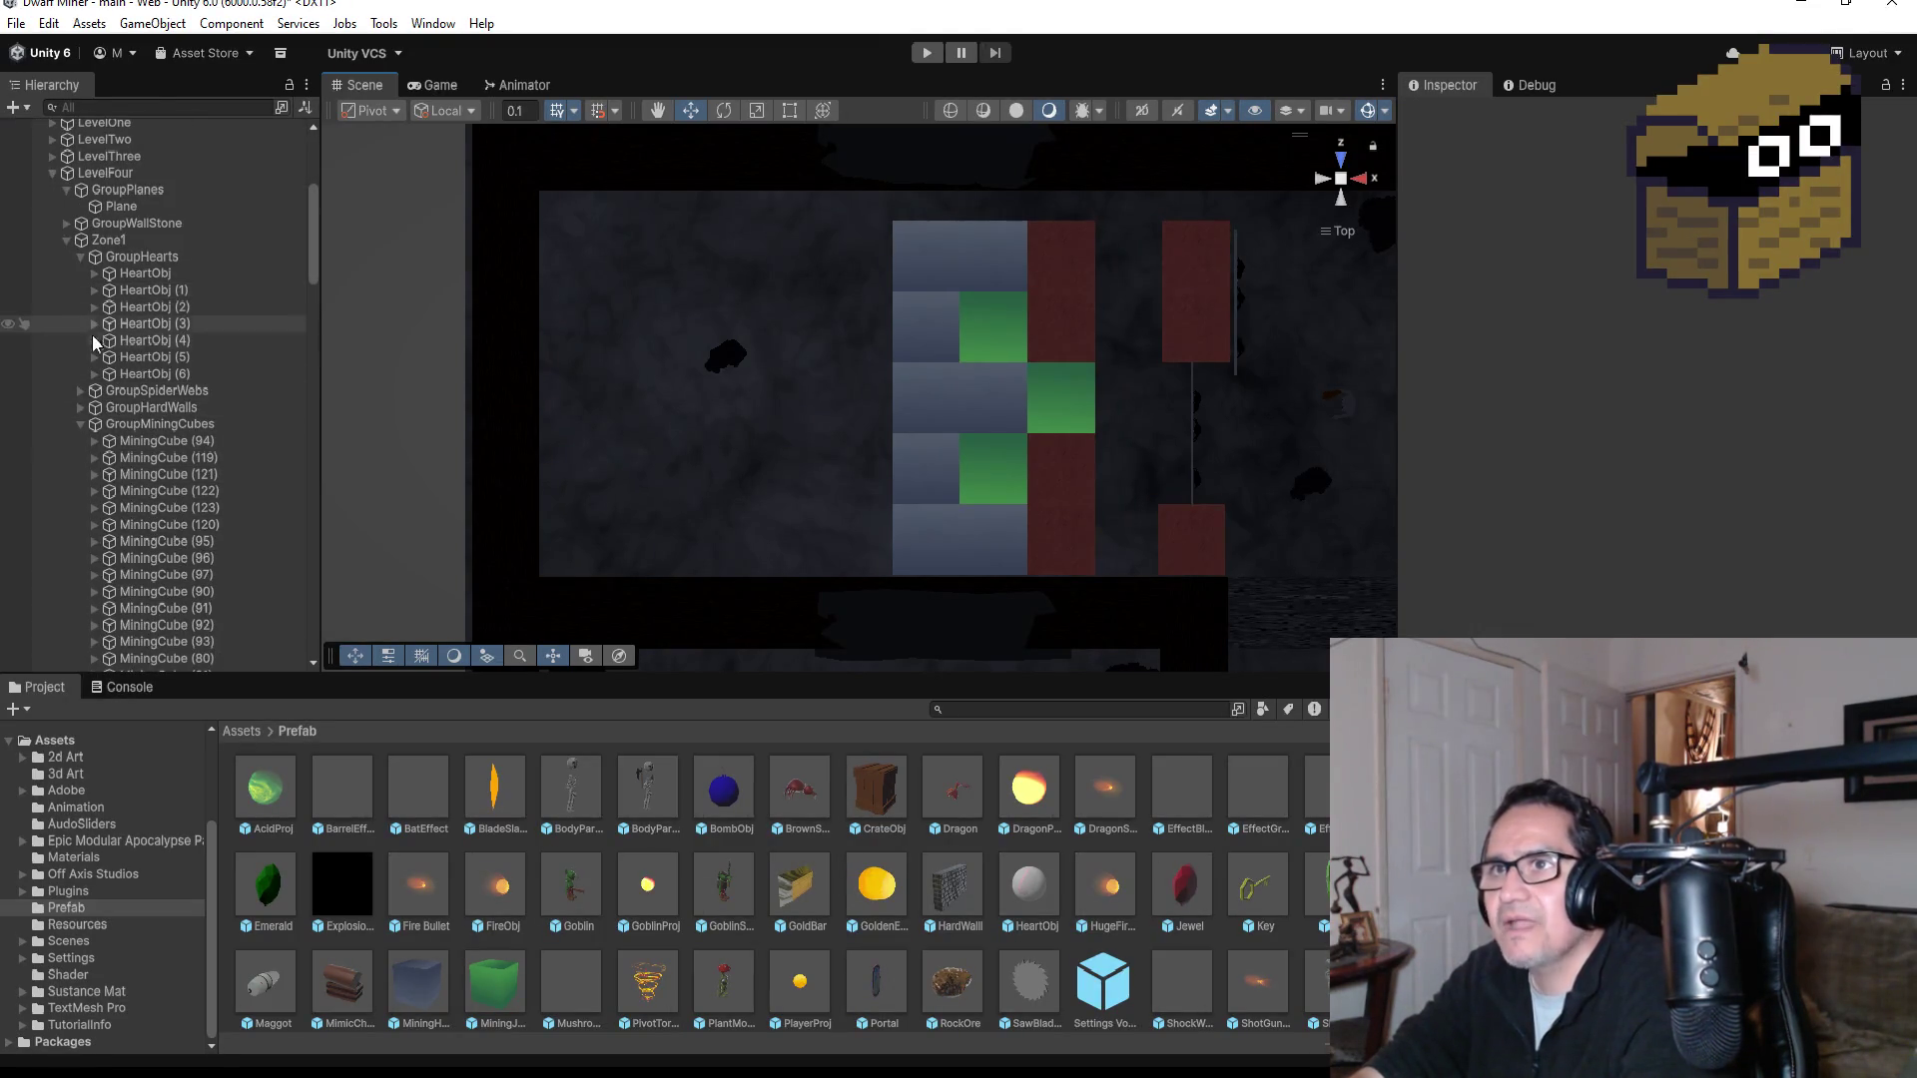
scroll(193, 501, "down", 15)
scroll(206, 524, "down", 15)
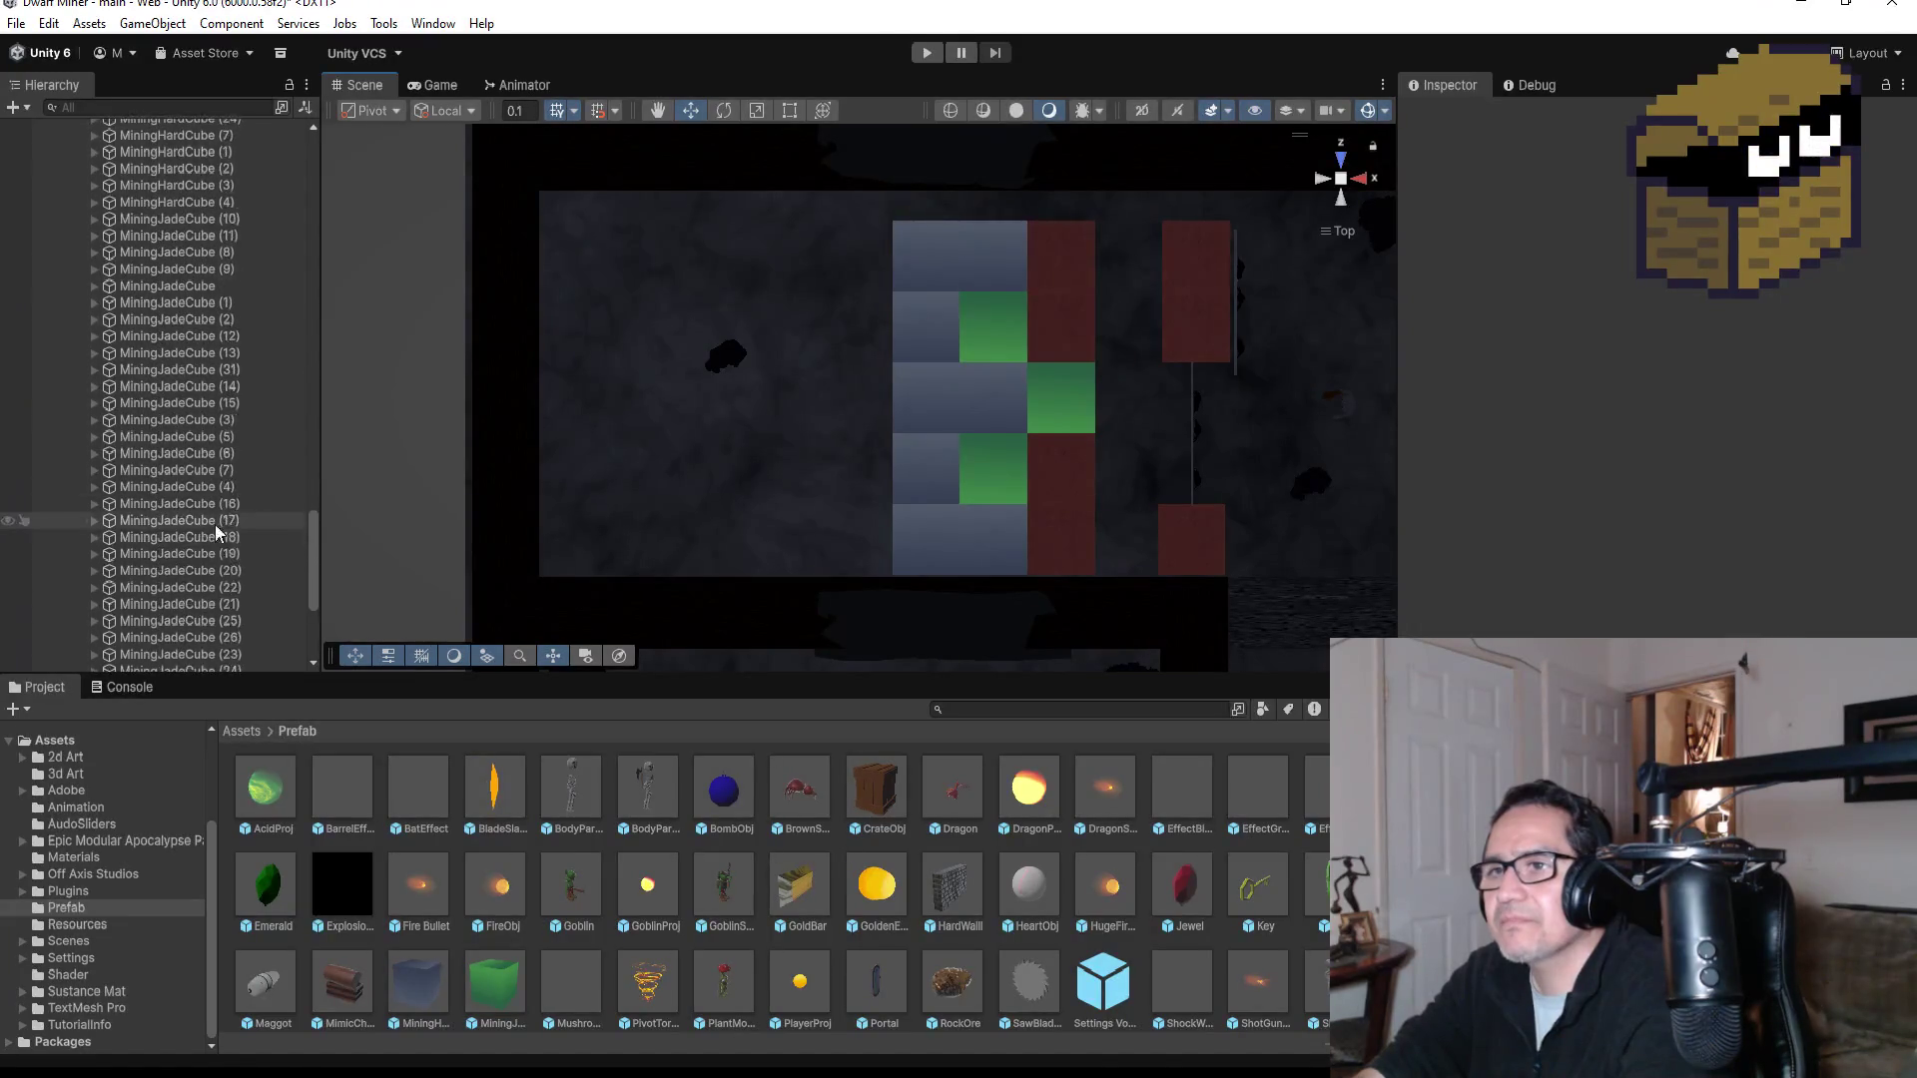
left_click_drag(146, 661, 190, 455)
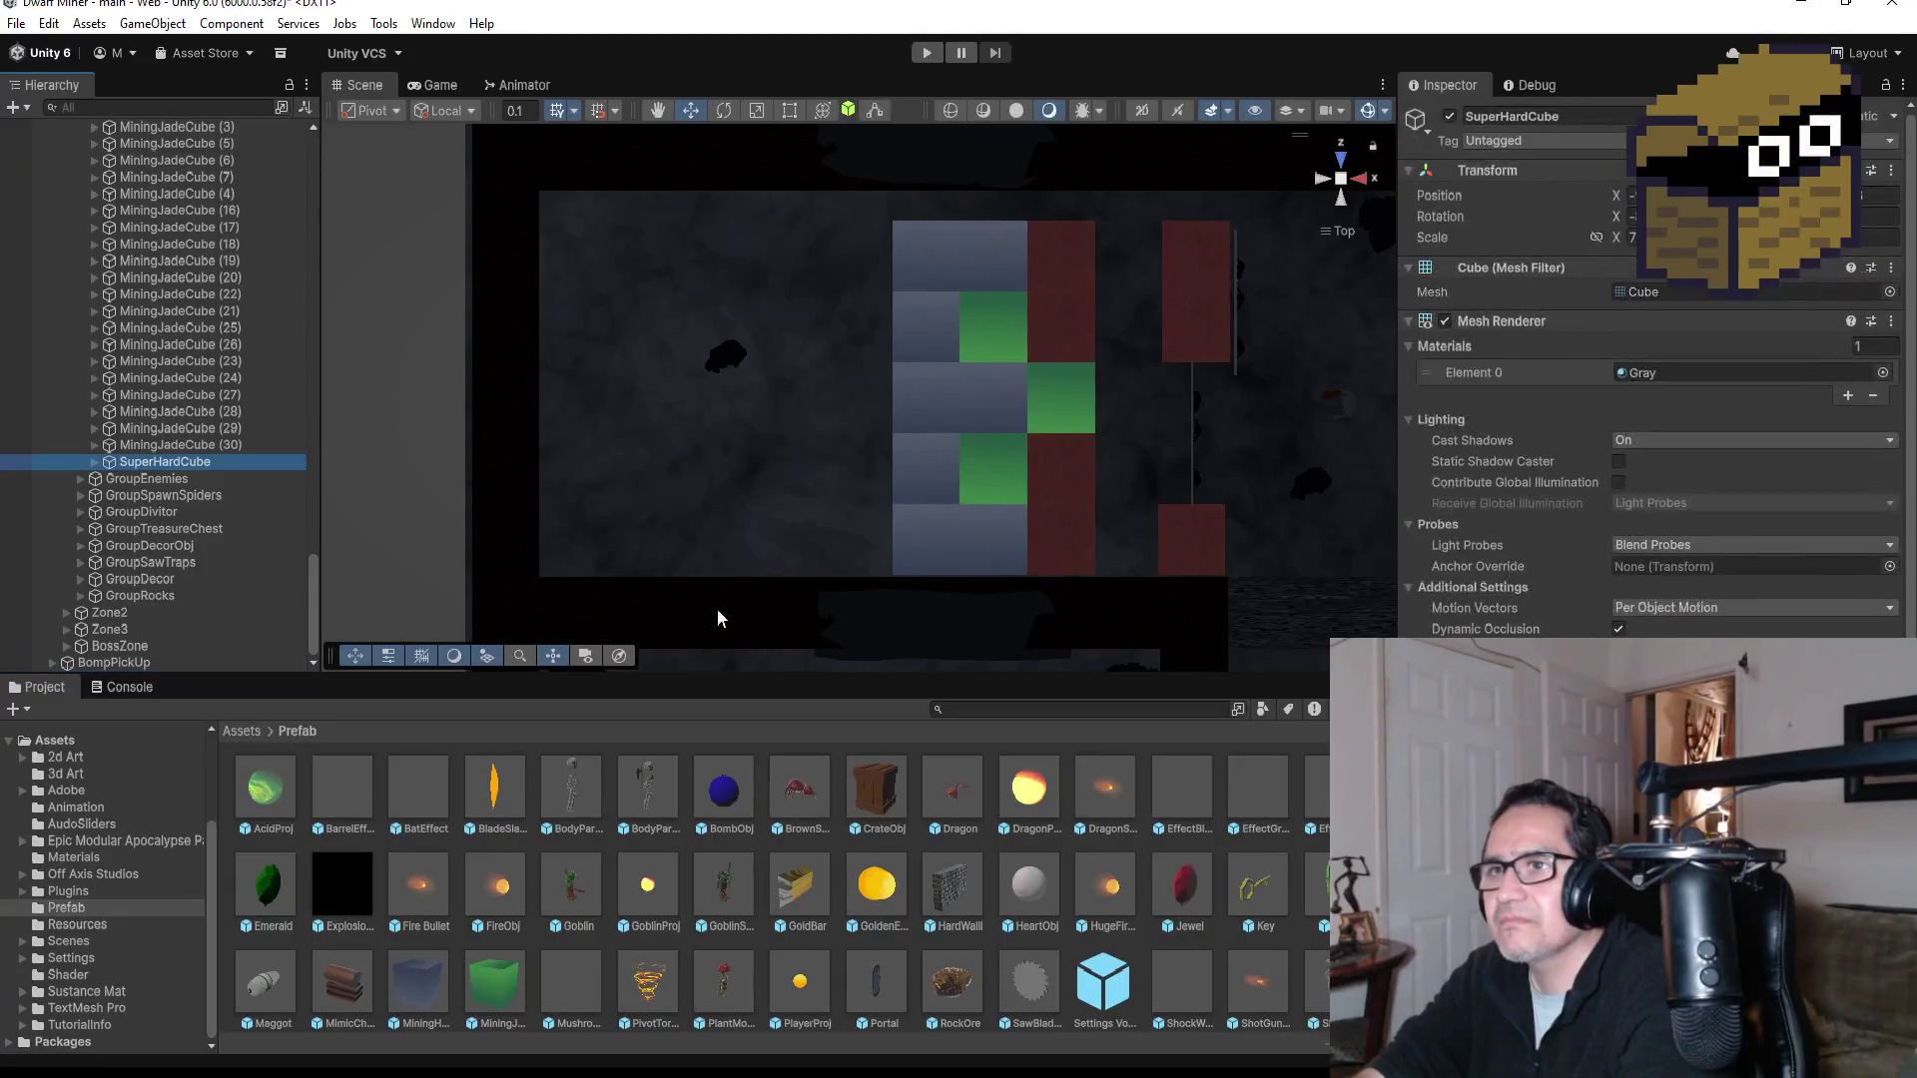
Step: Position the SuperHardCube in the lane just left of the top blue block
scroll(915, 440, "down", 6)
scroll(886, 462, "down", 4)
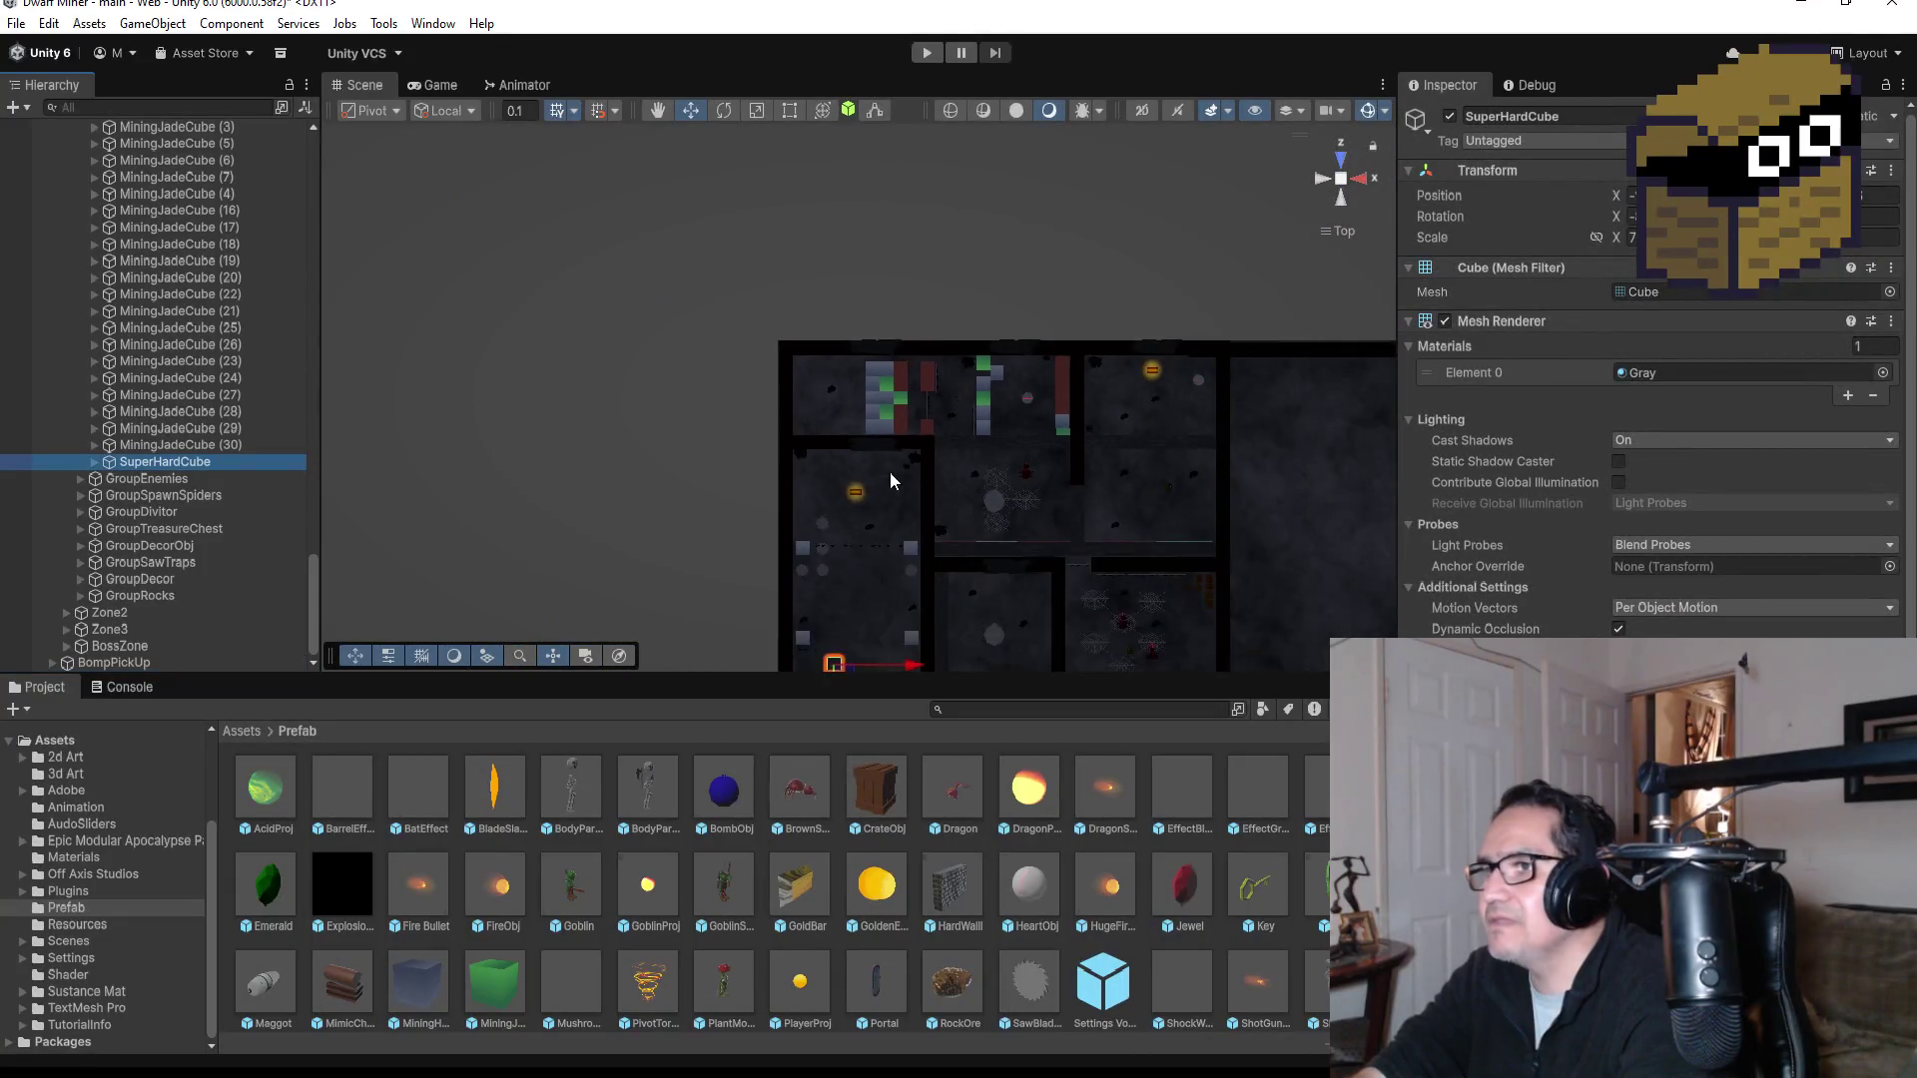
left_click_drag(856, 659, 865, 504)
key("f")
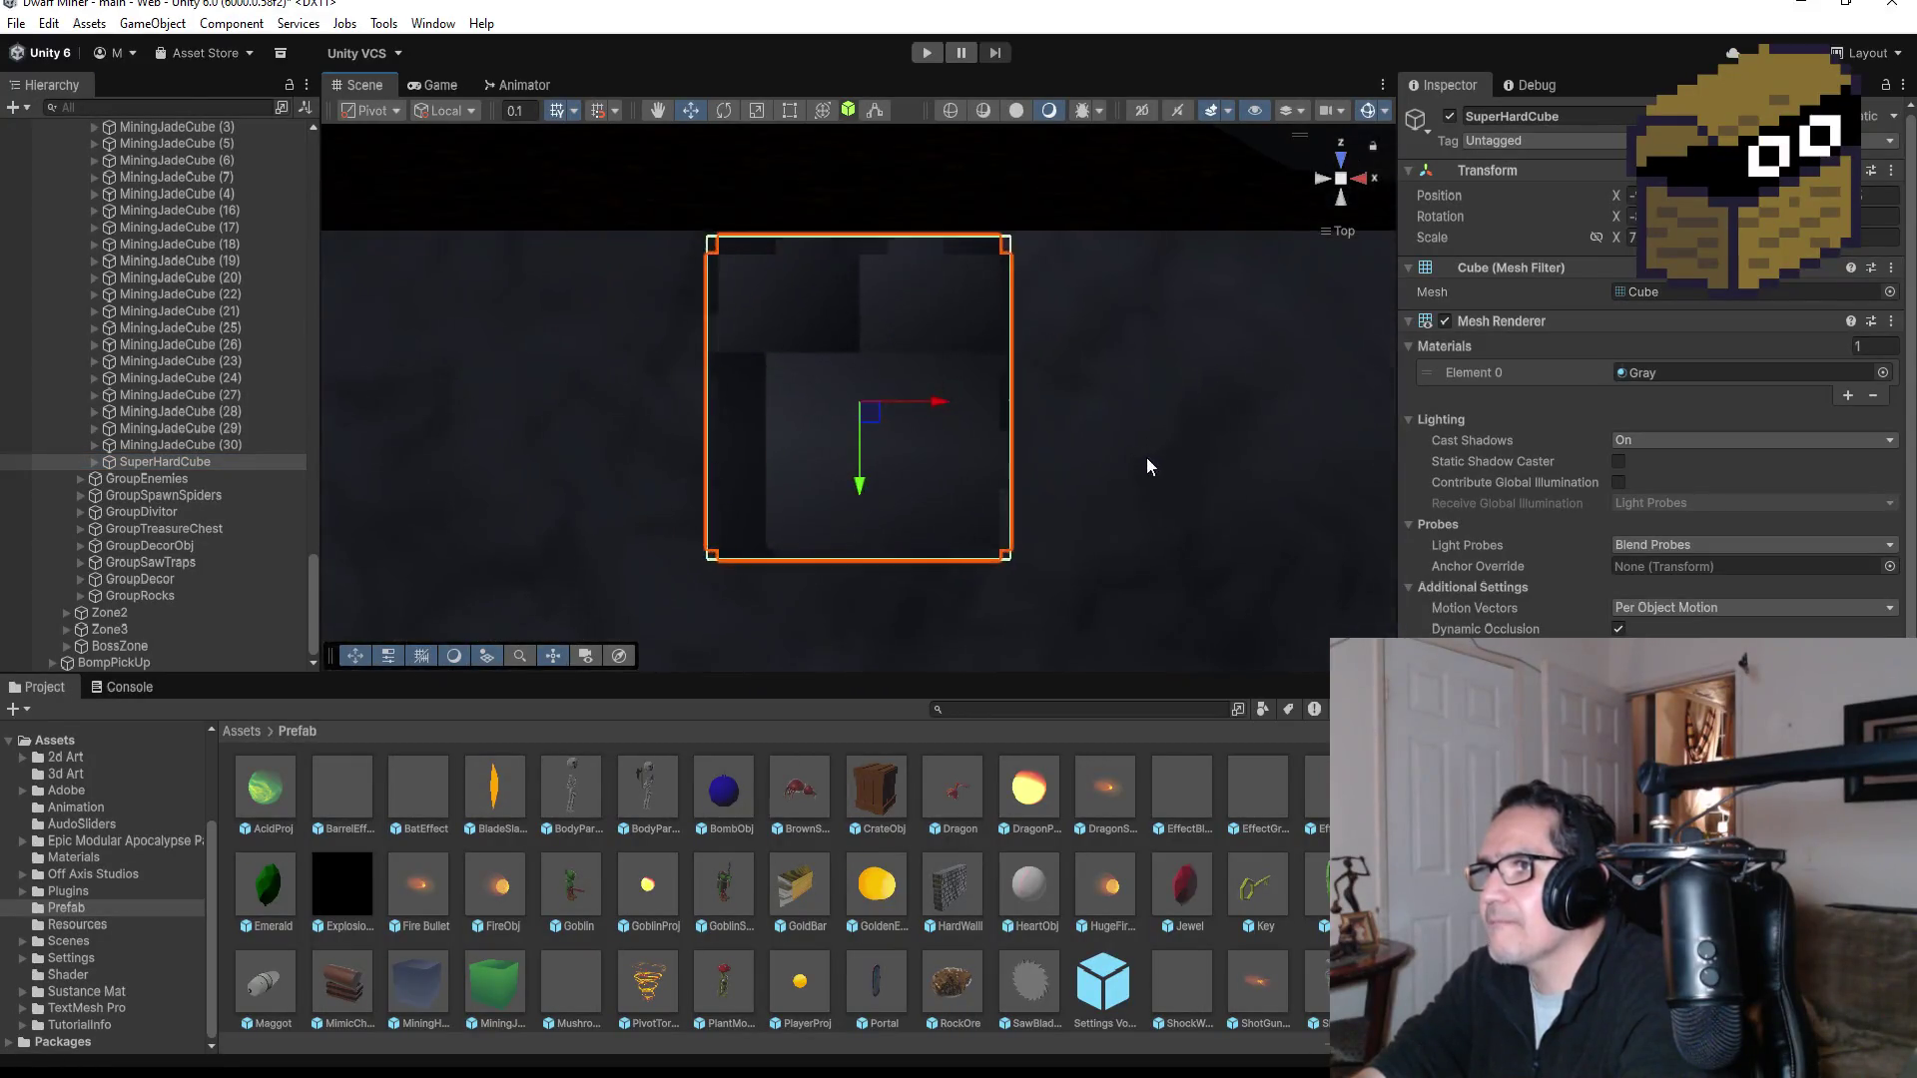
left_click_drag(937, 401, 1066, 415)
left_click_drag(996, 480, 1007, 518)
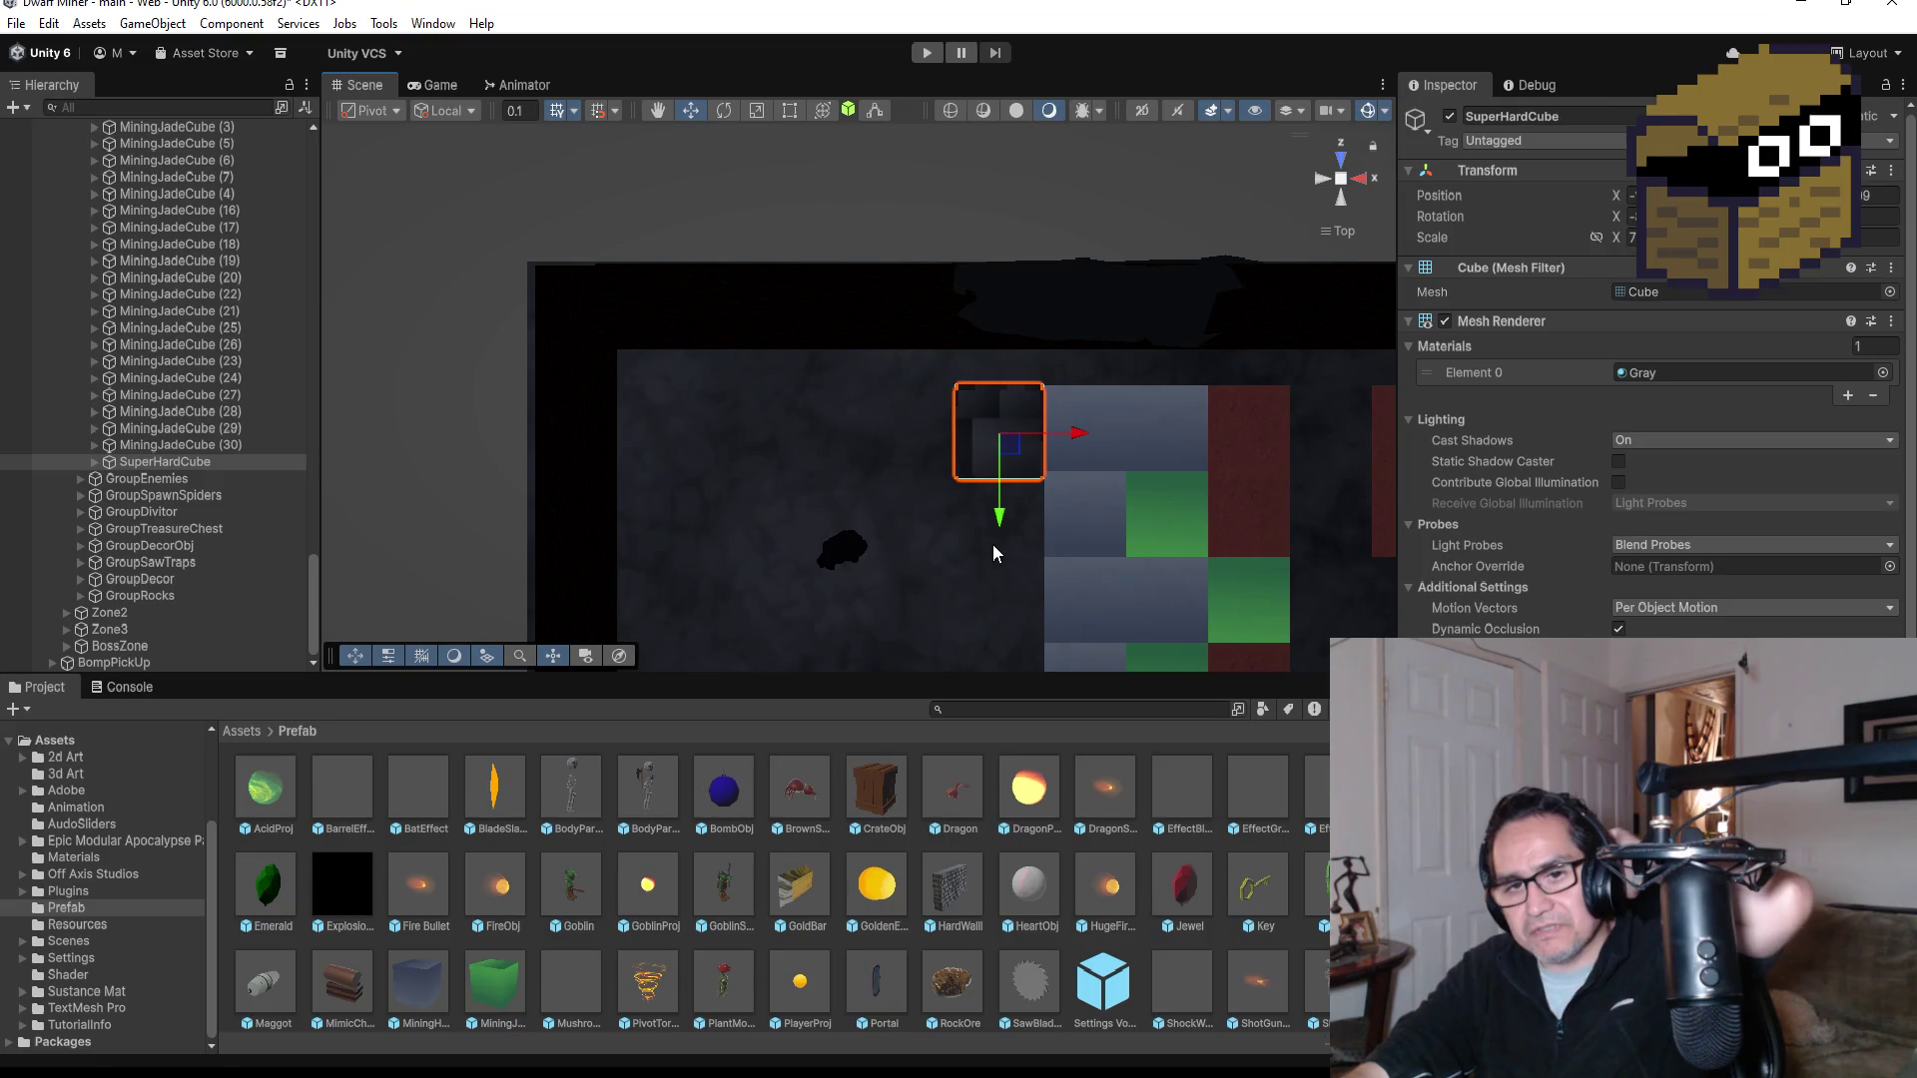
mouse_move(1199, 490)
left_mouse_down()
mouse_move(1248, 492)
mouse_move(969, 558)
mouse_move(1257, 217)
mouse_move(1015, 309)
left_mouse_up()
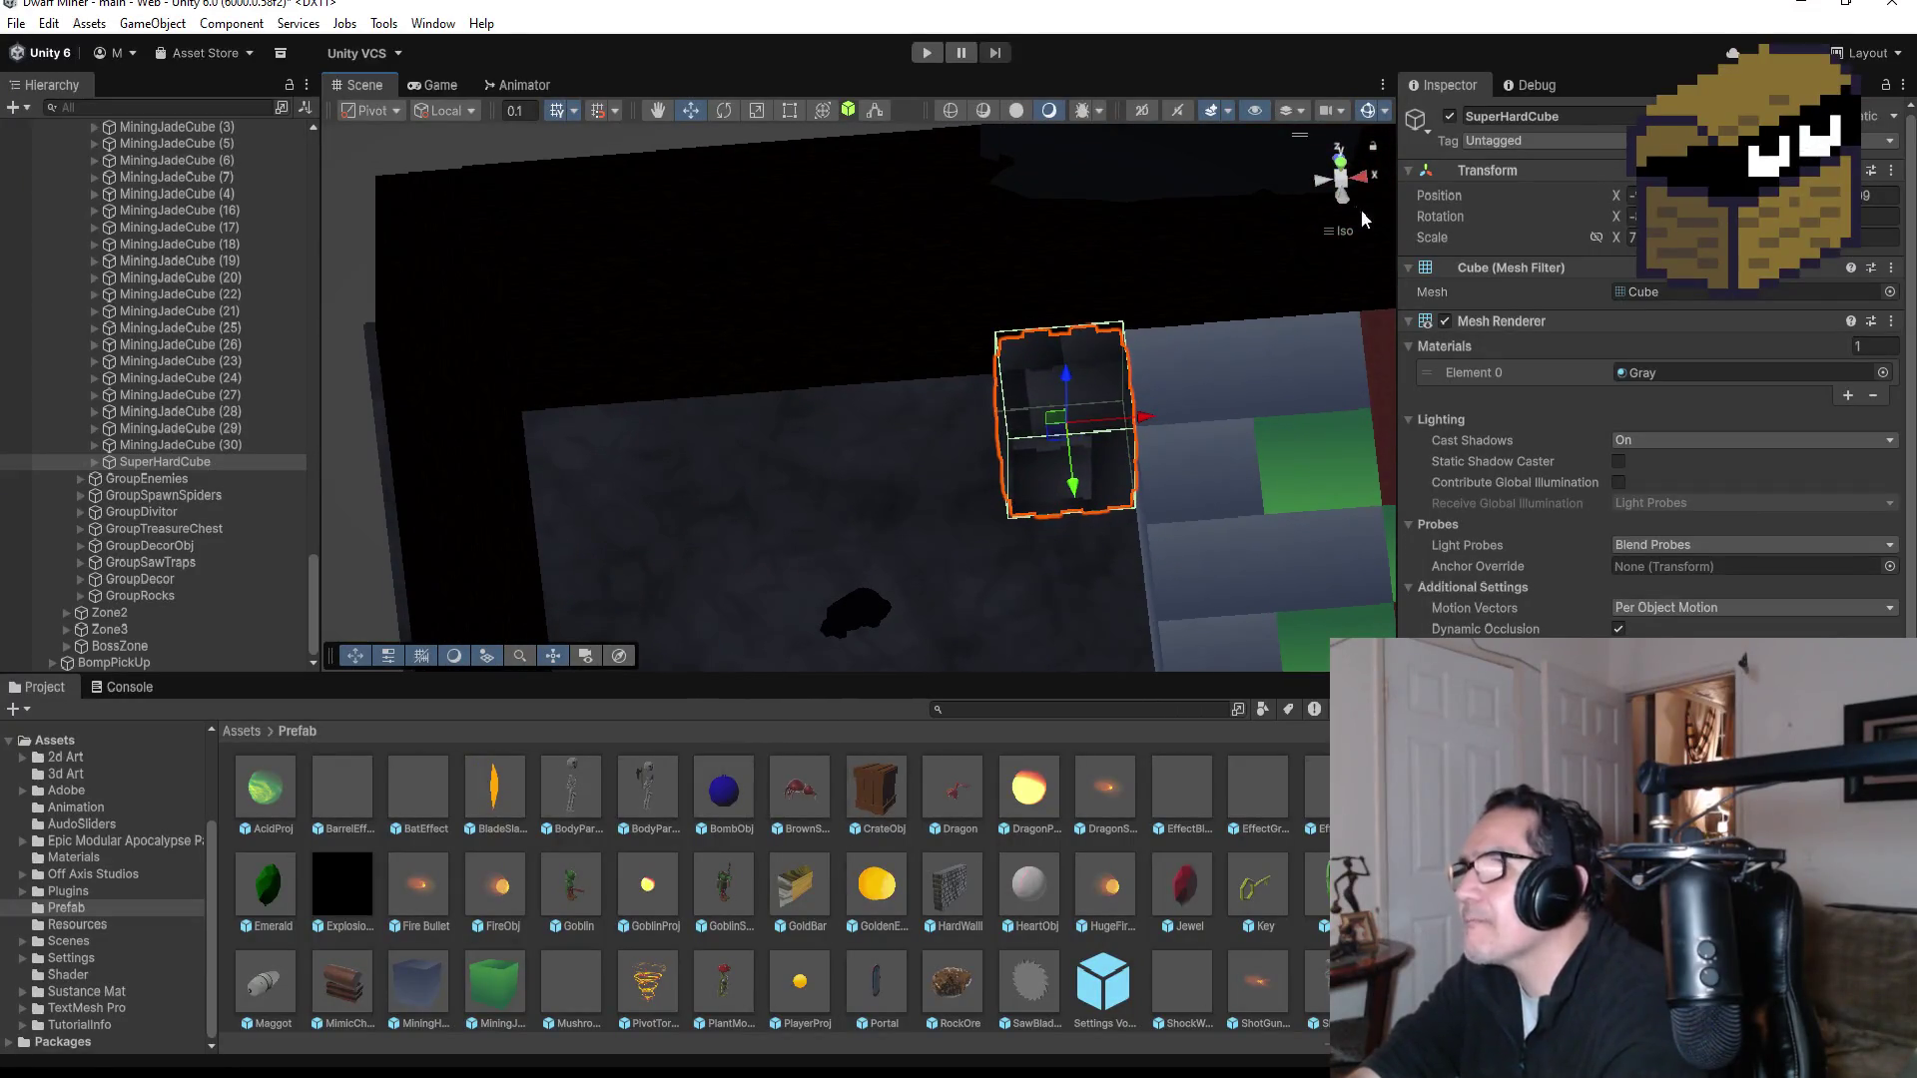
left_click(1339, 163)
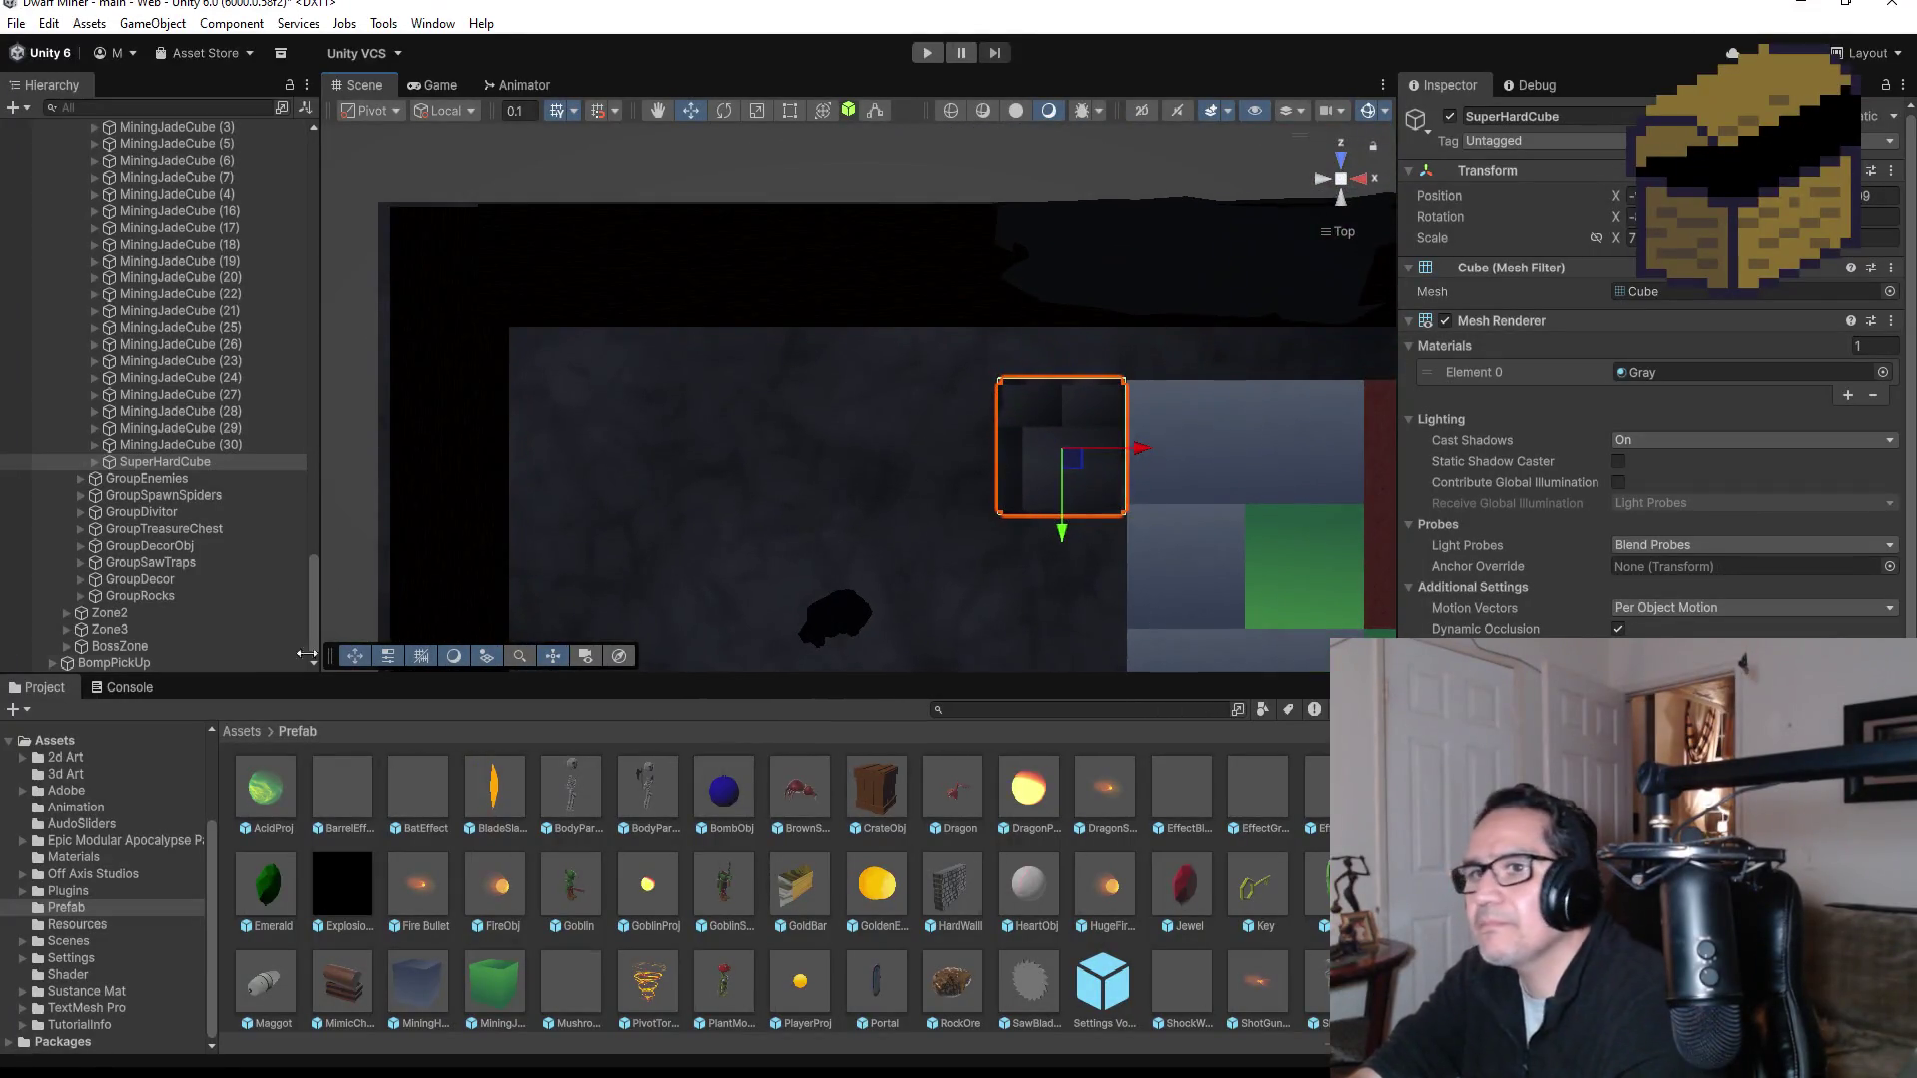
Step: Duplicate the SuperHardCube with Ctrl+D
left_click(190, 463)
scroll(935, 484, "down", 2)
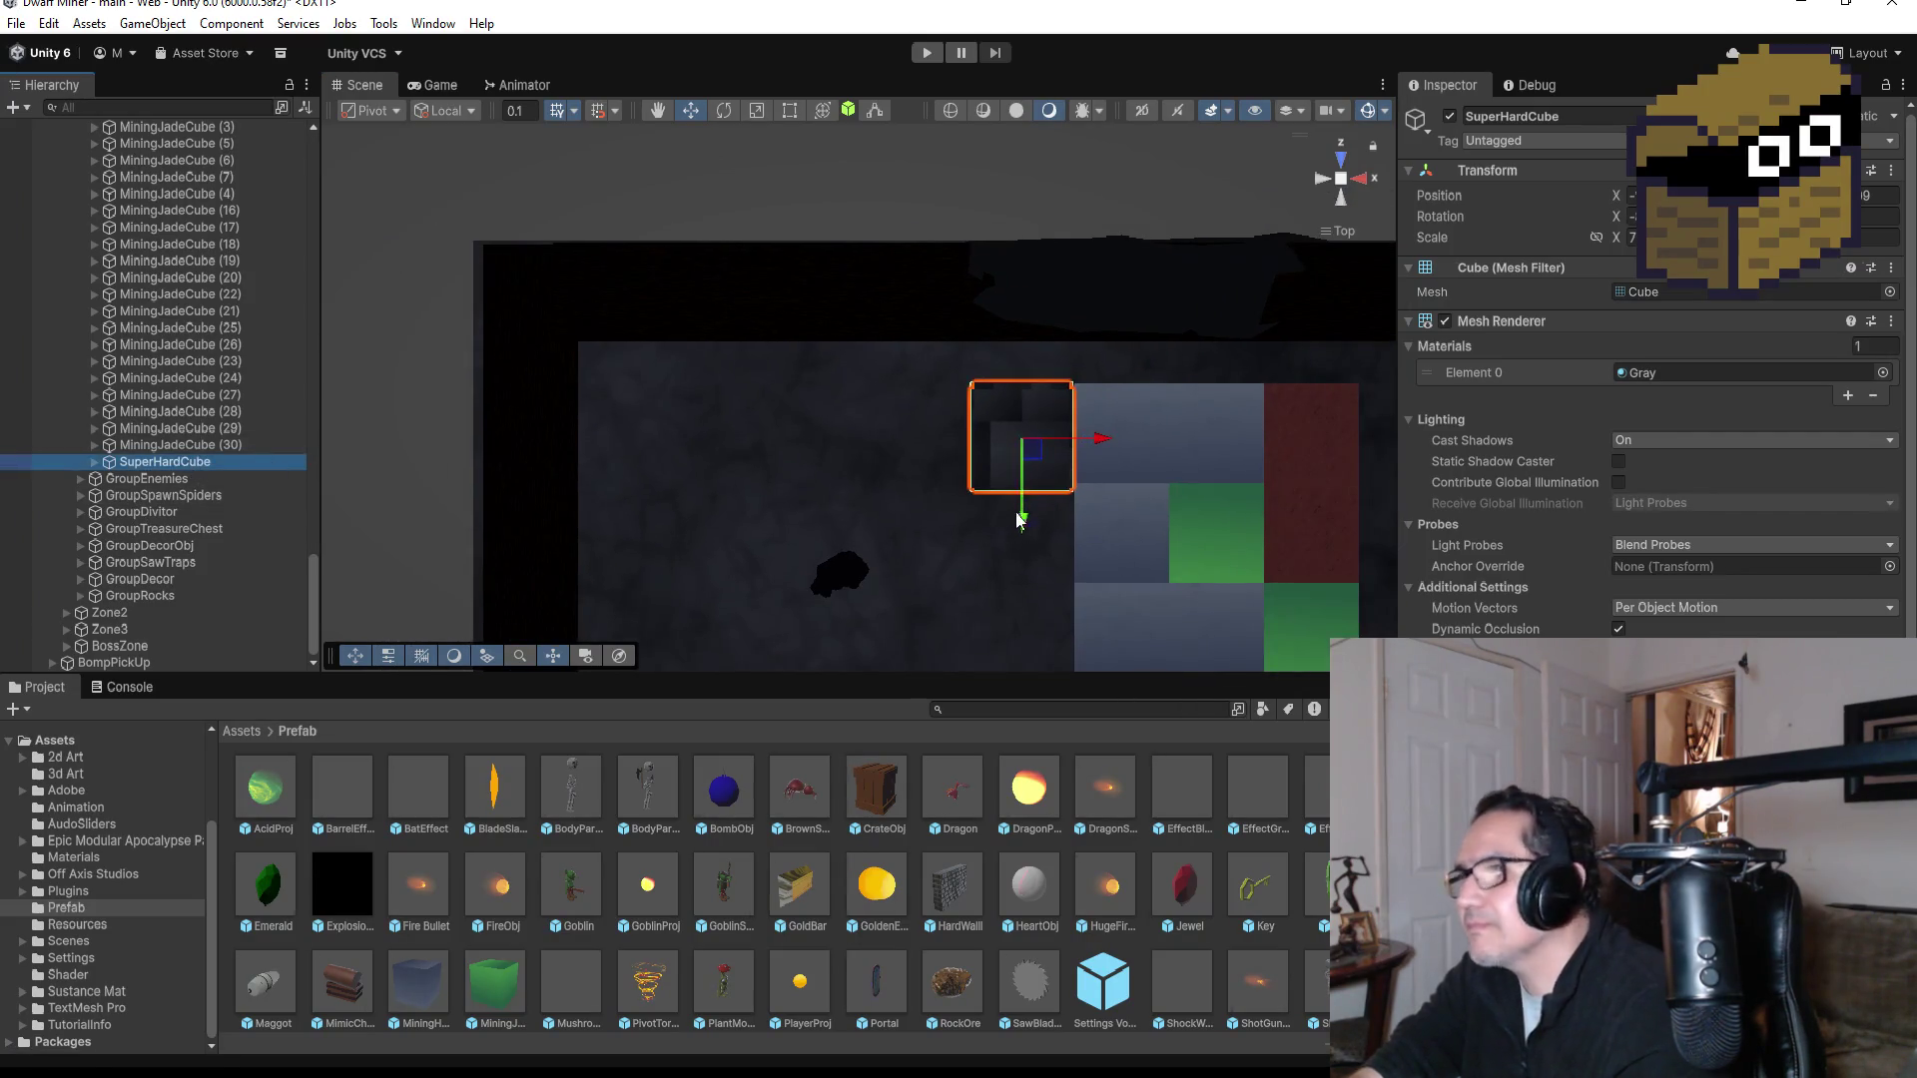
key("ctrl+d")
Step: Shift the copy one block left and vertex-snap it flush against the original cube
left_click_drag(1096, 444, 995, 436)
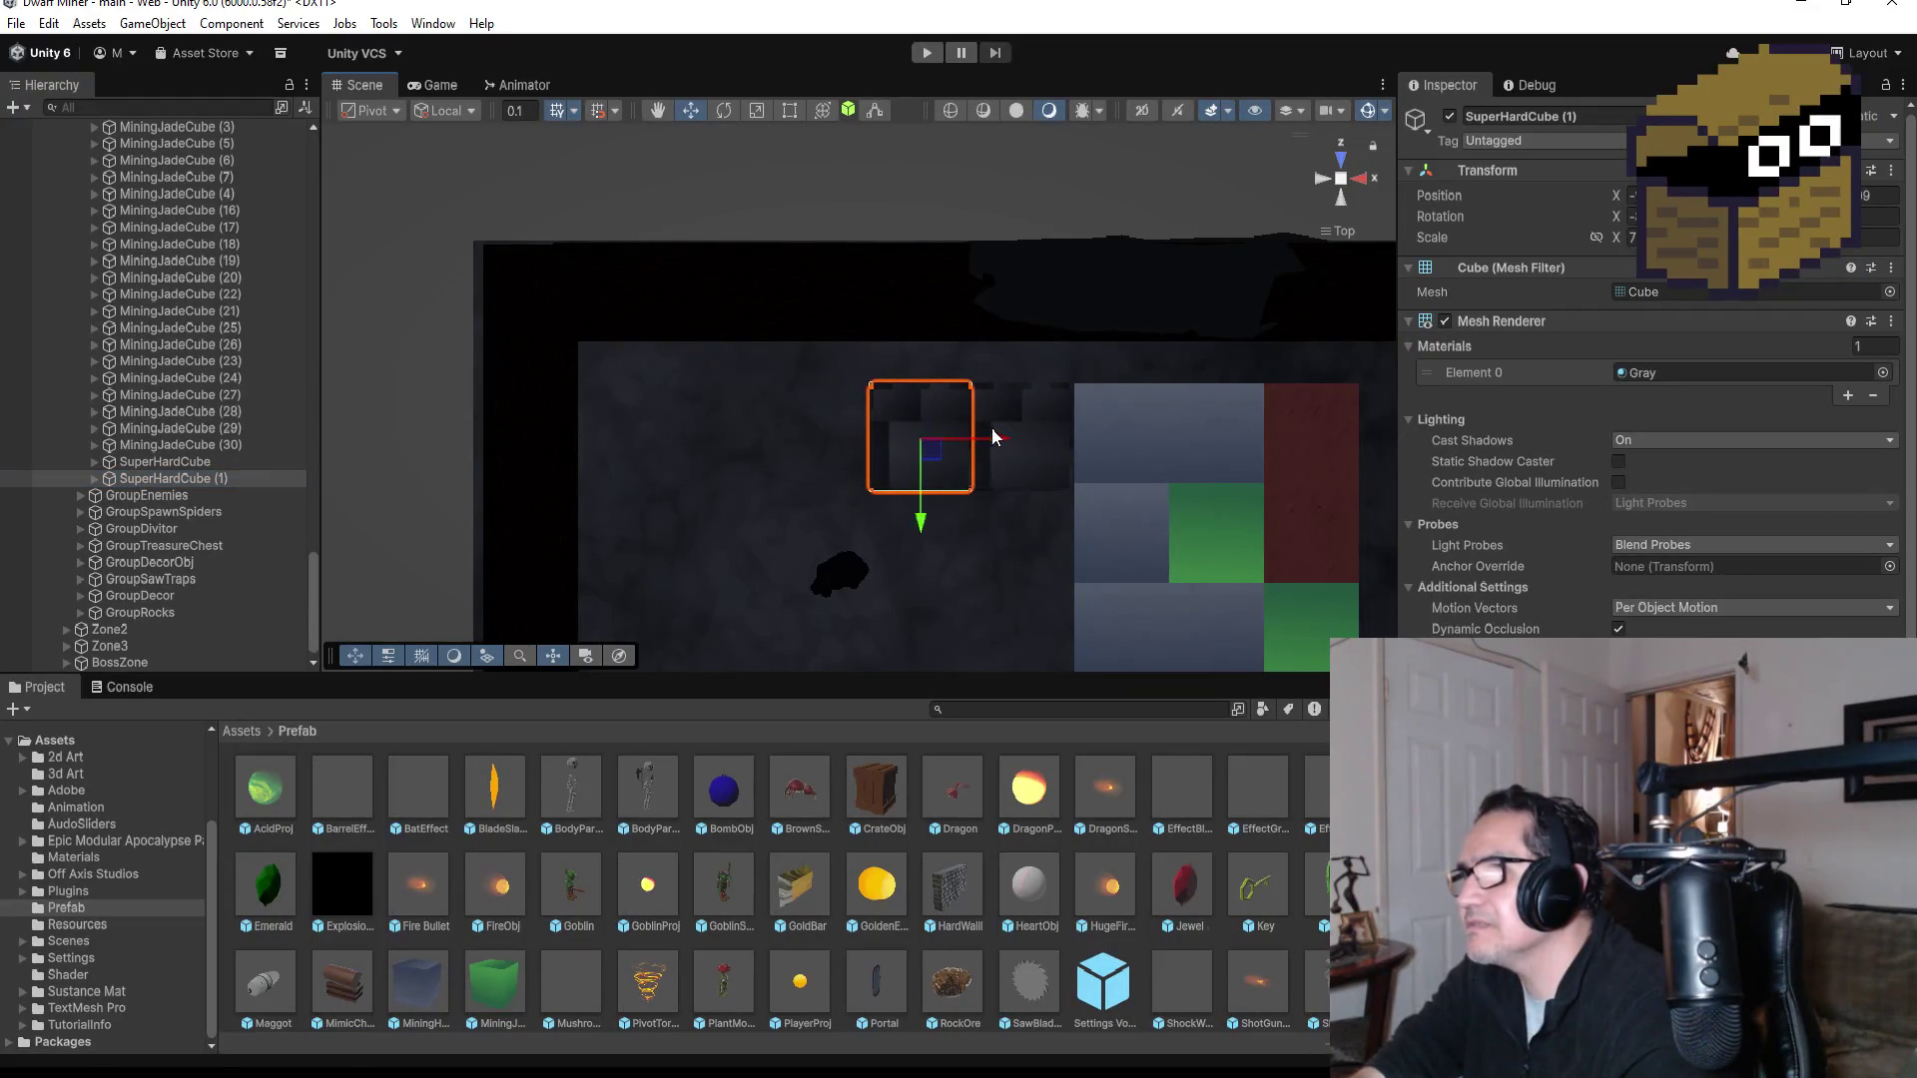
left_click_drag(1045, 549, 1002, 436)
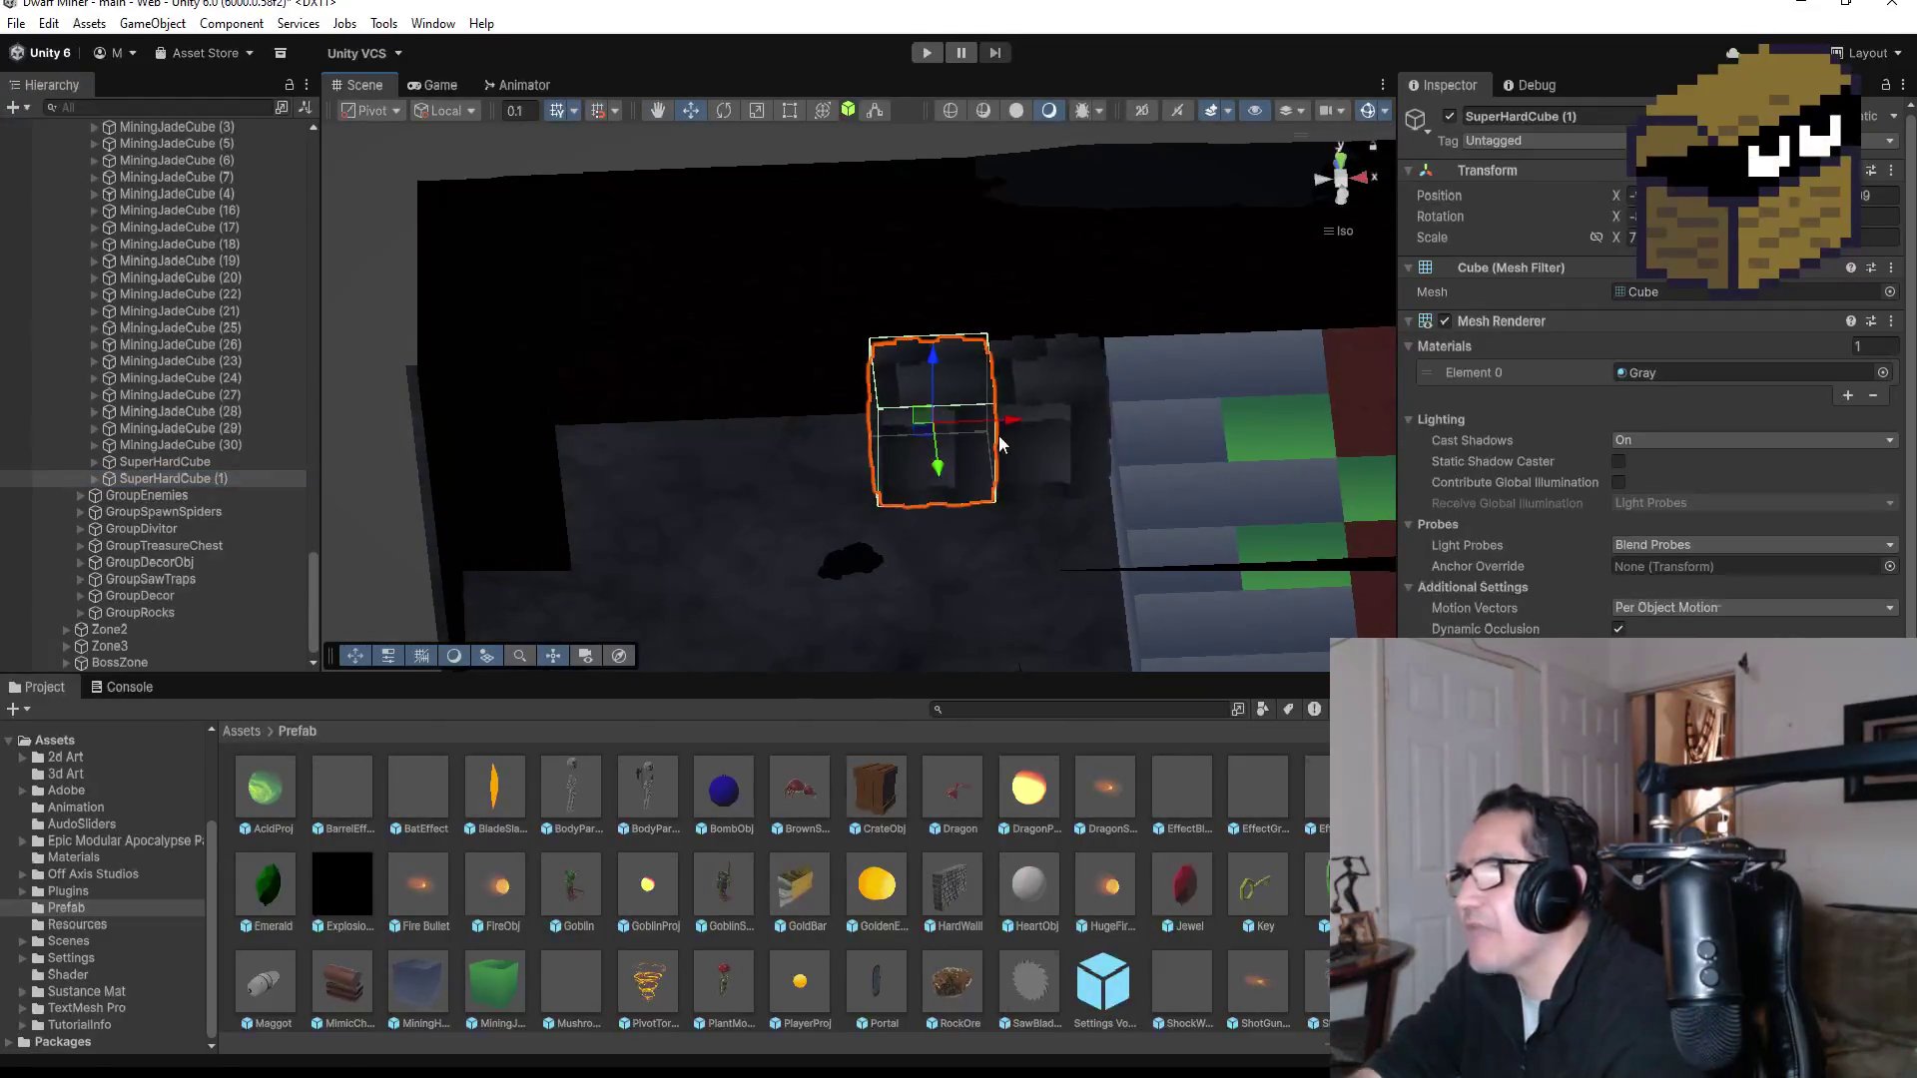
scroll(1002, 436, "up", 1)
key("v")
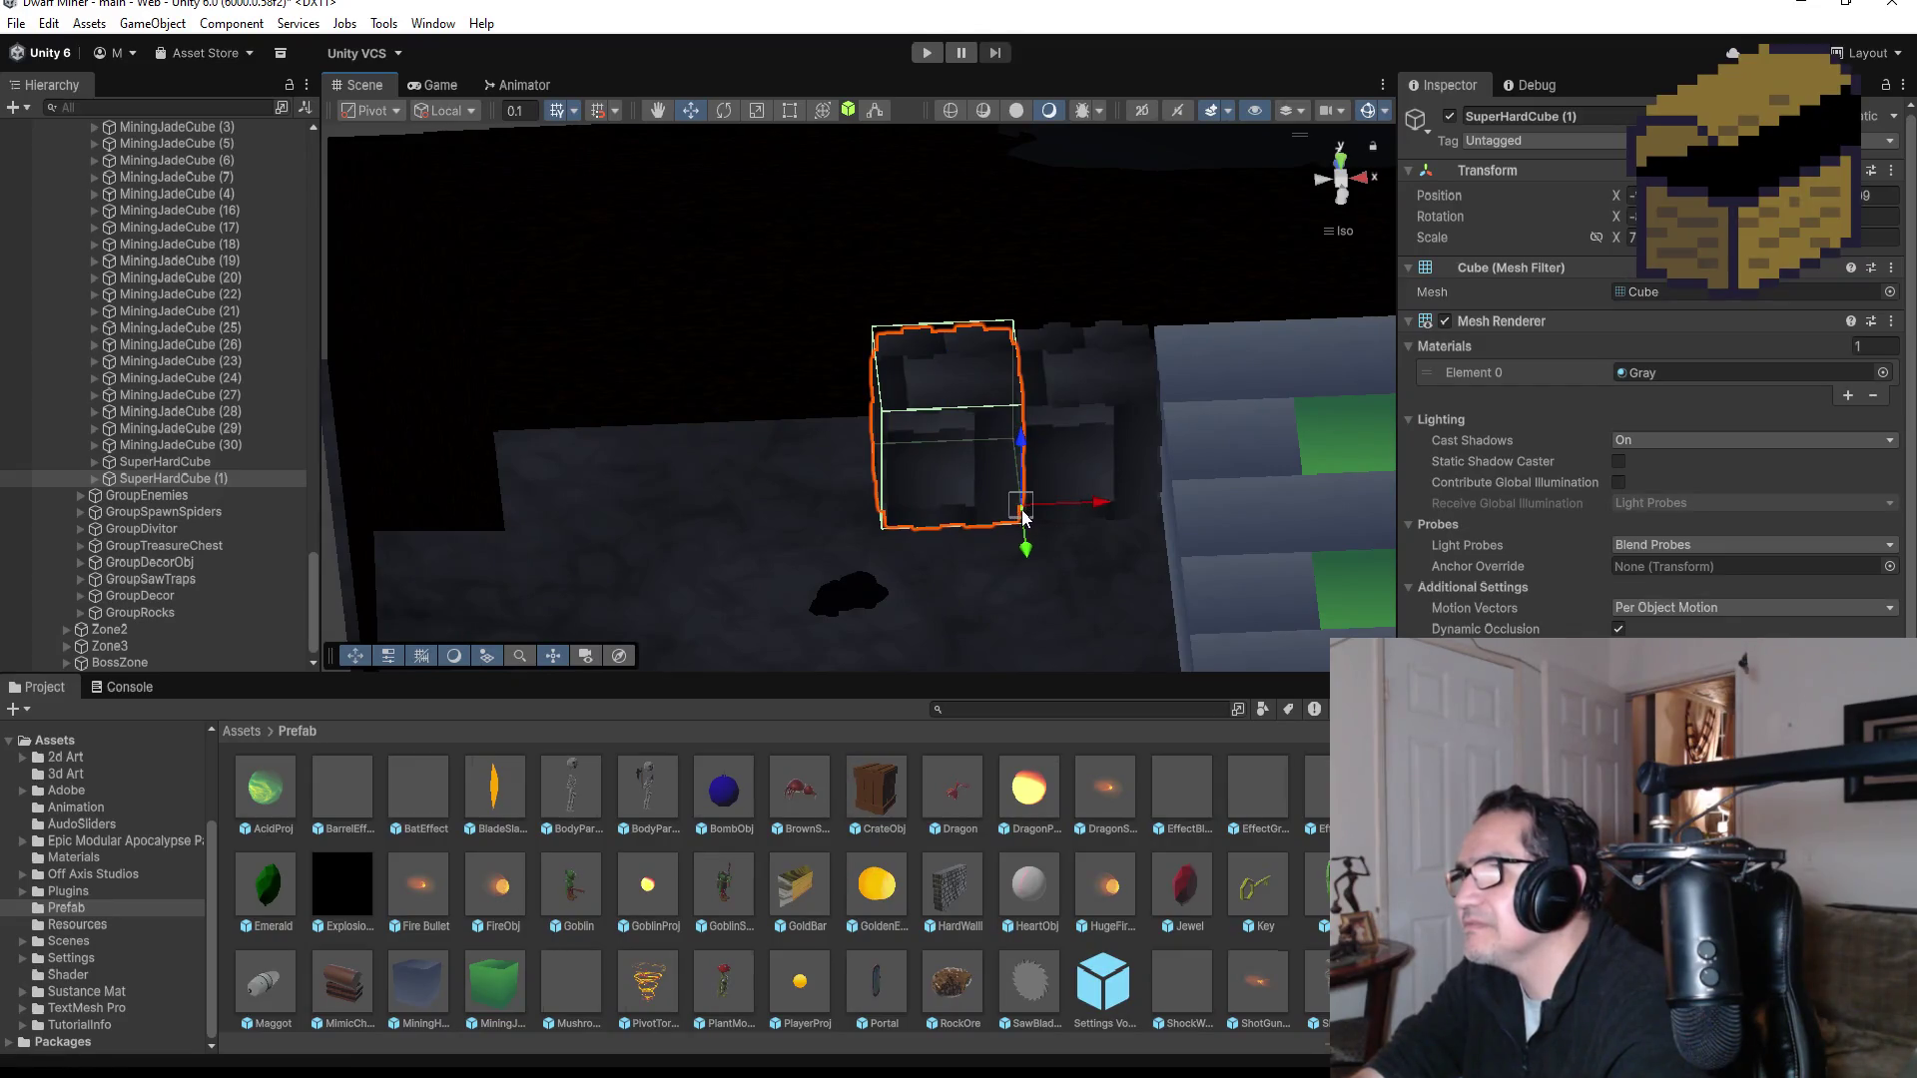
left_click_drag(1017, 517, 1029, 518)
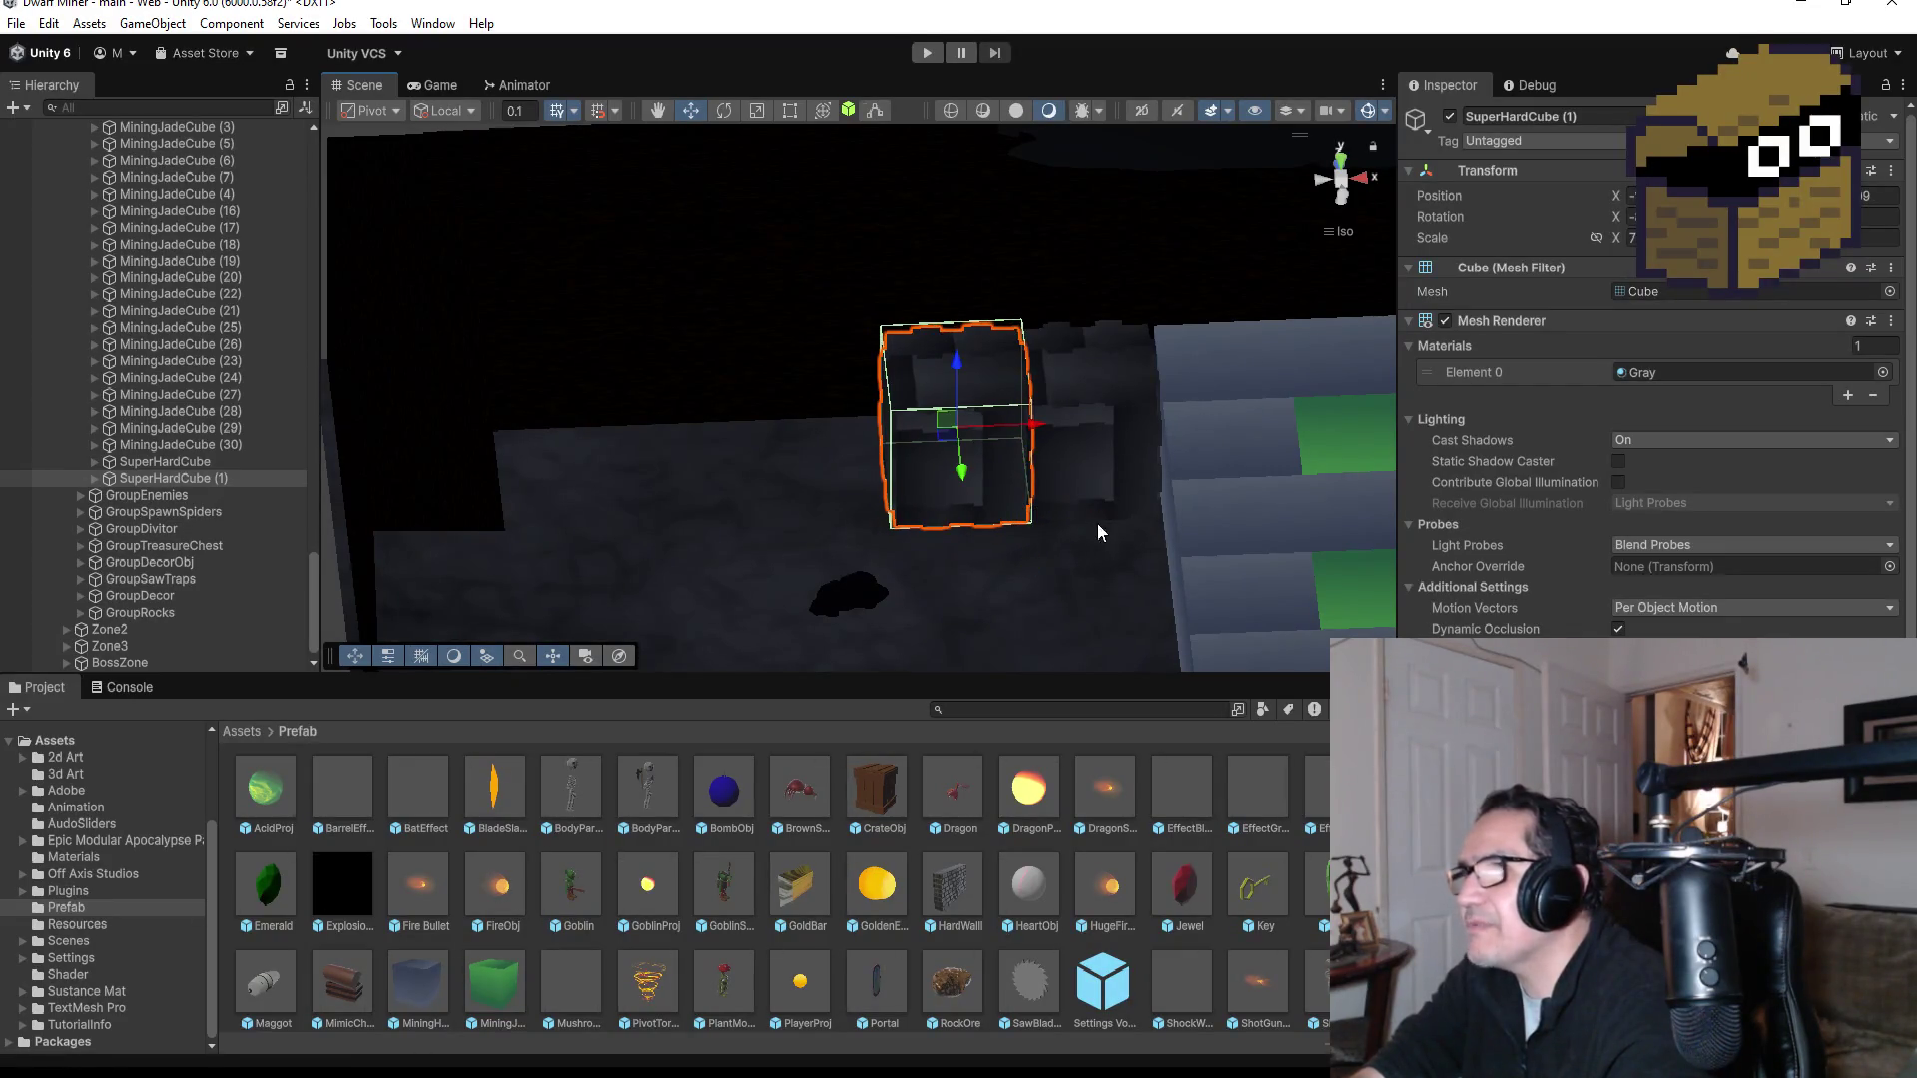
left_click(1342, 231)
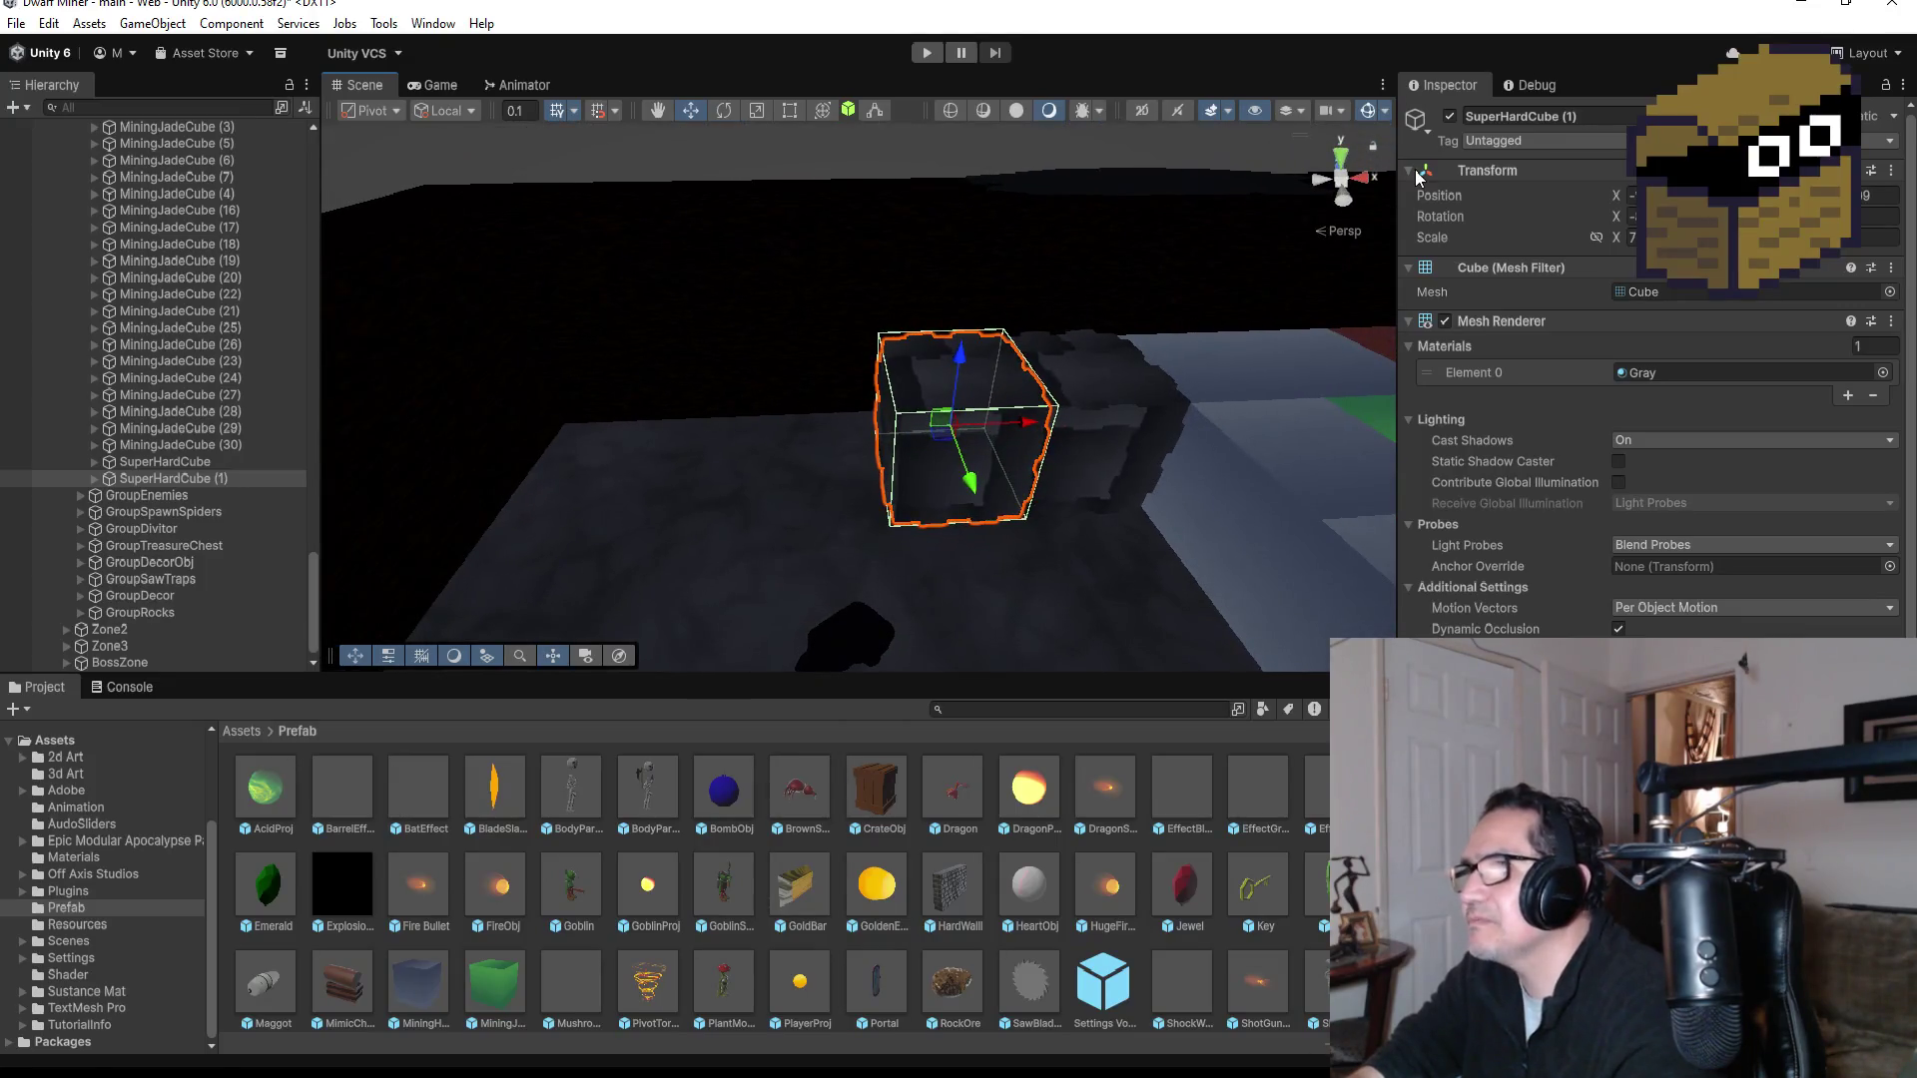
left_click(1345, 152)
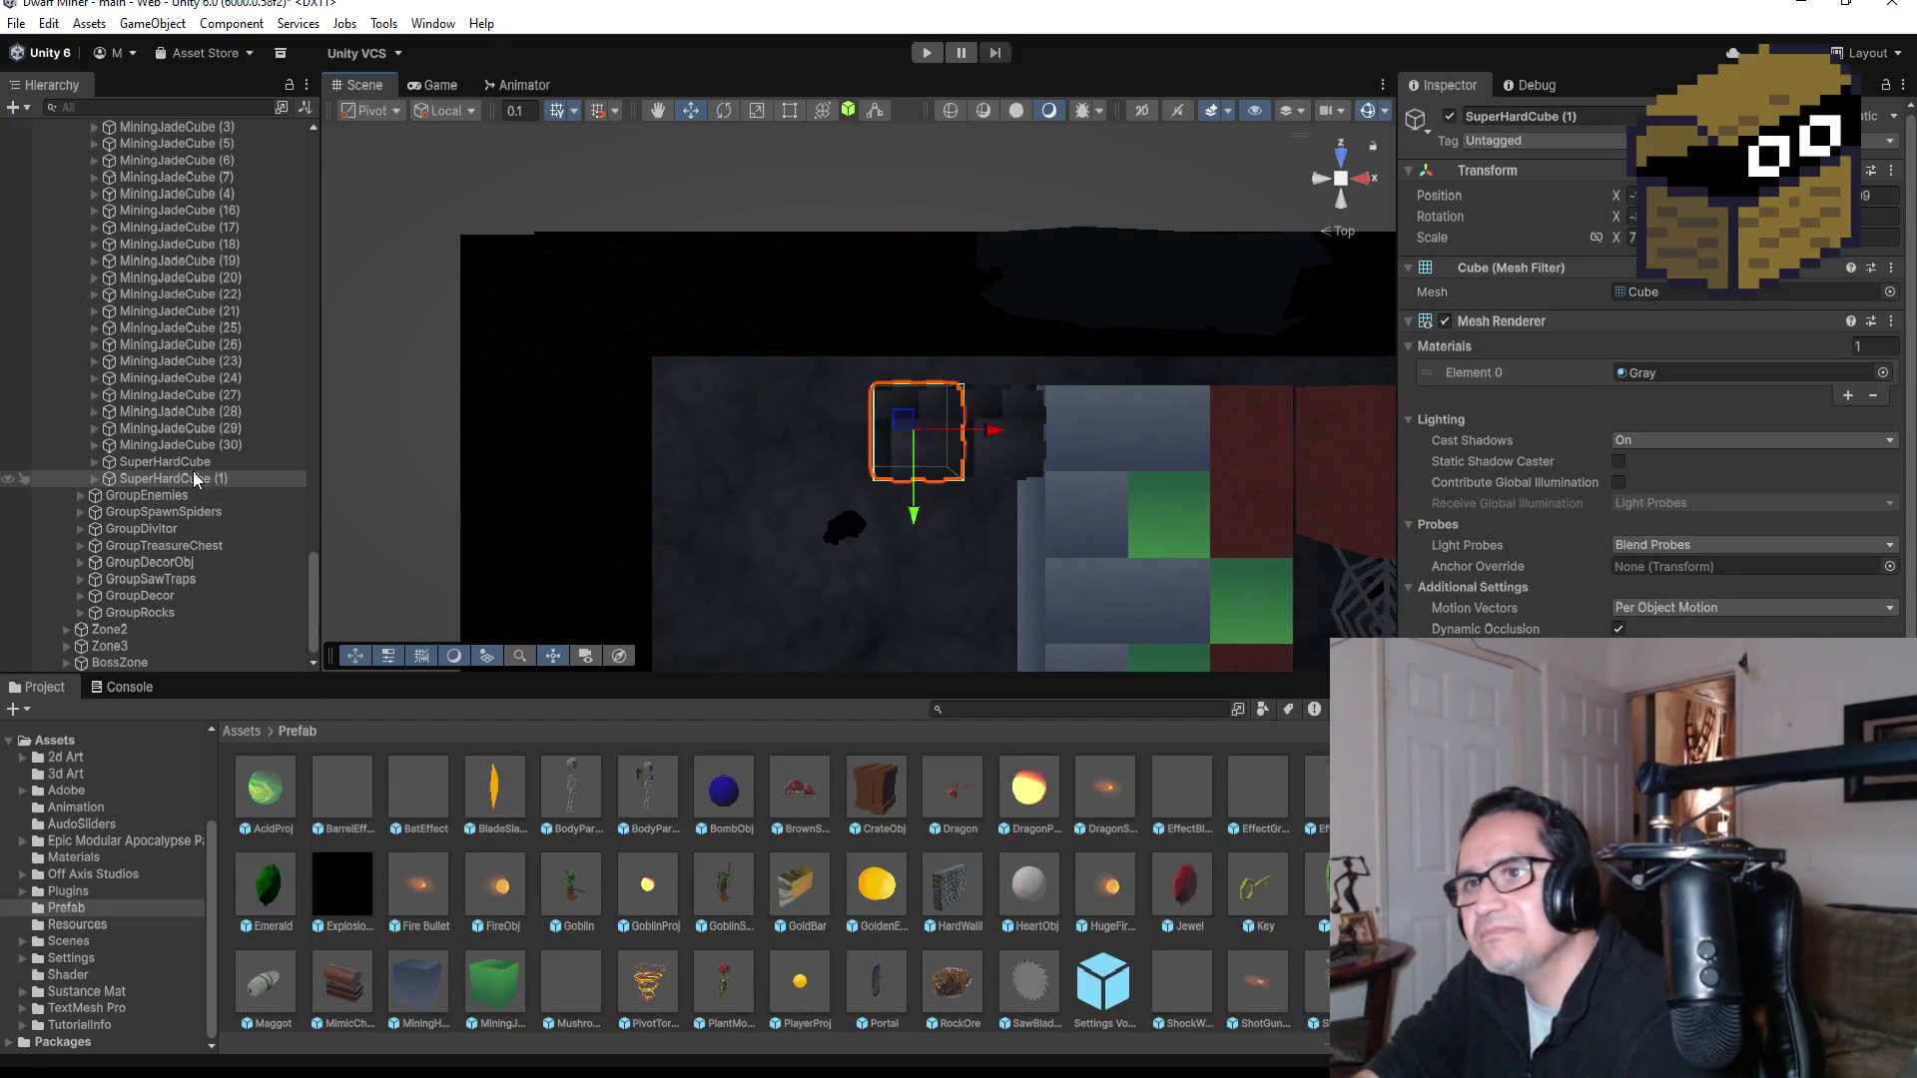
Step: Duplicate SuperHardCube (1) twice, moving each copy further left along the lane
left_click(219, 482)
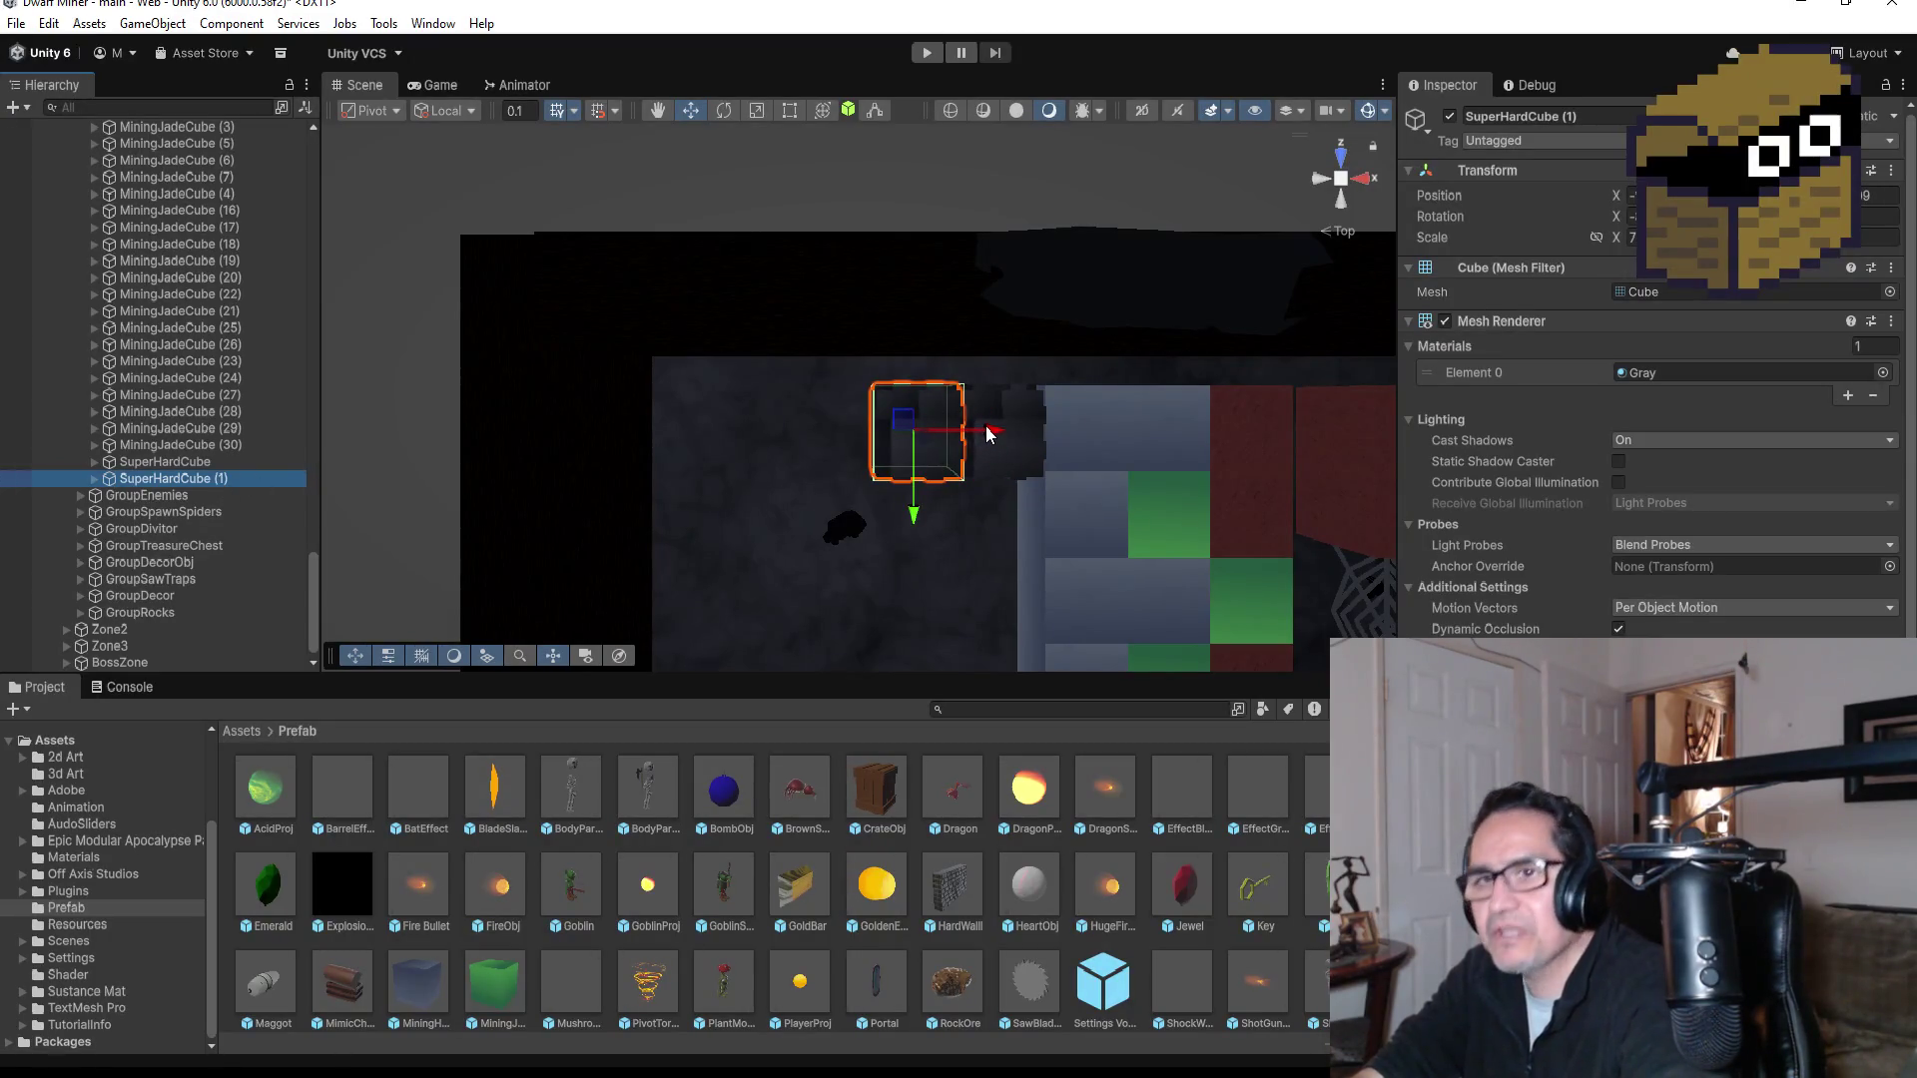
key("ctrl+d")
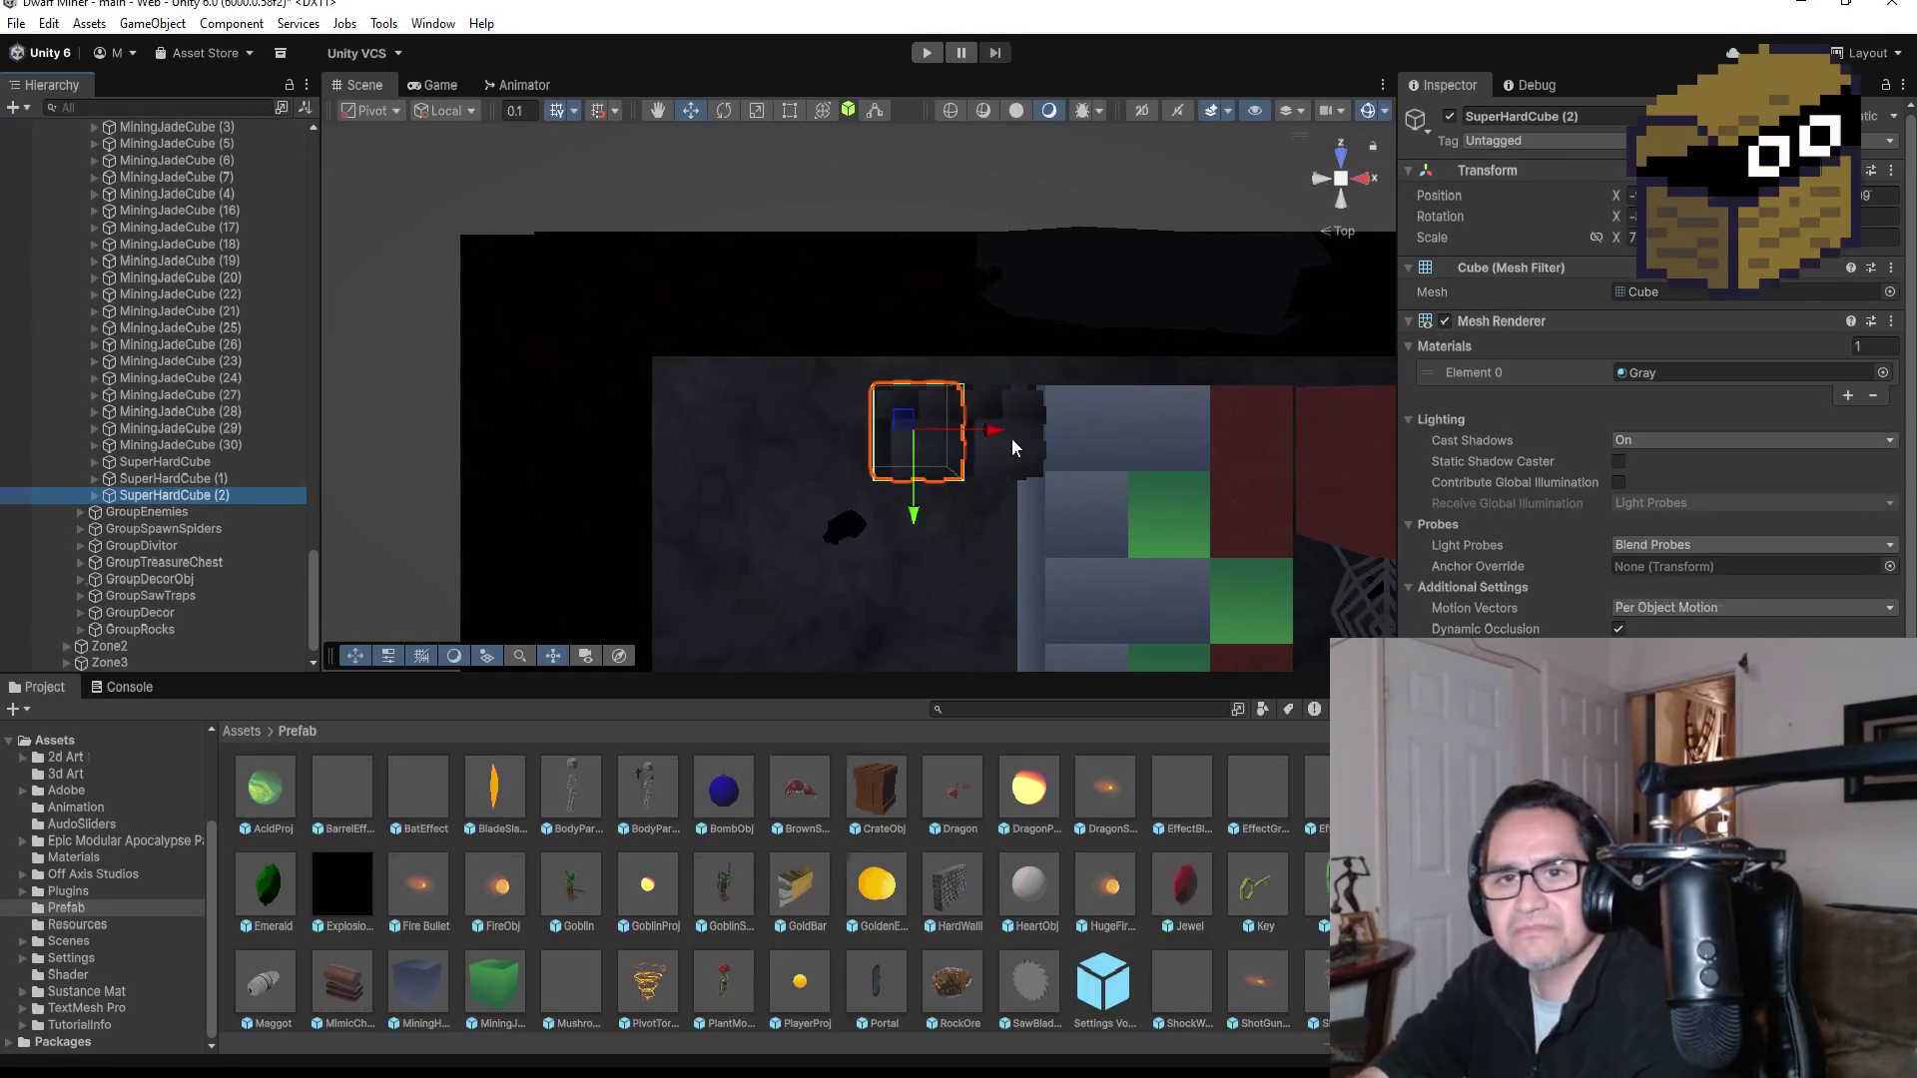
mouse_move(996, 431)
left_mouse_down()
mouse_move(856, 457)
mouse_move(913, 457)
left_mouse_up()
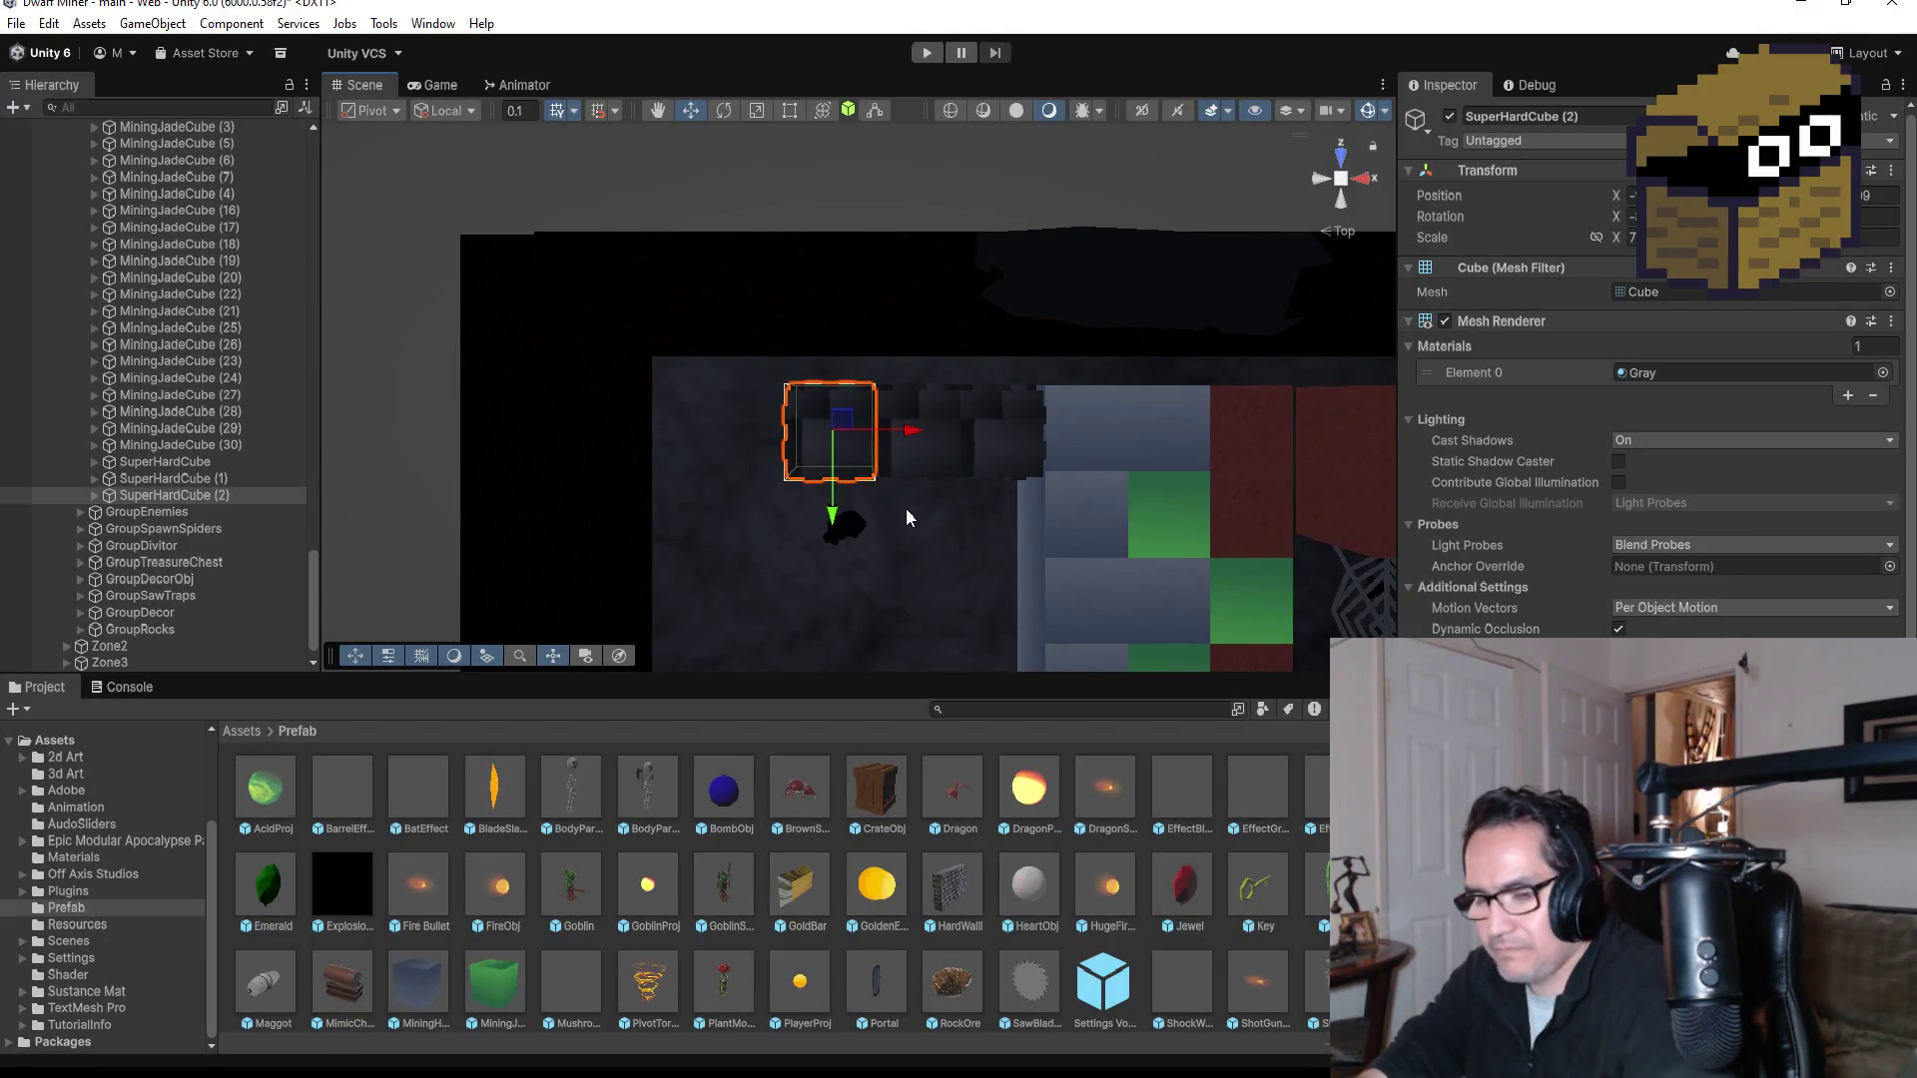
key("ctrl+d")
mouse_move(907, 429)
left_mouse_down()
mouse_move(792, 440)
mouse_move(827, 440)
left_mouse_up()
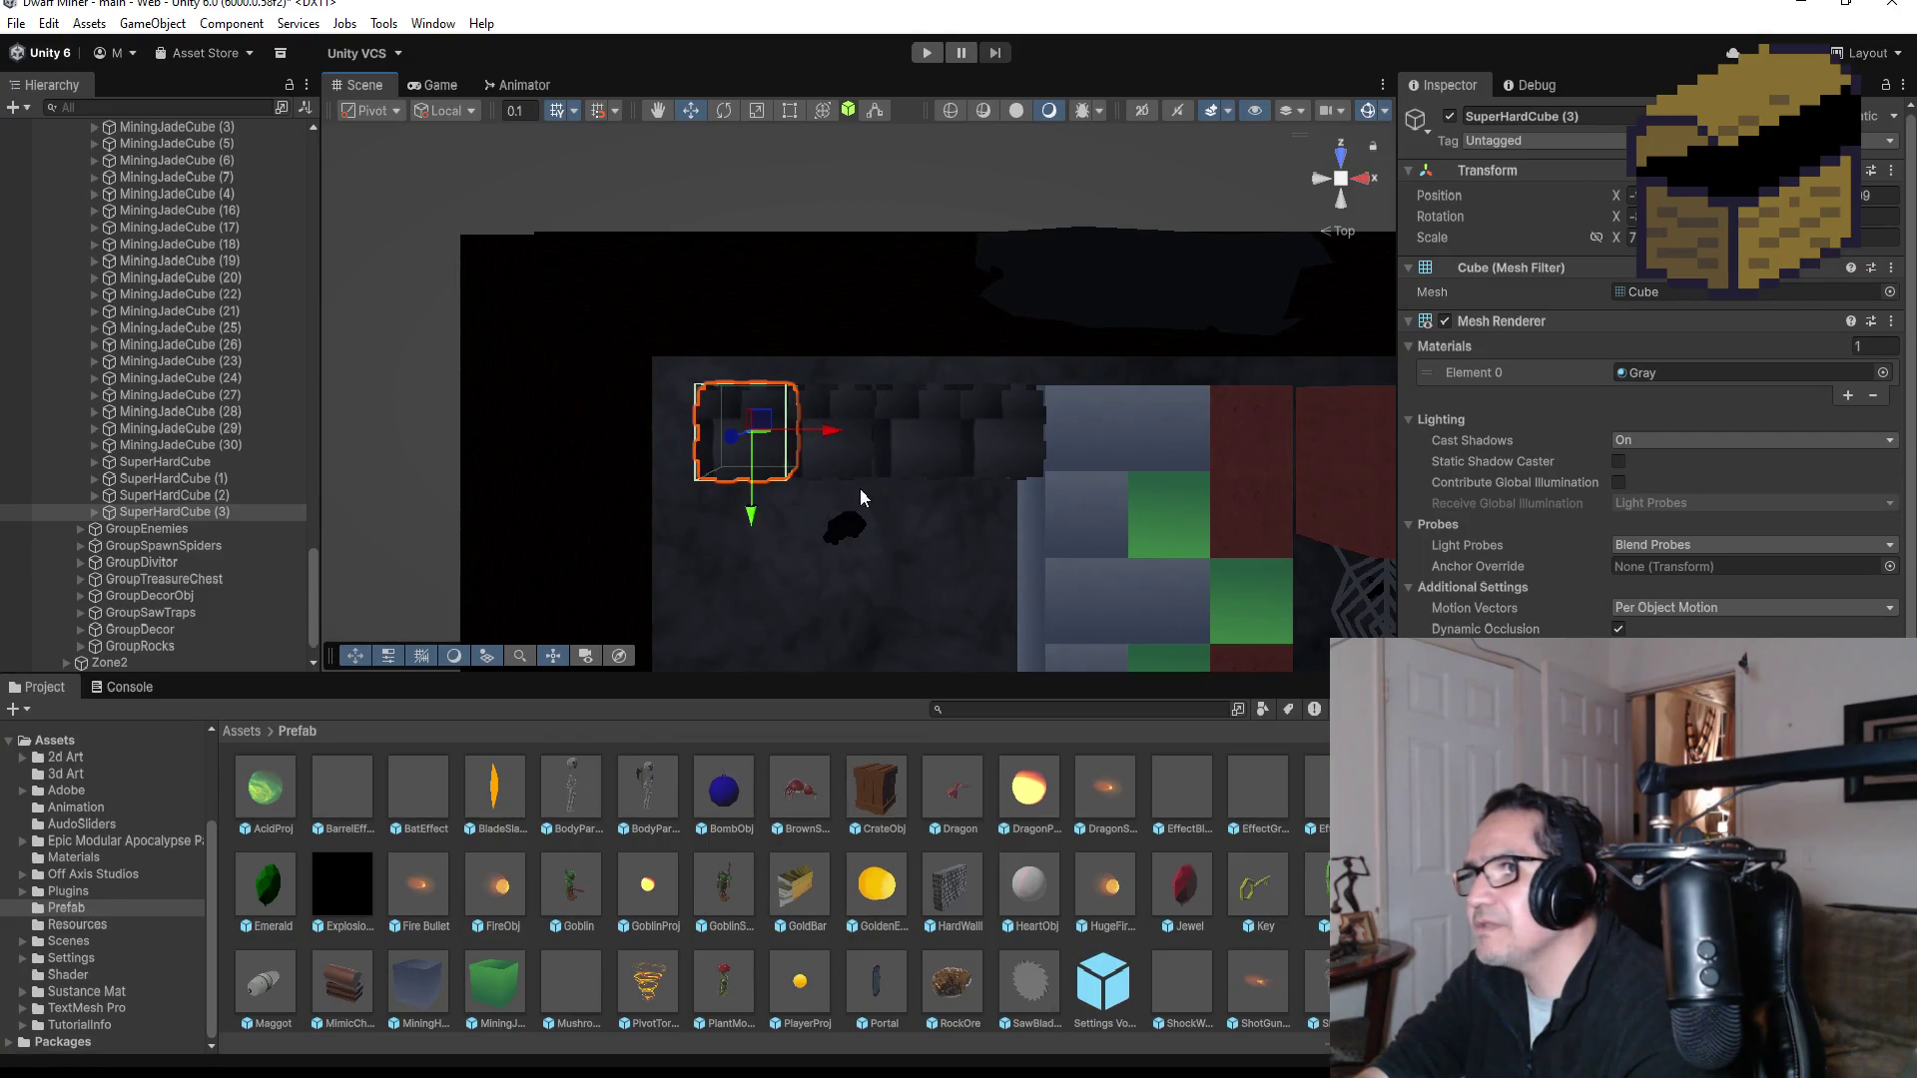
Step: Duplicate SuperHardCube (3) and slide the new gray block left along the lane
scroll(818, 479, "down", 3)
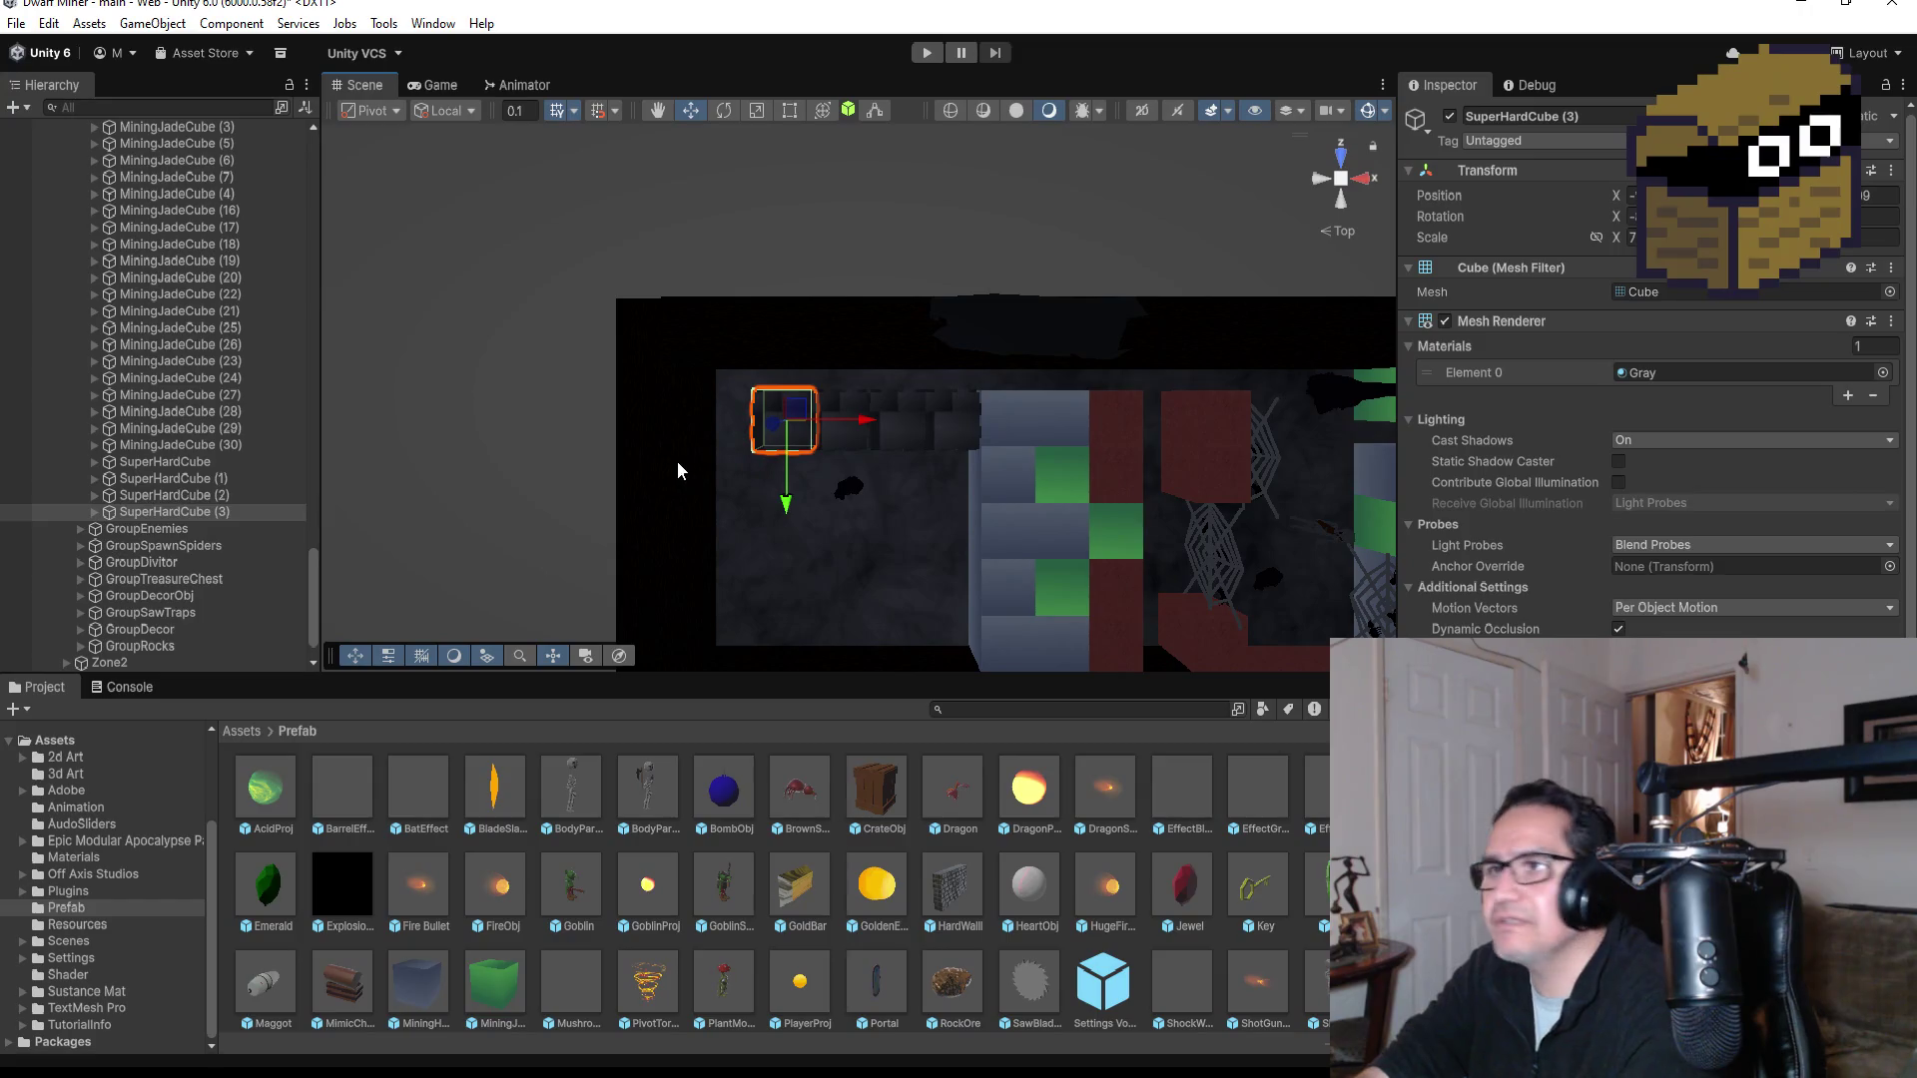
left_click(663, 430)
scroll(753, 487, "down", 2)
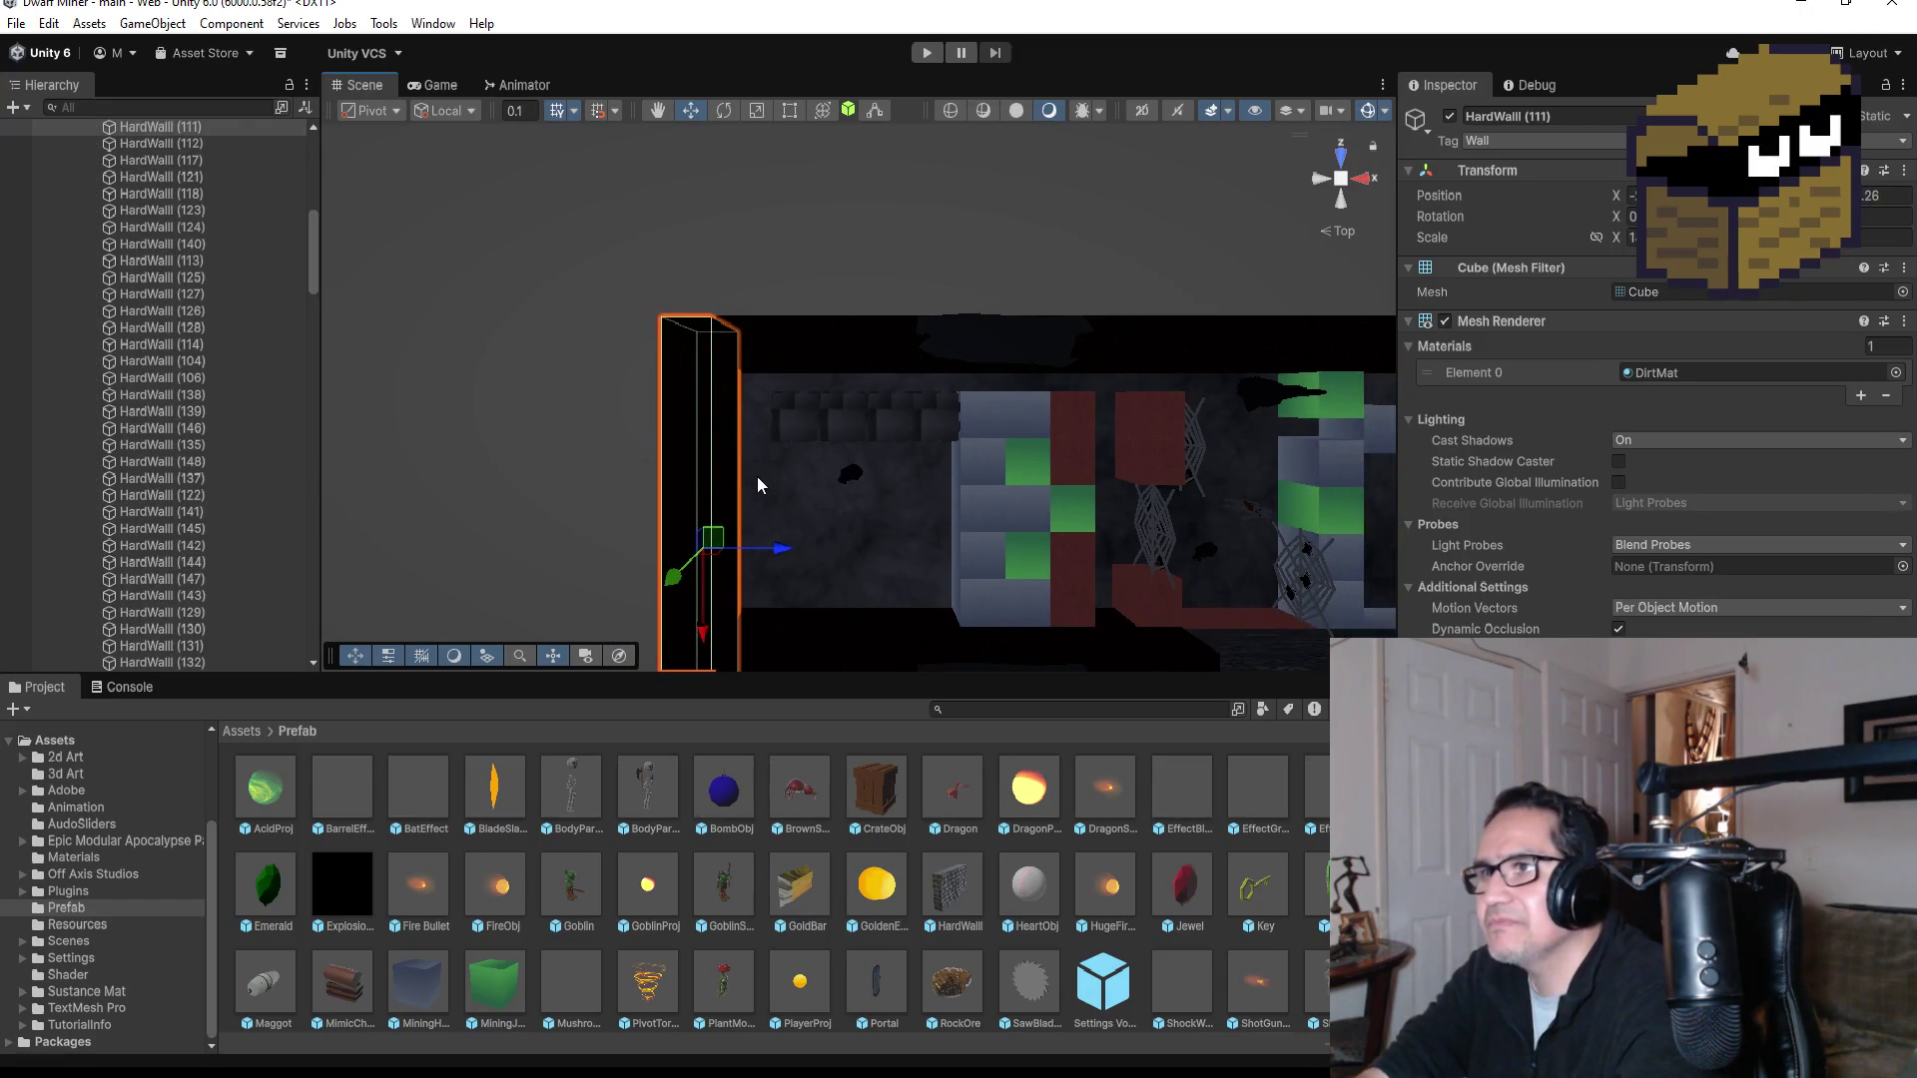
scroll(775, 469, "down", 5)
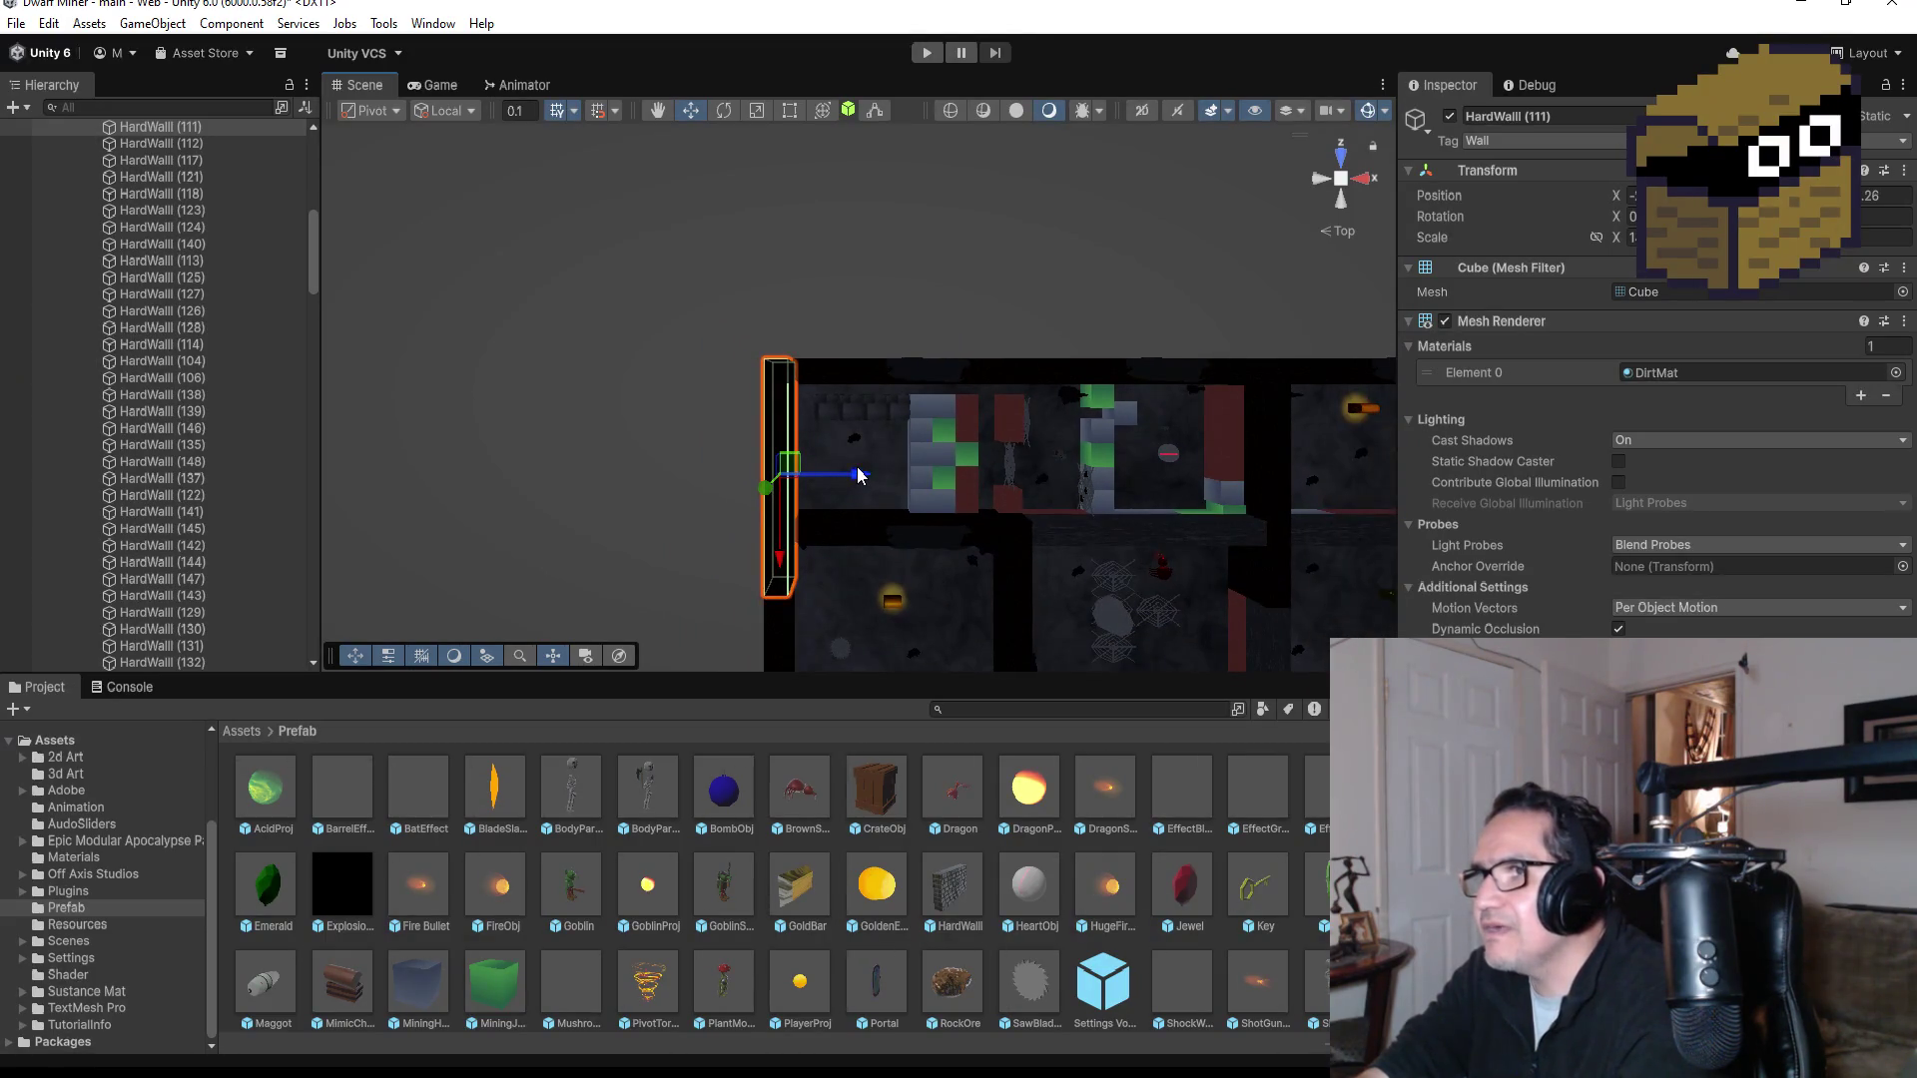
scroll(812, 391, "up", 5)
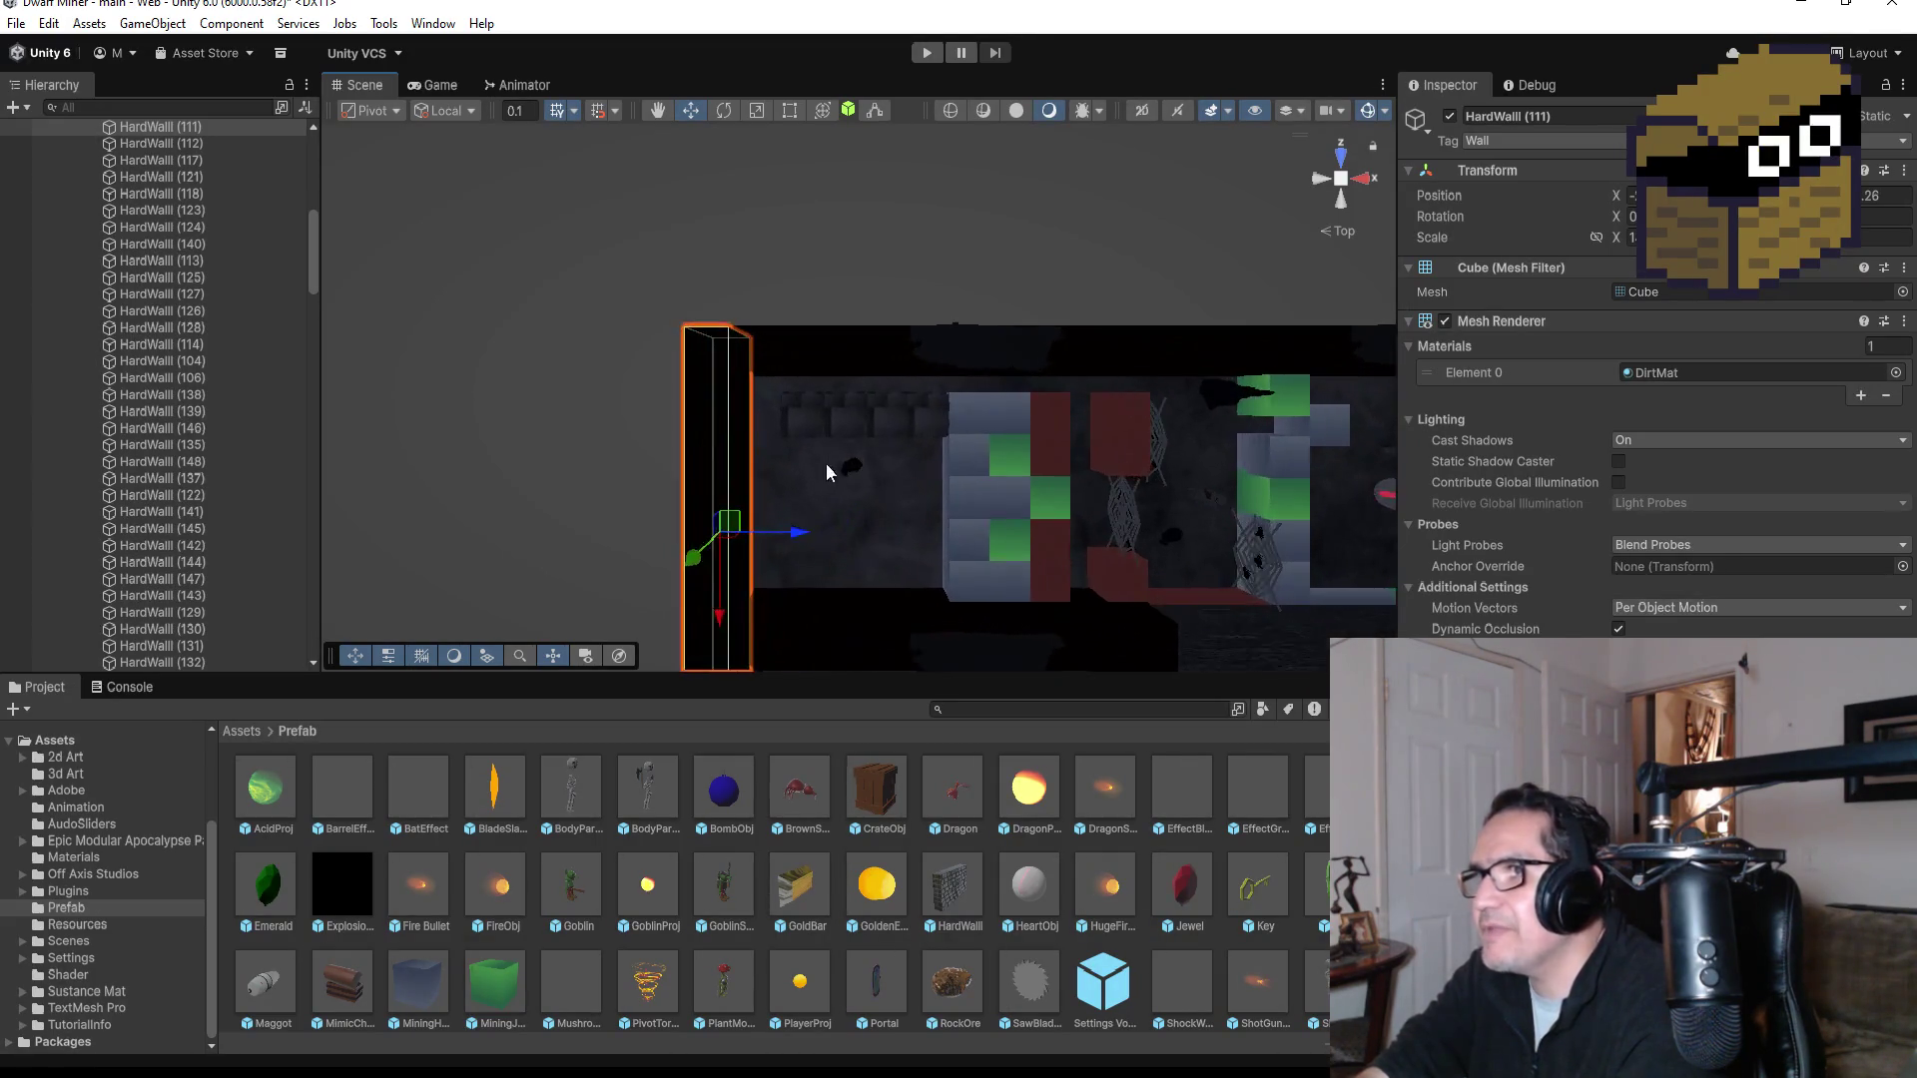
left_click(795, 421)
key("ctrl+d")
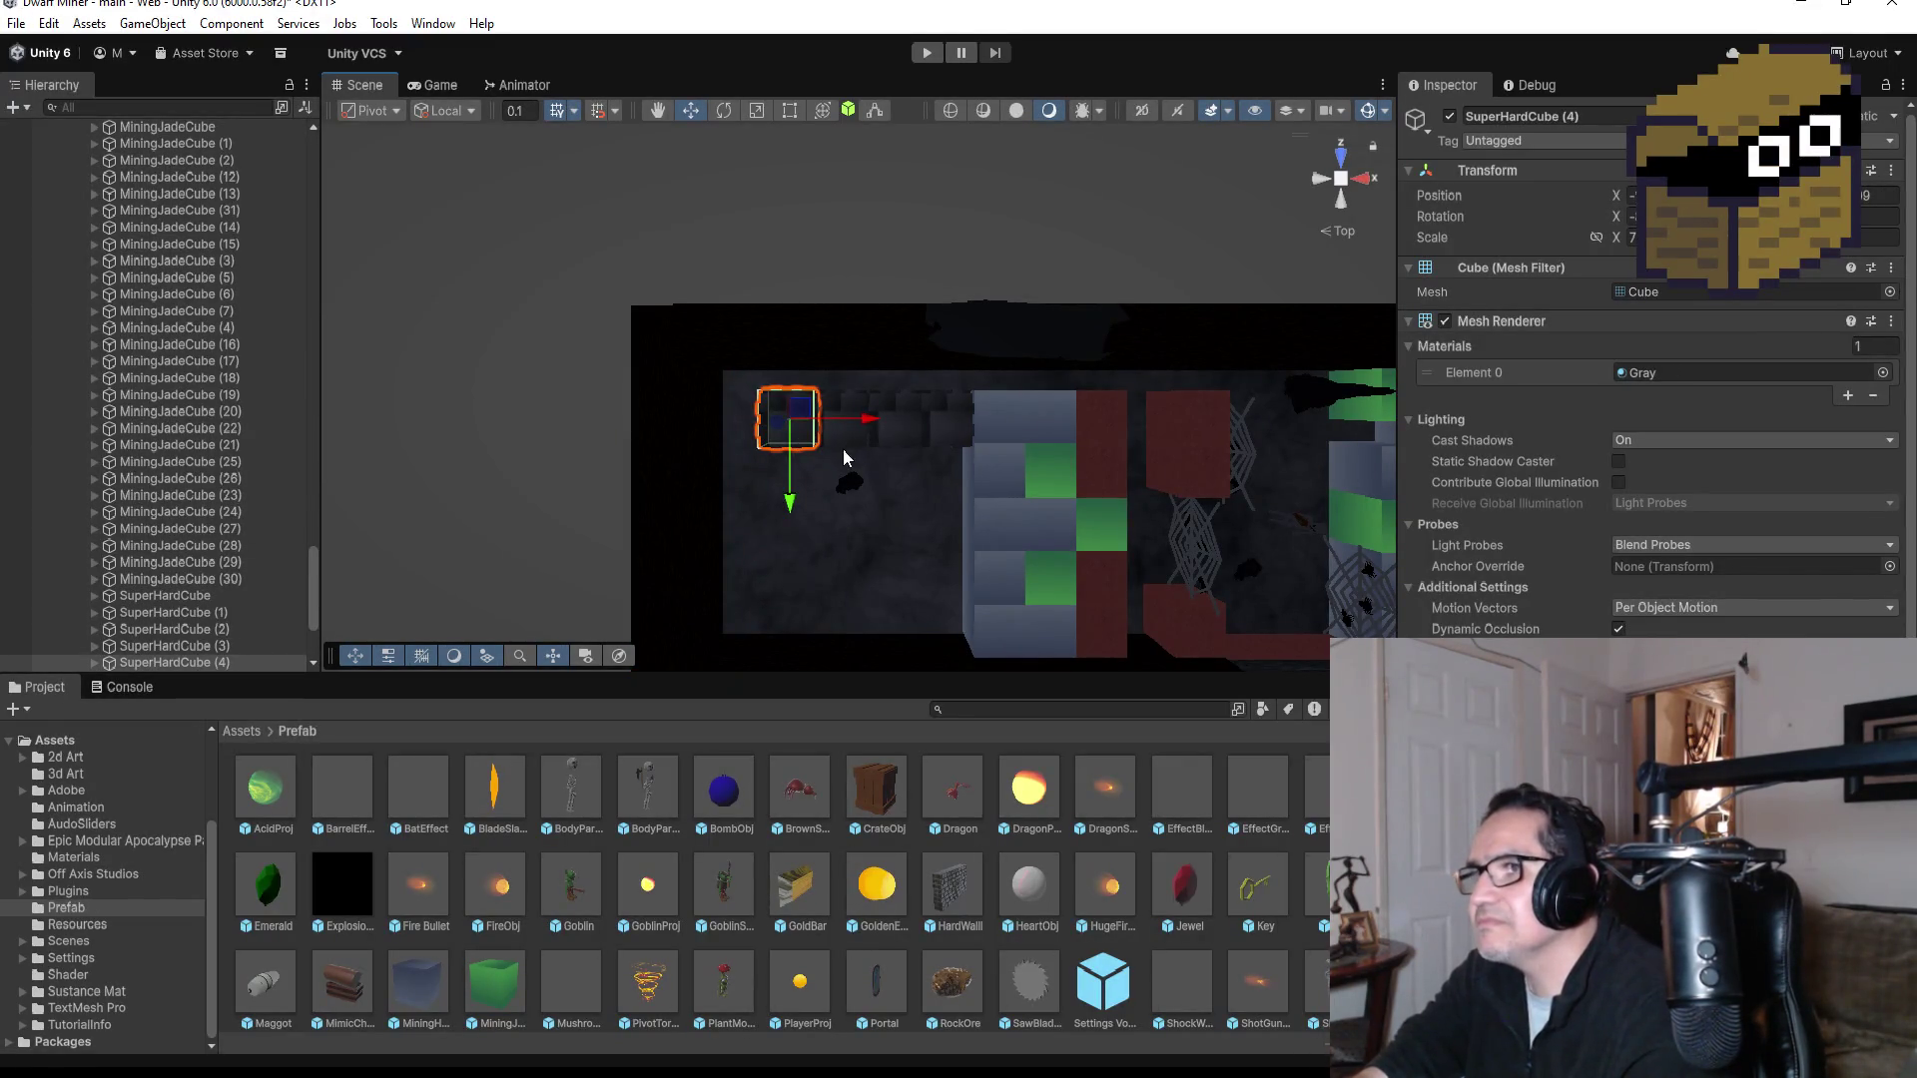
mouse_move(860, 458)
left_mouse_down()
mouse_move(830, 446)
mouse_move(788, 564)
left_mouse_up()
left_click_drag(865, 478, 835, 496)
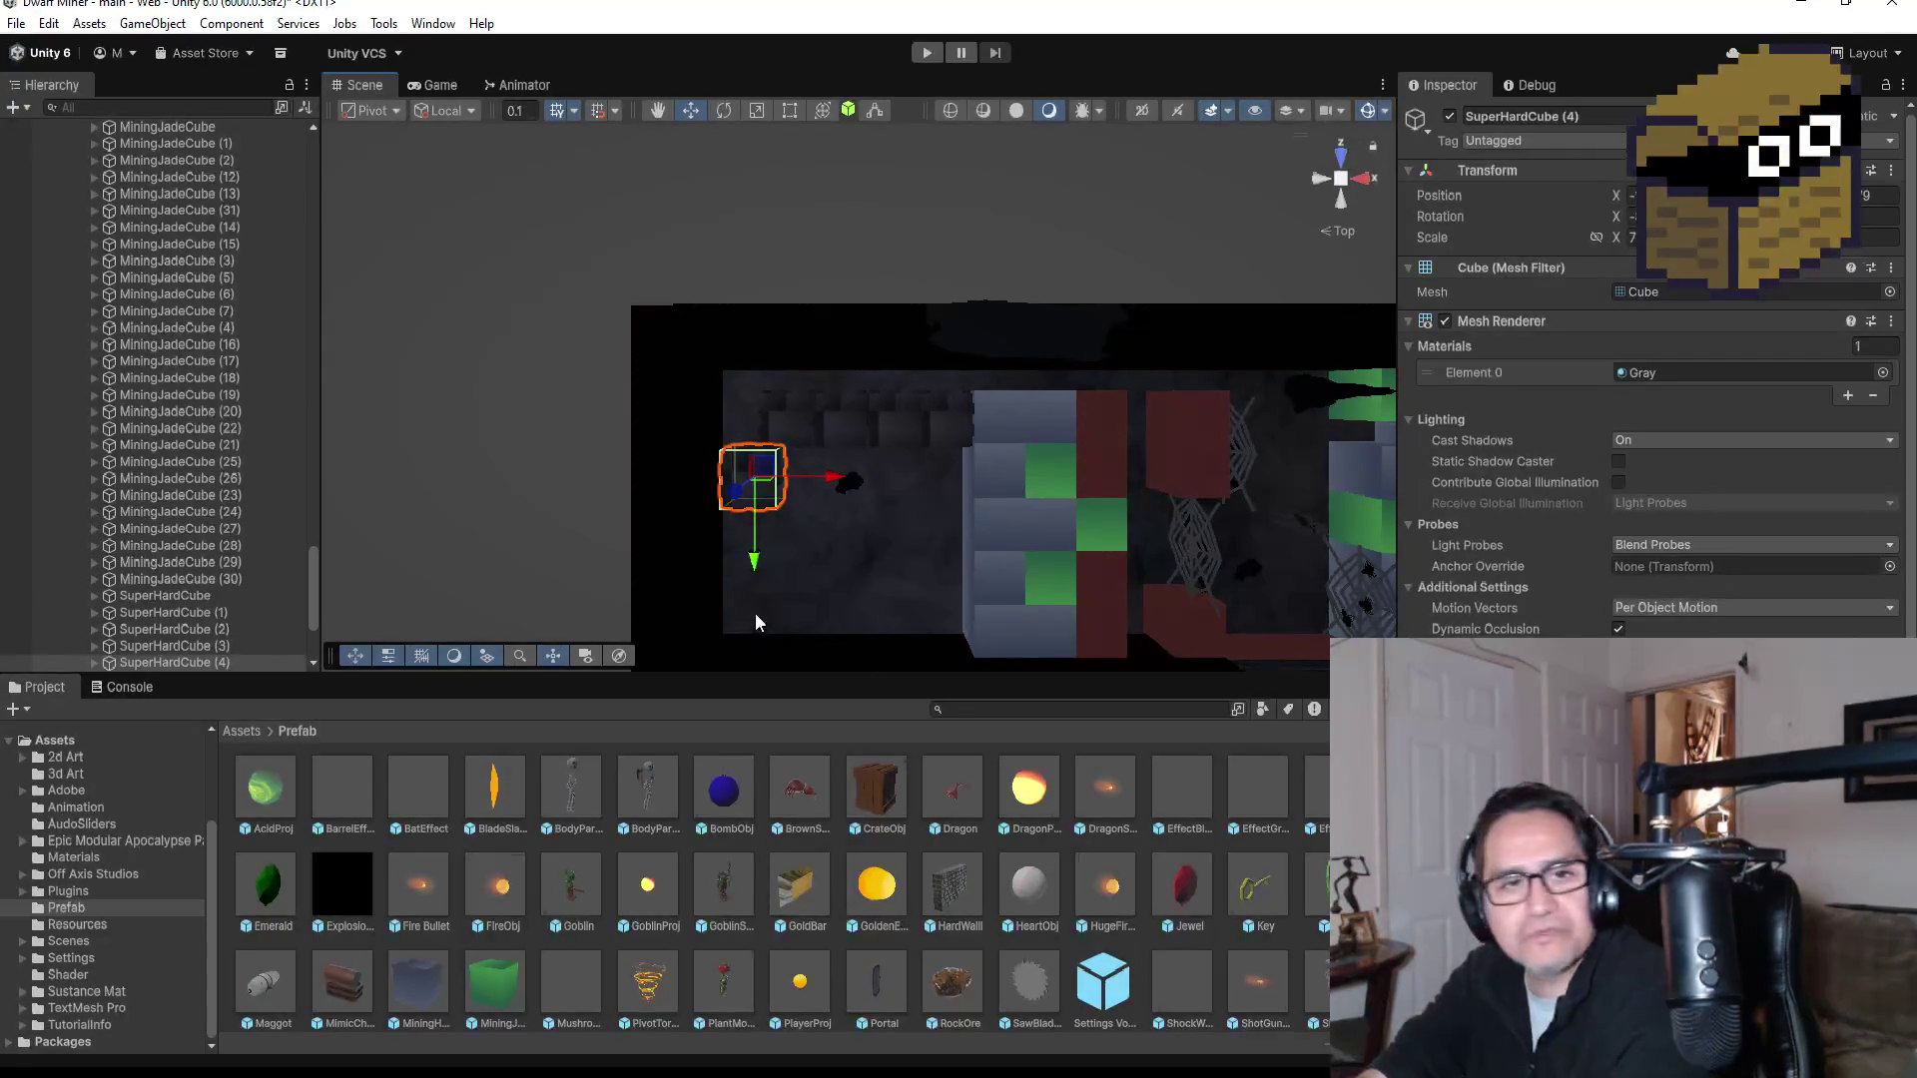
Step: Duplicate the gray block again and move the copy down the lane
scroll(827, 577, "down", 2)
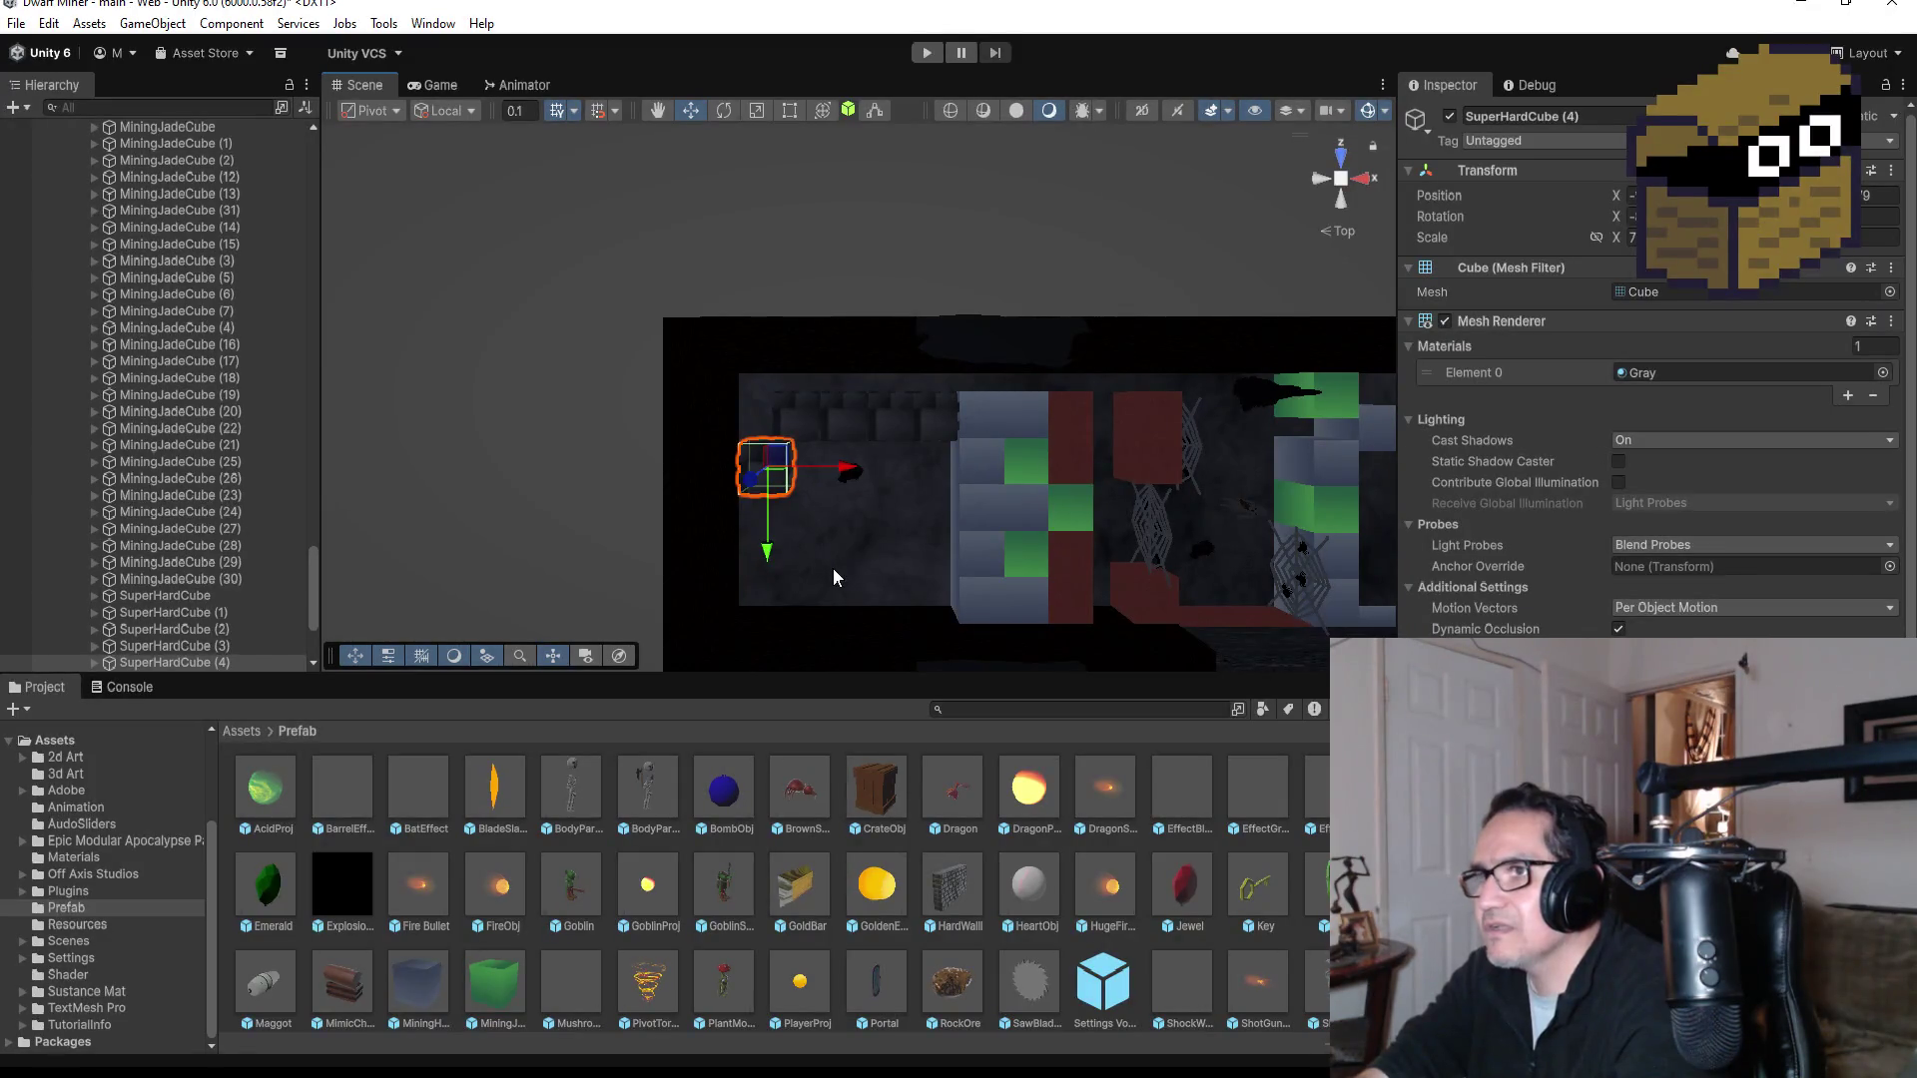
key("ctrl+d")
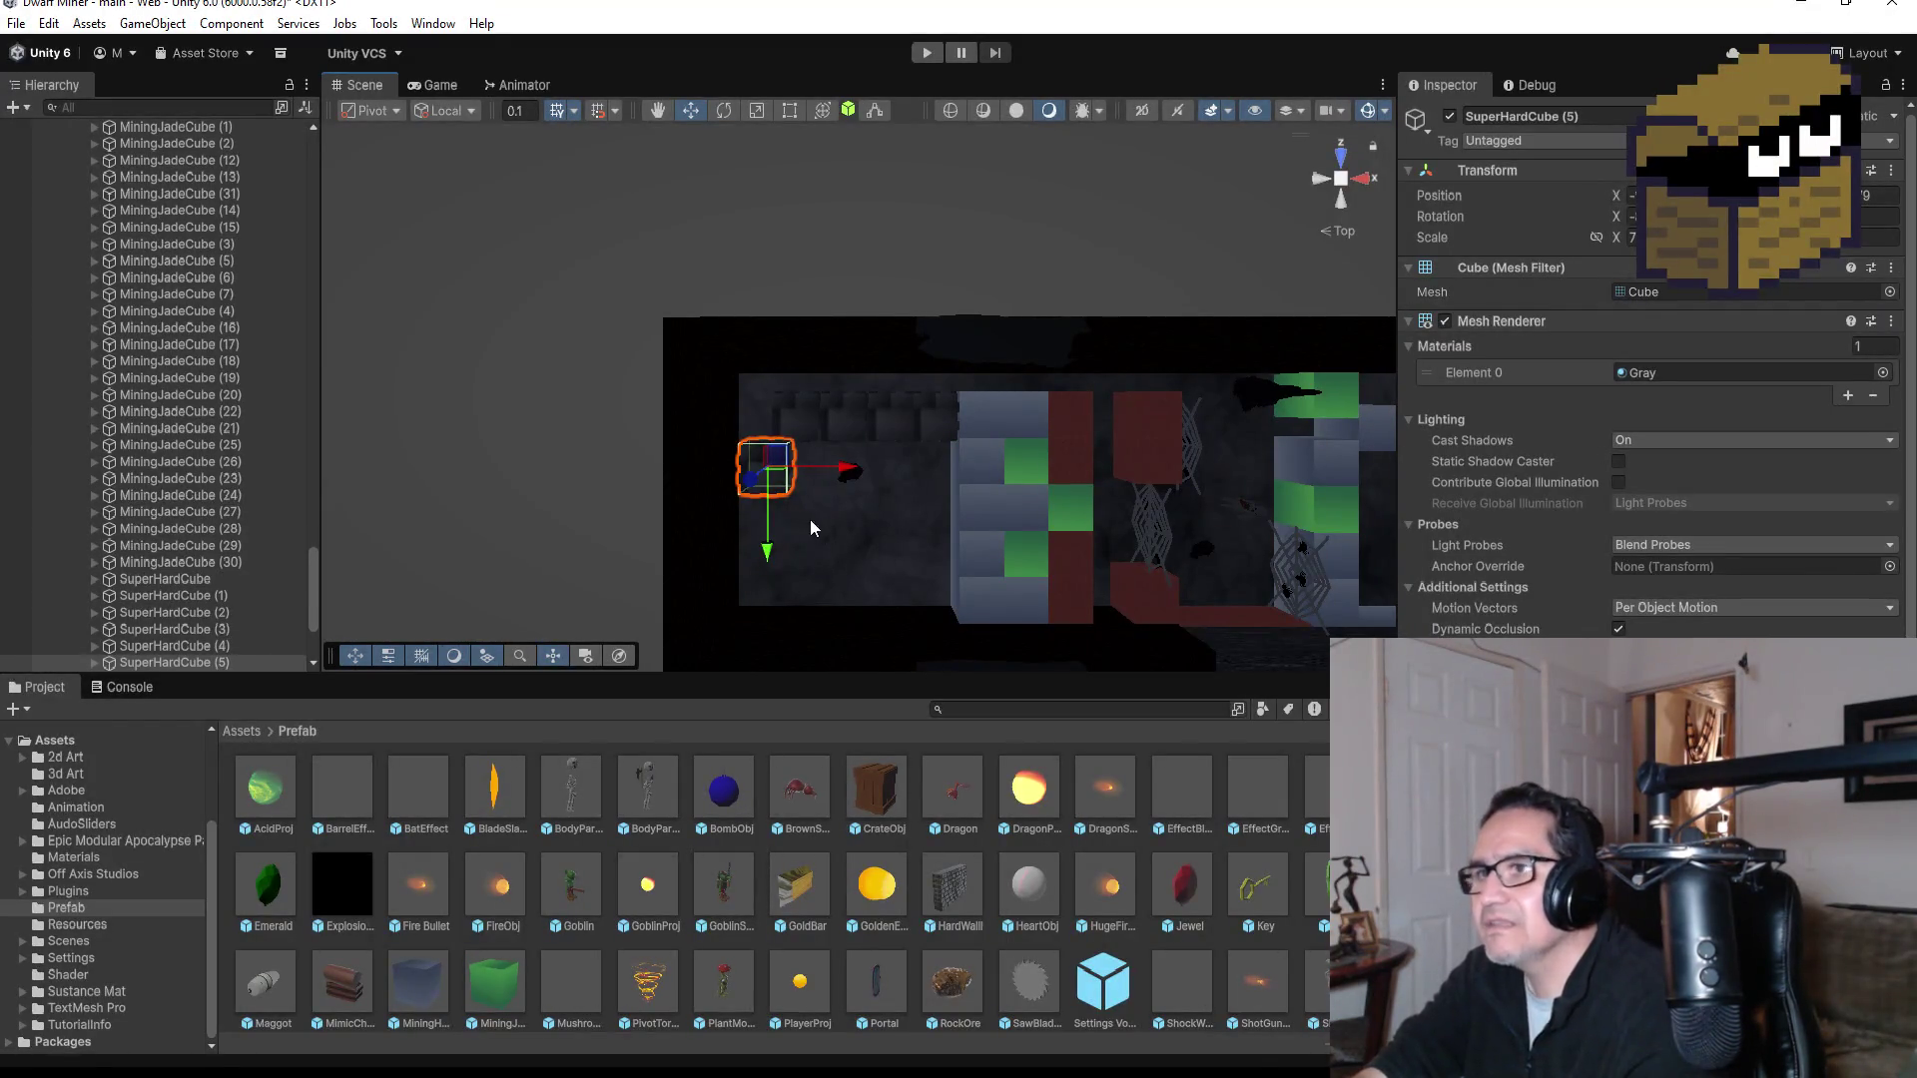
left_click_drag(768, 565, 773, 667)
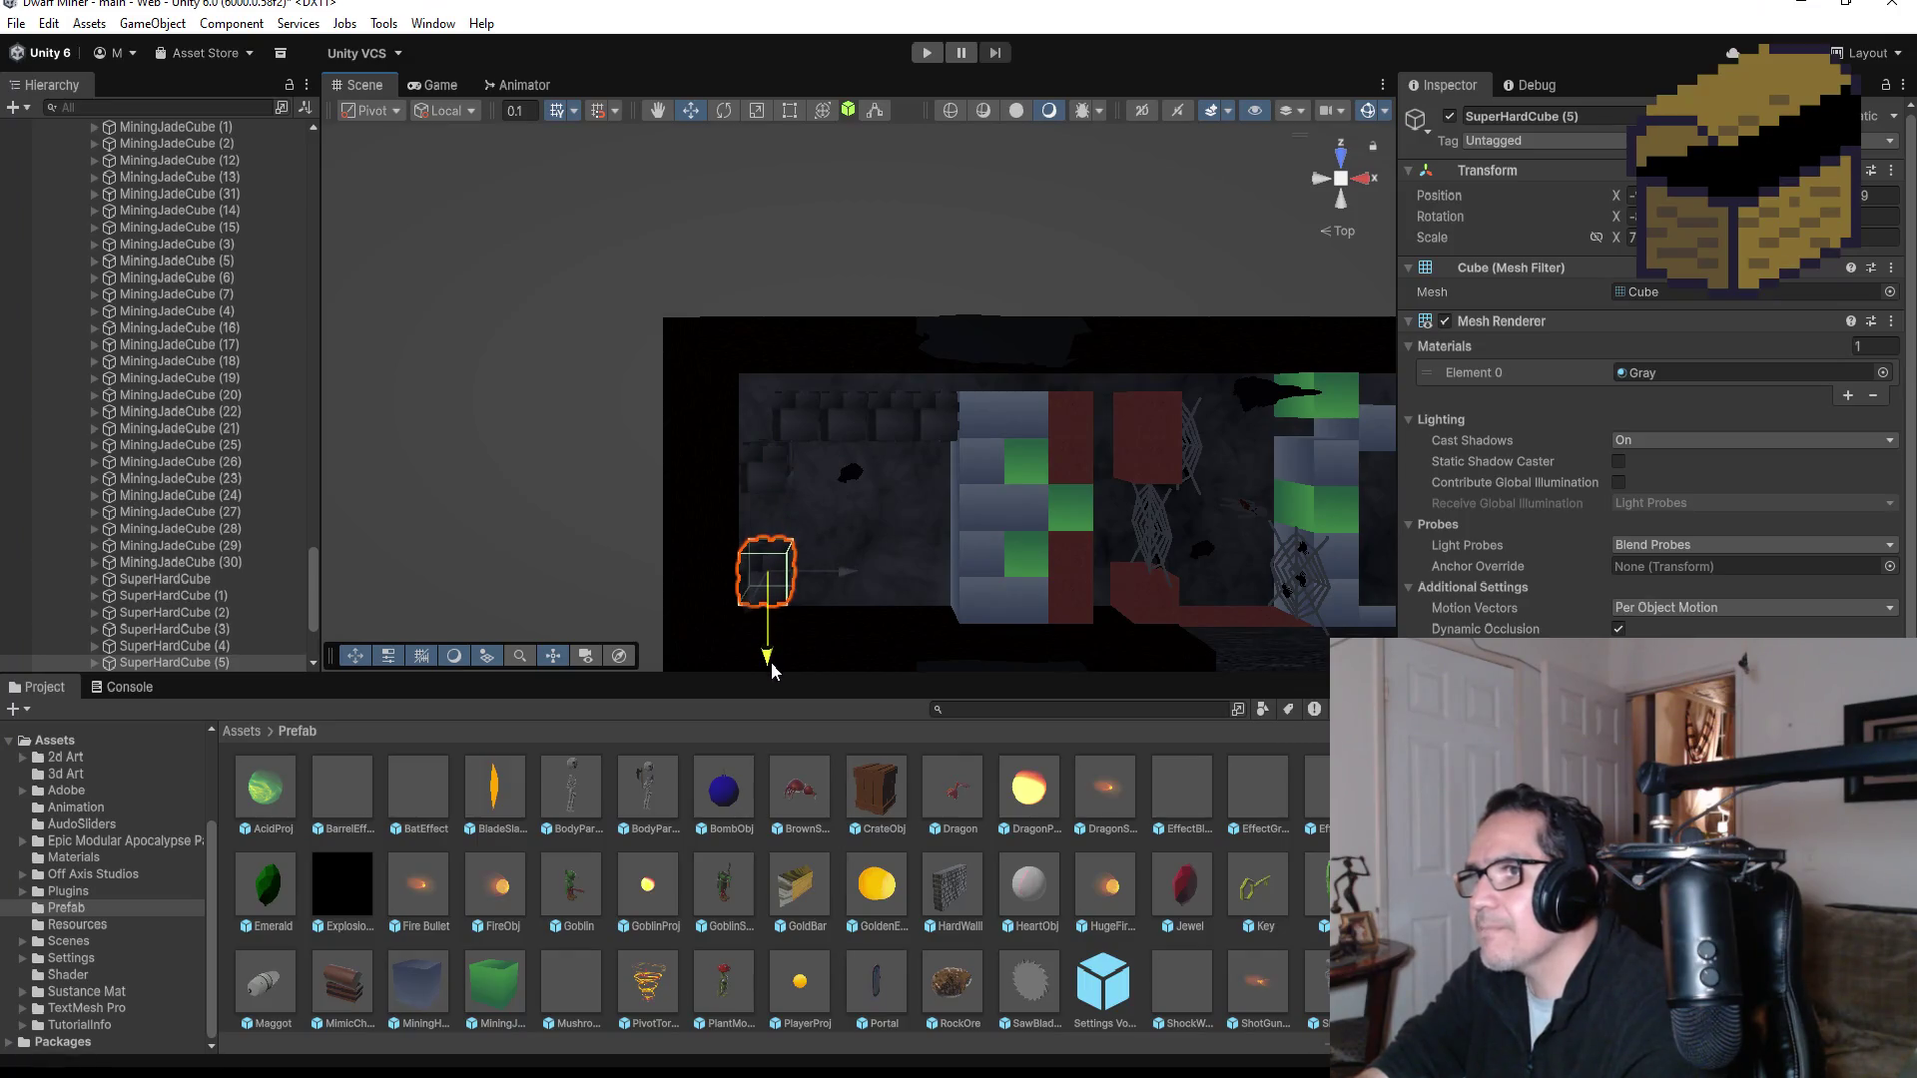
mouse_move(881, 541)
left_mouse_down()
mouse_move(730, 483)
mouse_move(852, 553)
mouse_move(844, 582)
mouse_move(854, 569)
left_mouse_up()
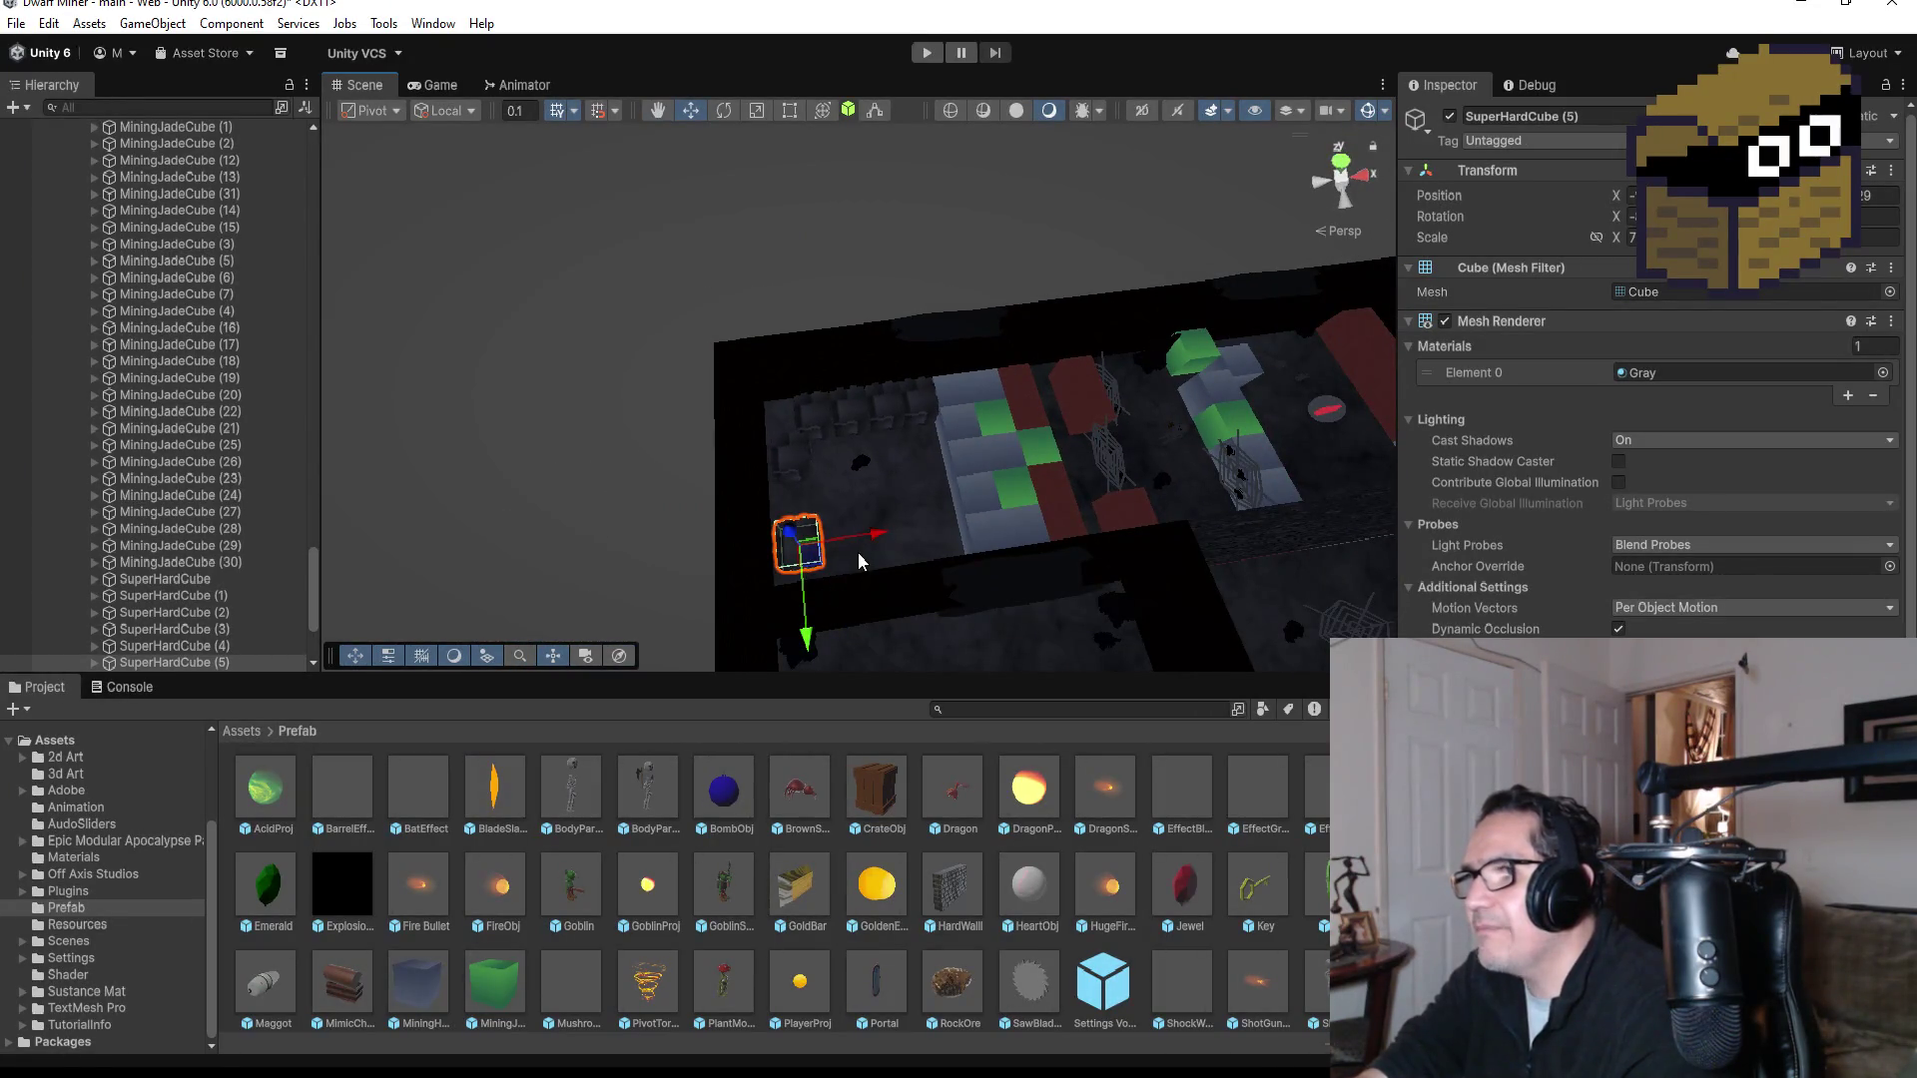
Step: Duplicate the gray block three times, sliding each copy right along the lane
key("ctrl+d")
left_click_drag(877, 538, 932, 531)
scroll(944, 534, "up", 1)
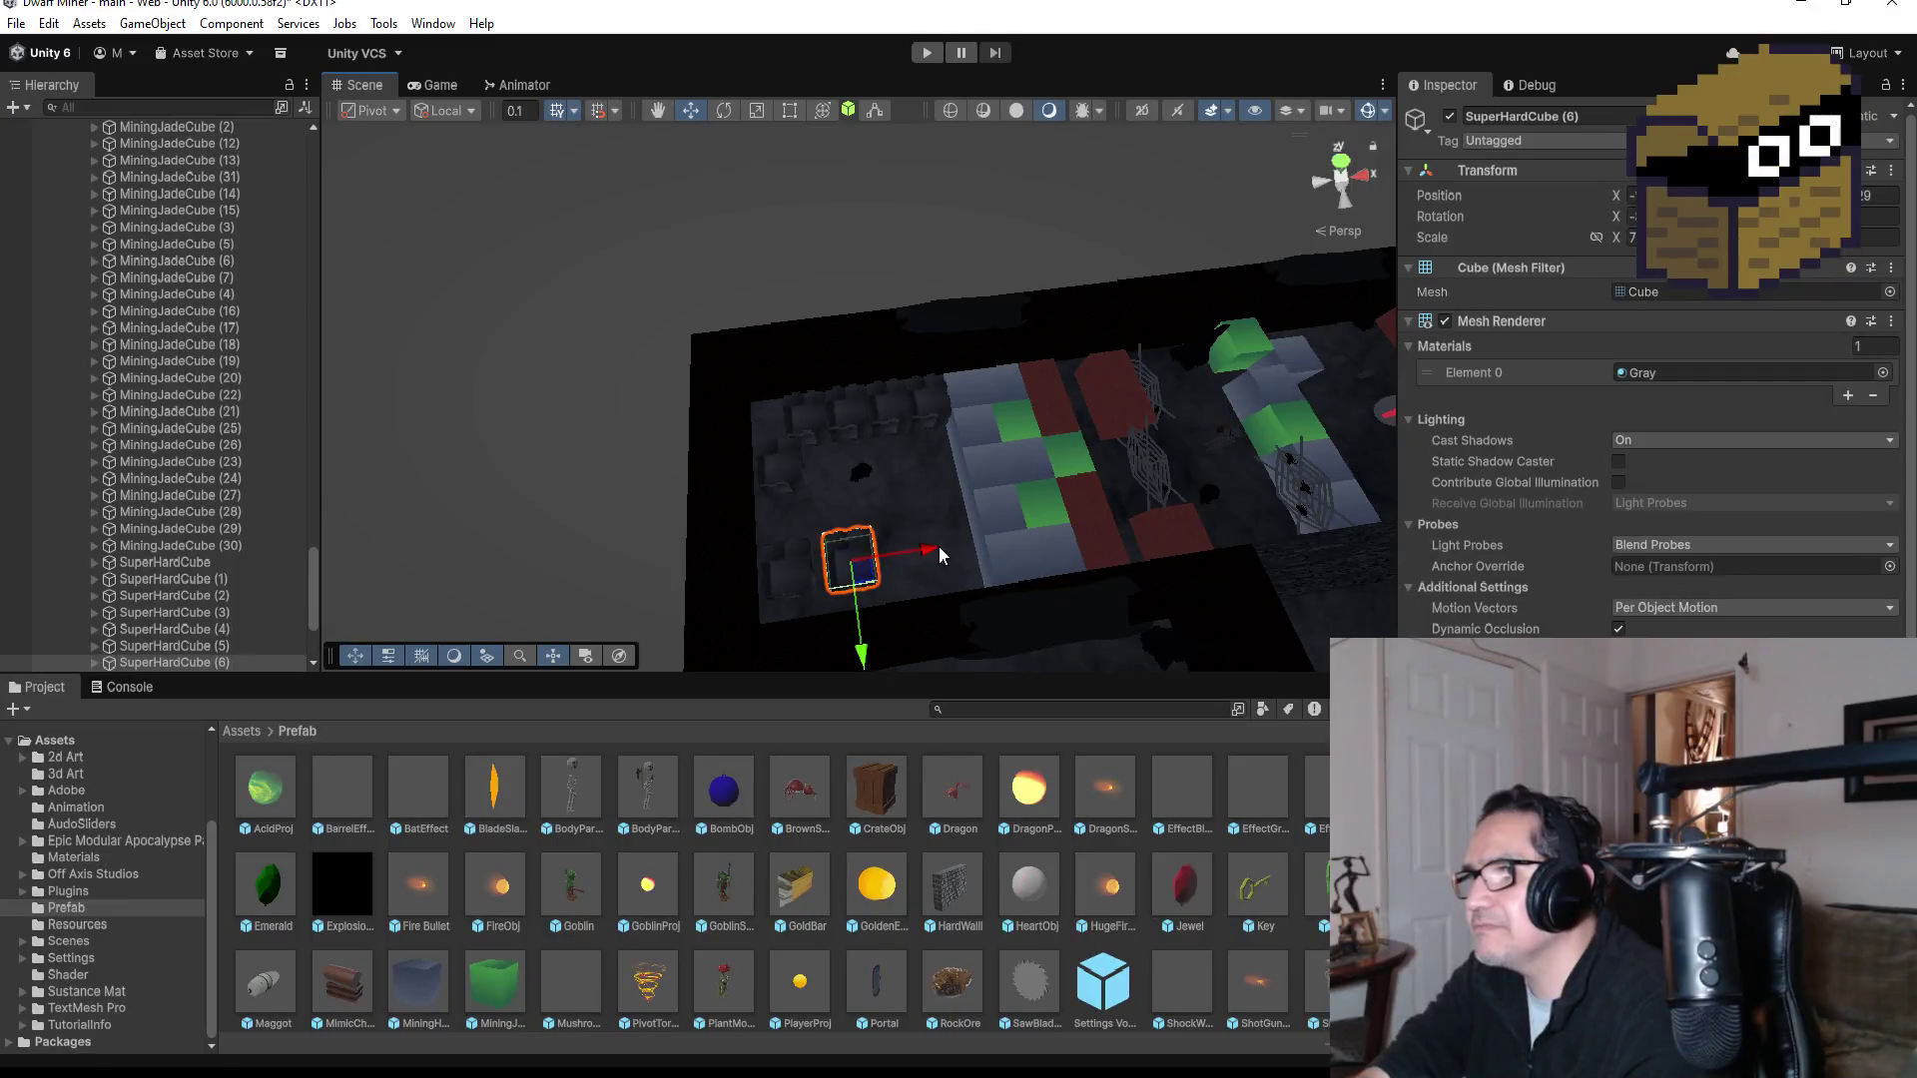
key("ctrl+d")
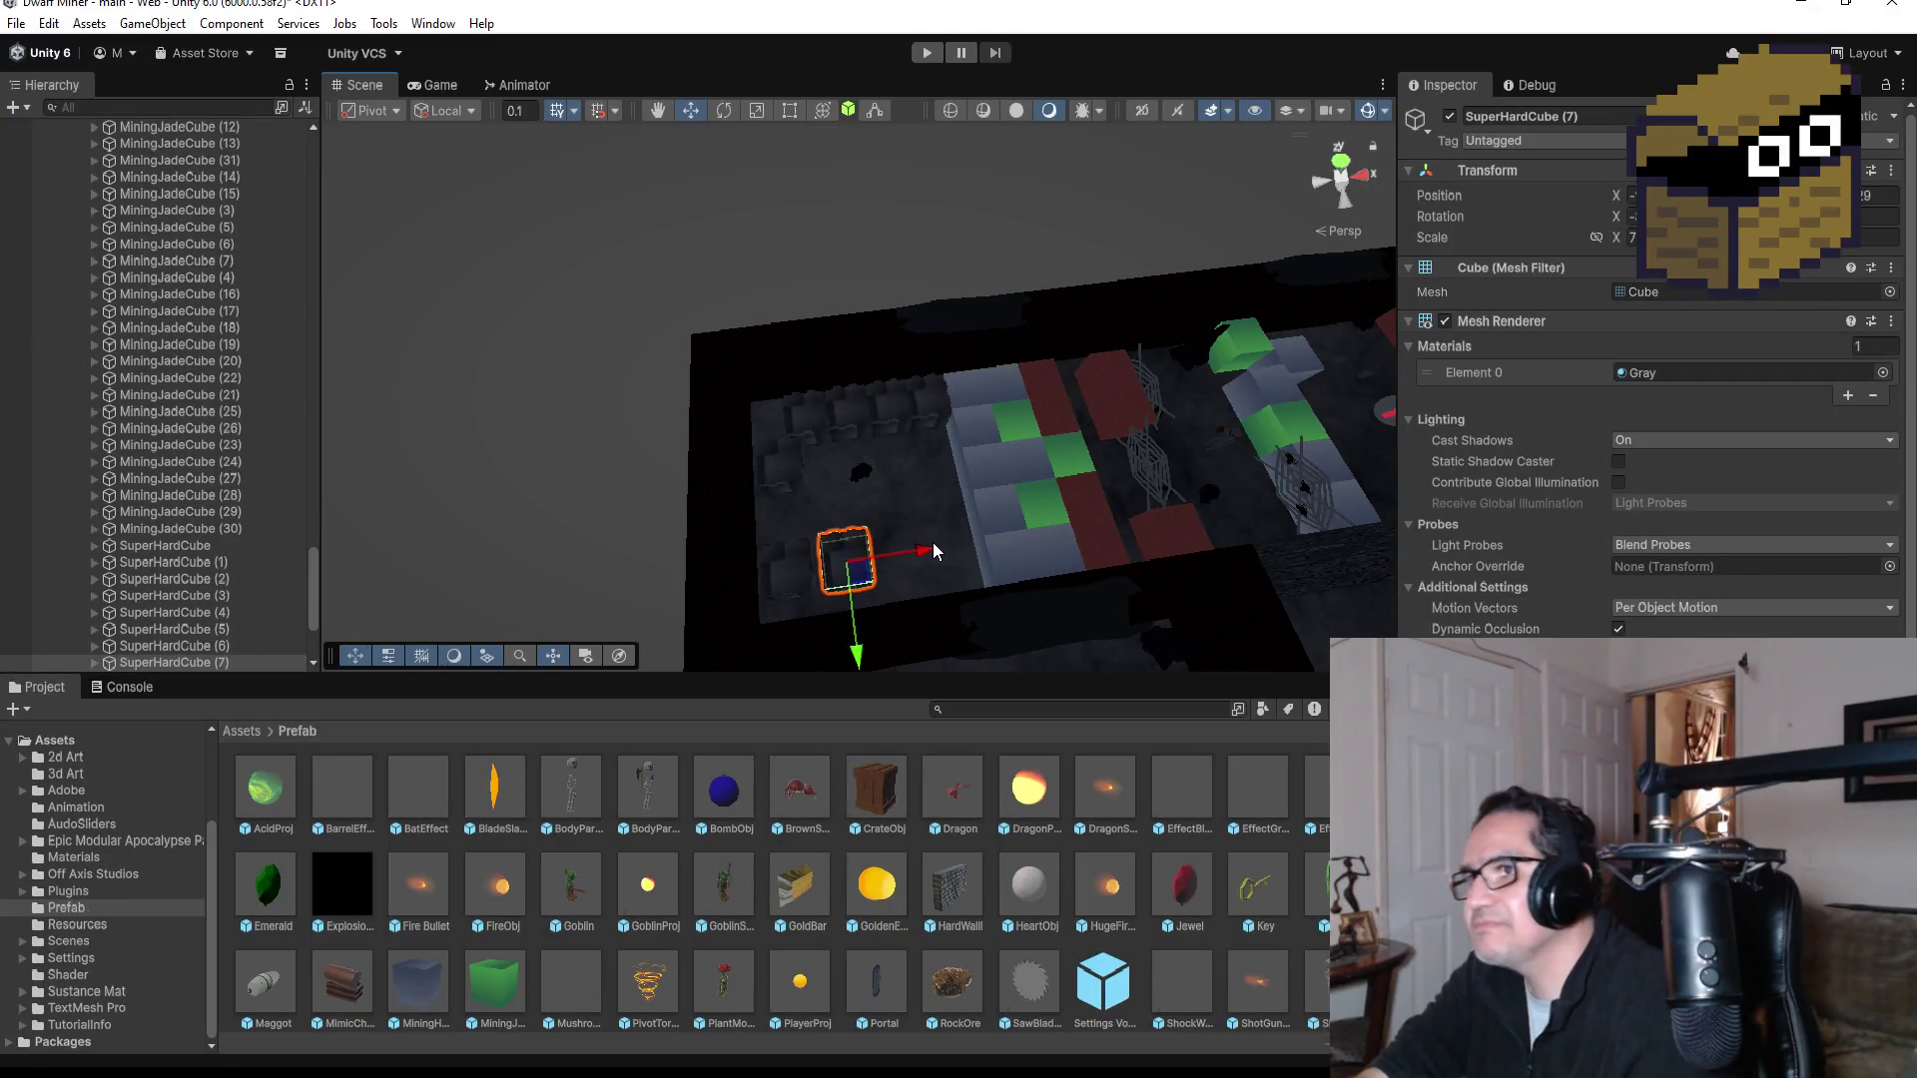
left_click_drag(926, 547, 987, 538)
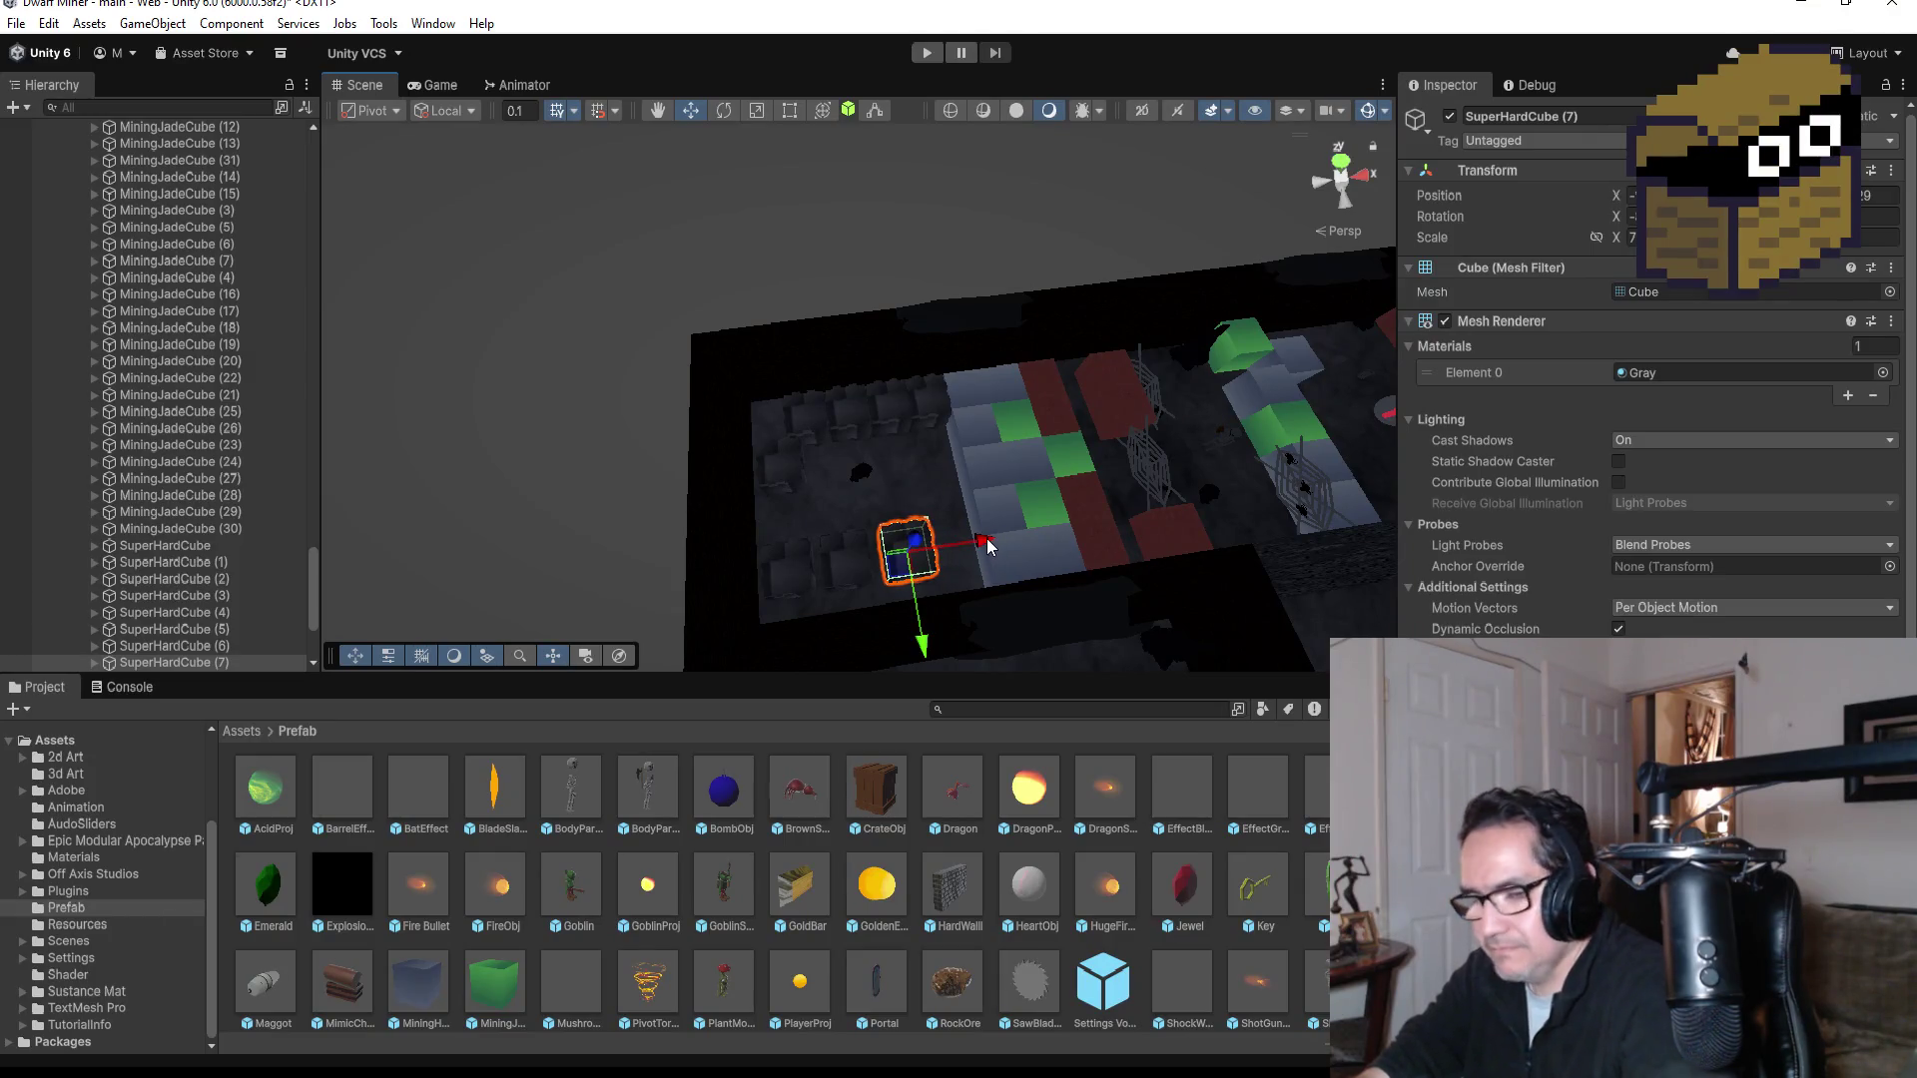
key("ctrl+d")
mouse_move(991, 542)
left_mouse_down()
mouse_move(1043, 535)
mouse_move(1013, 506)
mouse_move(1374, 482)
mouse_move(1228, 499)
mouse_move(1164, 548)
mouse_move(1128, 505)
left_mouse_up()
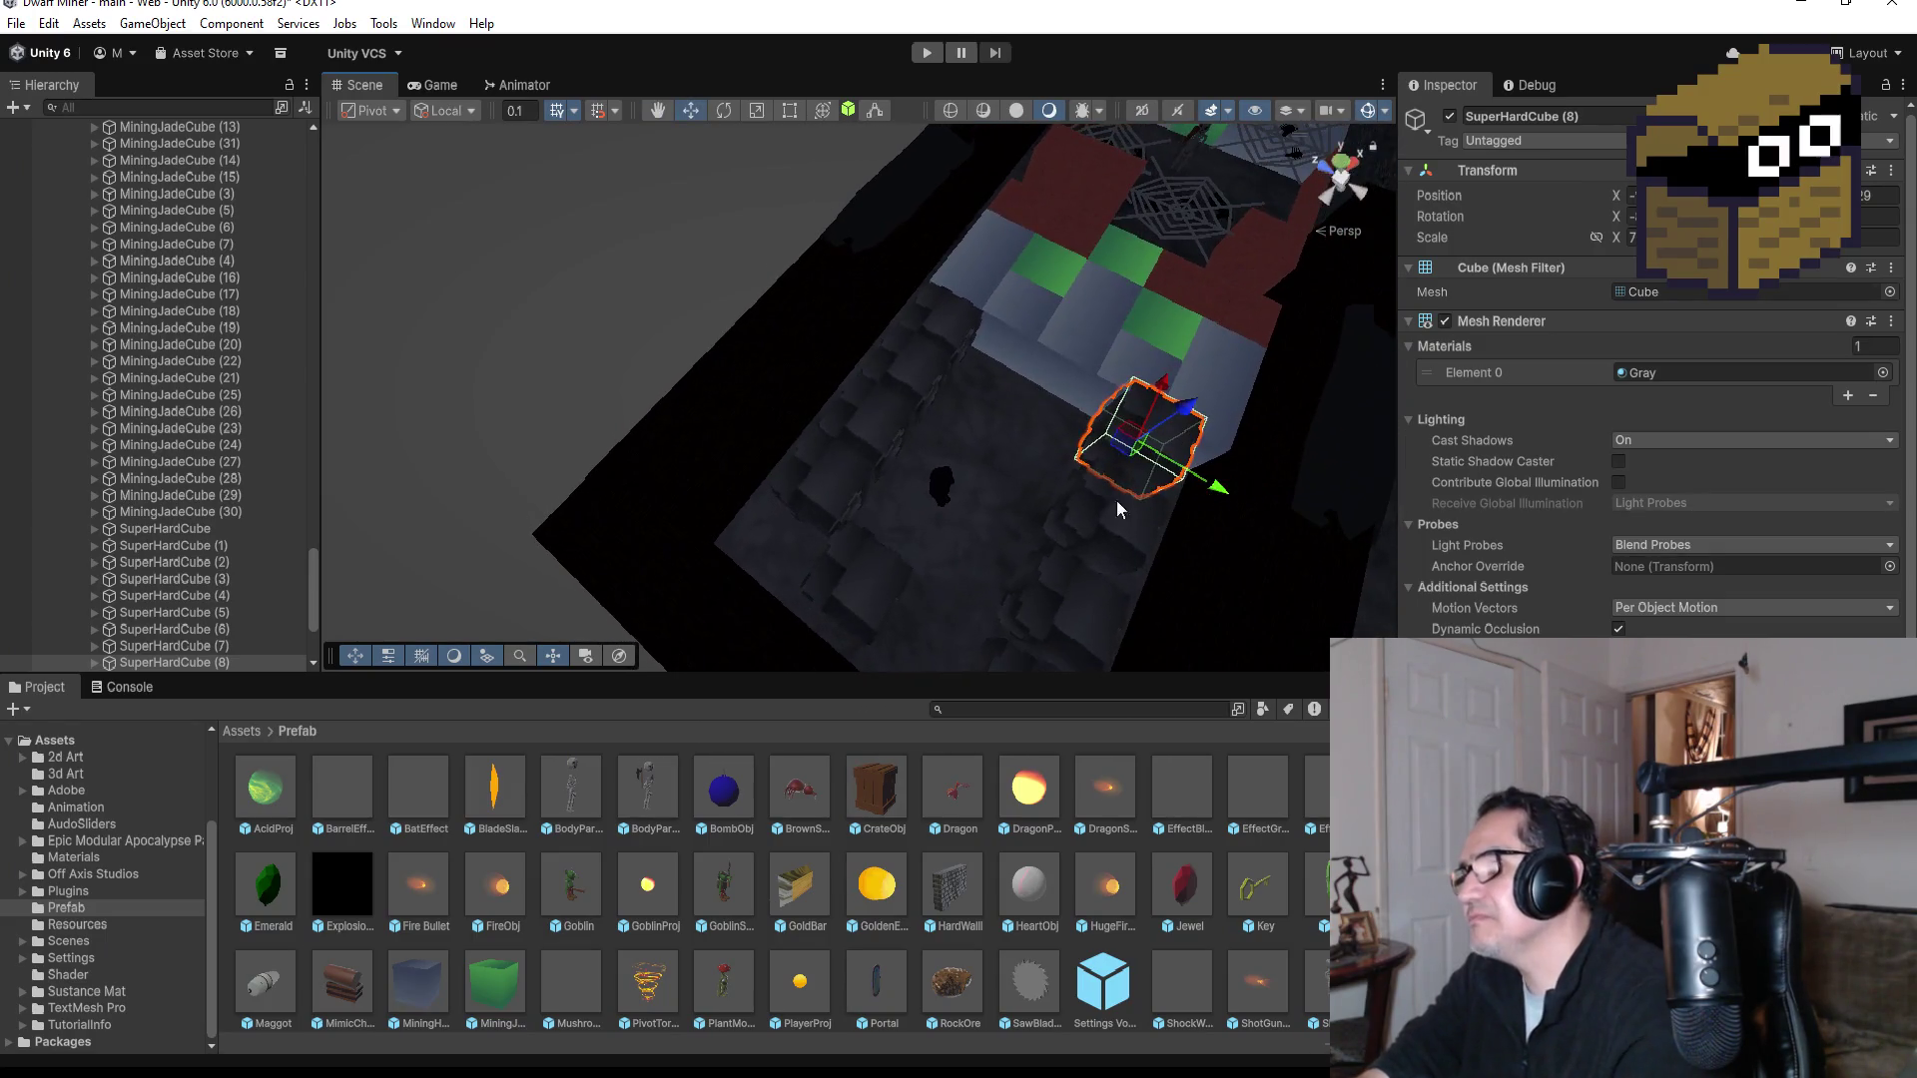
Step: Vertex-snap SuperHardCube (6) flush against its neighbouring block
key("Down")
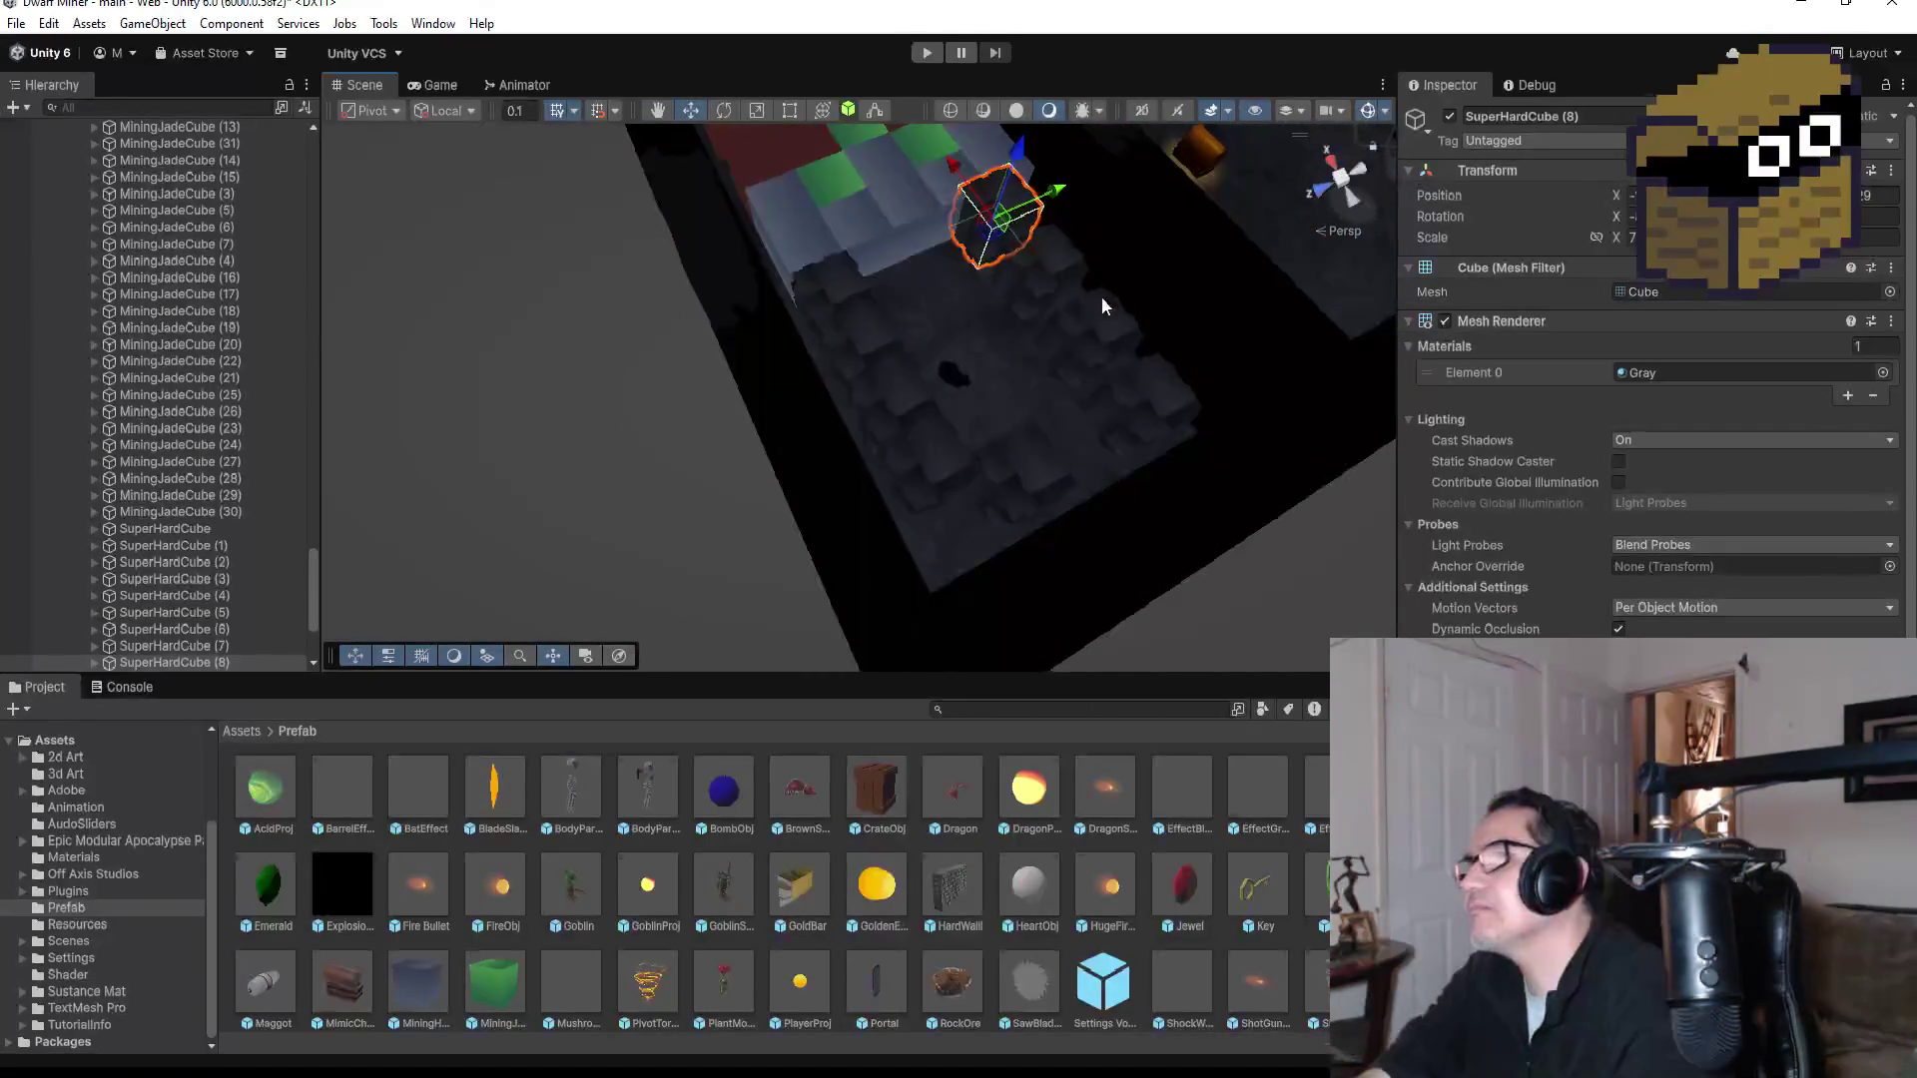
left_click(1074, 256)
key("f")
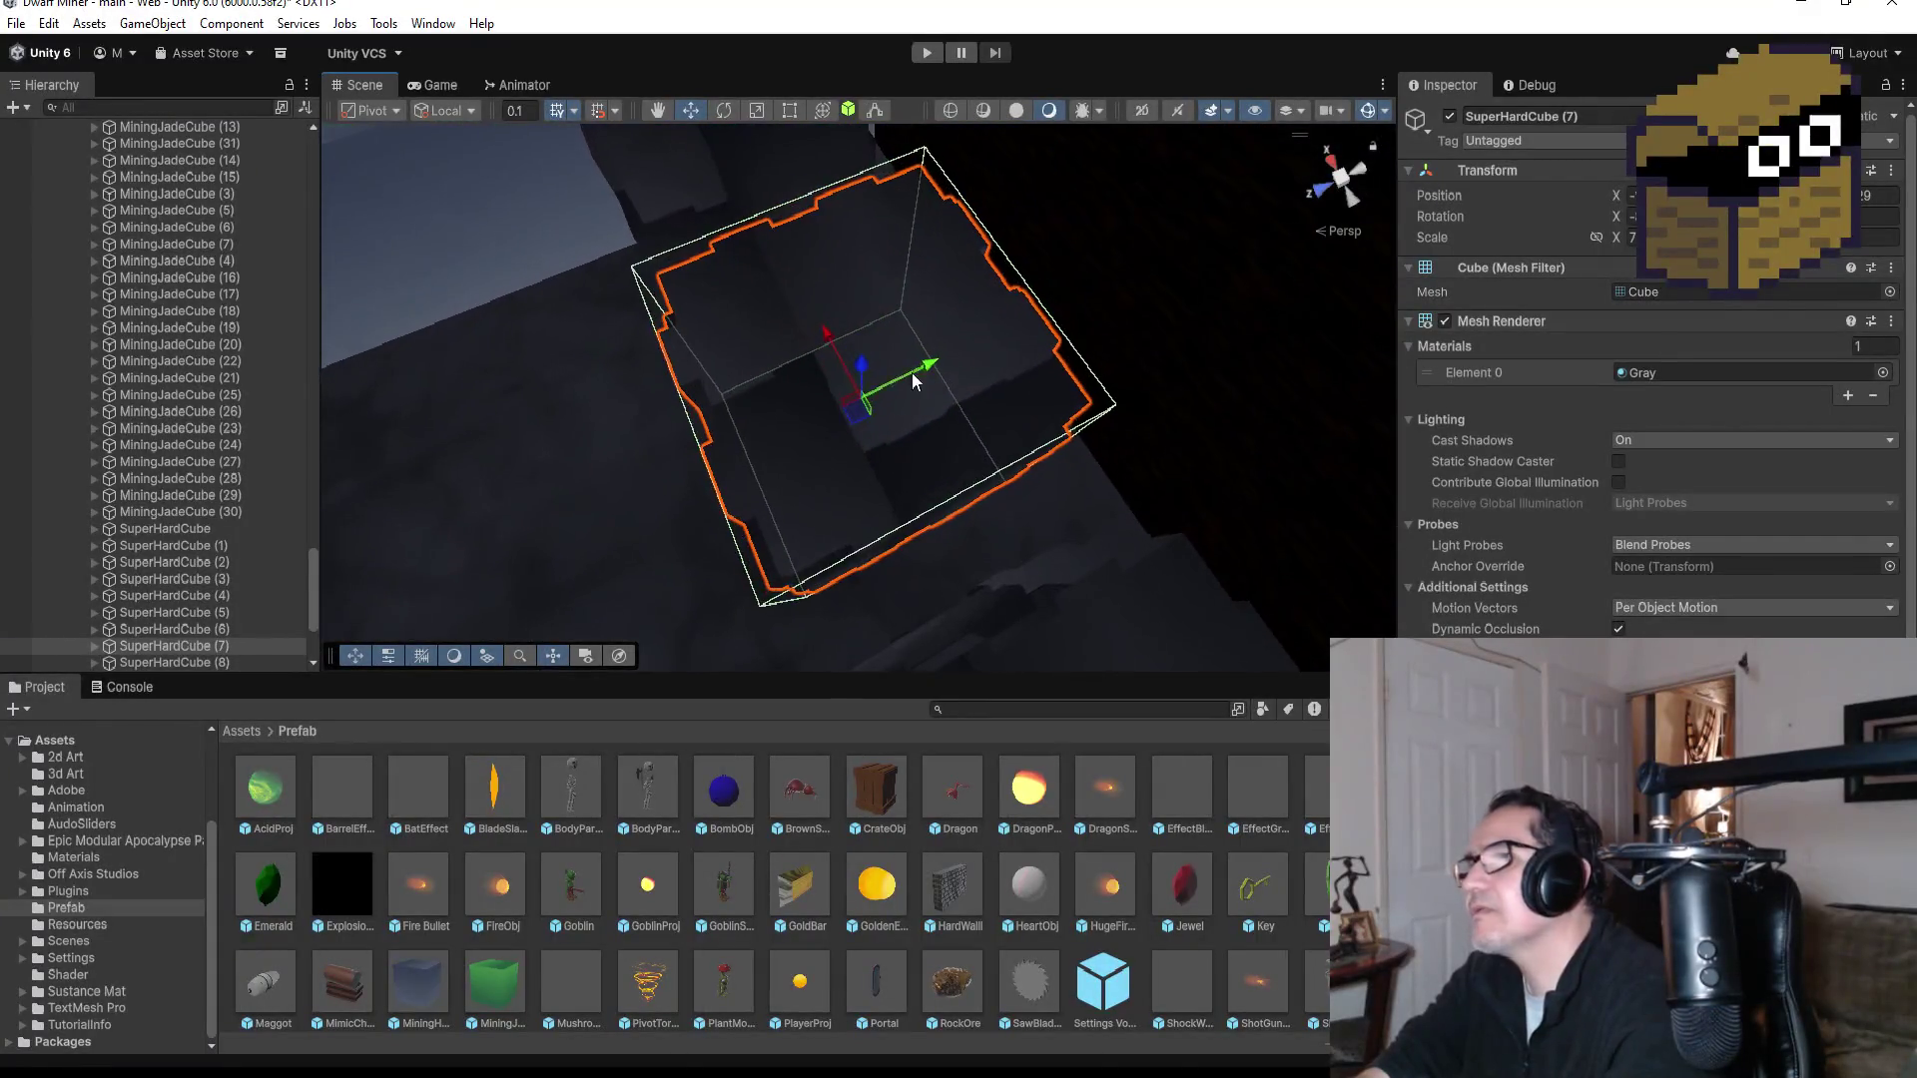
left_click_drag(845, 419, 1098, 420)
scroll(1147, 411, "down", 6)
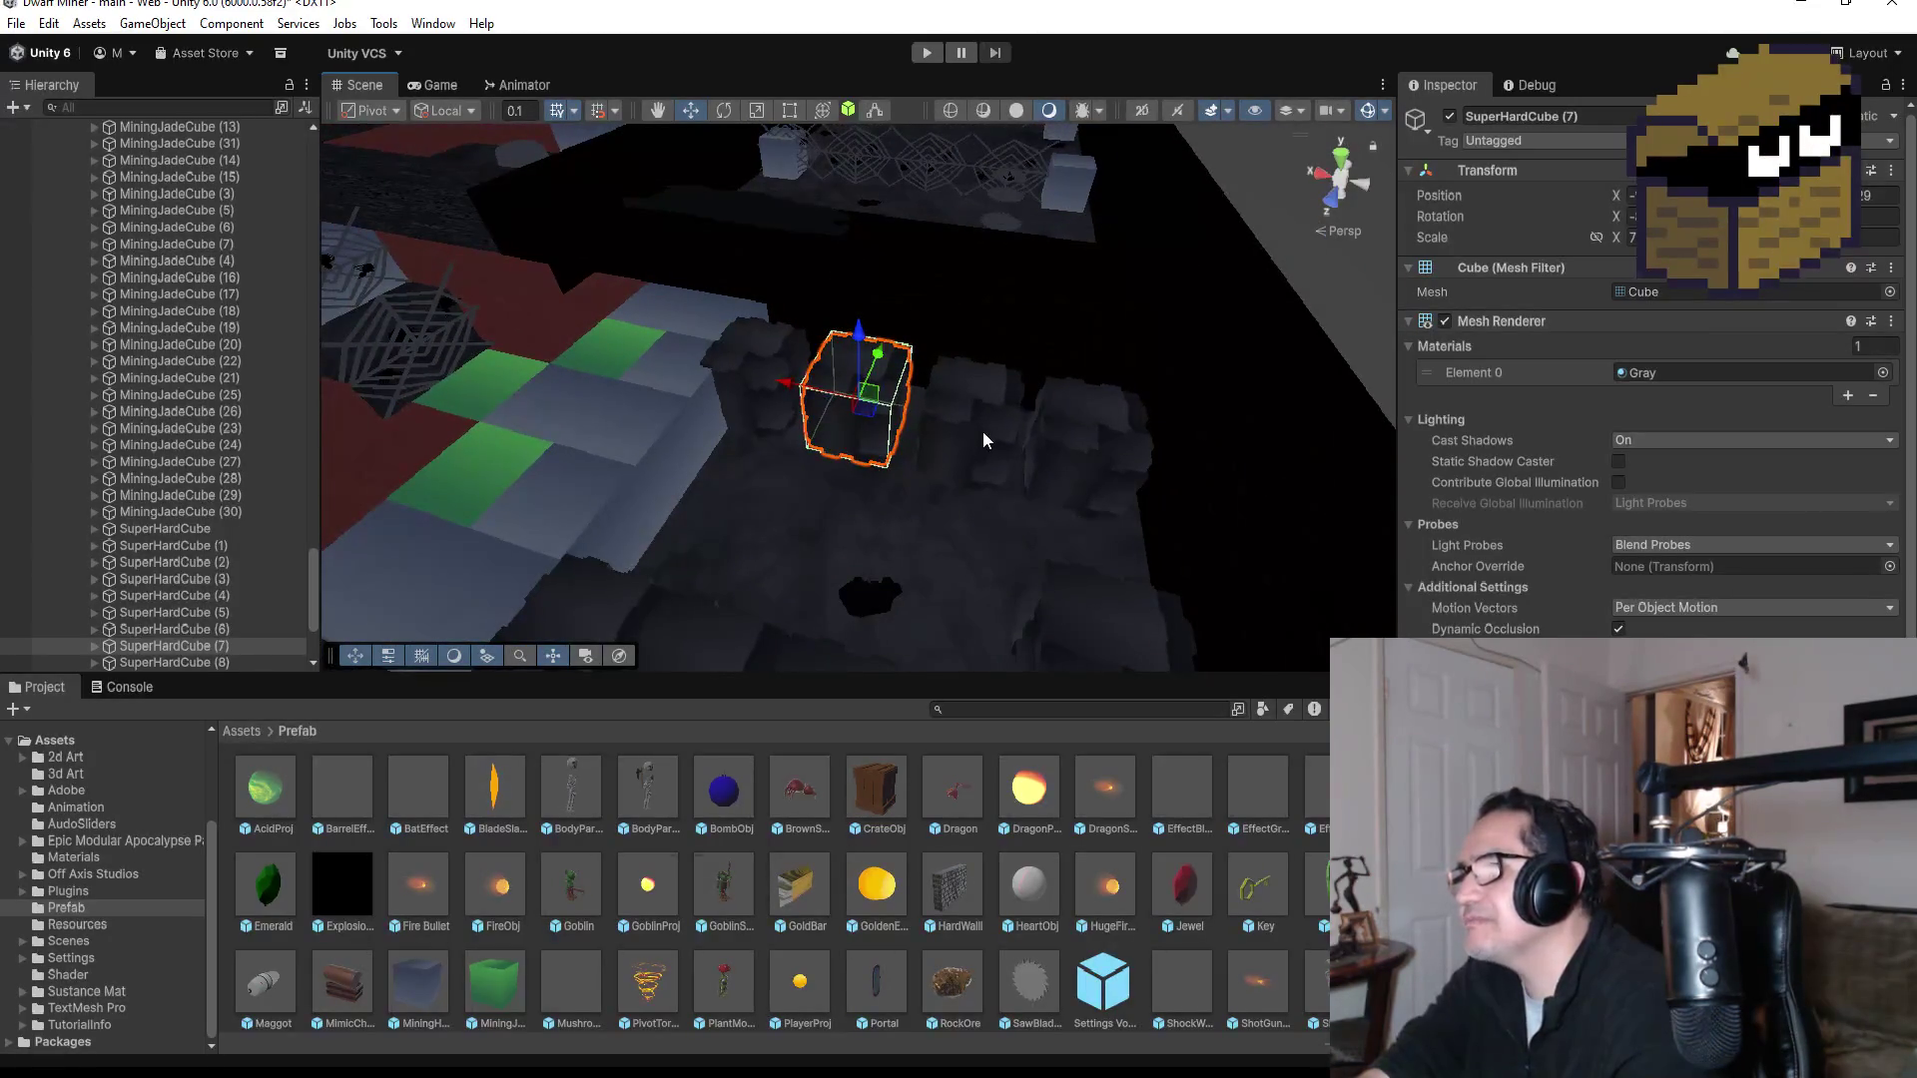
left_click(984, 439)
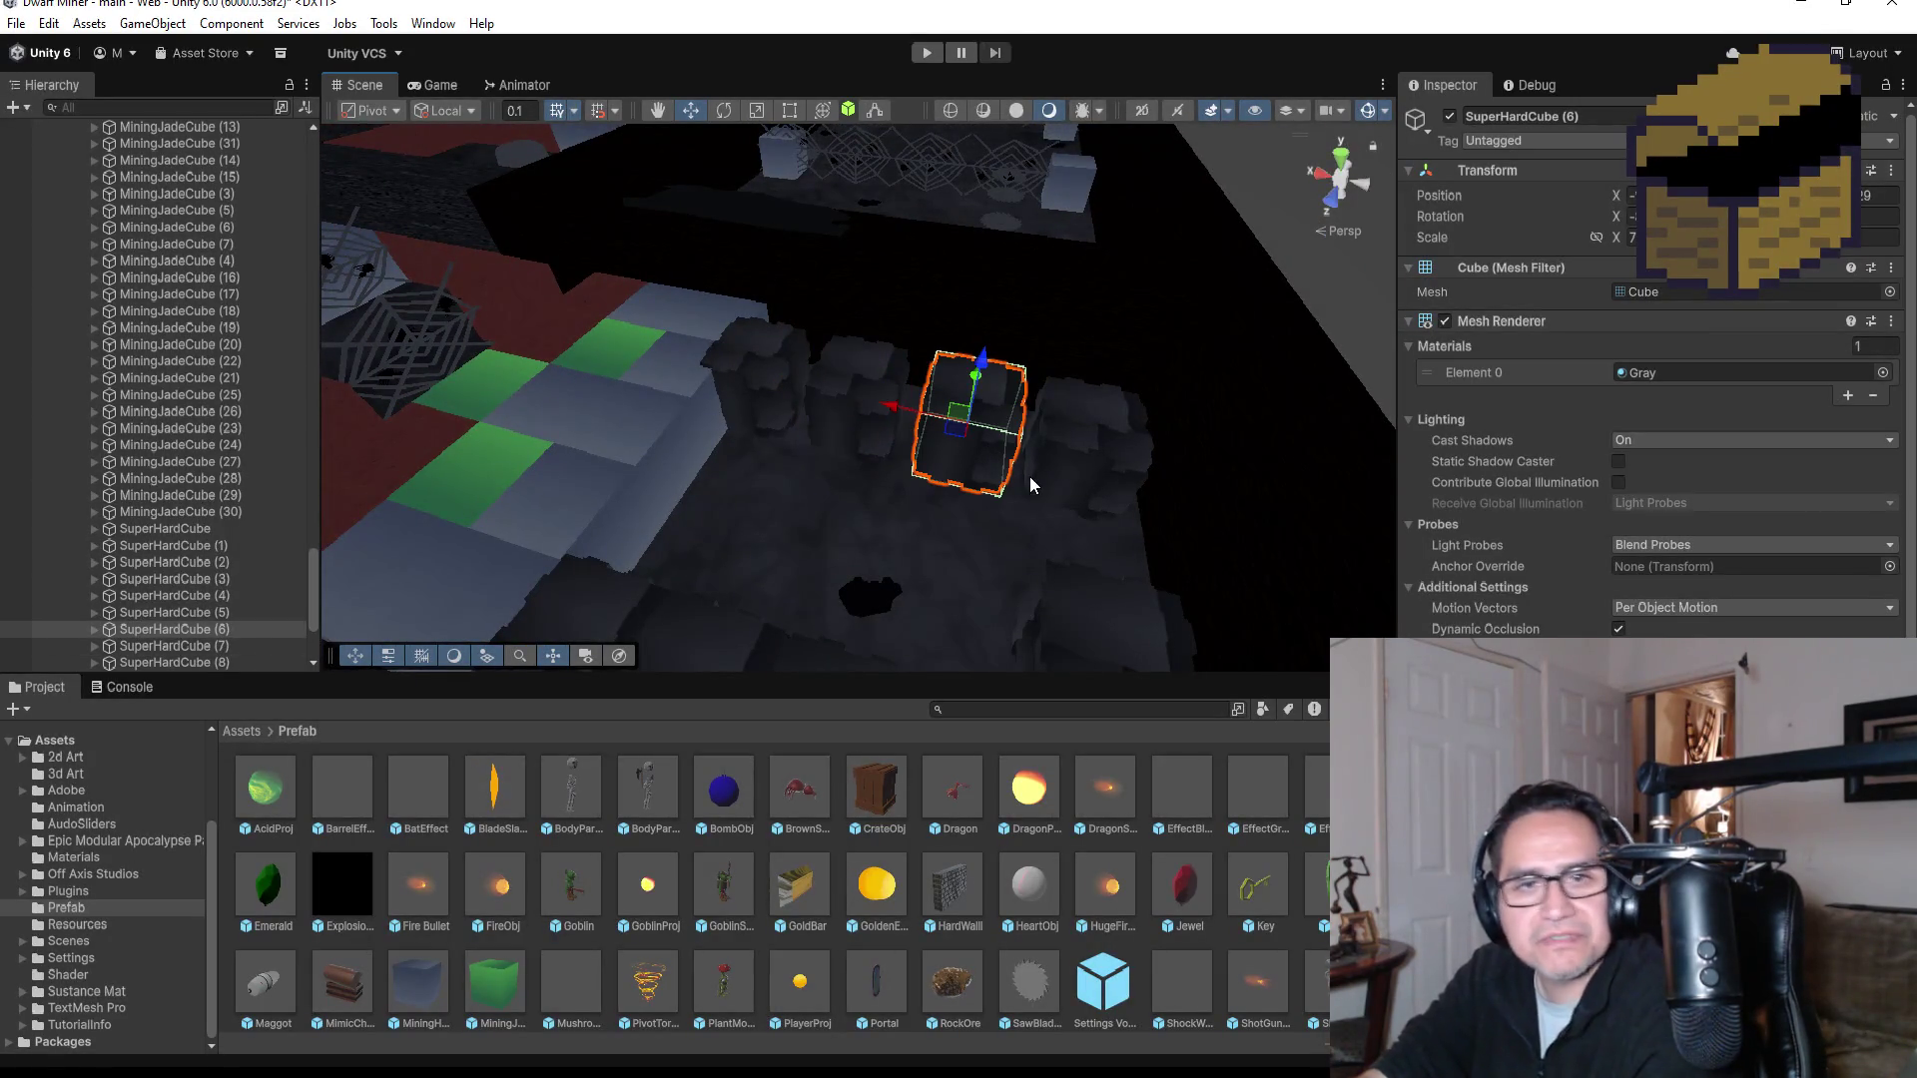
key("v")
left_click_drag(998, 498, 1026, 502)
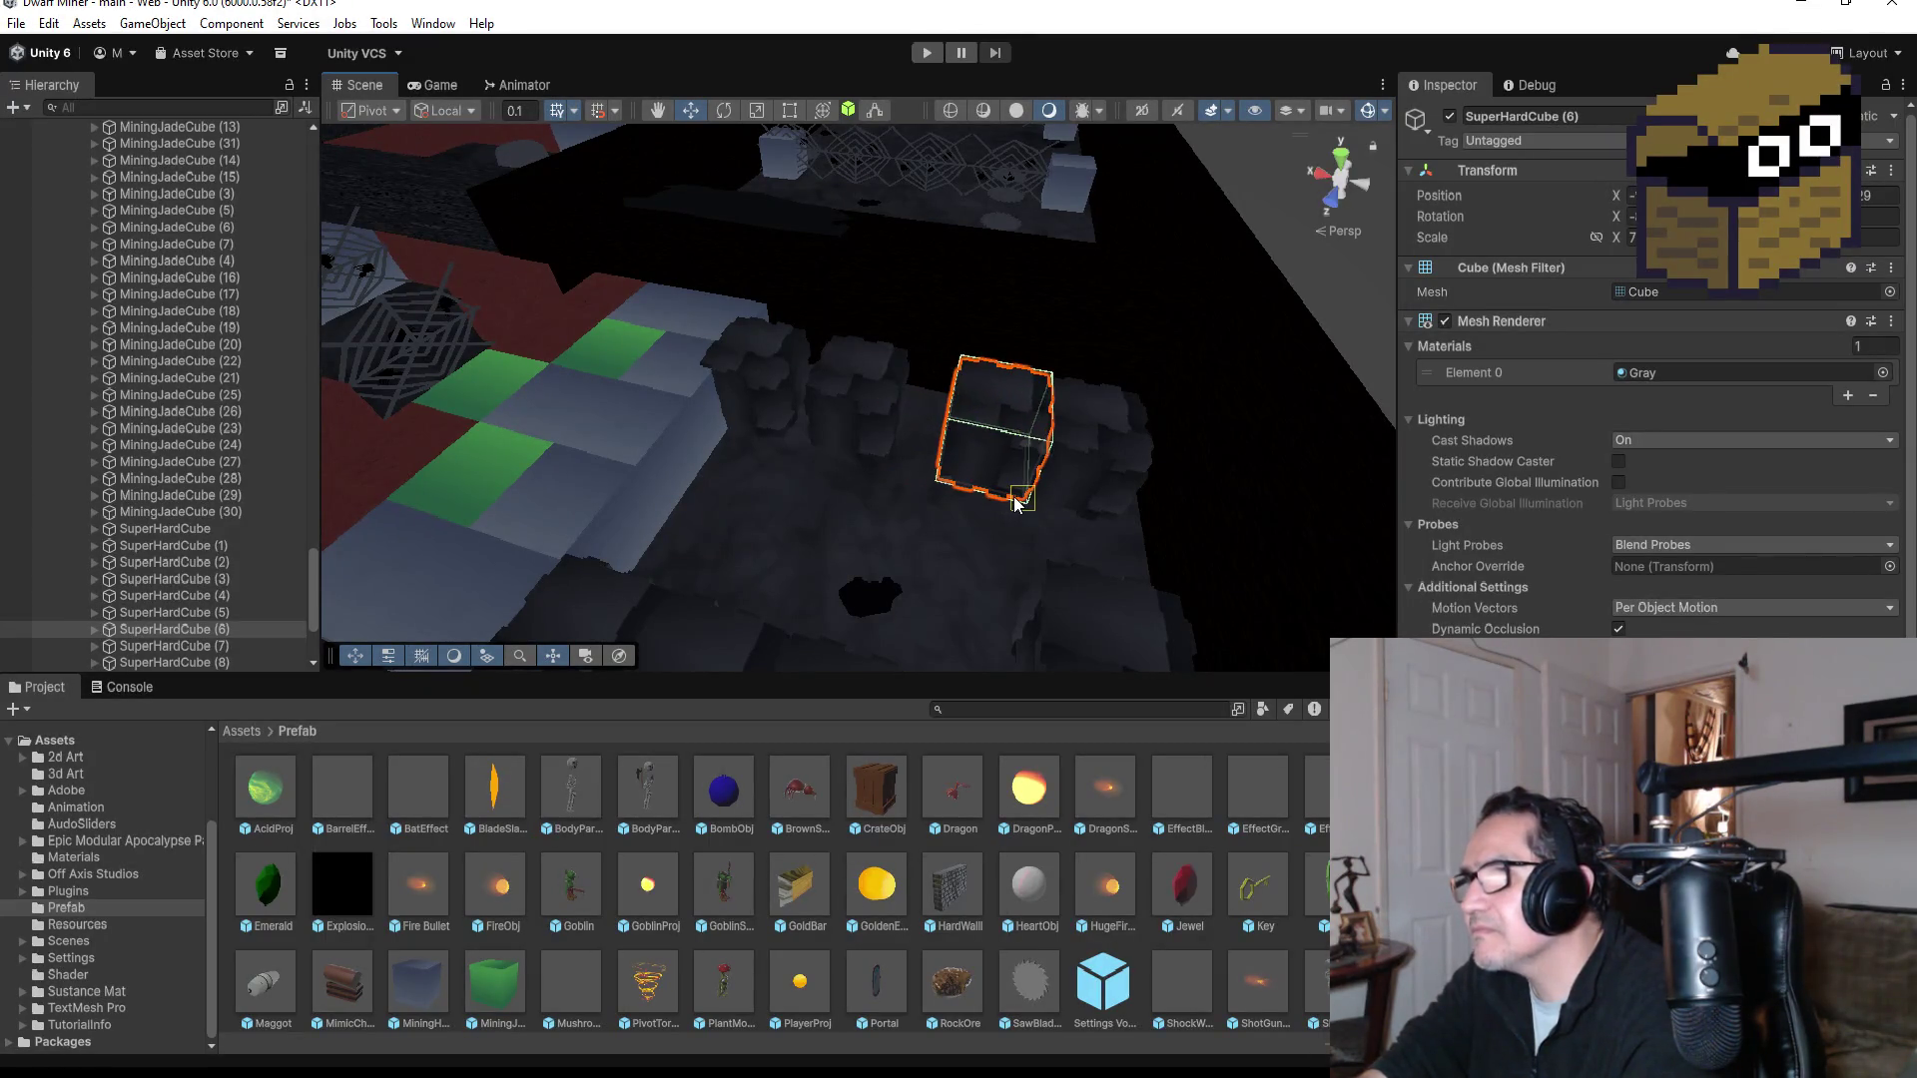
Step: Vertex-snap SuperHardCube (7) and SuperHardCube (8) edge to edge to complete the row
left_click(857, 413)
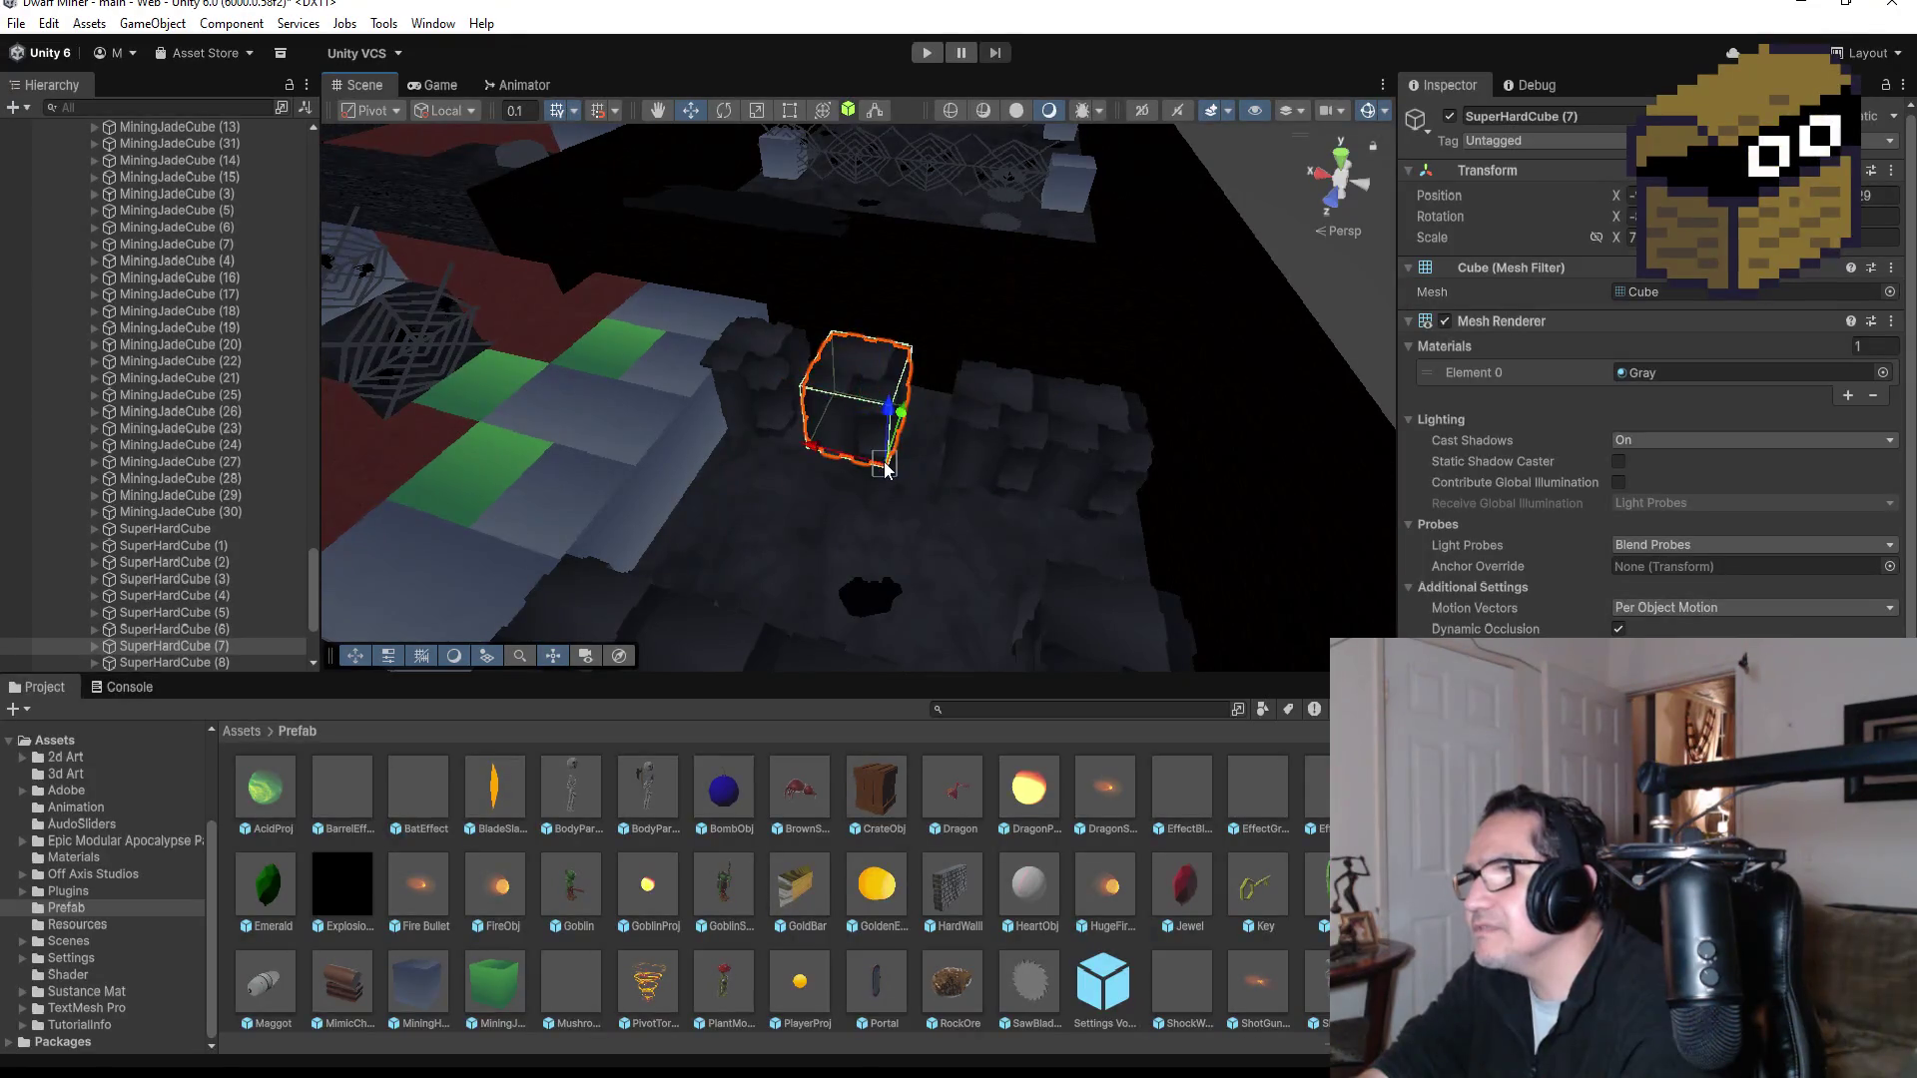
left_click_drag(859, 462, 903, 464)
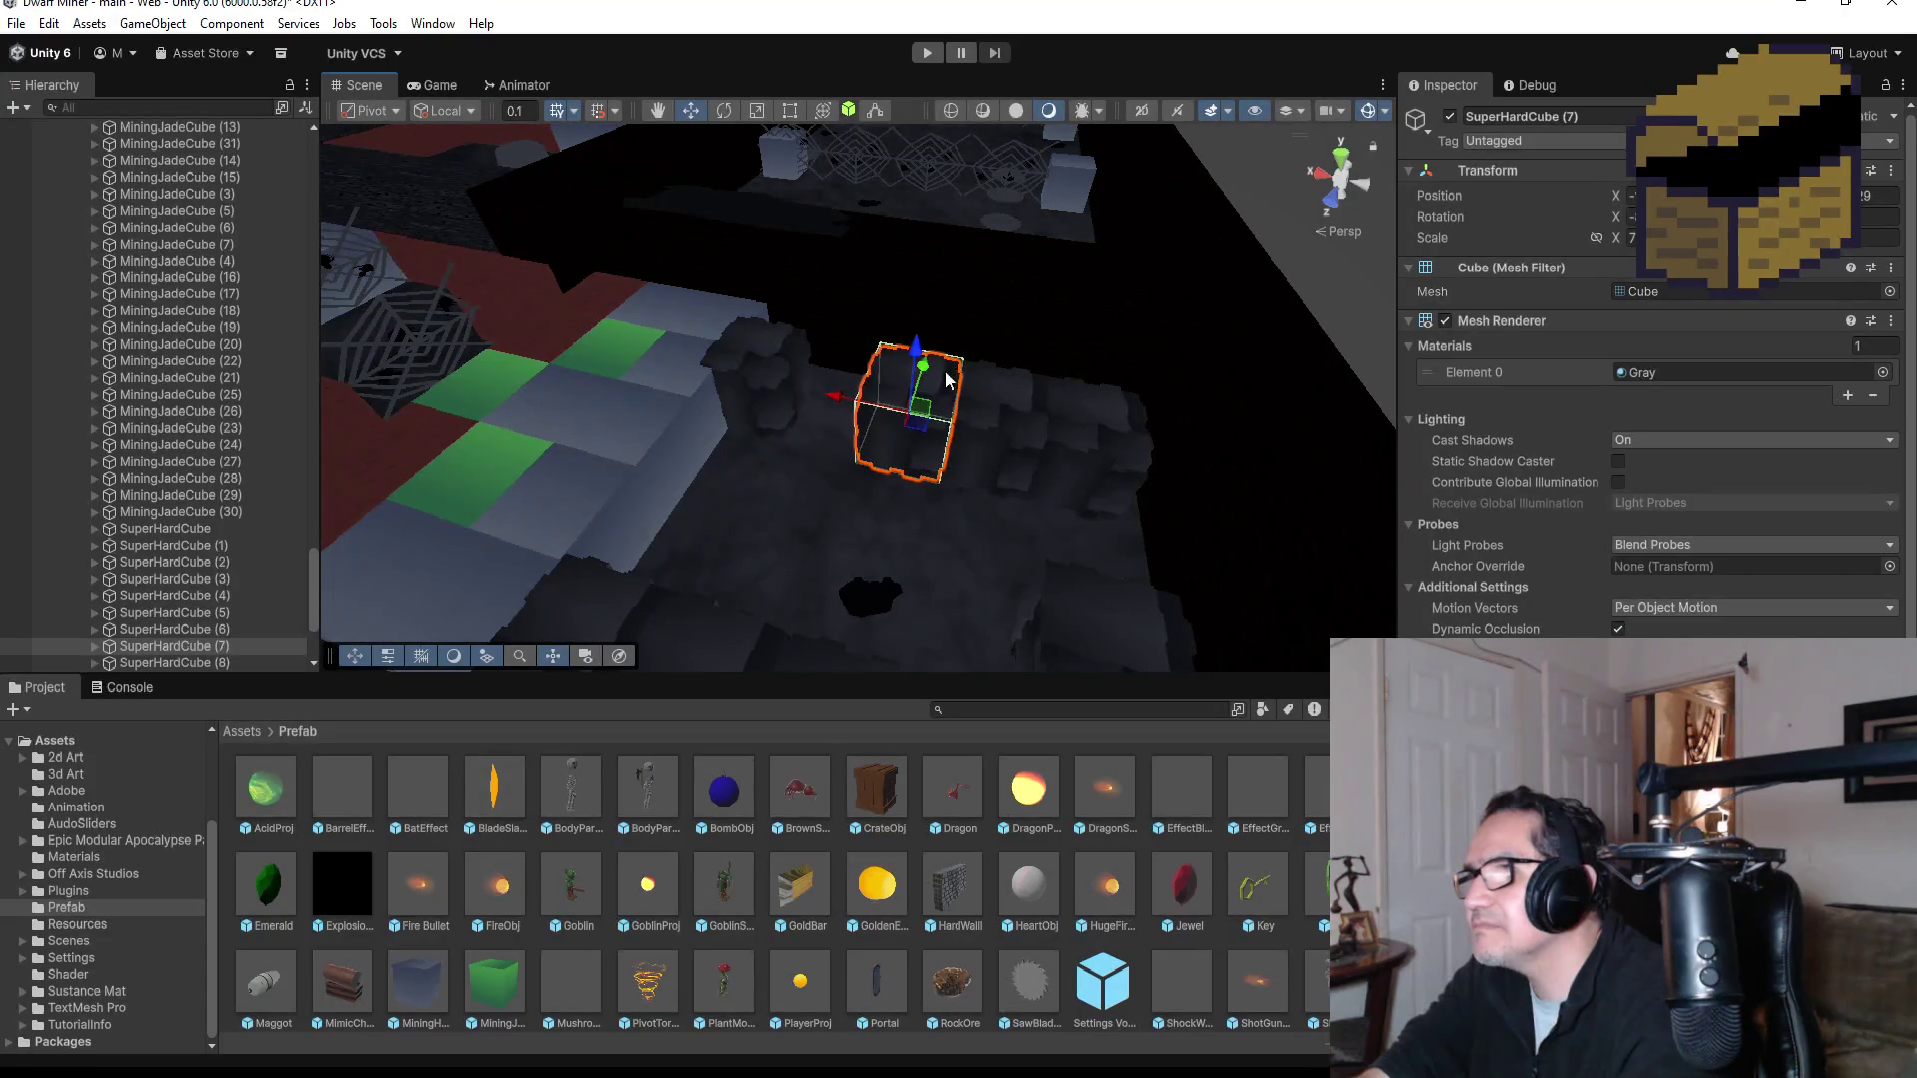
left_click_drag(1035, 428, 1062, 387)
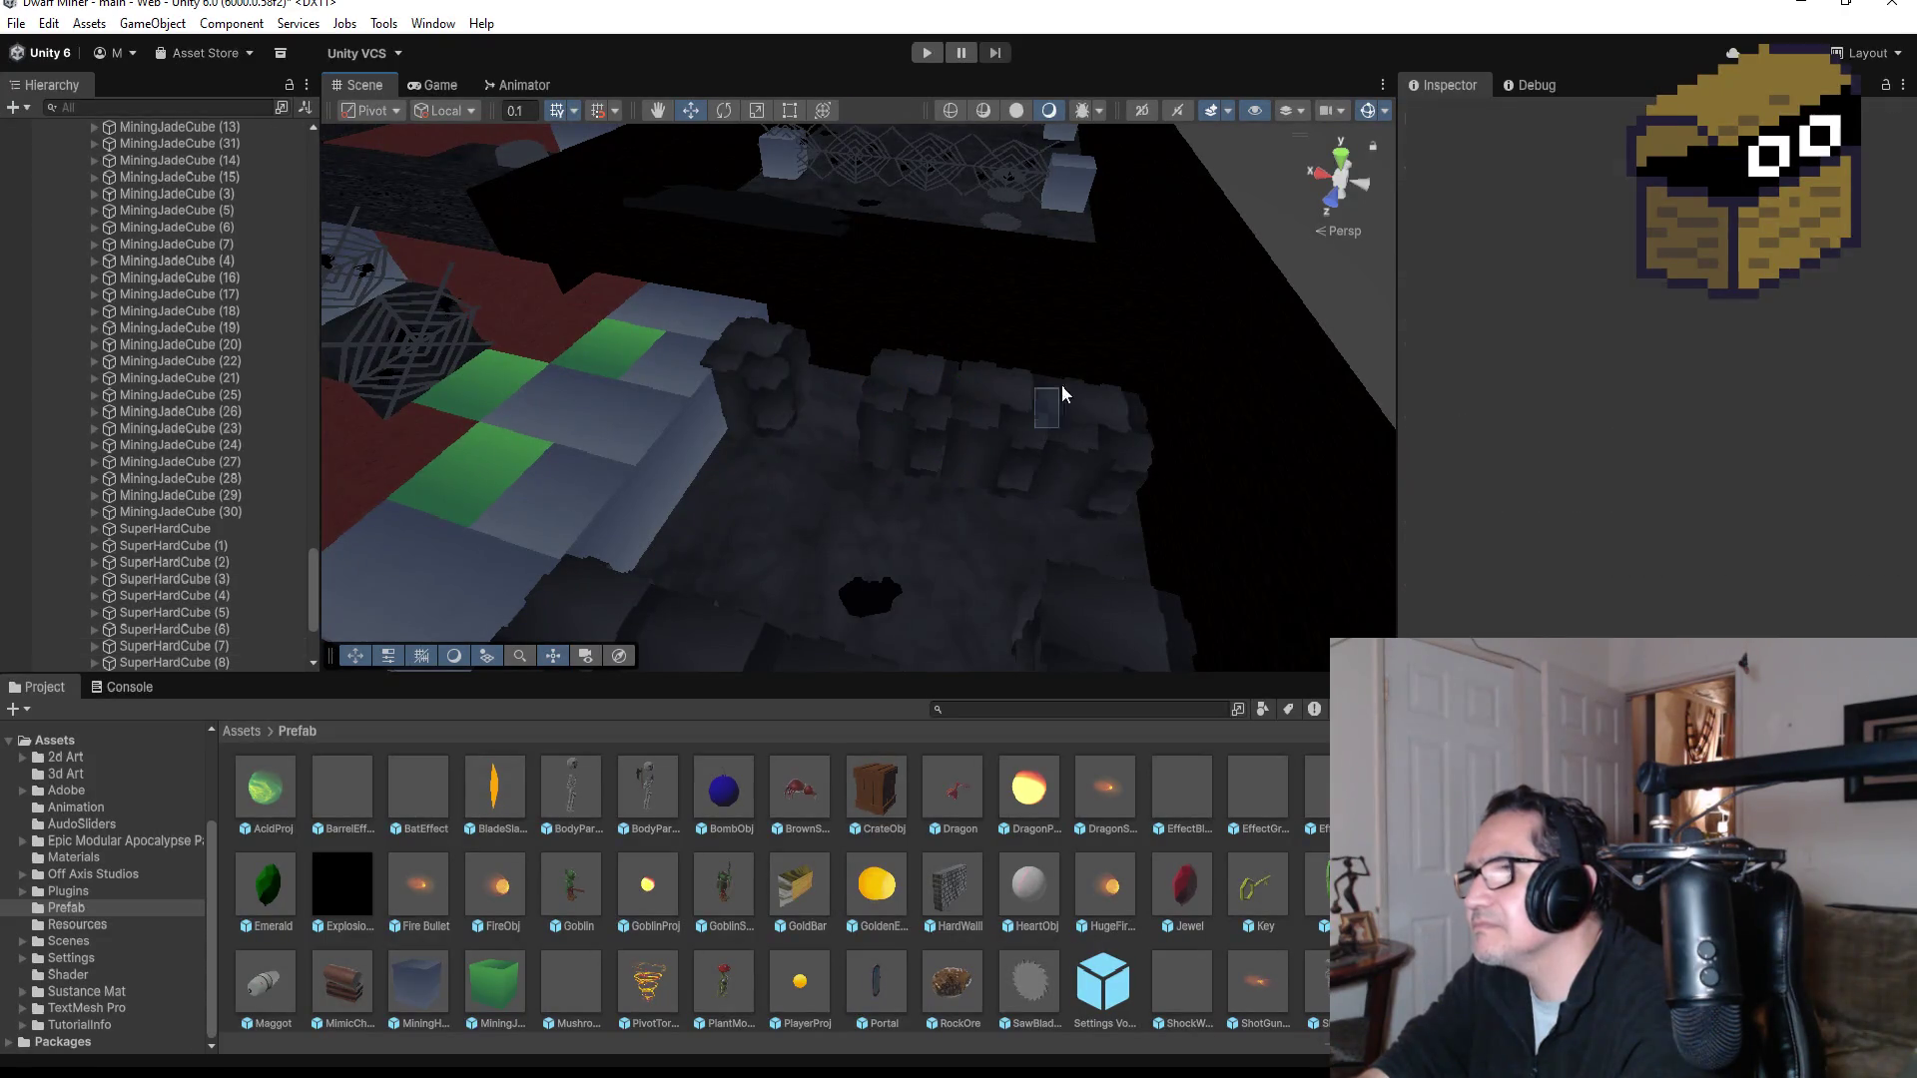
left_click(913, 421)
mouse_move(1030, 463)
left_mouse_down()
mouse_move(955, 337)
mouse_move(918, 335)
left_mouse_up()
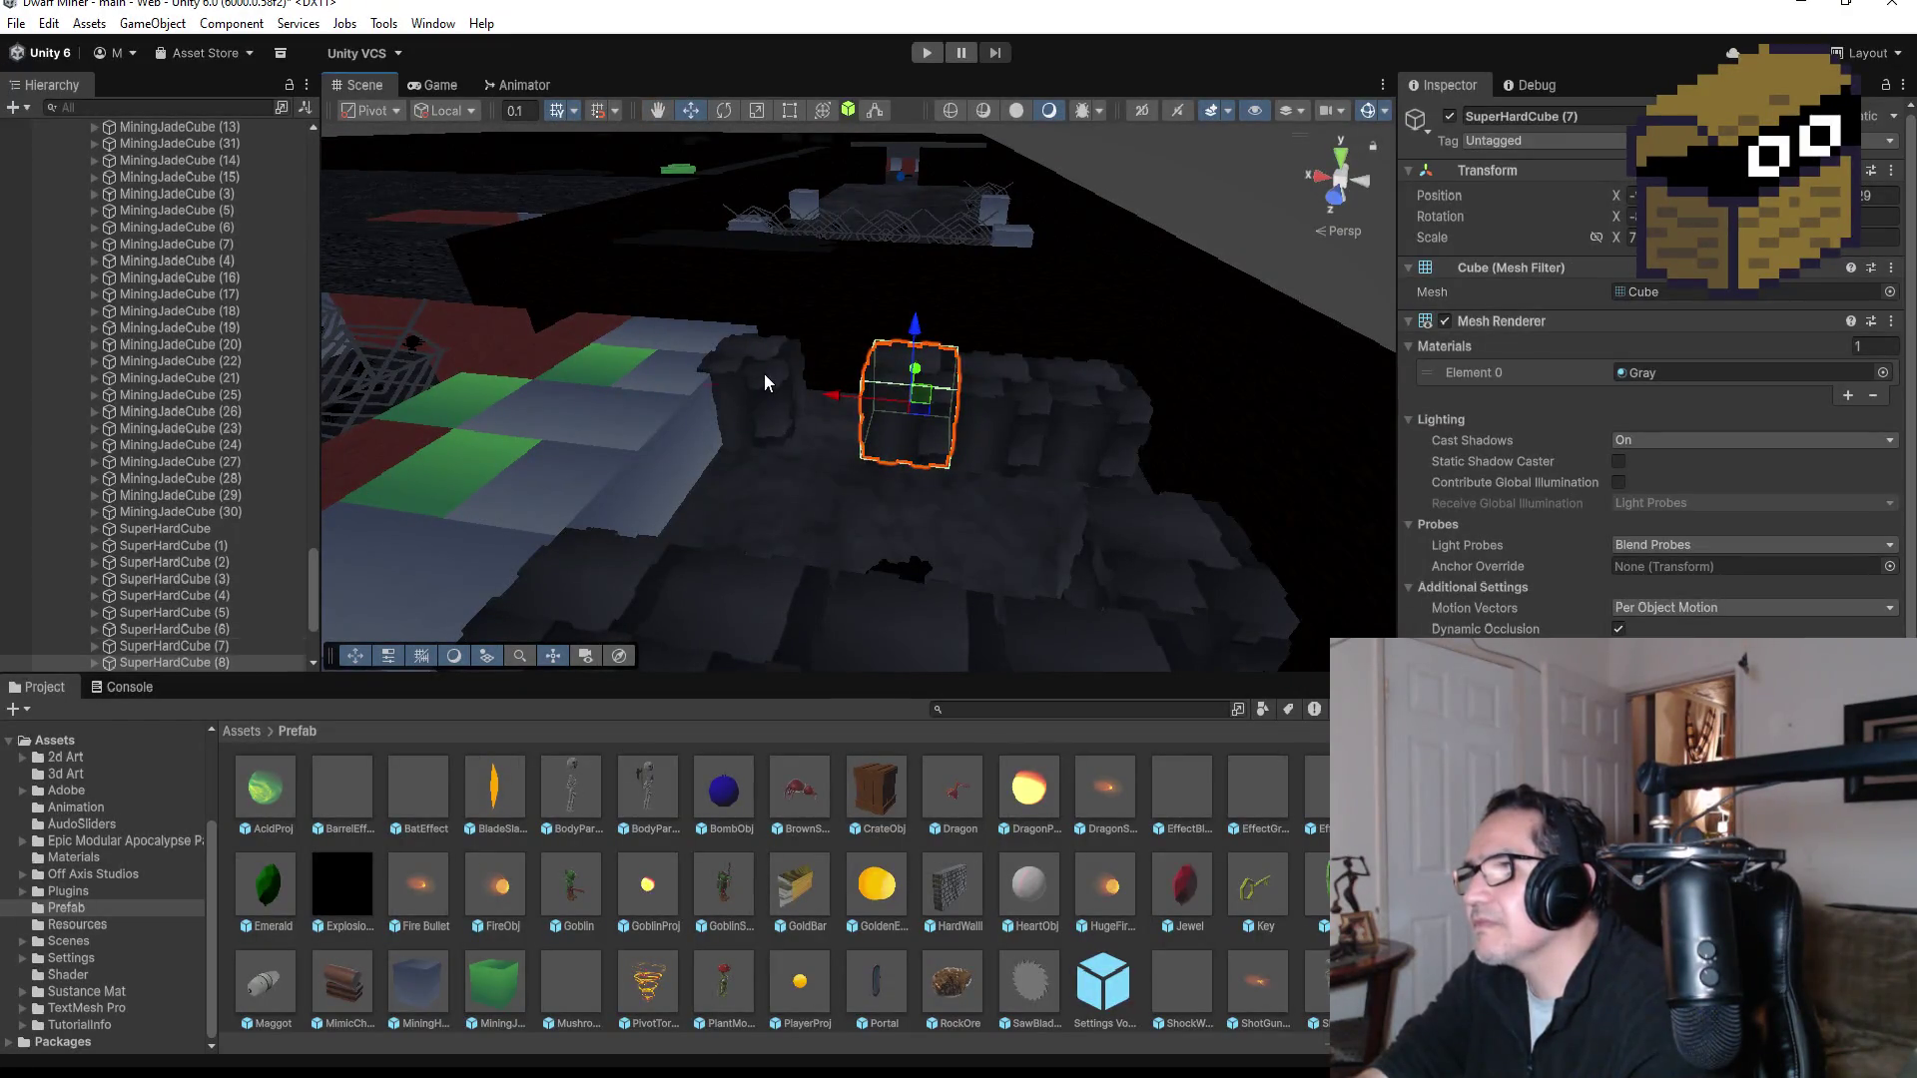
left_click(764, 374)
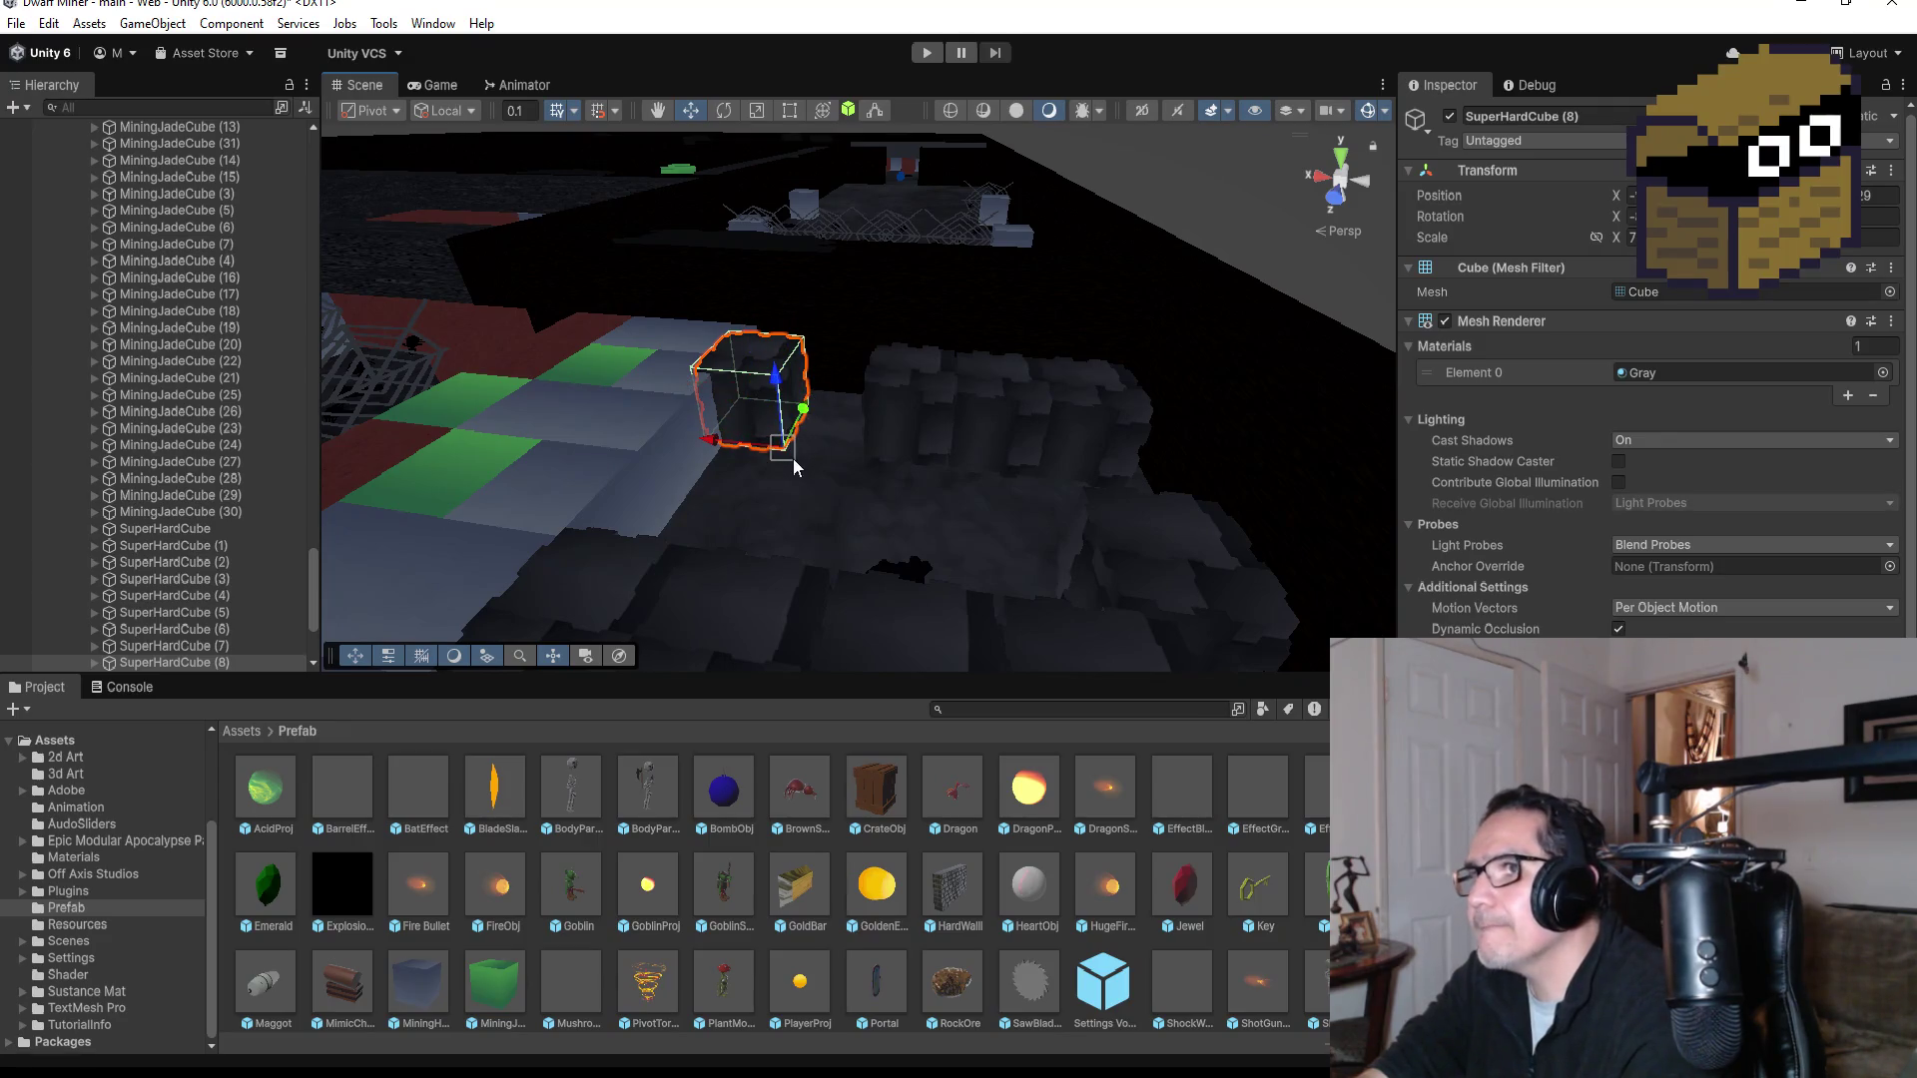
left_click_drag(793, 458, 837, 461)
Step: Select the four-block row, SuperHardCube (5) through SuperHardCube (8)
mouse_move(950, 401)
left_mouse_down("alt")
mouse_move(966, 360)
mouse_move(928, 531)
mouse_move(1053, 399)
mouse_move(1081, 413)
left_mouse_up("alt")
left_click(1082, 411)
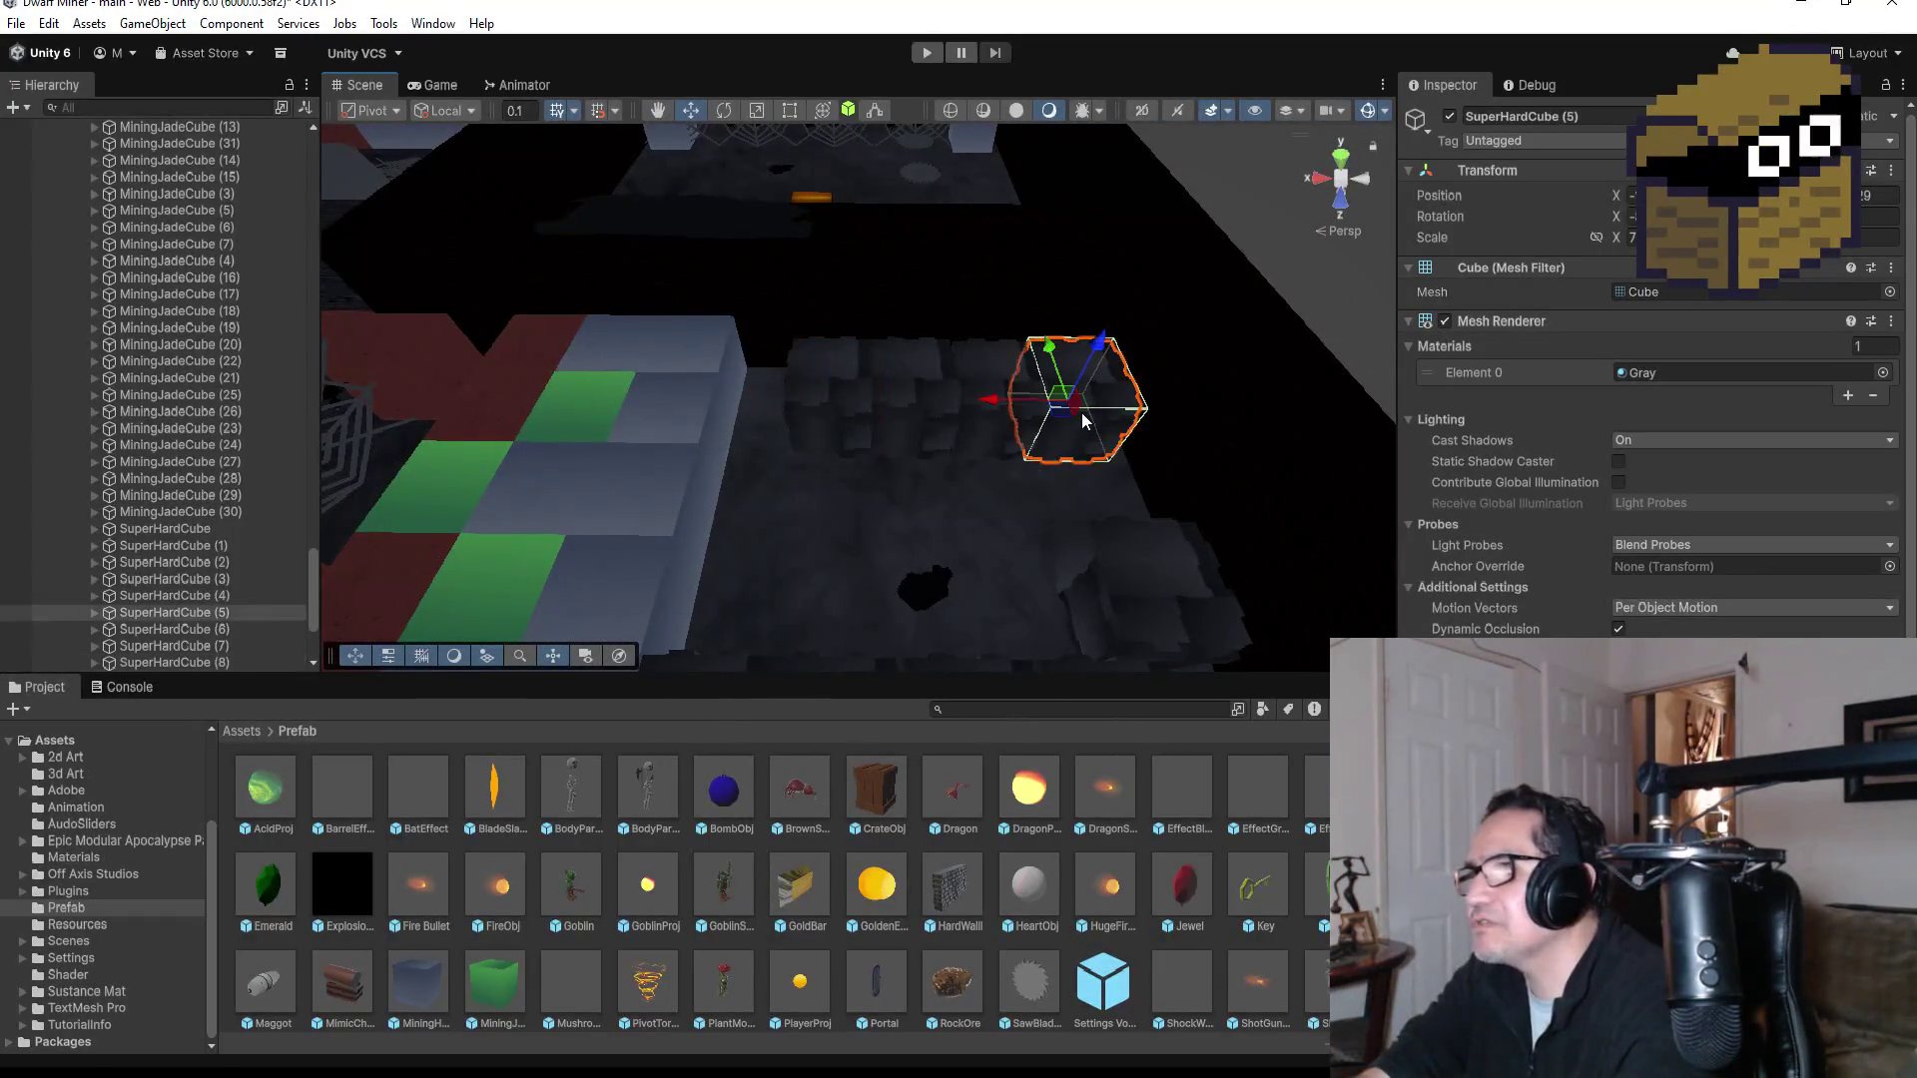
left_click(975, 372, "shift")
left_click(919, 371, "shift")
left_click(835, 371, "shift")
Step: Shift the selected four-block row left along the mining lane
left_click_drag(767, 401, 704, 397)
scroll(907, 482, "down", 3)
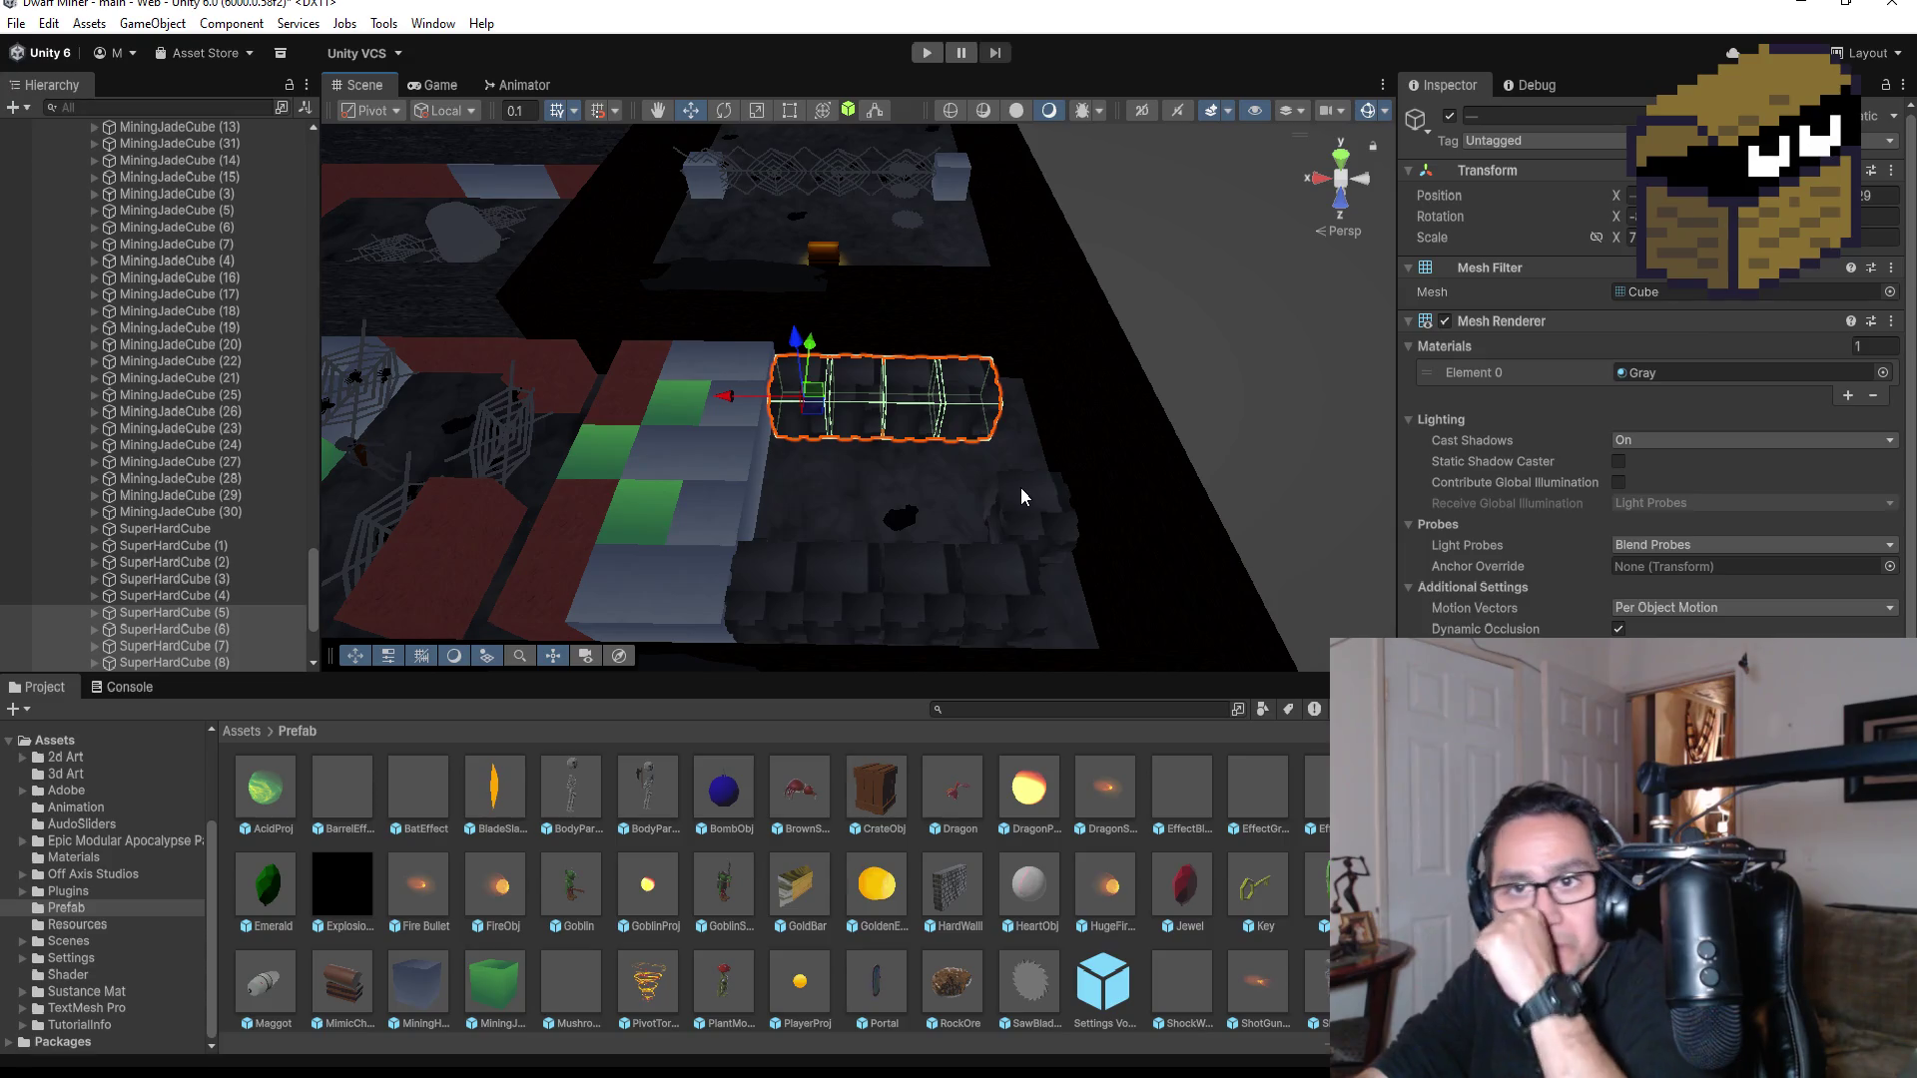
scroll(1034, 431, "up", 2)
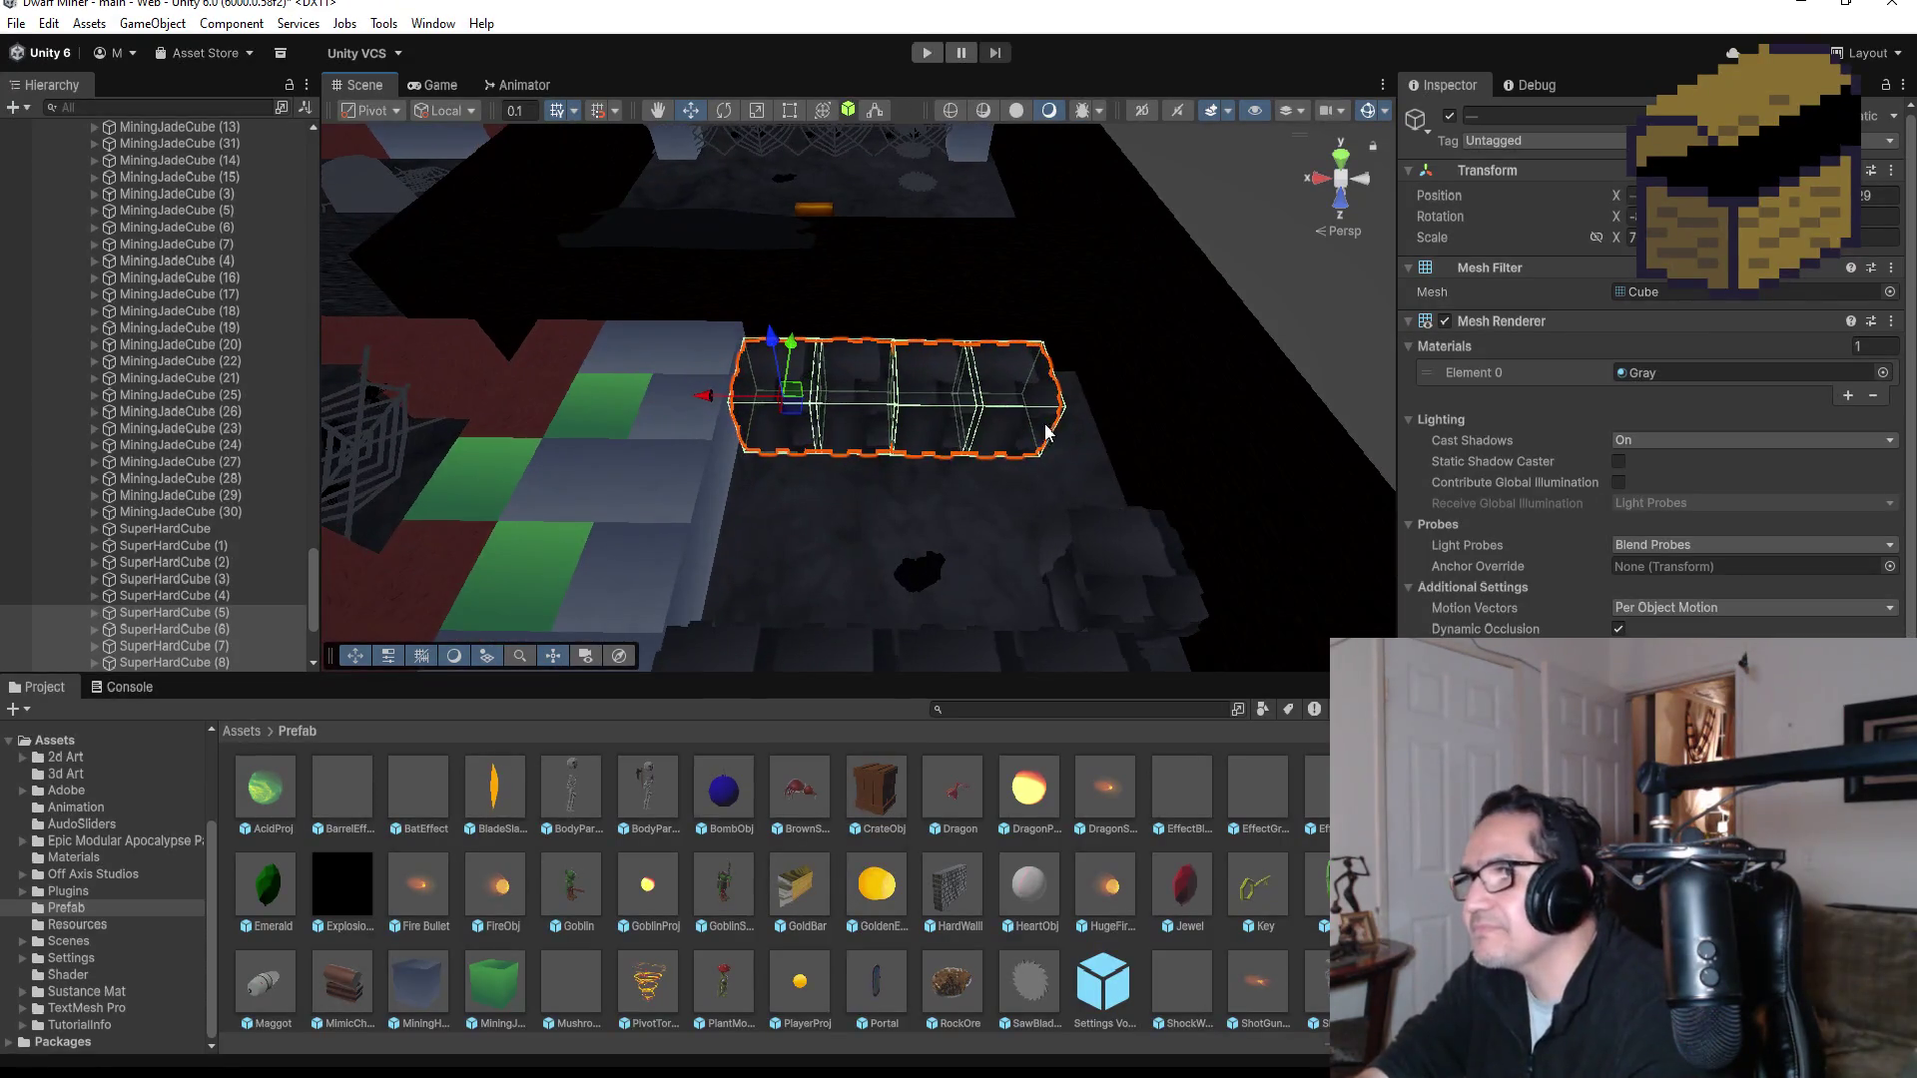
mouse_move(1144, 398)
left_mouse_down()
mouse_move(621, 429)
mouse_move(599, 454)
mouse_move(672, 441)
mouse_move(648, 455)
left_mouse_up()
left_click_drag(938, 333, 962, 330)
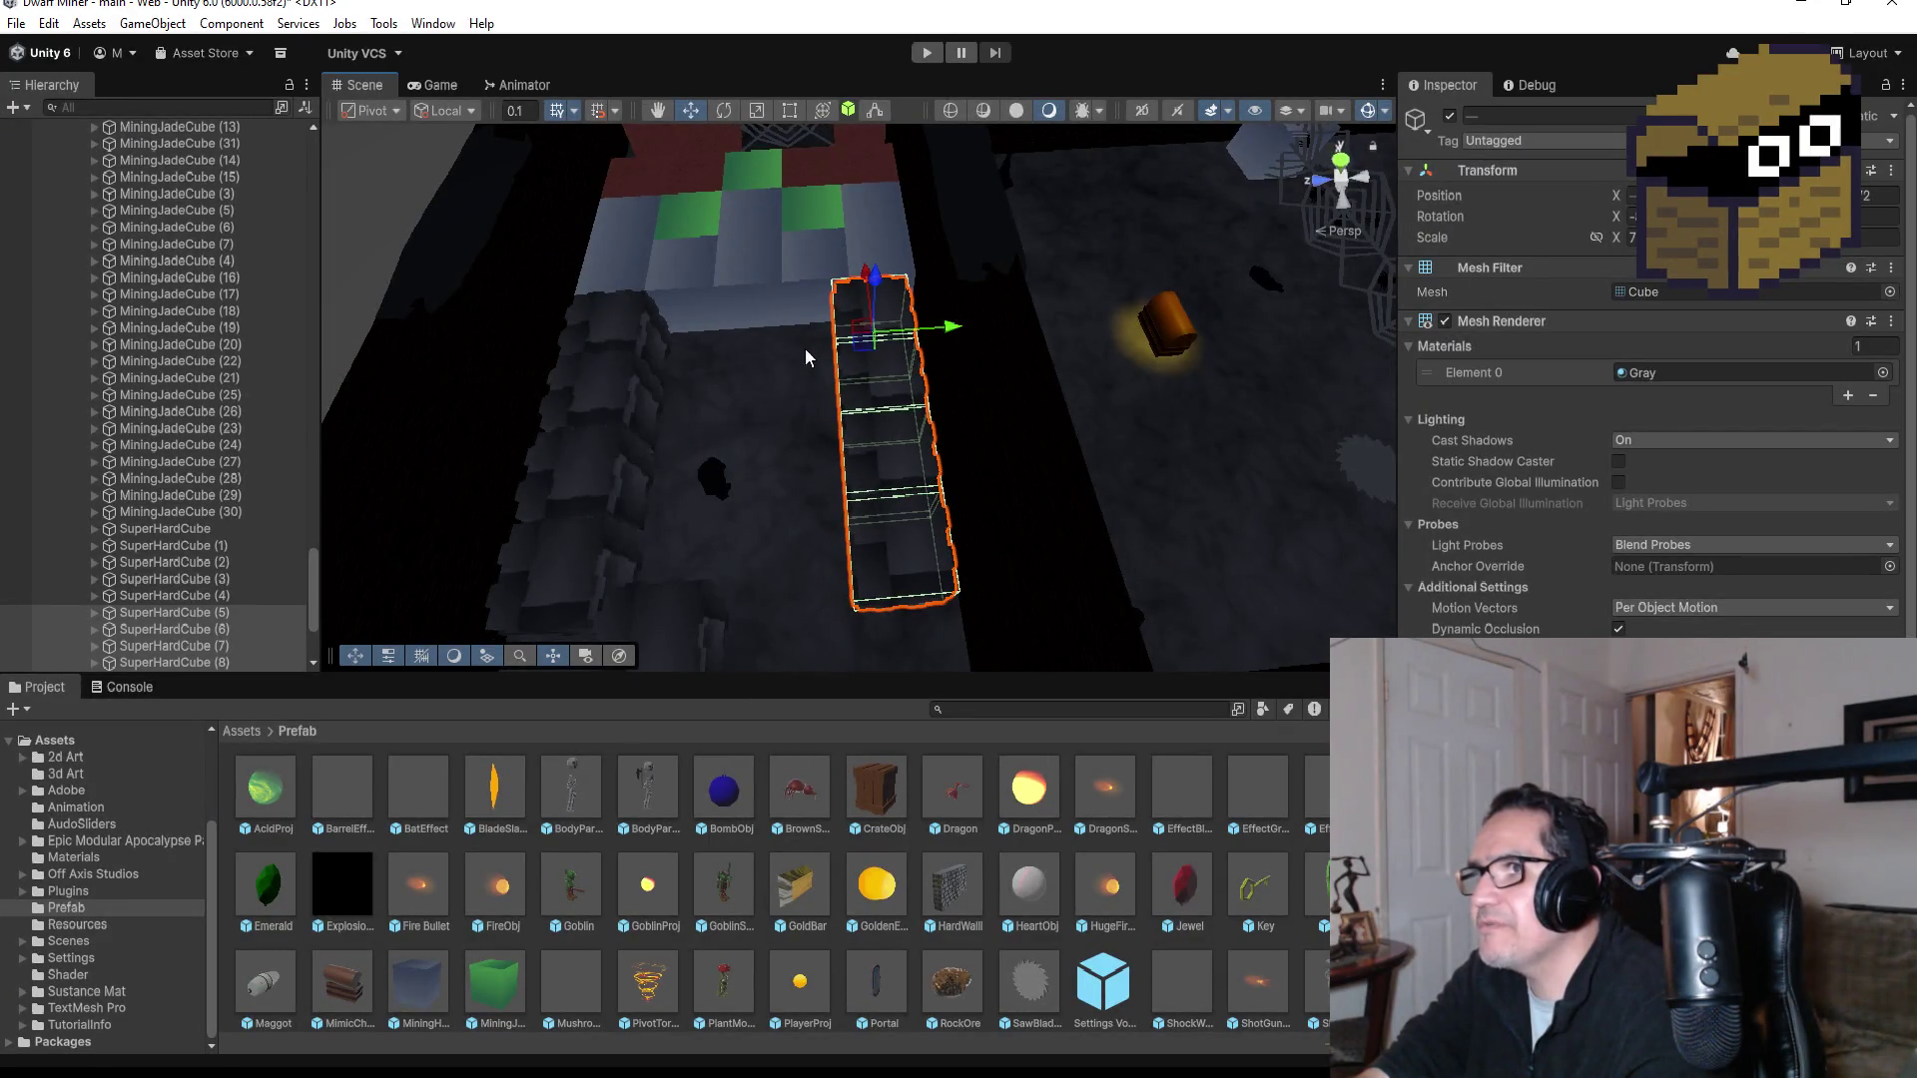
Step: Duplicate the single SuperHardCube twice, moving each copy right along the lane
left_click(627, 337)
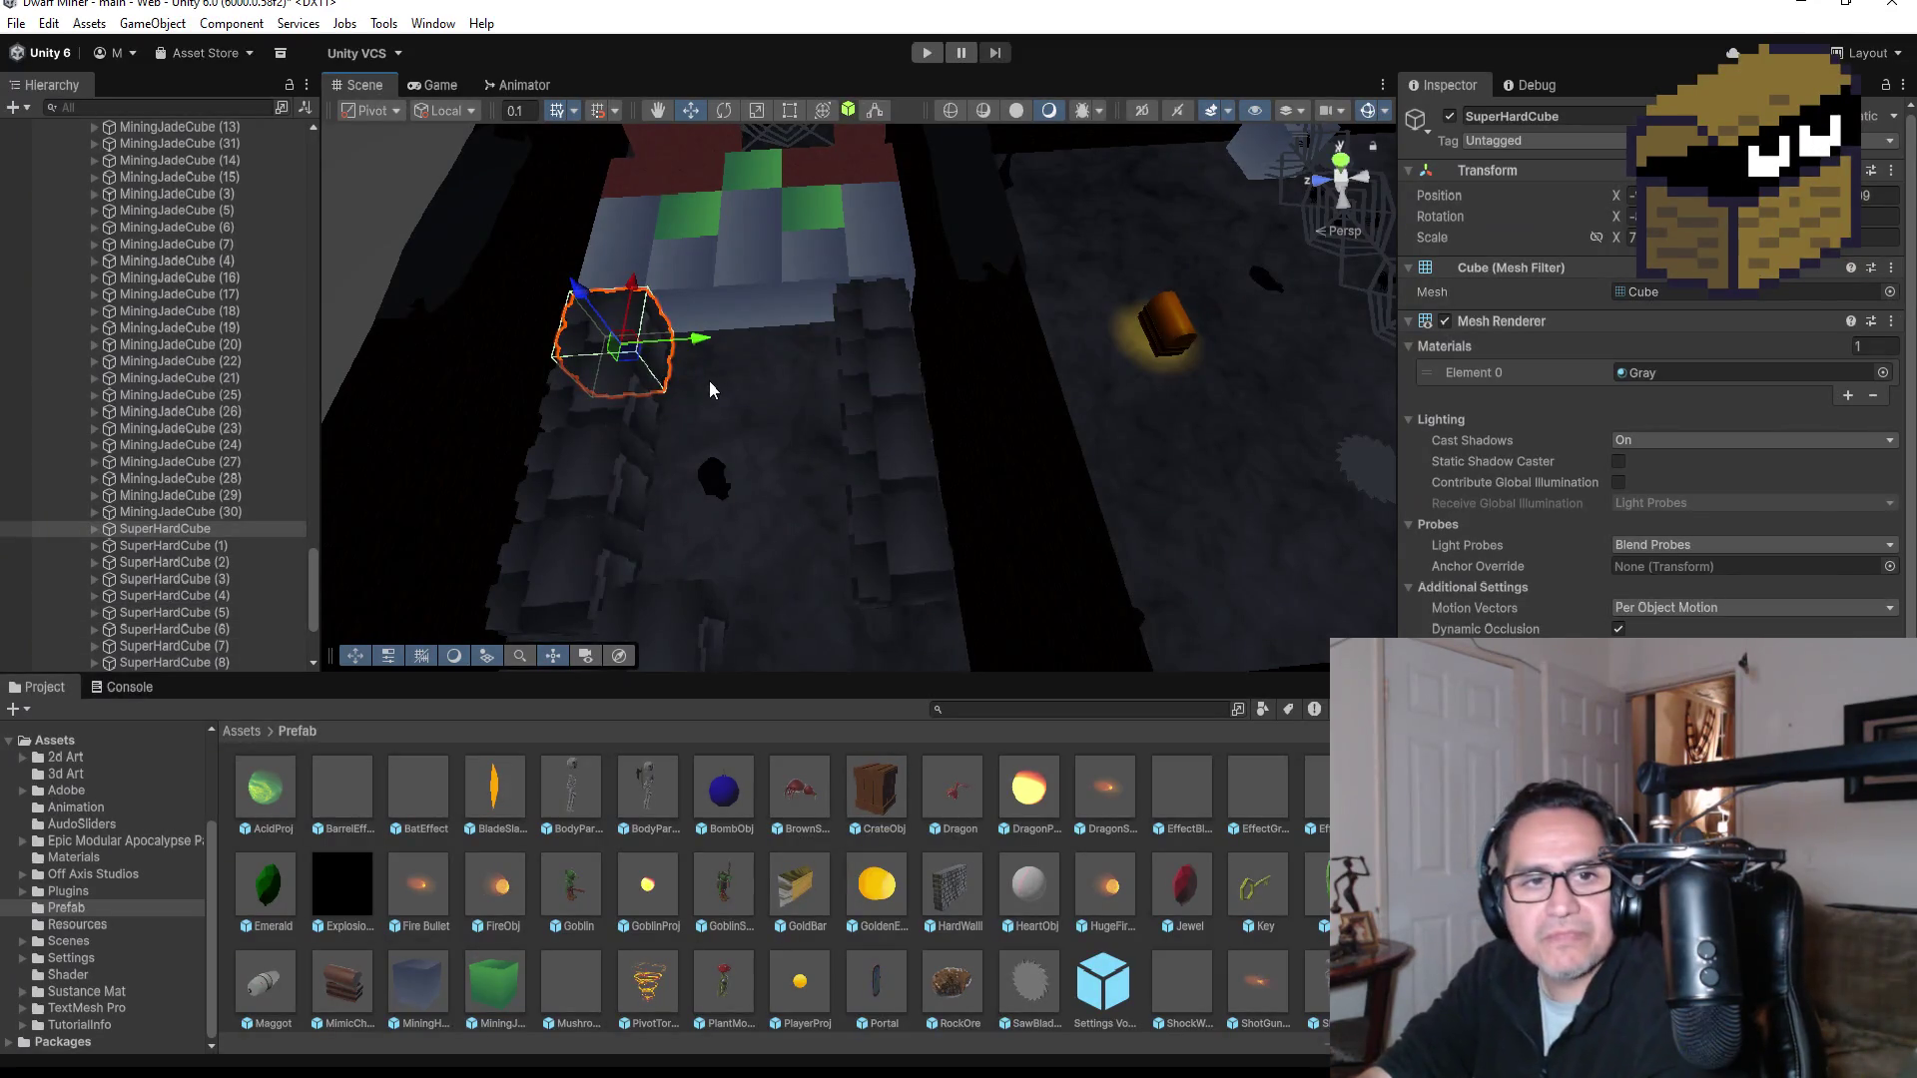
key("ctrl+d")
mouse_move(700, 338)
left_mouse_down()
mouse_move(796, 339)
mouse_move(763, 337)
left_mouse_up()
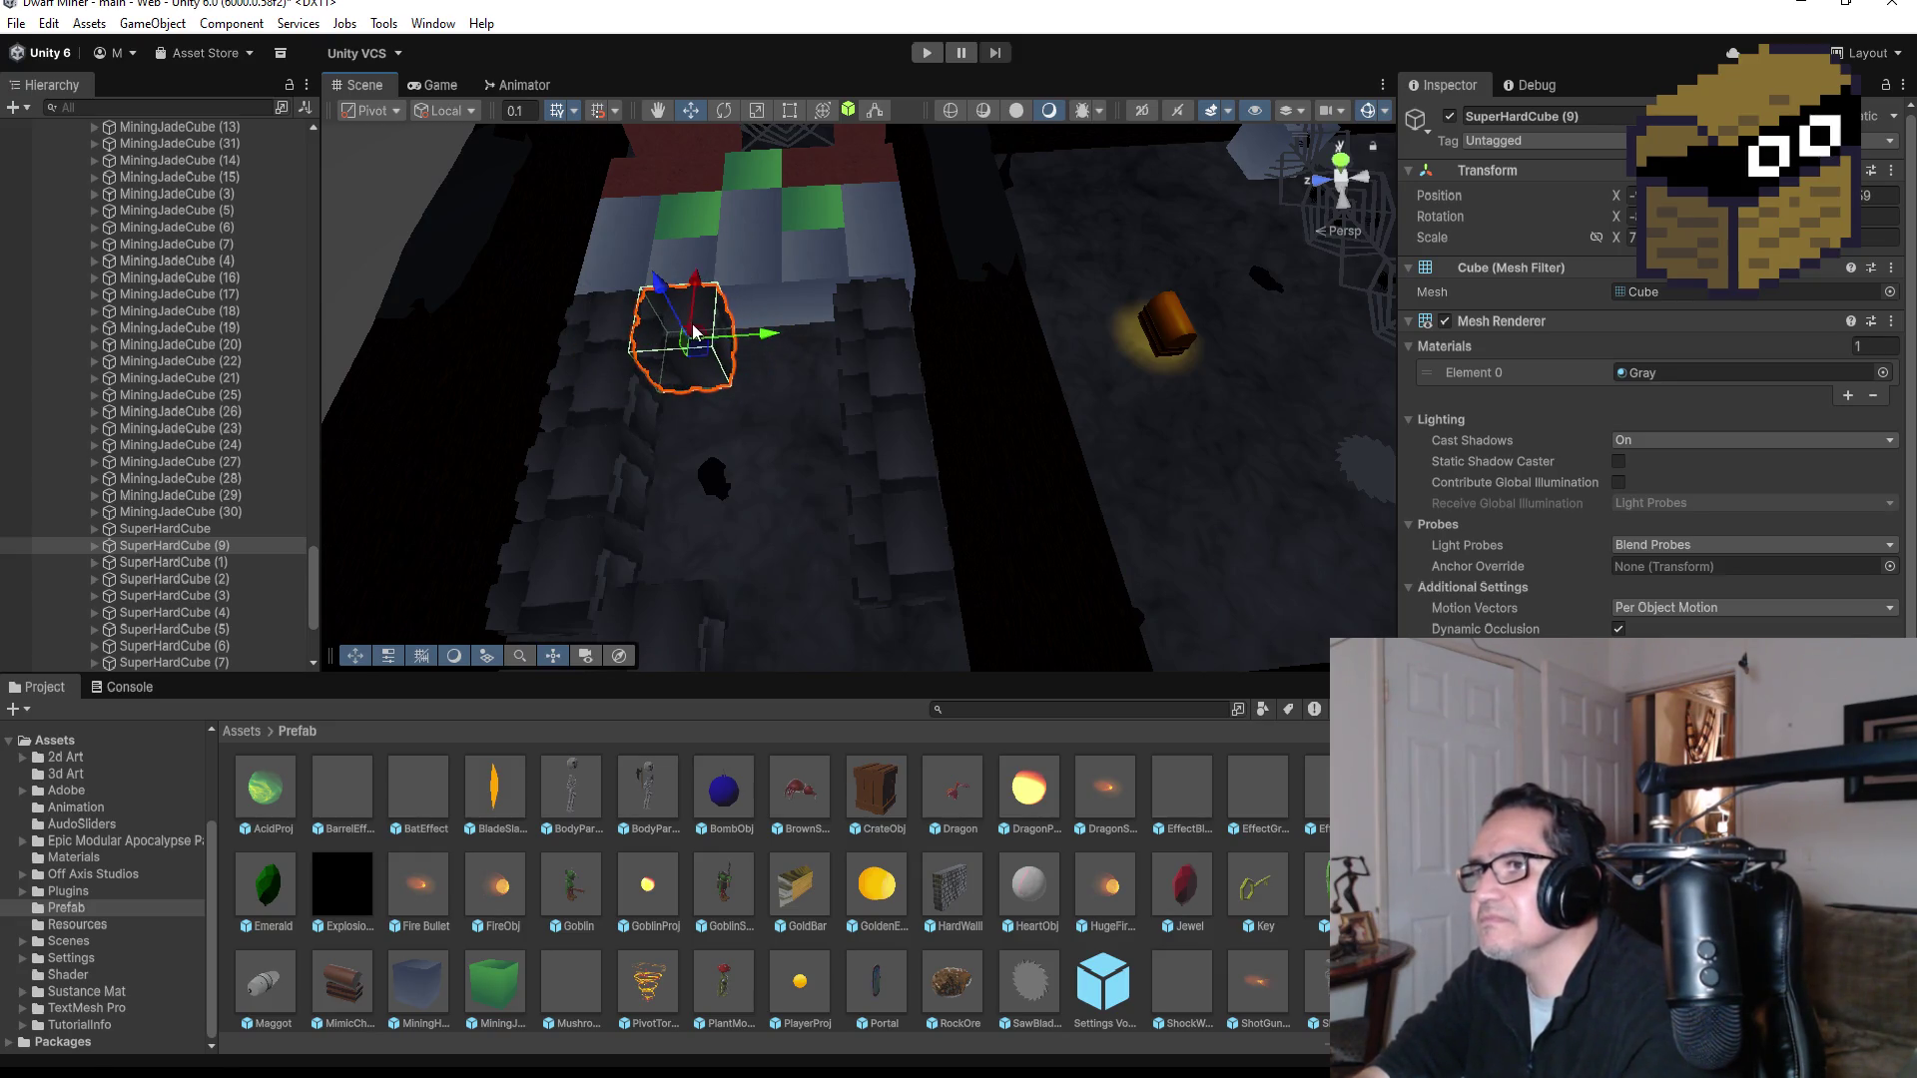
key("f")
scroll(1038, 432, "down", 5)
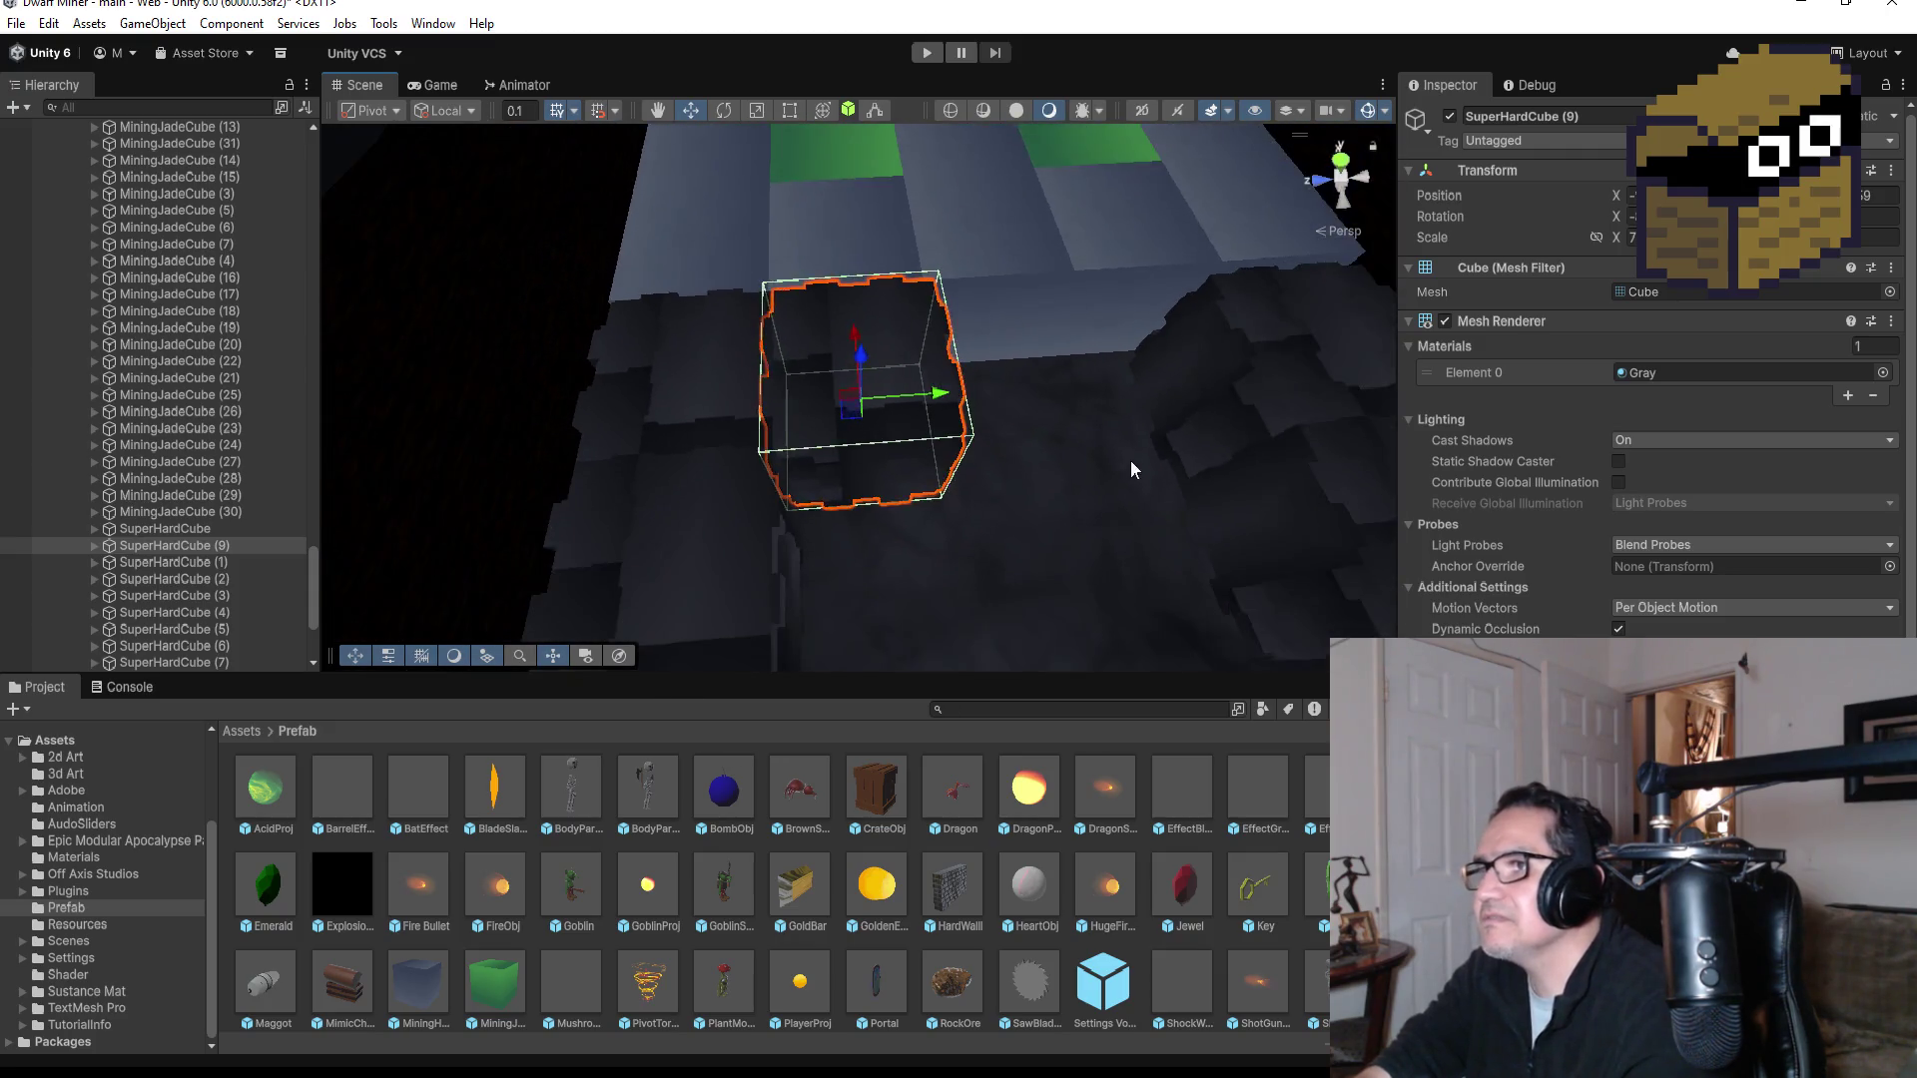
key("ctrl+d")
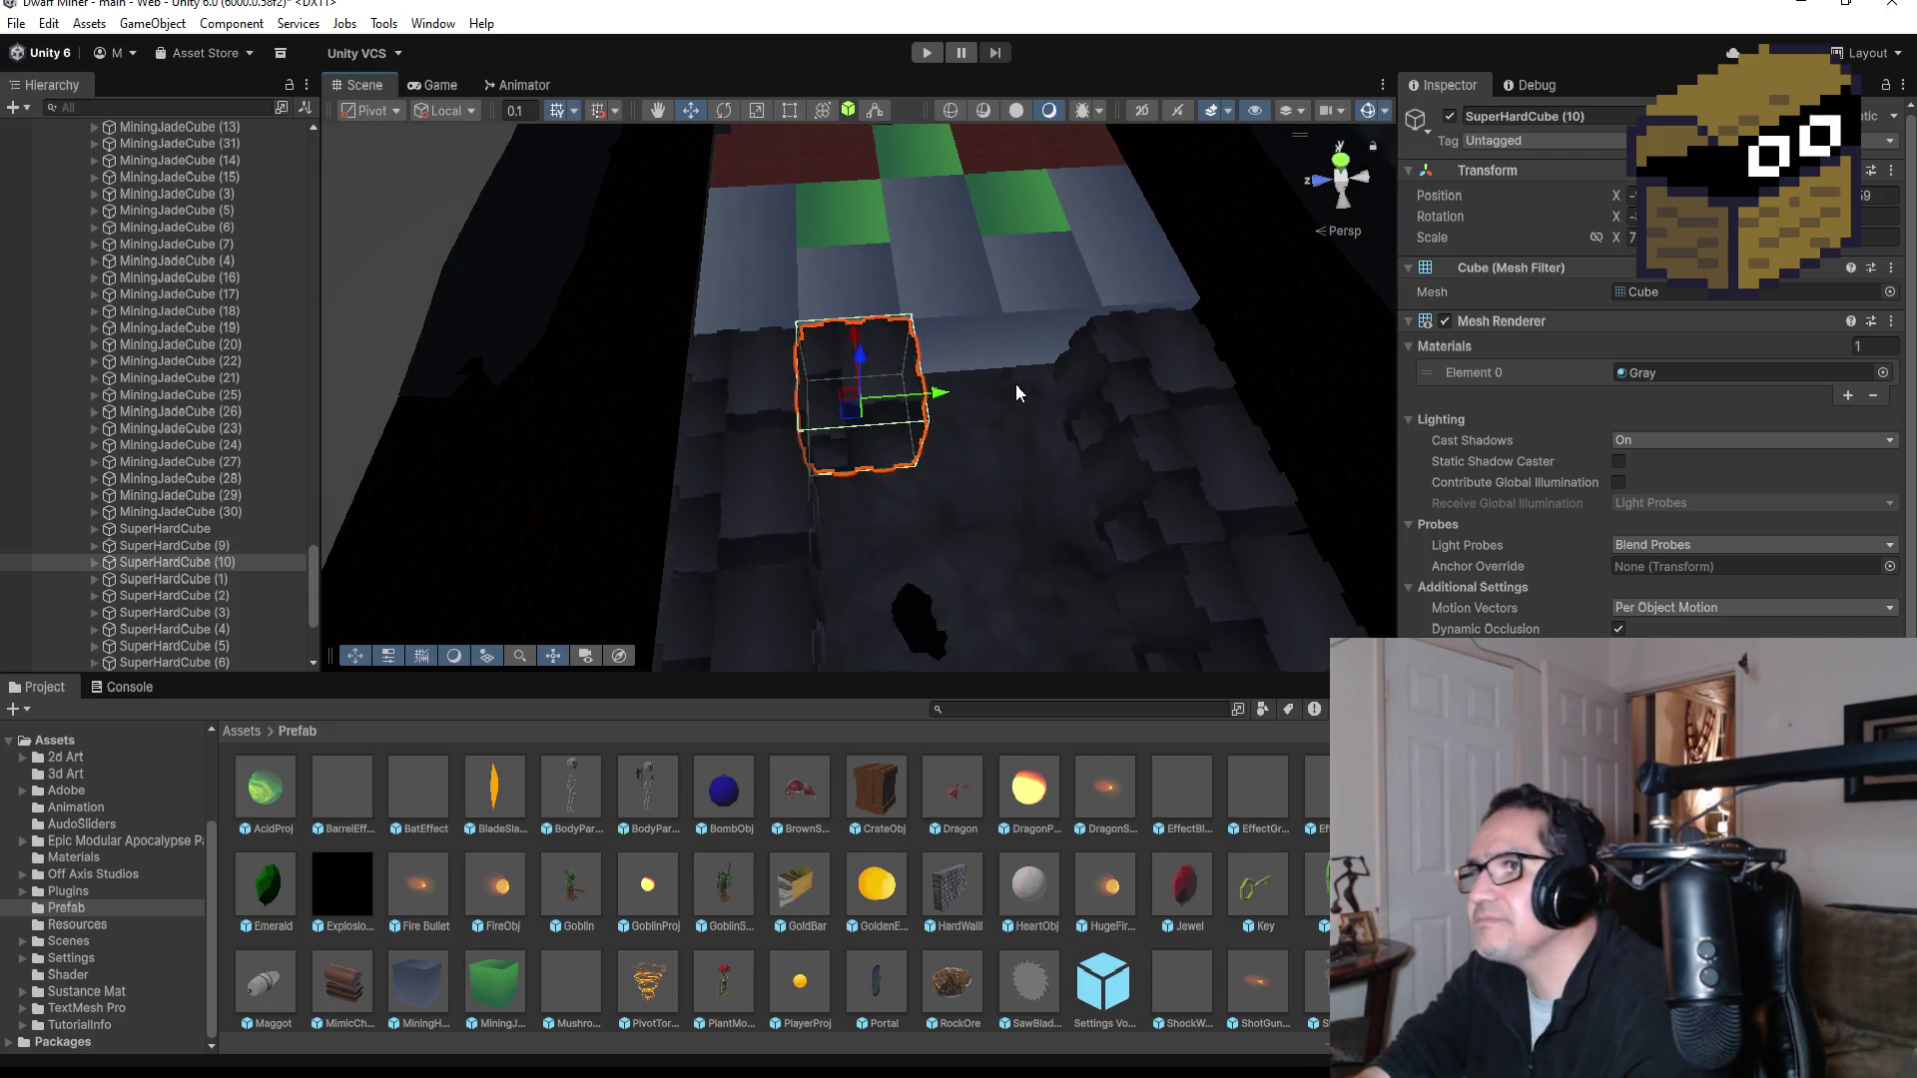
mouse_move(932, 402)
left_mouse_down()
mouse_move(1125, 359)
mouse_move(1053, 308)
left_mouse_up()
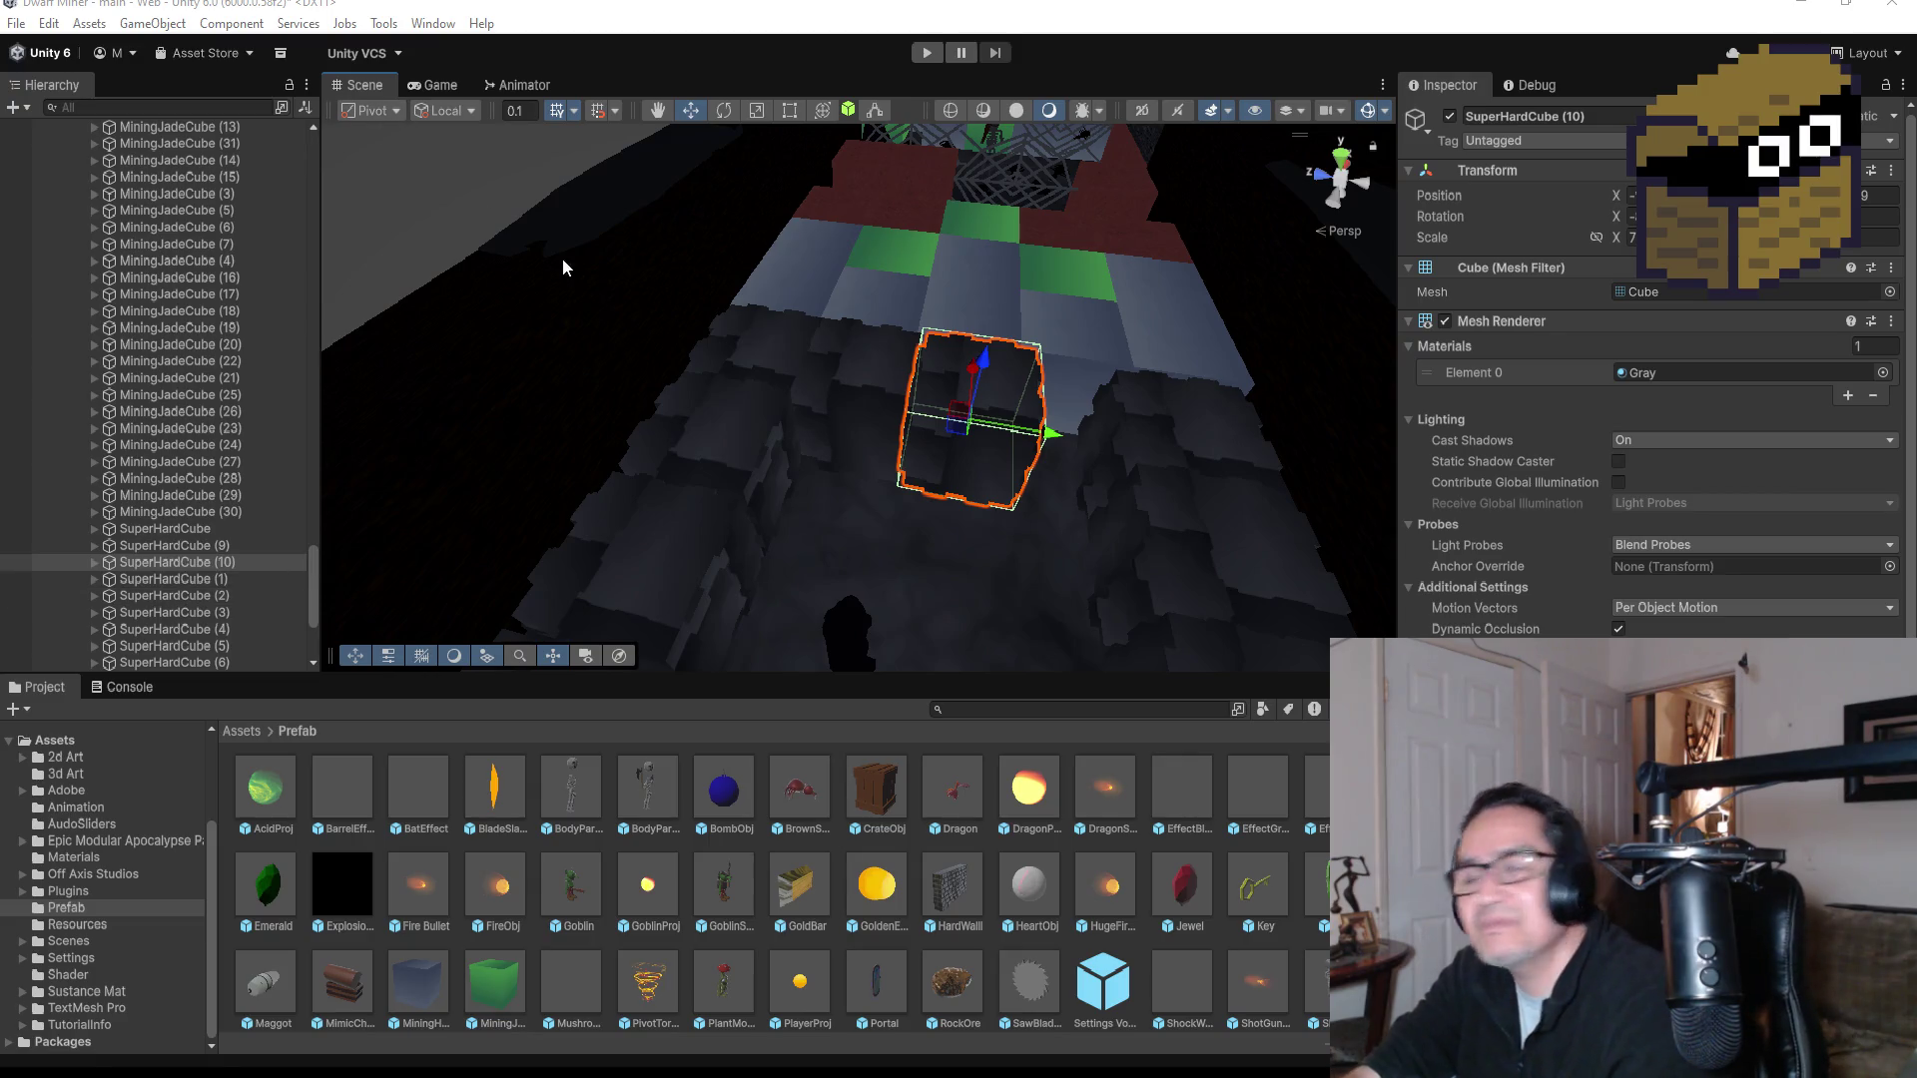
Step: Select SuperHardCube (7) and orbit the view to inspect it on the lane
left_click(1118, 434)
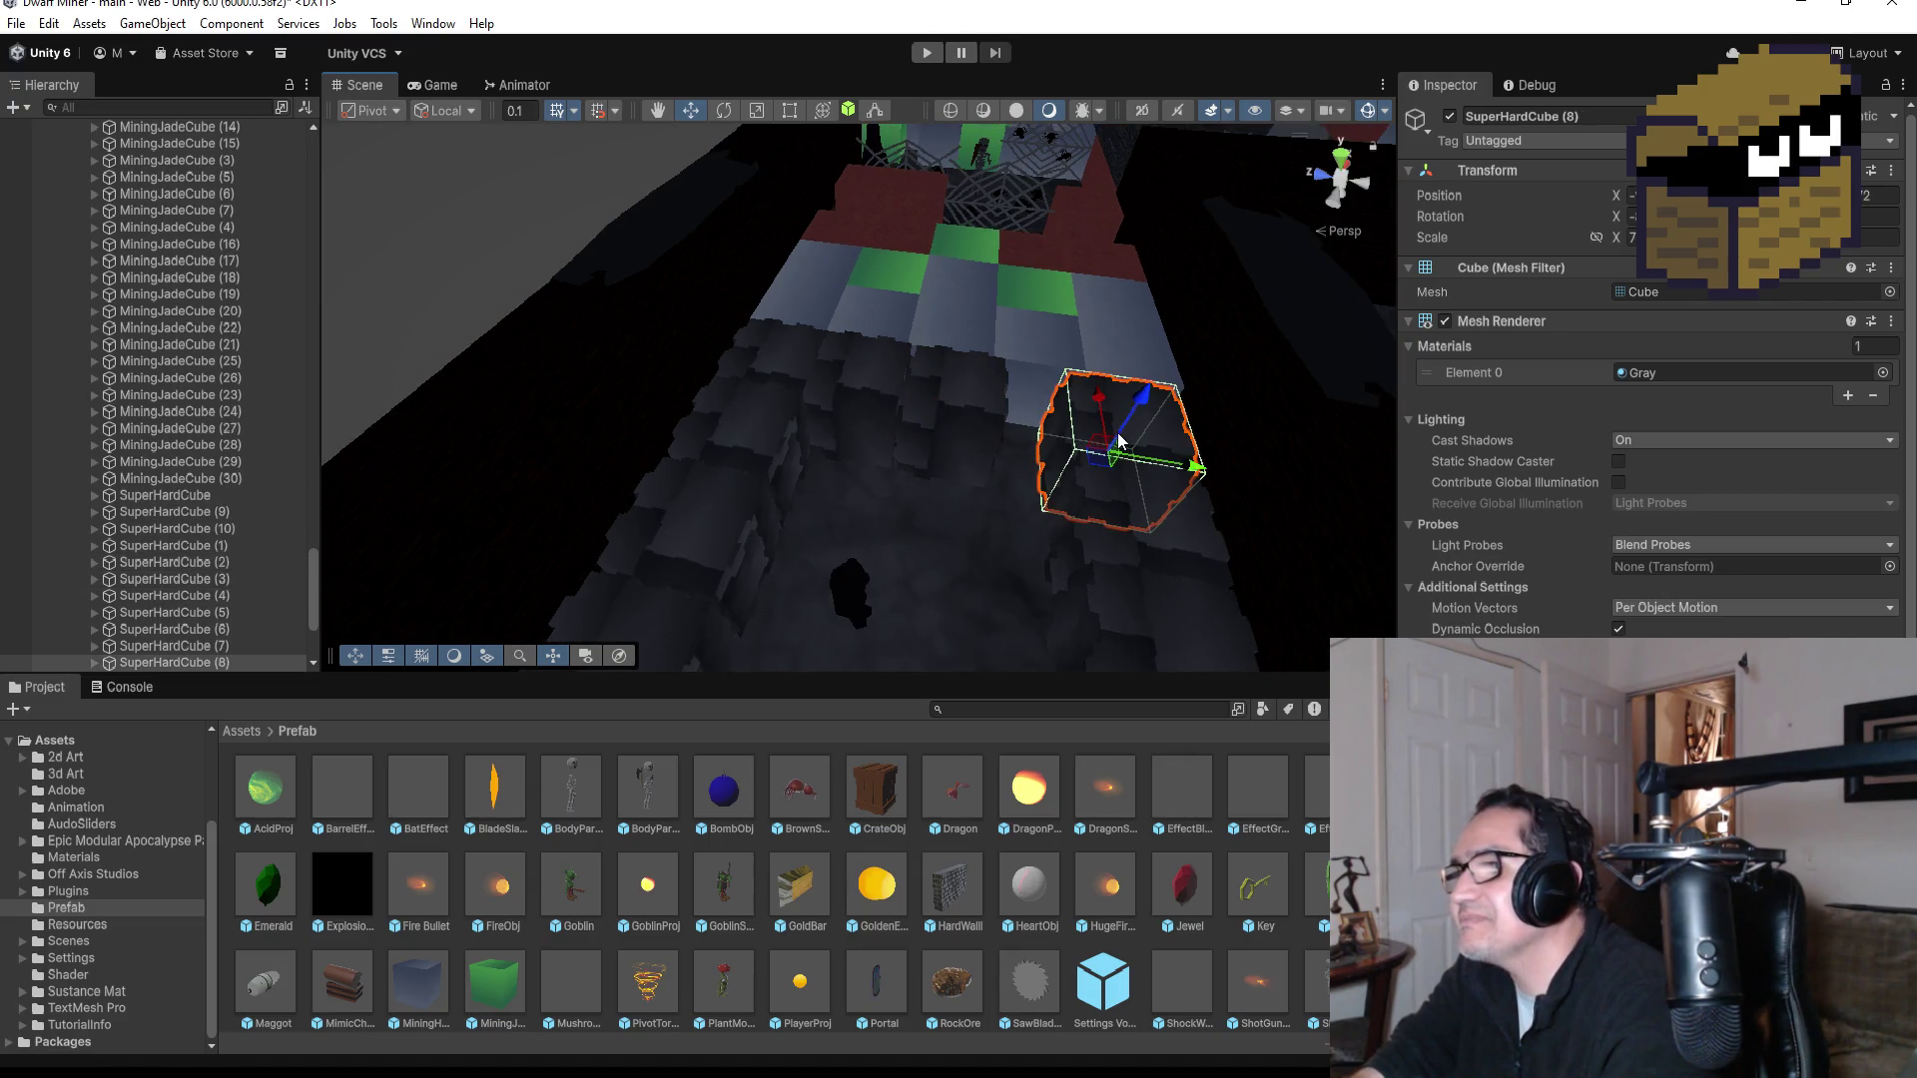
scroll(1119, 449, "down", 5)
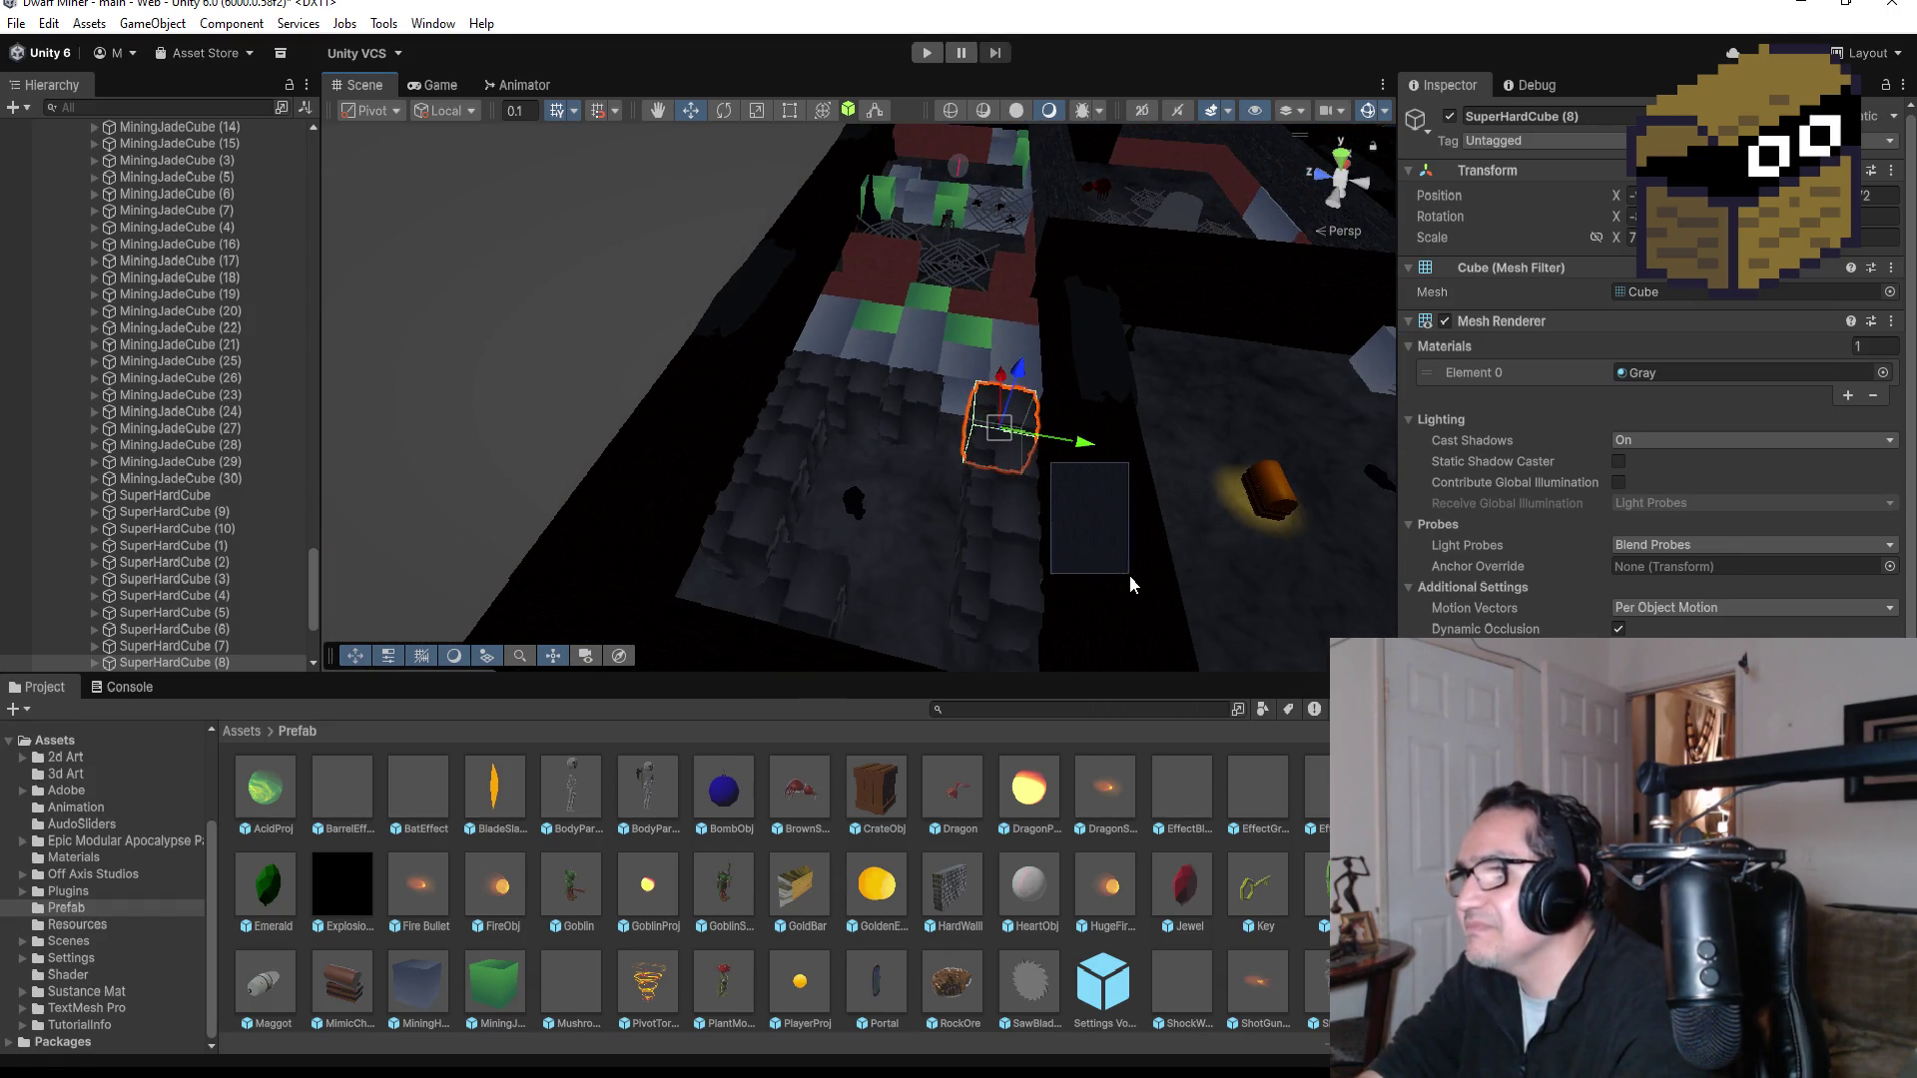
mouse_move(1005, 460)
left_mouse_down()
mouse_move(975, 504)
mouse_move(1006, 651)
mouse_move(1041, 643)
left_mouse_up()
mouse_move(1170, 382)
left_mouse_down()
mouse_move(248, 533)
mouse_move(560, 486)
left_mouse_up()
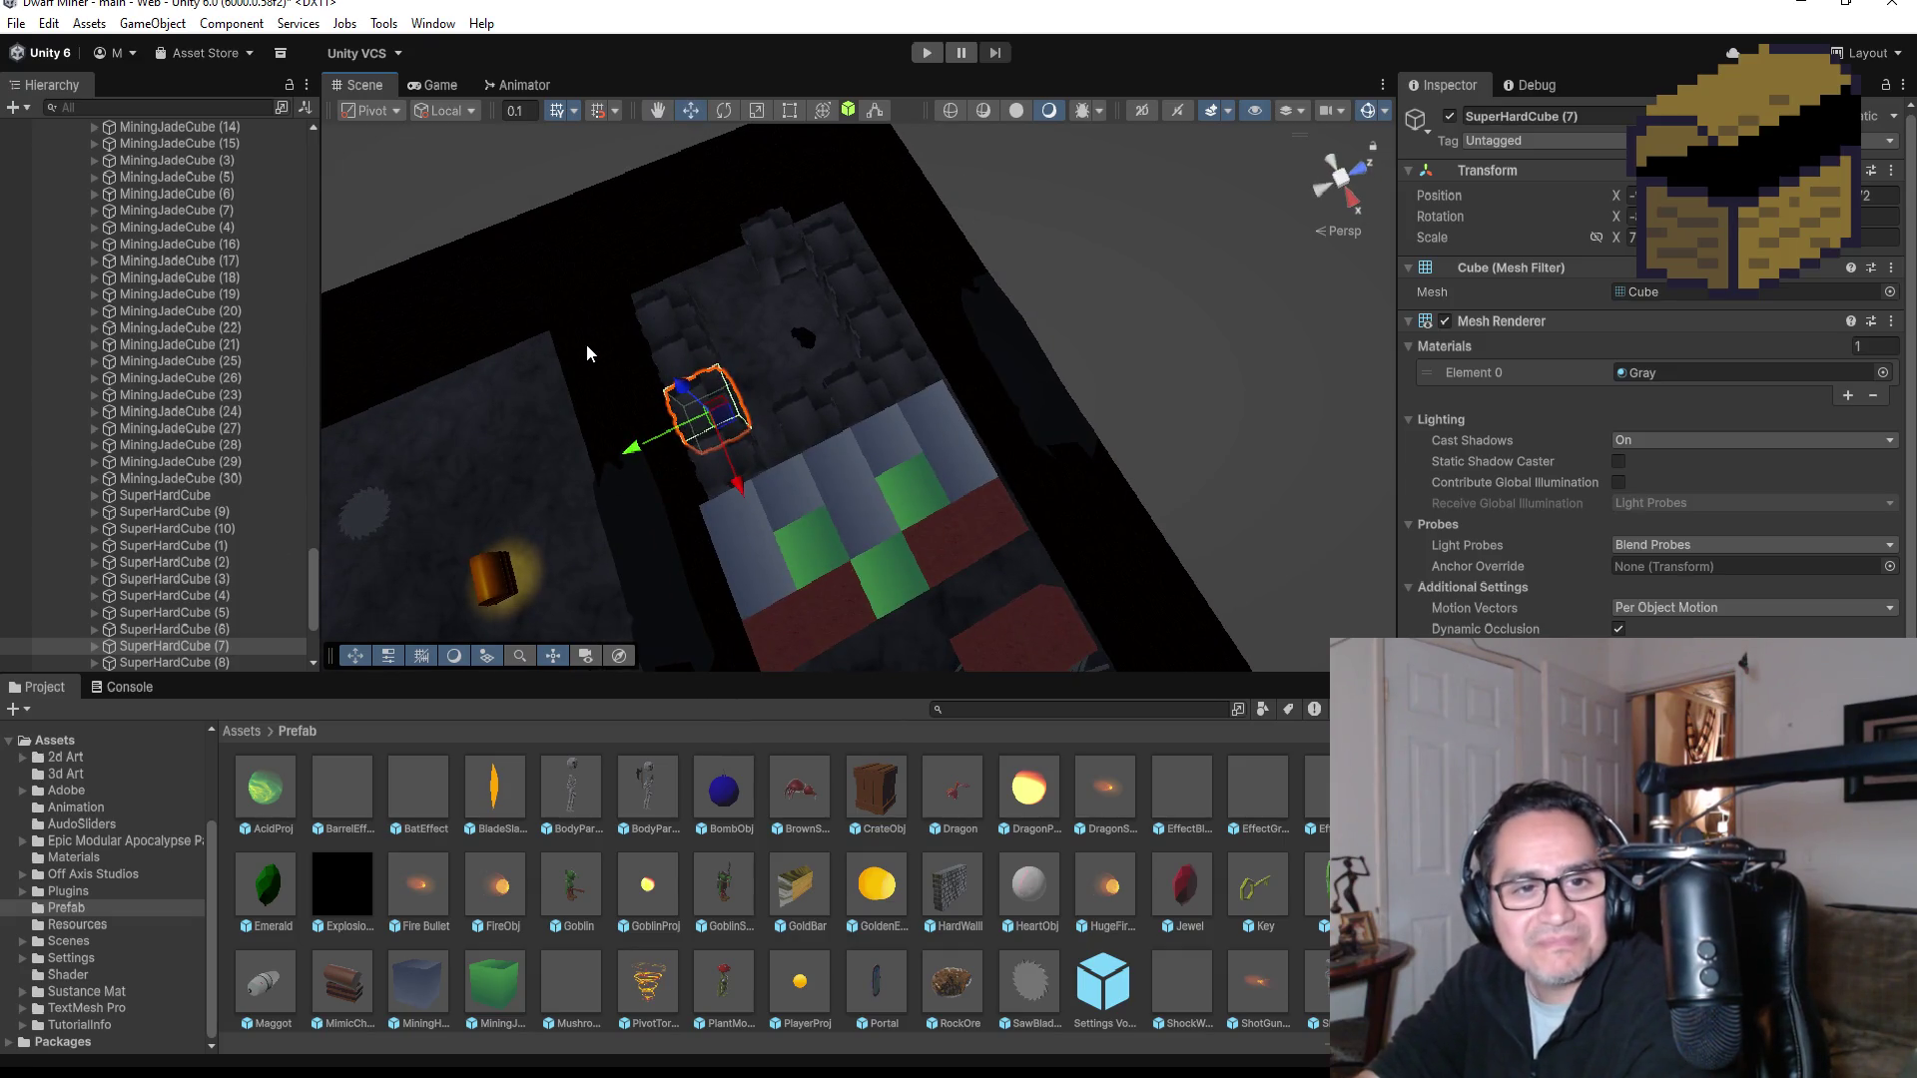
mouse_move(603, 358)
left_mouse_down()
mouse_move(910, 597)
mouse_move(1092, 489)
left_mouse_up()
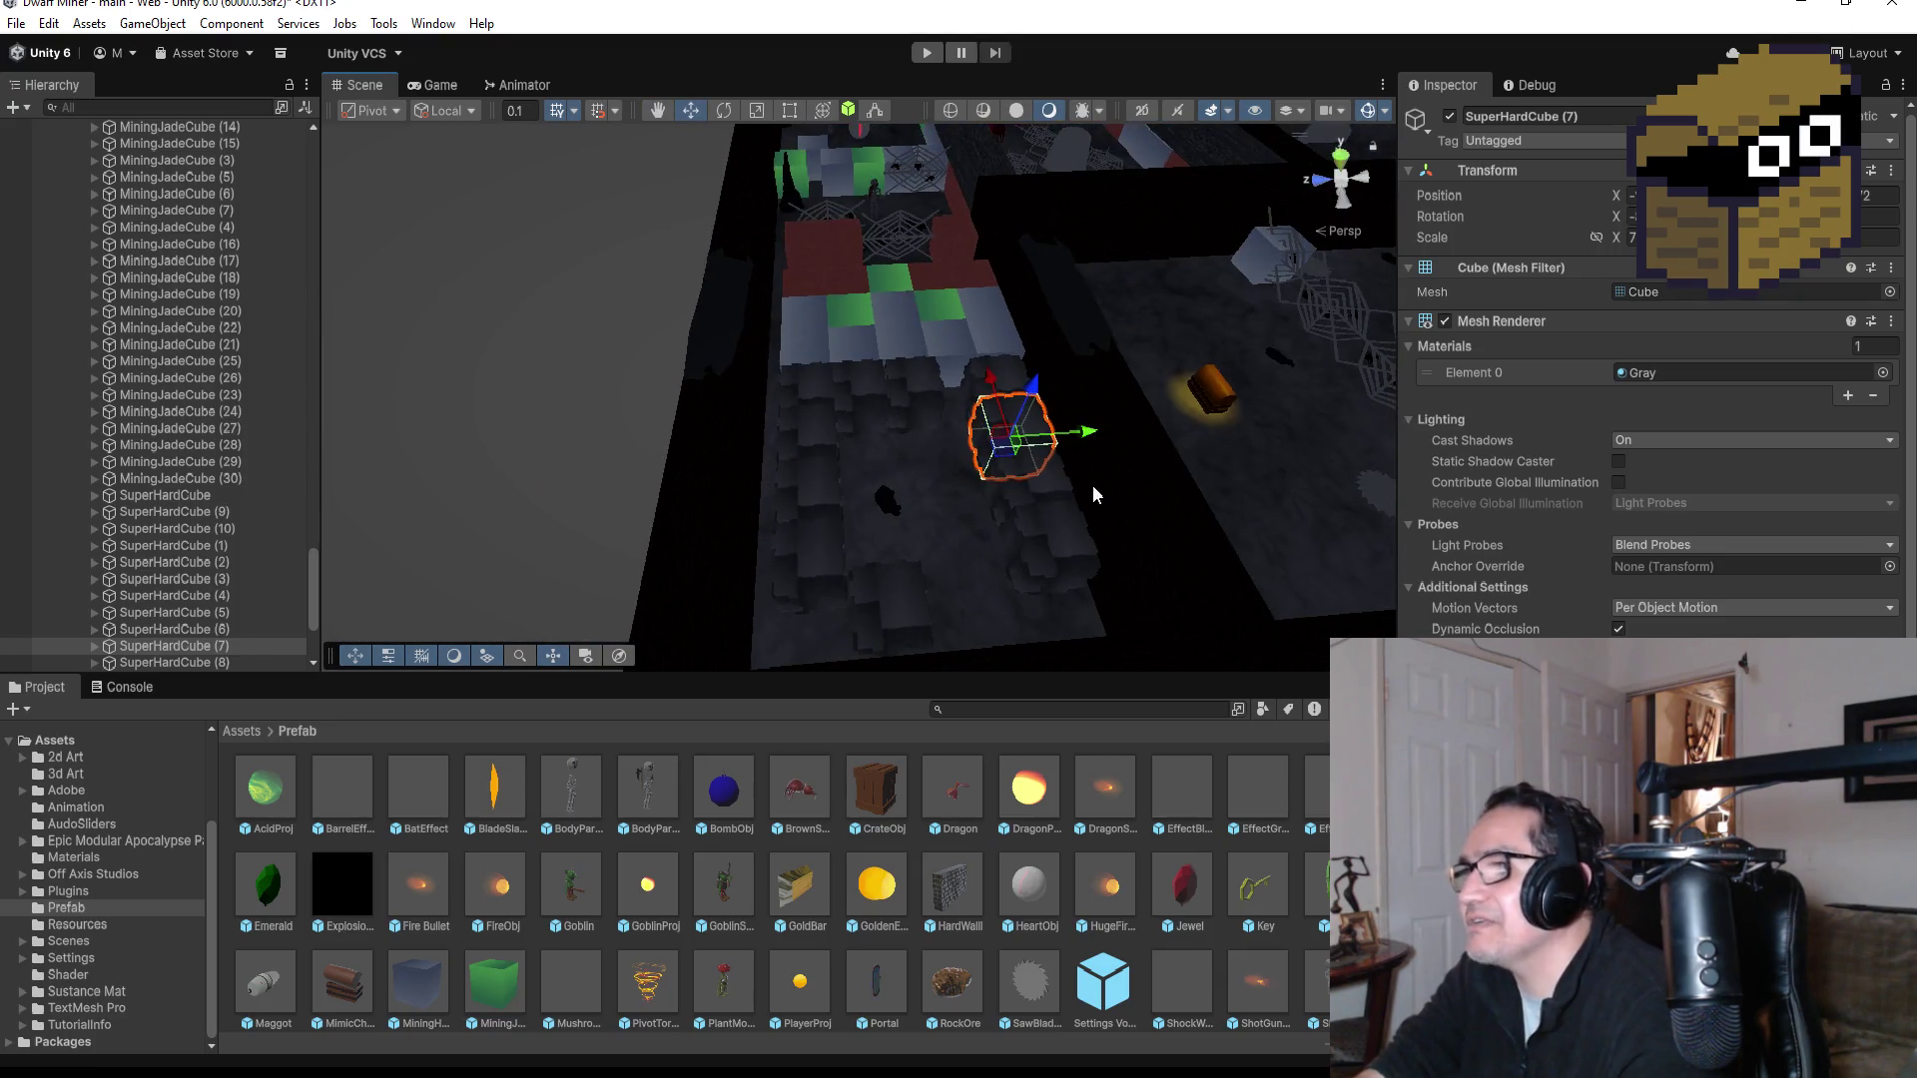
Step: Marquee-select the column of gray blocks and slide it into the next lane
mouse_move(969, 366)
left_mouse_down()
mouse_move(1030, 567)
mouse_move(1141, 608)
left_mouse_up()
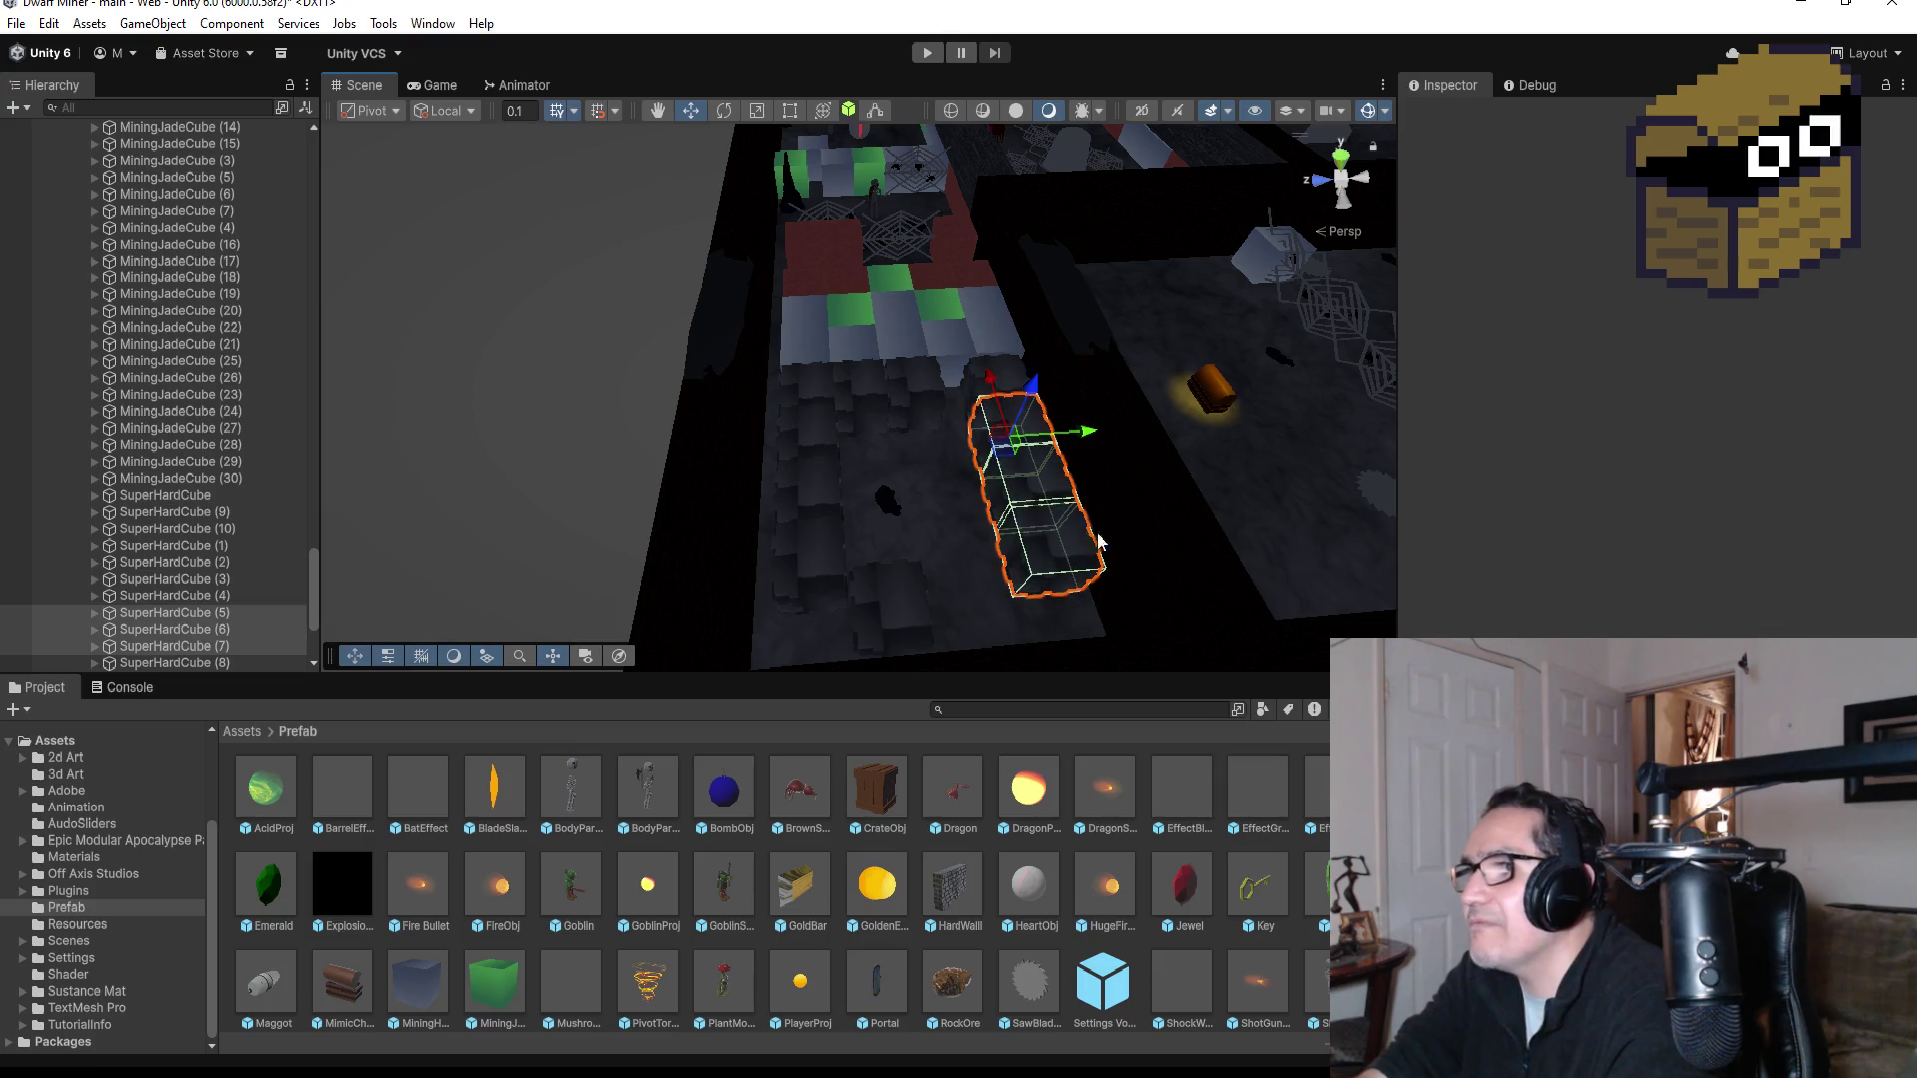
left_click(1002, 375, "shift")
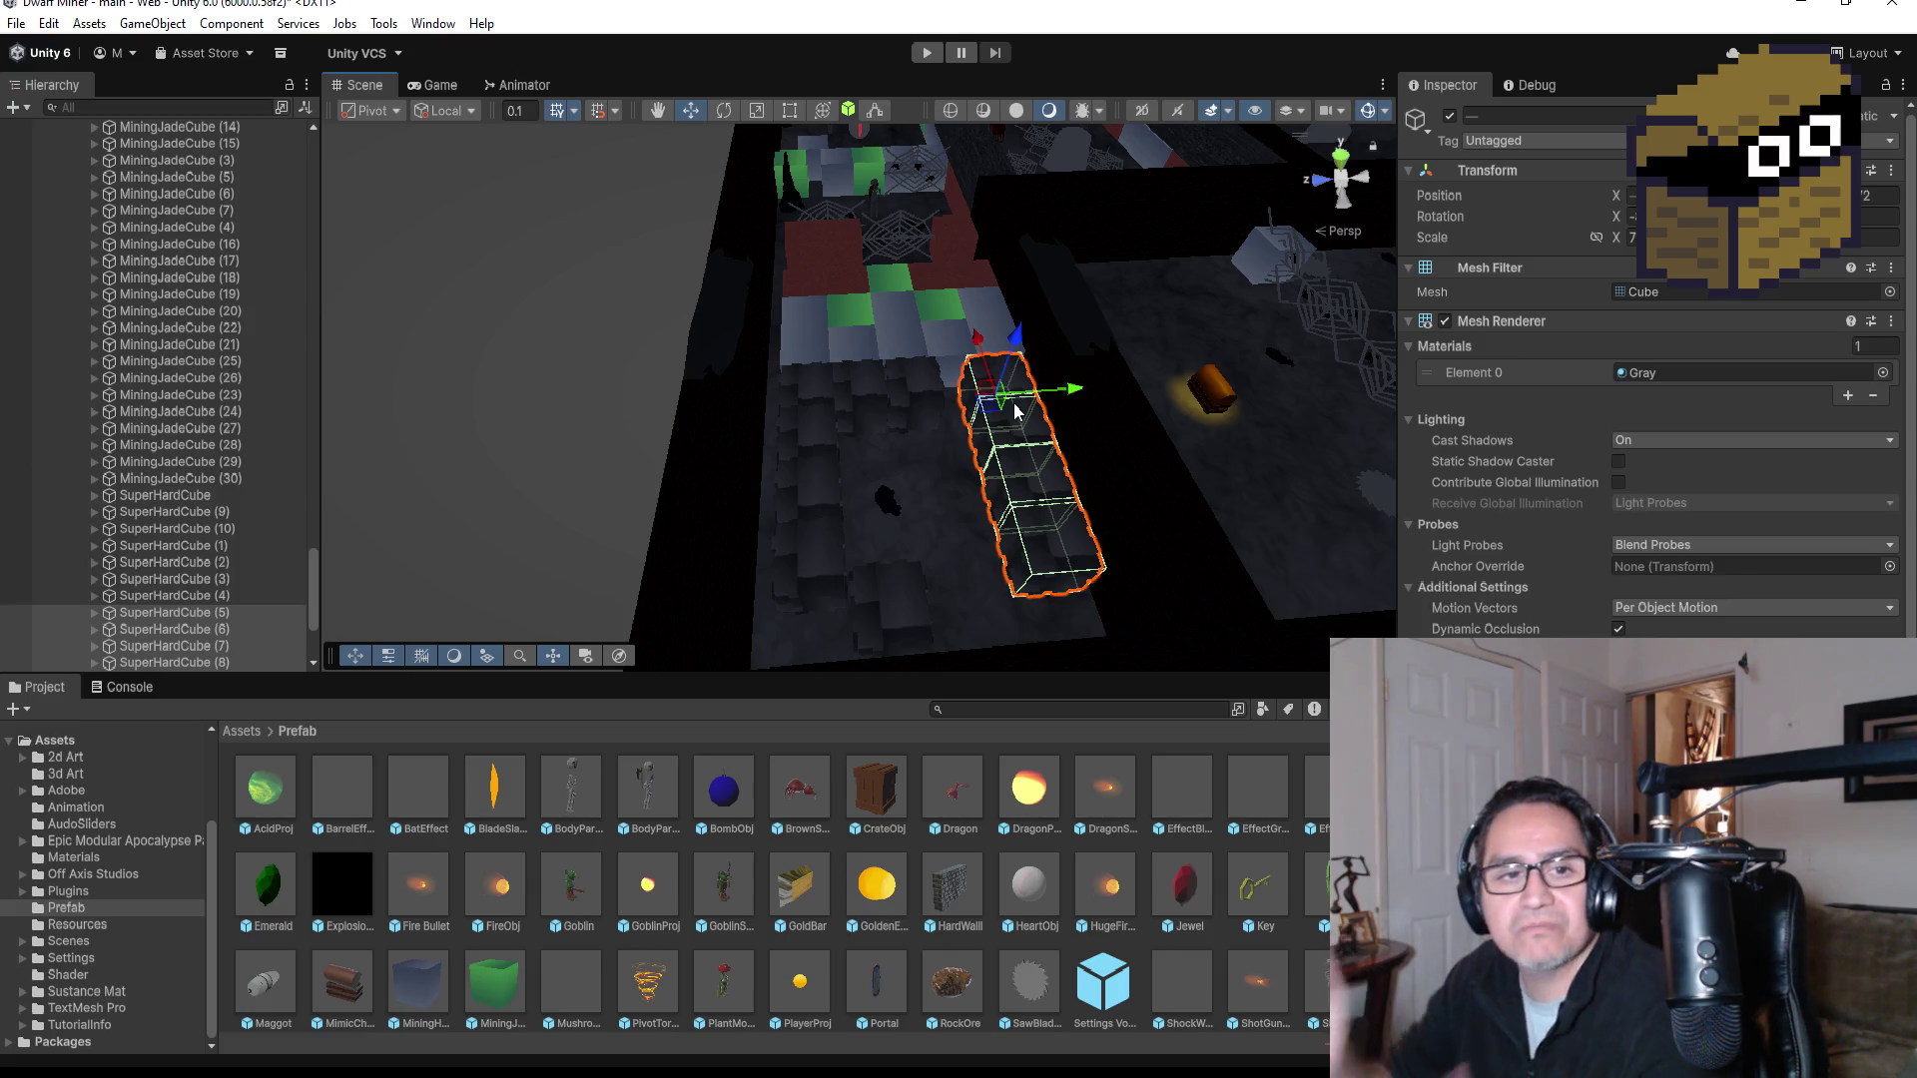
scroll(1065, 400, "up", 2)
scroll(1064, 399, "up", 2)
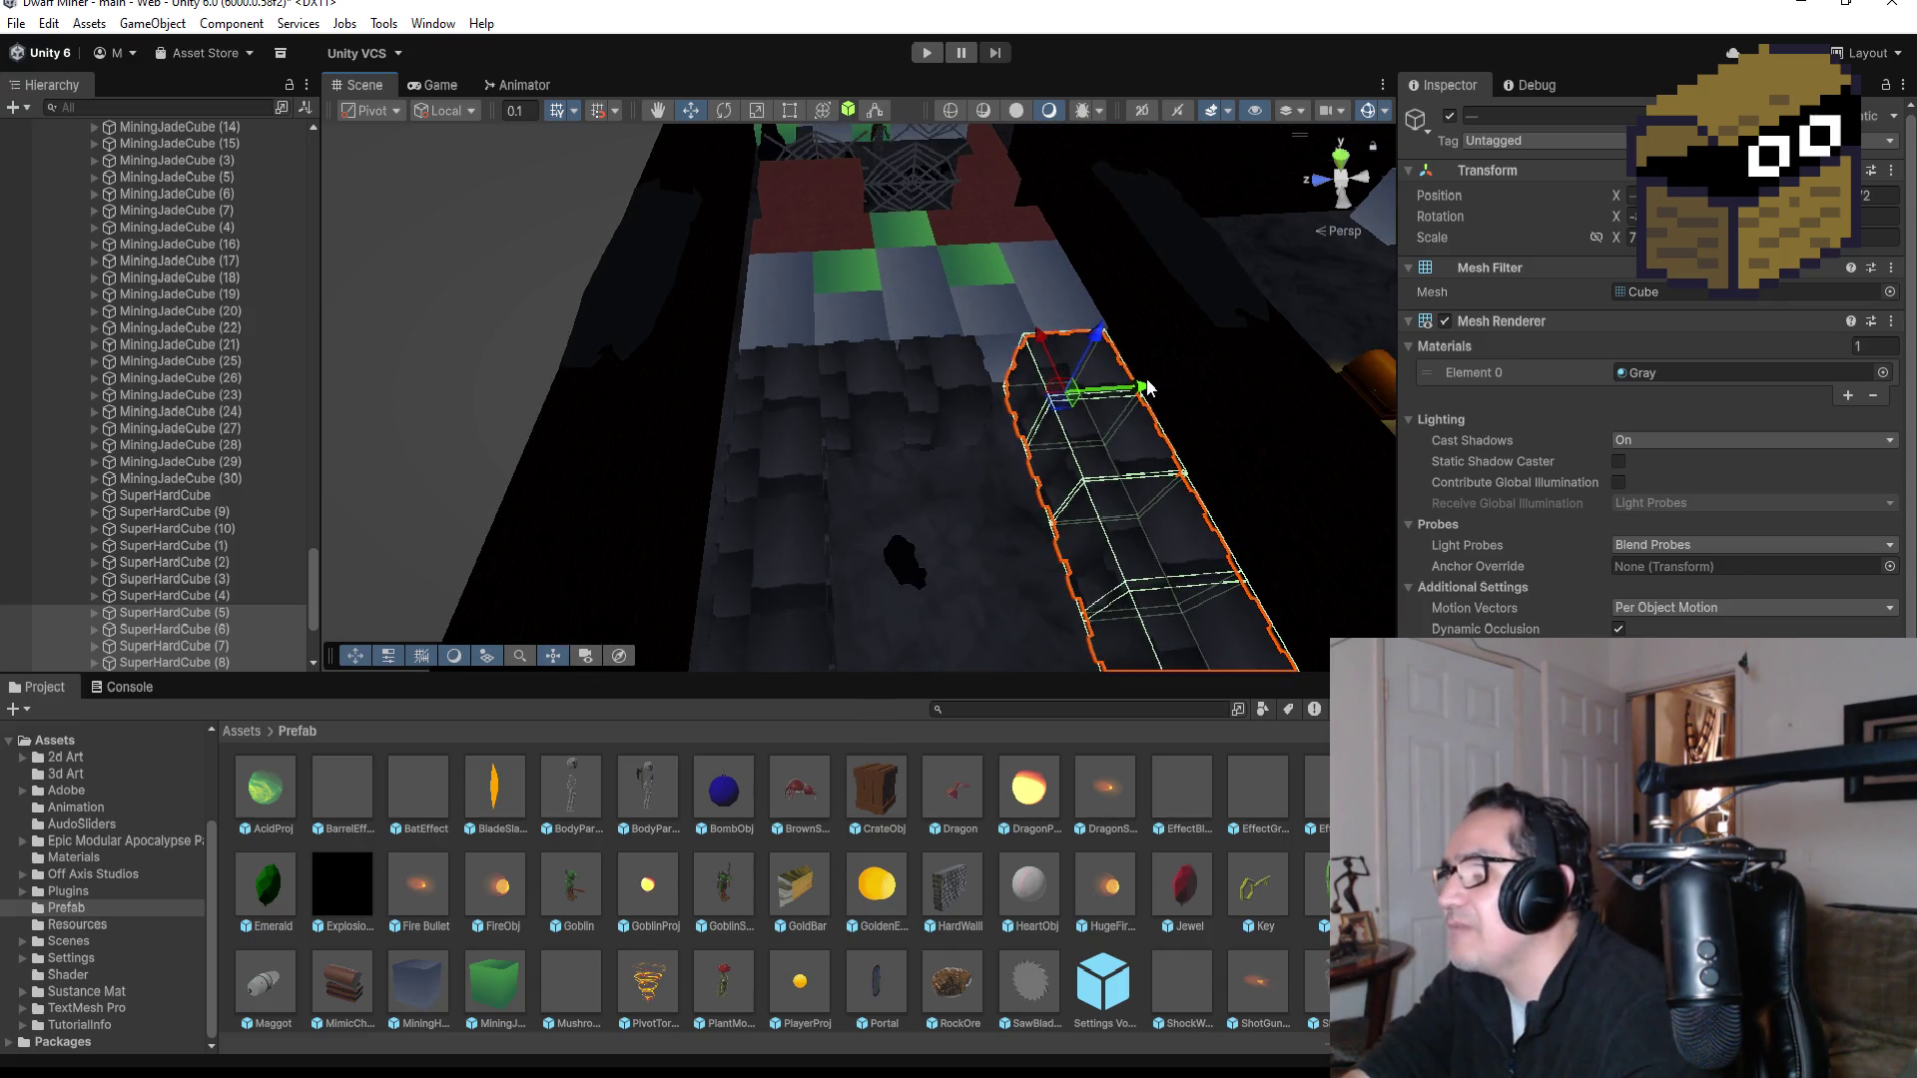
mouse_move(1146, 391)
left_mouse_down()
mouse_move(1164, 390)
mouse_move(1115, 392)
mouse_move(1108, 436)
mouse_move(1025, 536)
left_mouse_up()
Step: Move SuperHardCube (4) down the lane and left into place
scroll(1114, 391, "down", 3)
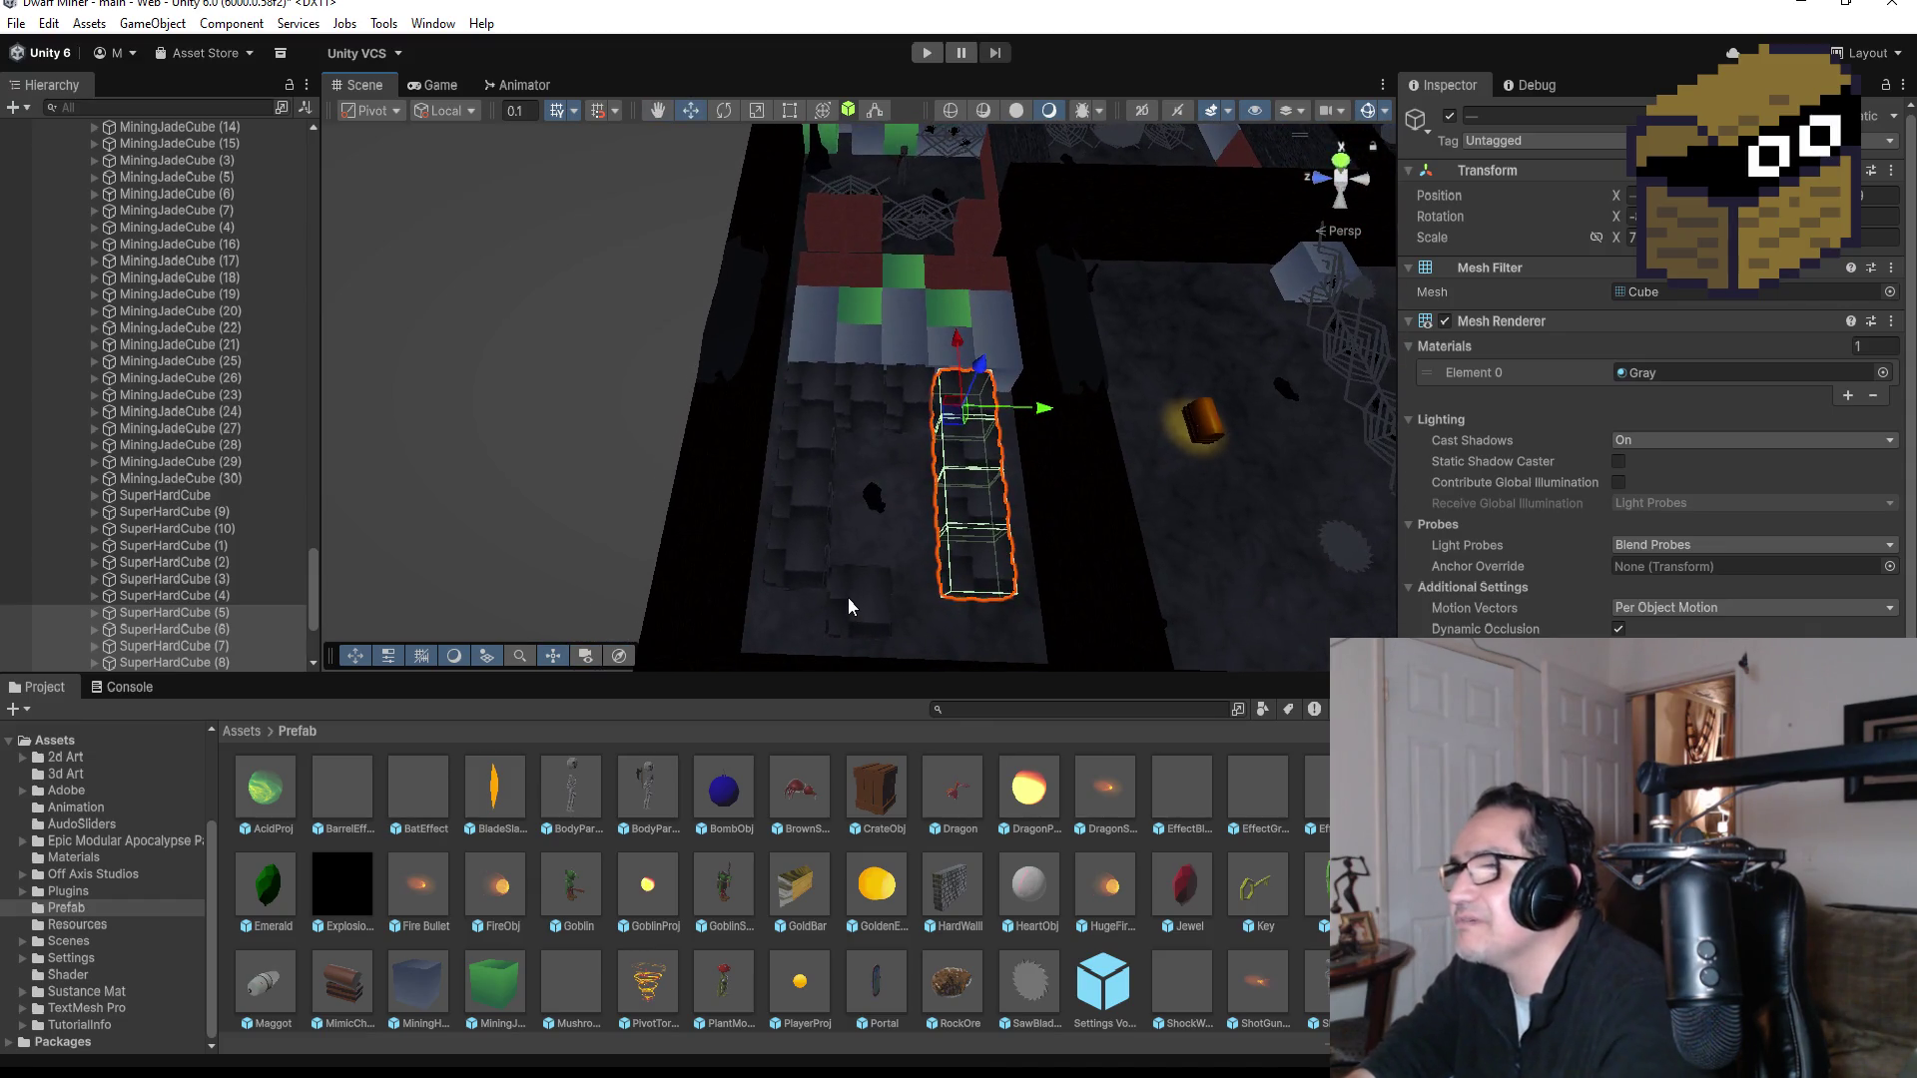
left_click(852, 597)
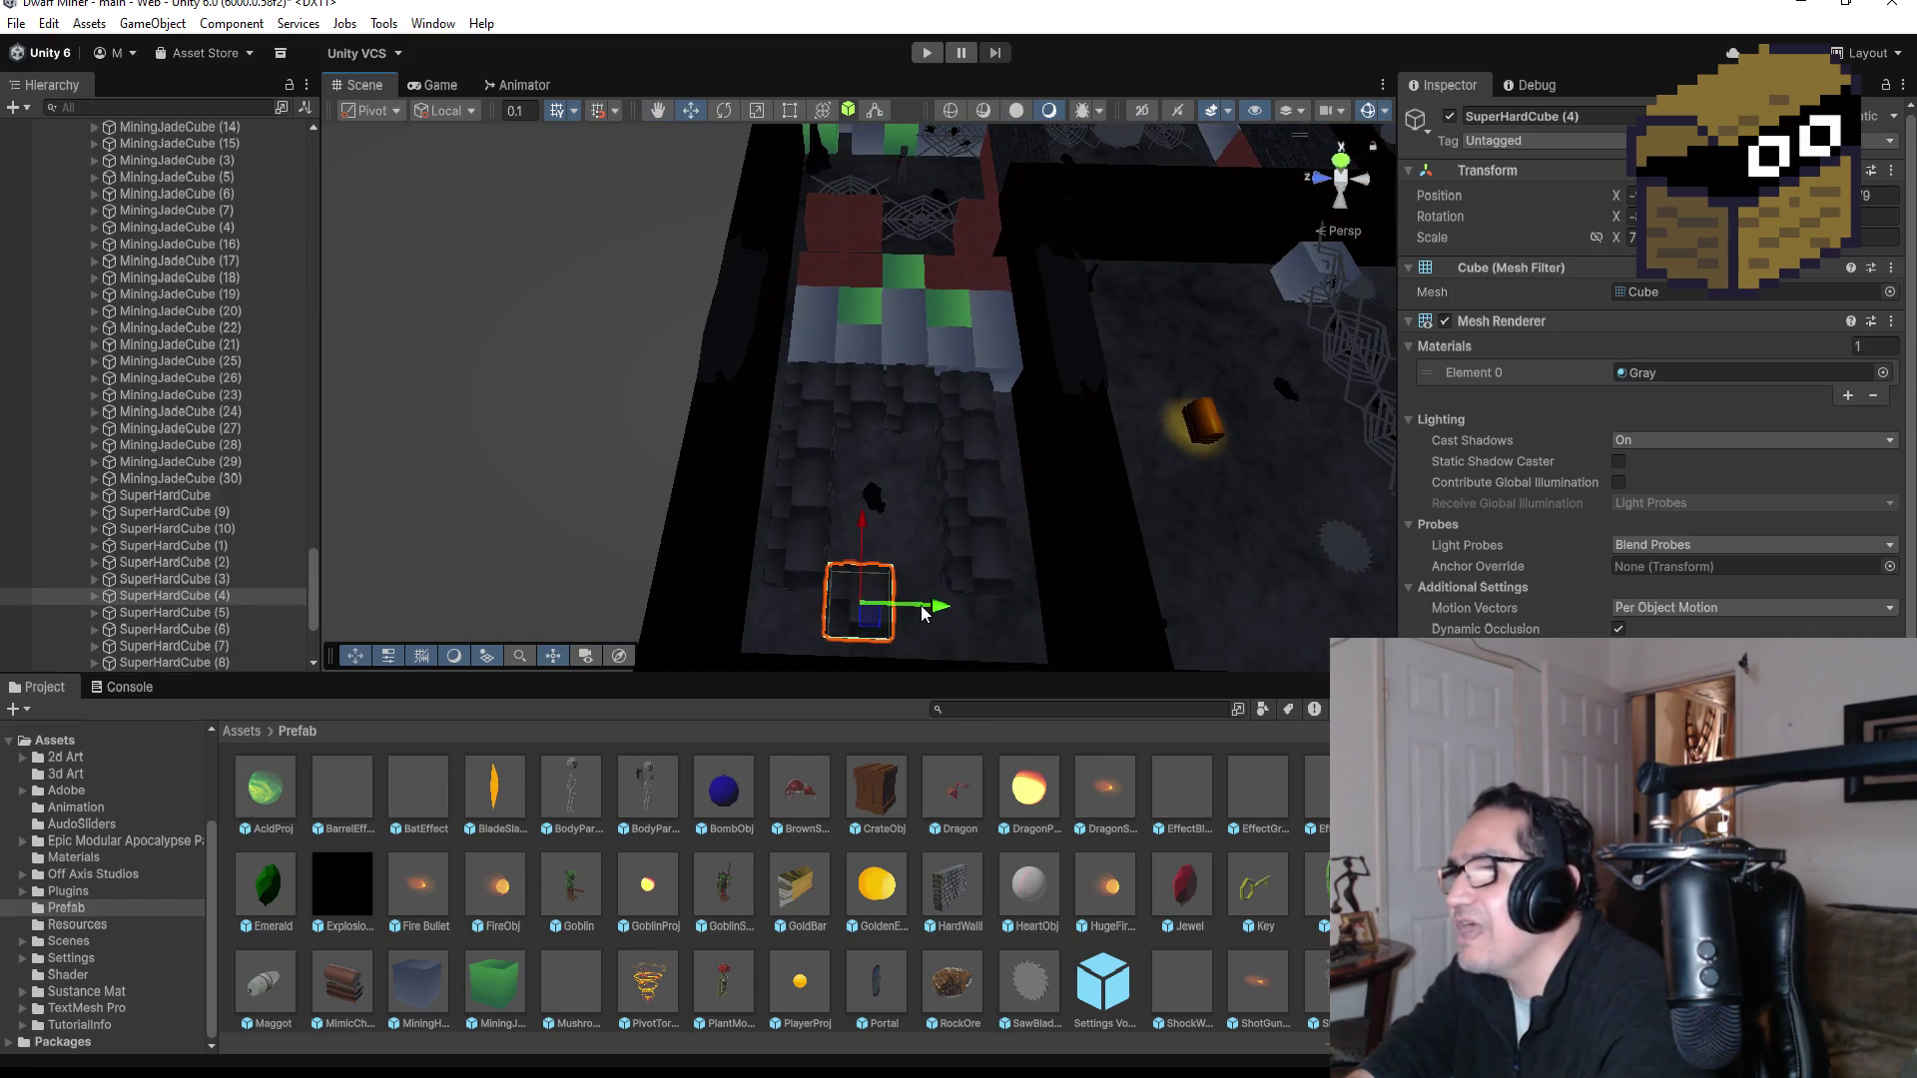
left_click_drag(856, 534, 864, 547)
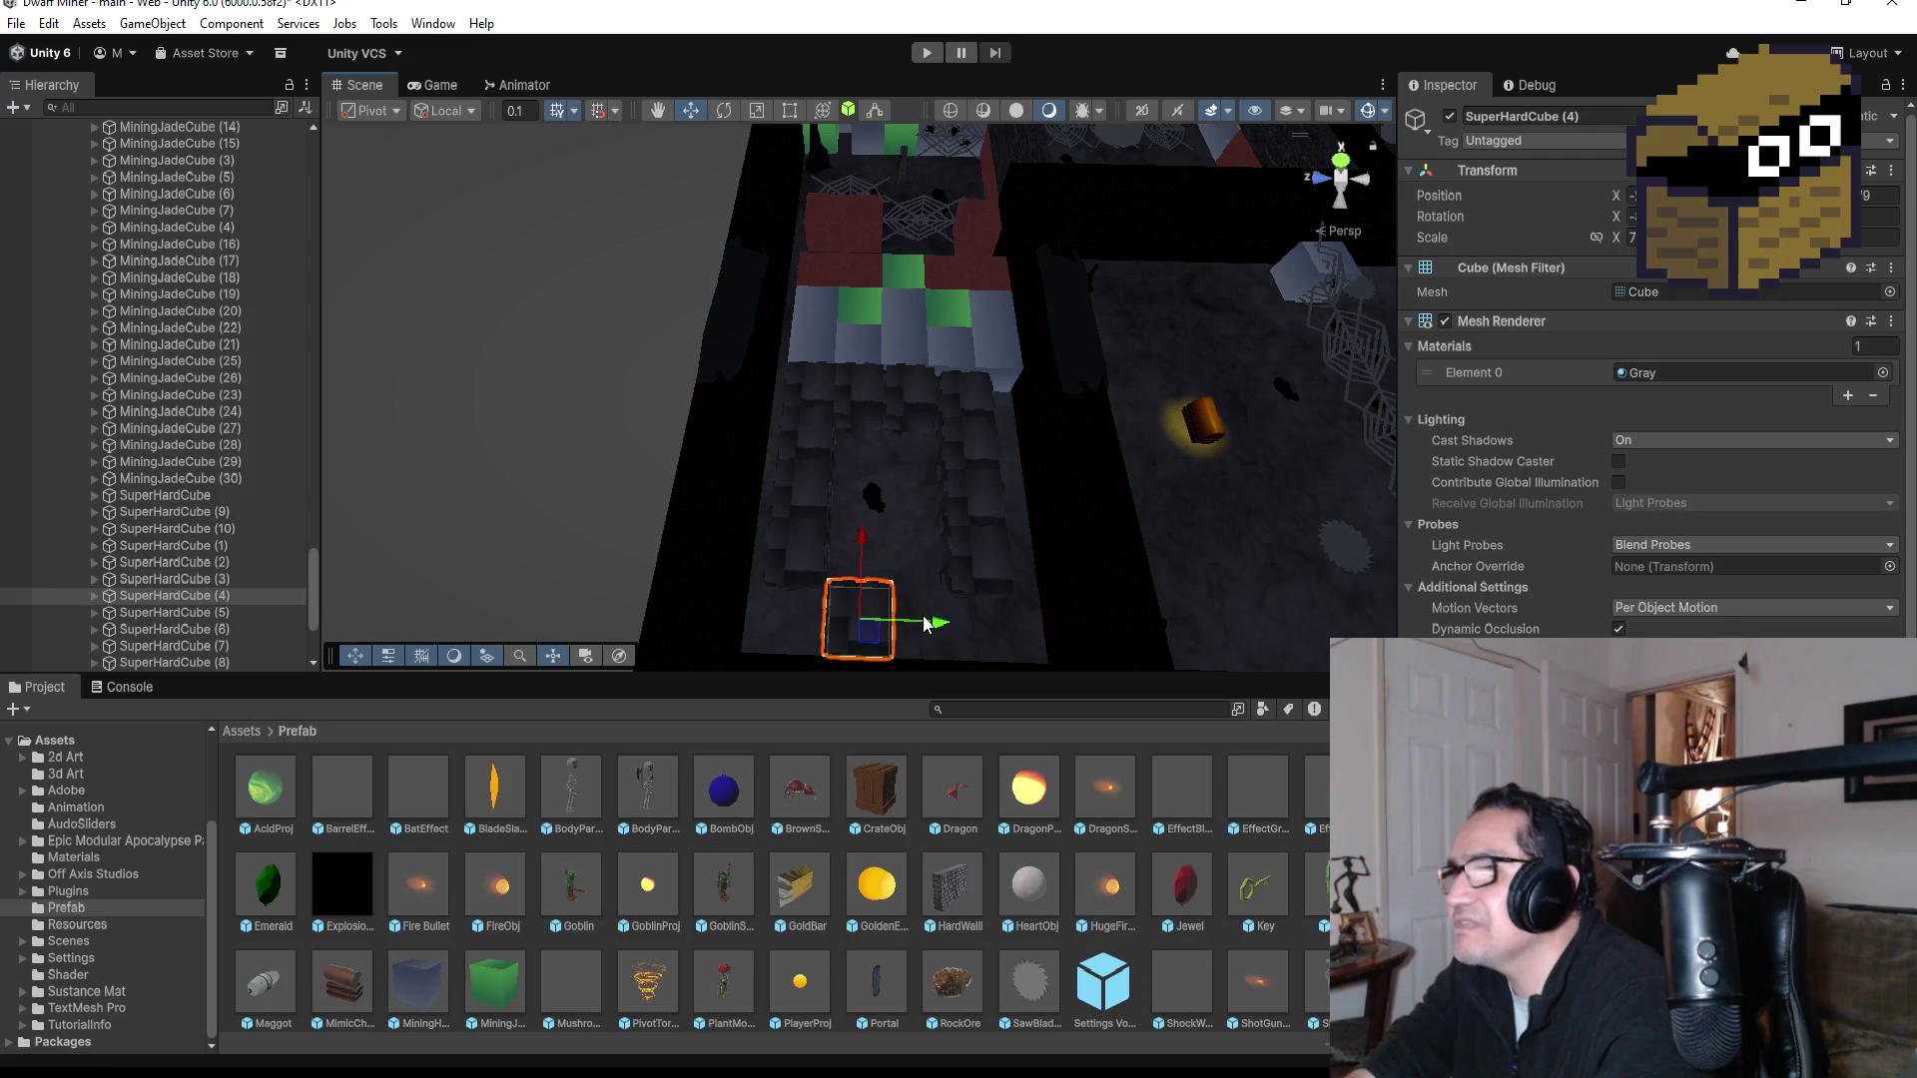
left_click_drag(938, 627, 910, 626)
Step: Duplicate SuperHardCube (5) and move the copy further down the lane
left_click(1004, 565)
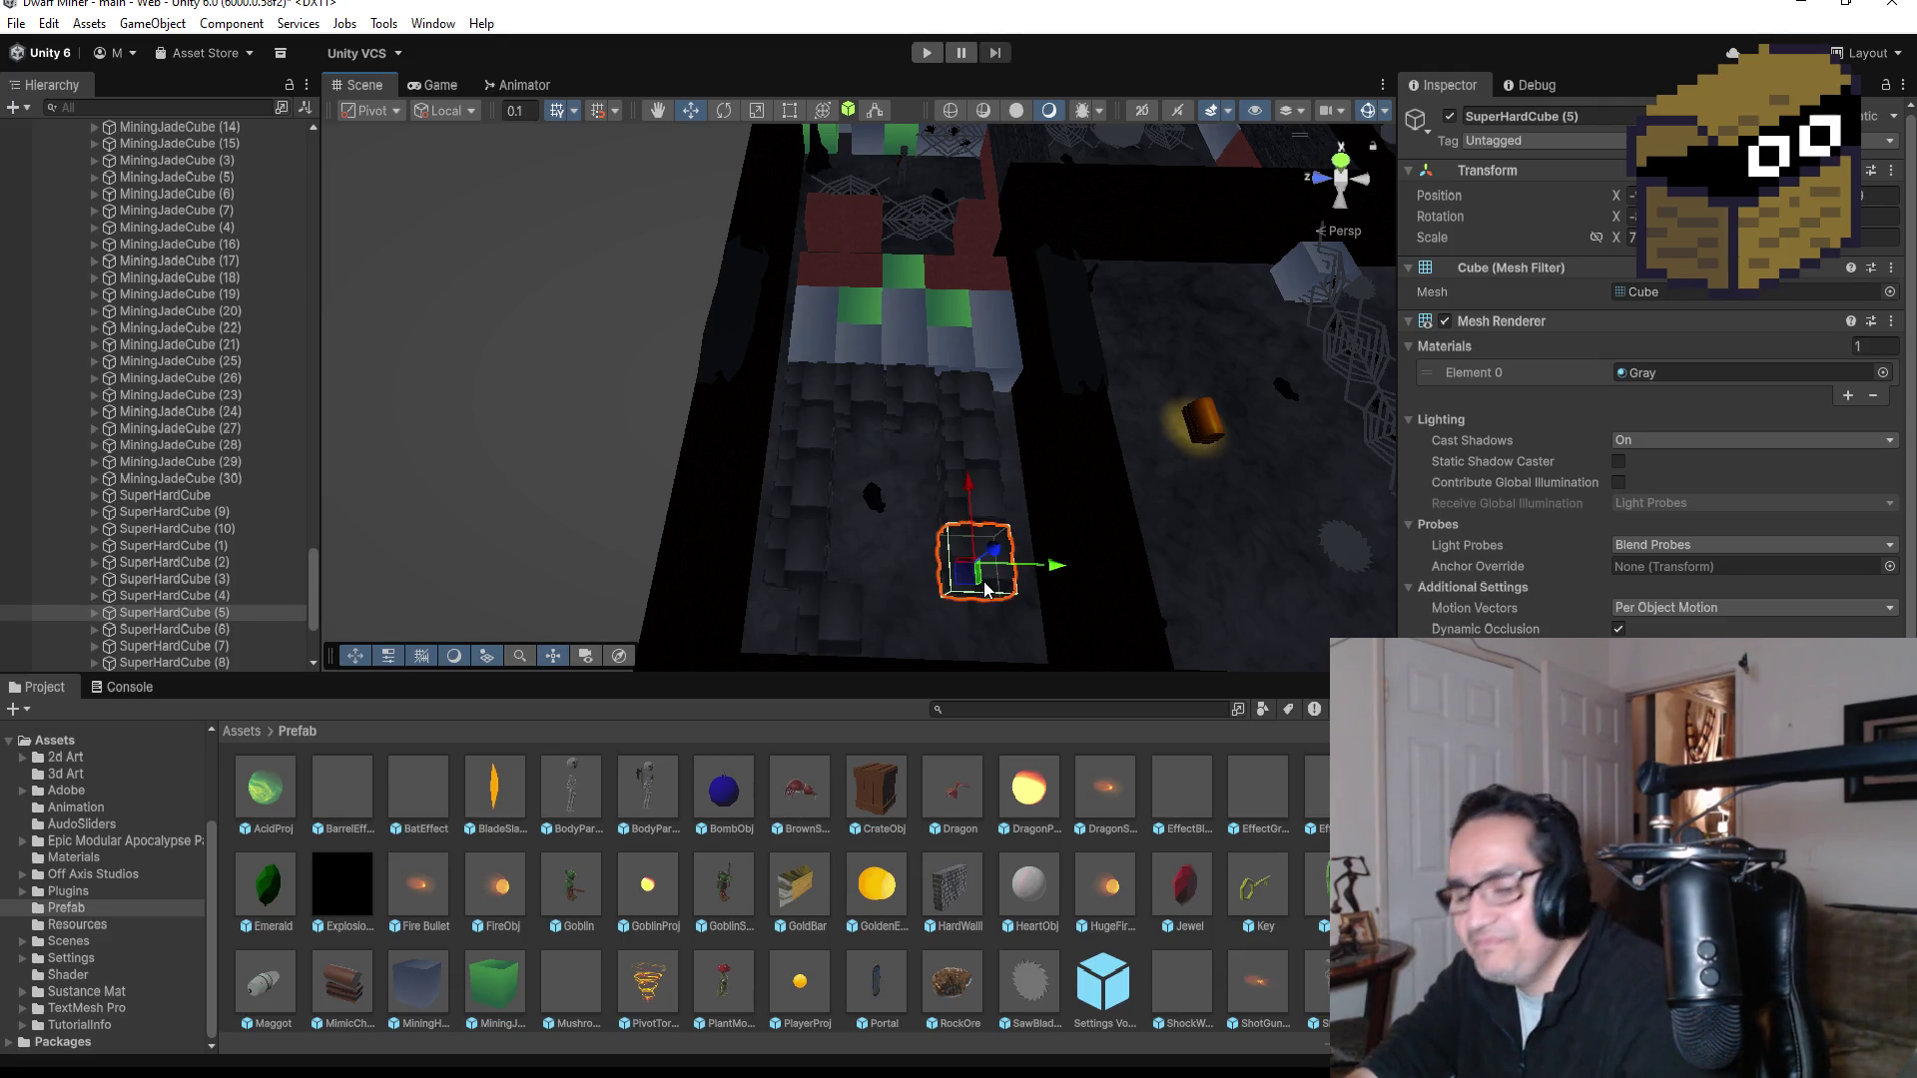
key("ctrl+d")
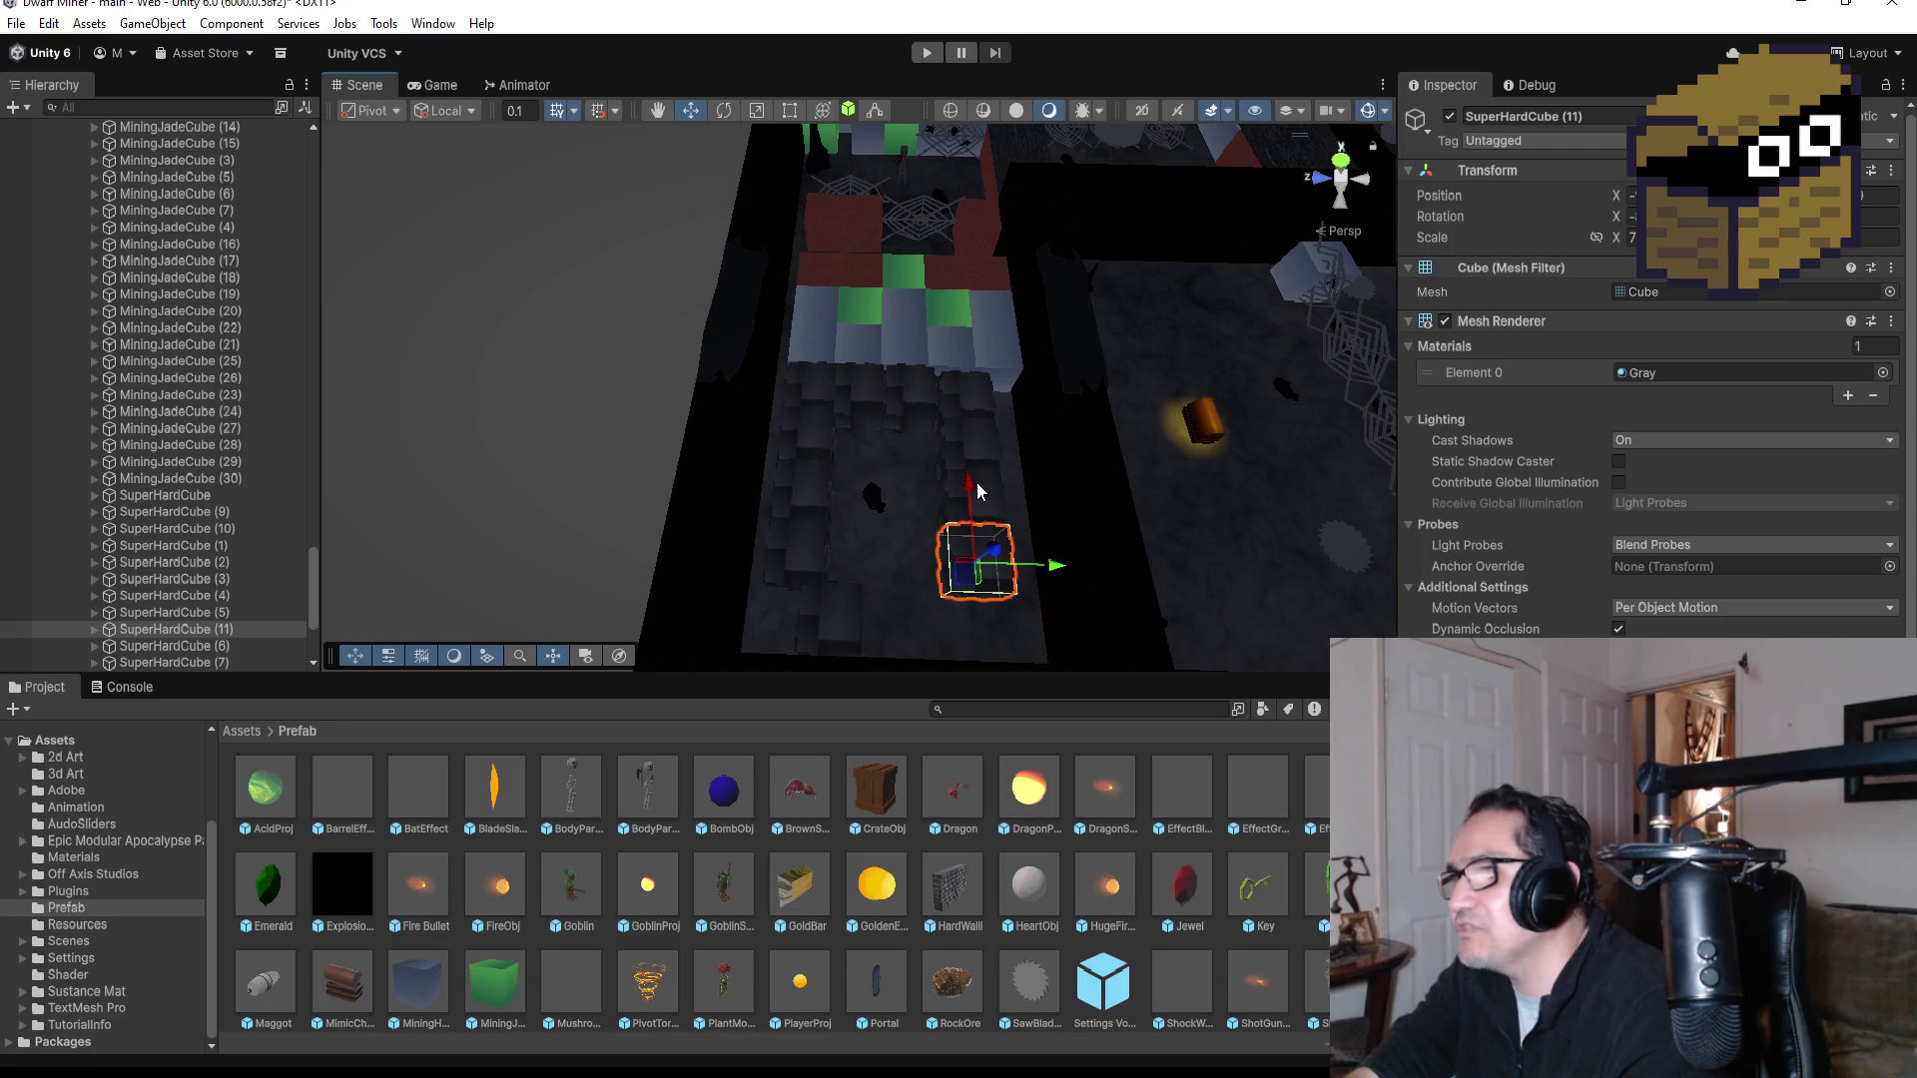
mouse_move(972, 489)
left_mouse_down()
mouse_move(973, 542)
mouse_move(1029, 505)
mouse_move(1189, 528)
left_mouse_up()
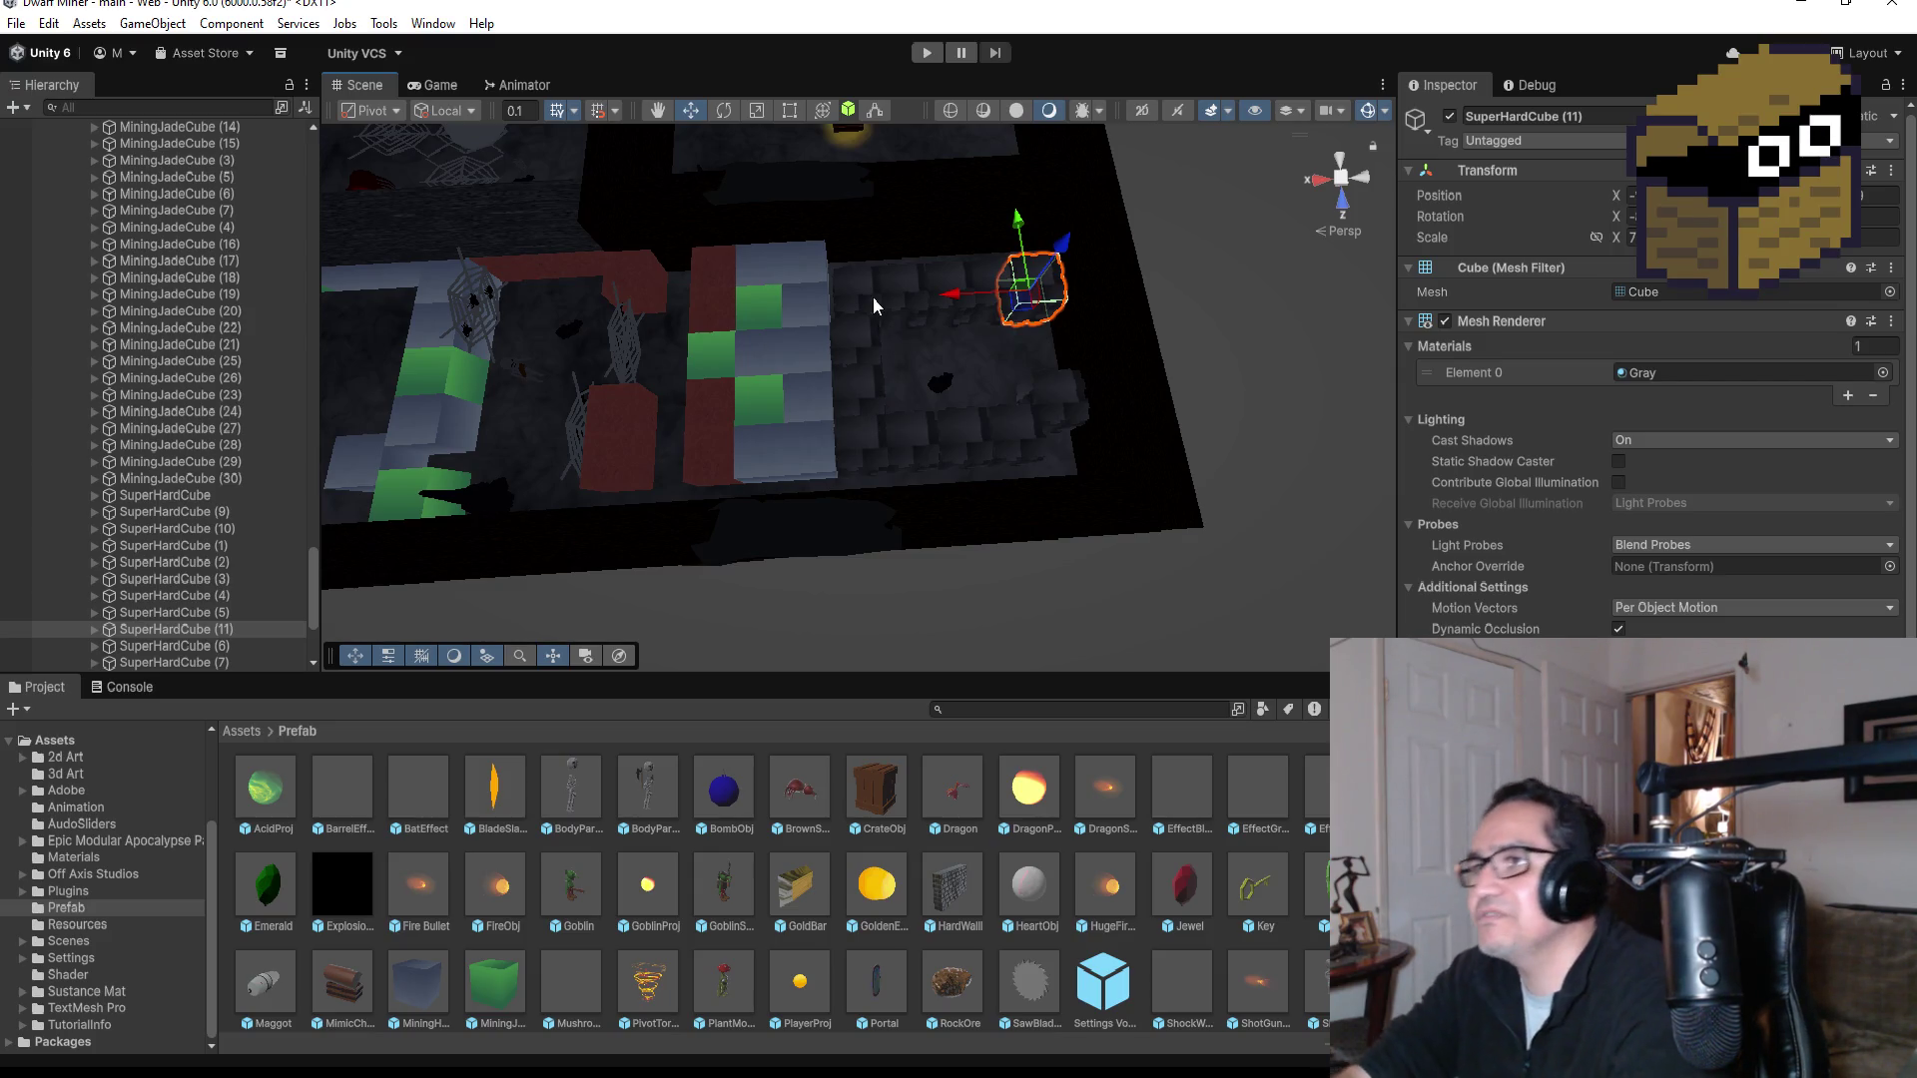
Step: Collapse LevelFour, frame BompPickUp, then expand TeleportManager and select Zone4
key("f")
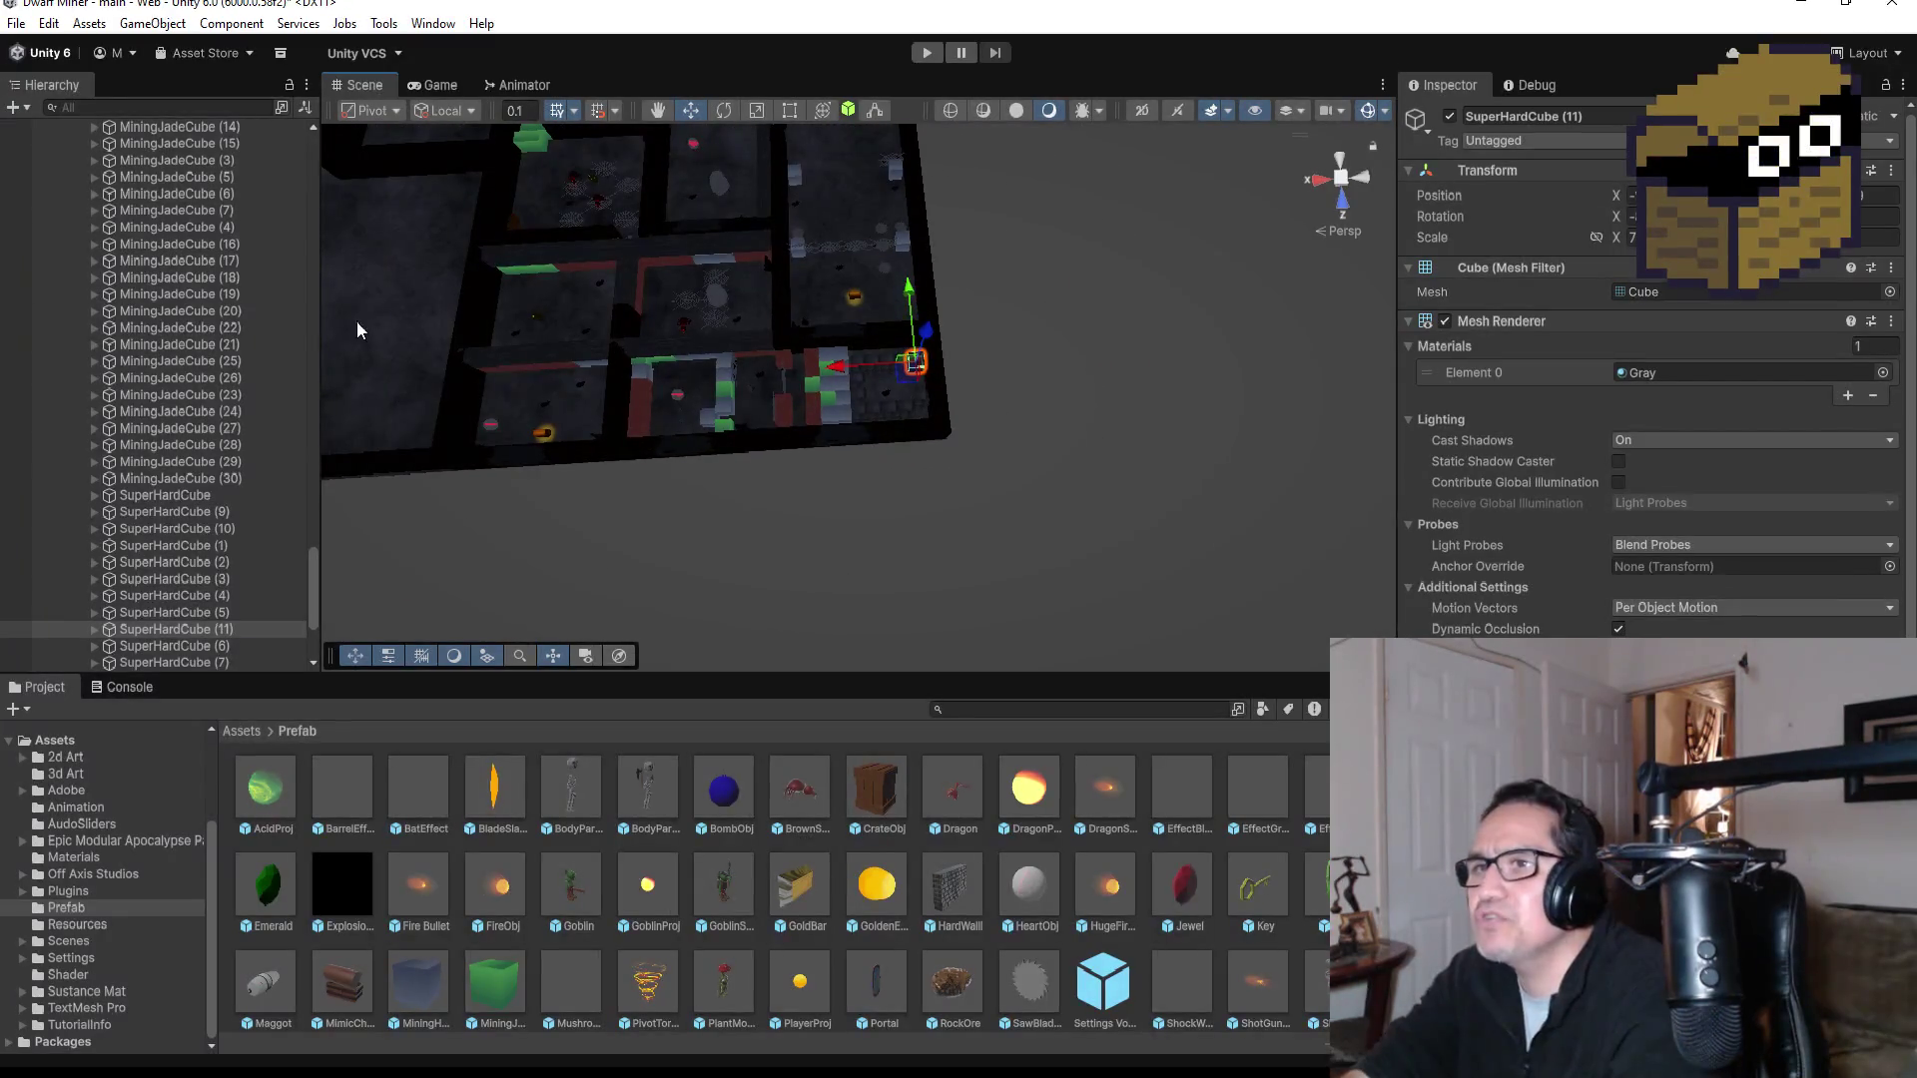
scroll(175, 217, "up", 15)
scroll(140, 291, "up", 15)
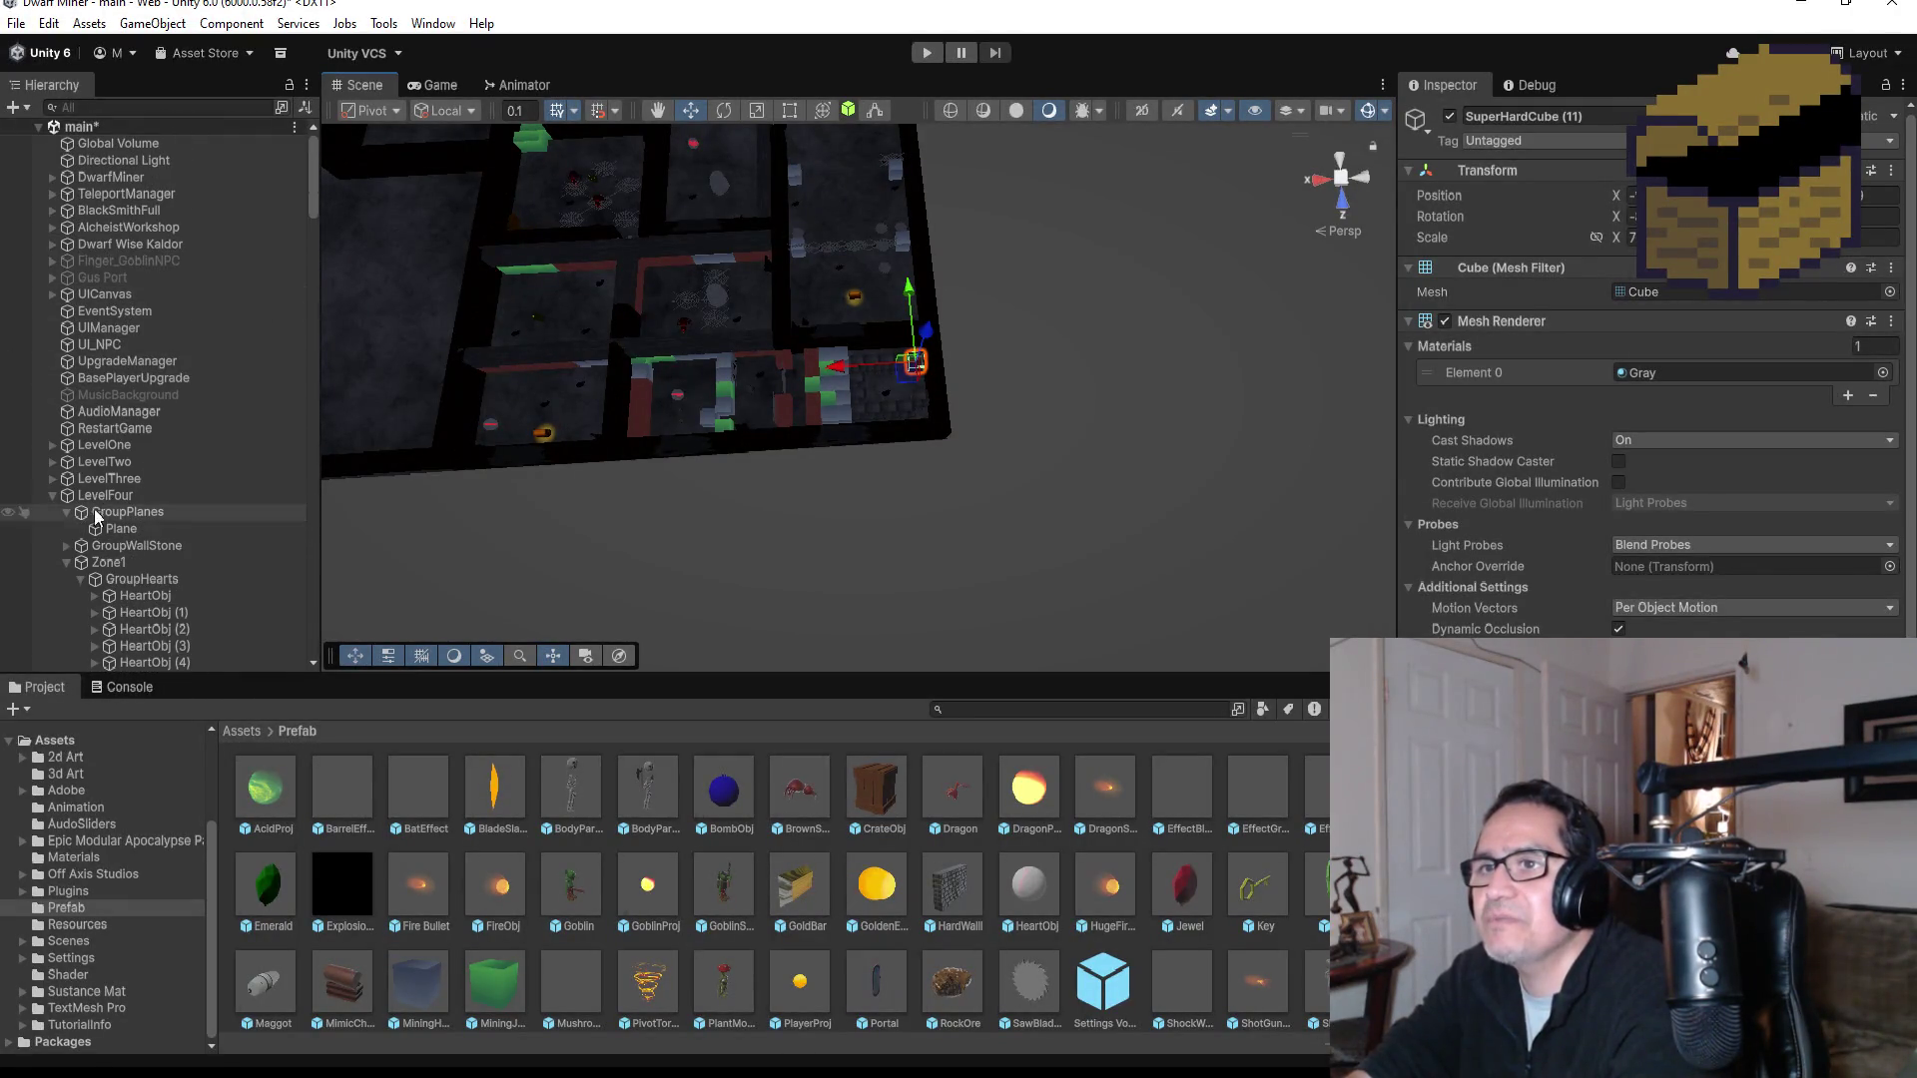
left_click(52, 496)
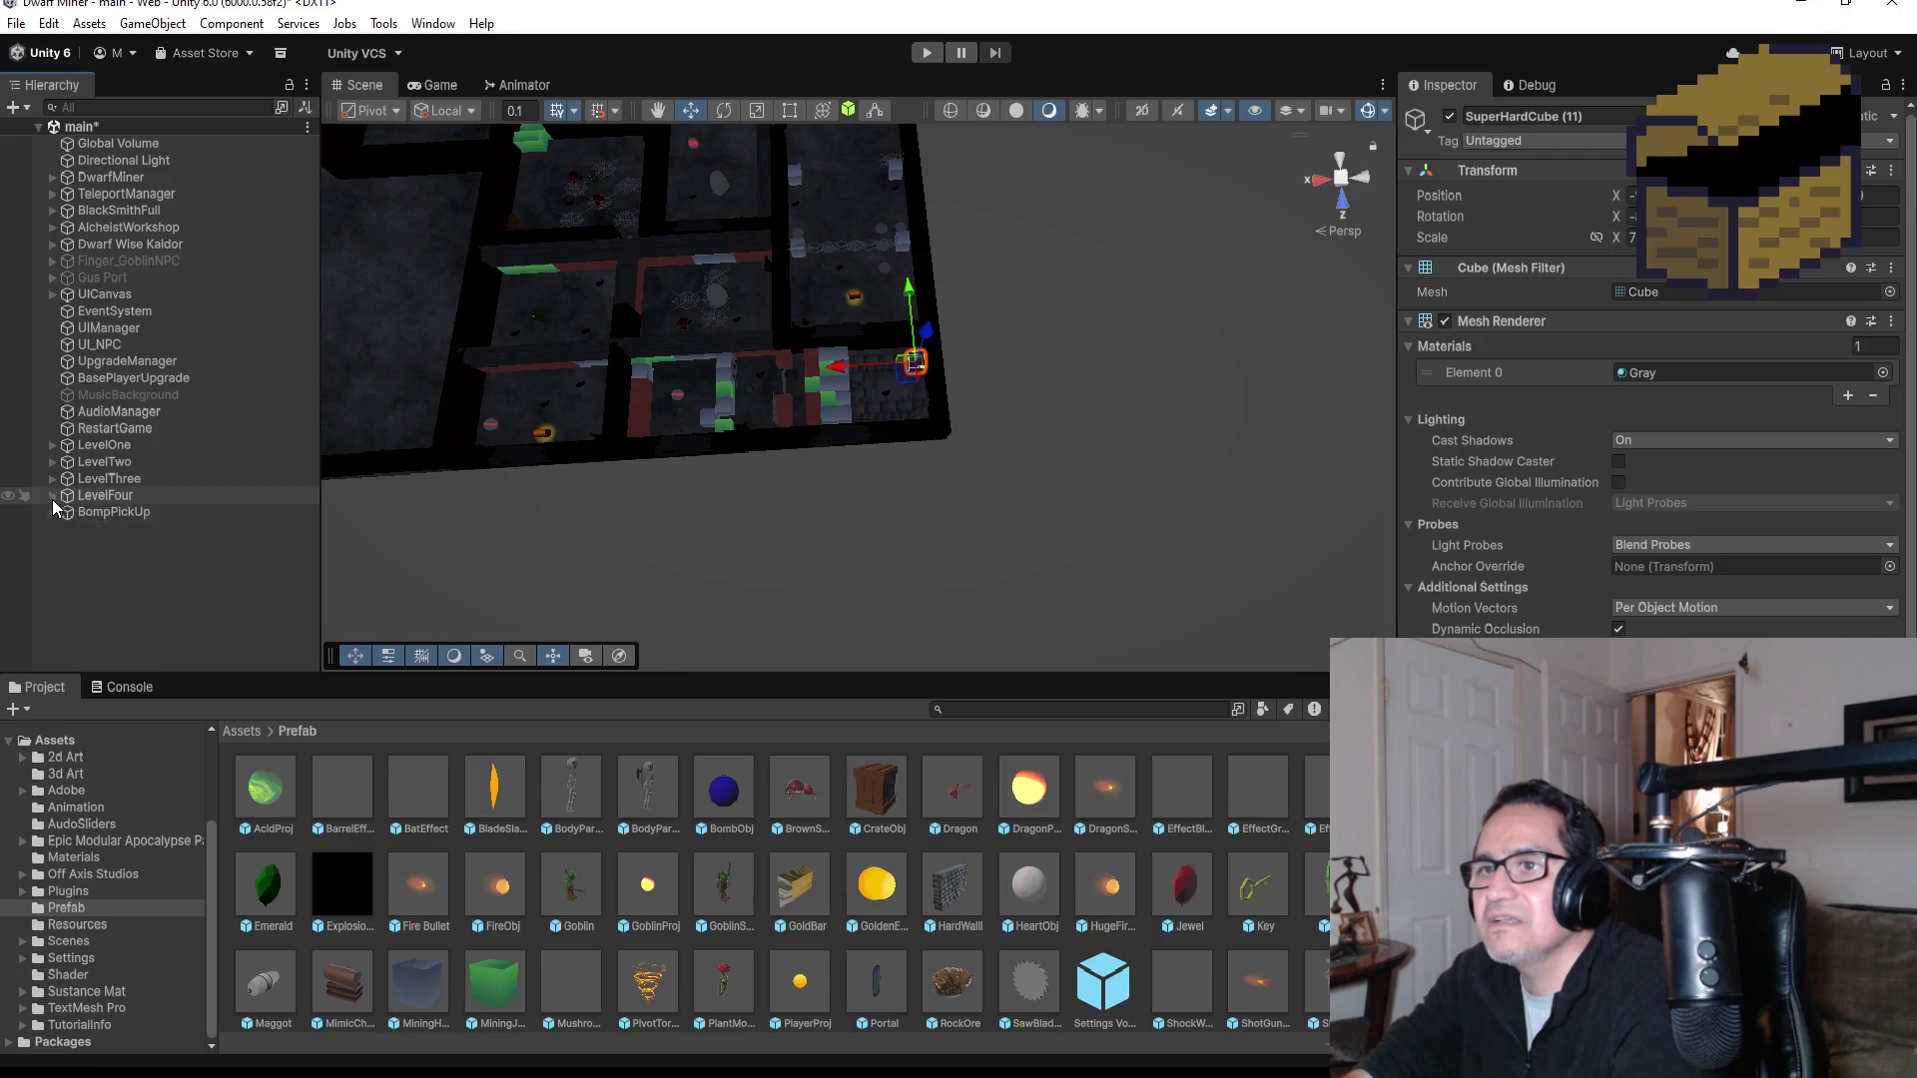
left_click(130, 513)
double_click(130, 514)
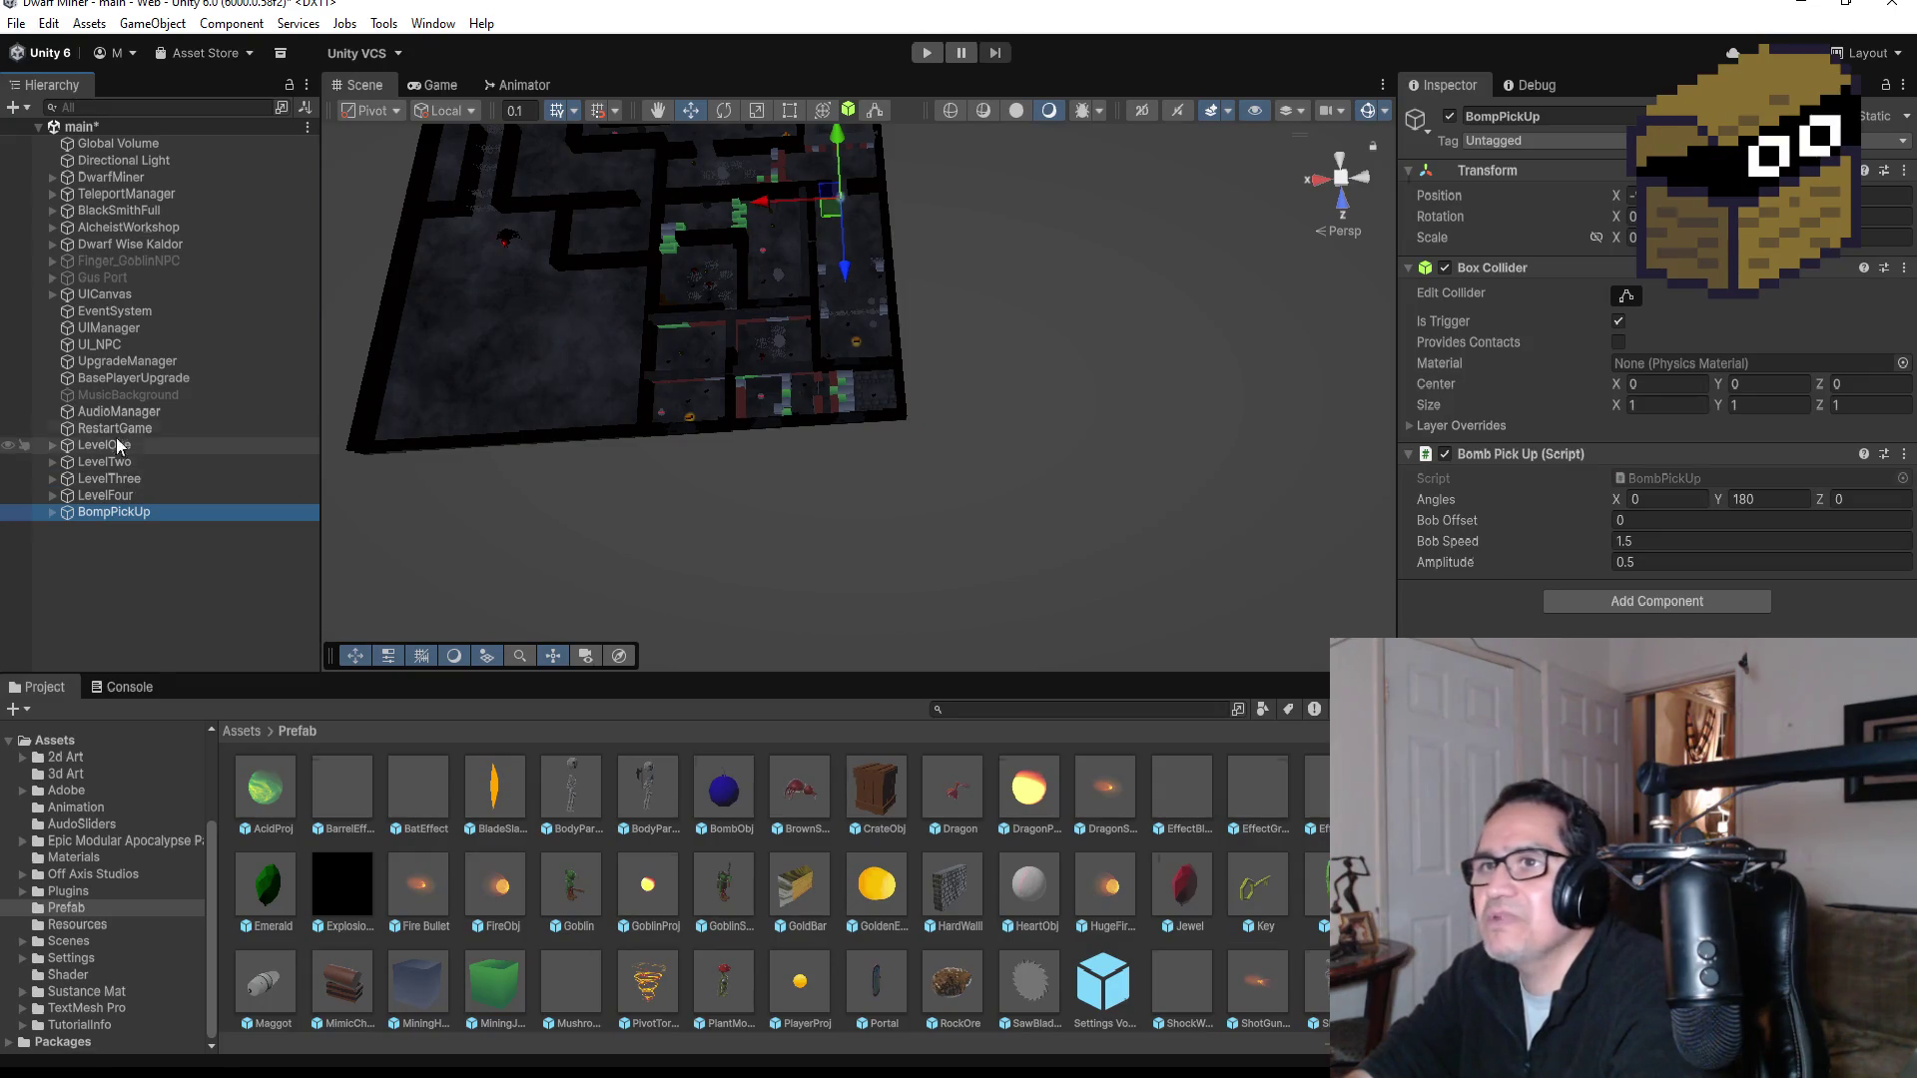
left_click(50, 194)
left_click(109, 261)
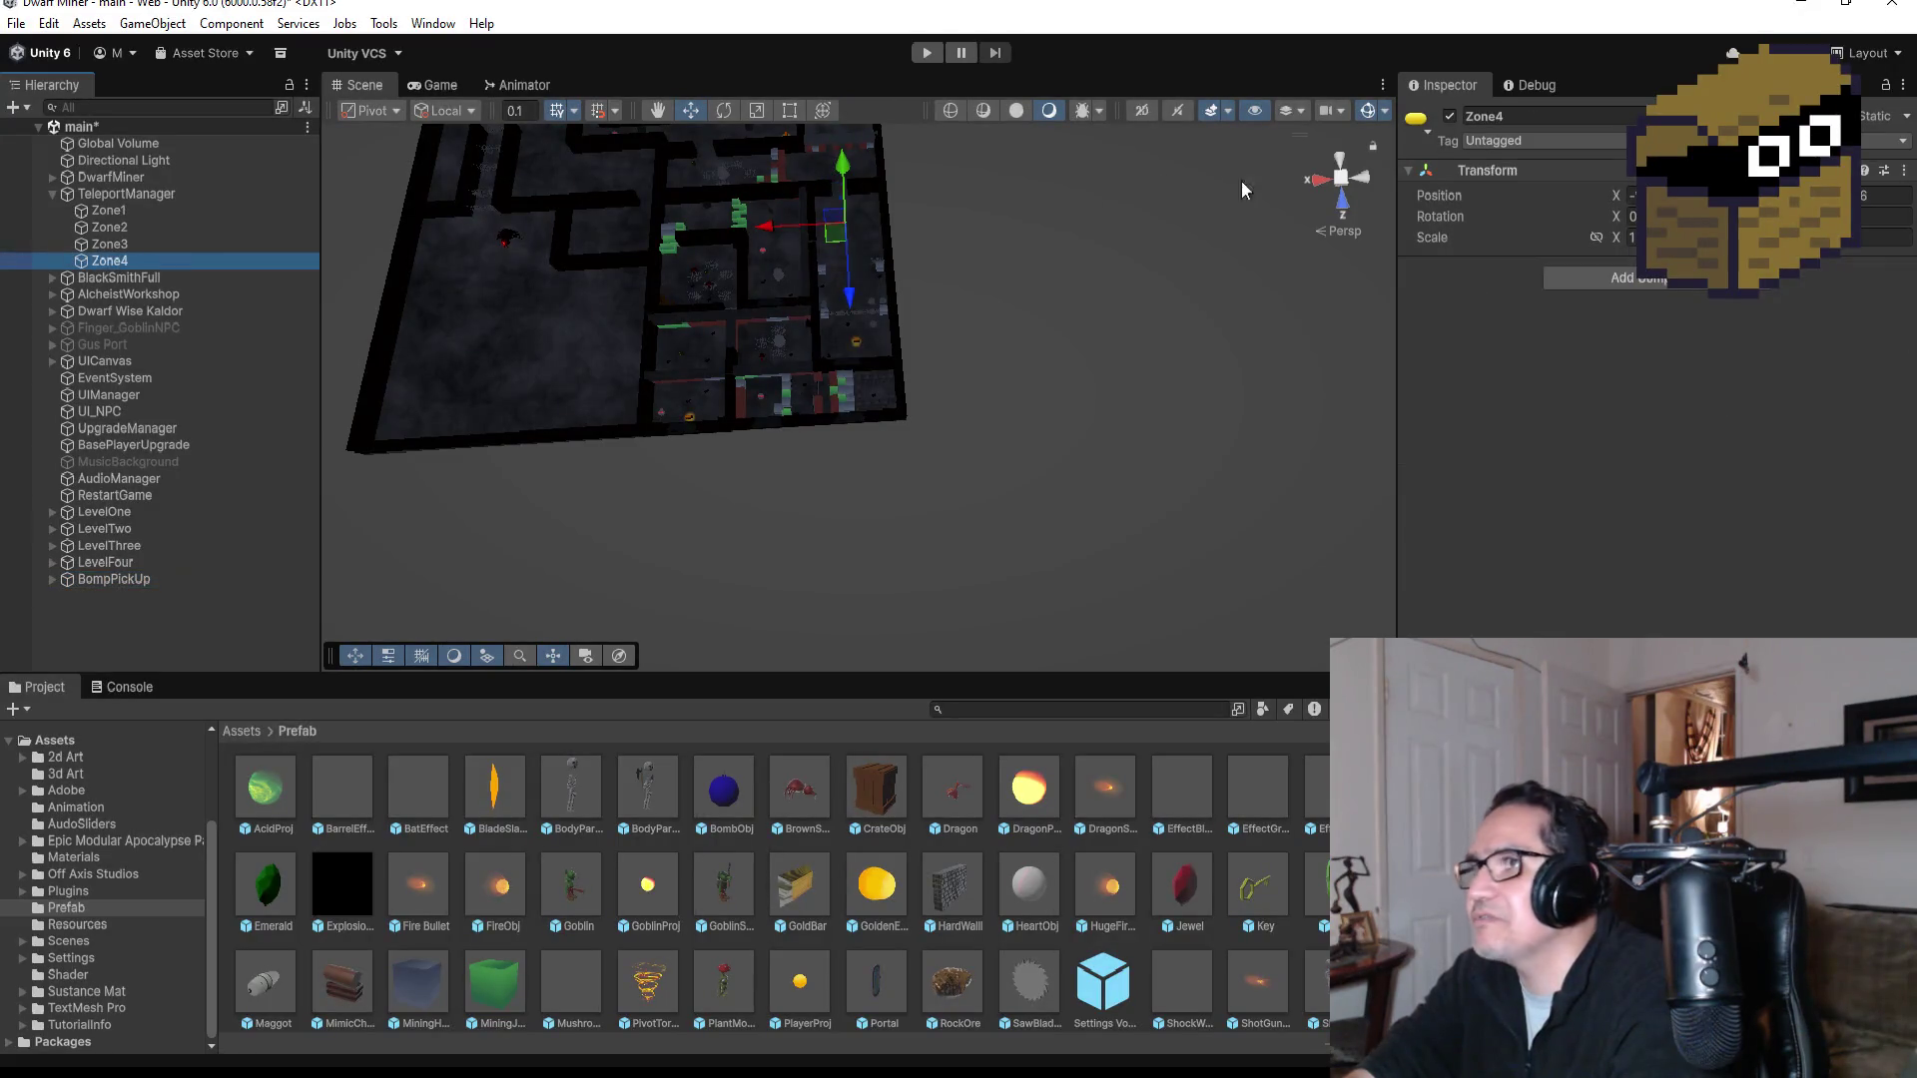
Step: In Top view, move Zone4 into the Level Four lane beside the gray blocks and enter Play mode
left_click(1344, 165)
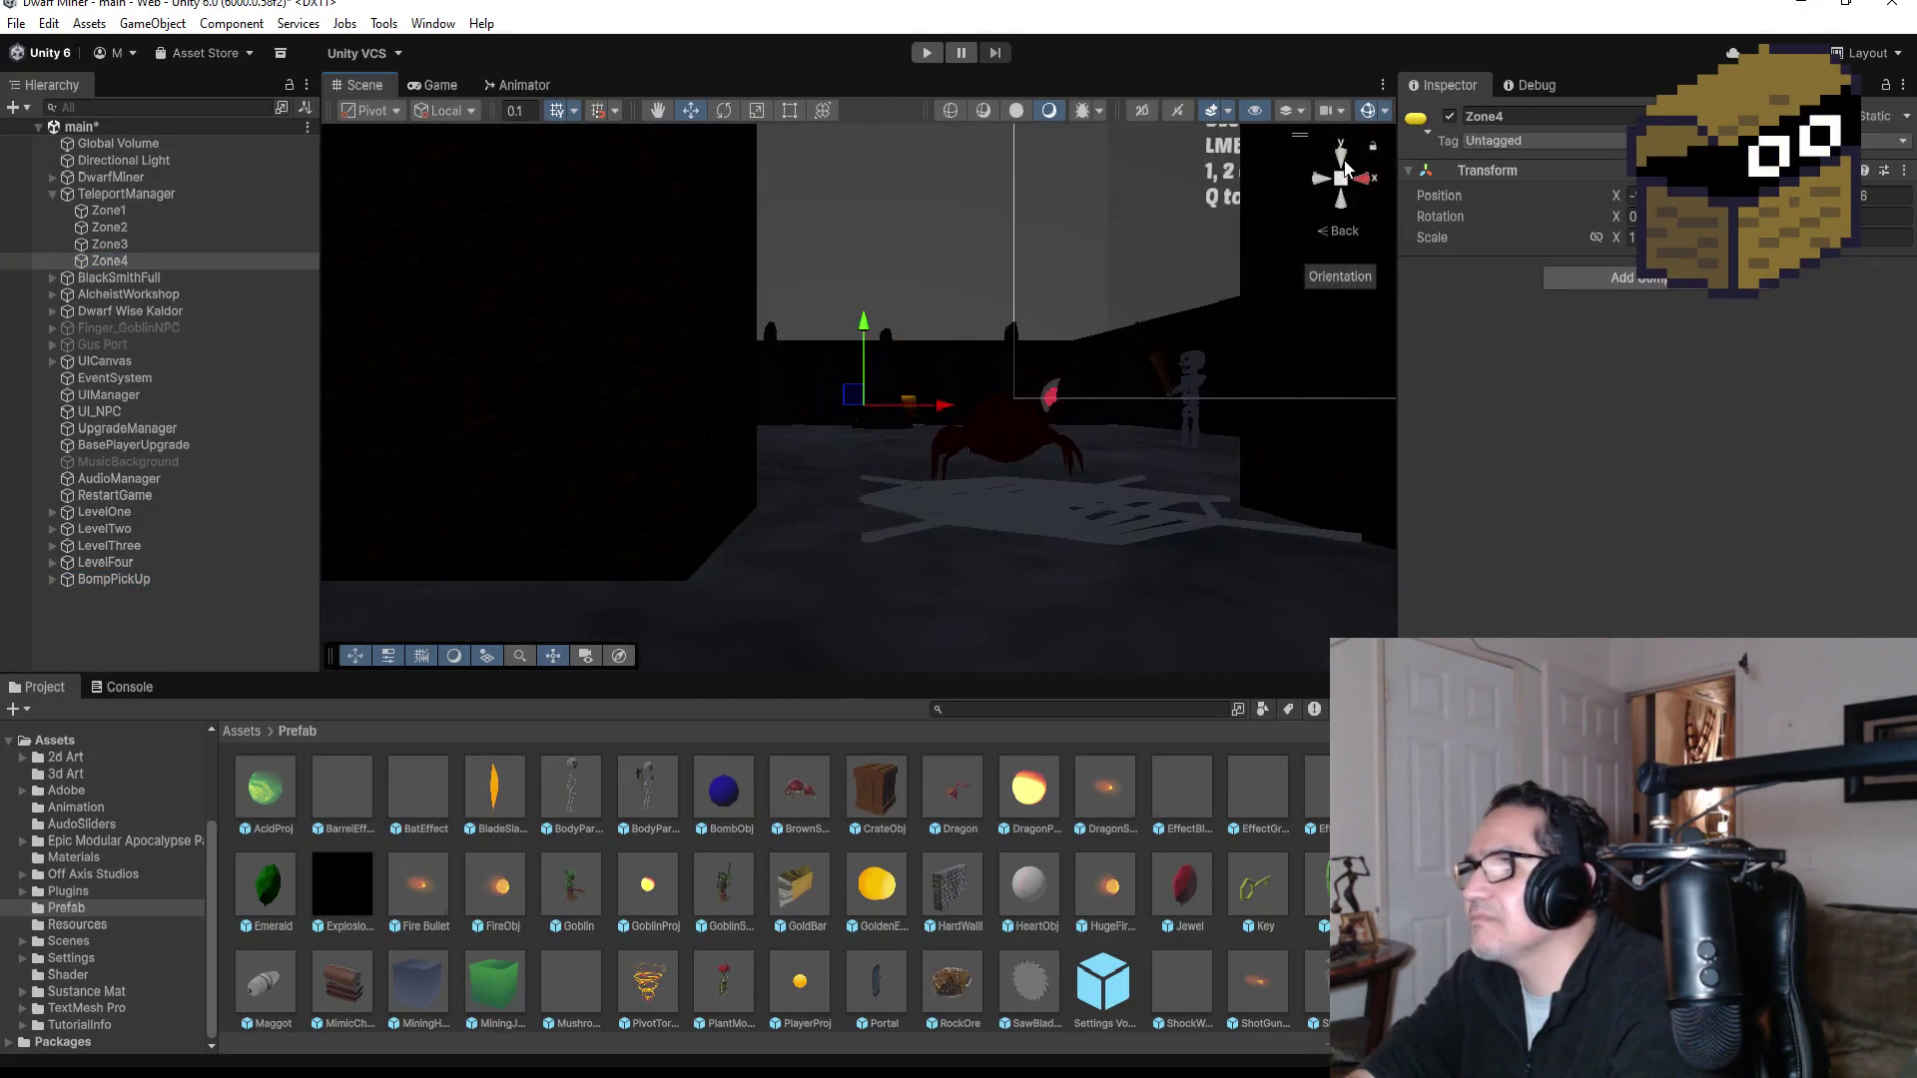
left_click_drag(868, 513, 868, 338)
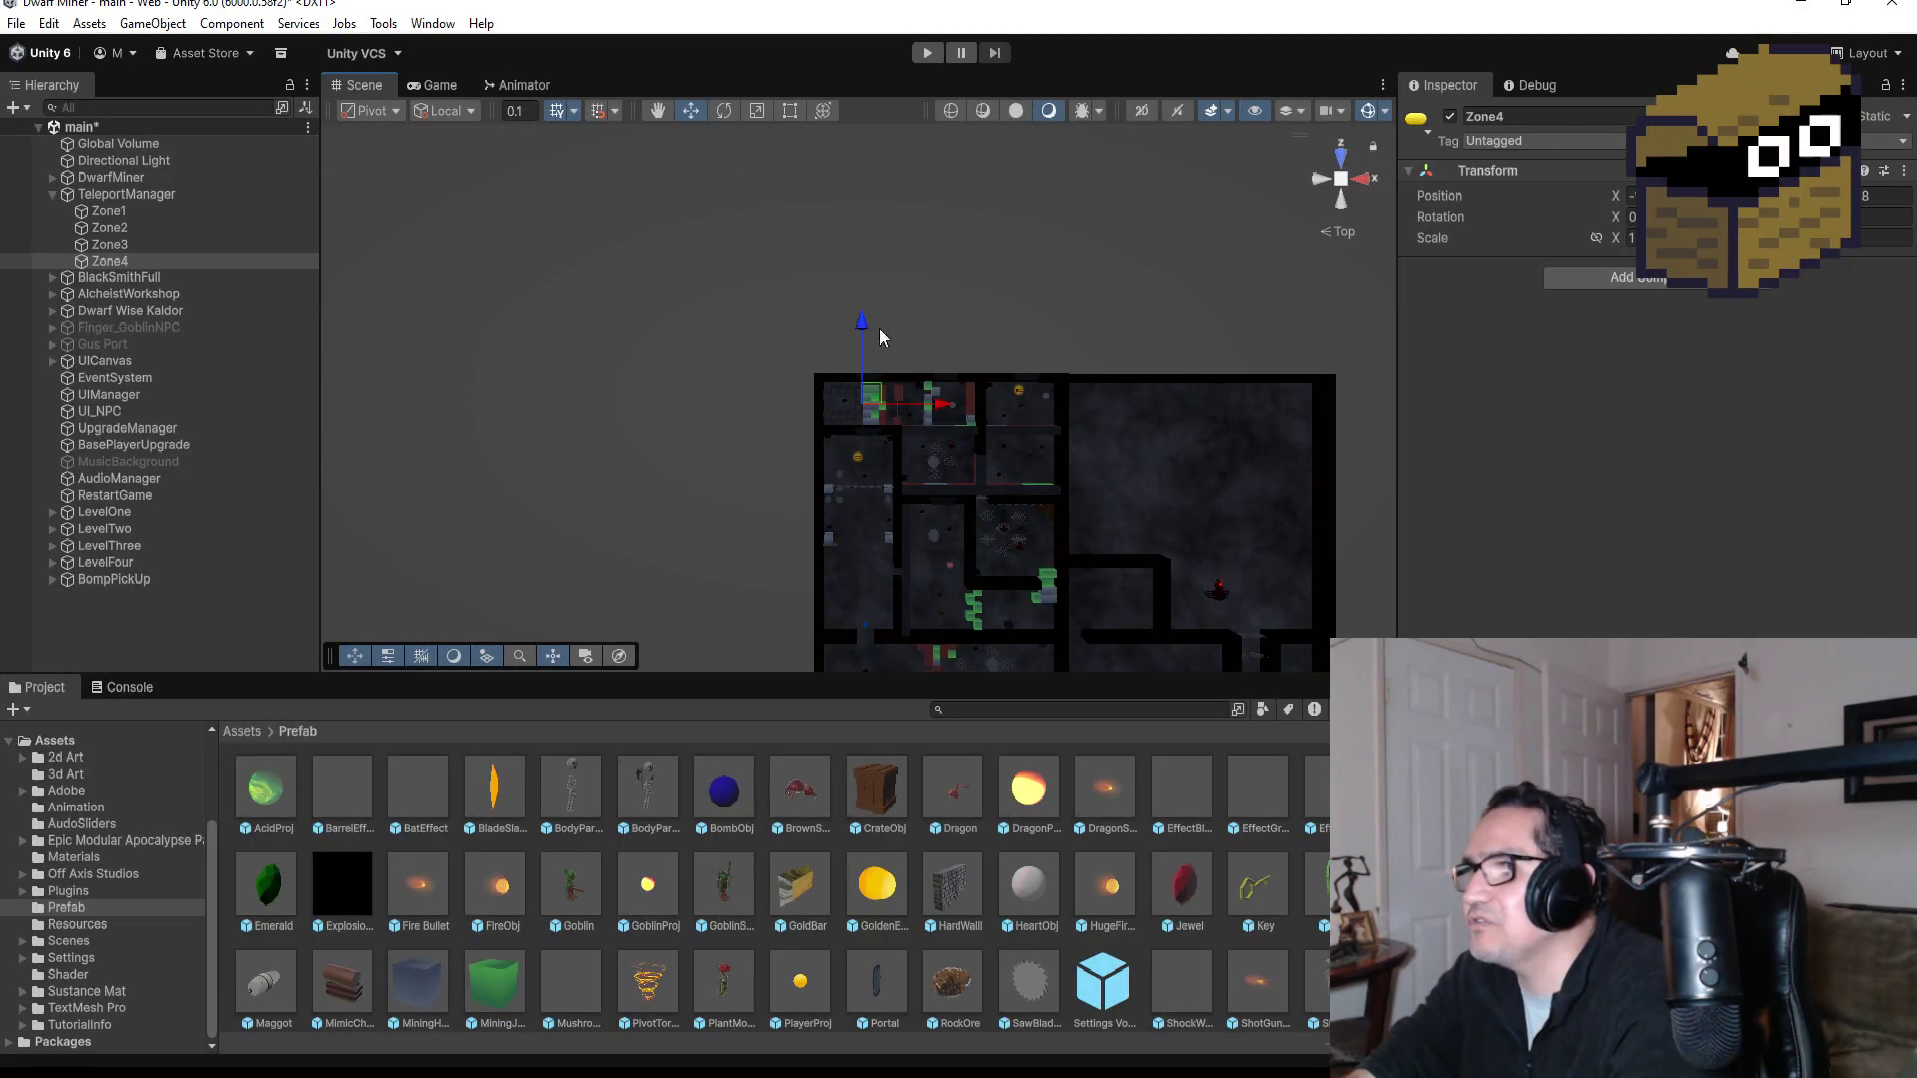
left_click_drag(939, 402, 926, 414)
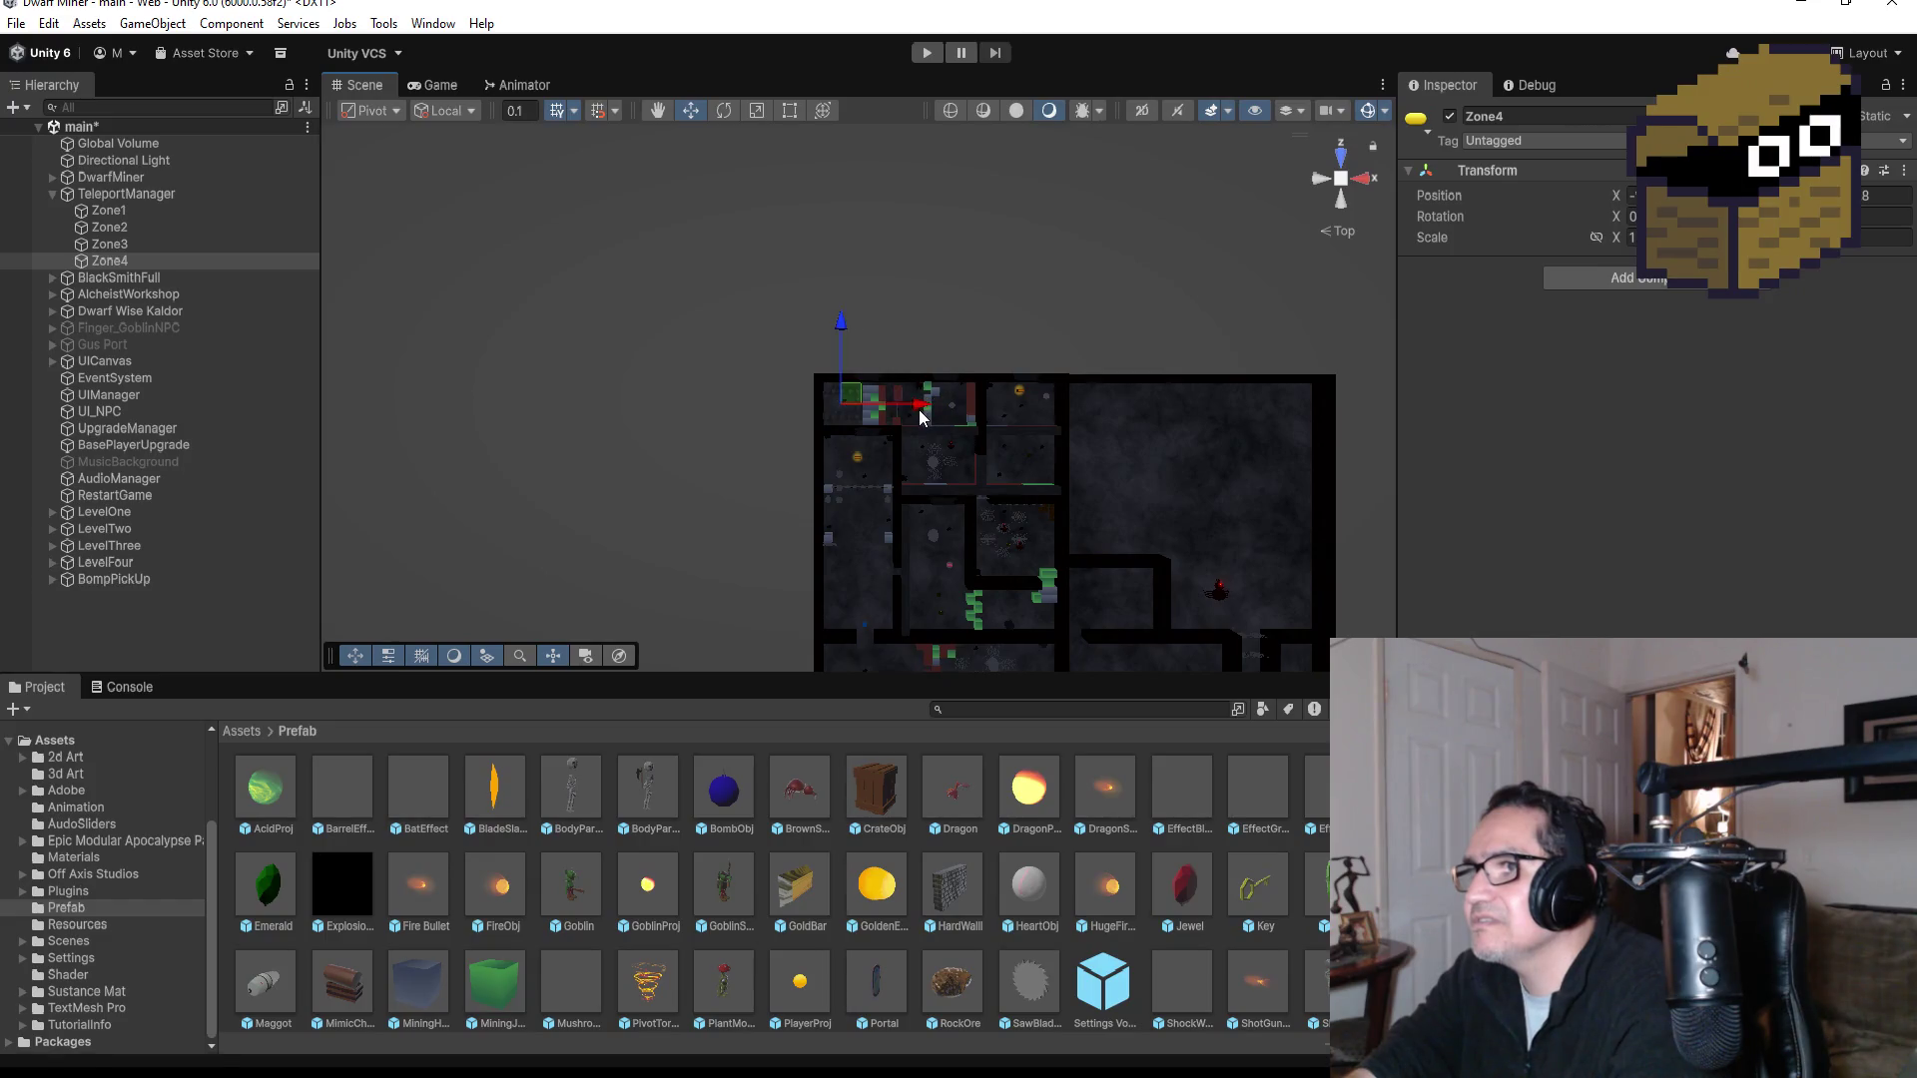
scroll(941, 422, "up", 10)
scroll(944, 422, "up", 2)
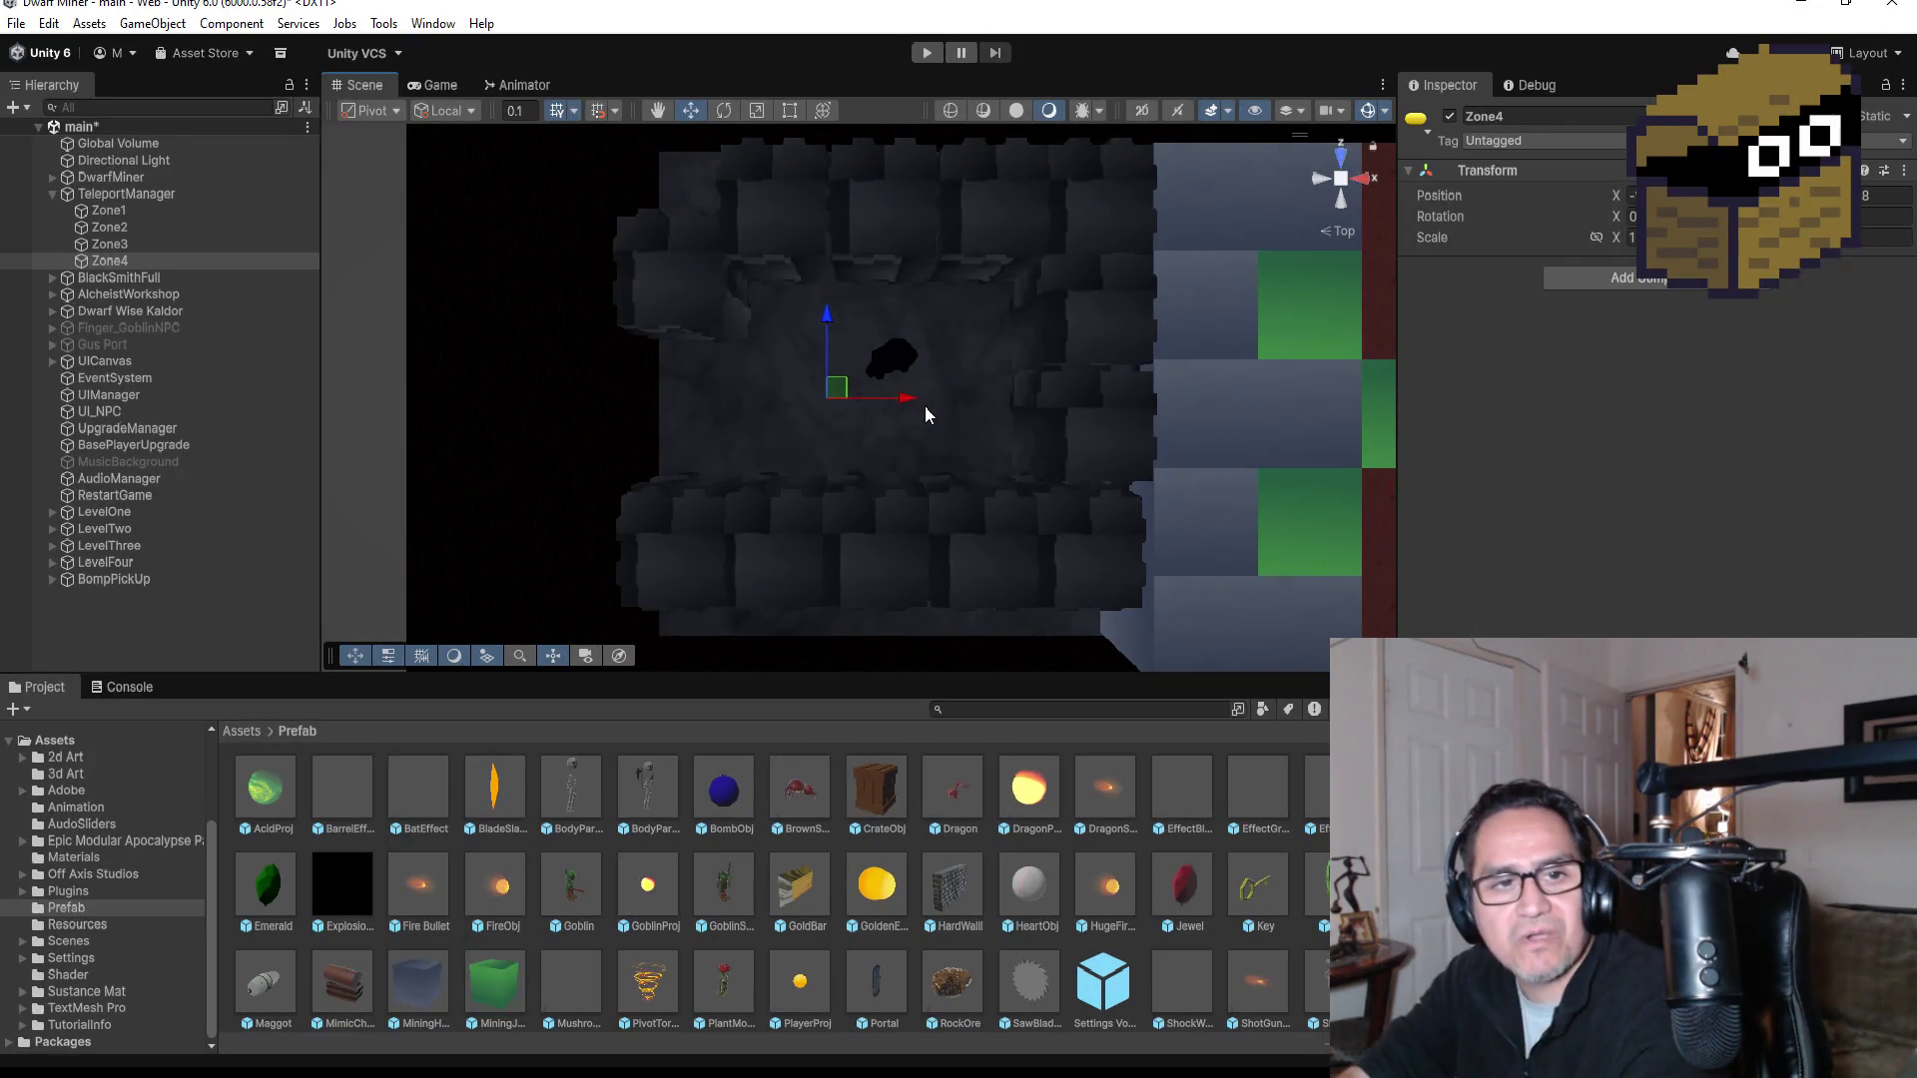
scroll(1108, 300, "down", 5)
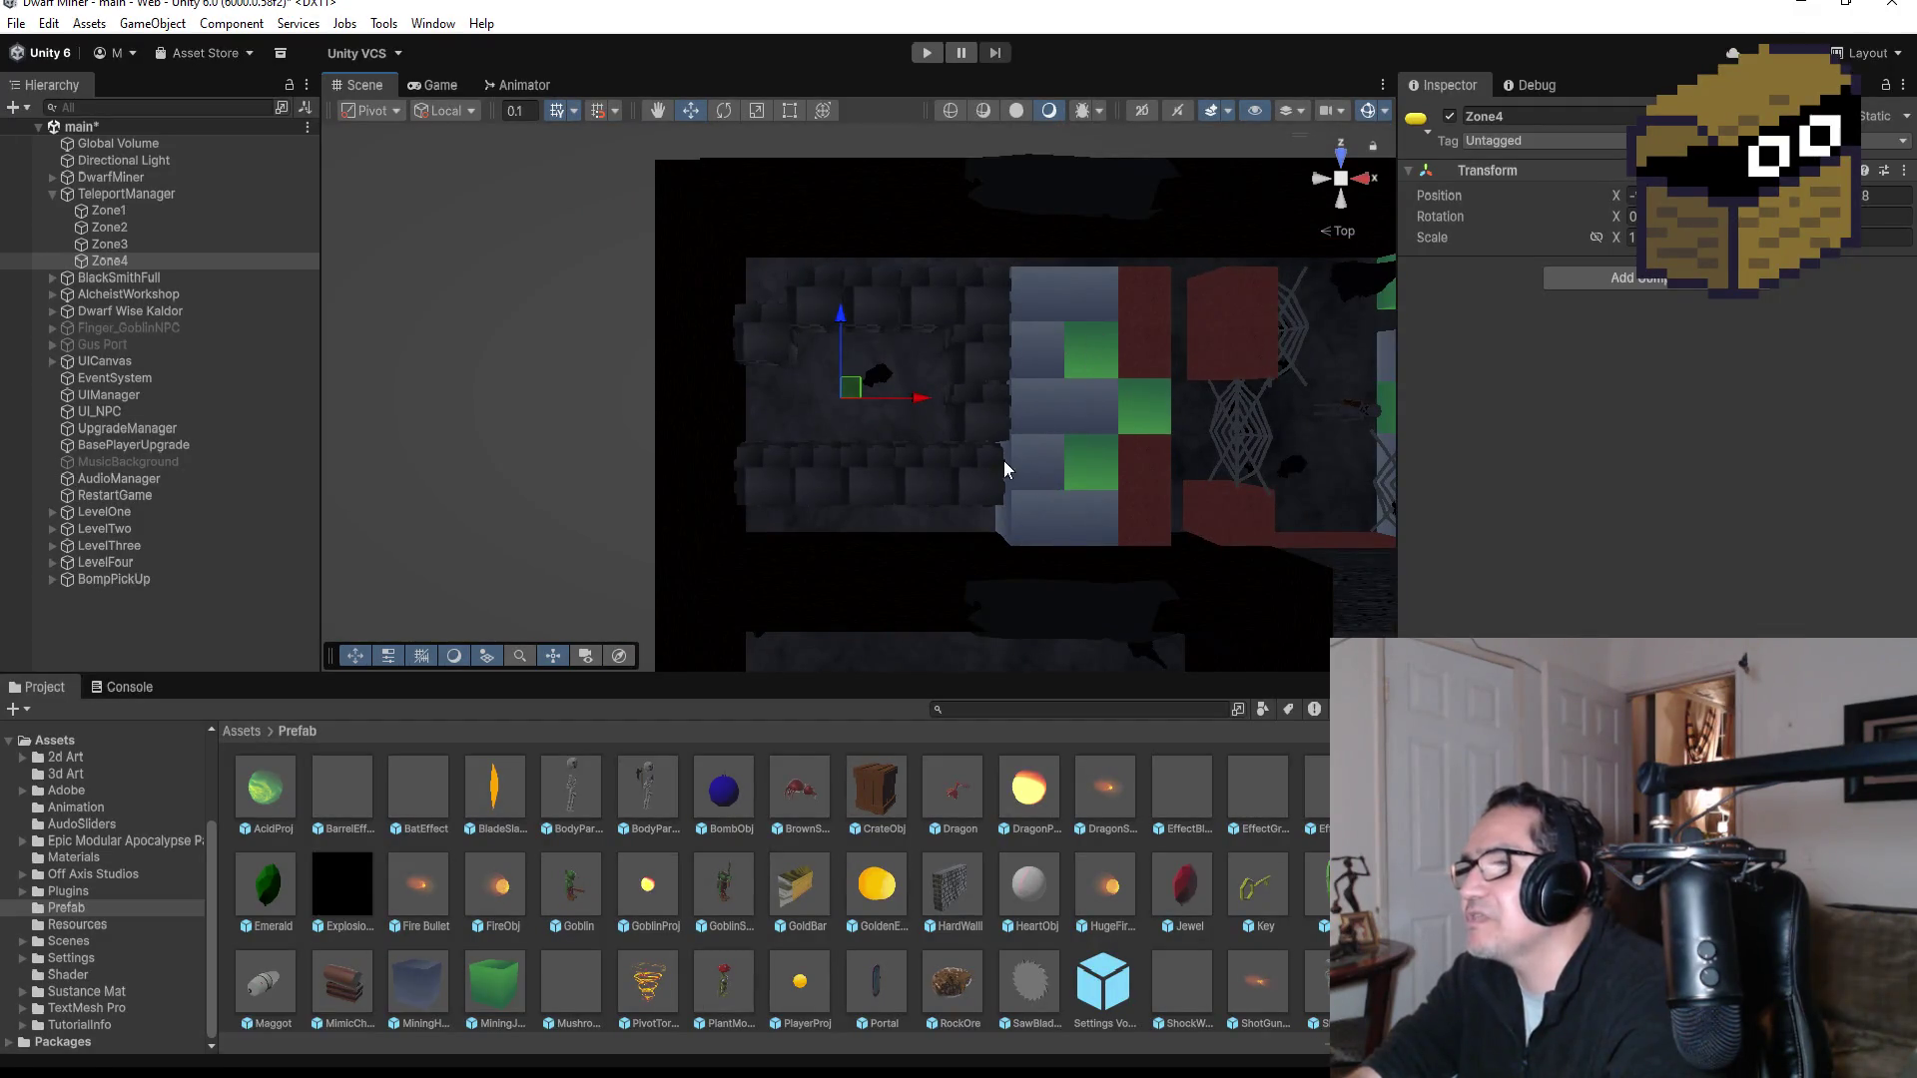
left_click(925, 56)
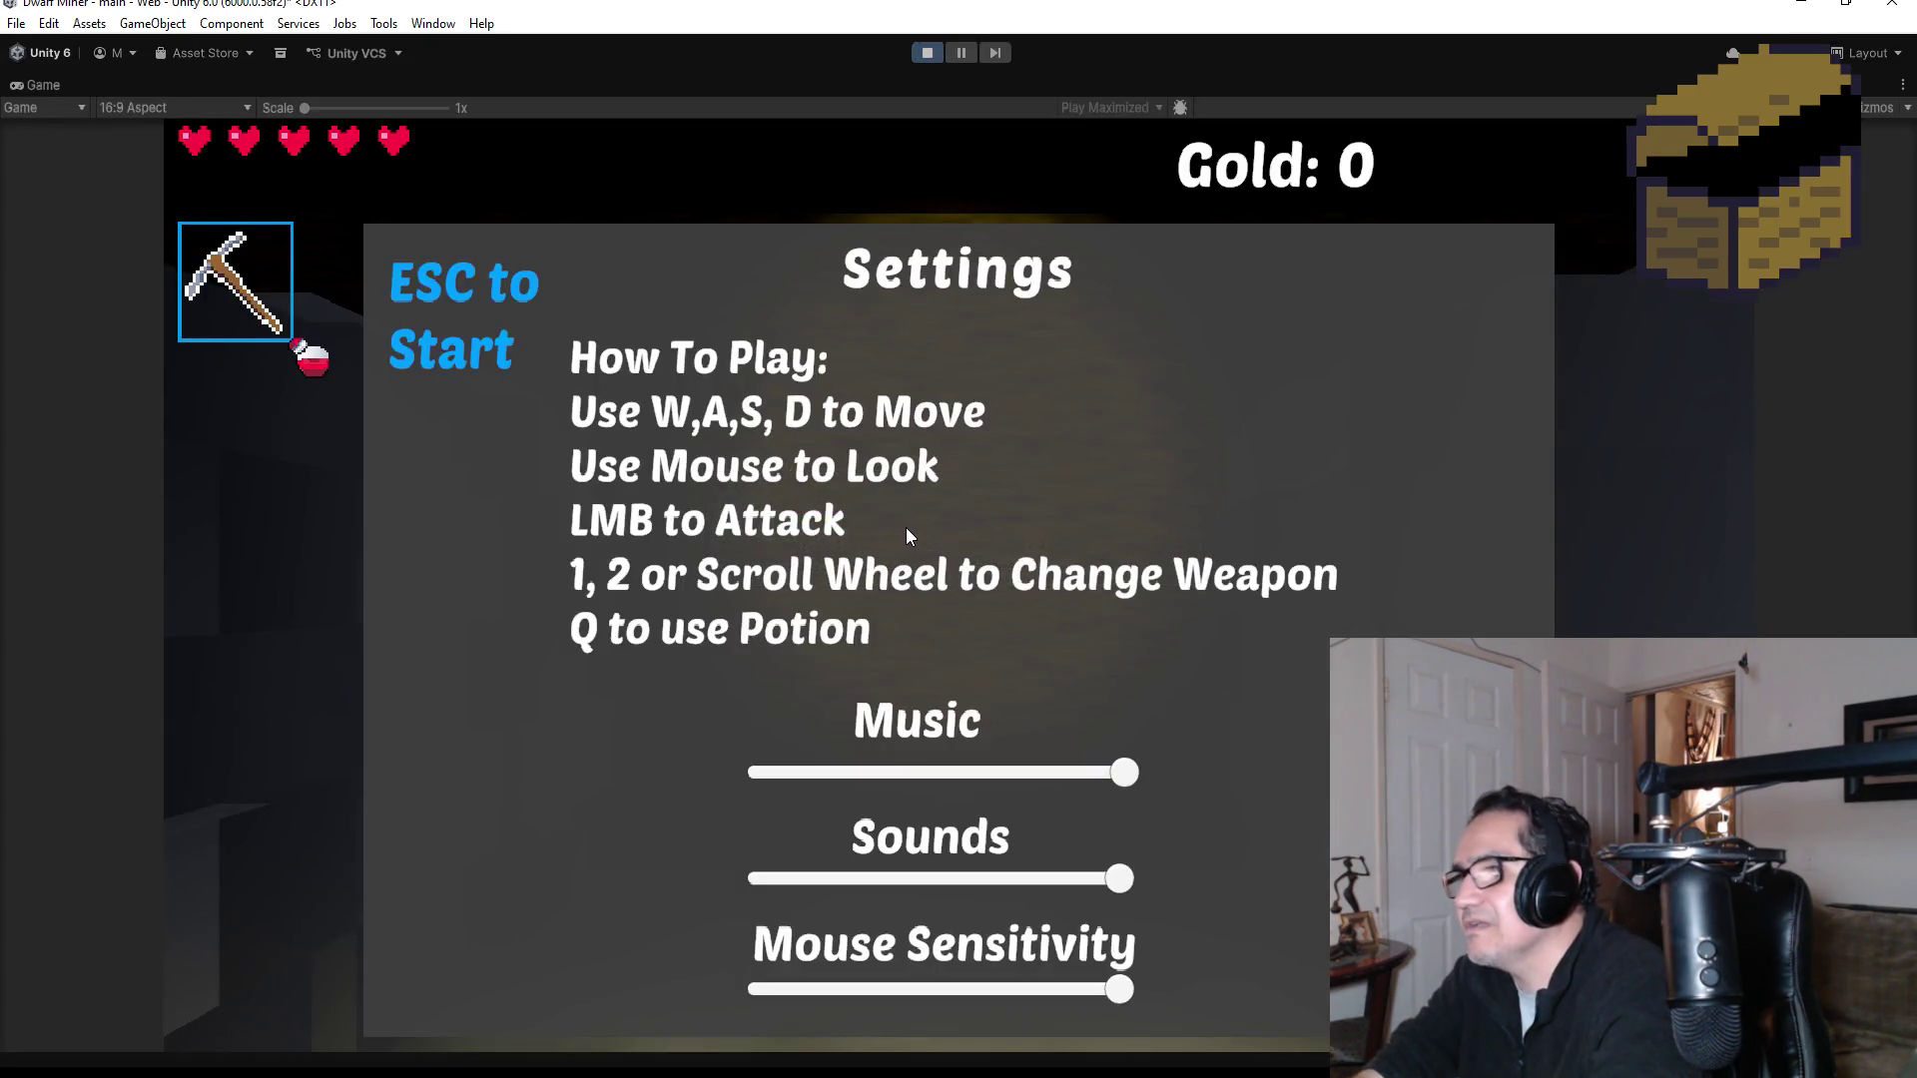
Step: Dismiss the settings screen and throw two bombs down the corridor
key("Escape")
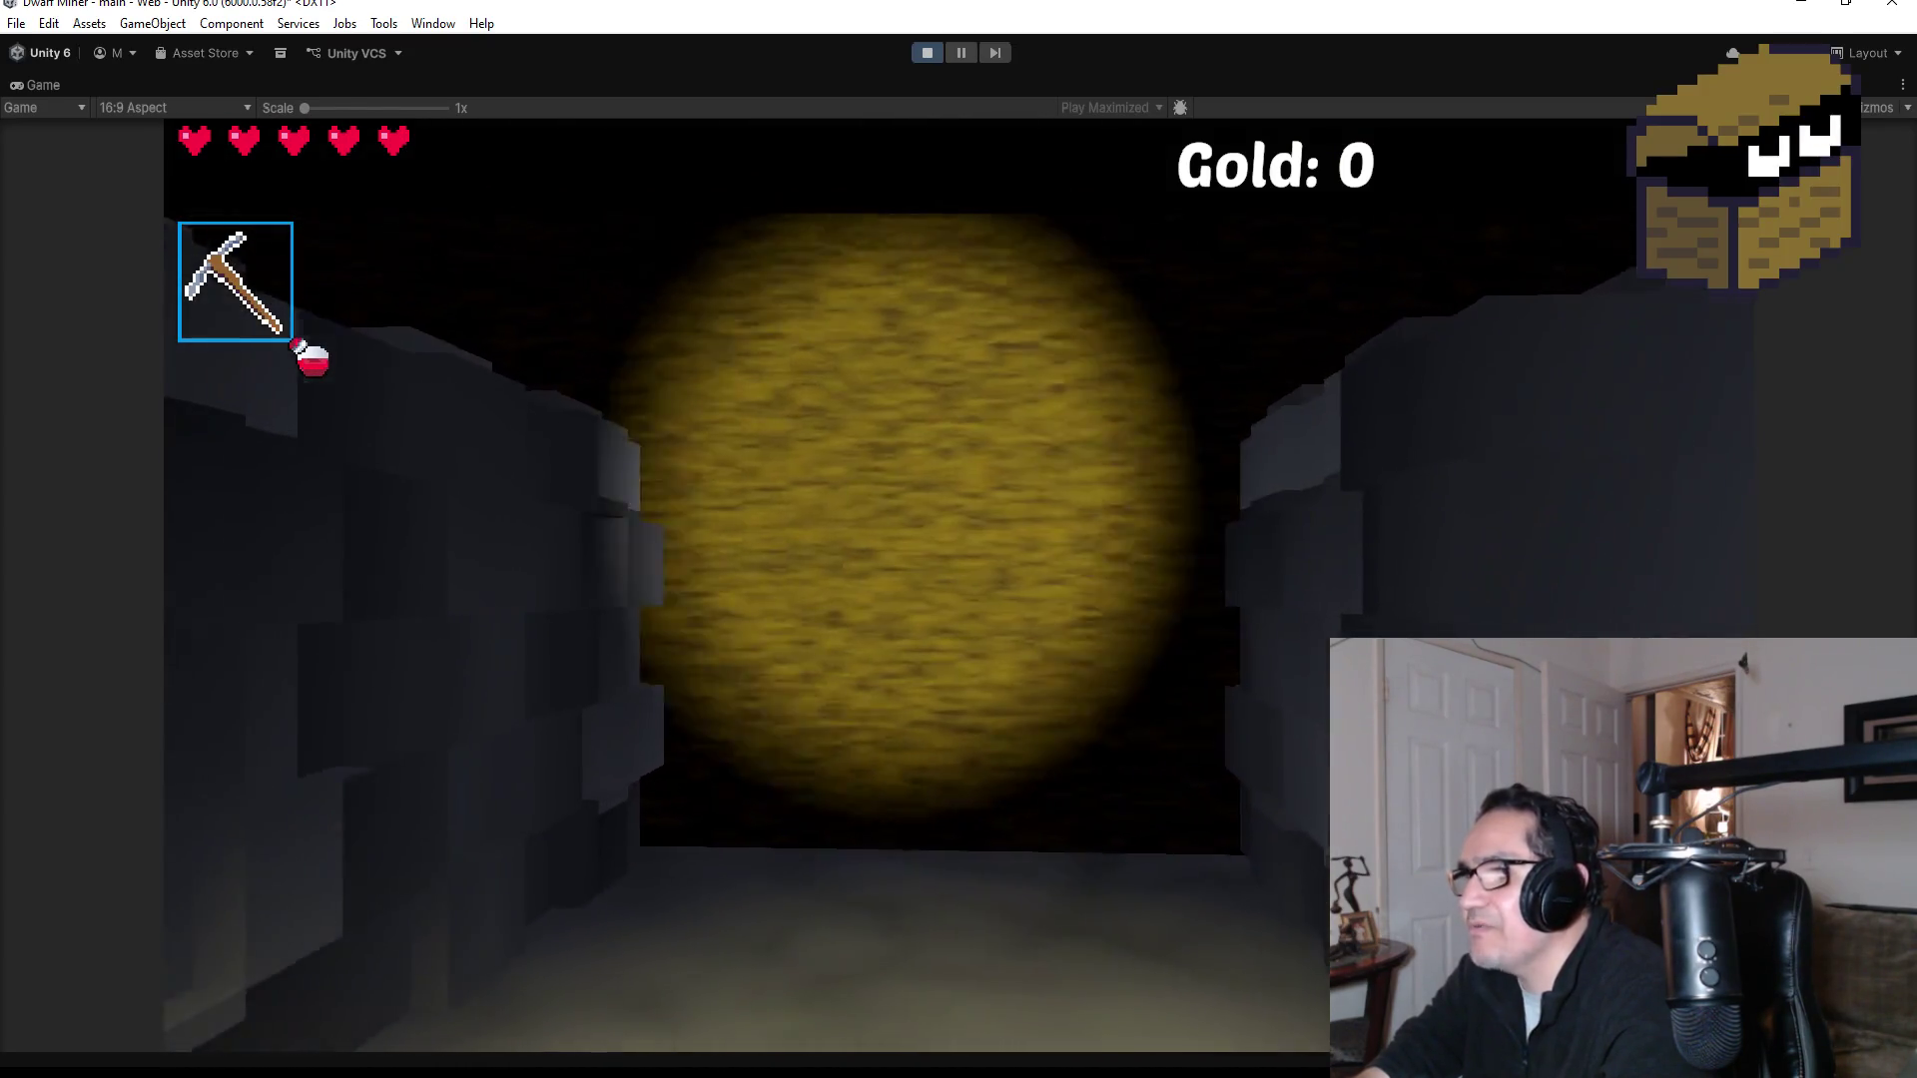
key("2")
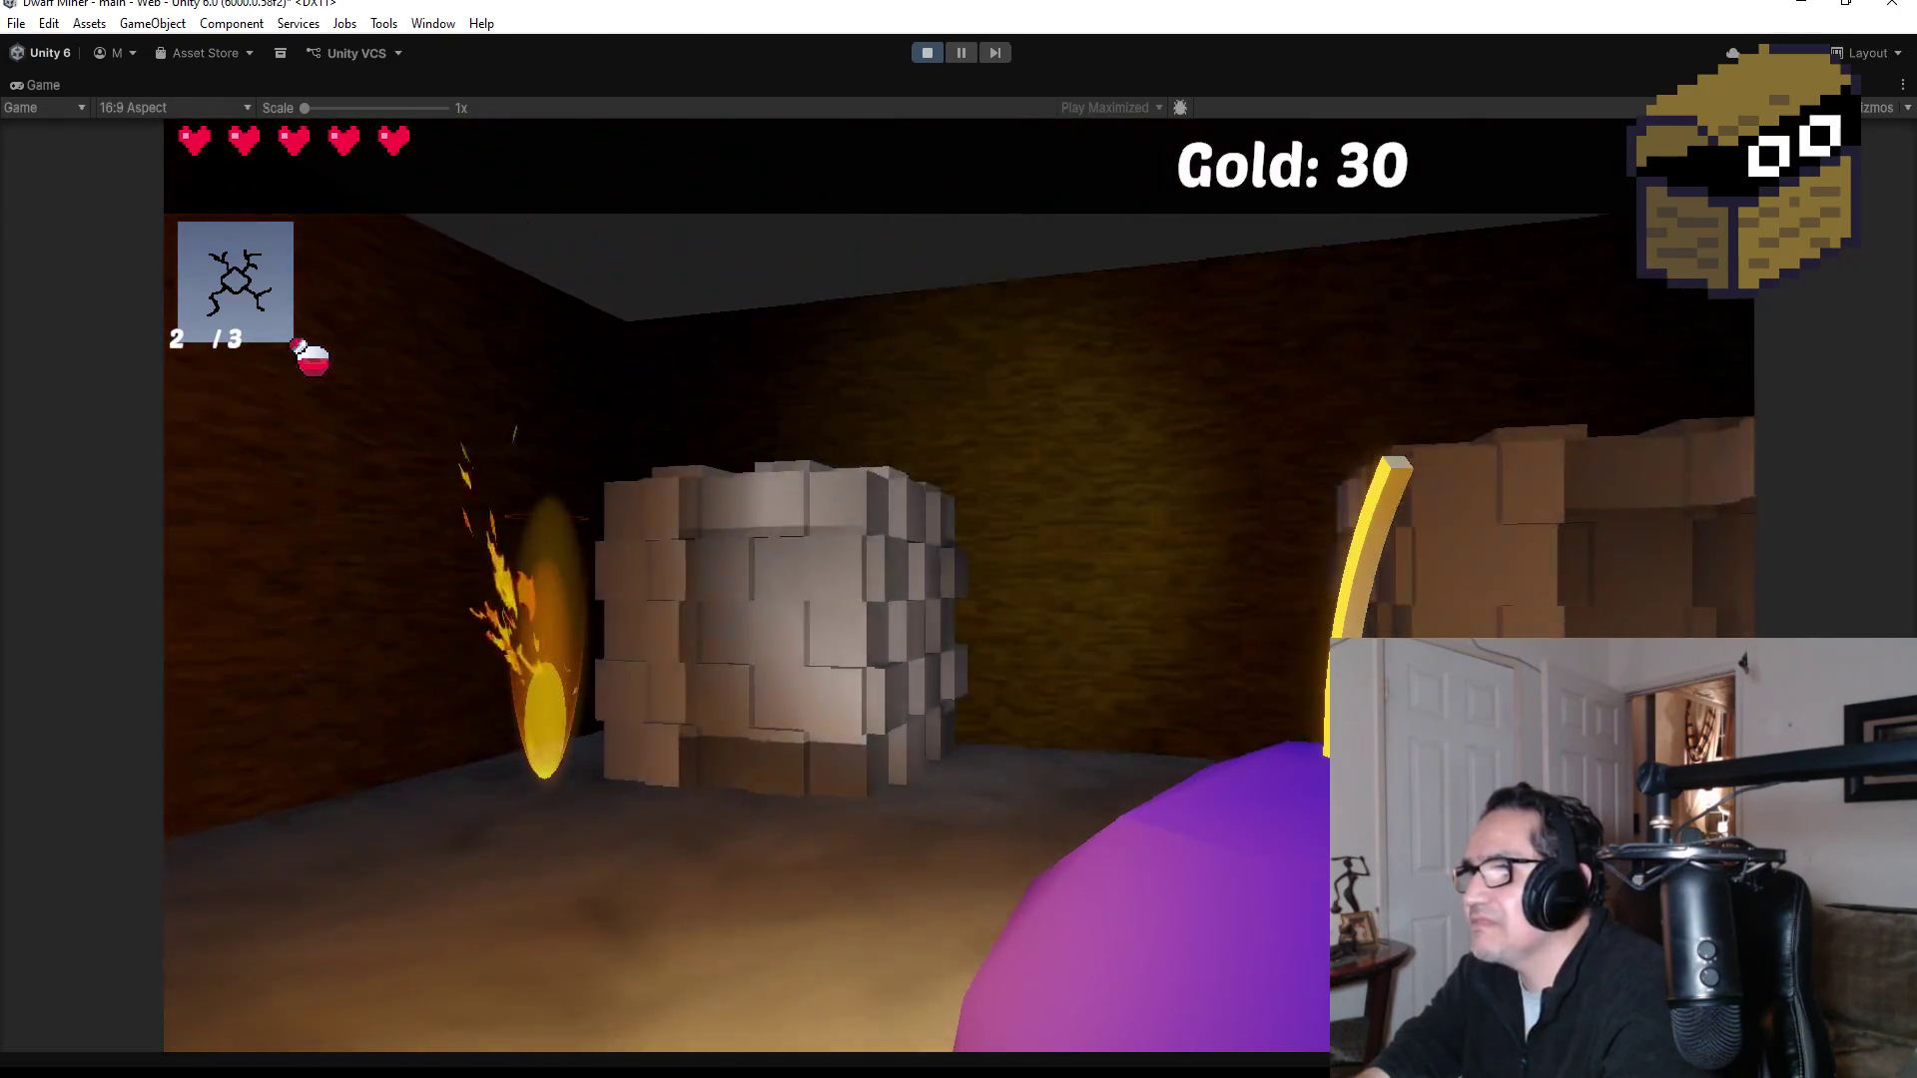
key("e")
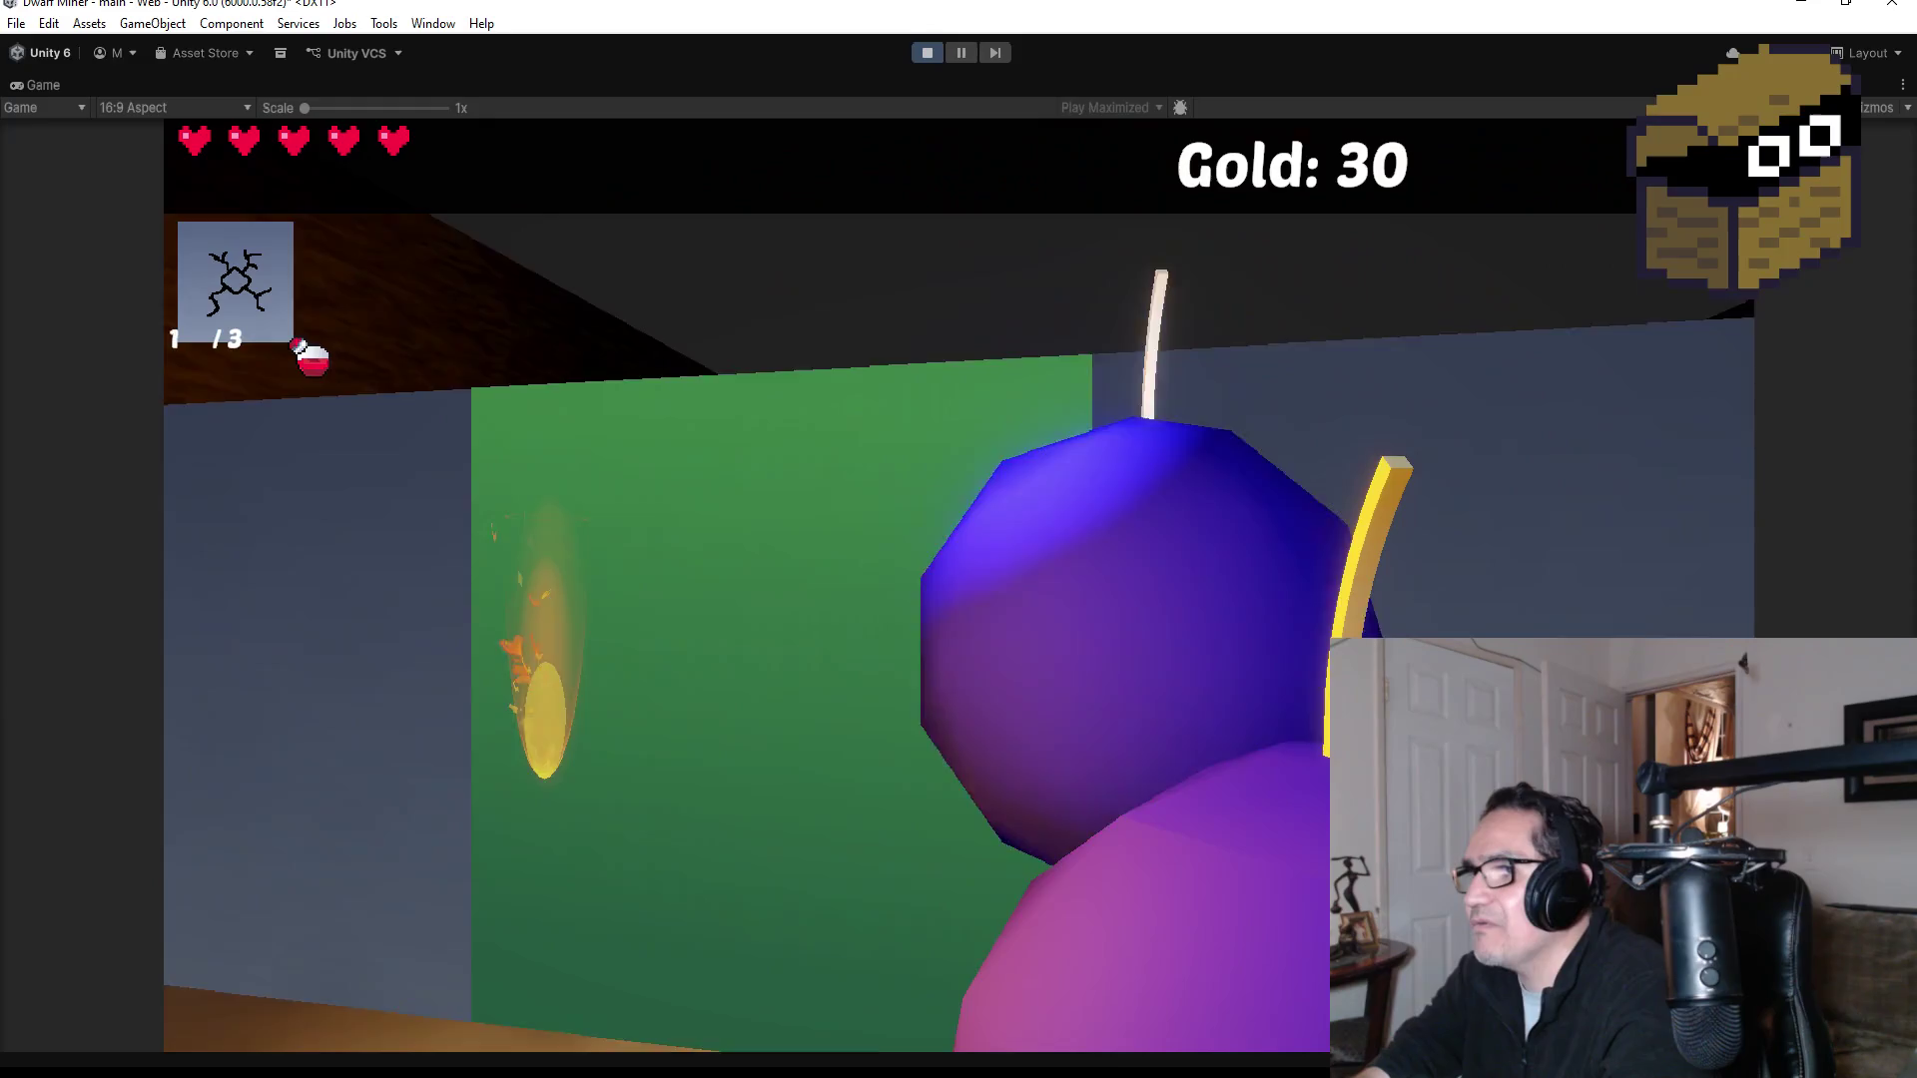
key("e")
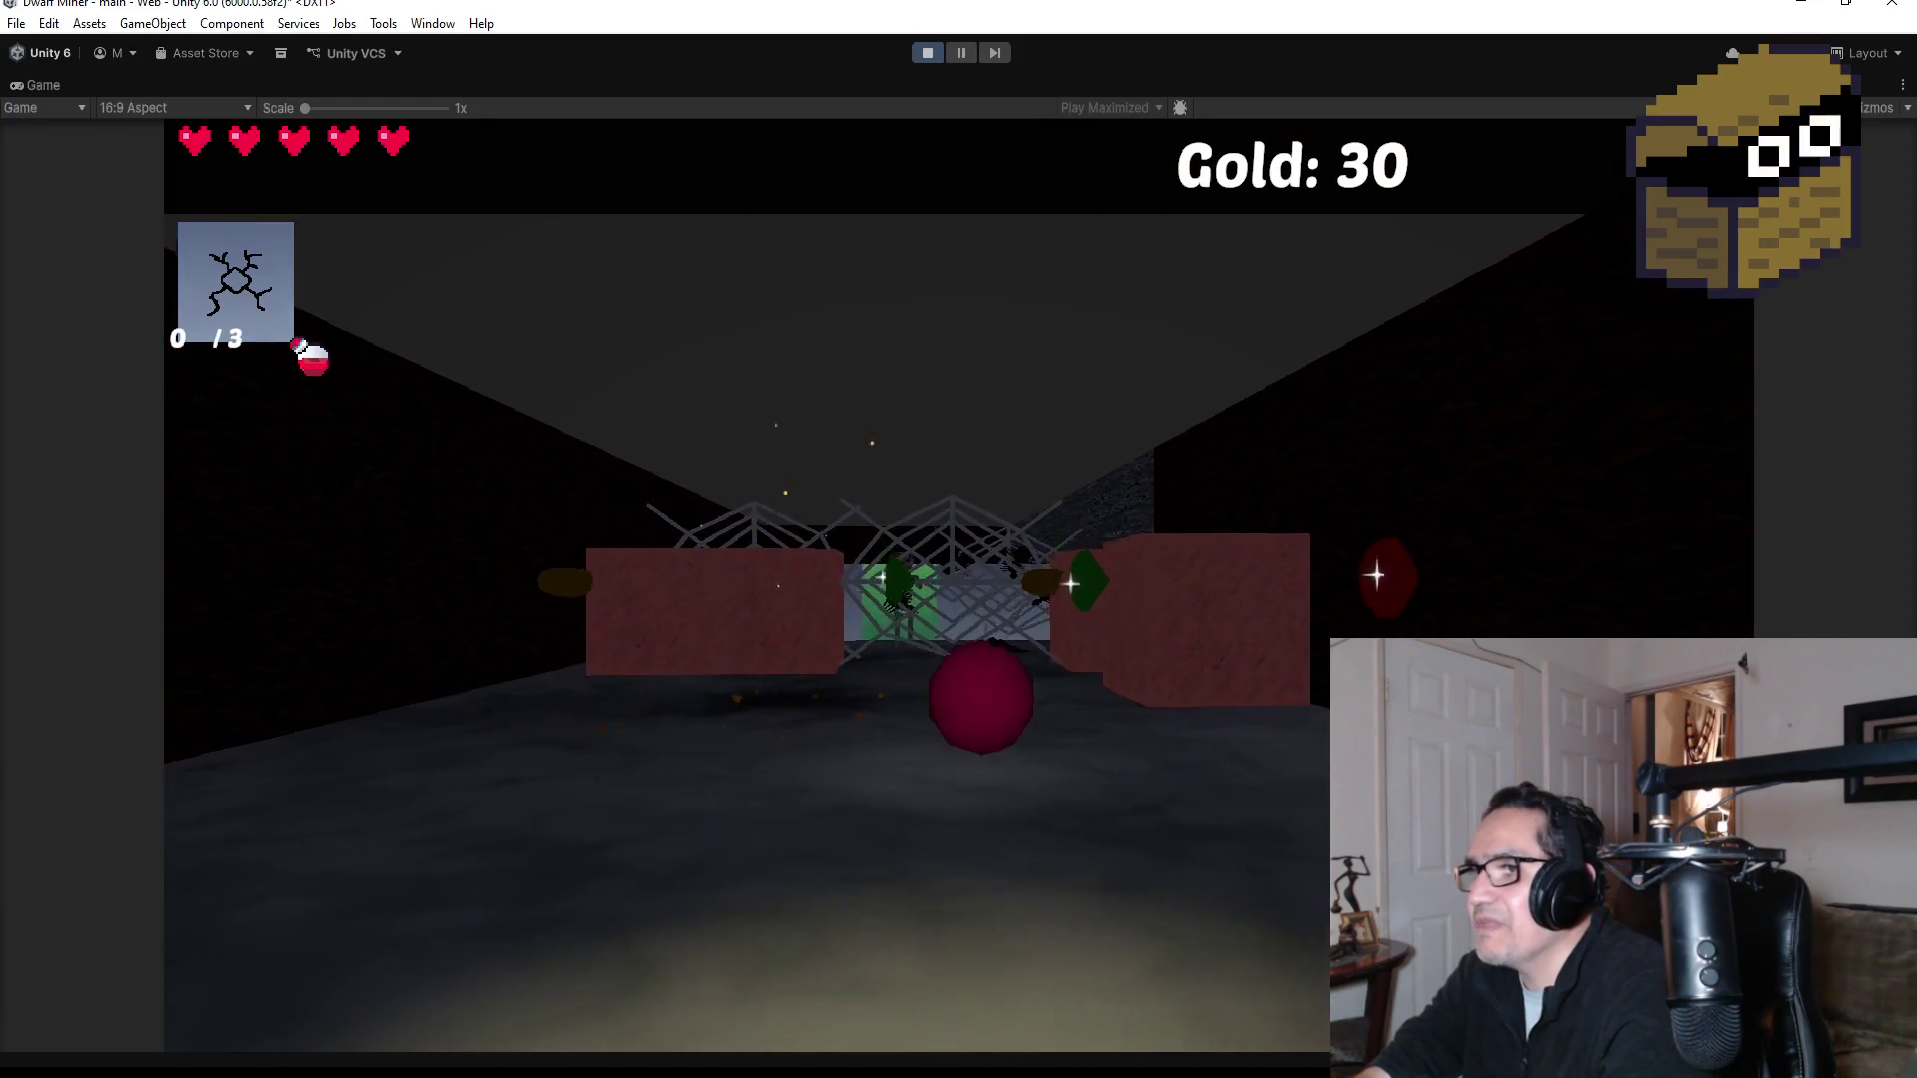
key("w")
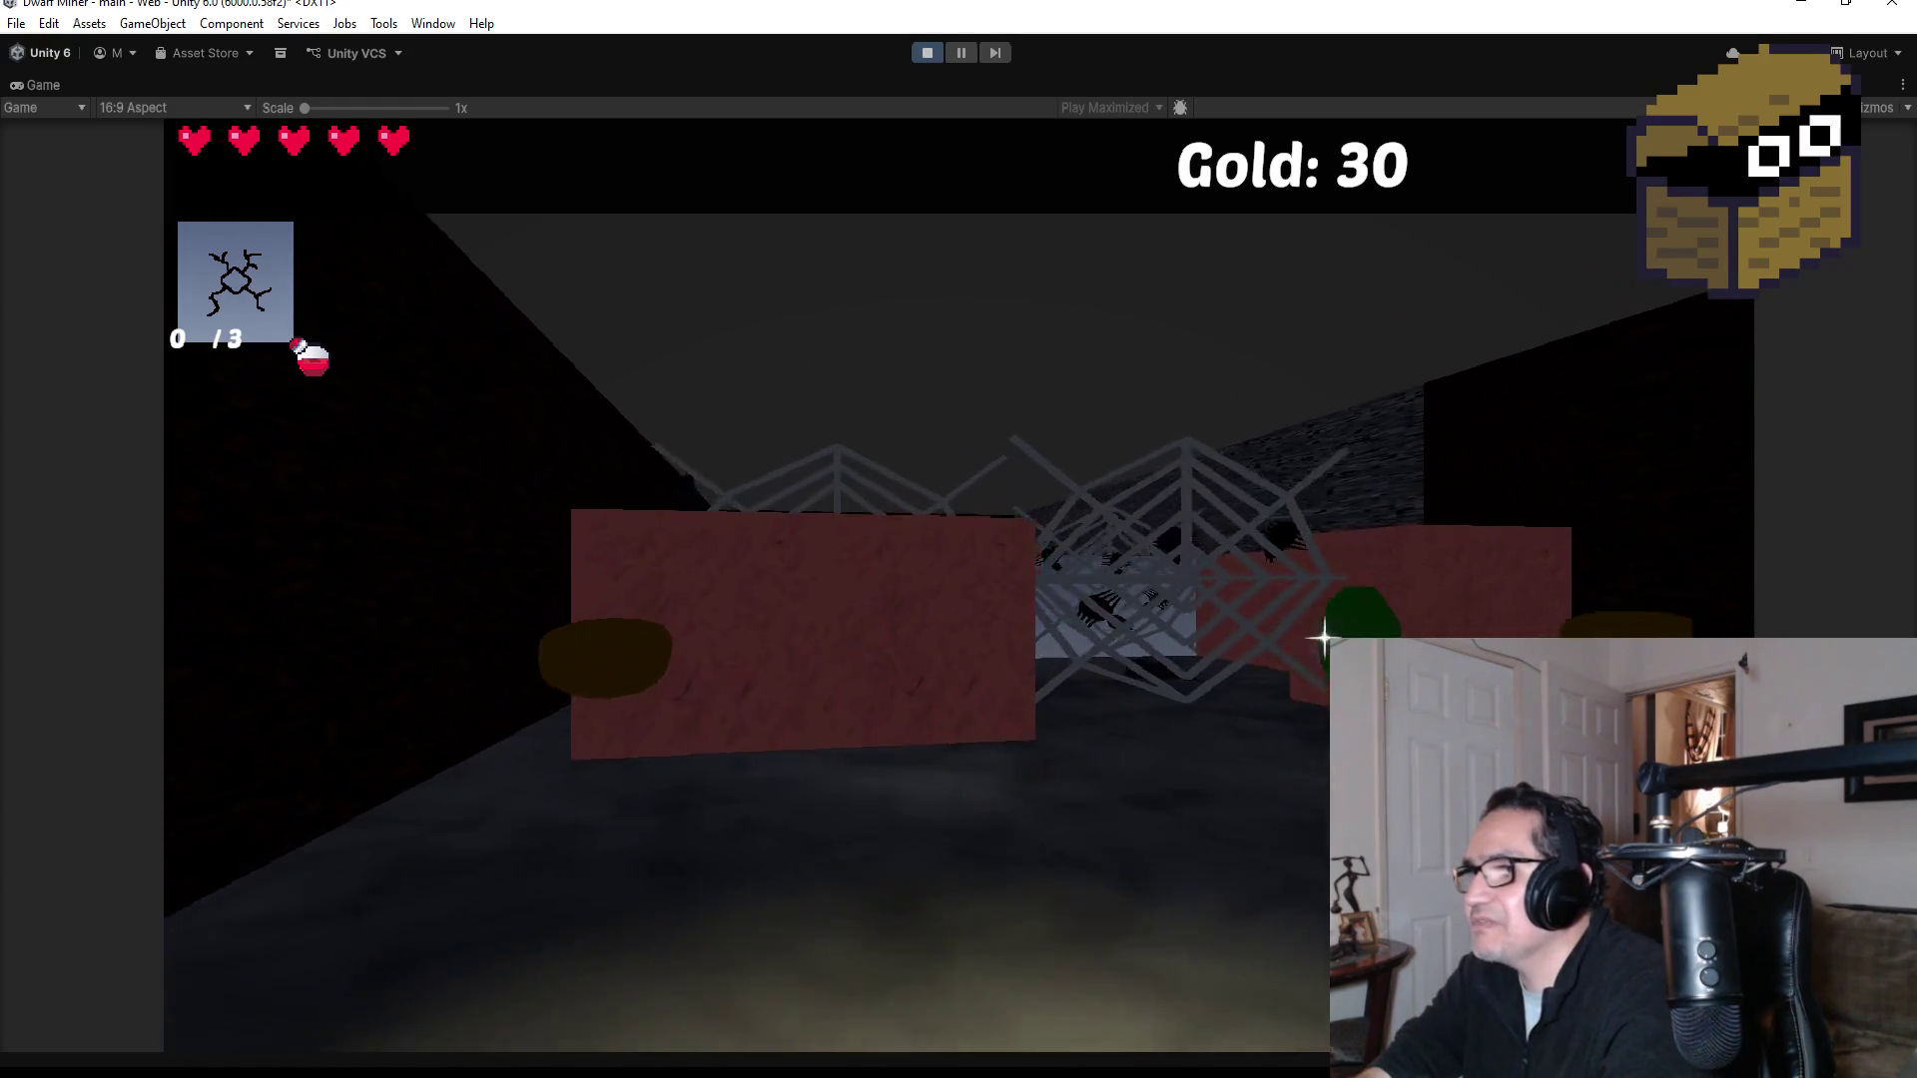
Step: Attack the skeleton with the knife, collecting gold, then stop the playtest
key("1")
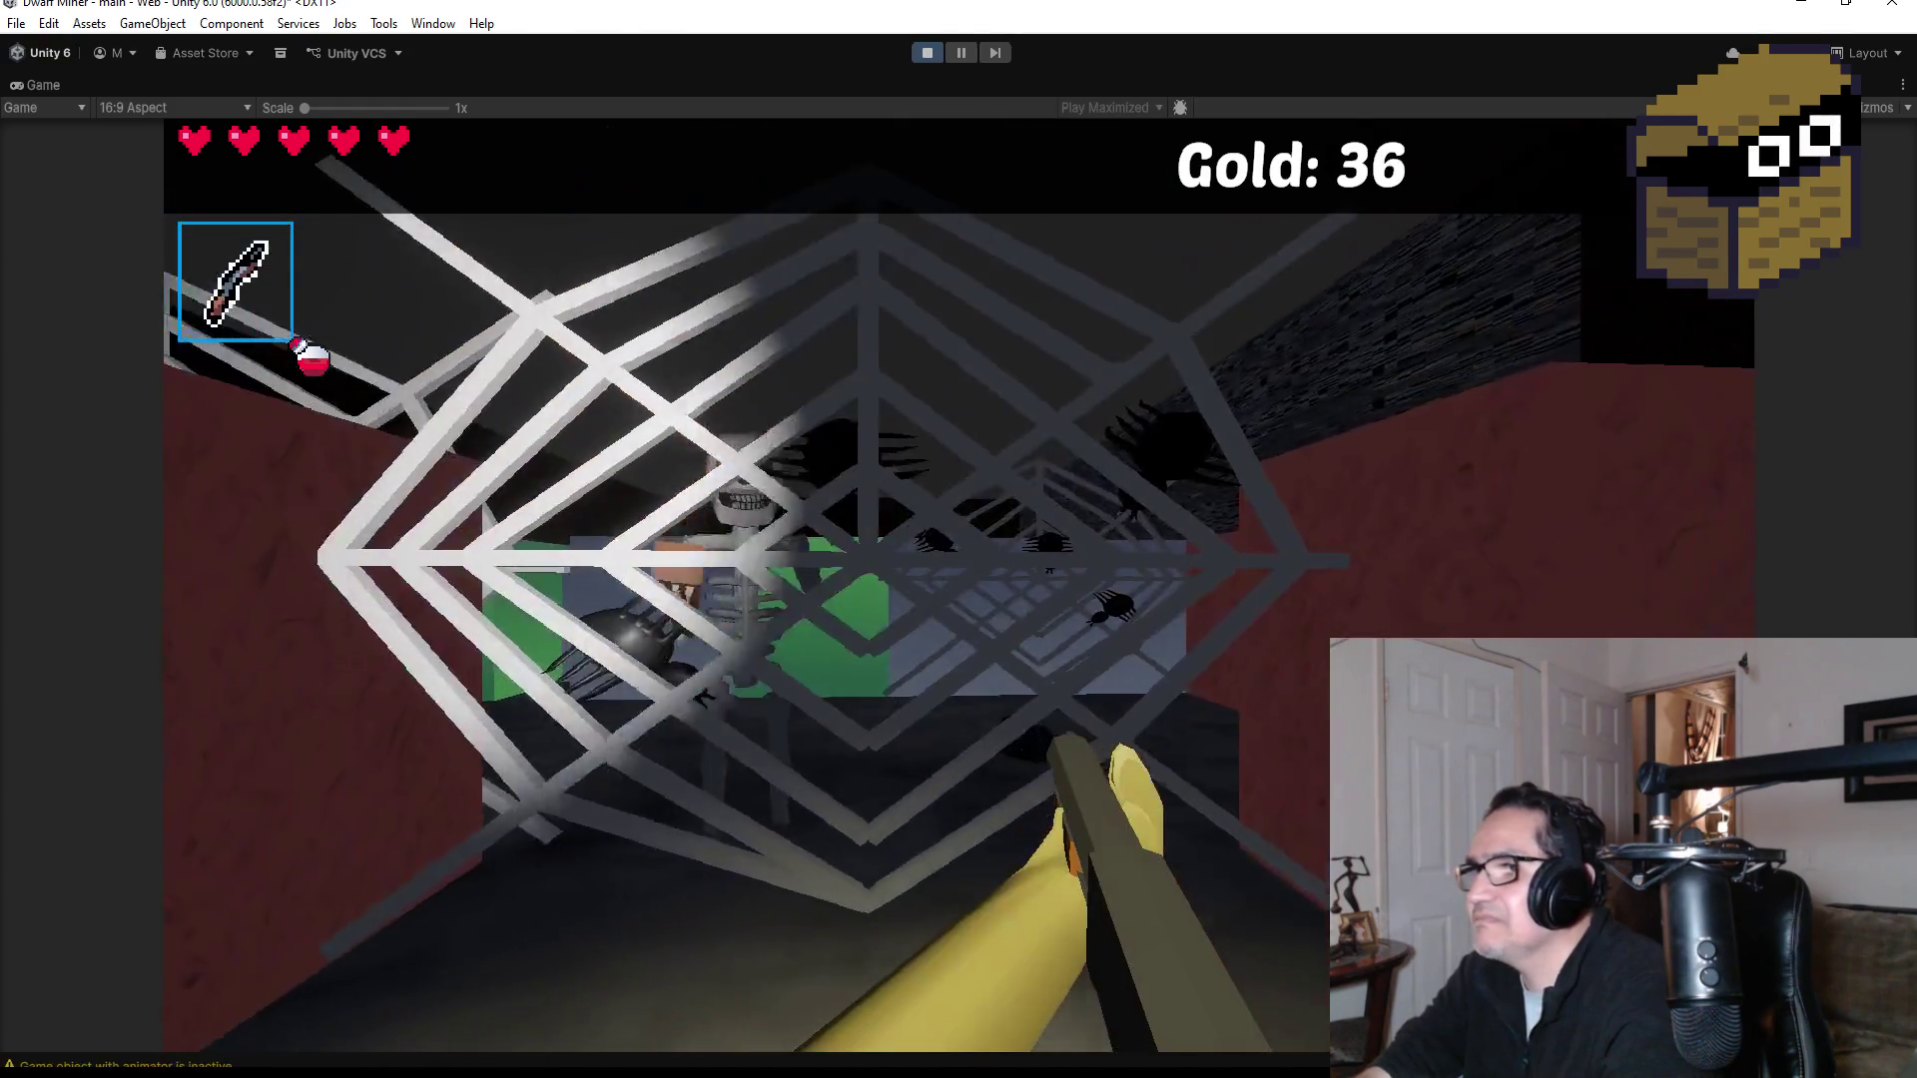
key("w")
key("w")
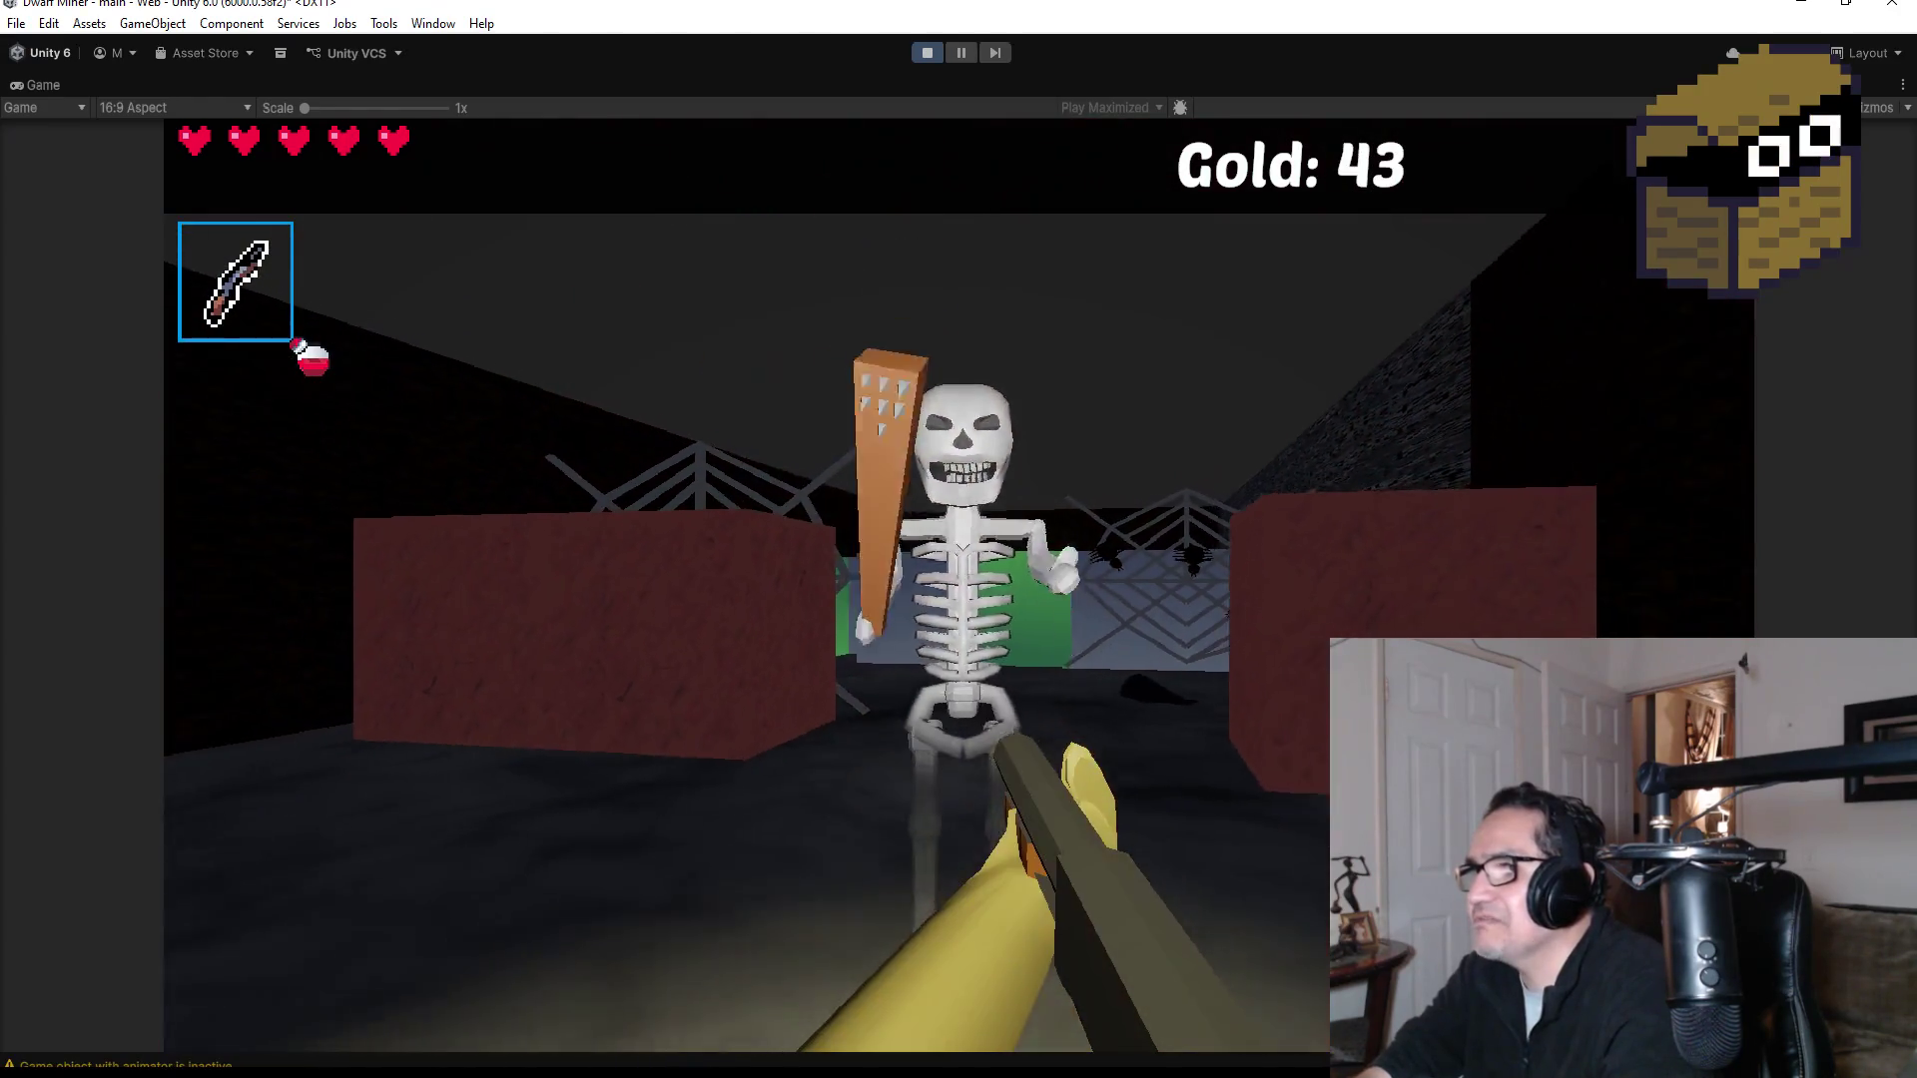
key("w")
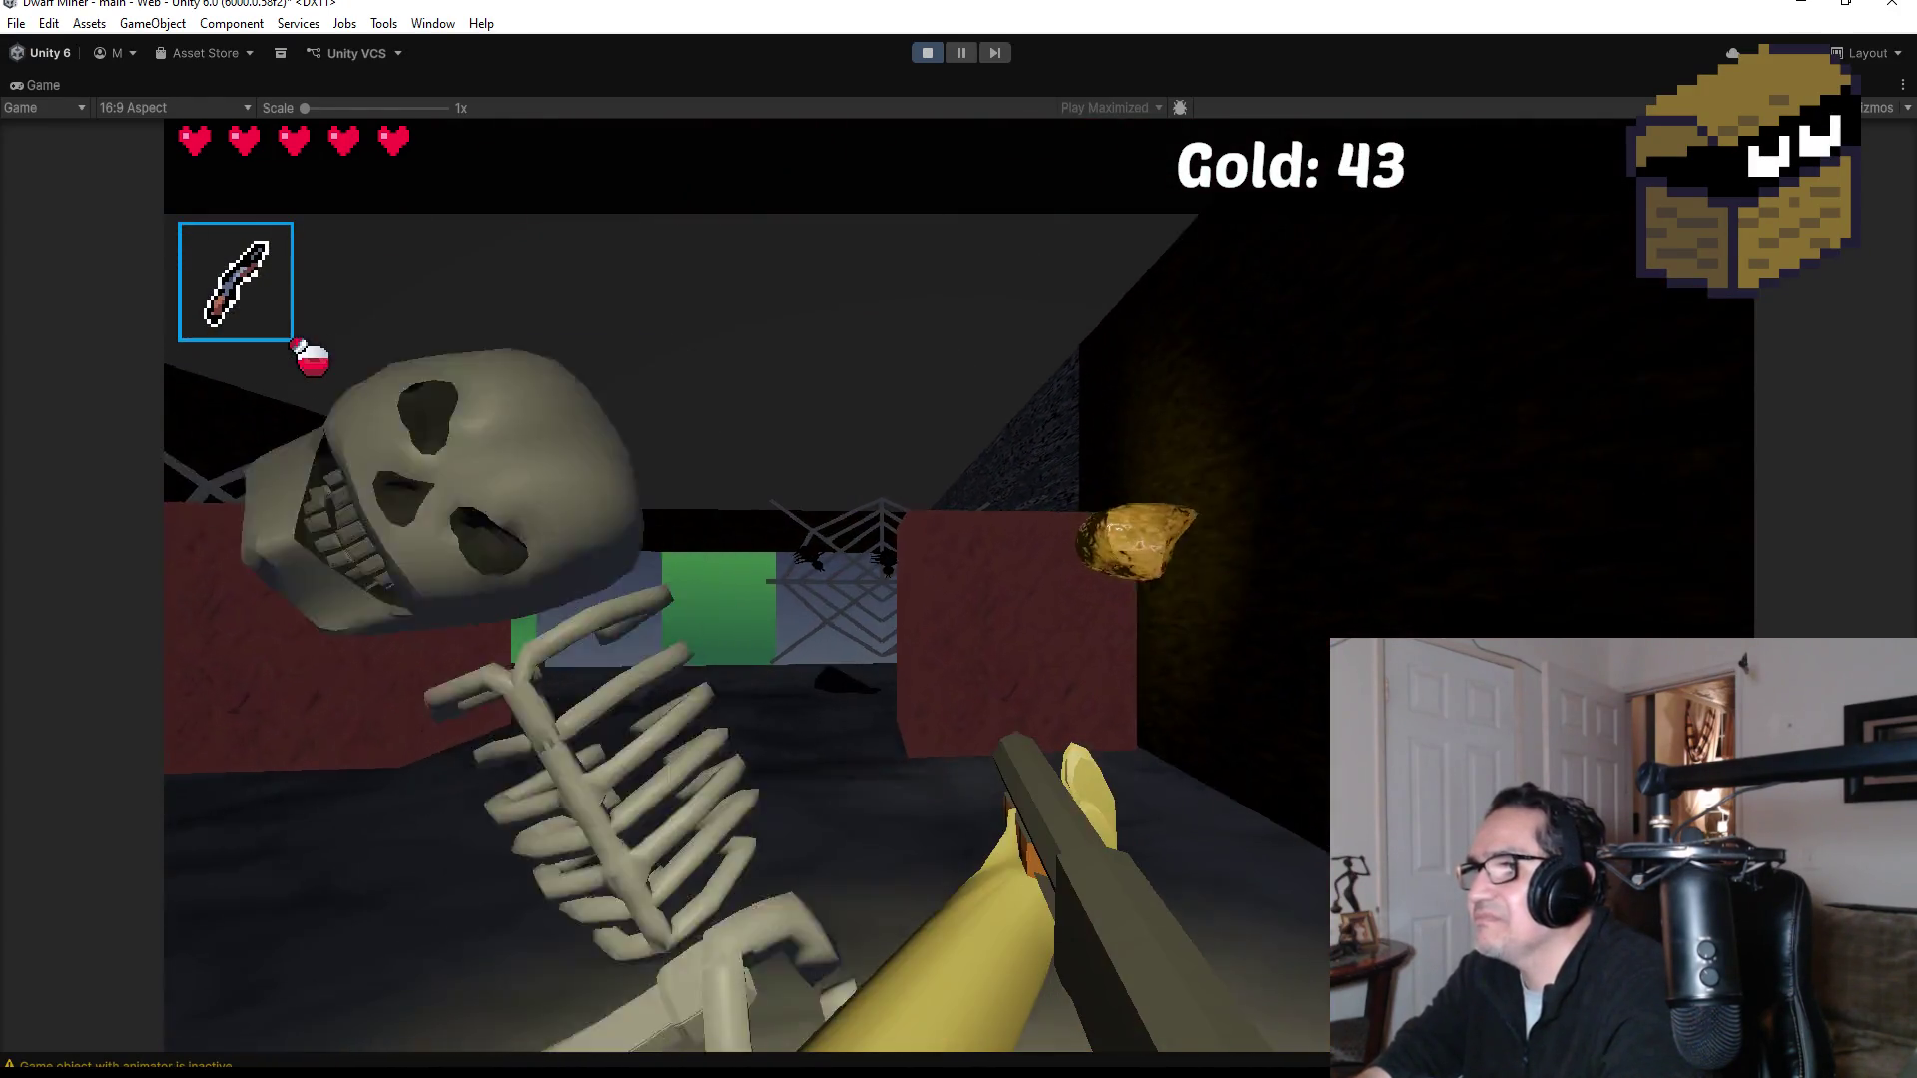
key("w")
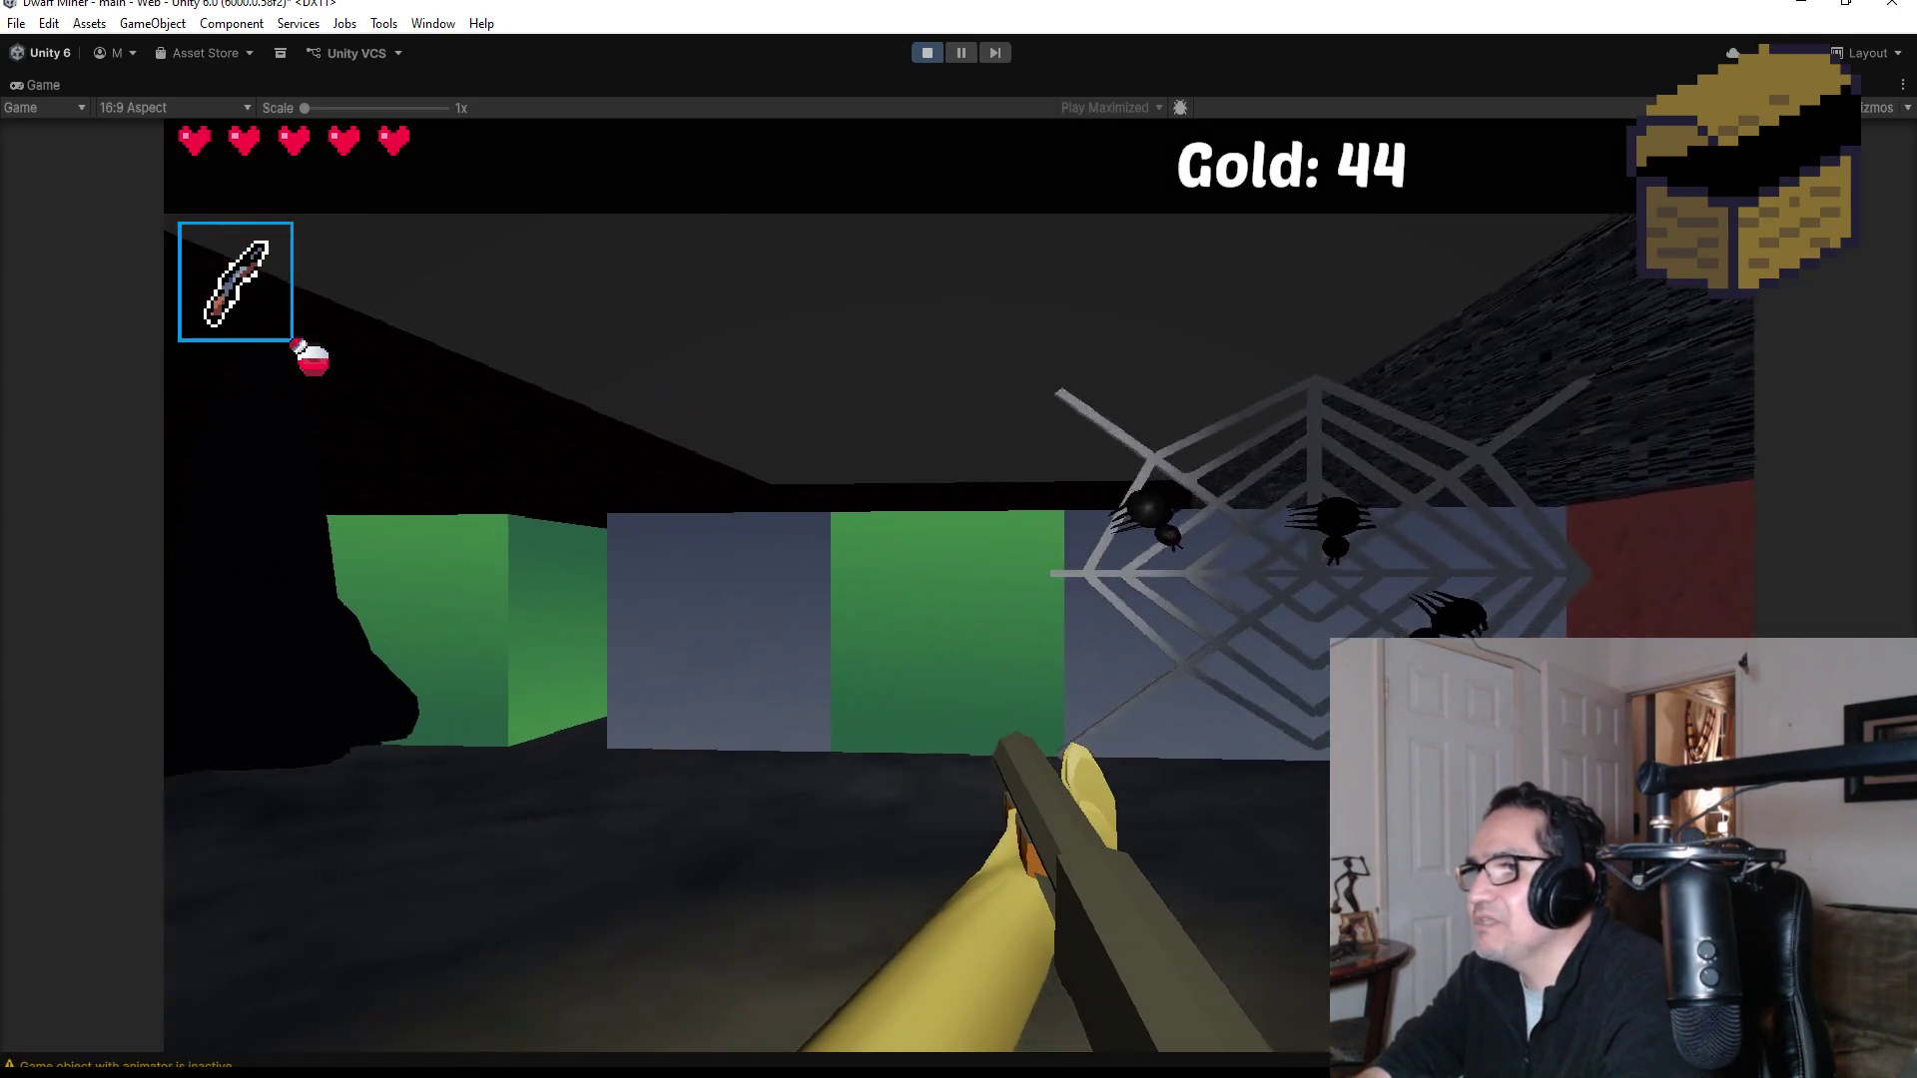
key("Escape")
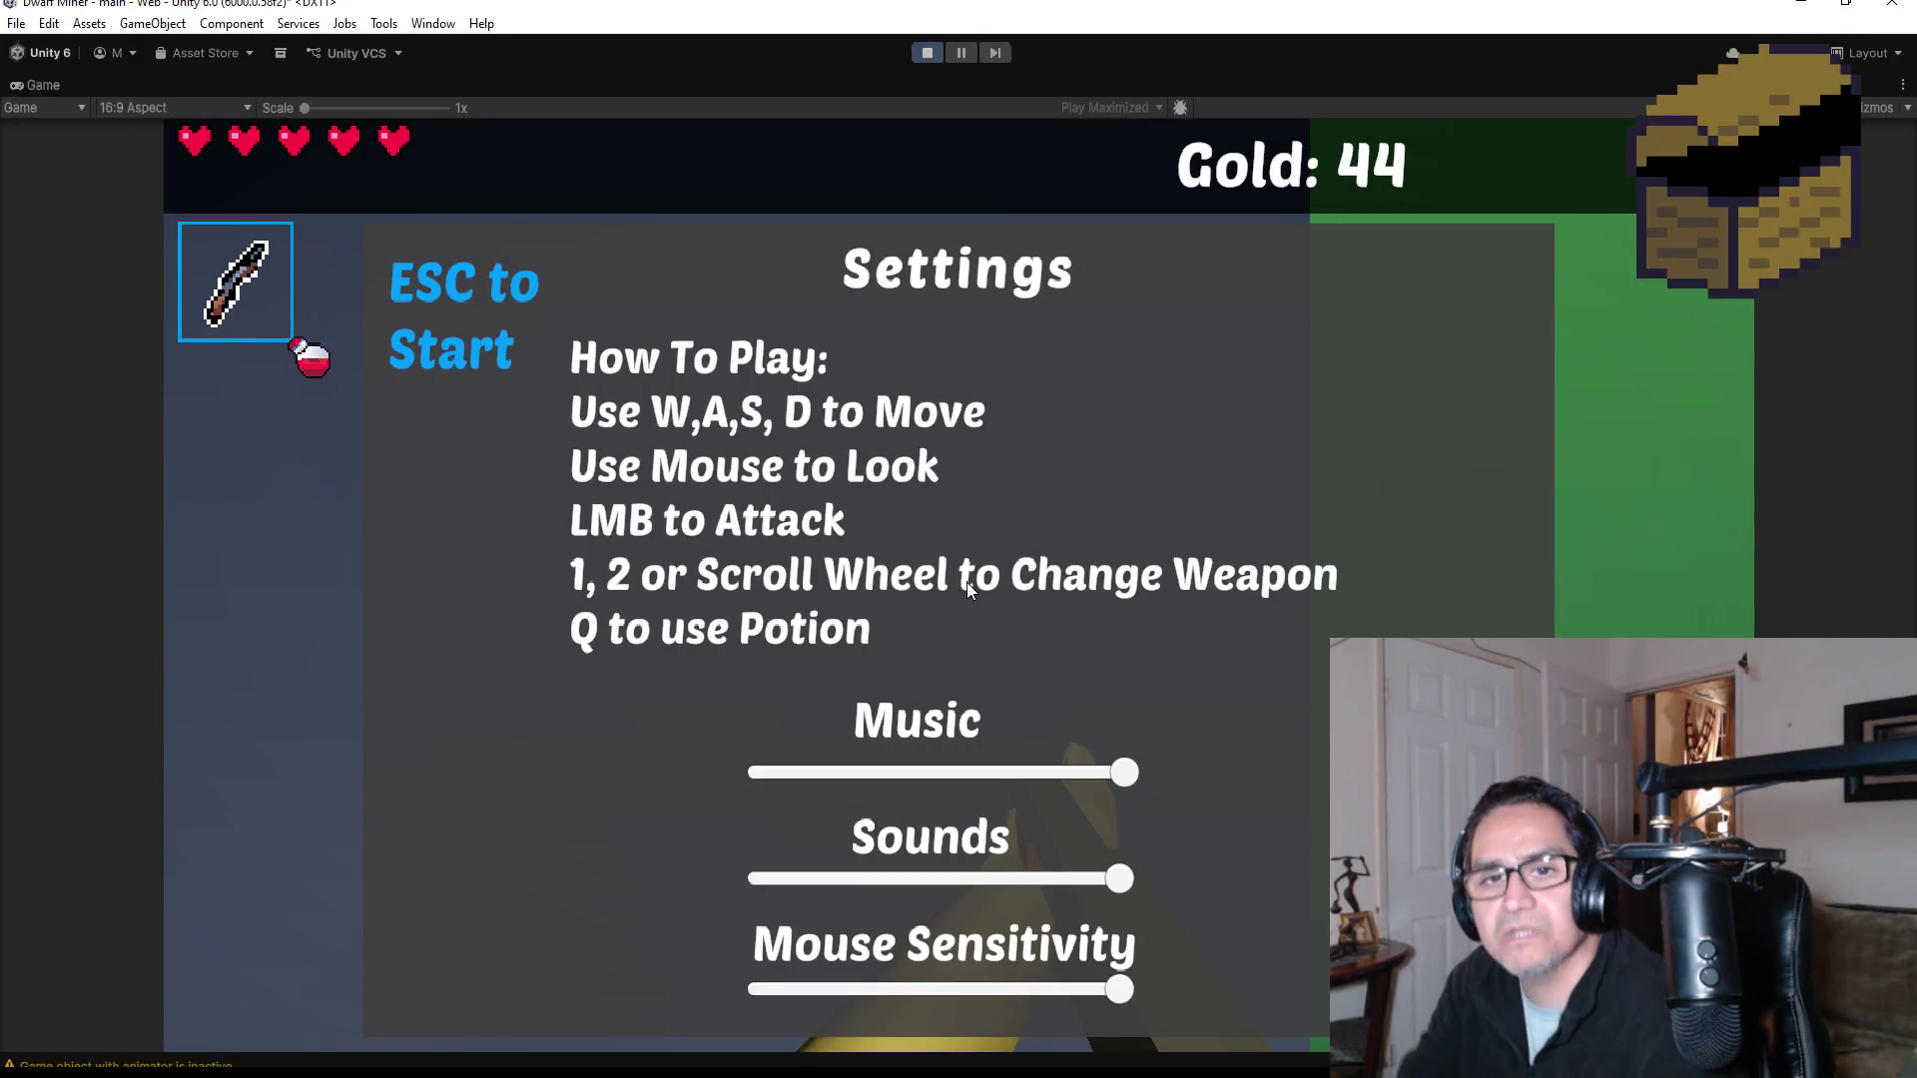
left_click(928, 52)
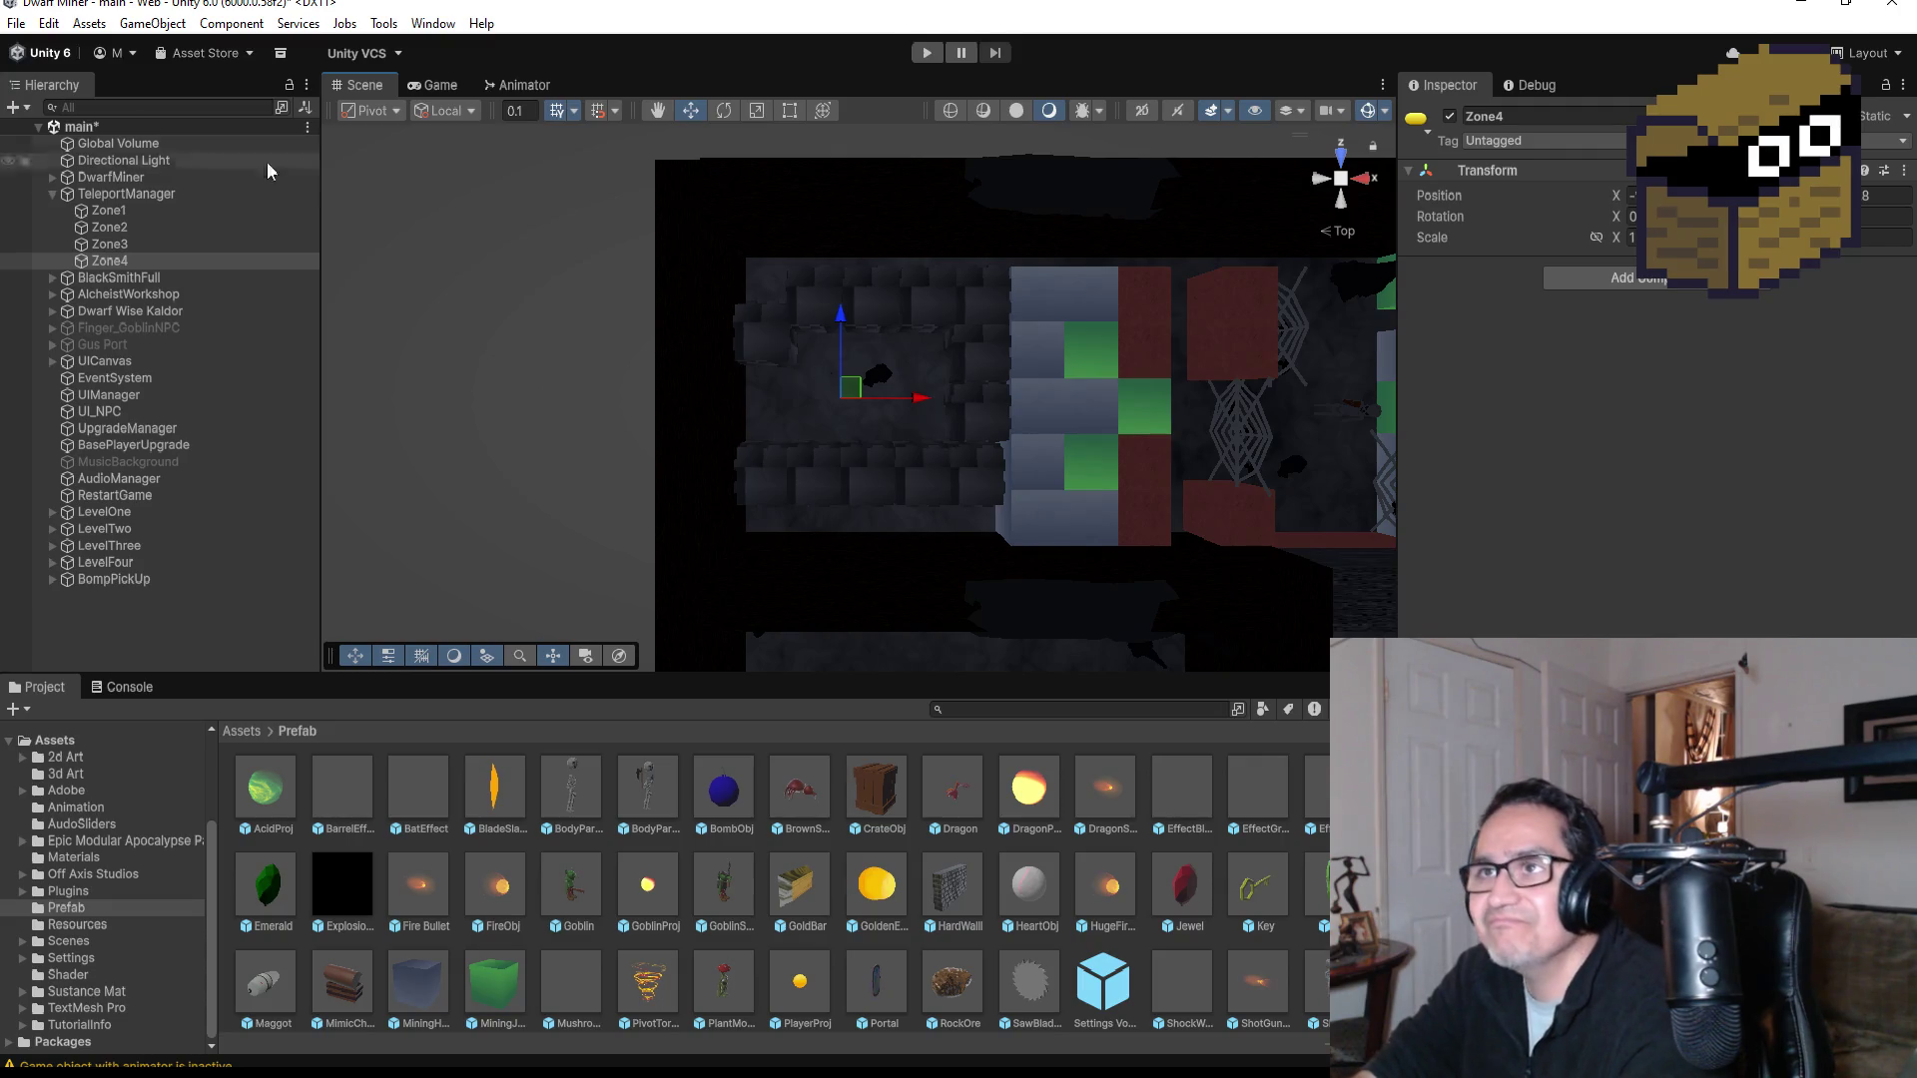
Step: Save the scene via File > Save, twice
left_click(16, 23)
left_click(50, 126)
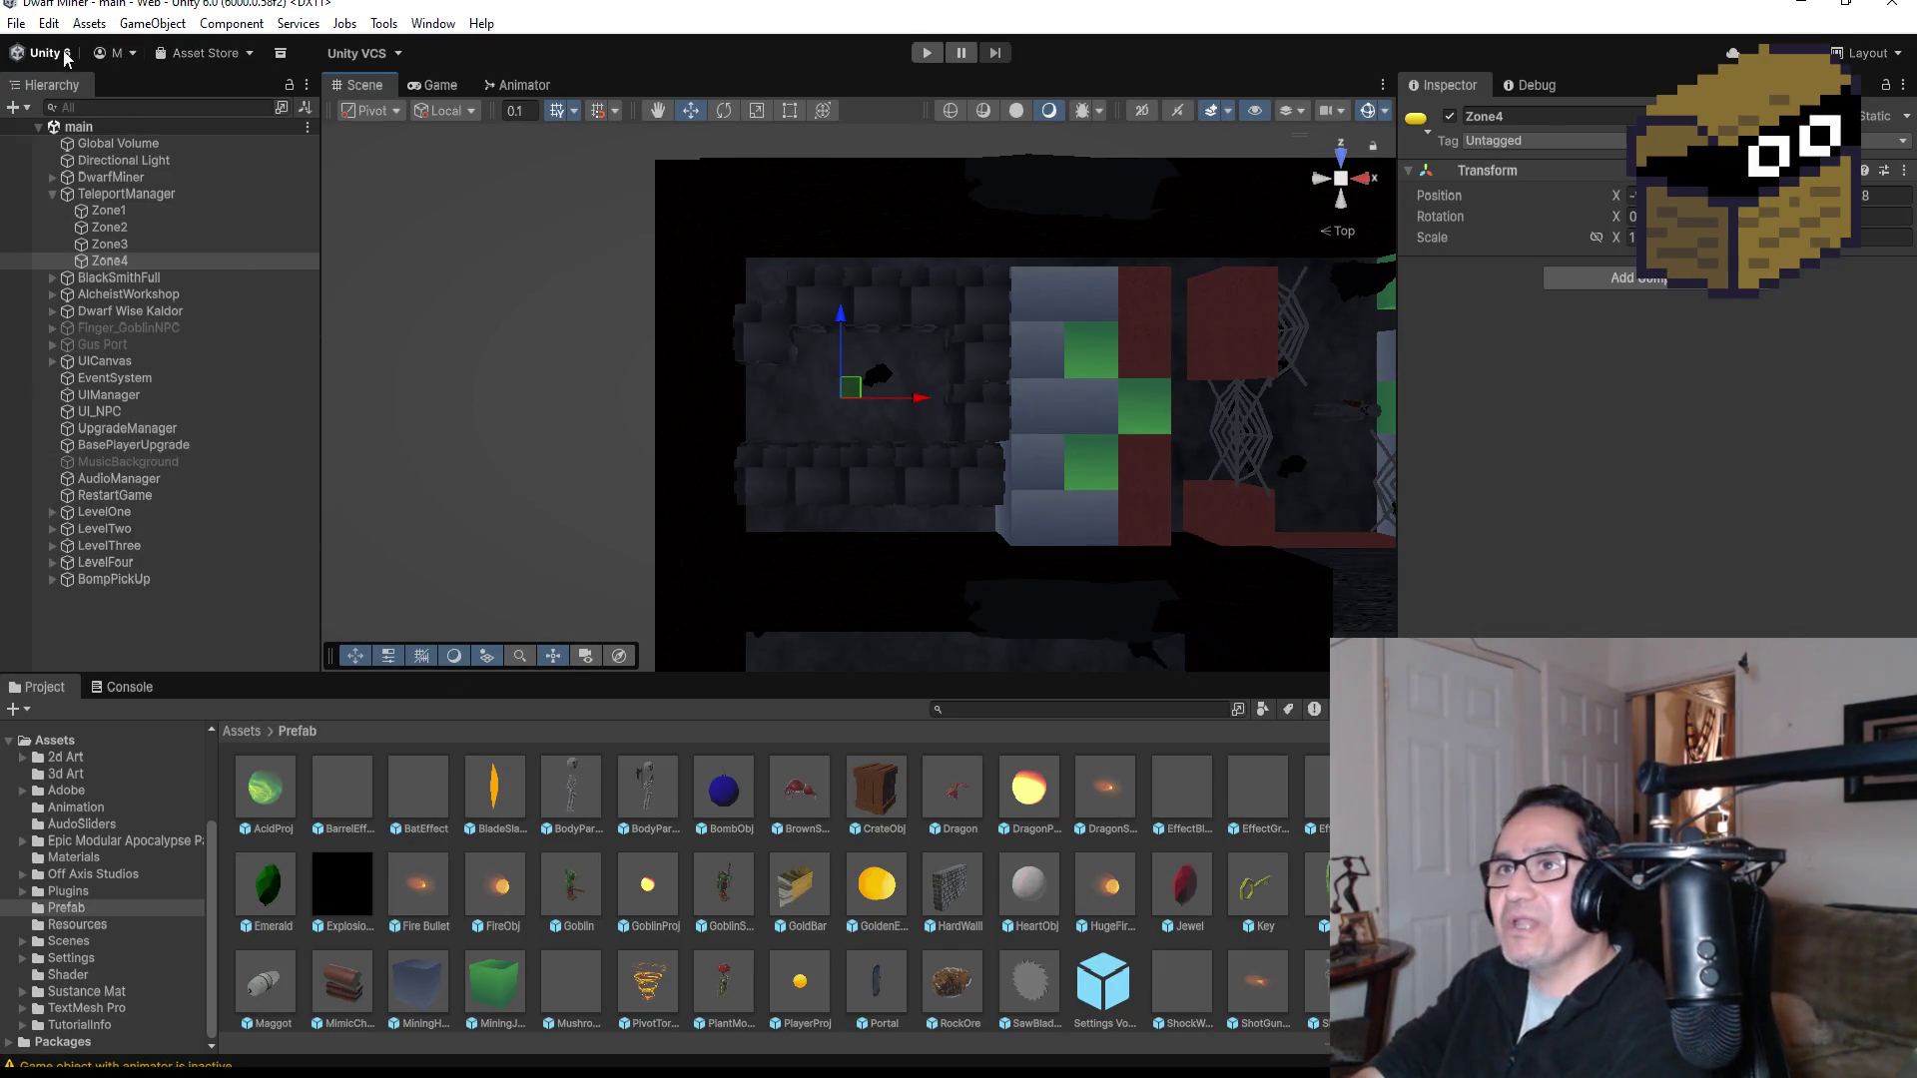
left_click(18, 24)
left_click(62, 120)
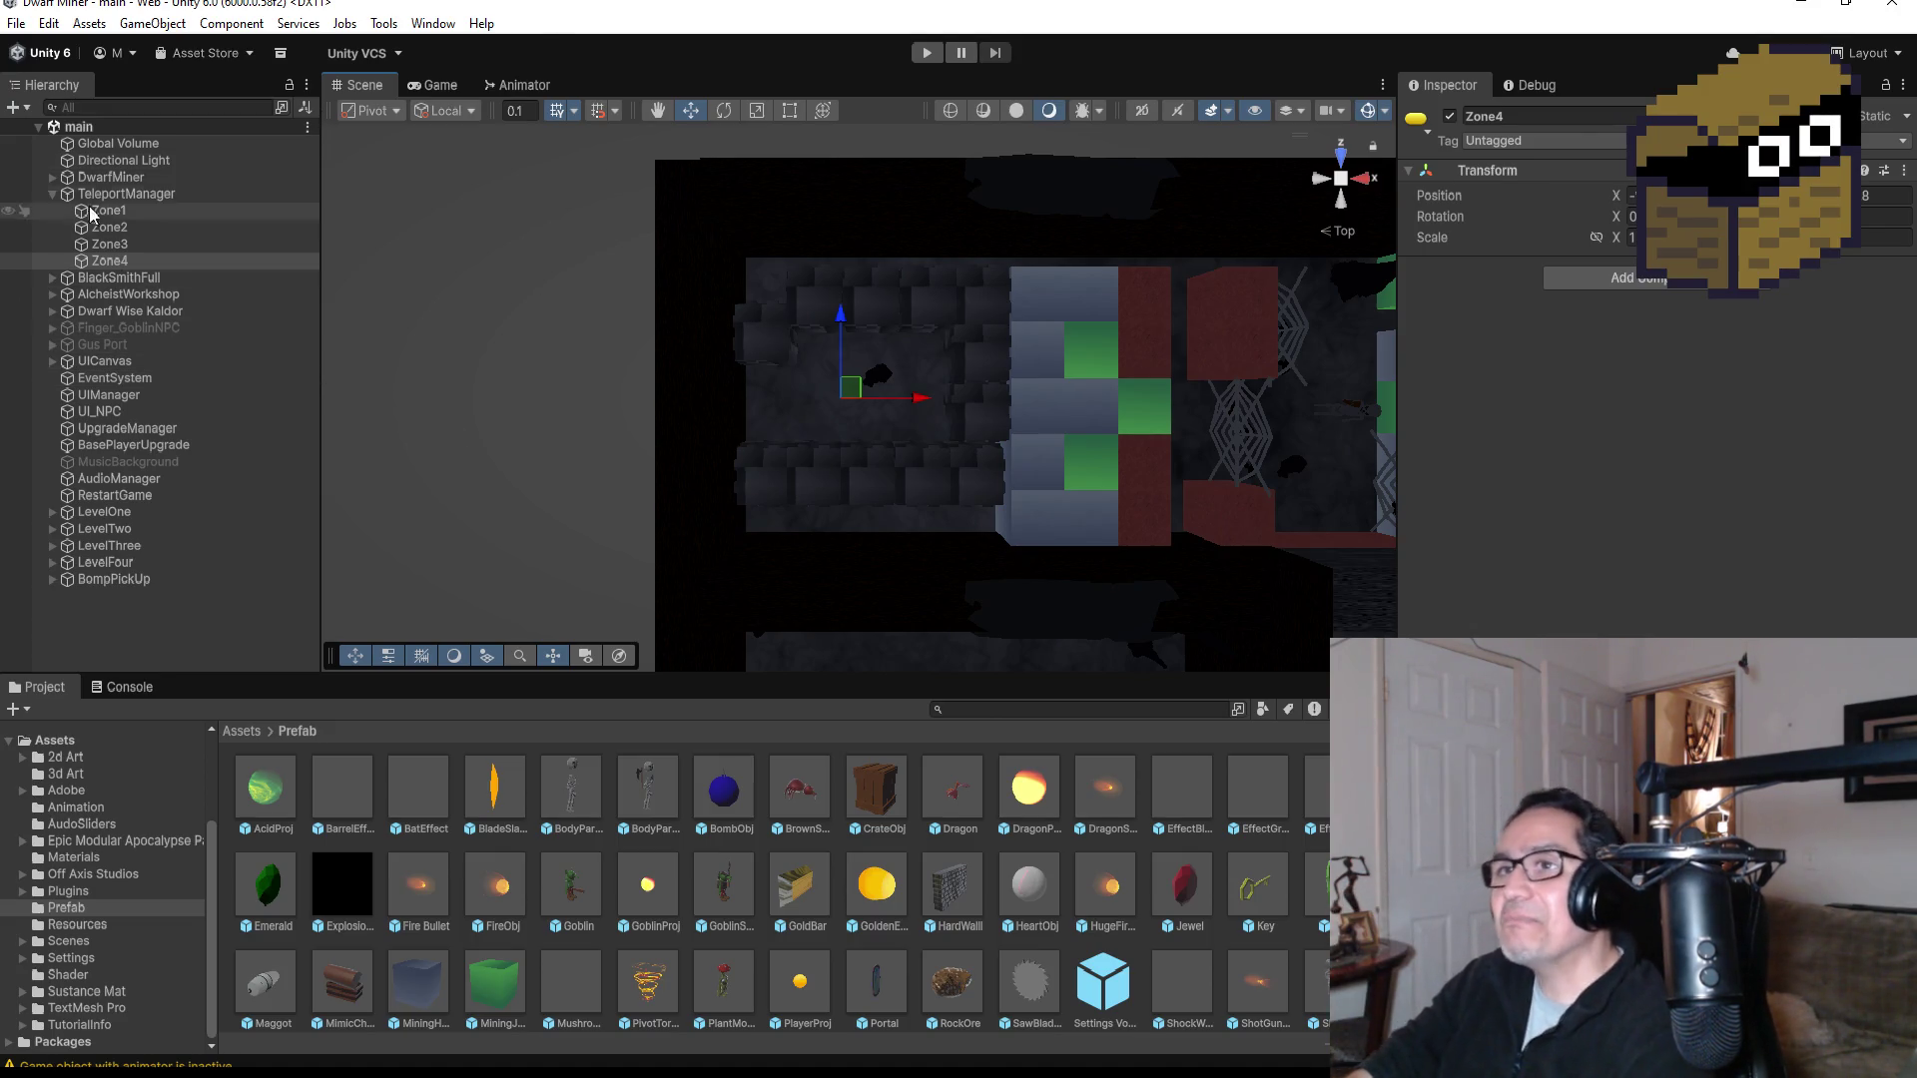
Step: Move BompPickUp slightly up and to the left in the level
left_click(52, 195)
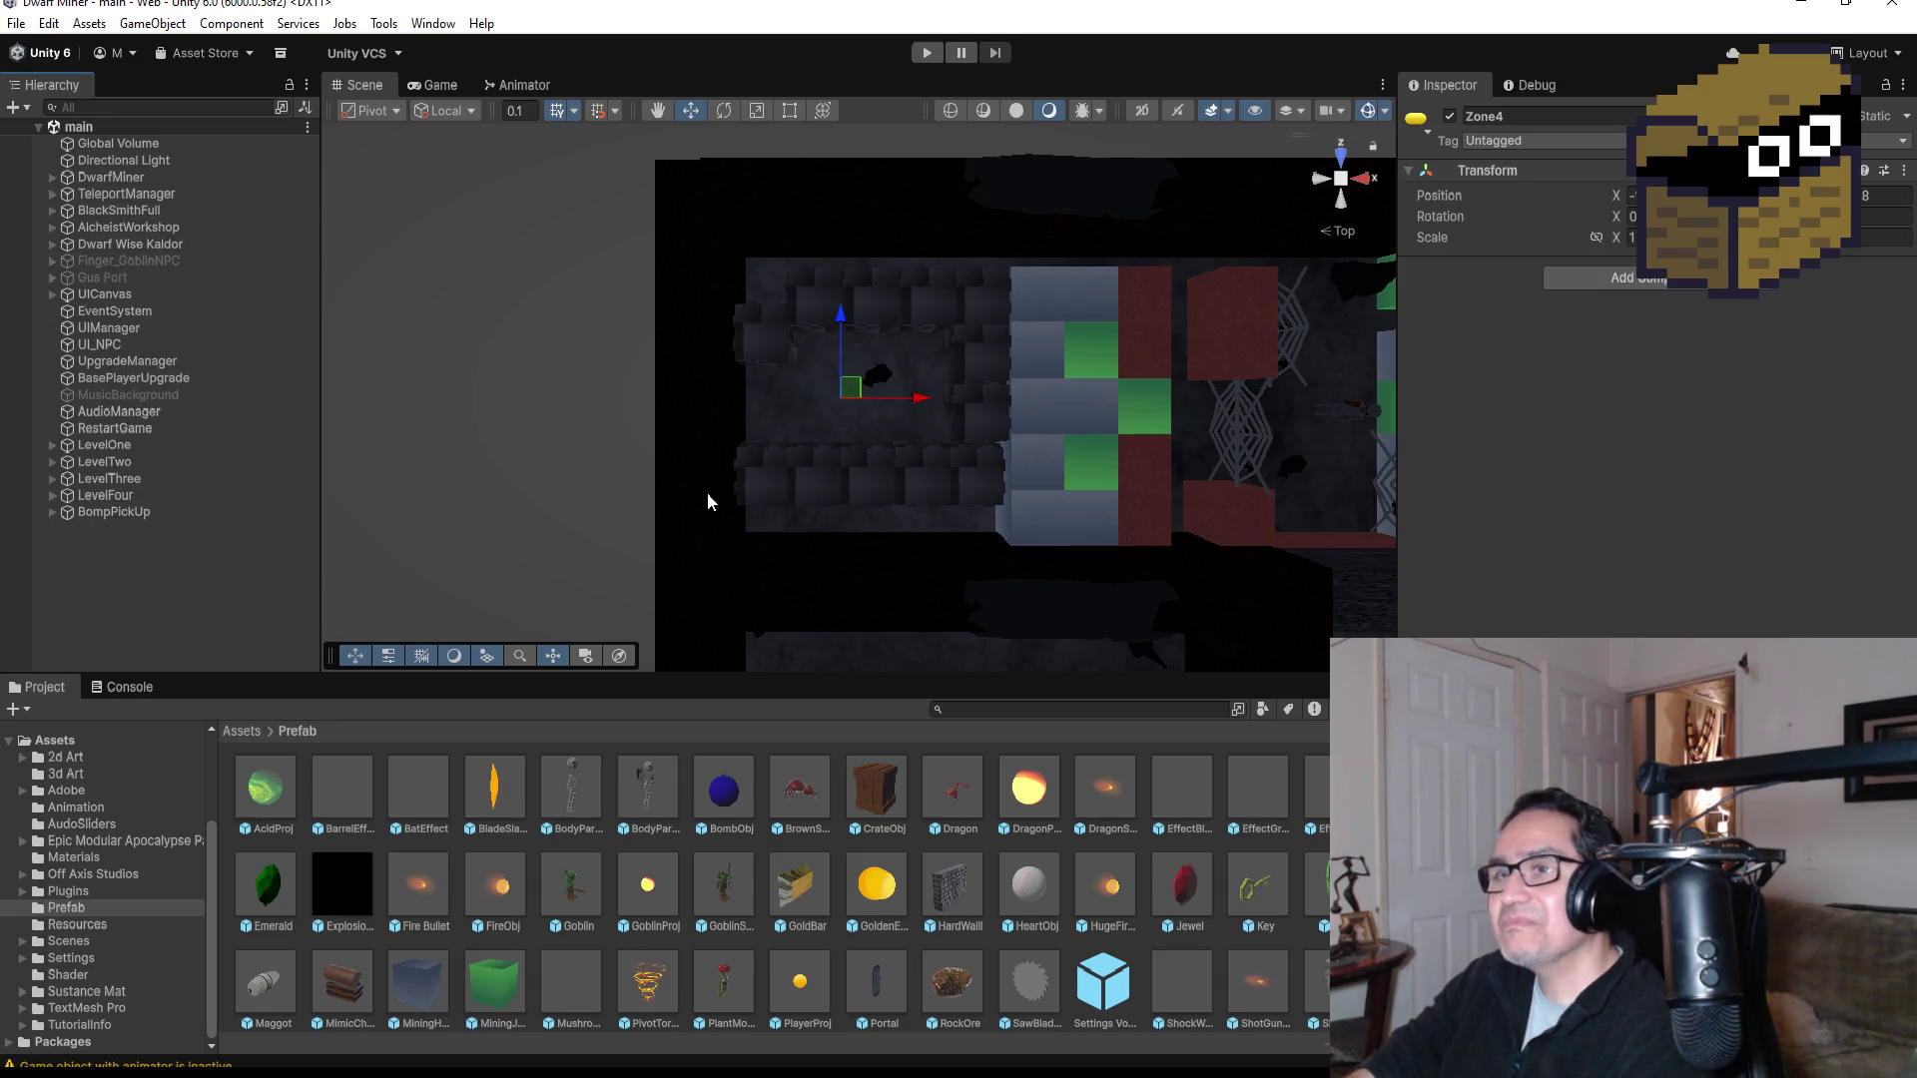
scroll(1034, 428, "down", 5)
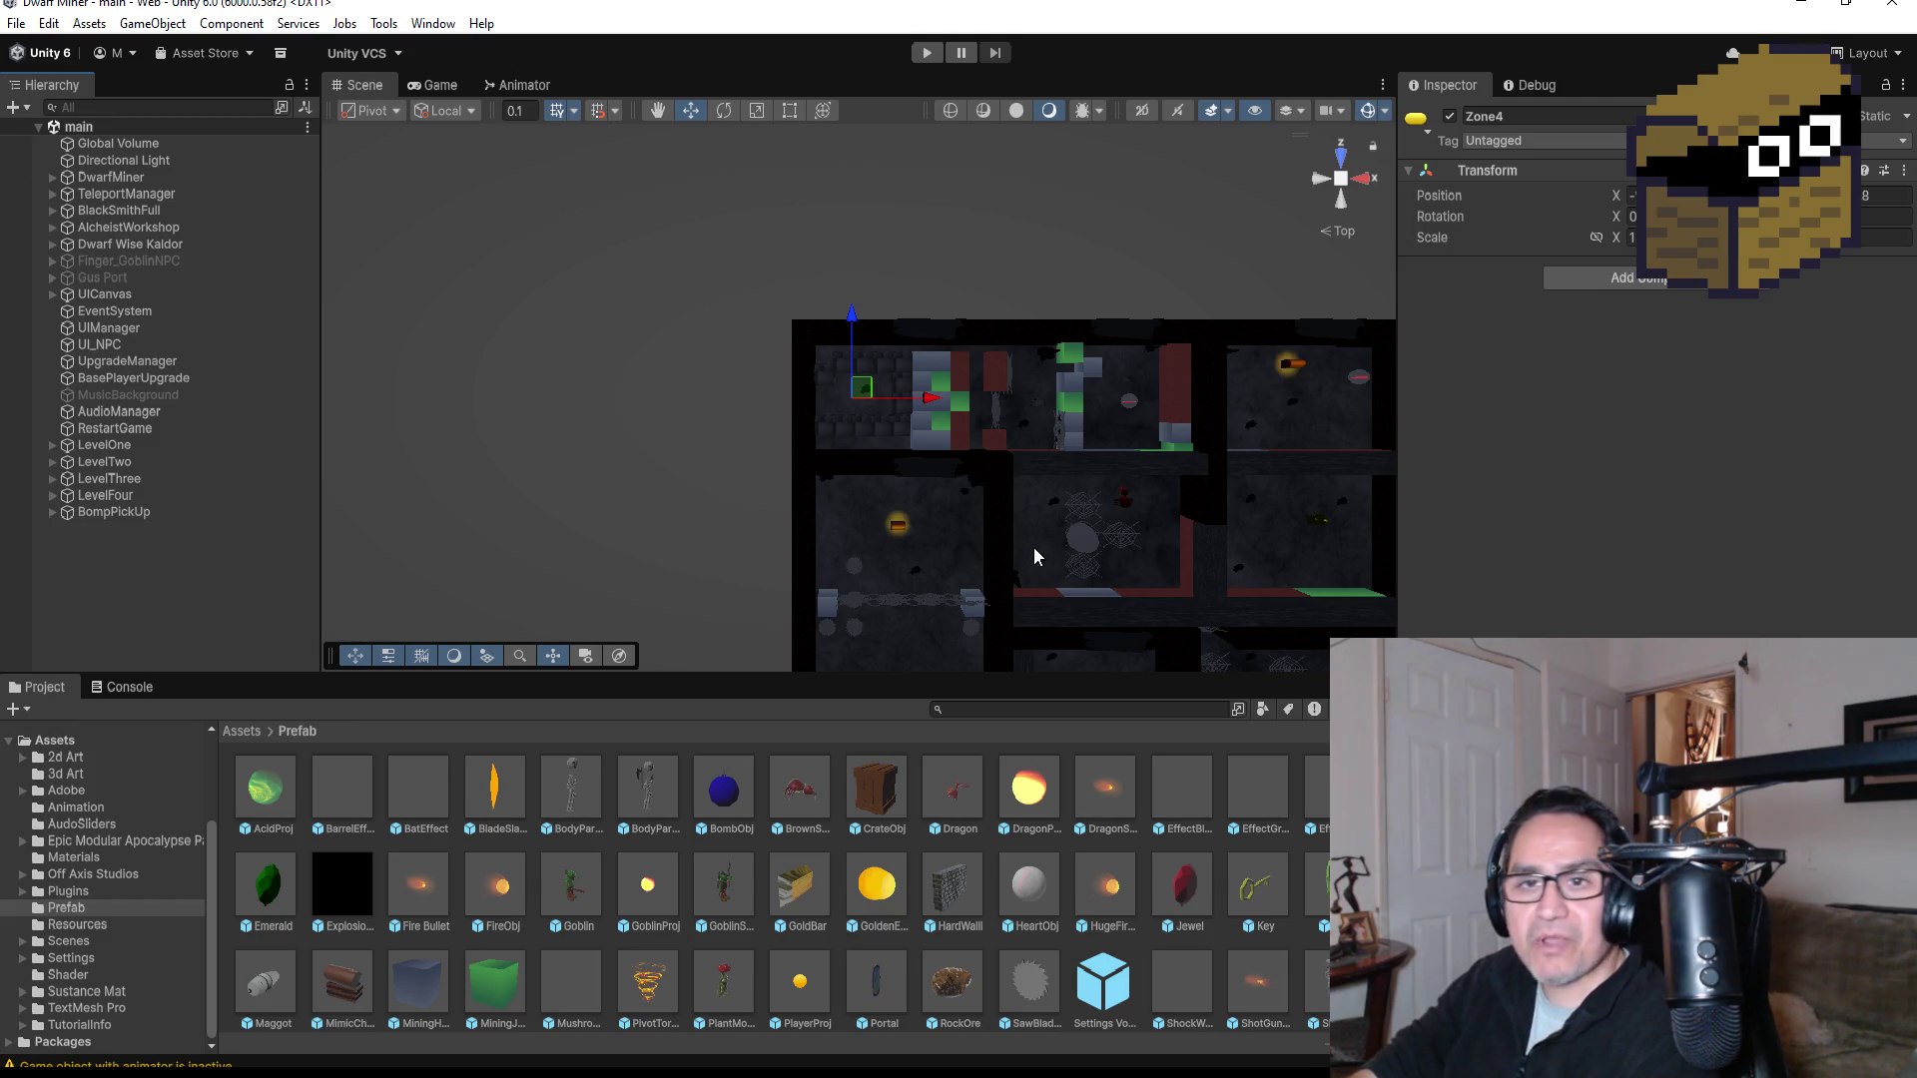
left_click(90, 513)
scroll(1046, 625, "down", 5)
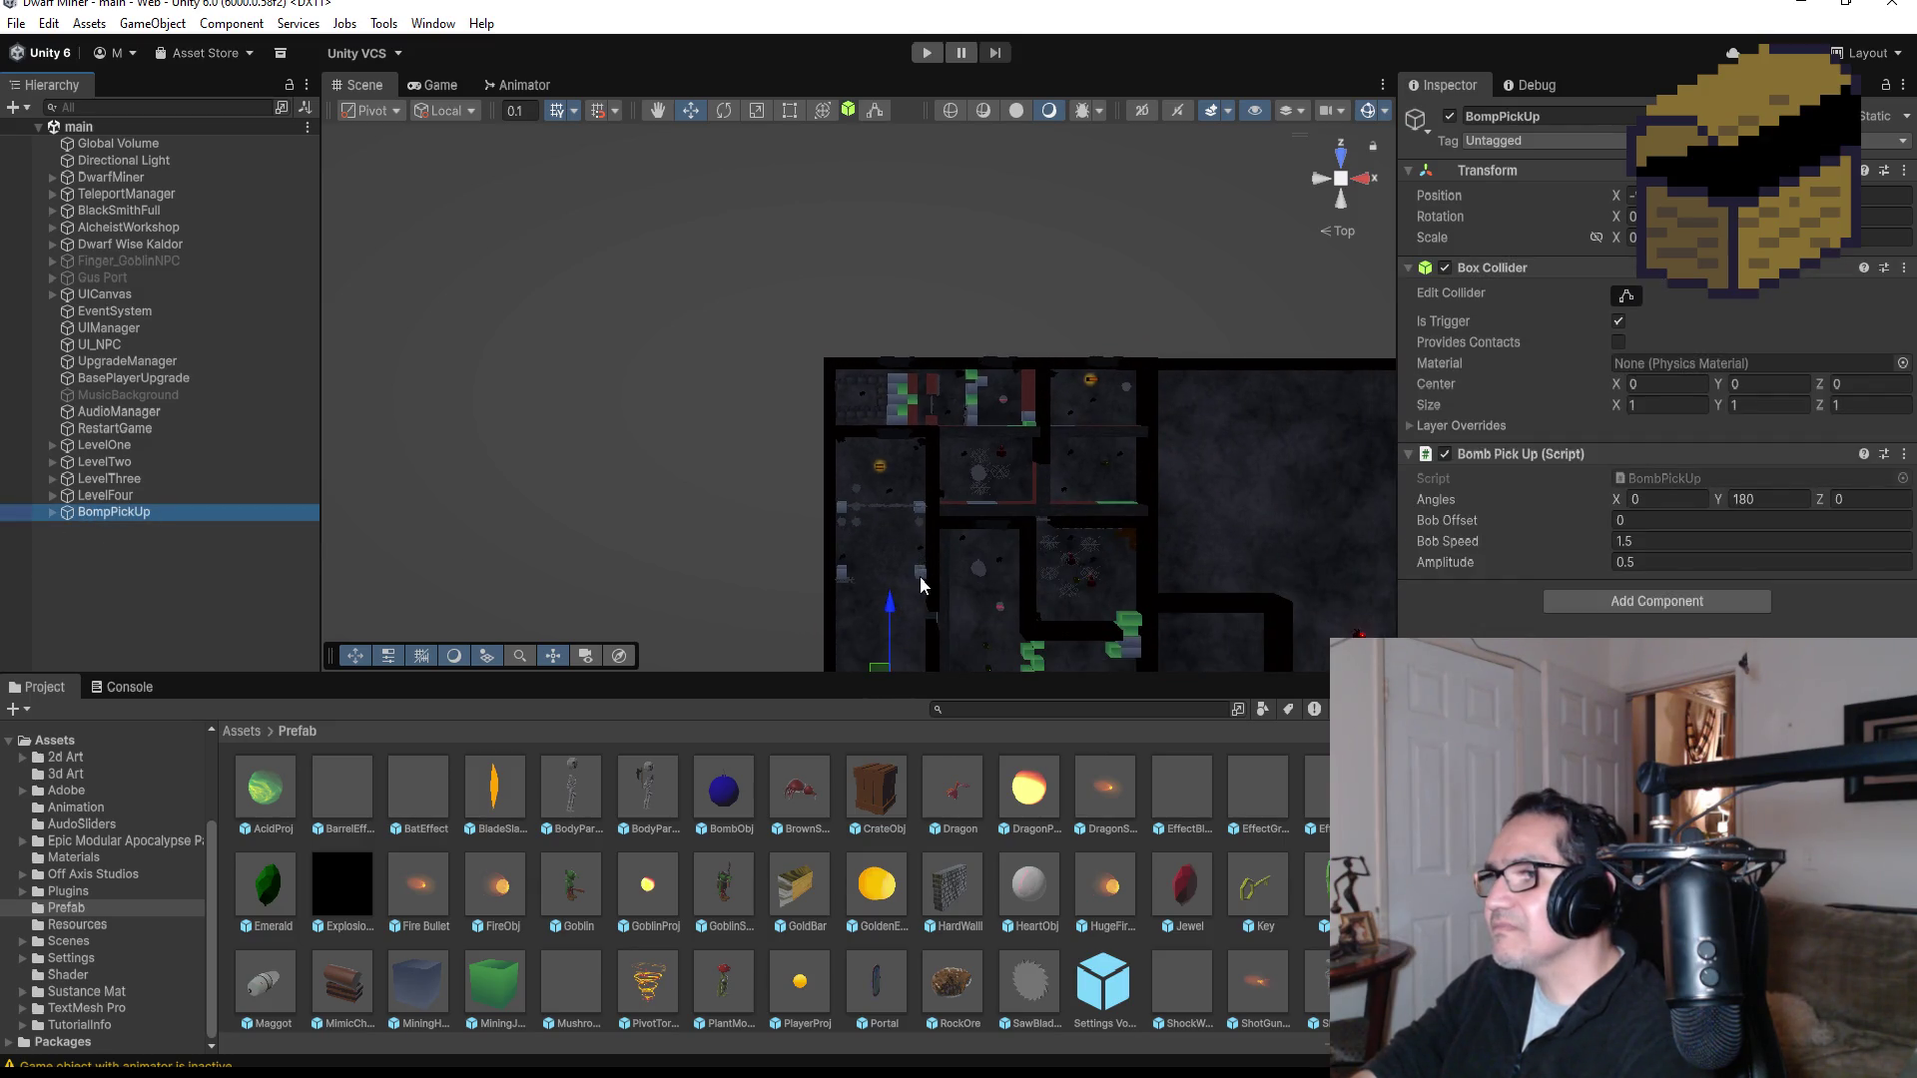
scroll(923, 584, "down", 3)
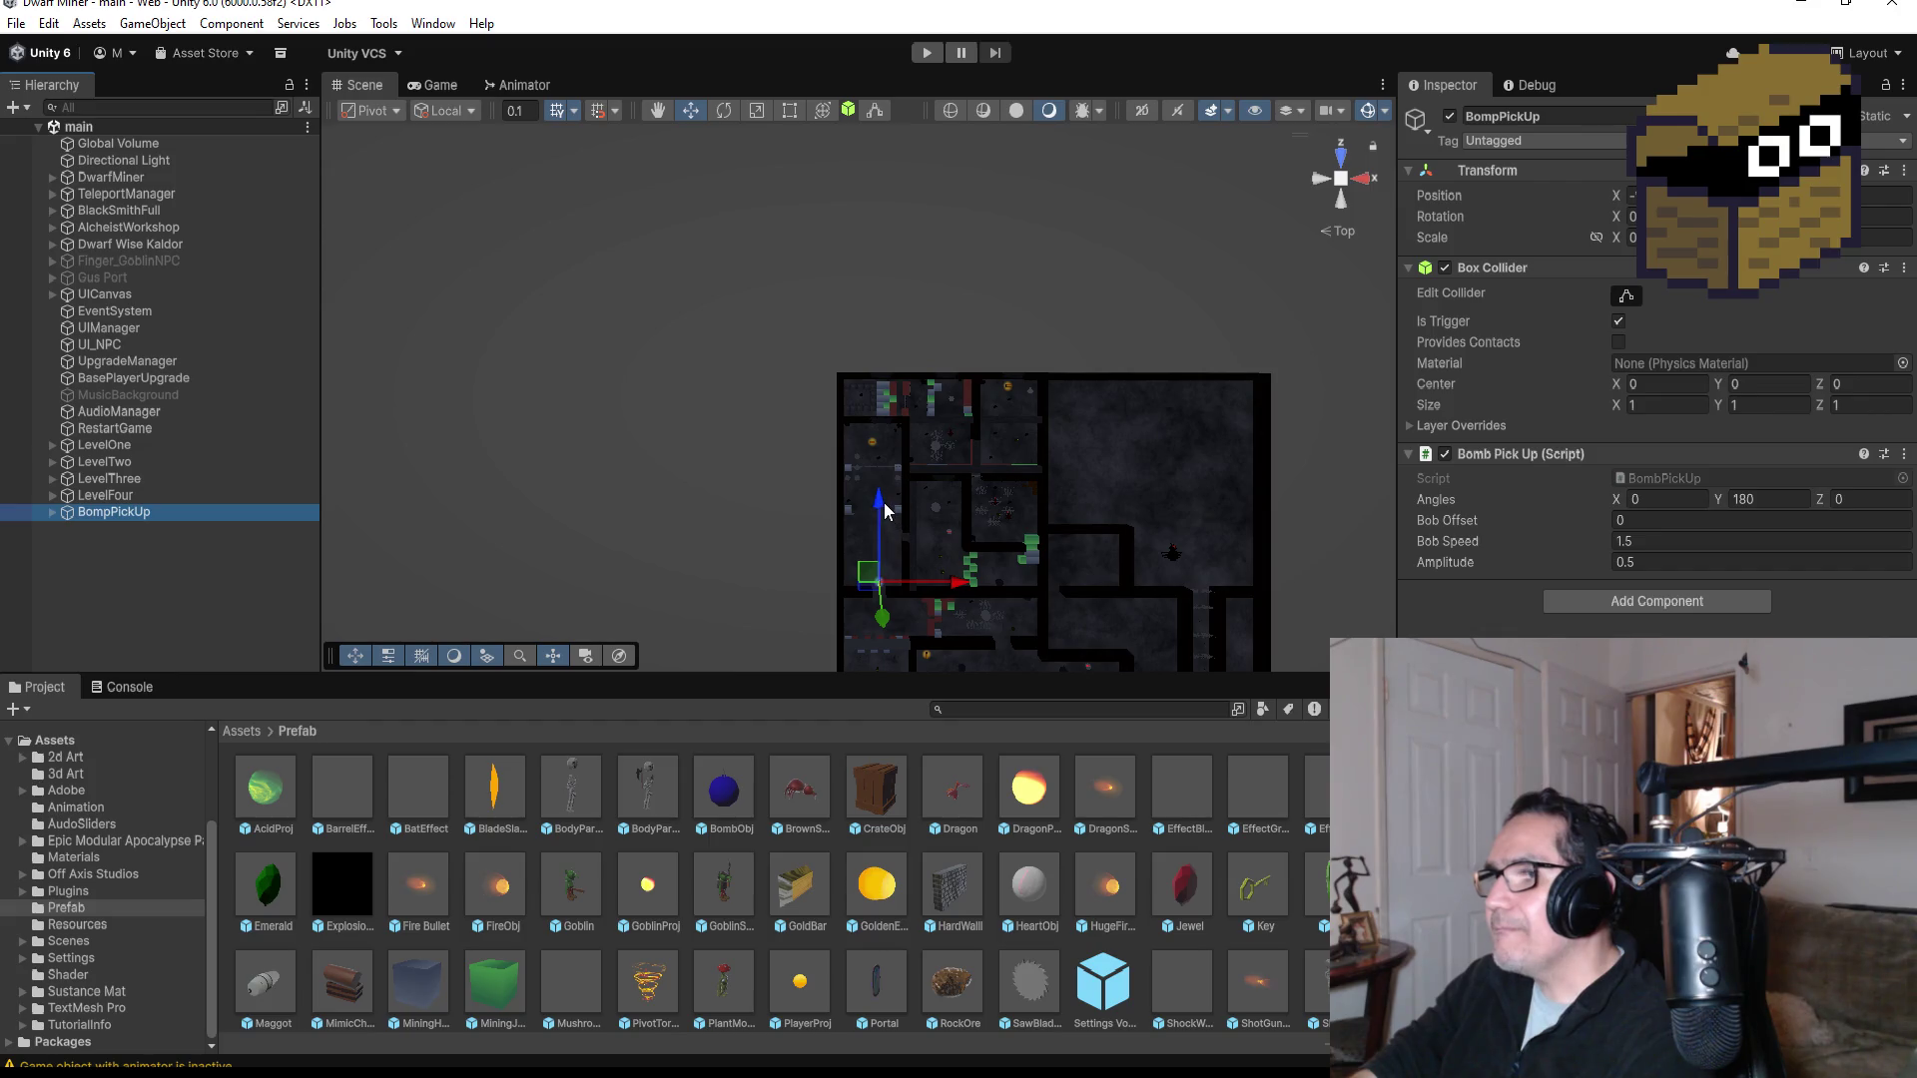
left_click_drag(884, 509, 885, 495)
left_click_drag(976, 587, 960, 587)
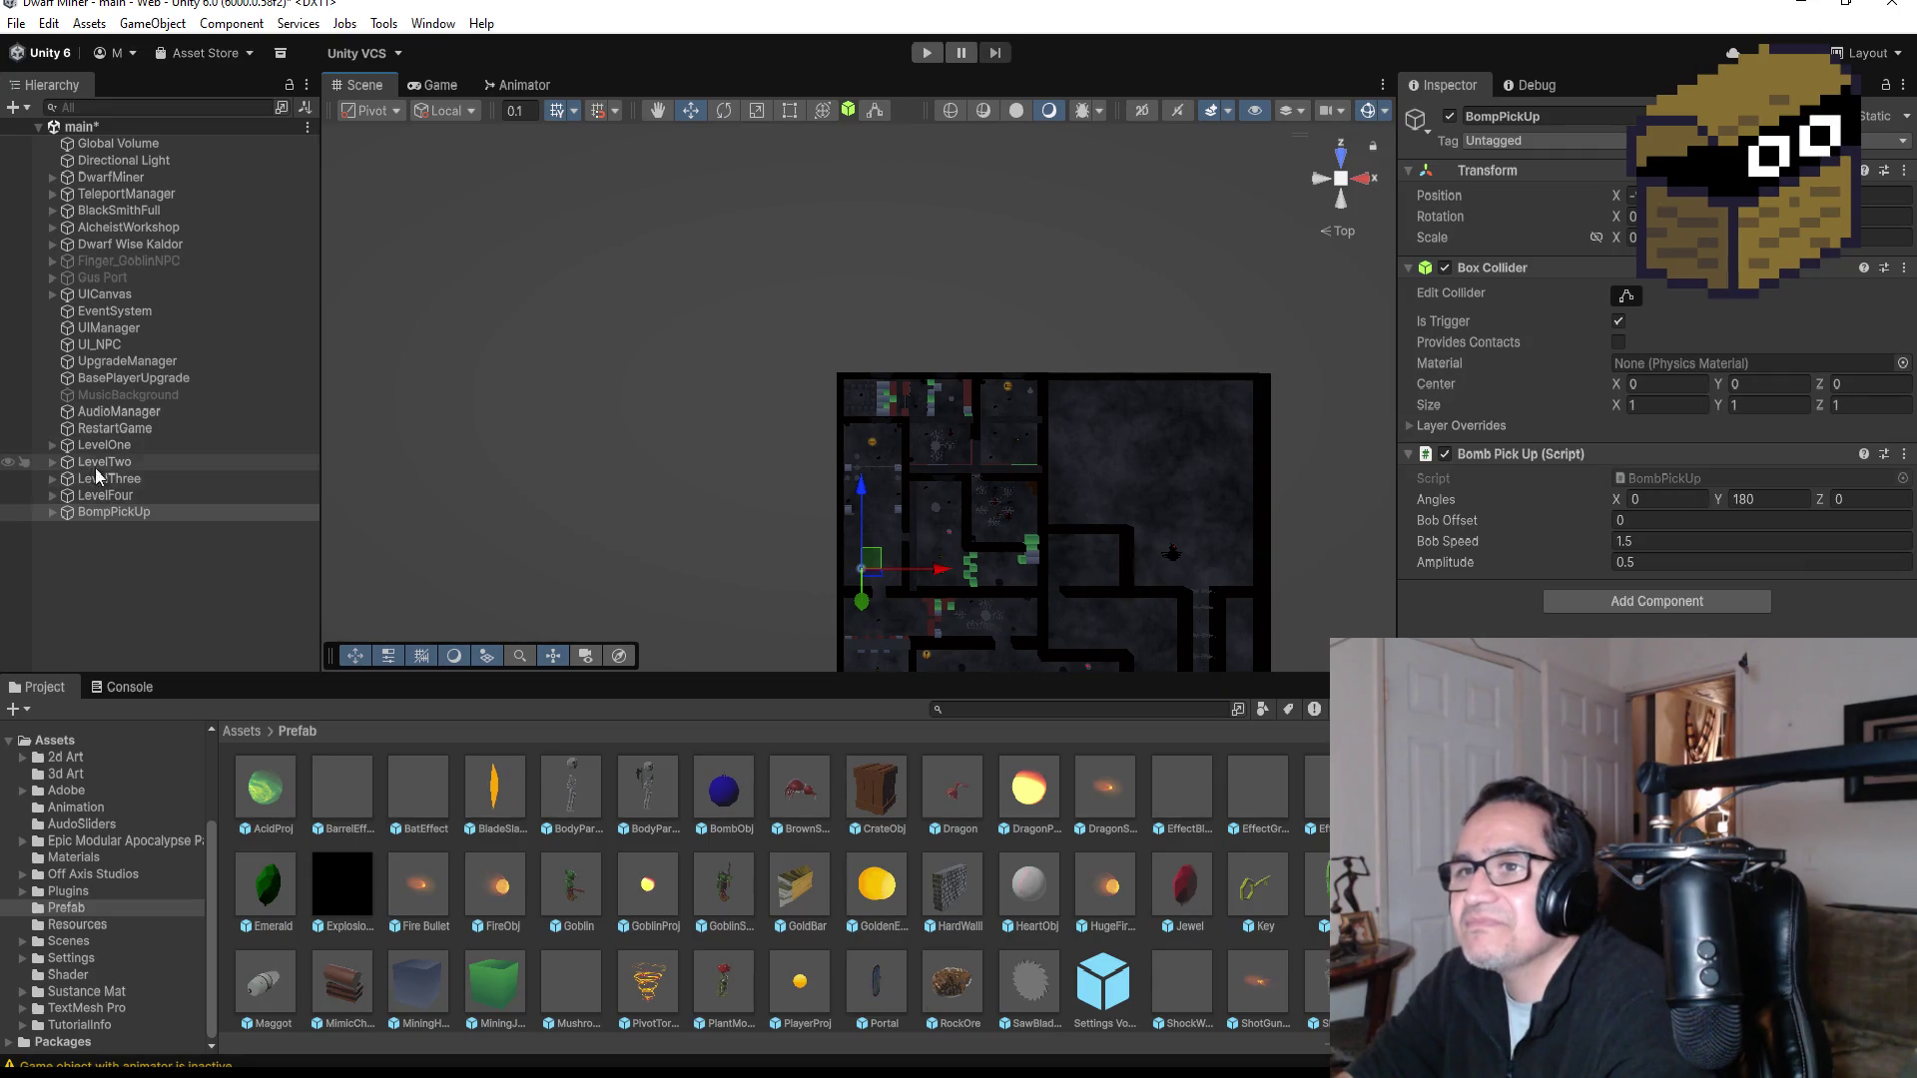
Step: Duplicate SuperHardCube (8) into SuperHardCube (12) and move it down and right into the lane
scroll(926, 475, "up", 3)
scroll(926, 467, "up", 1)
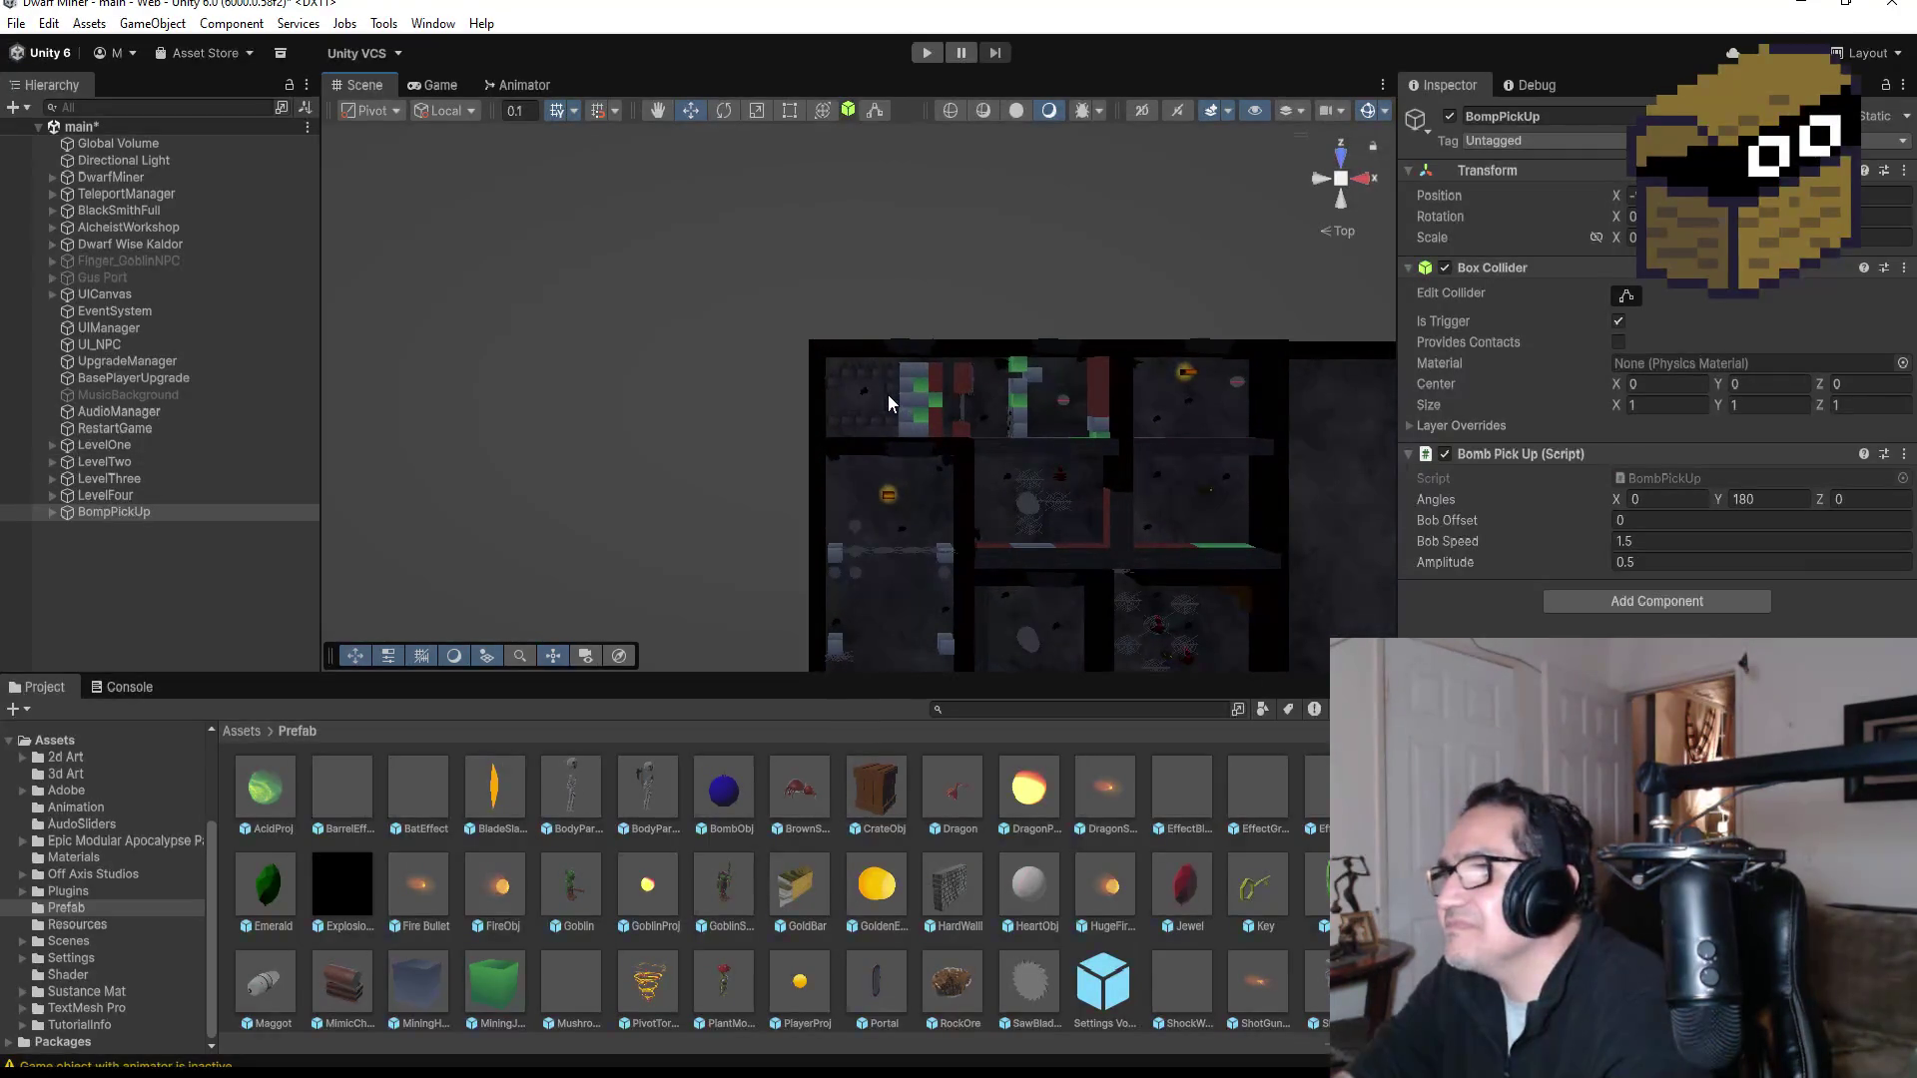
left_click(888, 396)
scroll(228, 539, "down", 4)
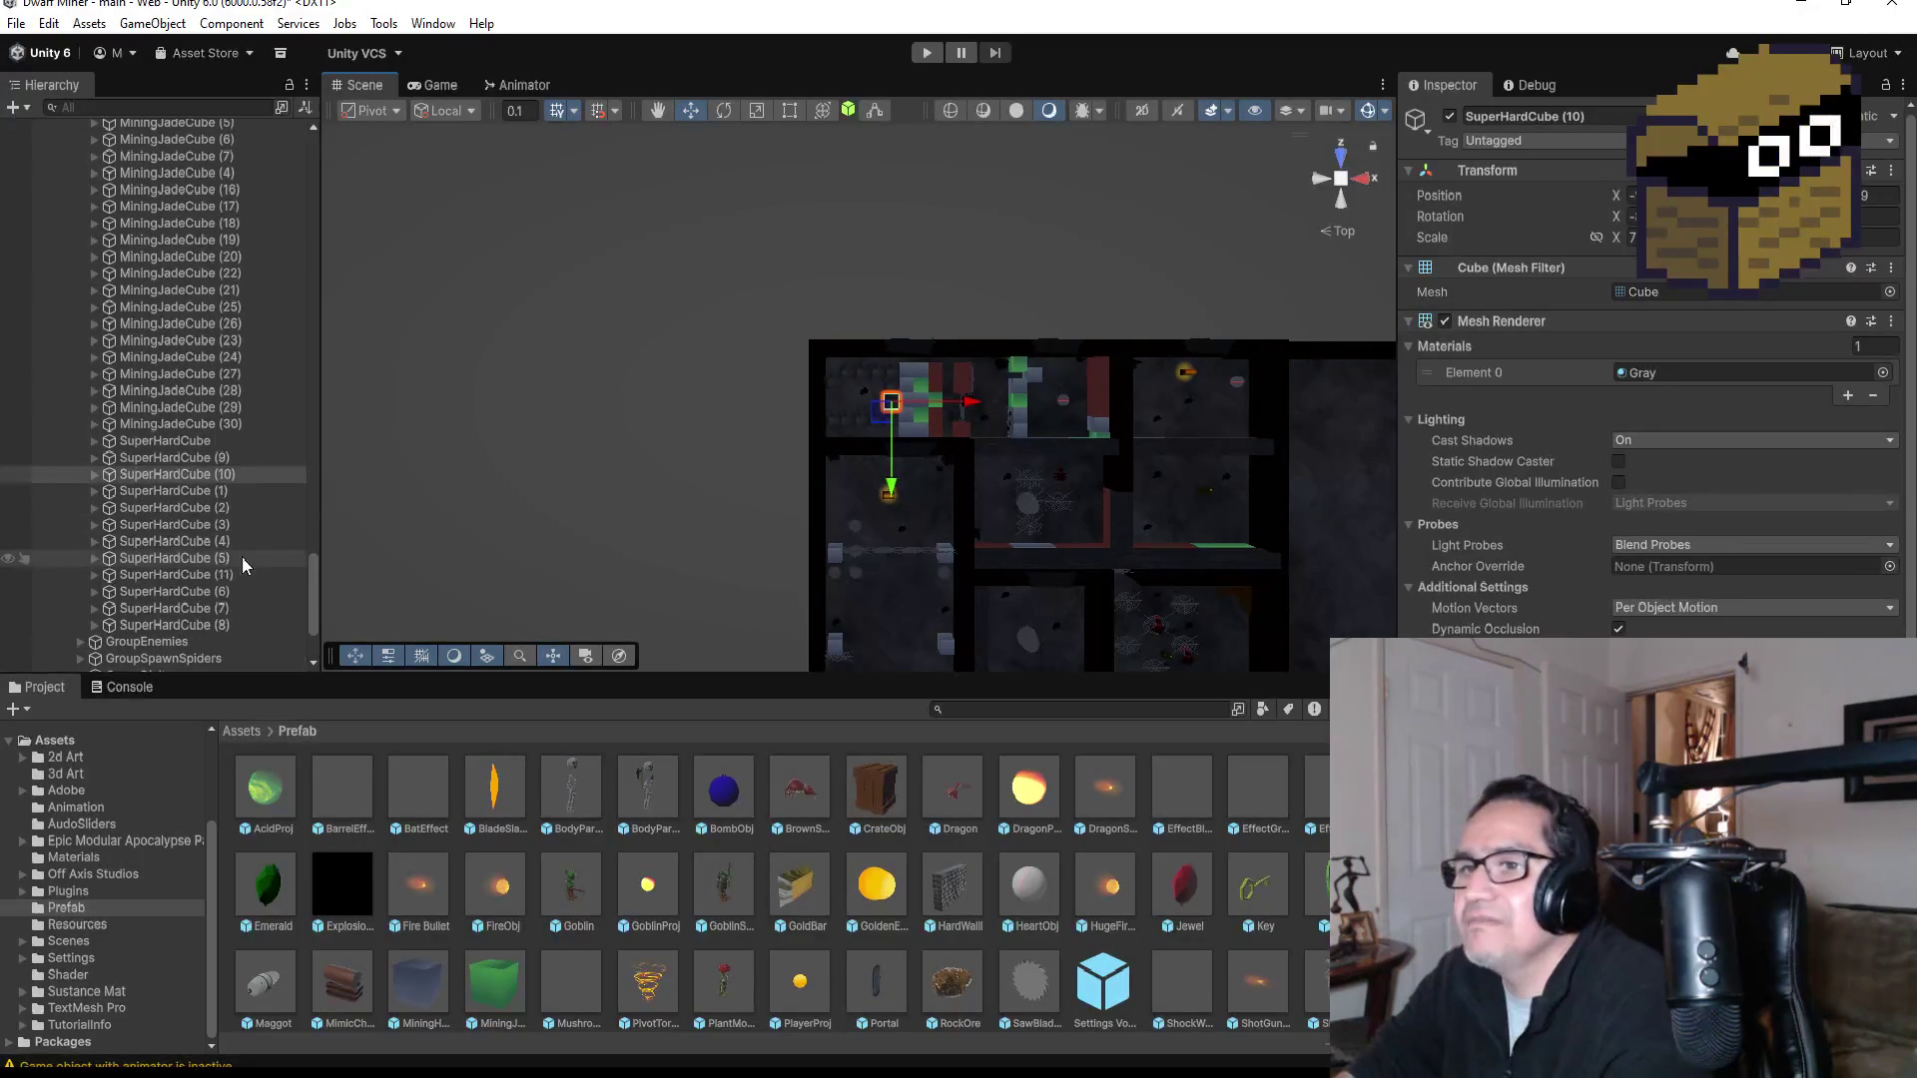
left_click(210, 625)
key("f")
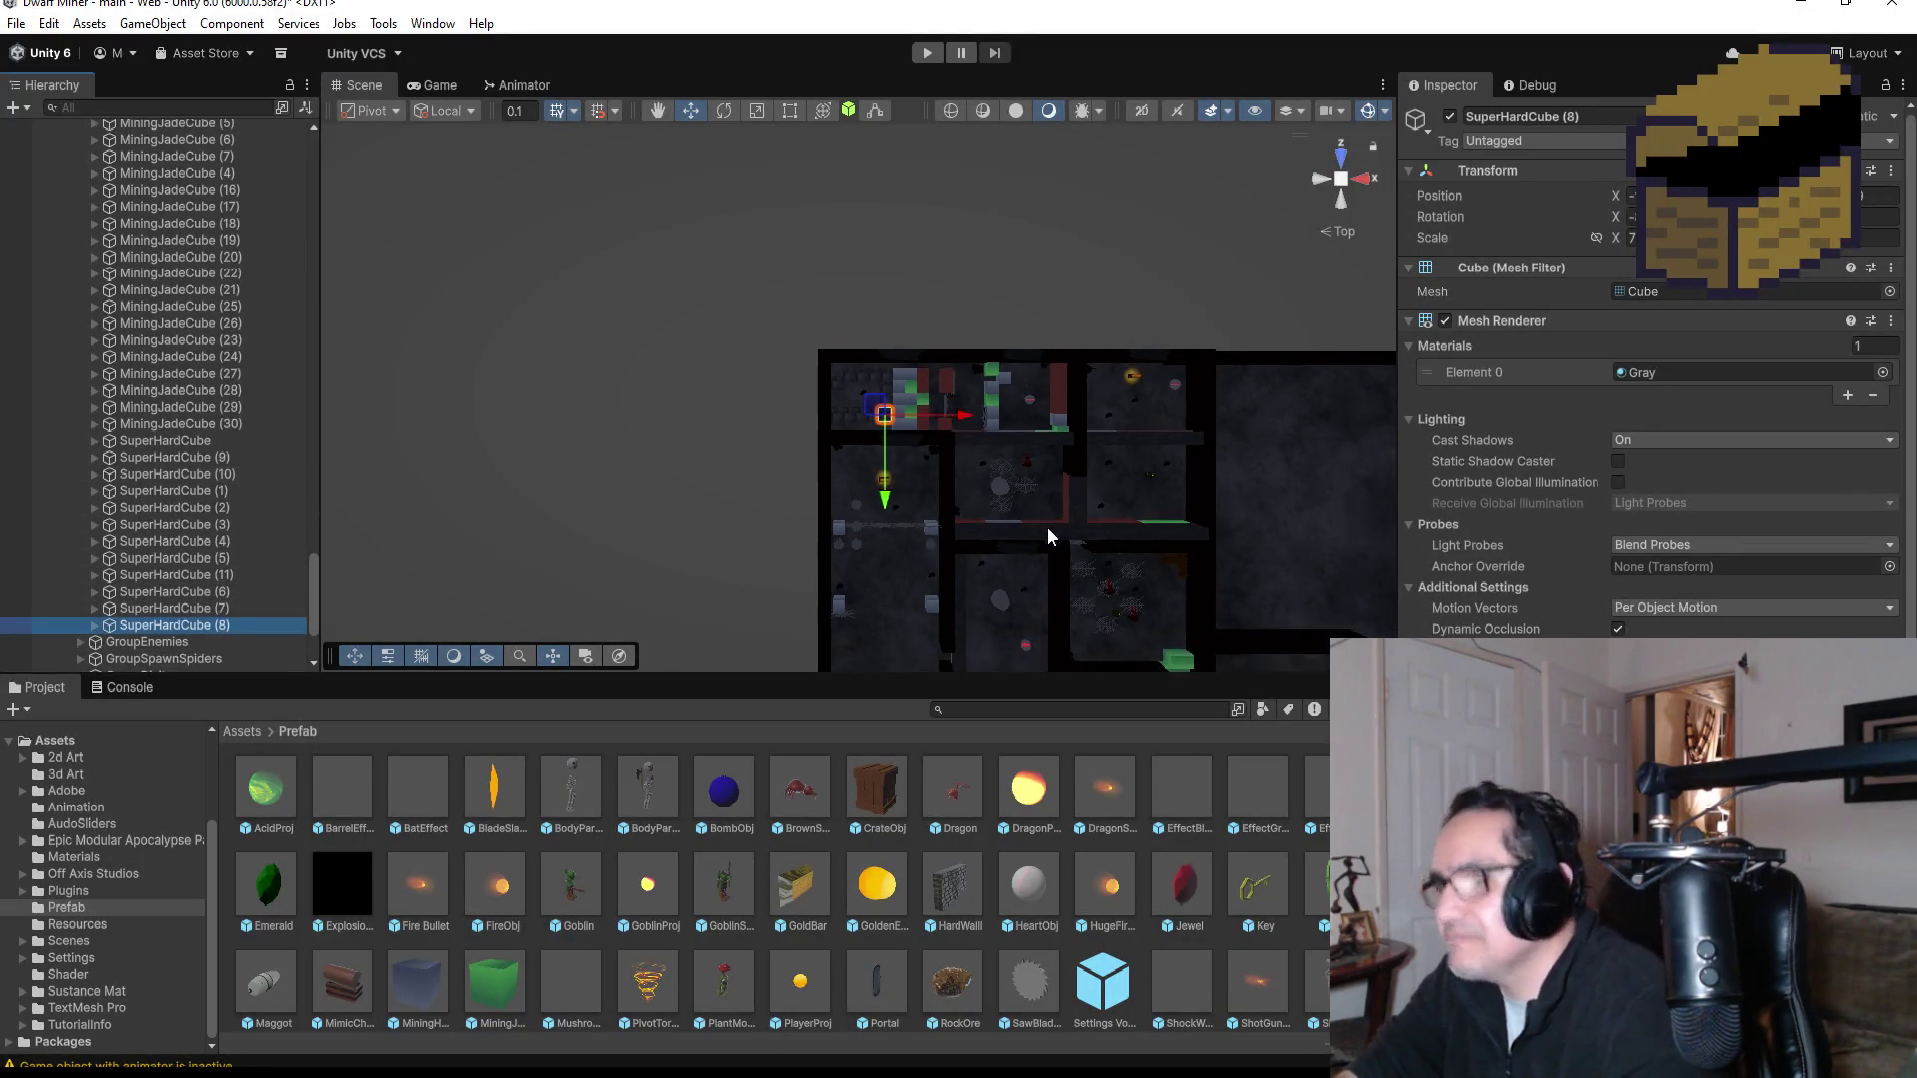
key("ctrl+d")
left_click_drag(885, 507, 895, 741)
scroll(882, 632, "down", 3)
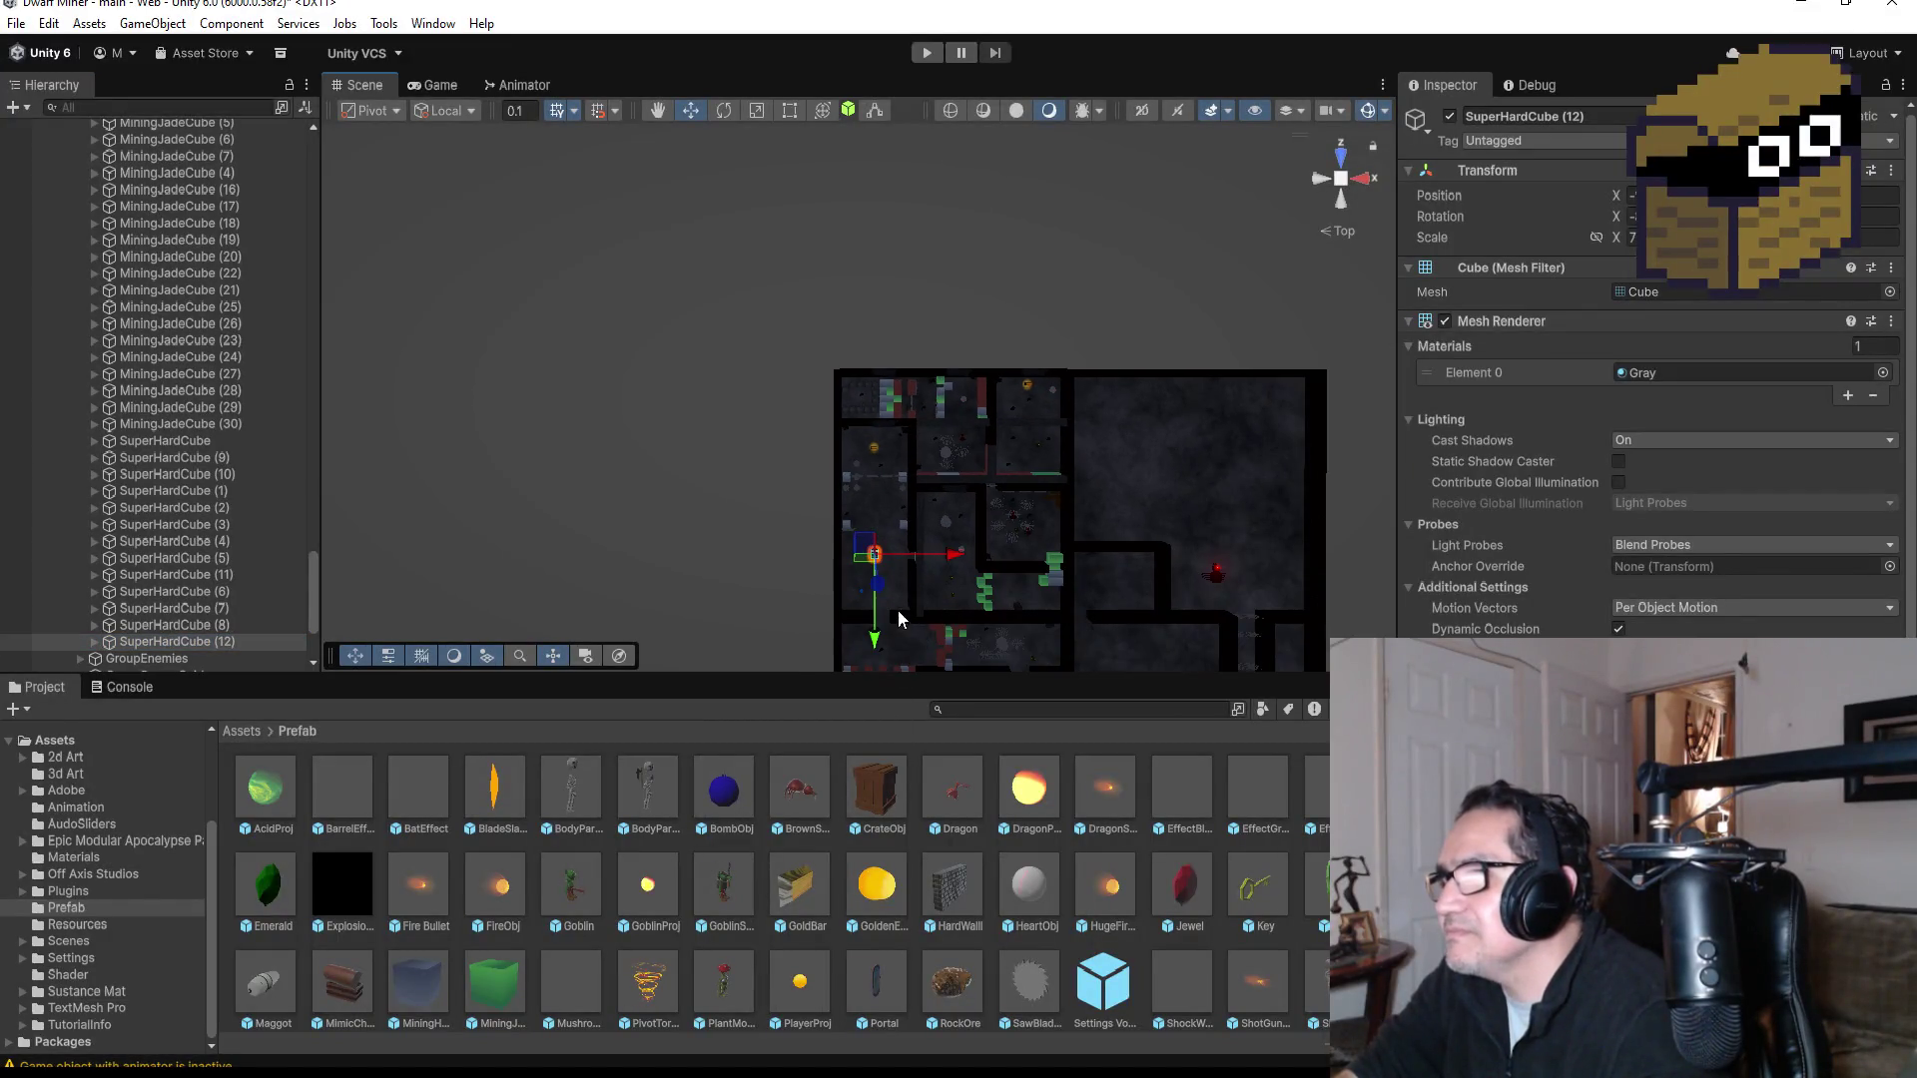
left_click_drag(882, 632, 894, 686)
key("f")
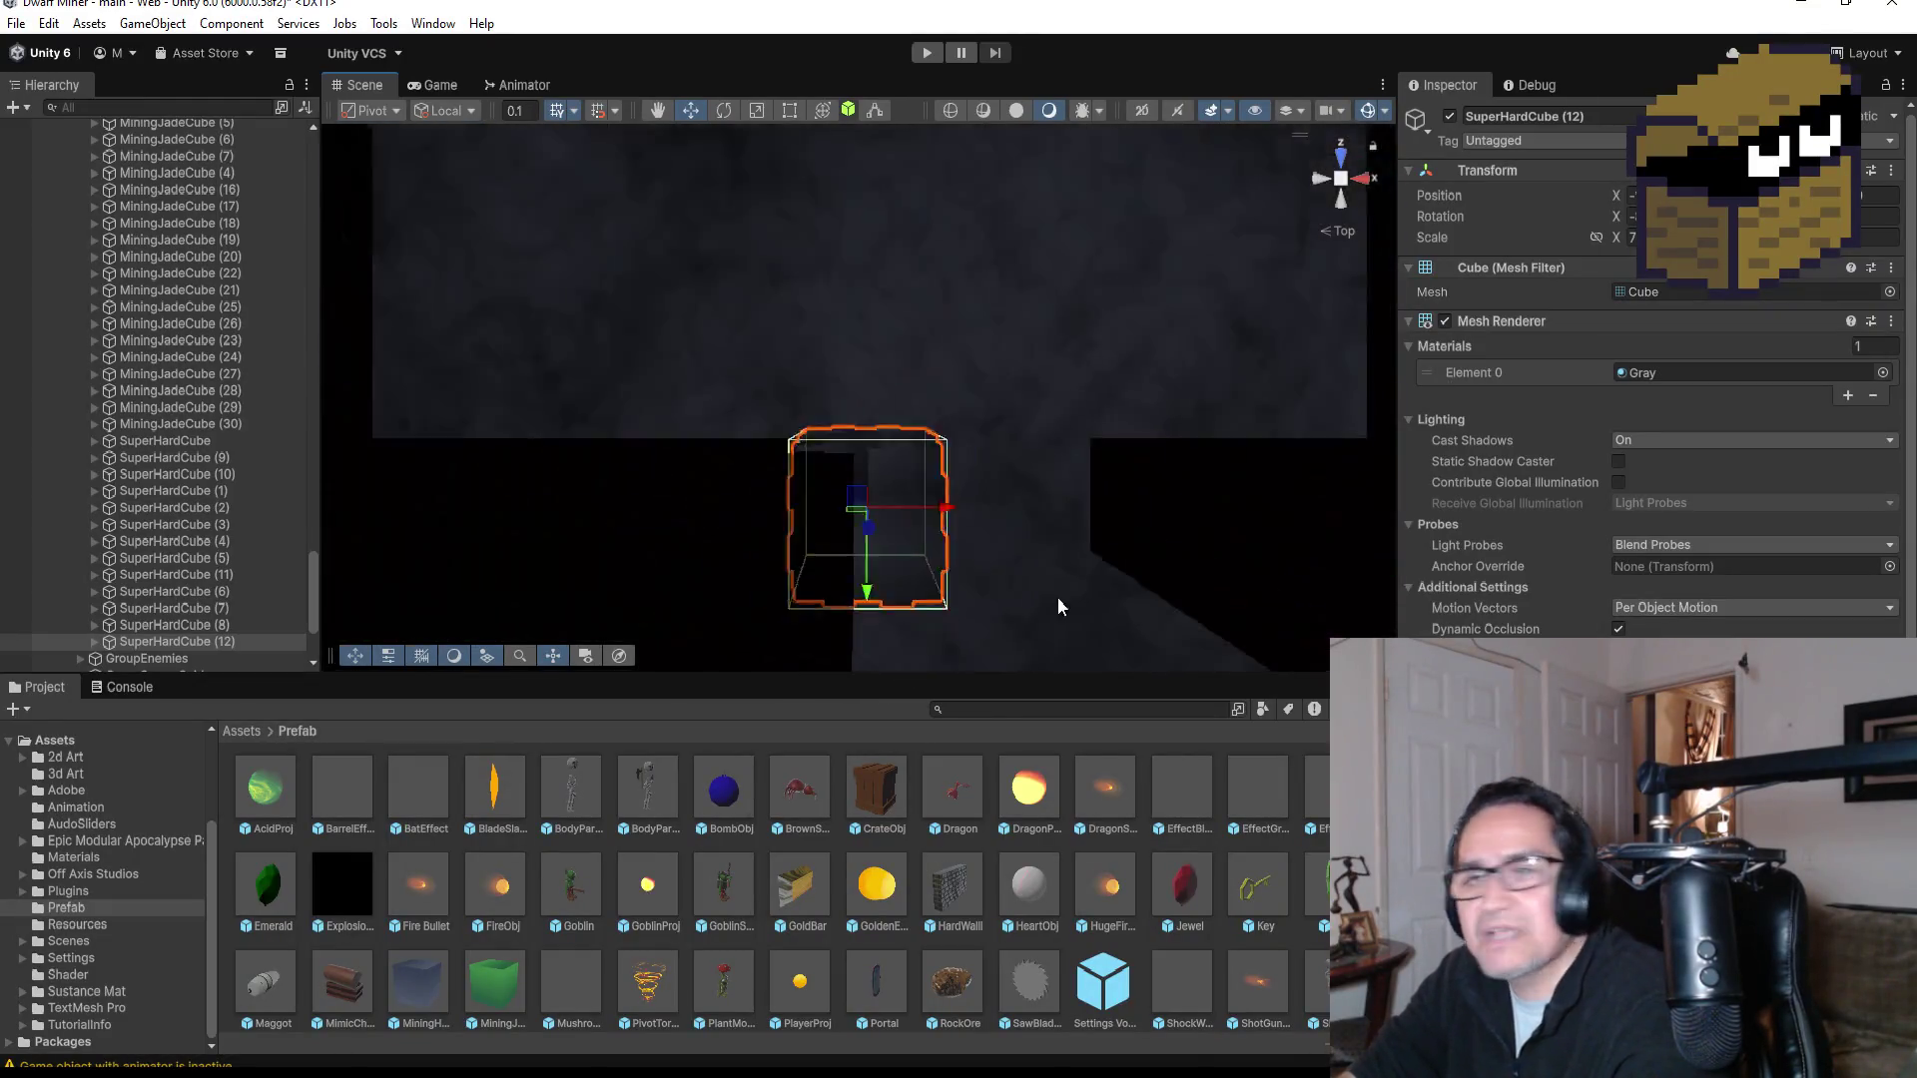
scroll(1078, 410, "down", 4)
mouse_move(920, 409)
left_mouse_down()
mouse_move(1047, 414)
mouse_move(983, 418)
left_mouse_up()
Step: Duplicate it into SuperHardCube (13) and move the copy farther along
key("ctrl+d")
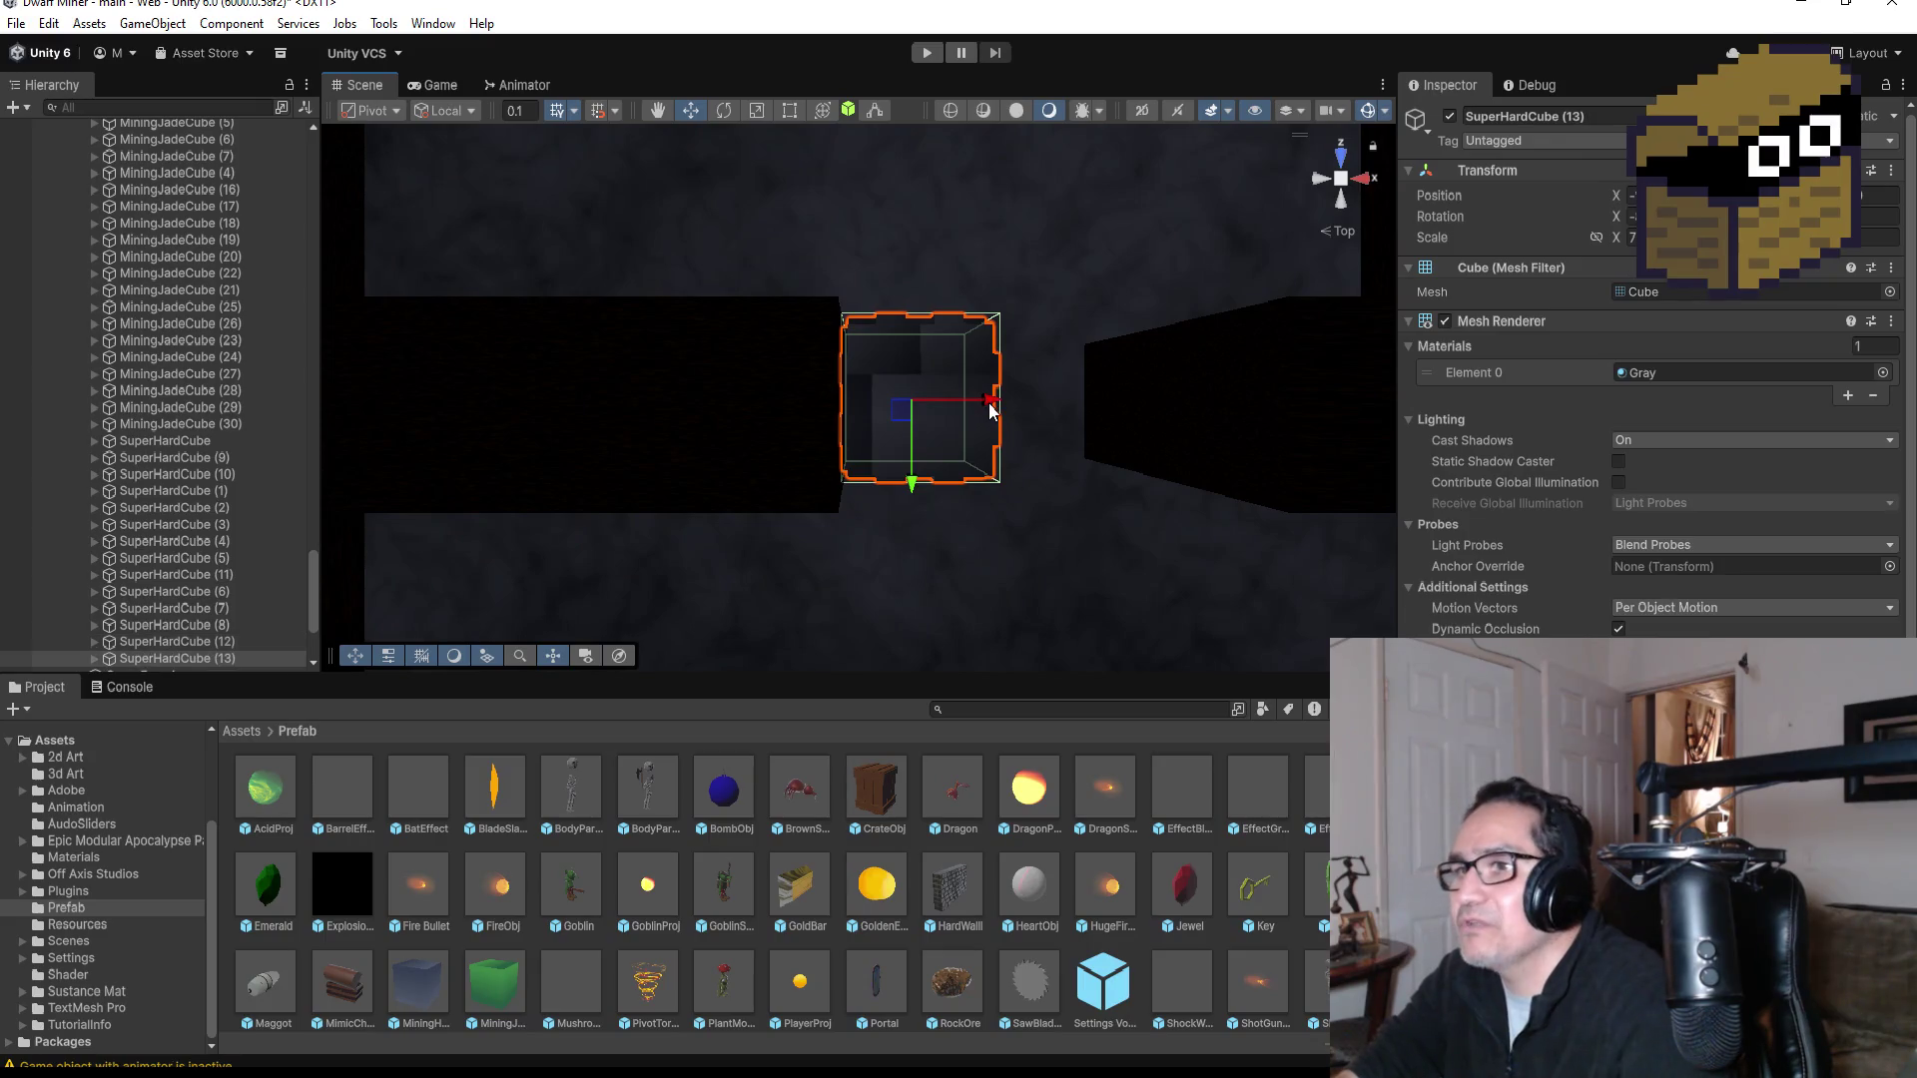
mouse_move(974, 410)
left_mouse_down()
mouse_move(1109, 401)
mouse_move(1083, 274)
mouse_move(993, 179)
mouse_move(142, 152)
mouse_move(260, 150)
mouse_move(399, 299)
mouse_move(559, 399)
left_mouse_up()
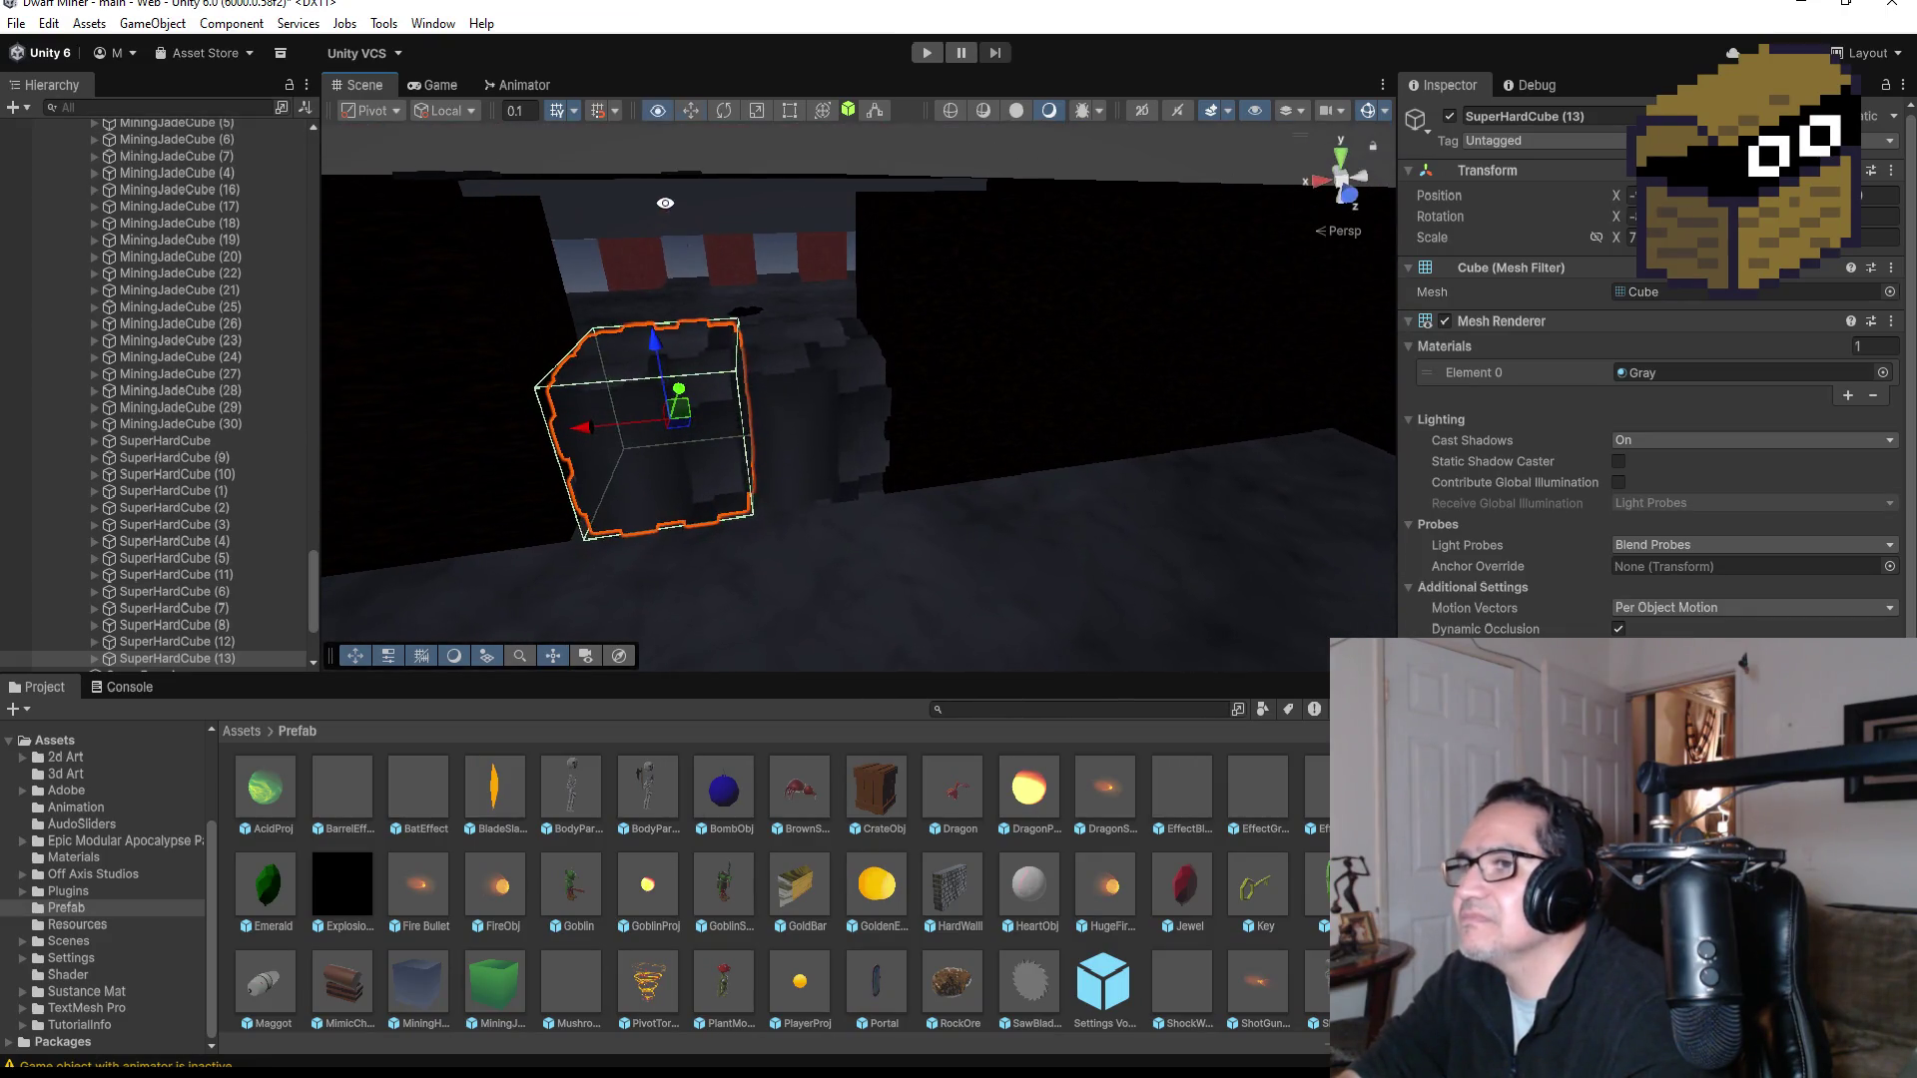
scroll(865, 471, "down", 5)
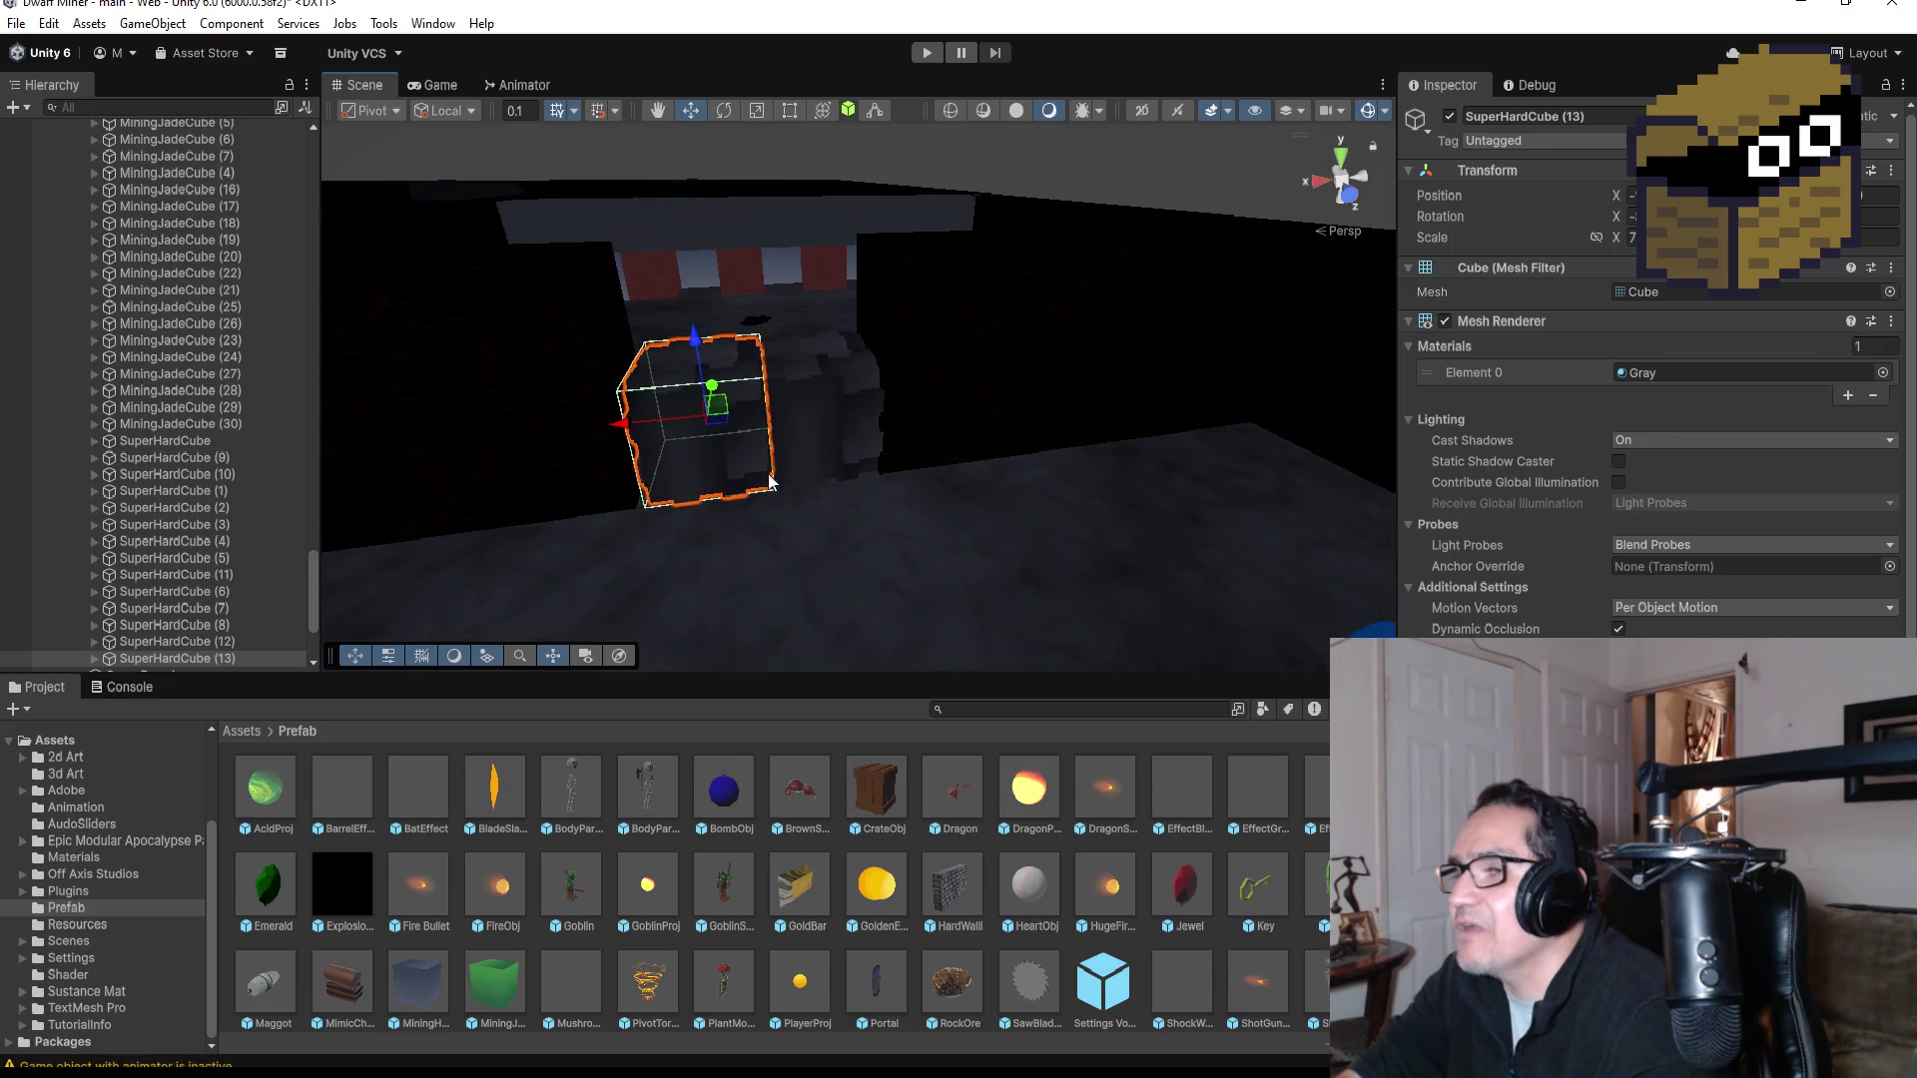
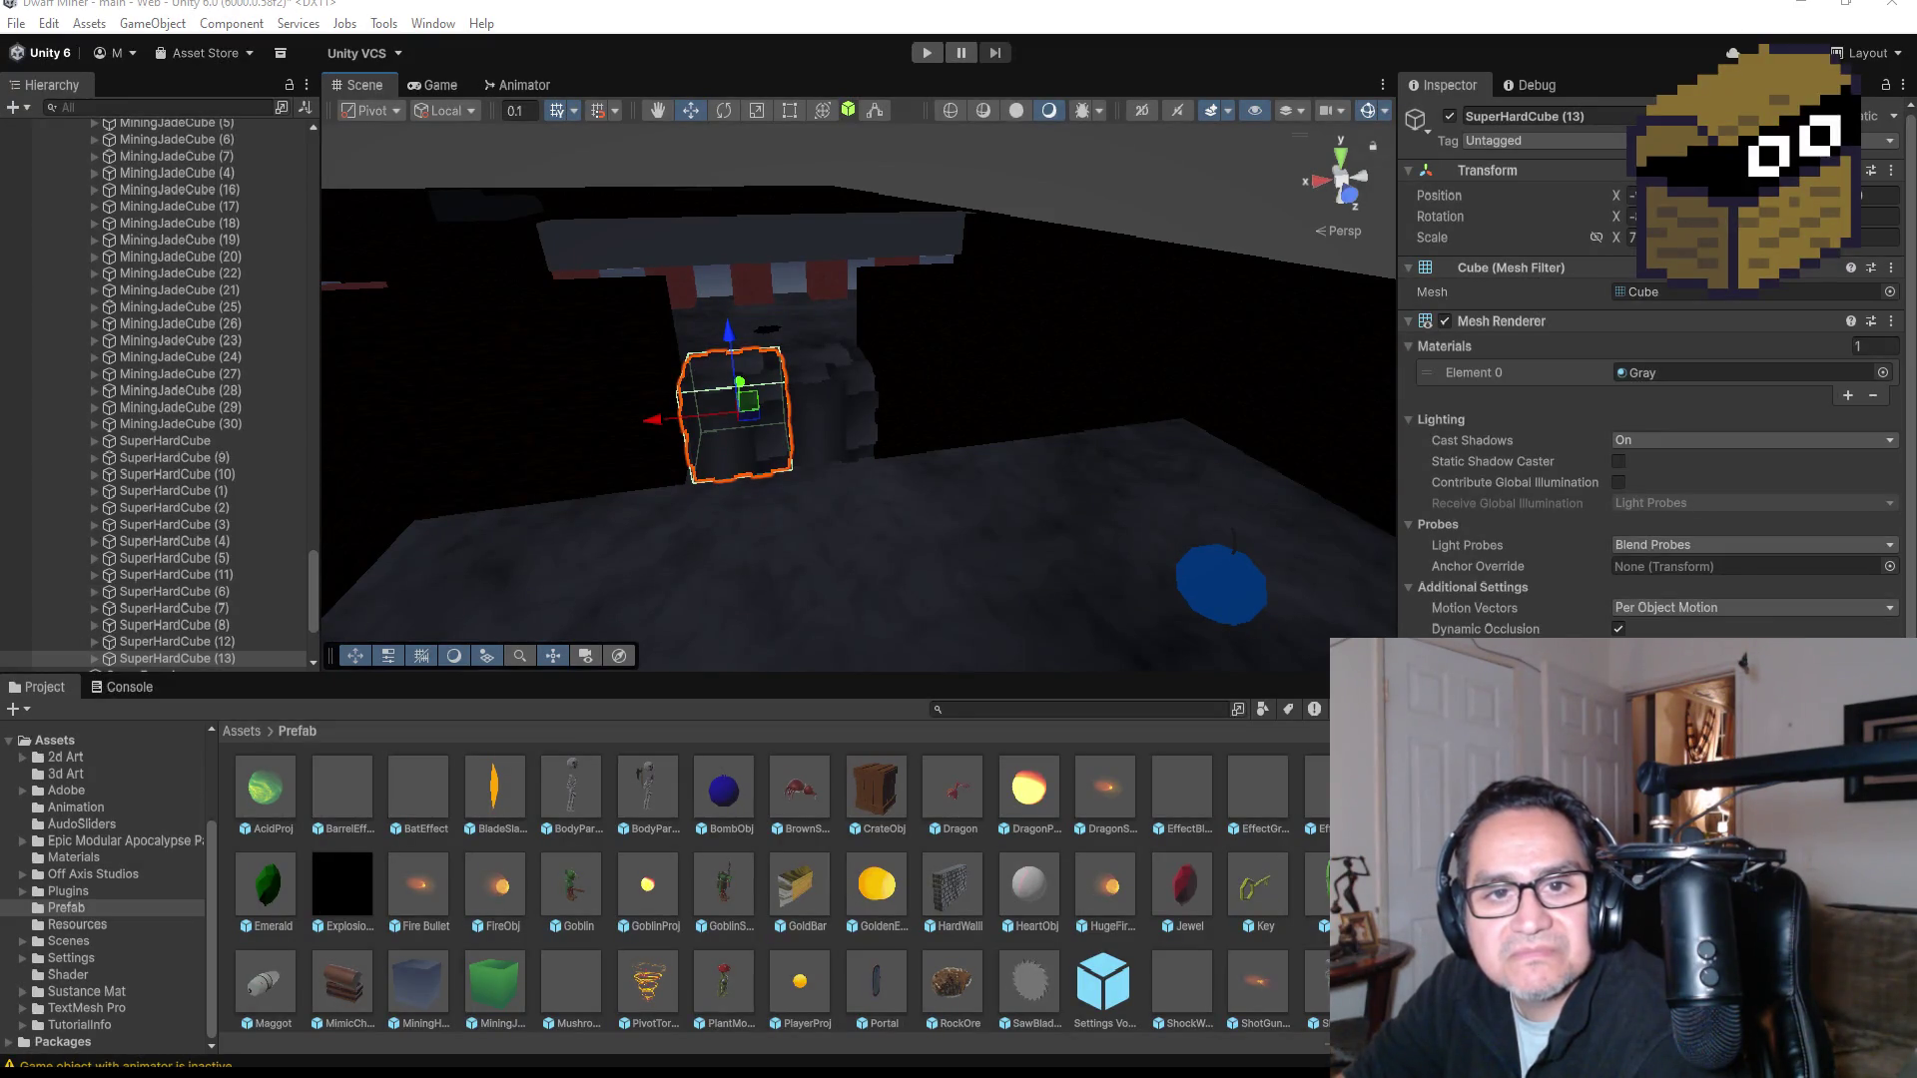
Step: Switch to Chrome and start the 'Spider Cavern' YouTube Short
key("alt+Tab")
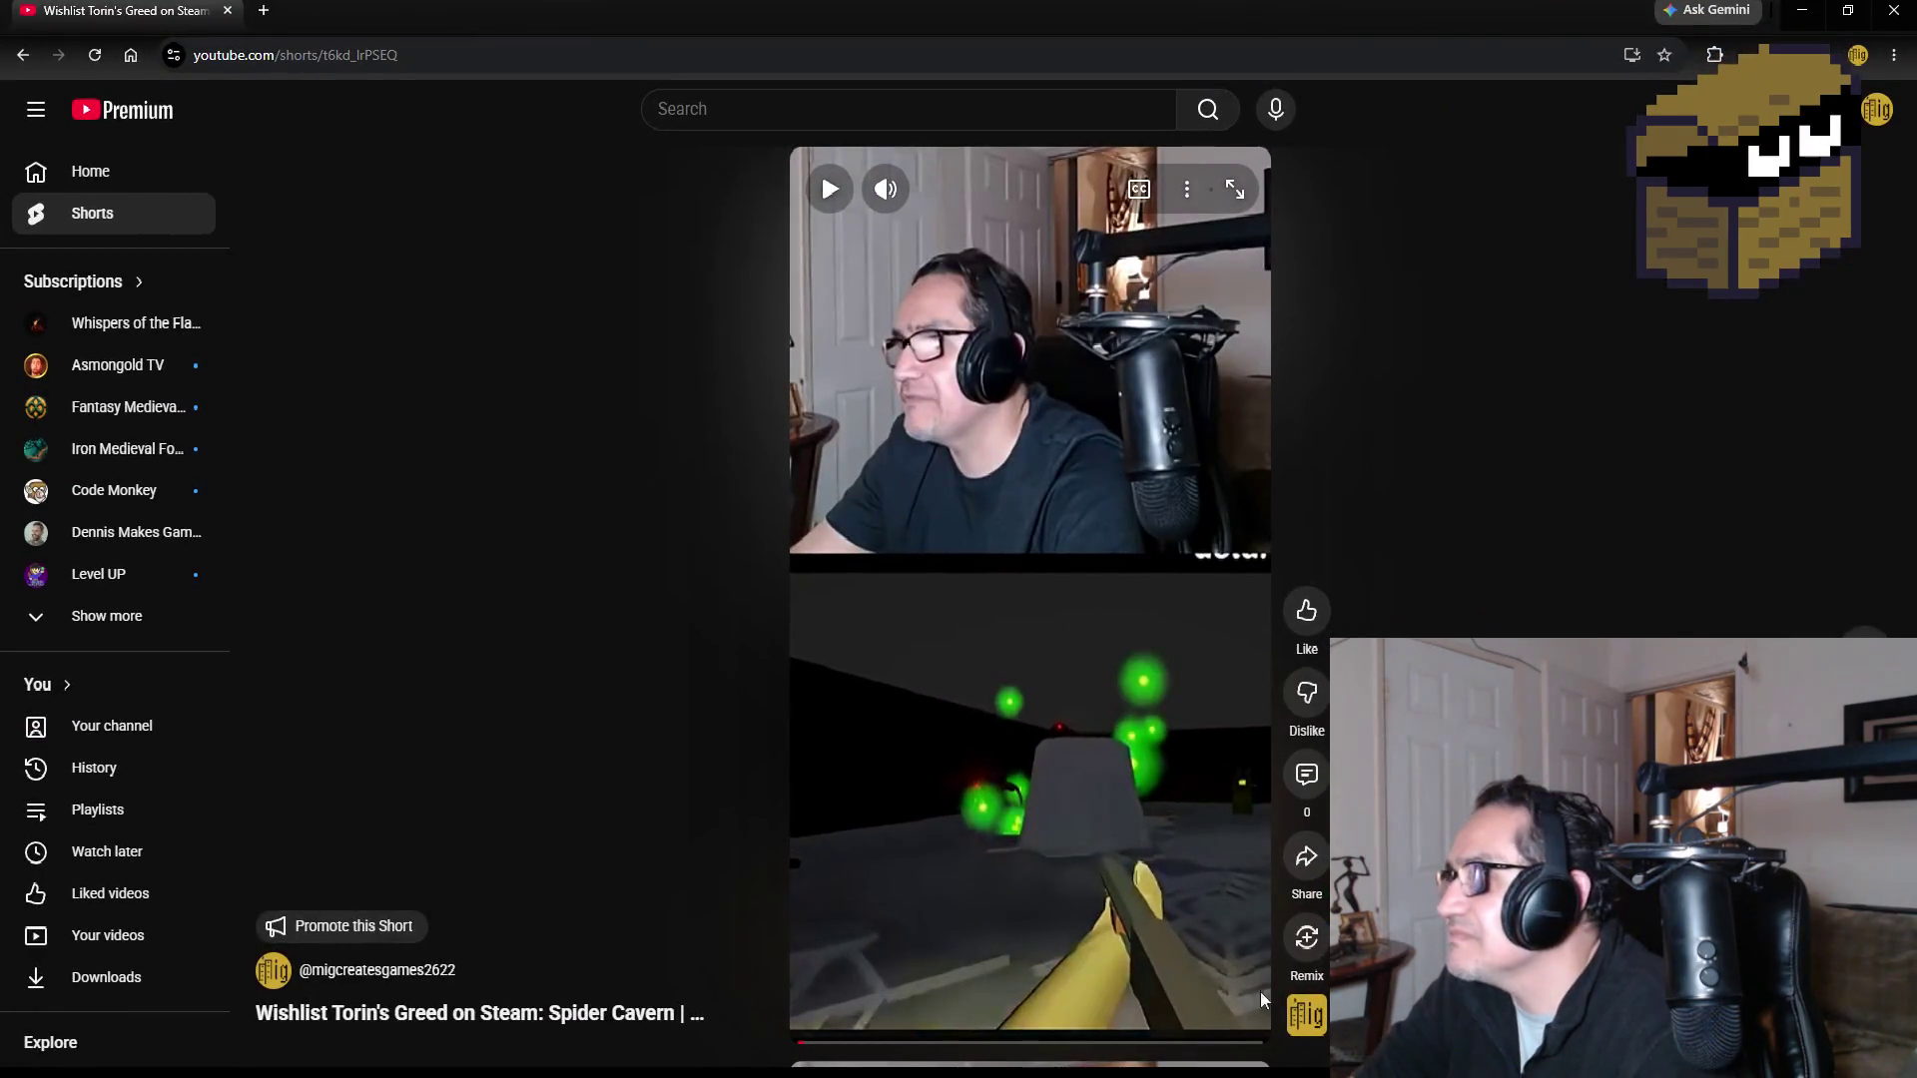
left_click(1096, 855)
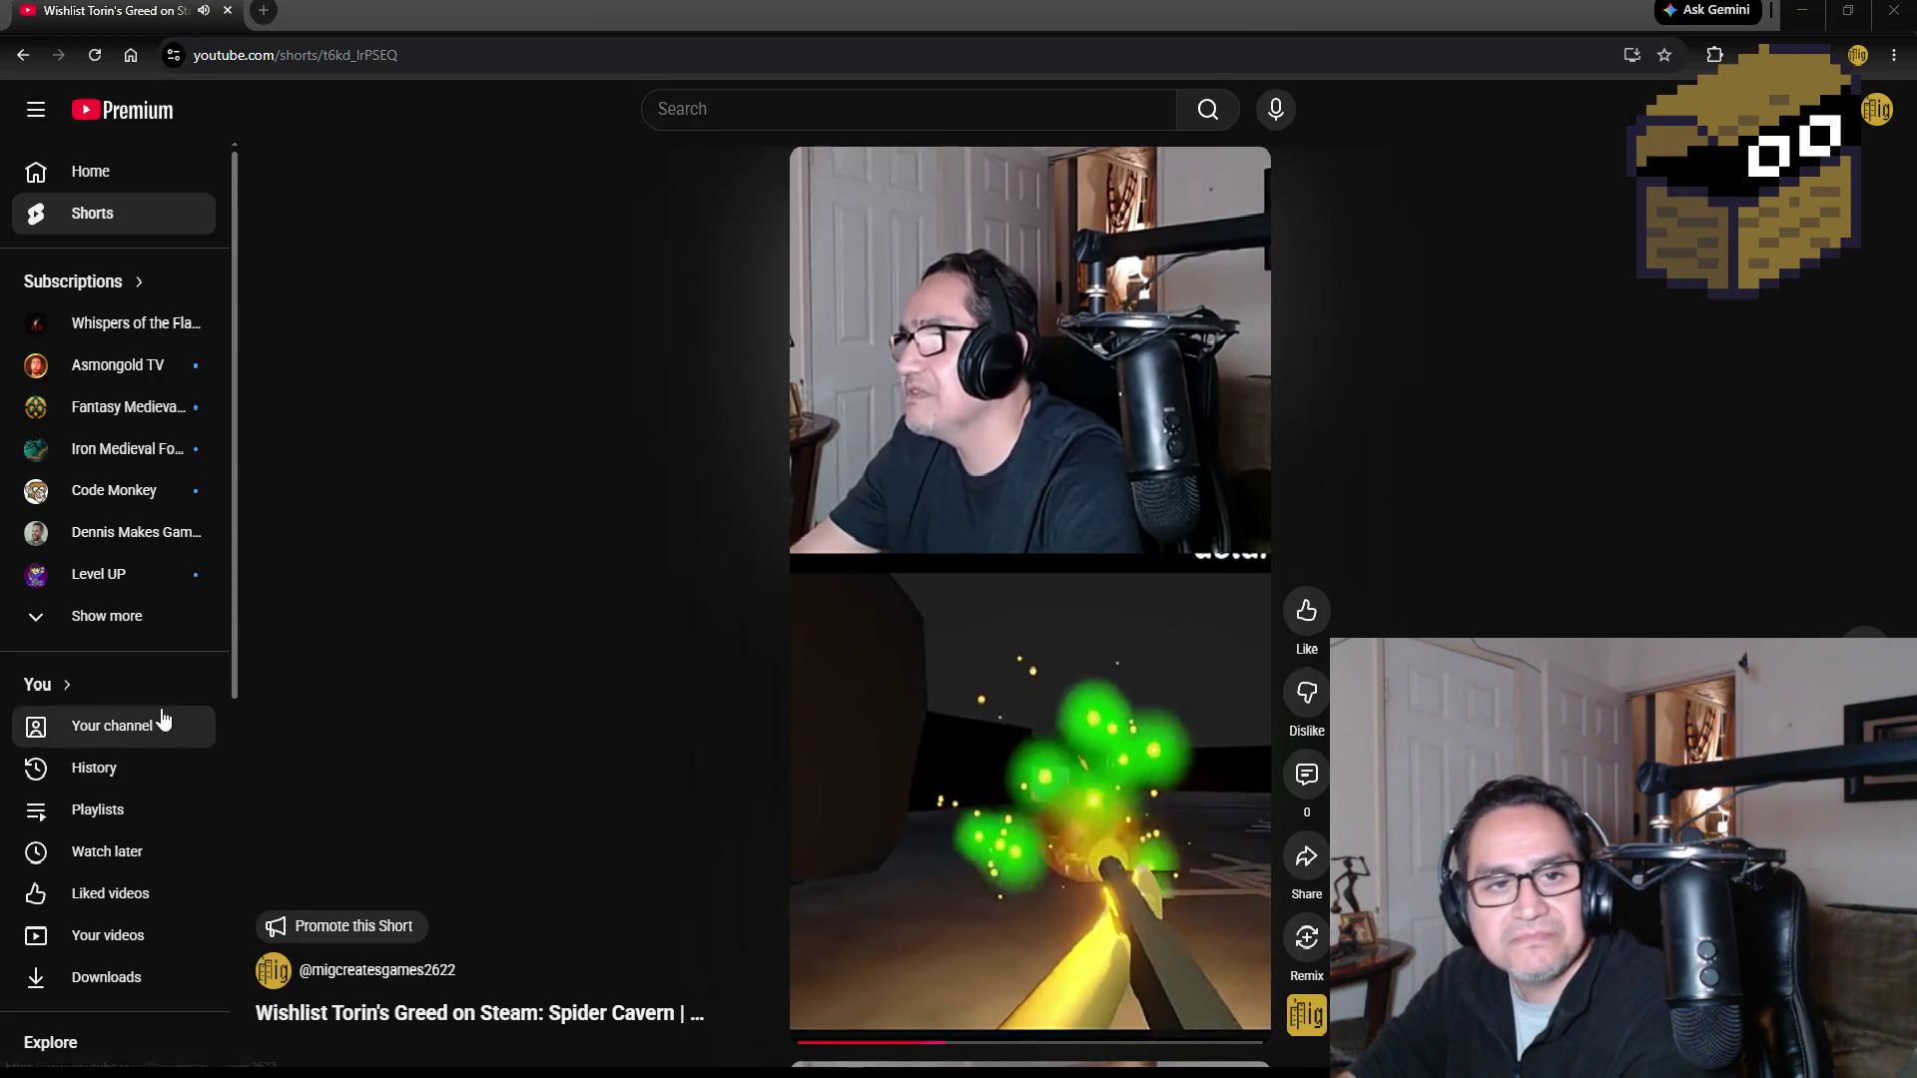
Step: Pause the Short partway through its spider-cavern gameplay
mouse_move(1024, 677)
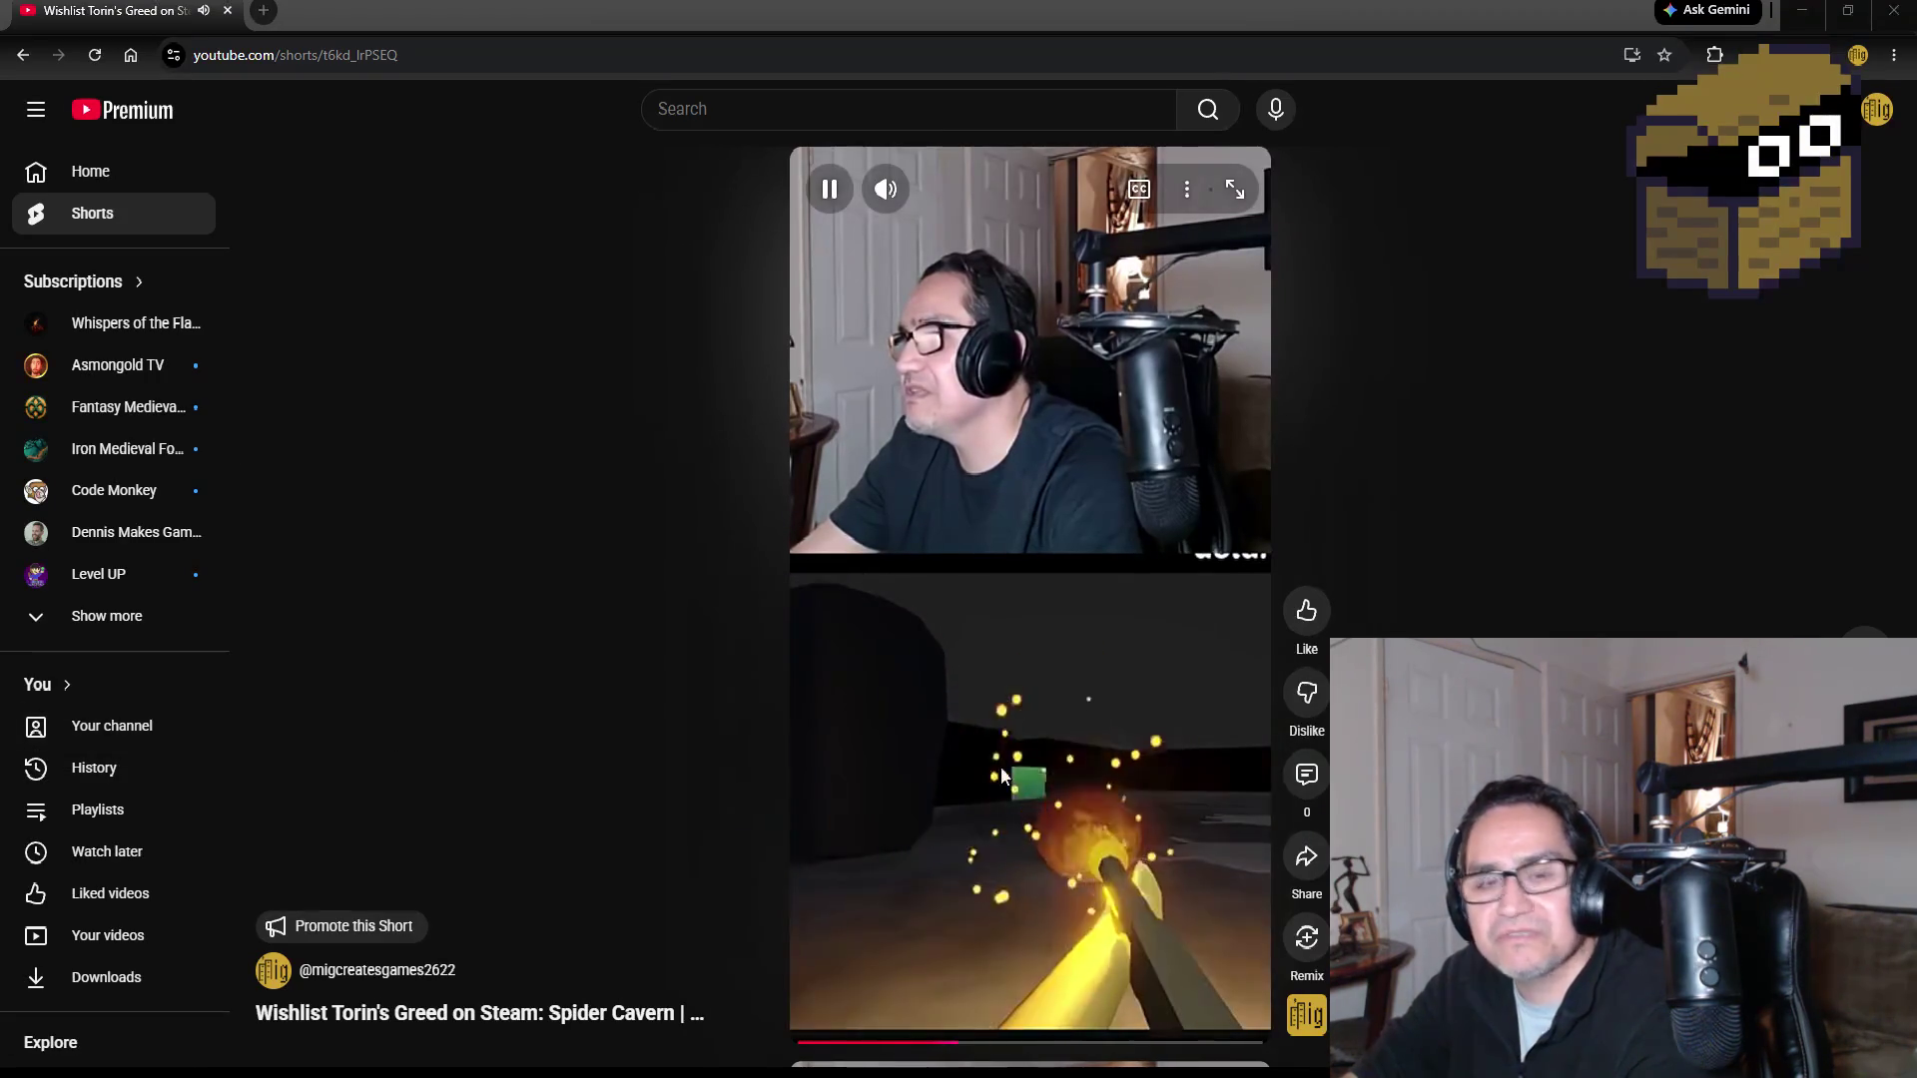
left_click(1022, 667)
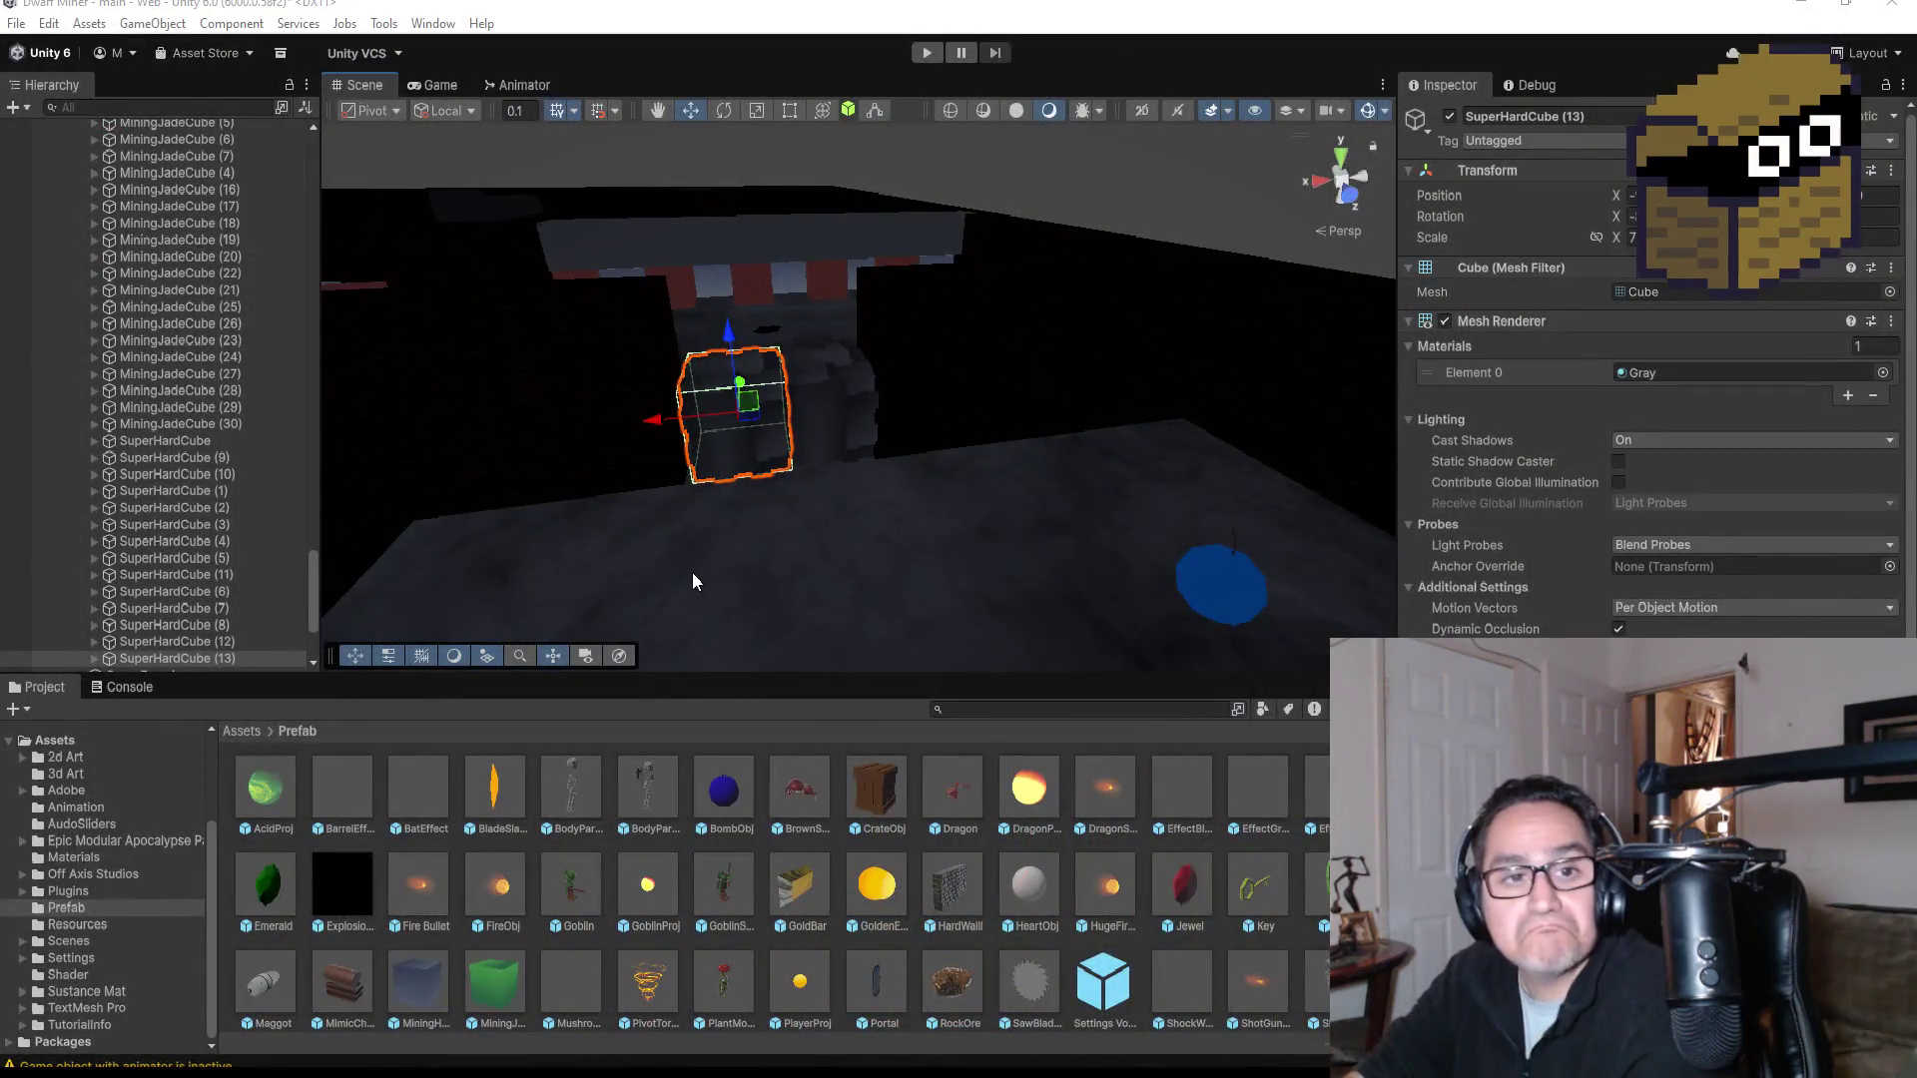
Step: Switch the Scene view to the Top view of the level
scroll(788, 589, "down", 5)
scroll(895, 544, "down", 5)
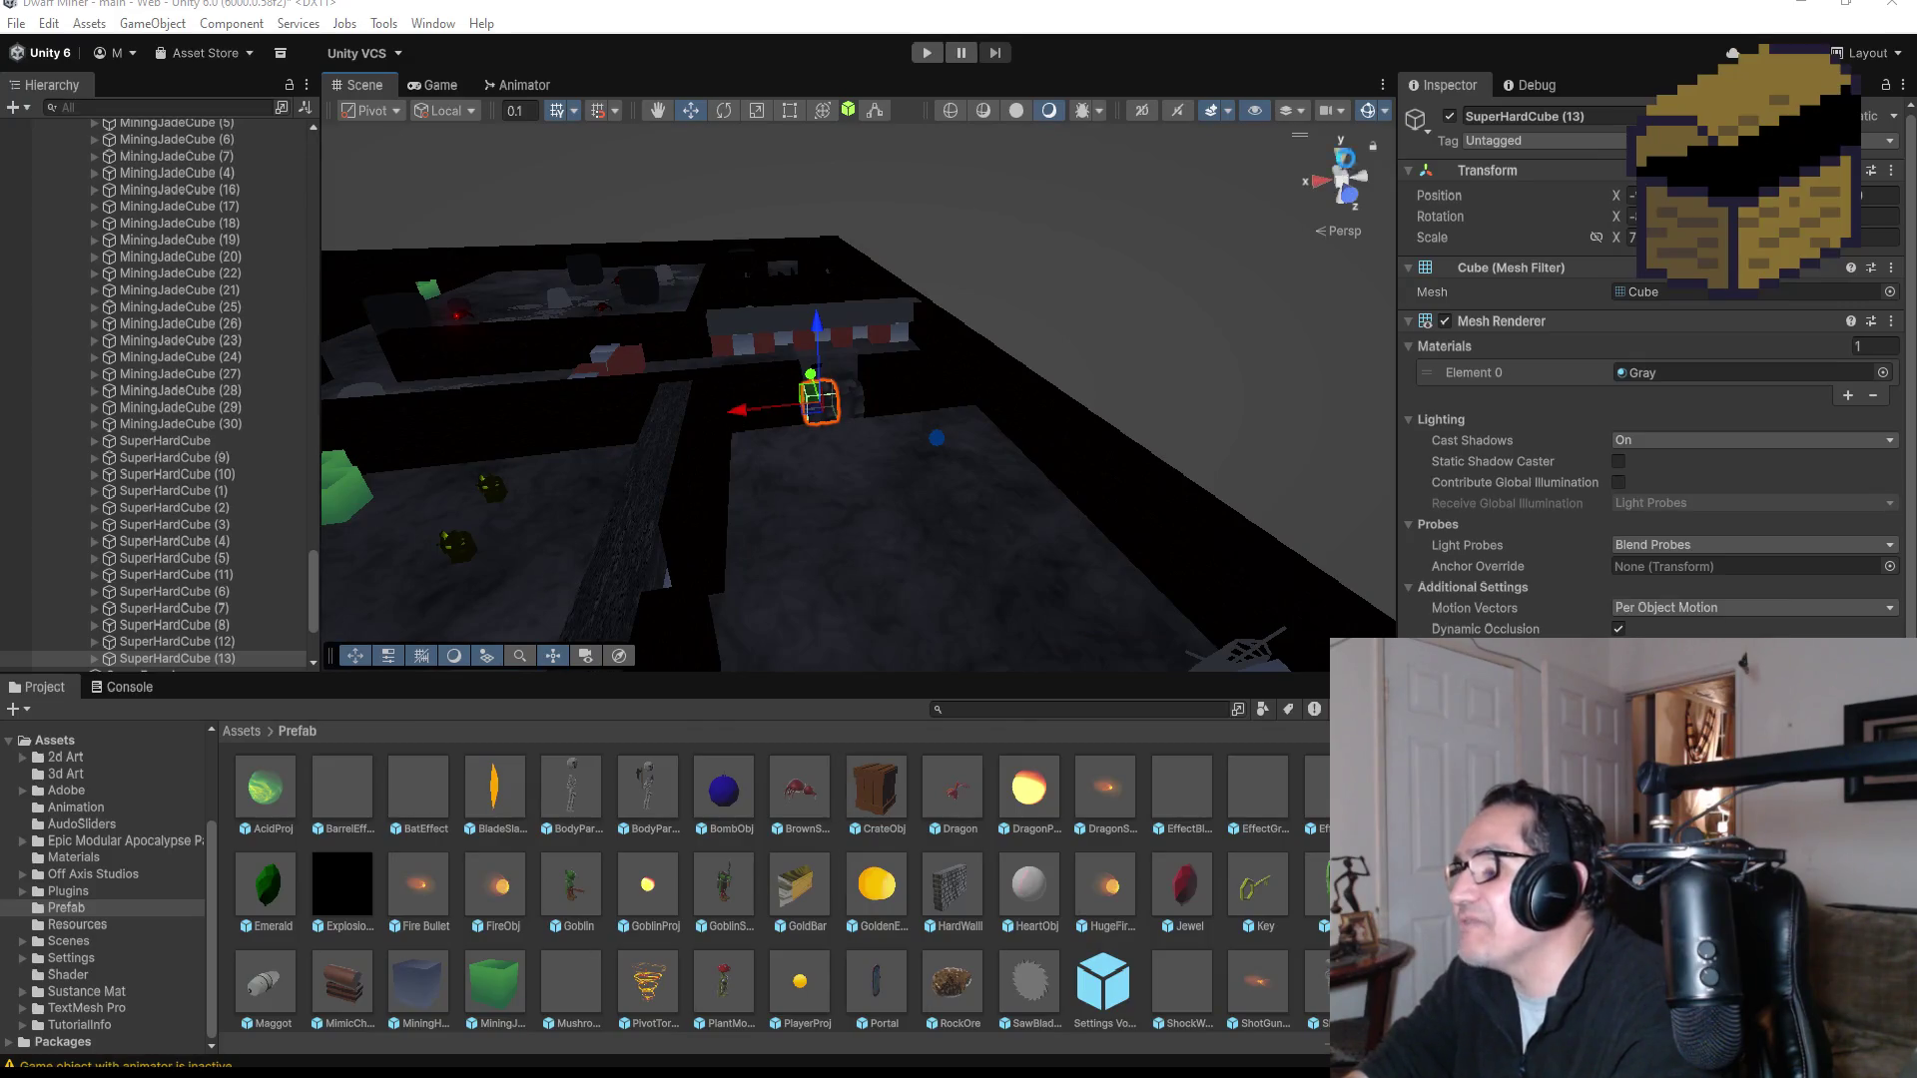
left_click(1348, 168)
scroll(877, 396, "down", 5)
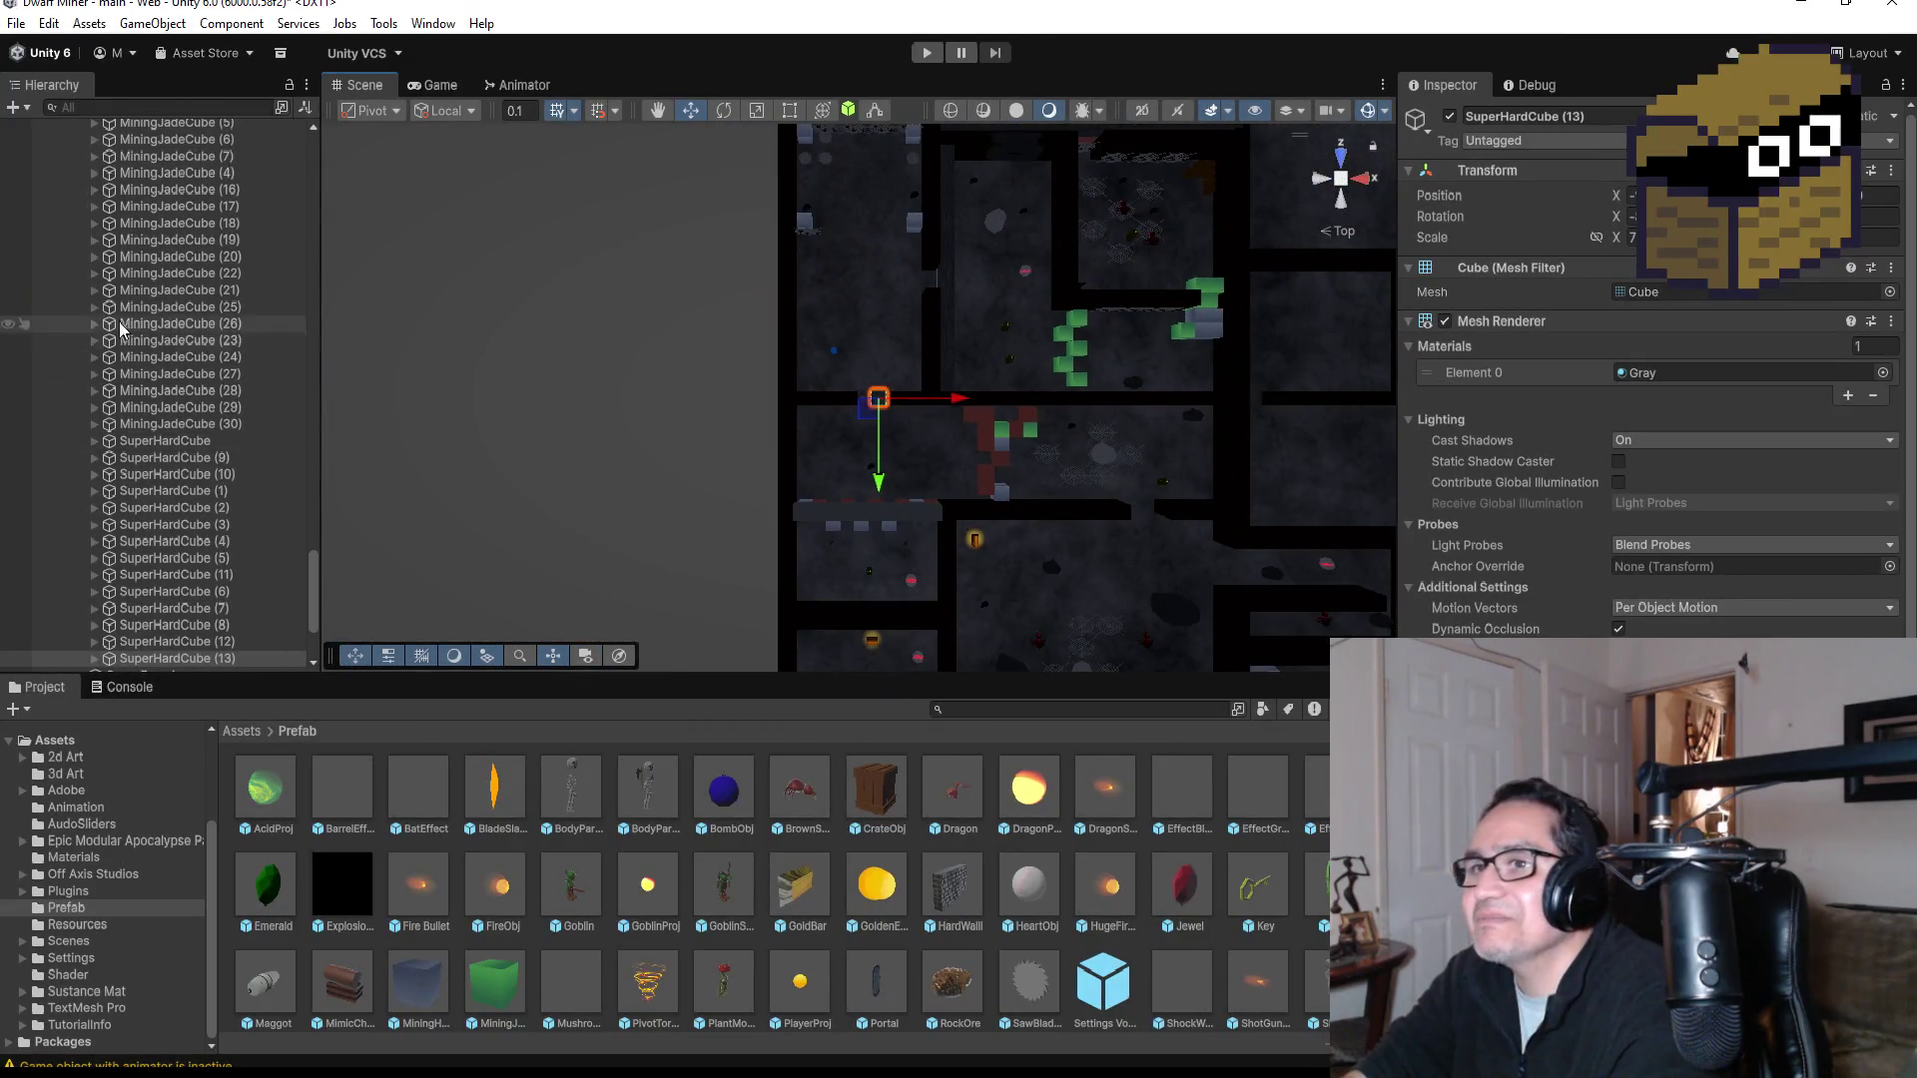
scroll(243, 424, "up", 15)
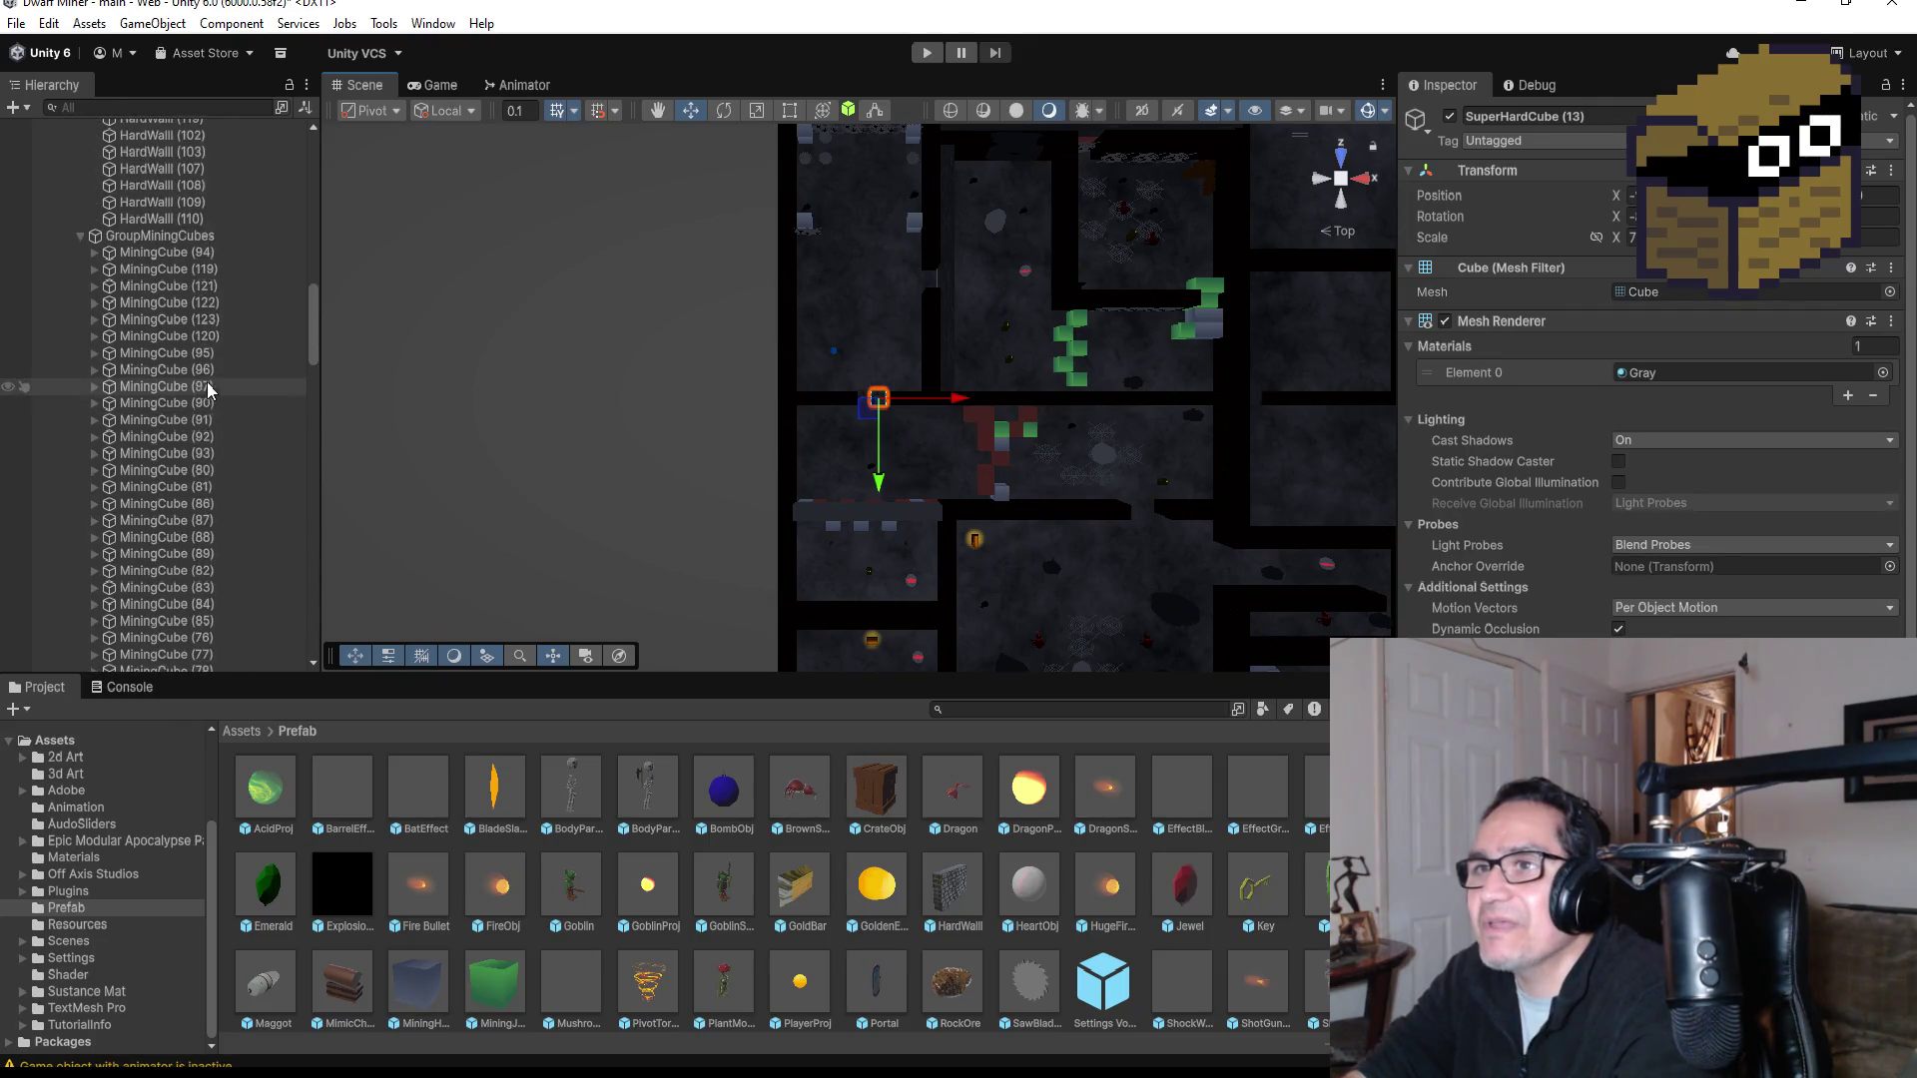
scroll(200, 382, "up", 6)
scroll(170, 382, "up", 6)
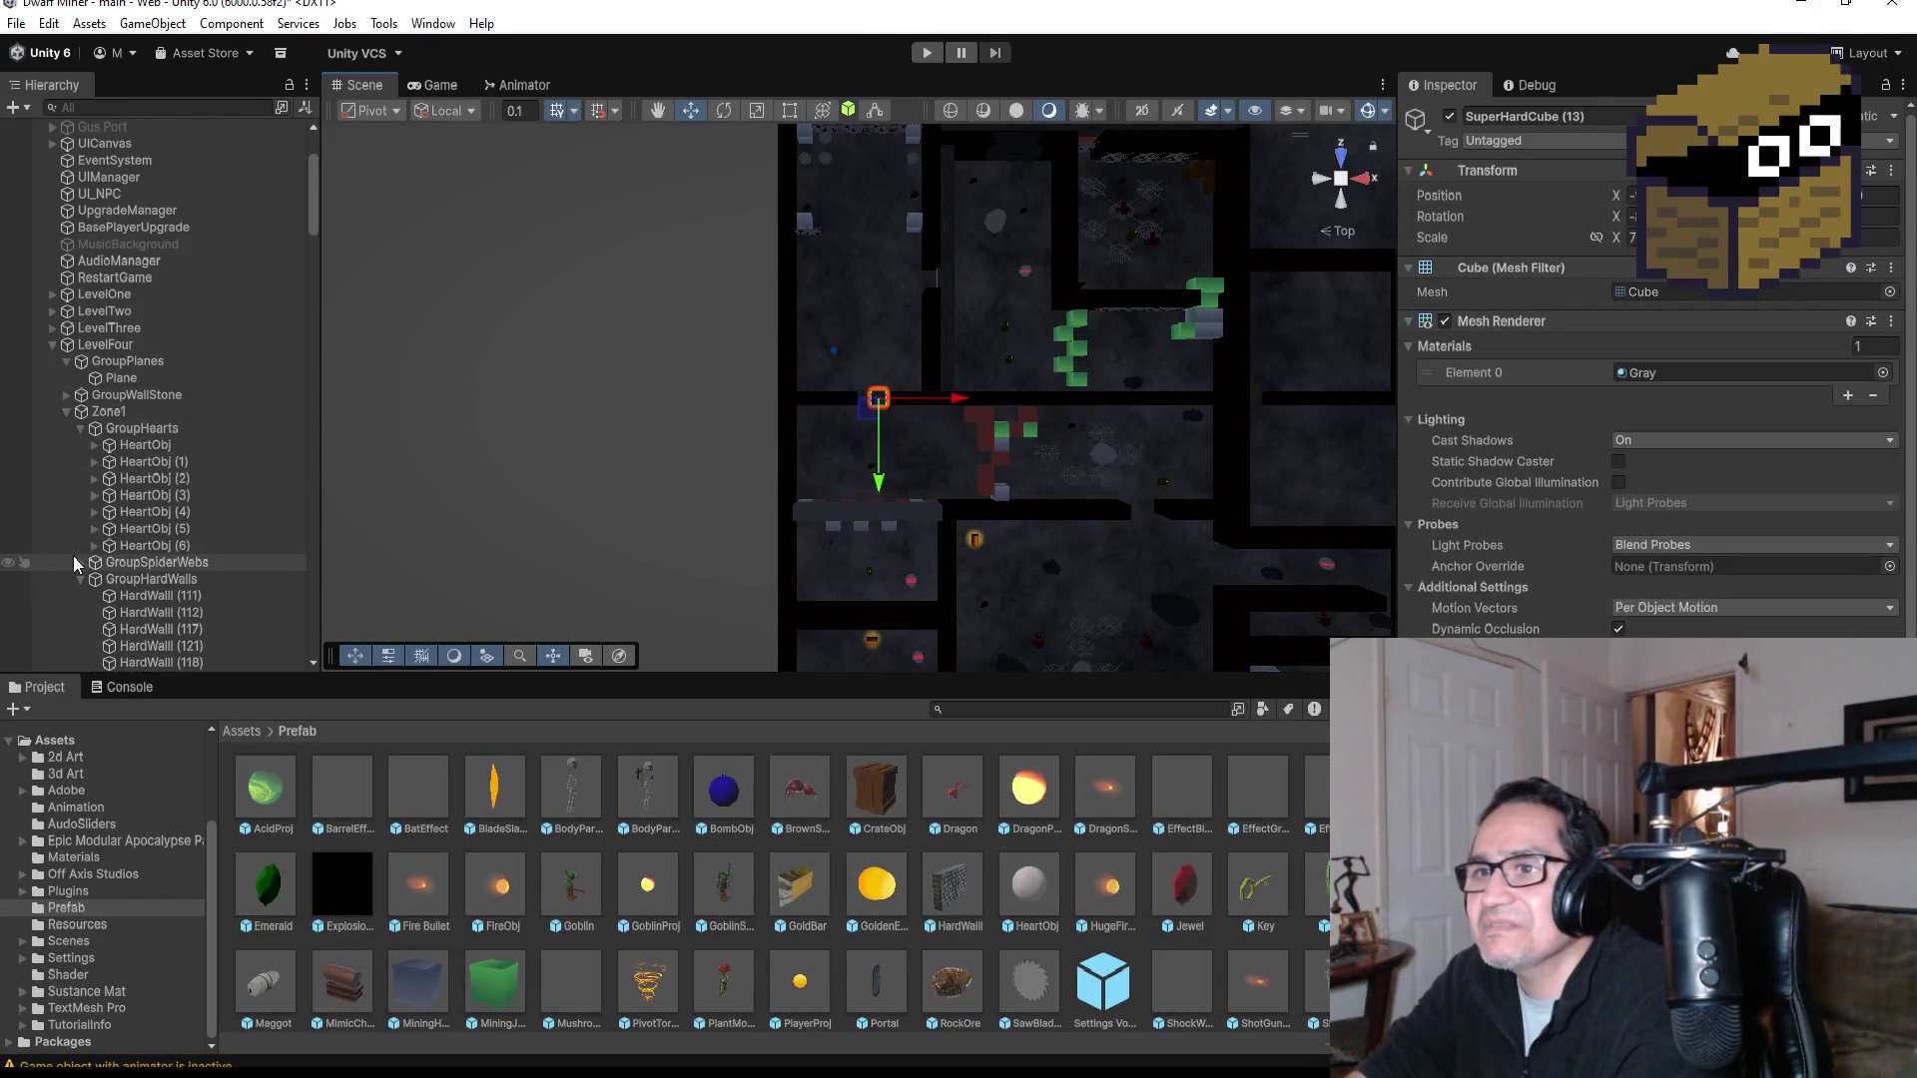
Step: Collapse Zone1 and LevelFour, select BompPickUp, and expand TeleportManager
left_click(67, 411)
left_click(53, 497)
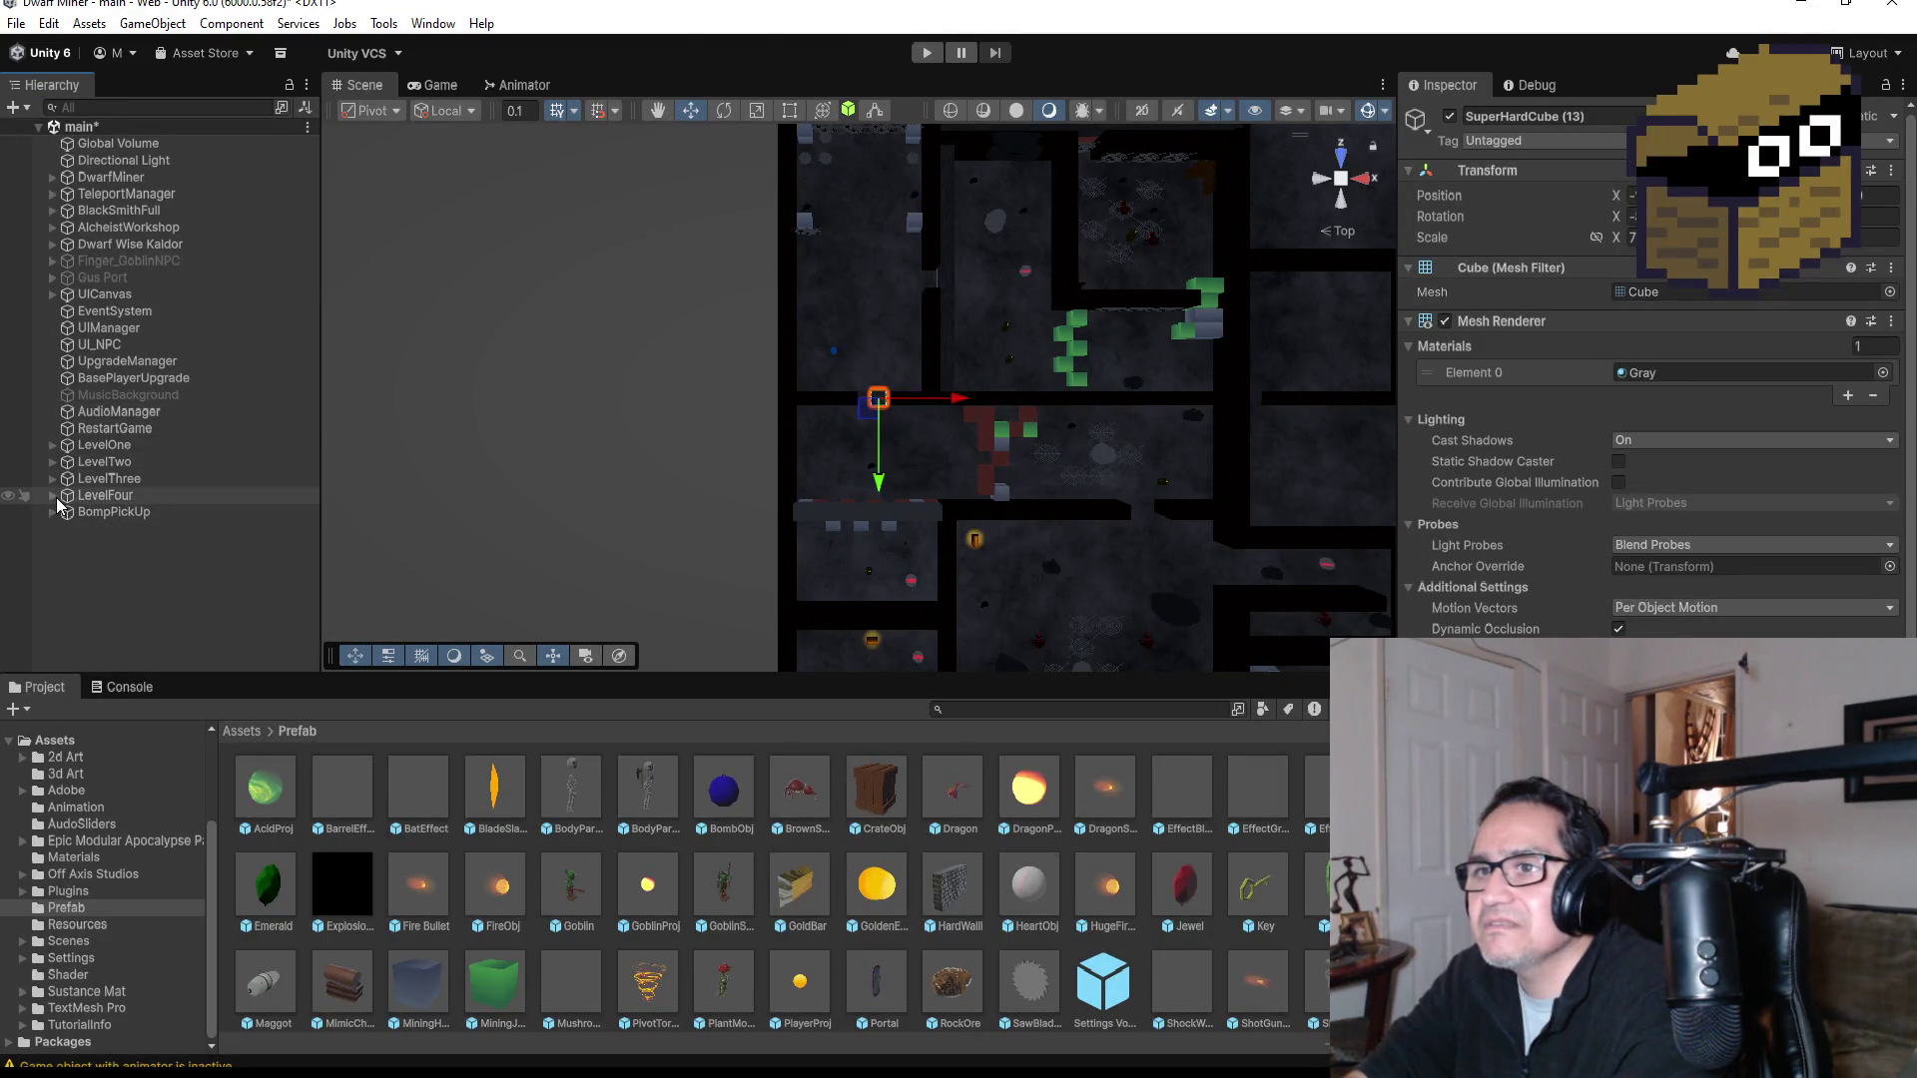
left_click(110, 511)
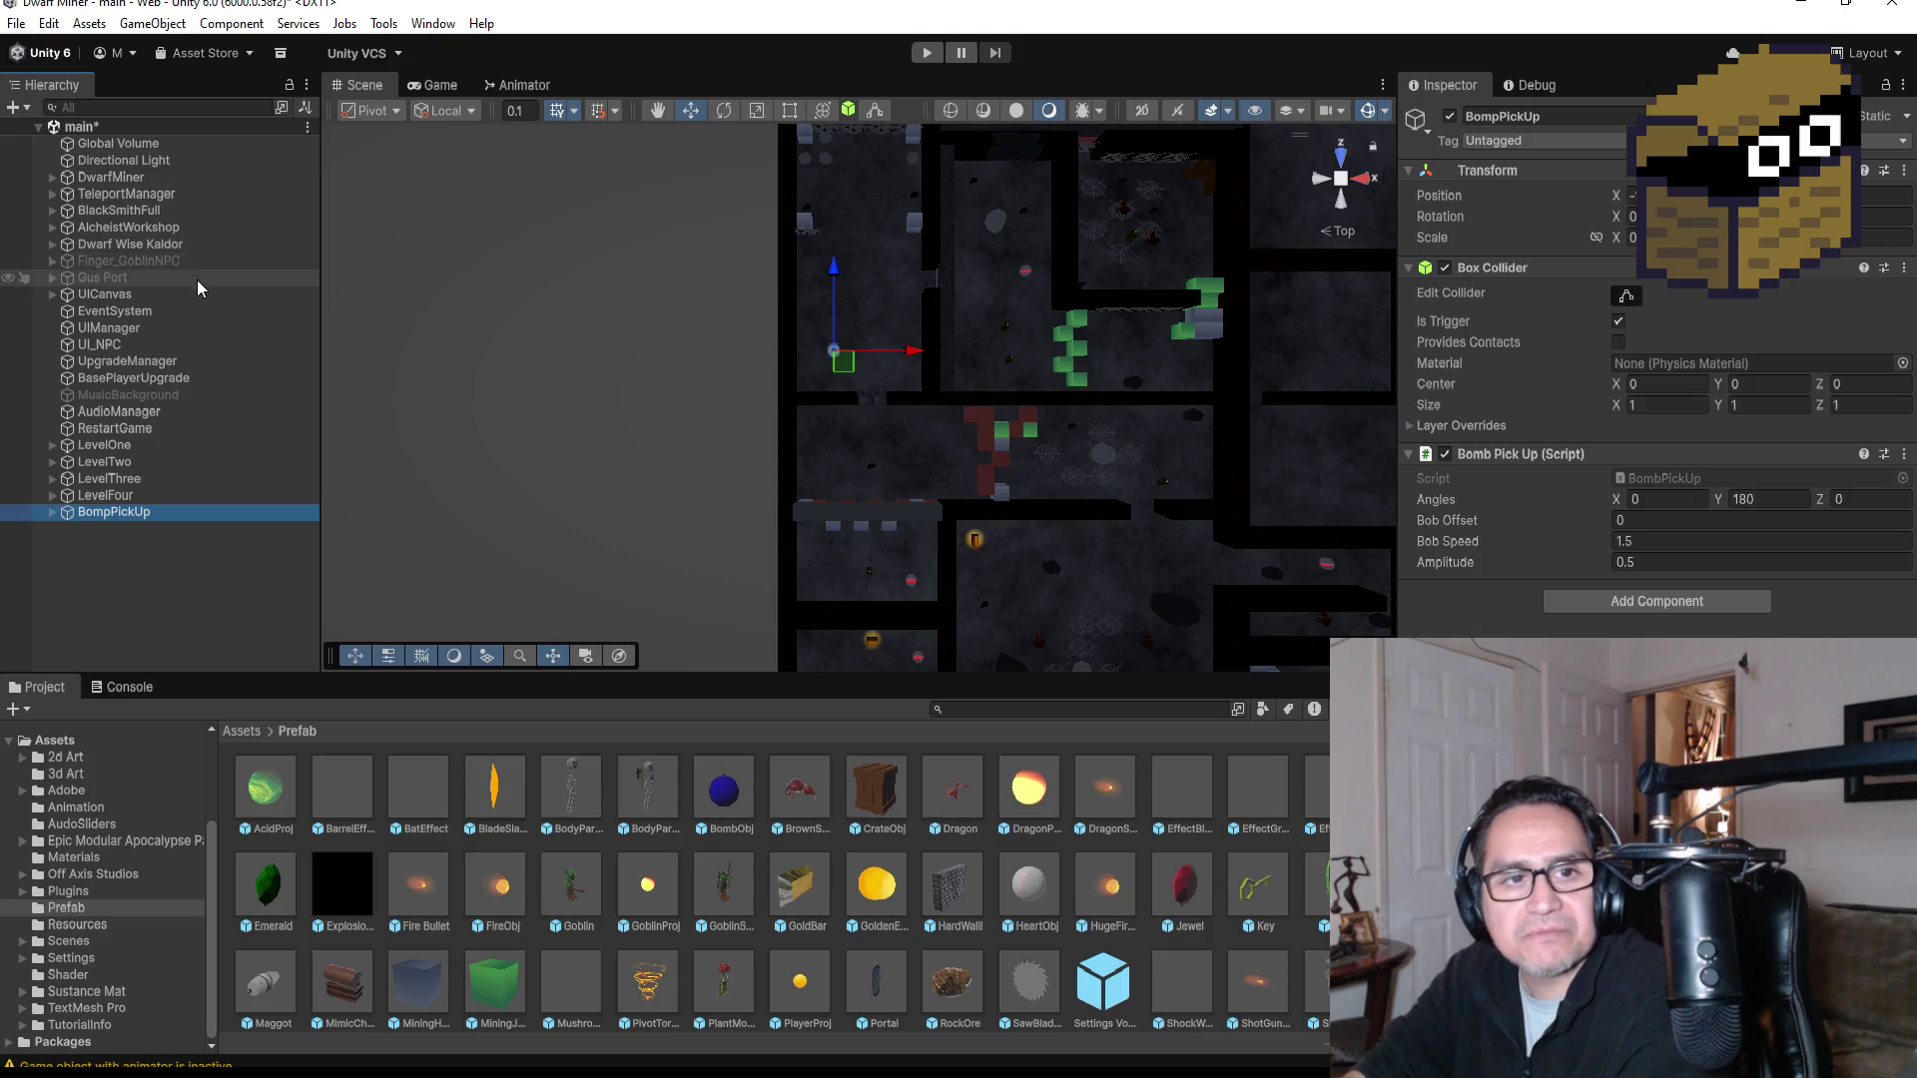
left_click(50, 195)
Step: Select Zone4, zoom the Scene view out and back, then enter Play mode
left_click(133, 265)
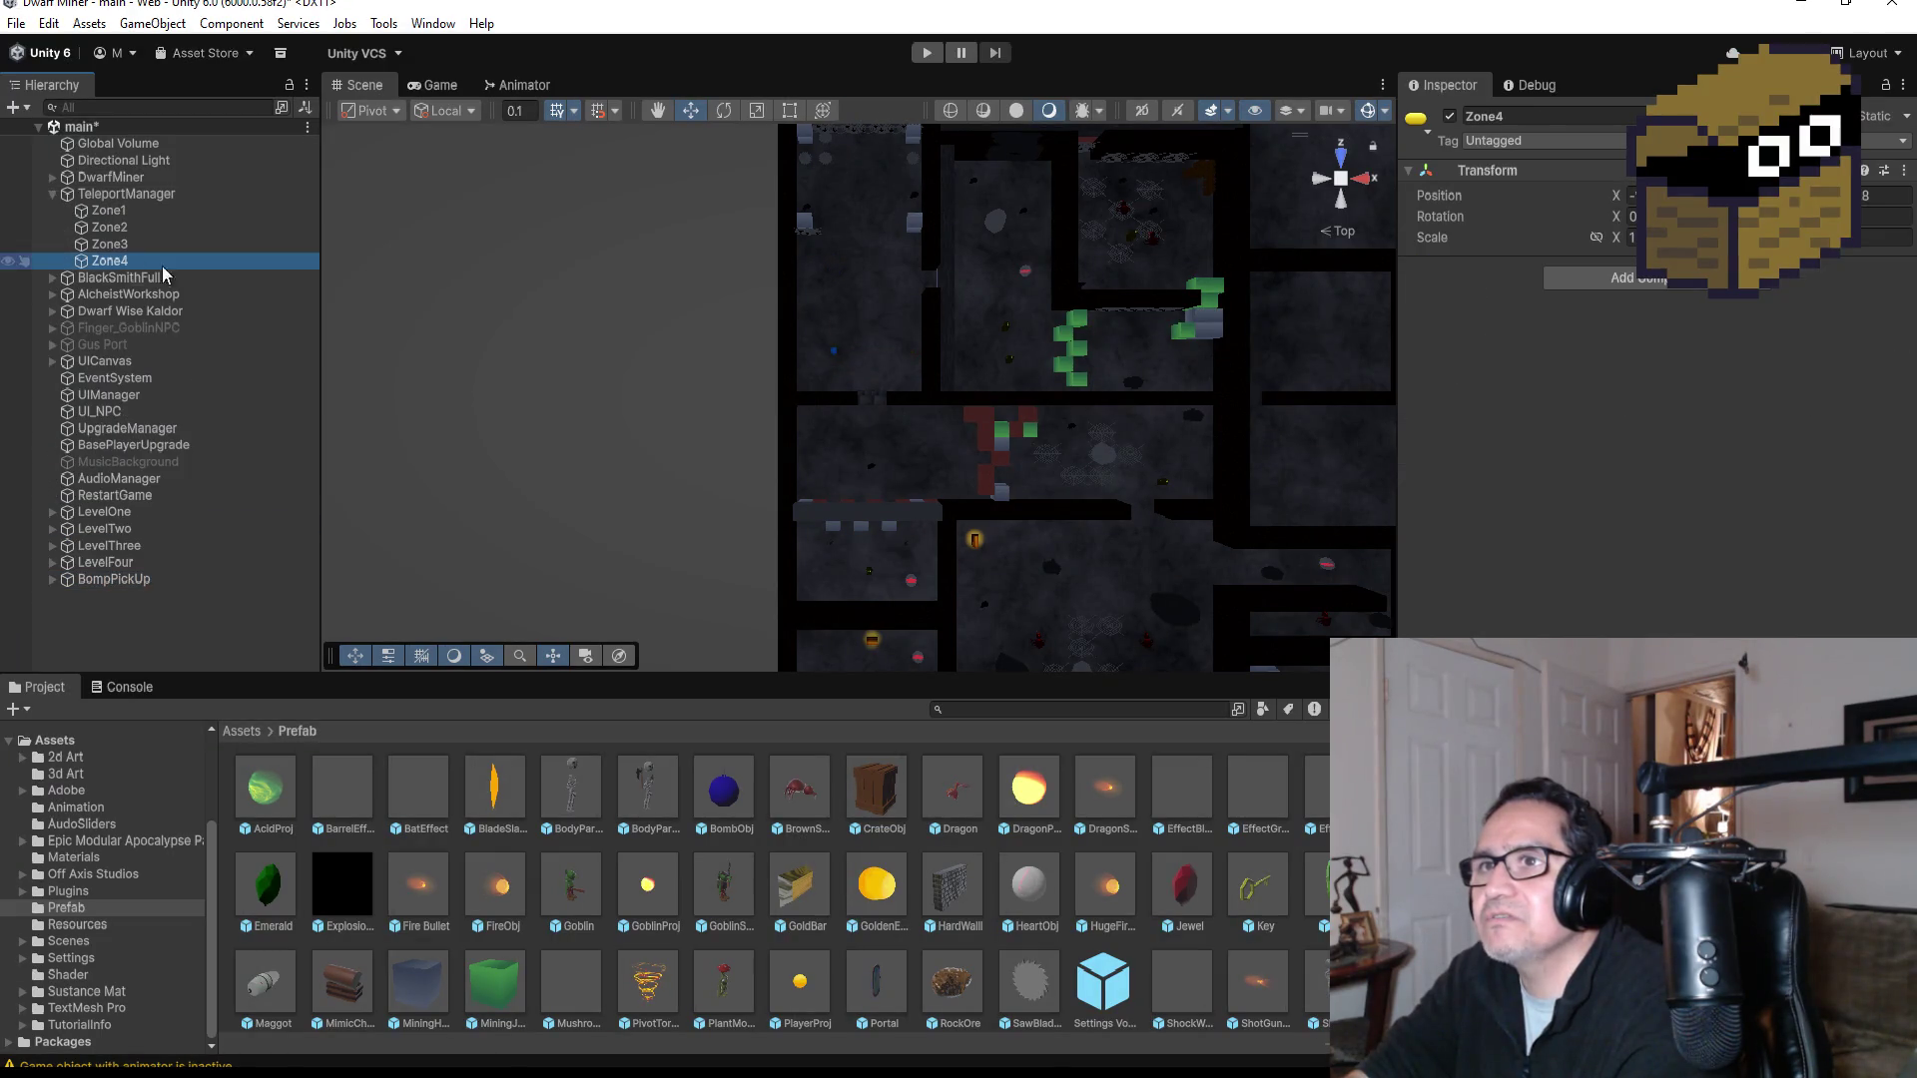
scroll(892, 379, "down", 5)
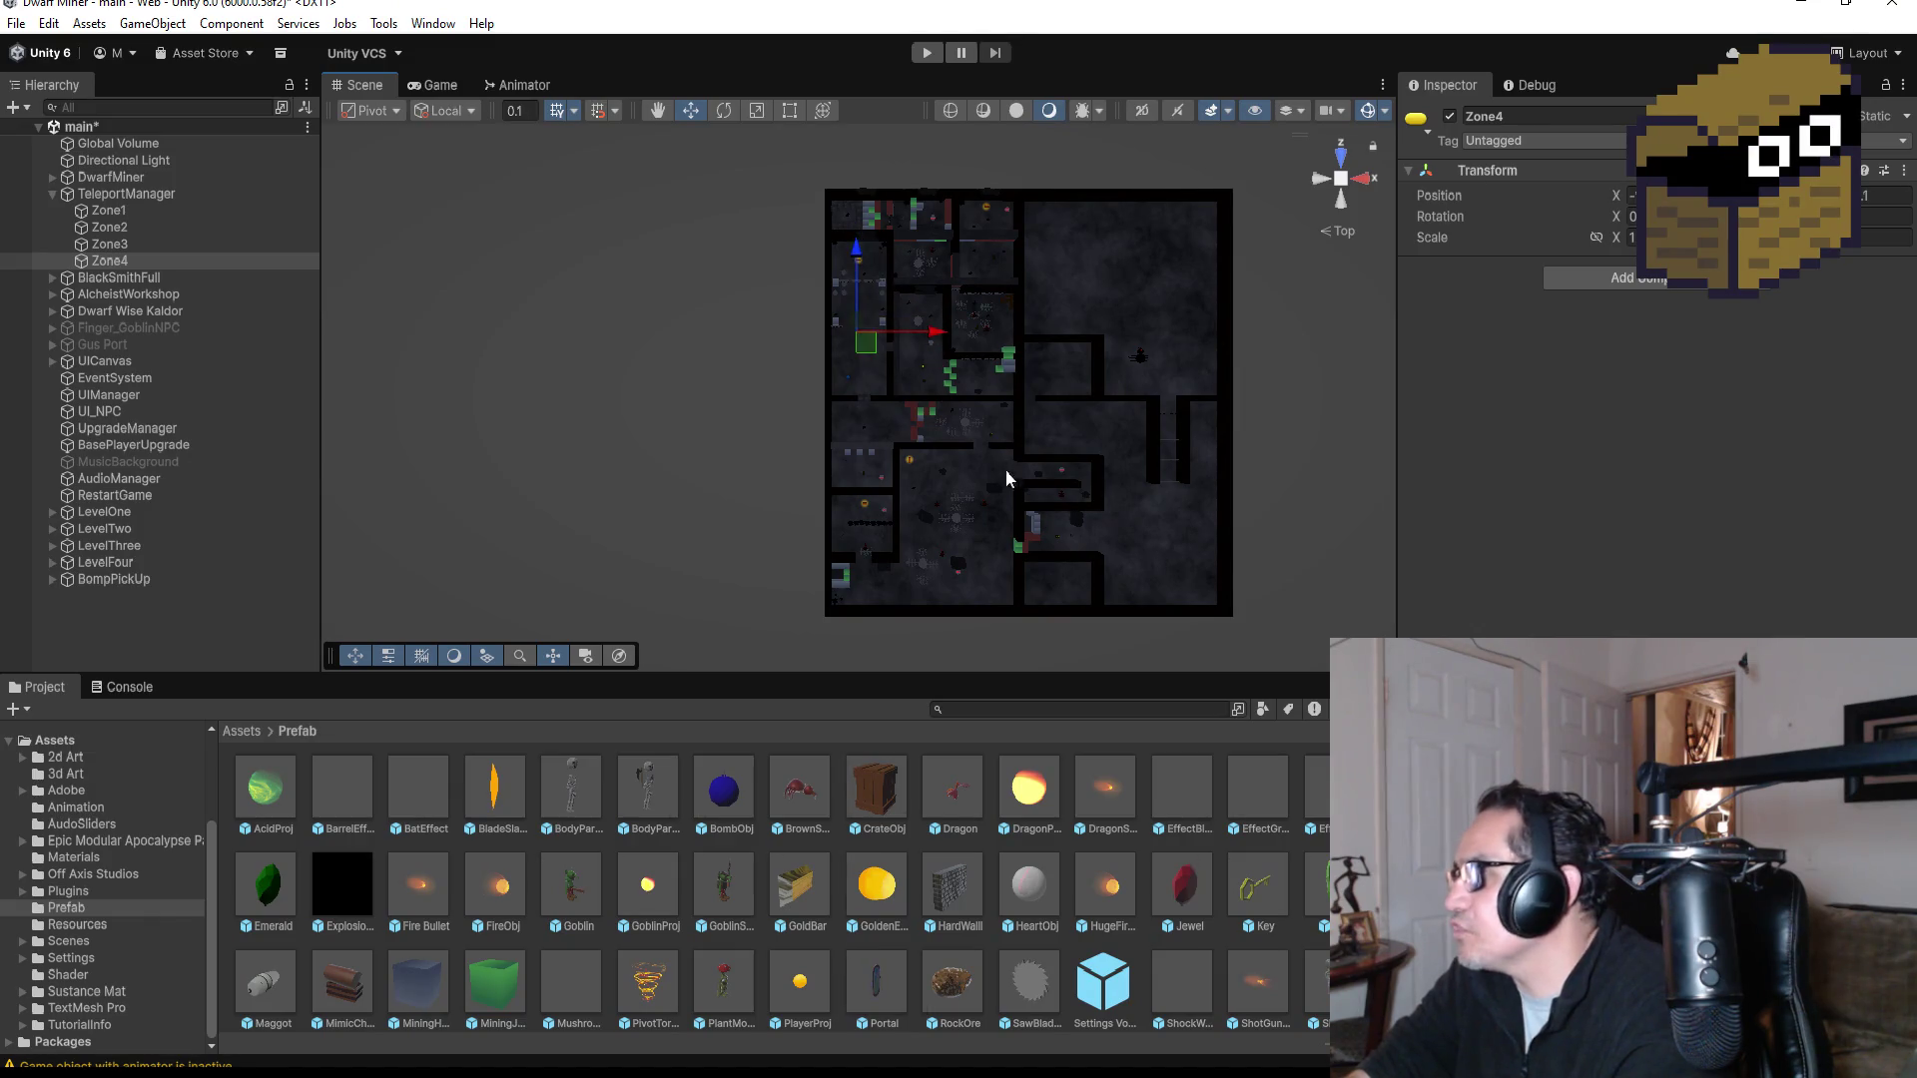
scroll(1082, 417, "up", 3)
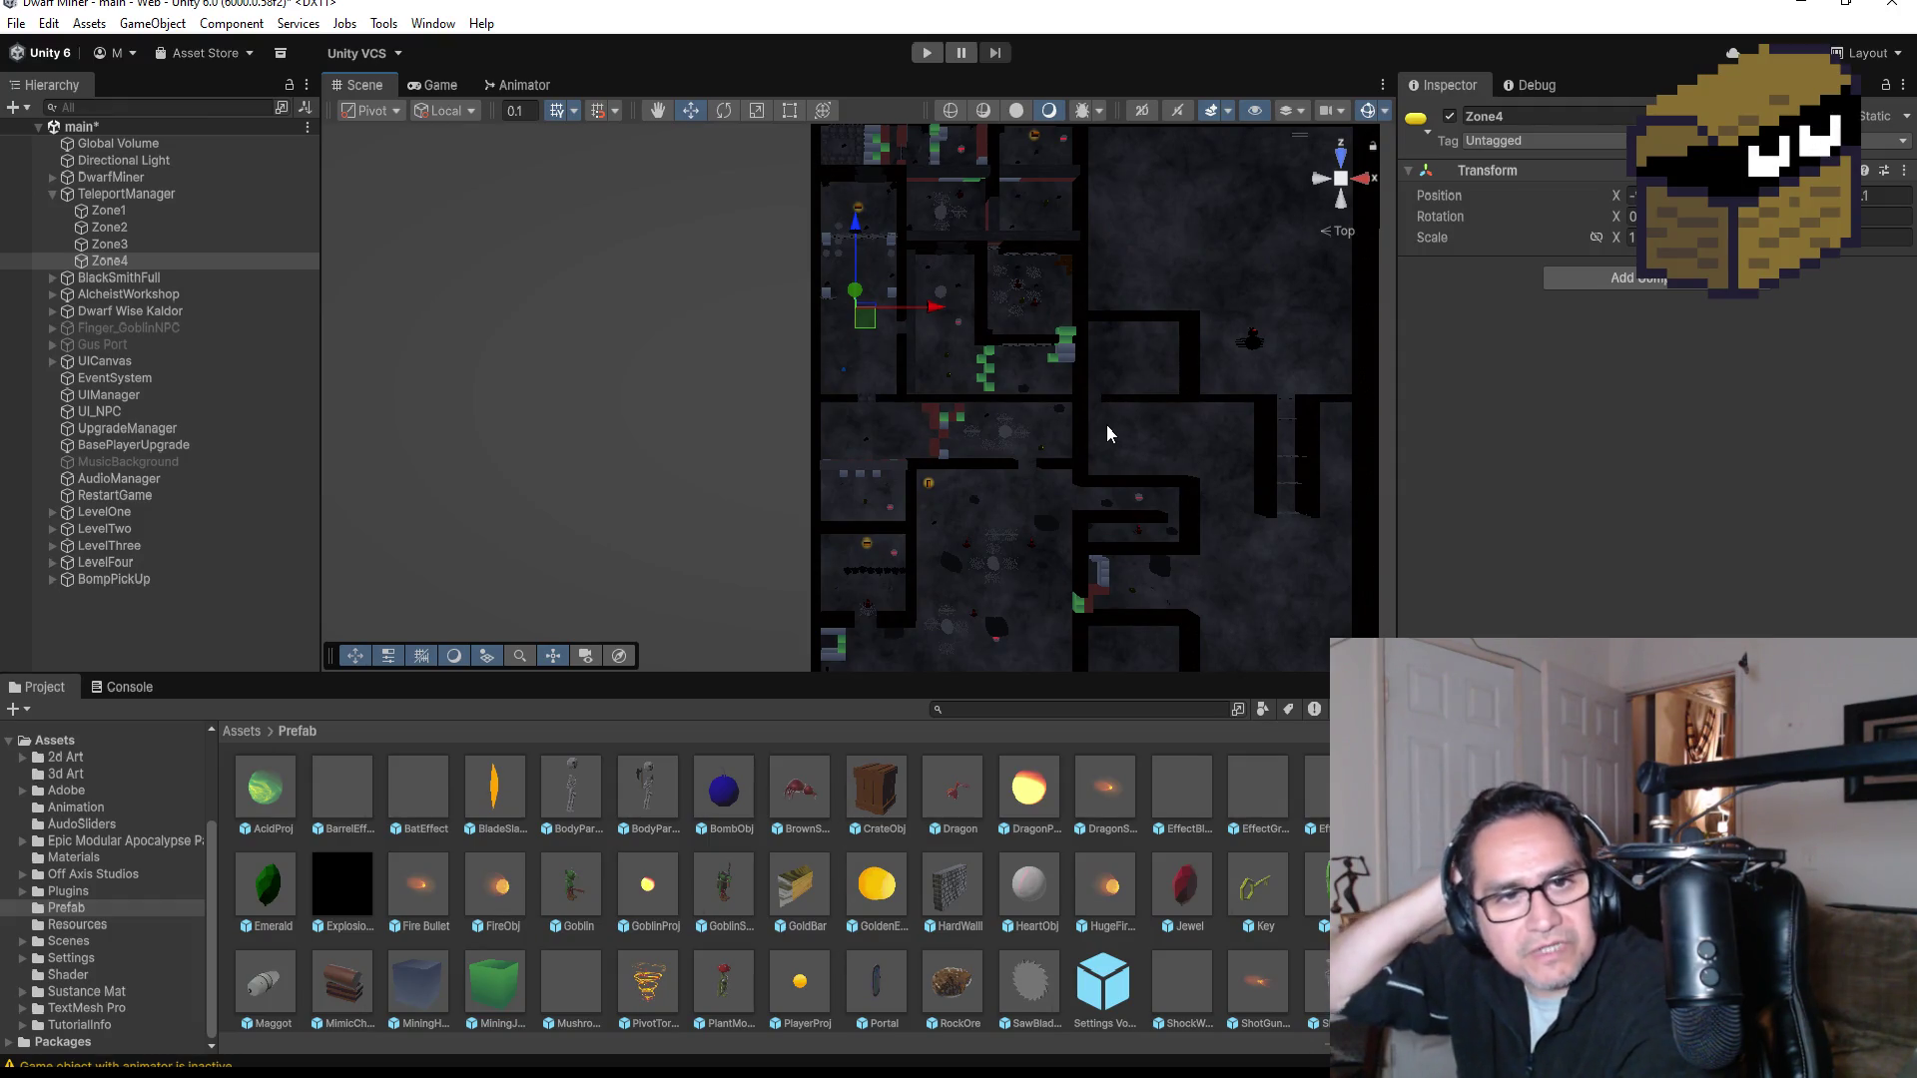
left_click(927, 55)
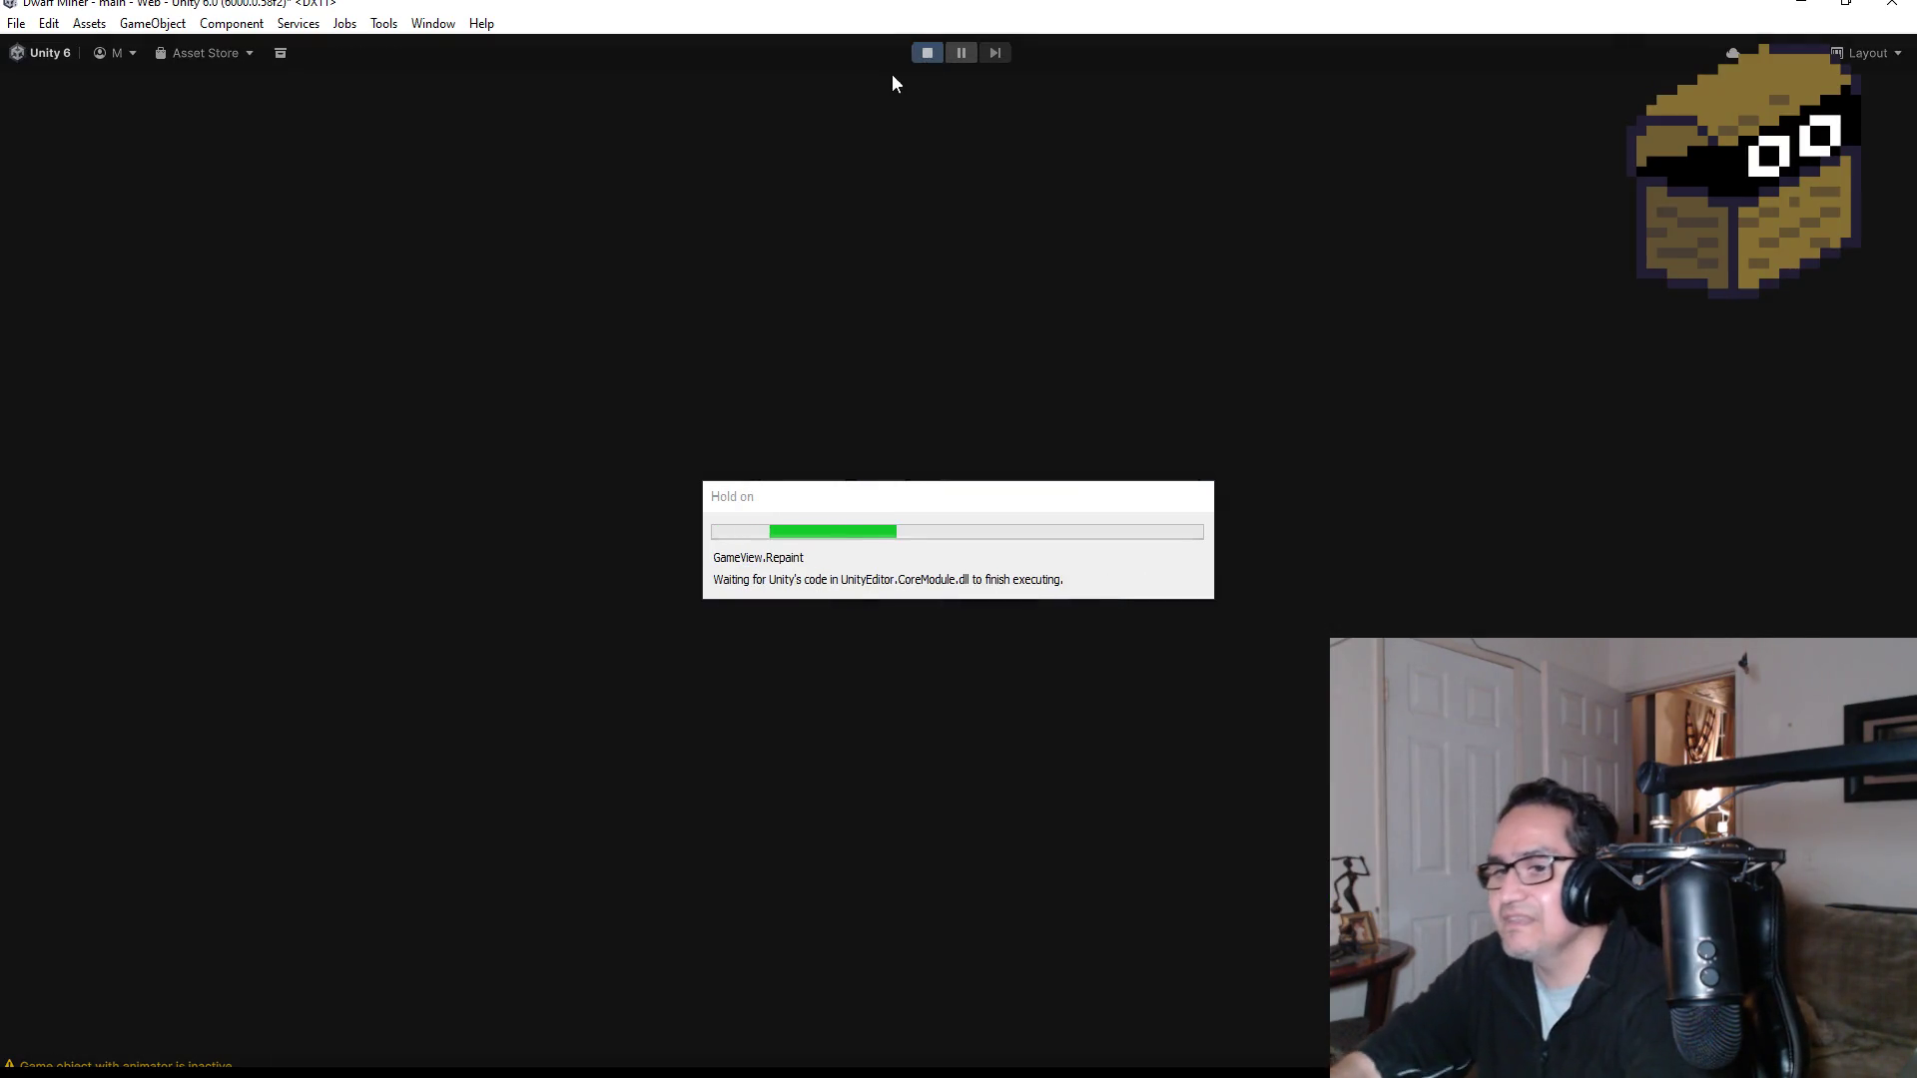
Step: Dismiss the settings overlay, walk to the blue bomb, and equip the 3/3 bombs in slot 2
key("Escape")
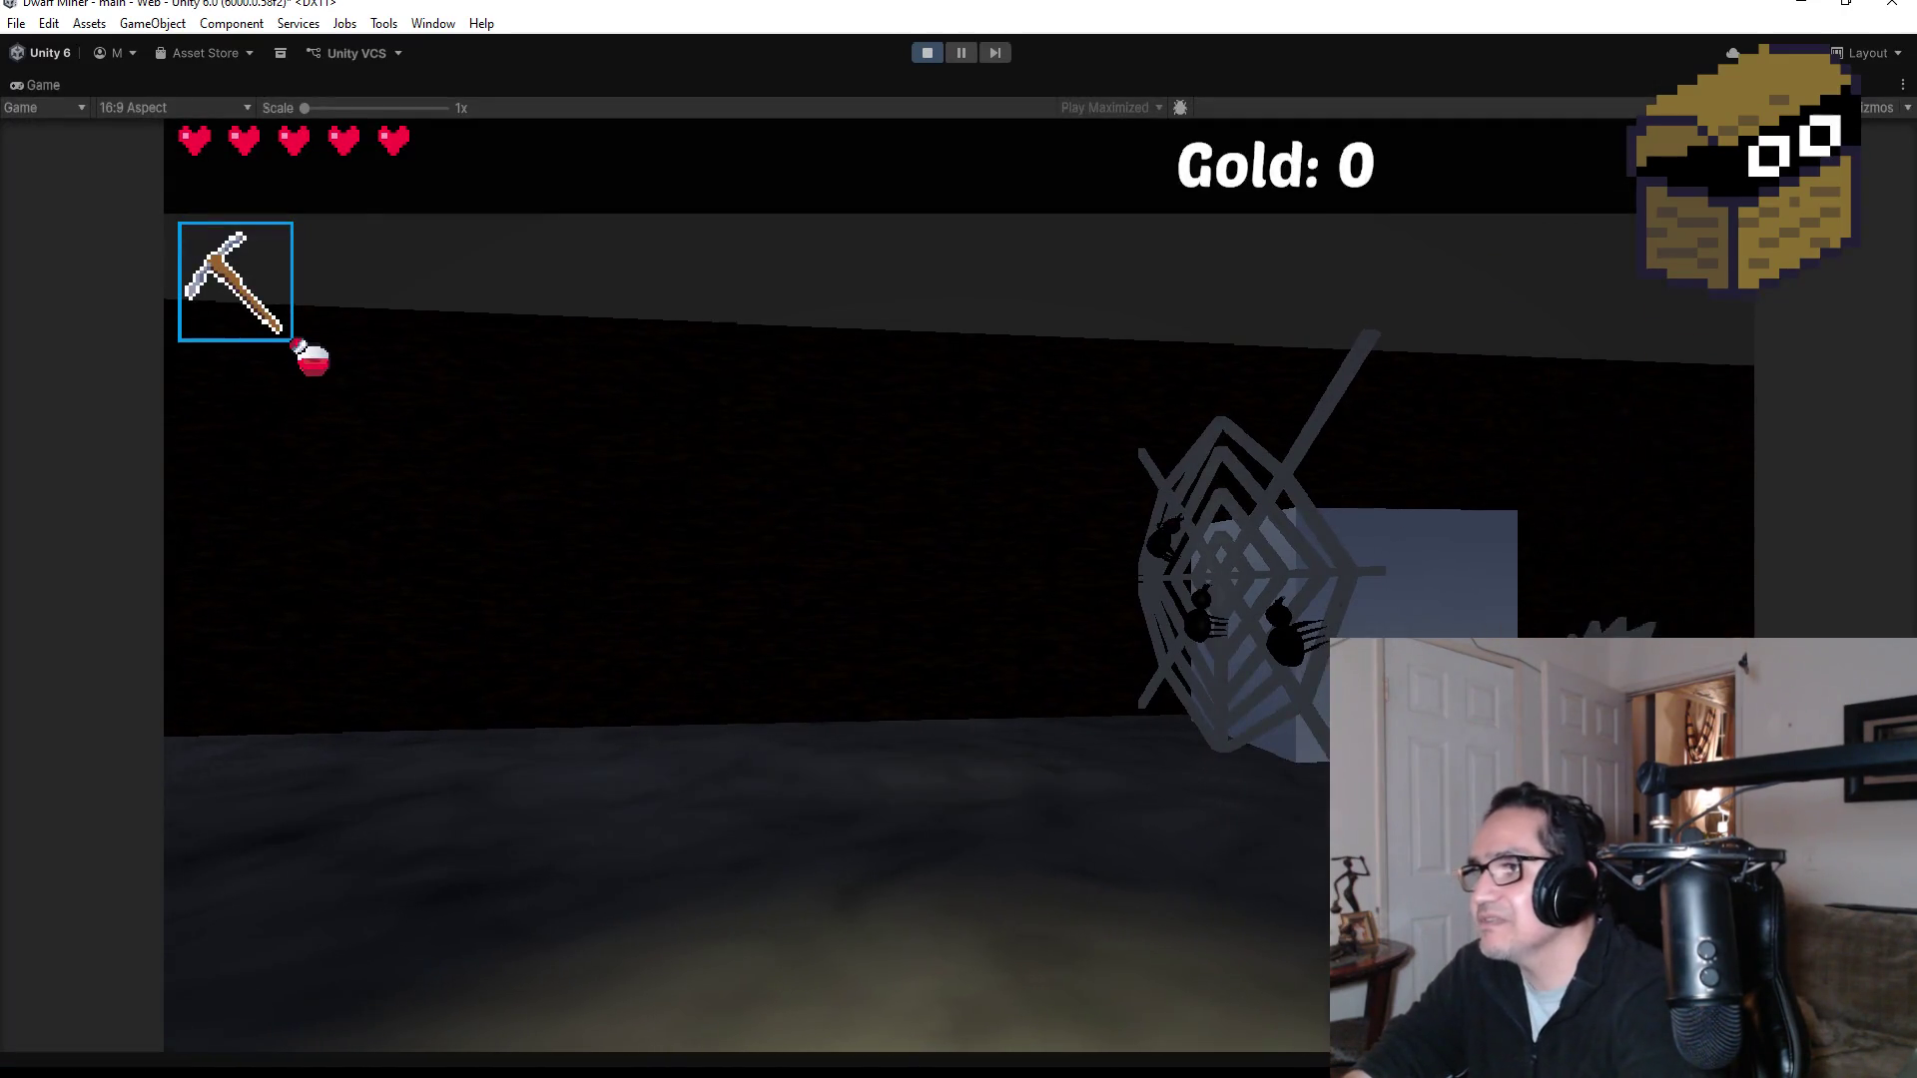
scroll(958, 539, "down", 1)
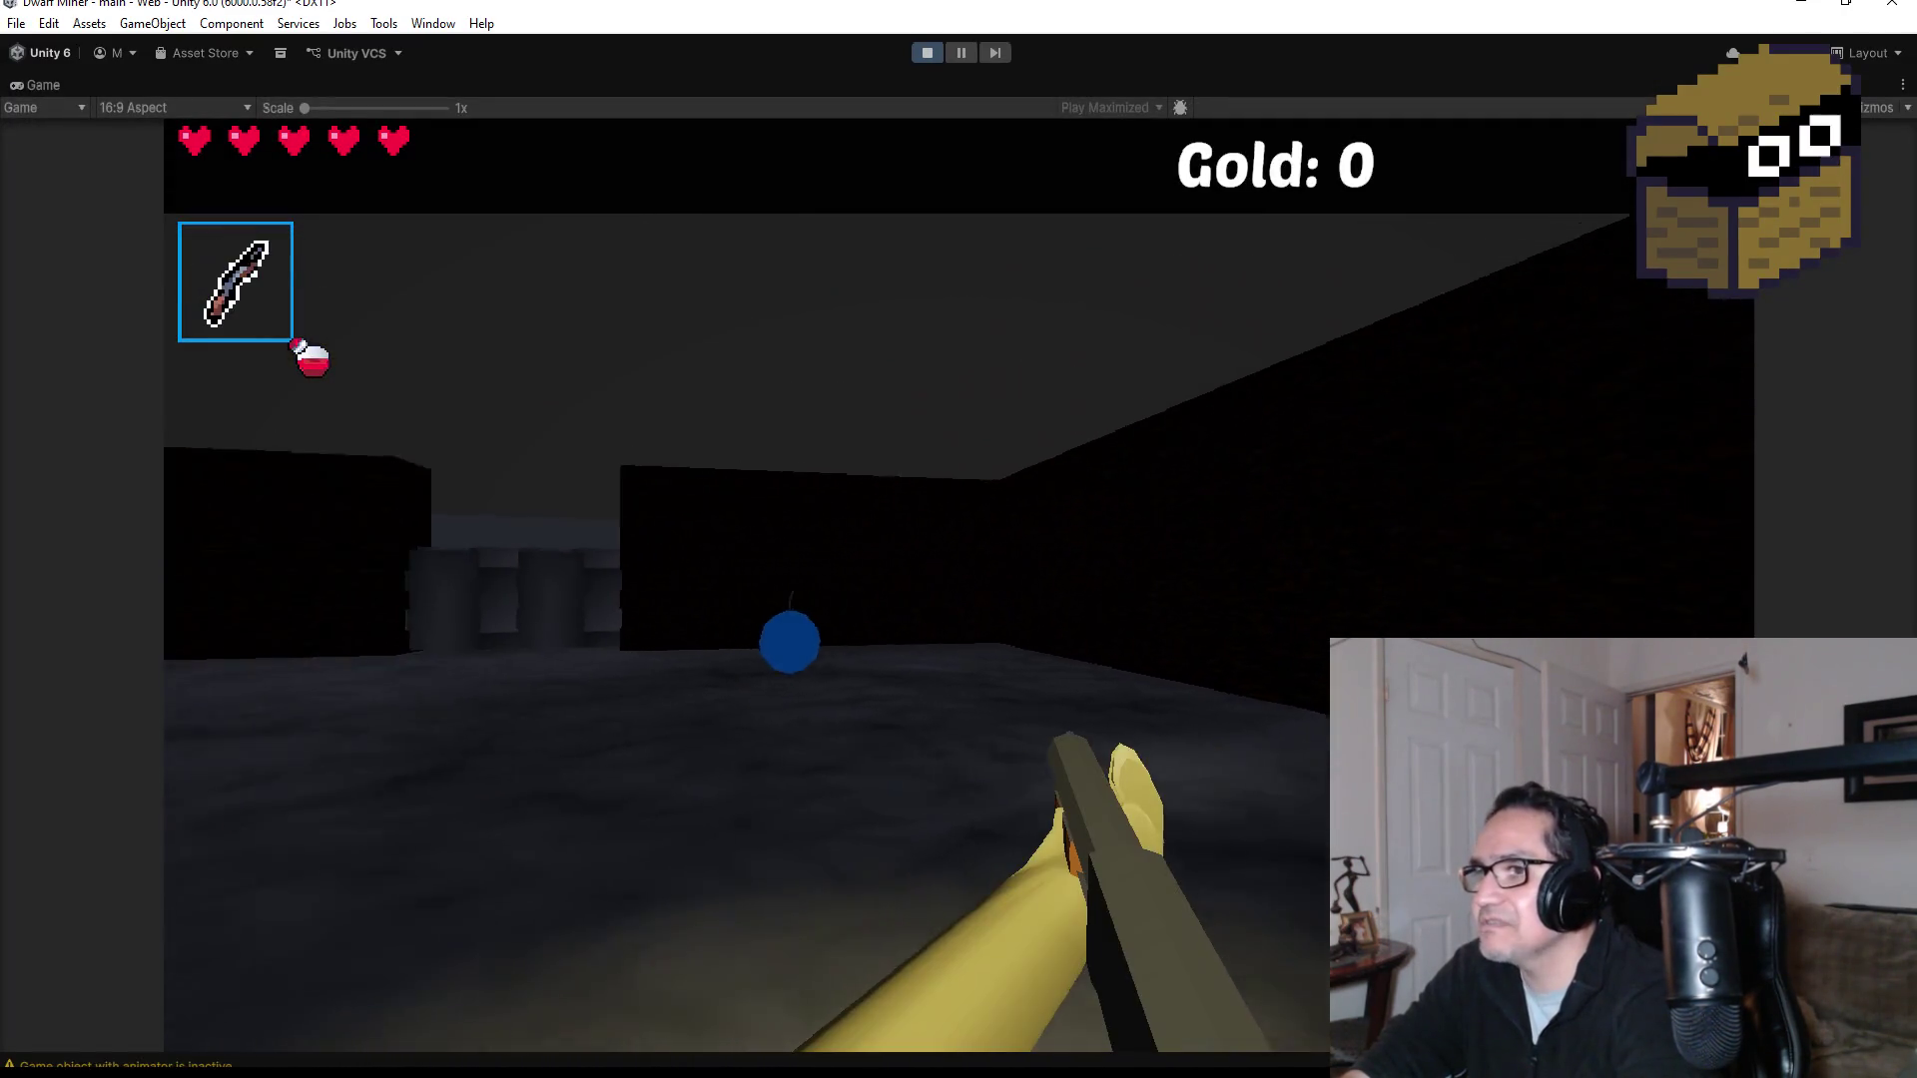
key("w")
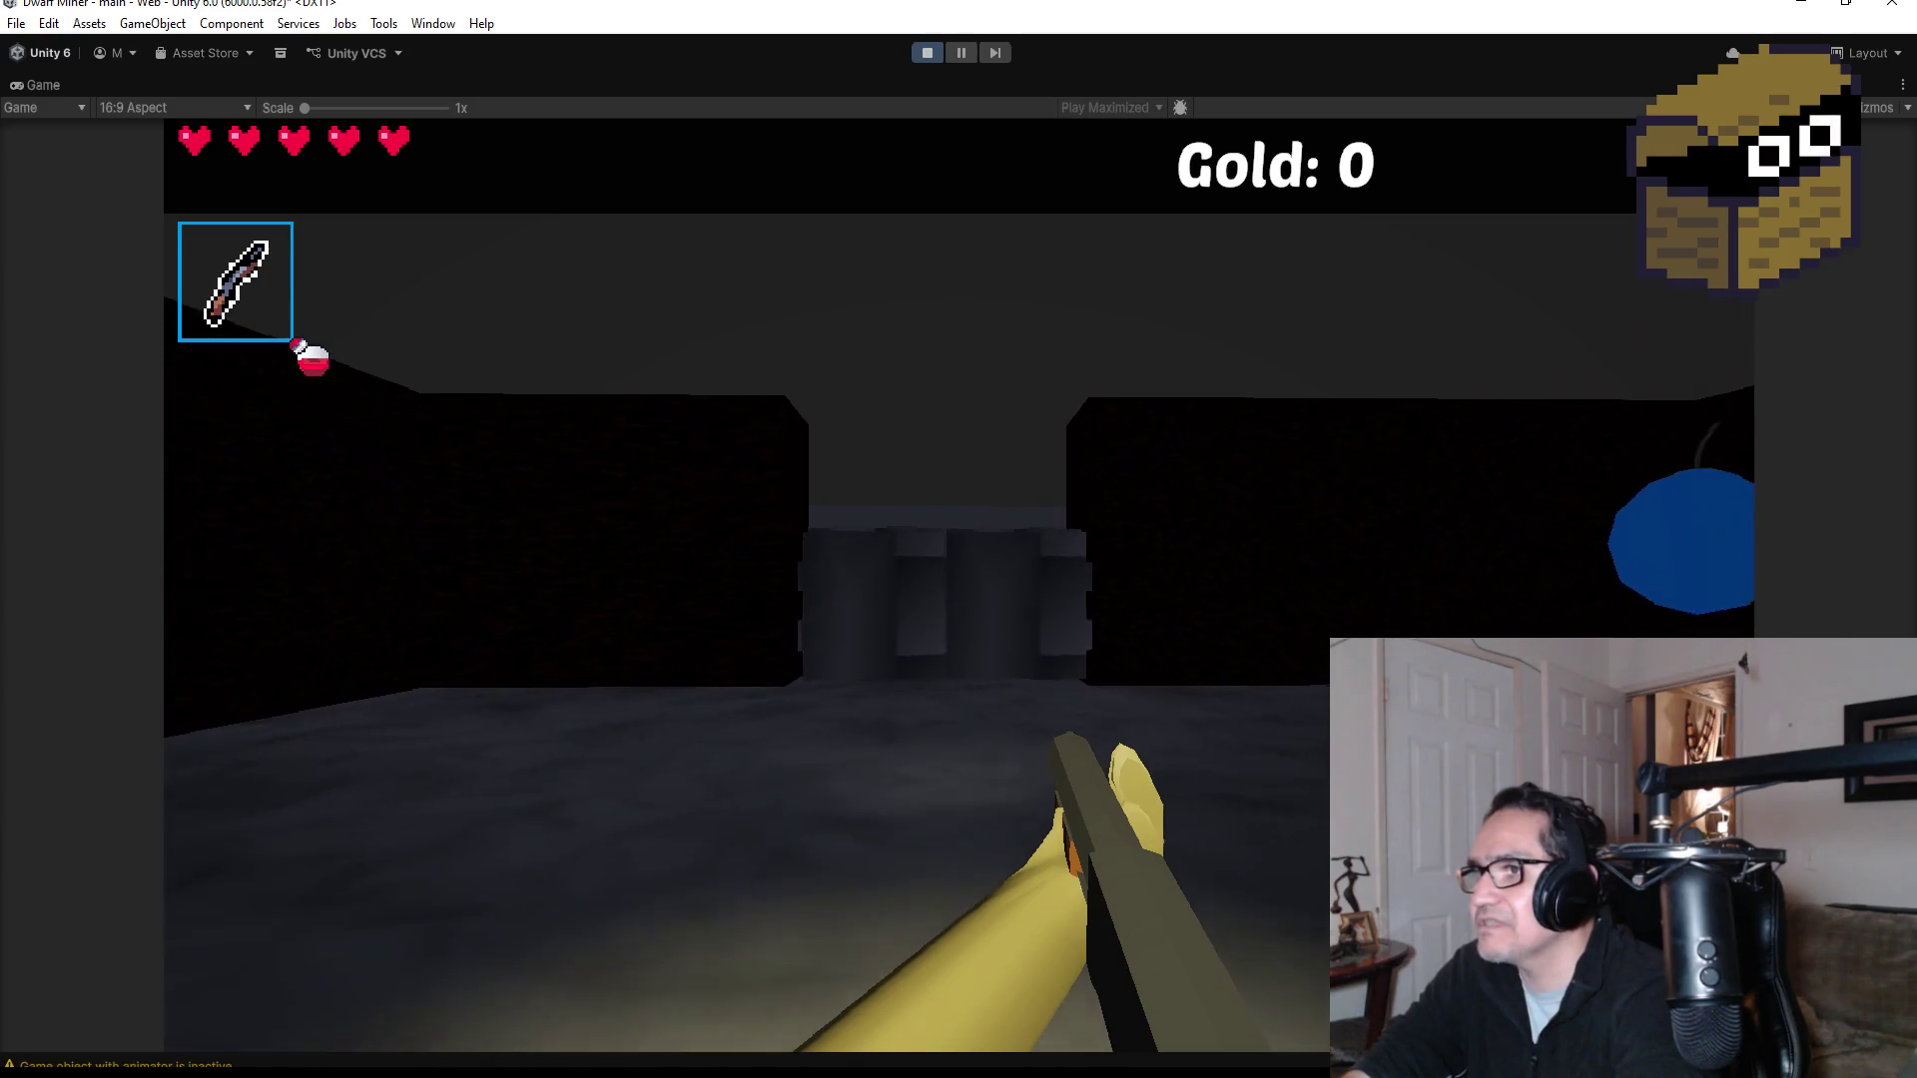
key("w")
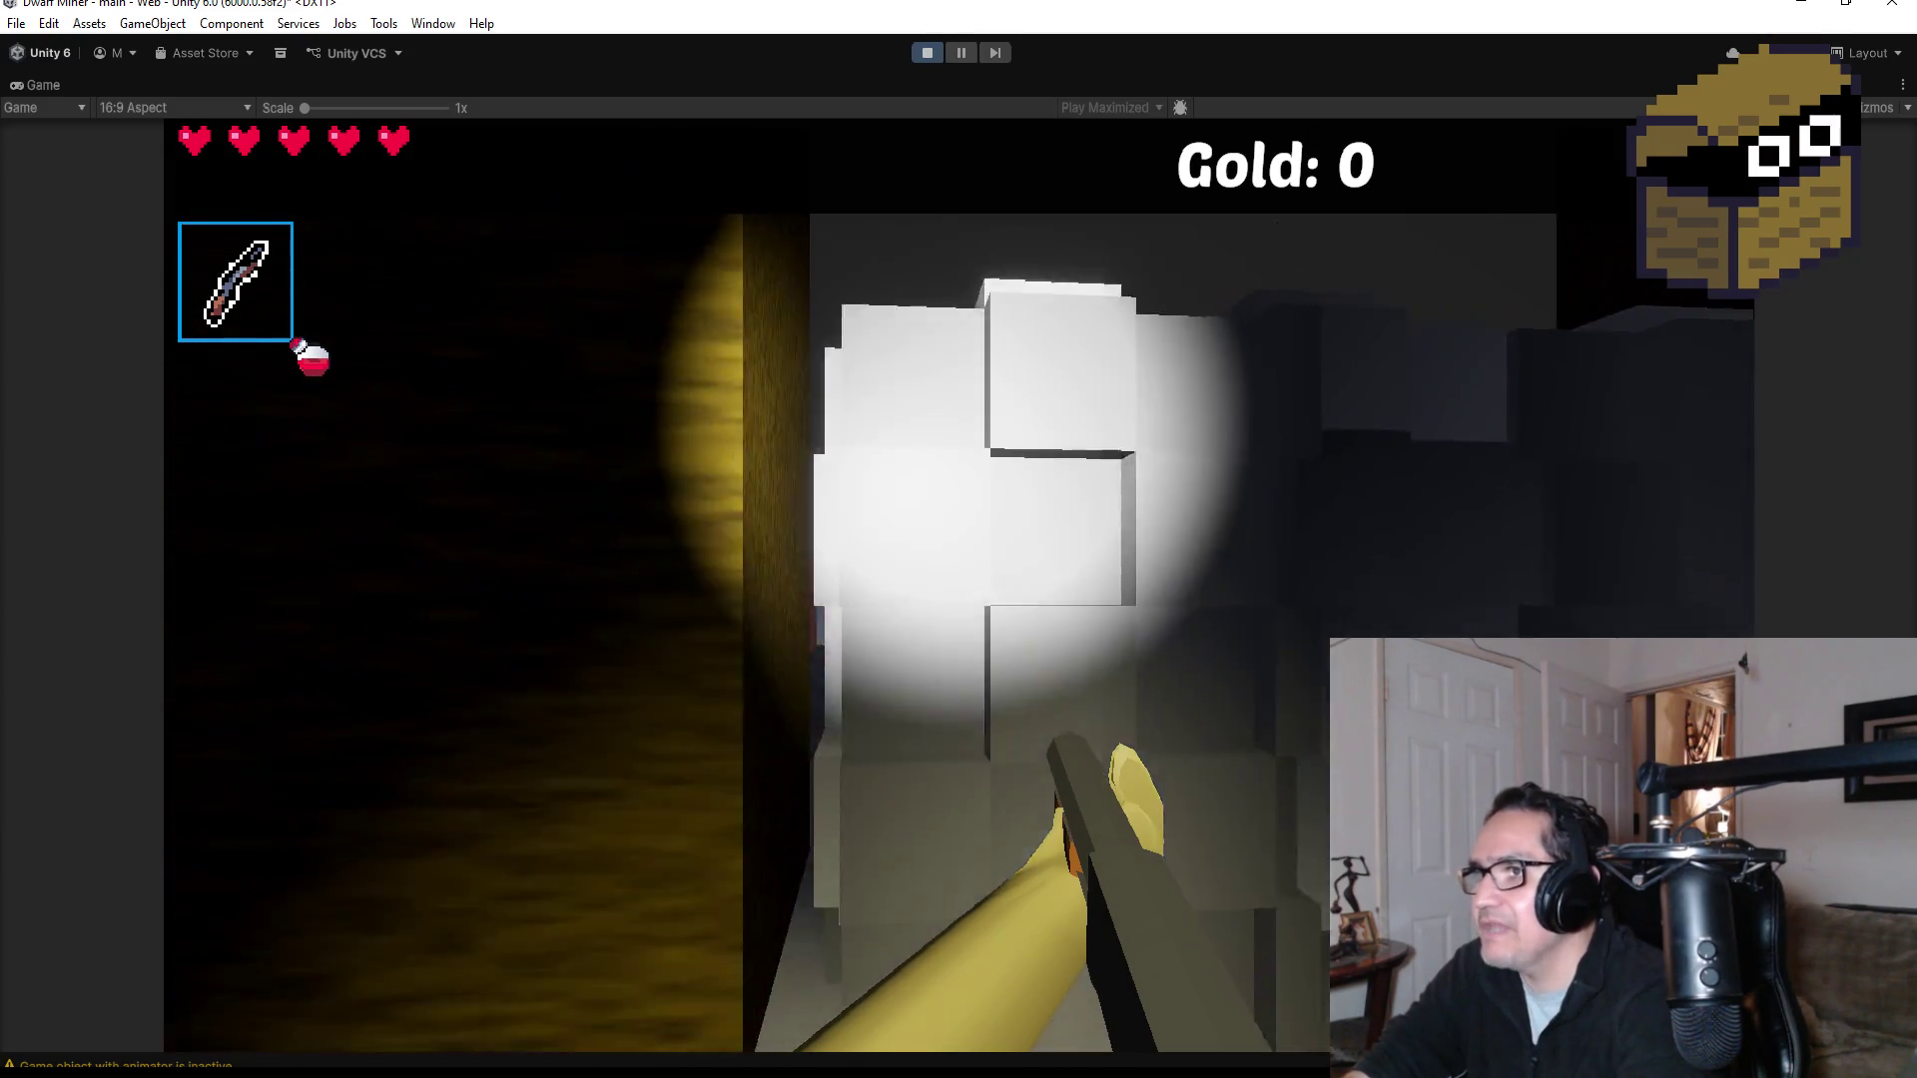
scroll(959, 539, "up", 1)
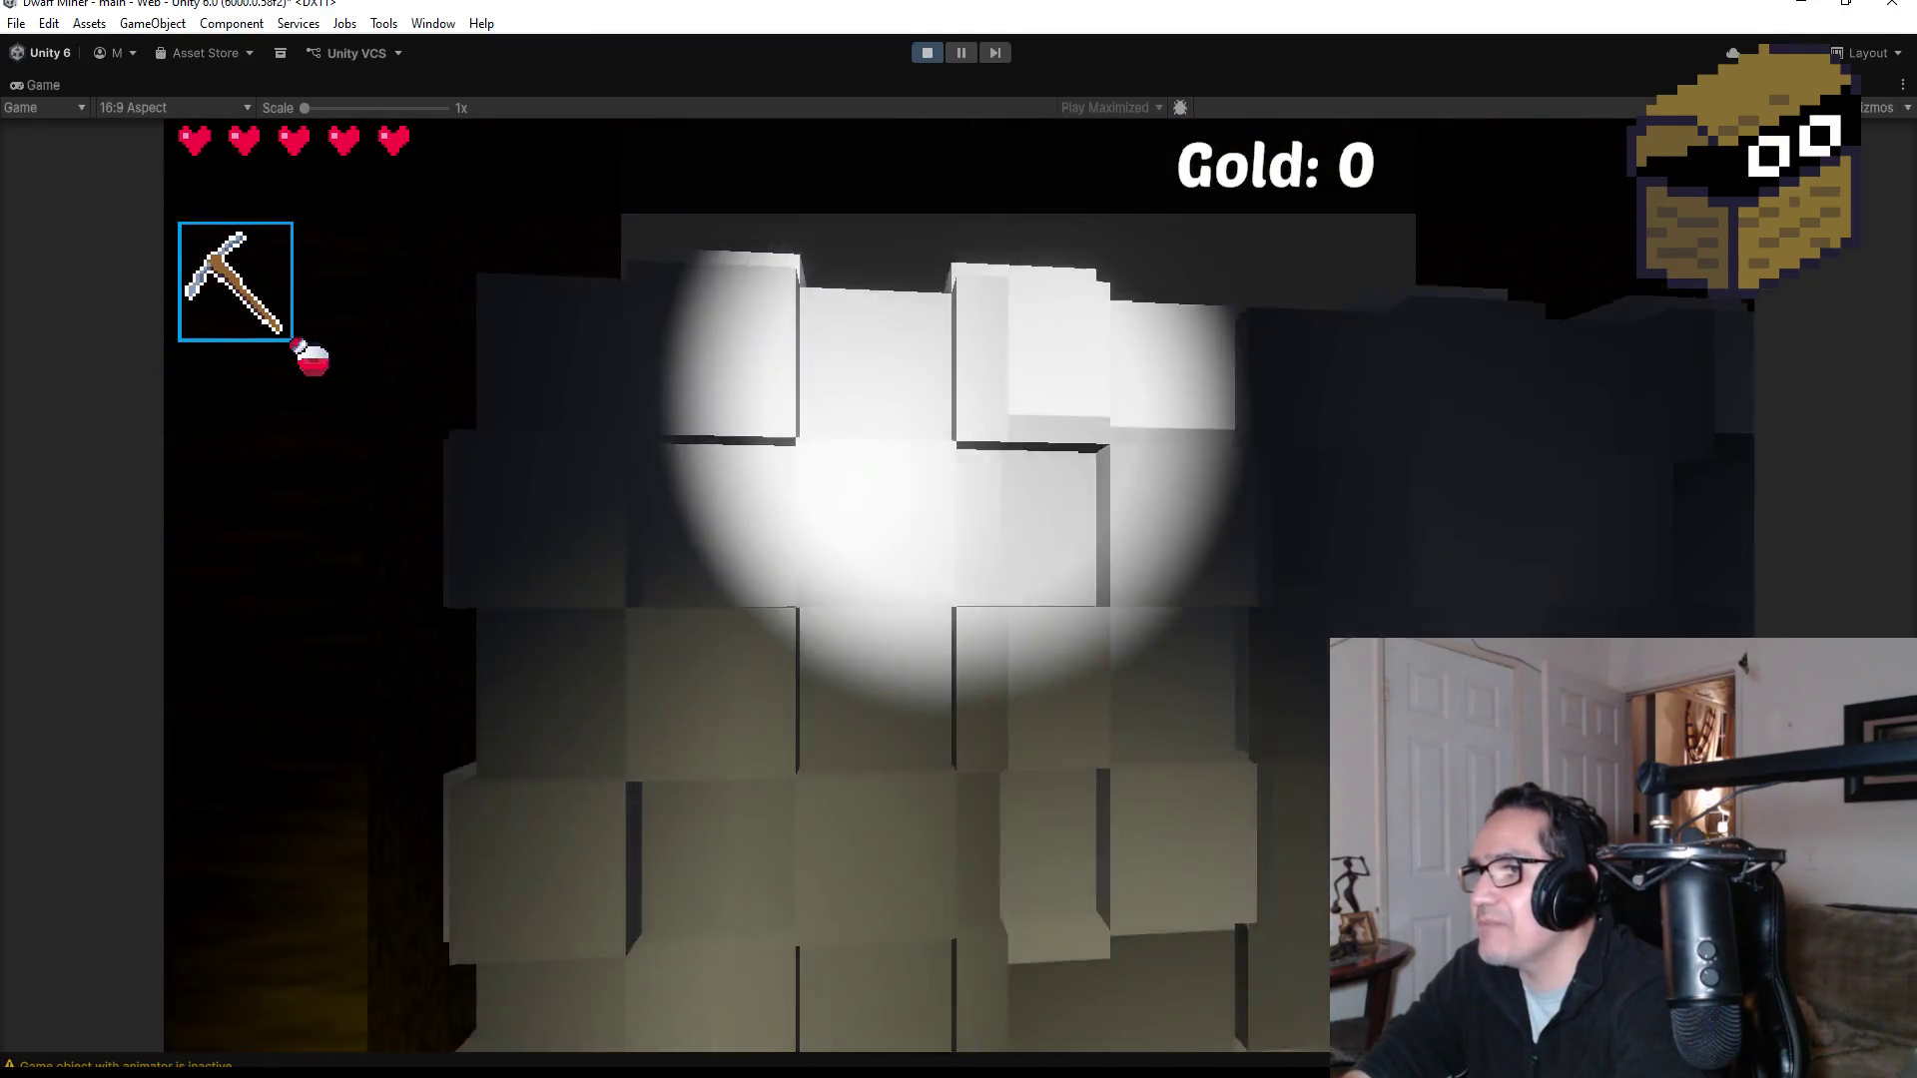
key("w")
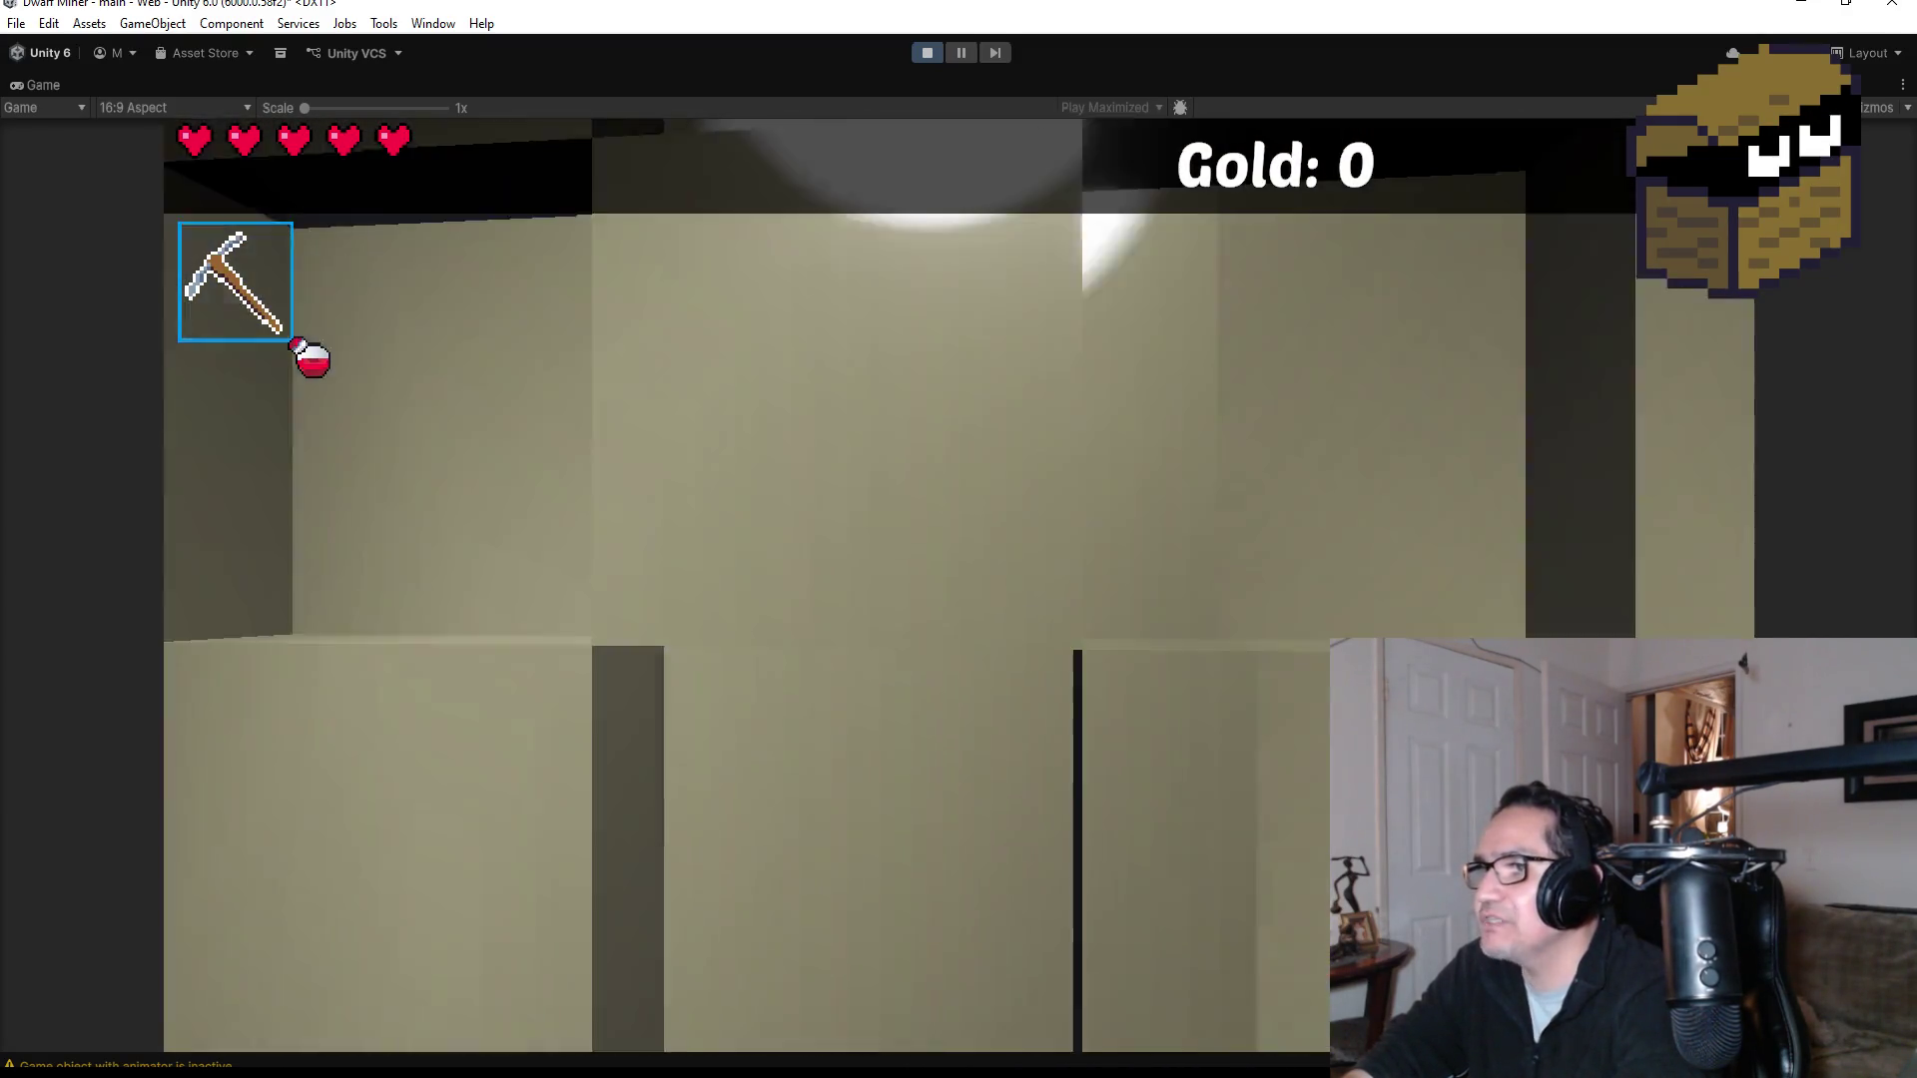
key("w")
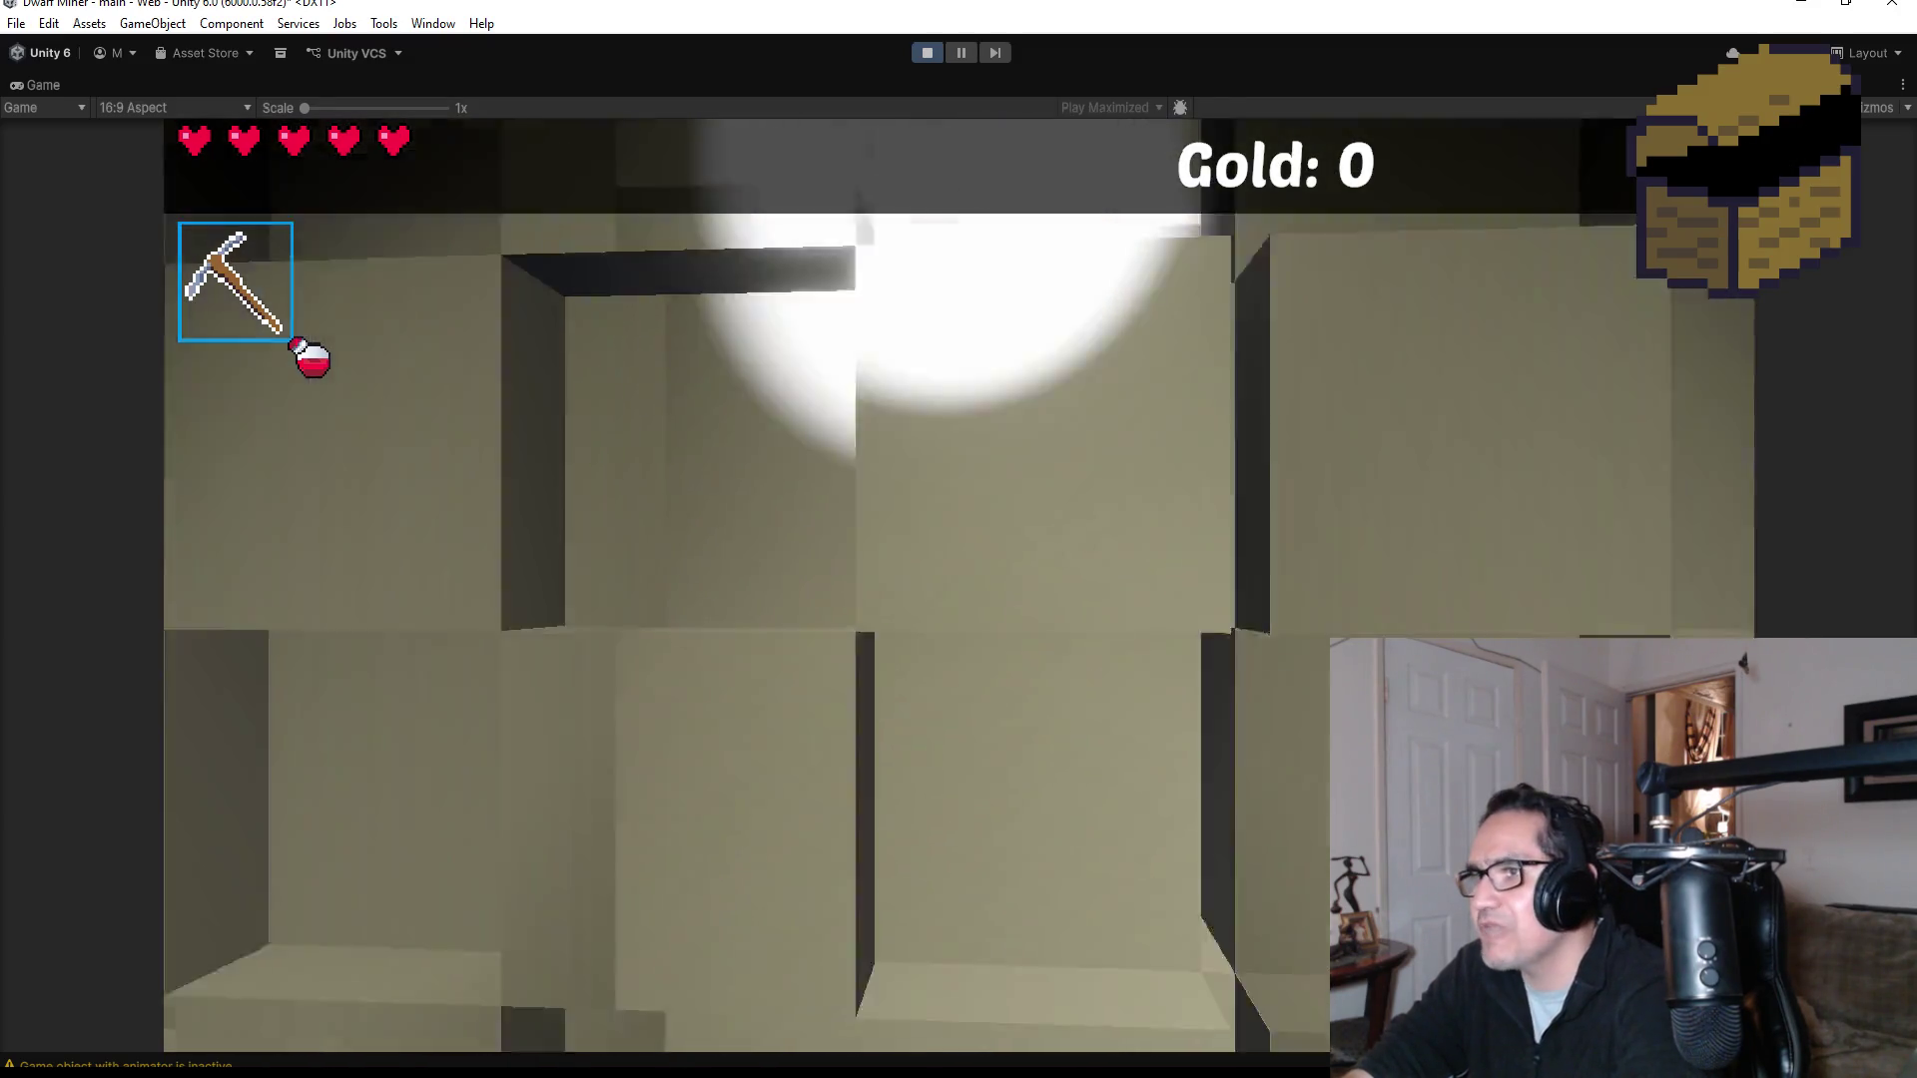
key("w")
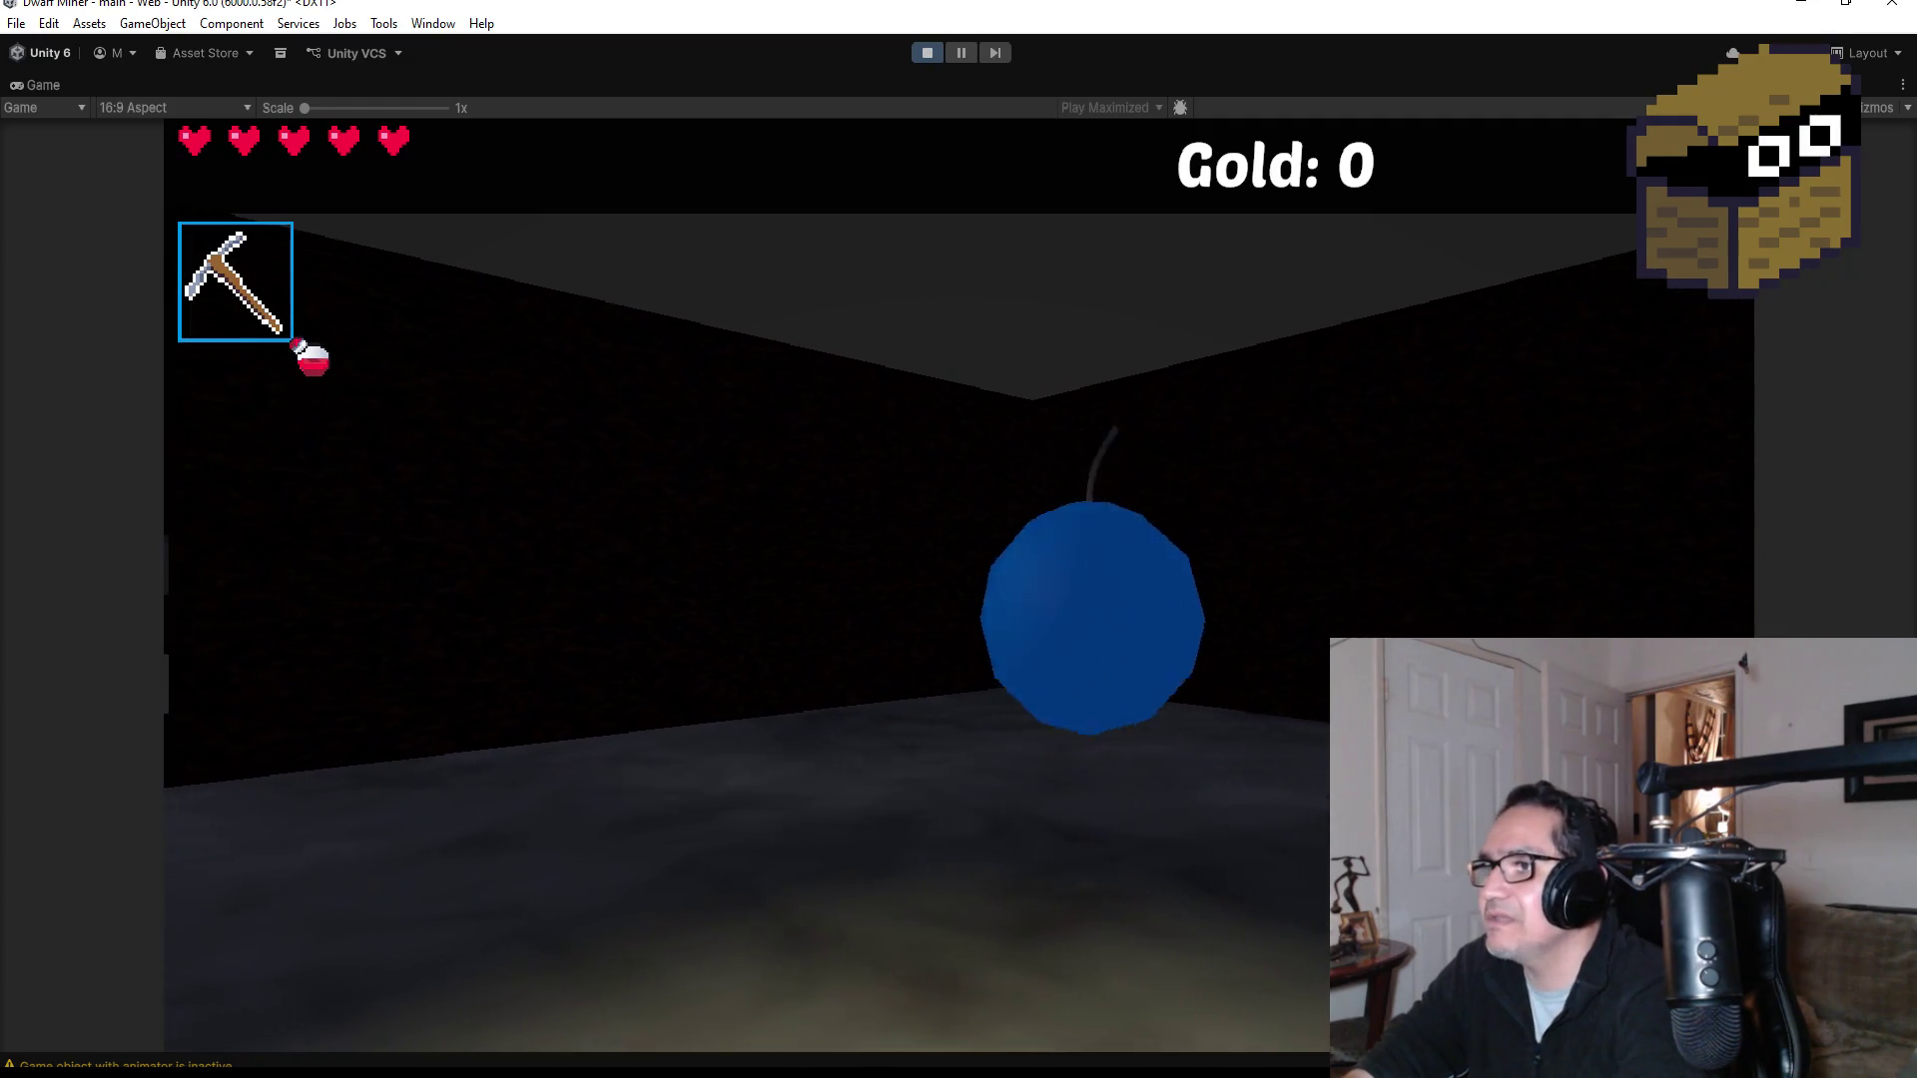
key("w")
key("2")
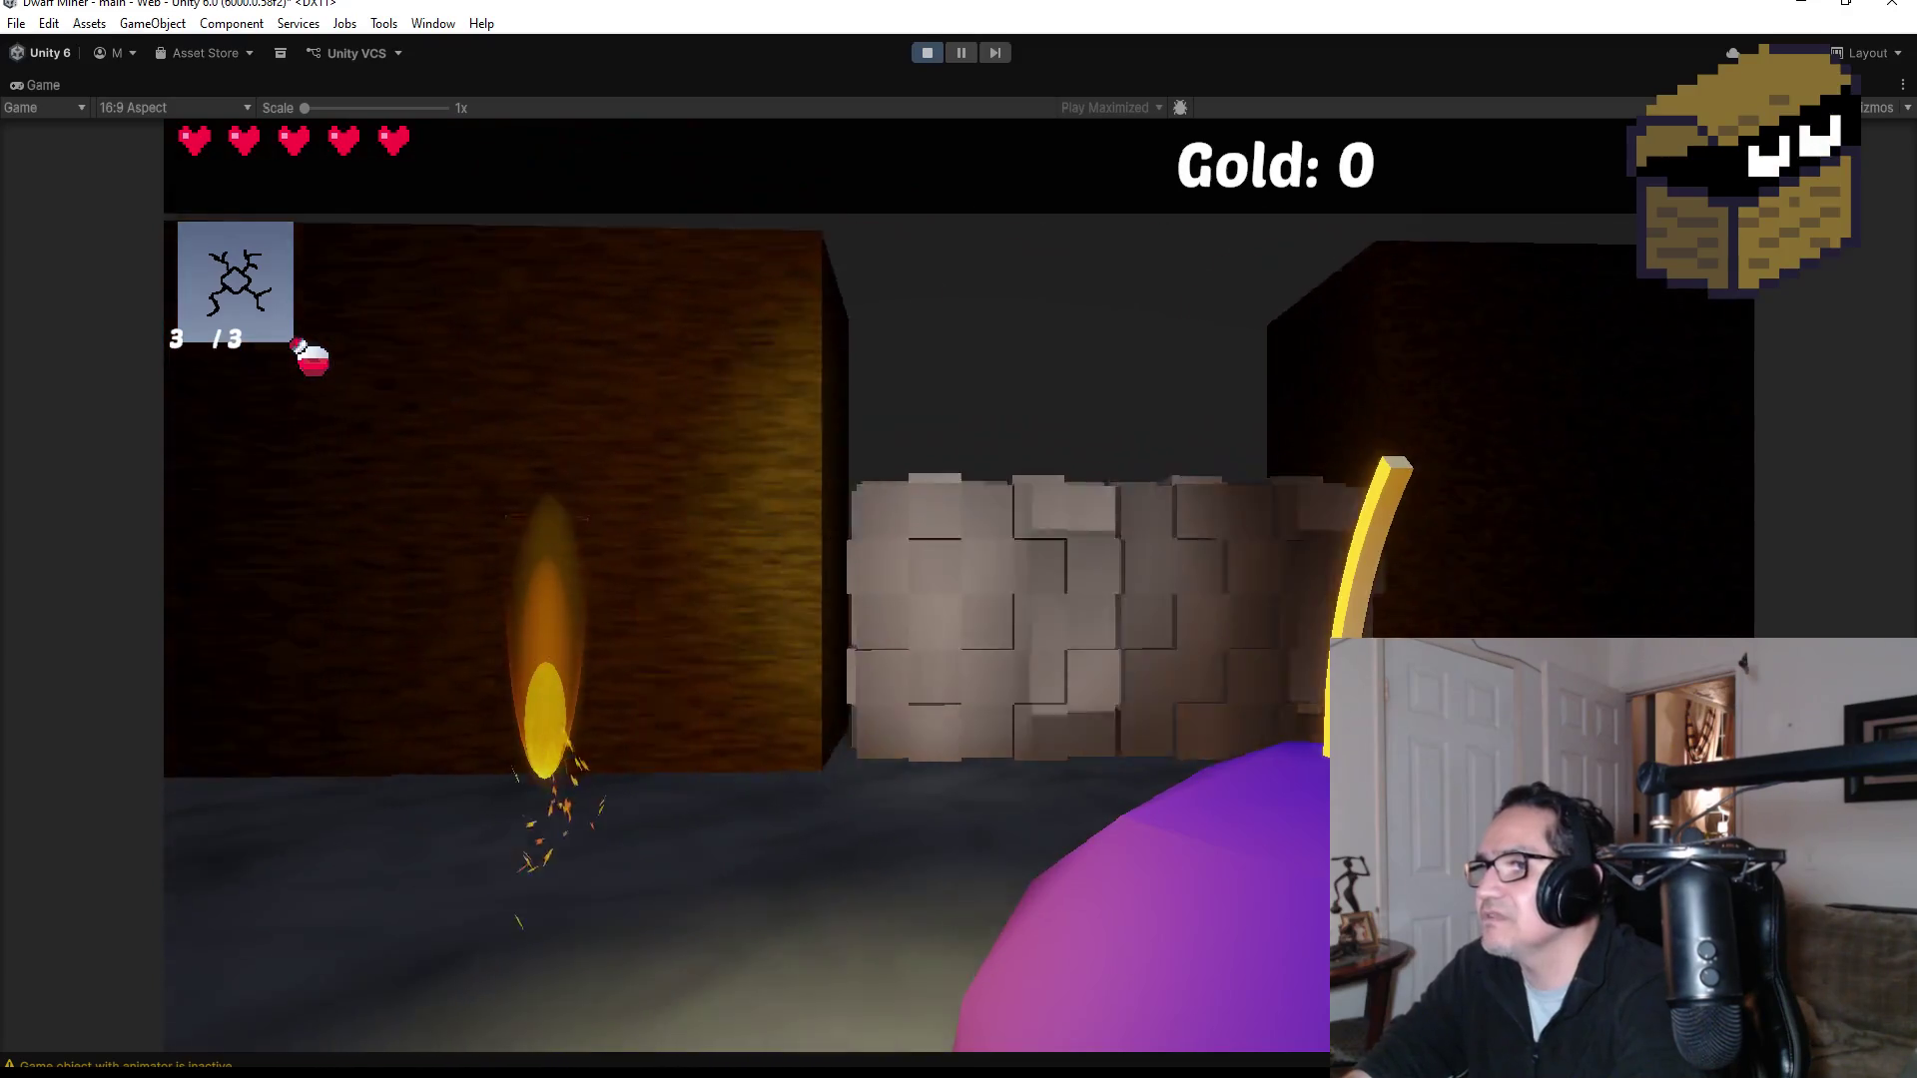
Step: Throw all three bombs down the corridor at the blocking stones, then back away
left_click(959, 540)
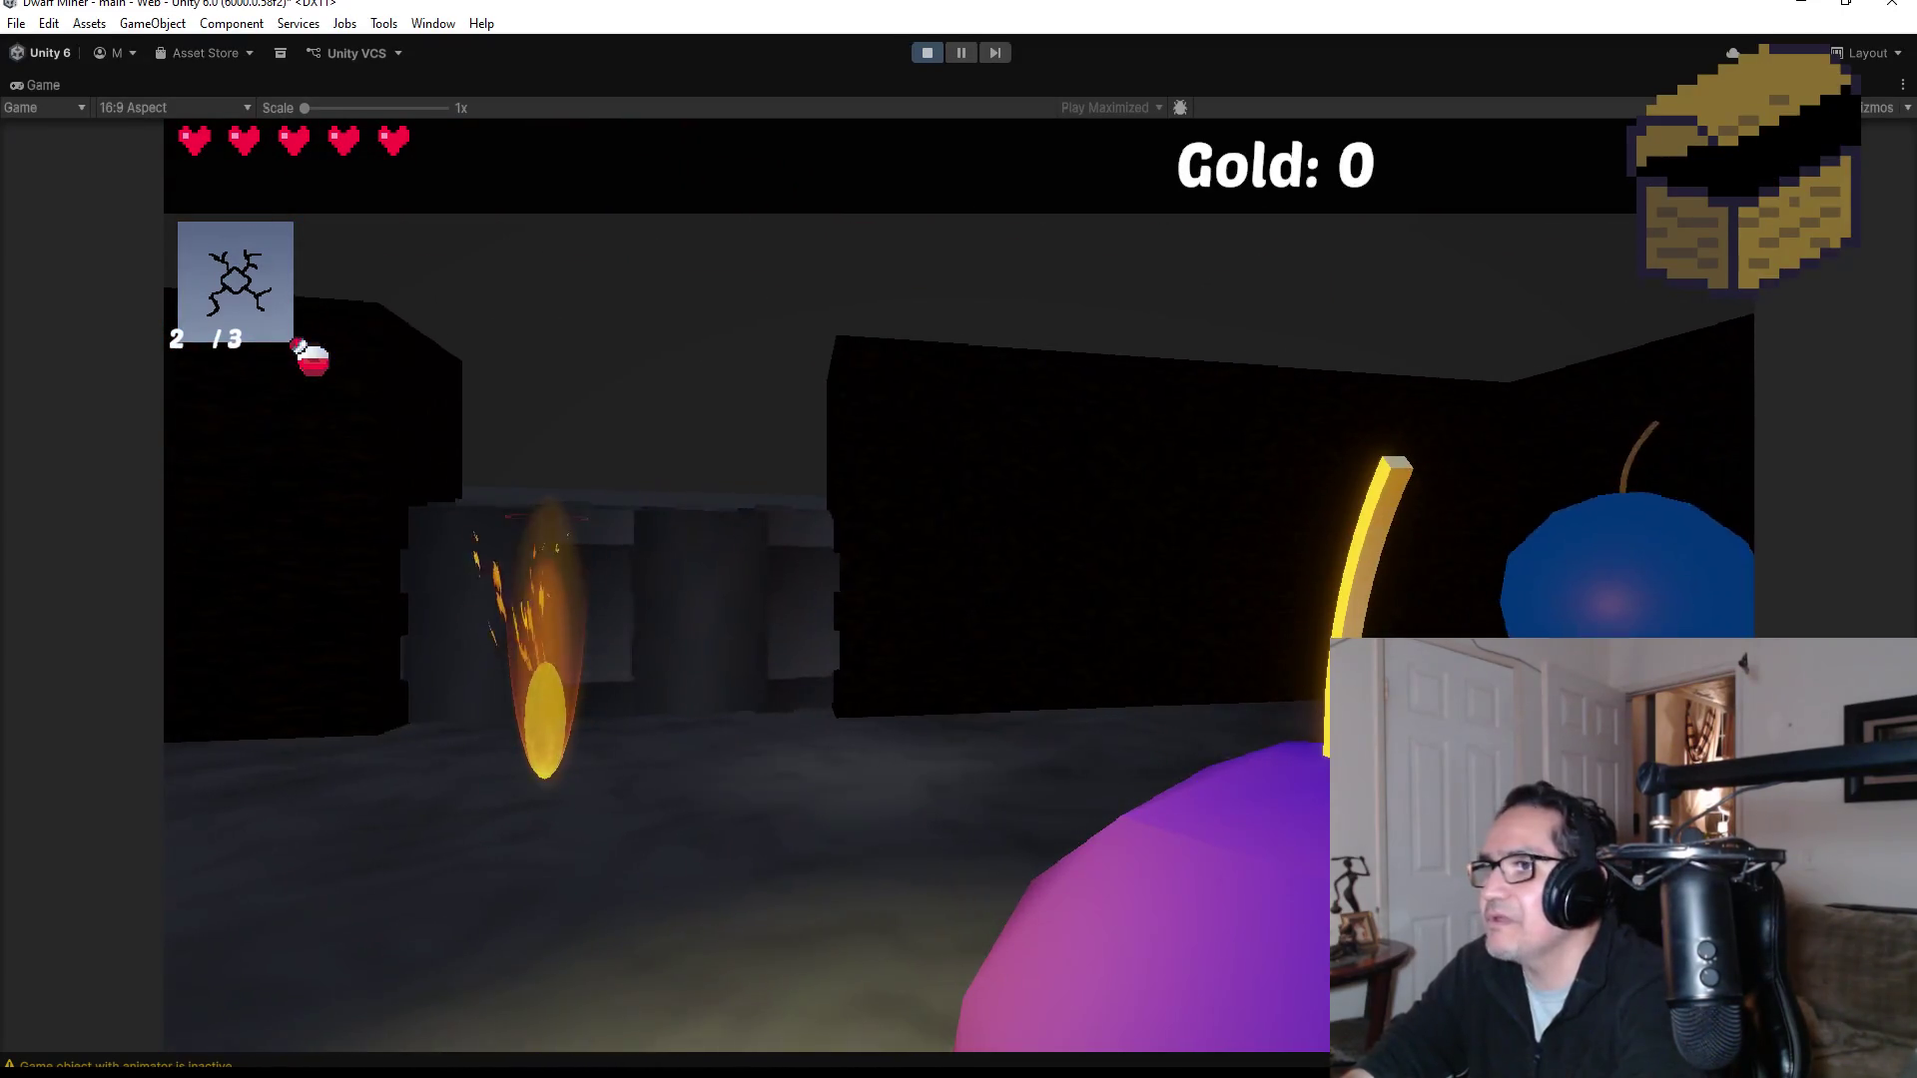
mouse_move(959, 540)
key("w")
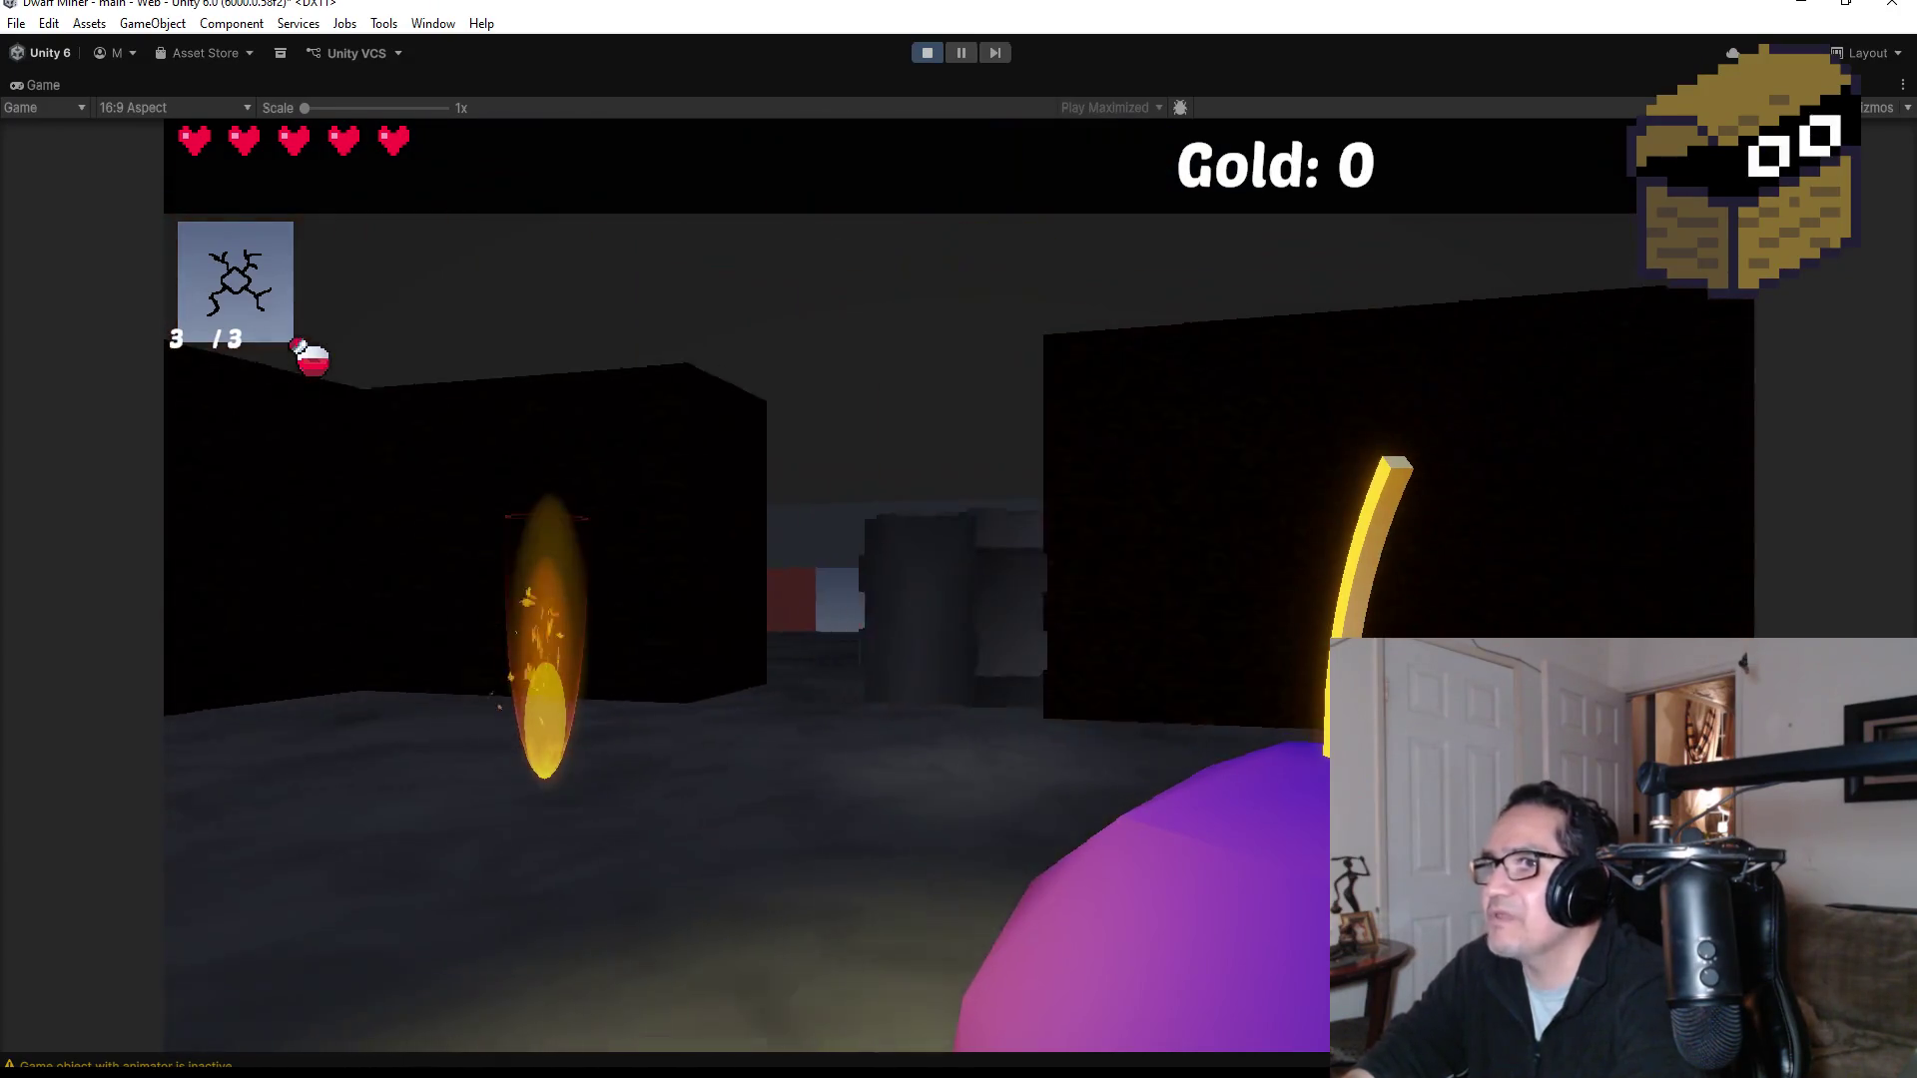
left_click(959, 540)
left_click(958, 539)
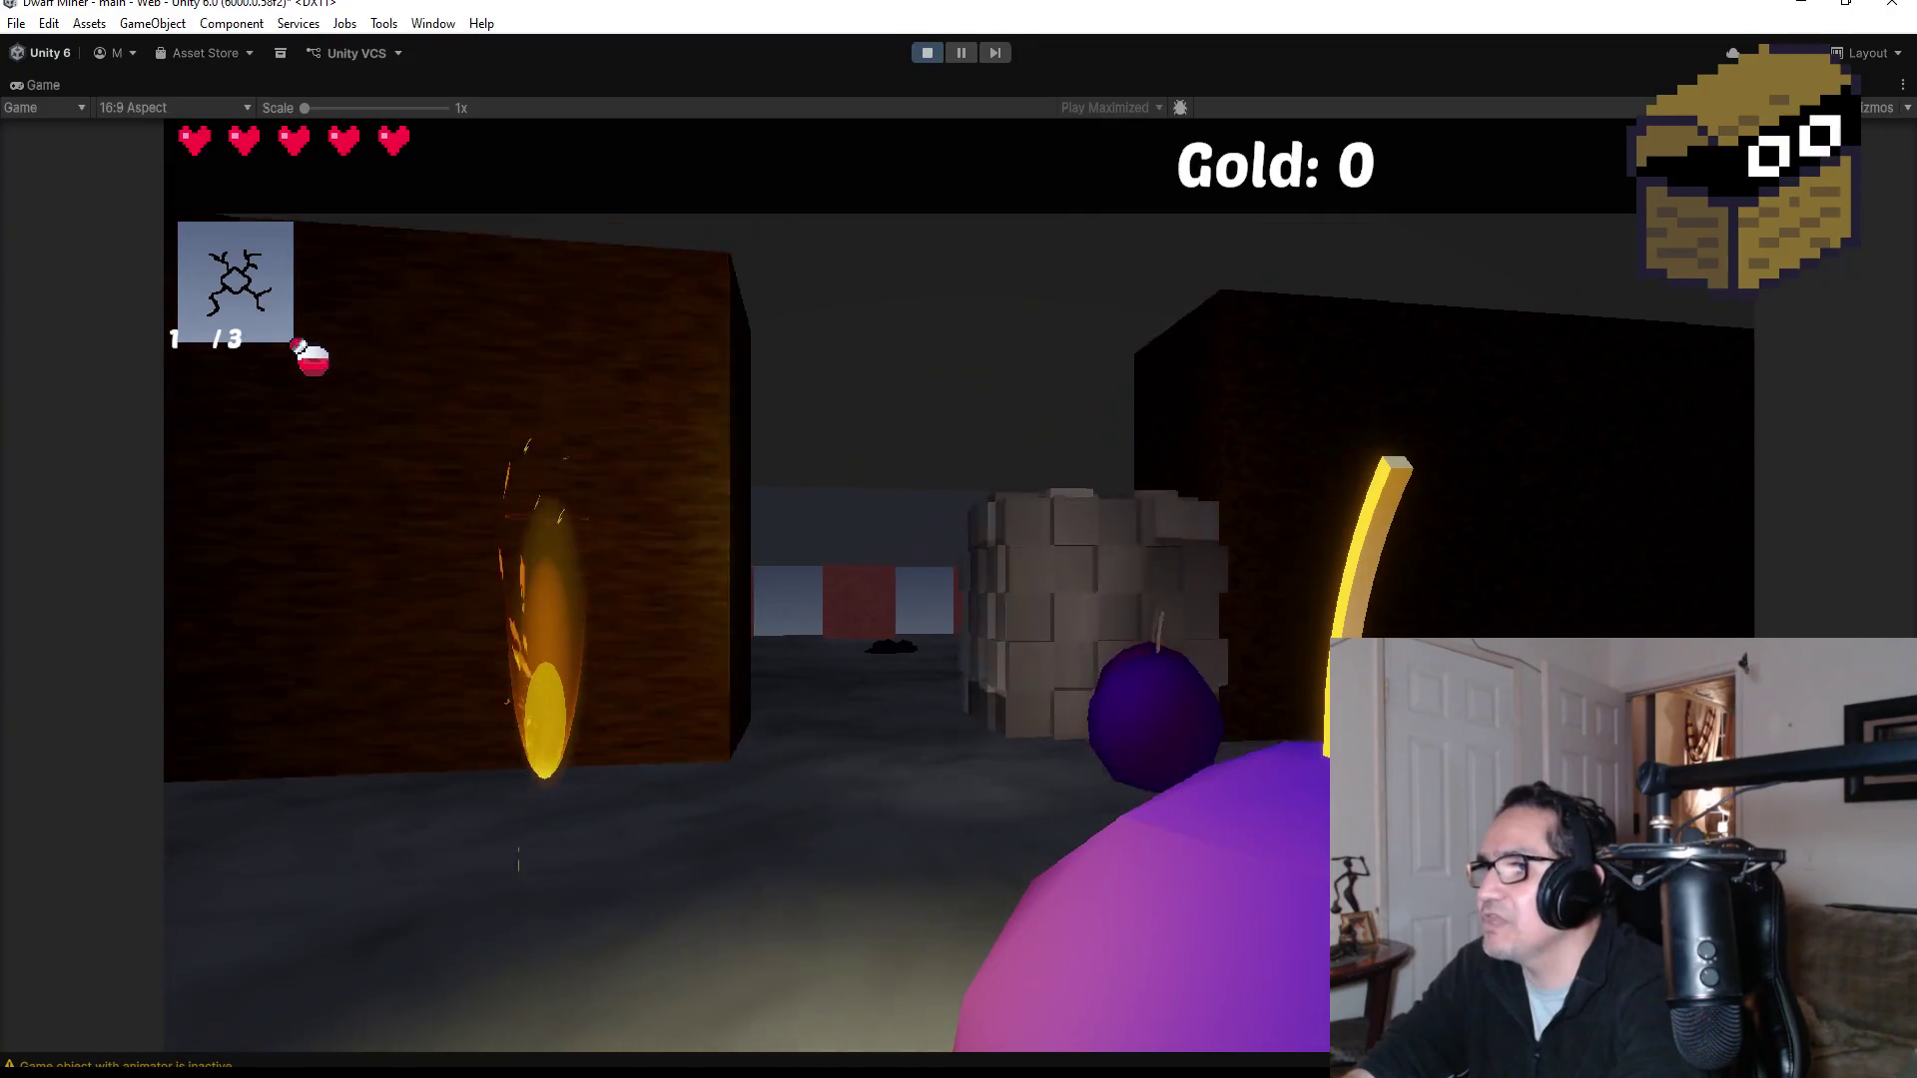
mouse_move(958, 539)
key("w")
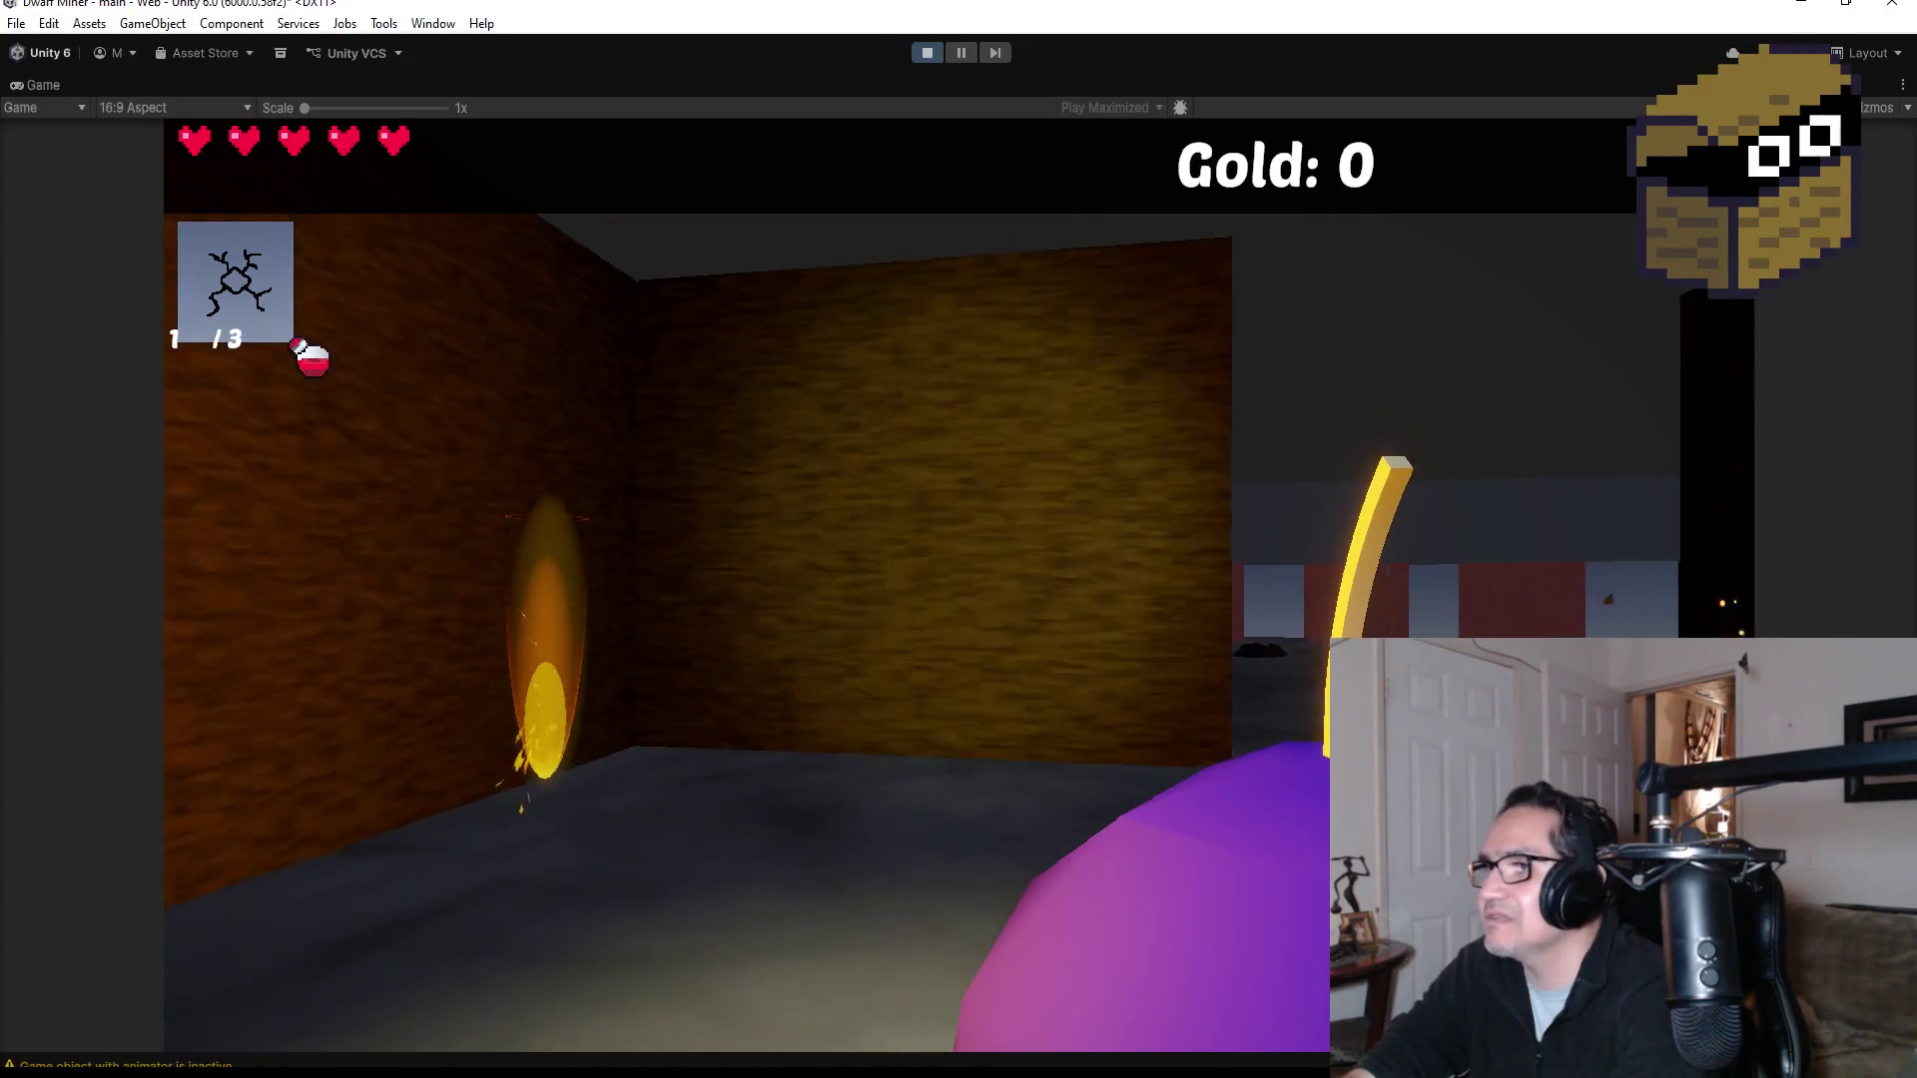
key("w")
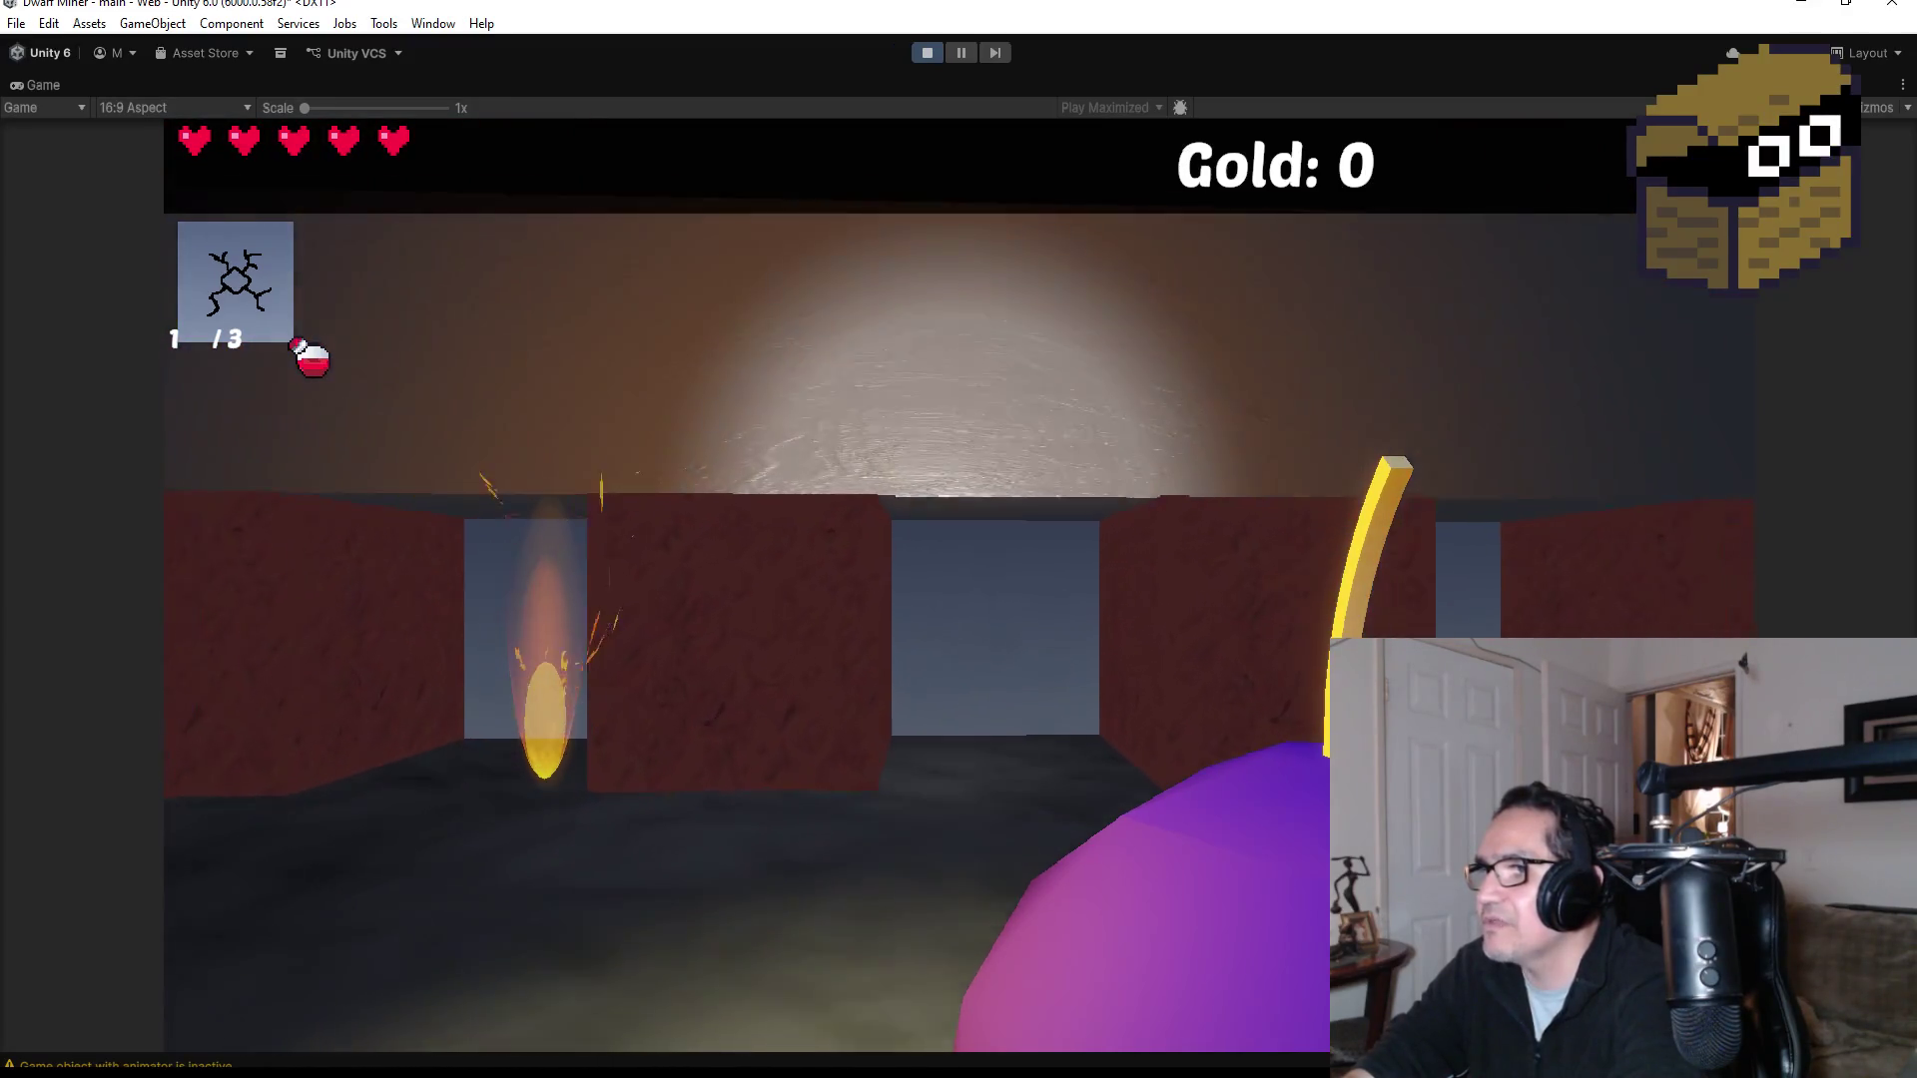
key("q")
key("s")
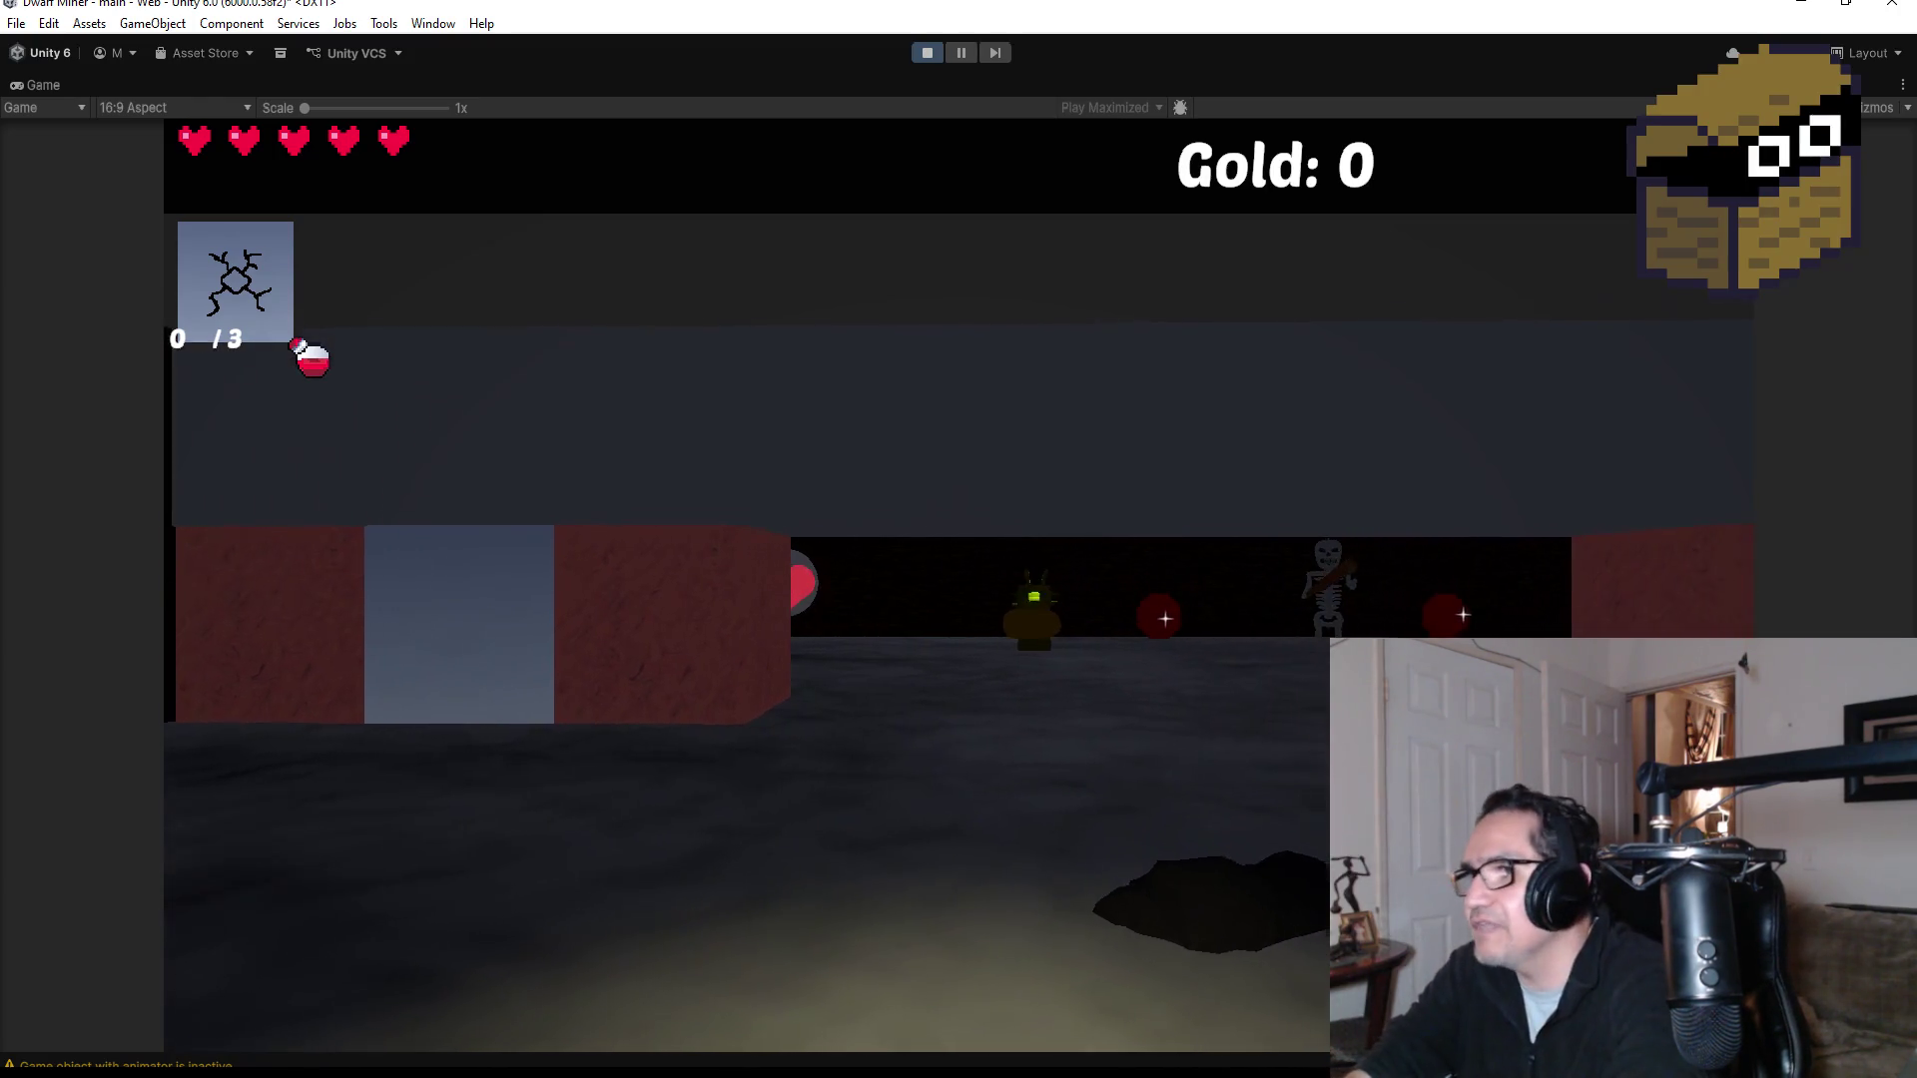
Step: Back away from the skeleton and fire the wand until it and the dark-area creature fall
key("w")
key("w")
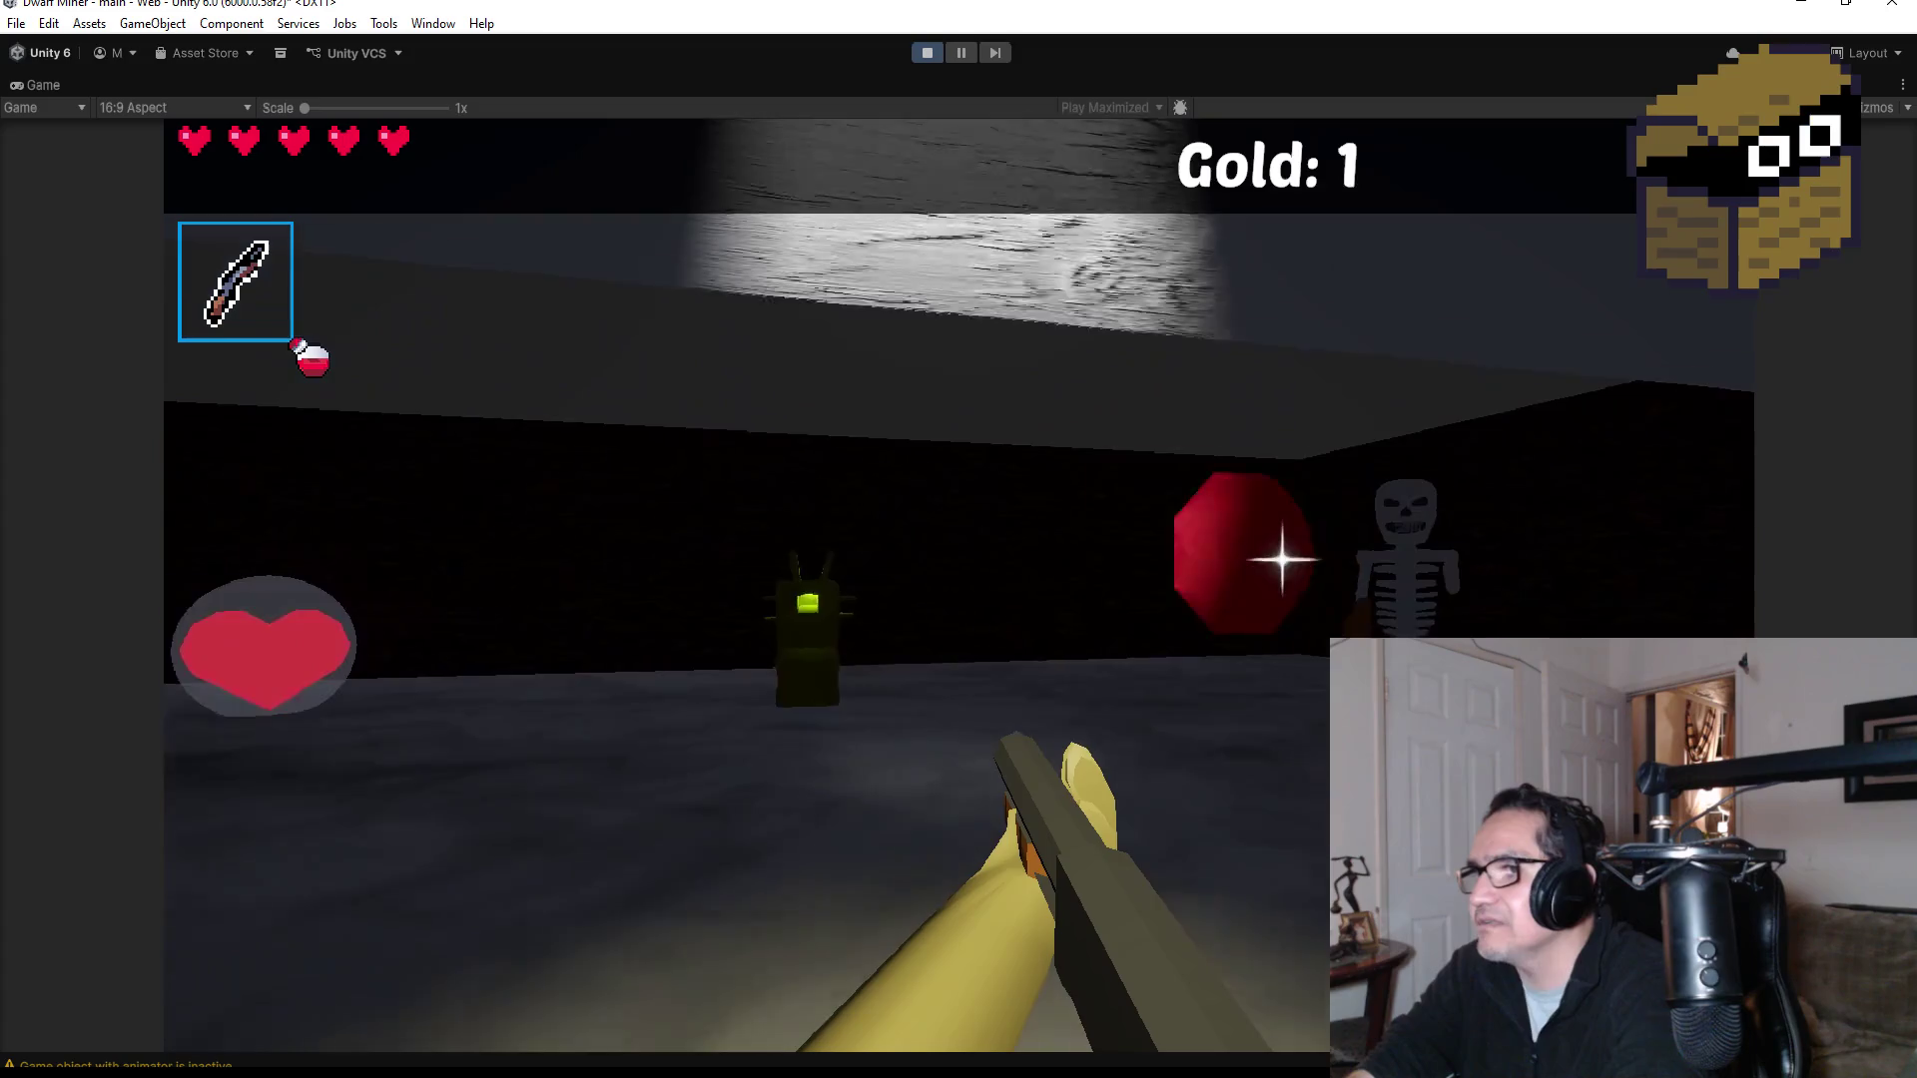
key("s")
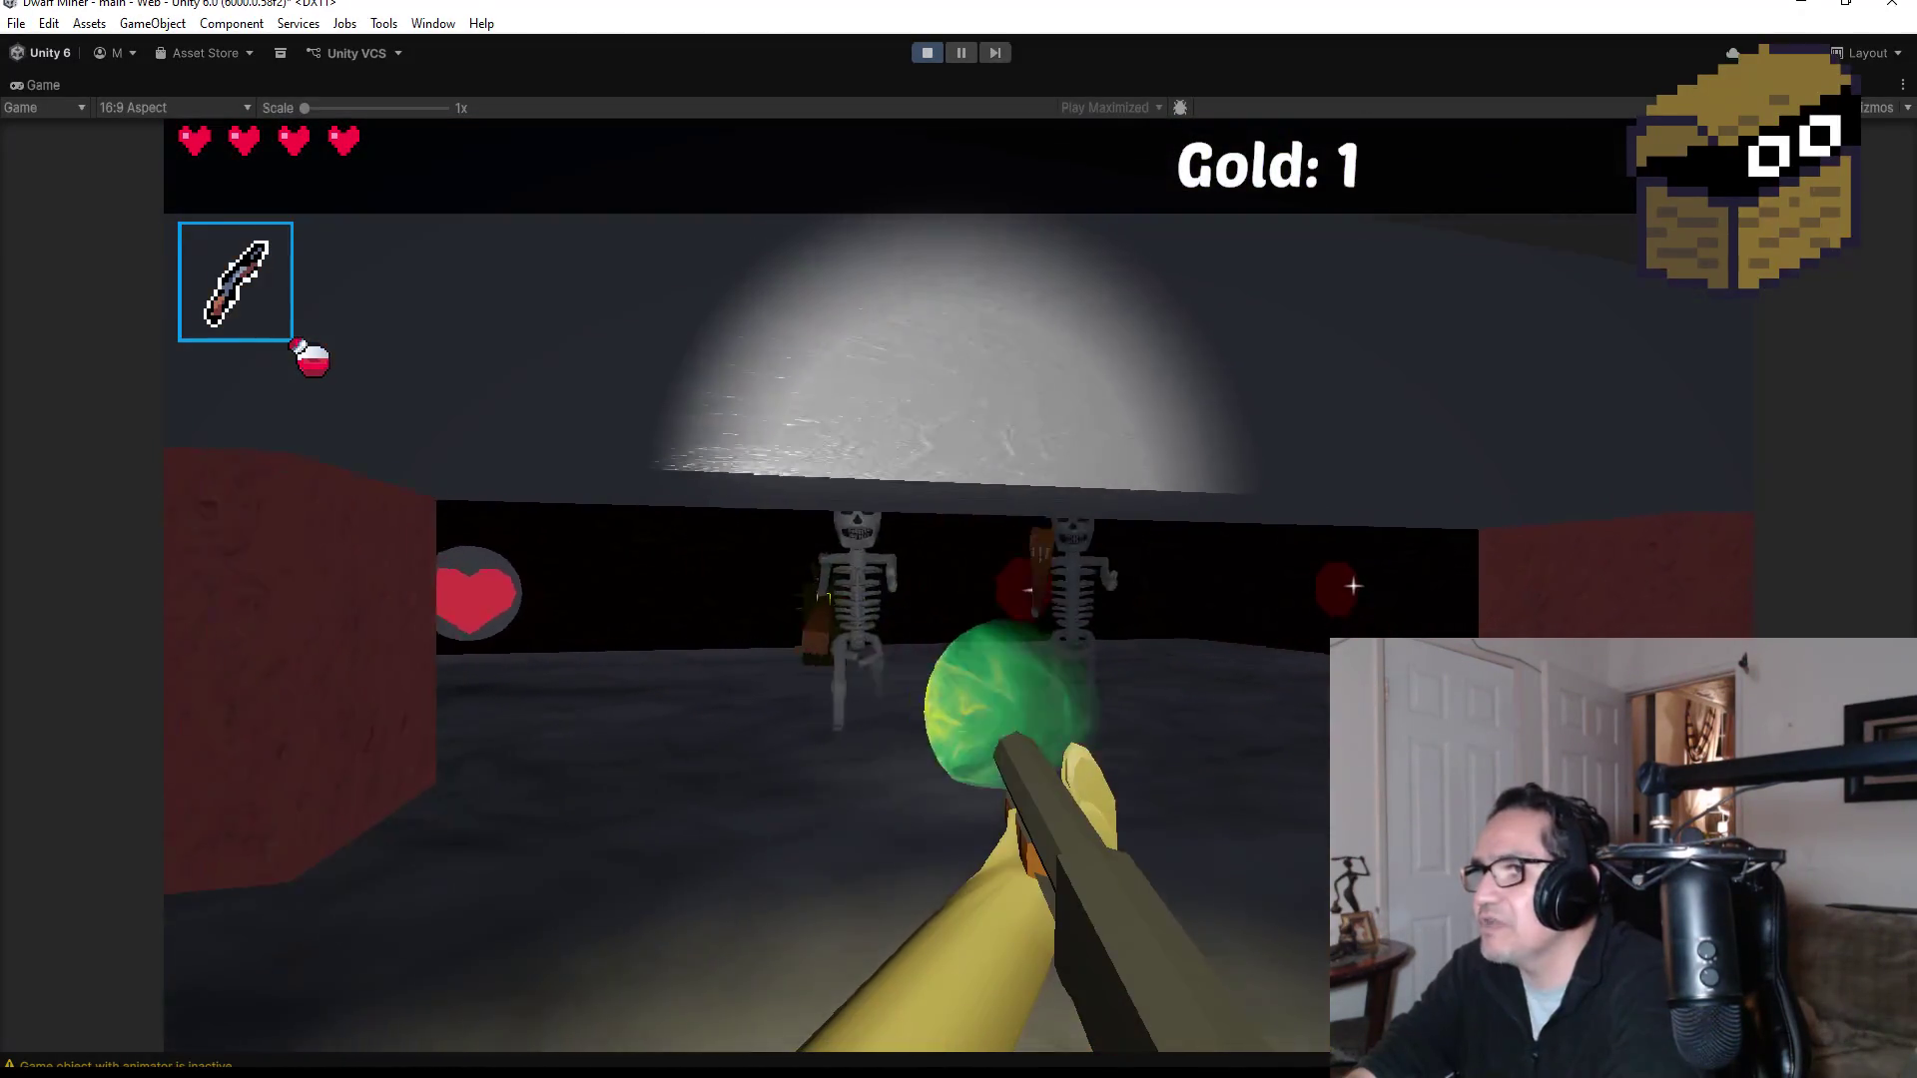
left_click(1353, 587)
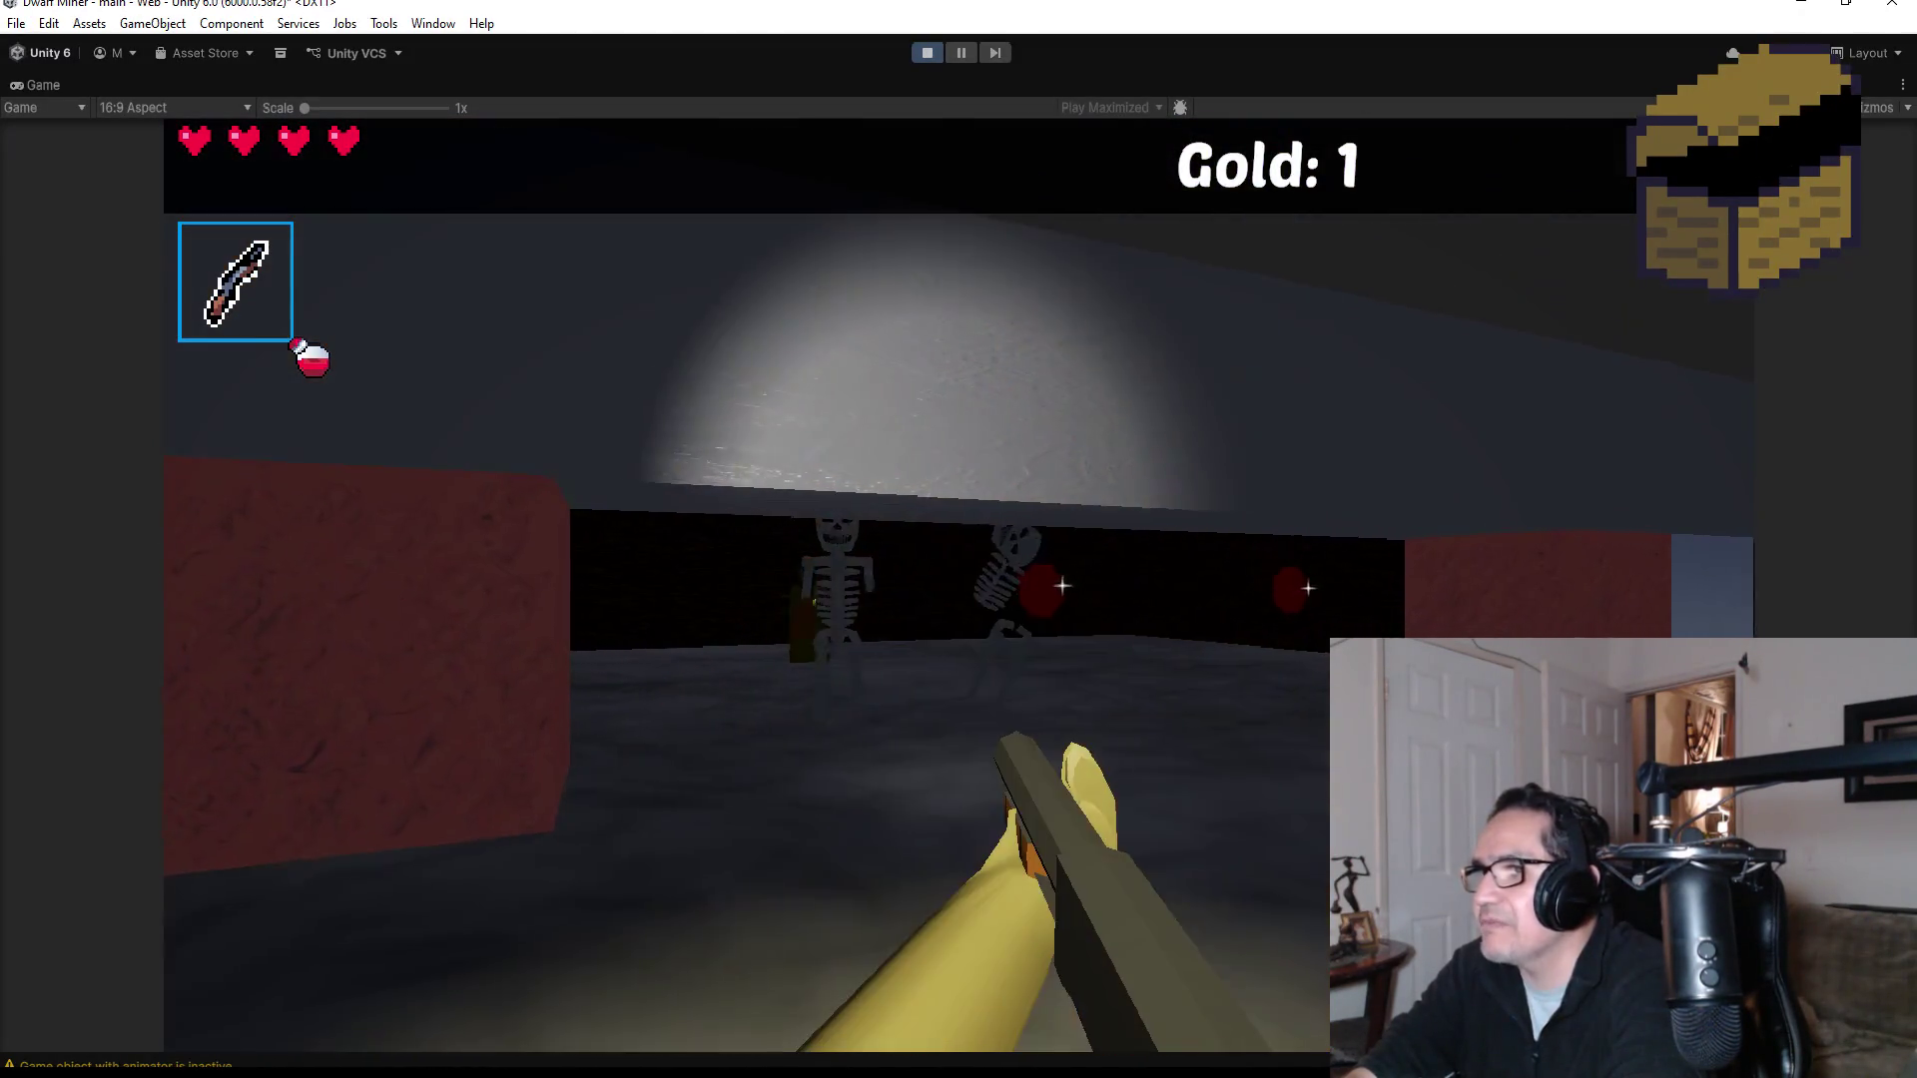
left_click(1248, 629)
left_click(1208, 650)
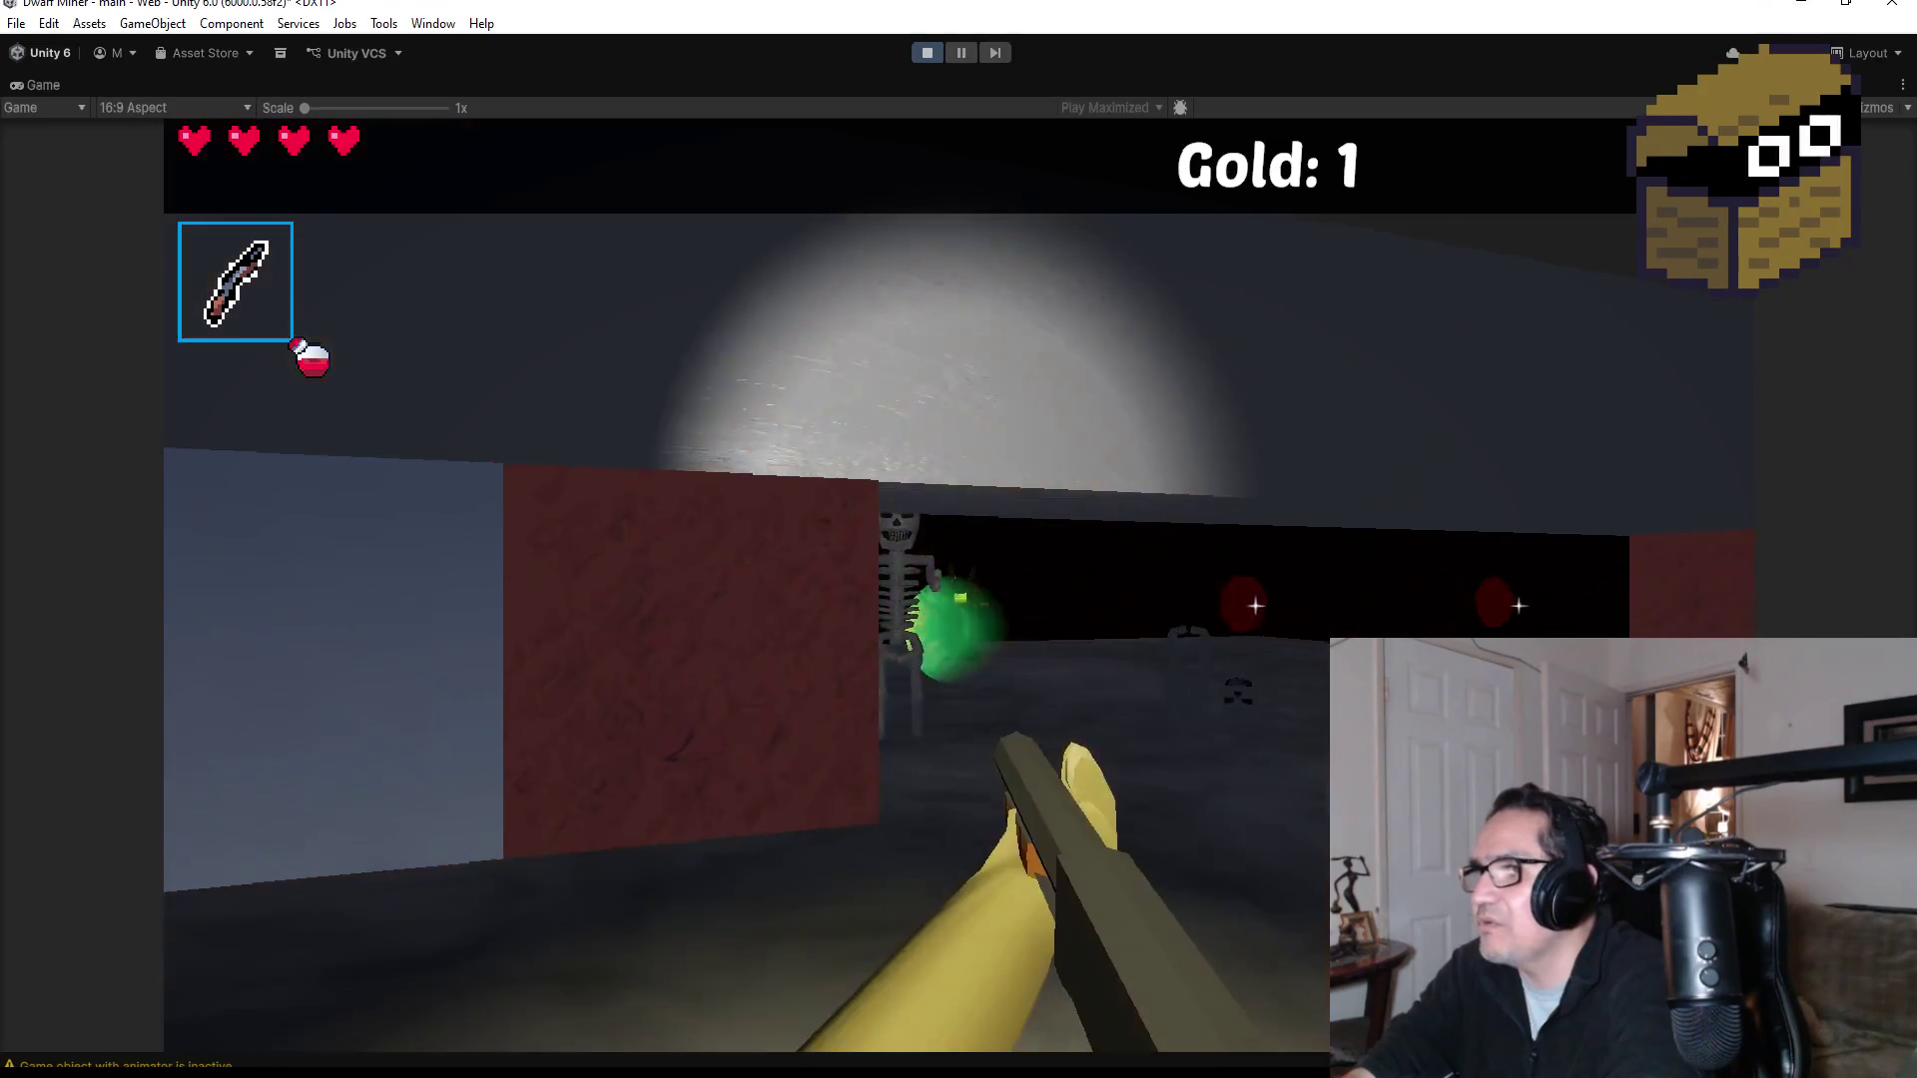
left_click(1358, 560)
left_click(1432, 571)
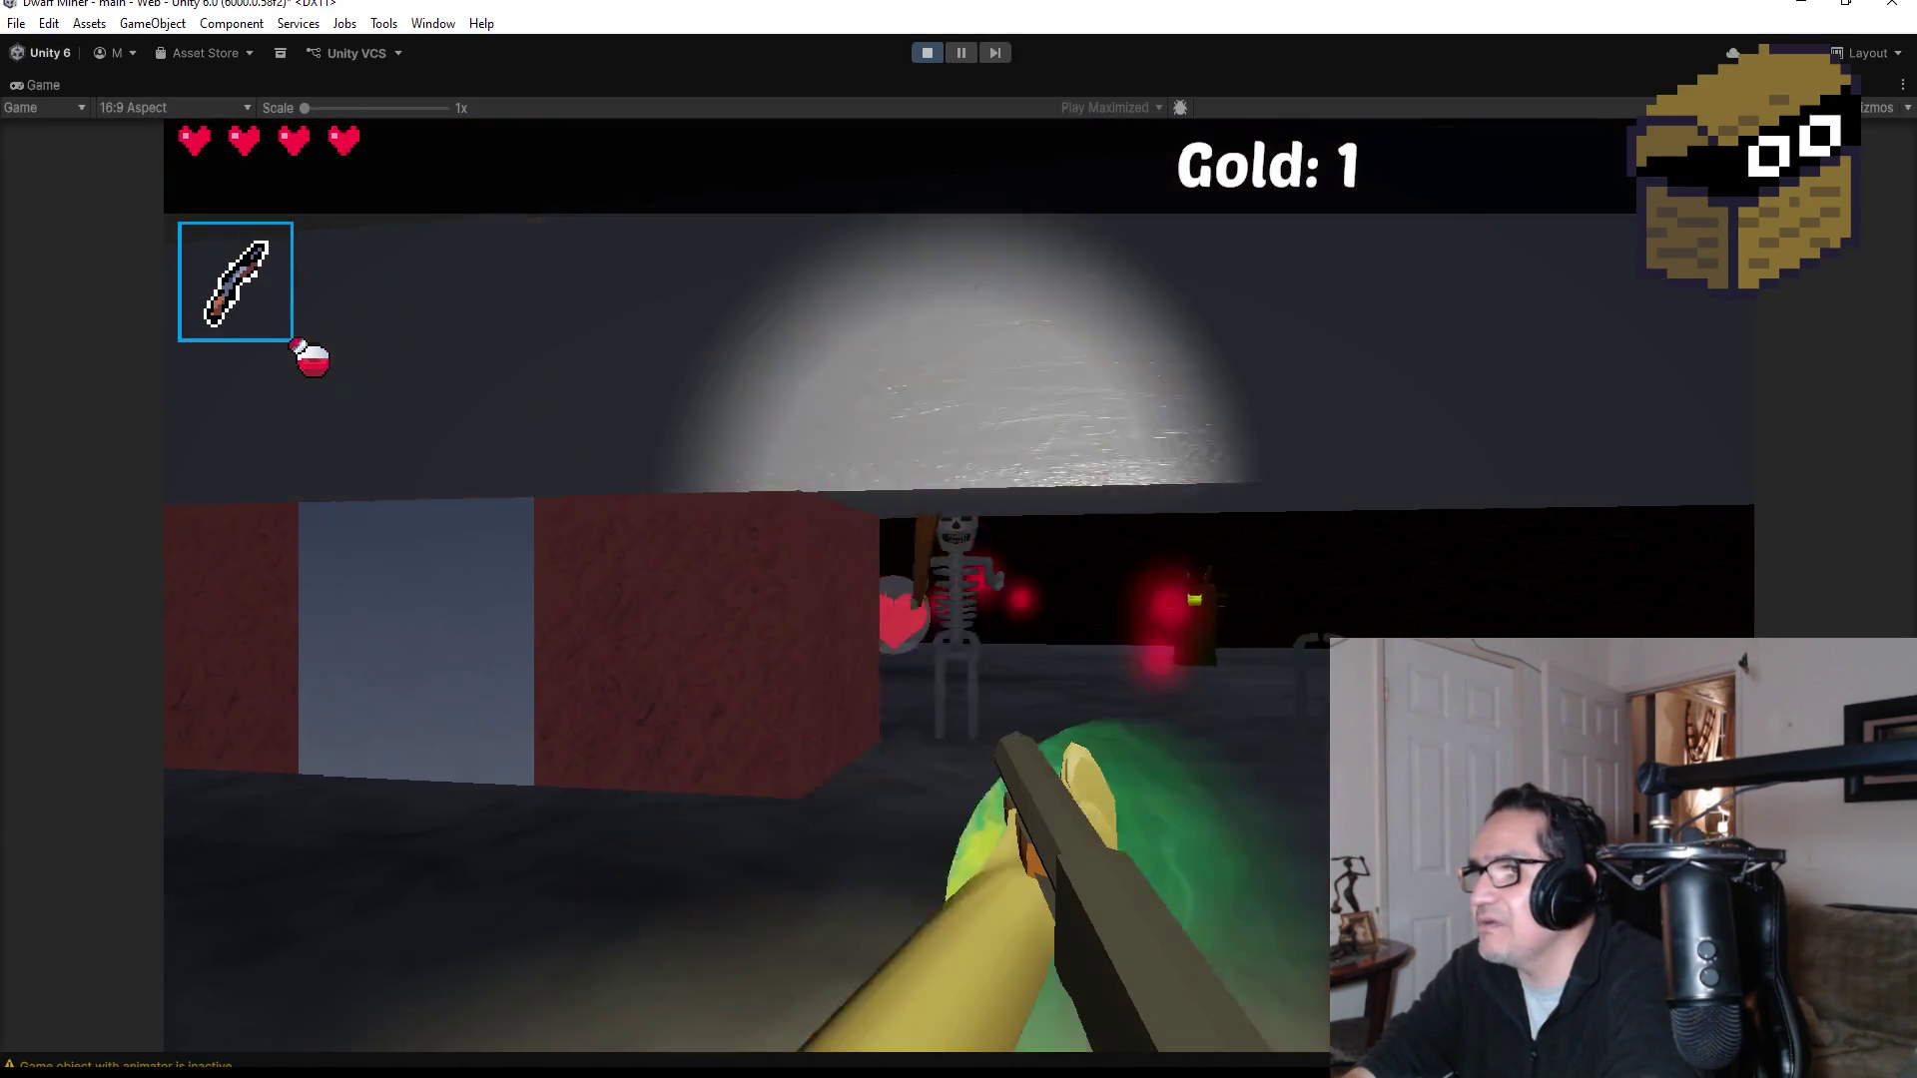
left_click(1594, 635)
left_click(958, 587)
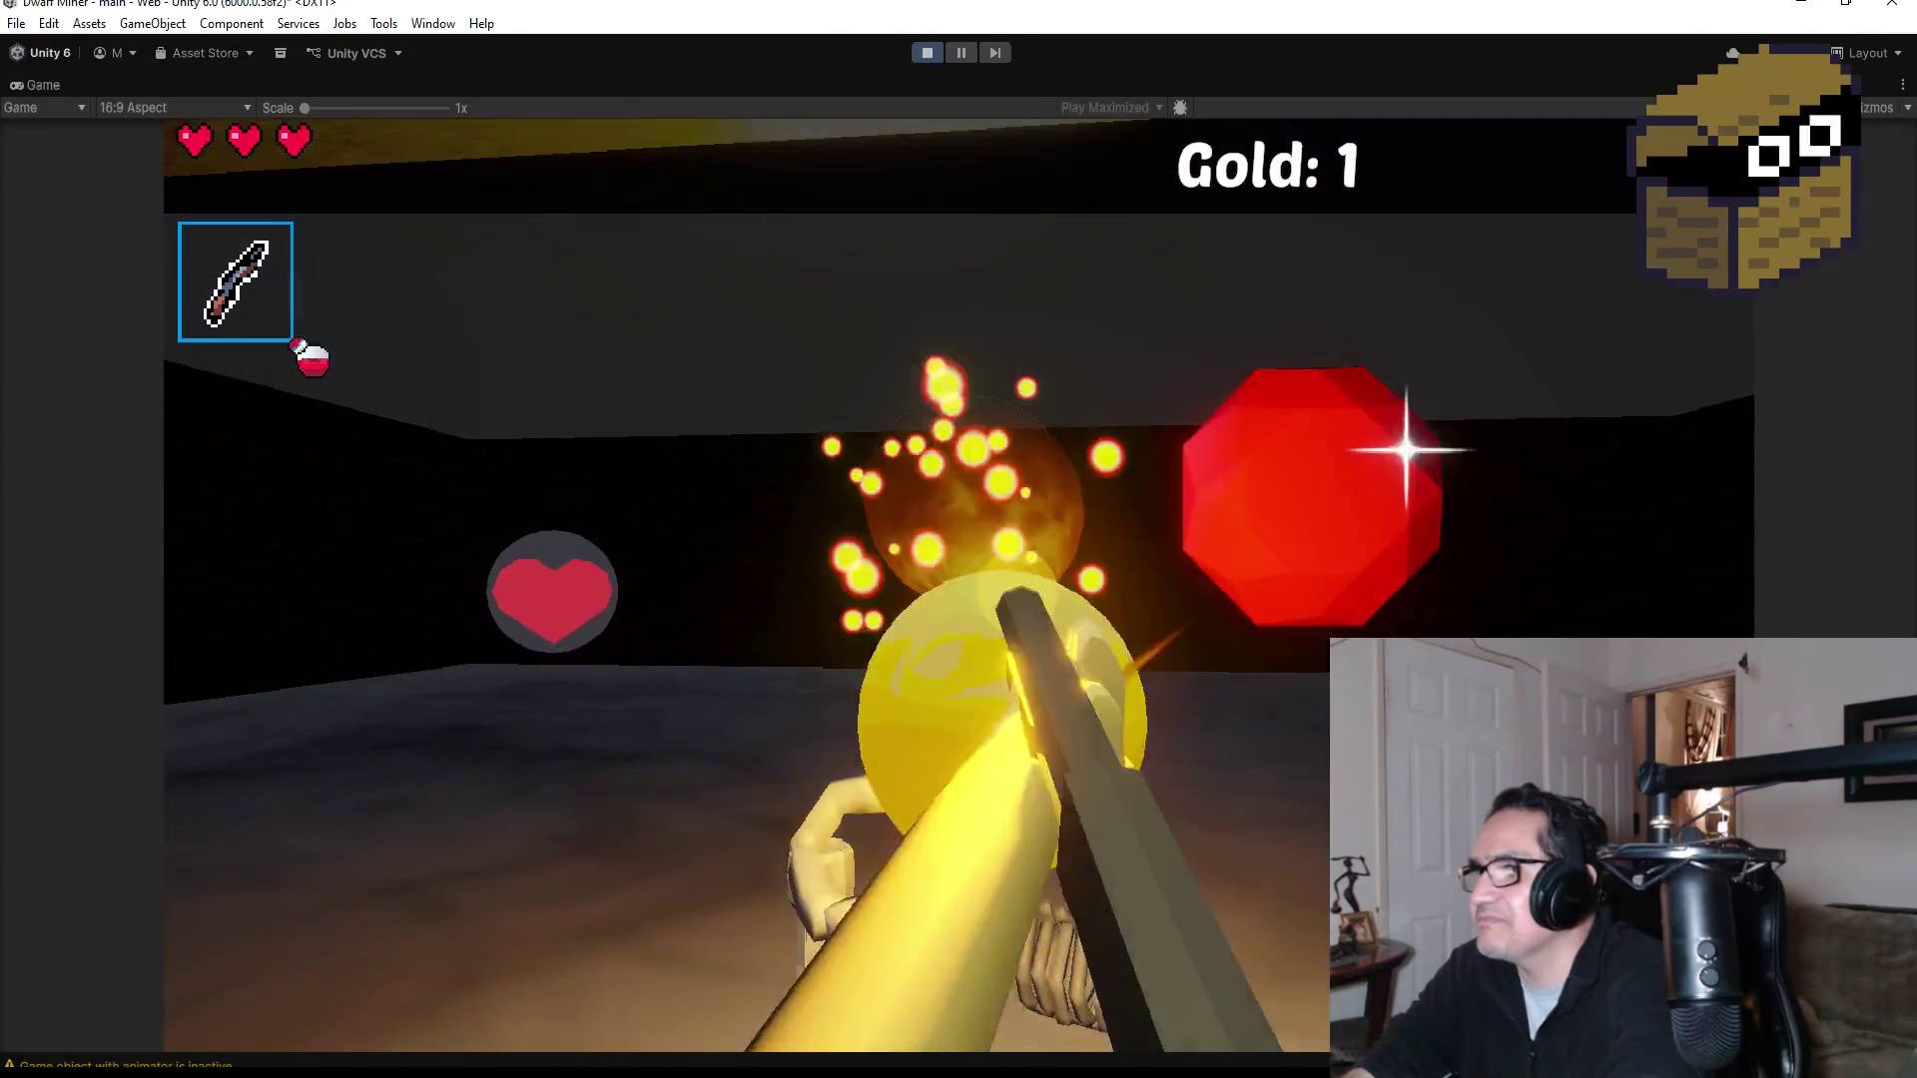
left_click(959, 587)
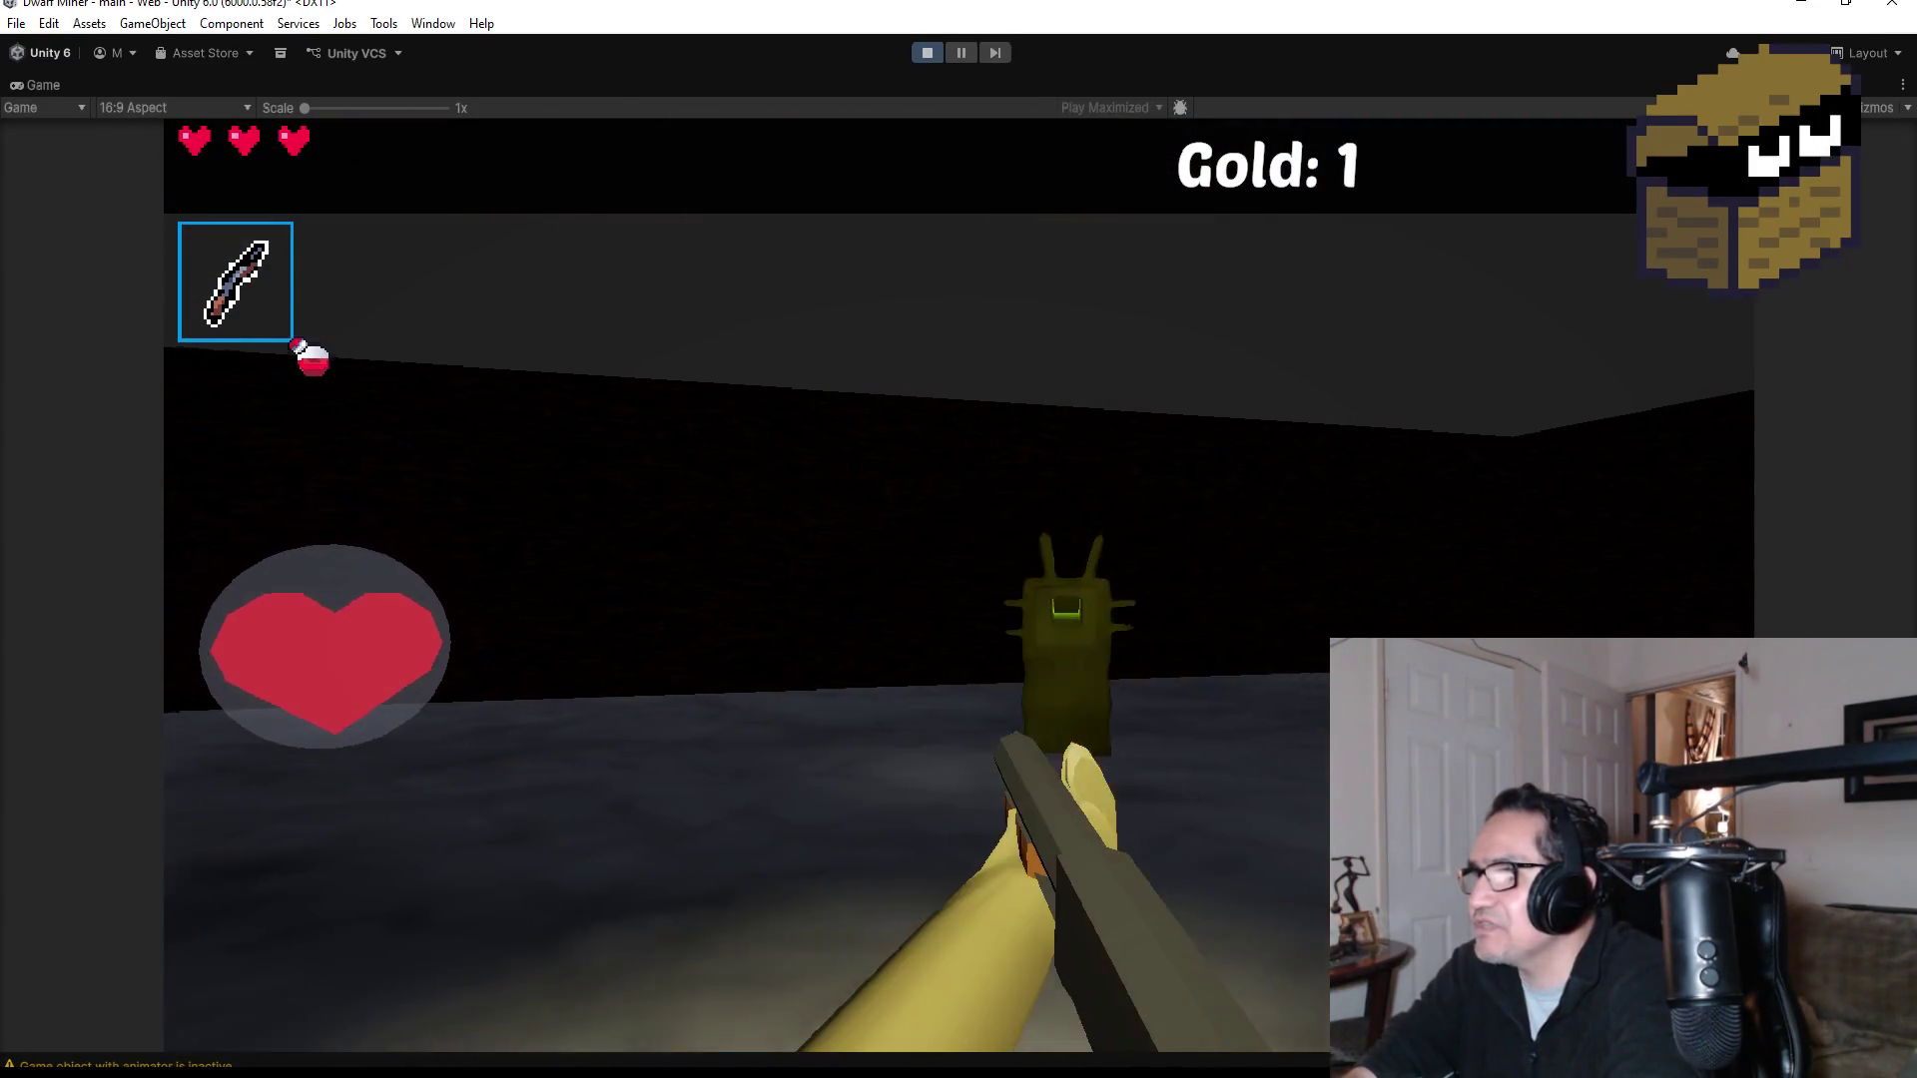
left_click(959, 588)
left_click(959, 587)
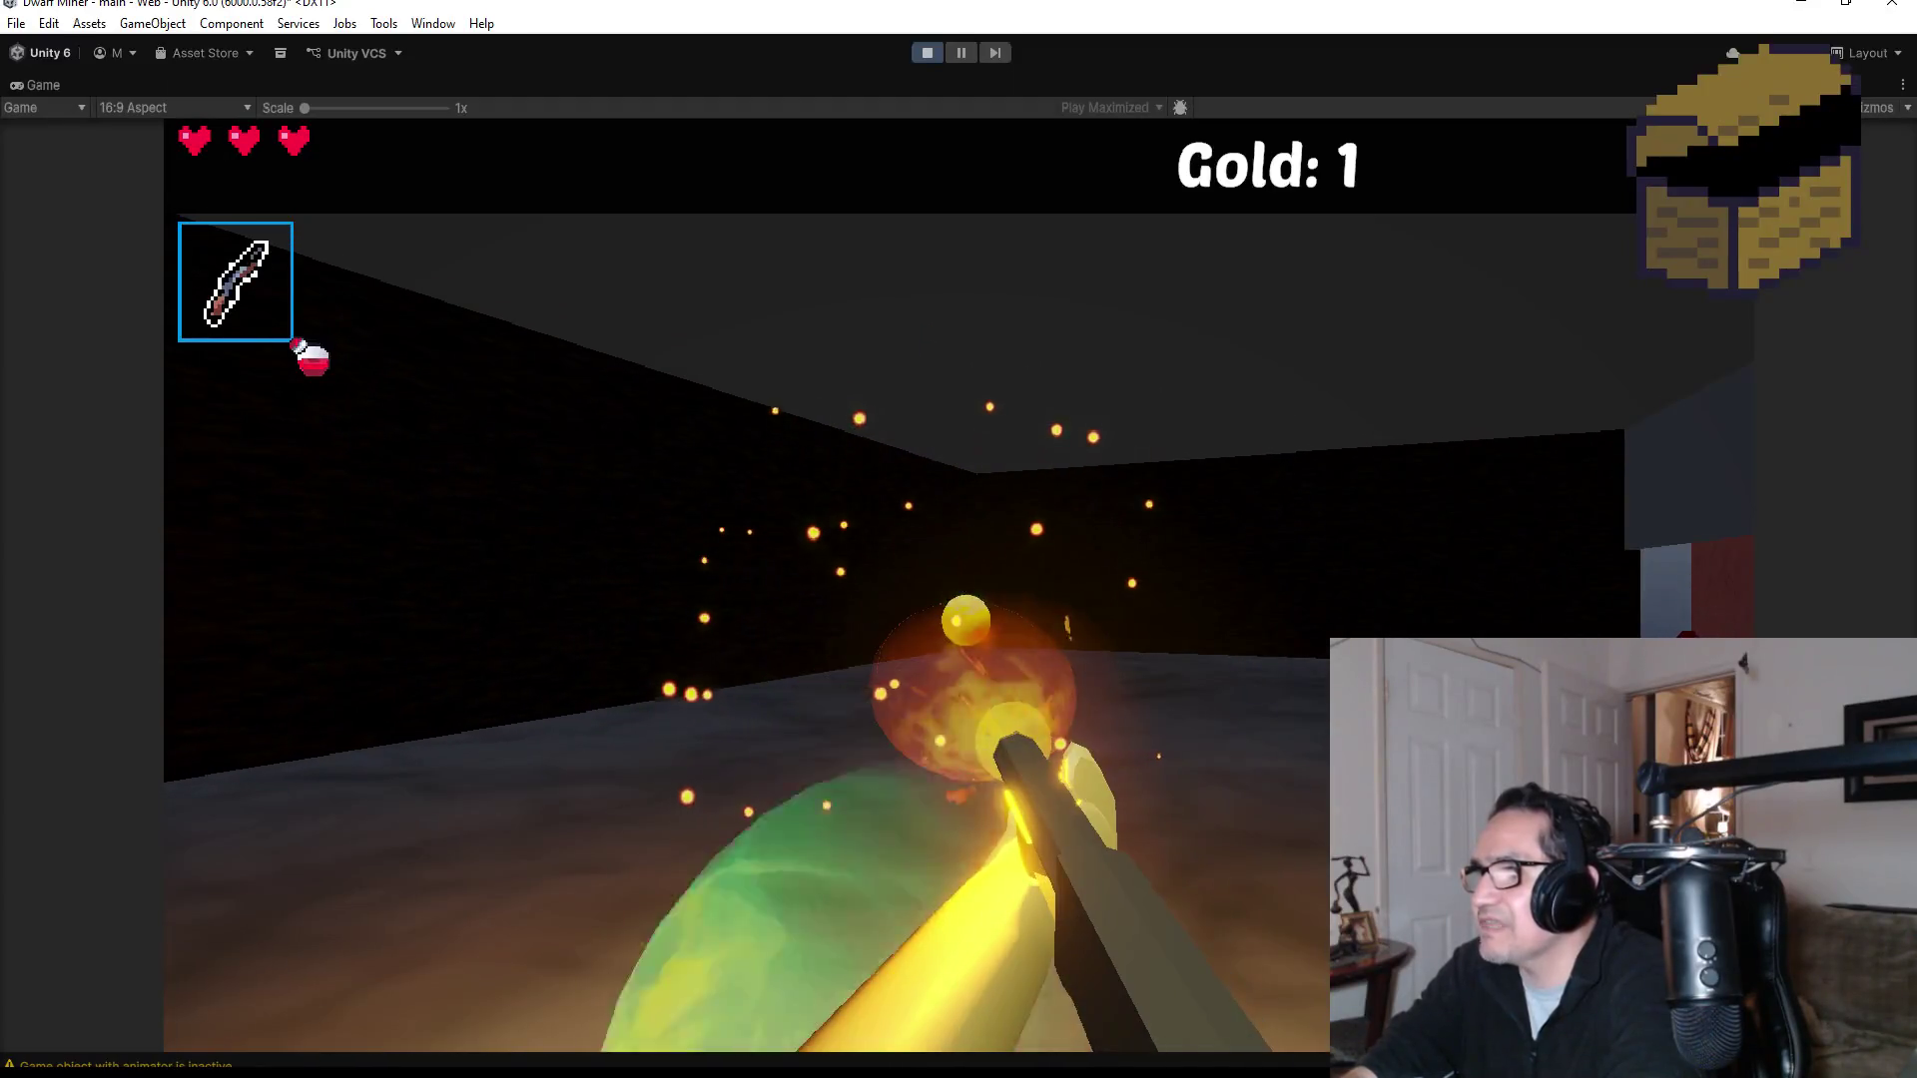
Step: Mine the red crystals and the red wall with the pickaxe for gold
left_click(958, 587)
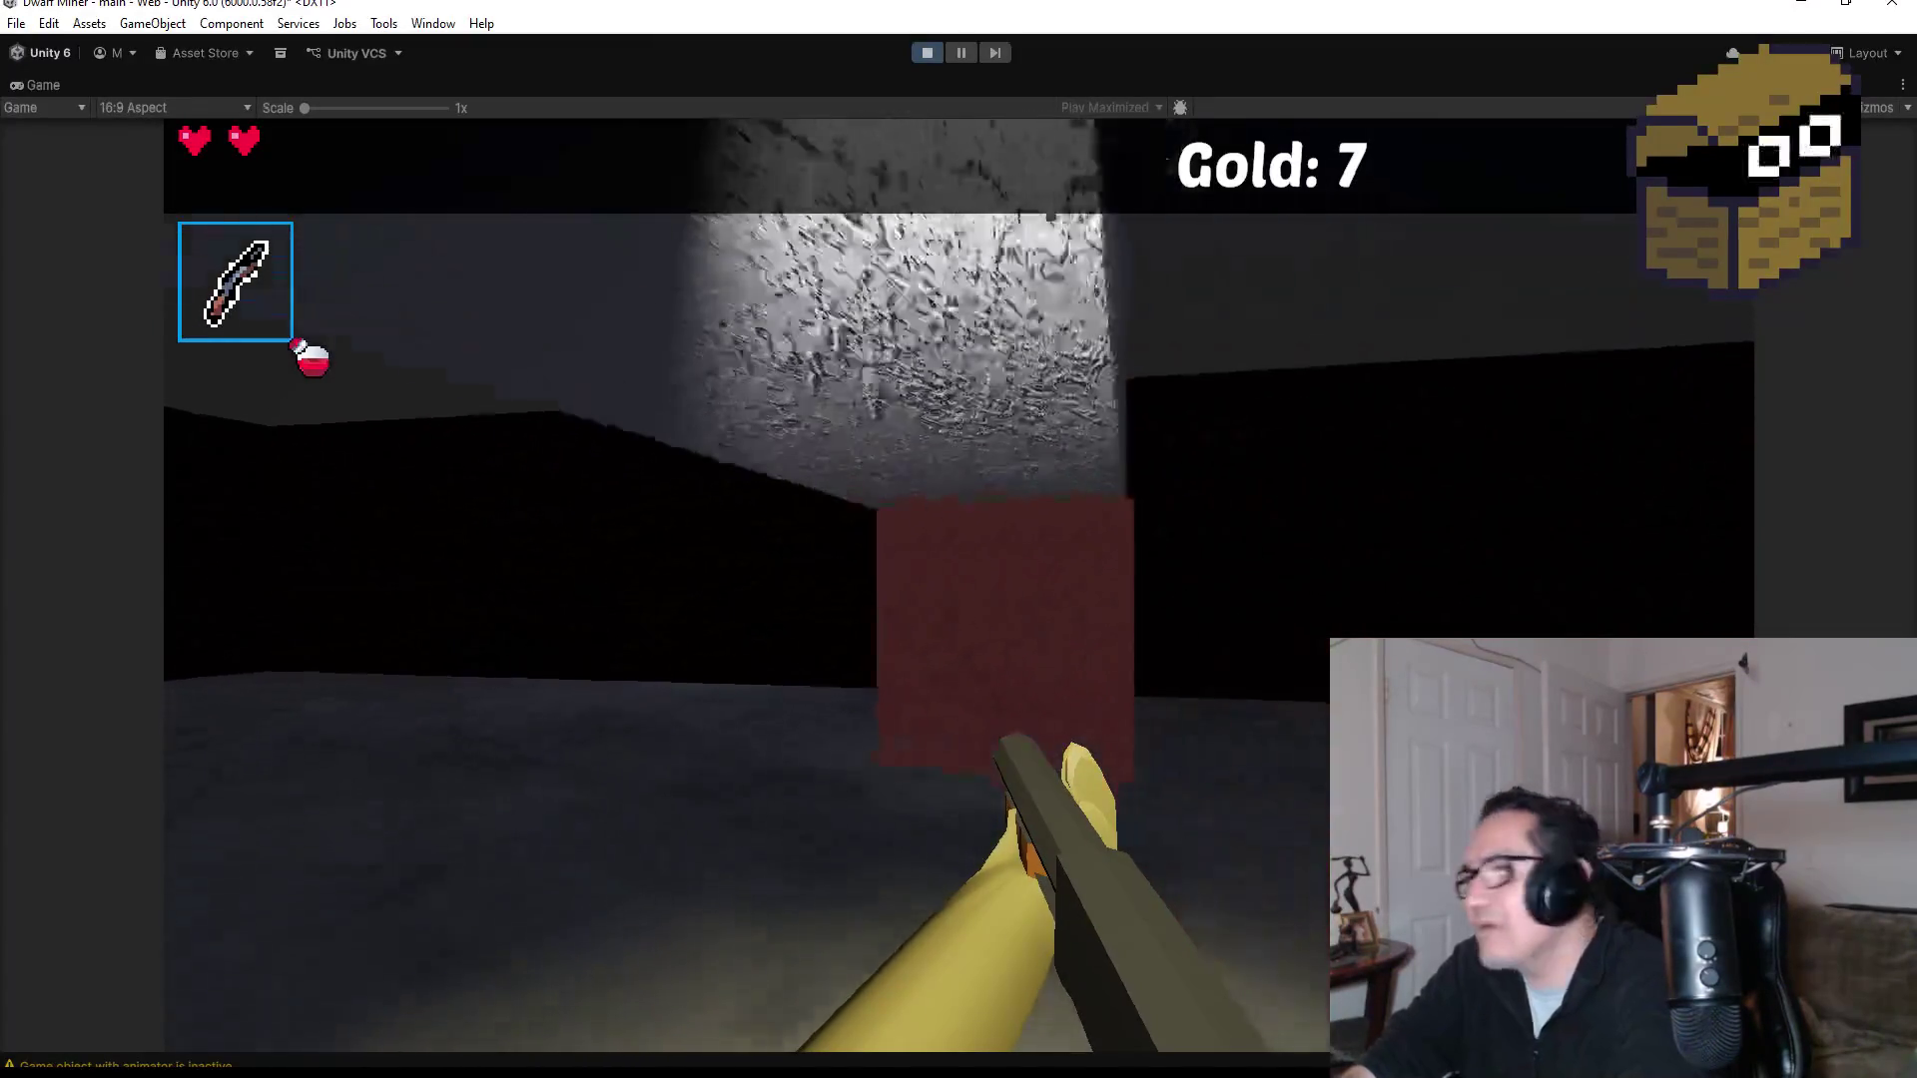
left_click(959, 587)
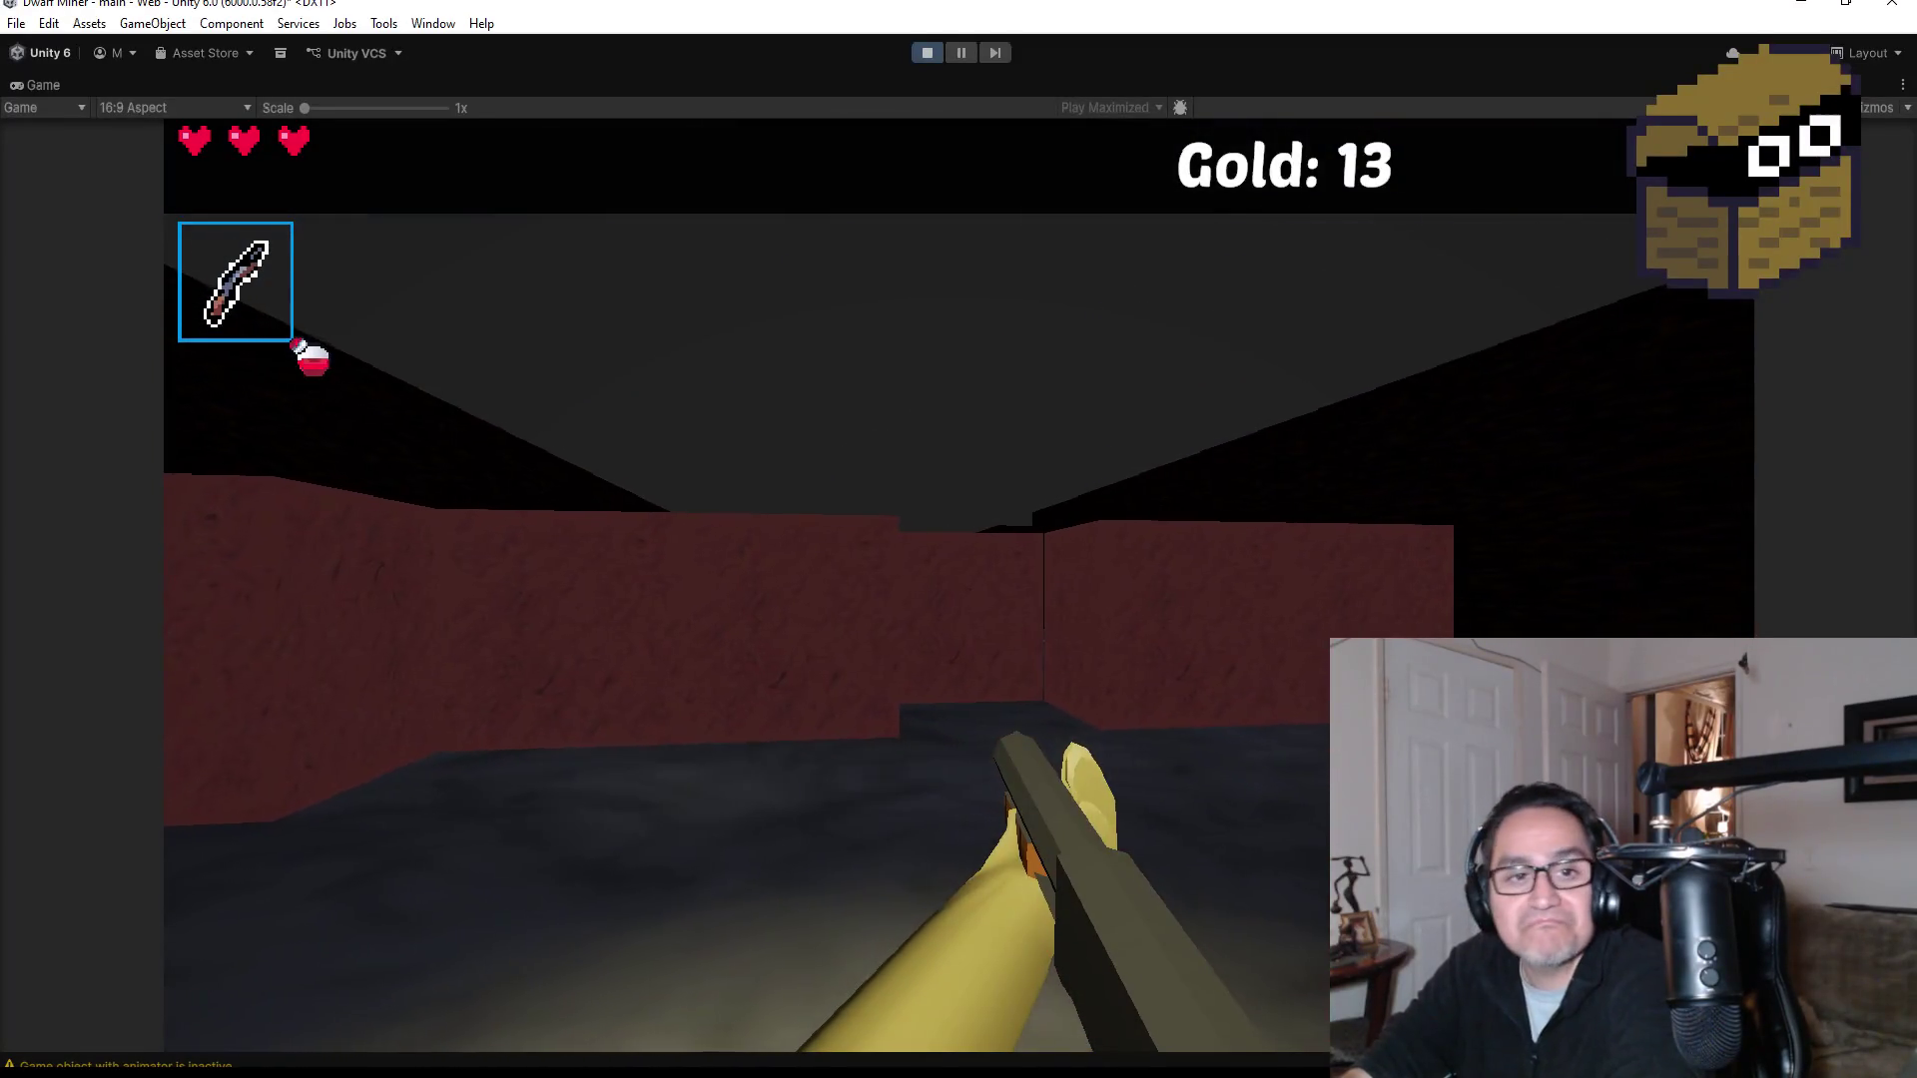
scroll(959, 539, "down", 1)
key("w")
left_click(959, 539)
scroll(958, 539, "up", 1)
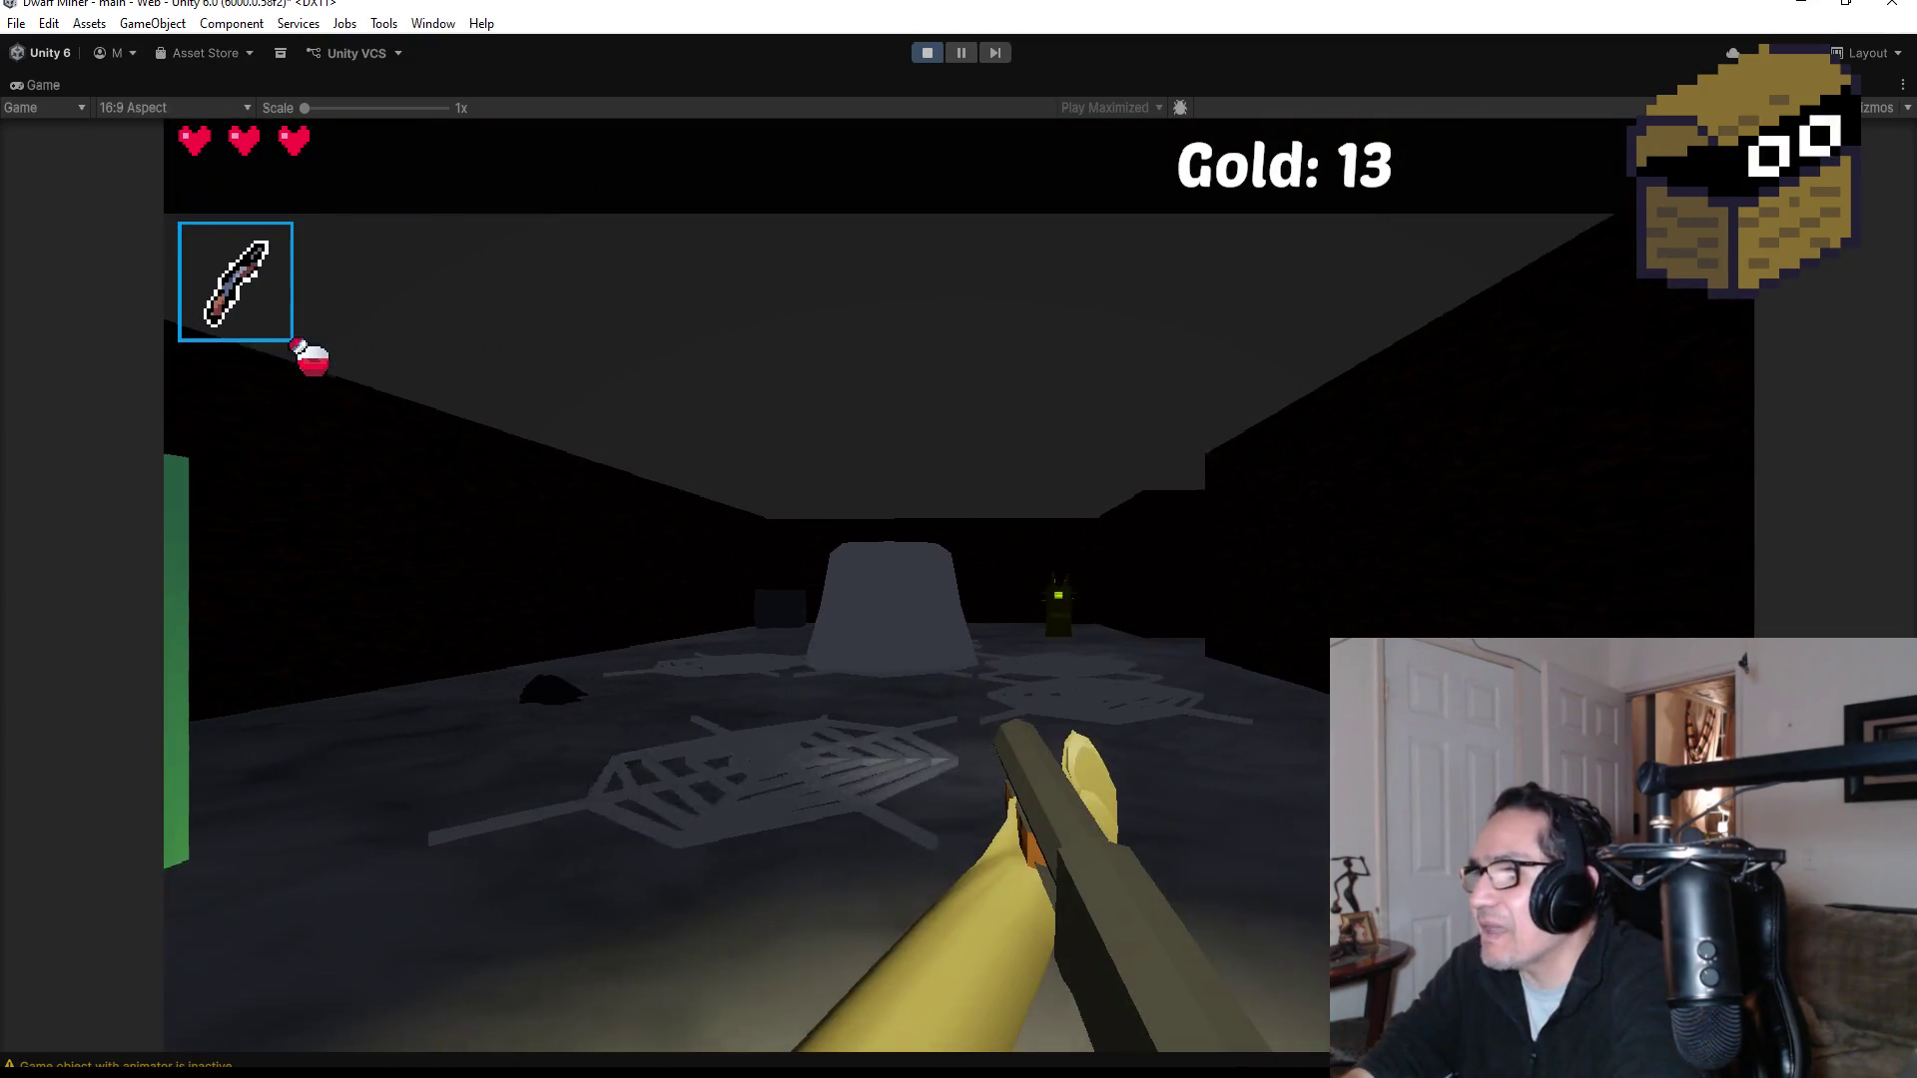
Step: Fire fireballs across the room at the spider and the other enemies
left_click(959, 539)
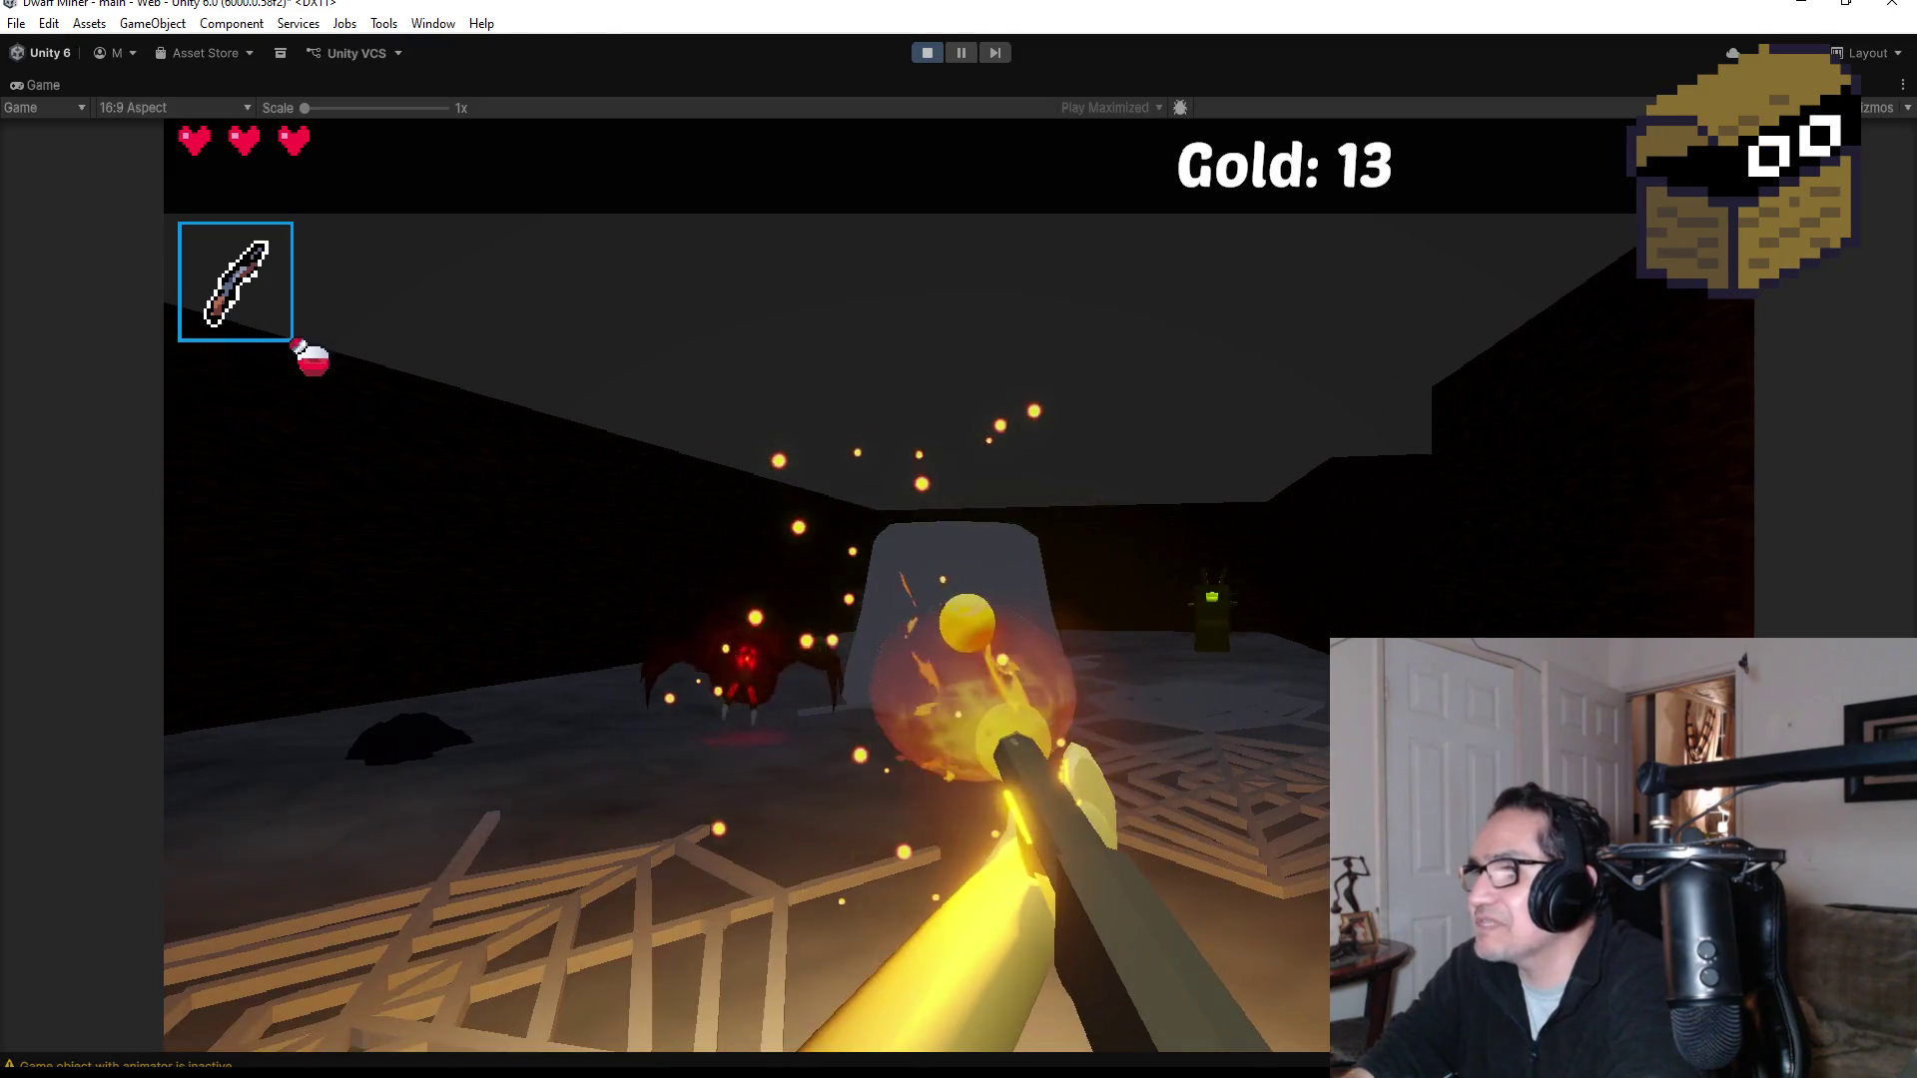
left_click(958, 539)
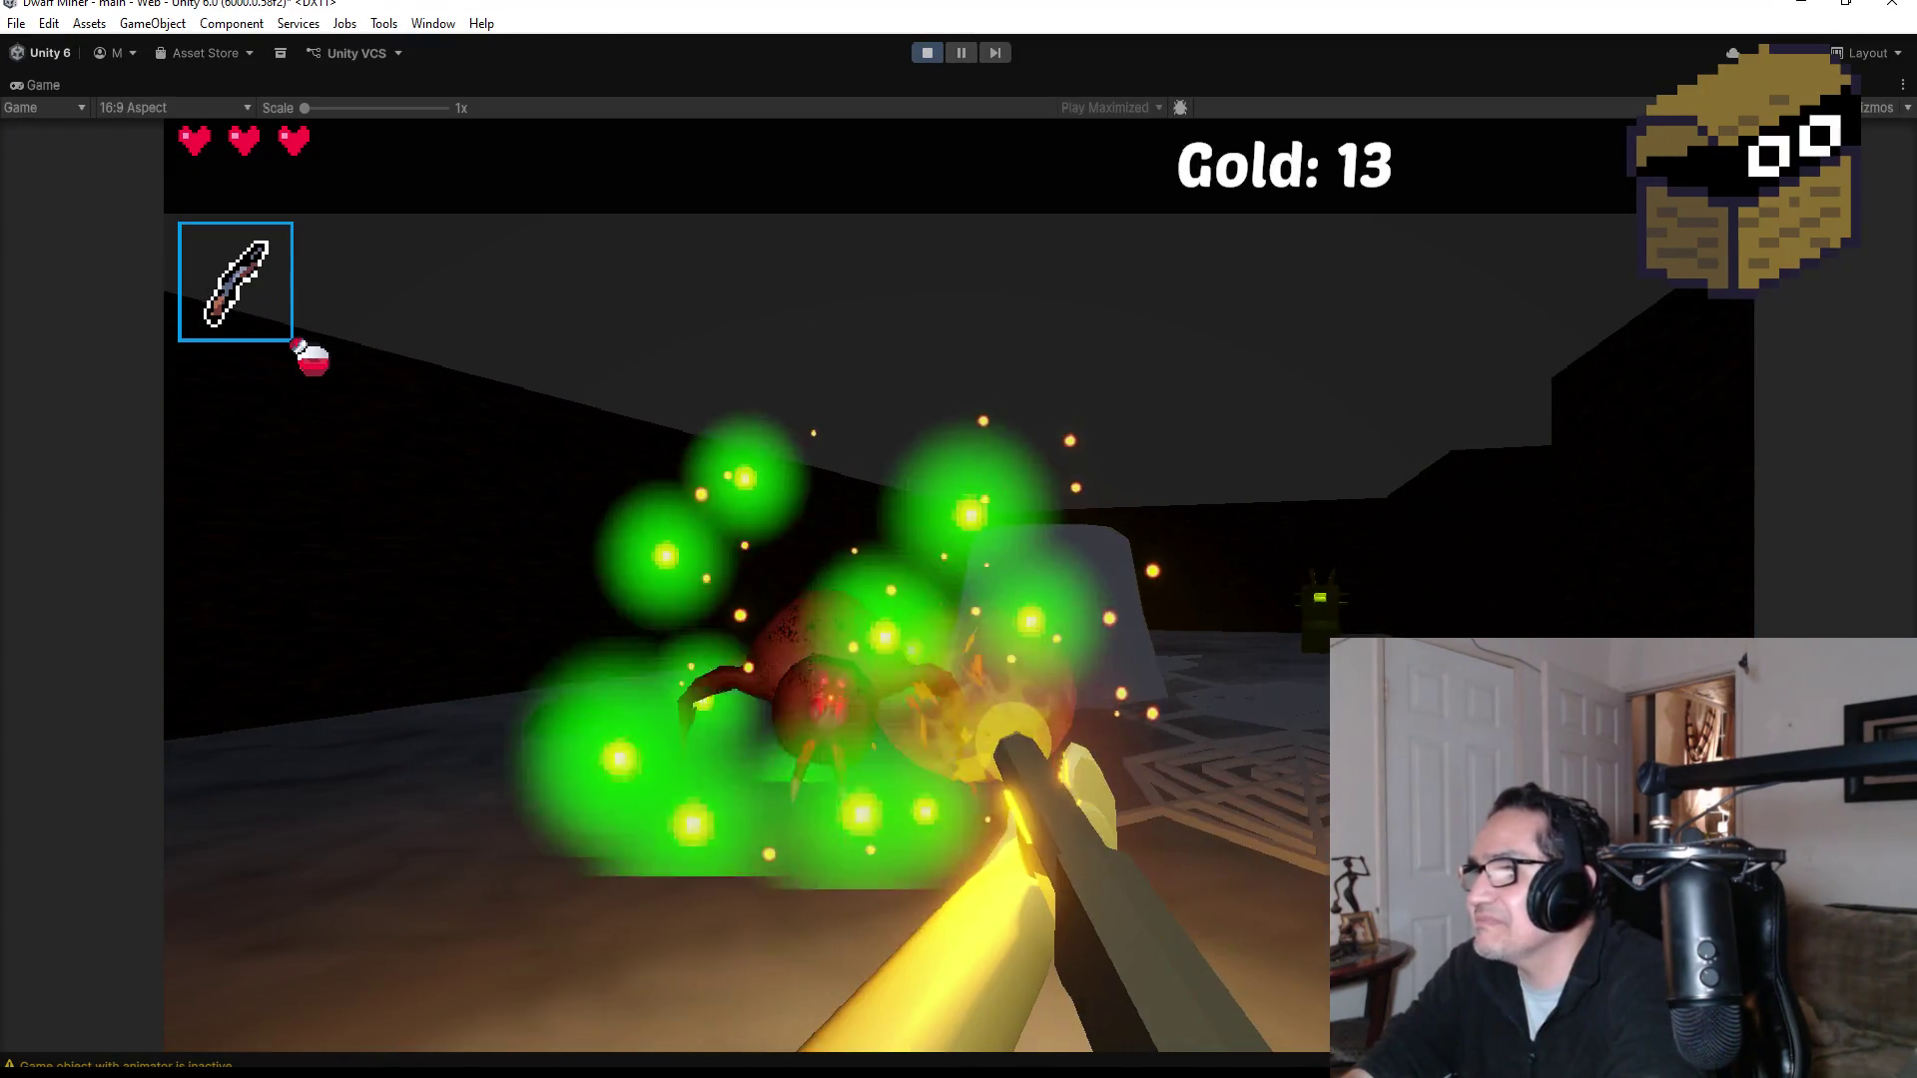
left_click(959, 539)
left_click(959, 540)
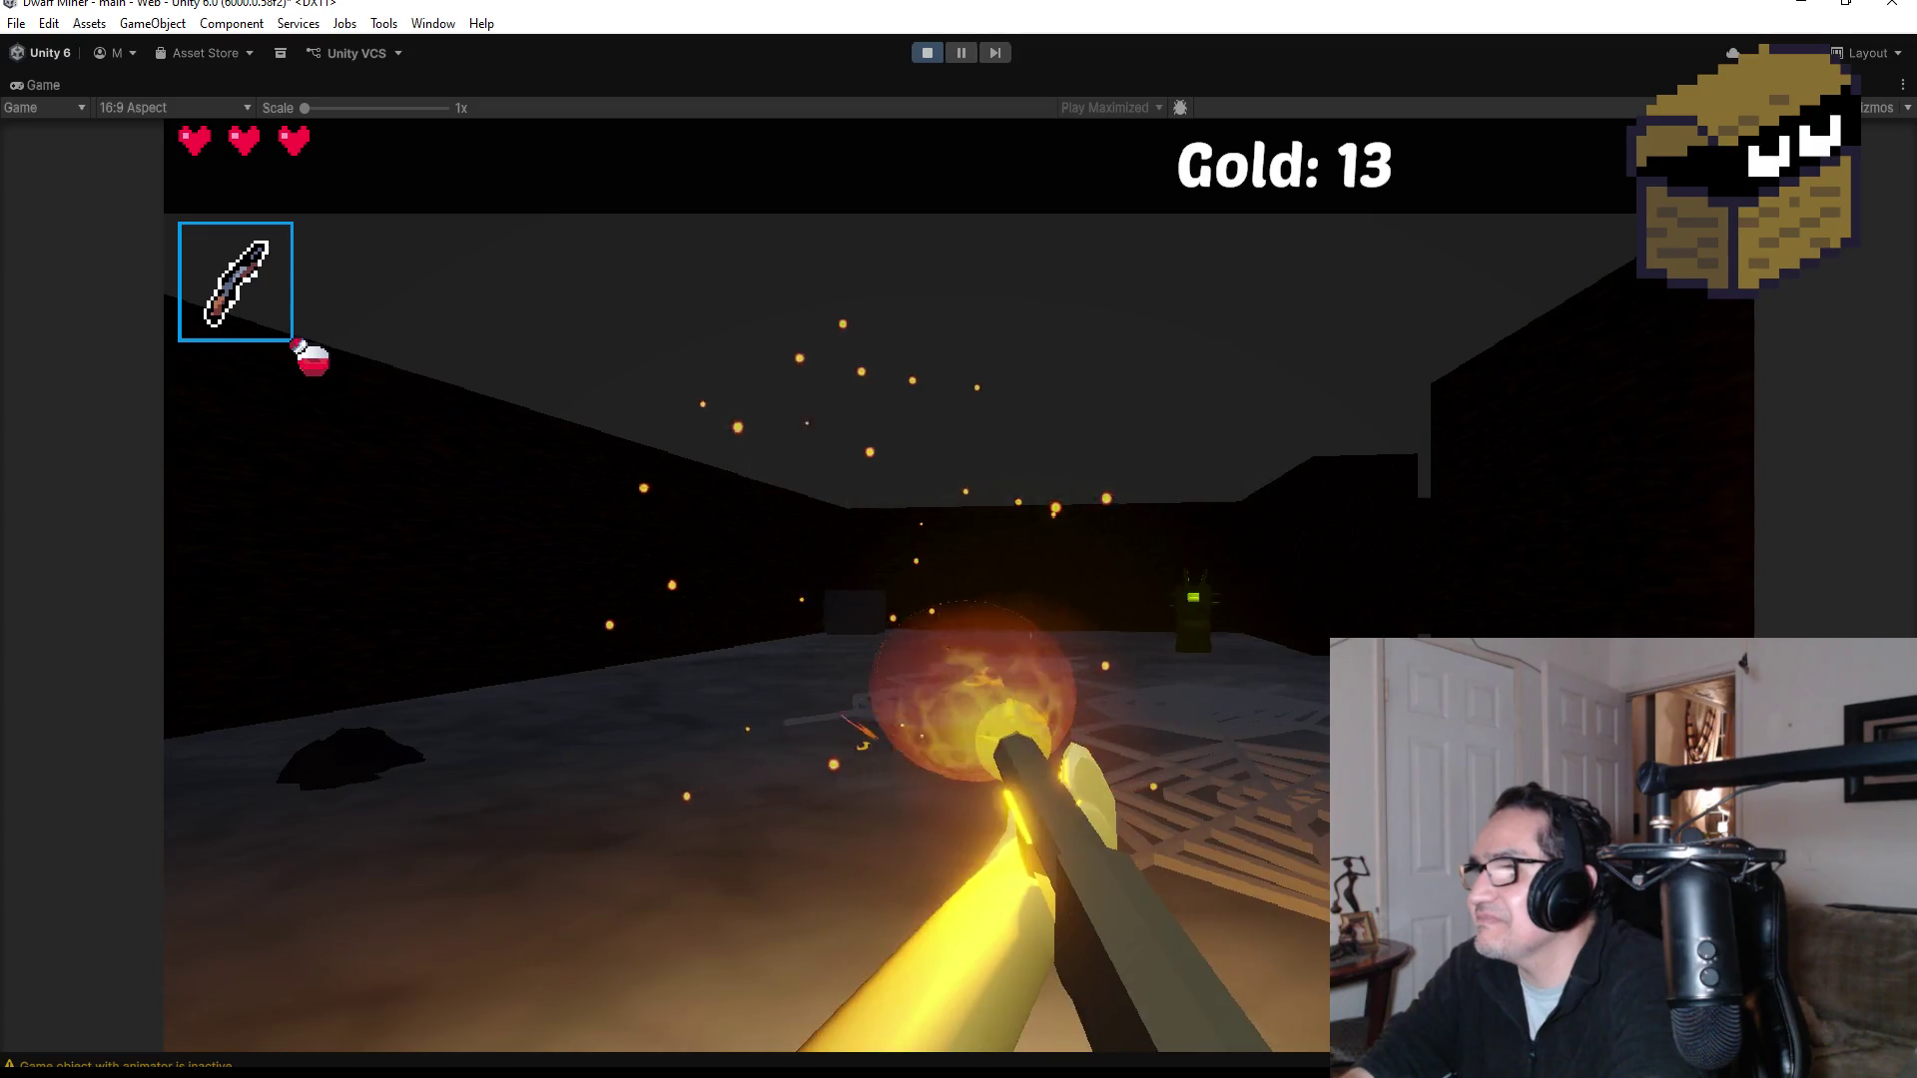
left_click(959, 540)
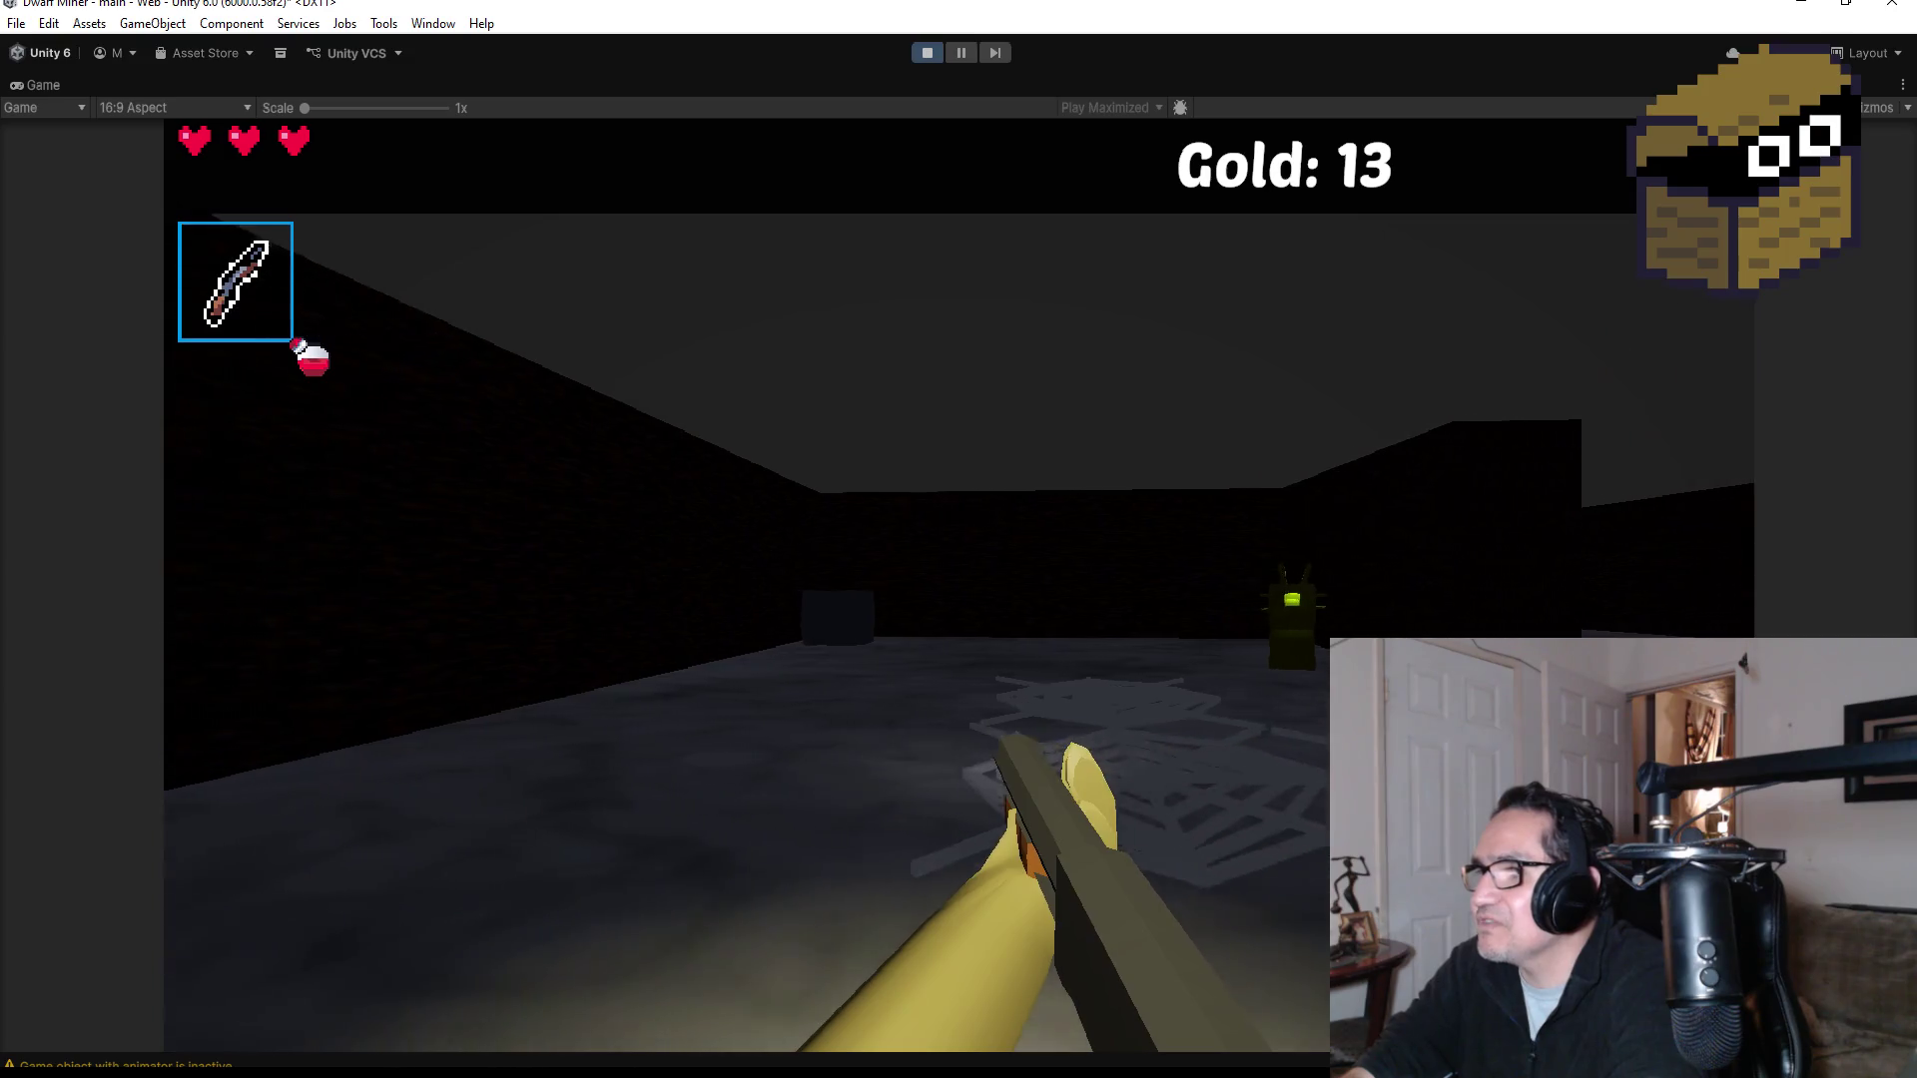
left_click(959, 539)
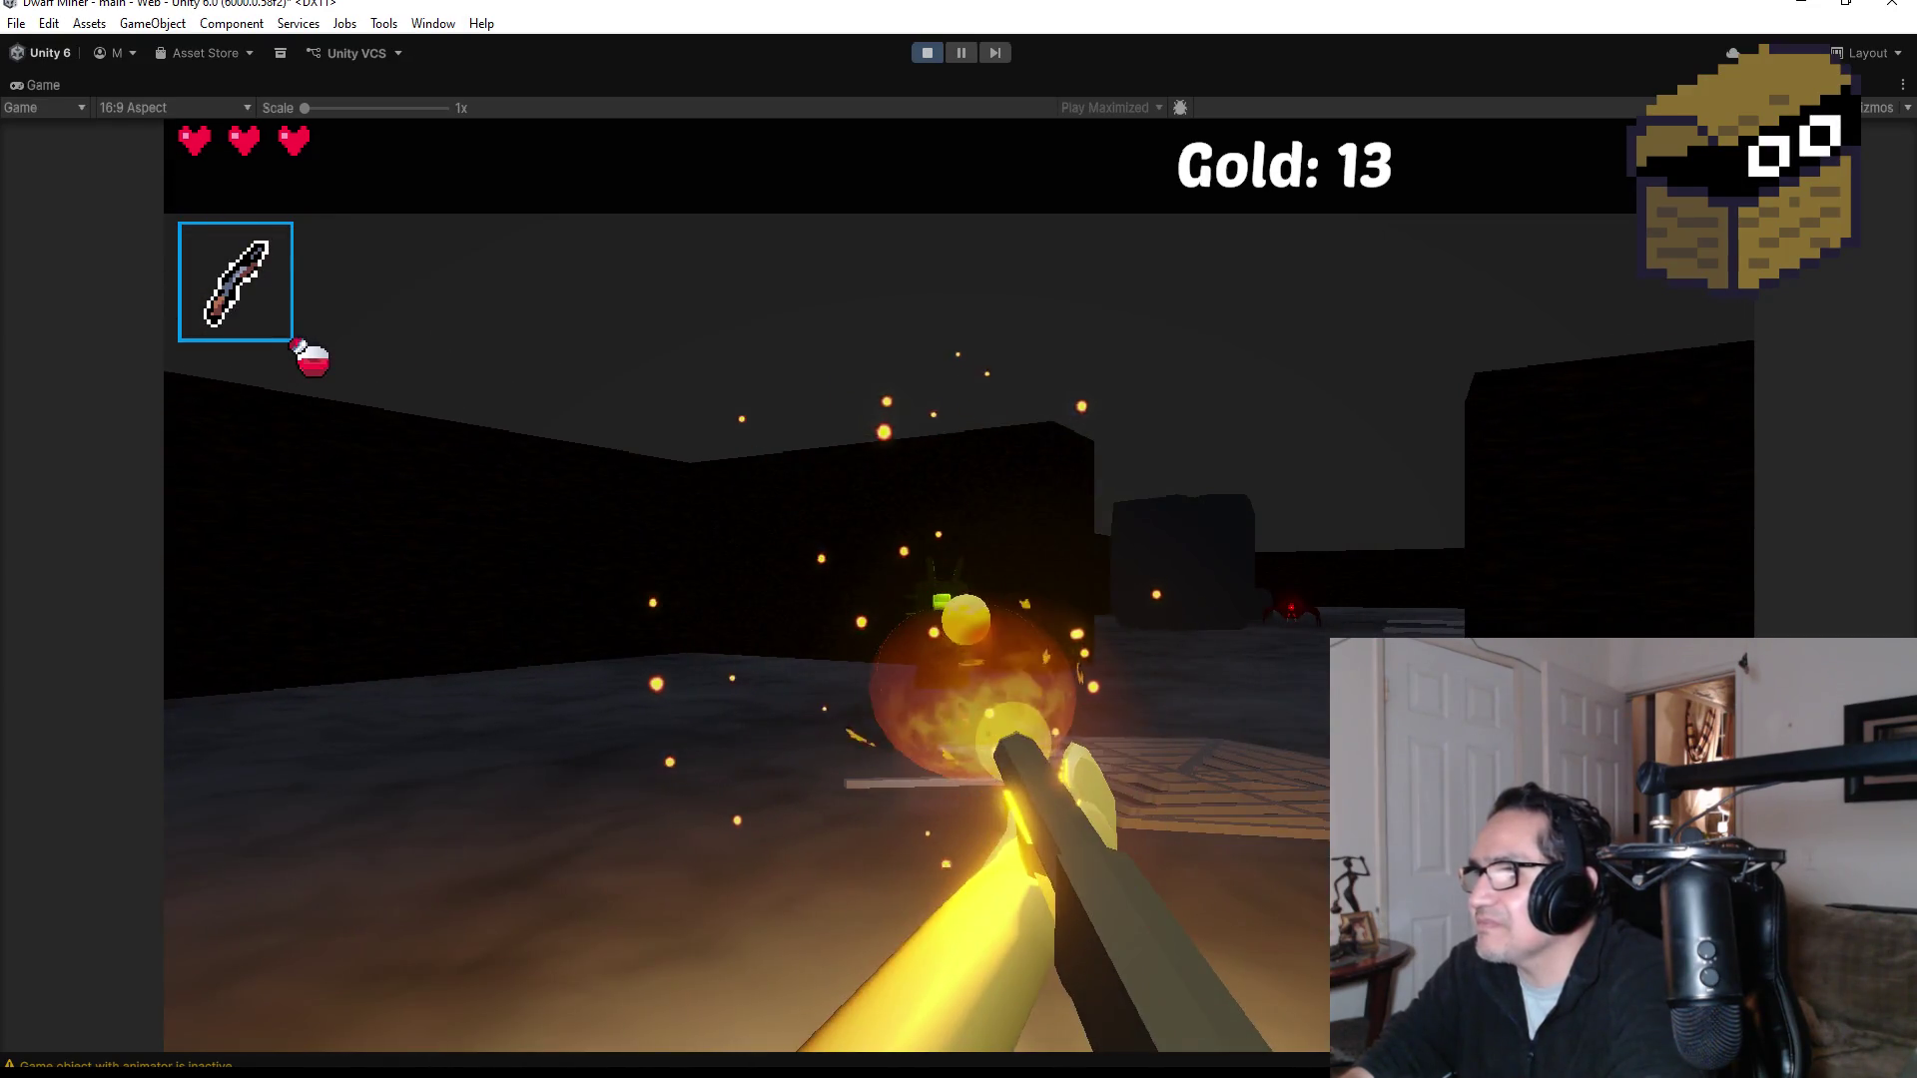
left_click(958, 539)
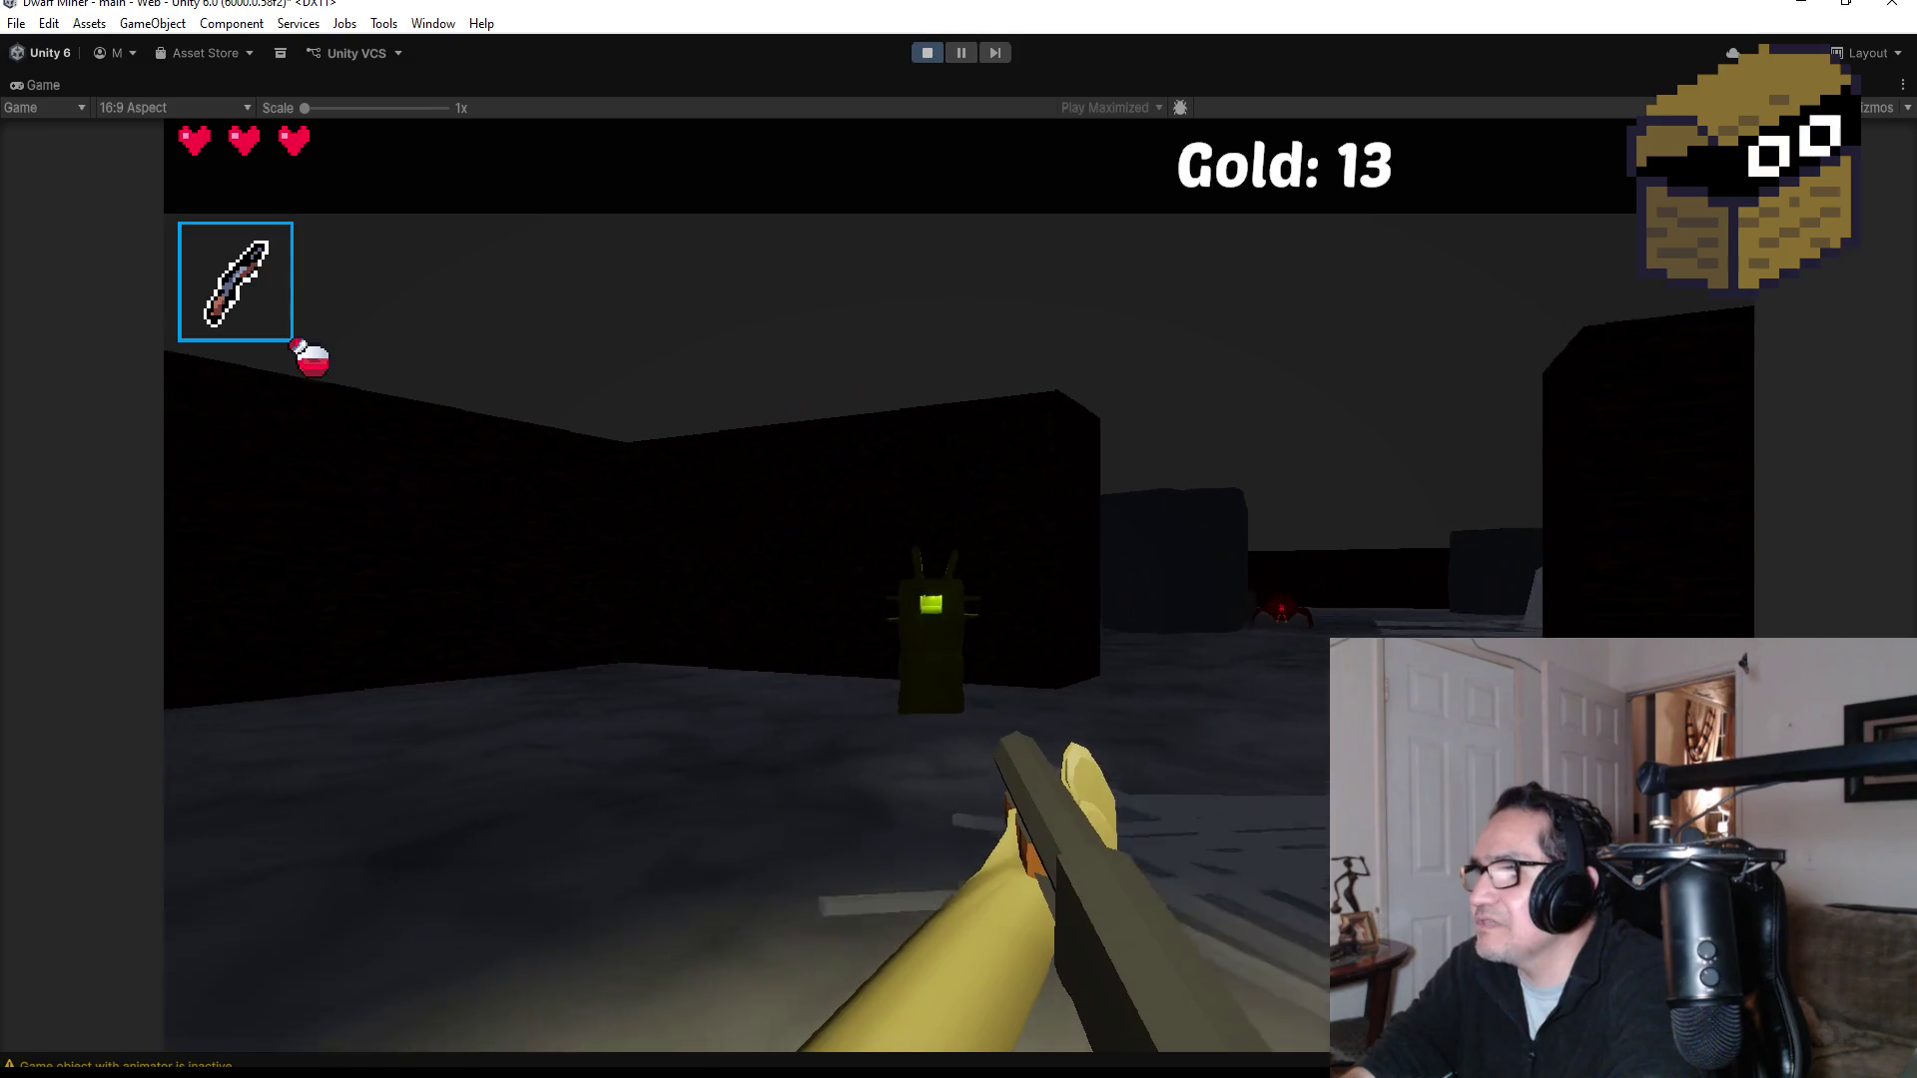
left_click(959, 539)
left_click(959, 539)
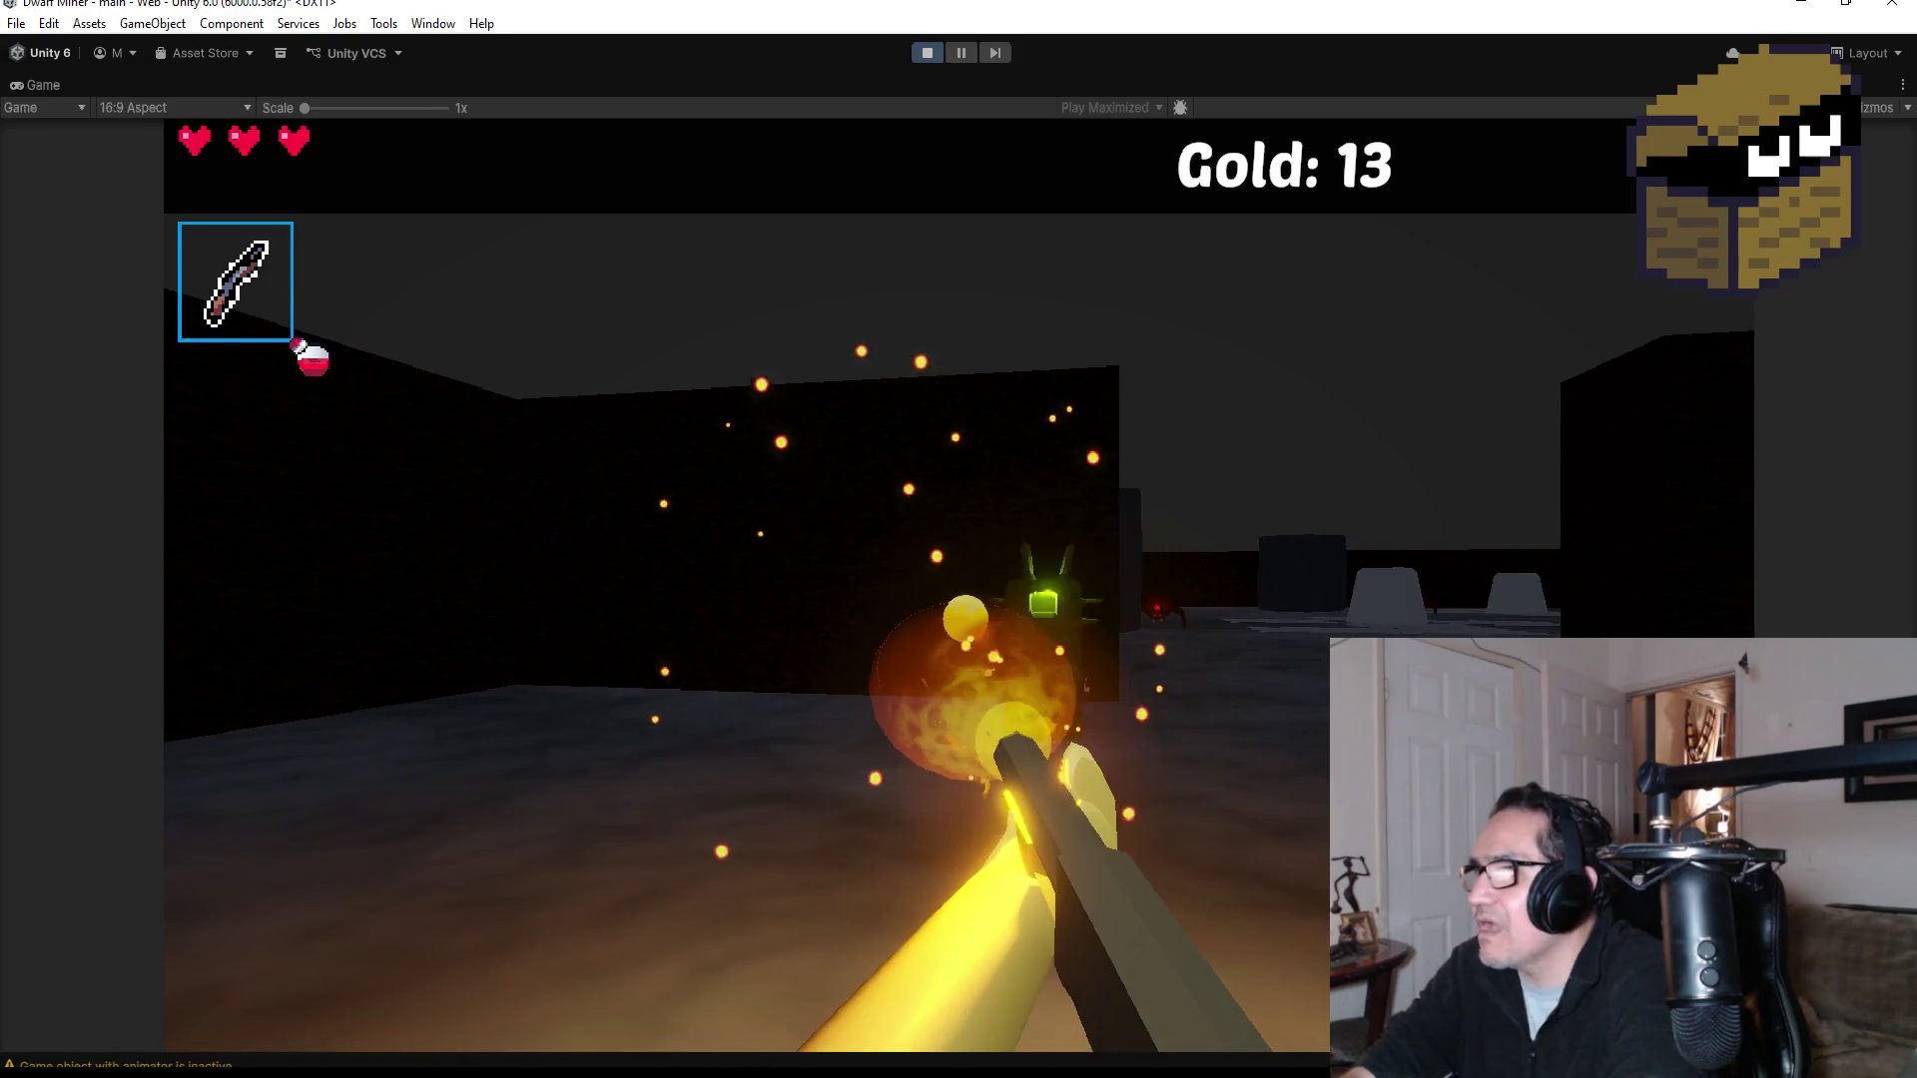
left_click(958, 539)
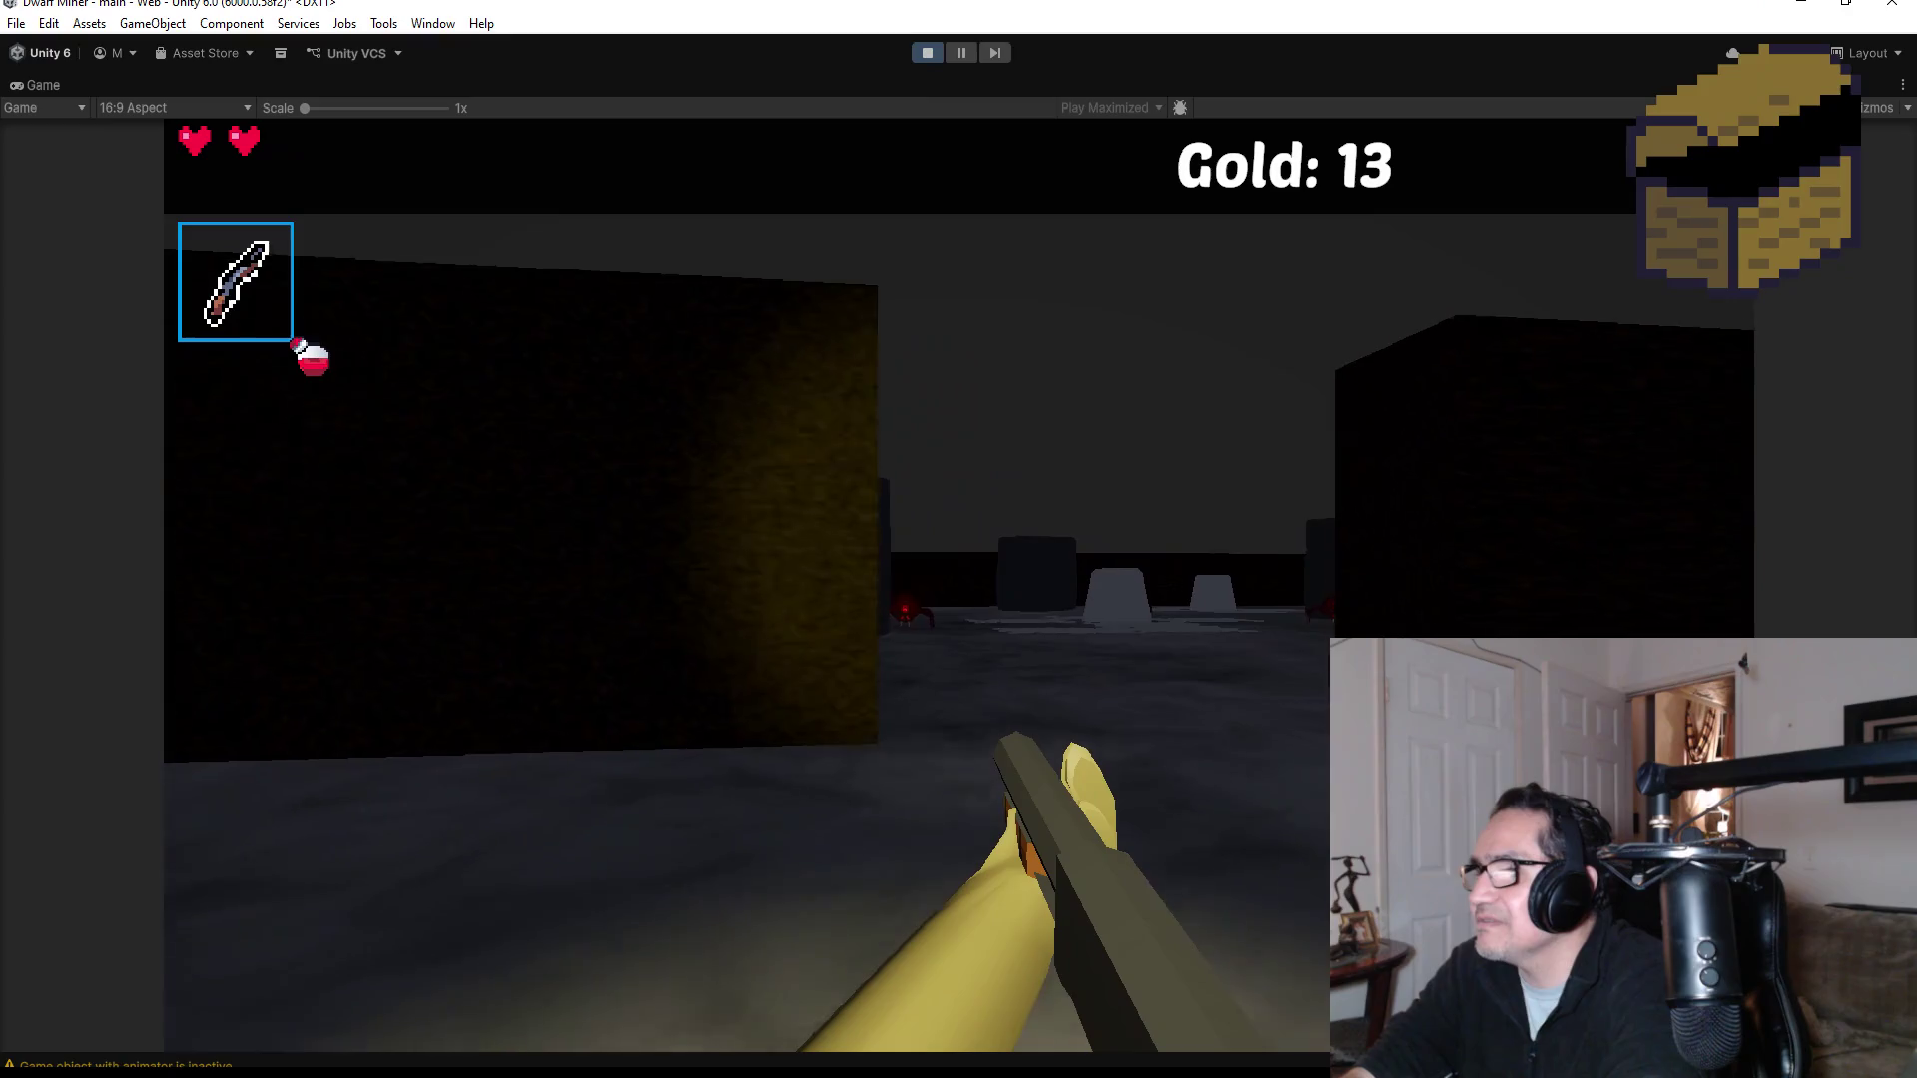
Step: Advance toward the spiders and fireball the attacking one as health drops to one heart
key("w")
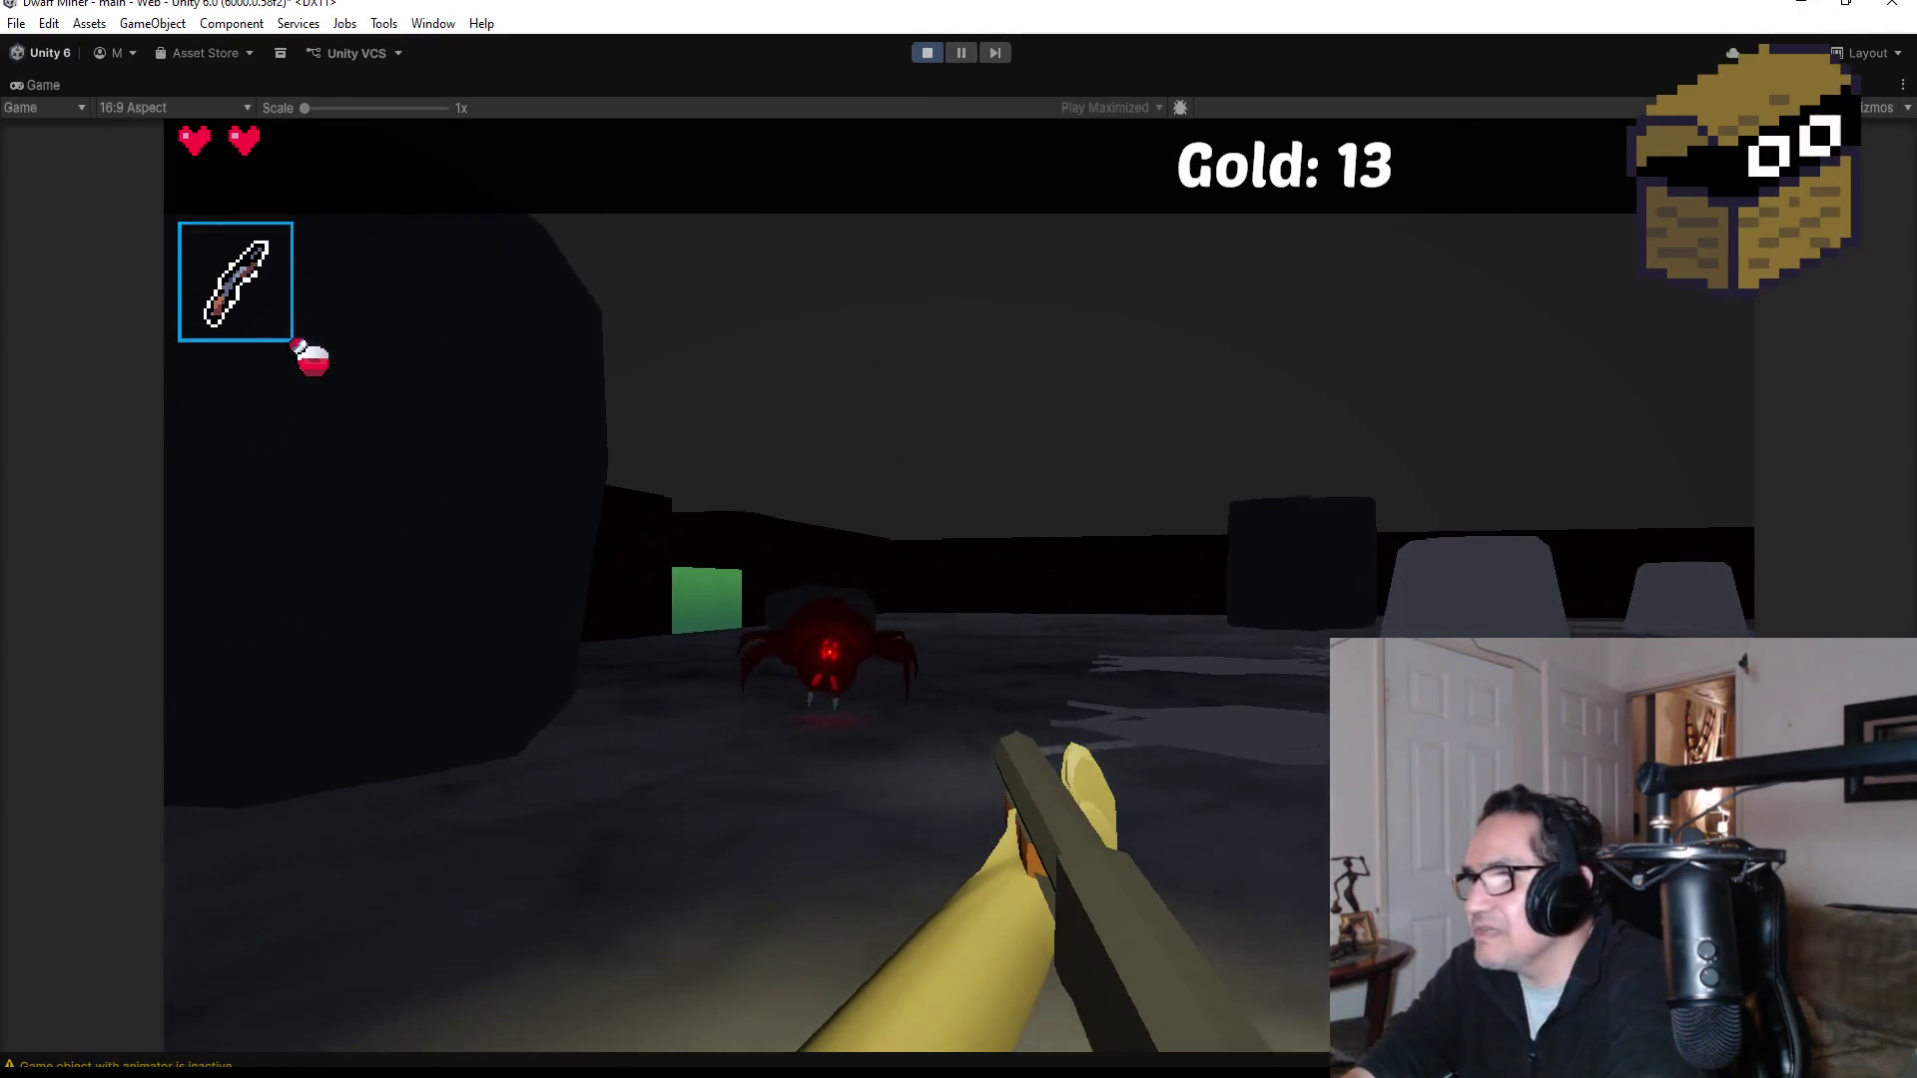
left_click(959, 539)
left_click(958, 539)
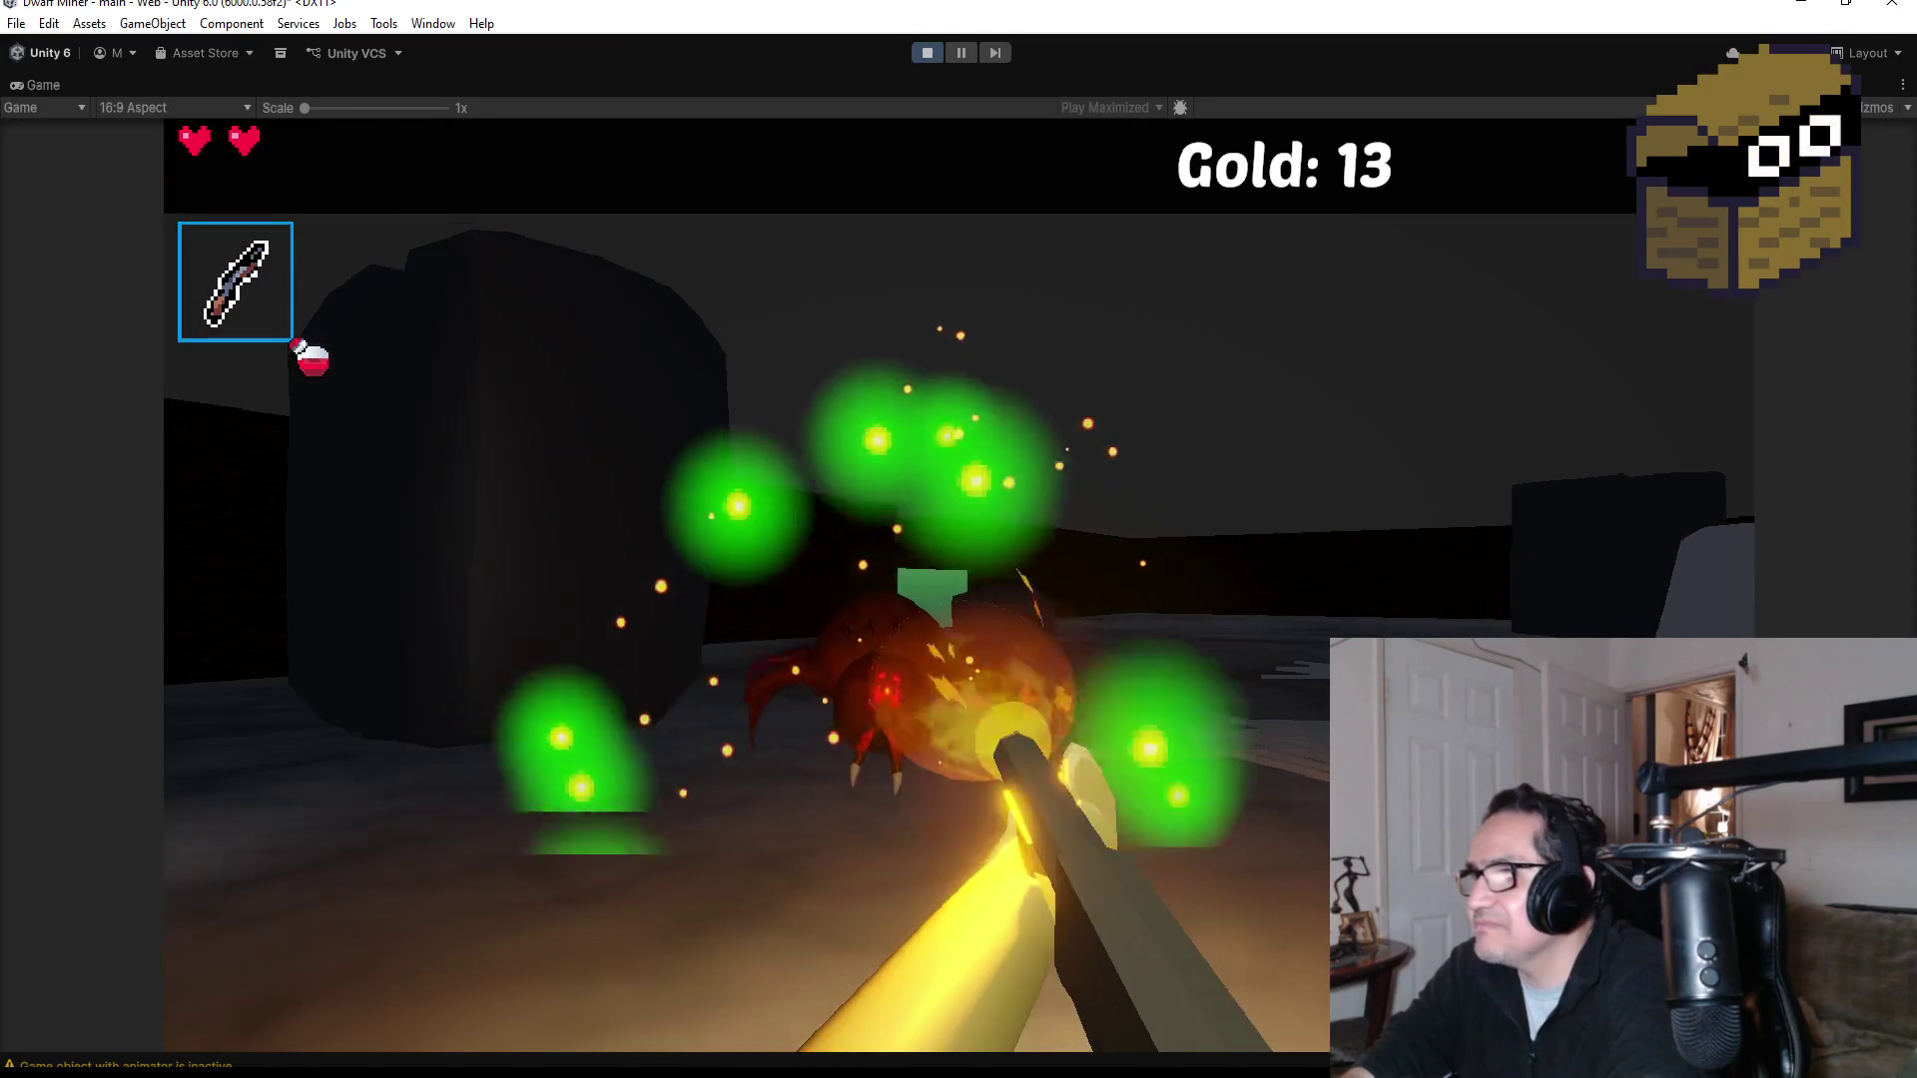
left_click(959, 539)
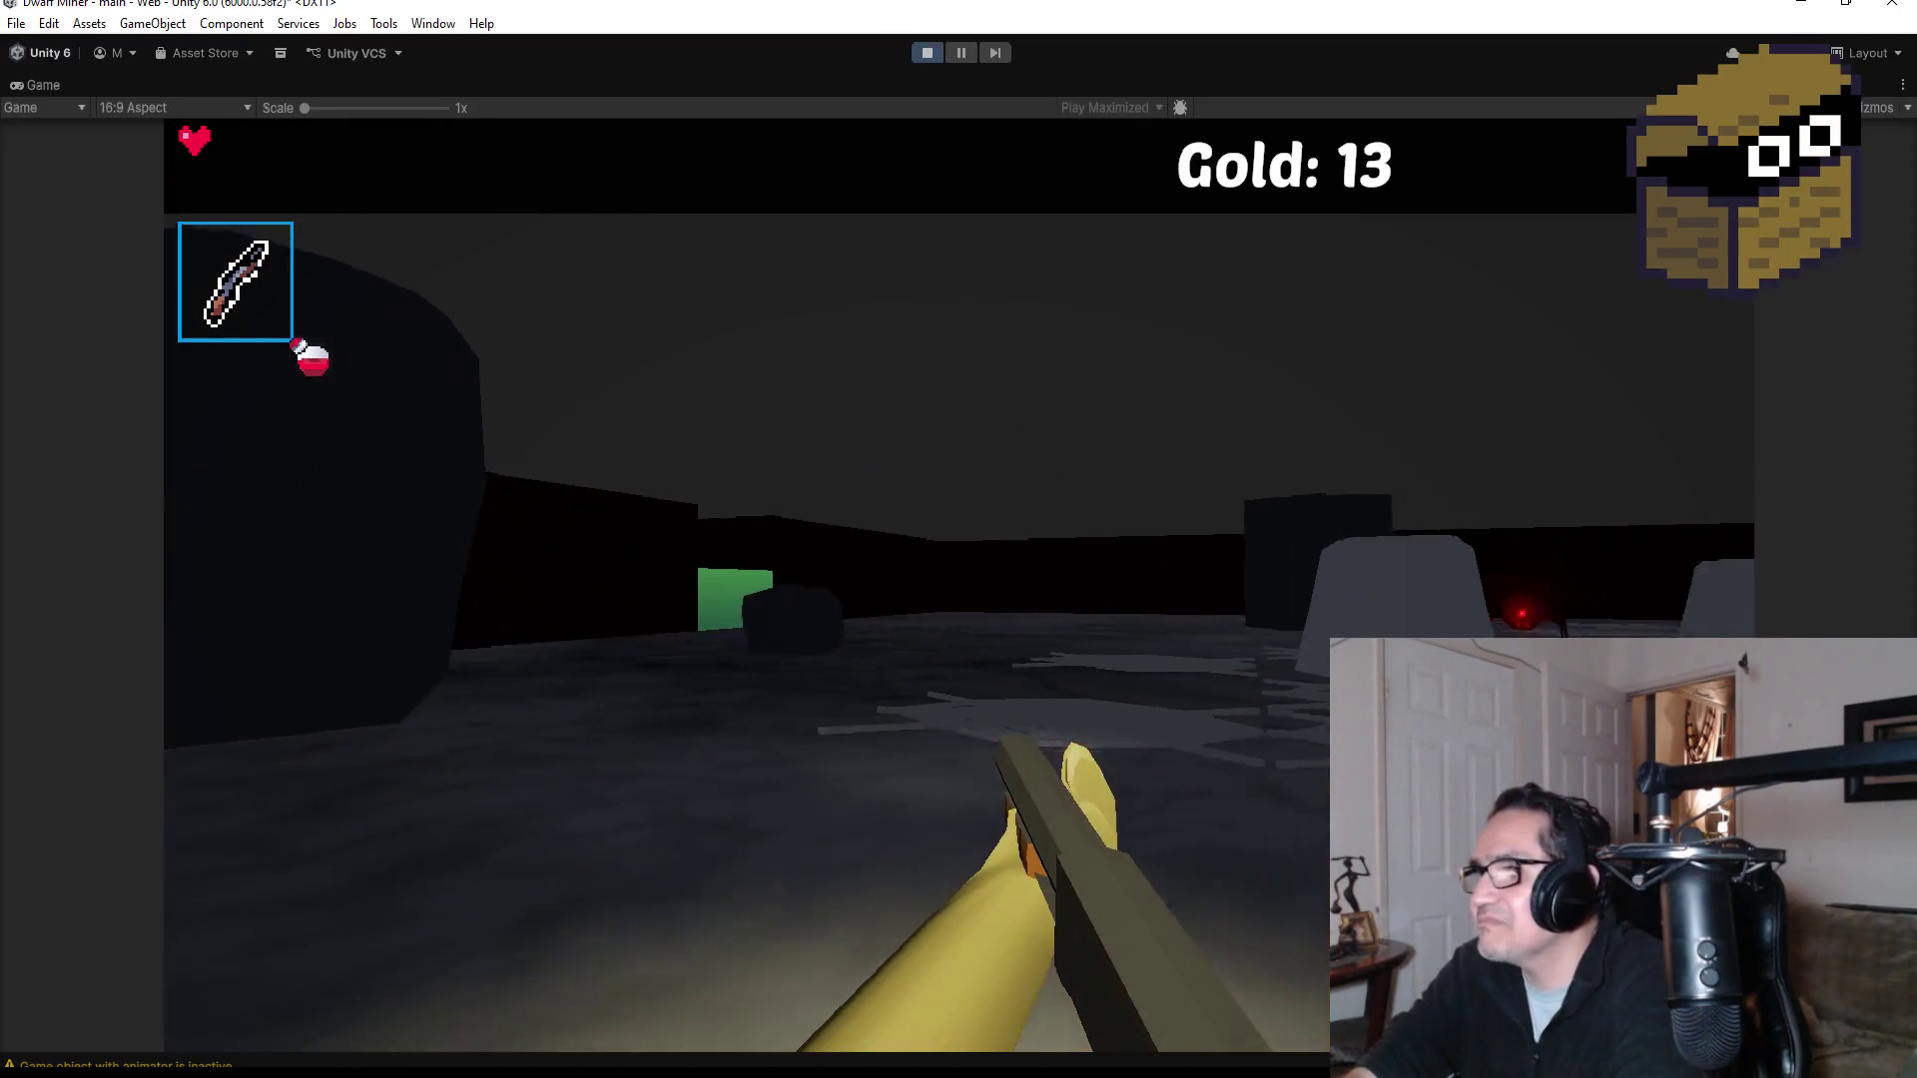
Step: Switch to the fire staff and finish off the nearby spider with fireballs
key("2")
left_click(959, 539)
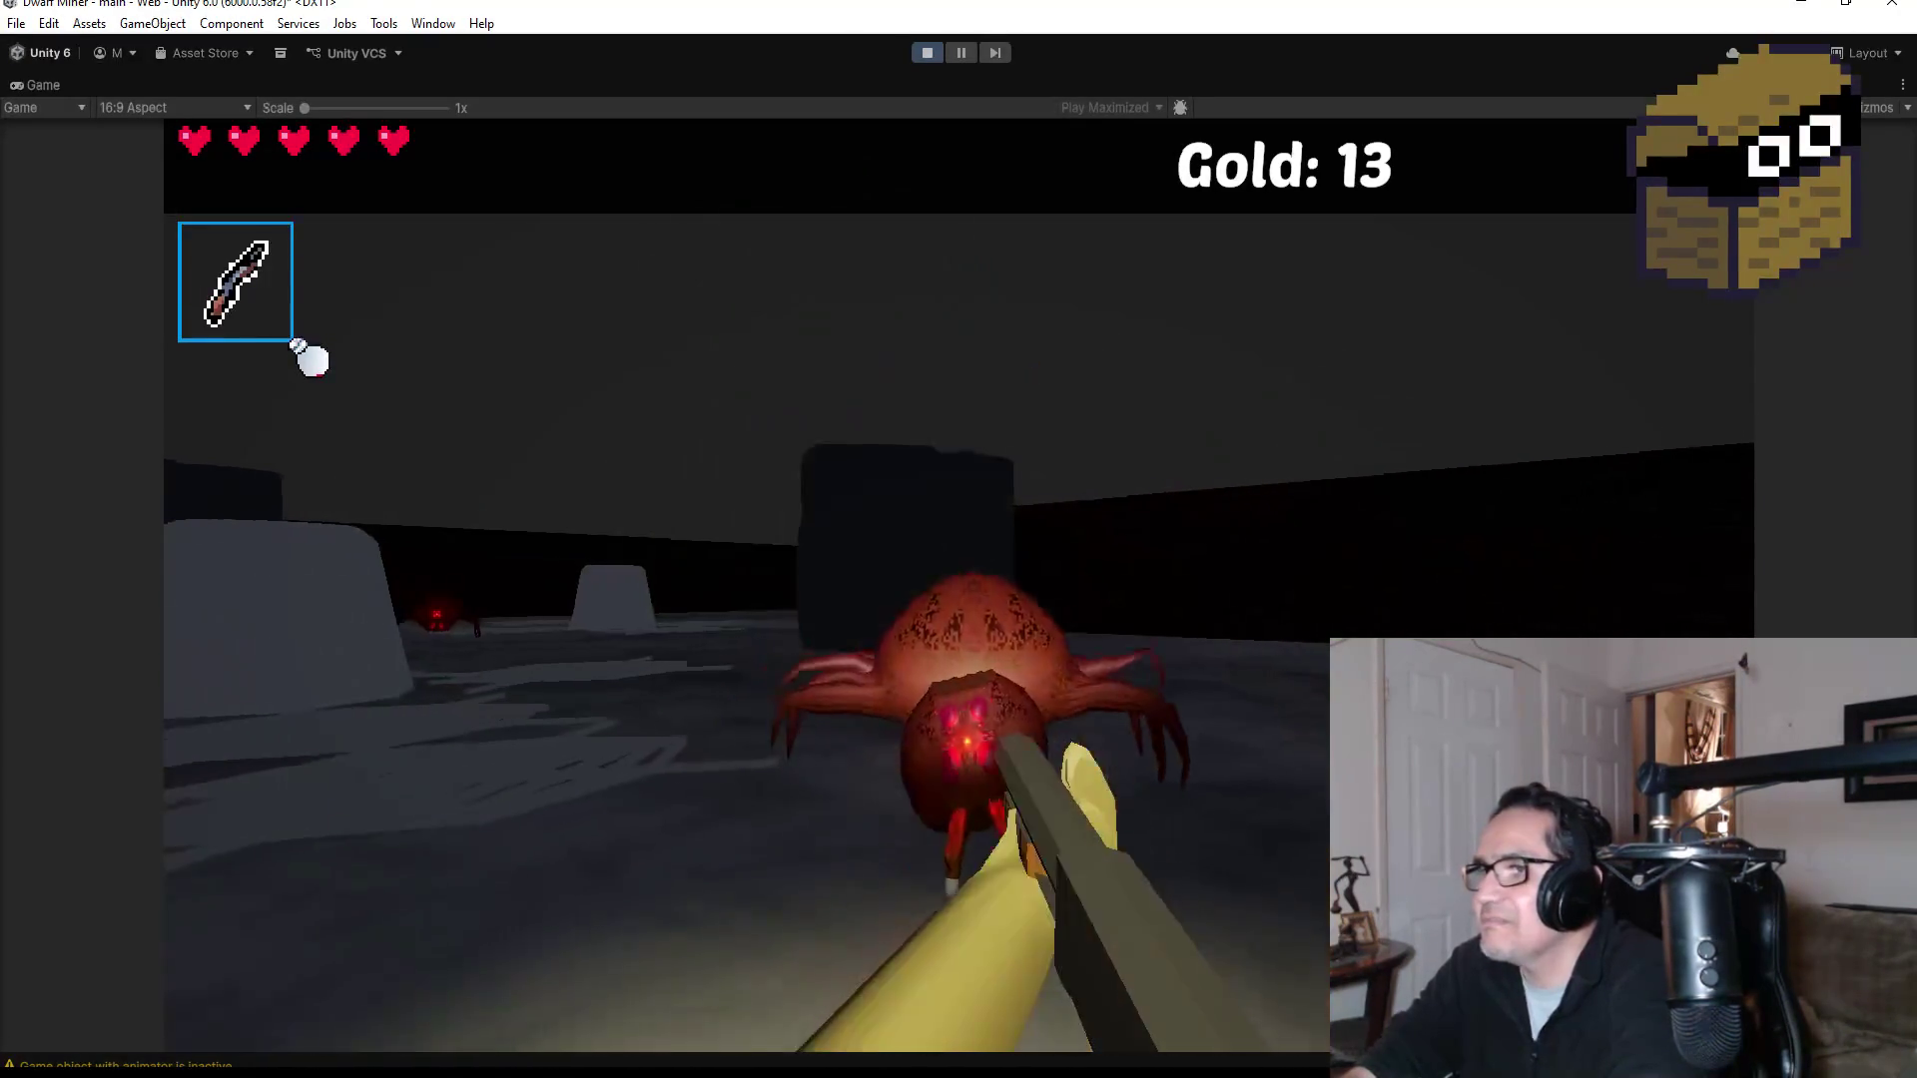
left_click(959, 539)
left_click(959, 539)
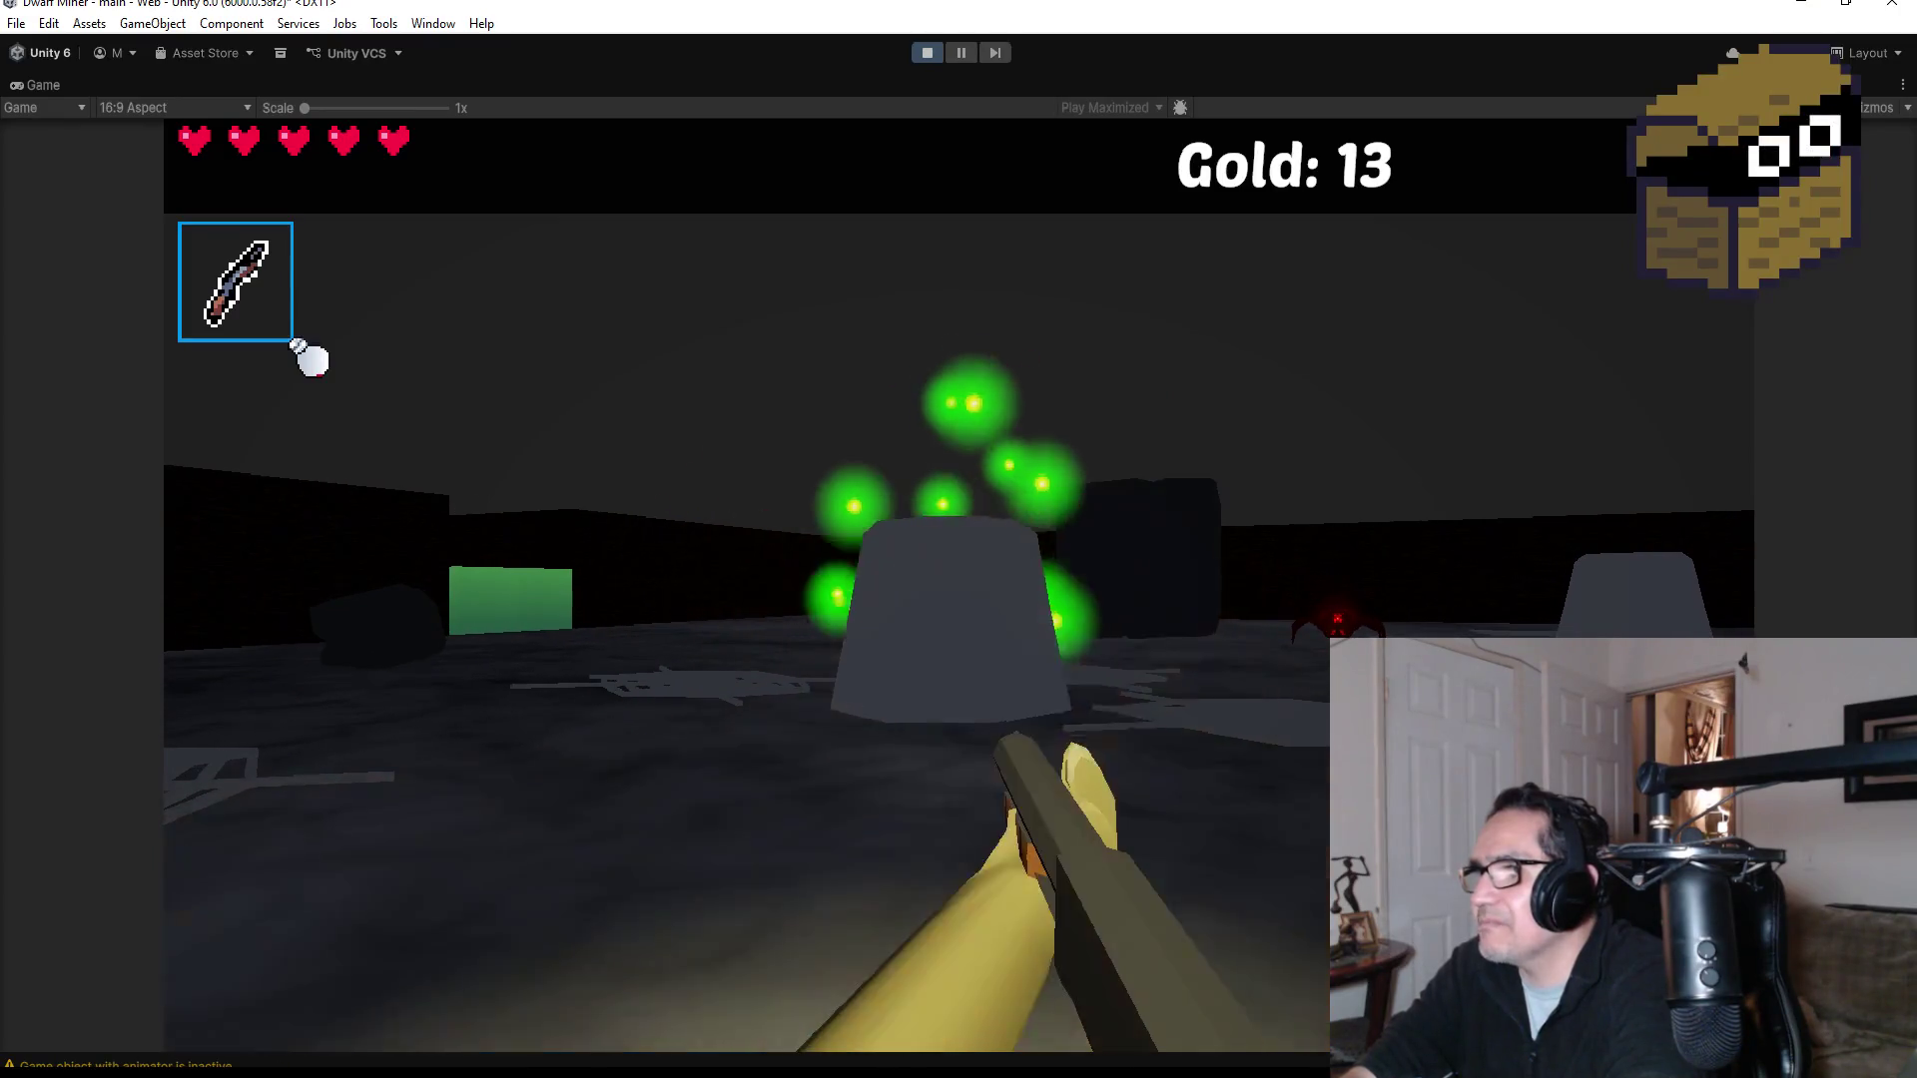
Step: Move past the dark pillar and fire orbs at the large spider closing in
key("w")
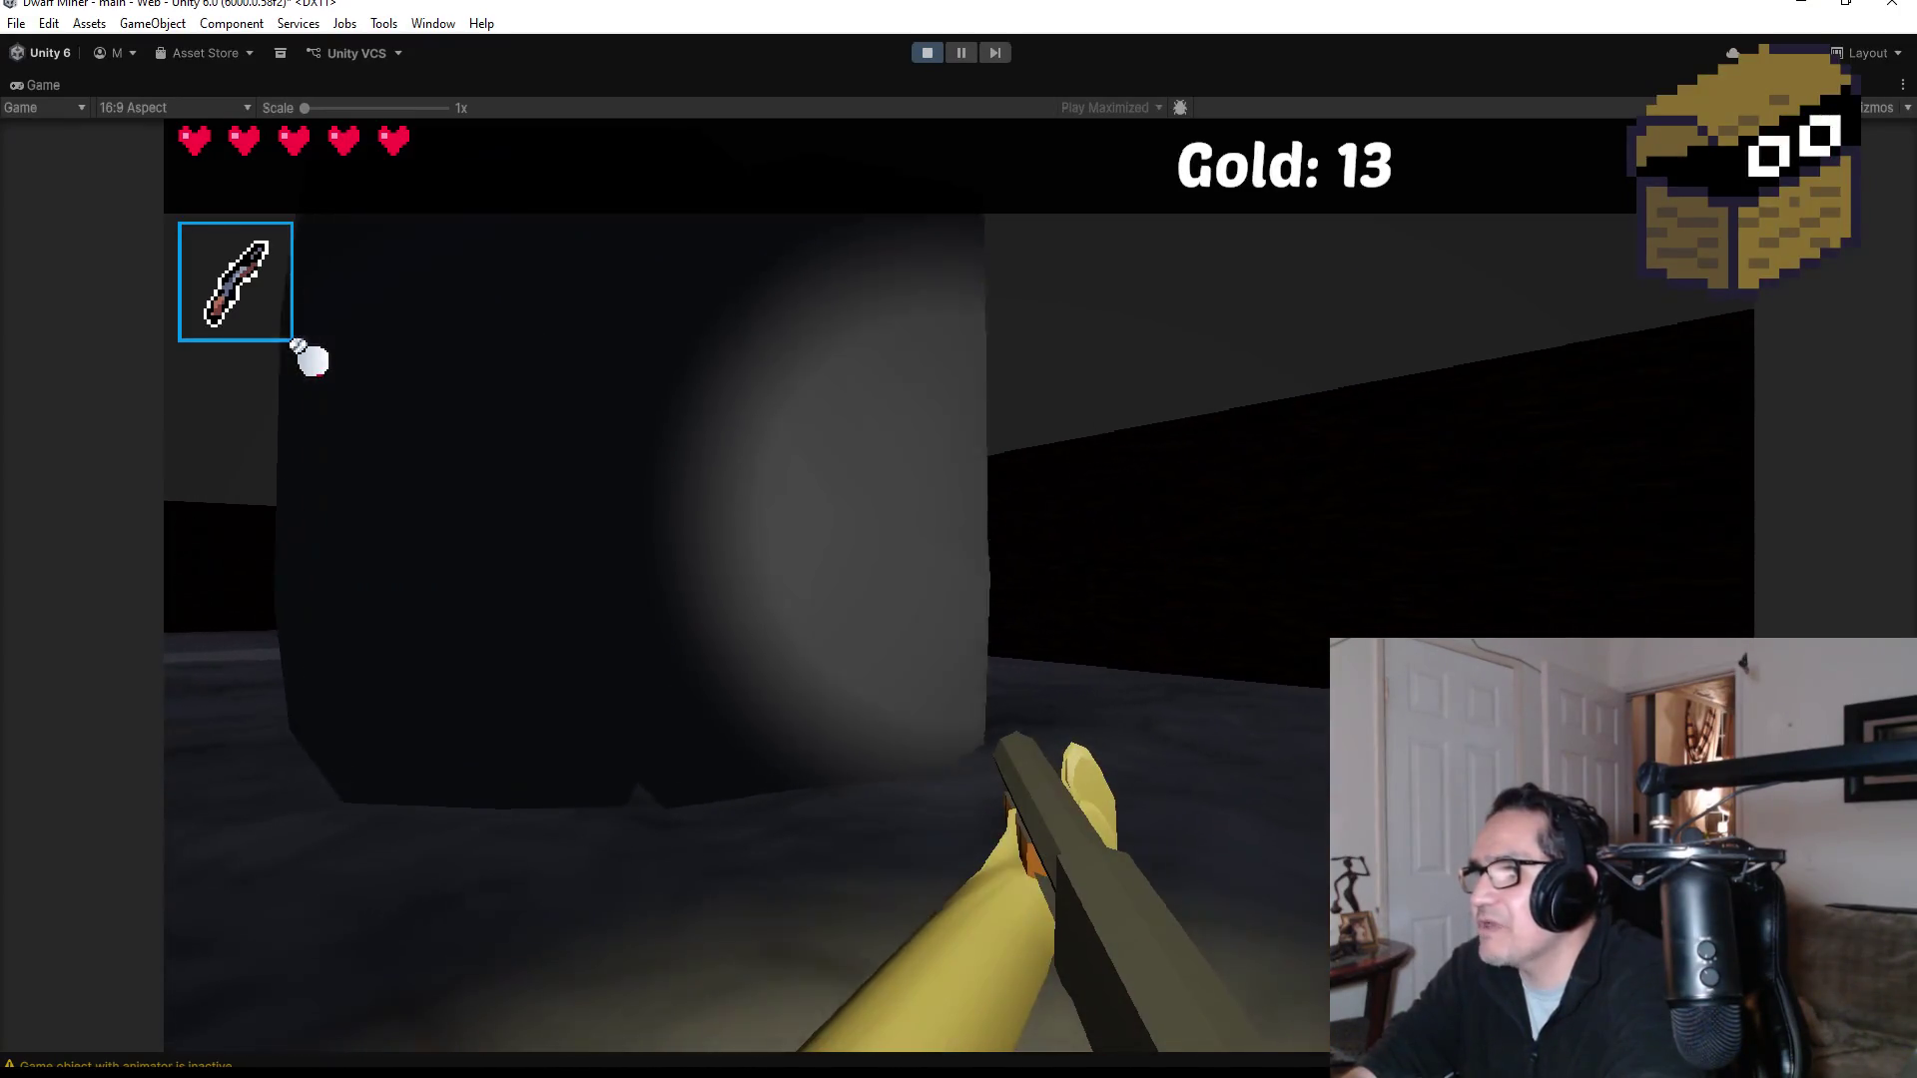
key("w")
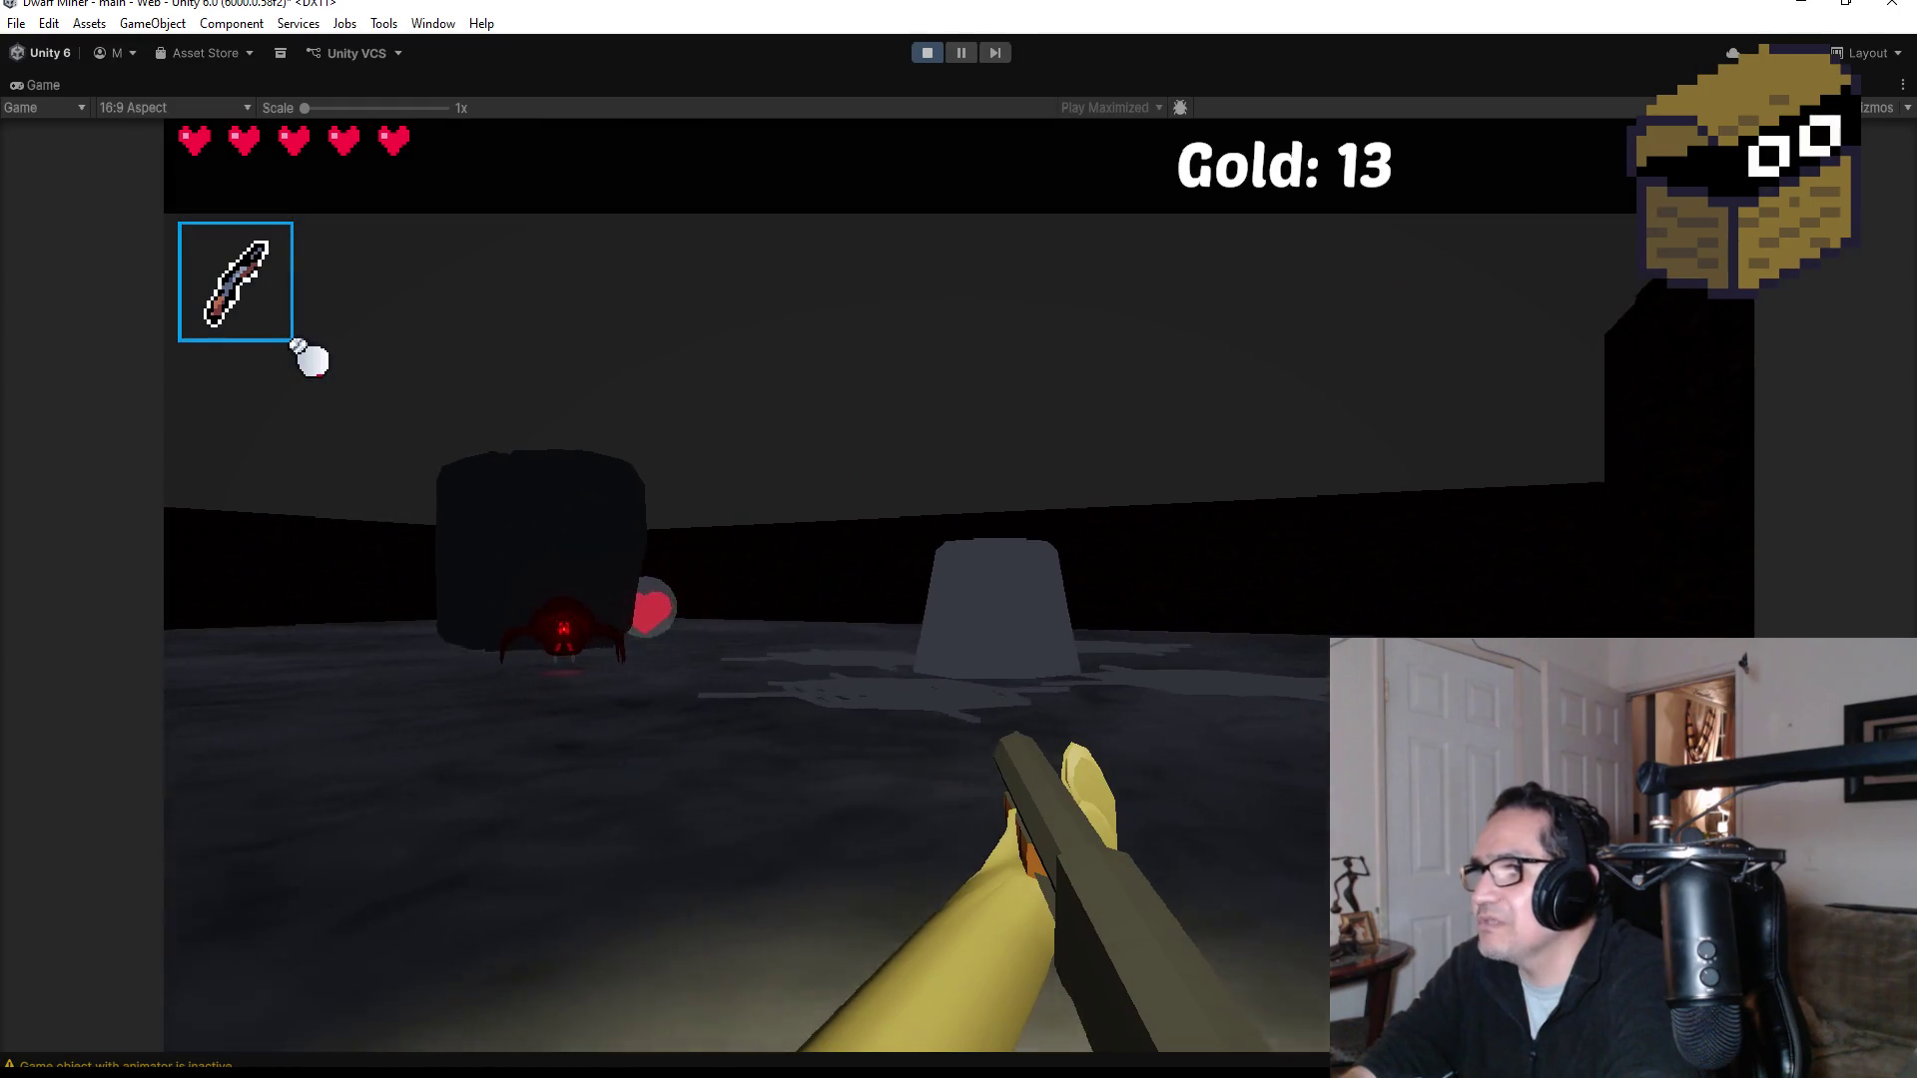
left_click(310, 360)
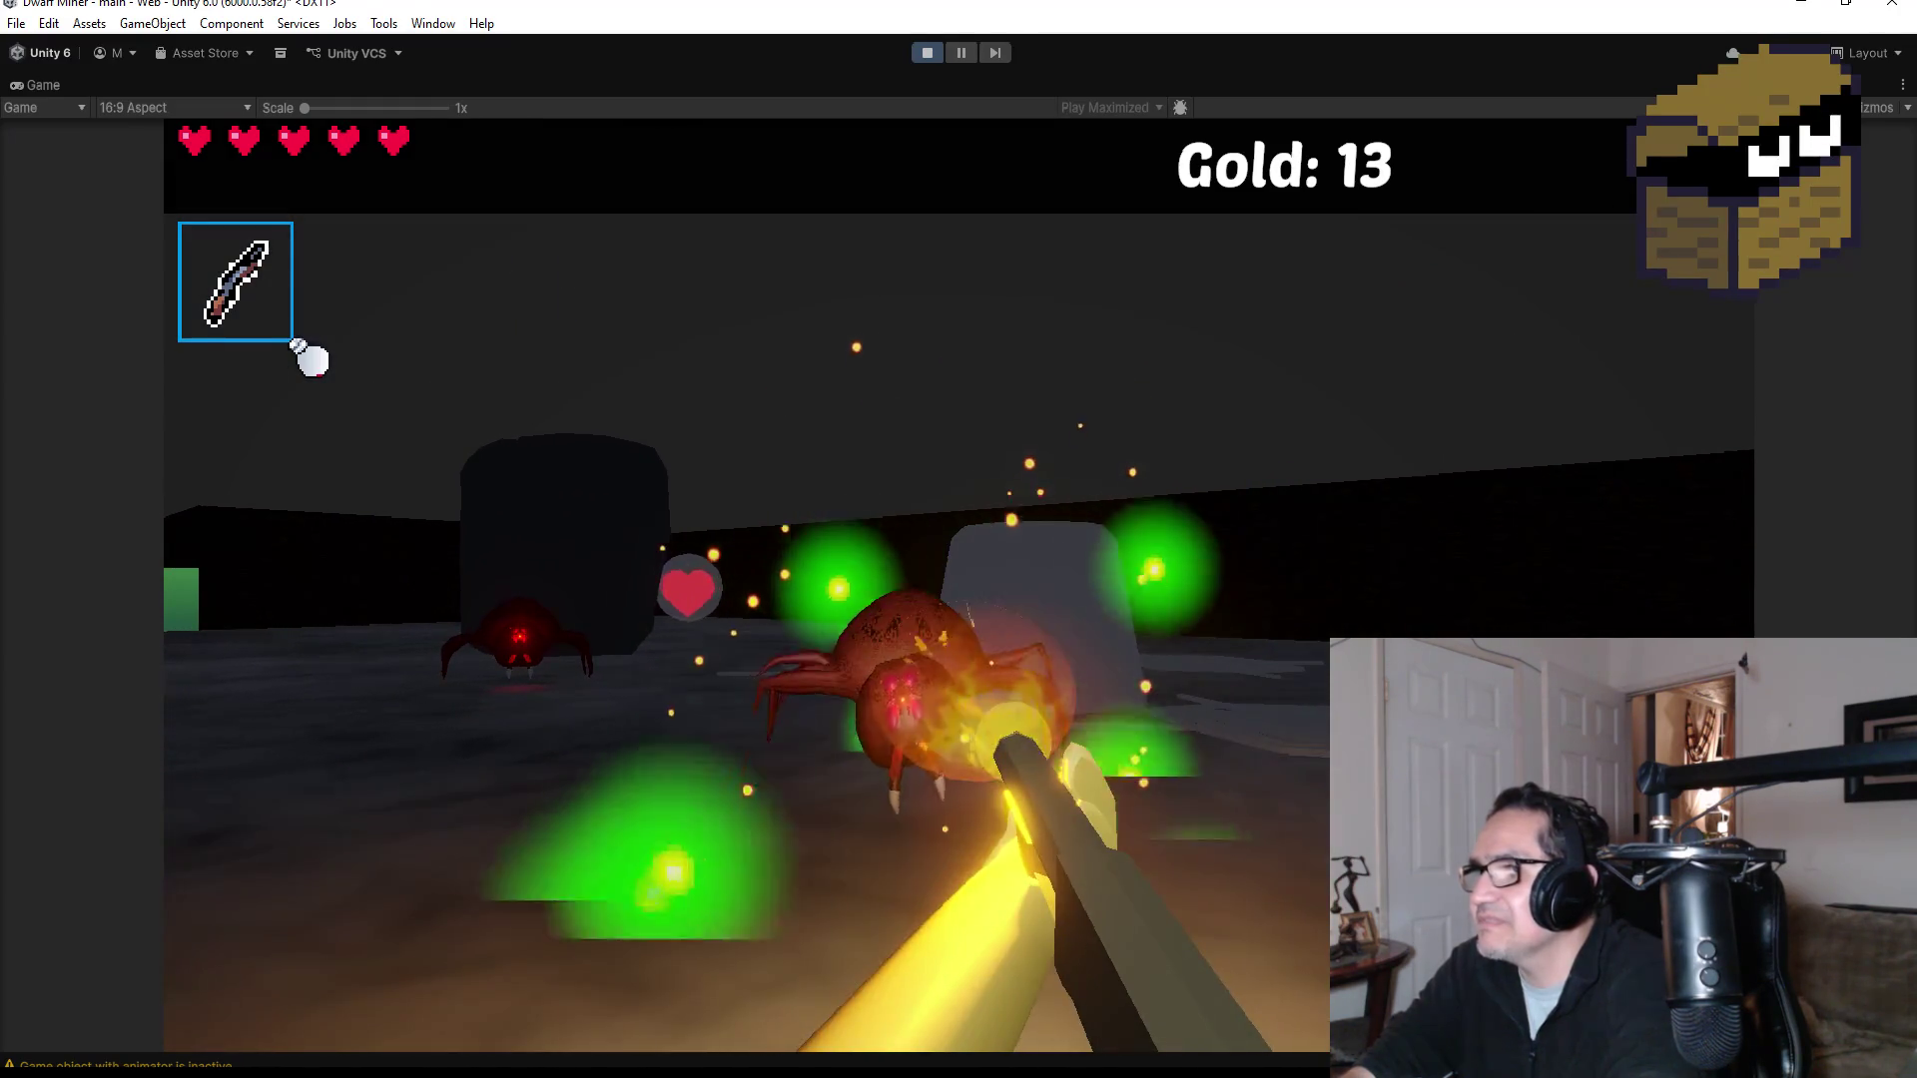
left_click(309, 359)
key("w")
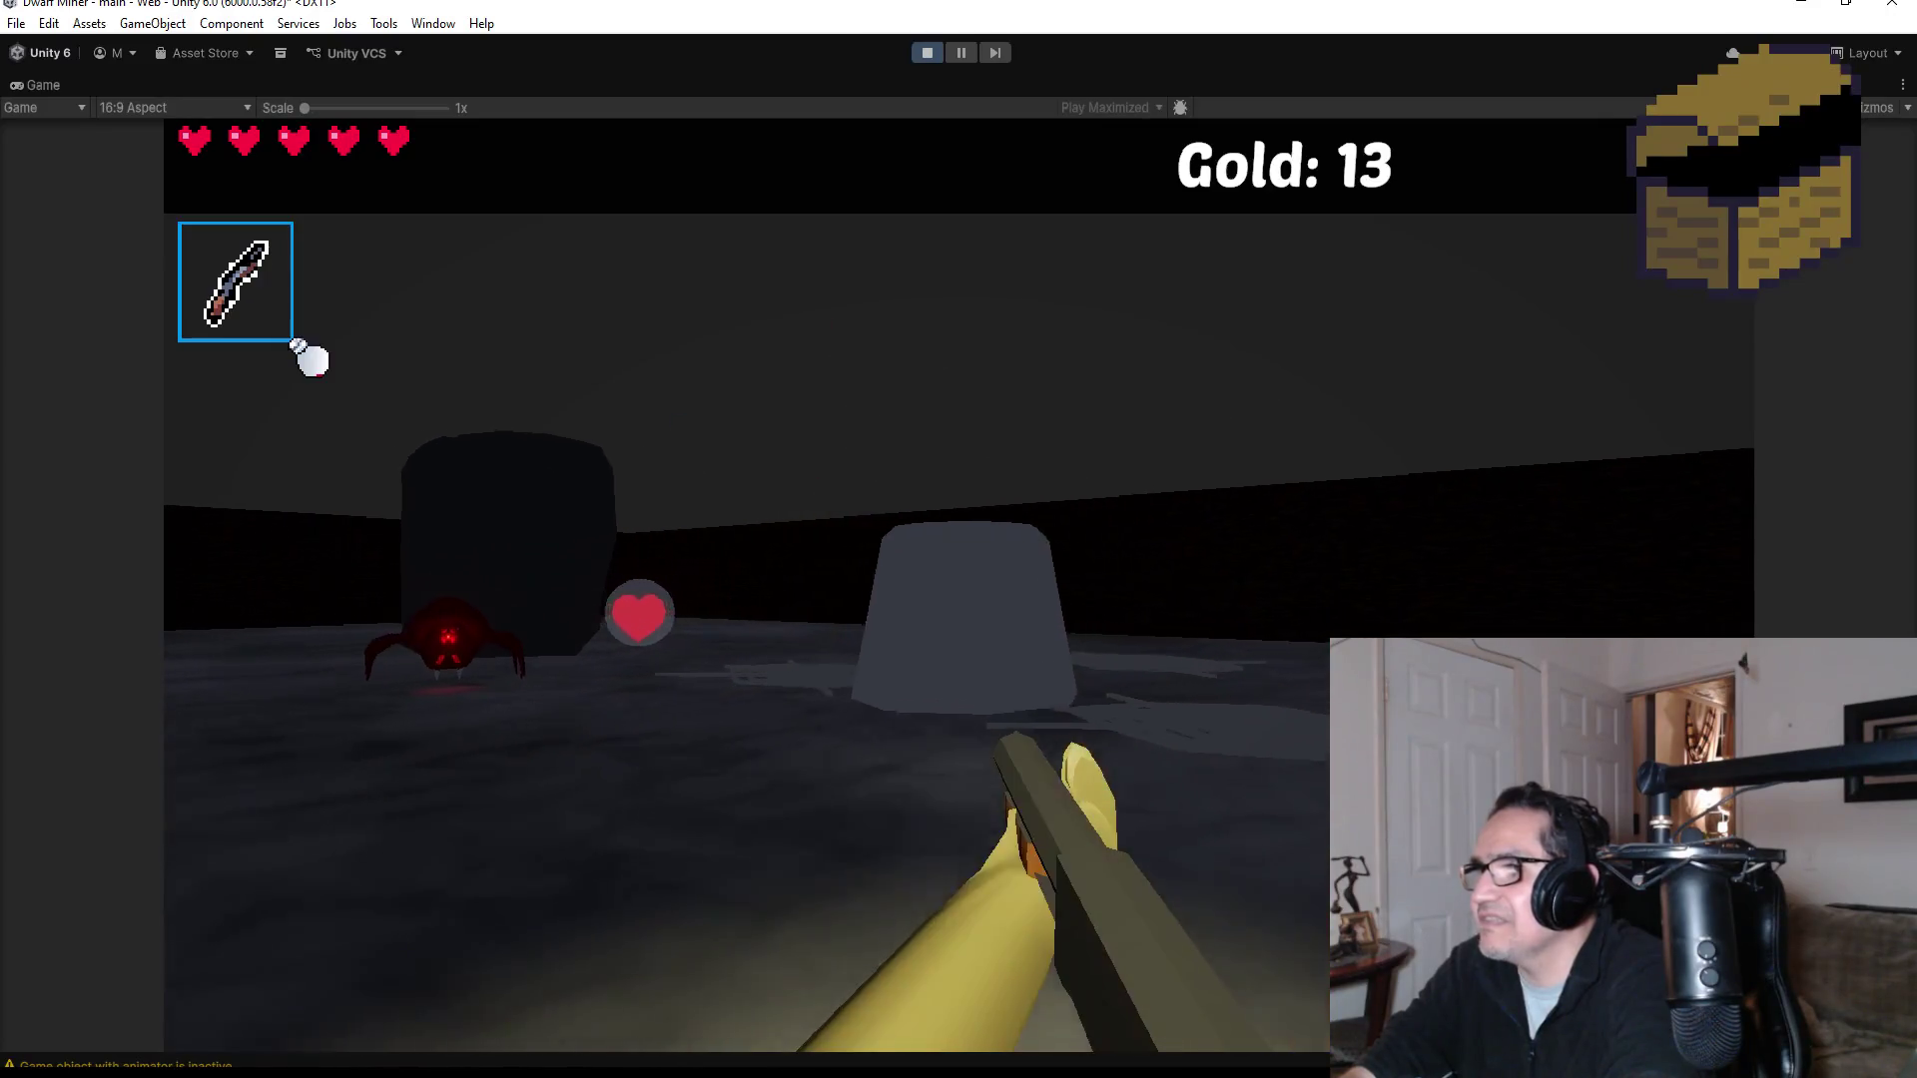
left_click(310, 359)
Step: Walk past the green teleport block through the corridor toward the chest
key("d")
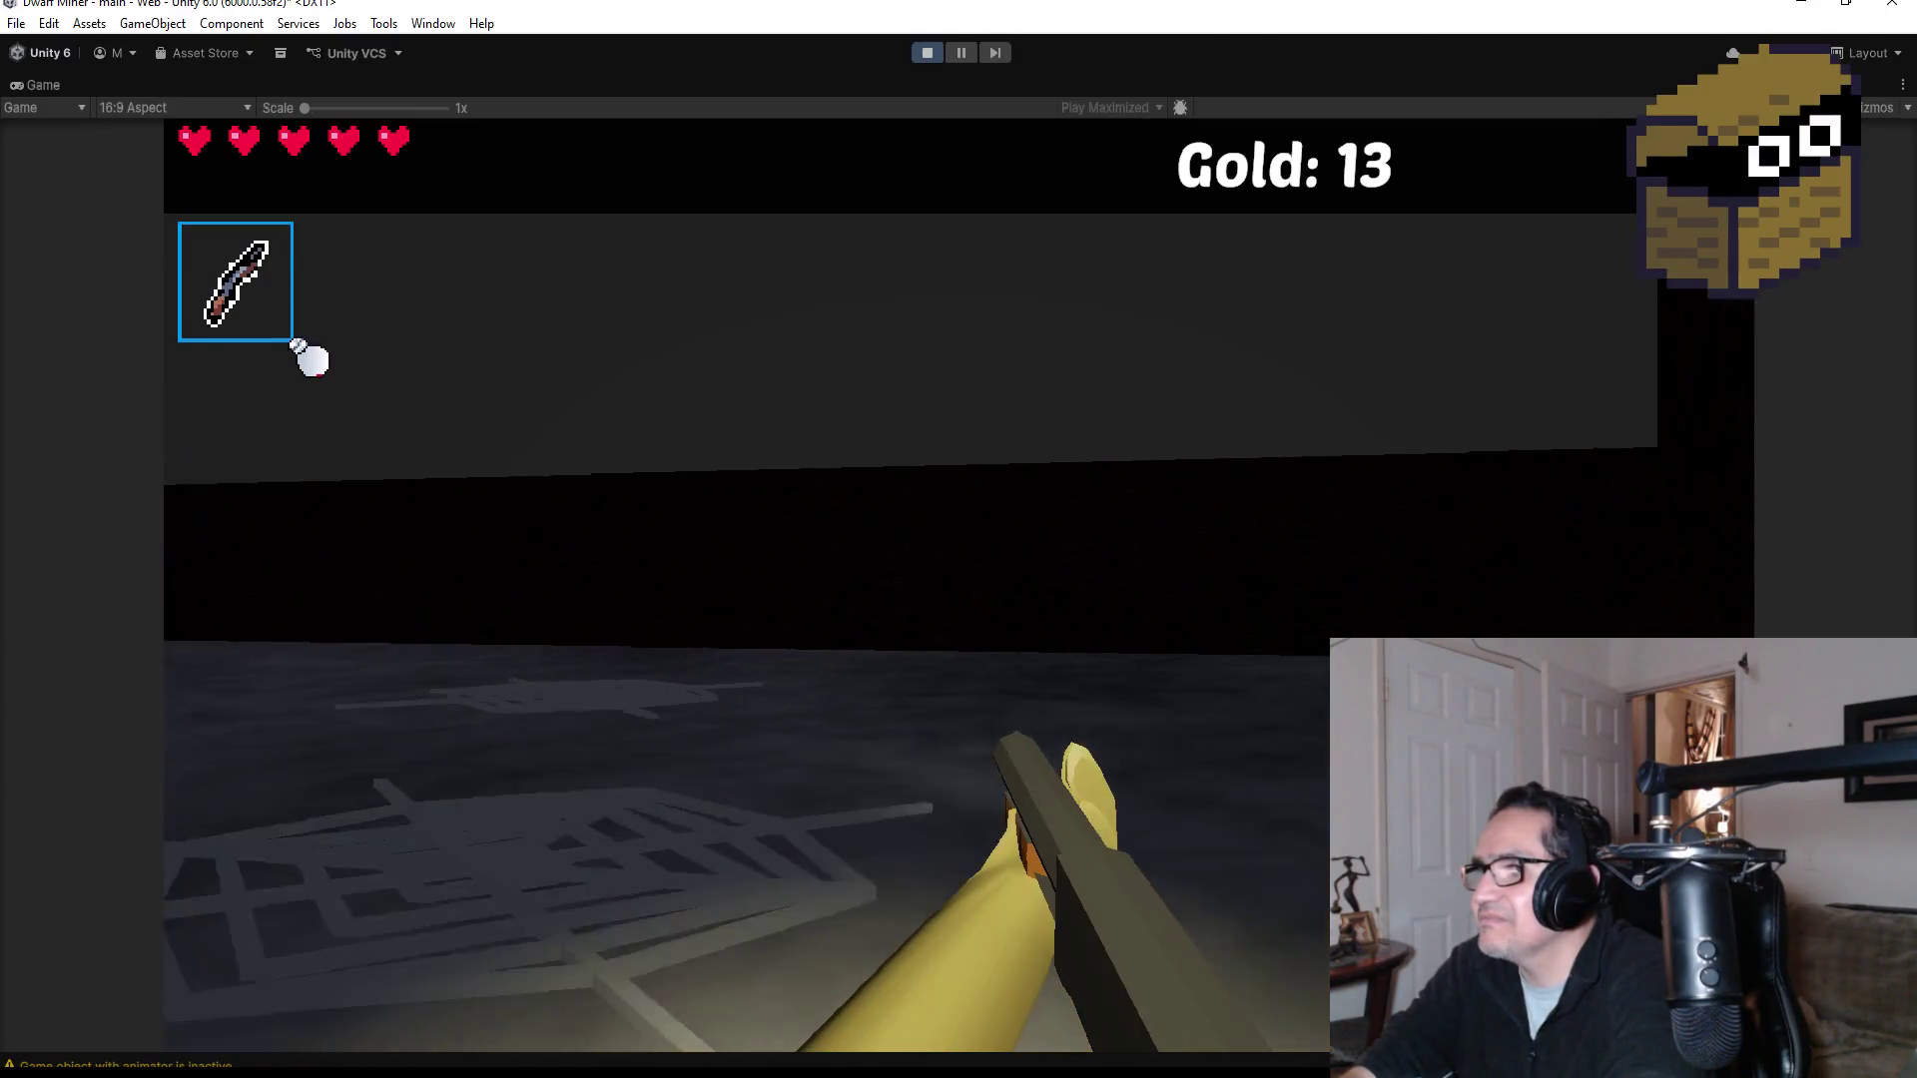
key("d")
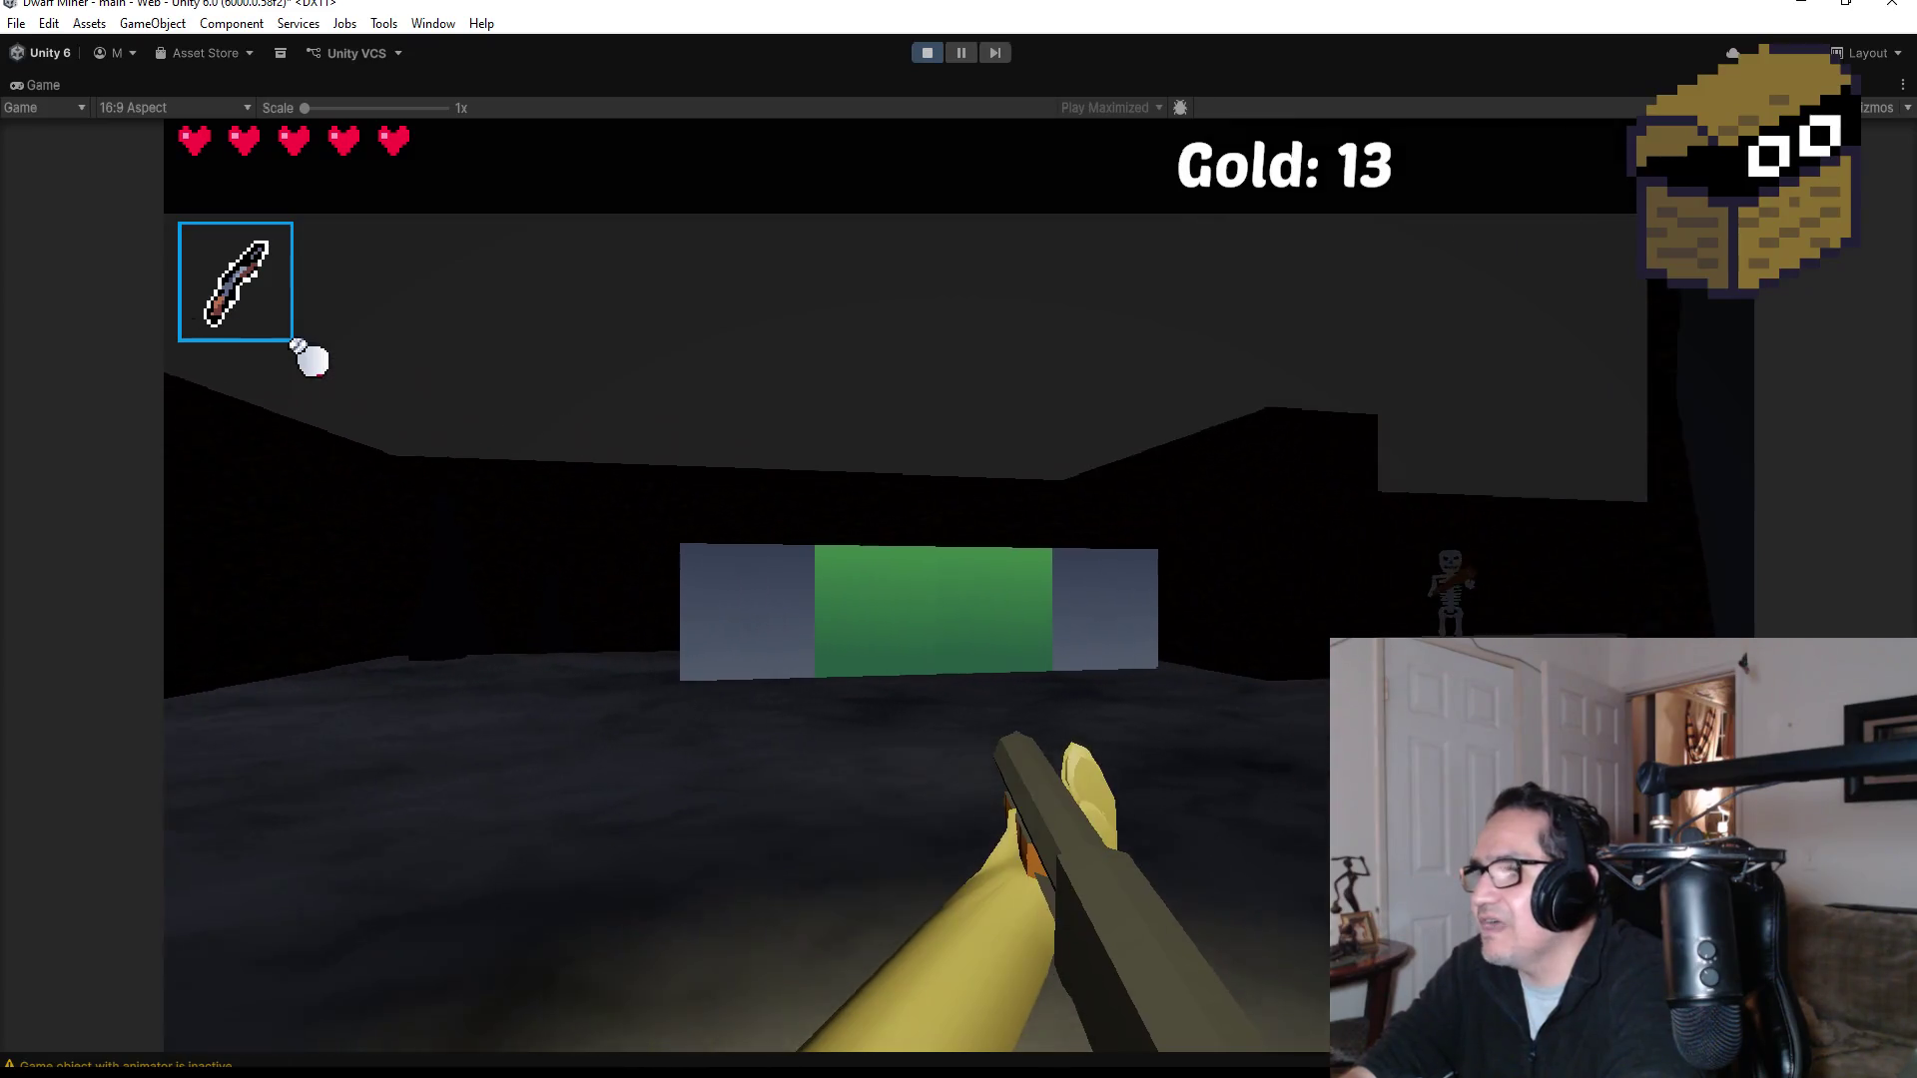
key("a")
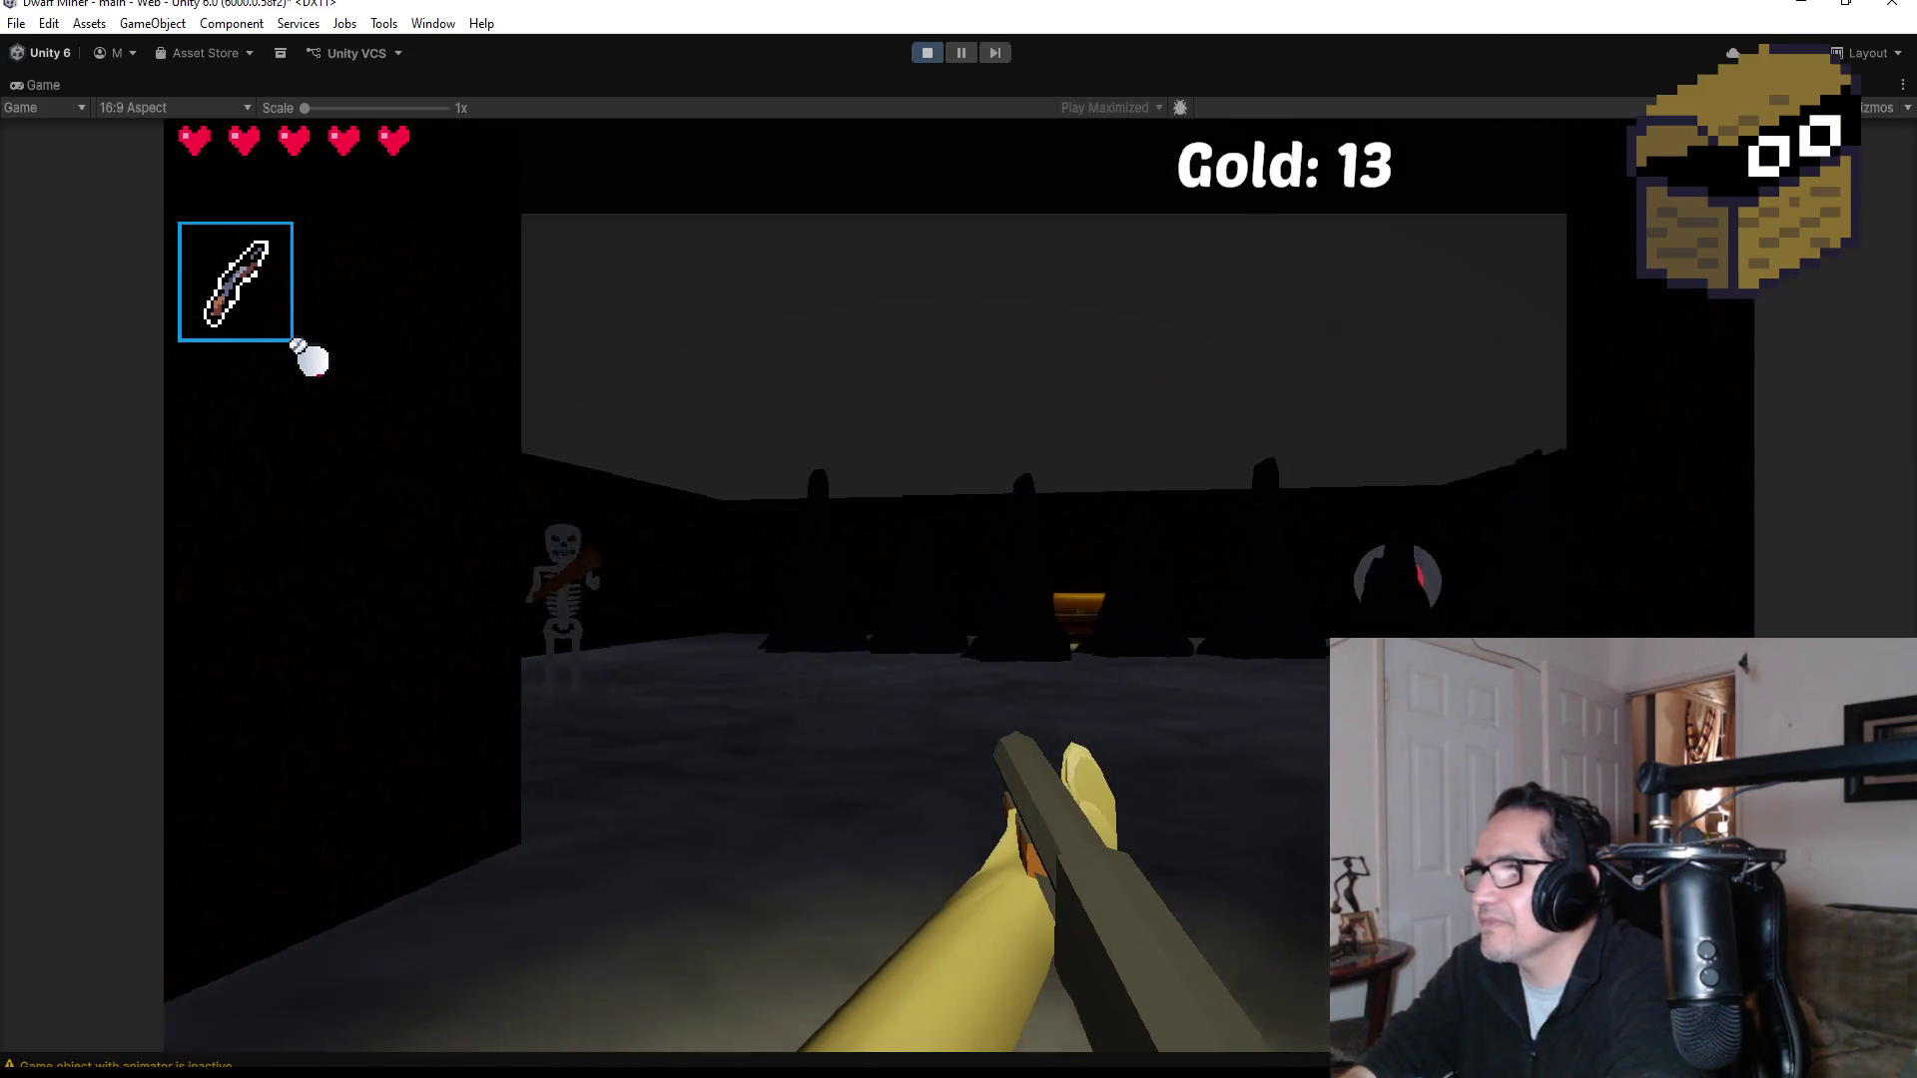
key("d")
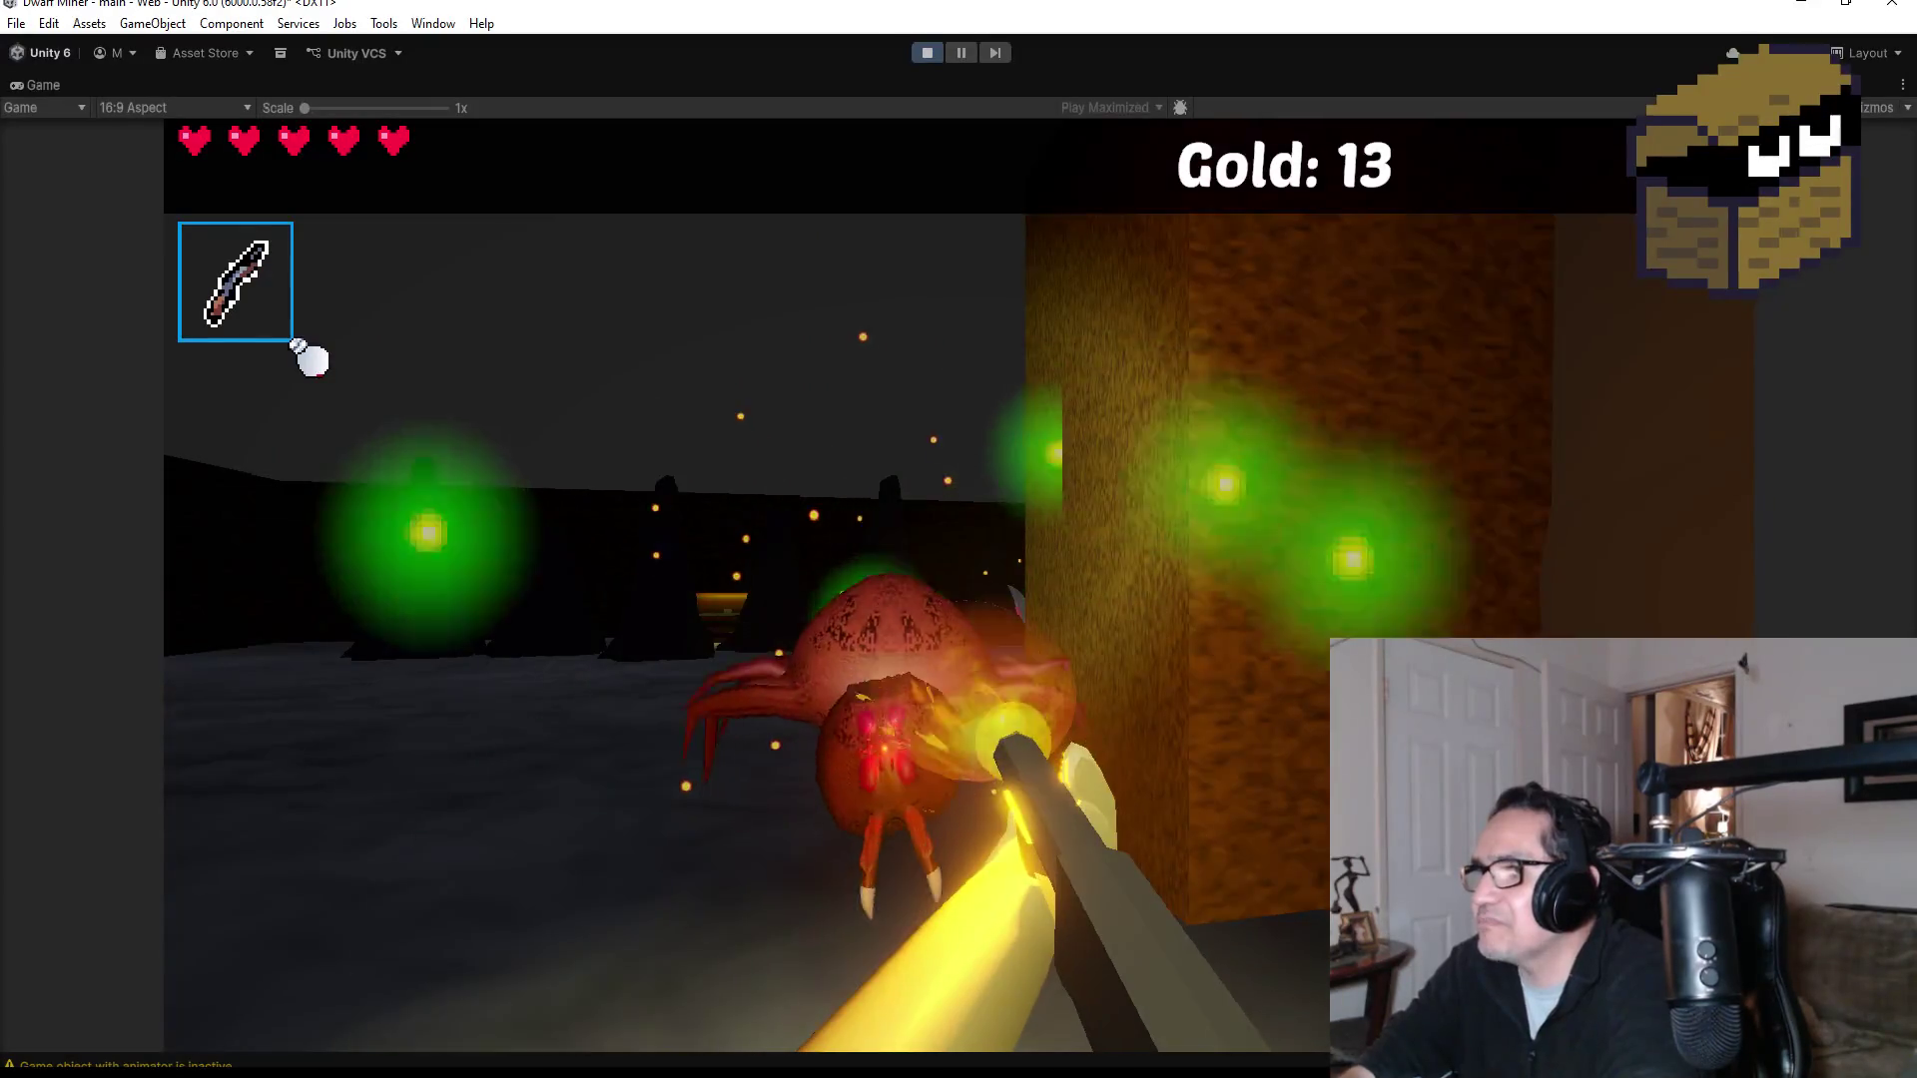
key("s")
key("s")
Step: Blast the approaching skeleton with fire until it collapses into bones
left_click(313, 360)
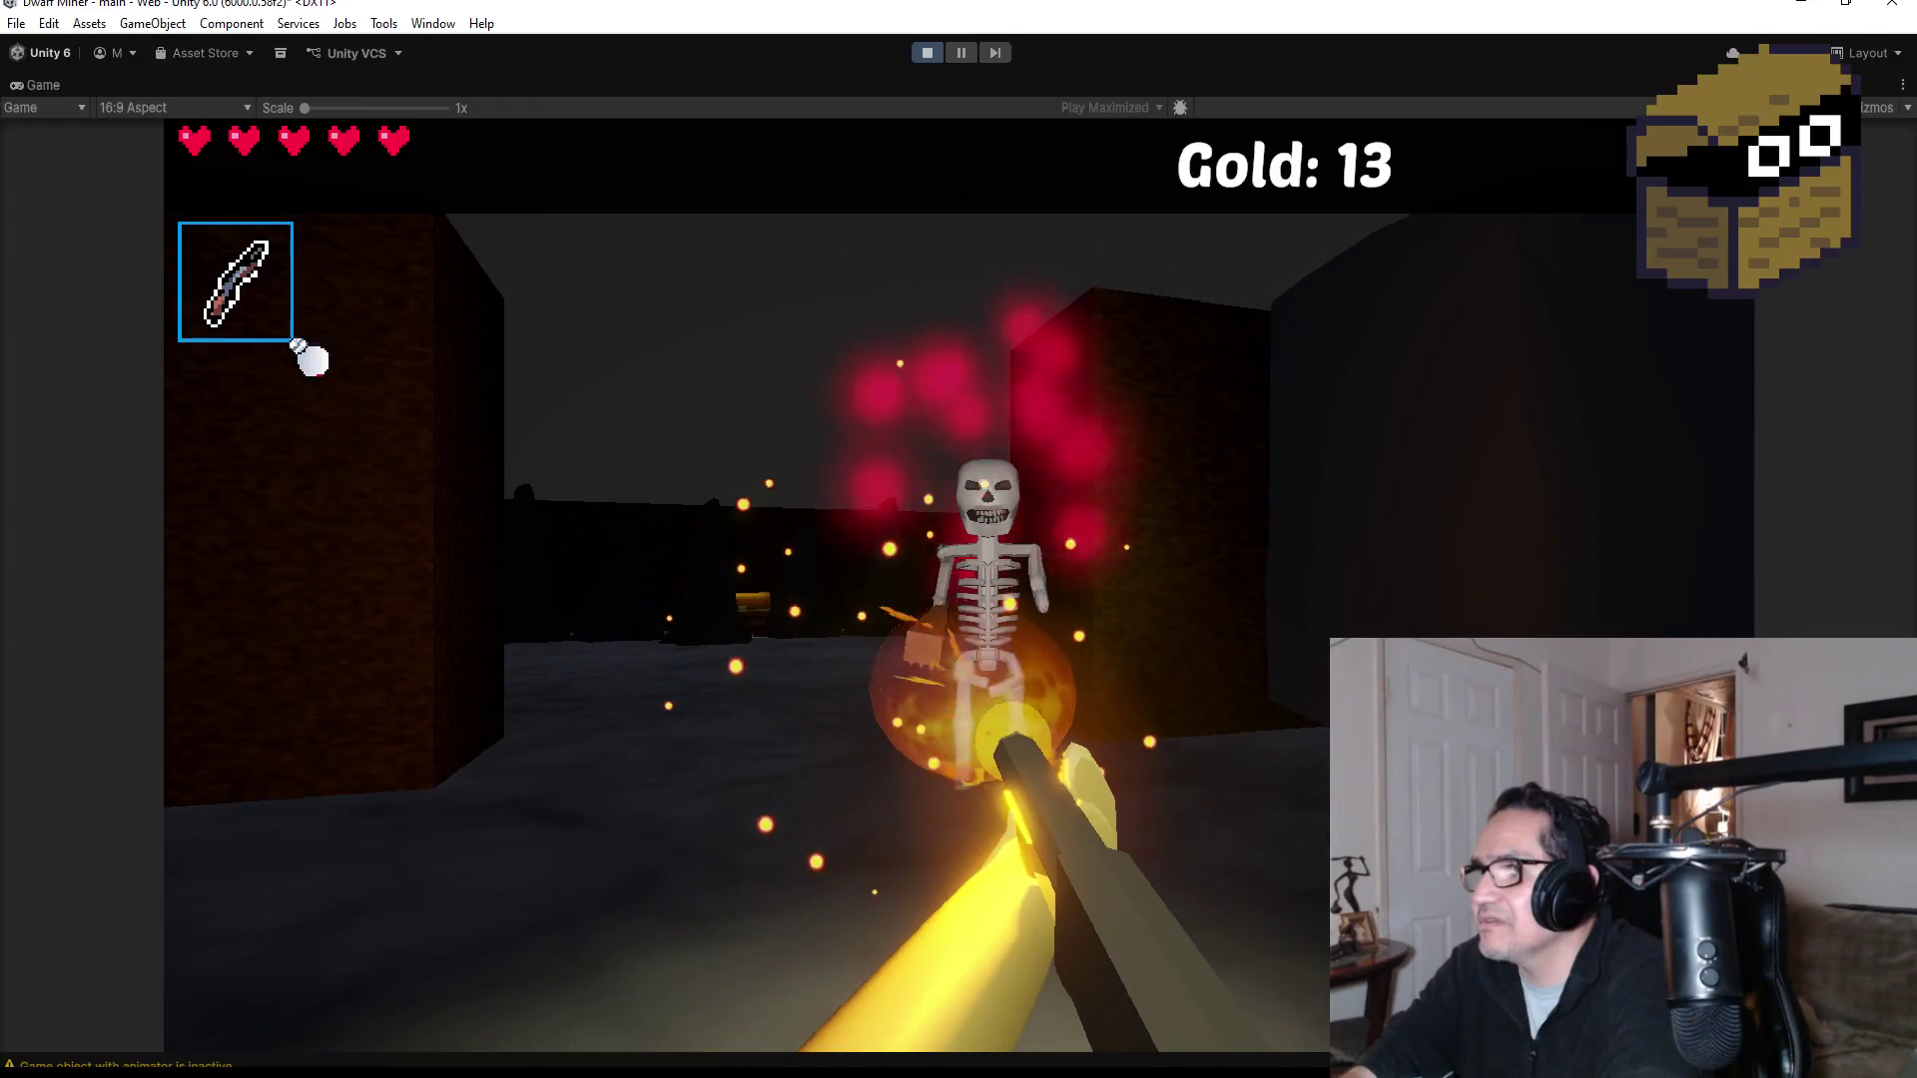
left_click(312, 359)
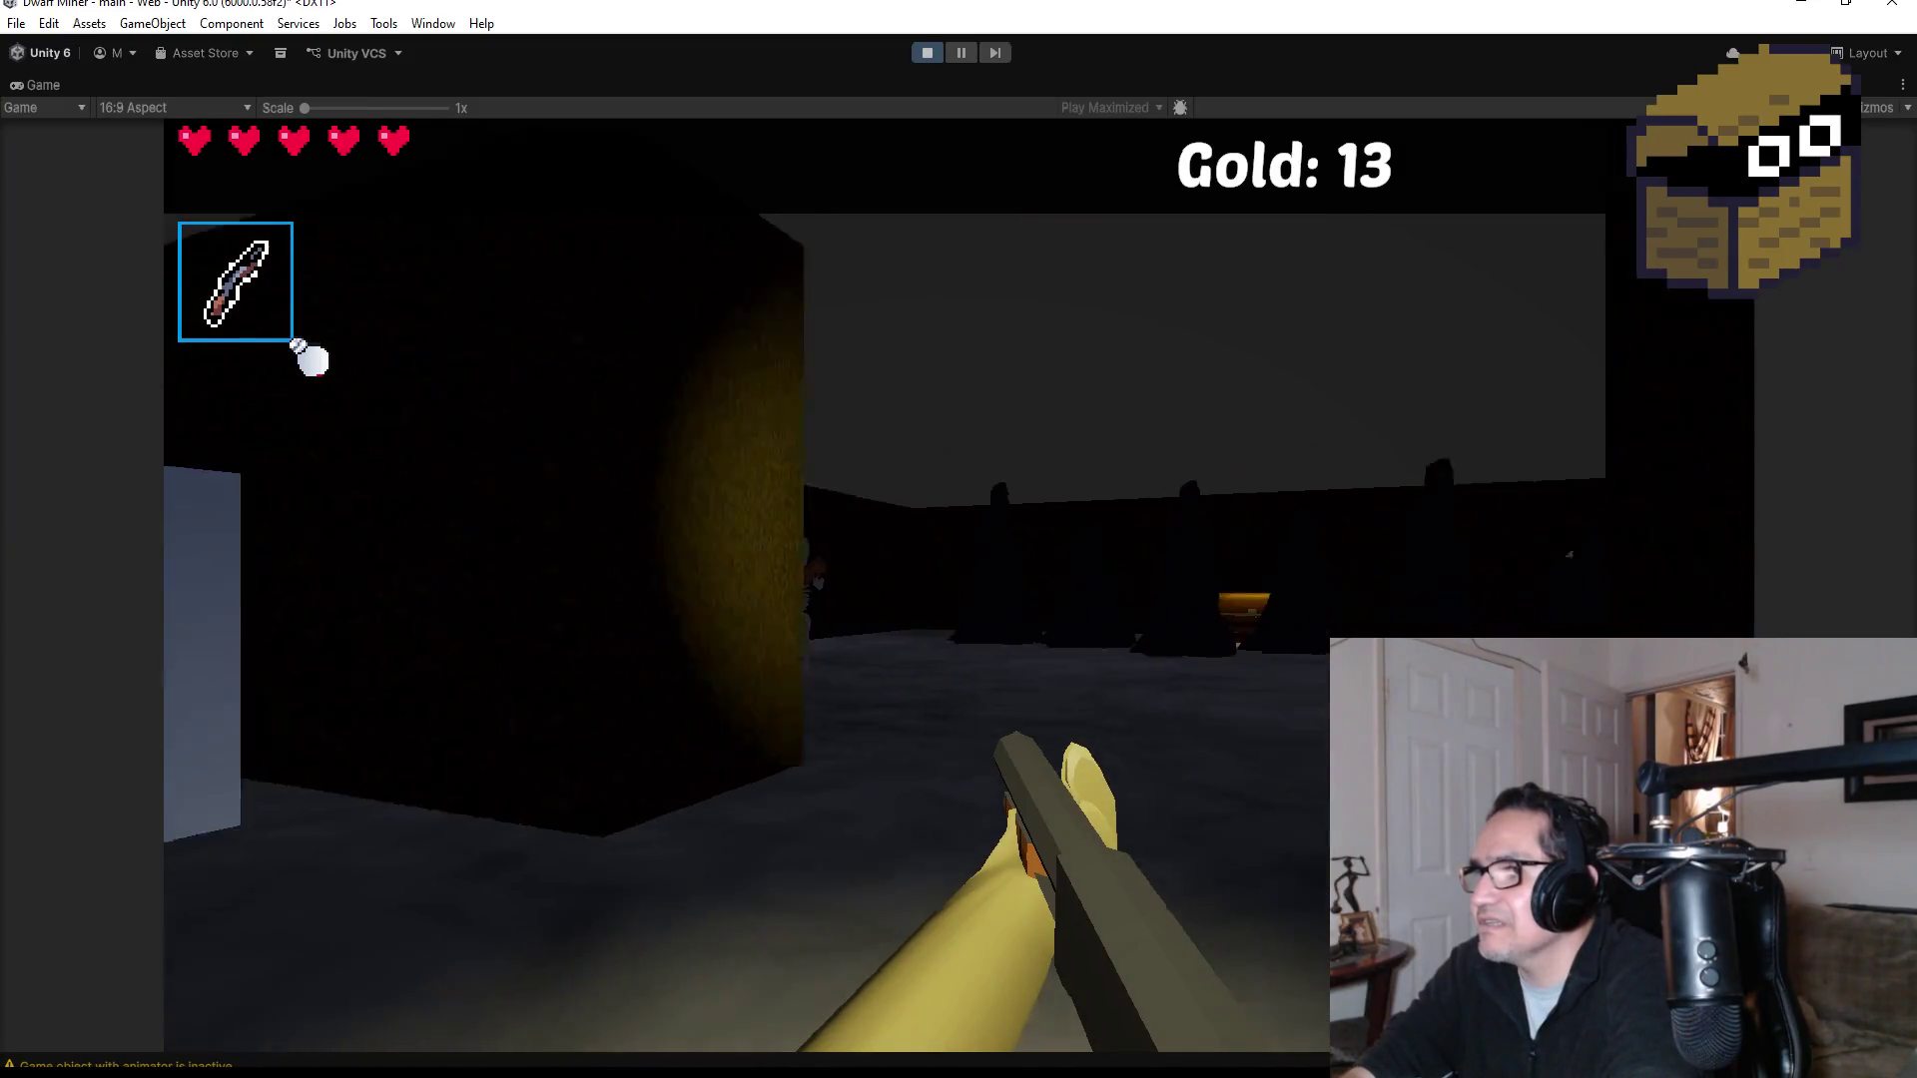
left_click(313, 359)
left_click(313, 359)
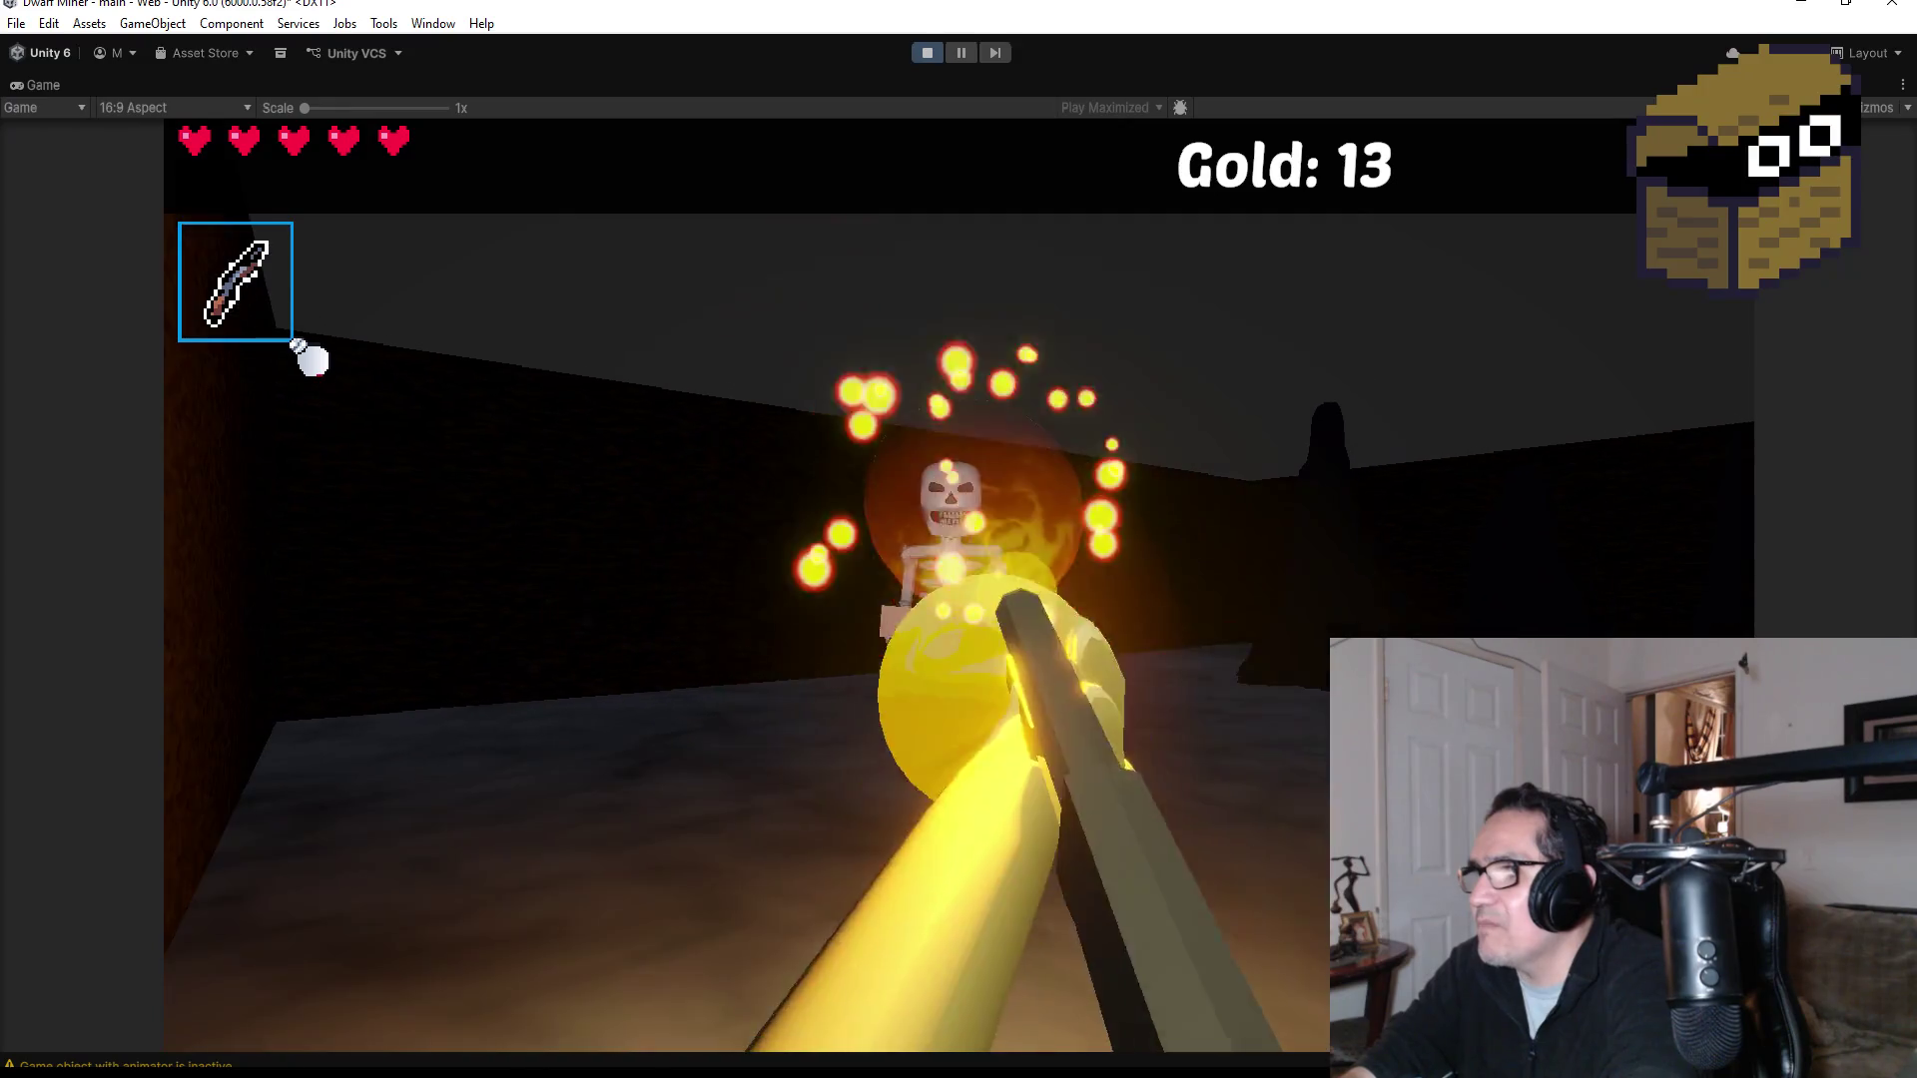
left_click(313, 359)
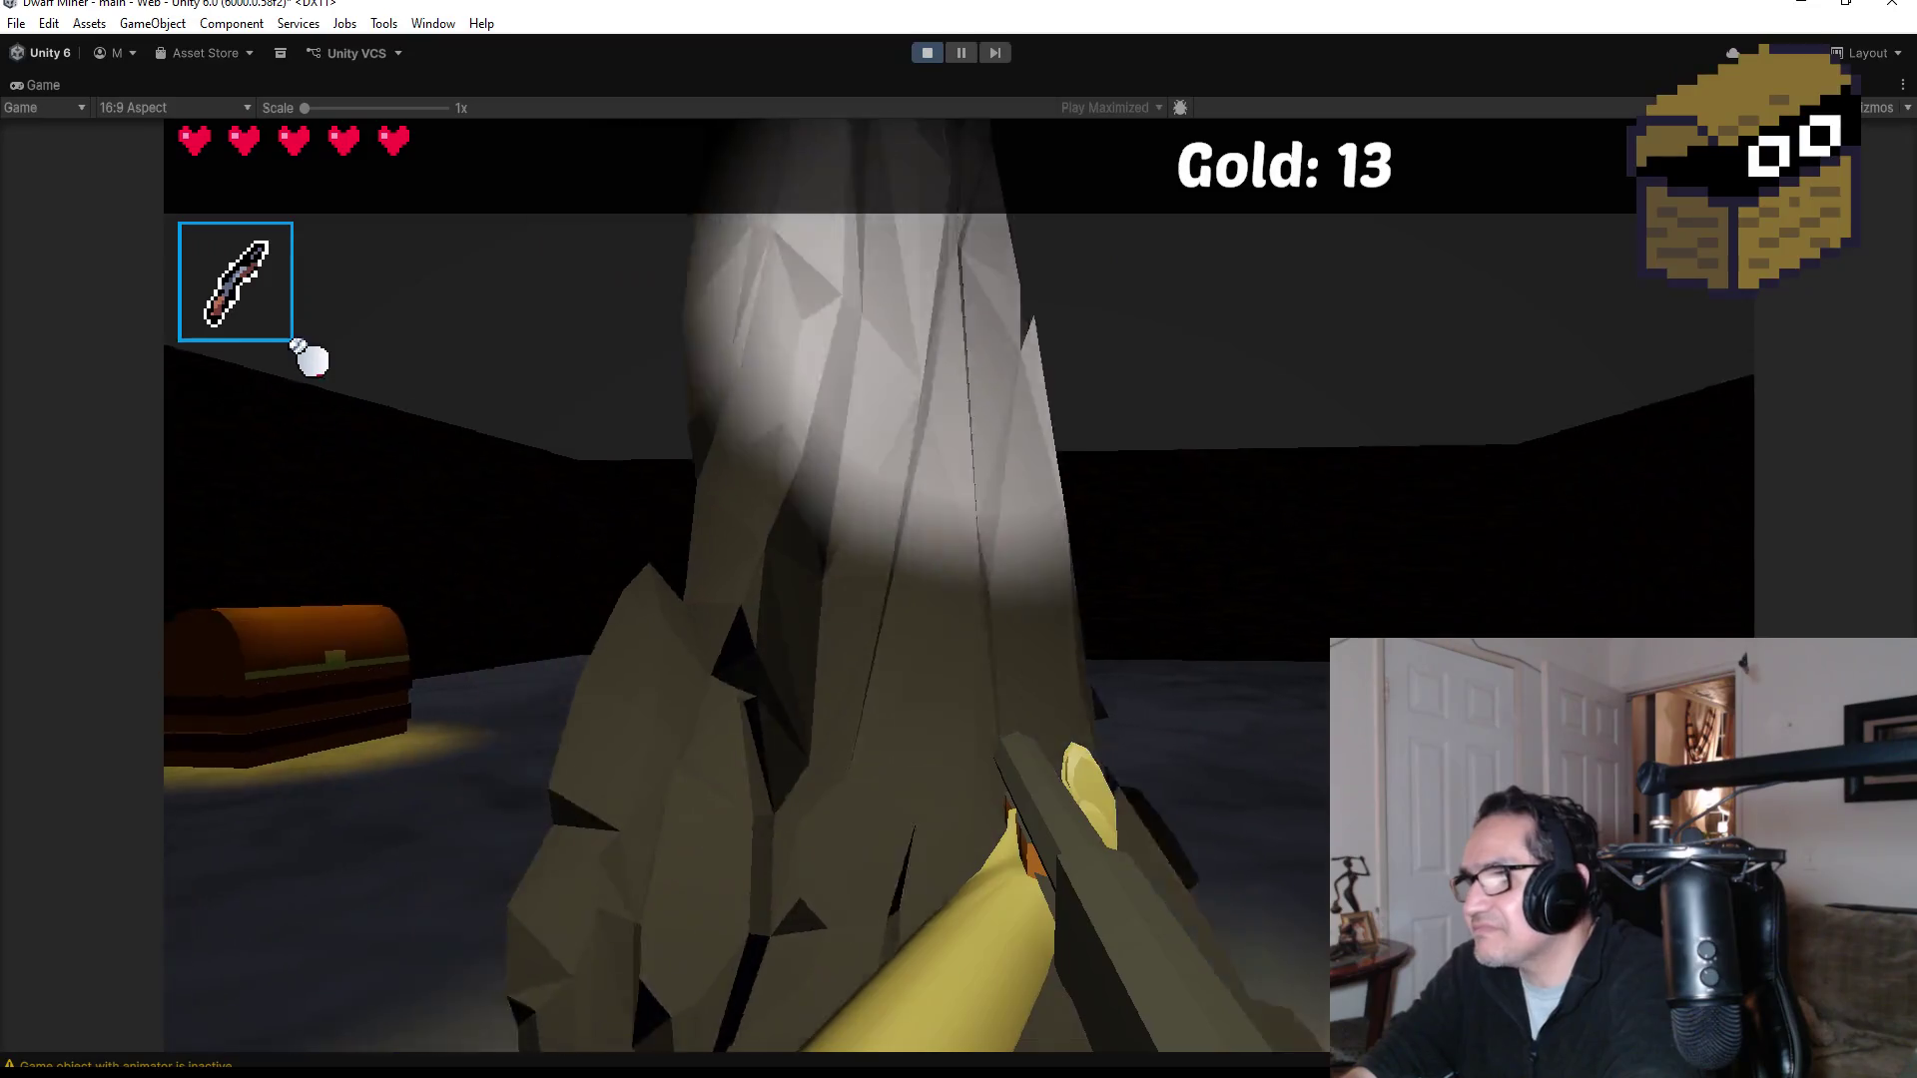
Step: Collect the heart pickup, then open the treasure chest to raise Gold from 13 to 18
key("w")
key("w")
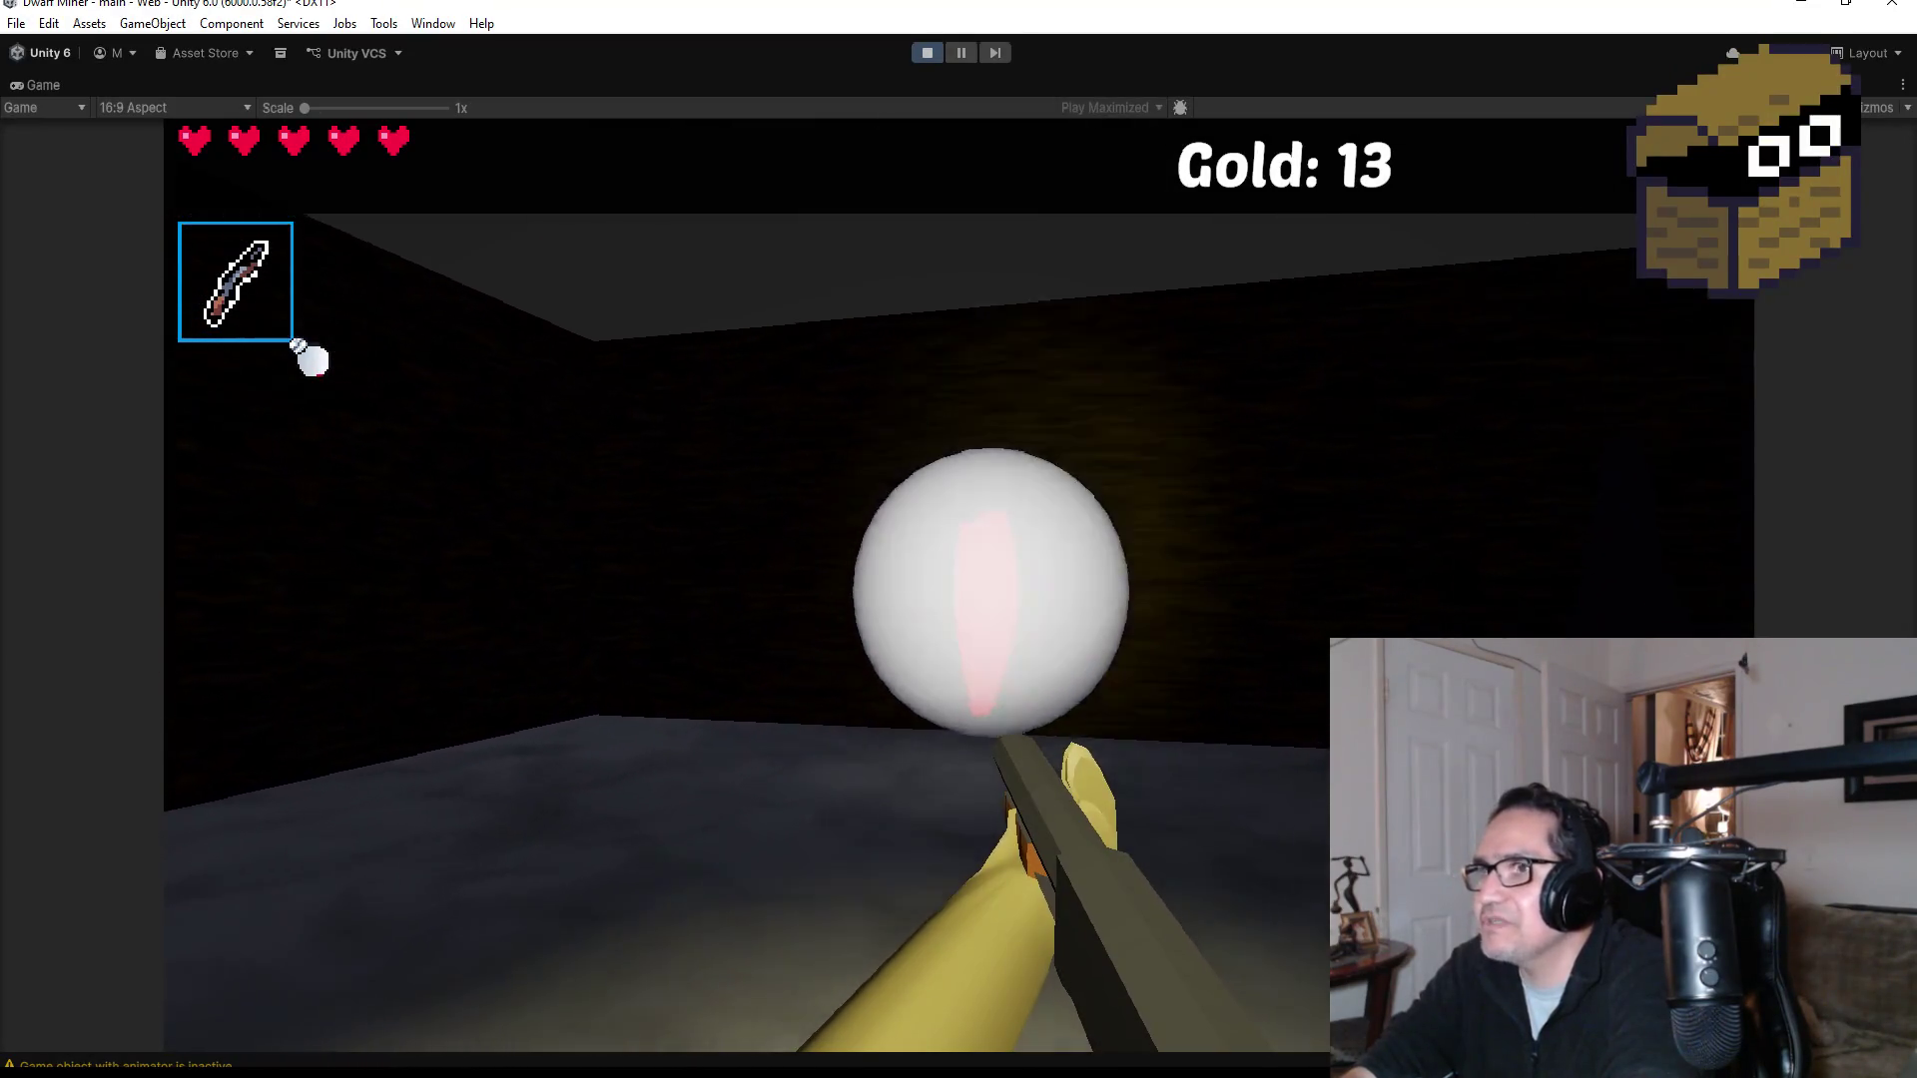
key("w")
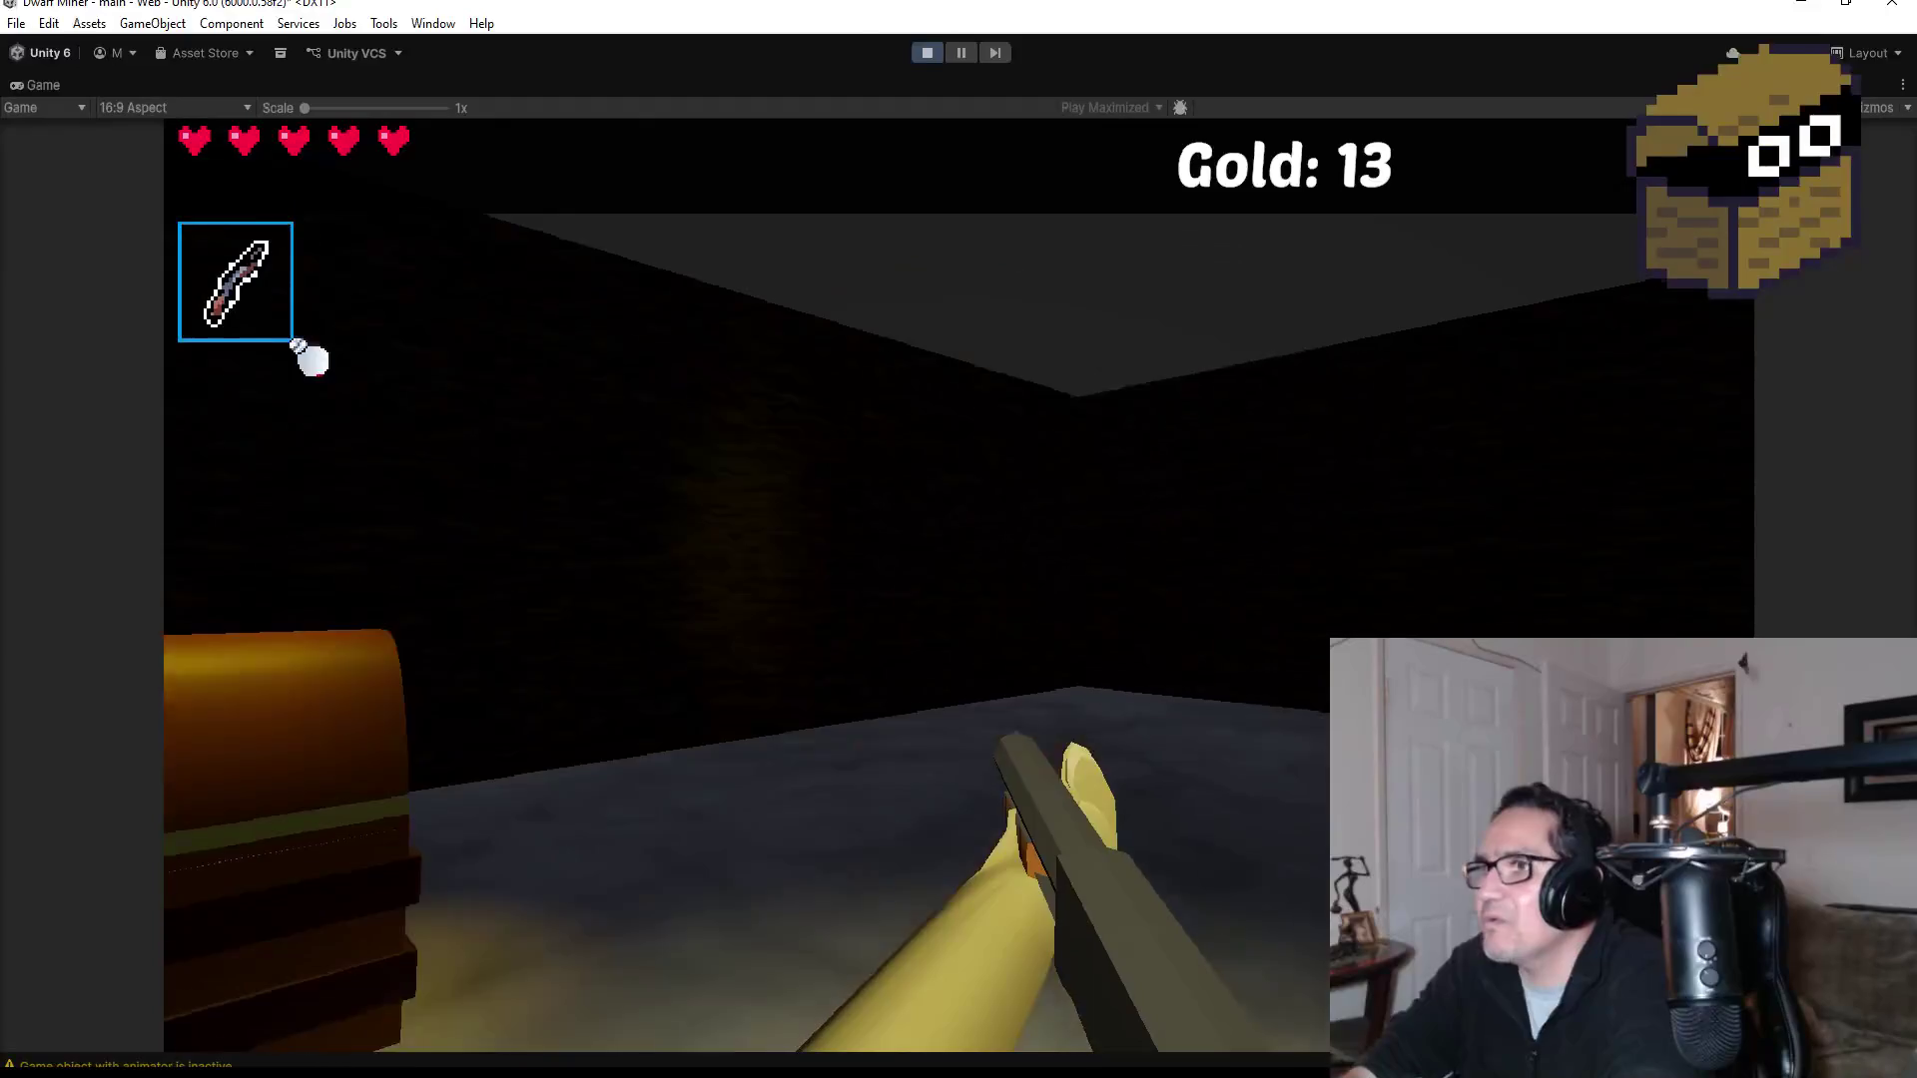
key("w")
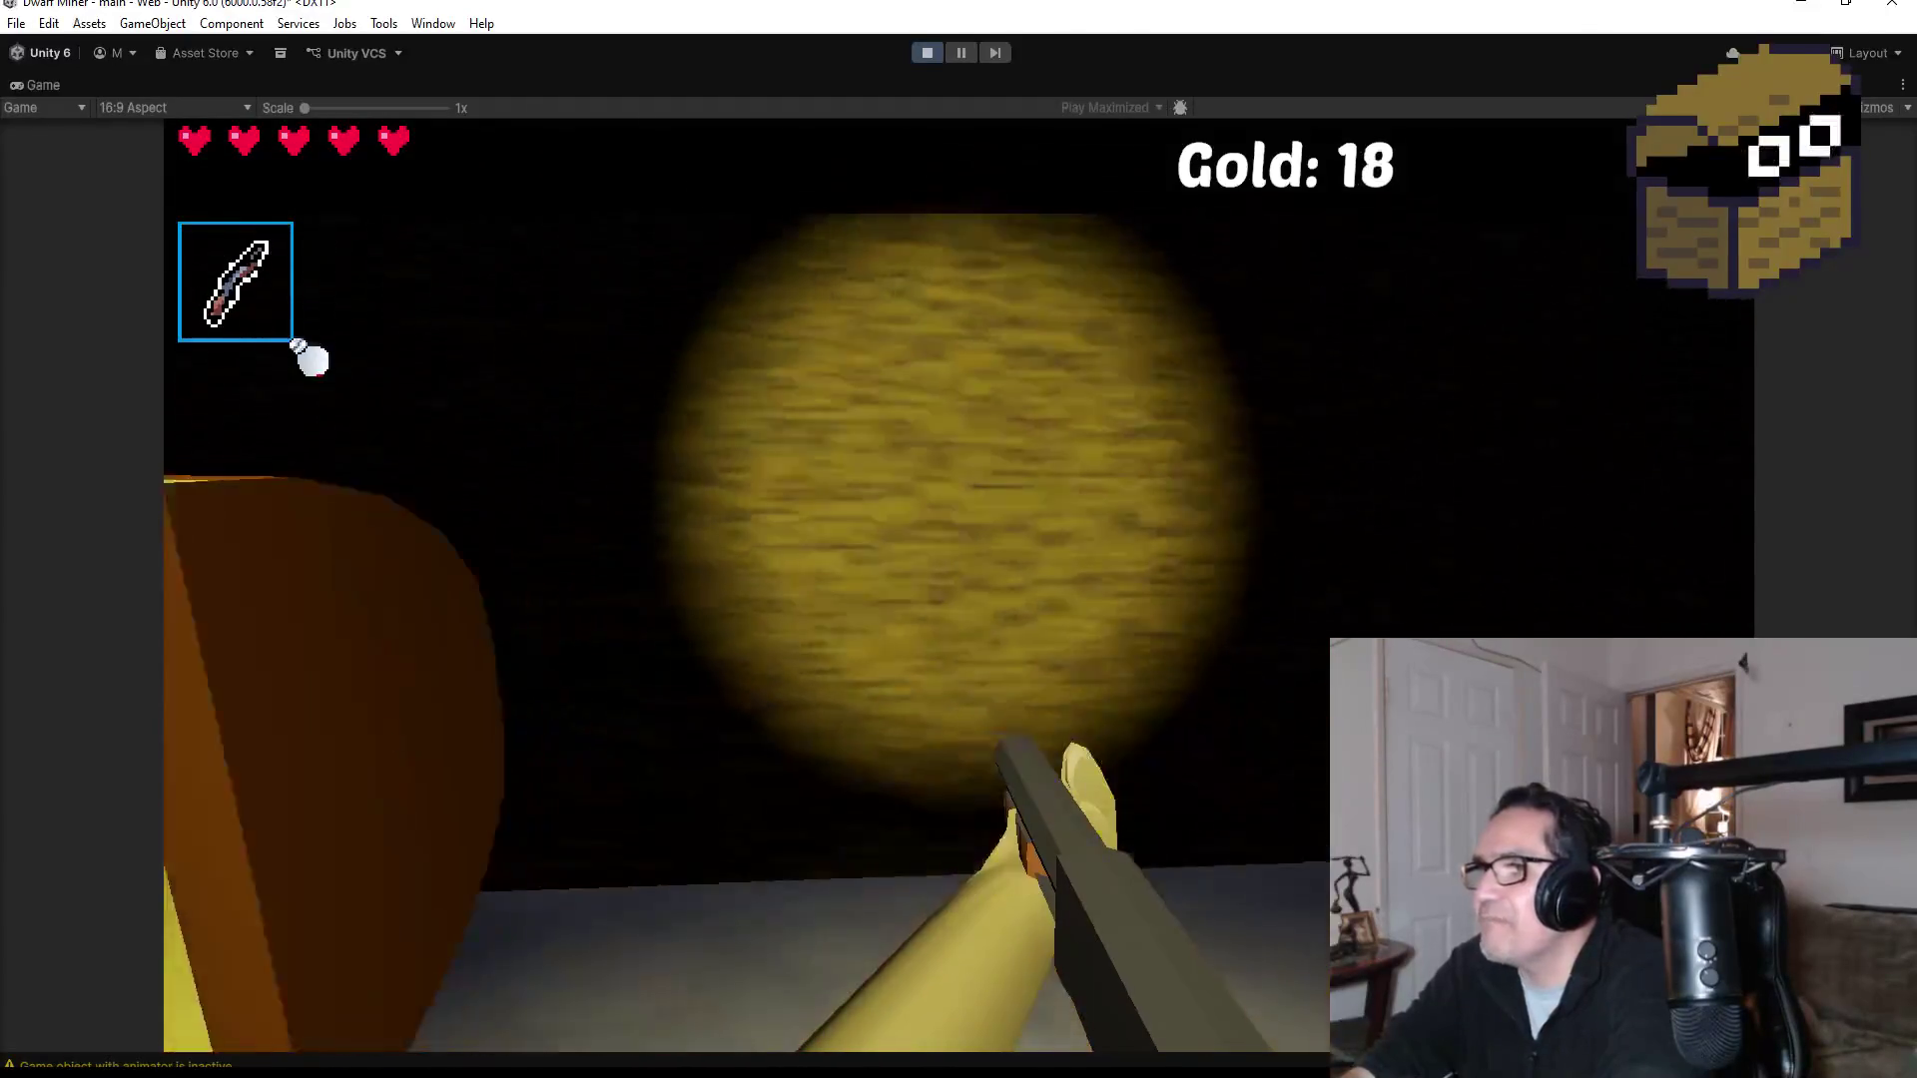
key("w")
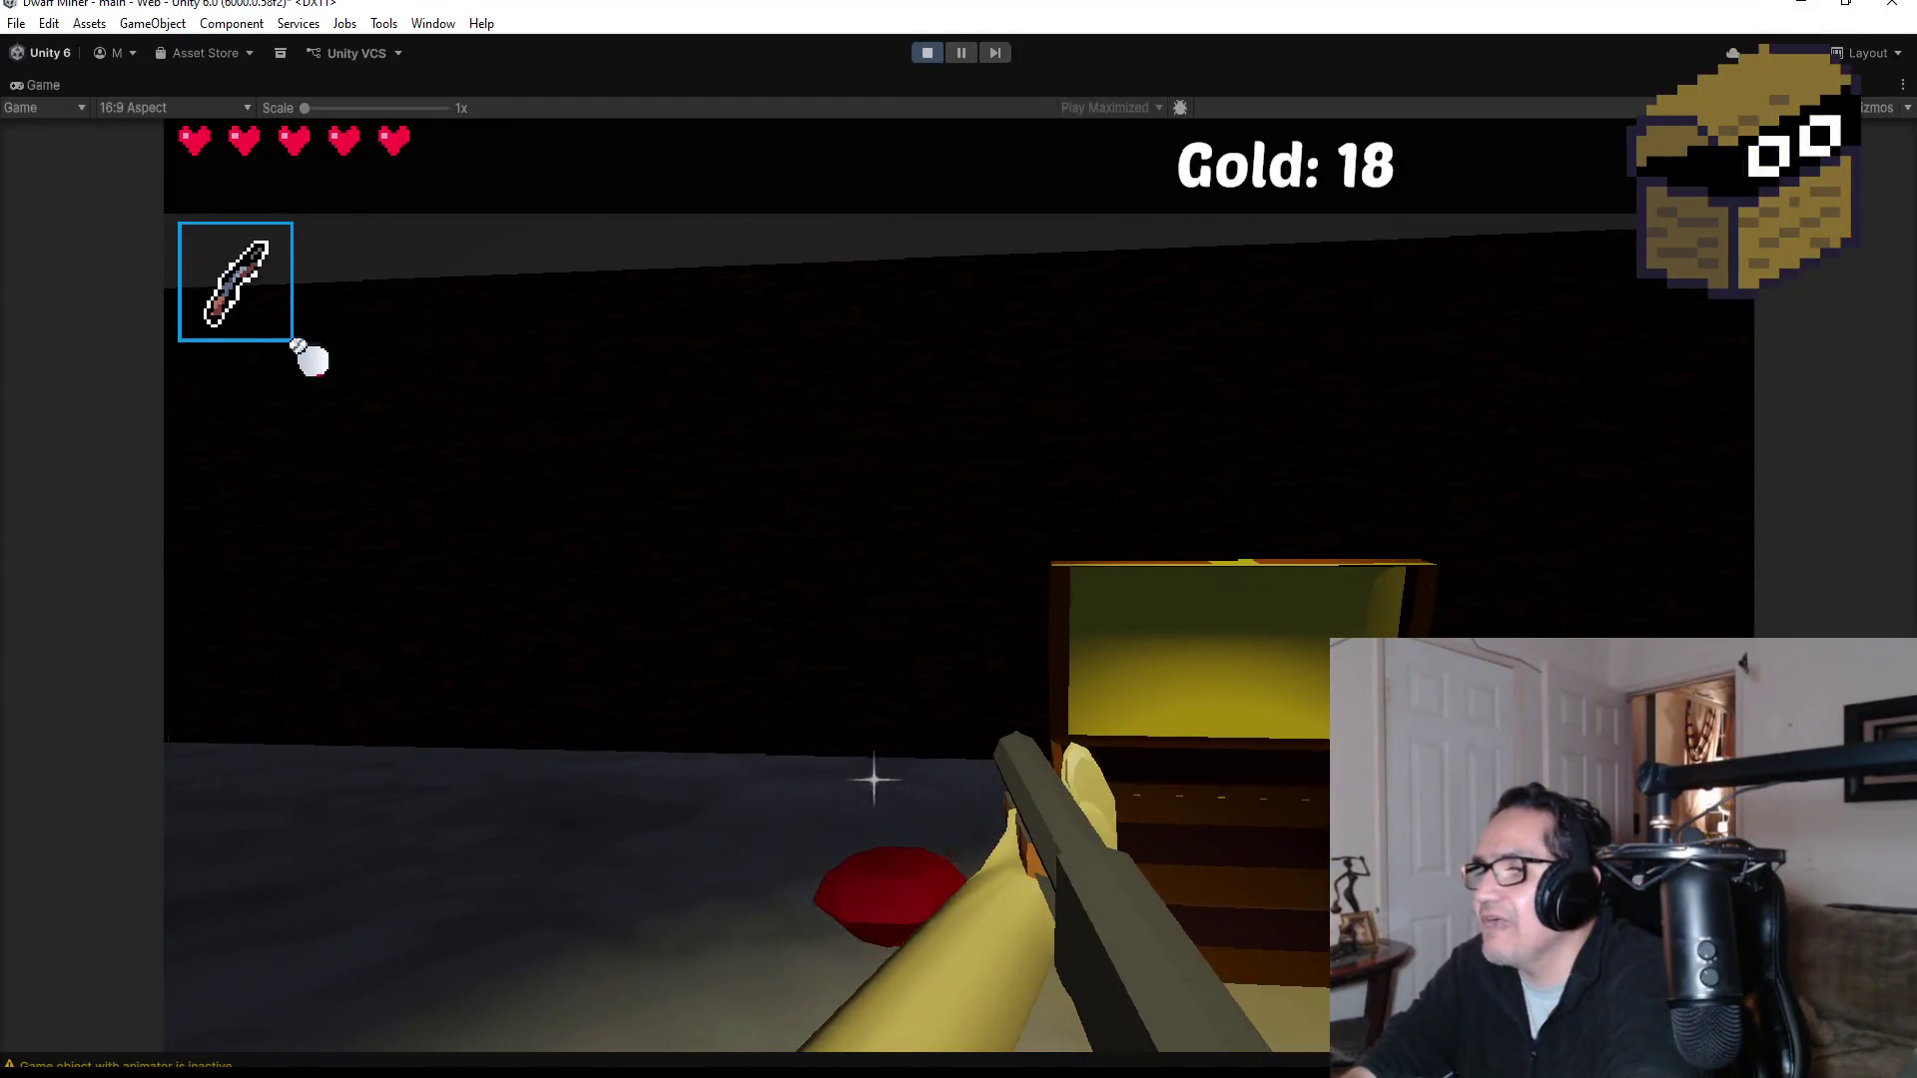
key("w")
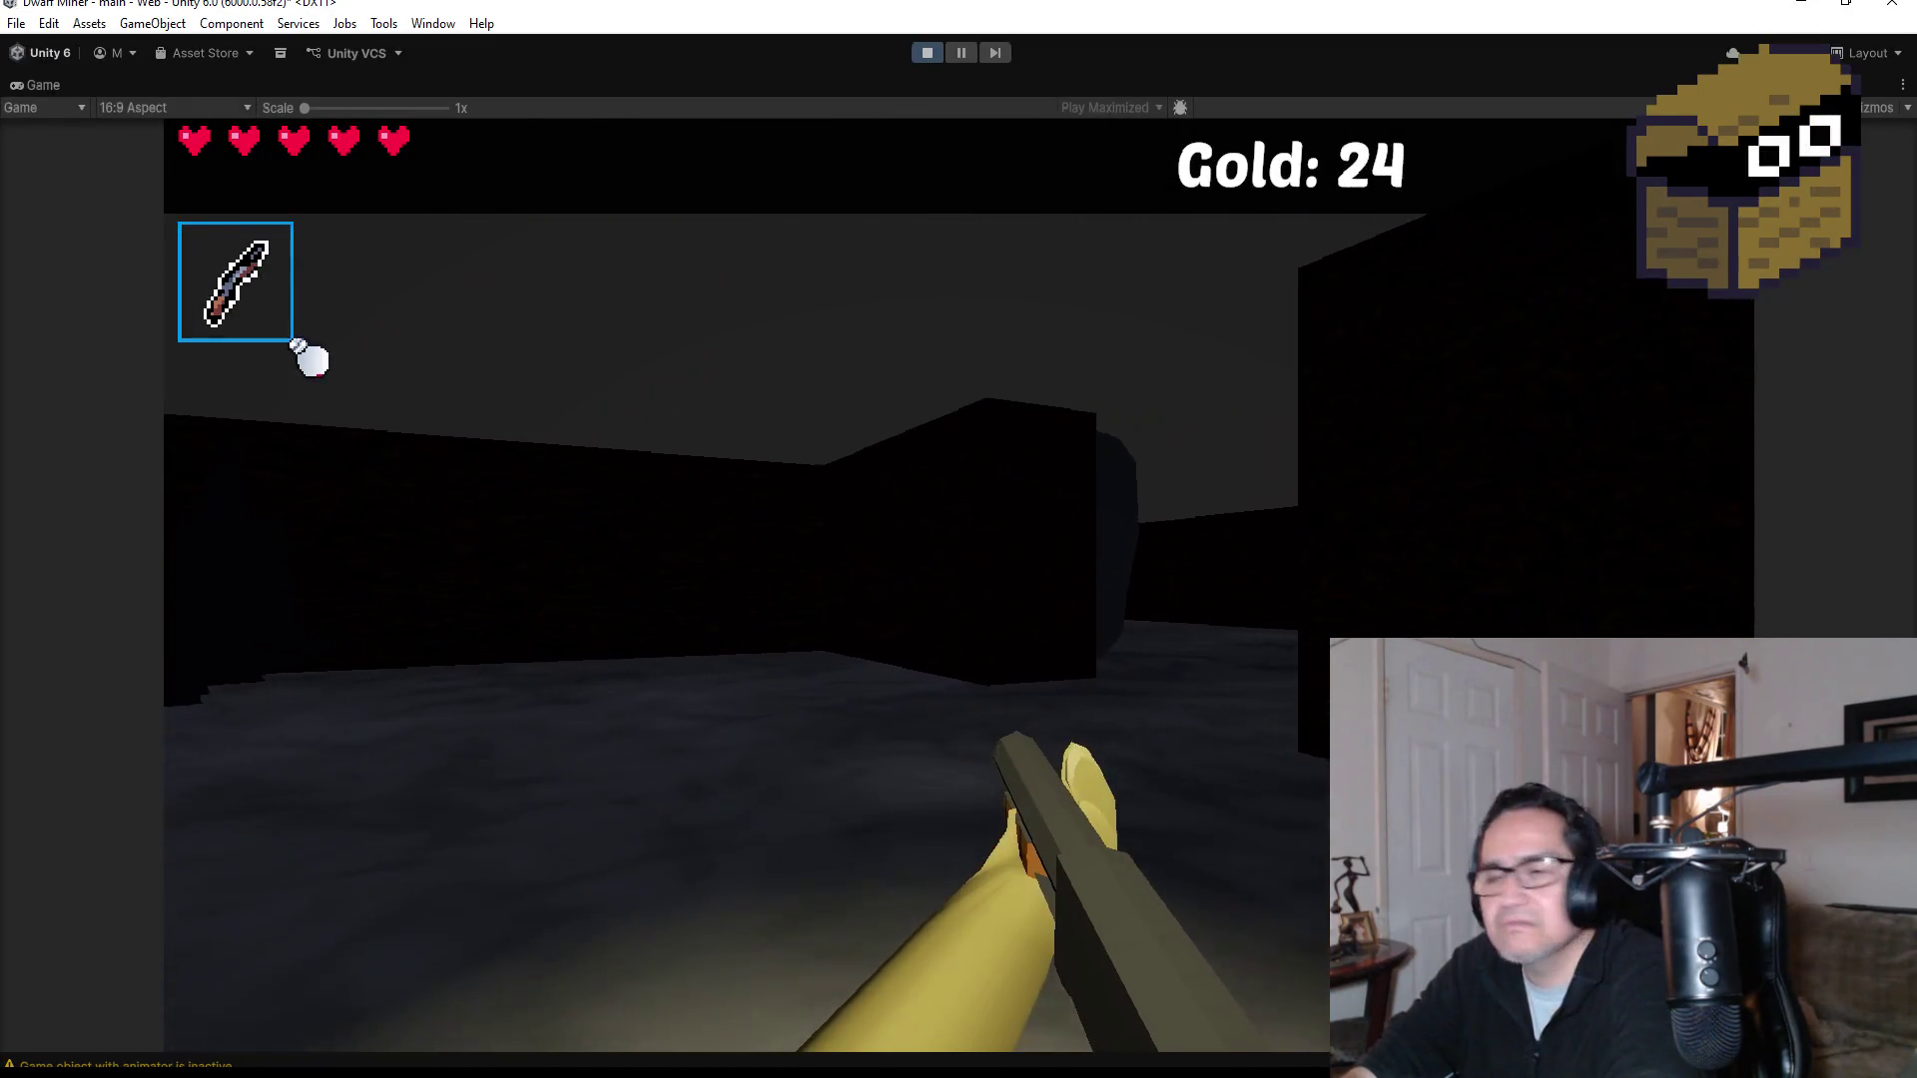
Step: Stop the playtest, return to the Scene view with the cavern map, and save the main scene
key("Escape")
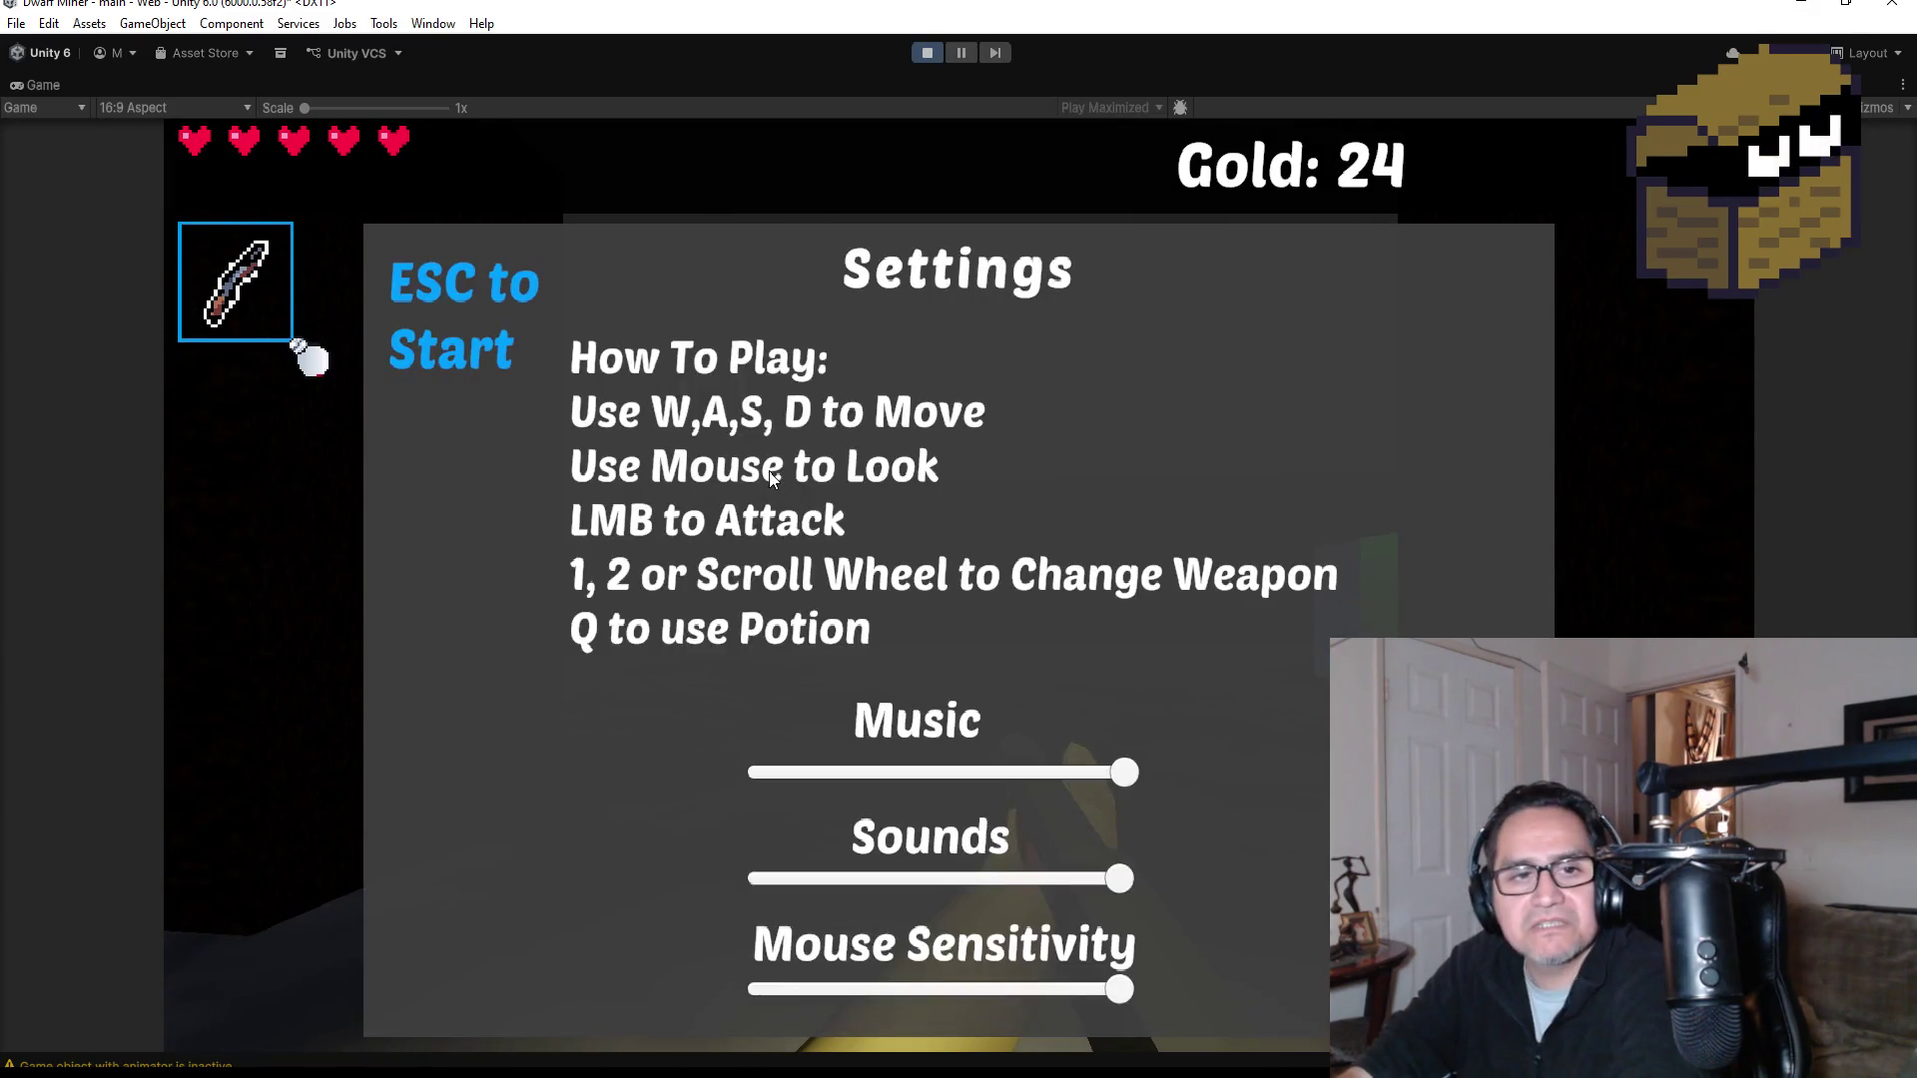
left_click(920, 58)
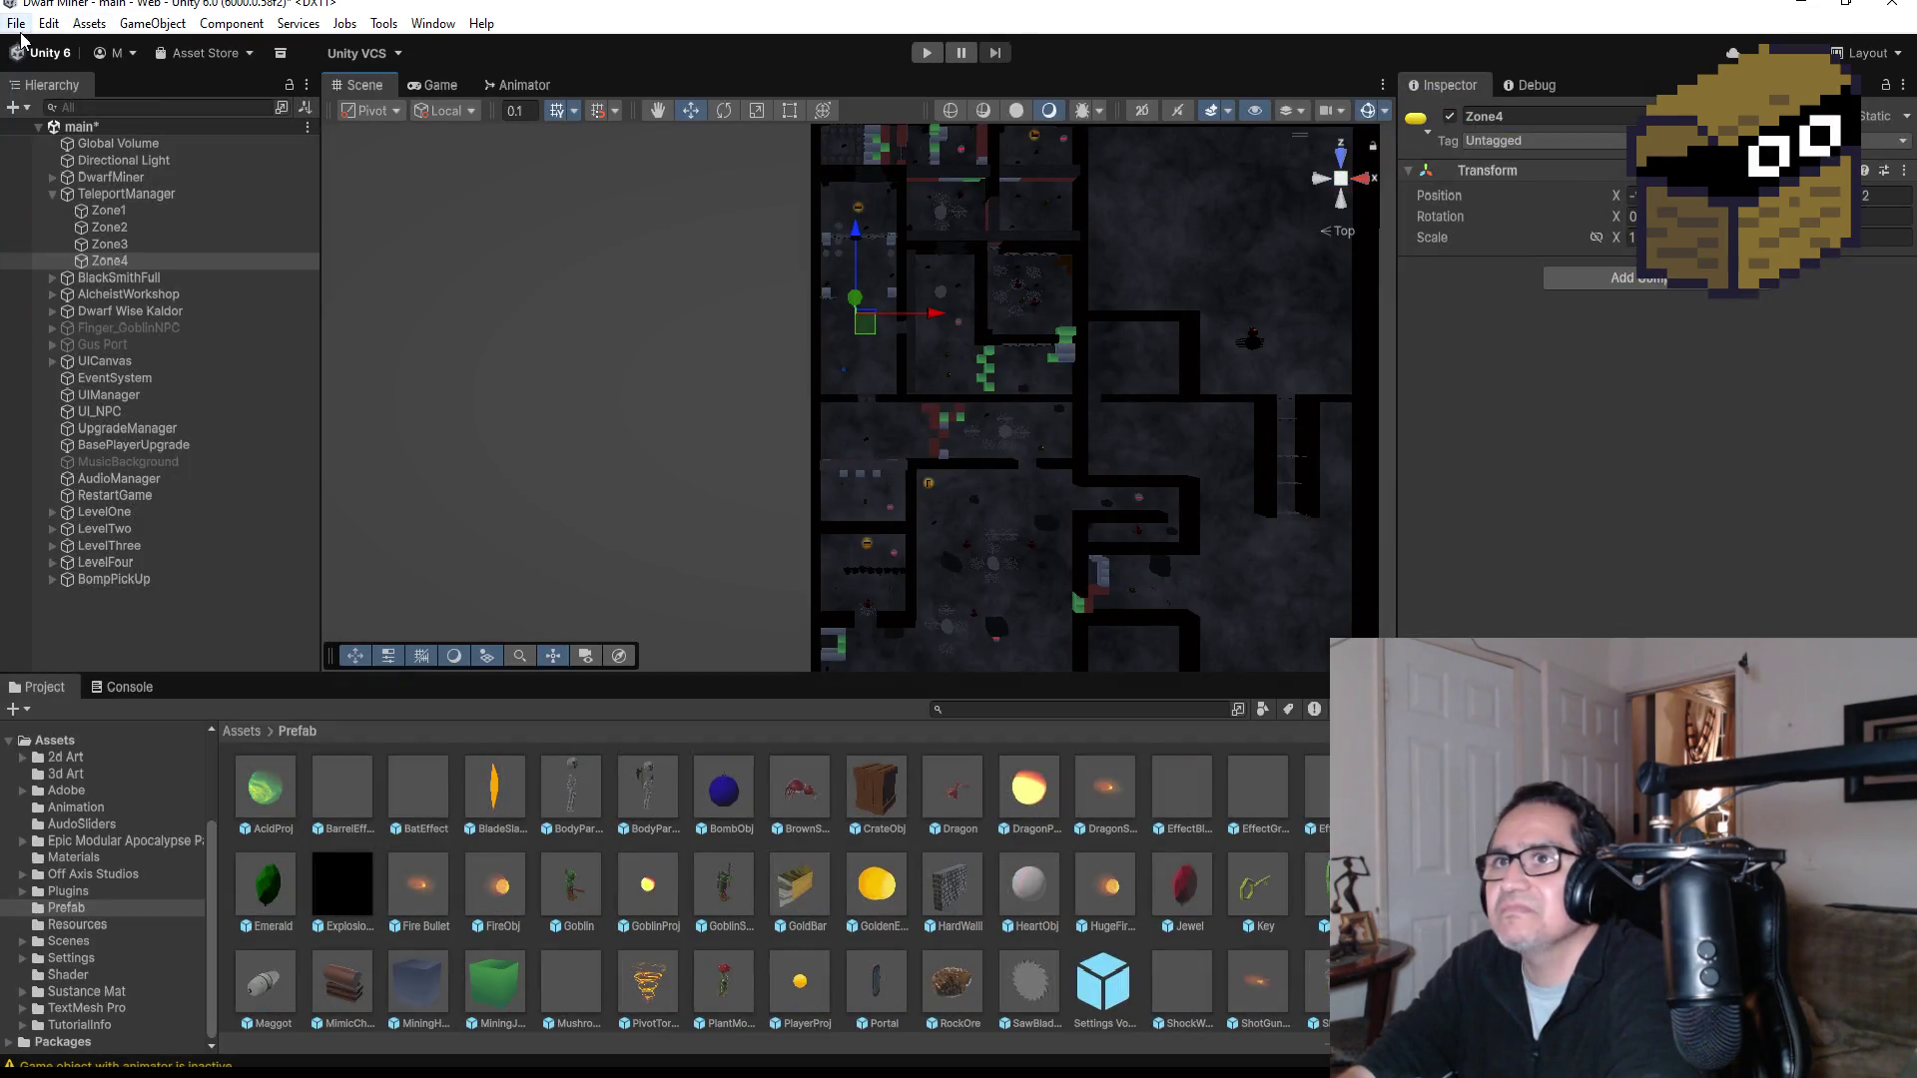
left_click(16, 23)
left_click(80, 127)
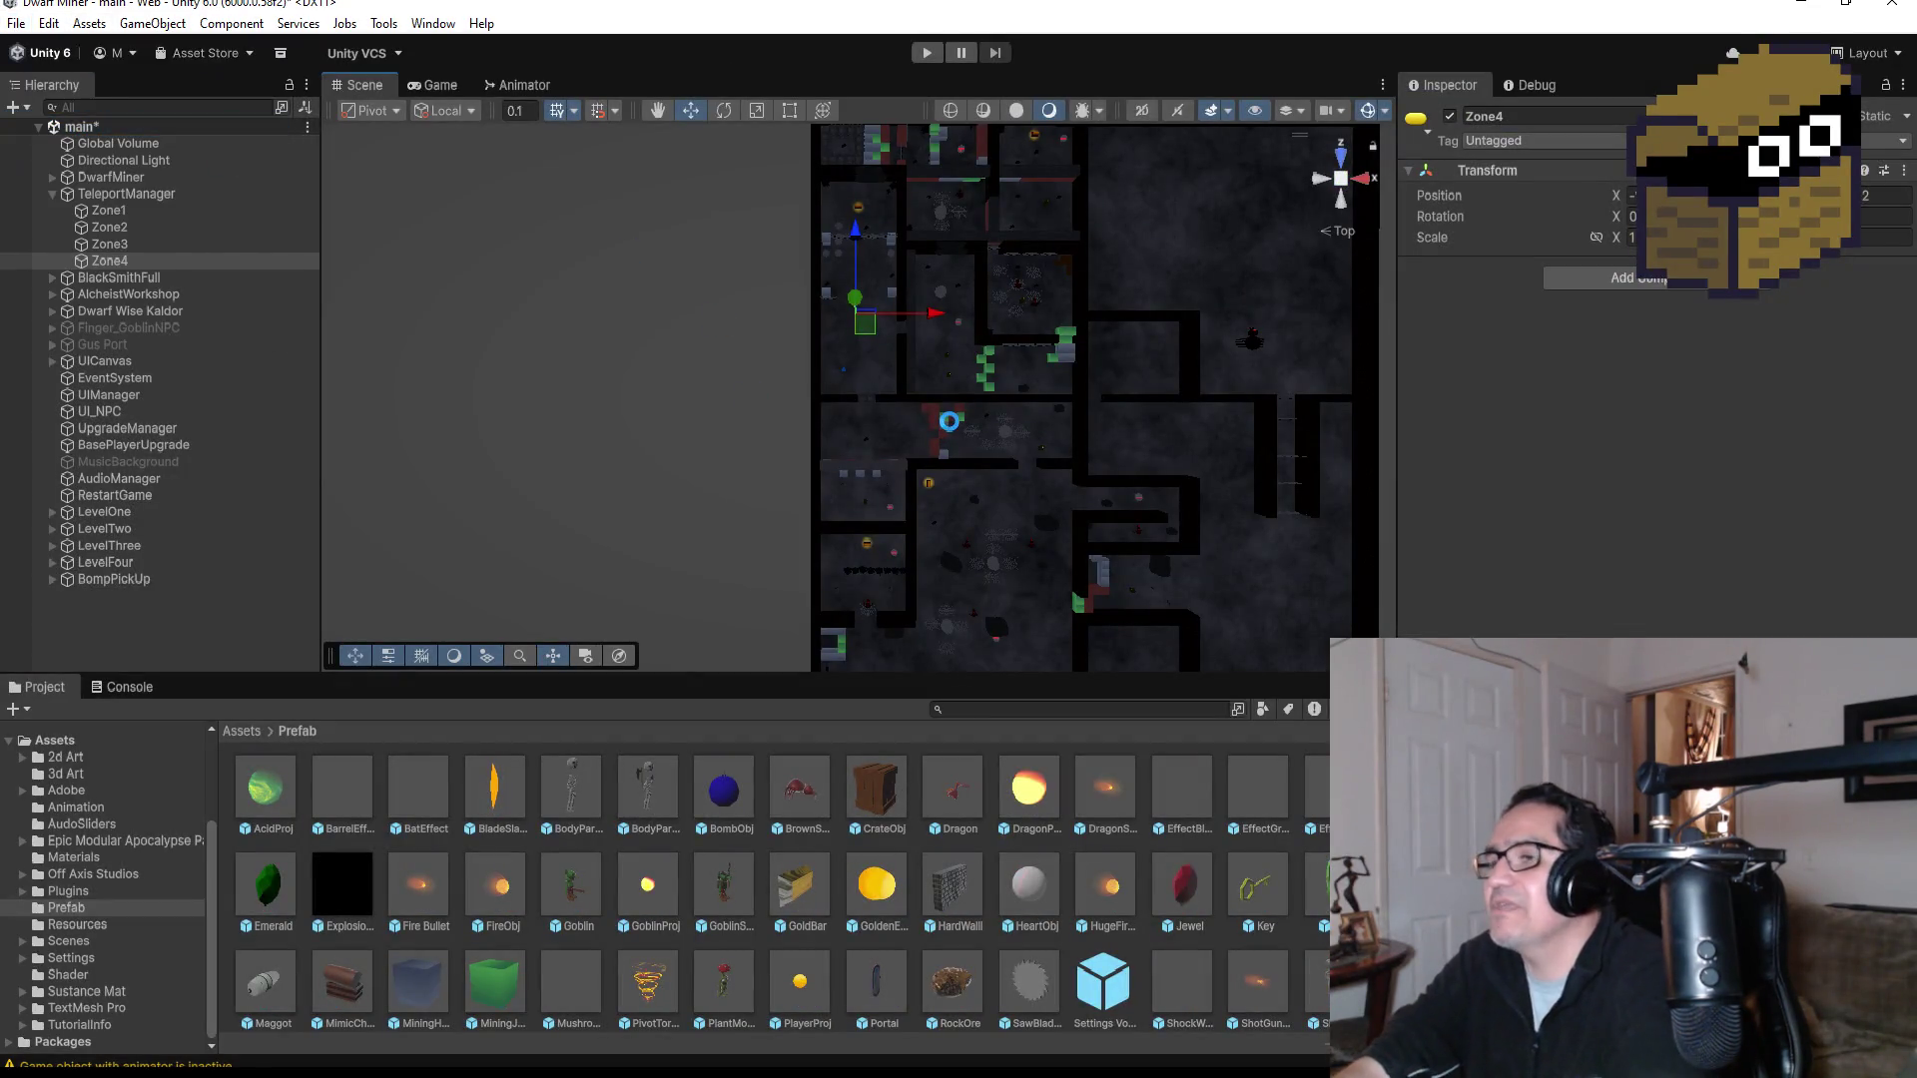